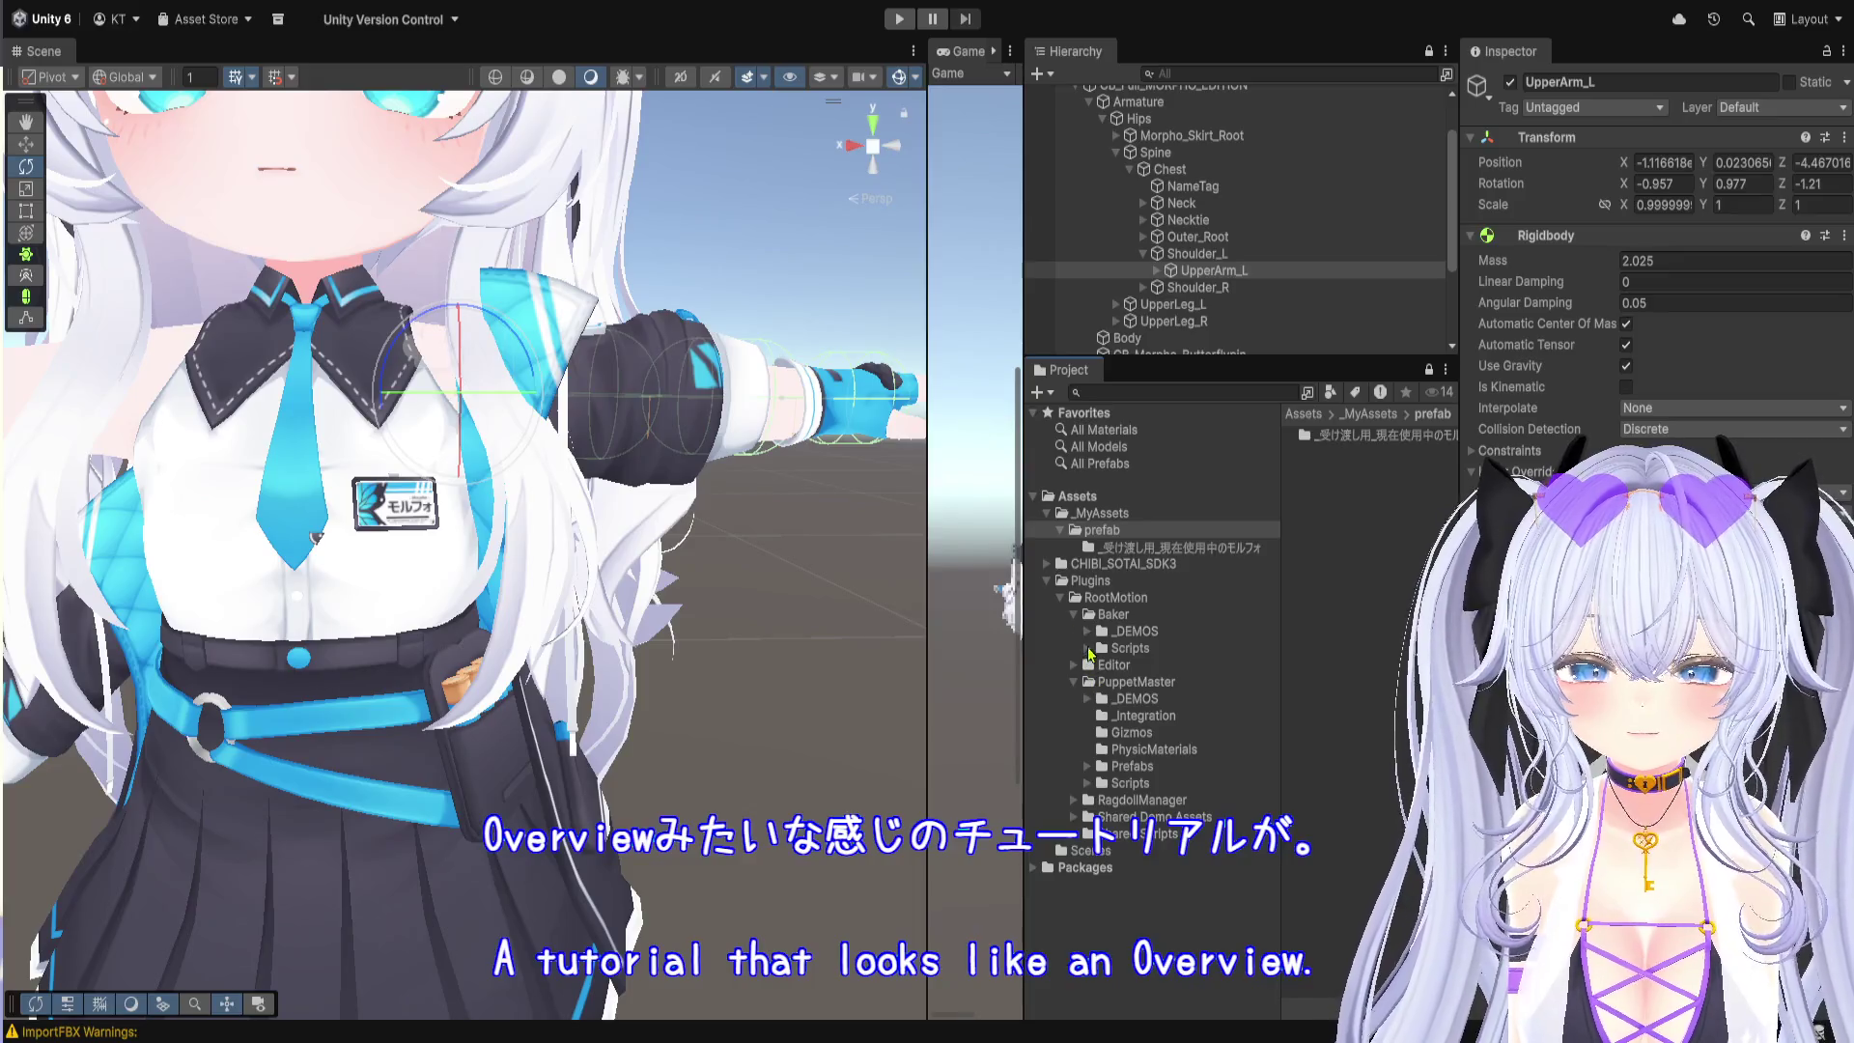
# Step: Collapse the Baker folder, open PuppetMaster's _DEMOS, and widen the asset list to read the demo names
pyautogui.click(1079, 633)
pyautogui.click(1078, 632)
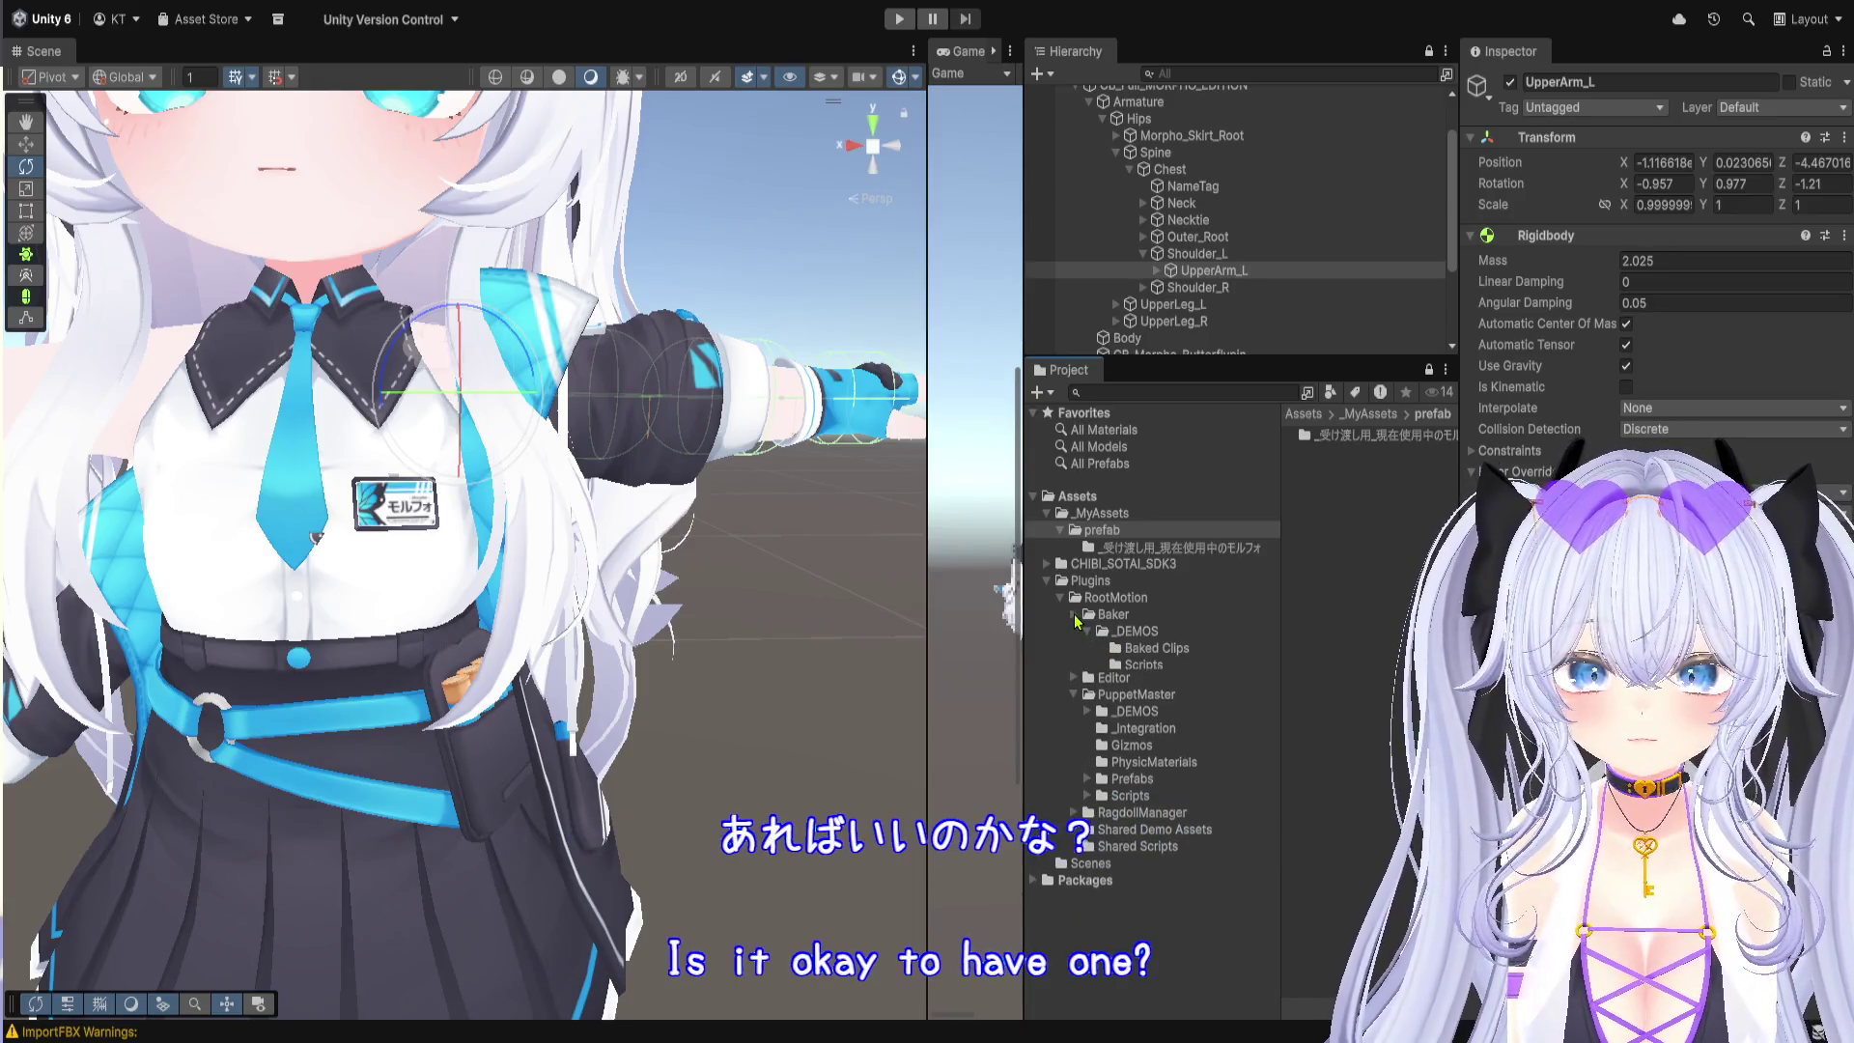
pyautogui.click(1074, 614)
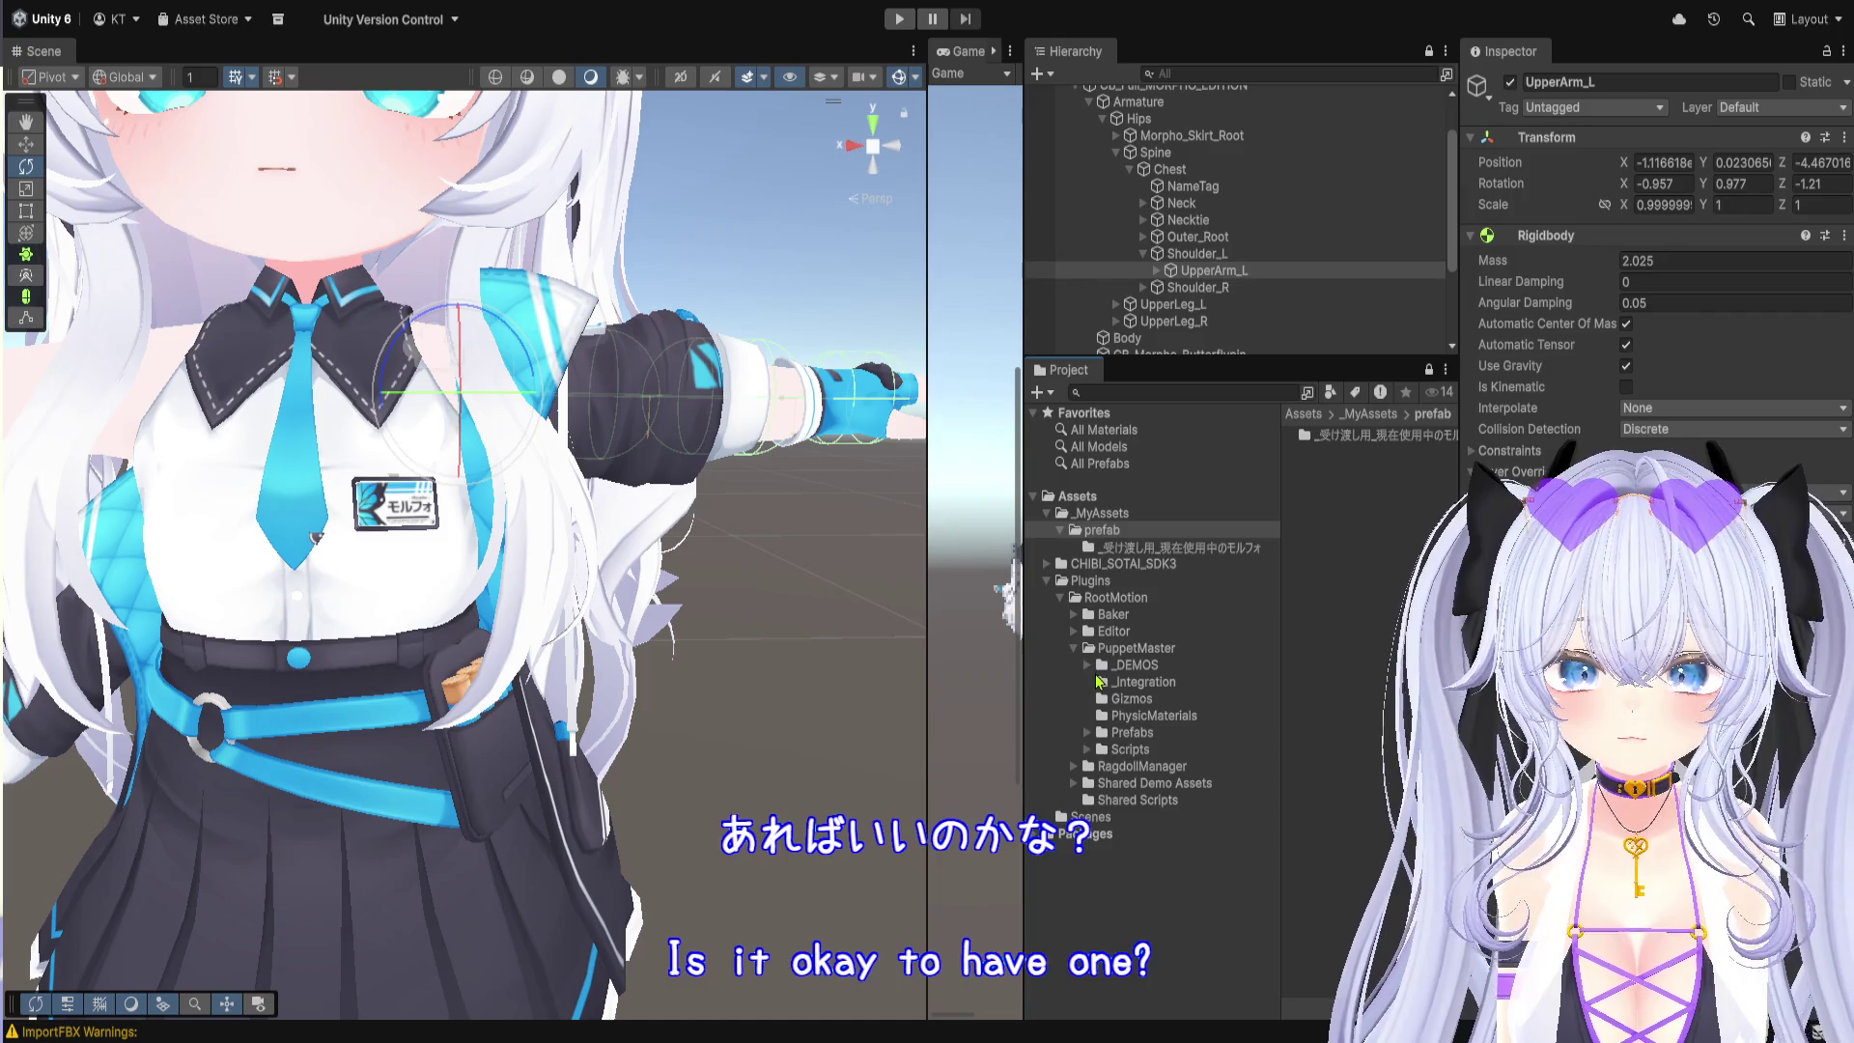
pyautogui.click(1151, 666)
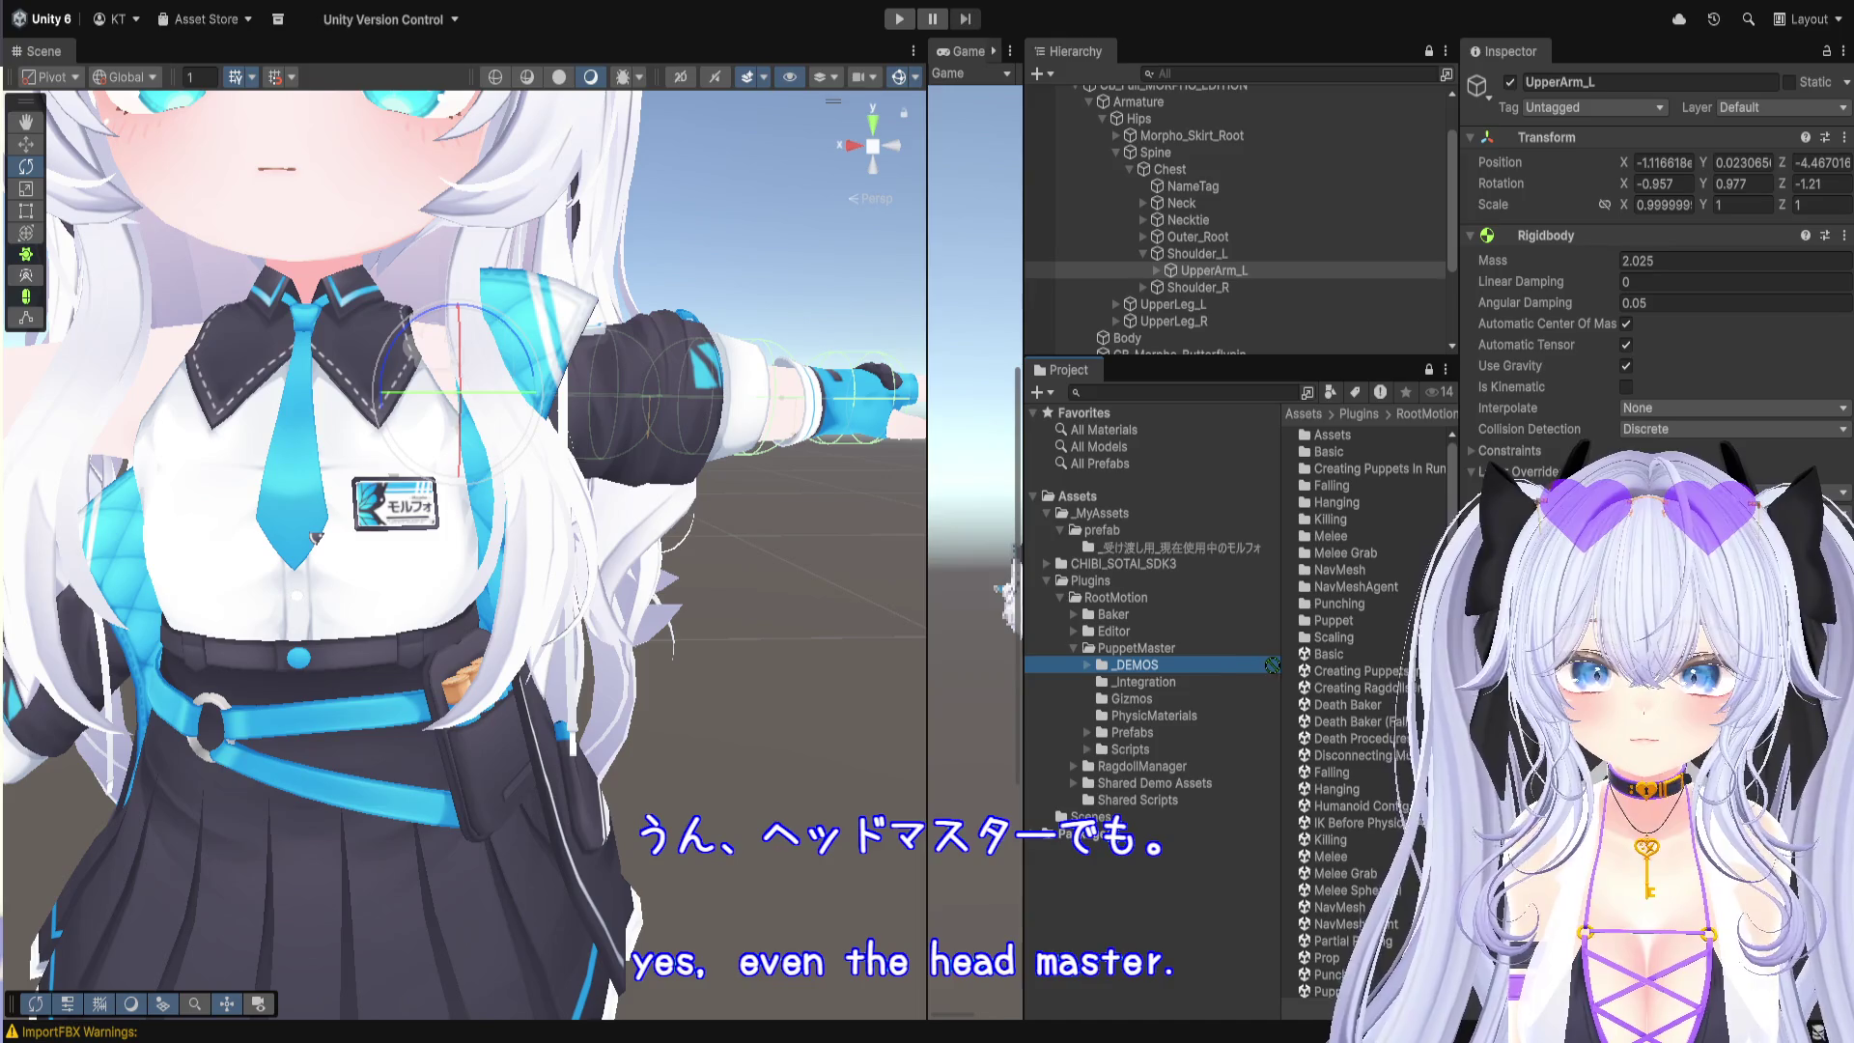
pyautogui.moveTo(1233, 663); pyautogui.dragTo(1118, 661)
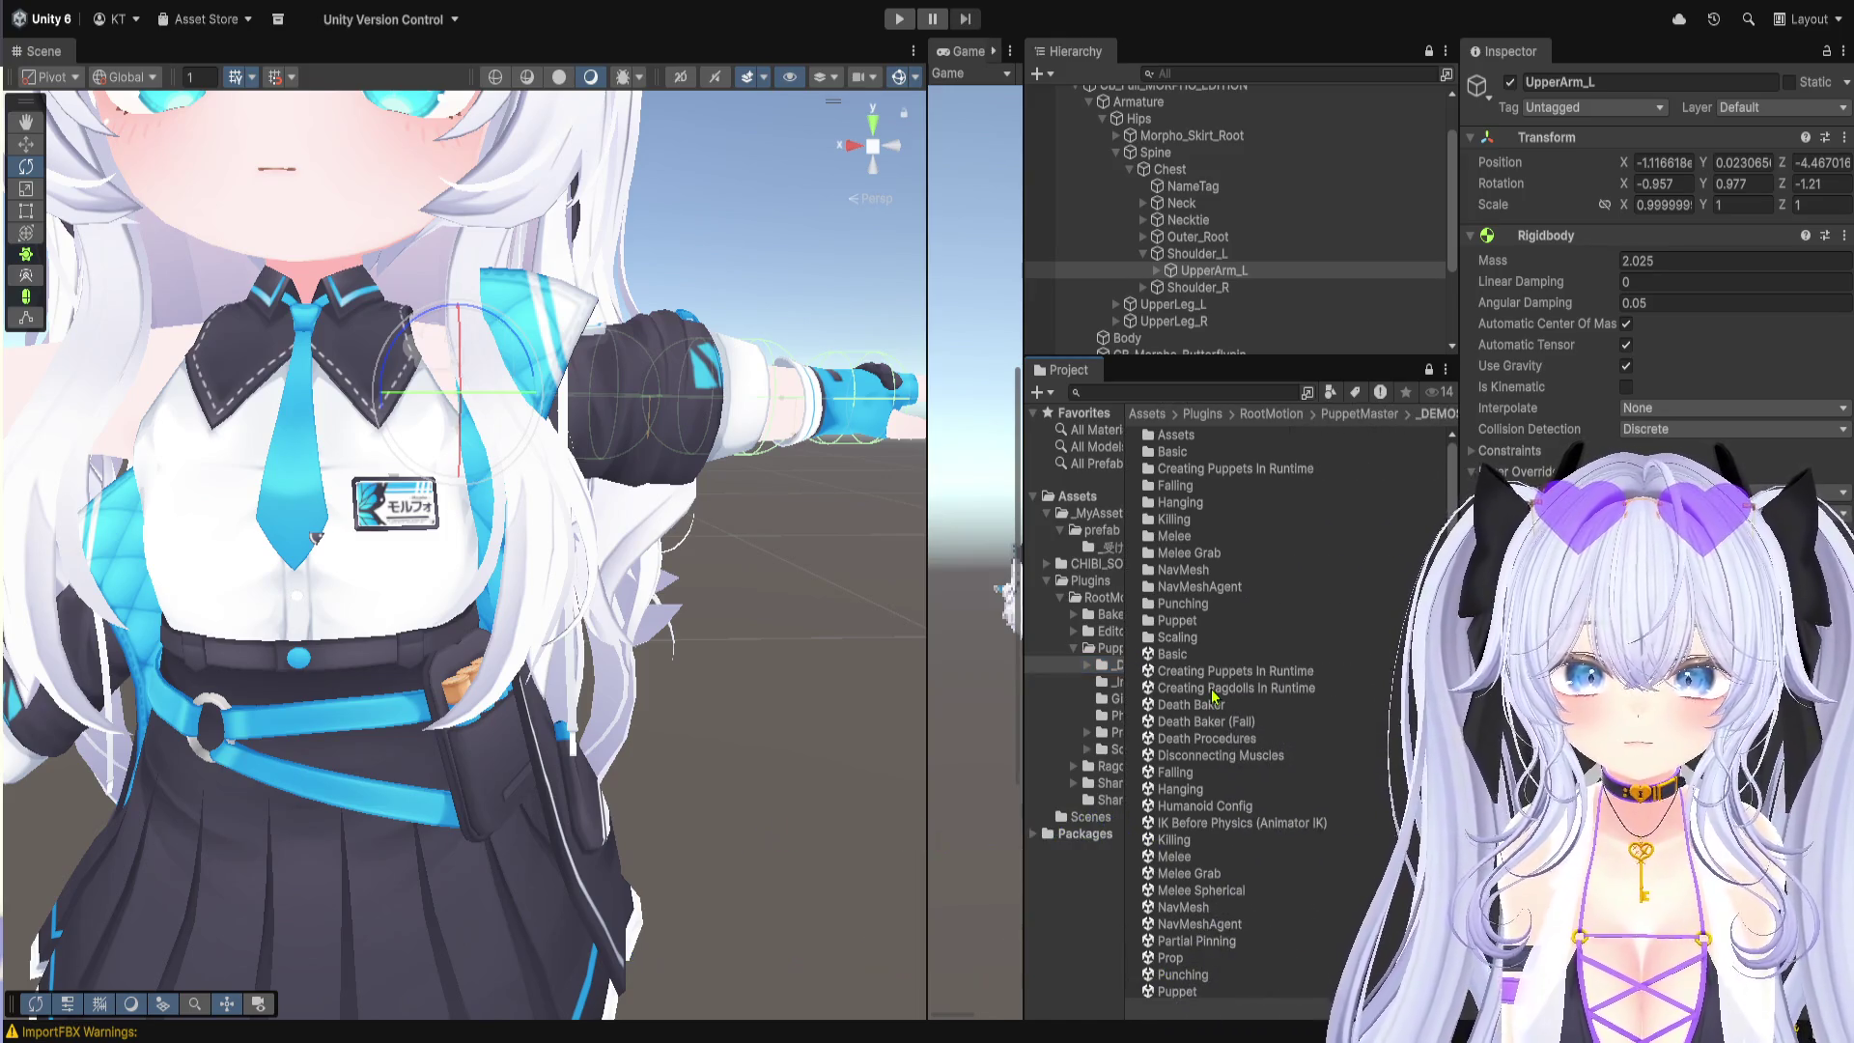
pyautogui.scroll(-5, 1280, 730)
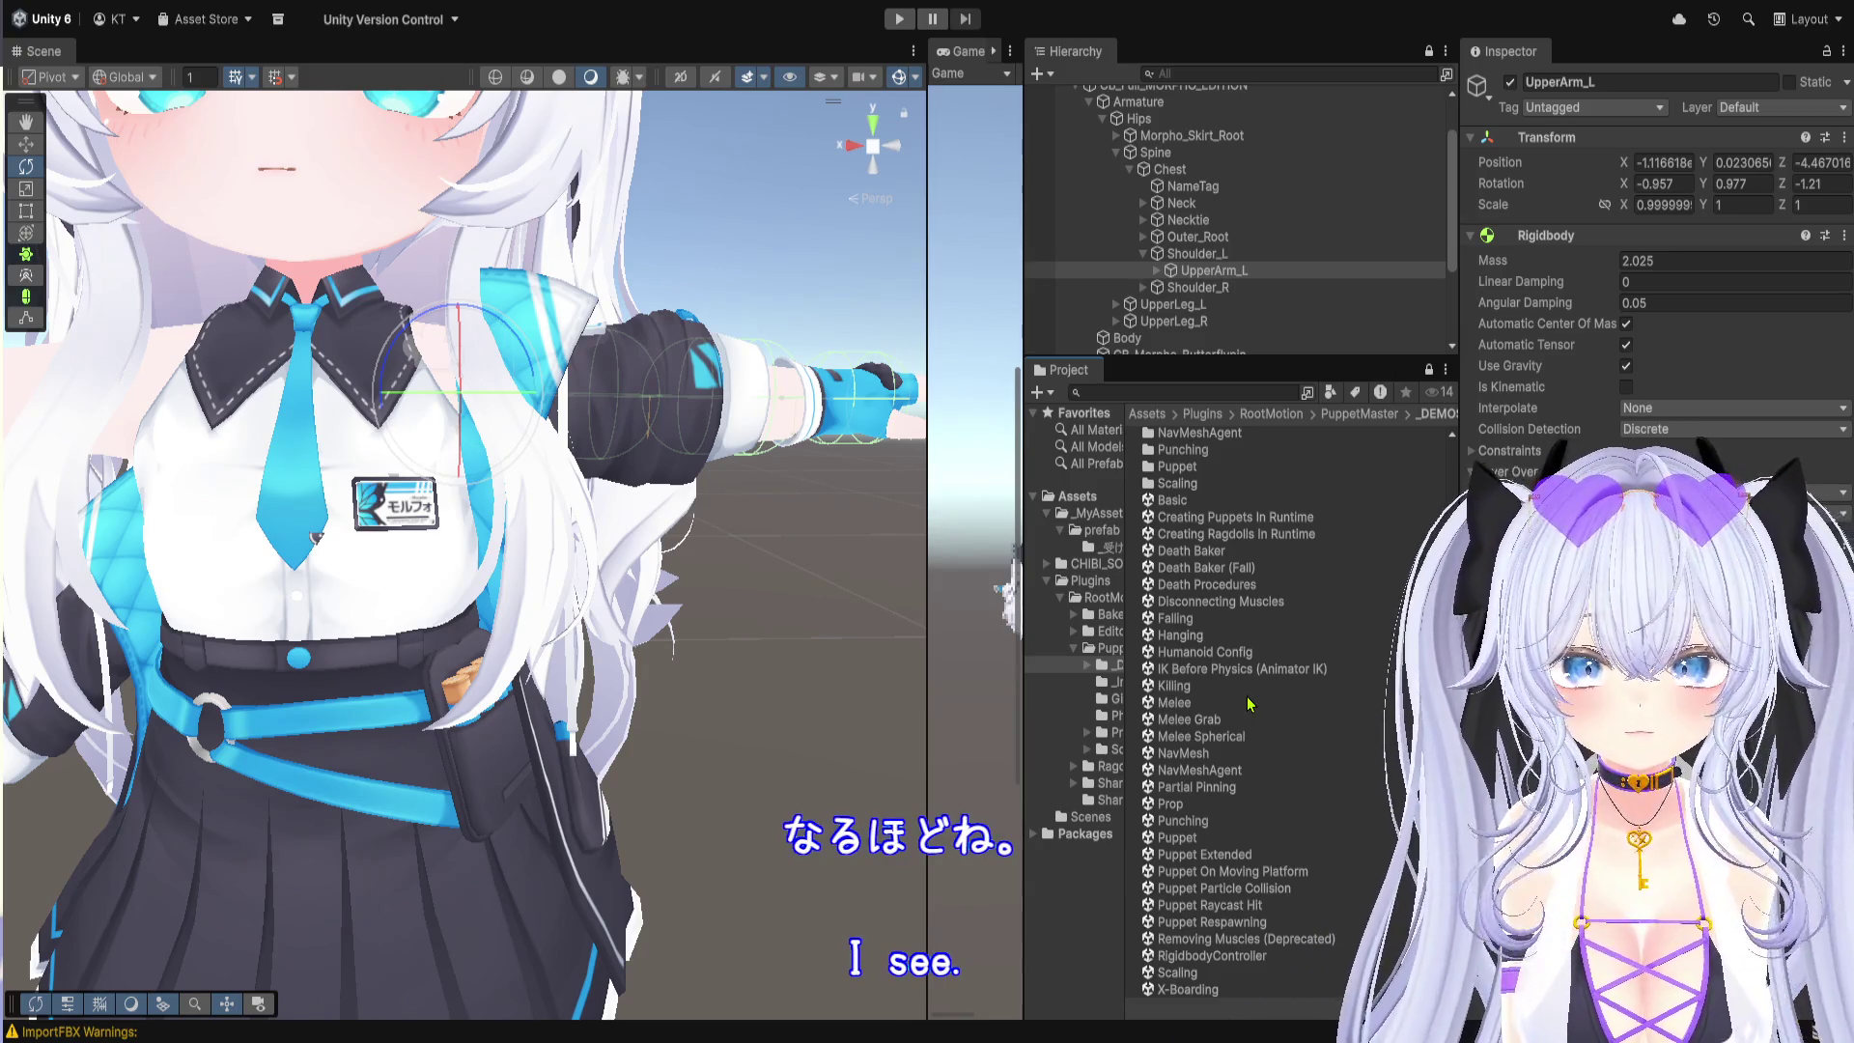
pyautogui.scroll(-3, 405, 461)
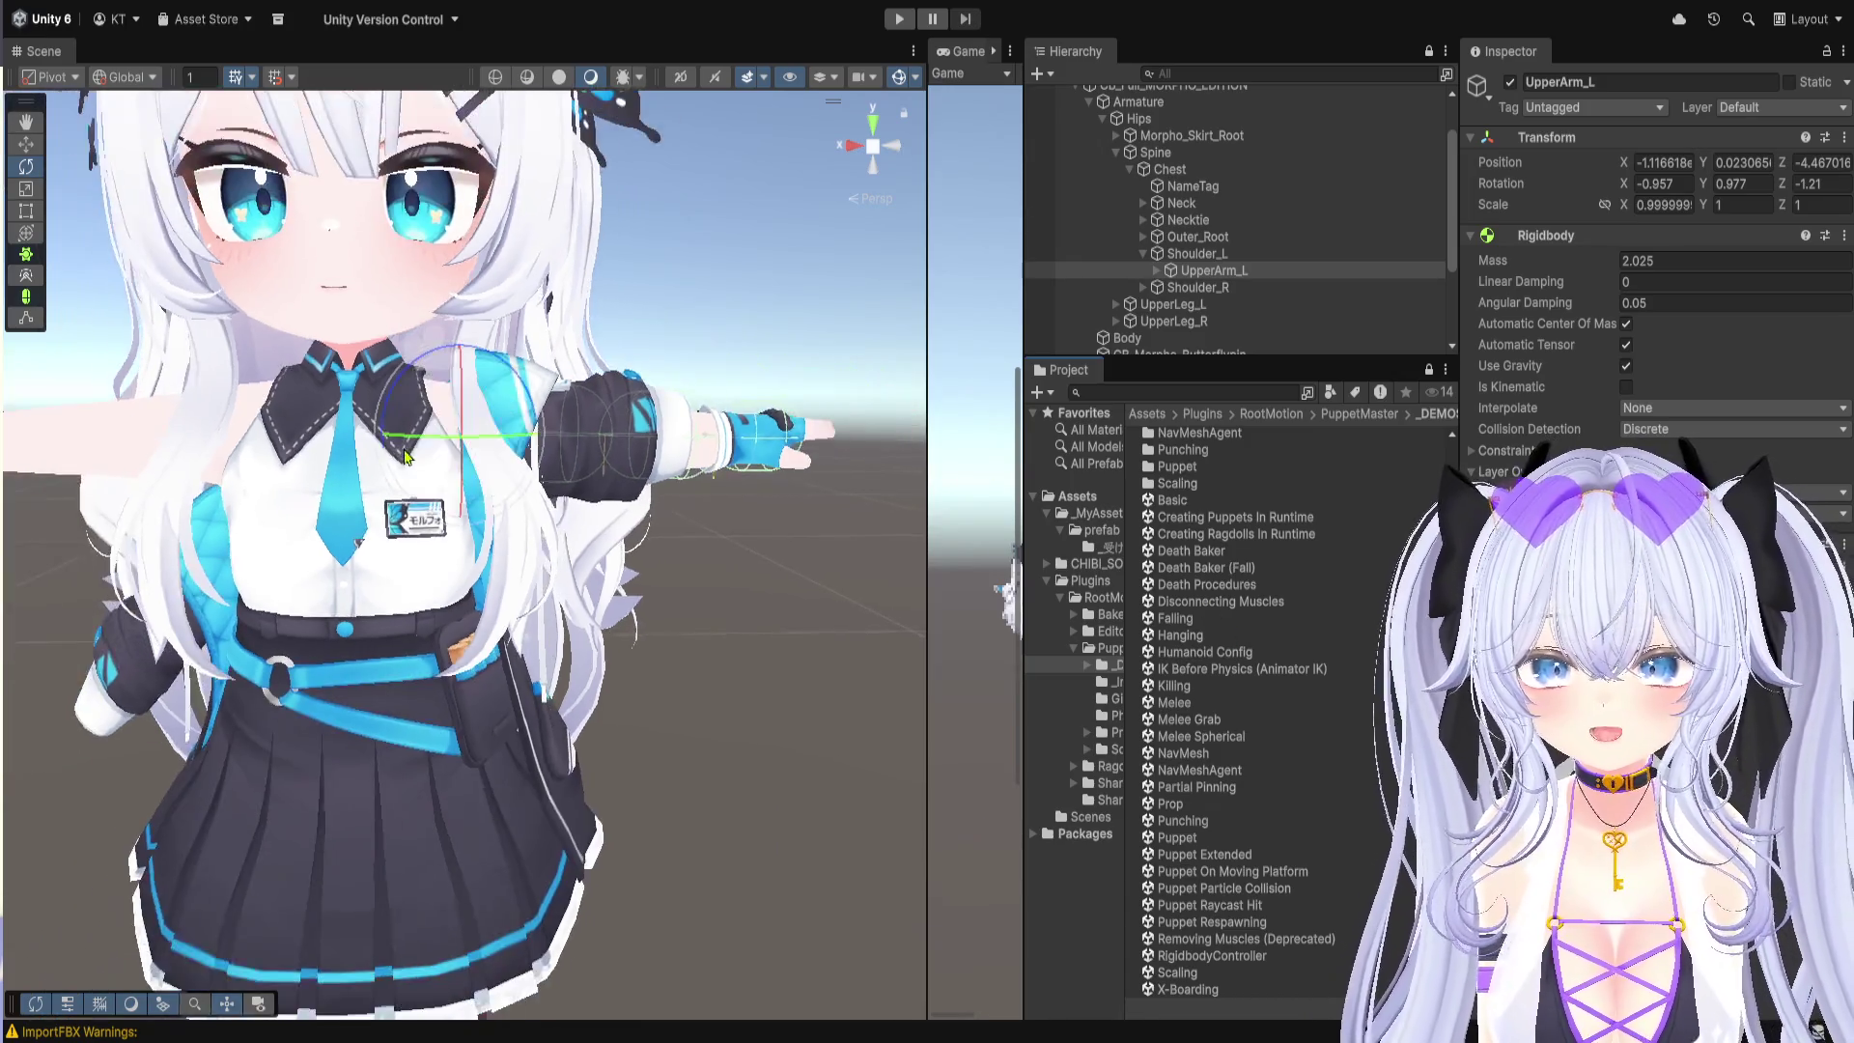
# Step: Zoom out, deselect UpperArm_L and orbit the Scene camera around the whole avatar
pyautogui.scroll(-3, 404, 460)
pyautogui.click(583, 326)
pyautogui.moveTo(583, 326); pyautogui.dragTo(690, 338)
pyautogui.scroll(3, 1166, 278)
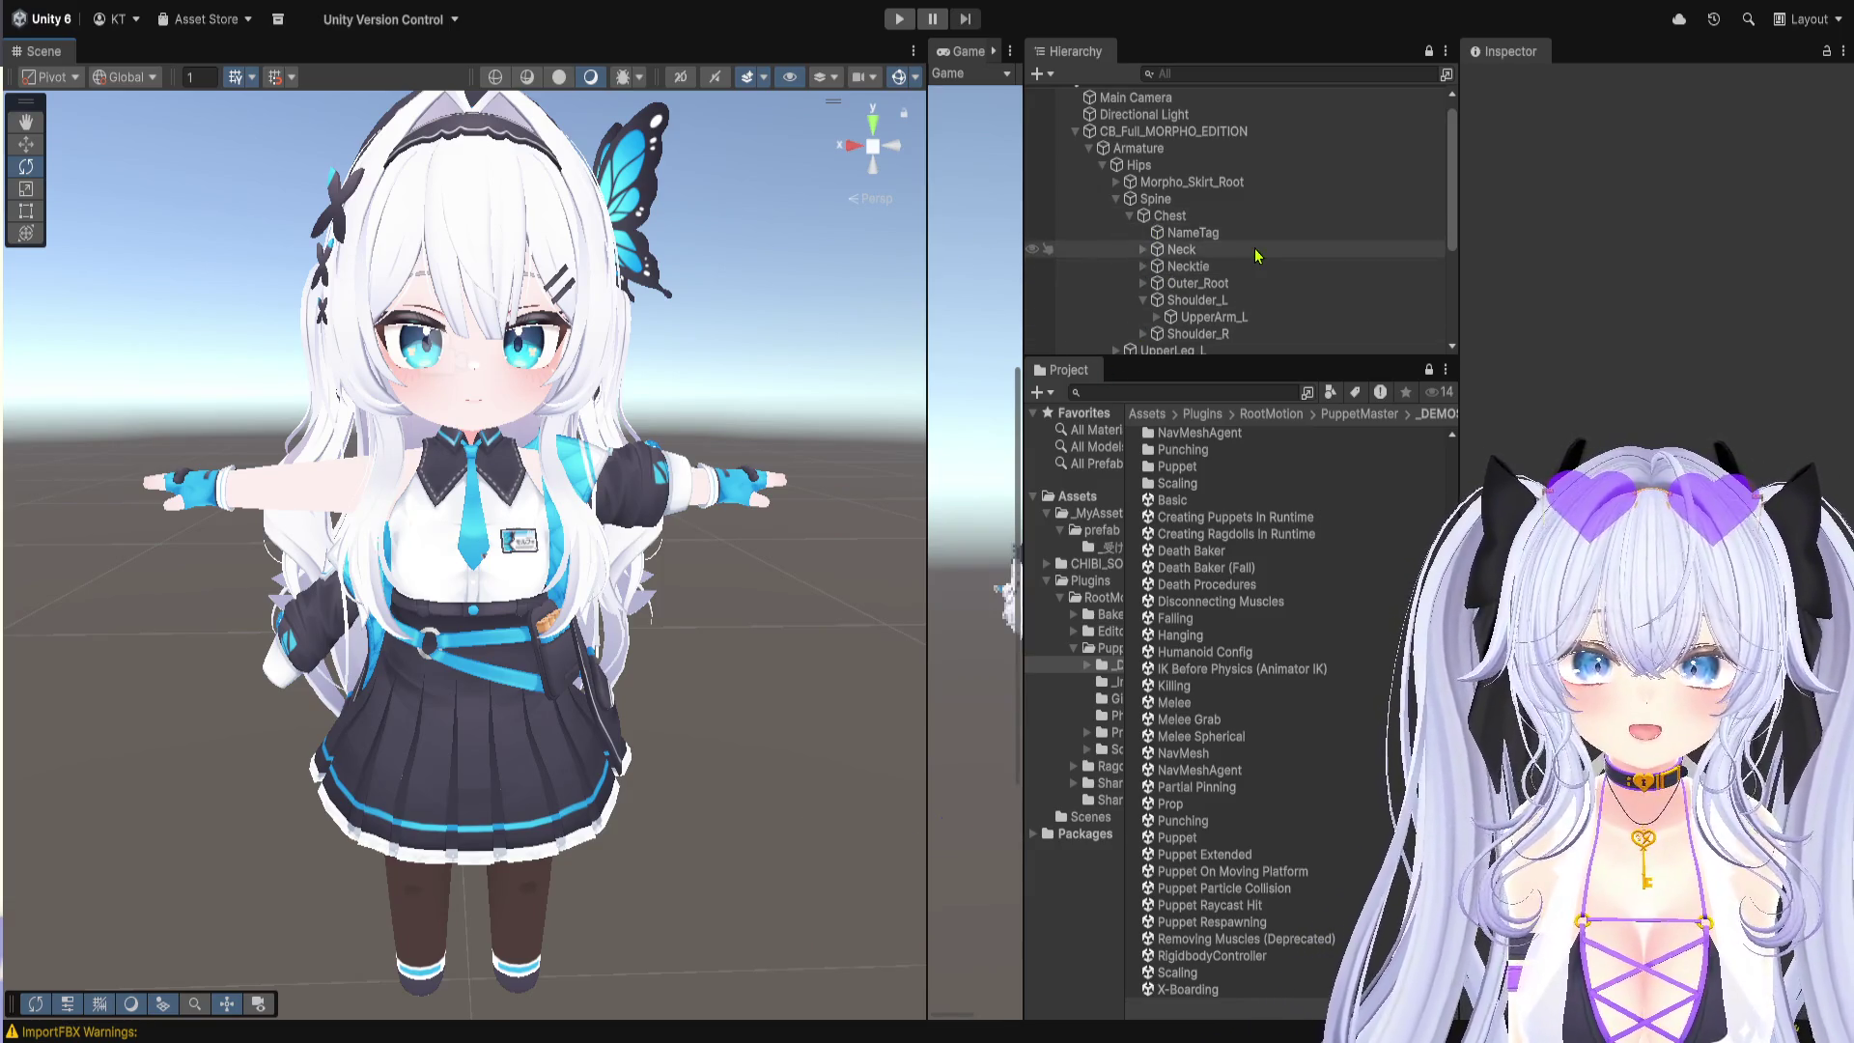
# Step: Select the Head bone under Neck and scroll to its Rigidbody's Layer Overrides
pyautogui.click(1255, 250)
pyautogui.click(1144, 249)
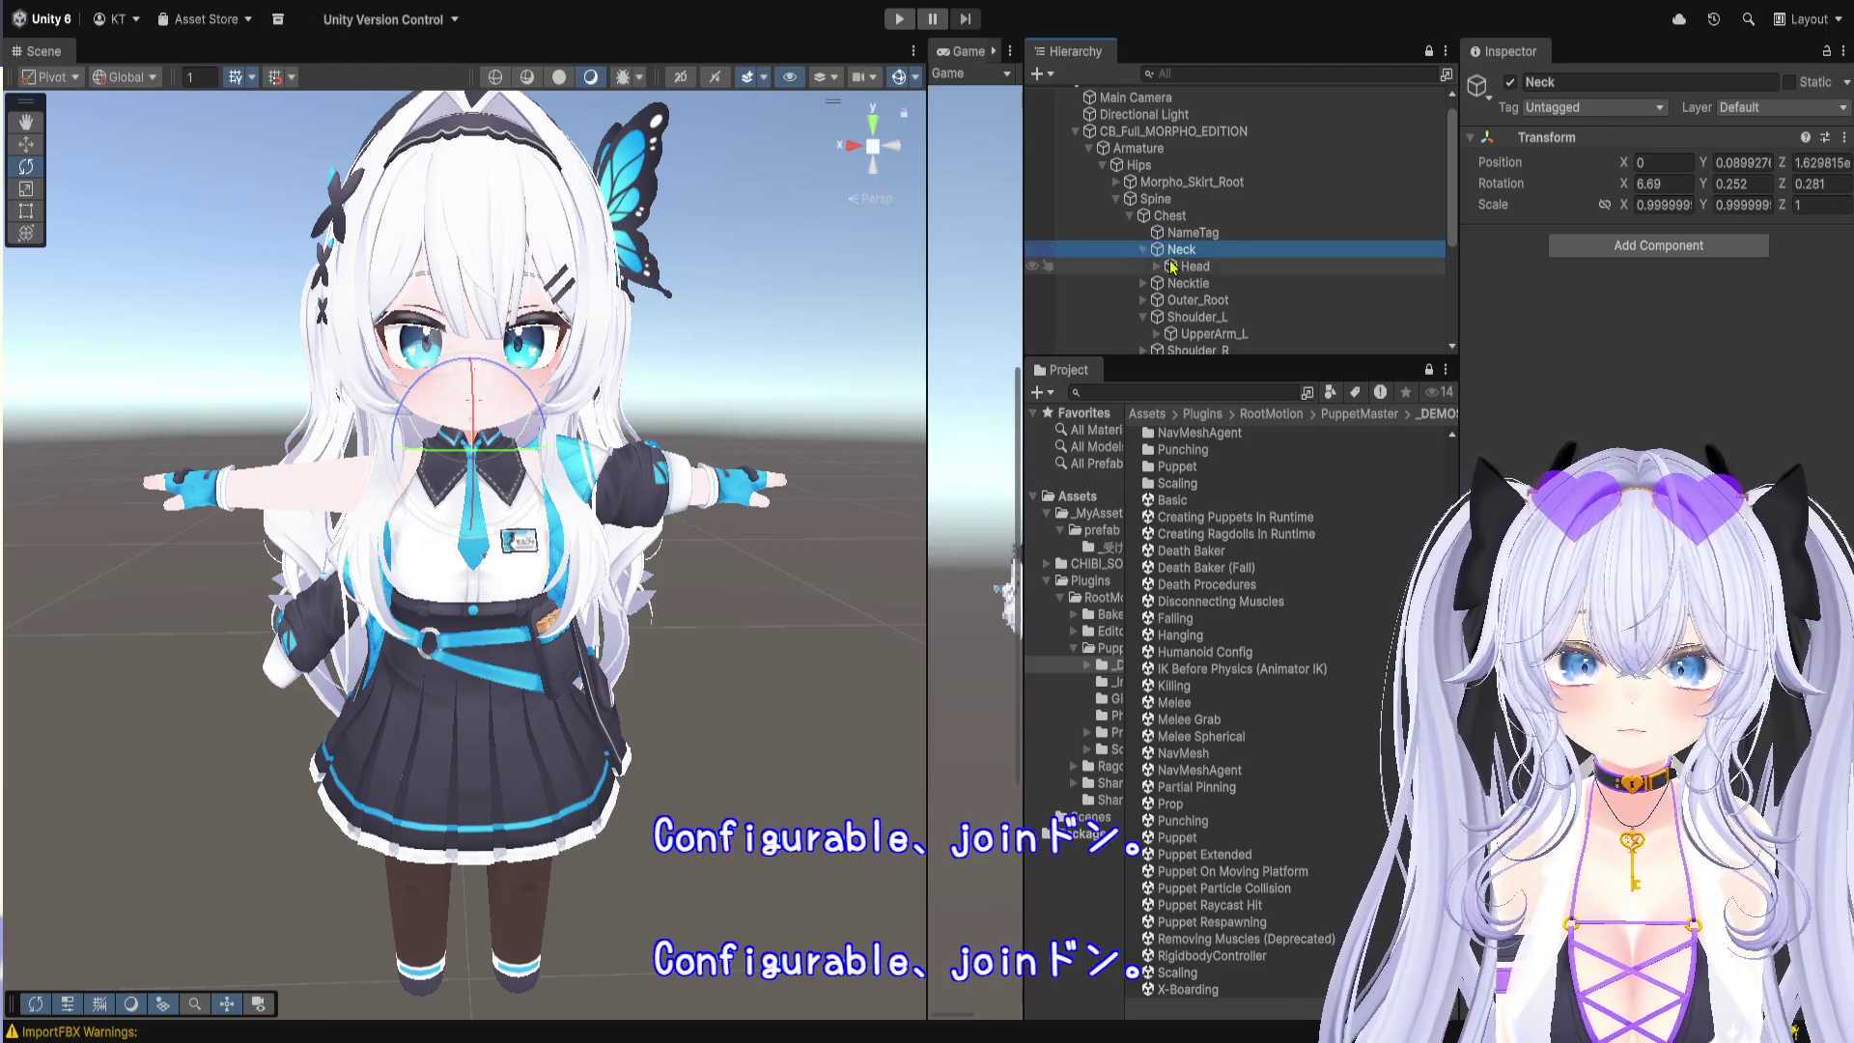
pyautogui.click(1188, 267)
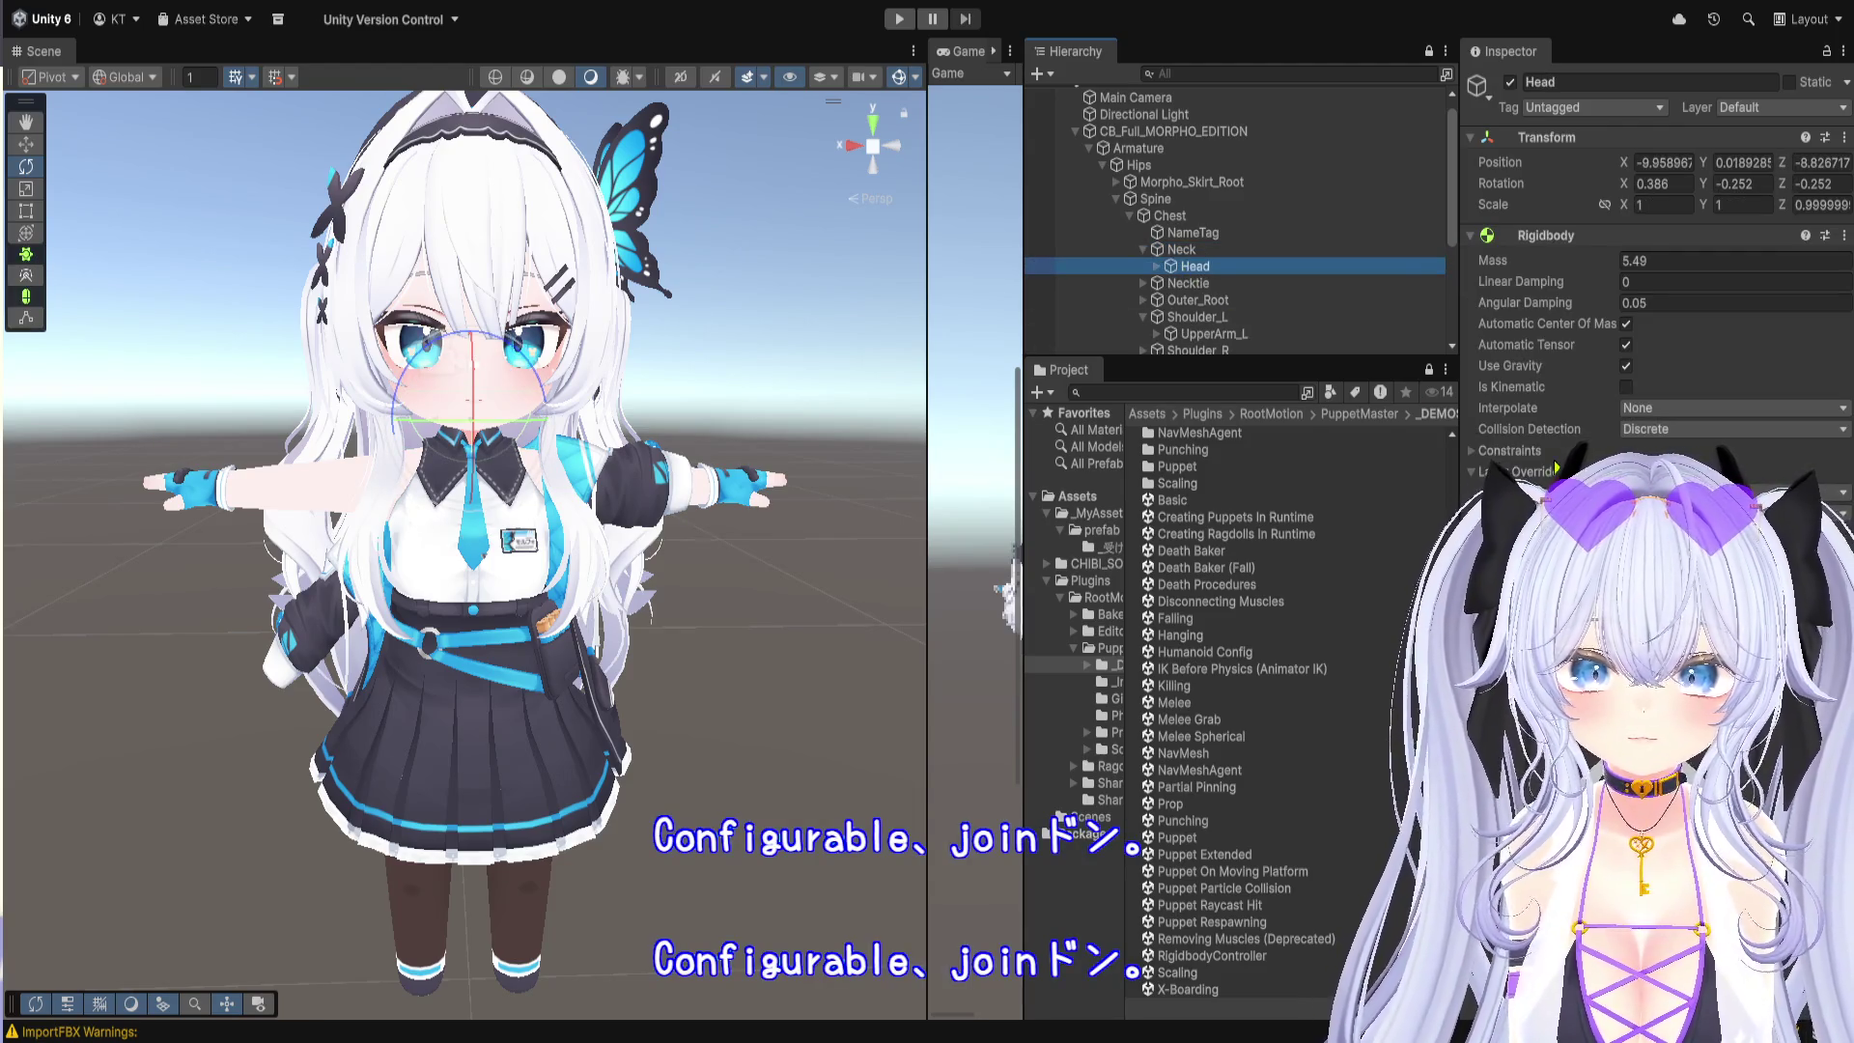
pyautogui.click(1487, 493)
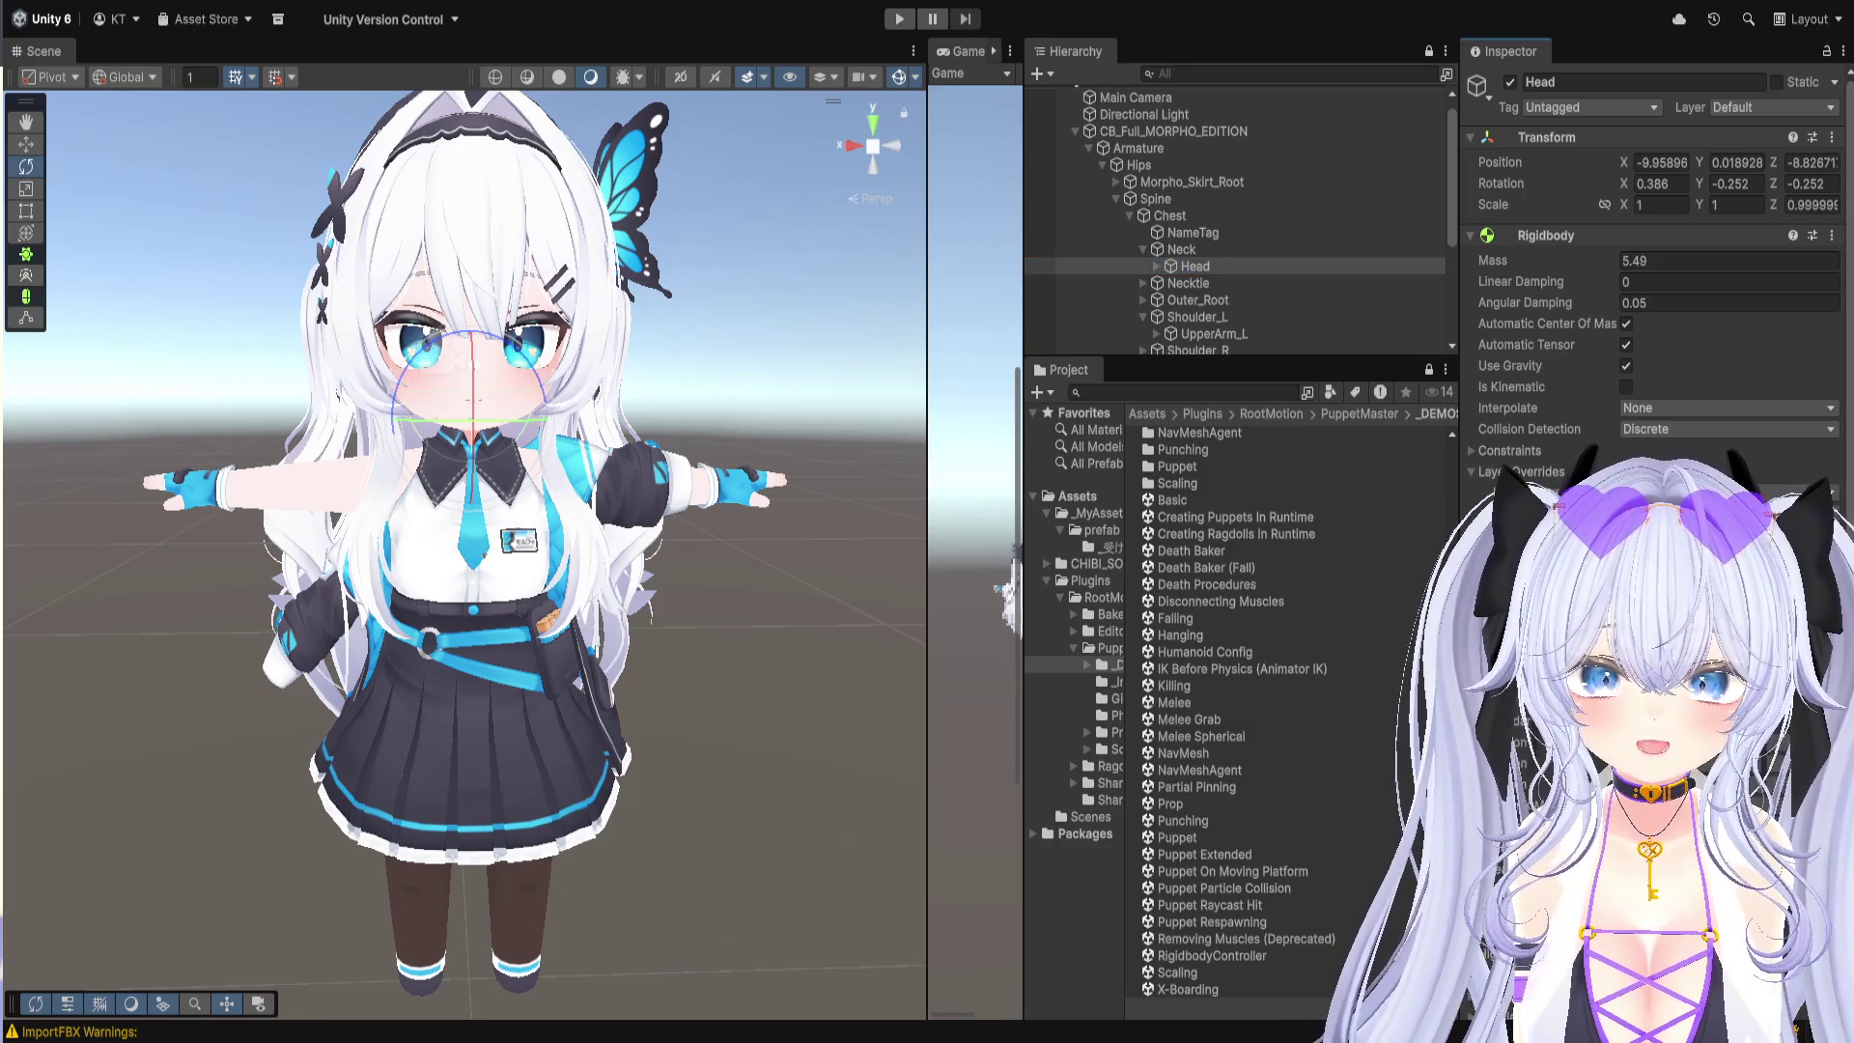
pyautogui.scroll(-2, 1657, 290)
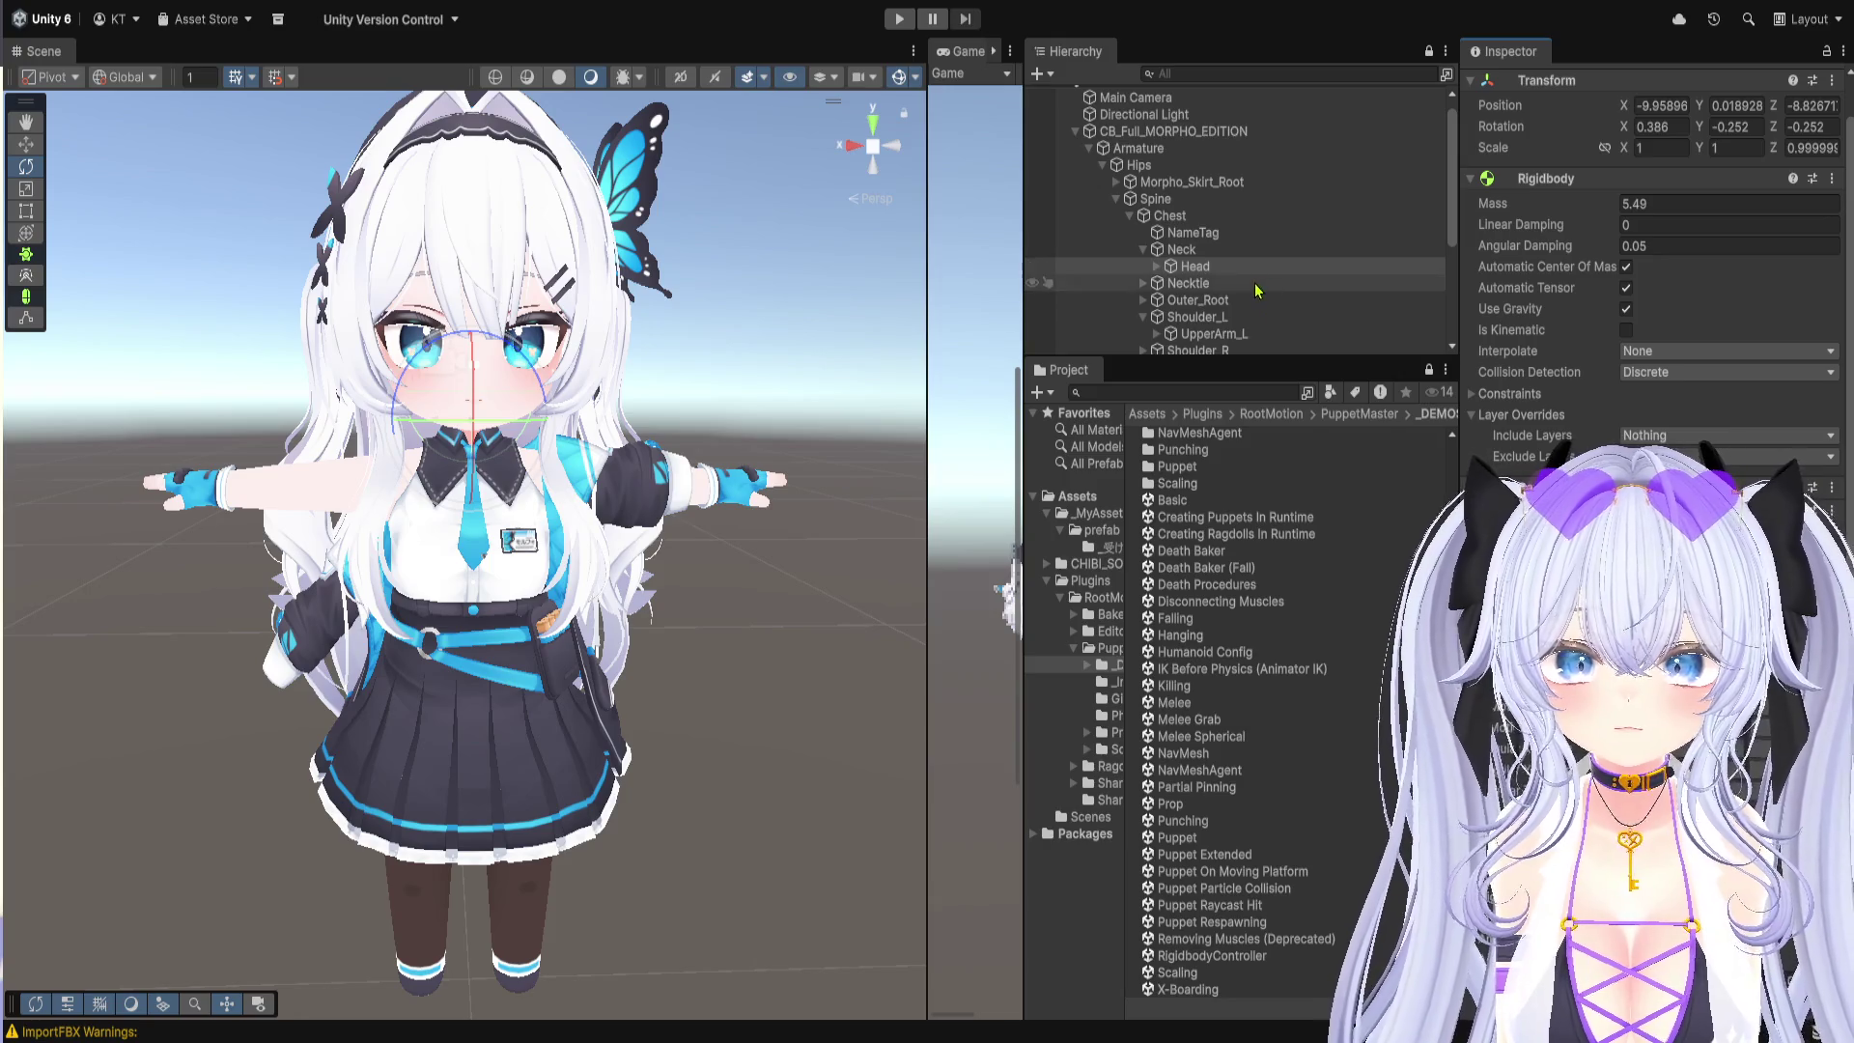
# Step: Collapse Armature under CB_Full_MORPHO_EDITION to list the avatar's meshes
pyautogui.scroll(1, 1167, 167)
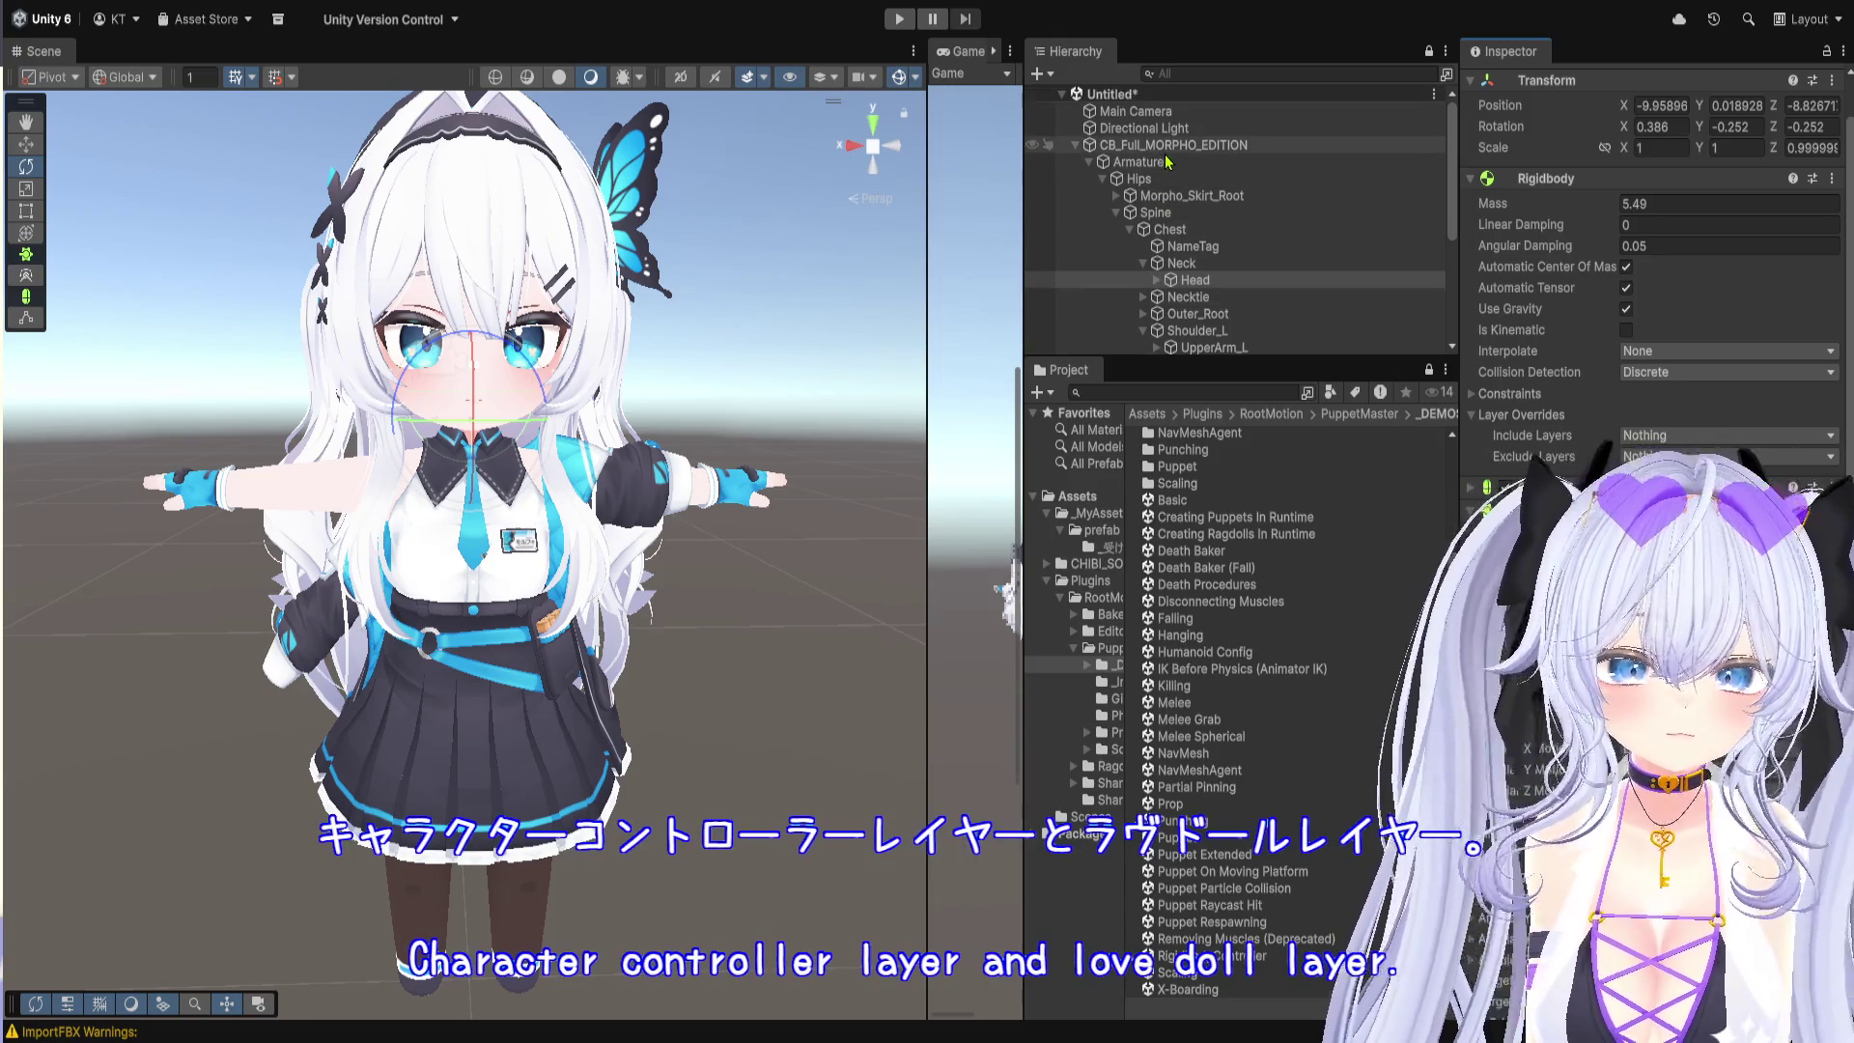
pyautogui.click(1164, 163)
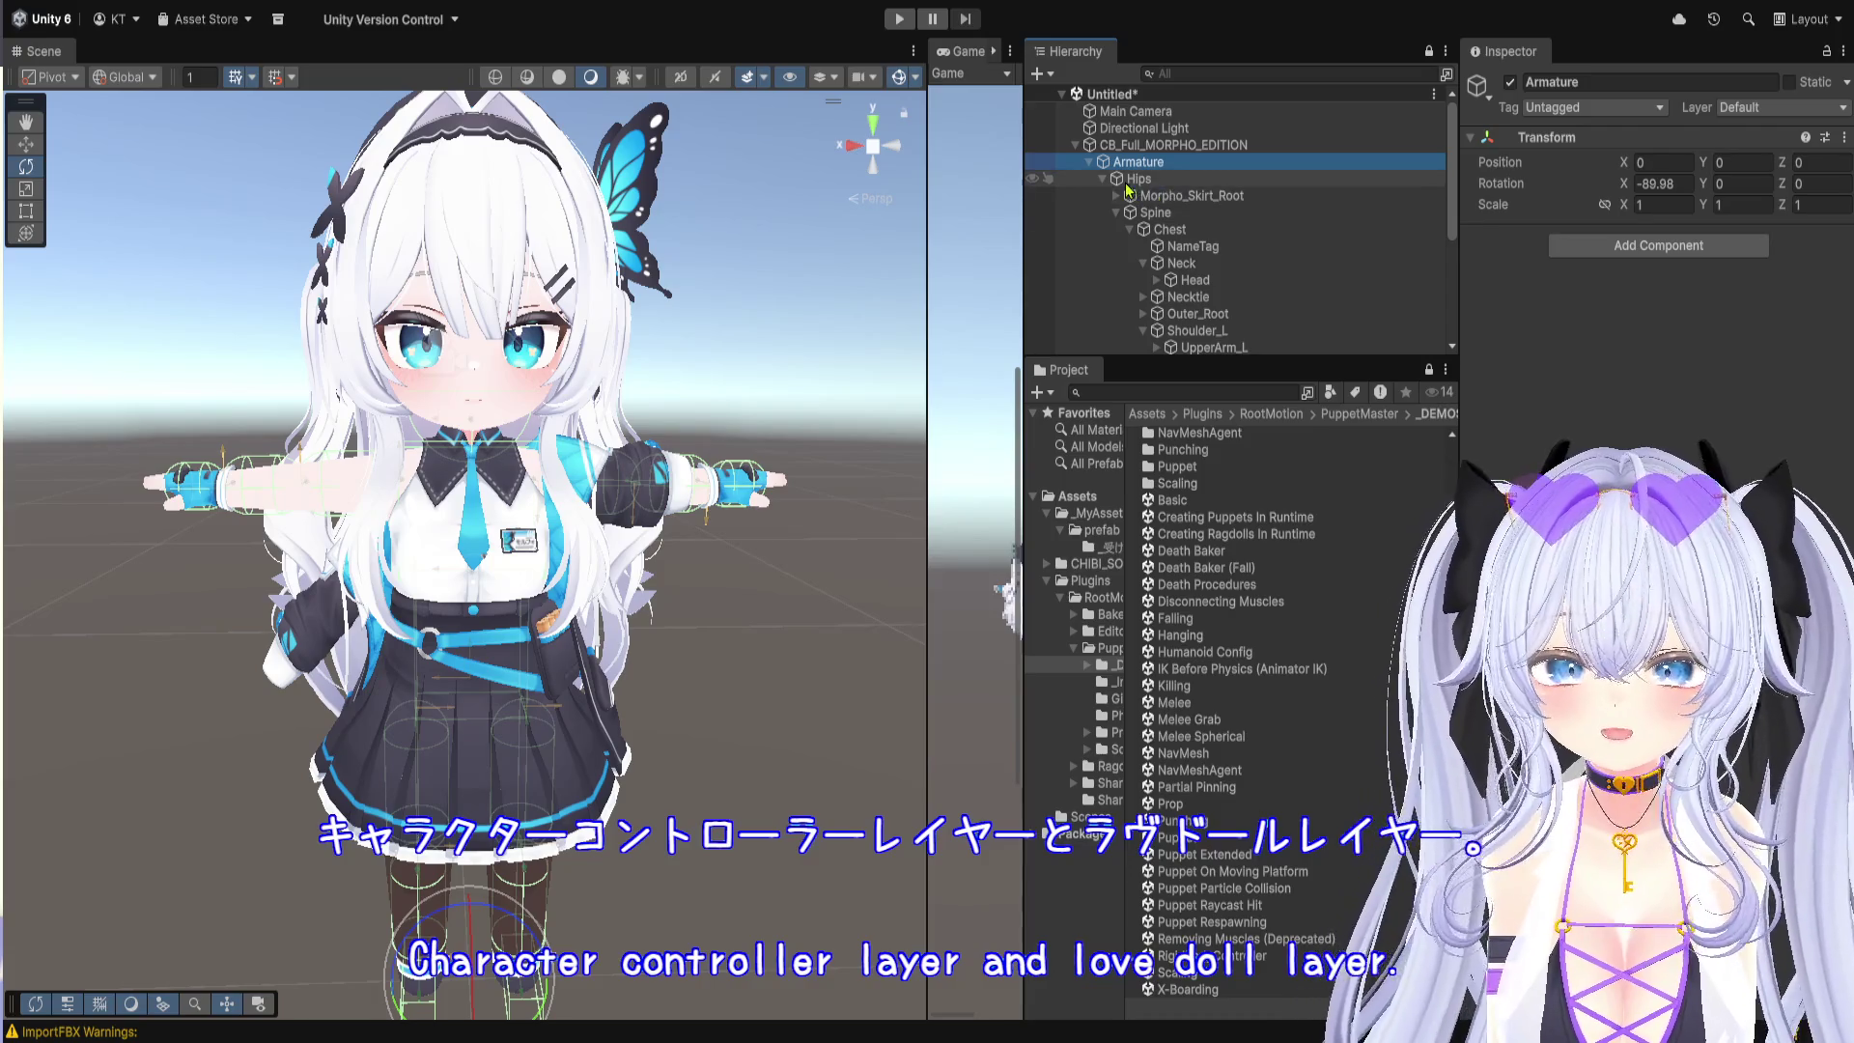
pyautogui.click(1125, 144)
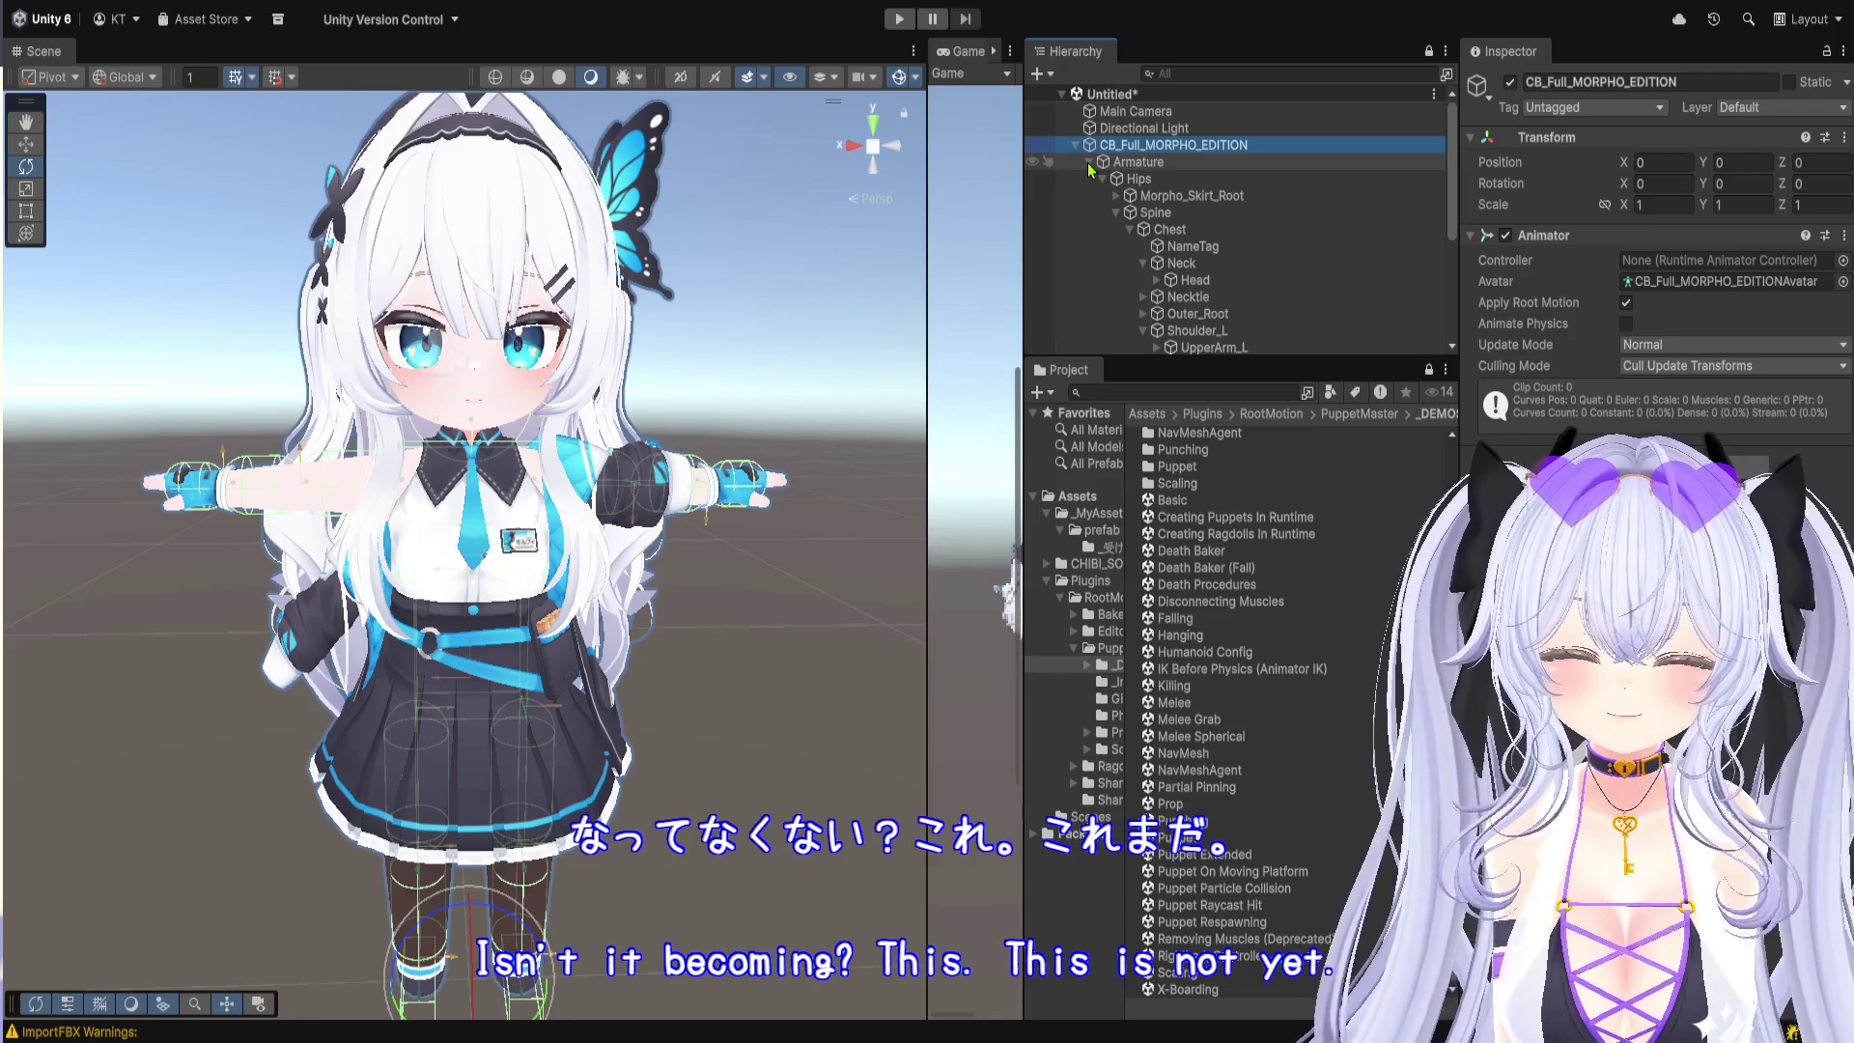
pyautogui.click(1089, 162)
pyautogui.click(1130, 163)
pyautogui.click(1164, 144)
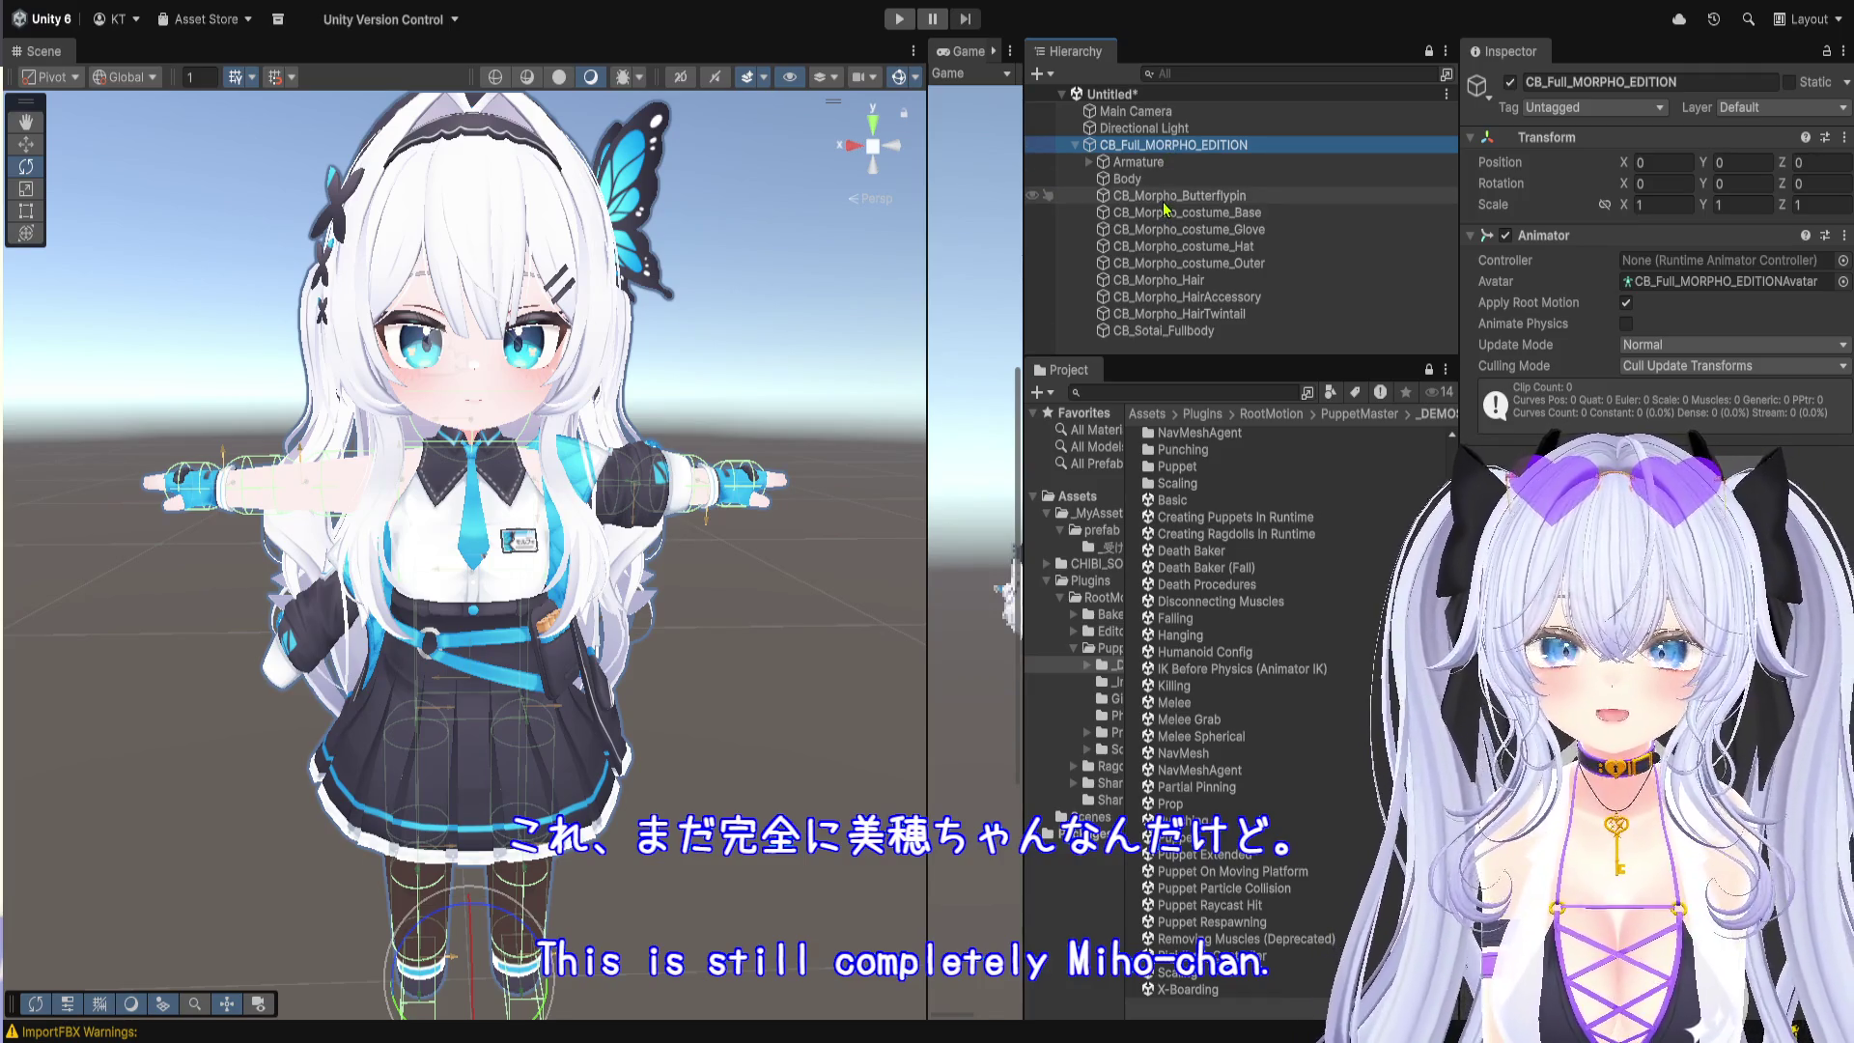
# Step: Select the Body mesh and return the Project list to the Assets root
pyautogui.click(1167, 196)
pyautogui.click(1168, 181)
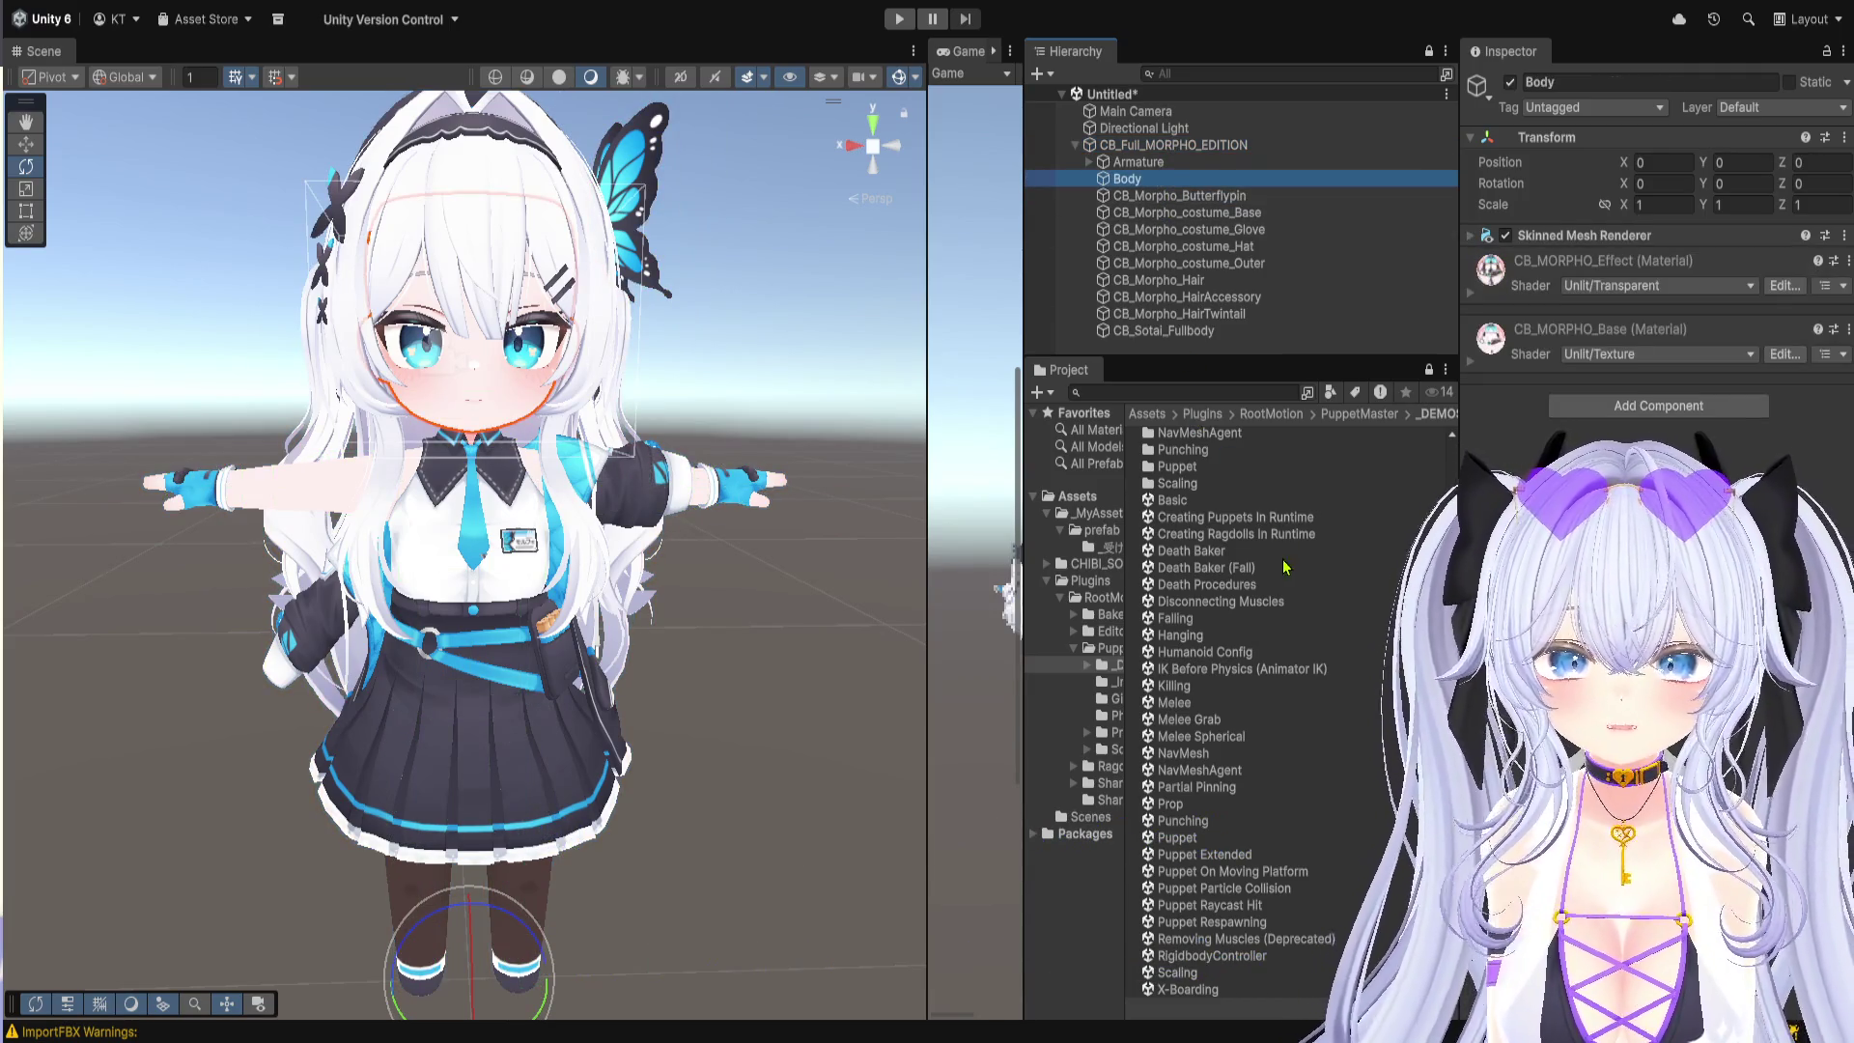
pyautogui.scroll(2, 1273, 577)
pyautogui.scroll(3, 1272, 576)
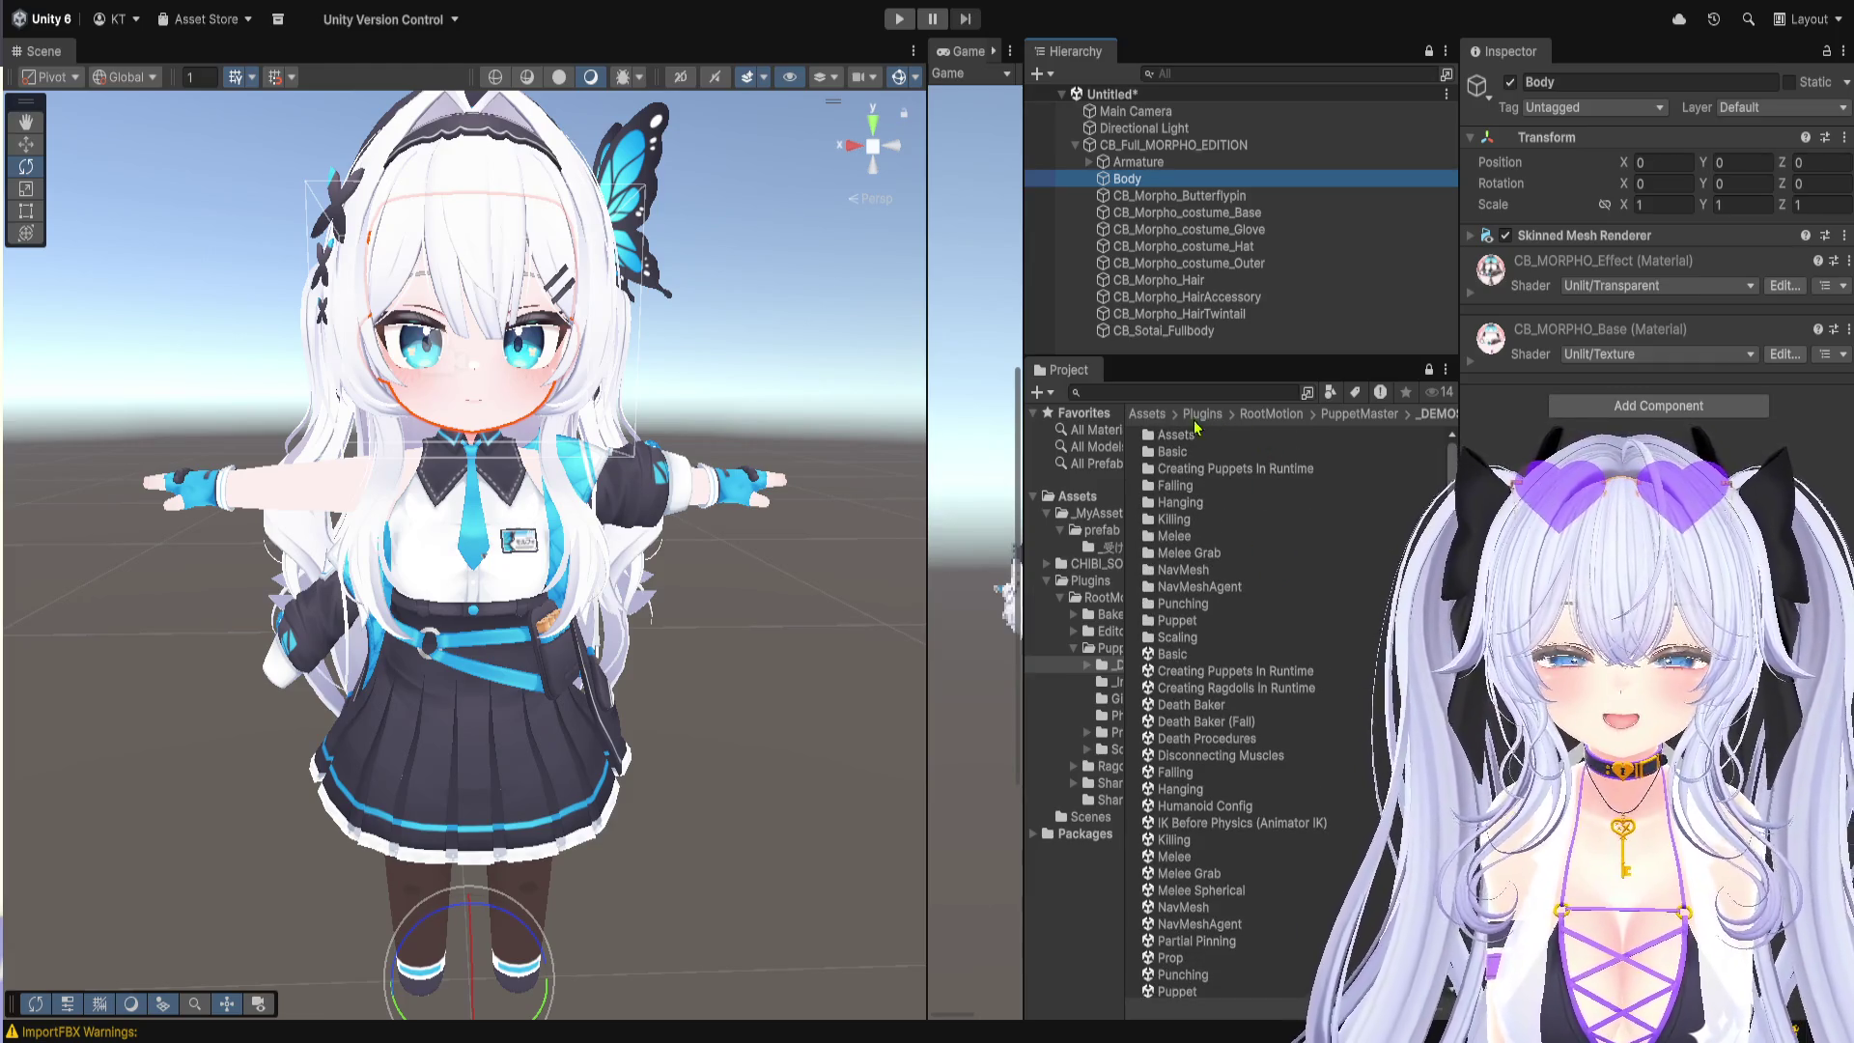
pyautogui.click(1147, 415)
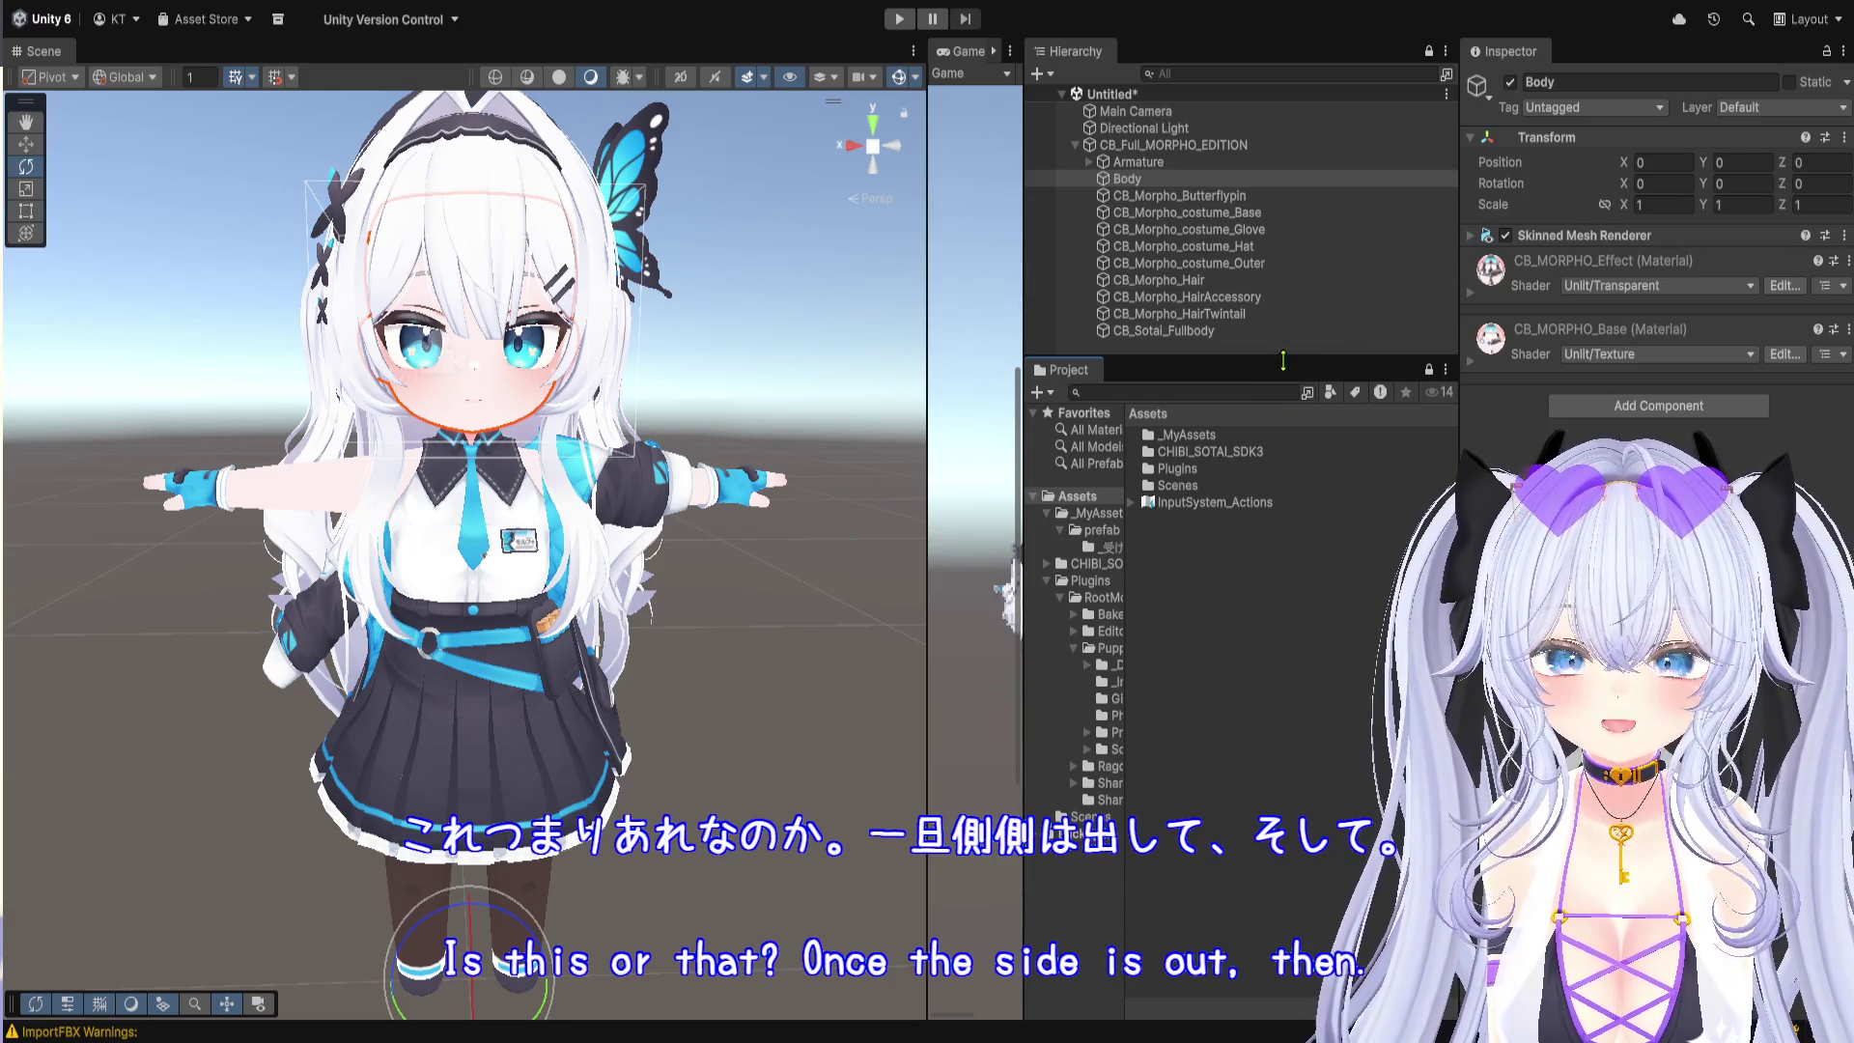
# Step: Drag the CB_Full_MORPHO_EDITION prefab from _MyAssets/prefab into the taller Hierarchy and expand the copy
pyautogui.moveTo(1285, 359); pyautogui.dragTo(1246, 449)
pyautogui.doubleClick(1217, 529)
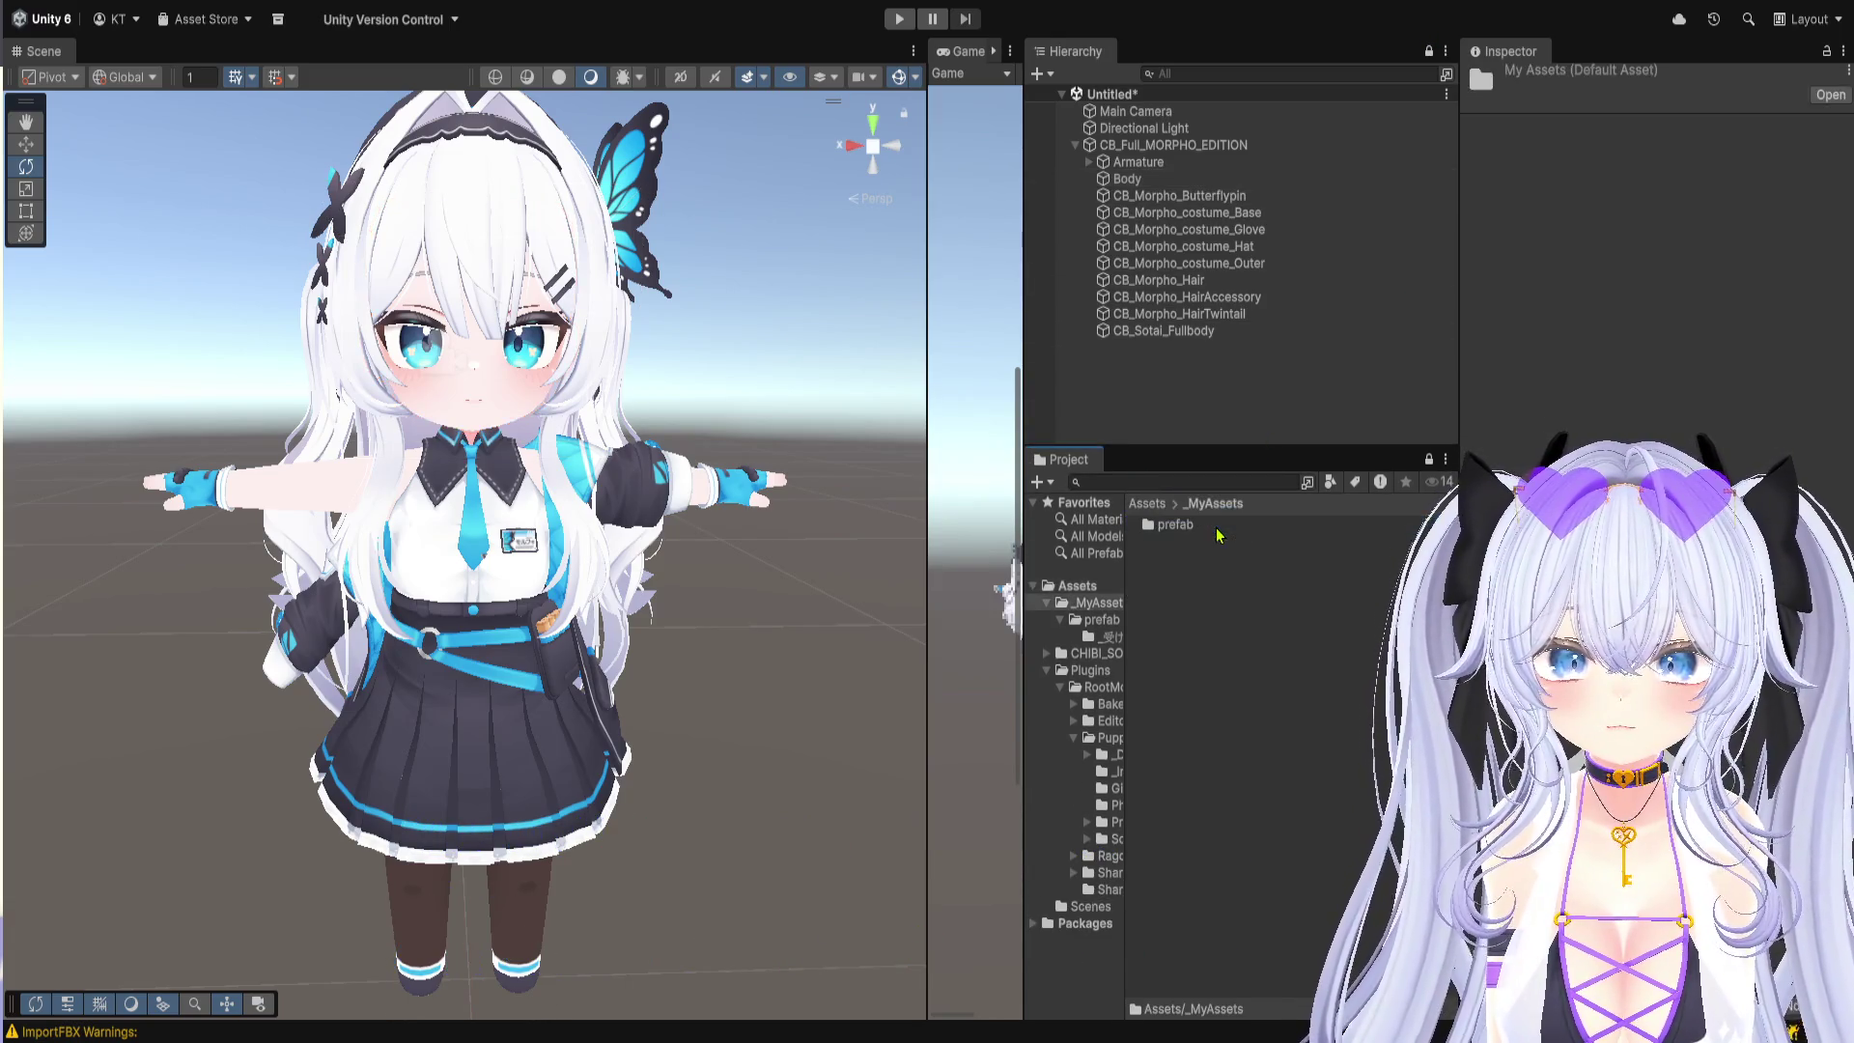
pyautogui.doubleClick(1222, 527)
pyautogui.click(1225, 527)
pyautogui.doubleClick(1225, 527)
pyautogui.moveTo(1226, 525); pyautogui.dragTo(1224, 395)
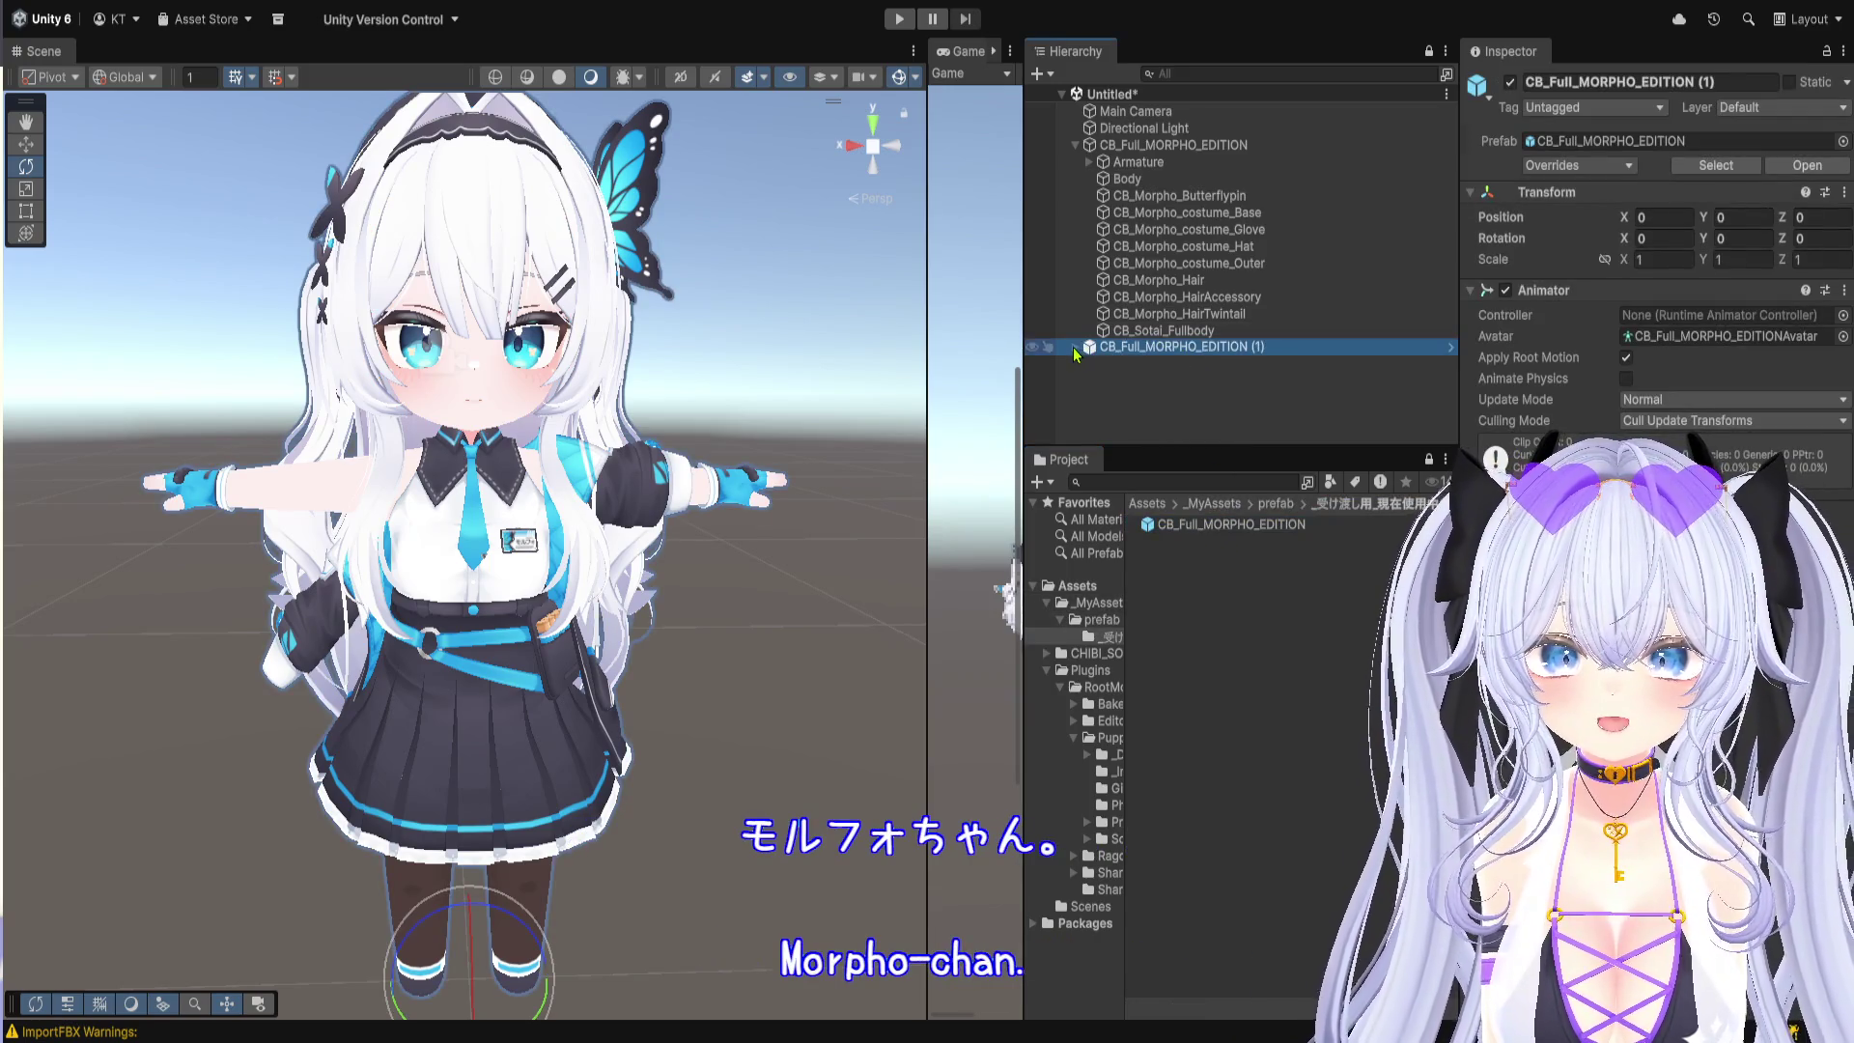
pyautogui.click(1076, 348)
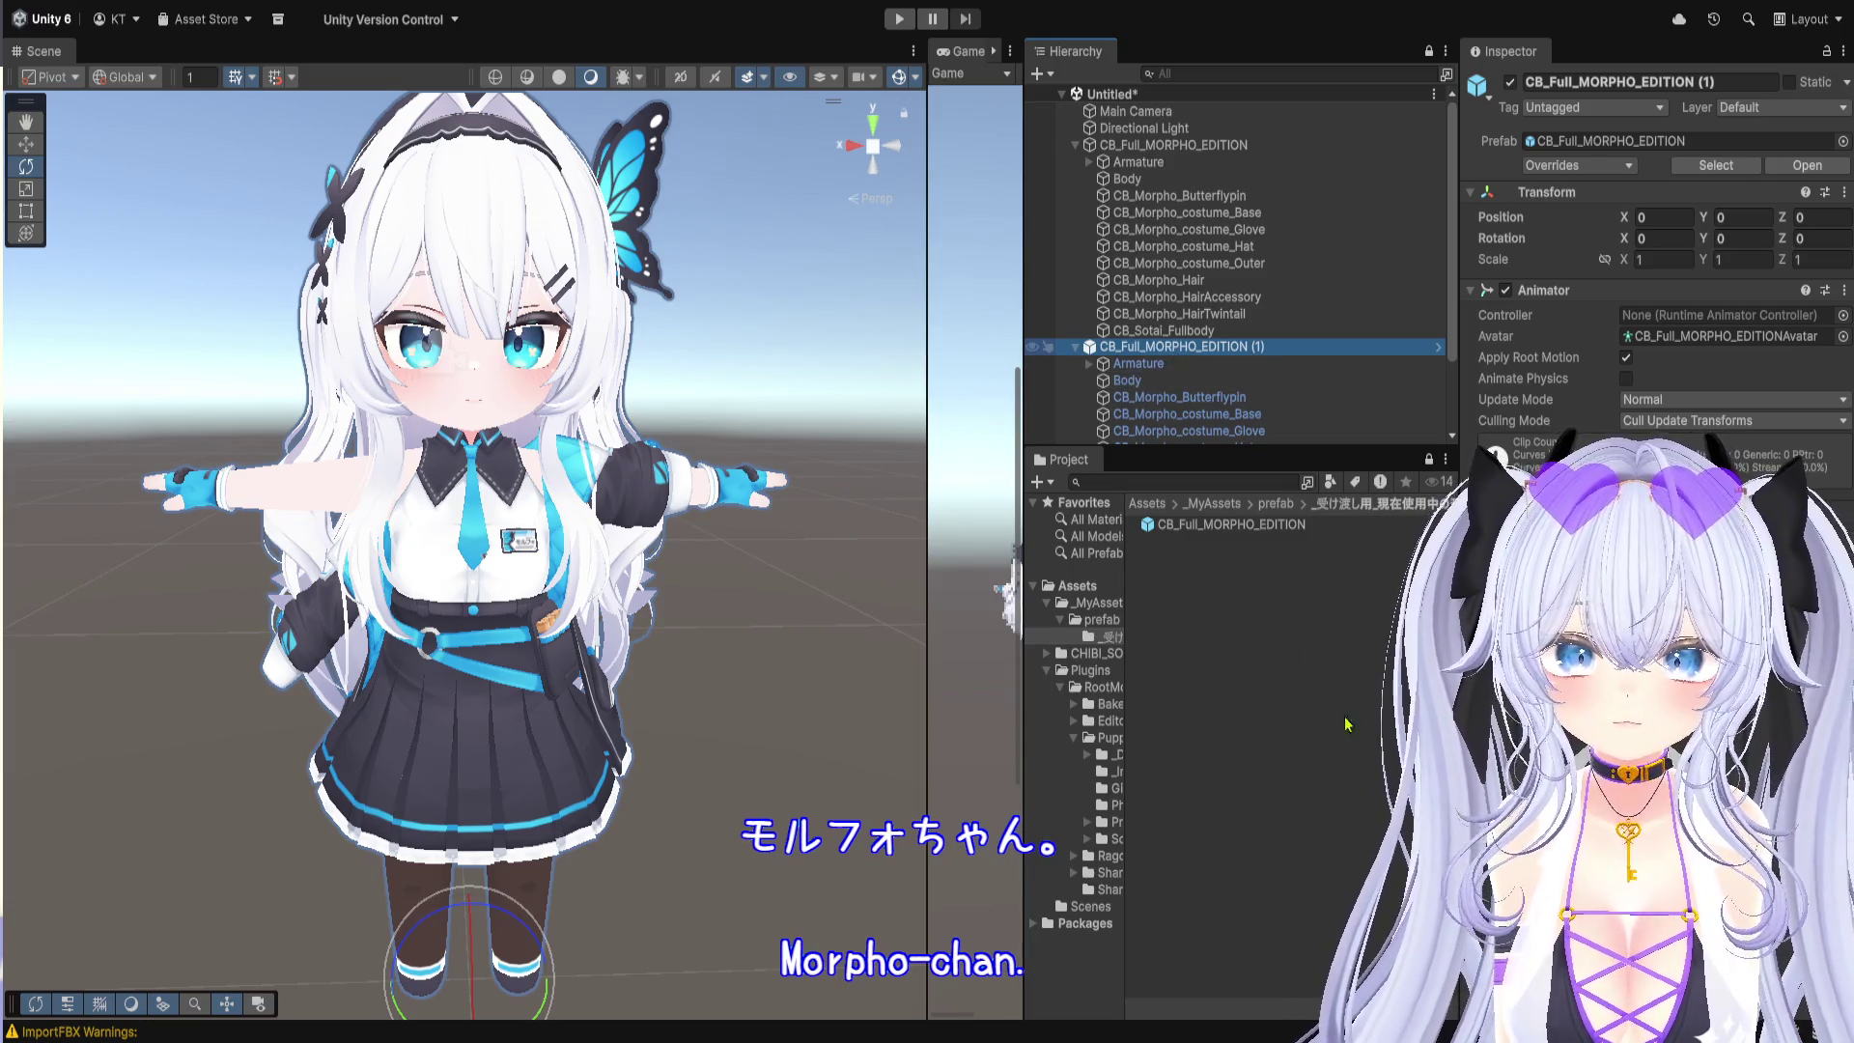
pyautogui.click(1142, 163)
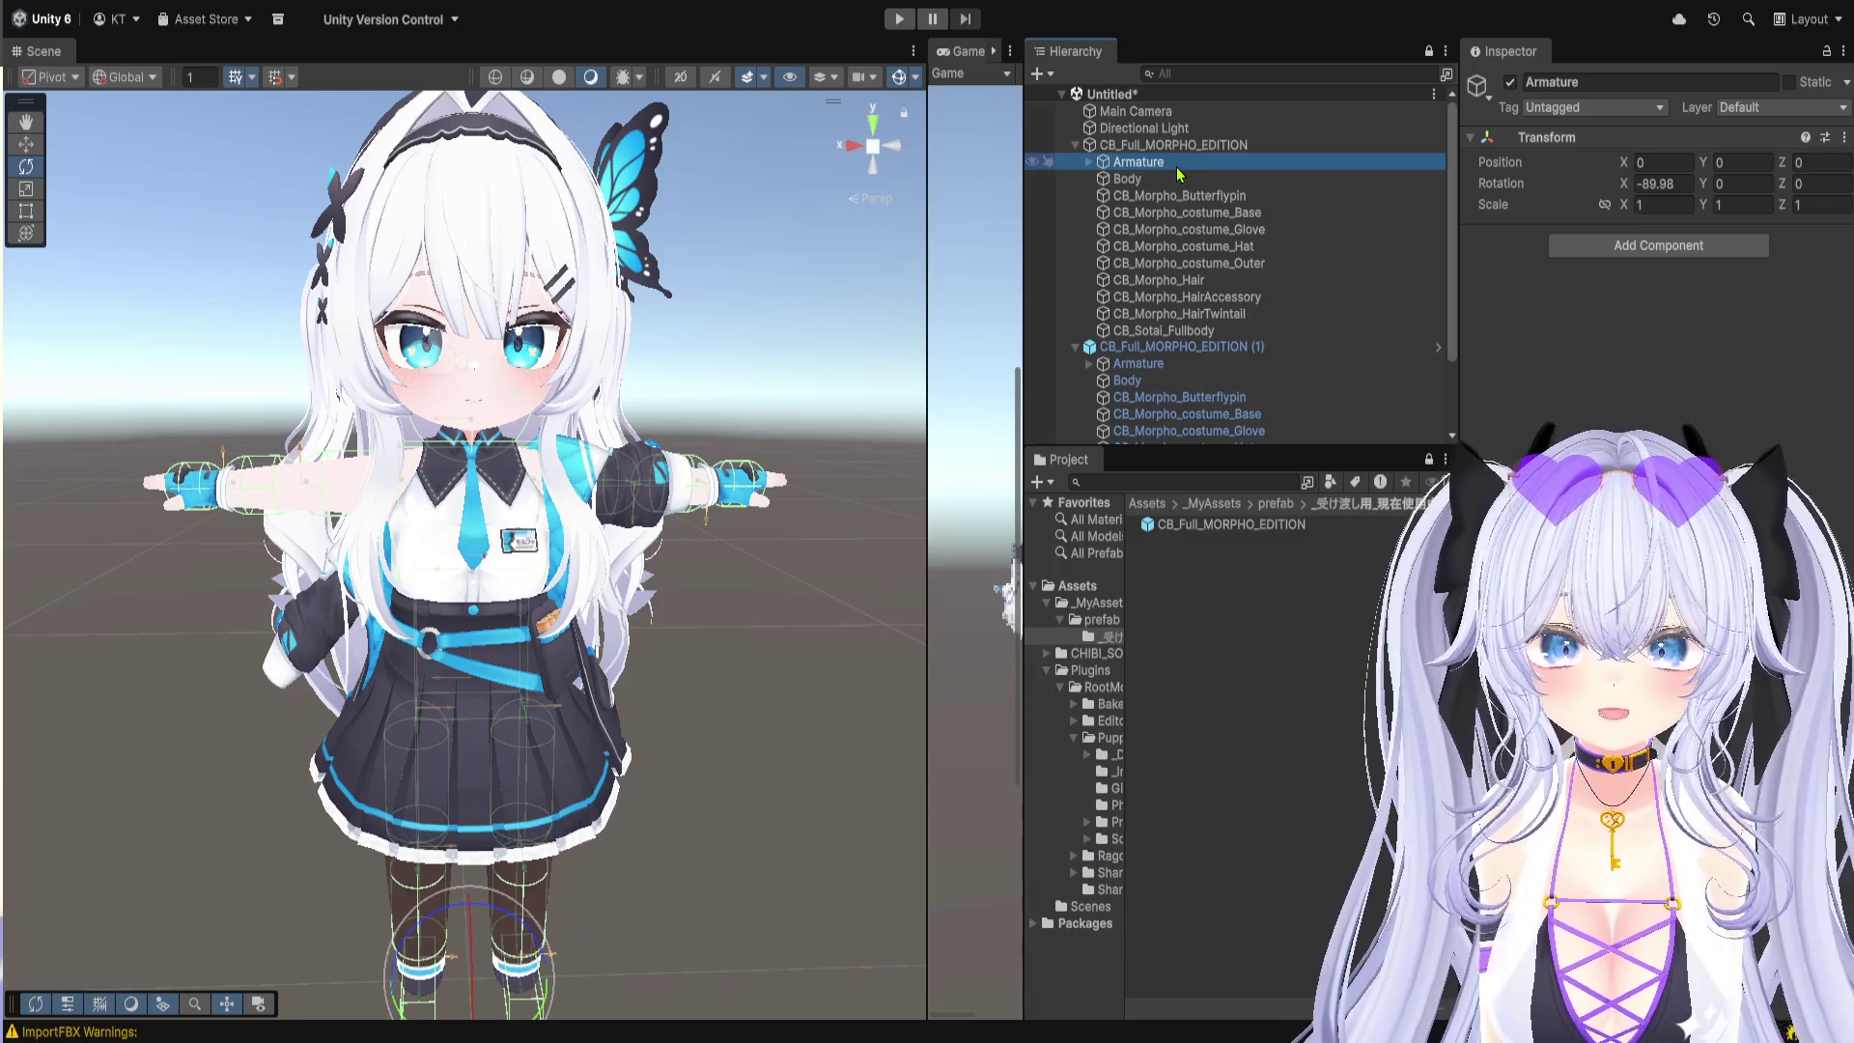
# Step: Rename the first avatar's Armature to Morph_PuppetMaster
pyautogui.press('F2')
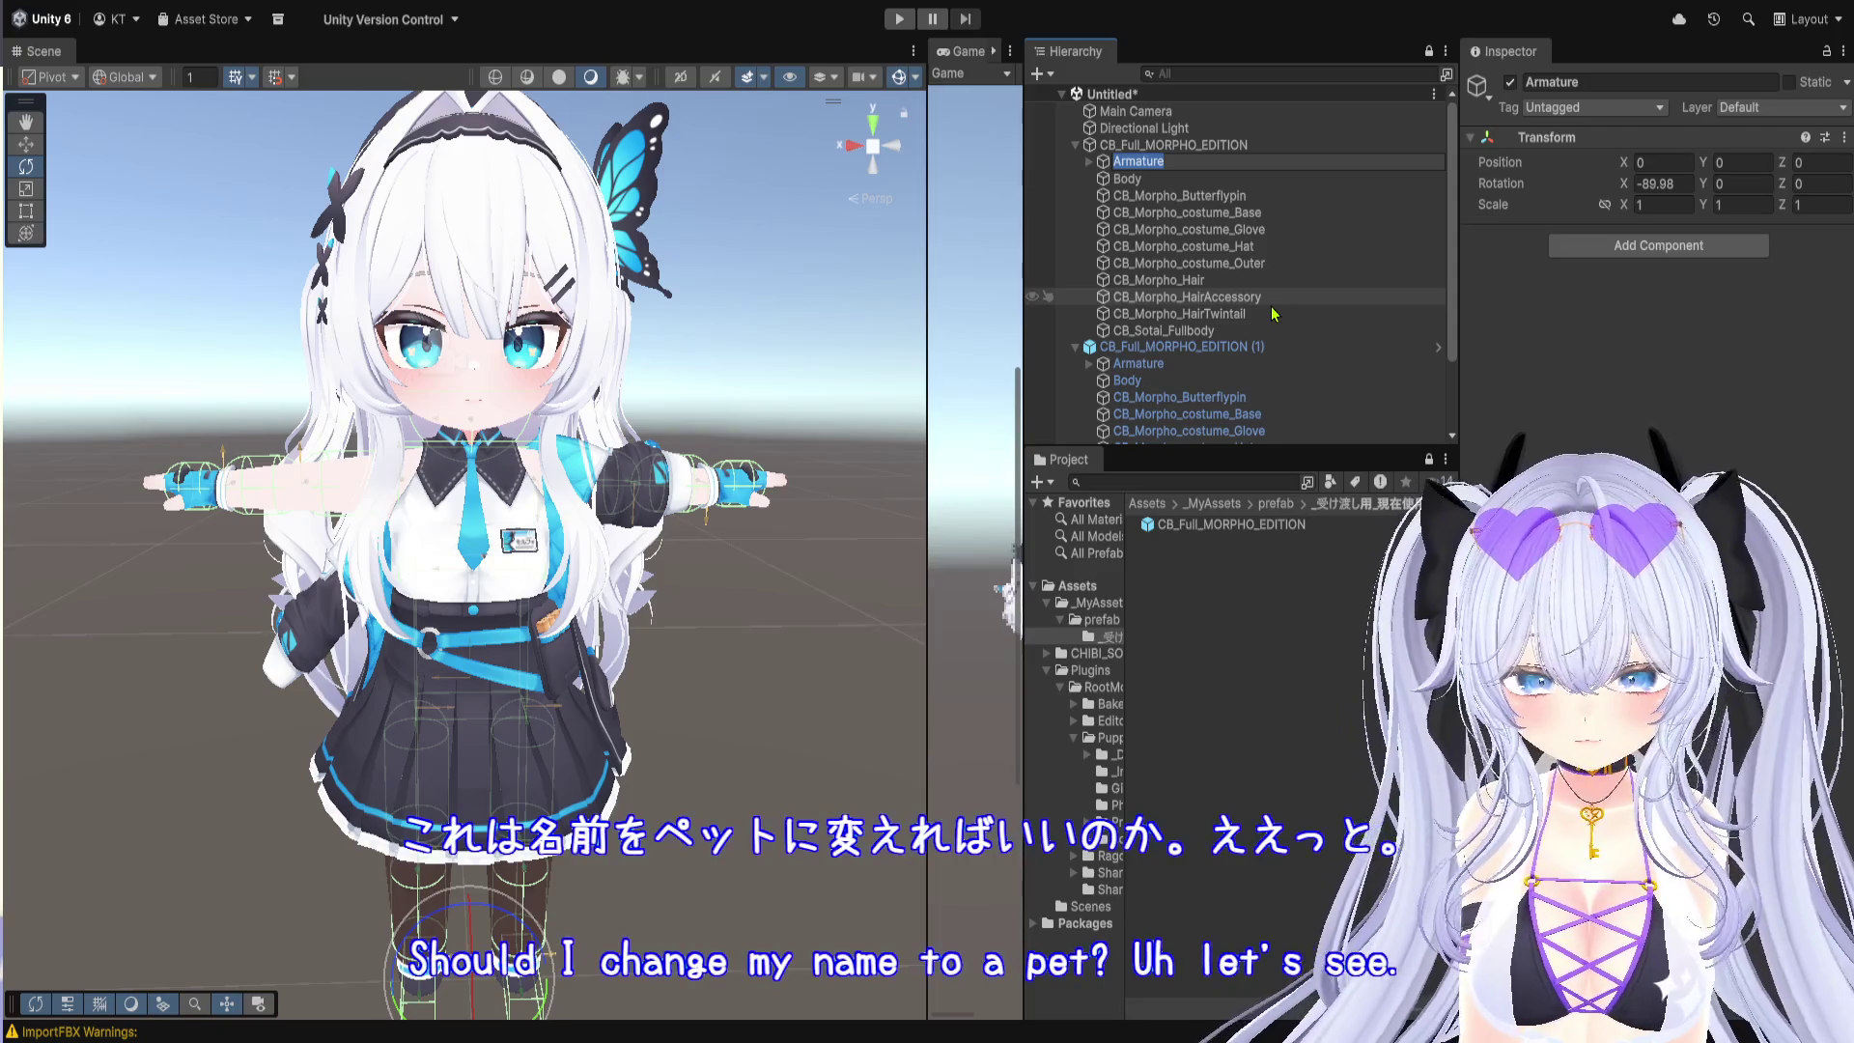
pyautogui.write('@')
pyautogui.press('BackSpace')
pyautogui.write('M')
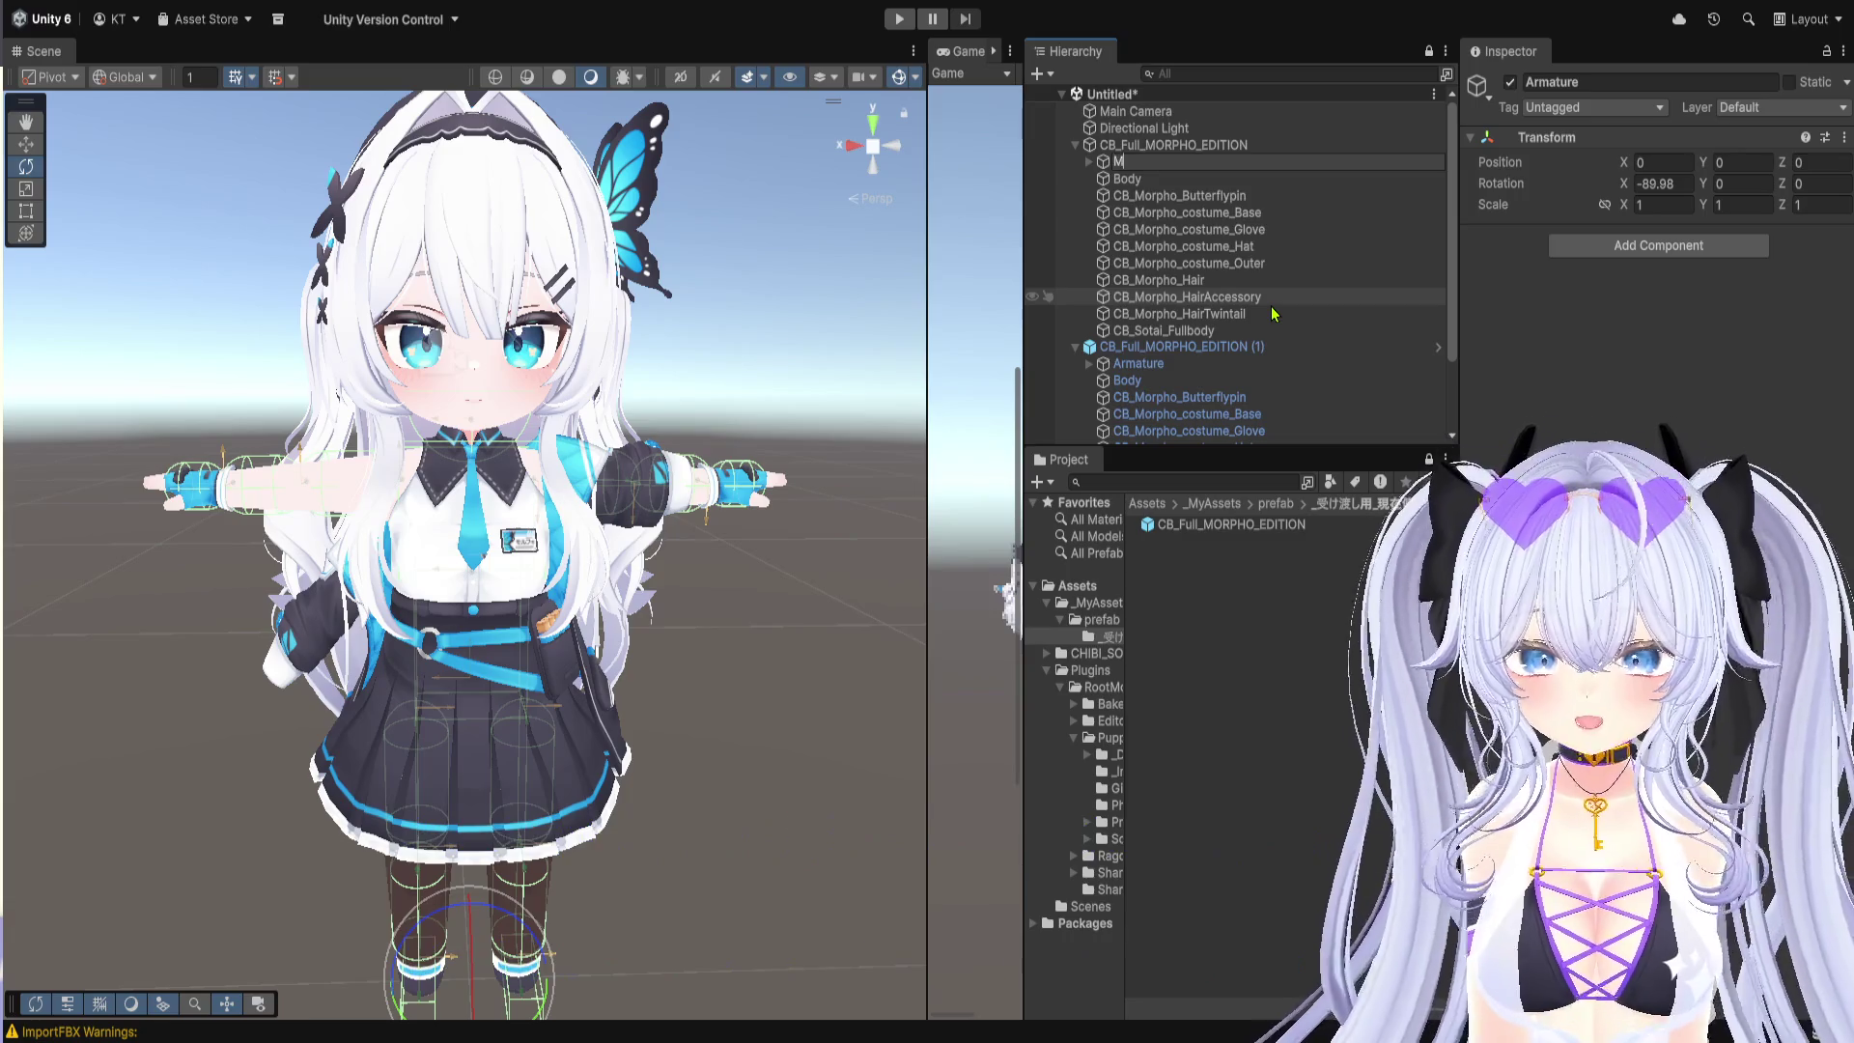
pyautogui.write('orph_Puppet')
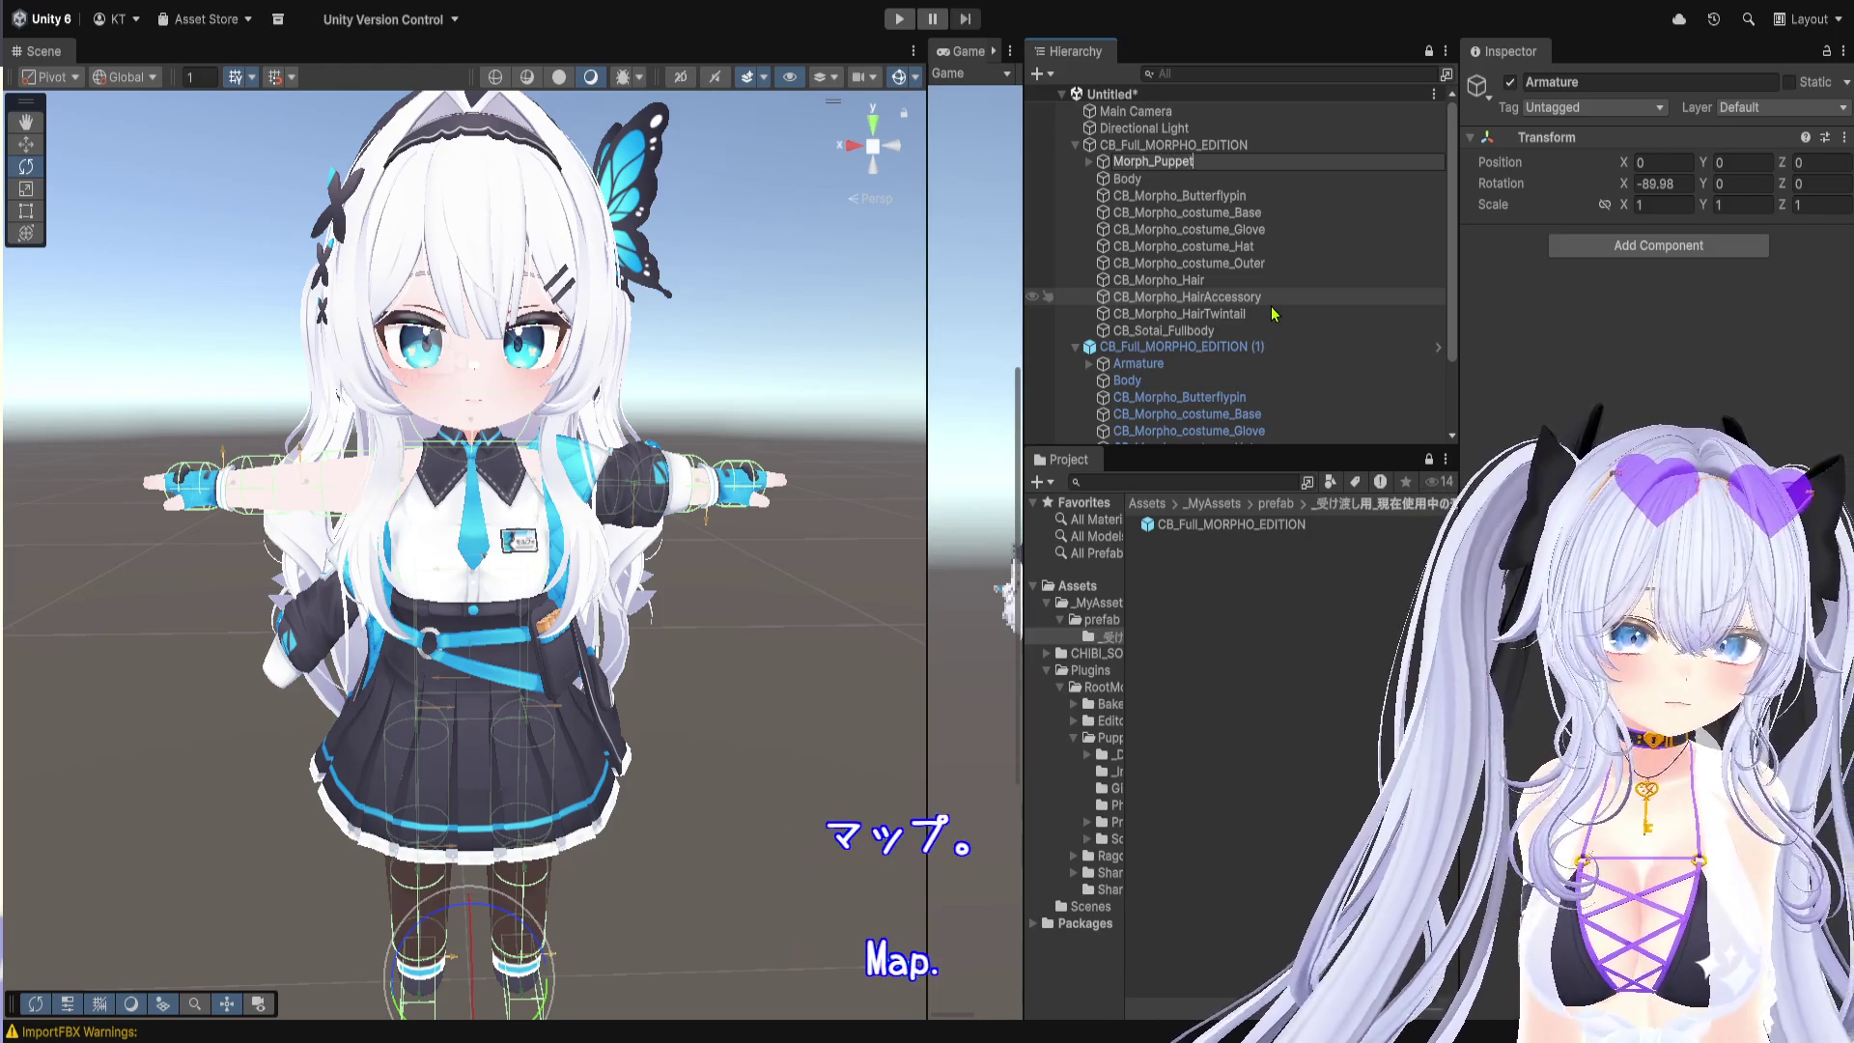
pyautogui.write('Master')
pyautogui.press('Return')
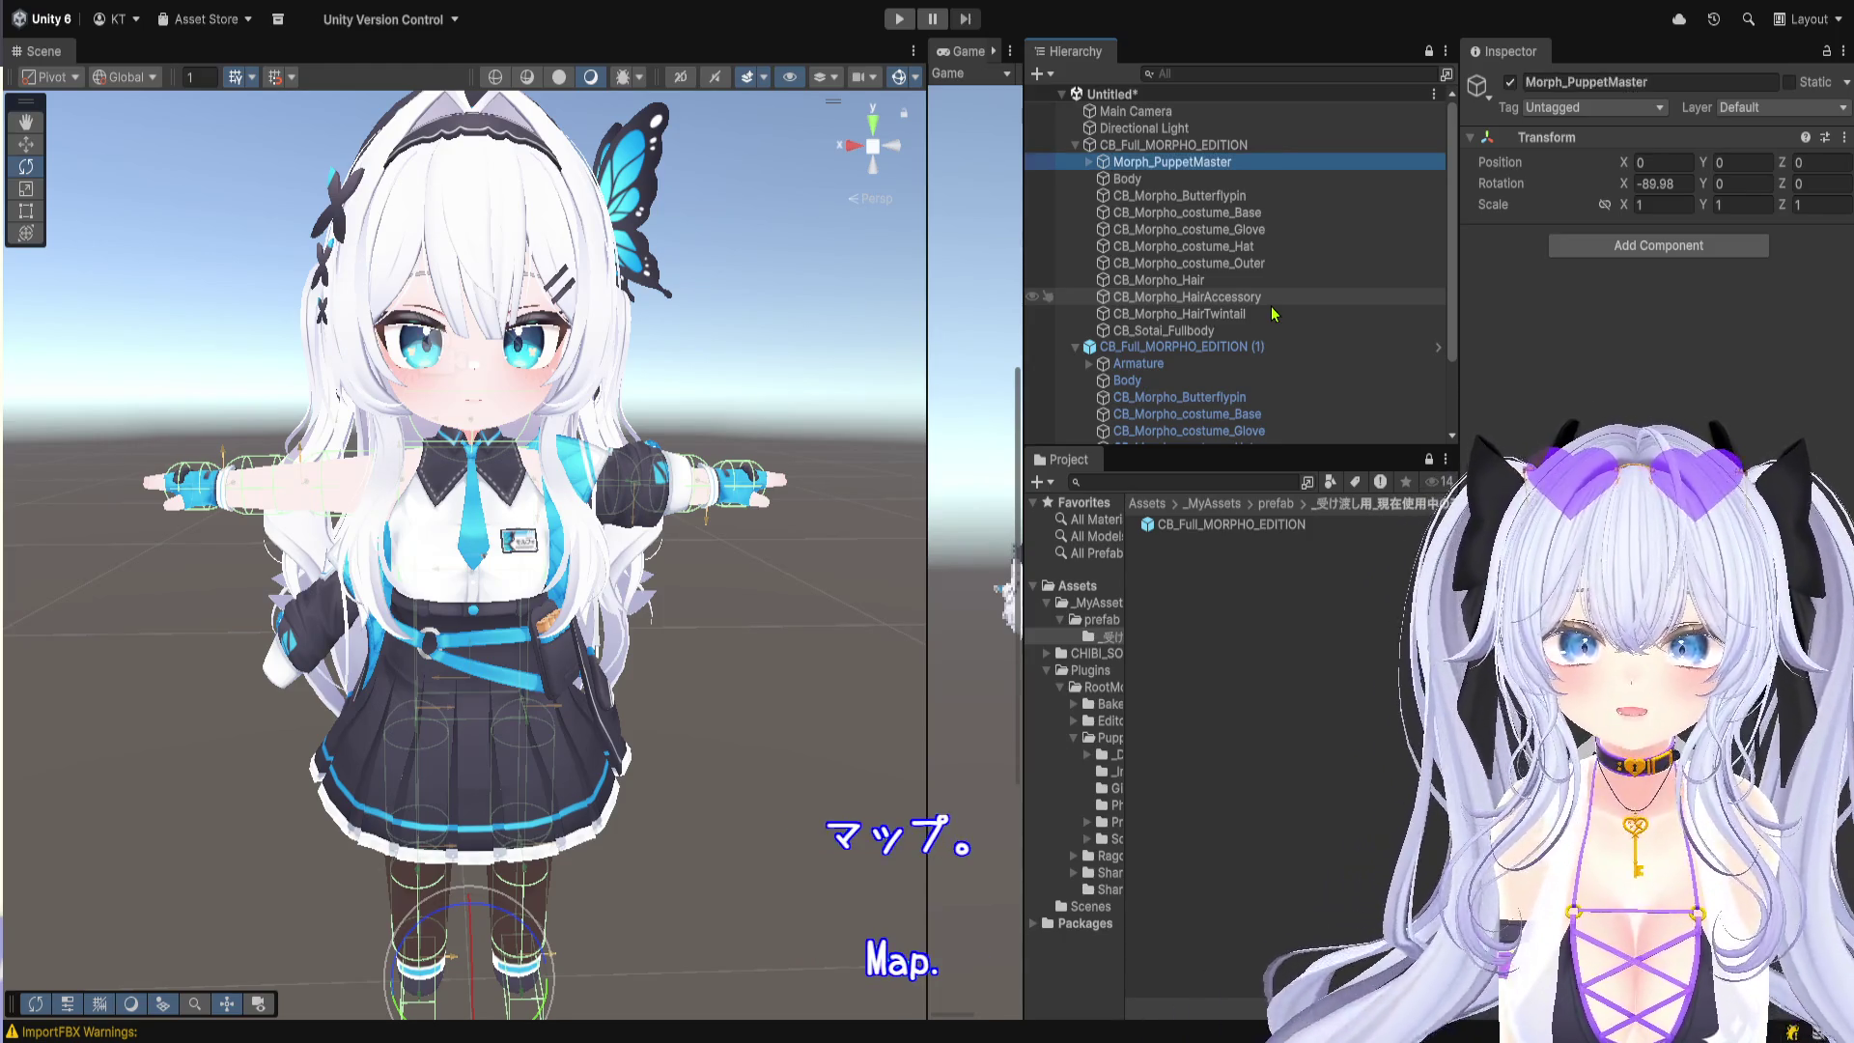
pyautogui.click(1244, 346)
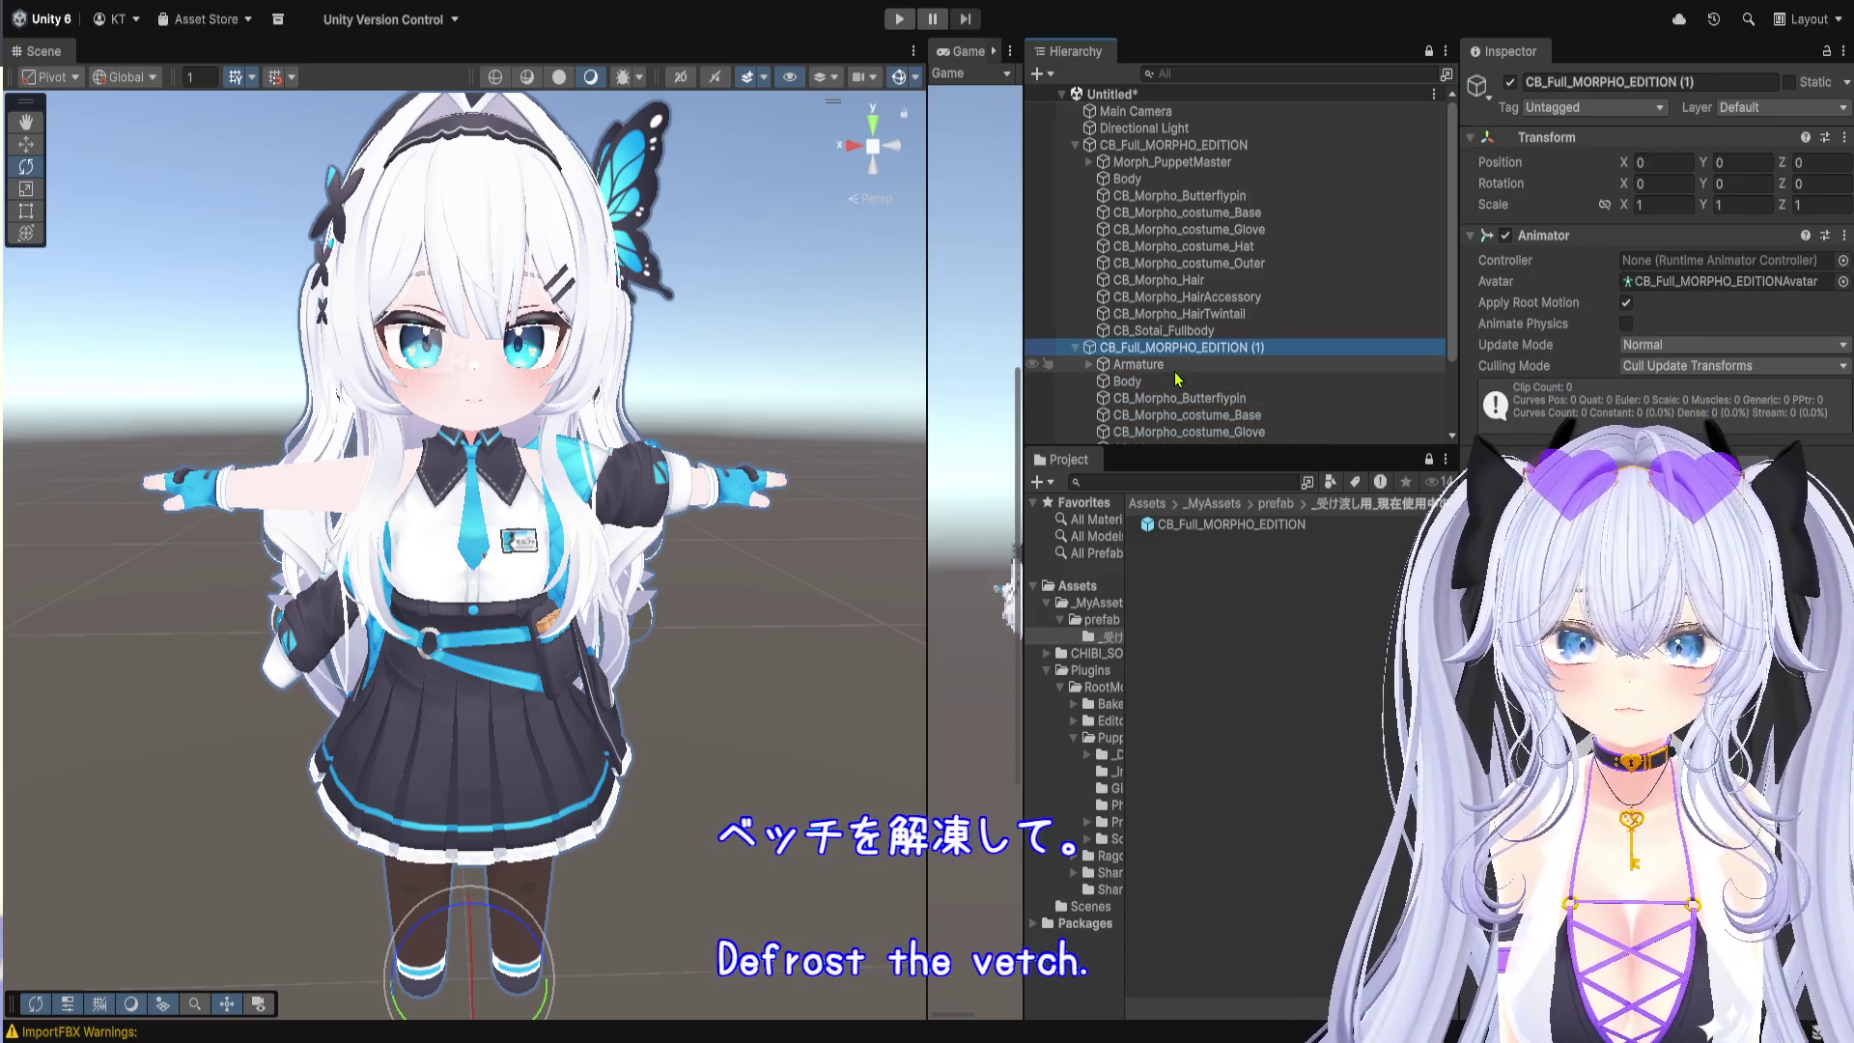
# Step: Move Morph_PuppetMaster under CB_Full_MORPHO_EDITION (1) and delete the original avatar
pyautogui.scroll(-3, 1197, 313)
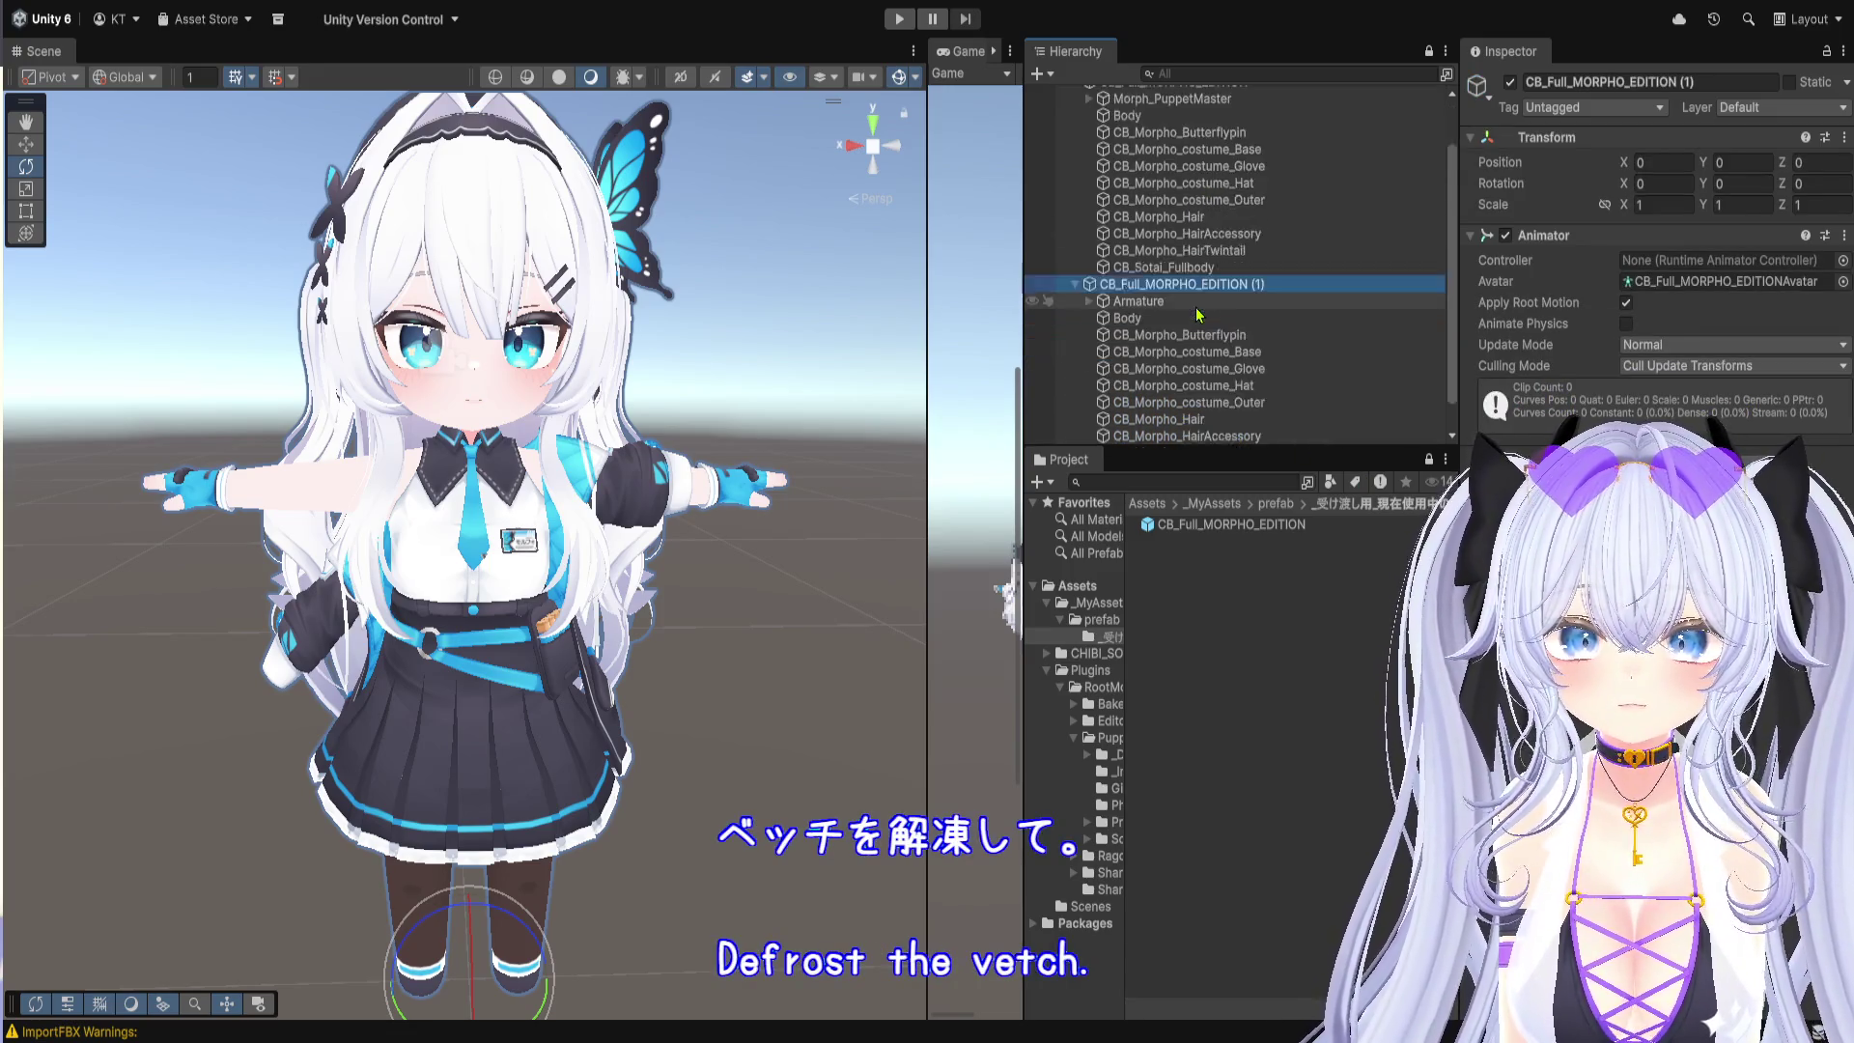
pyautogui.scroll(3, 1198, 314)
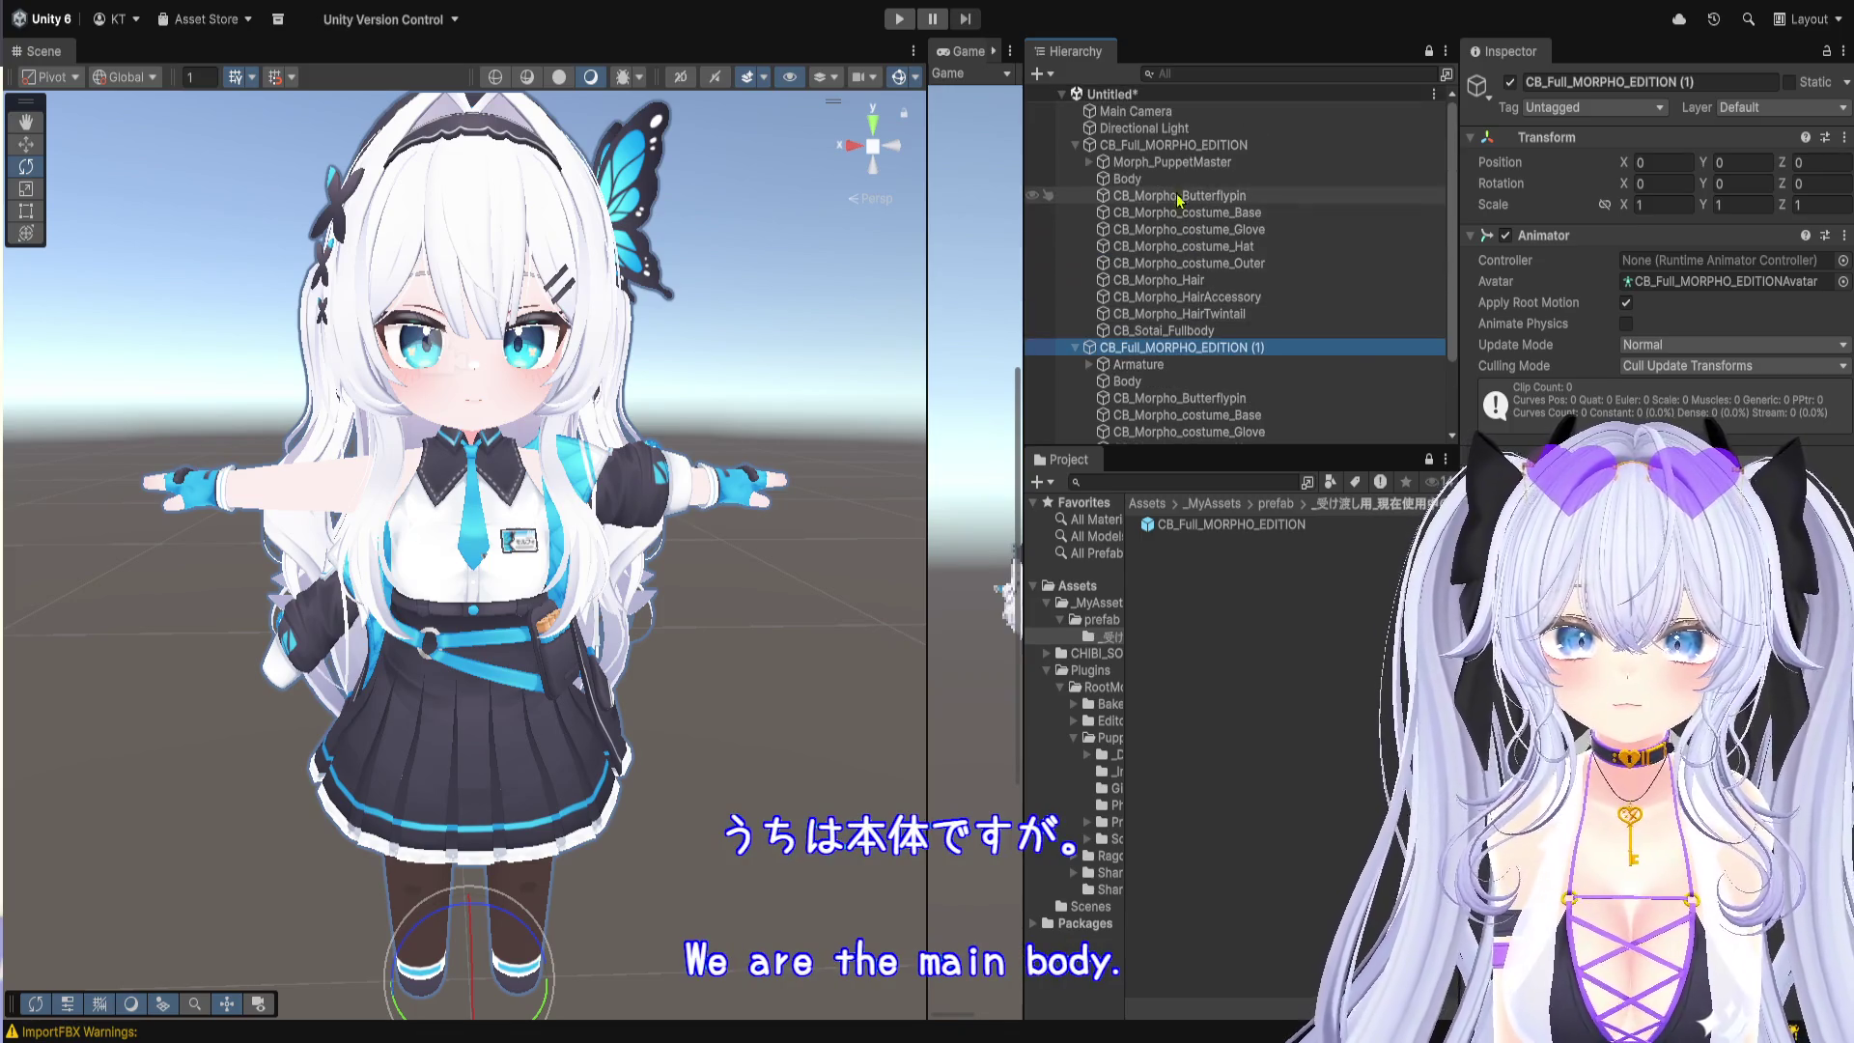
pyautogui.moveTo(1178, 164); pyautogui.dragTo(1178, 351)
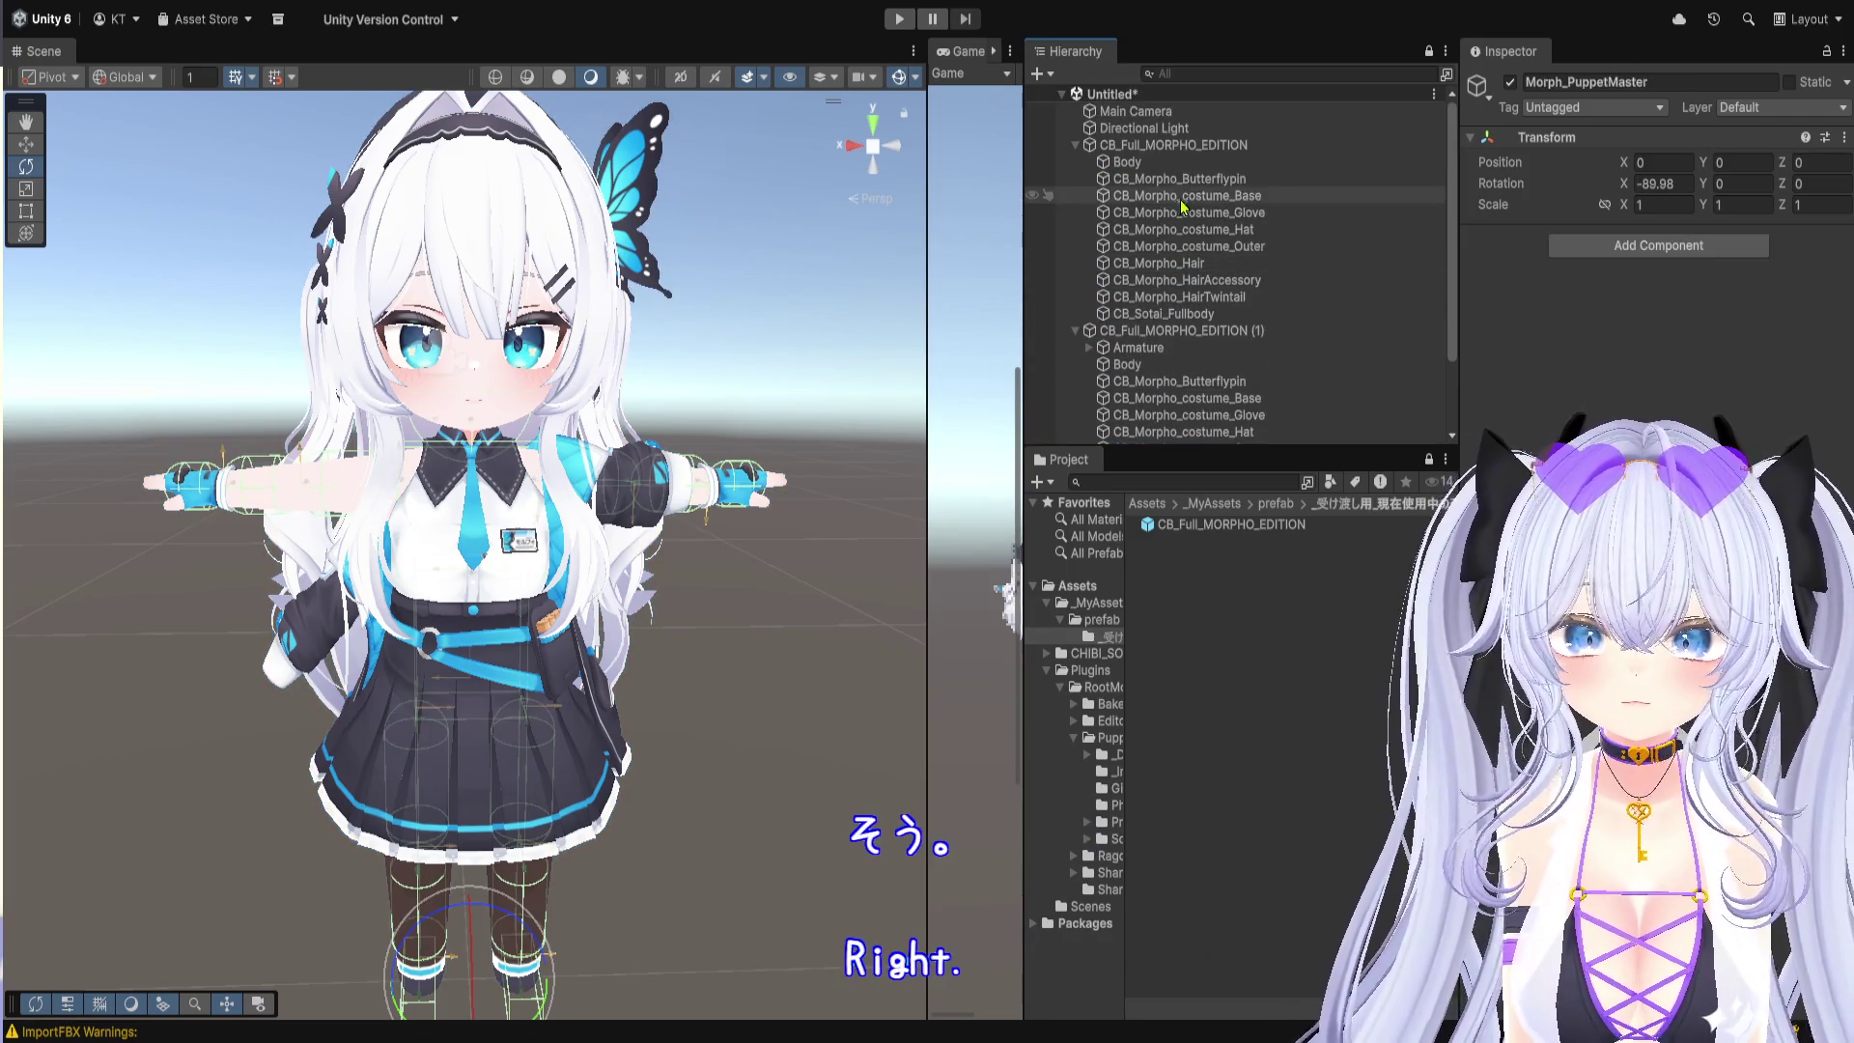
pyautogui.click(1186, 147)
pyautogui.press('Delete')
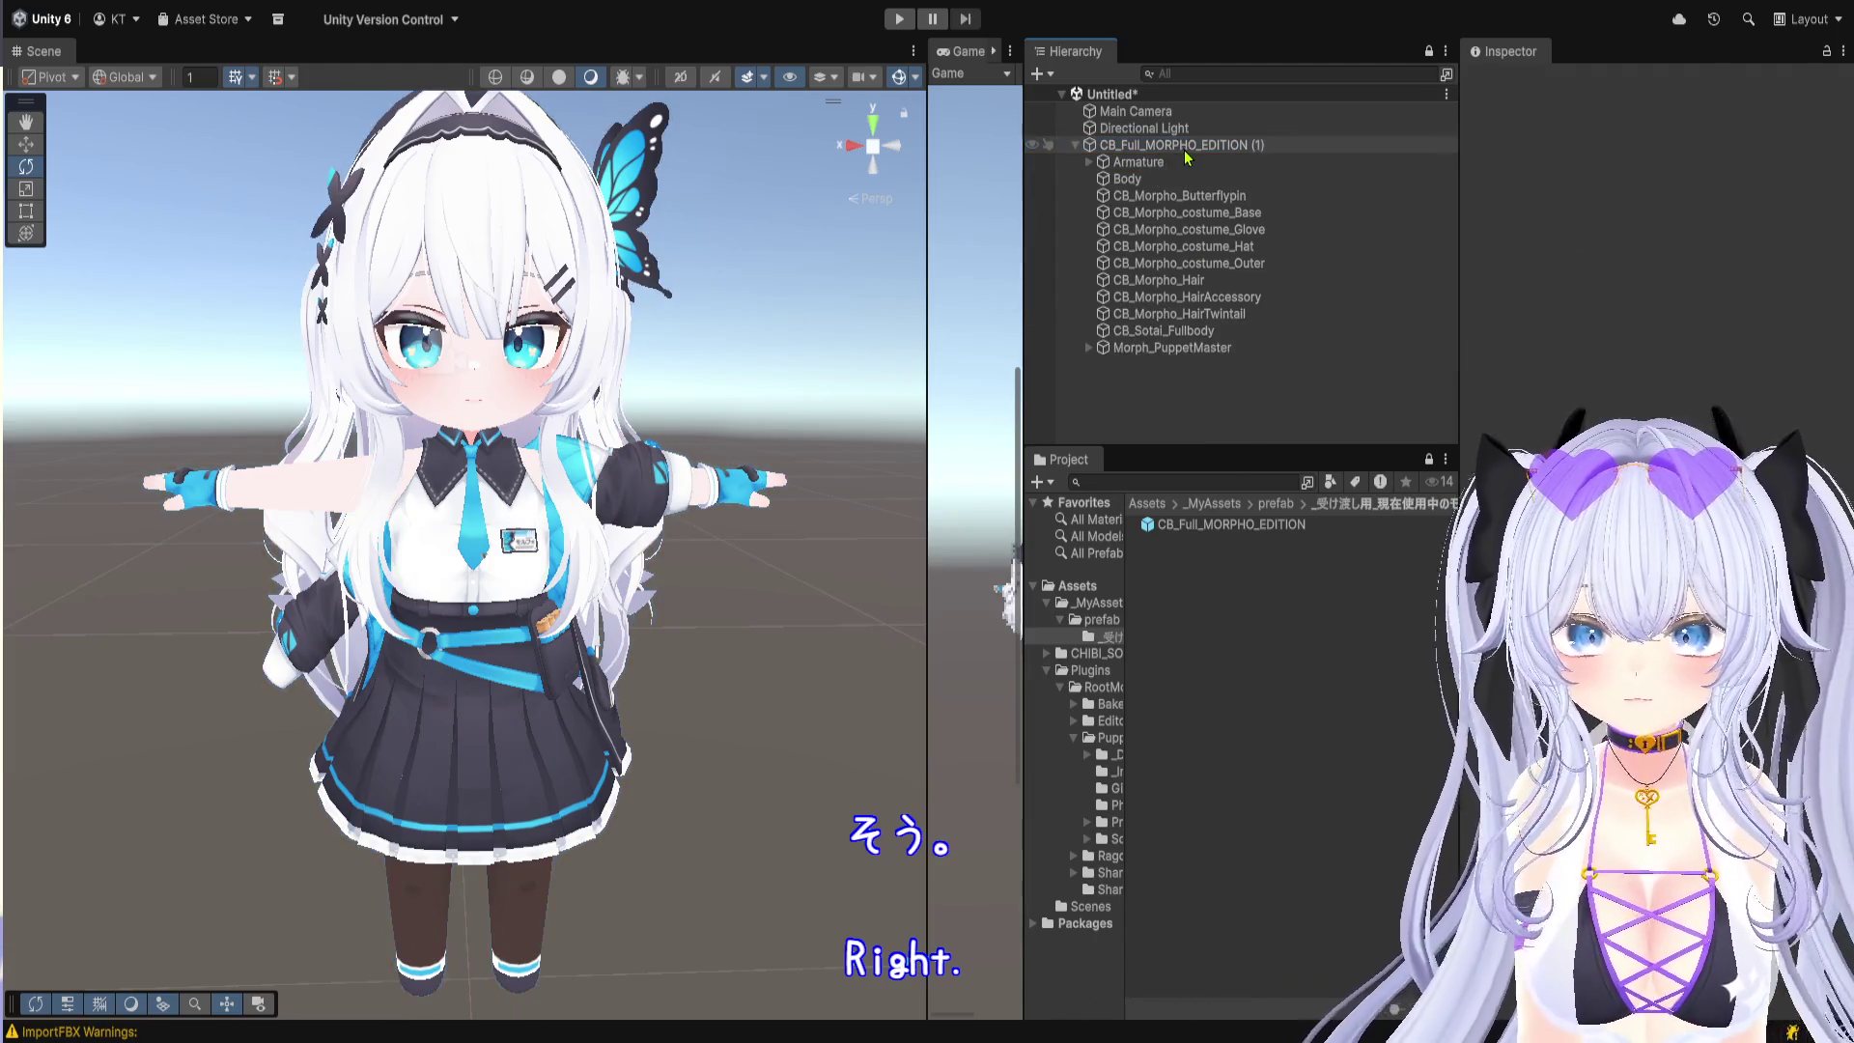
# Step: Reorder Morph_PuppetMaster as the first child of CB_Full_MORPHO_EDITION (1)
pyautogui.click(1174, 351)
pyautogui.moveTo(1174, 352); pyautogui.dragTo(1214, 157)
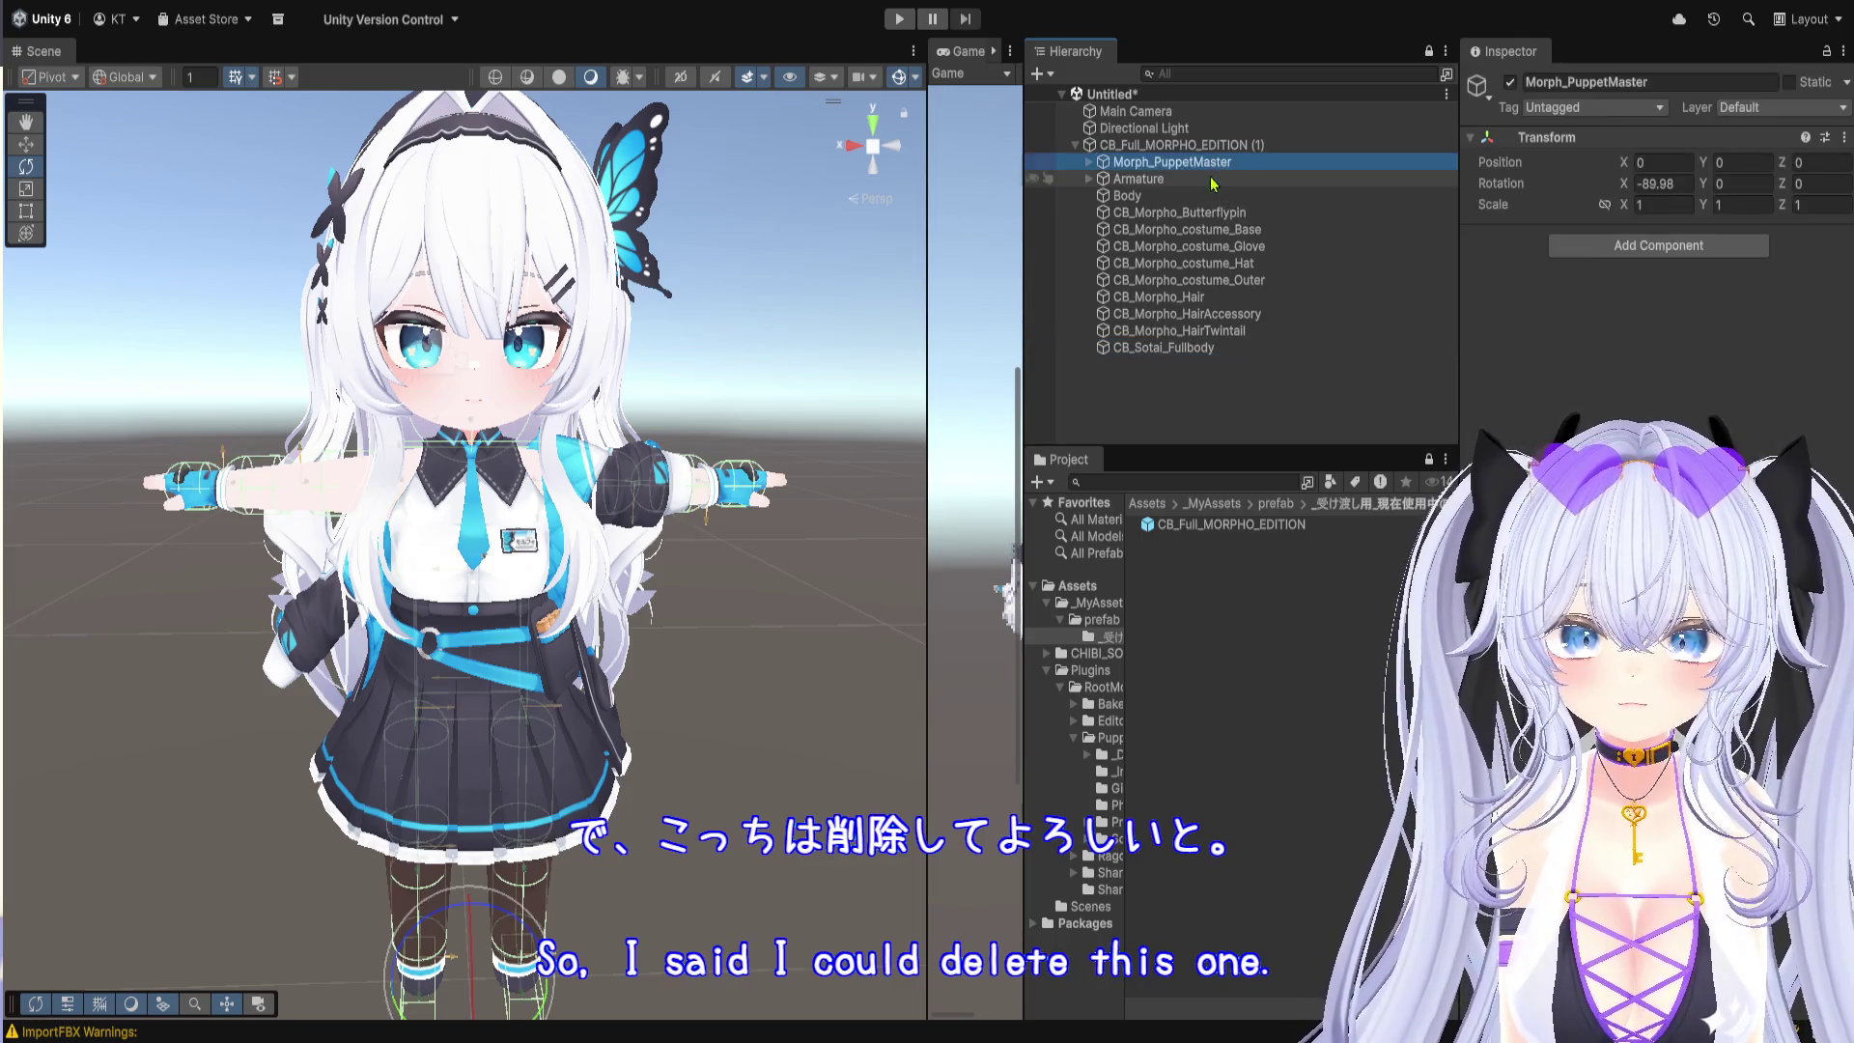
pyautogui.click(1184, 411)
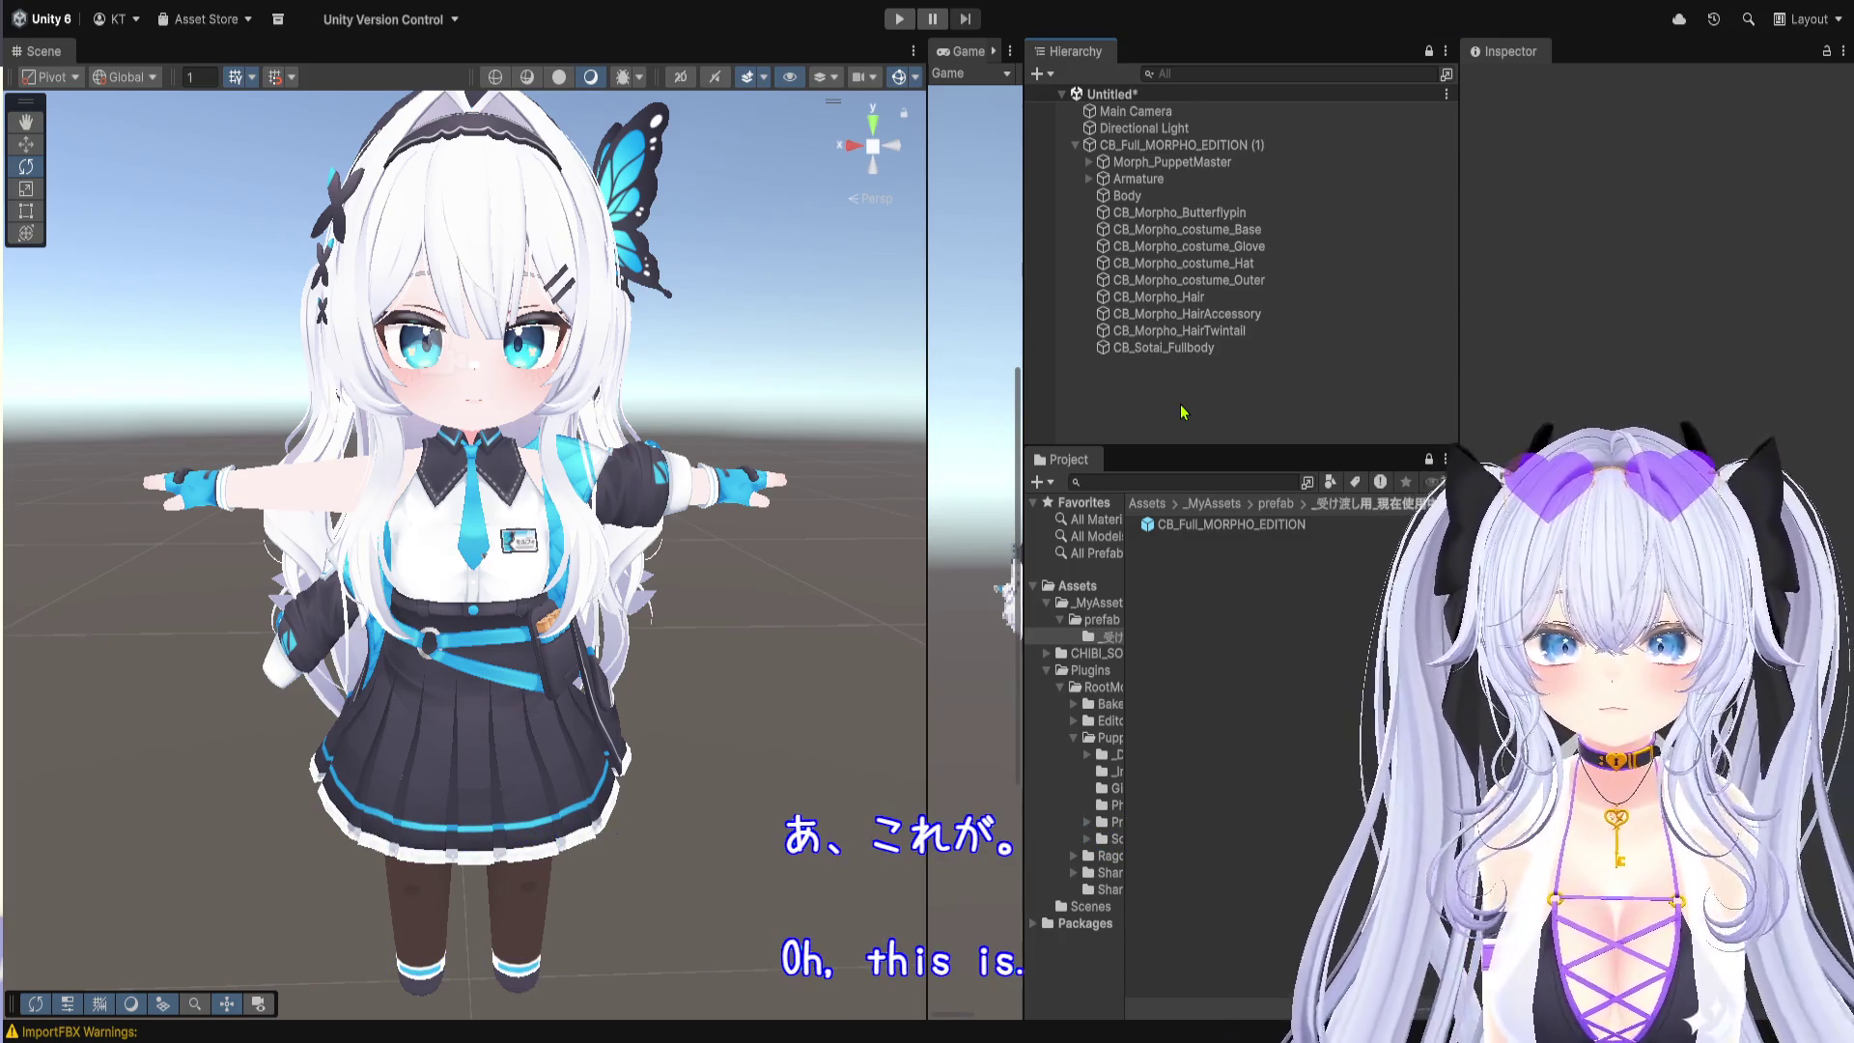
# Step: Add Puppet Master to Morph_PuppetMaster, set Animated Target to Armature, and run Set Up PuppetMaster
pyautogui.click(1217, 162)
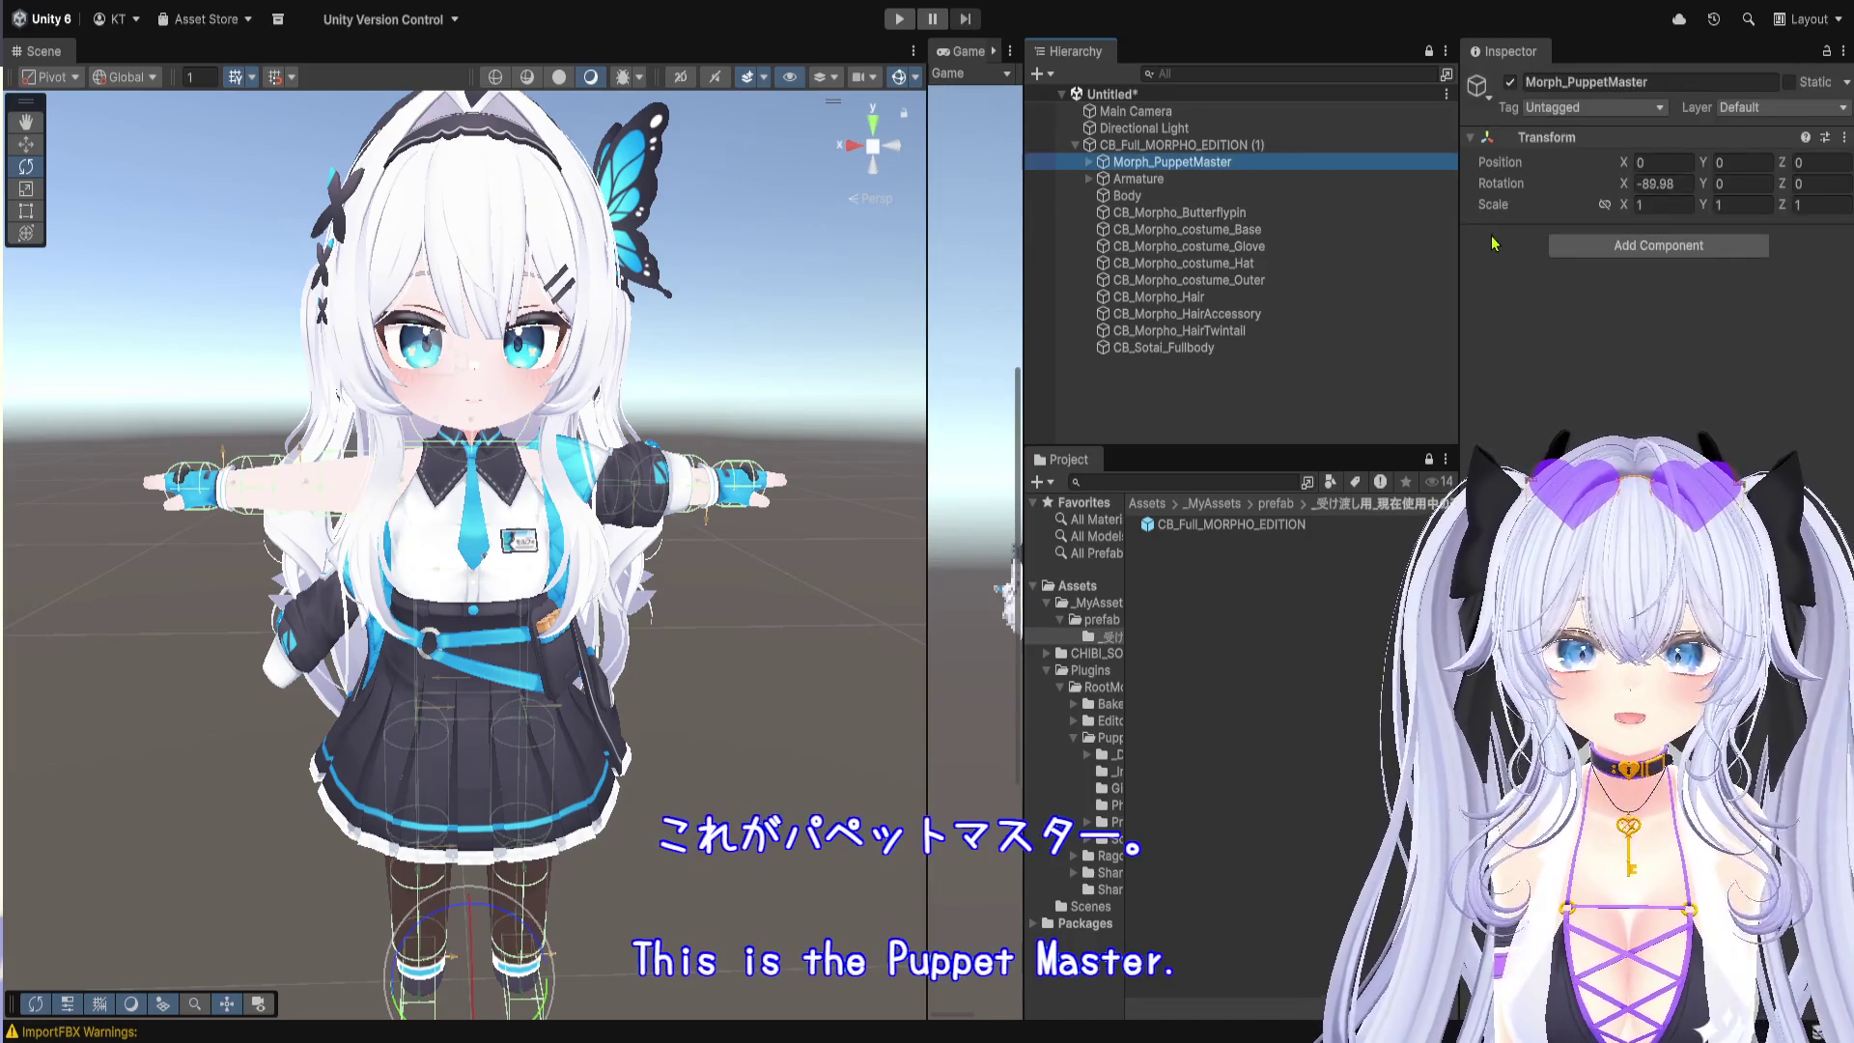
pyautogui.click(1632, 343)
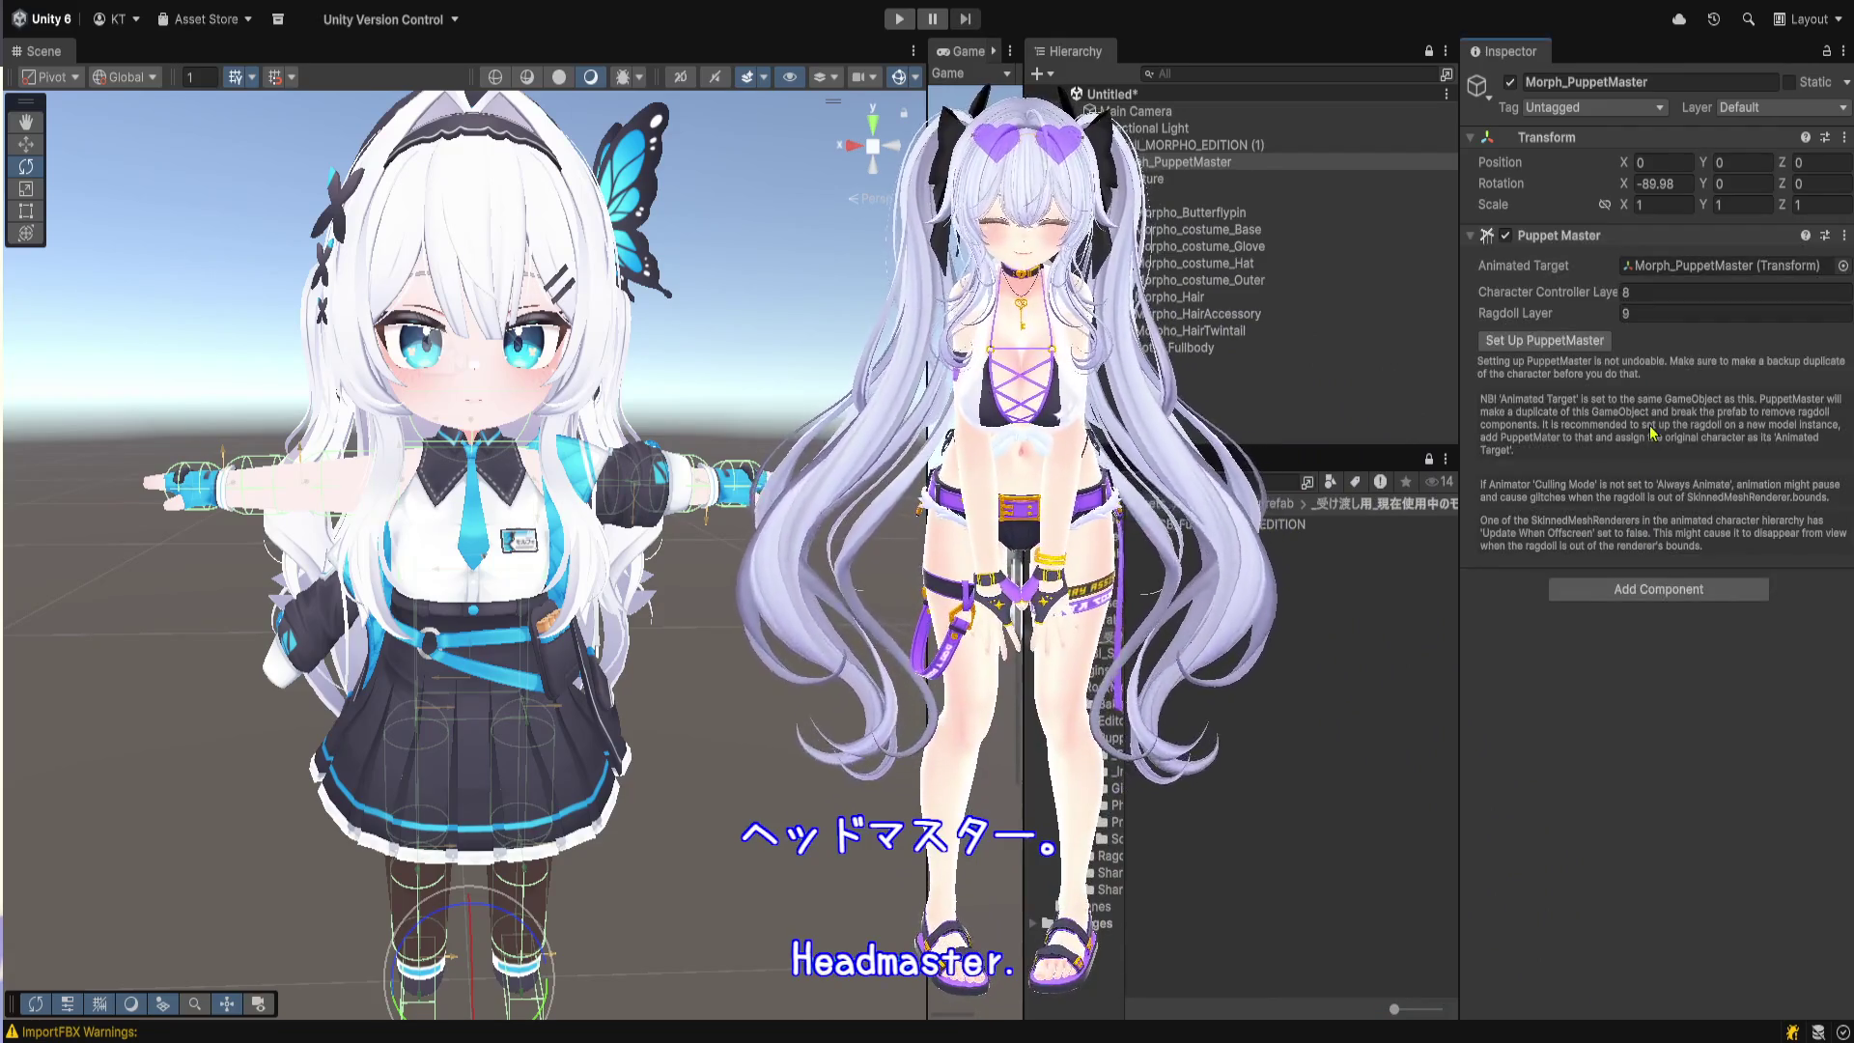
pyautogui.click(1669, 273)
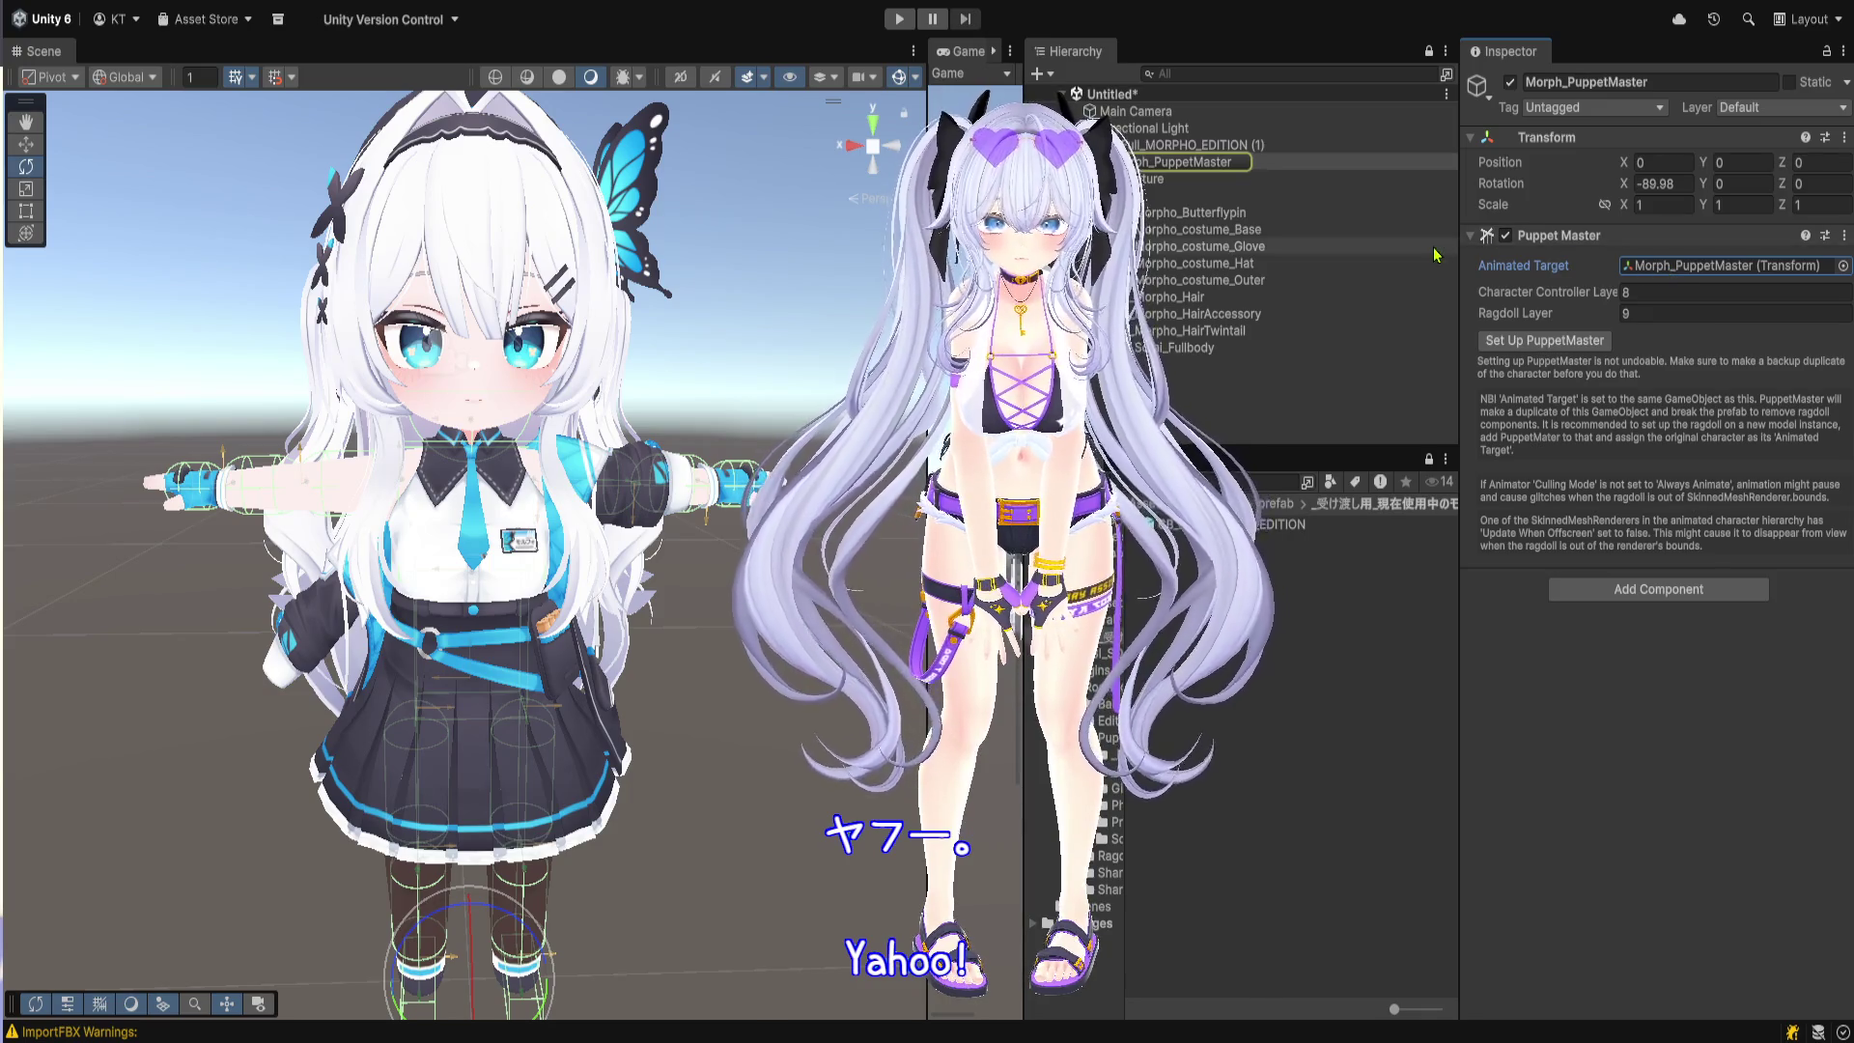
pyautogui.click(1154, 183)
pyautogui.moveTo(1154, 184); pyautogui.dragTo(1675, 271)
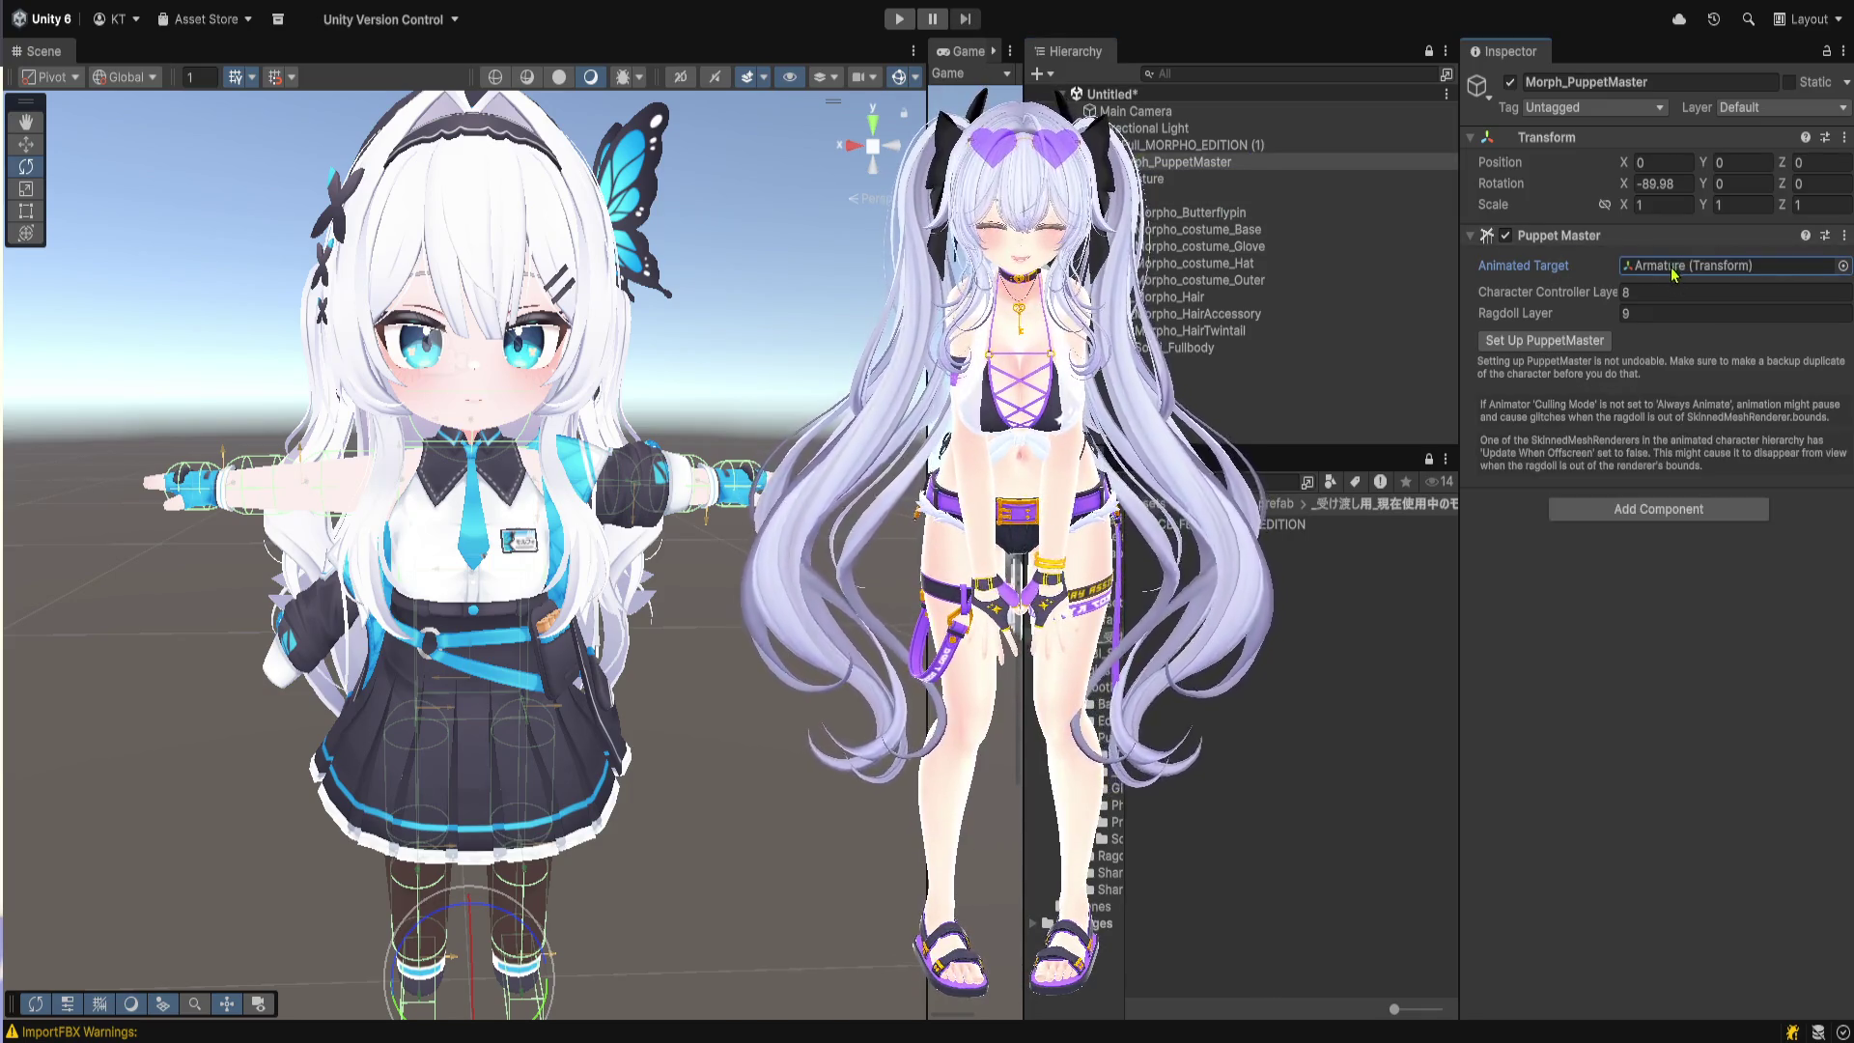
pyautogui.click(1589, 343)
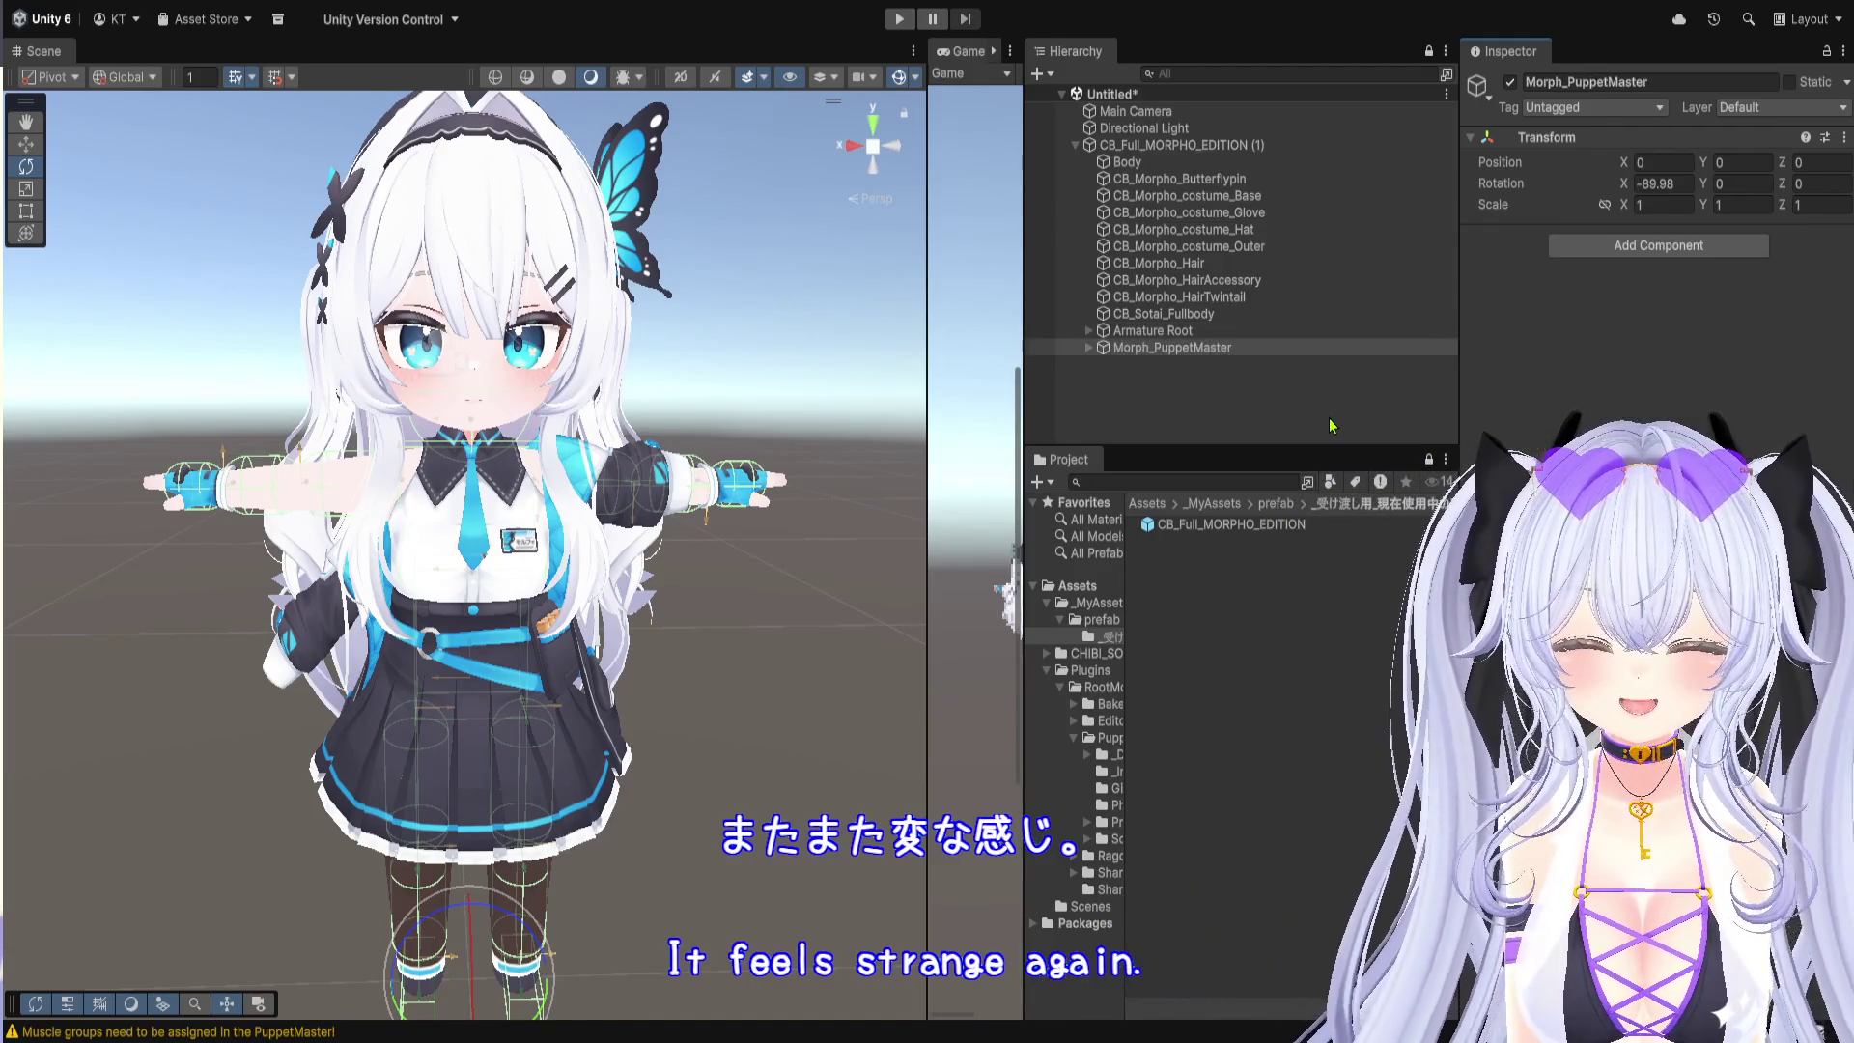
# Step: Undo the setup with Ctrl+Z to restore Morph_PuppetMaster's Puppet Master component
pyautogui.click(1227, 351)
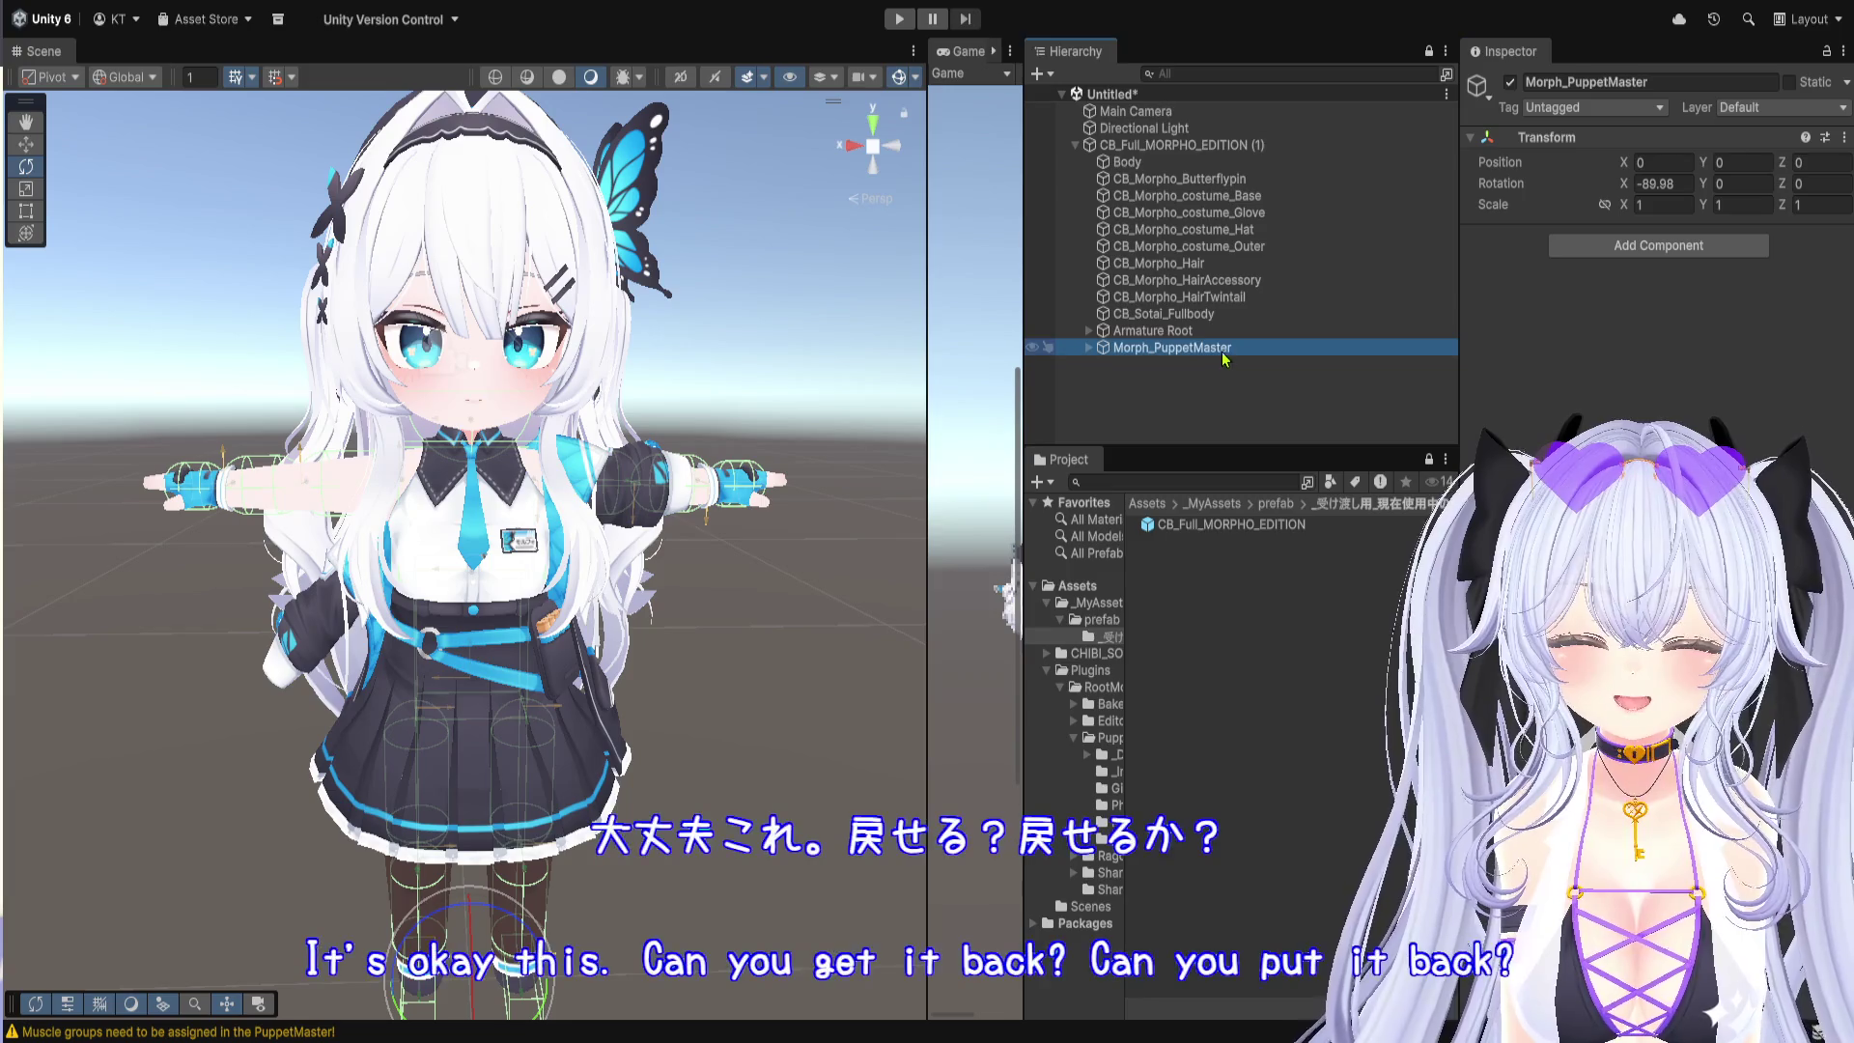
pyautogui.click(1651, 270)
pyautogui.hotkey('ctrl', 'z')
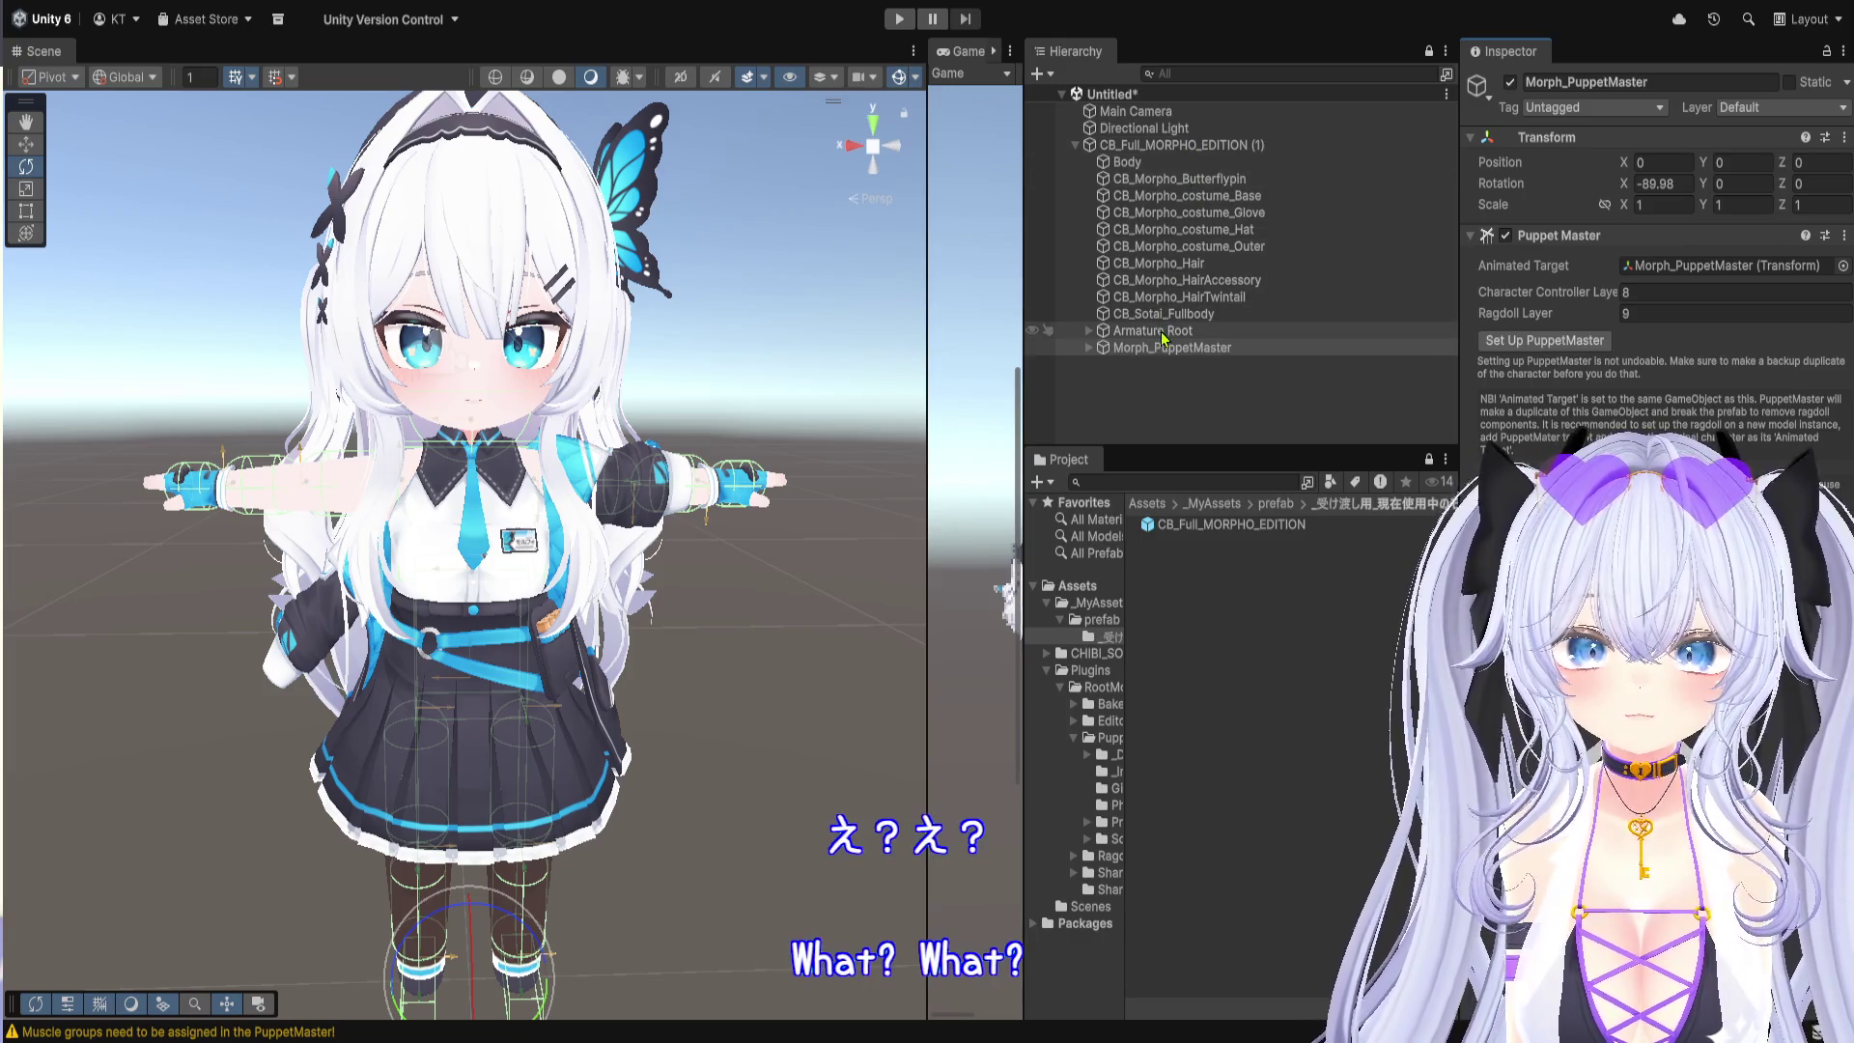
# Step: Expand Armature Root, its Armature and Hips to reveal the leg and skirt bones
pyautogui.click(1165, 332)
pyautogui.click(1090, 332)
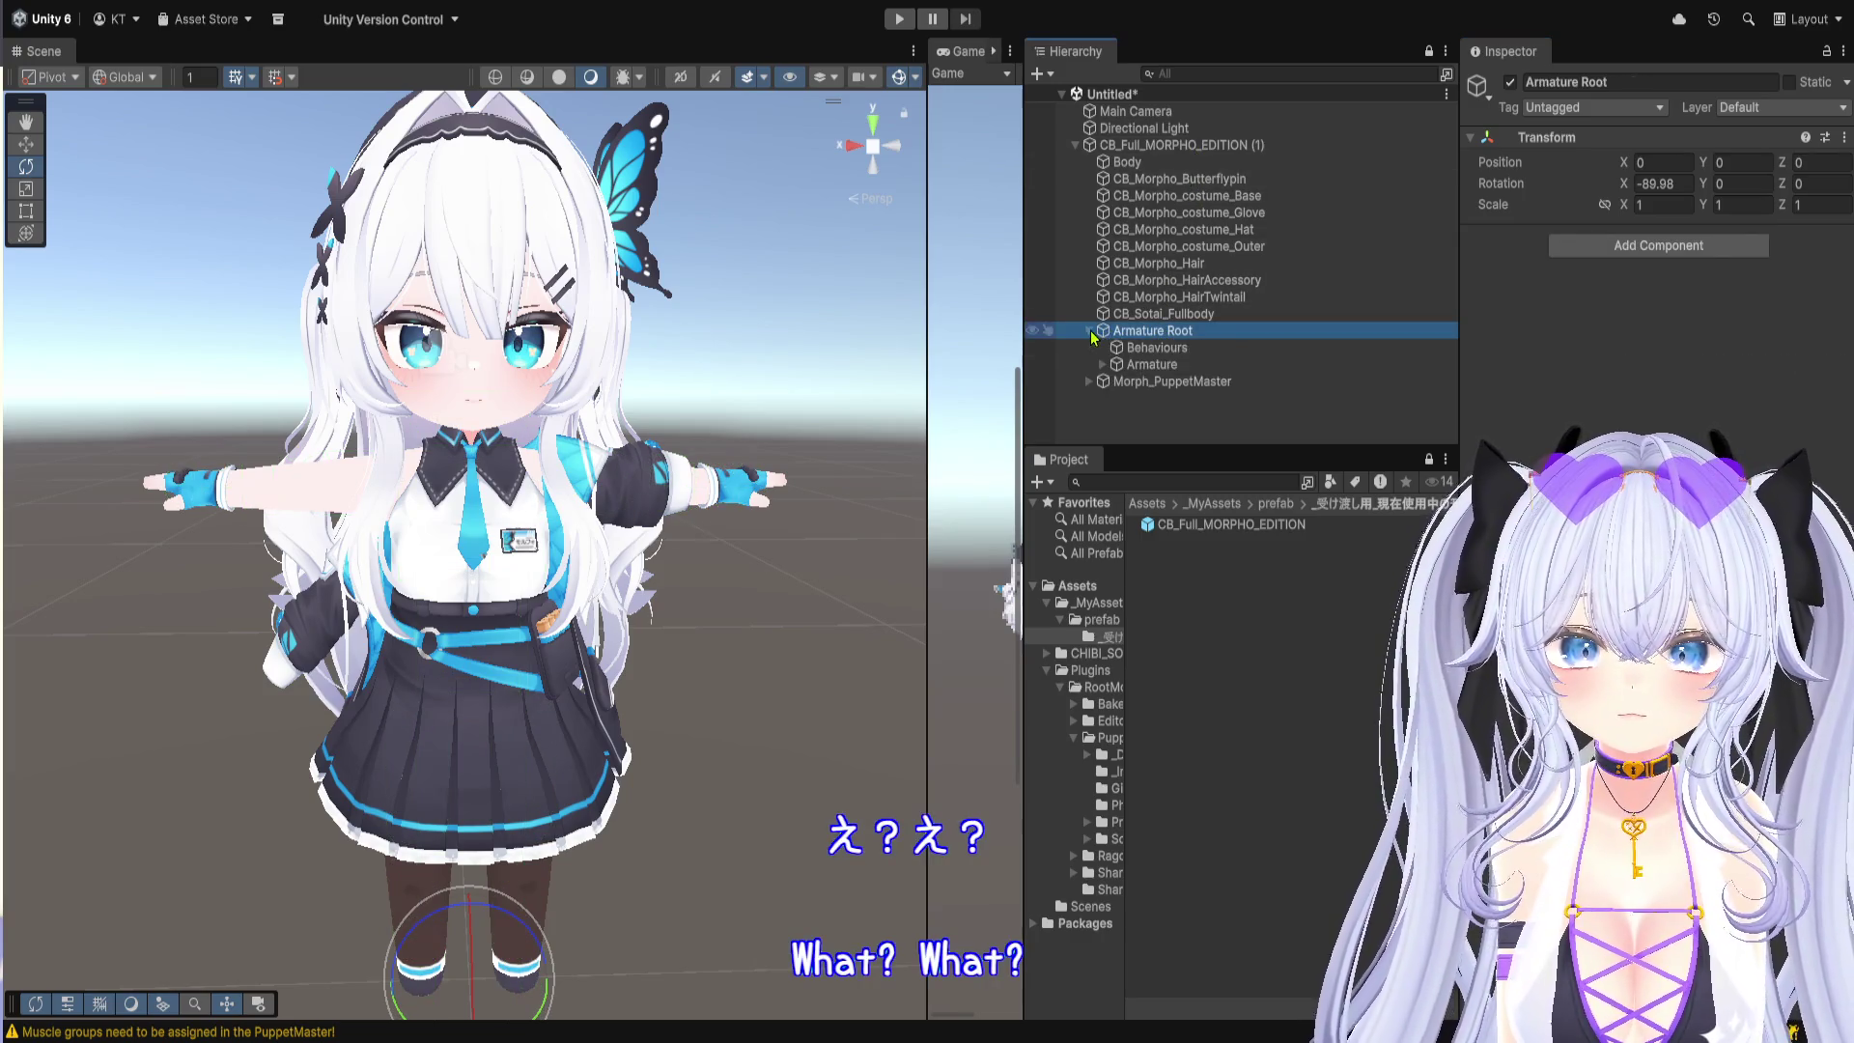
pyautogui.click(1157, 348)
pyautogui.click(1155, 367)
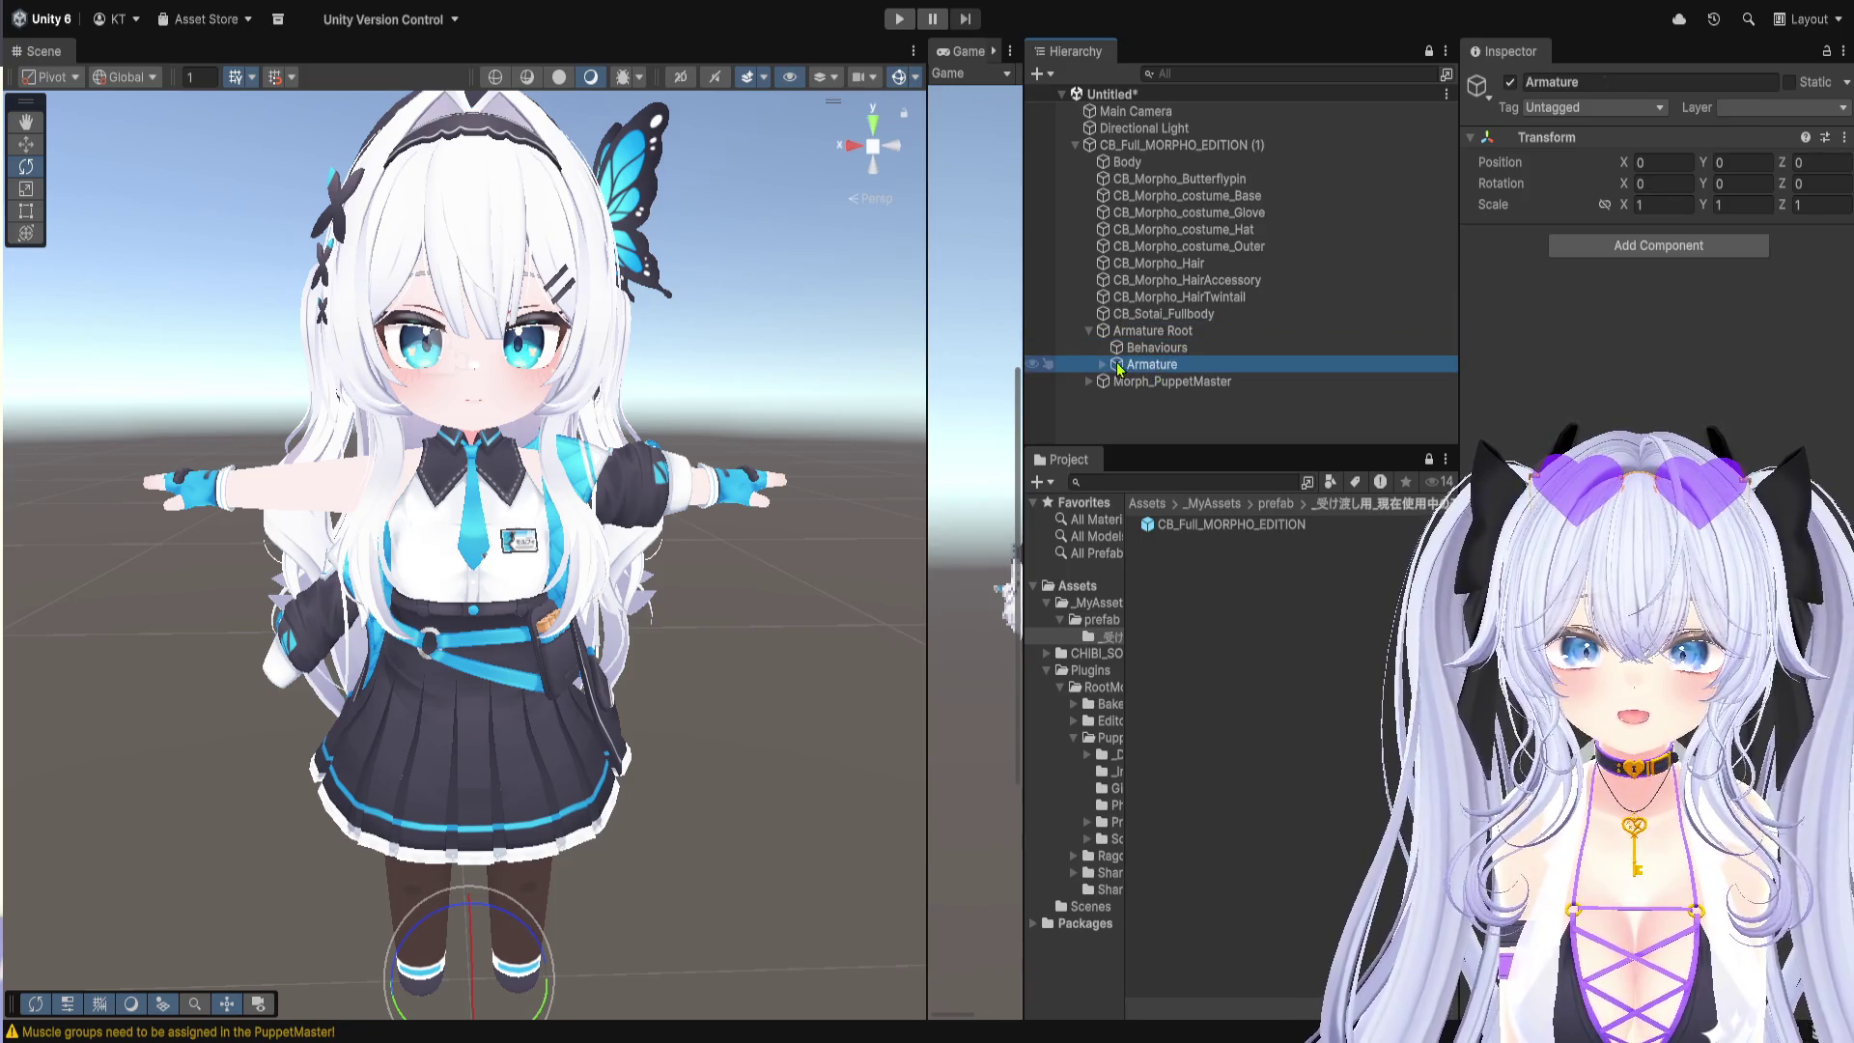
pyautogui.click(1103, 365)
pyautogui.click(1153, 380)
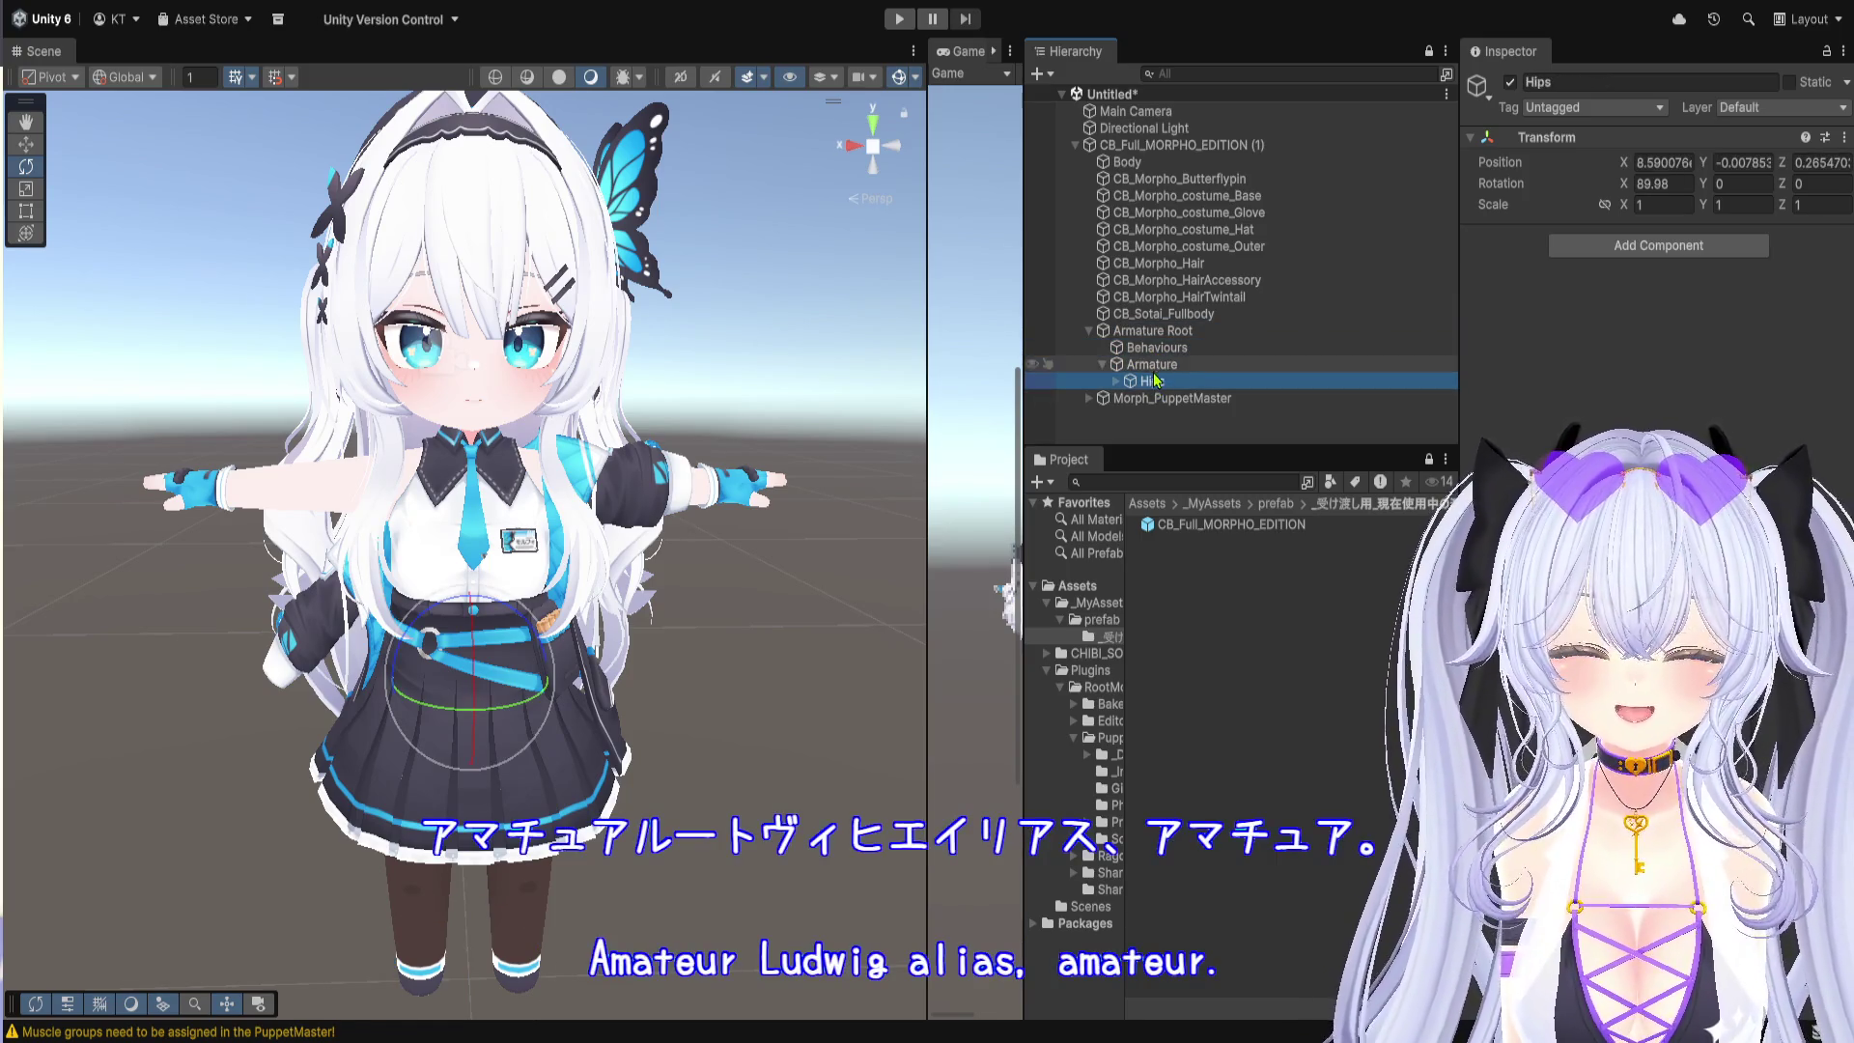
pyautogui.press('Right')
pyautogui.click(1161, 400)
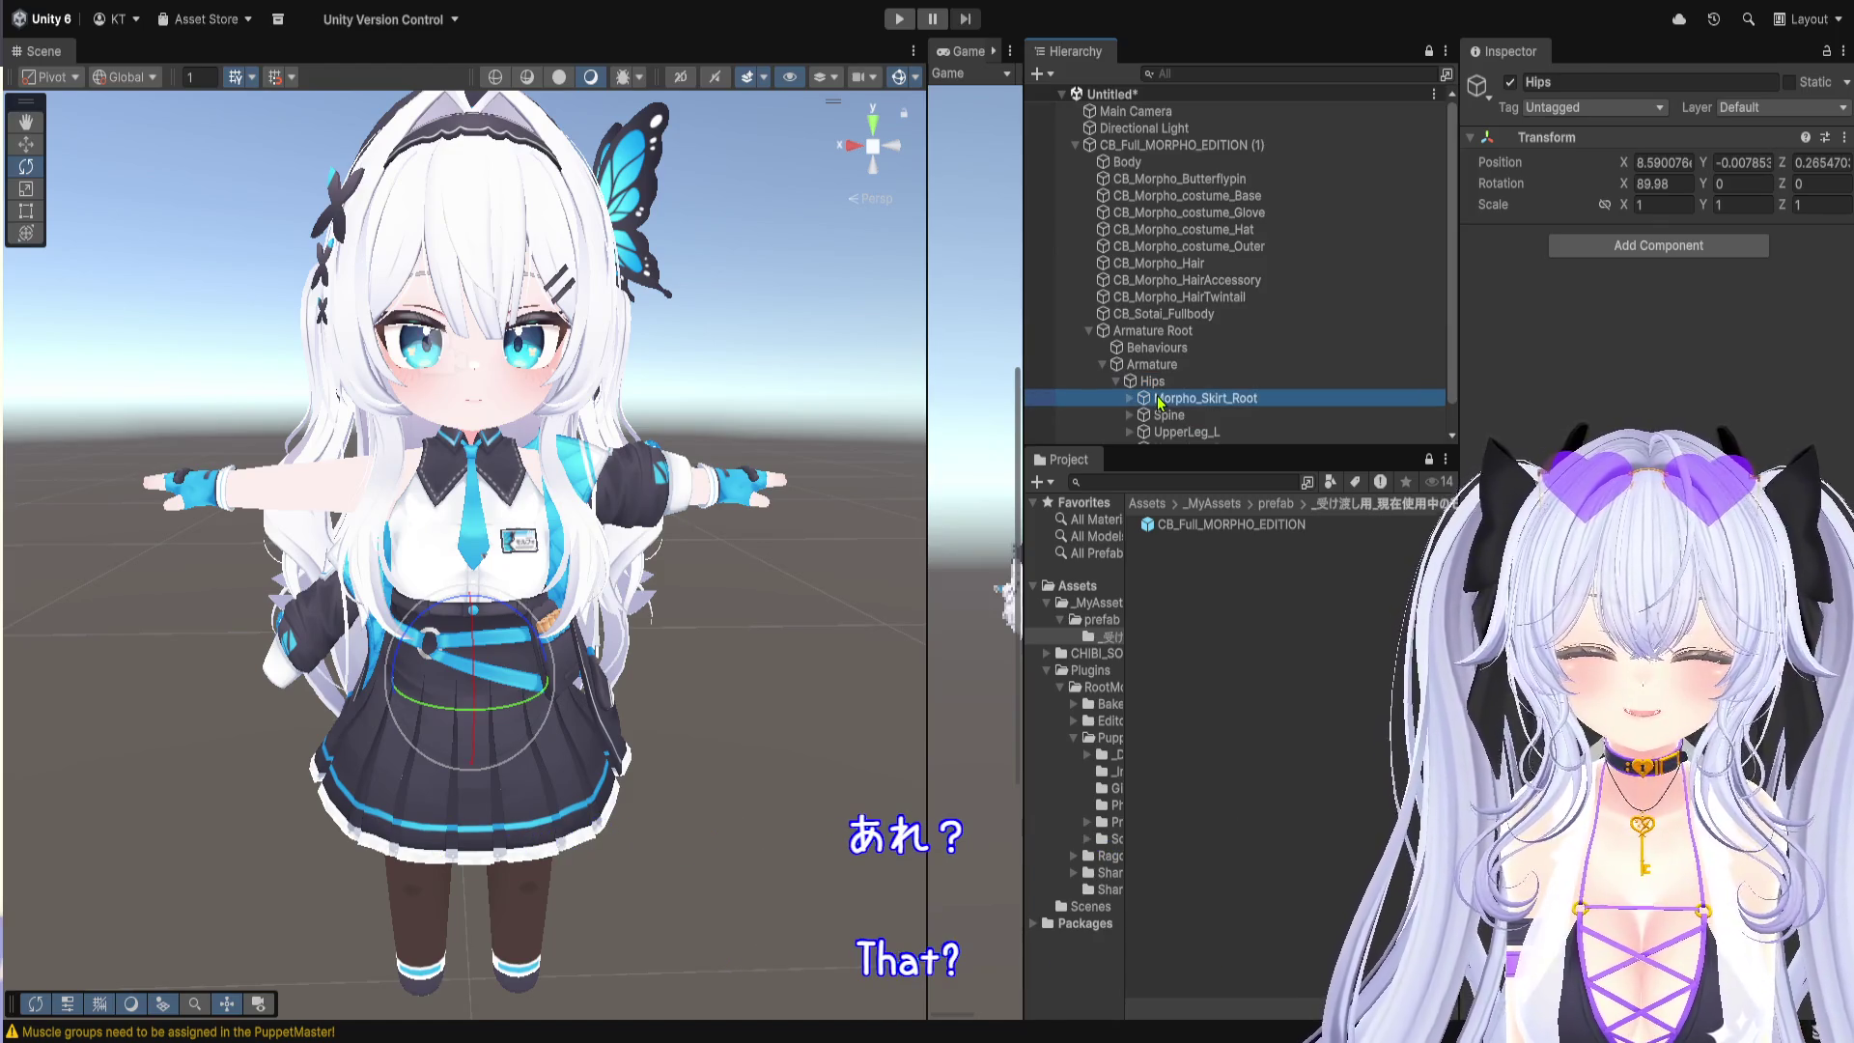
# Step: Expand Spine and Chest to show NameTag, Neck and the other chest children
pyautogui.scroll(-1, 1160, 402)
pyautogui.press('Down')
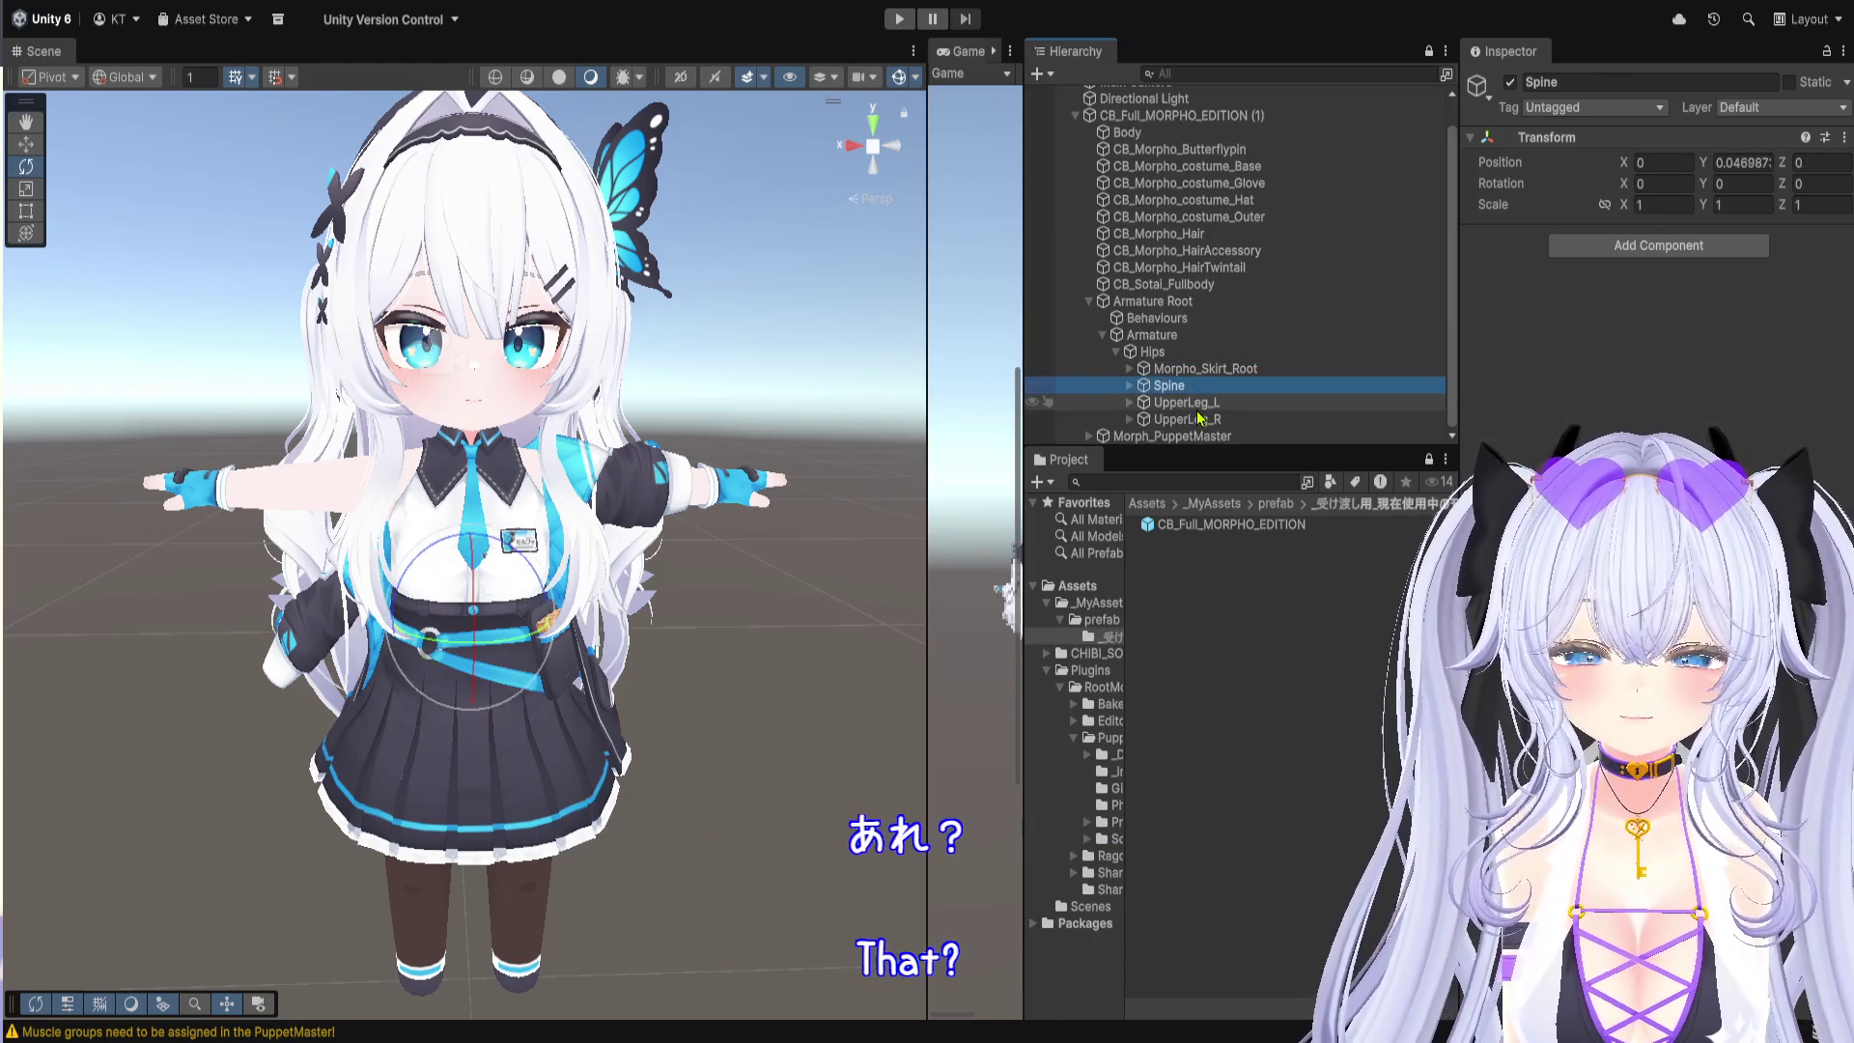
pyautogui.click(1200, 418)
pyautogui.click(1128, 385)
pyautogui.click(1166, 403)
pyautogui.click(1144, 401)
pyautogui.scroll(-3, 1214, 411)
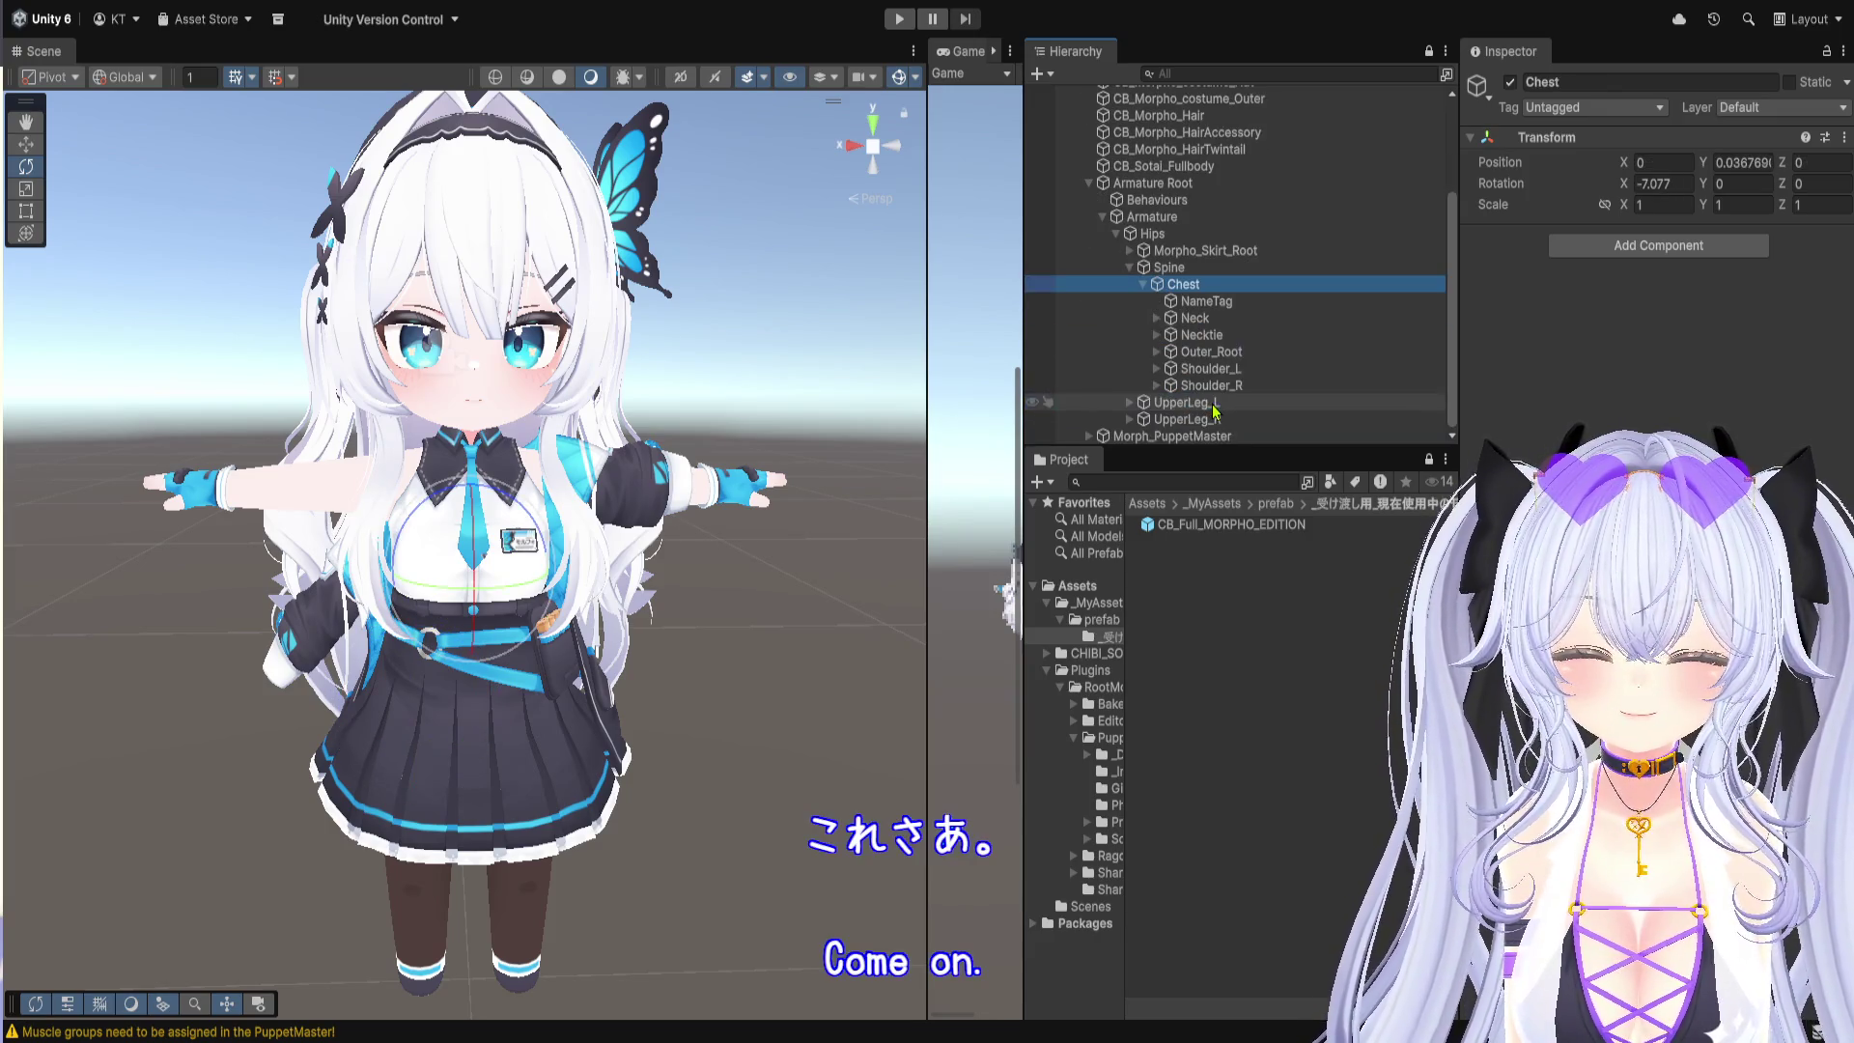
pyautogui.click(1194, 302)
pyautogui.click(1190, 319)
pyautogui.scroll(4, 1189, 348)
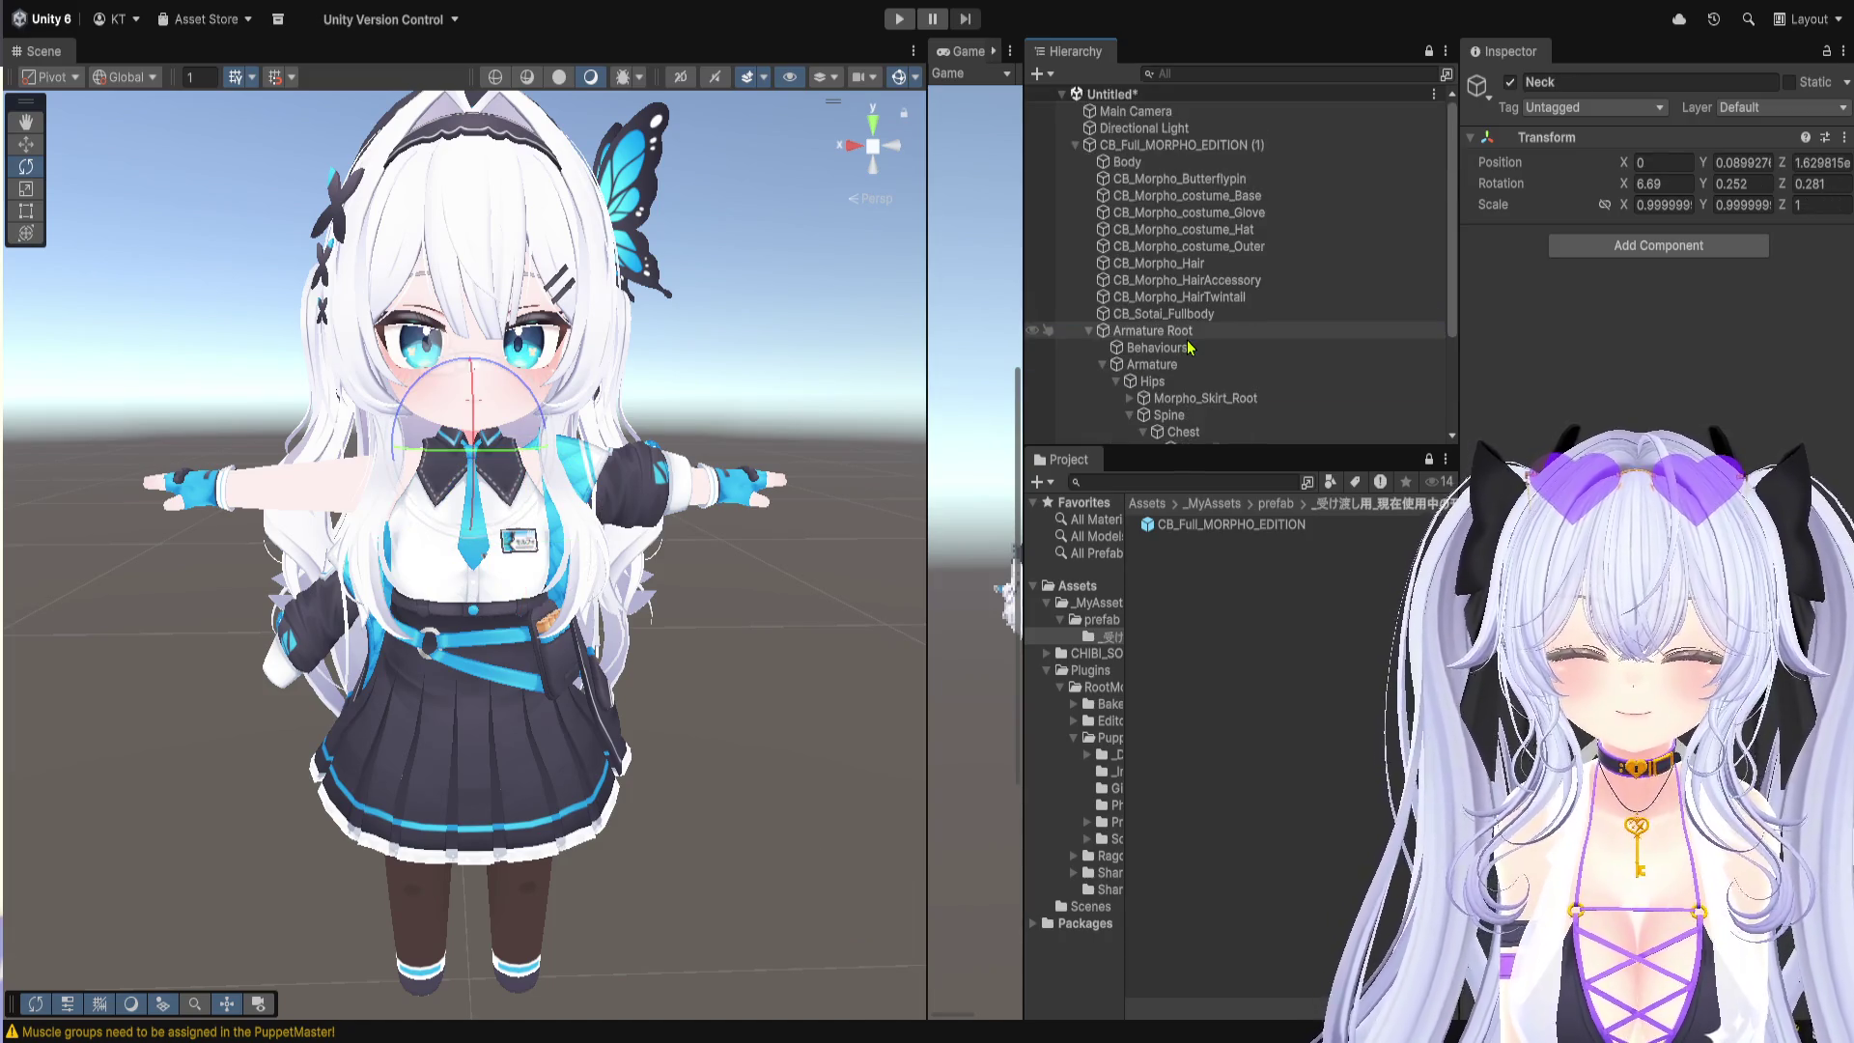
pyautogui.scroll(-3, 1190, 348)
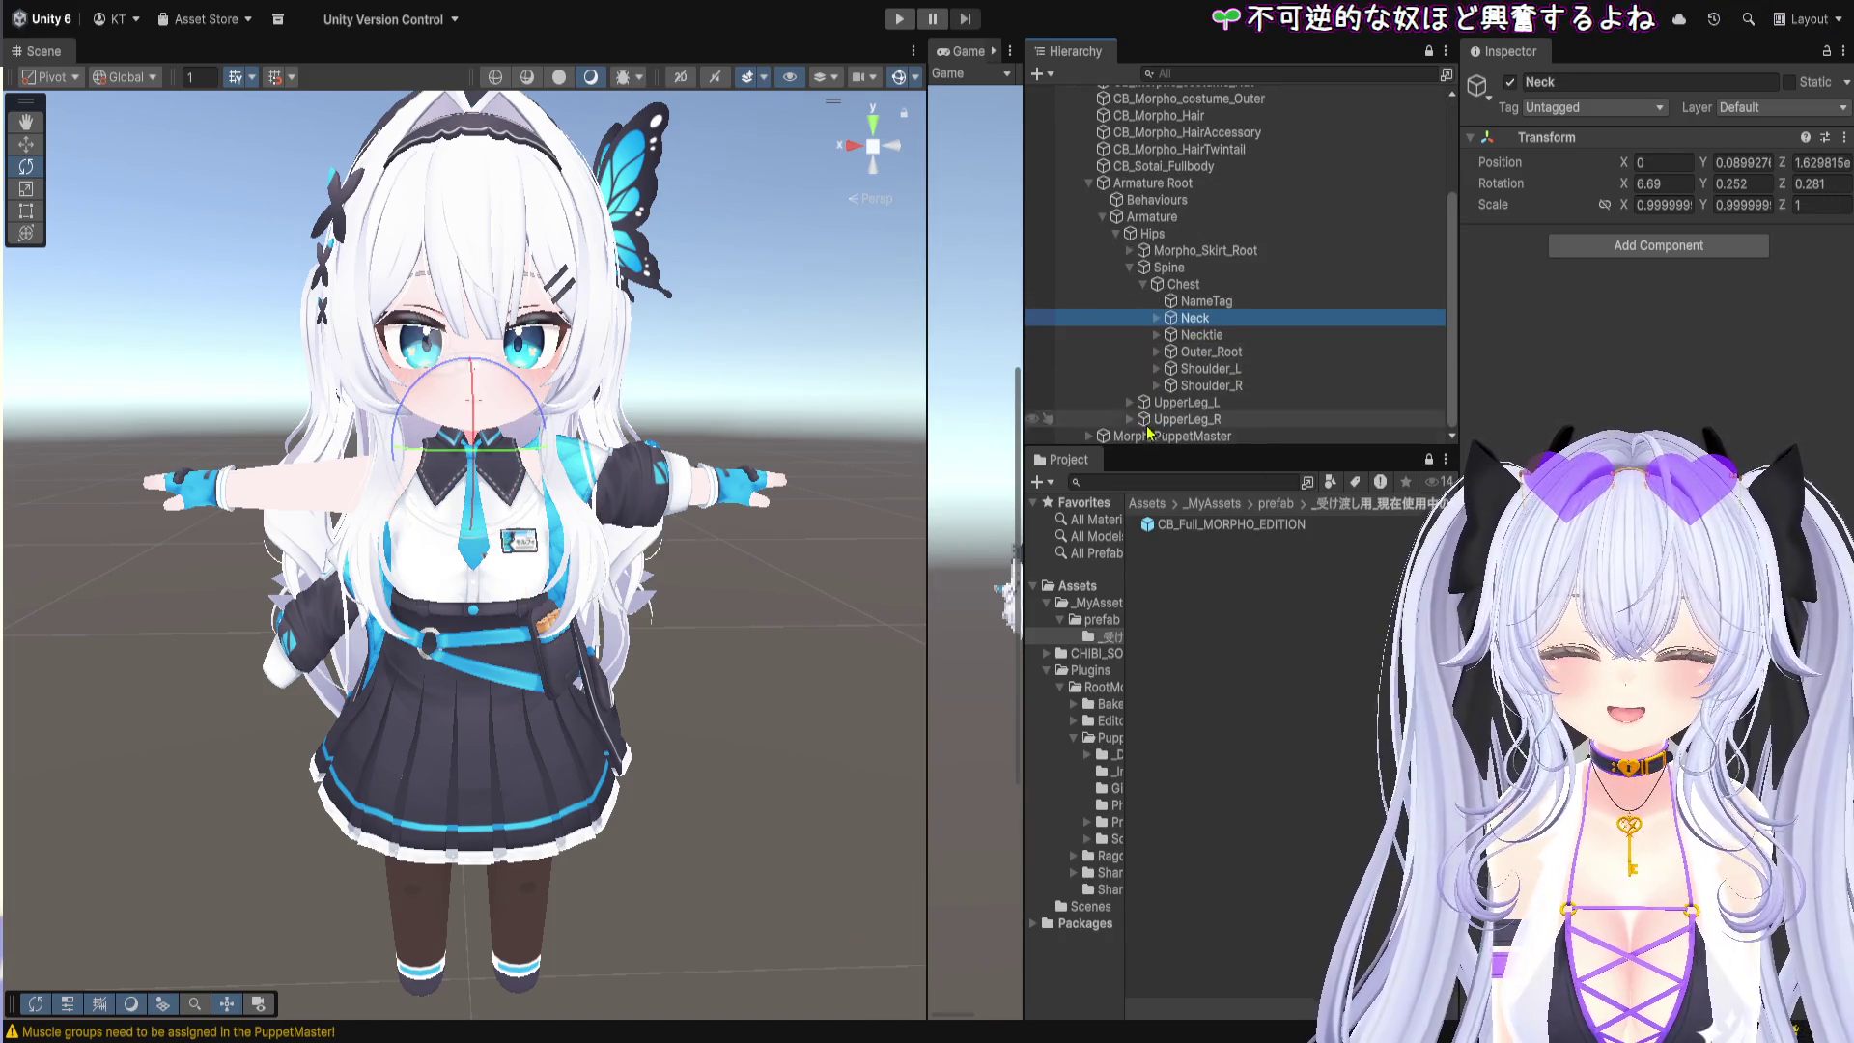
# Step: Expand Morph_PuppetMaster's bones and drag the divider down to lengthen the Hierarchy
pyautogui.click(1089, 436)
pyautogui.scroll(-3, 1159, 415)
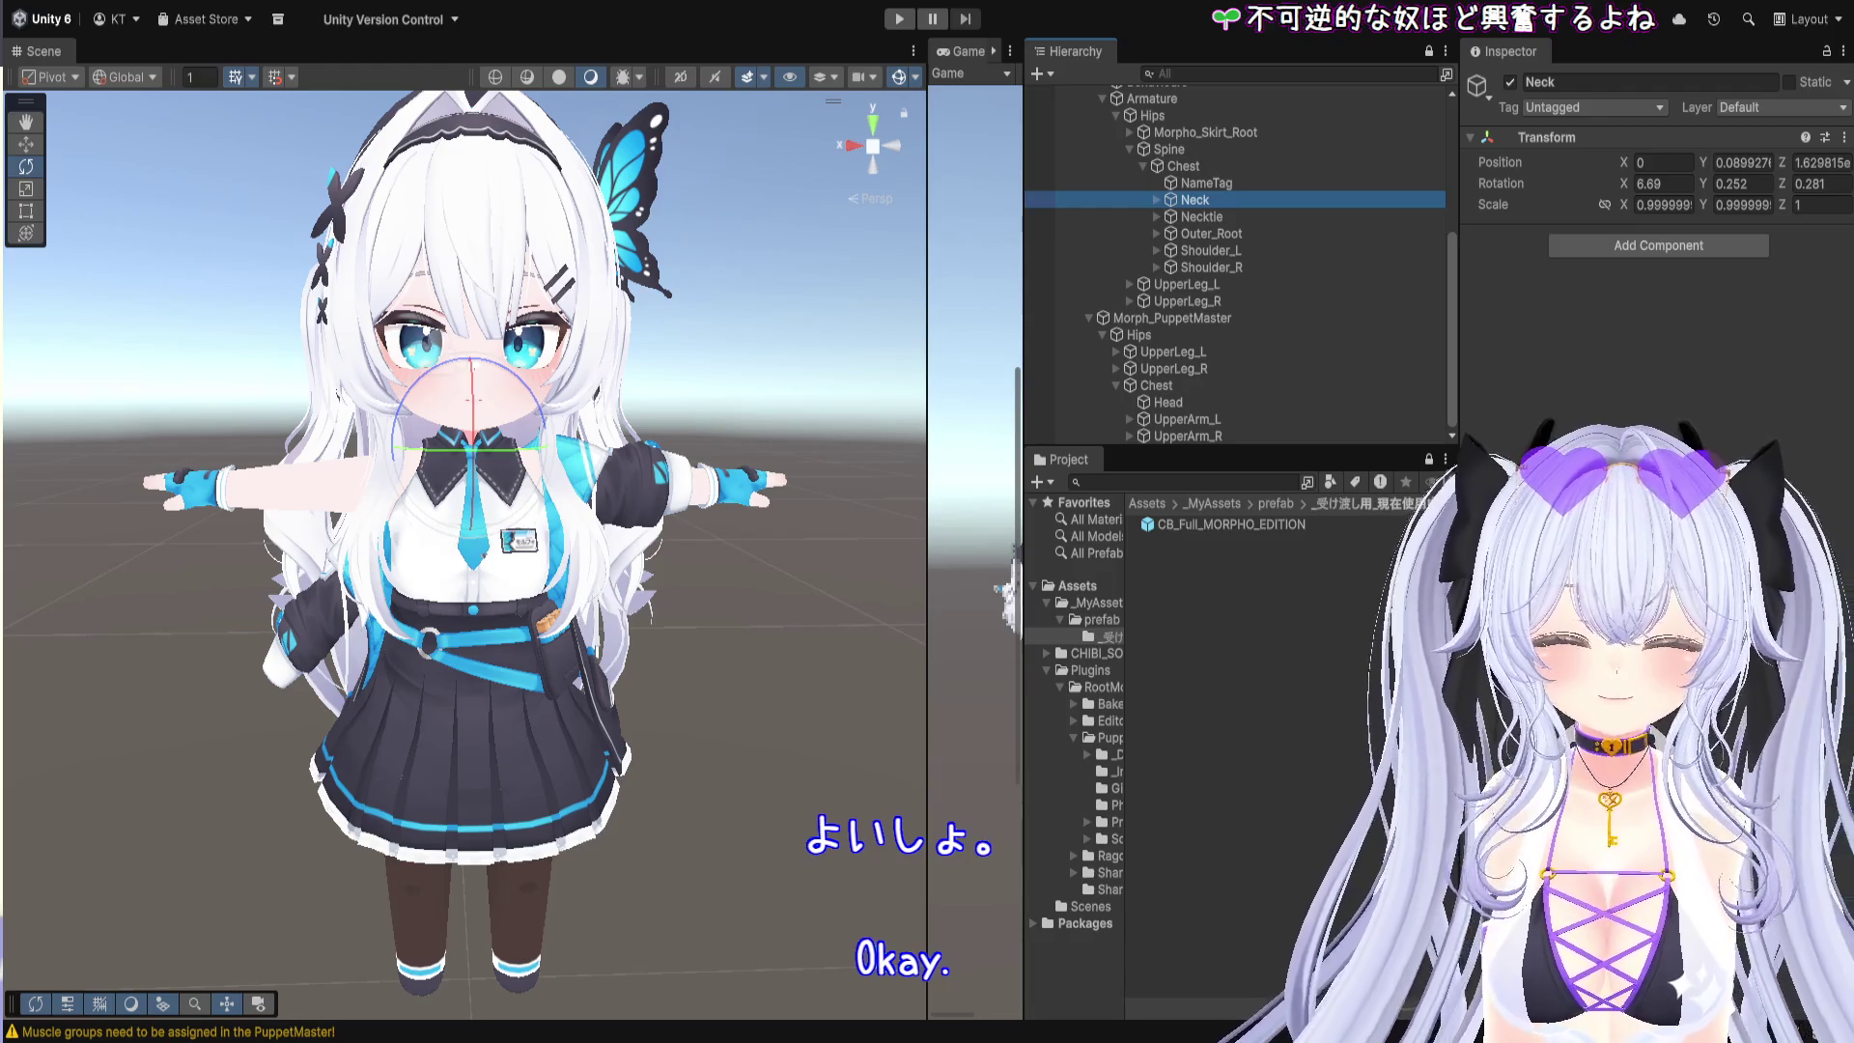
pyautogui.moveTo(1189, 448); pyautogui.dragTo(1190, 724)
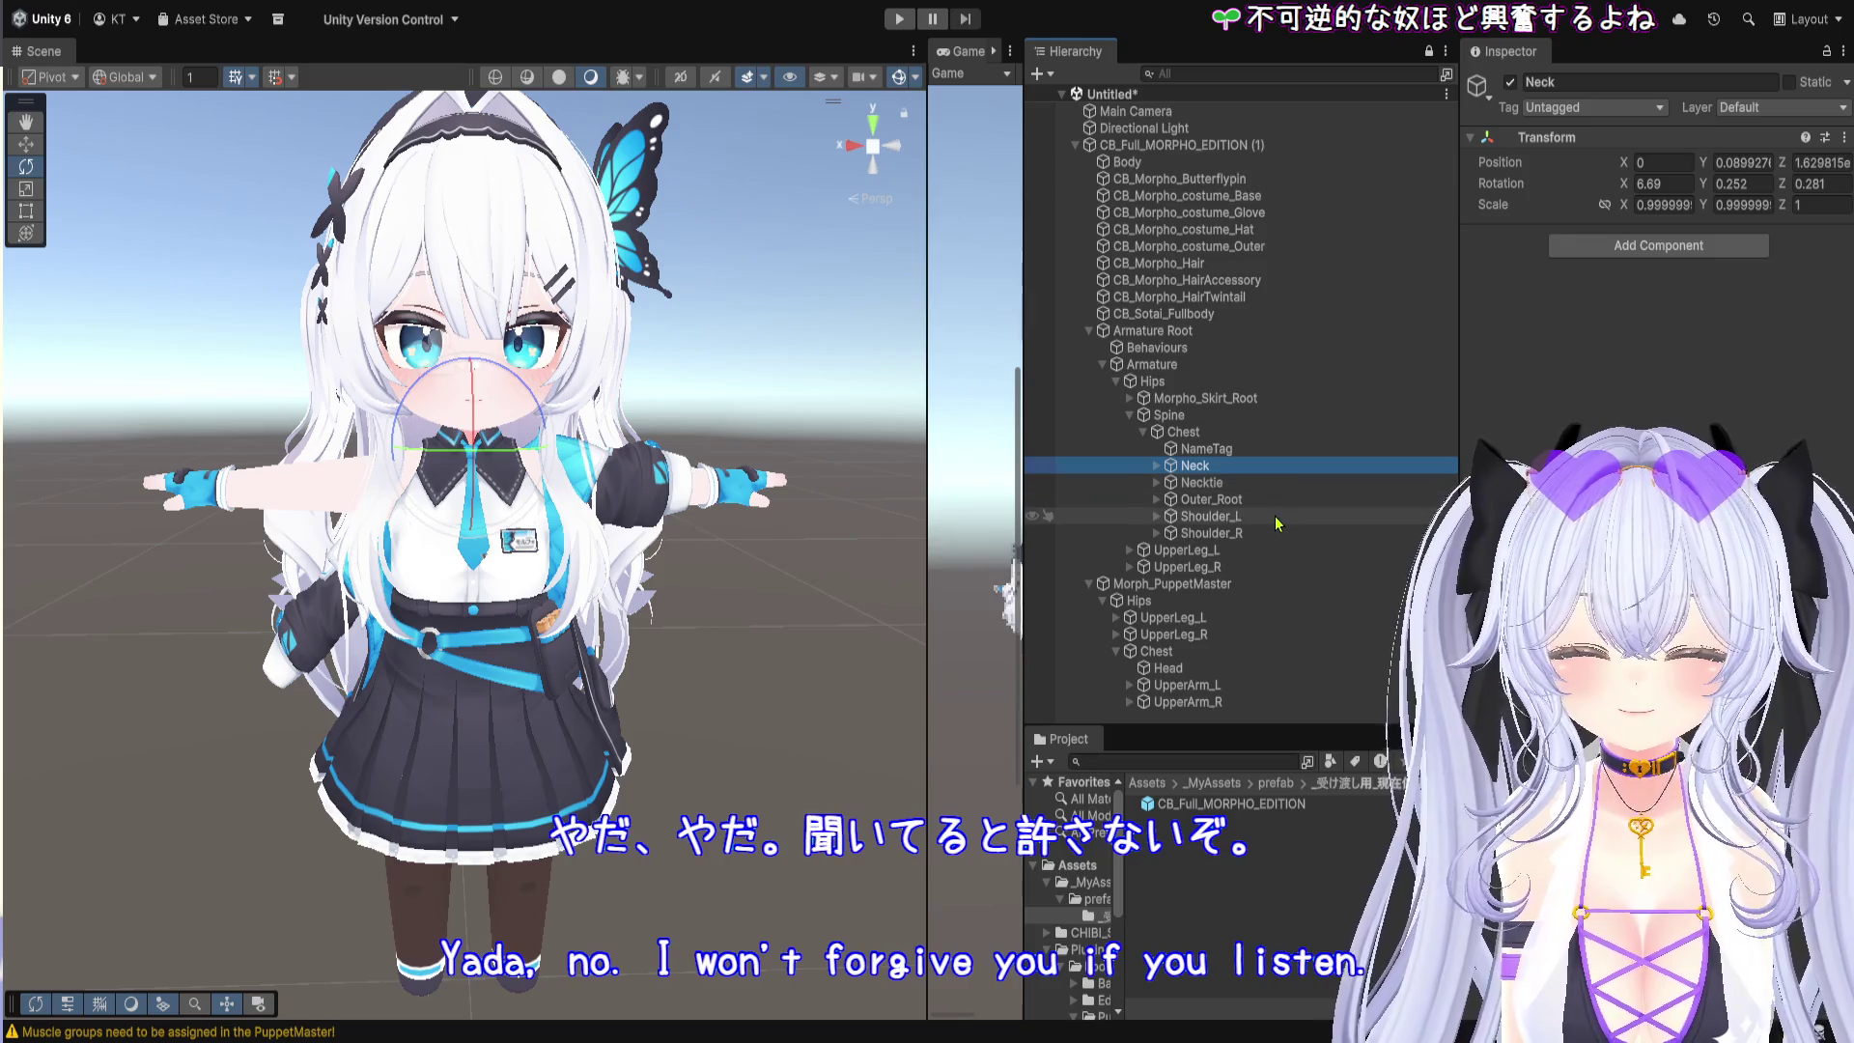
pyautogui.click(1225, 584)
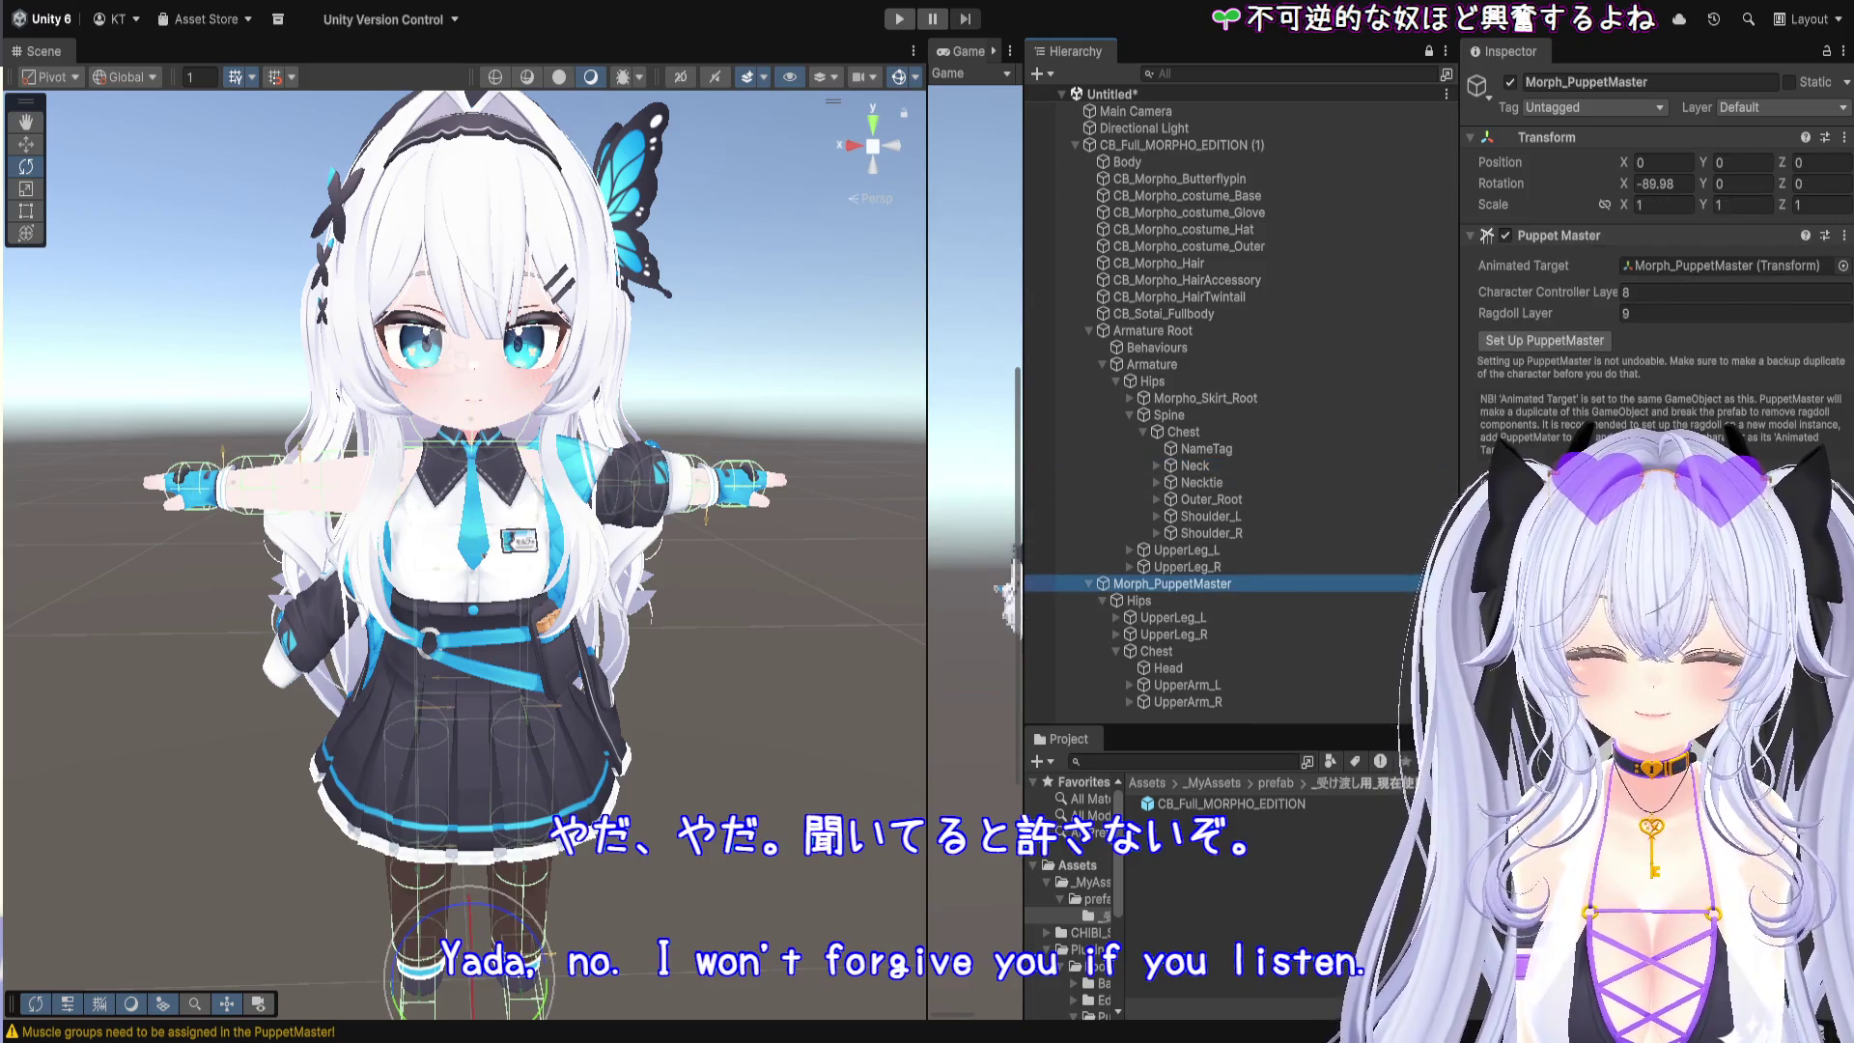
pyautogui.click(1725, 273)
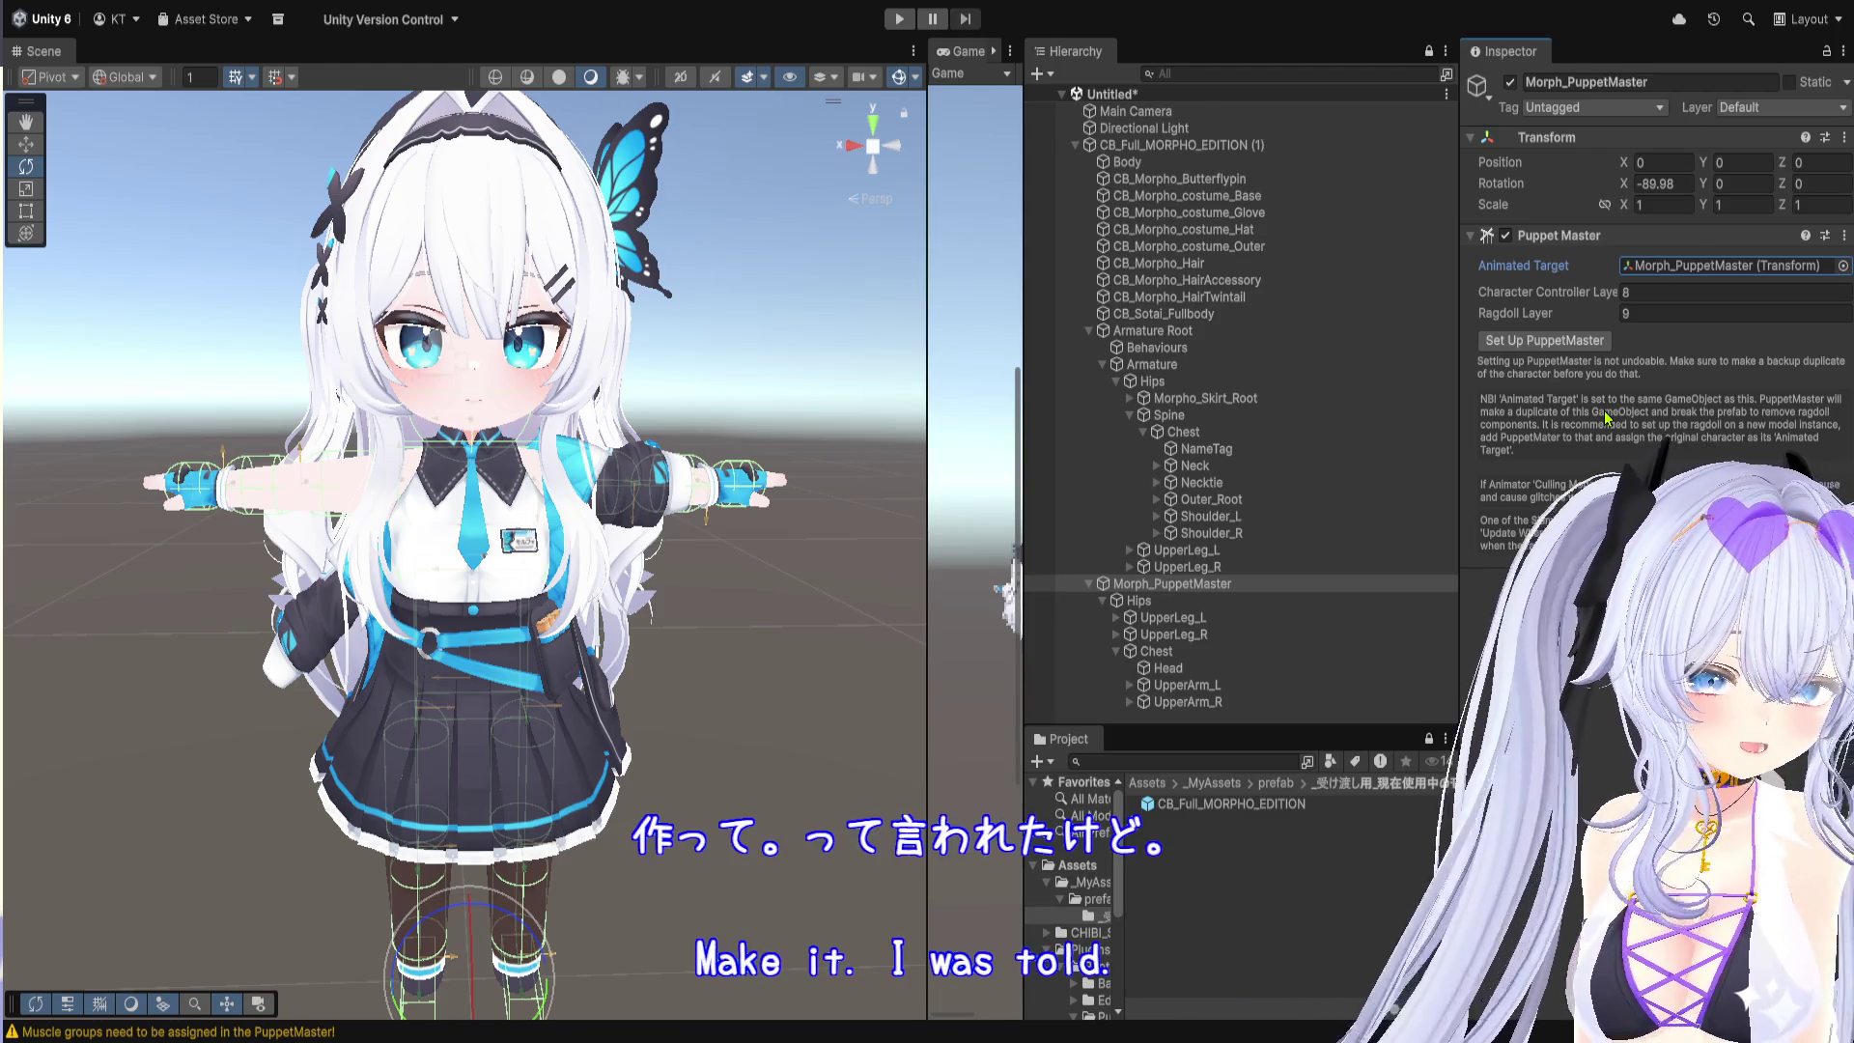
pyautogui.click(1724, 264)
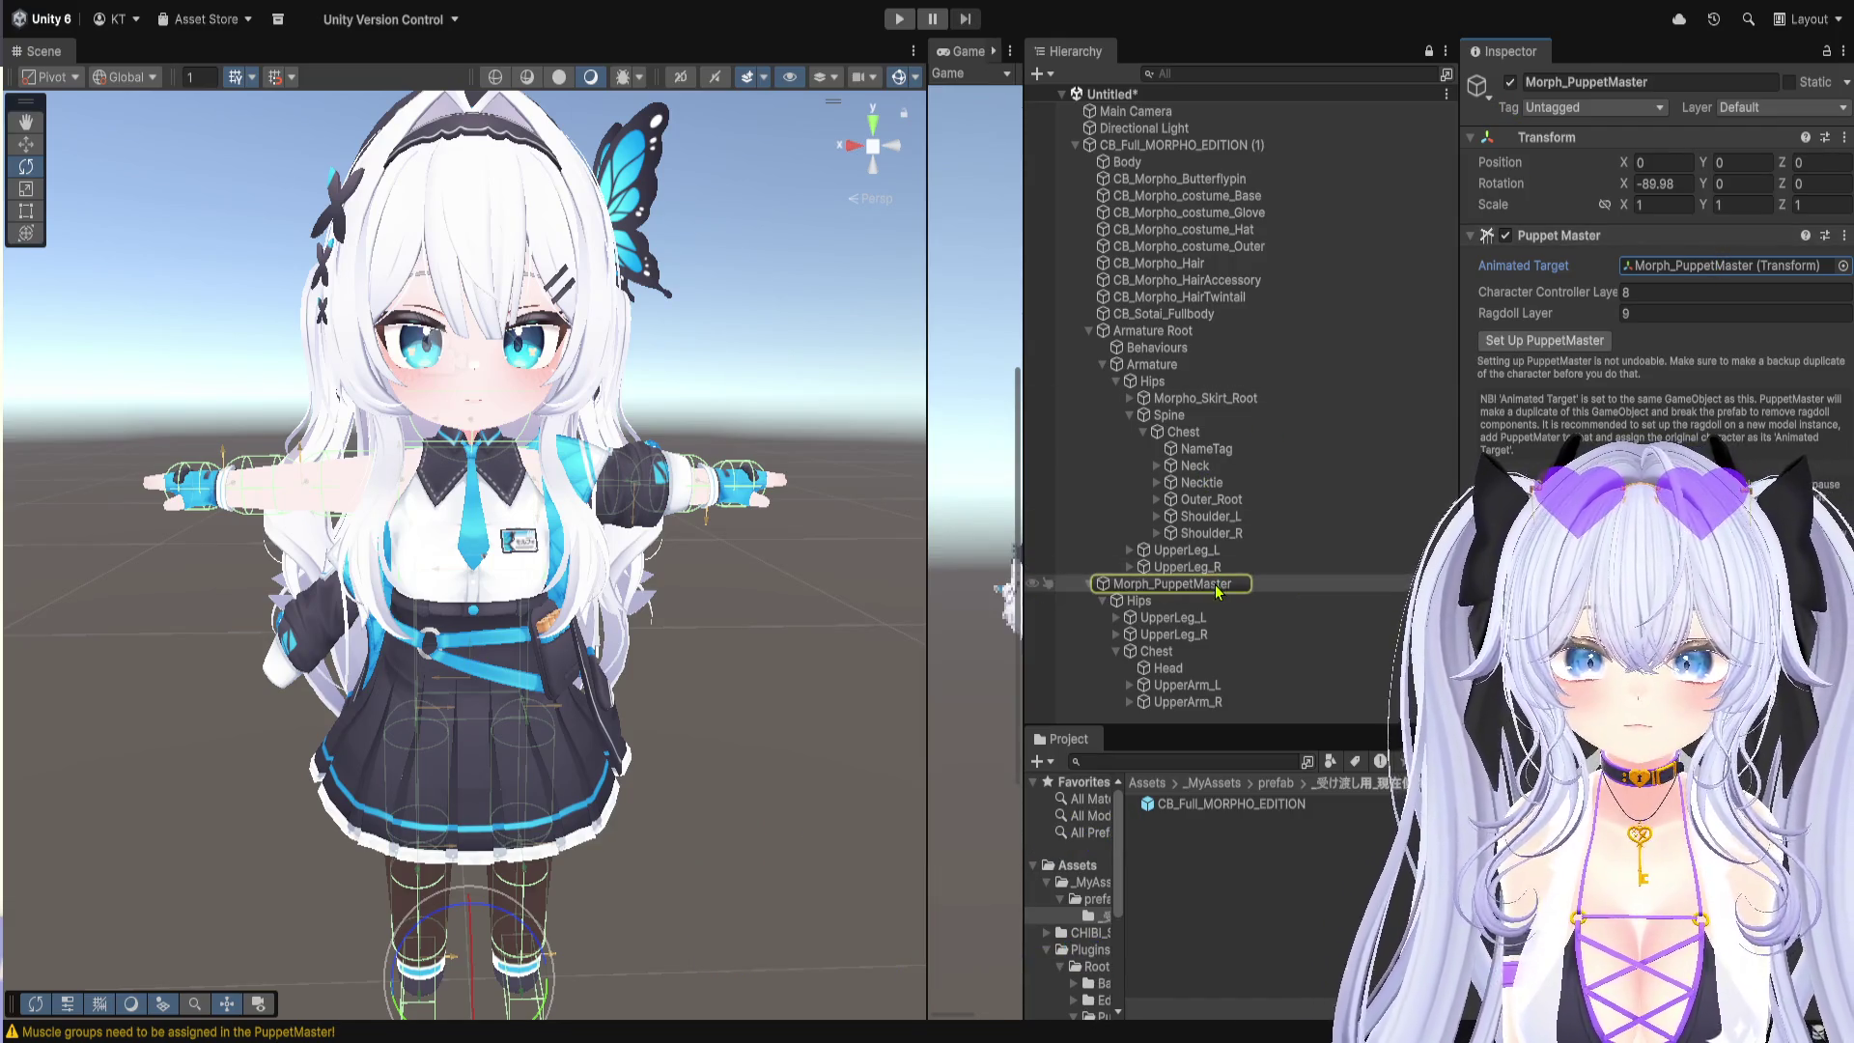
# Step: Assign Armature as the Animated Target and run the PuppetMaster setup for Morph_PuppetMaster
pyautogui.moveTo(1154, 365)
pyautogui.mouseDown()
pyautogui.moveTo(1371, 309)
pyautogui.moveTo(1694, 271)
pyautogui.mouseUp()
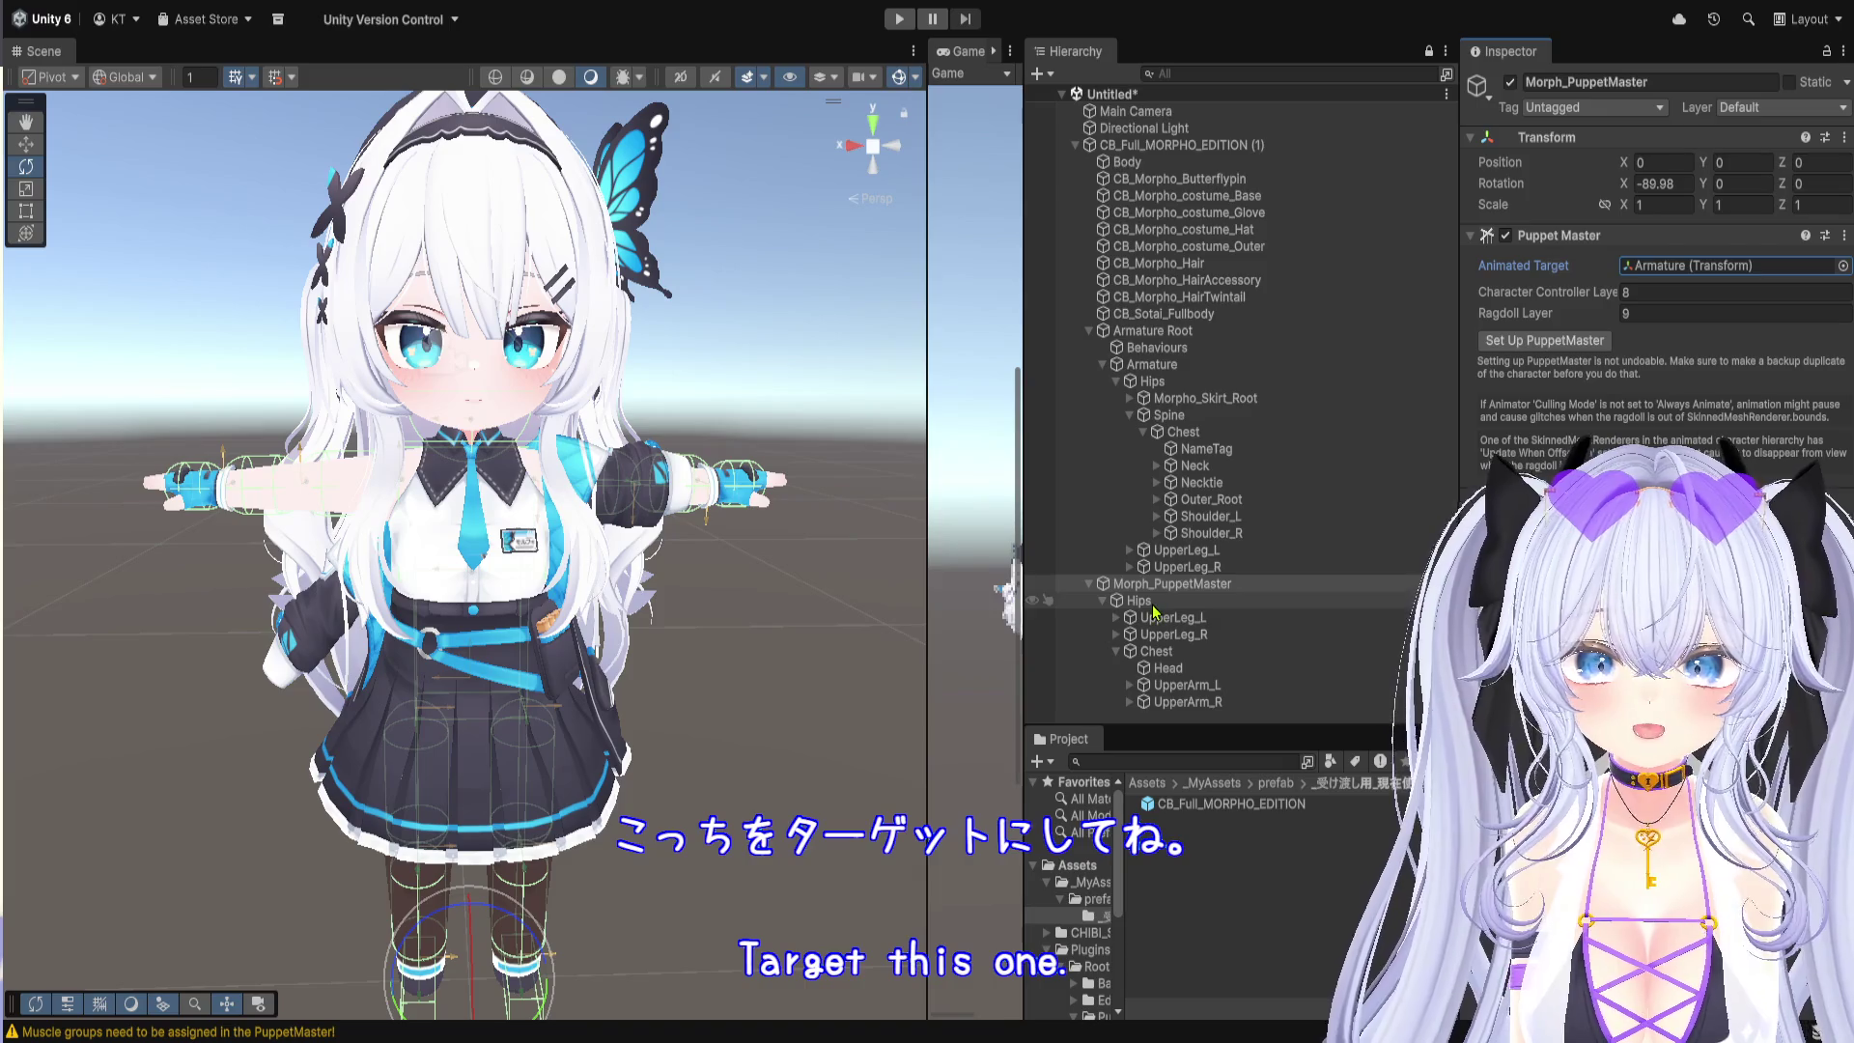
pyautogui.click(1153, 604)
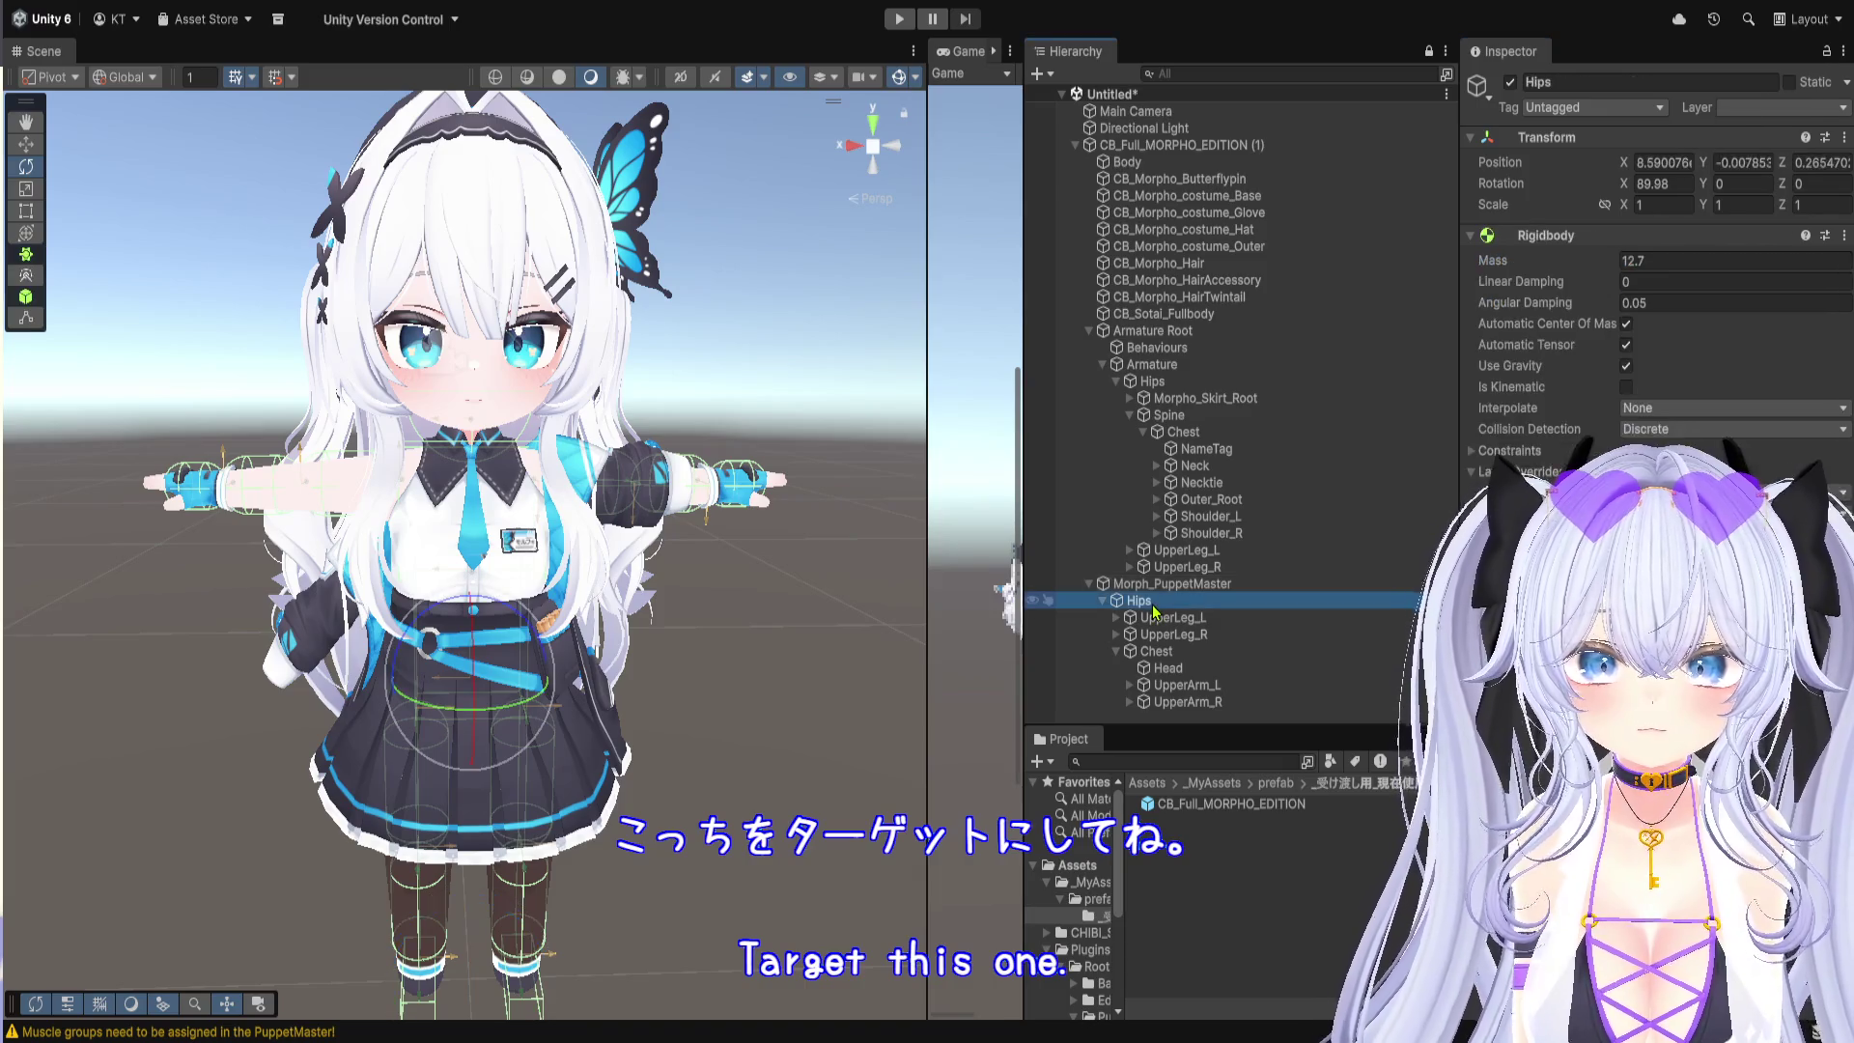
pyautogui.click(1090, 331)
pyautogui.click(1089, 348)
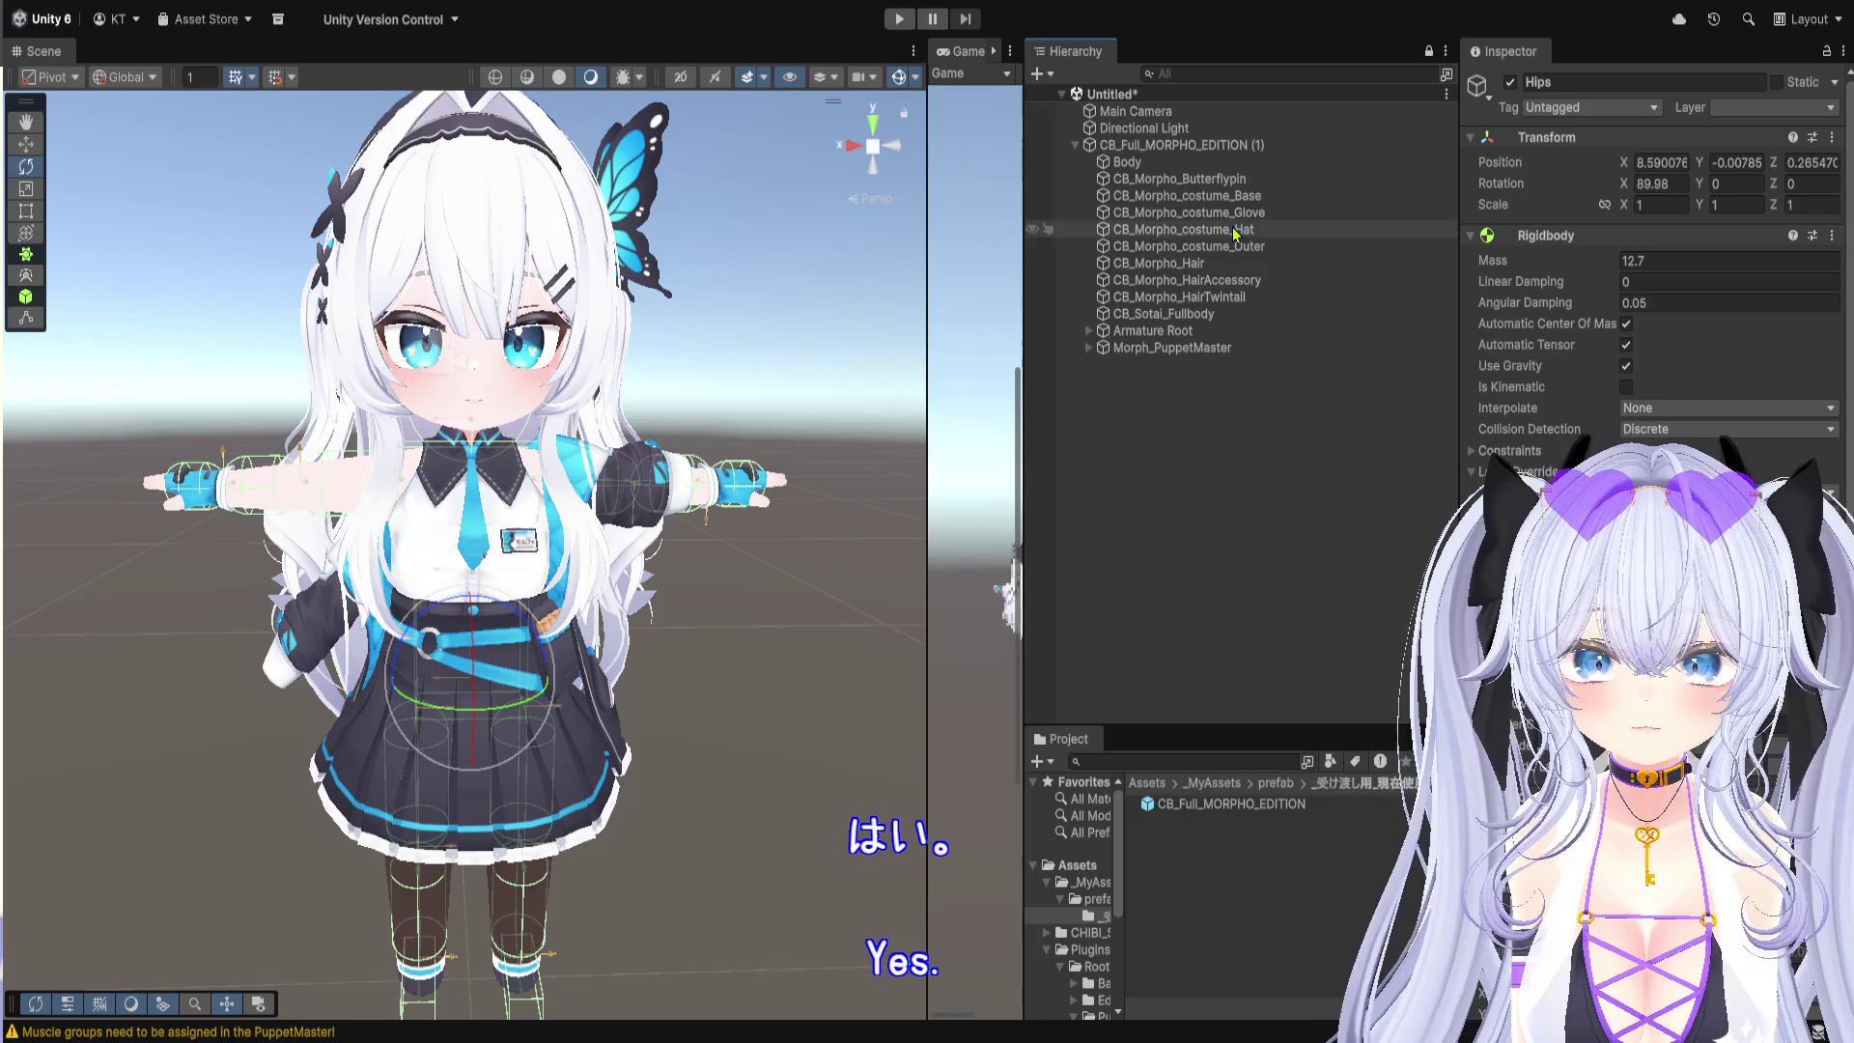
pyautogui.click(1240, 348)
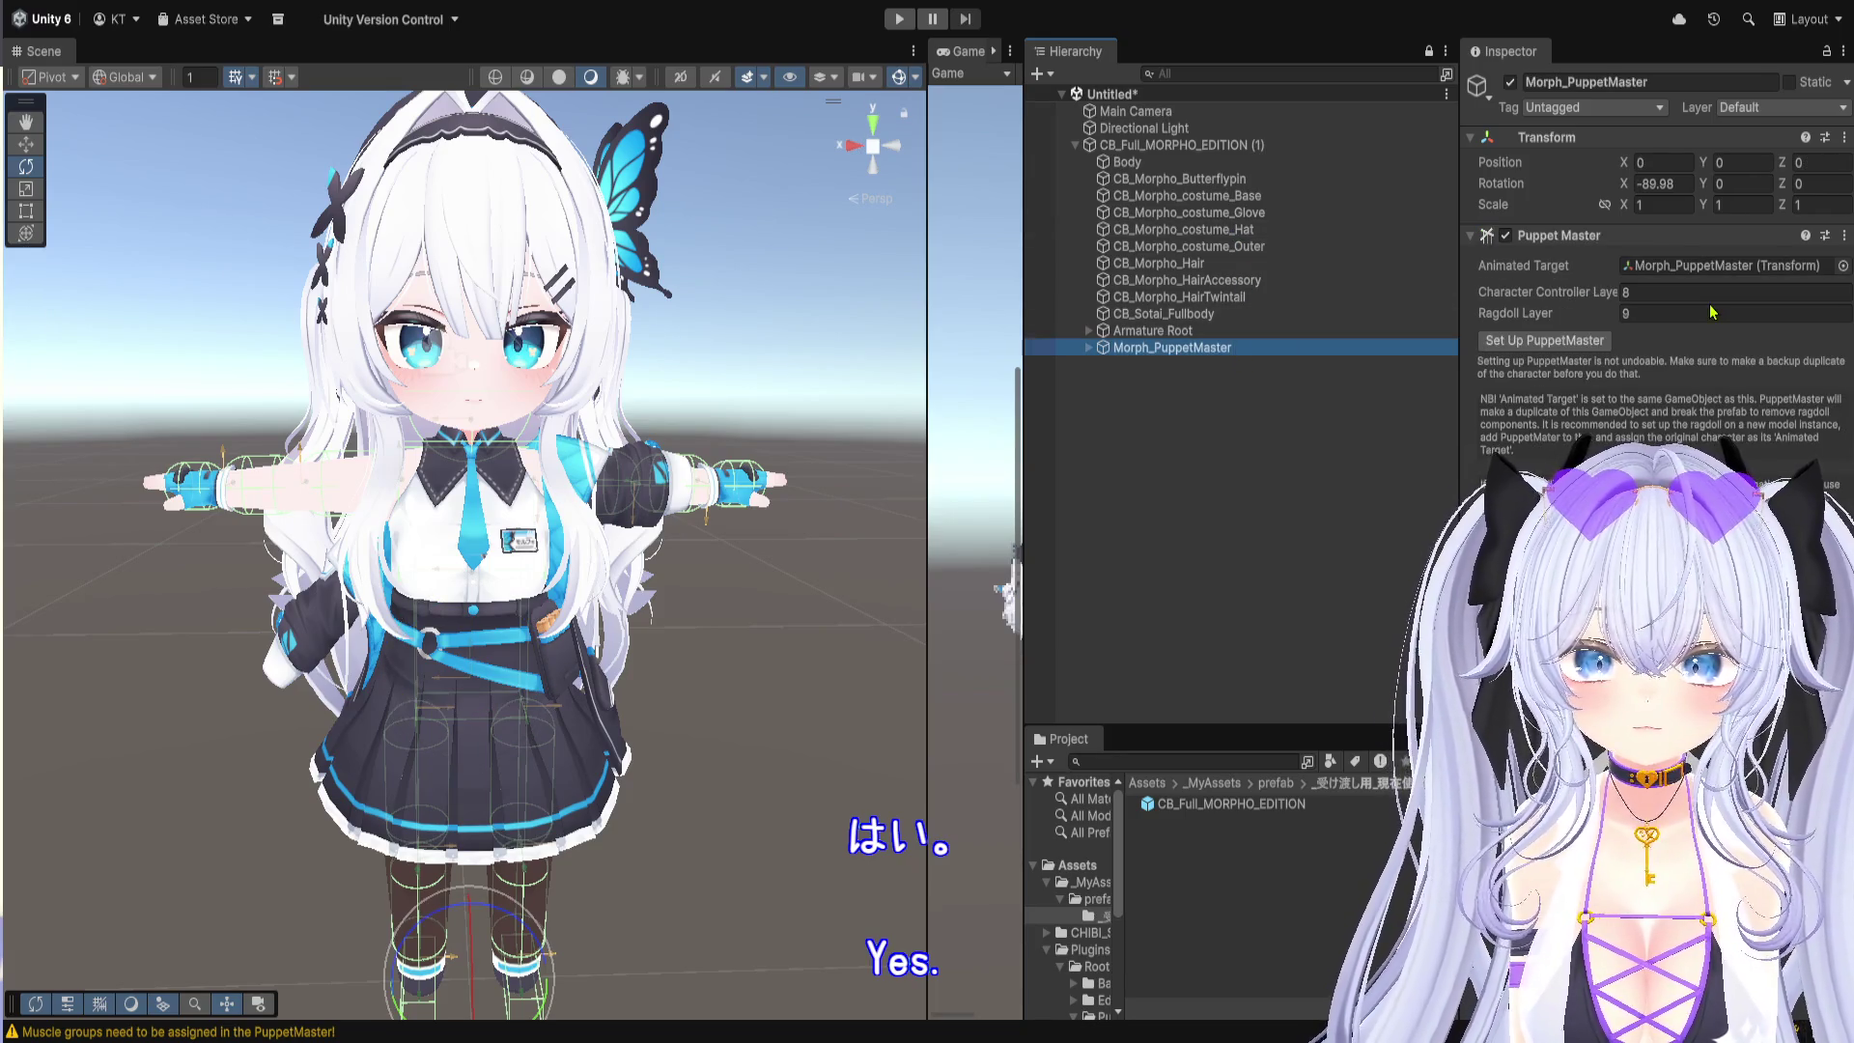
pyautogui.click(1088, 348)
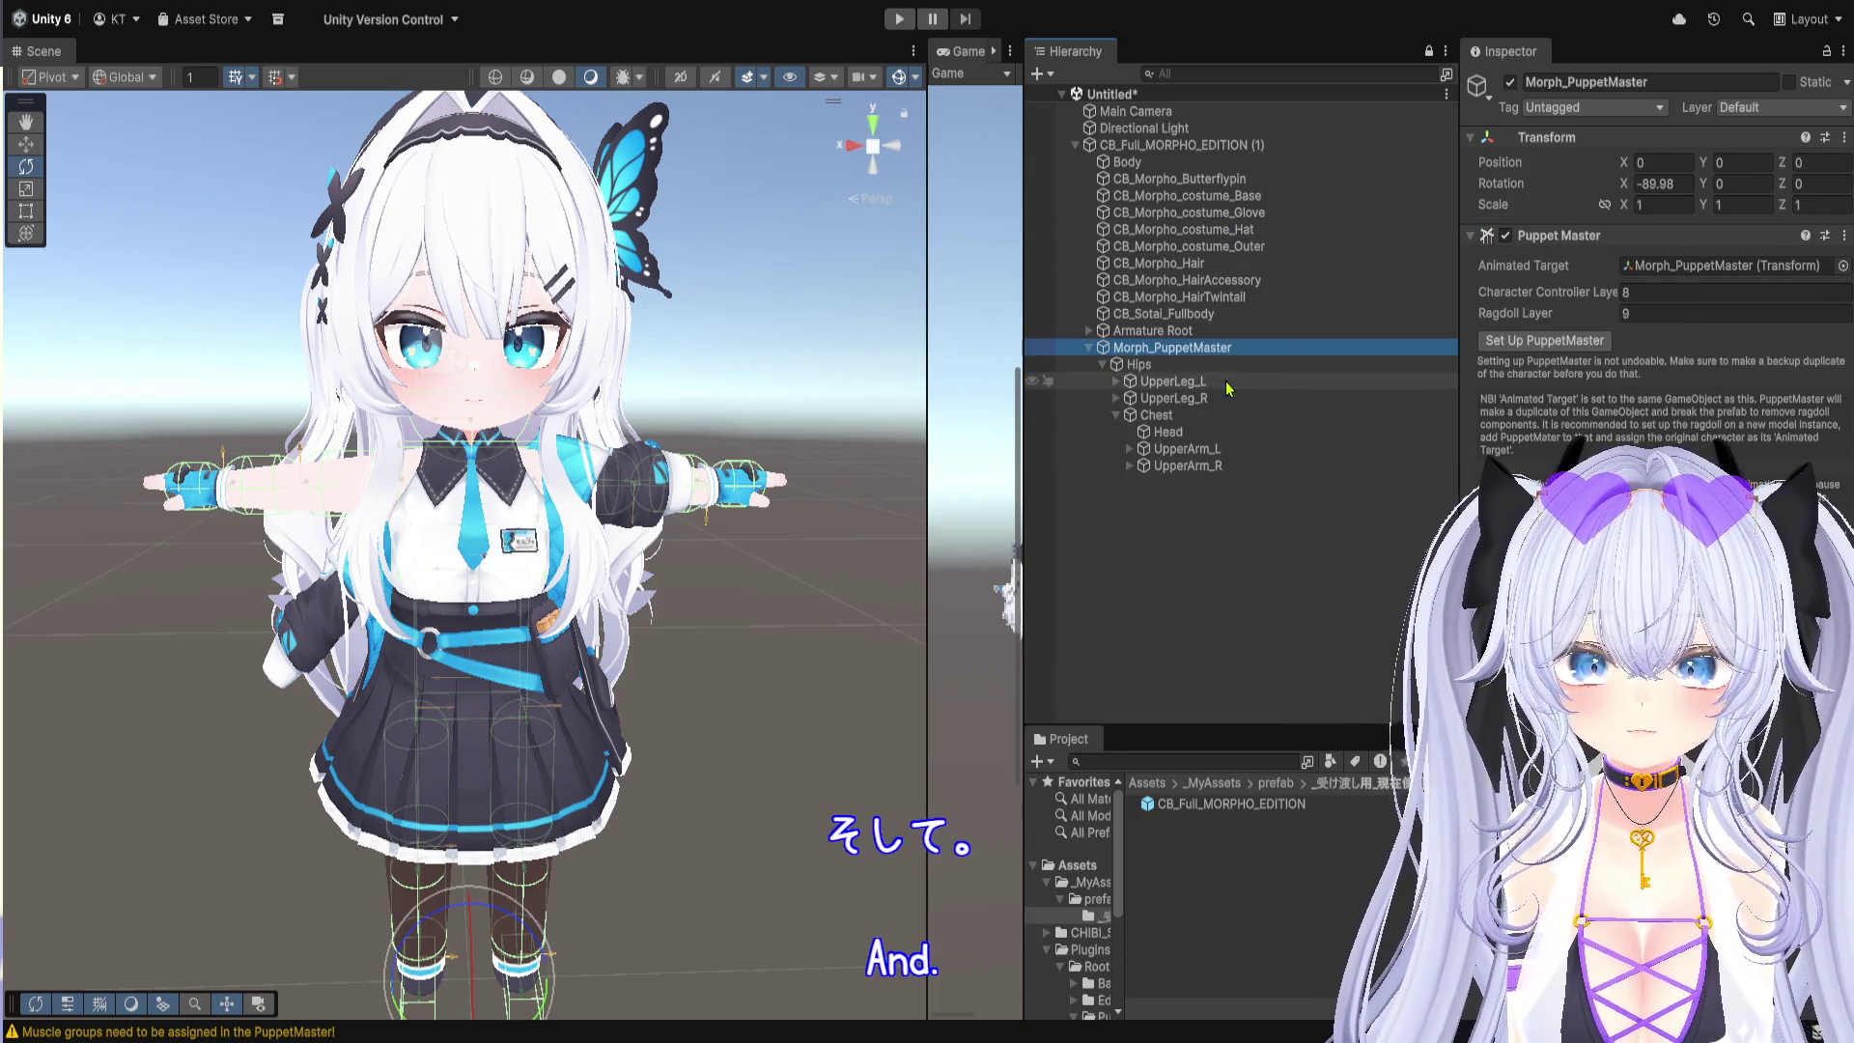
pyautogui.click(1518, 342)
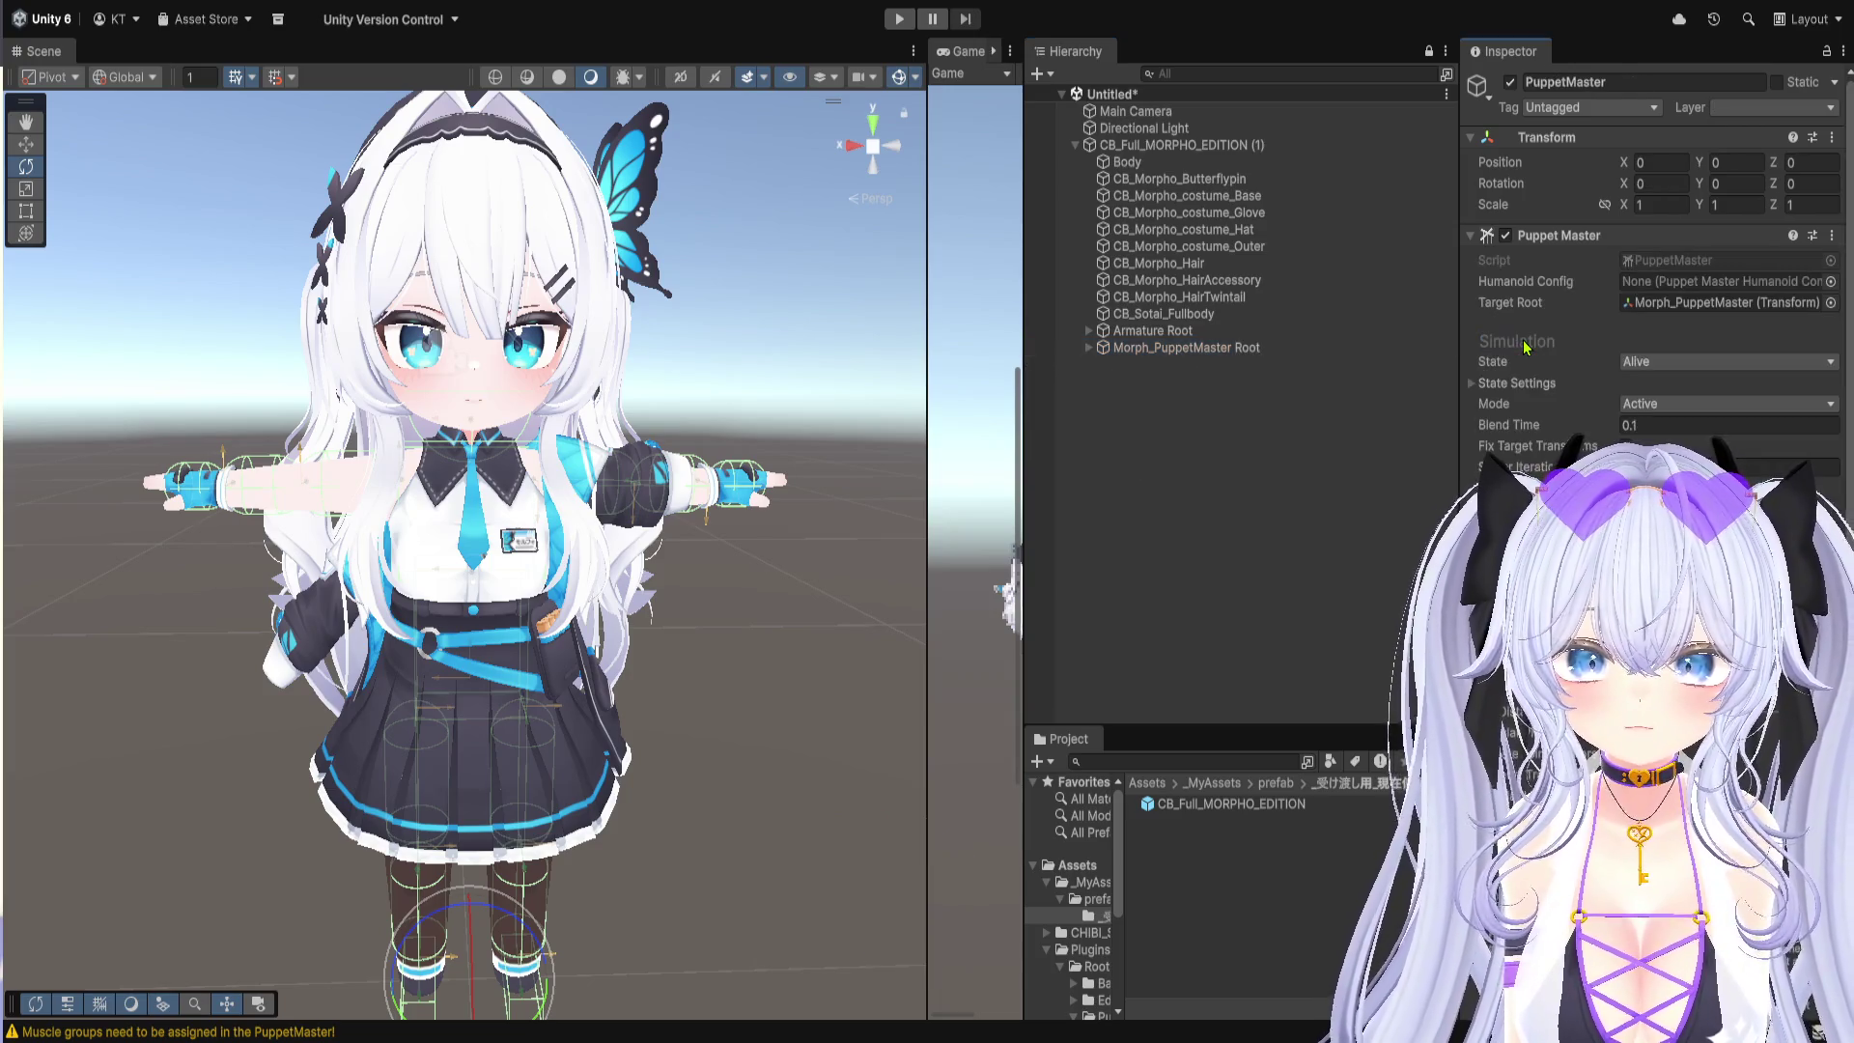
# Step: Expand Morph_PuppetMaster Root and inspect the generated PuppetMaster's Target Root and Active mode
pyautogui.click(1240, 350)
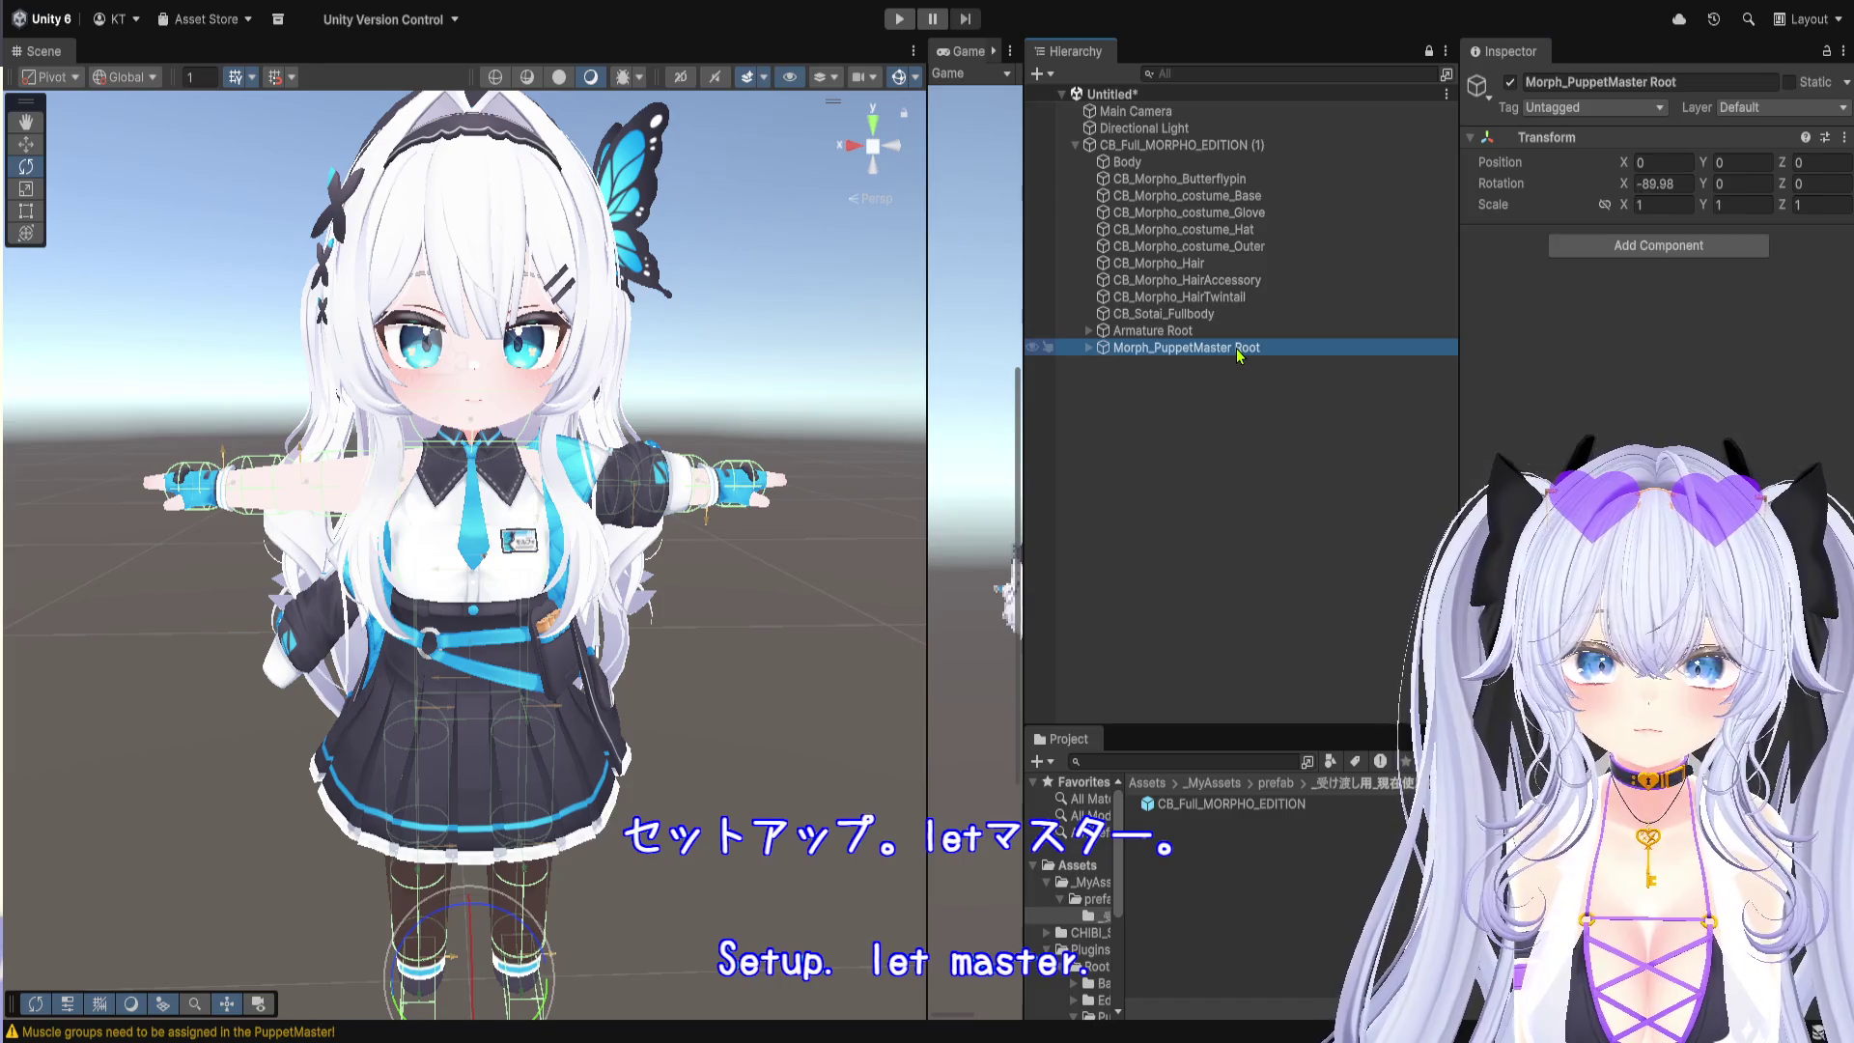
pyautogui.click(1089, 348)
pyautogui.click(1186, 383)
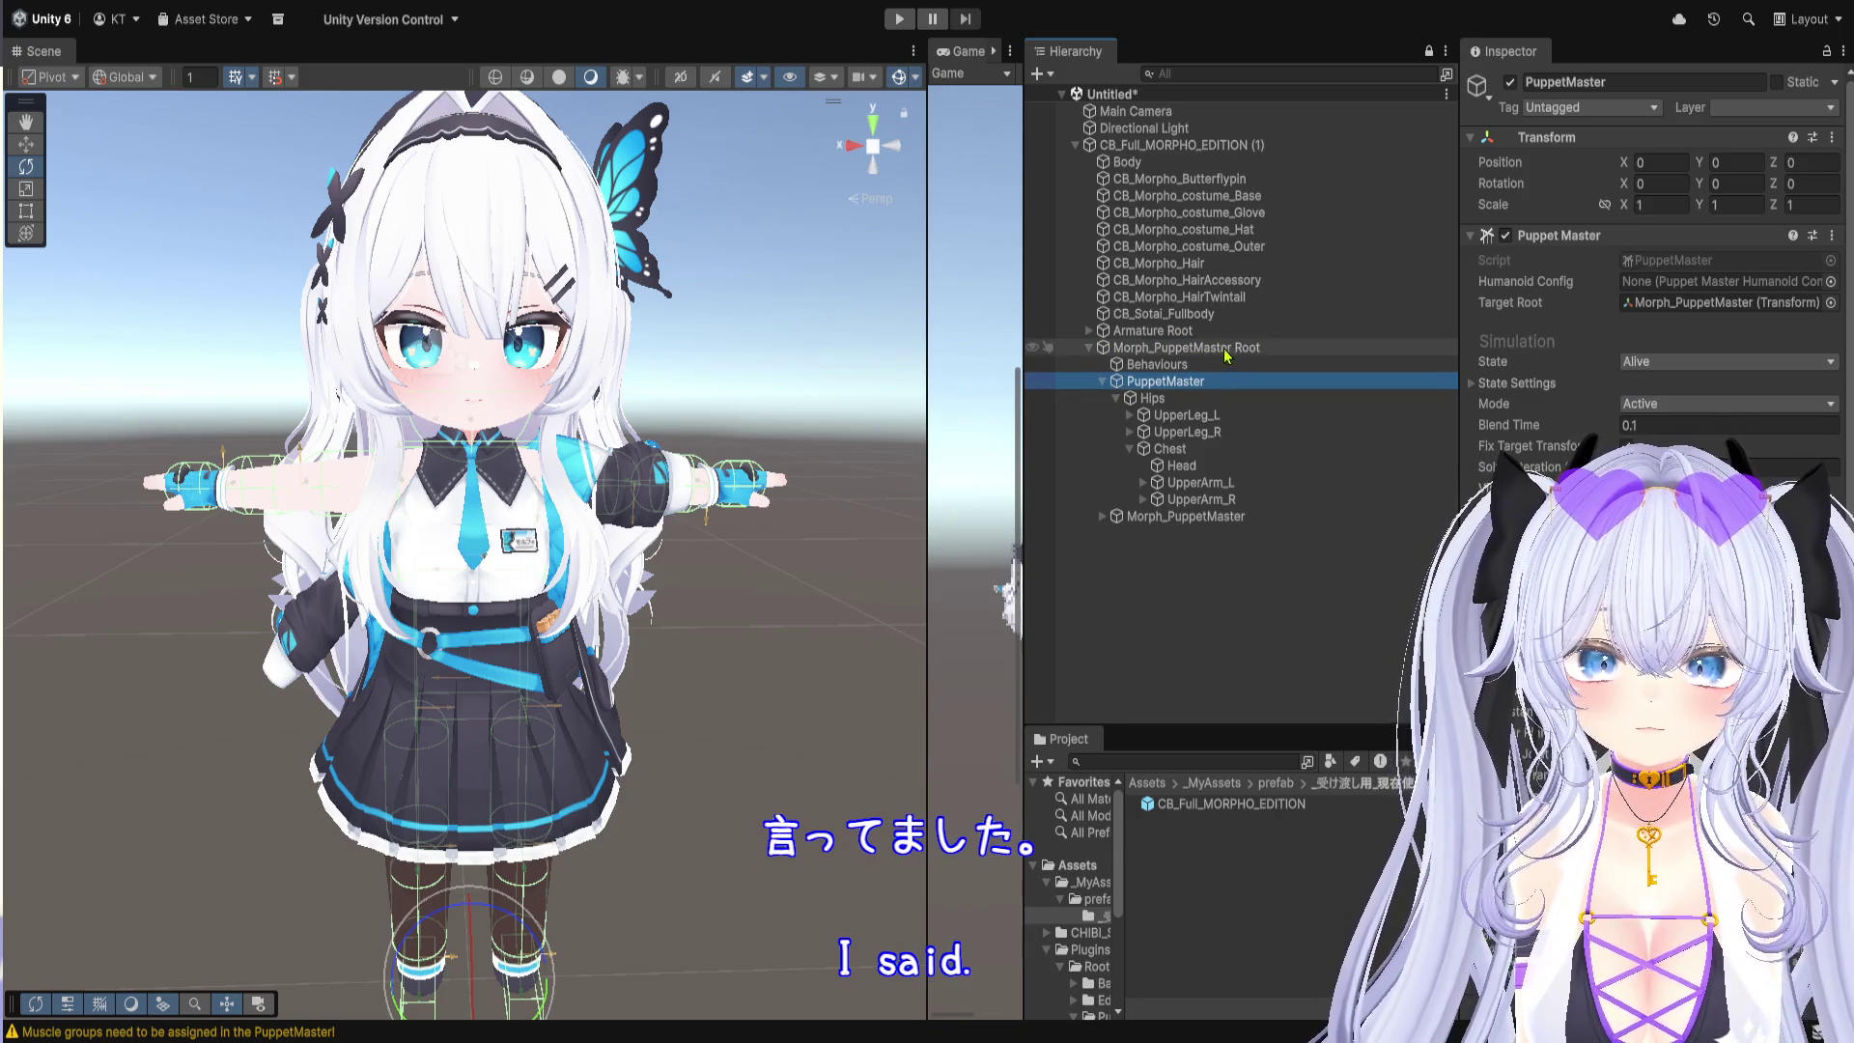
pyautogui.scroll(-1, 1545, 361)
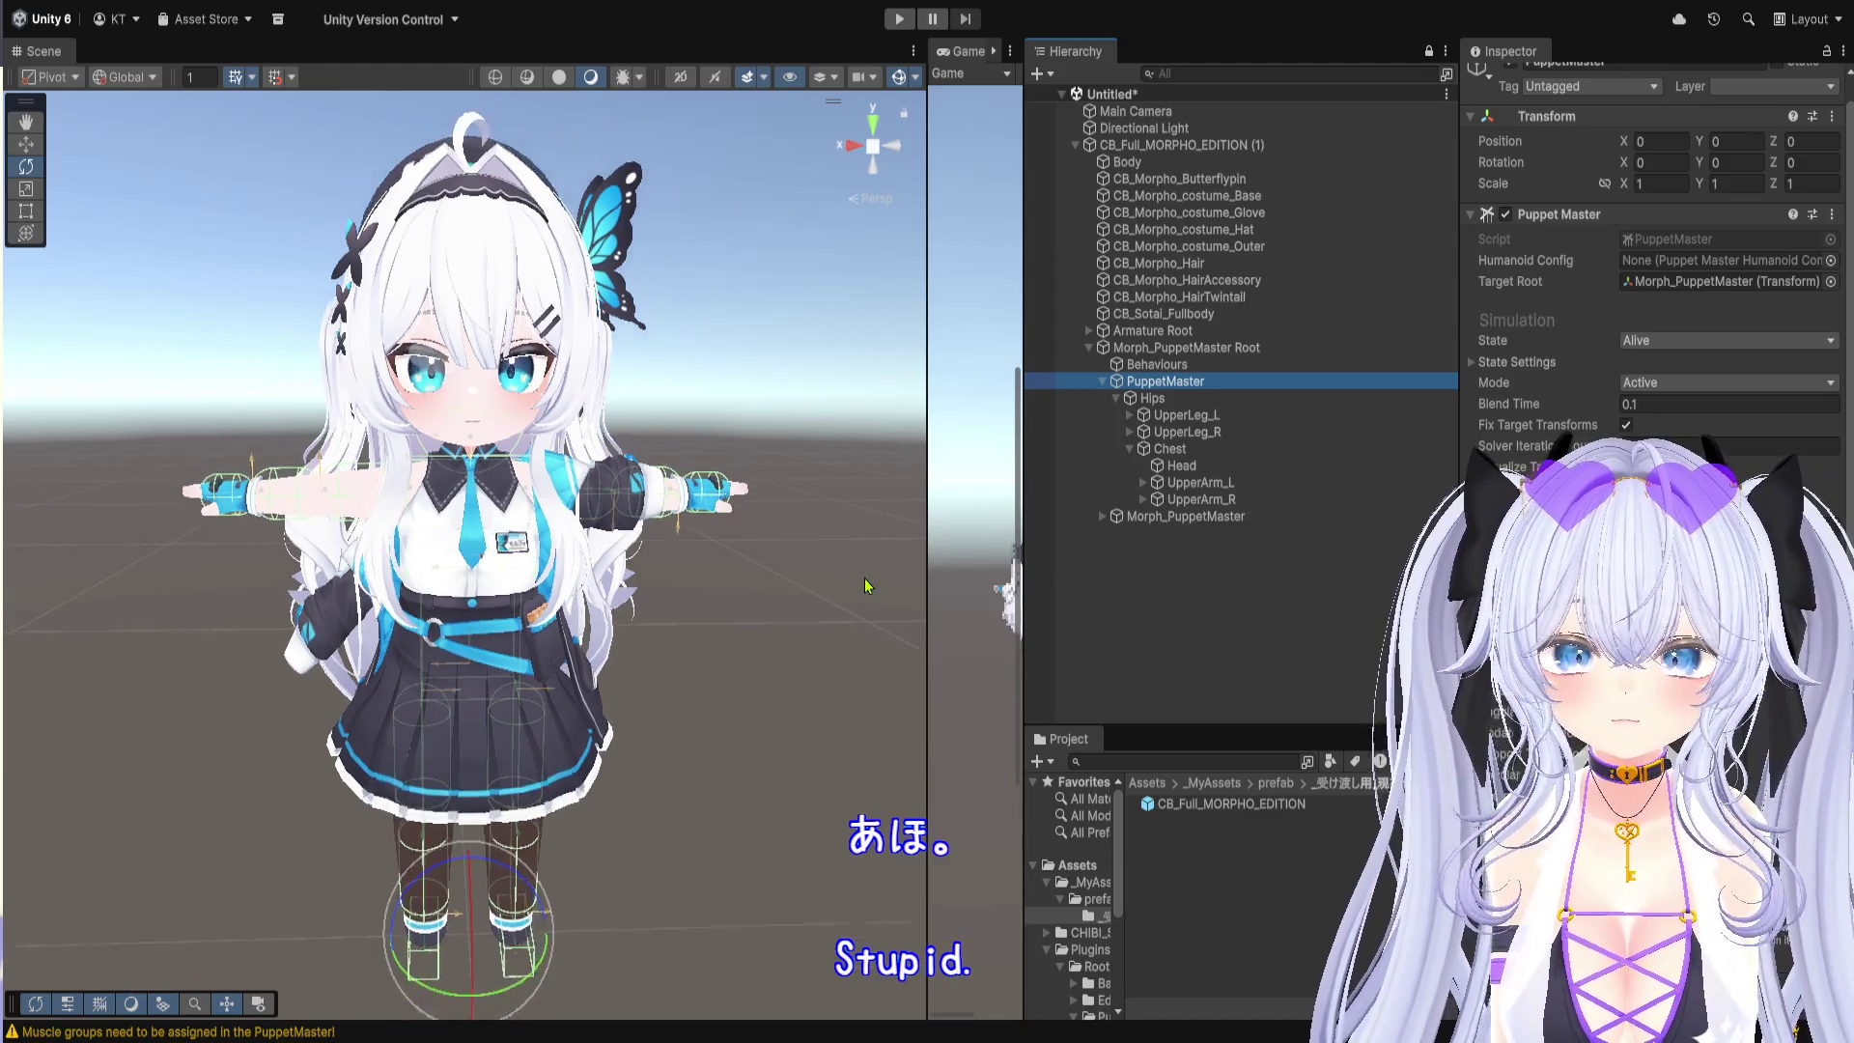
pyautogui.click(1256, 145)
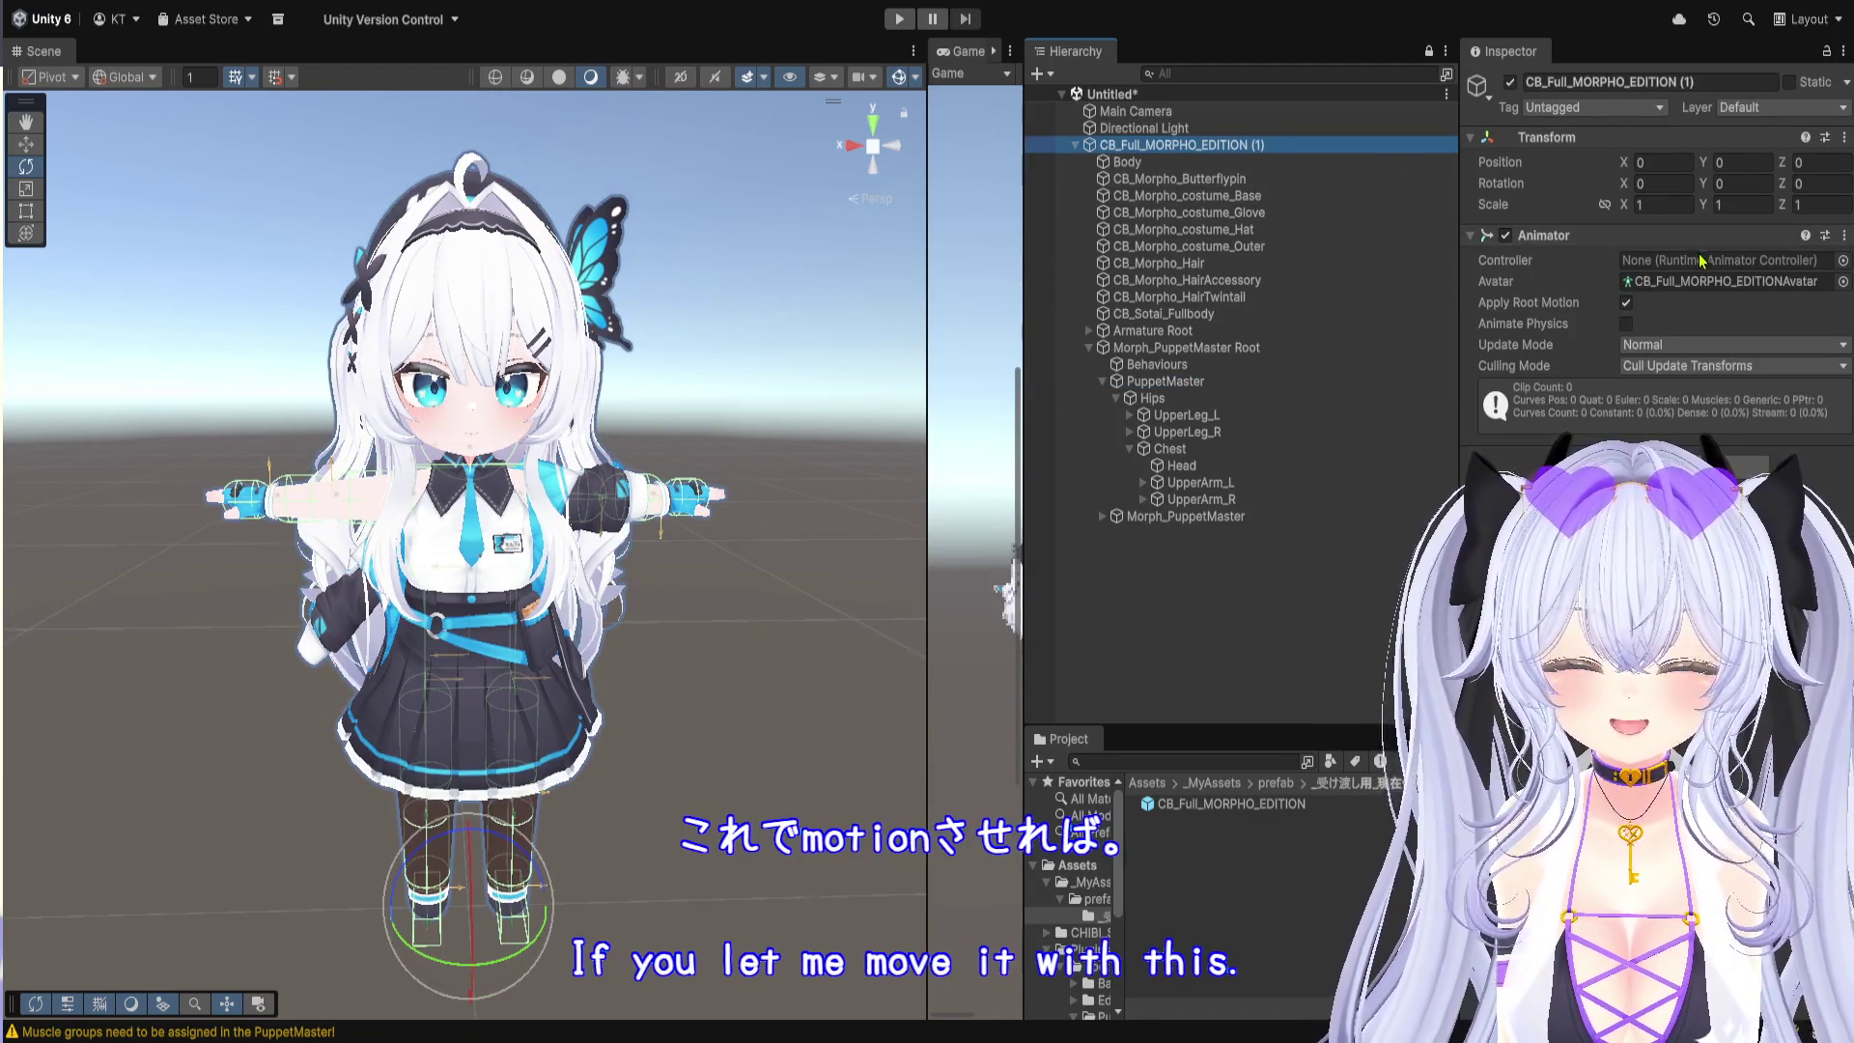
# Step: Make the Project window taller, widen its folder tree and expand the _DEMOS folder
pyautogui.moveTo(1273, 743); pyautogui.dragTo(1265, 611)
pyautogui.moveTo(1124, 762); pyautogui.dragTo(1250, 763)
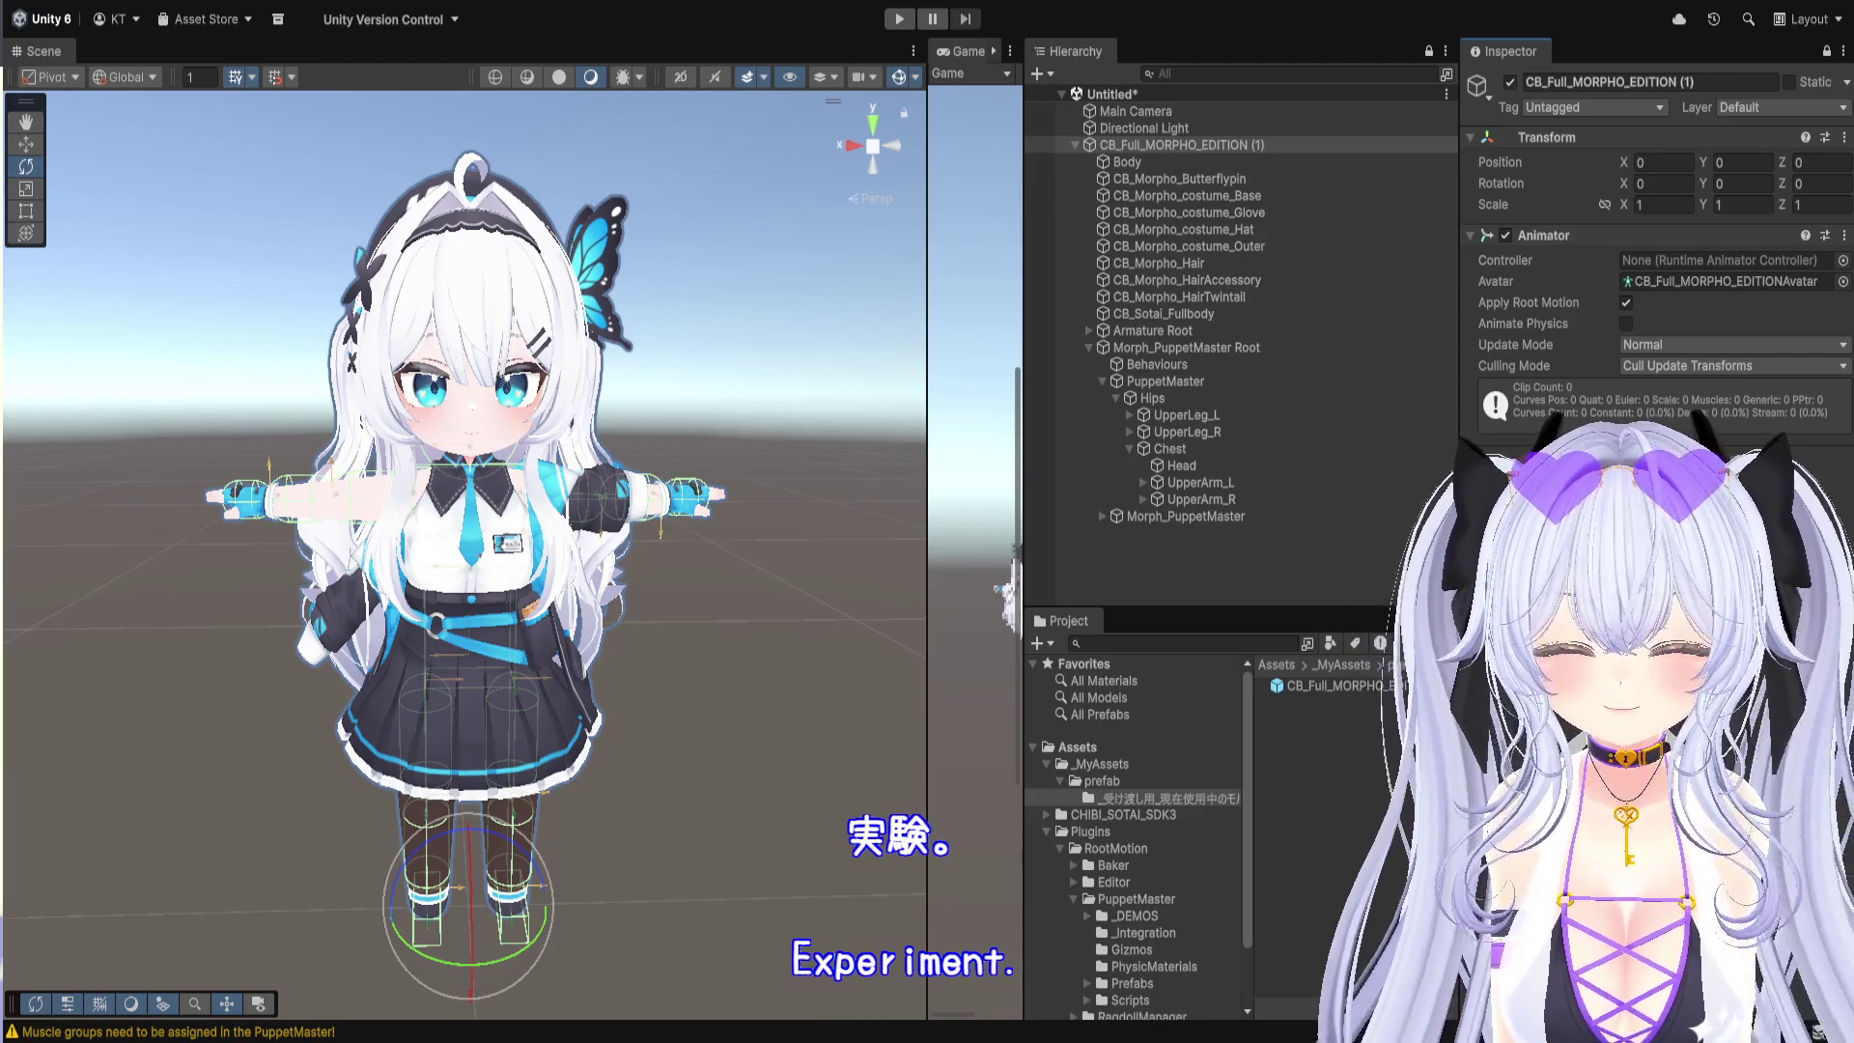
pyautogui.scroll(-3, 1179, 742)
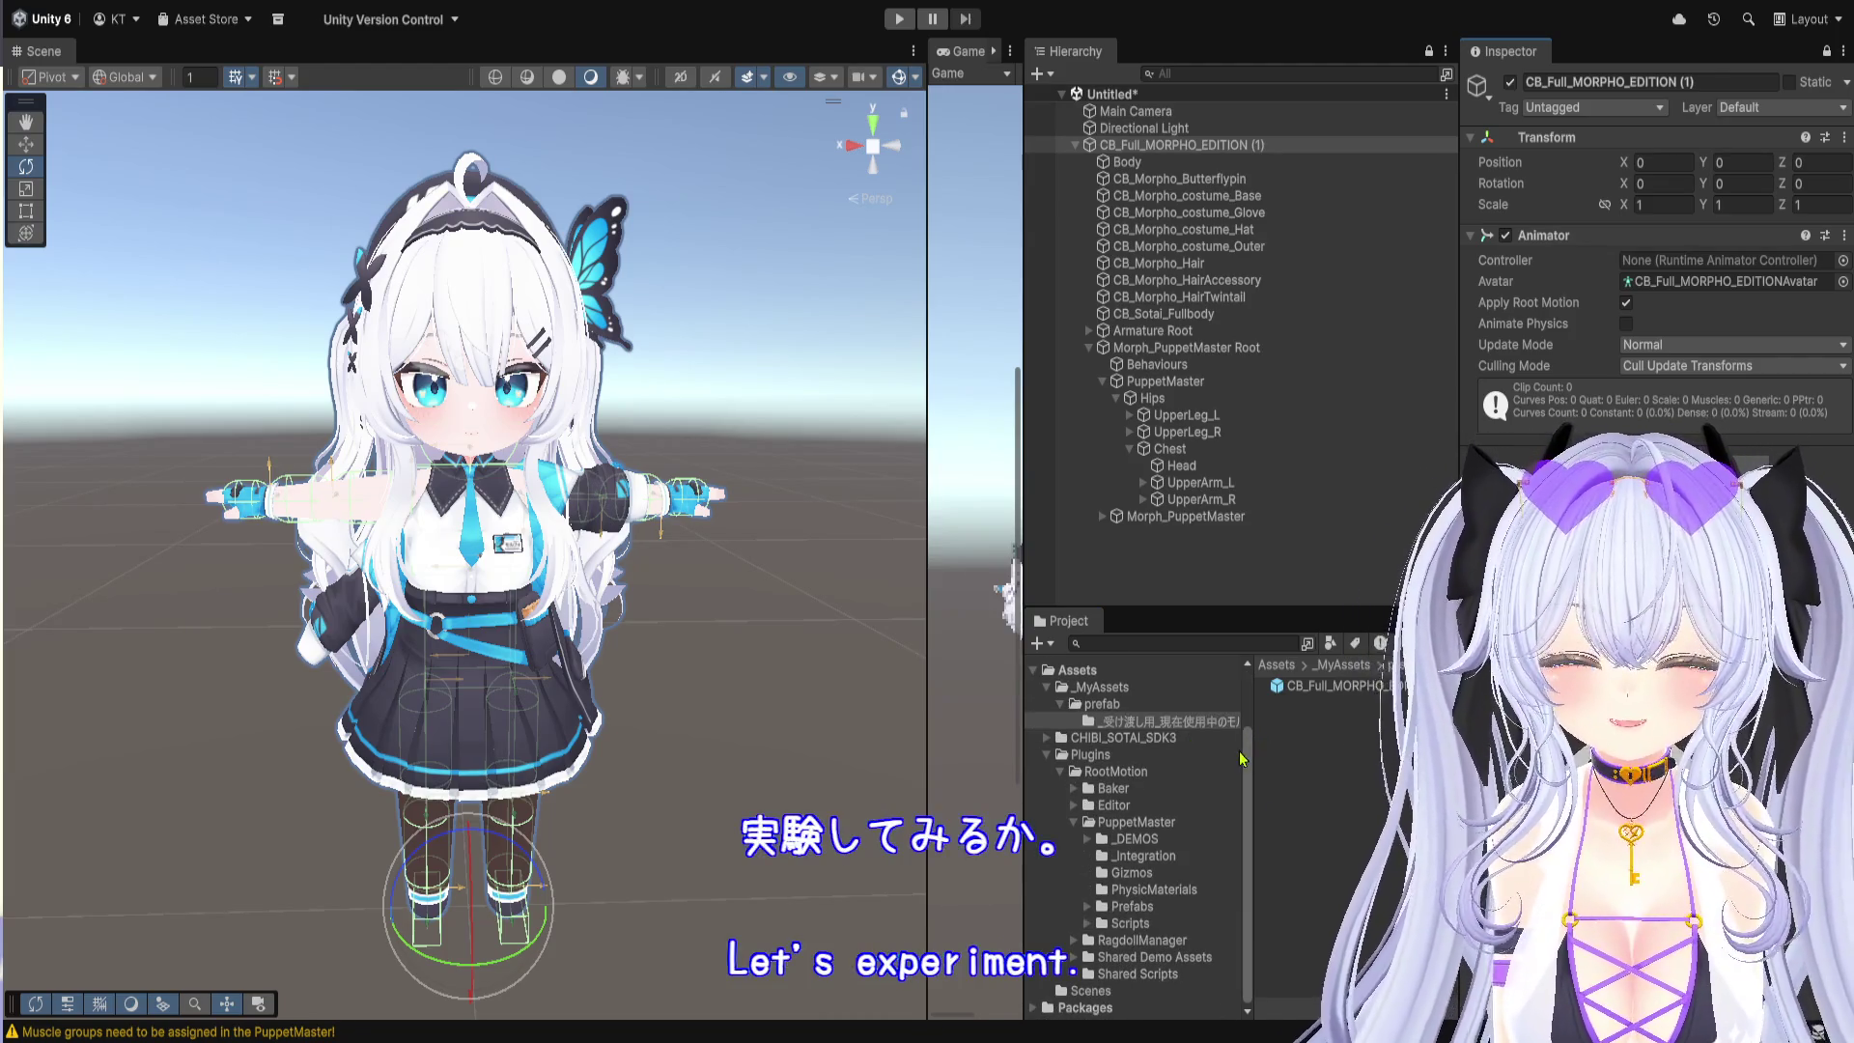
pyautogui.click(1087, 838)
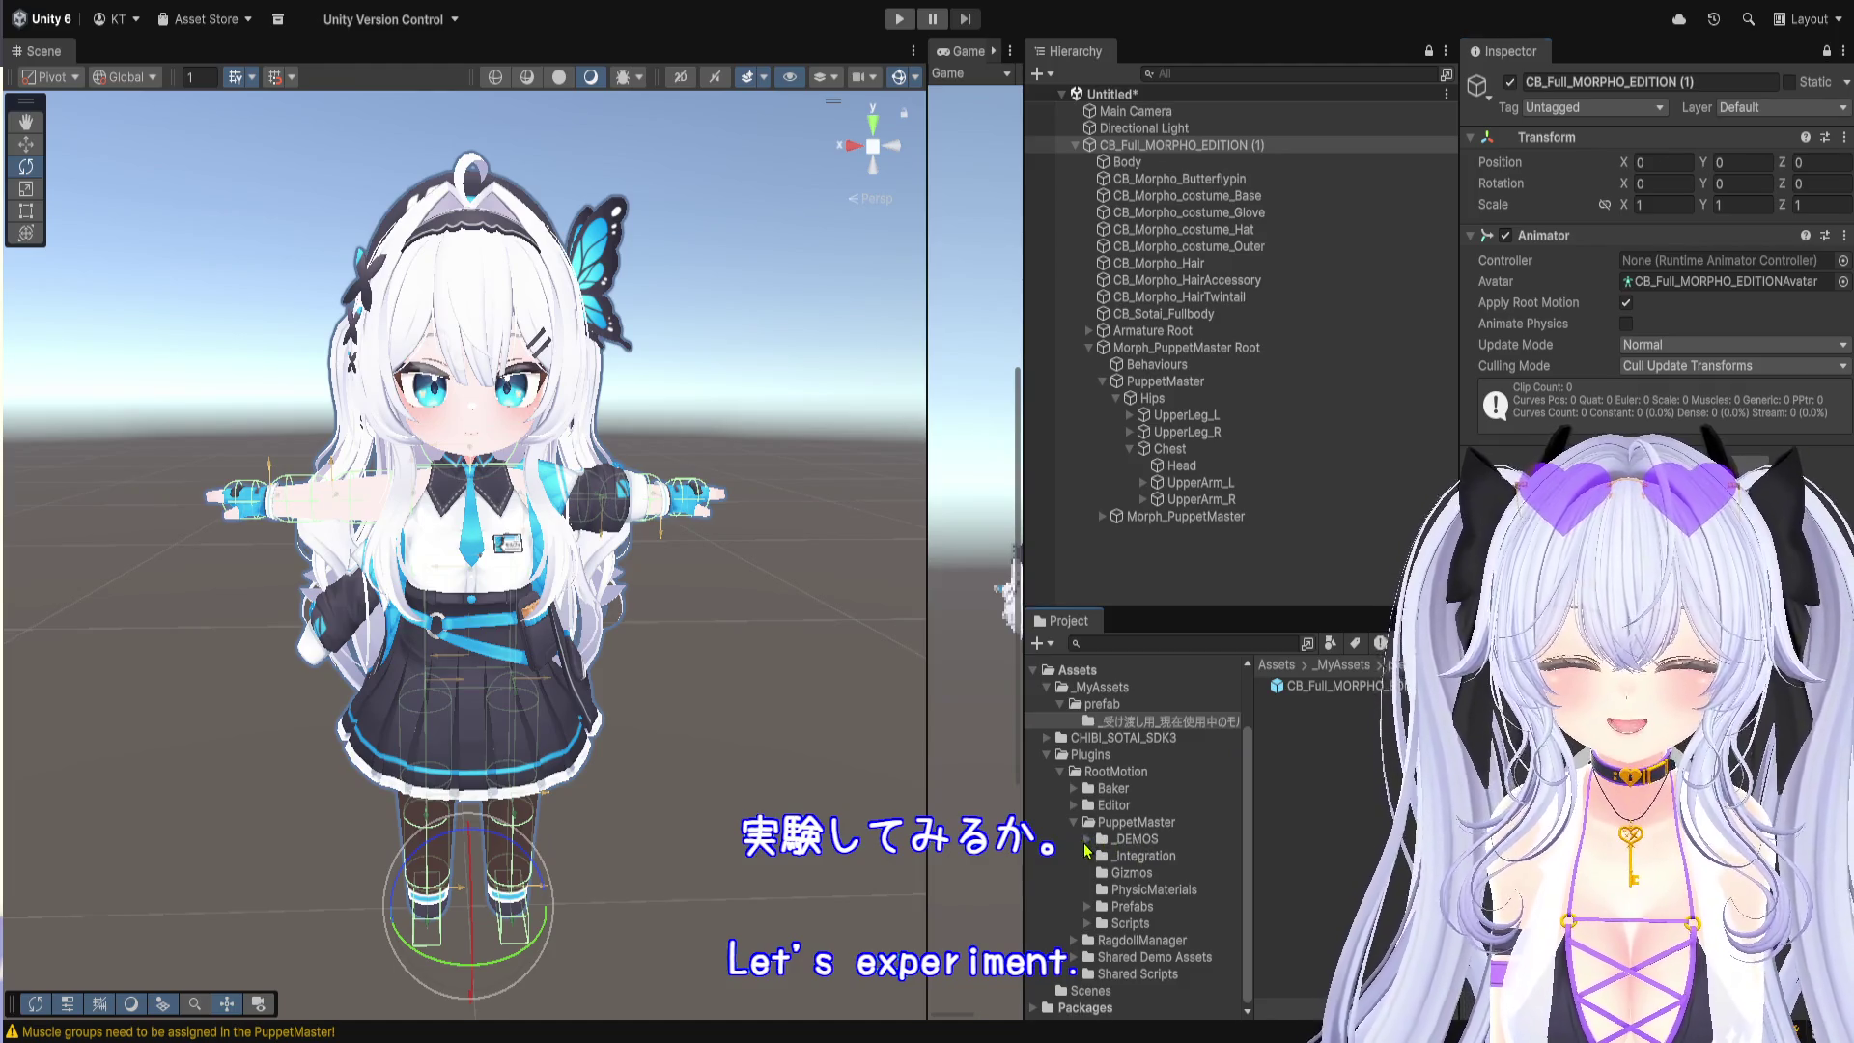
pyautogui.scroll(-6, 1165, 873)
pyautogui.scroll(1, 1166, 873)
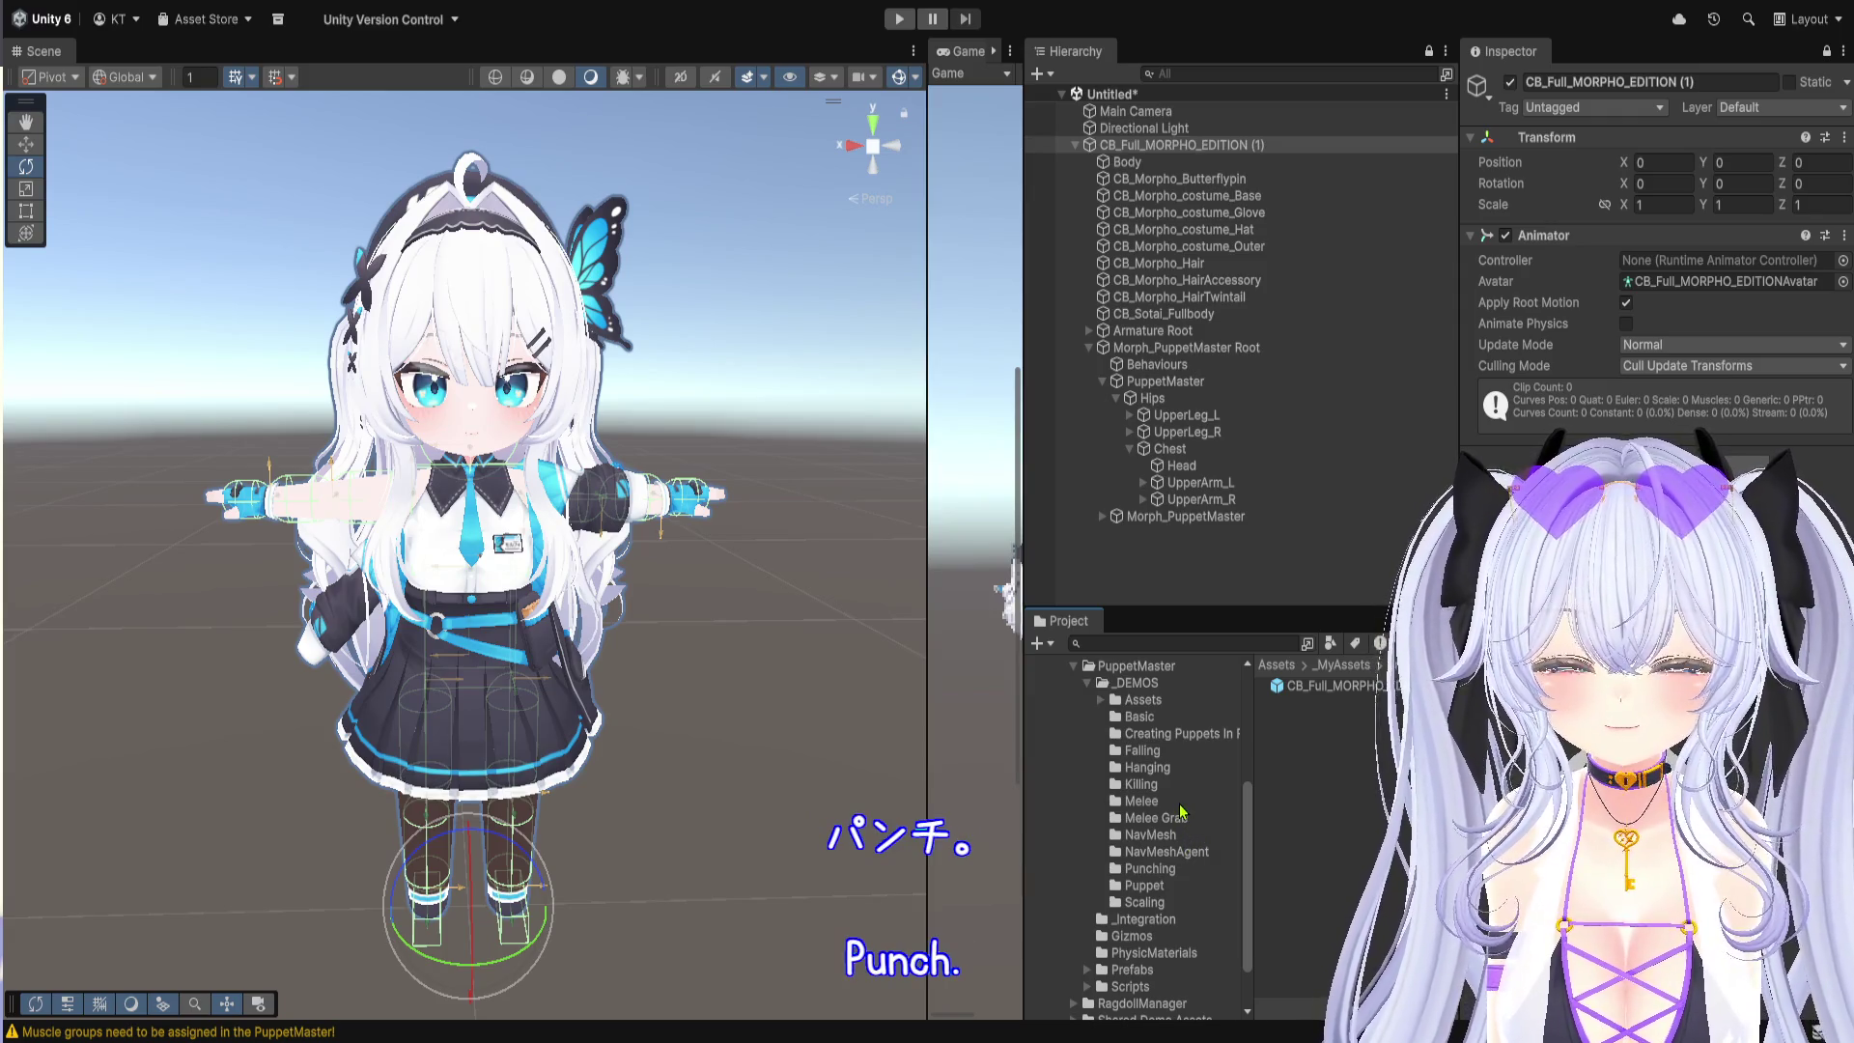
pyautogui.scroll(-3, 1174, 825)
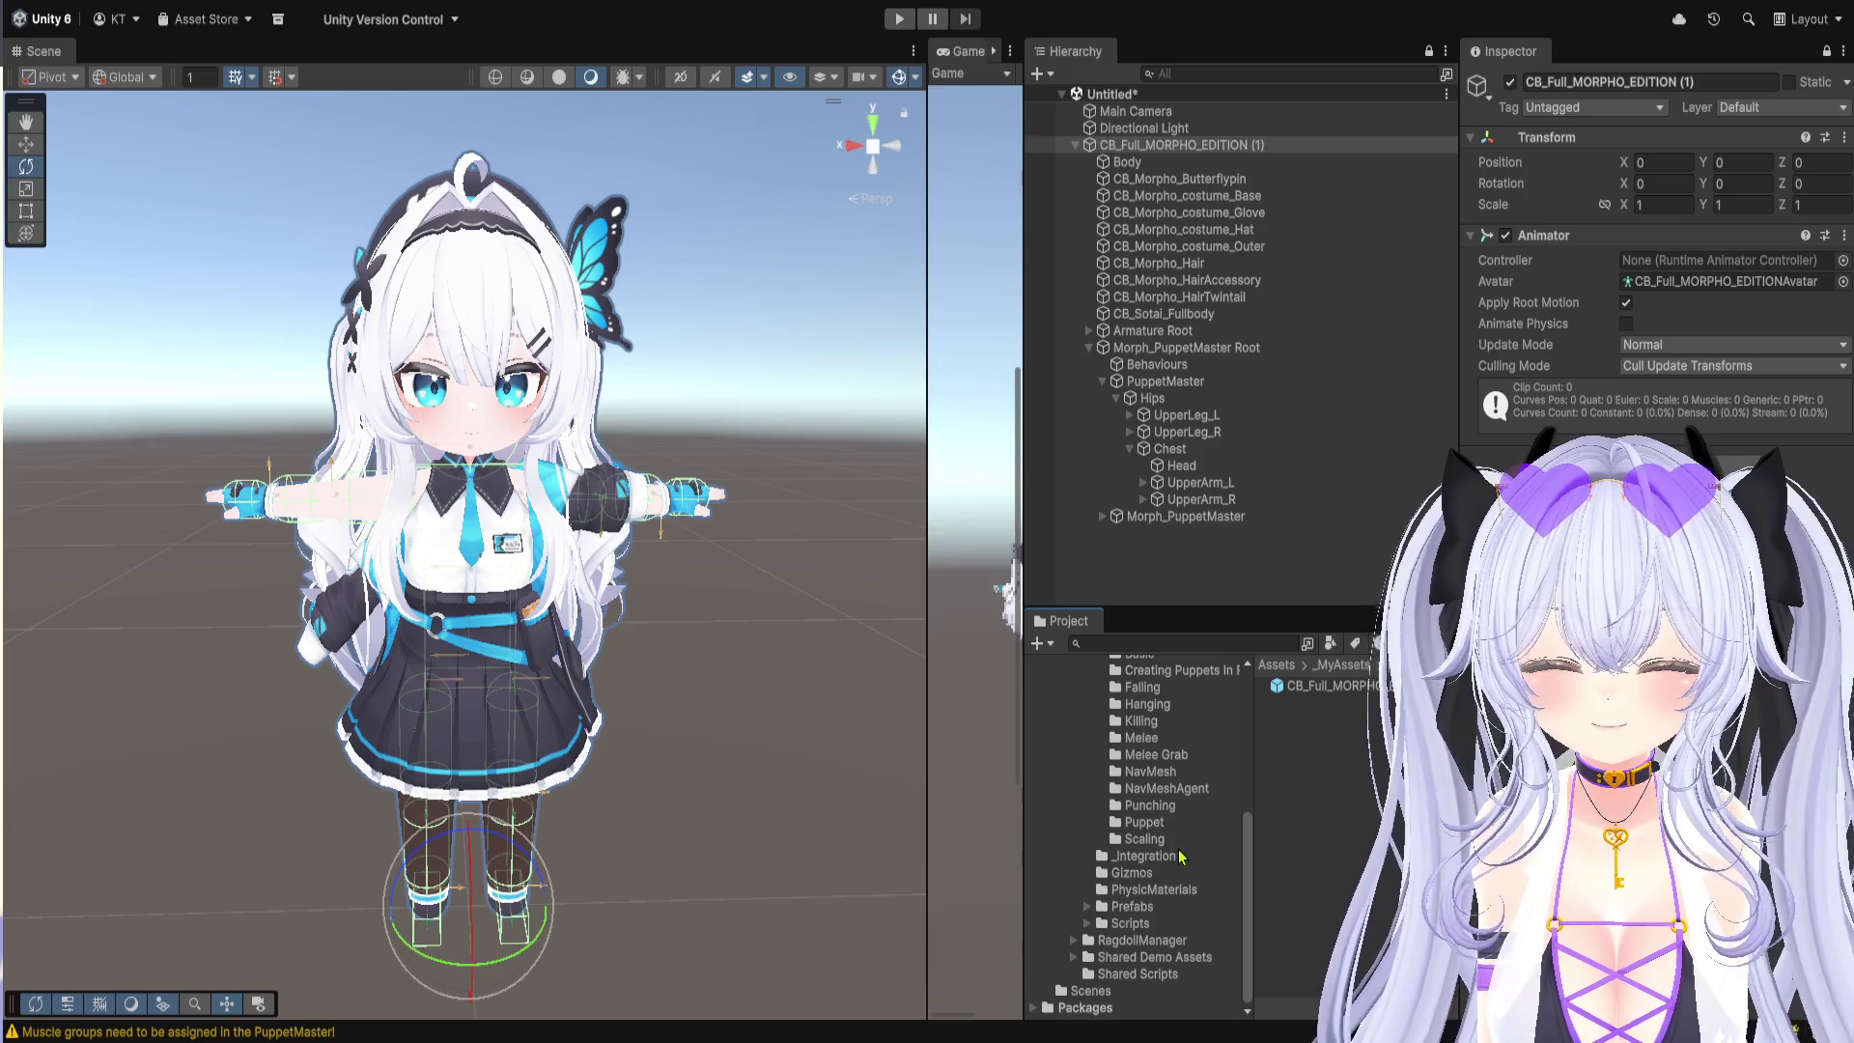
pyautogui.scroll(6, 1200, 905)
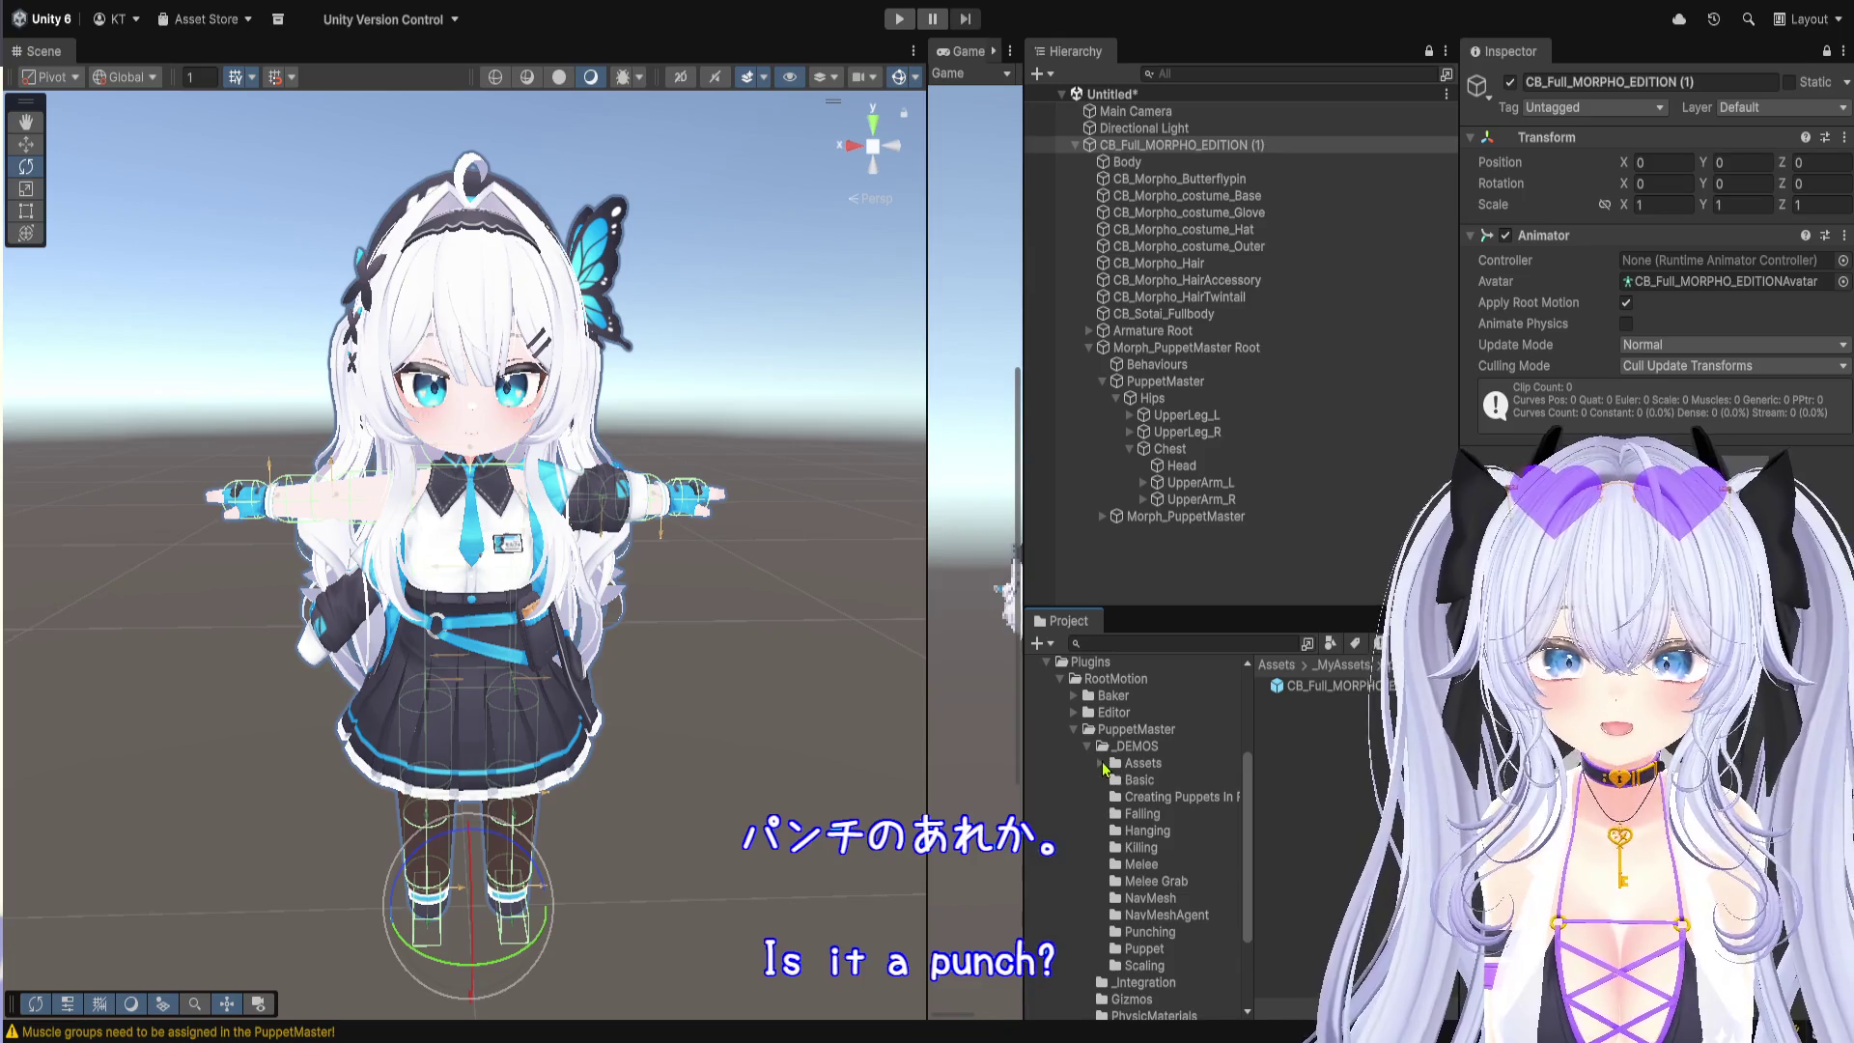
# Step: Browse the demo Assets, Humanoid Animations and Characters folders, ending in the Melee folder
pyautogui.click(1103, 763)
pyautogui.moveTo(1252, 833); pyautogui.dragTo(1287, 833)
pyautogui.click(1256, 813)
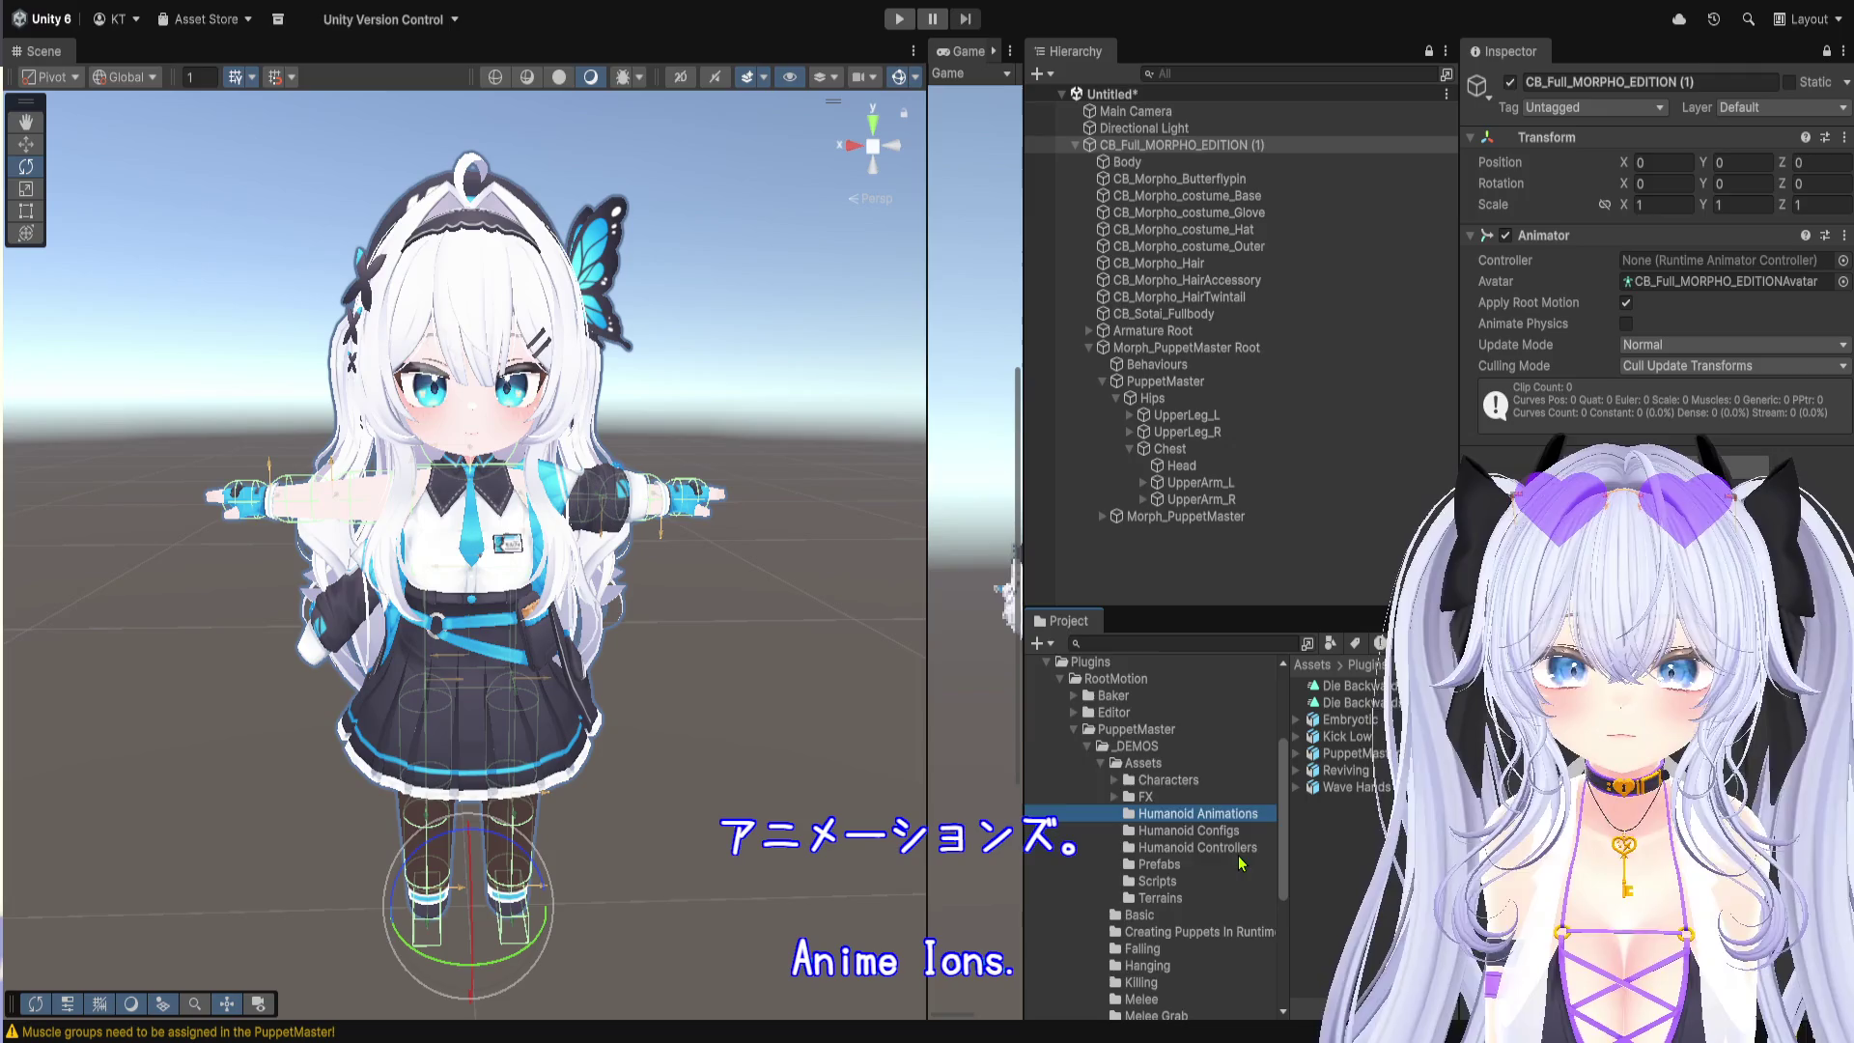
pyautogui.scroll(-3, 1241, 862)
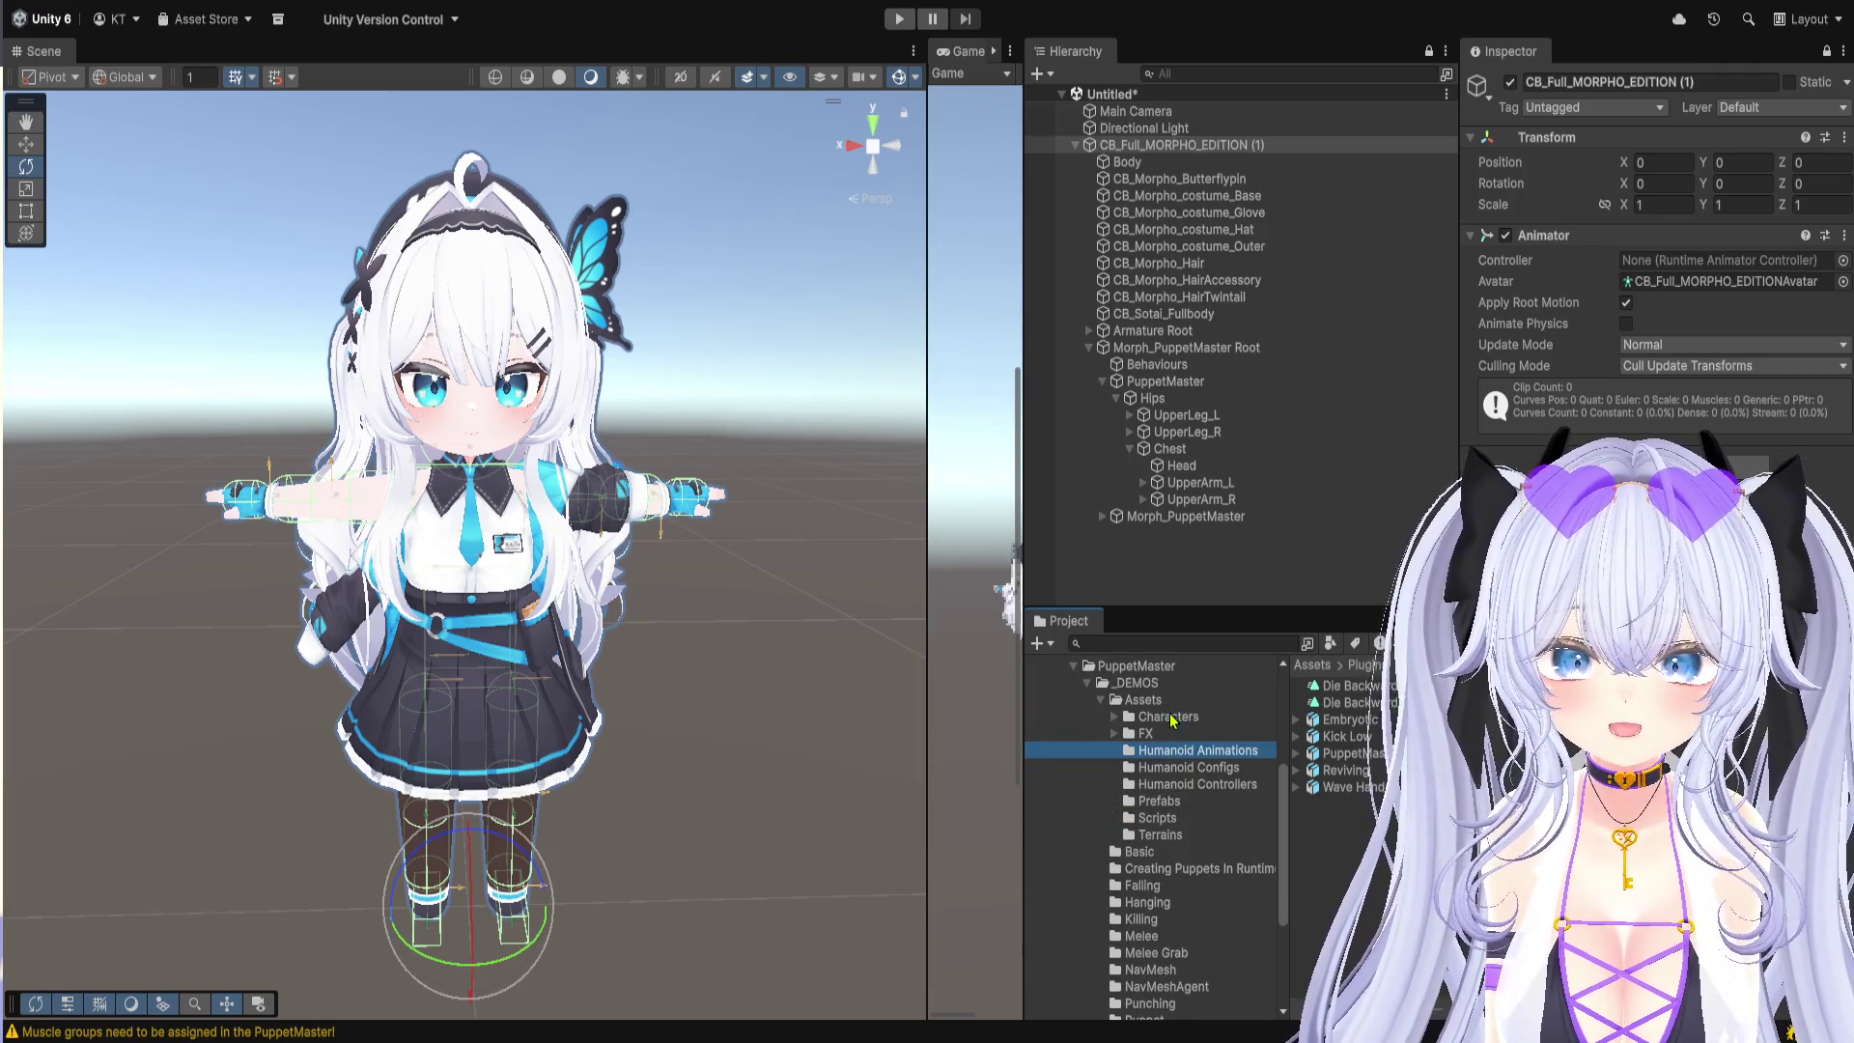
pyautogui.click(1115, 718)
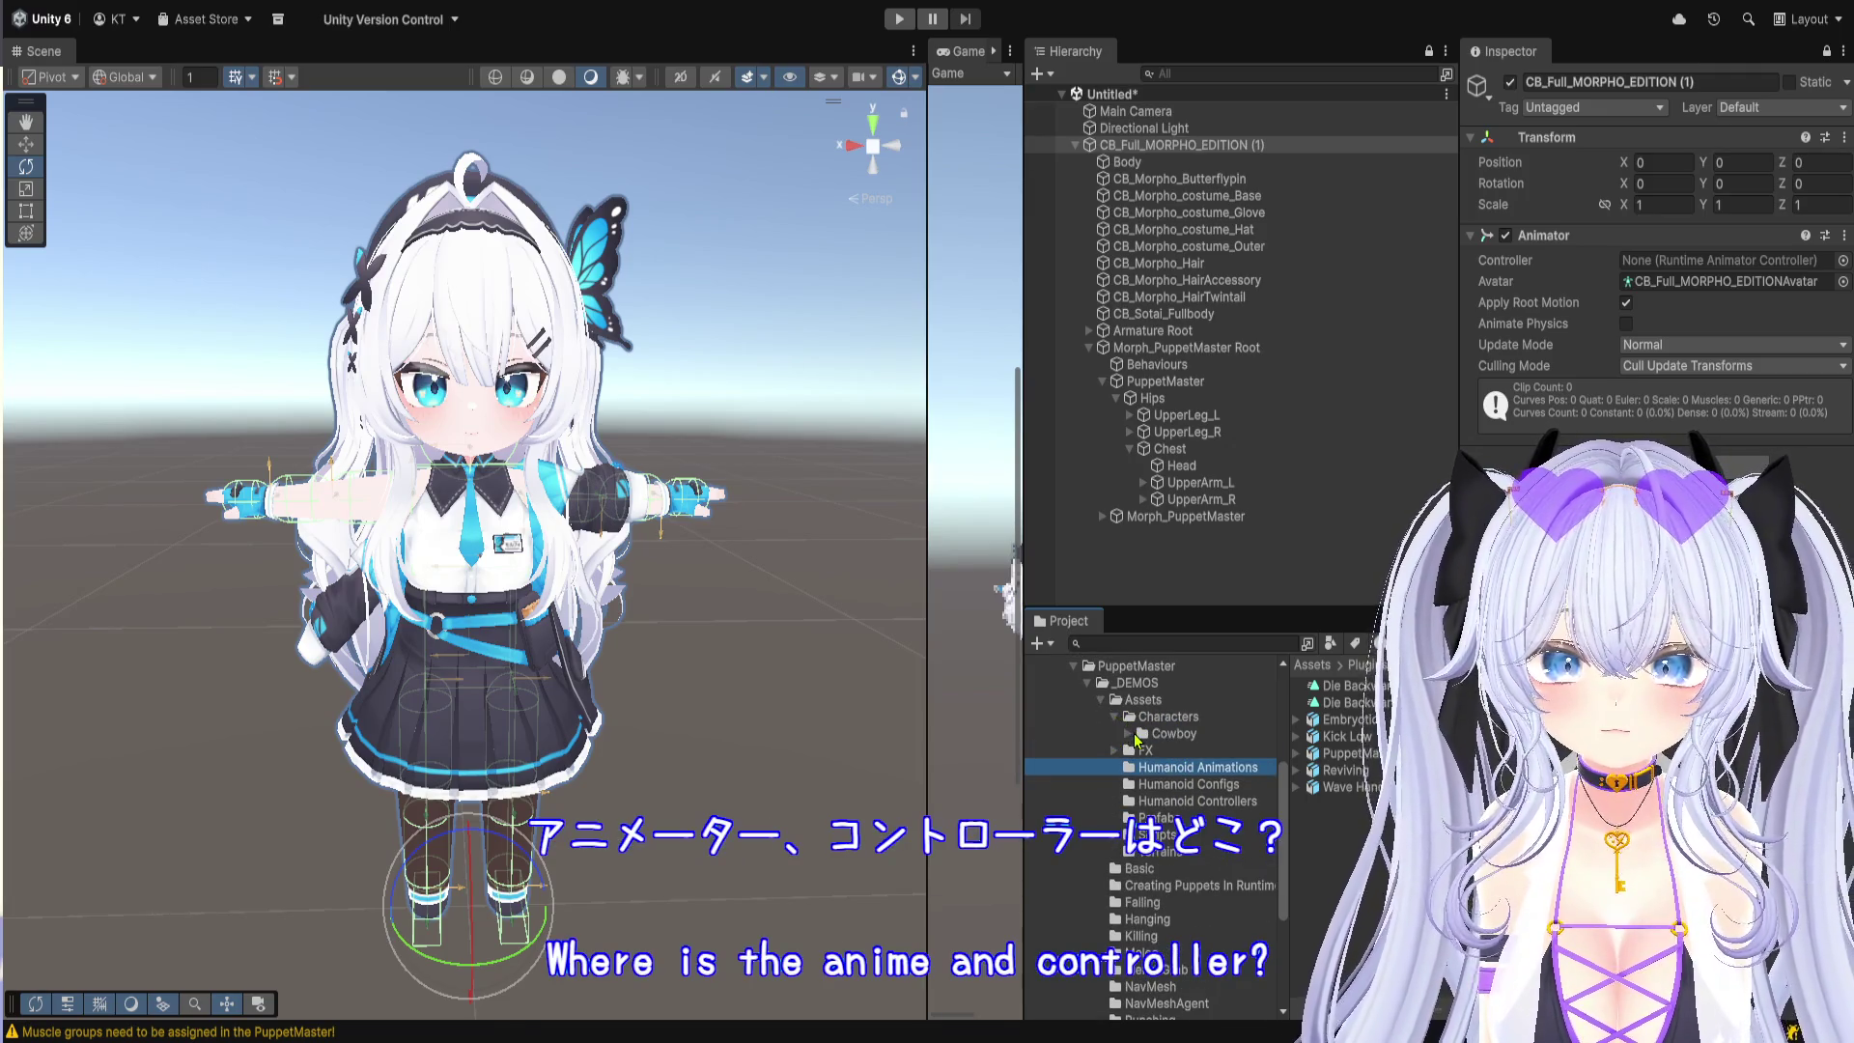
pyautogui.click(1129, 734)
pyautogui.click(1195, 724)
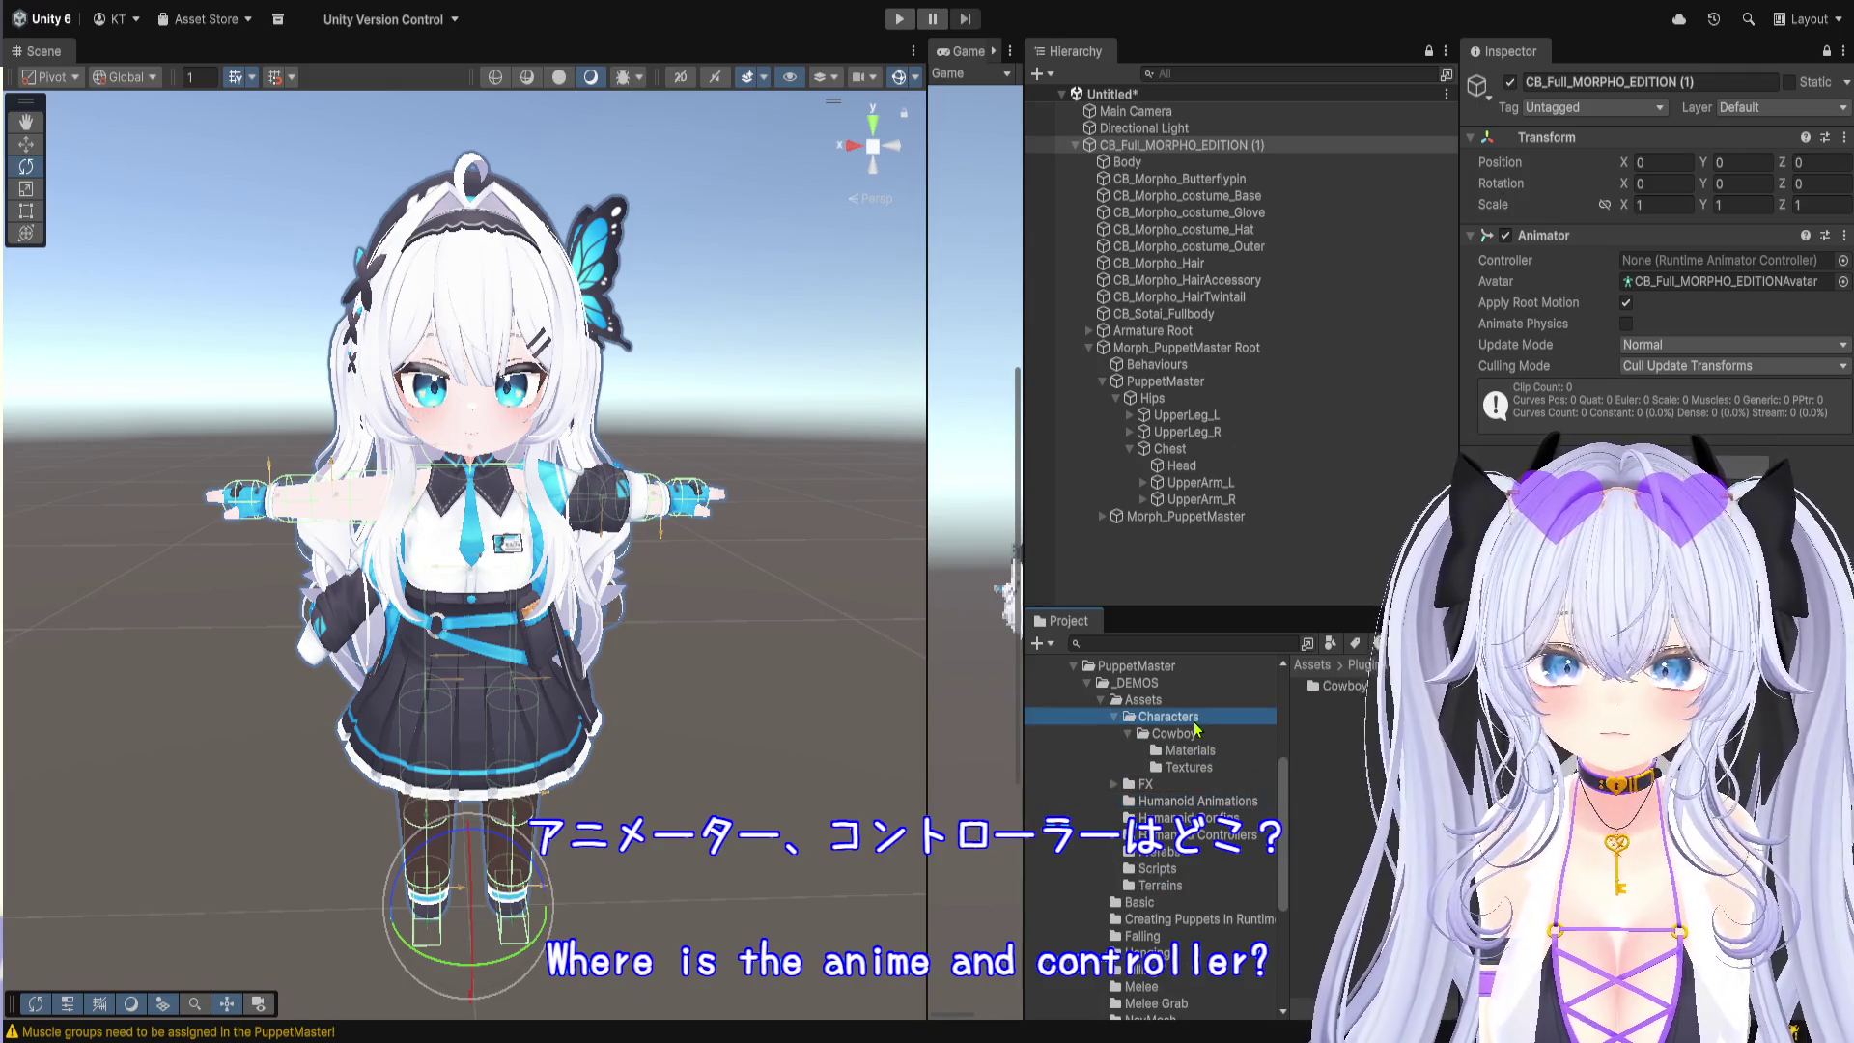
pyautogui.click(1188, 702)
pyautogui.scroll(-10, 1183, 734)
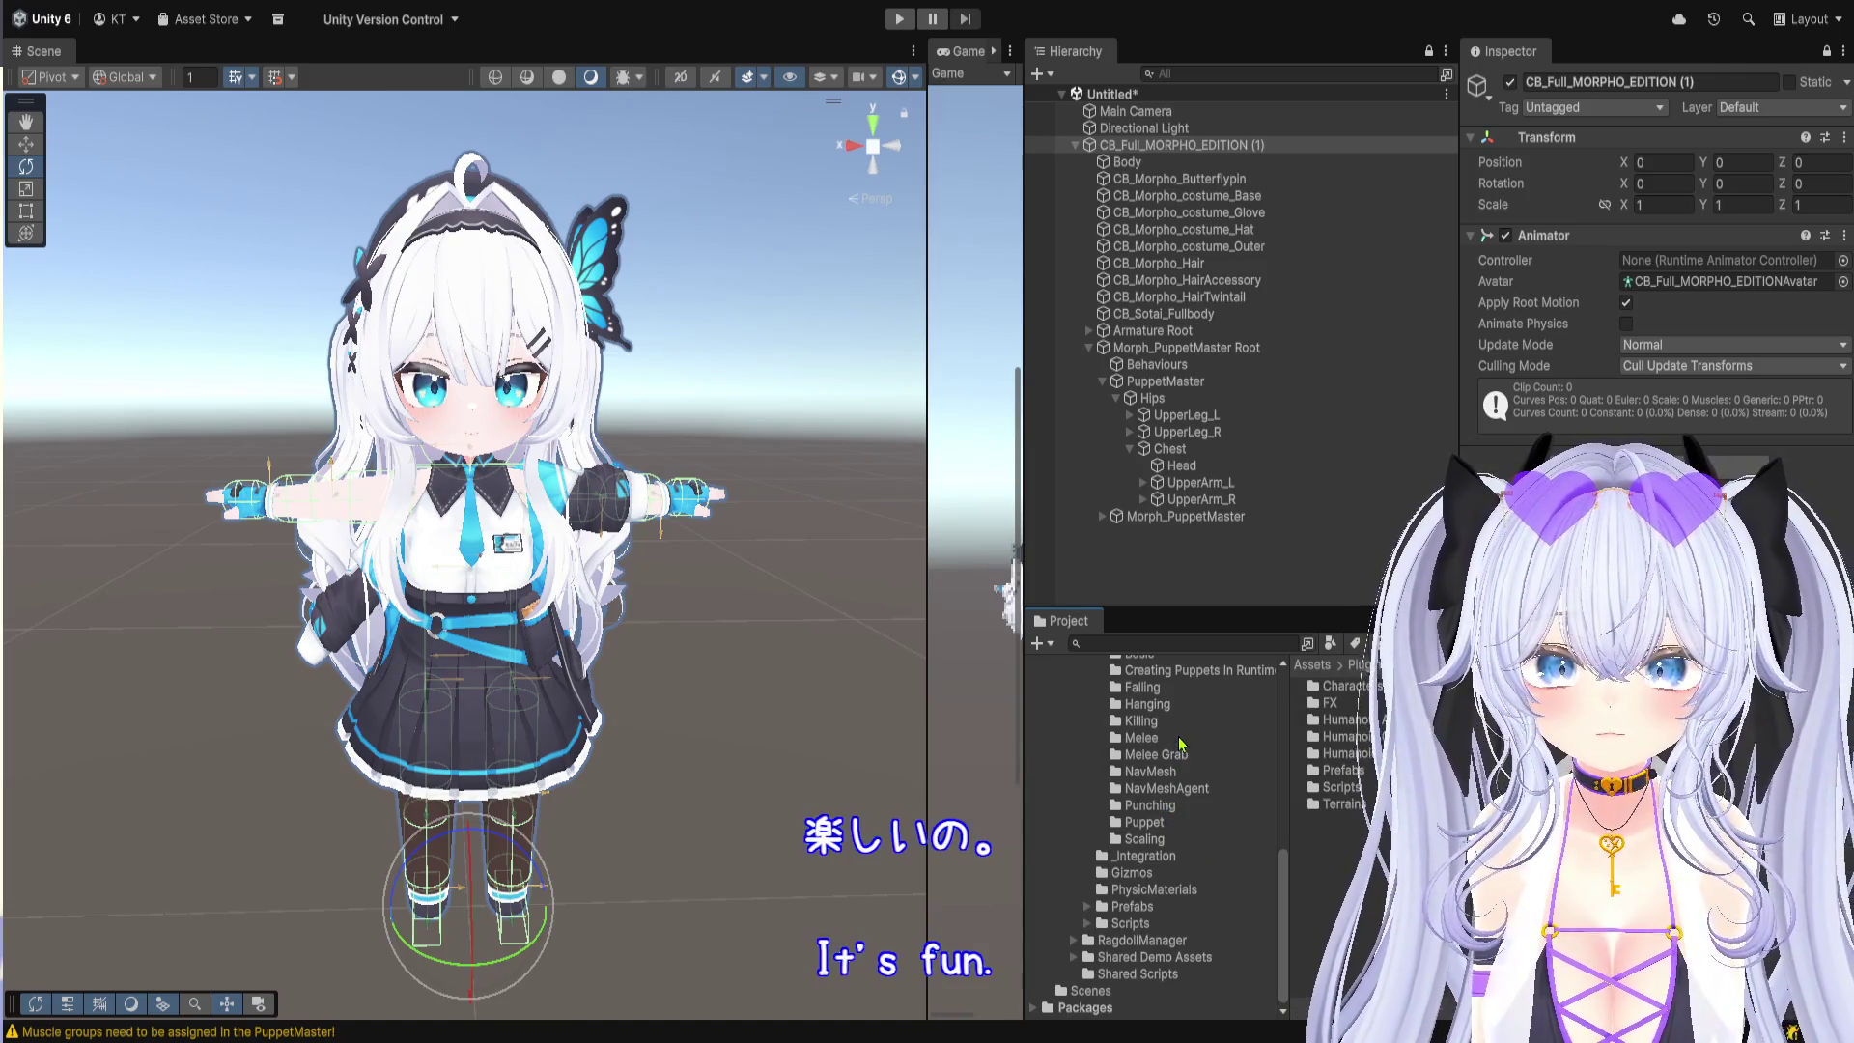
pyautogui.click(1180, 740)
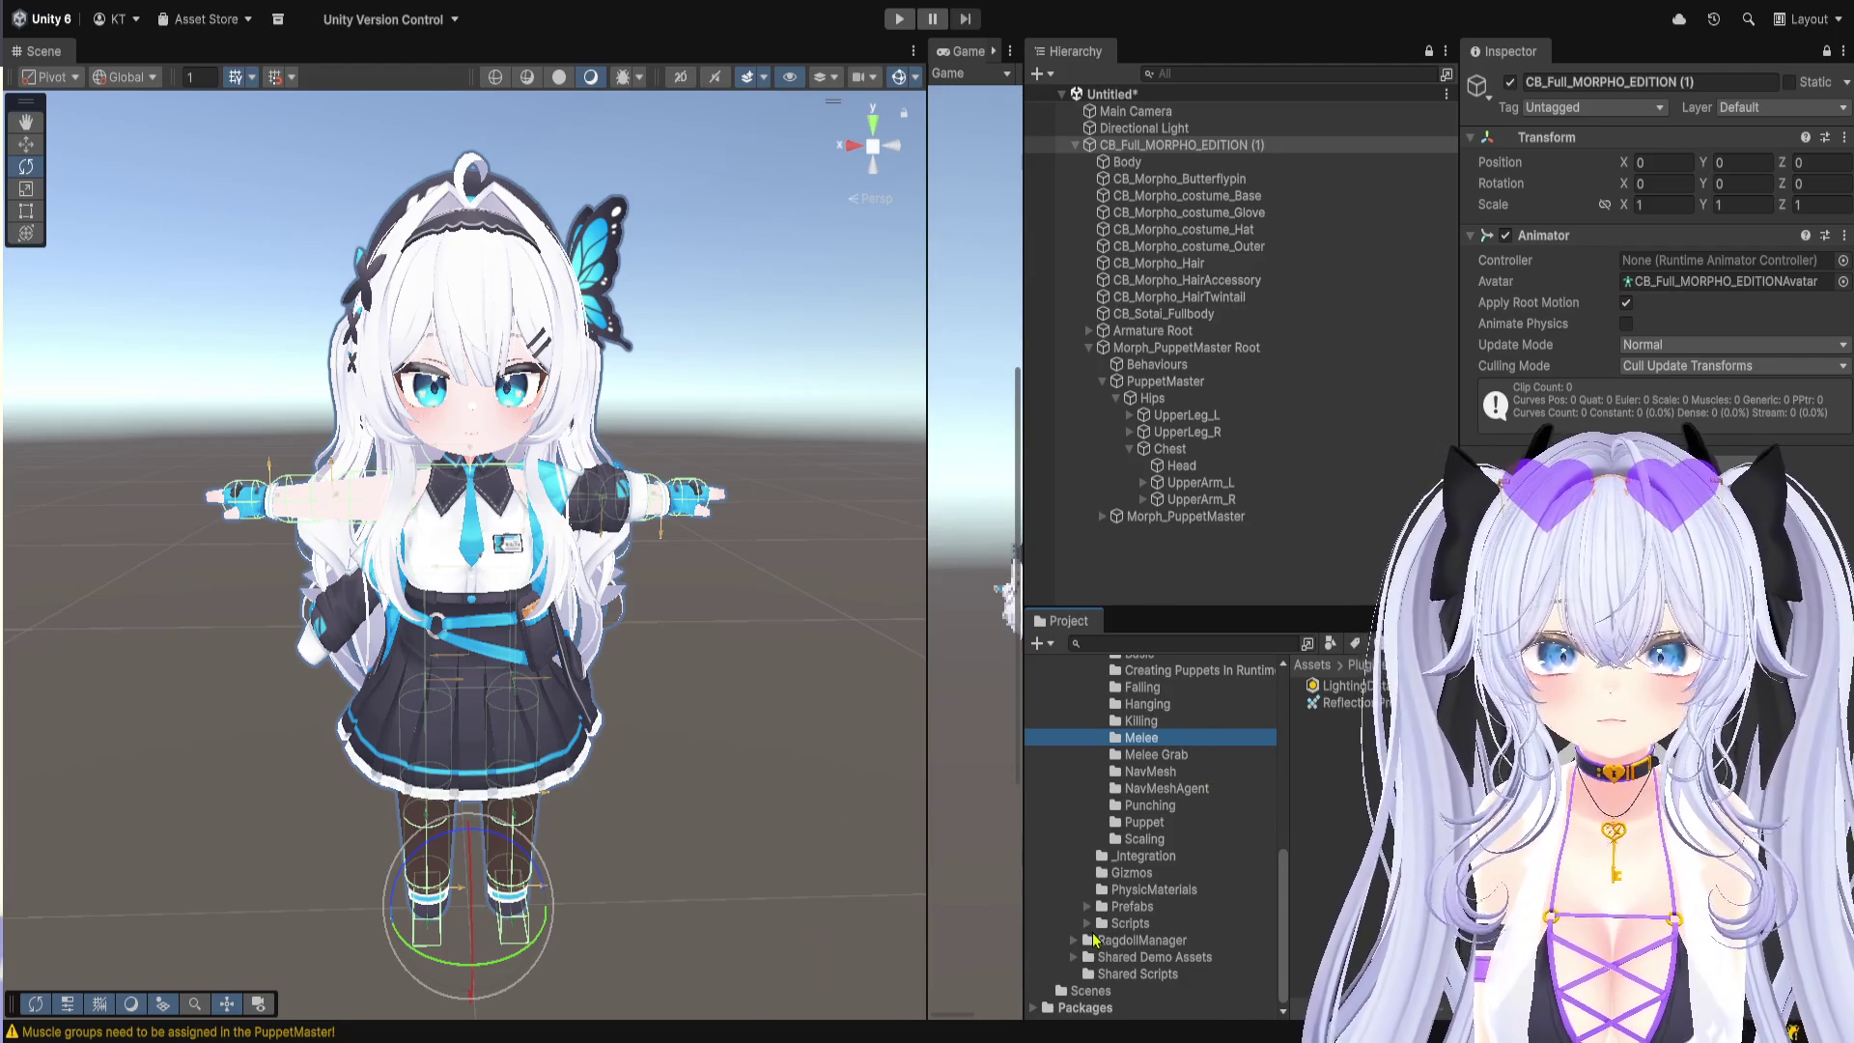
pyautogui.click(1242, 643)
# Step: Search for 'animator', open the Humanoid Animator Controllers folder, and widen the Hierarchy
pyautogui.write('imator')
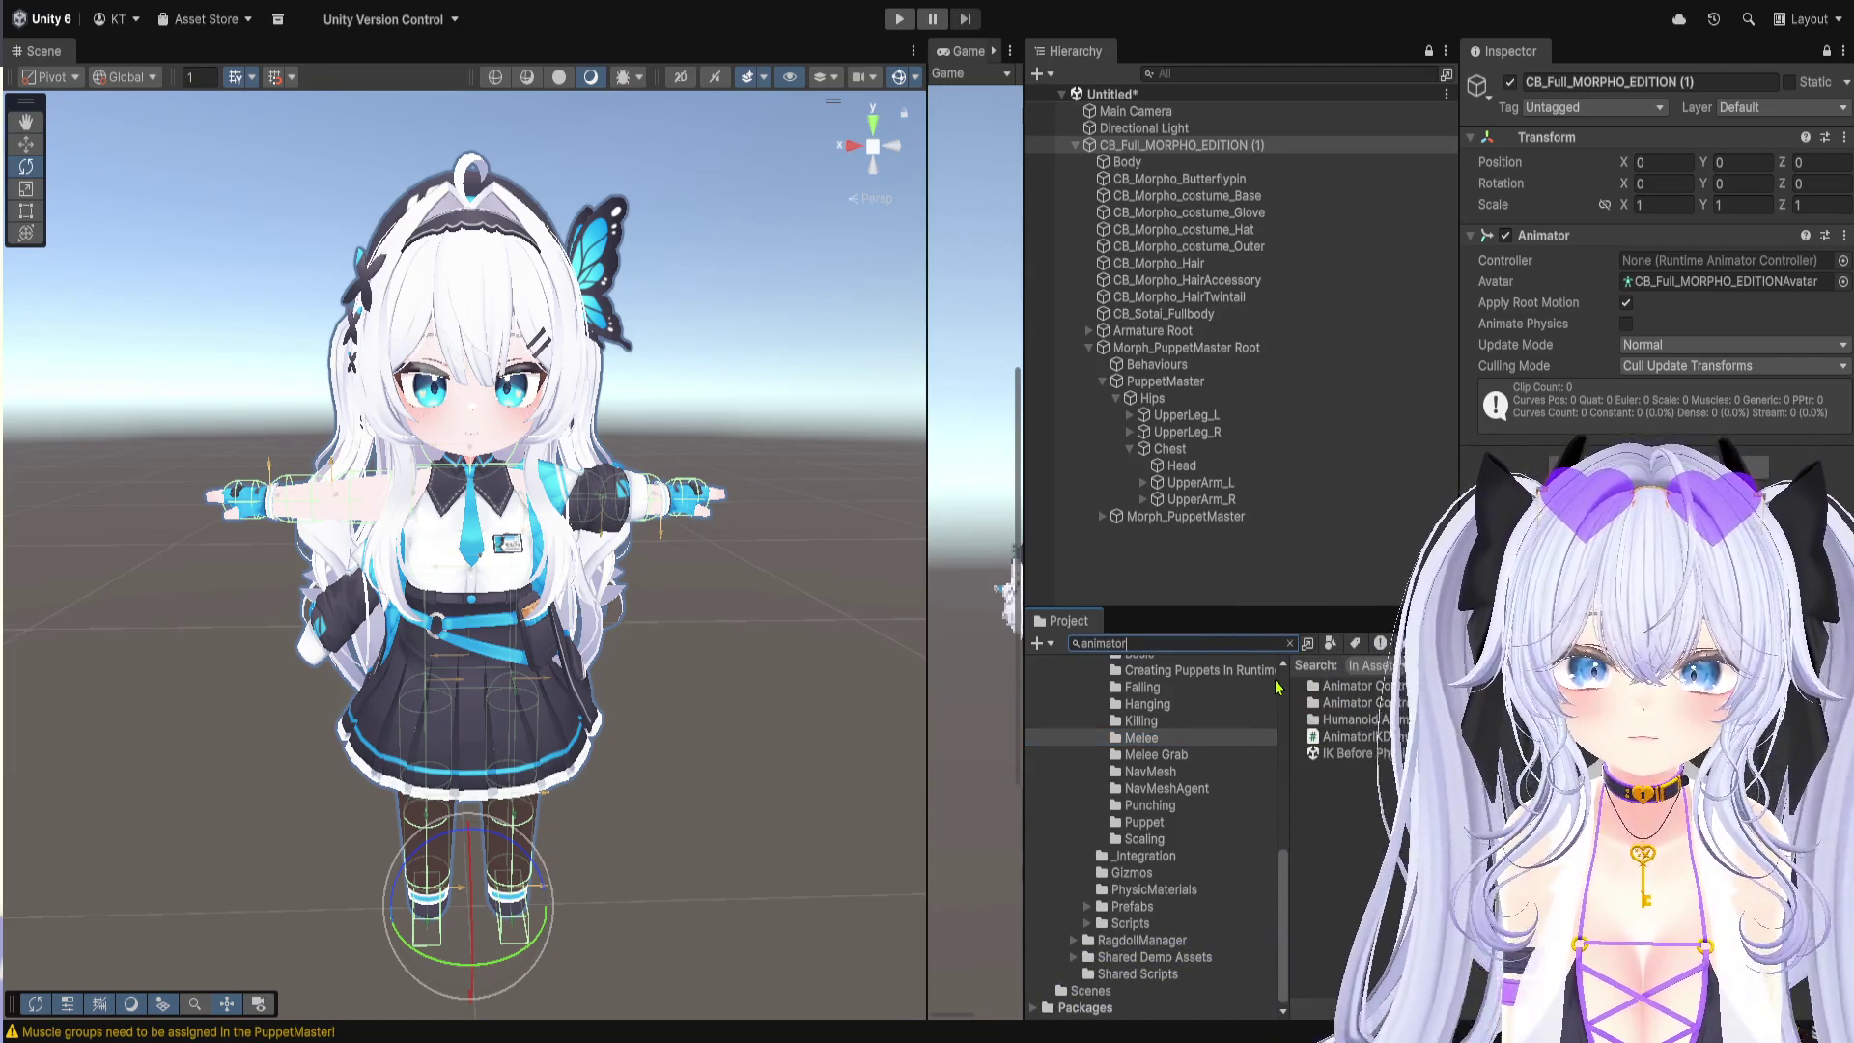
pyautogui.moveTo(1287, 744); pyautogui.dragTo(1139, 727)
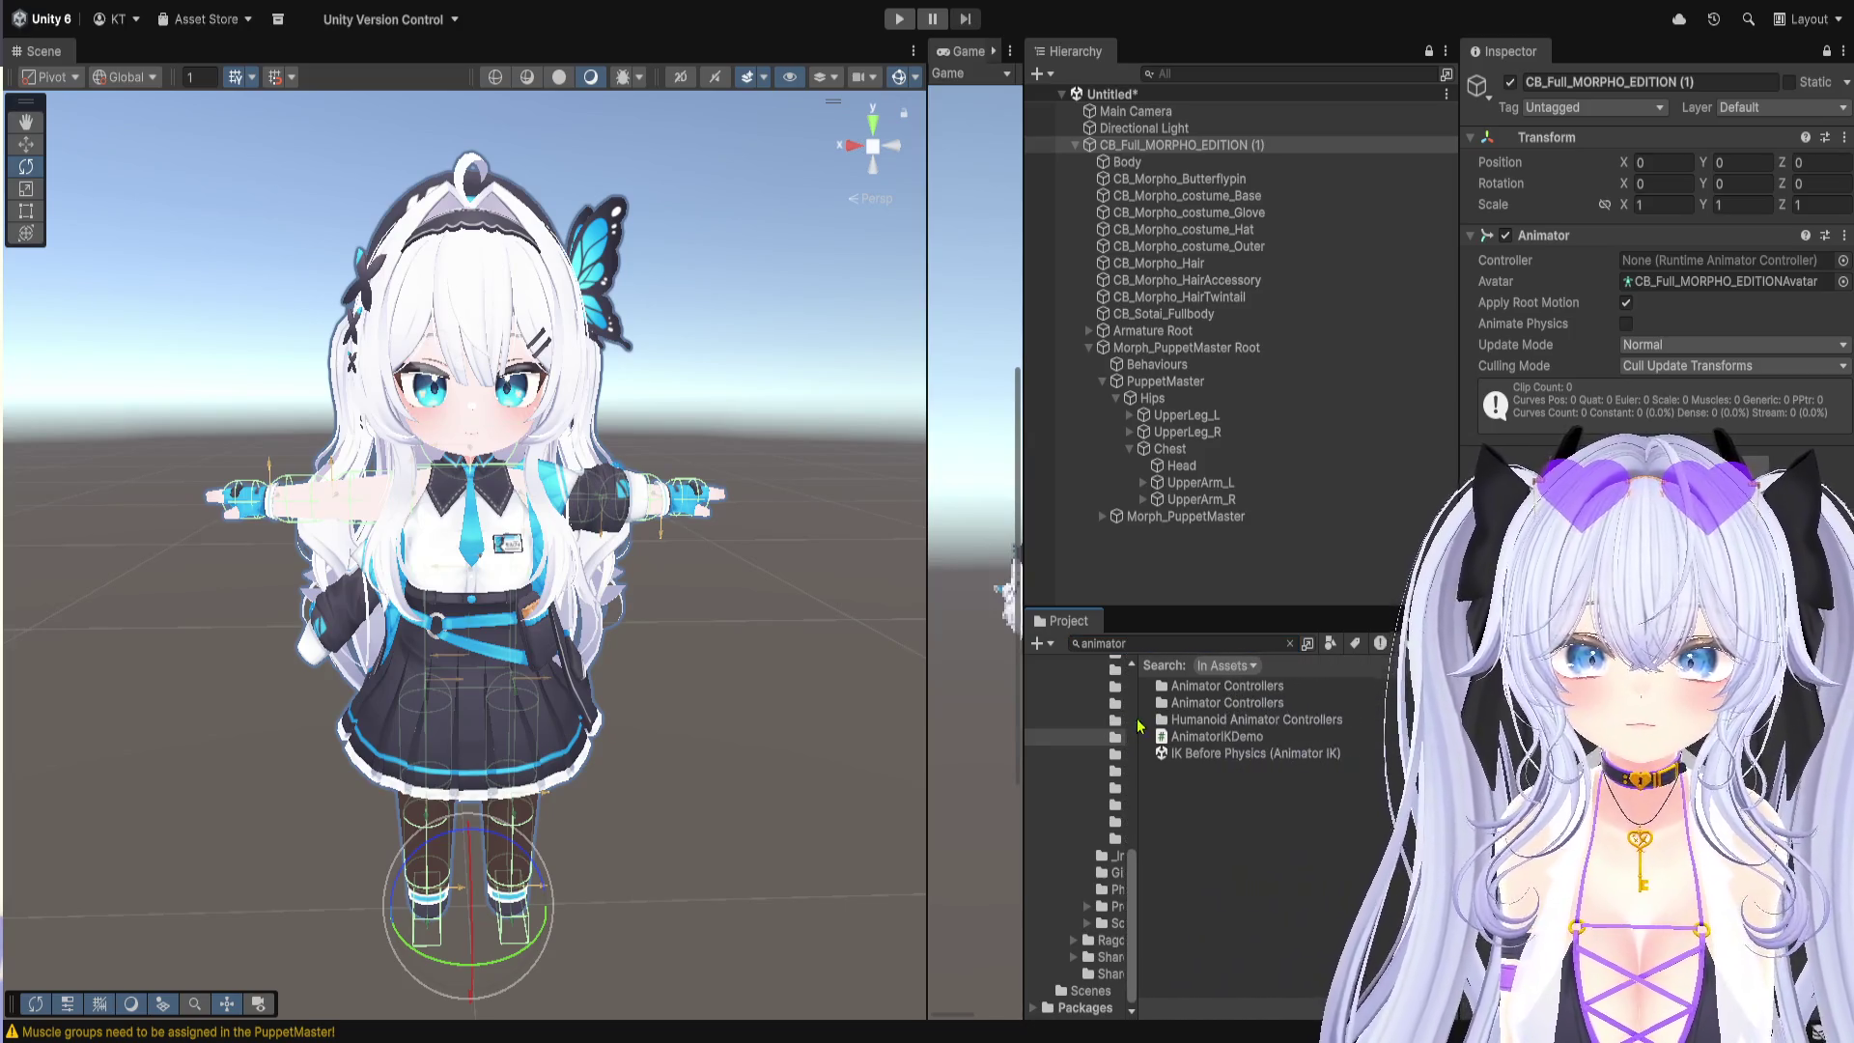
pyautogui.doubleClick(1275, 722)
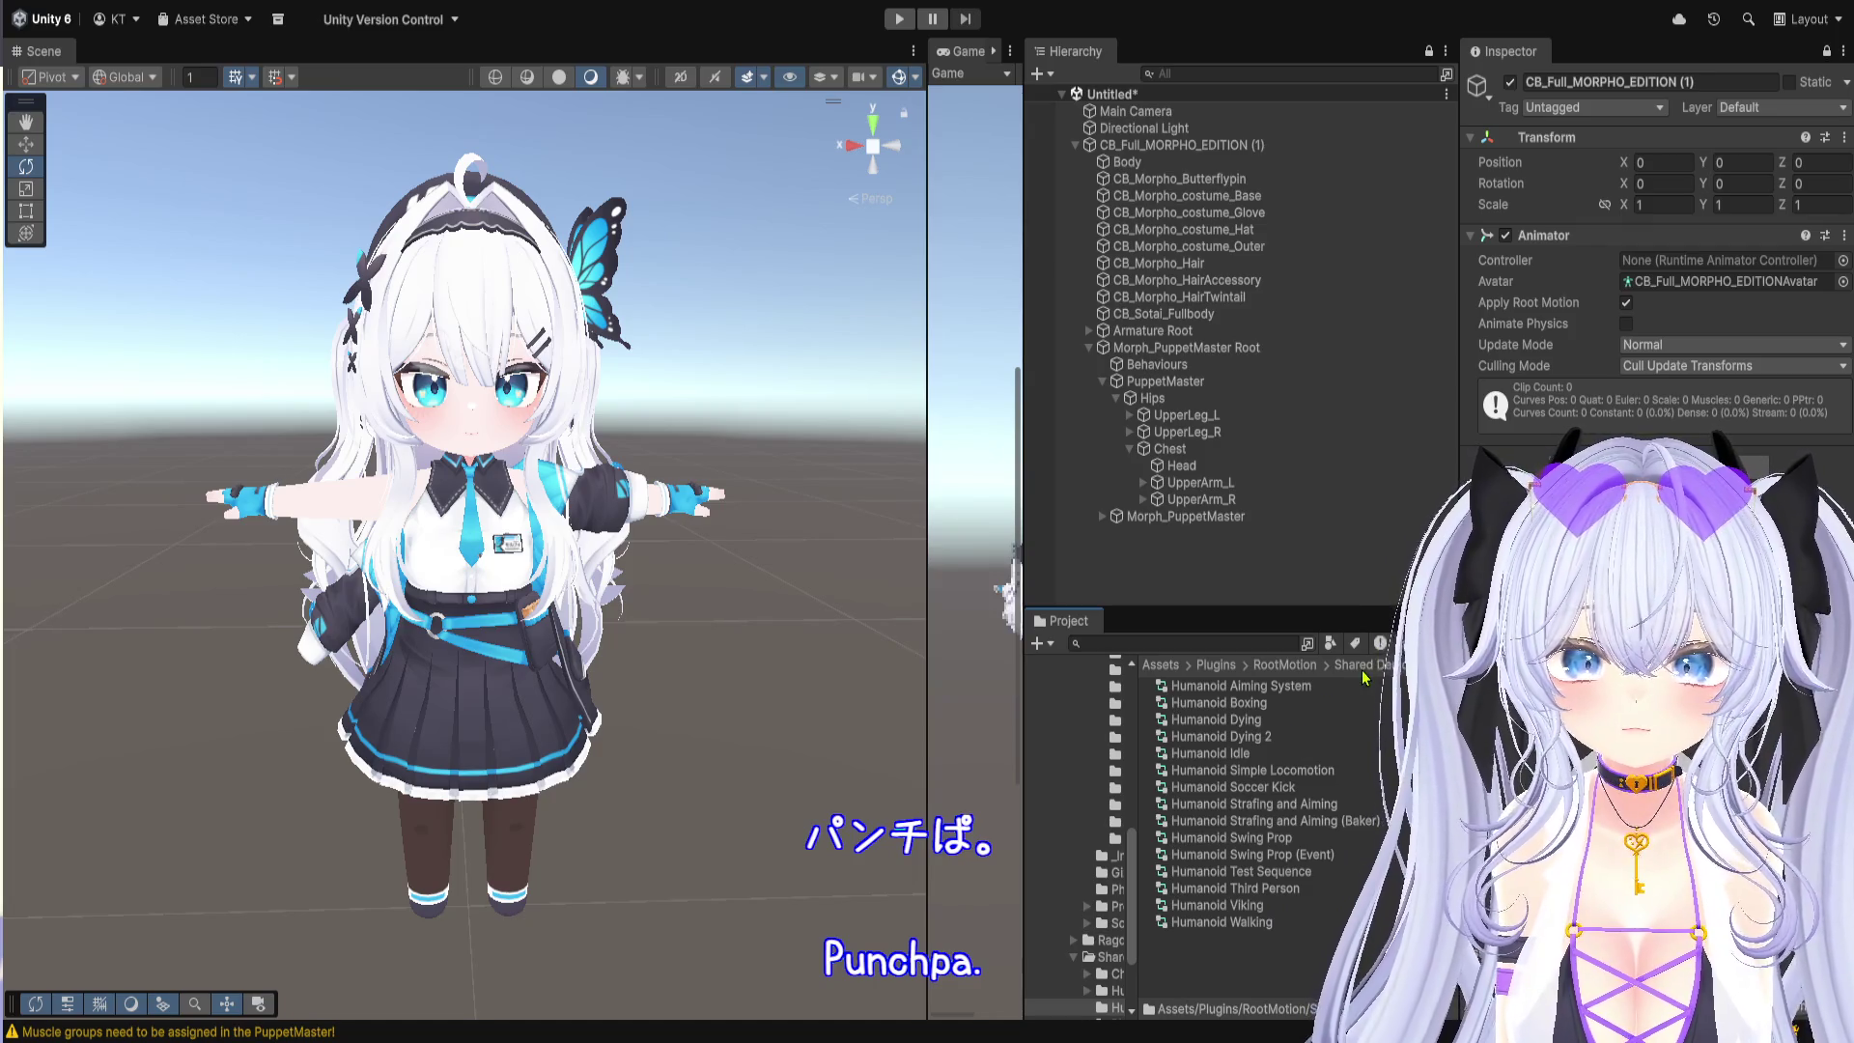
pyautogui.moveTo(1459, 290); pyautogui.dragTo(1590, 290)
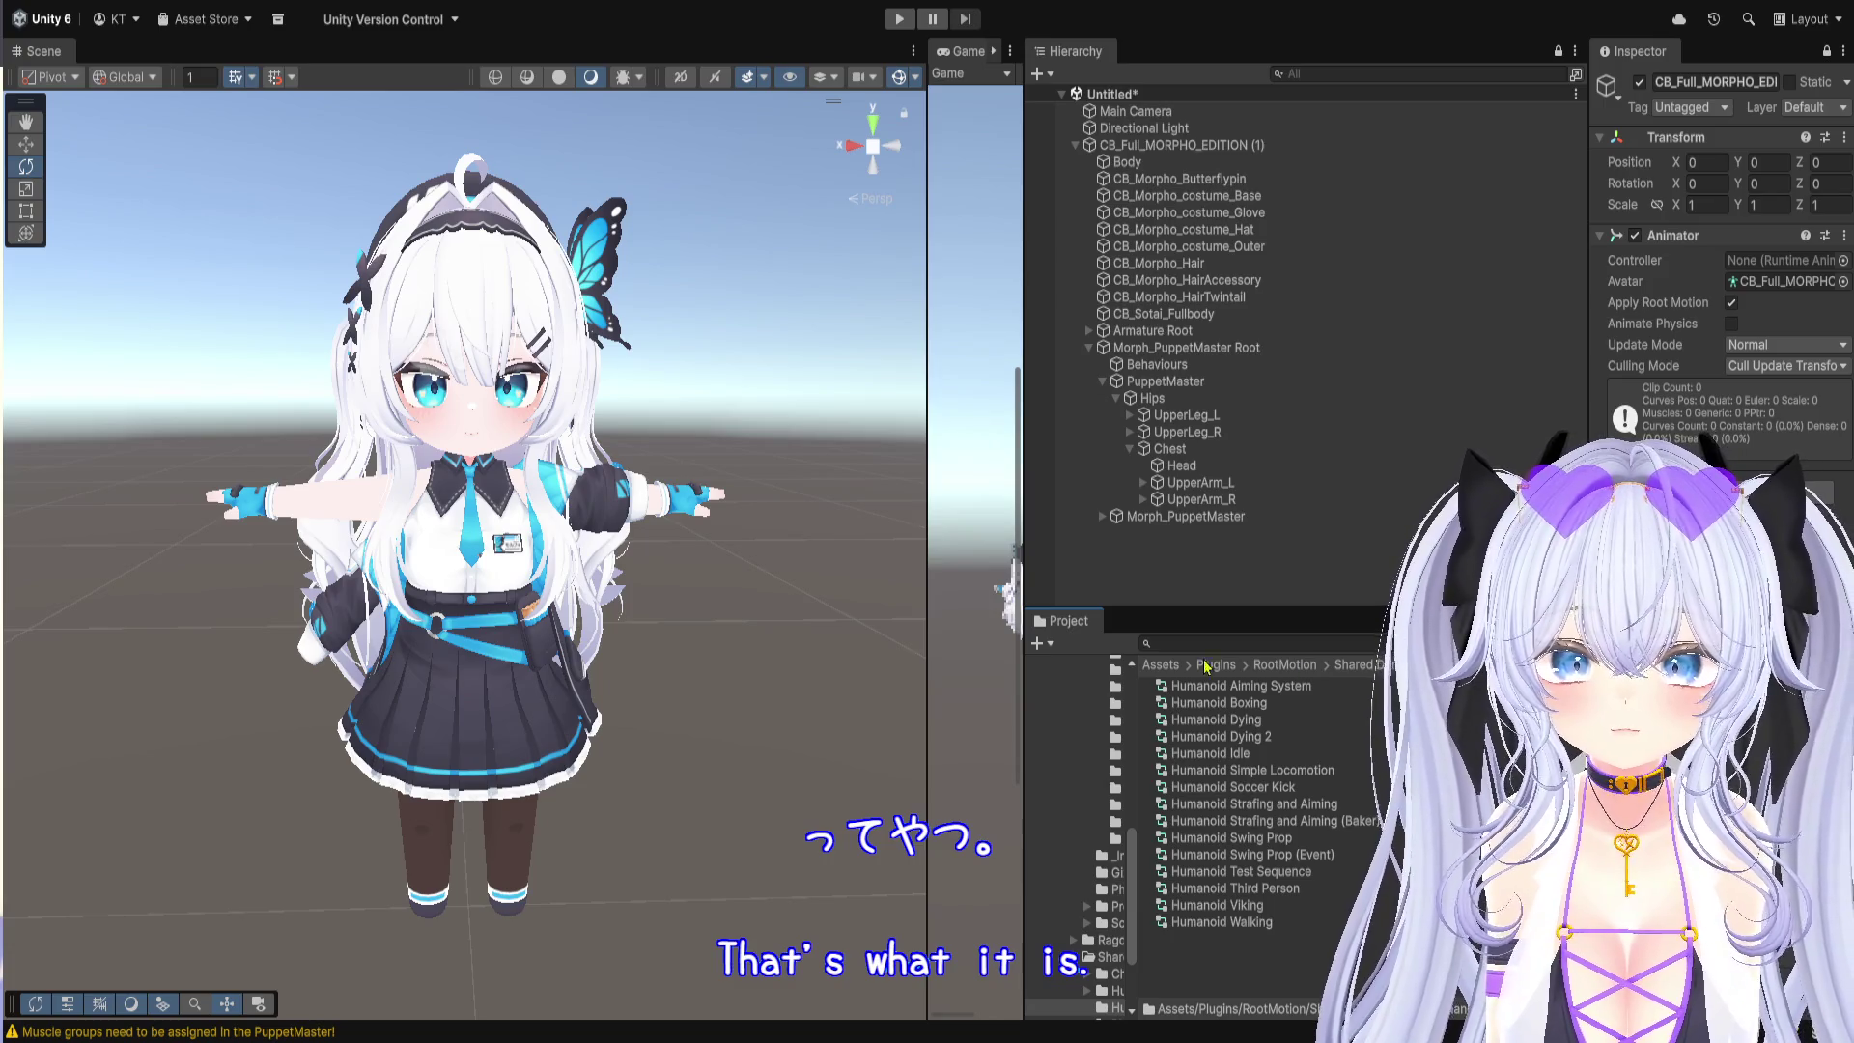
# Step: Assign the Humanoid Boxing controller to the avatar's Animator Controller field
pyautogui.doubleClick(1256, 704)
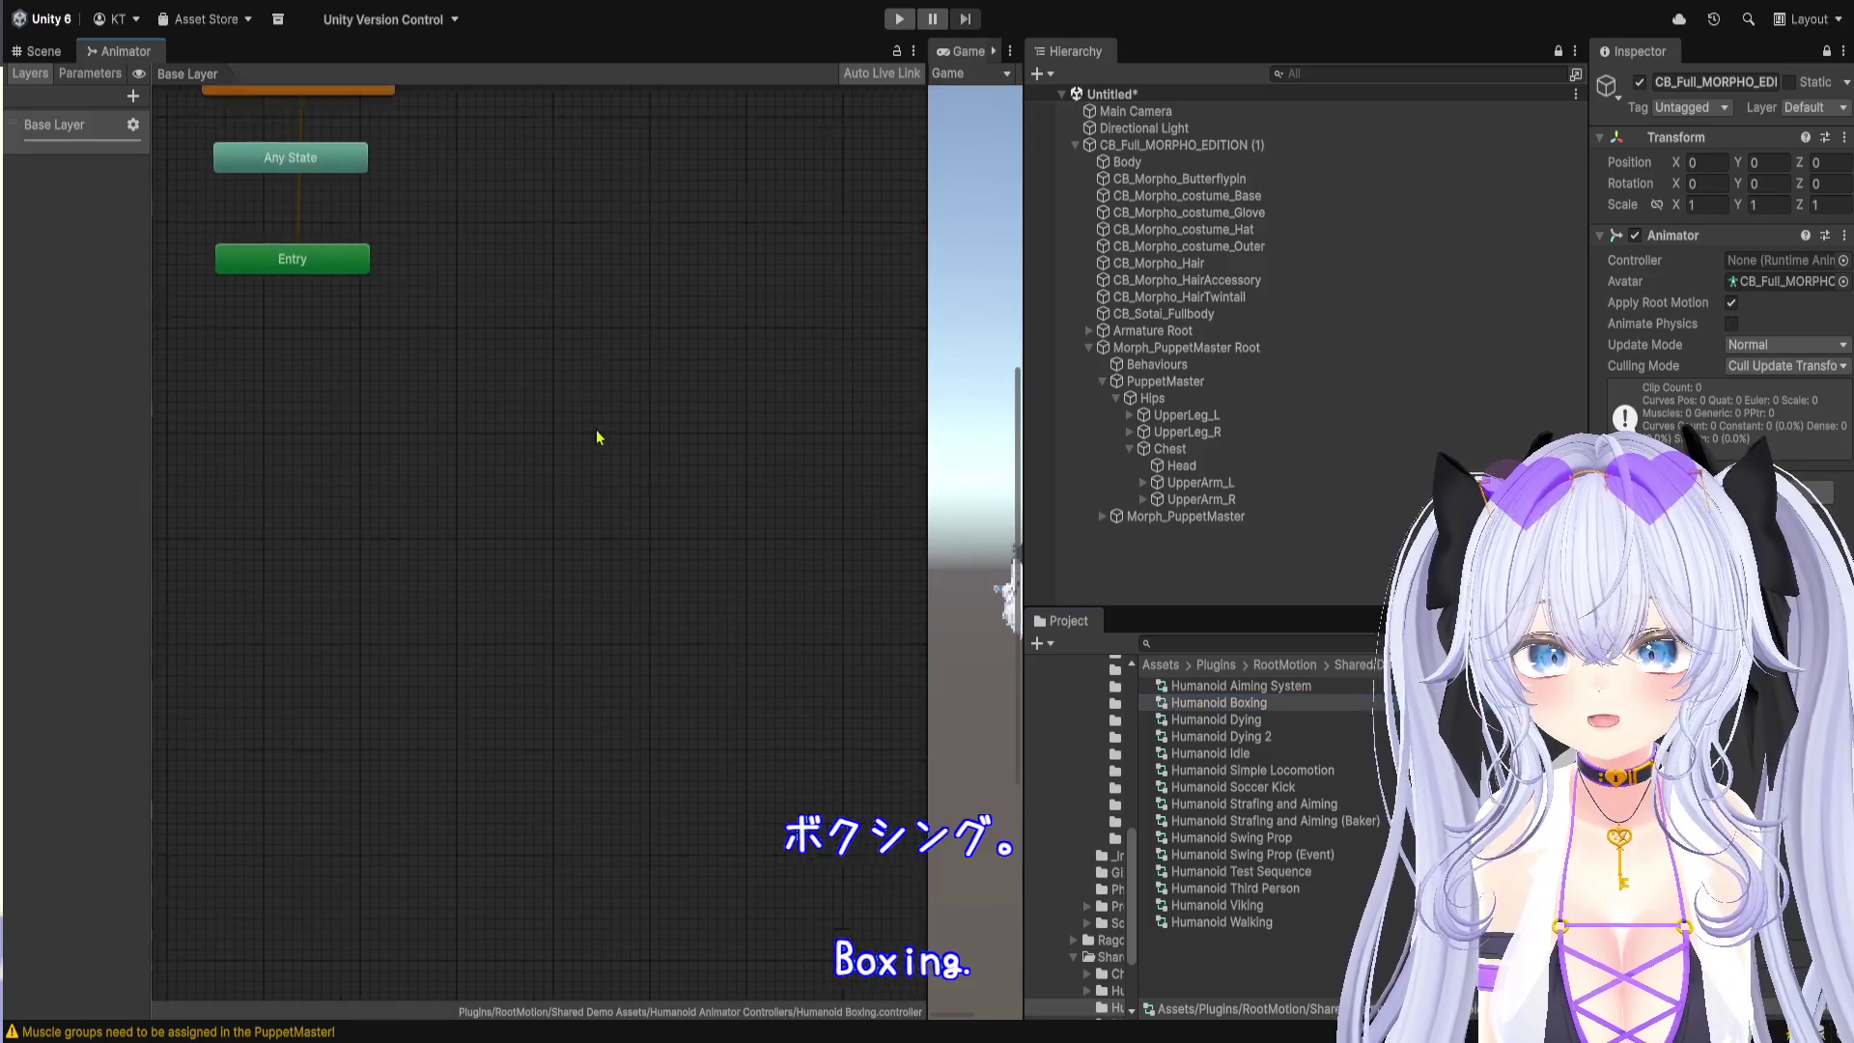
pyautogui.click(405, 338)
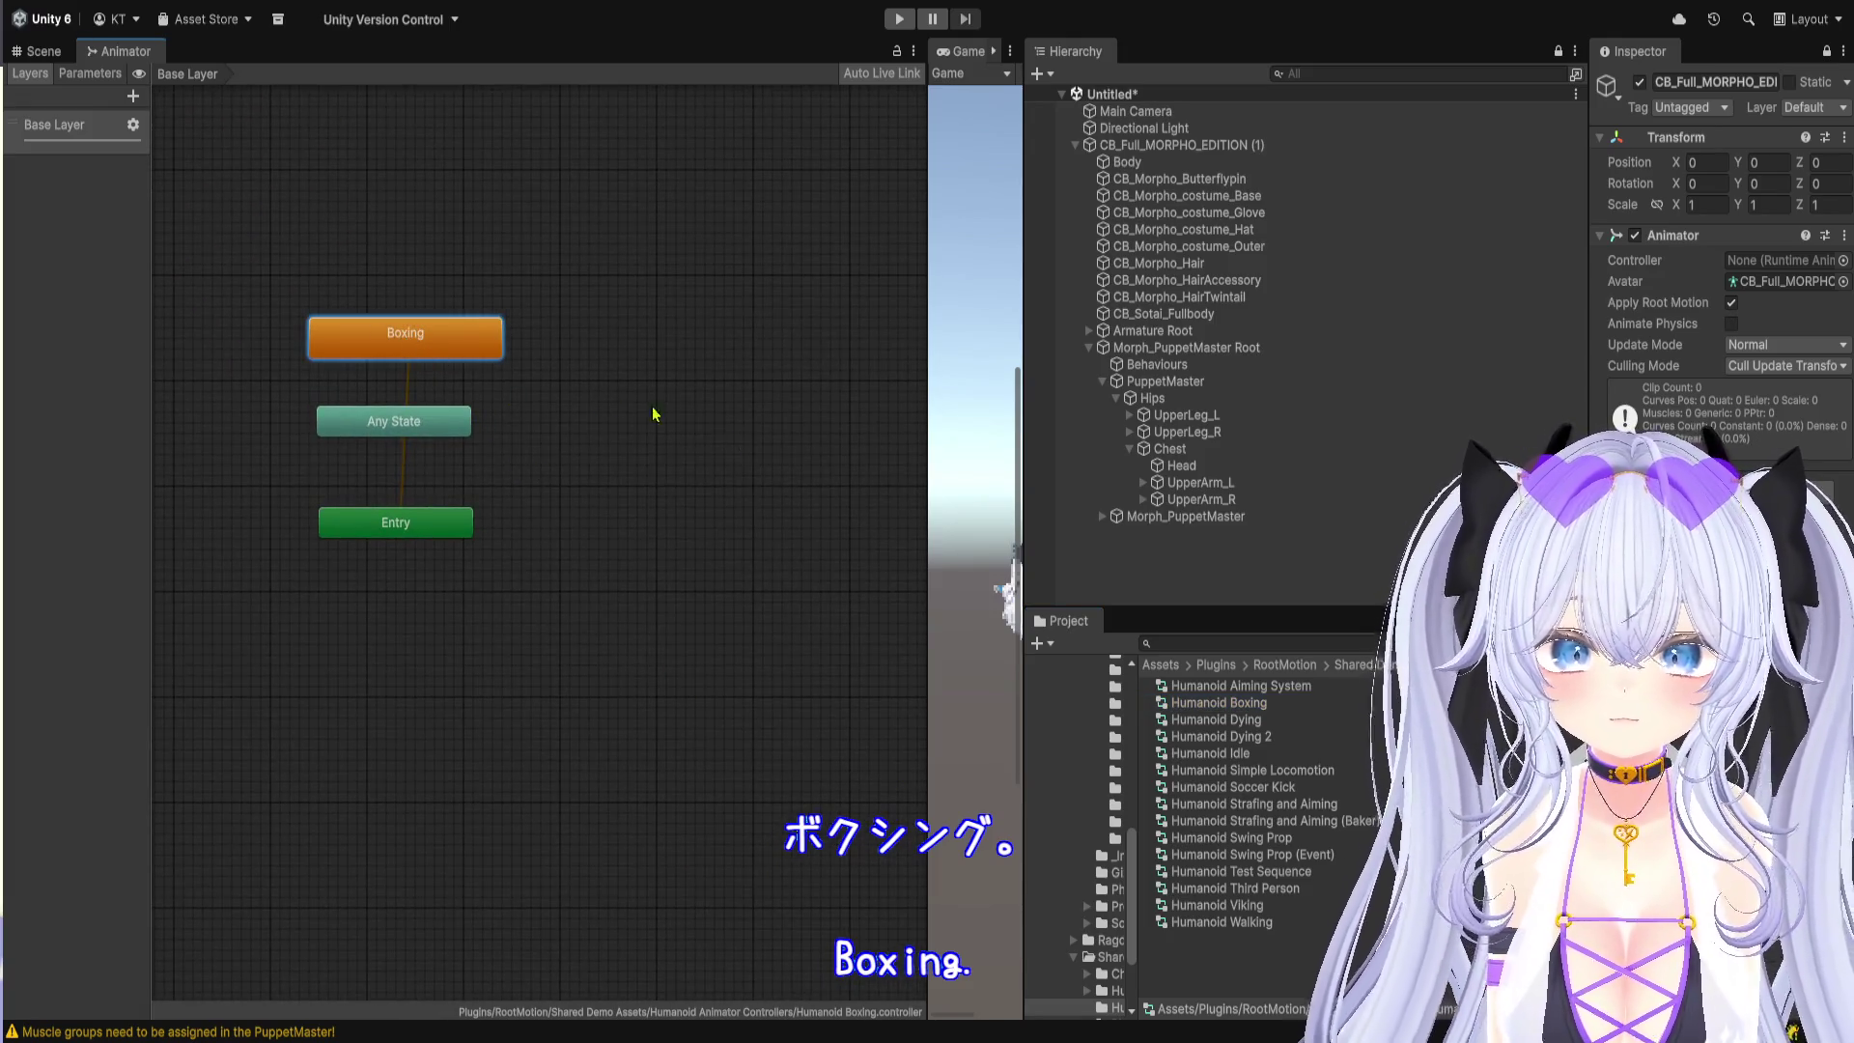
pyautogui.moveTo(1255, 703)
pyautogui.mouseDown()
pyautogui.moveTo(1544, 483)
pyautogui.moveTo(1781, 261)
pyautogui.mouseUp()
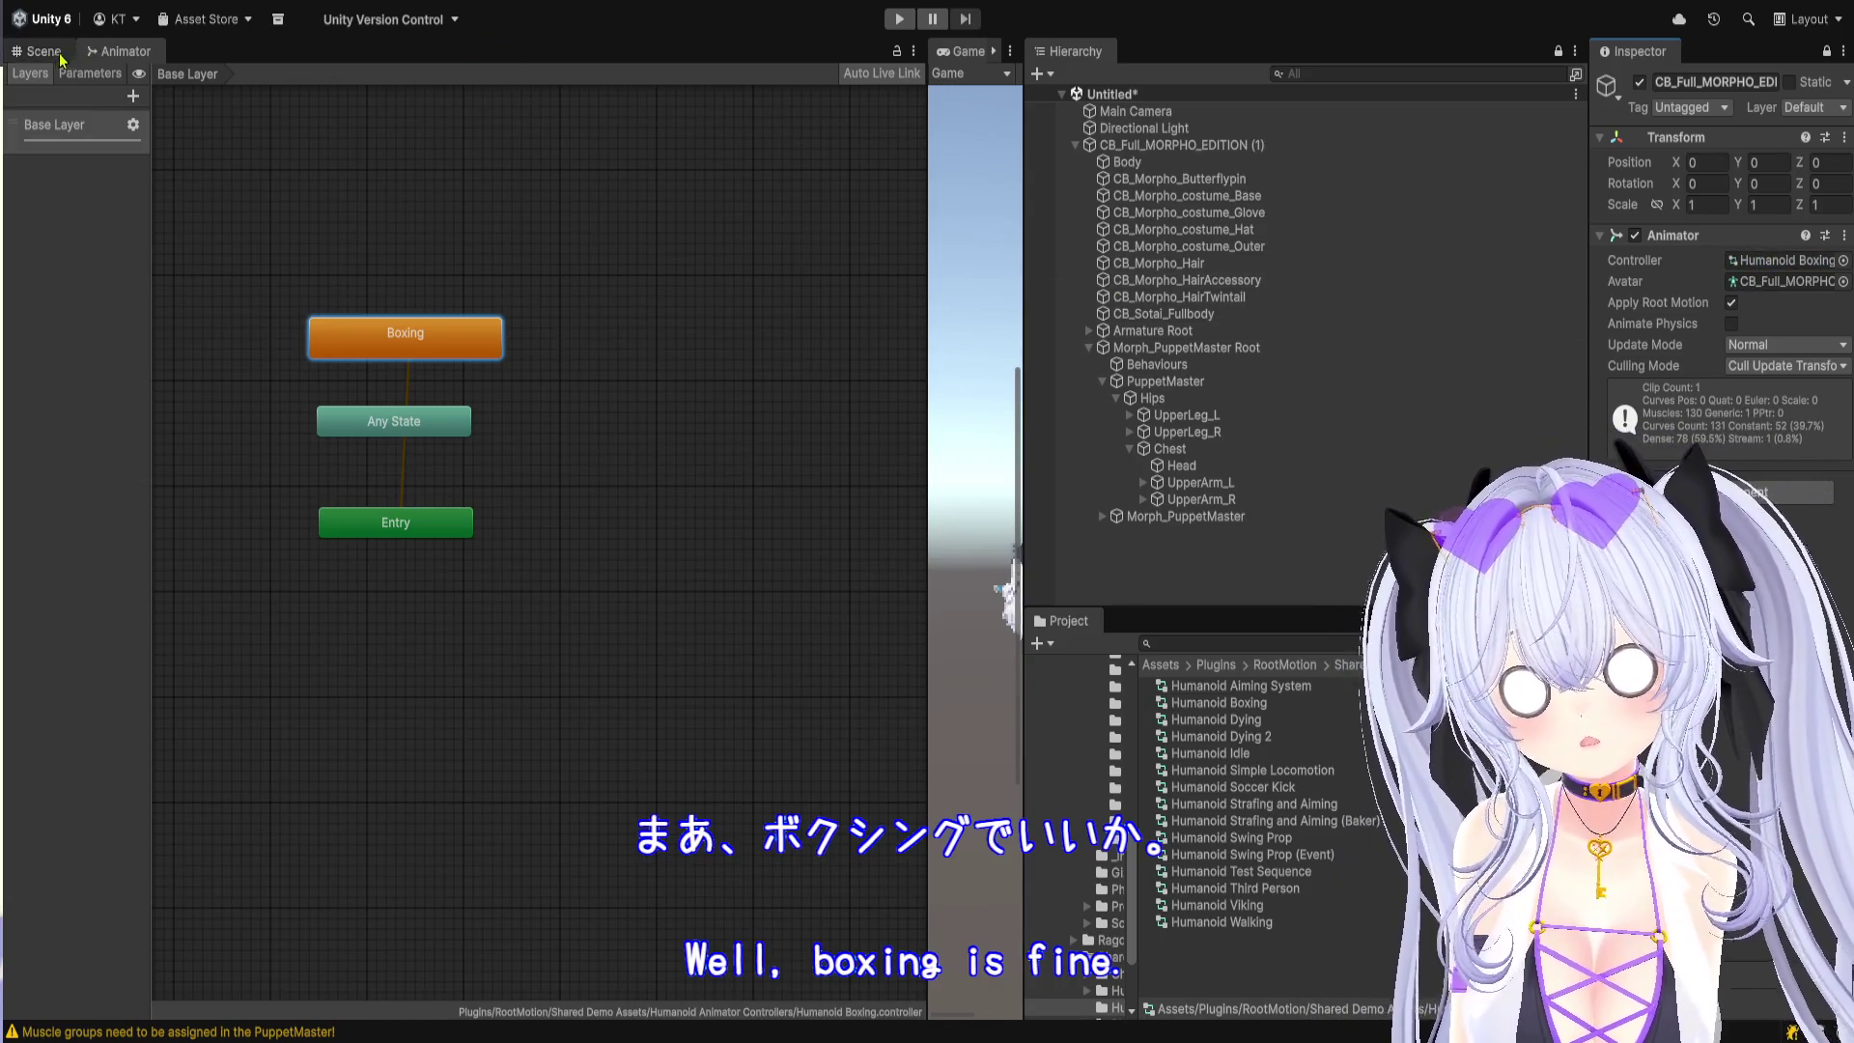
# Step: Run the scene in Play mode and tilt the Scene view onto the avatar
pyautogui.click(39, 51)
pyautogui.click(901, 20)
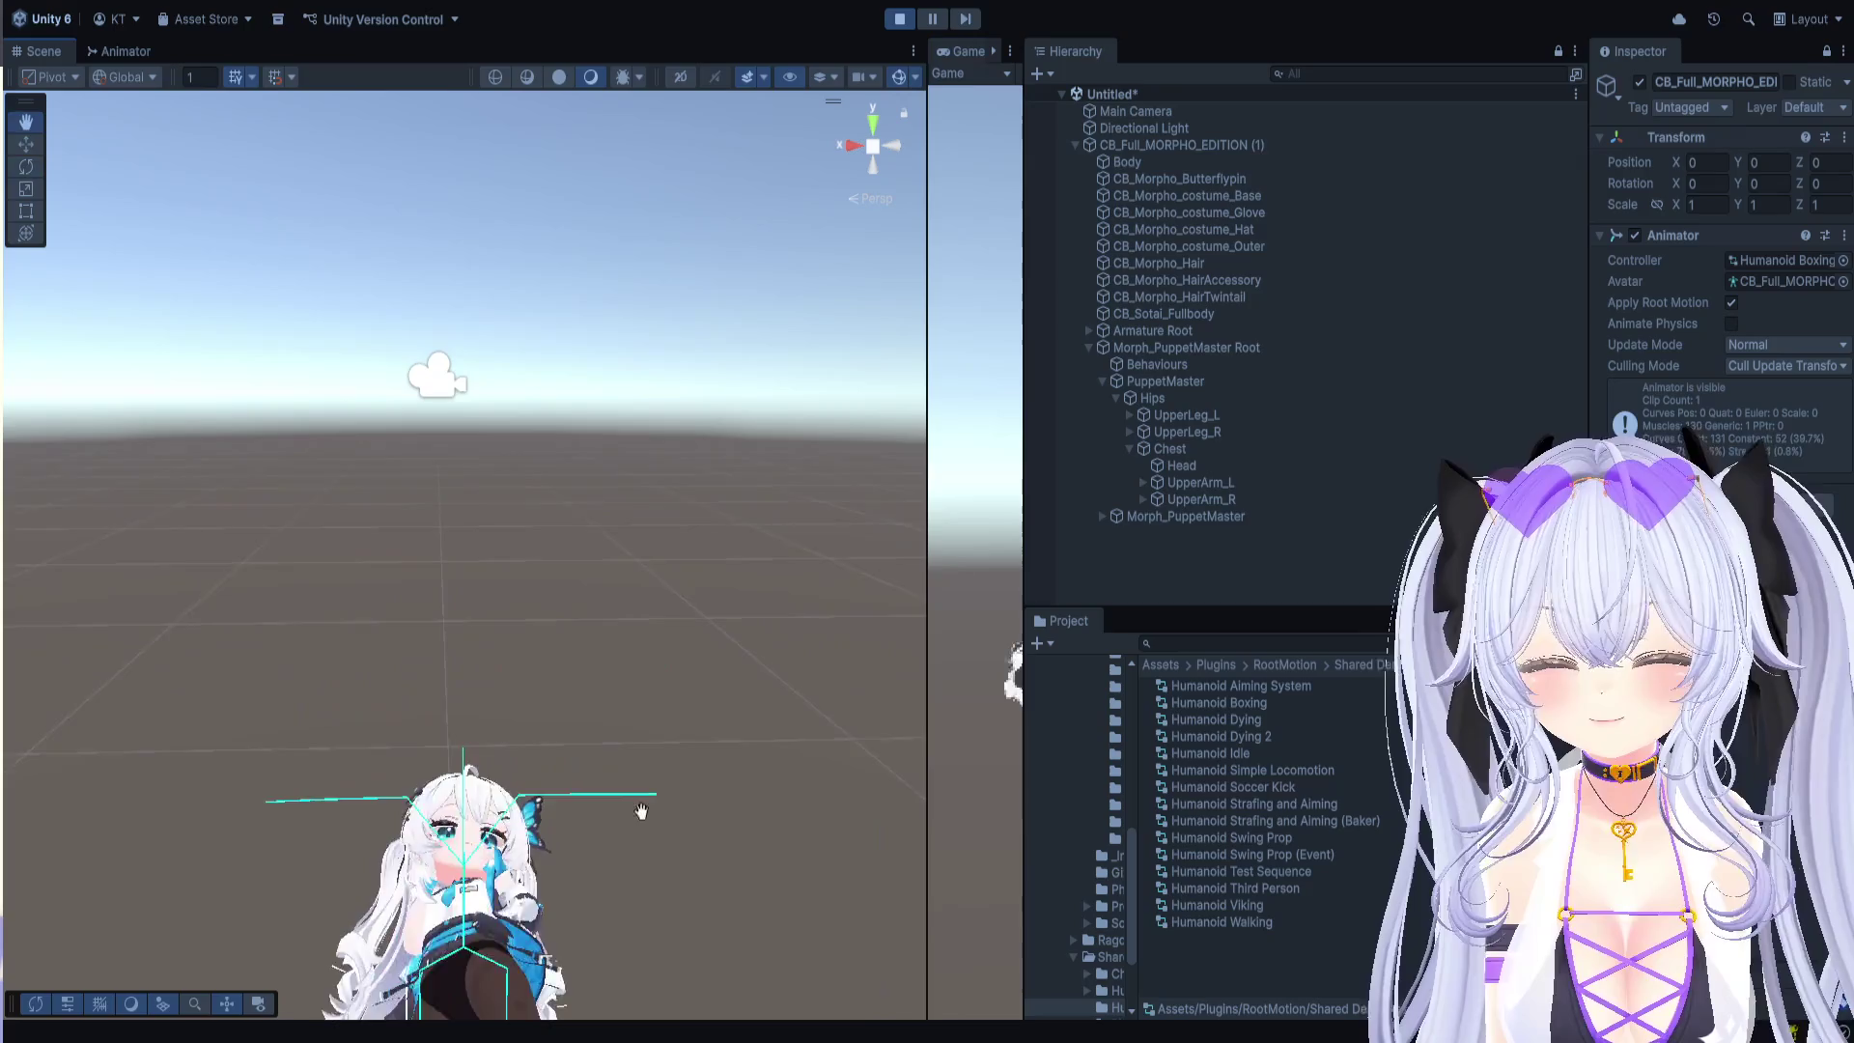
pyautogui.moveTo(633, 476); pyautogui.dragTo(685, 374)
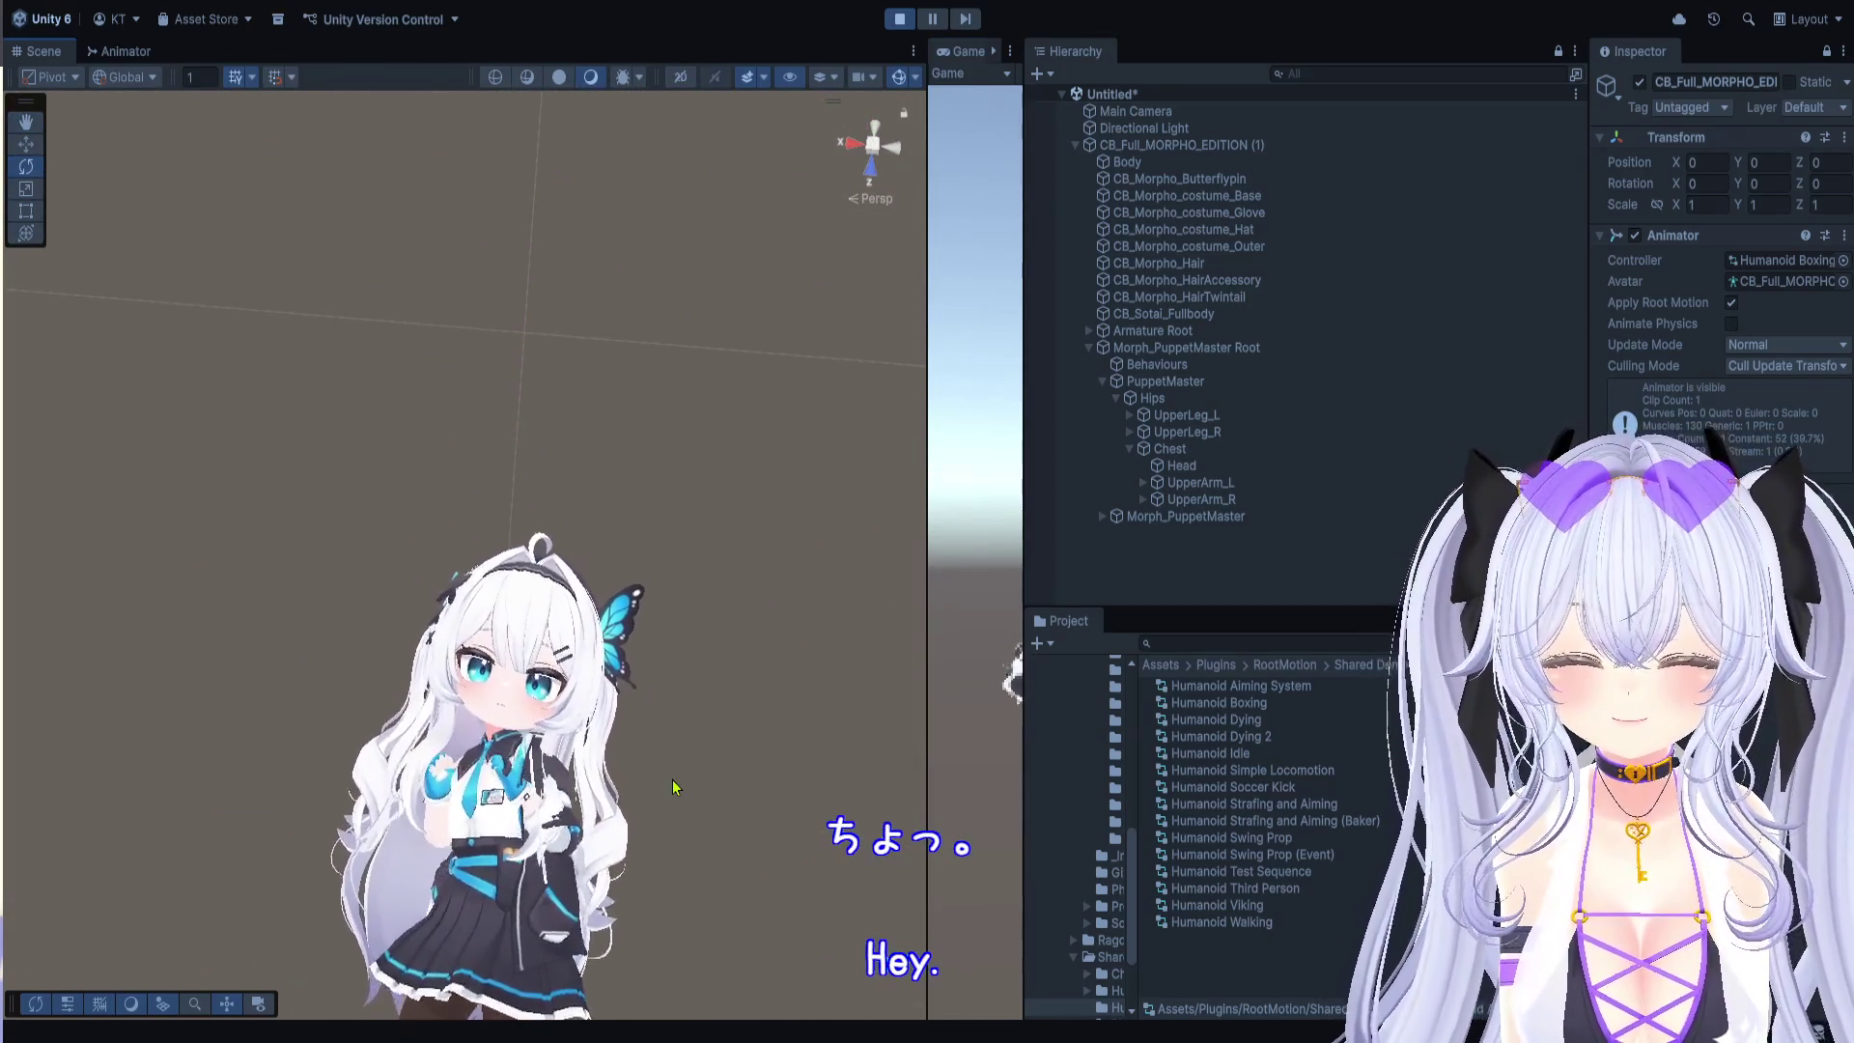
# Step: Inspect Morph_PuppetMaster Root's colliders and Armature Root's bones while reframing the playing avatar
pyautogui.moveTo(674, 786); pyautogui.dragTo(641, 911)
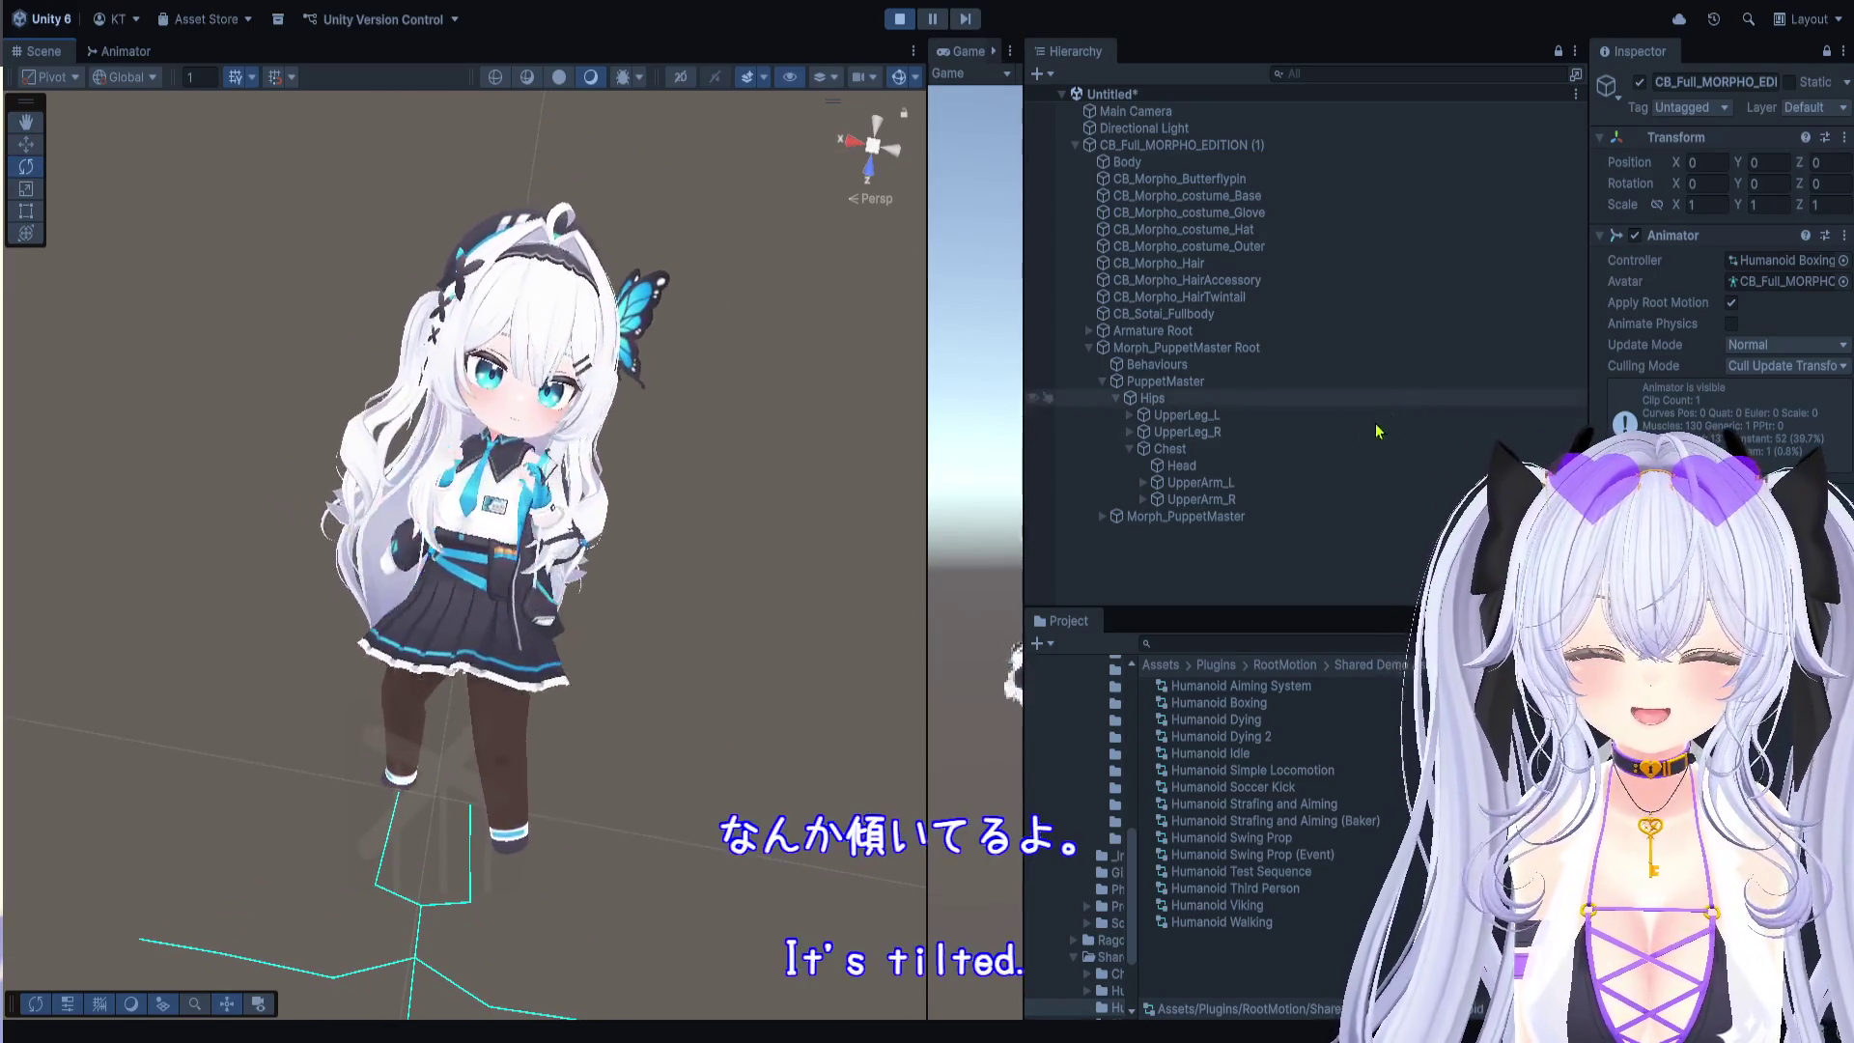
pyautogui.click(1280, 353)
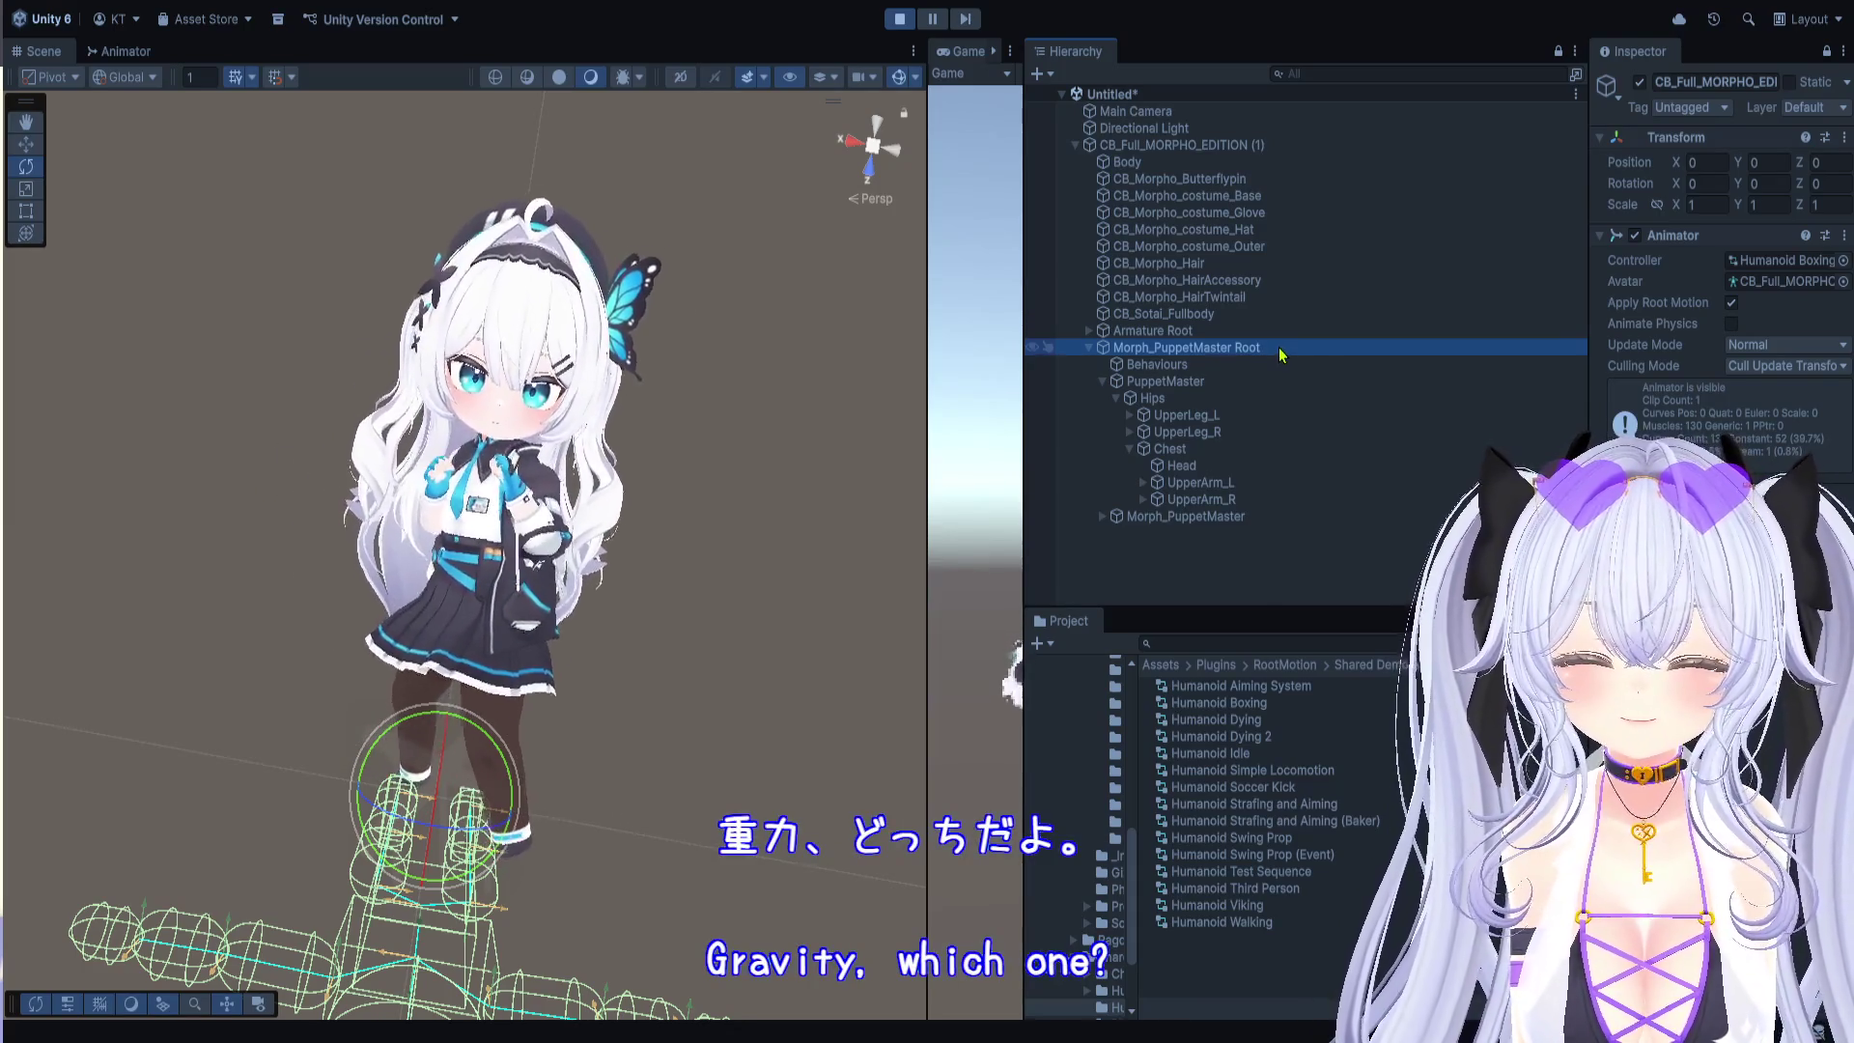
pyautogui.click(1254, 333)
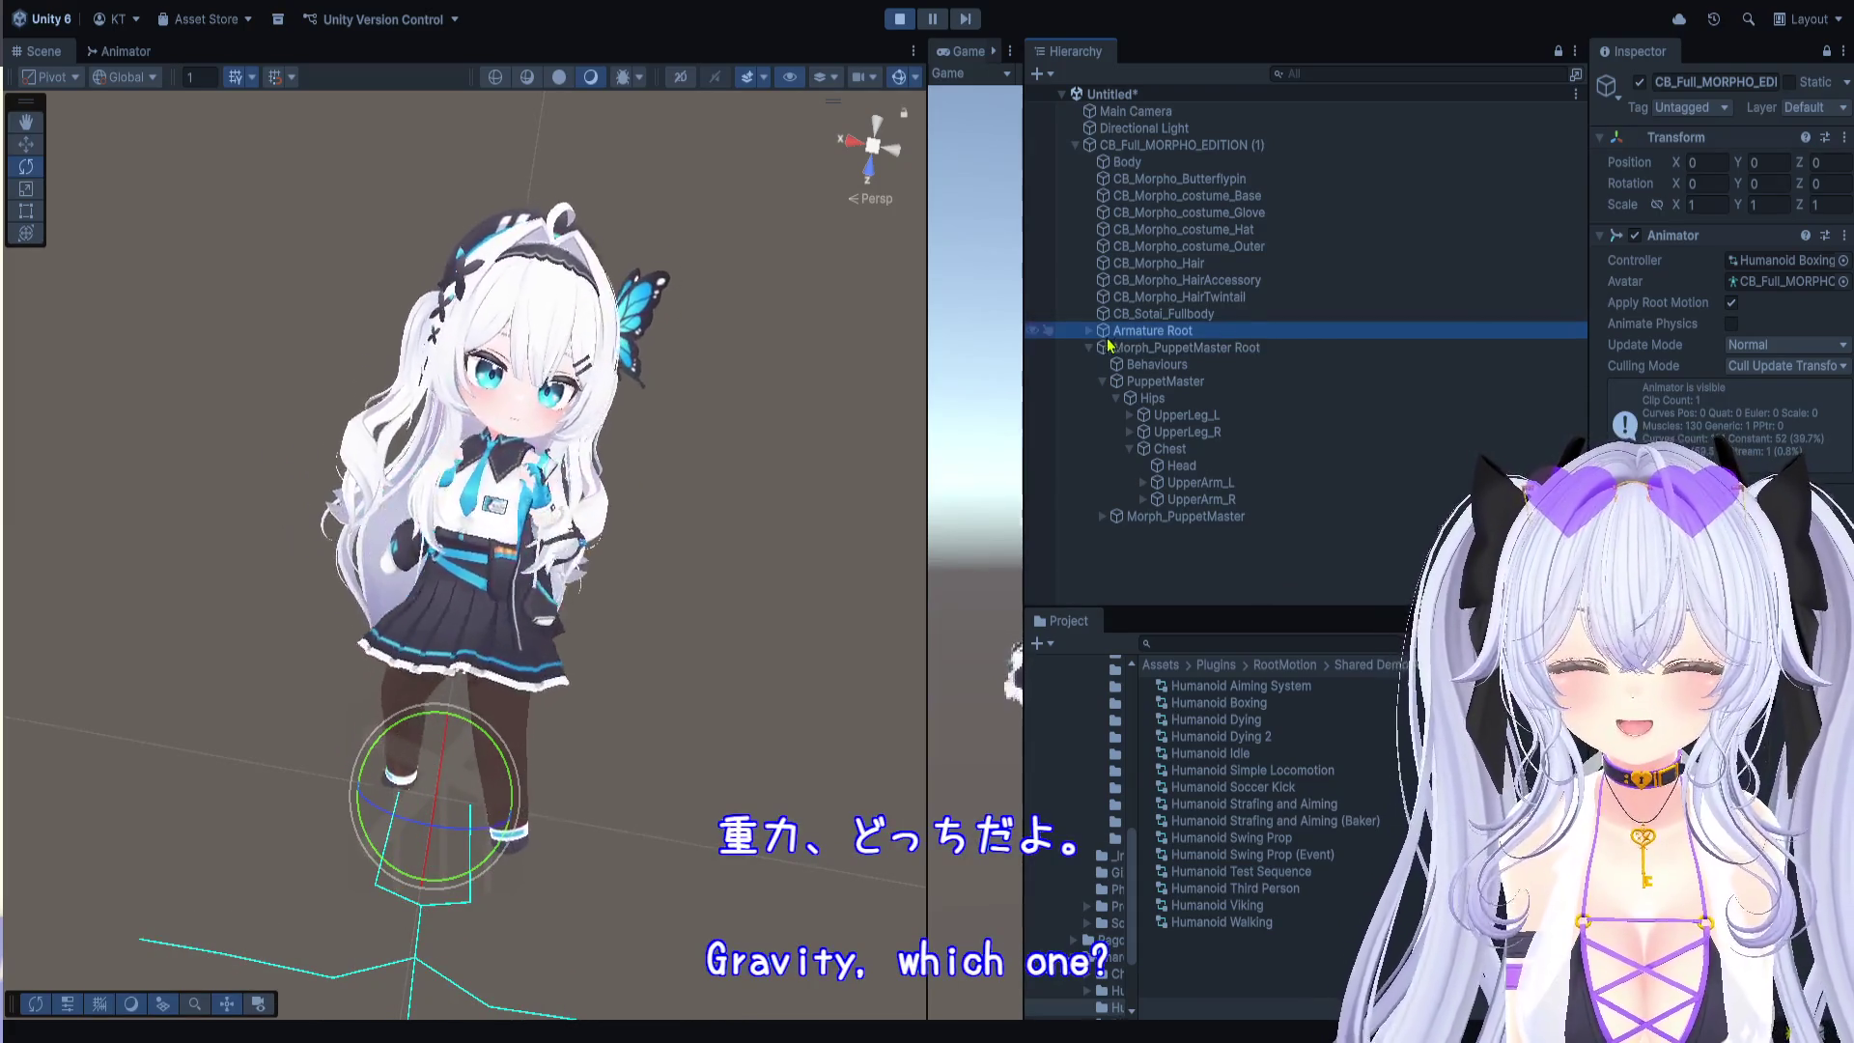
pyautogui.click(1090, 330)
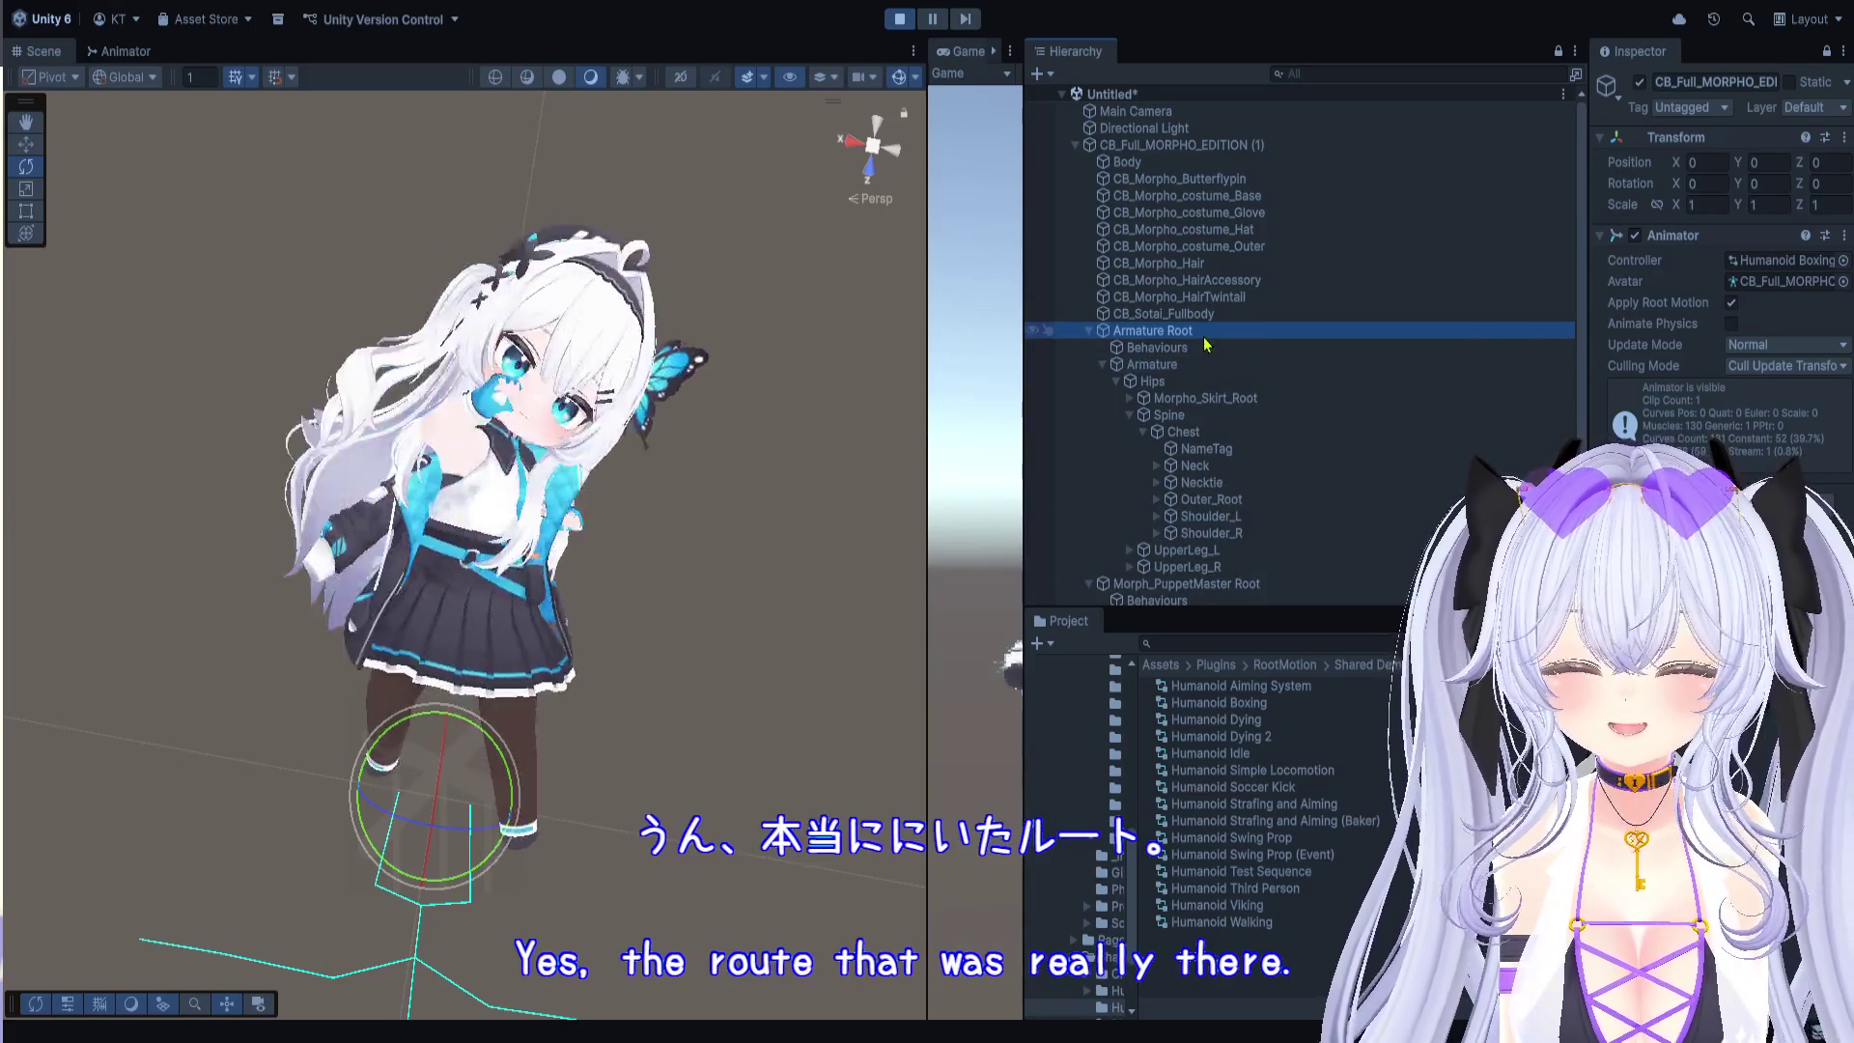
pyautogui.click(429, 822)
pyautogui.moveTo(430, 822)
pyautogui.mouseDown()
pyautogui.moveTo(598, 362)
pyautogui.moveTo(579, 509)
pyautogui.mouseUp()
pyautogui.press('q')
pyautogui.moveTo(565, 361); pyautogui.dragTo(562, 253)
pyautogui.scroll(5, 560, 246)
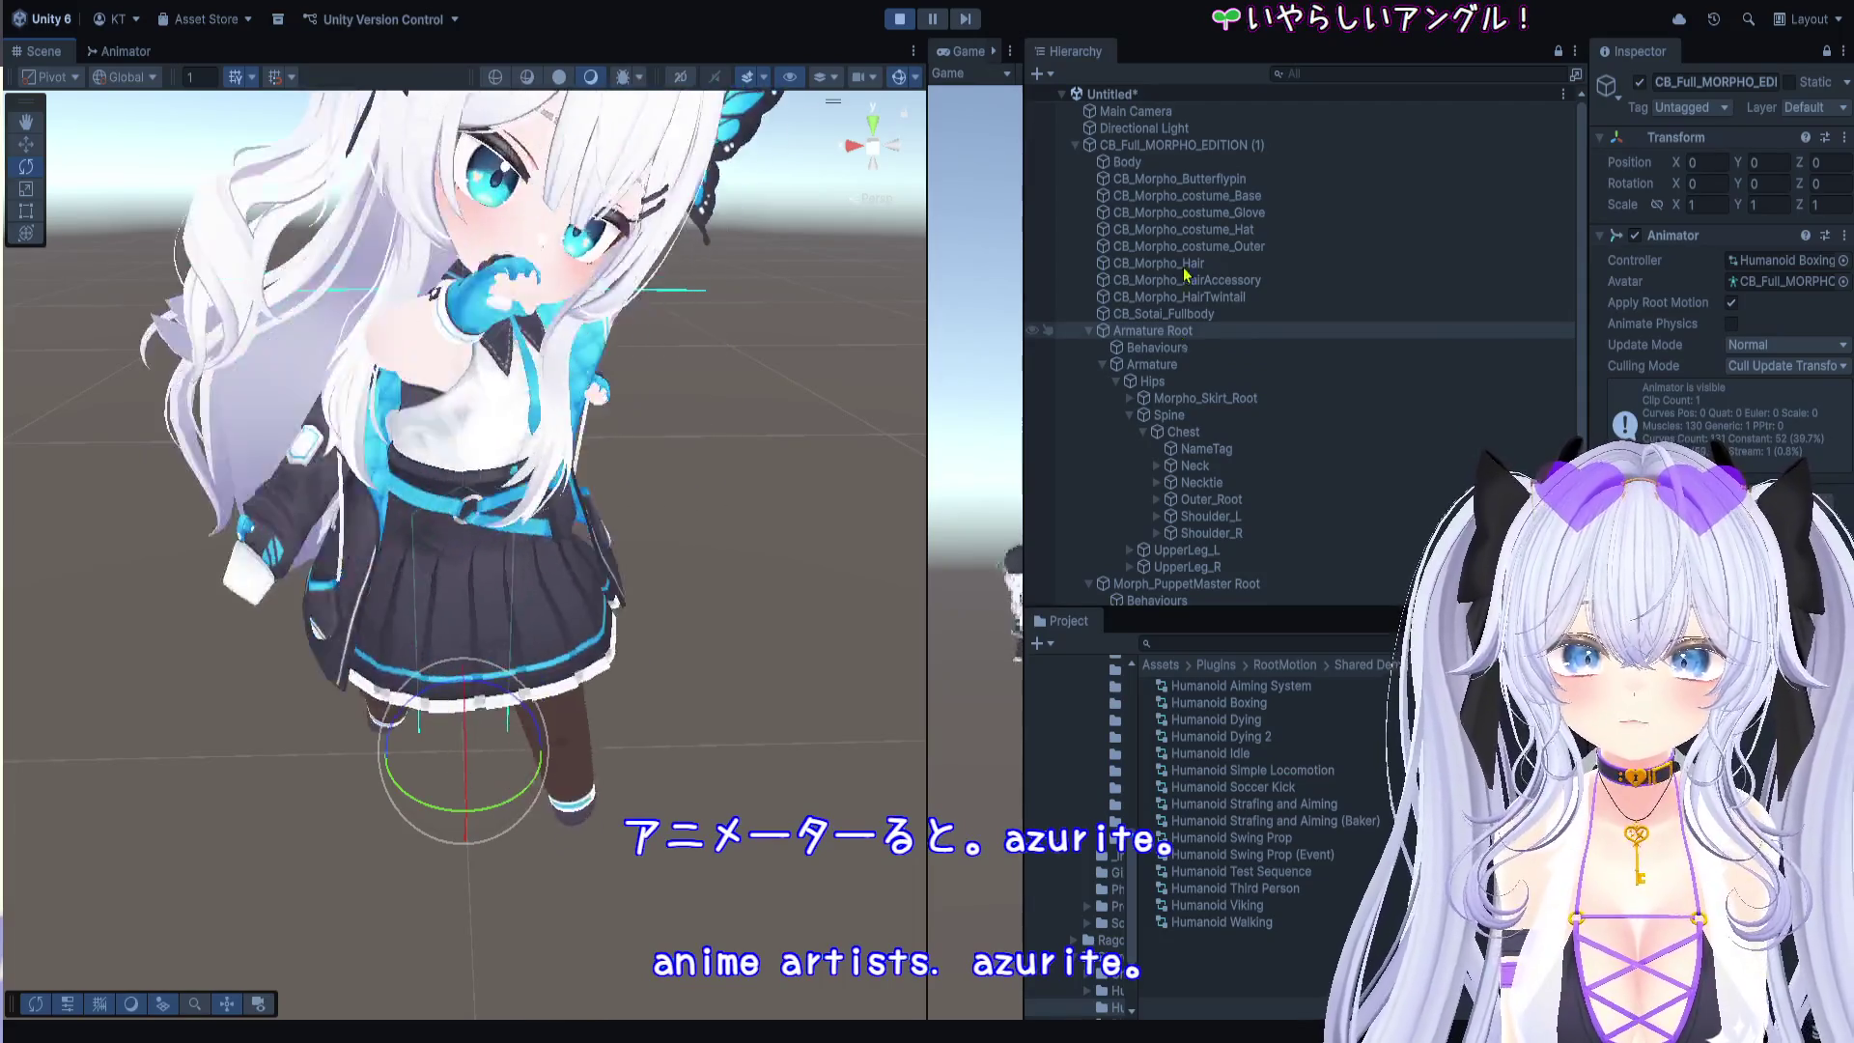
# Step: Expand Morph_PuppetMaster under PuppetMaster and check its Hips and UpperLeg_L ragdoll bones
pyautogui.click(1187, 368)
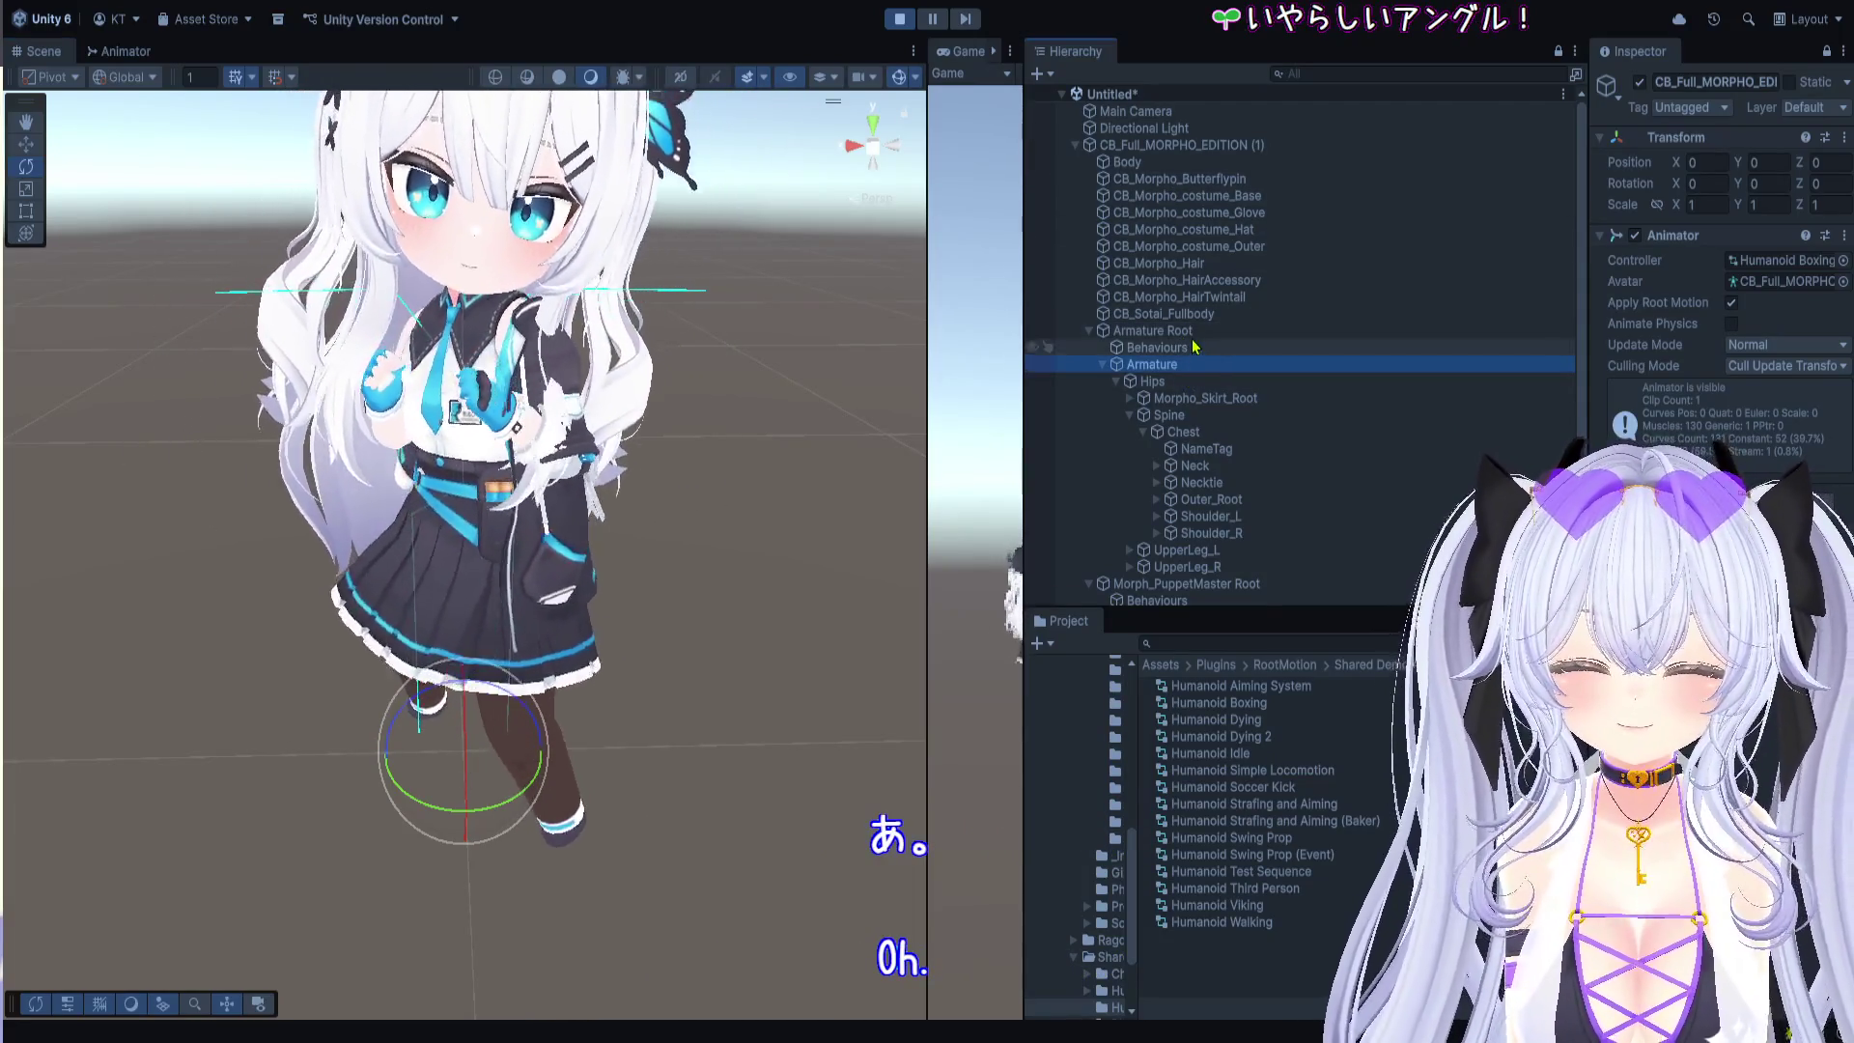
pyautogui.scroll(-3, 1243, 516)
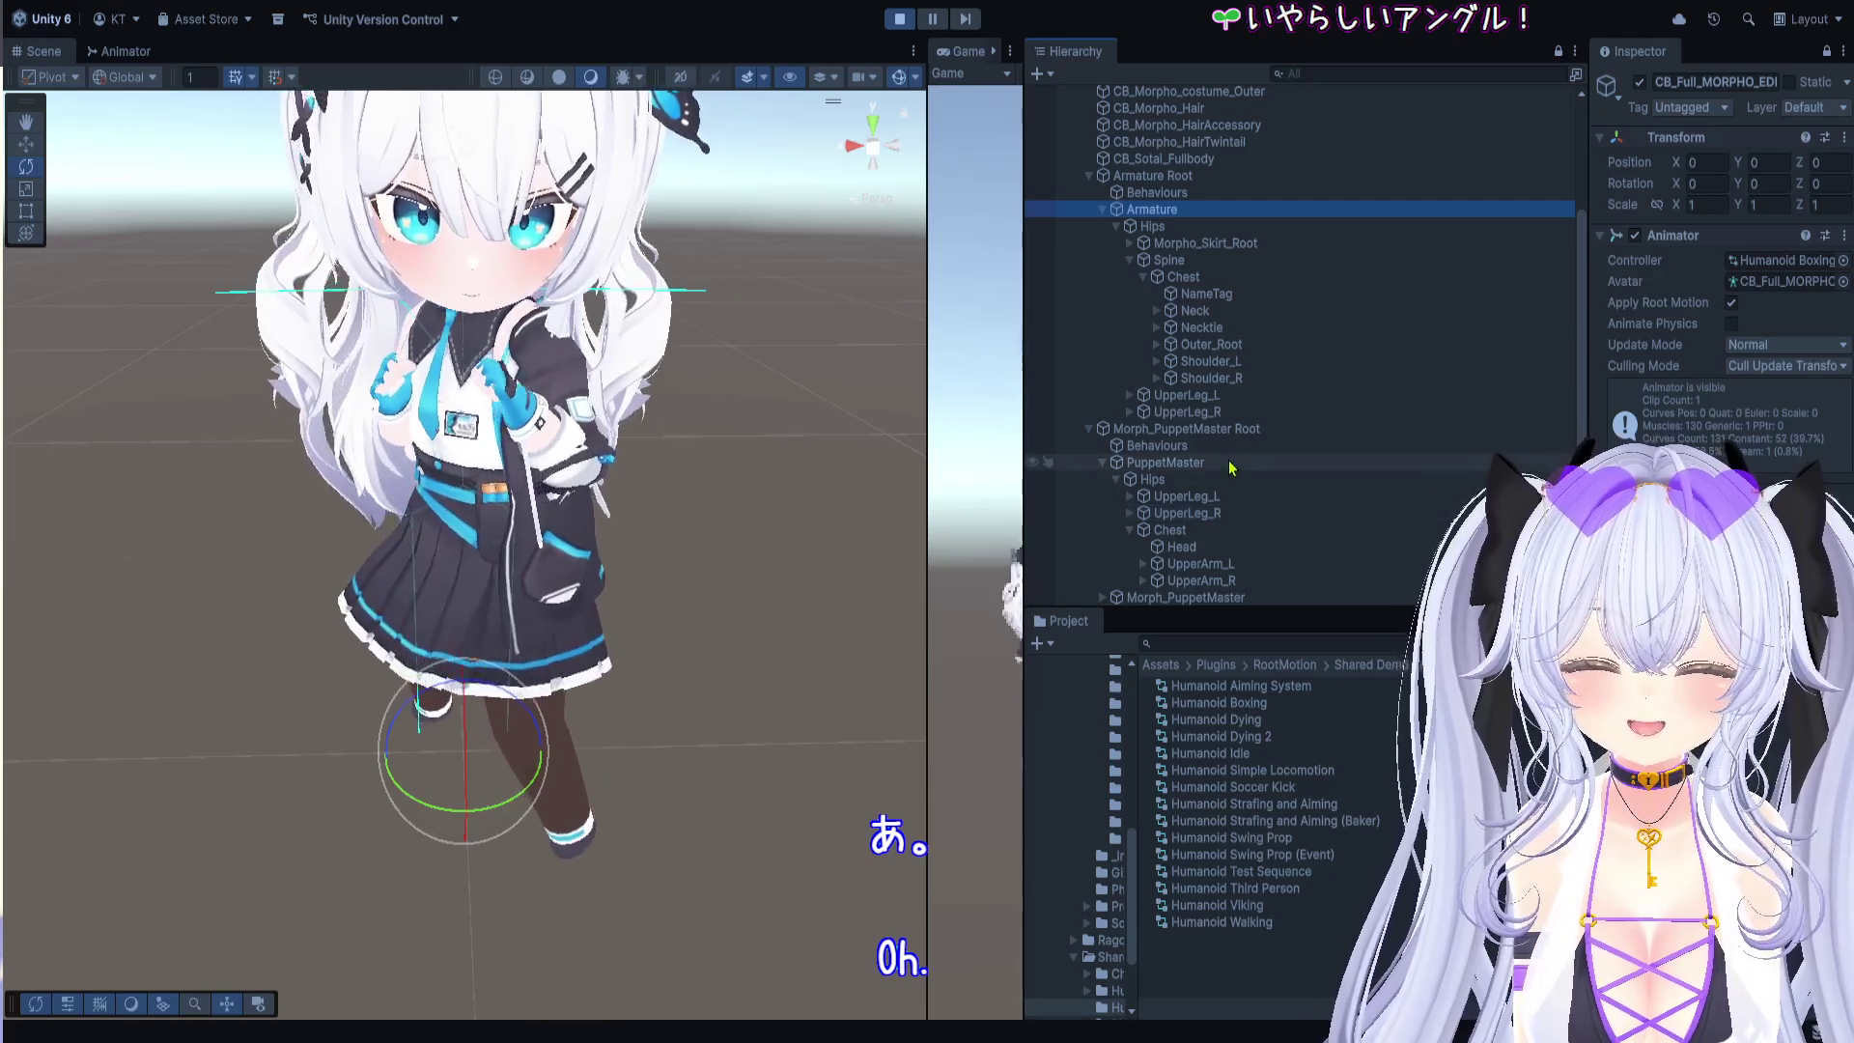
pyautogui.click(1234, 463)
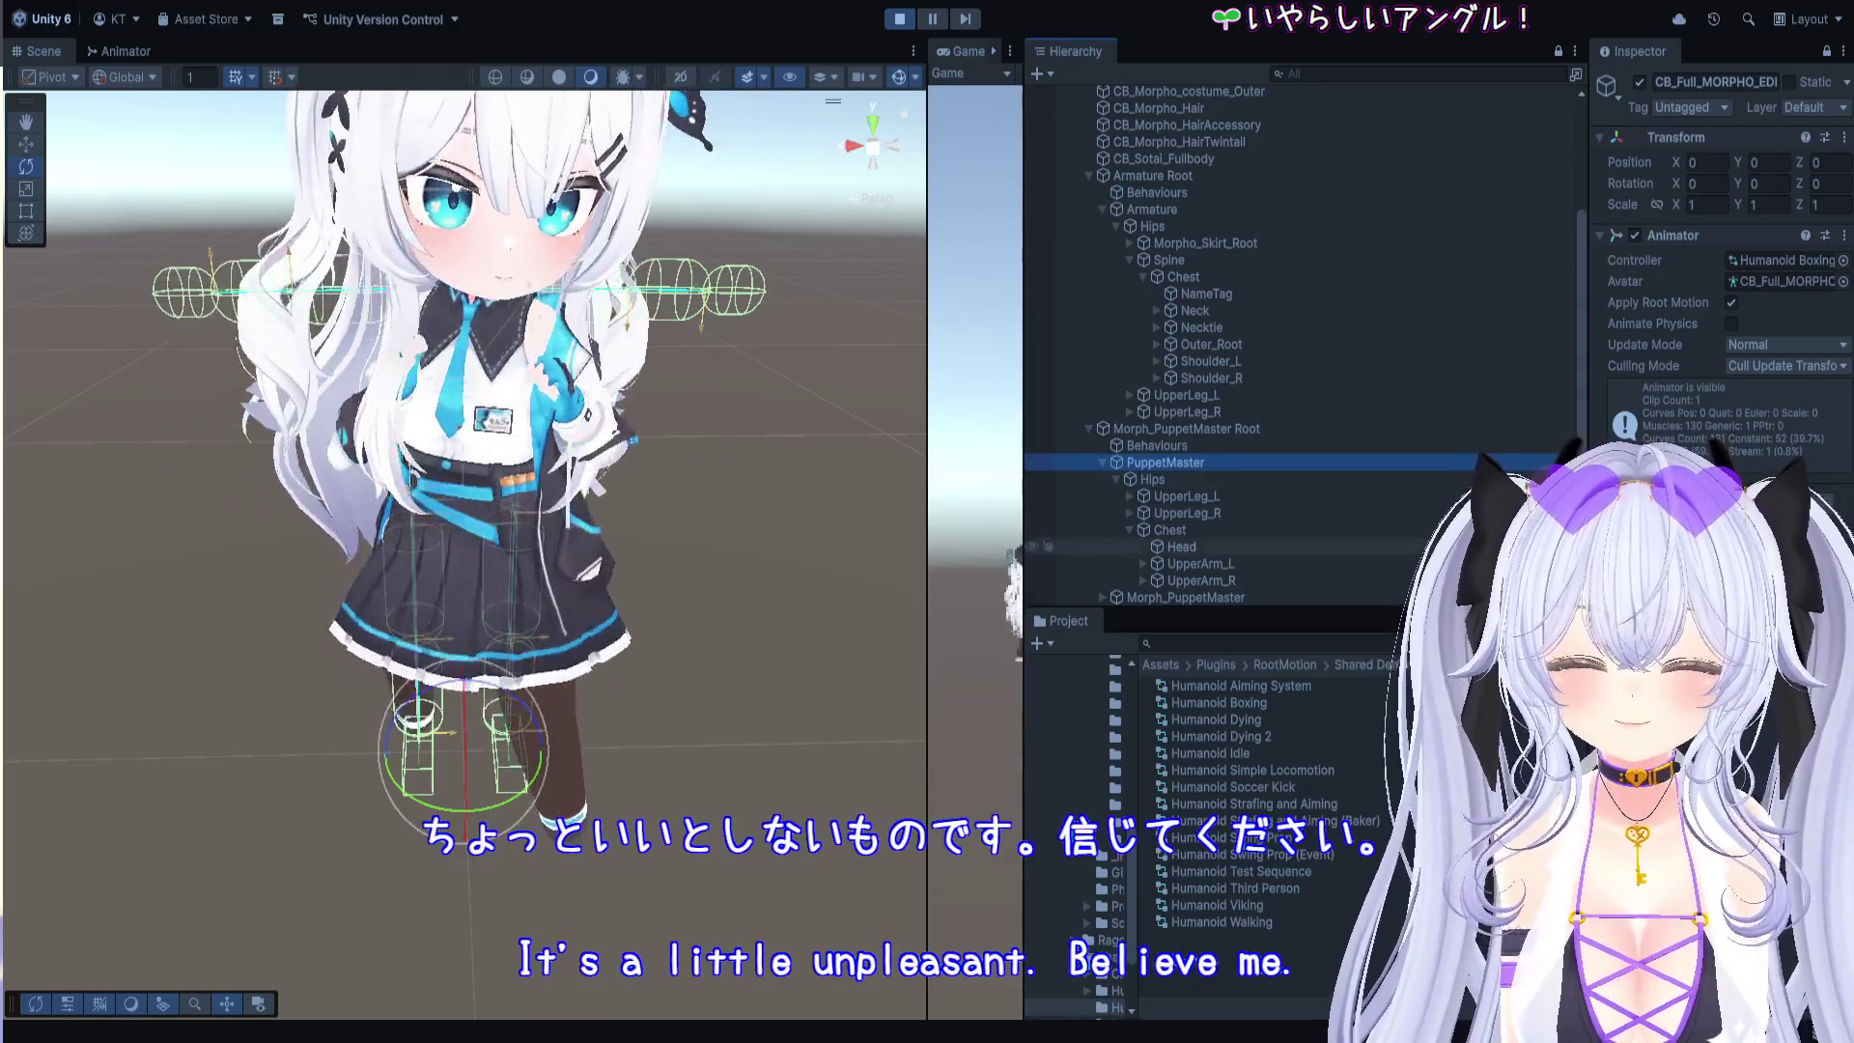
pyautogui.moveTo(1588, 536); pyautogui.dragTo(1415, 537)
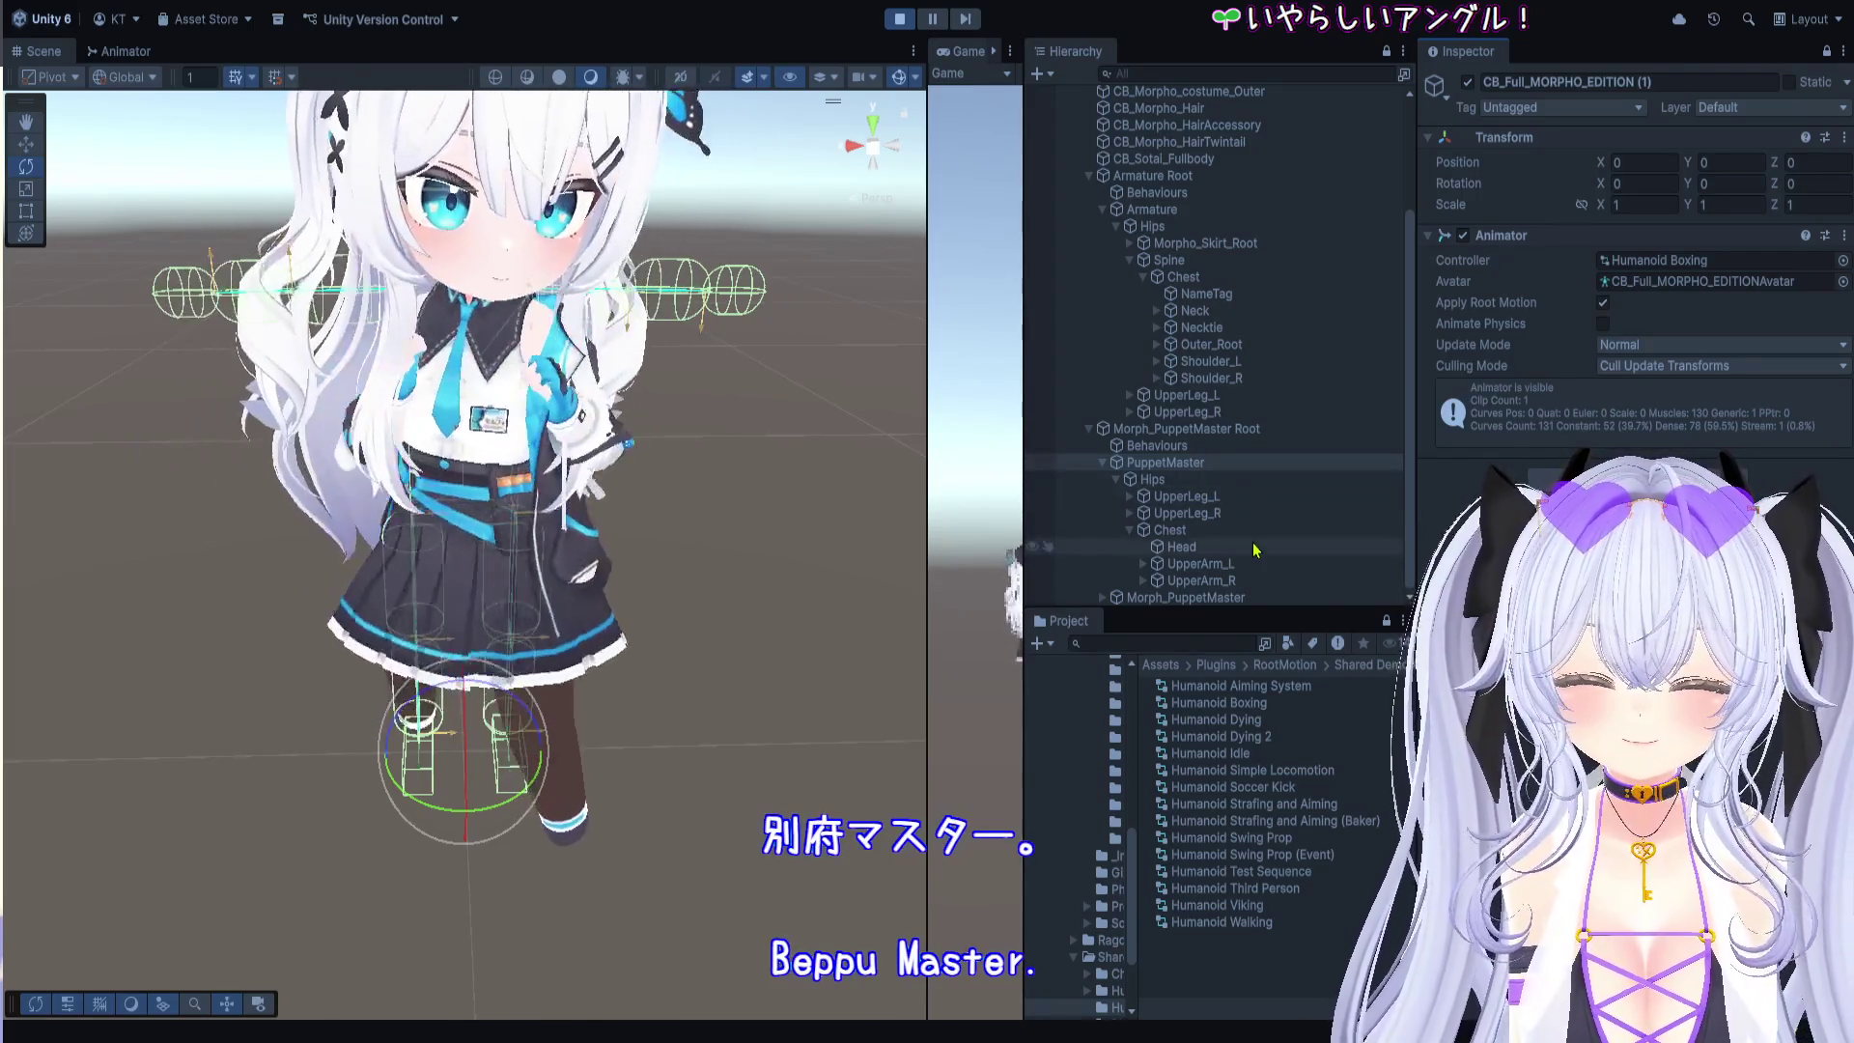
pyautogui.click(1107, 601)
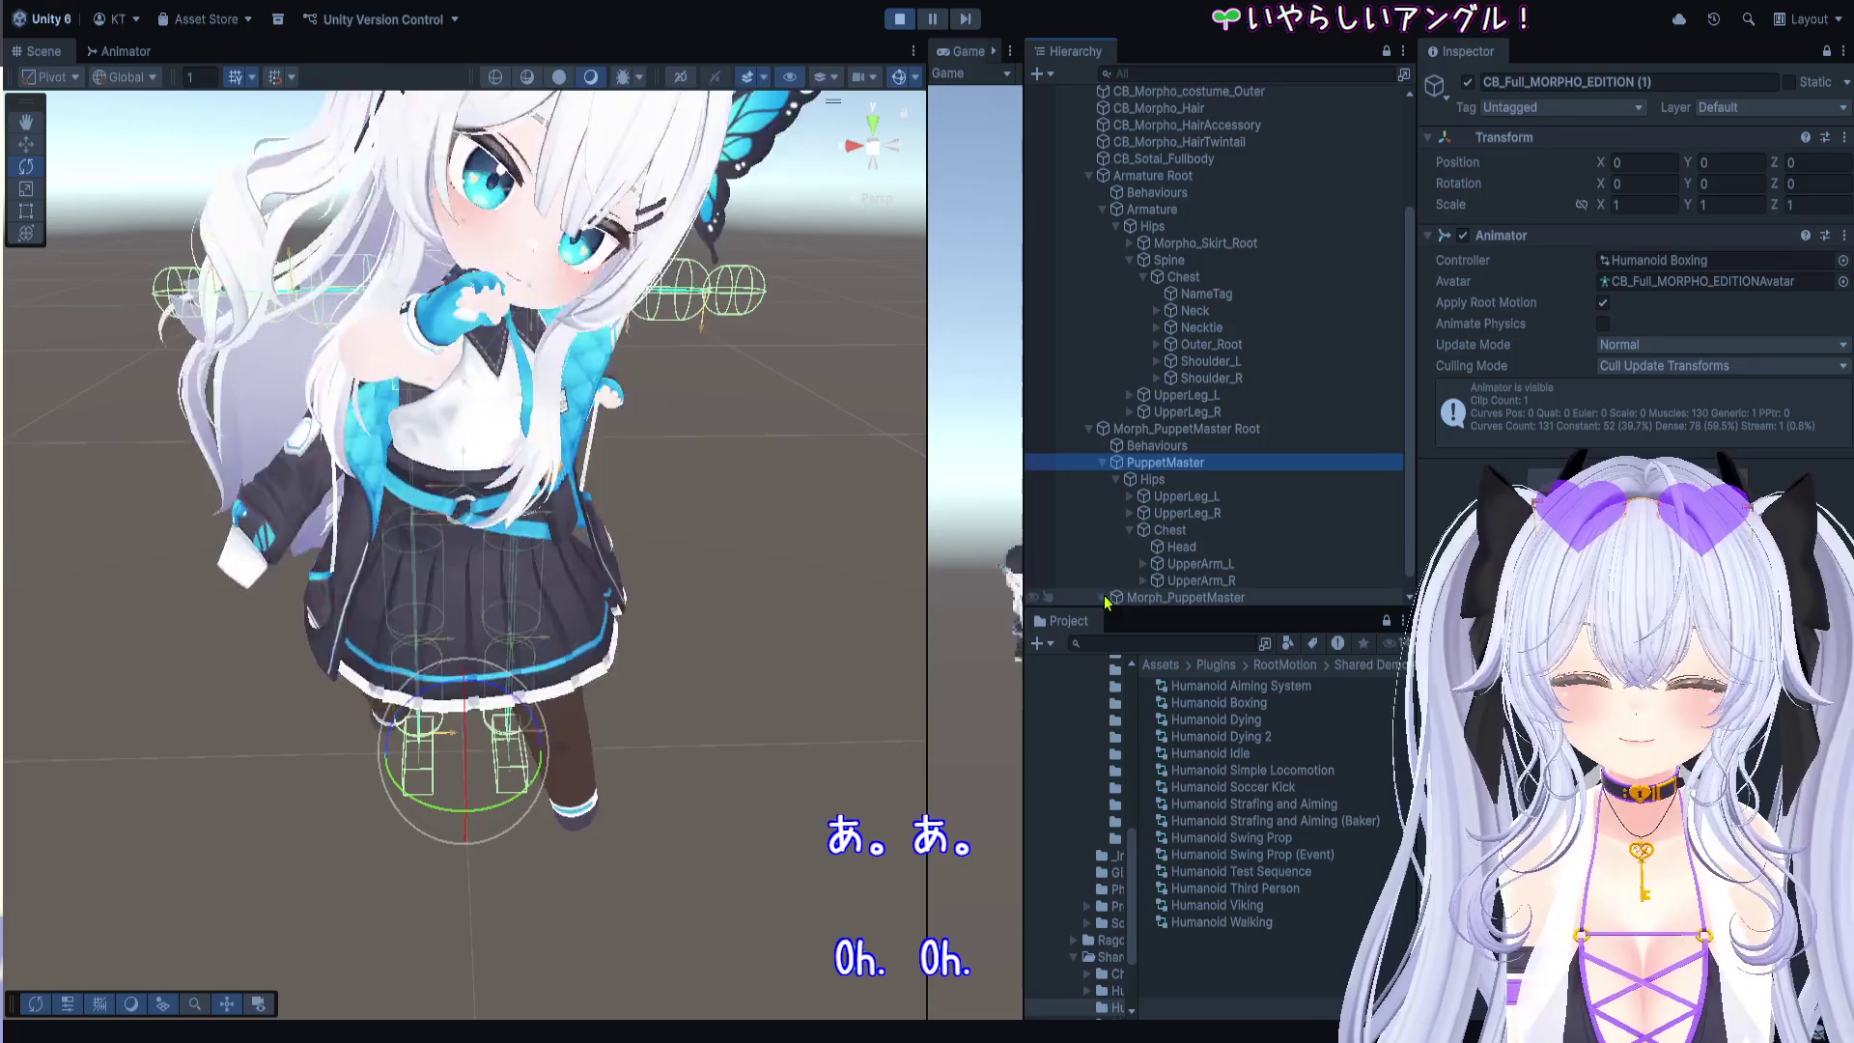
pyautogui.click(1103, 598)
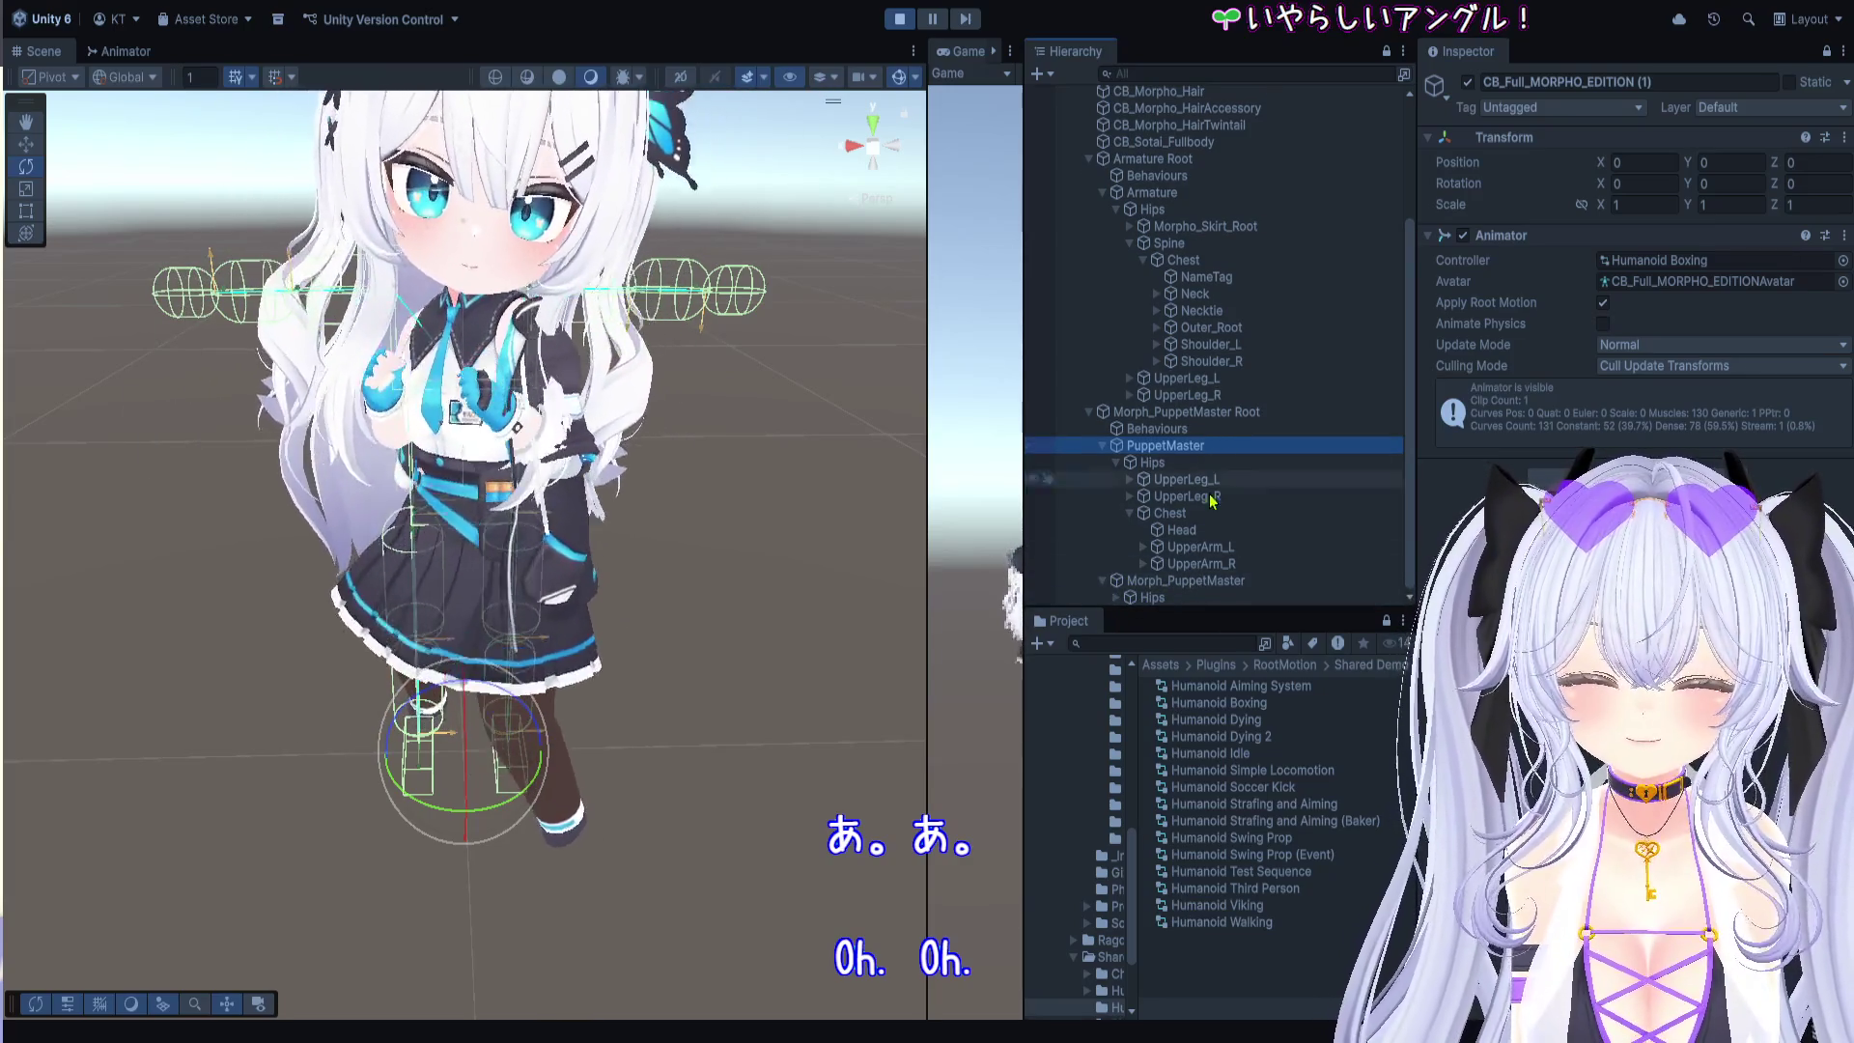
pyautogui.click(1226, 580)
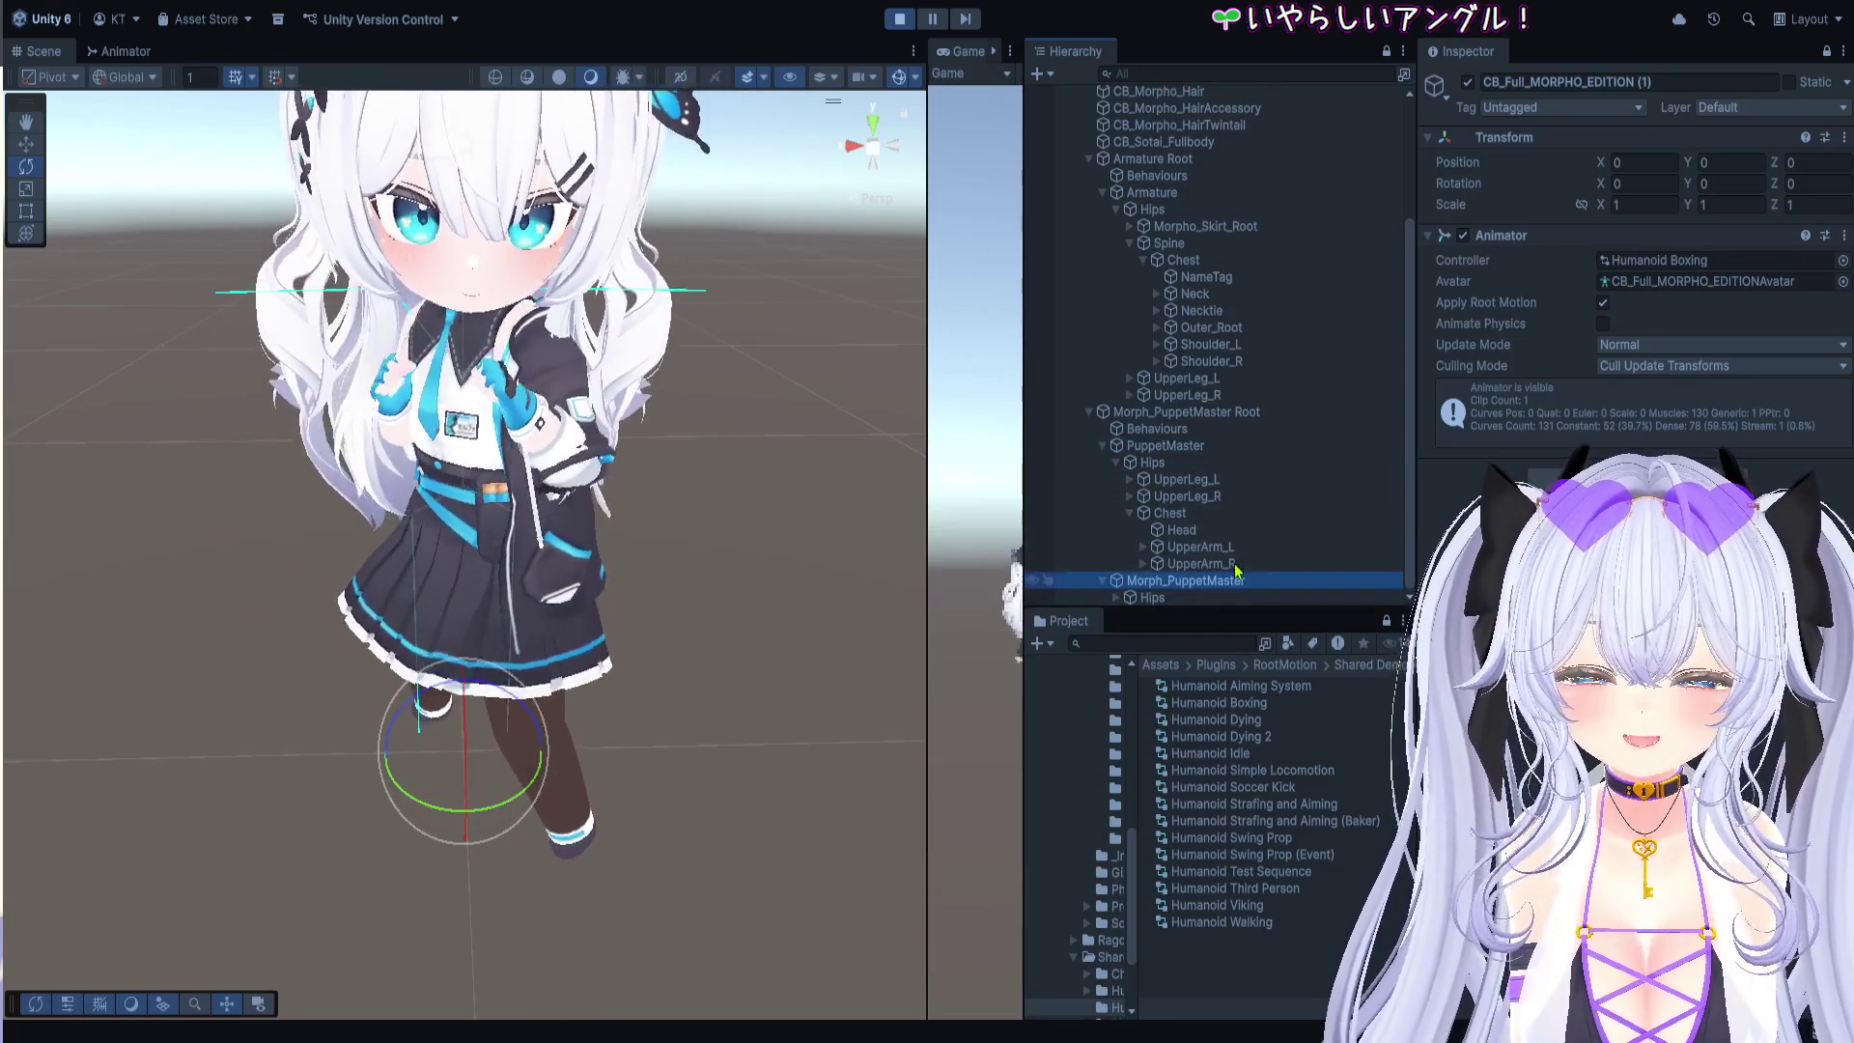
pyautogui.click(1228, 481)
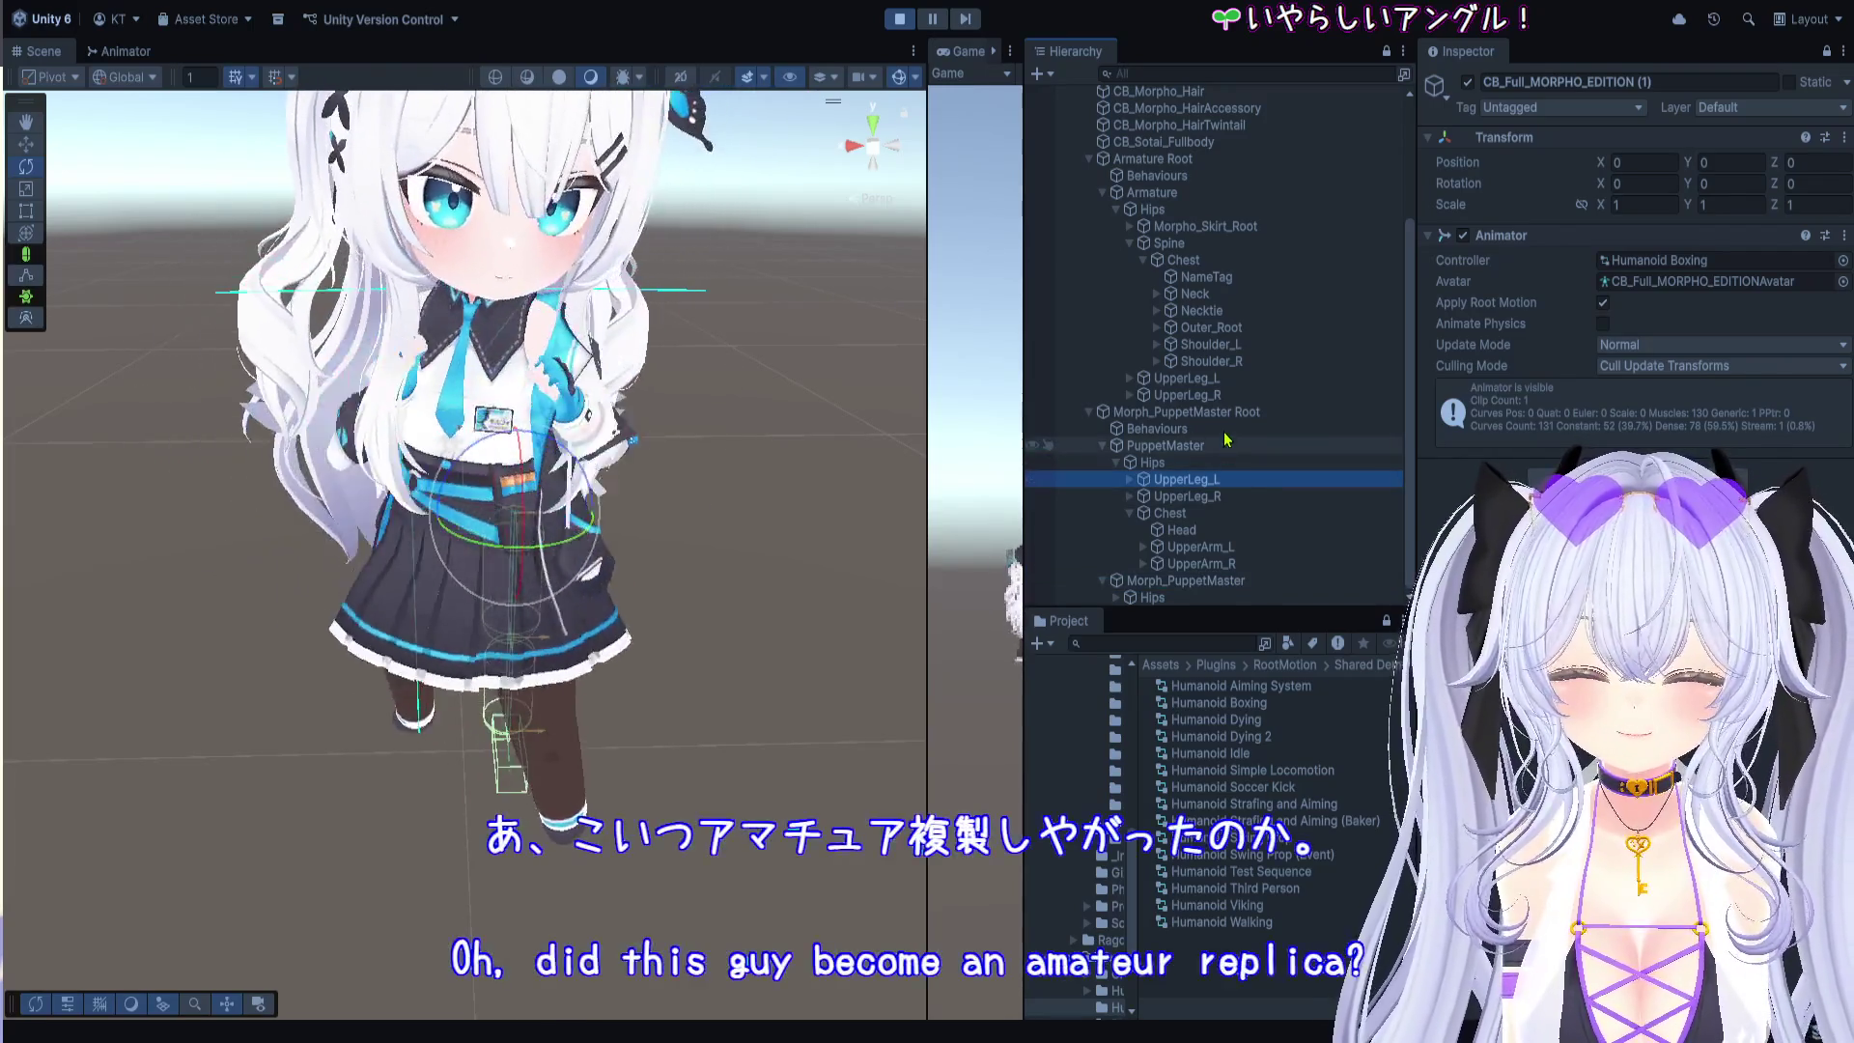
pyautogui.click(1227, 414)
pyautogui.scroll(3, 1209, 367)
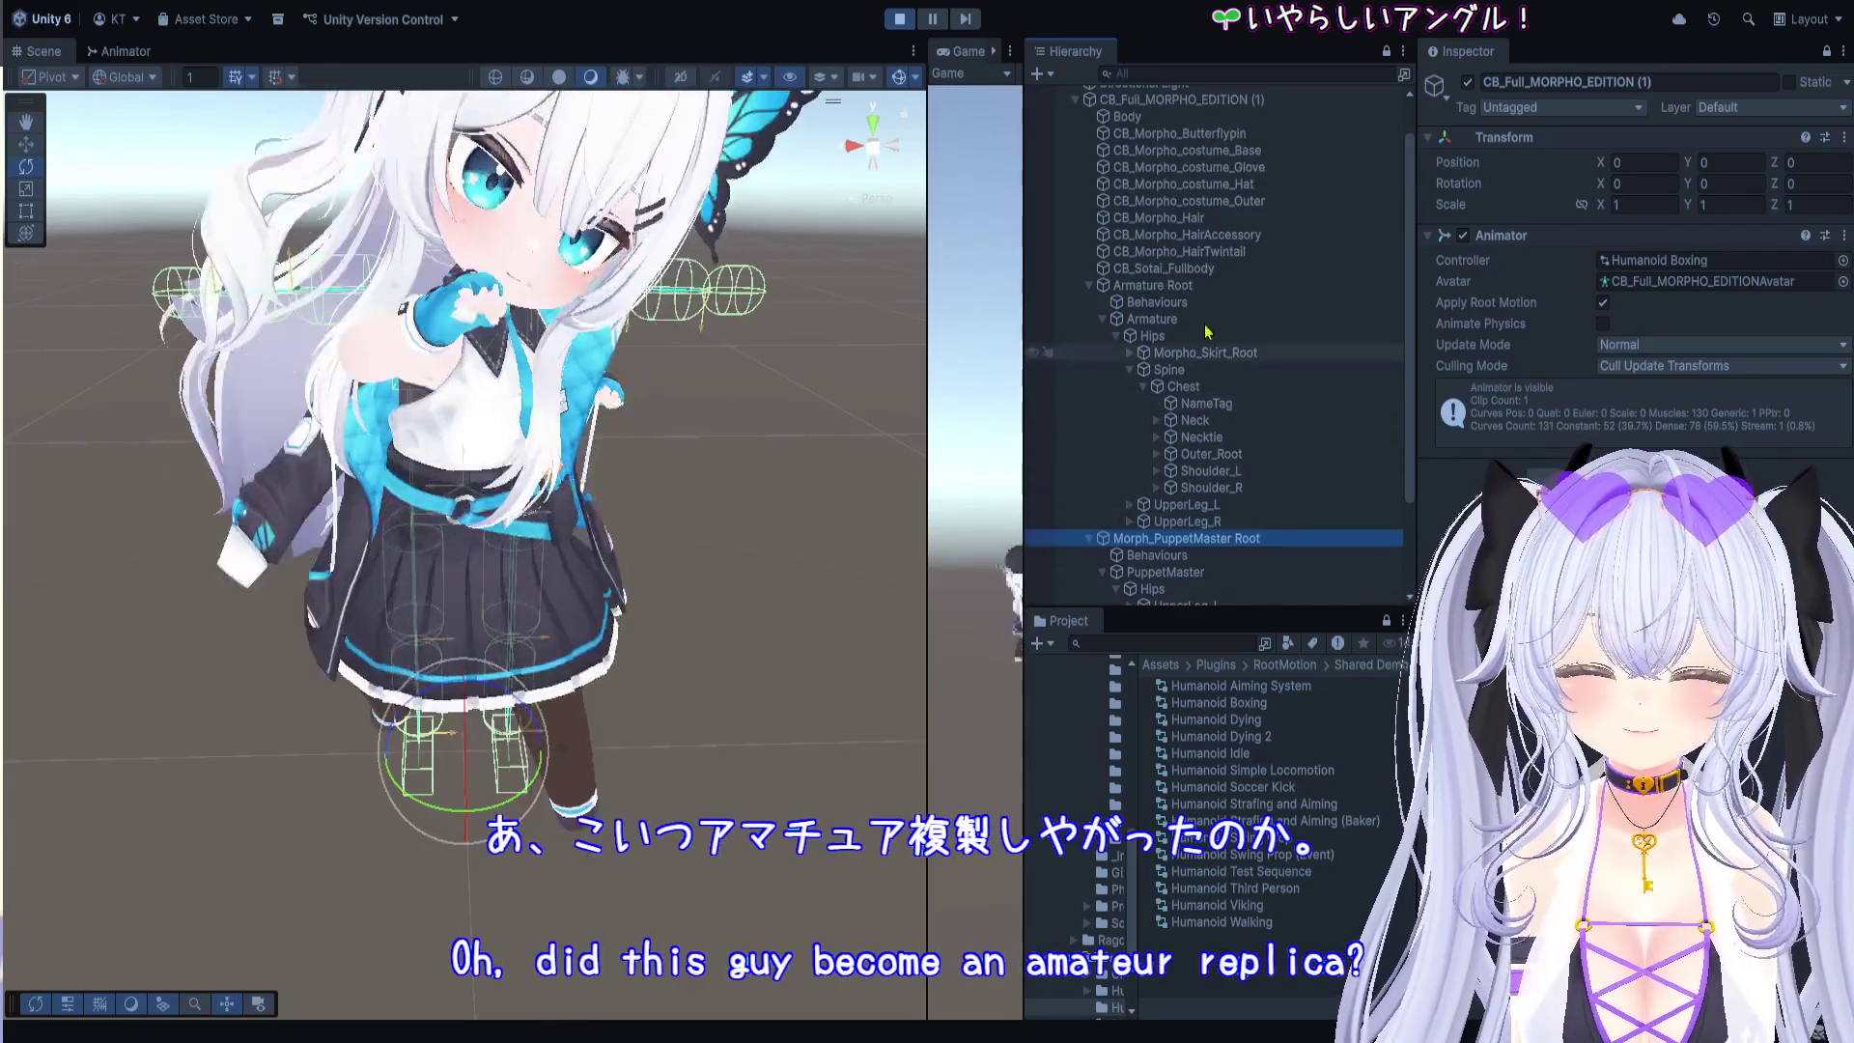
pyautogui.scroll(1, 1207, 338)
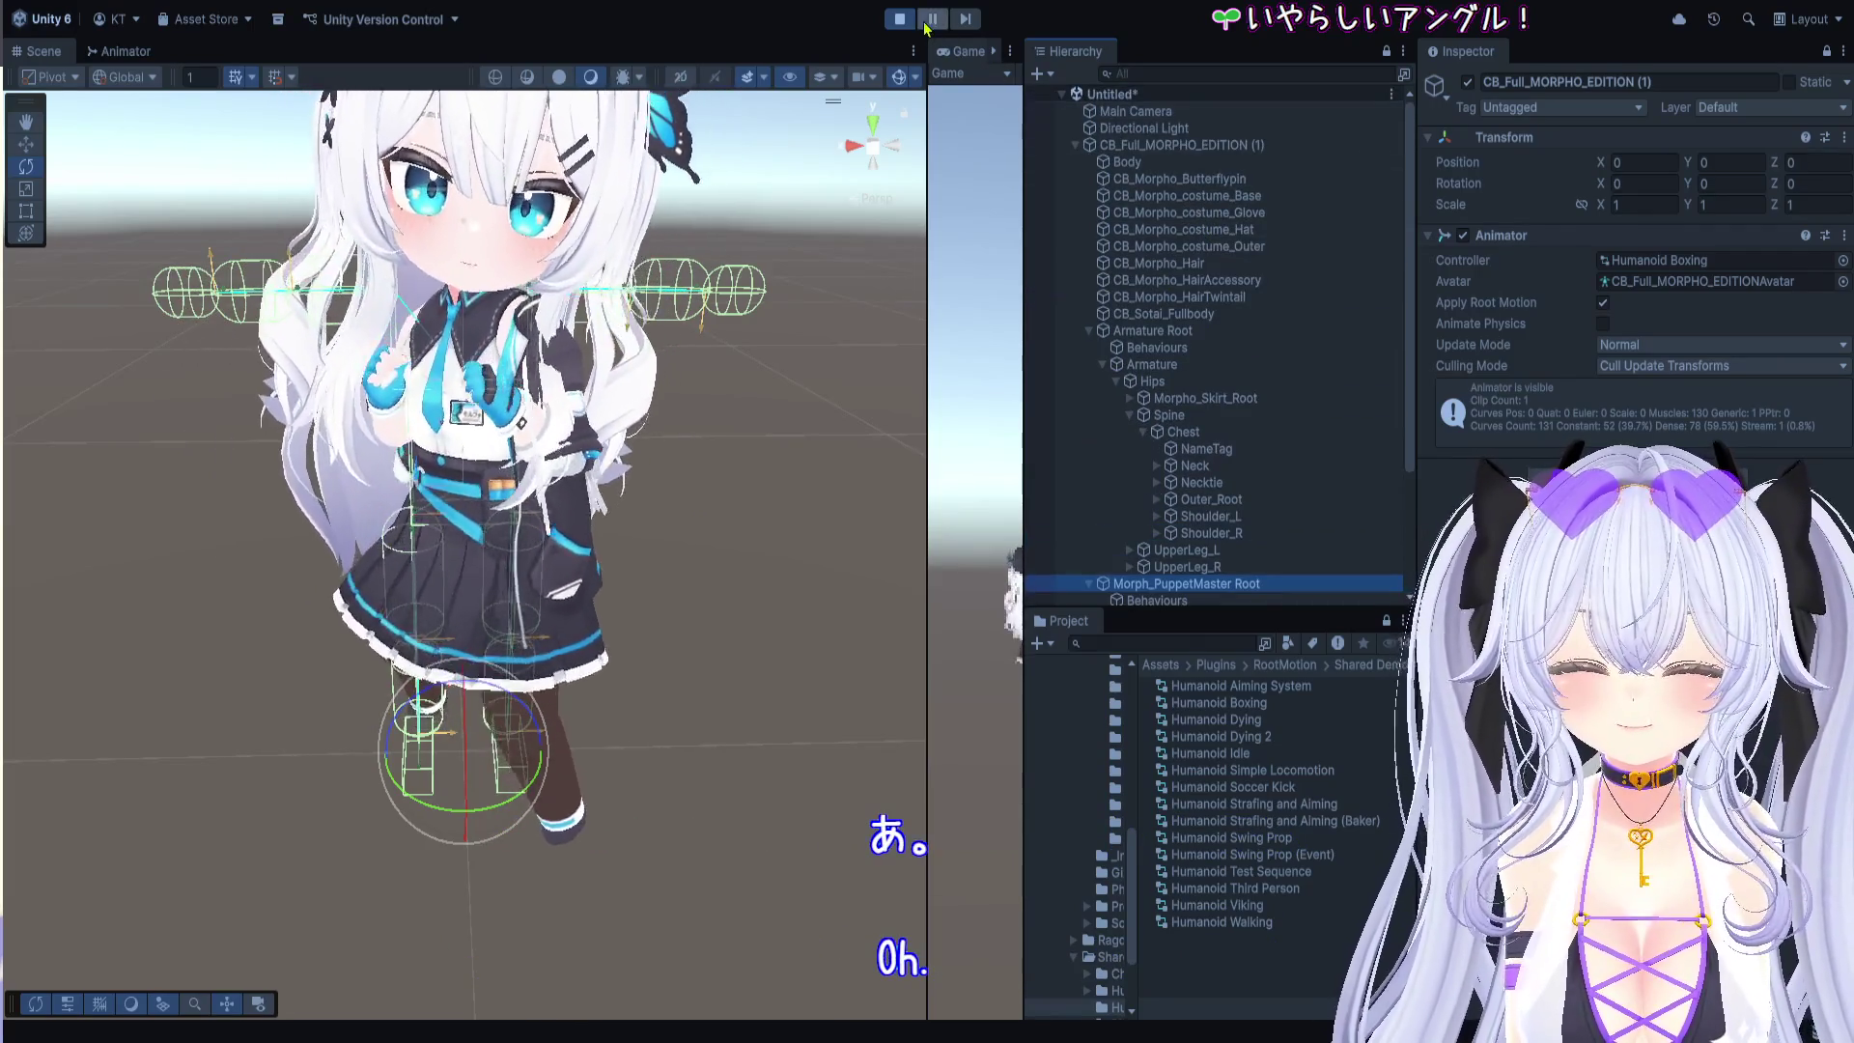
# Step: Exit Play mode and delete the CB_Full_MORPHO_EDITION (1) avatar from the Hierarchy
pyautogui.click(899, 20)
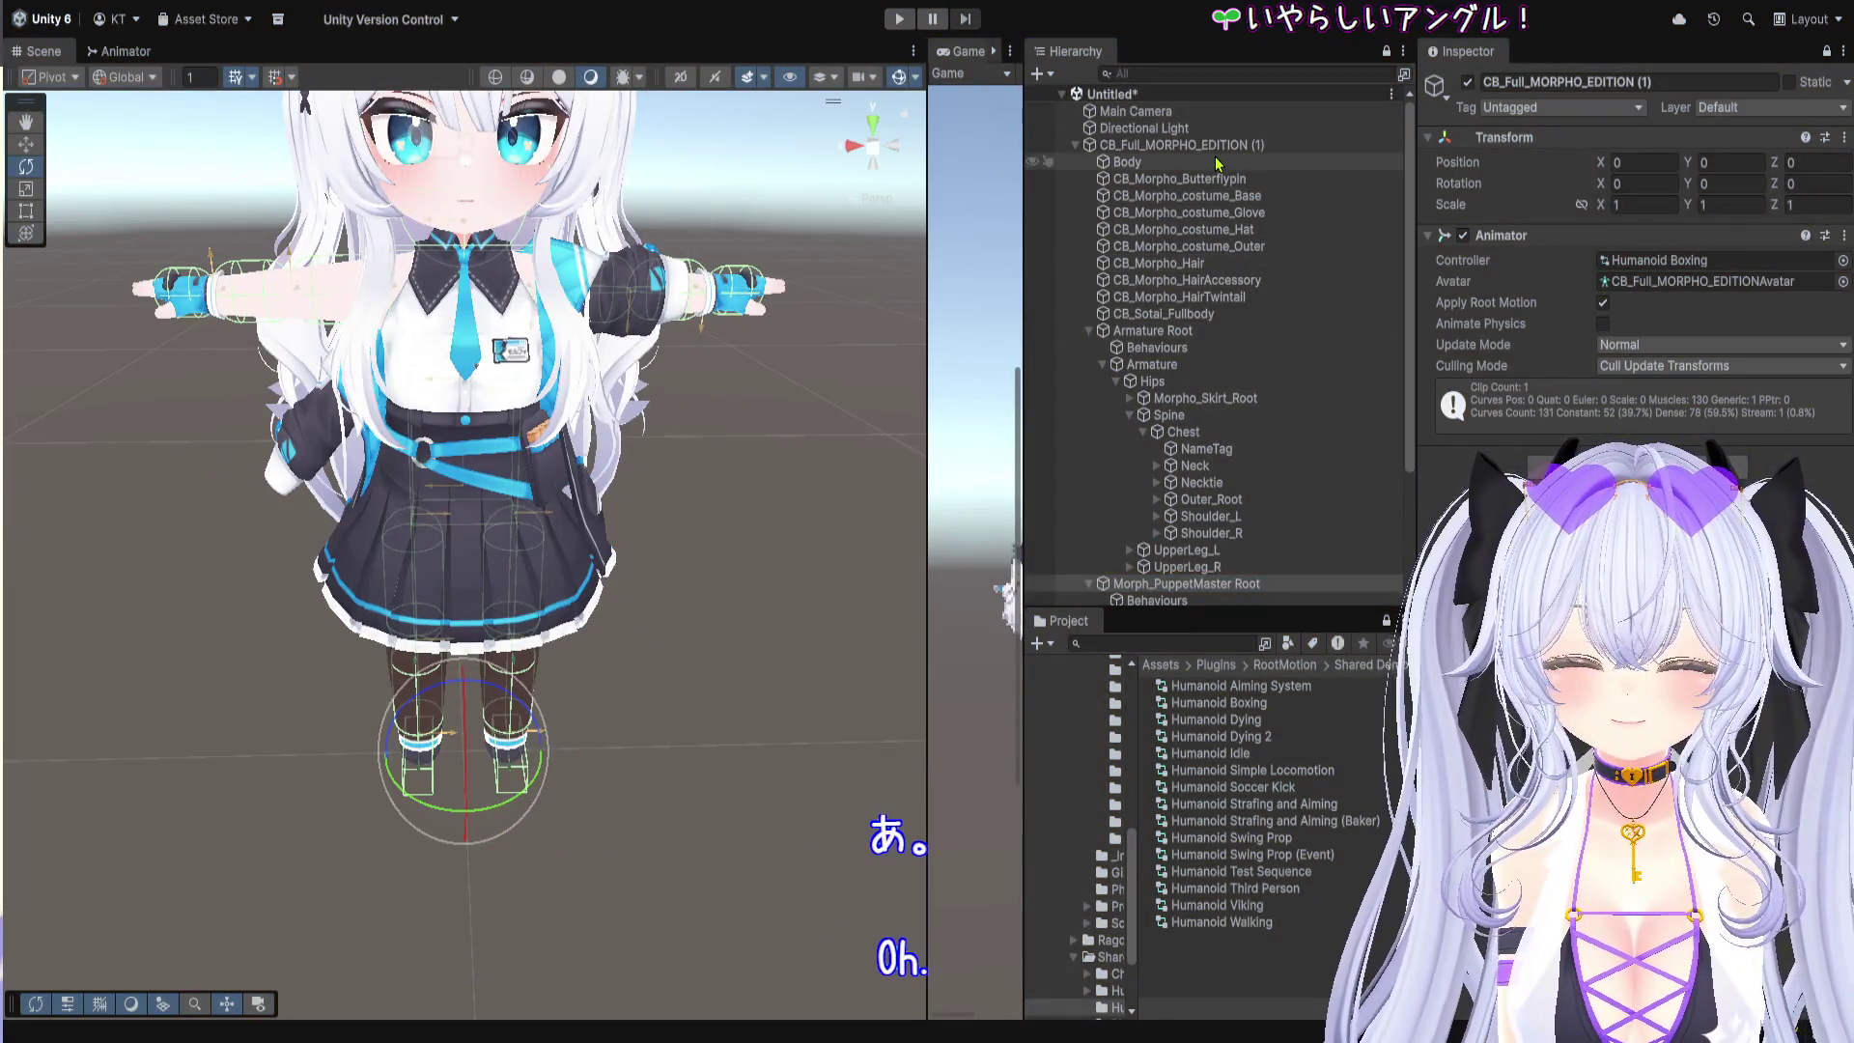
pyautogui.click(1215, 146)
pyautogui.click(1076, 145)
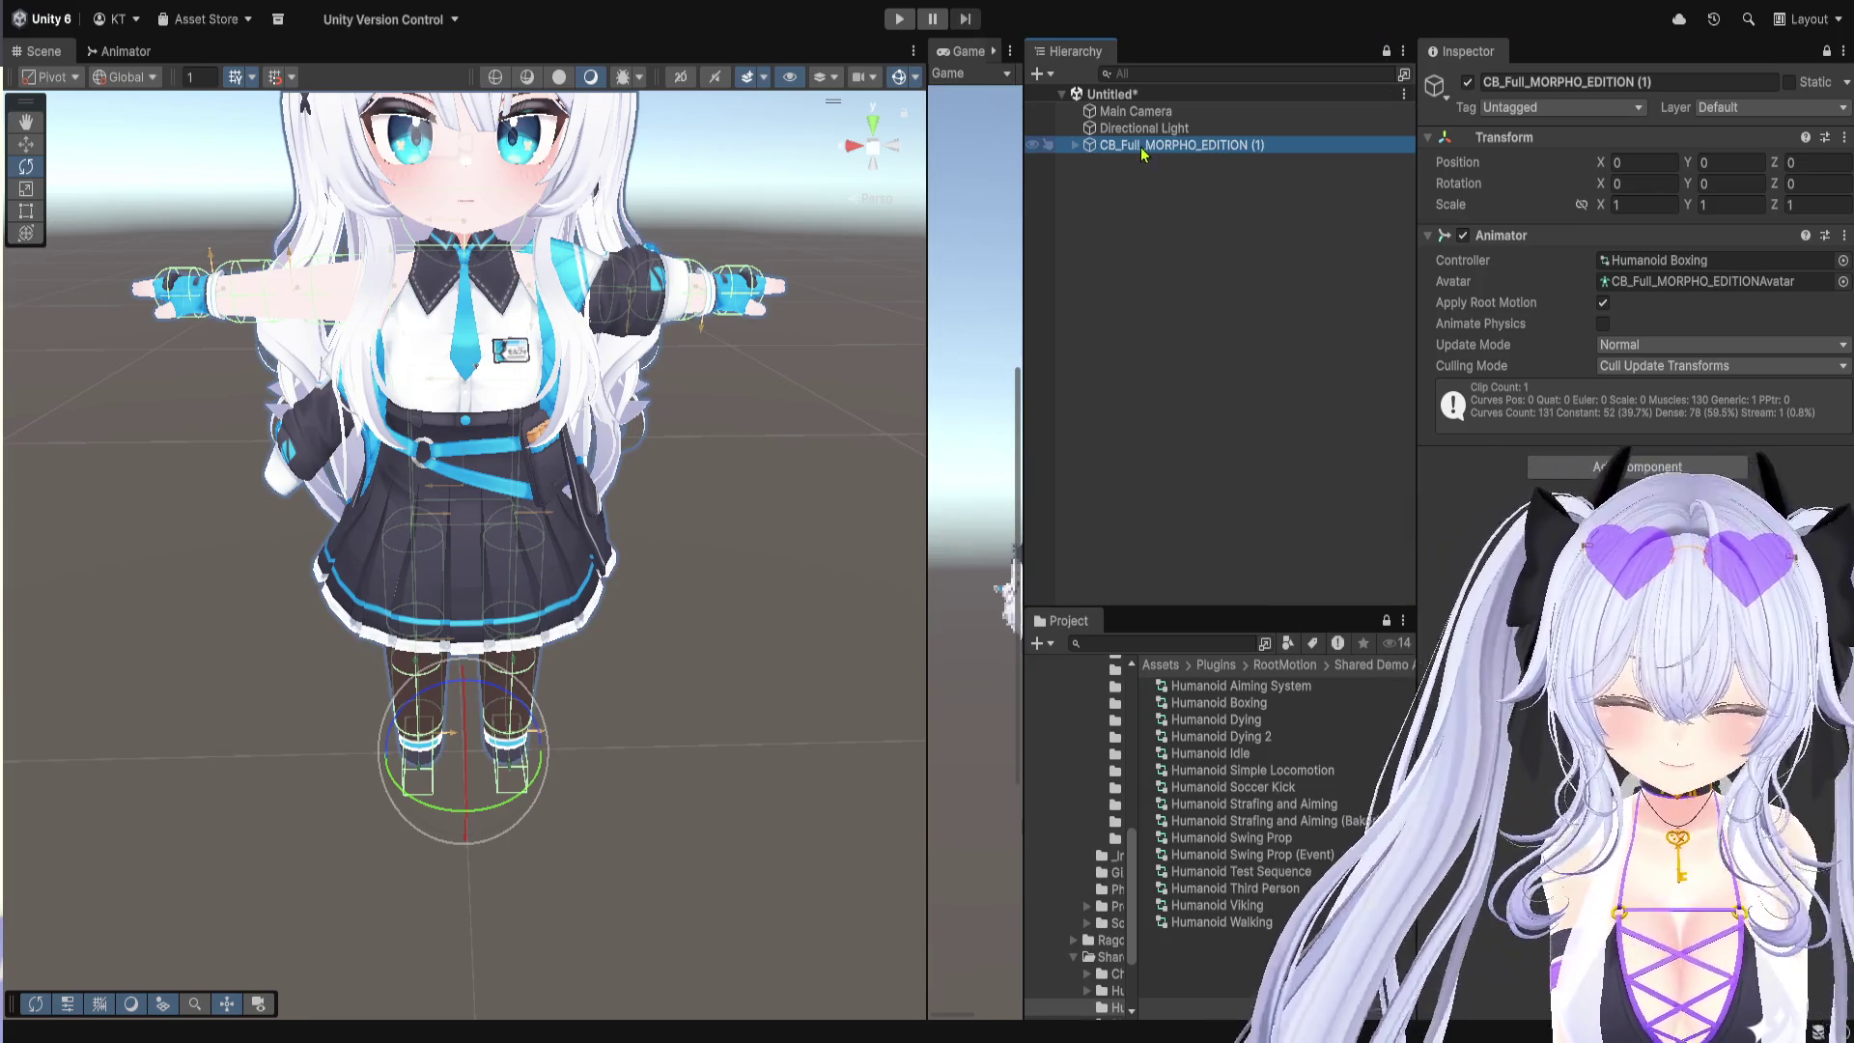
pyautogui.click(1142, 145)
pyautogui.press('BackSpace')
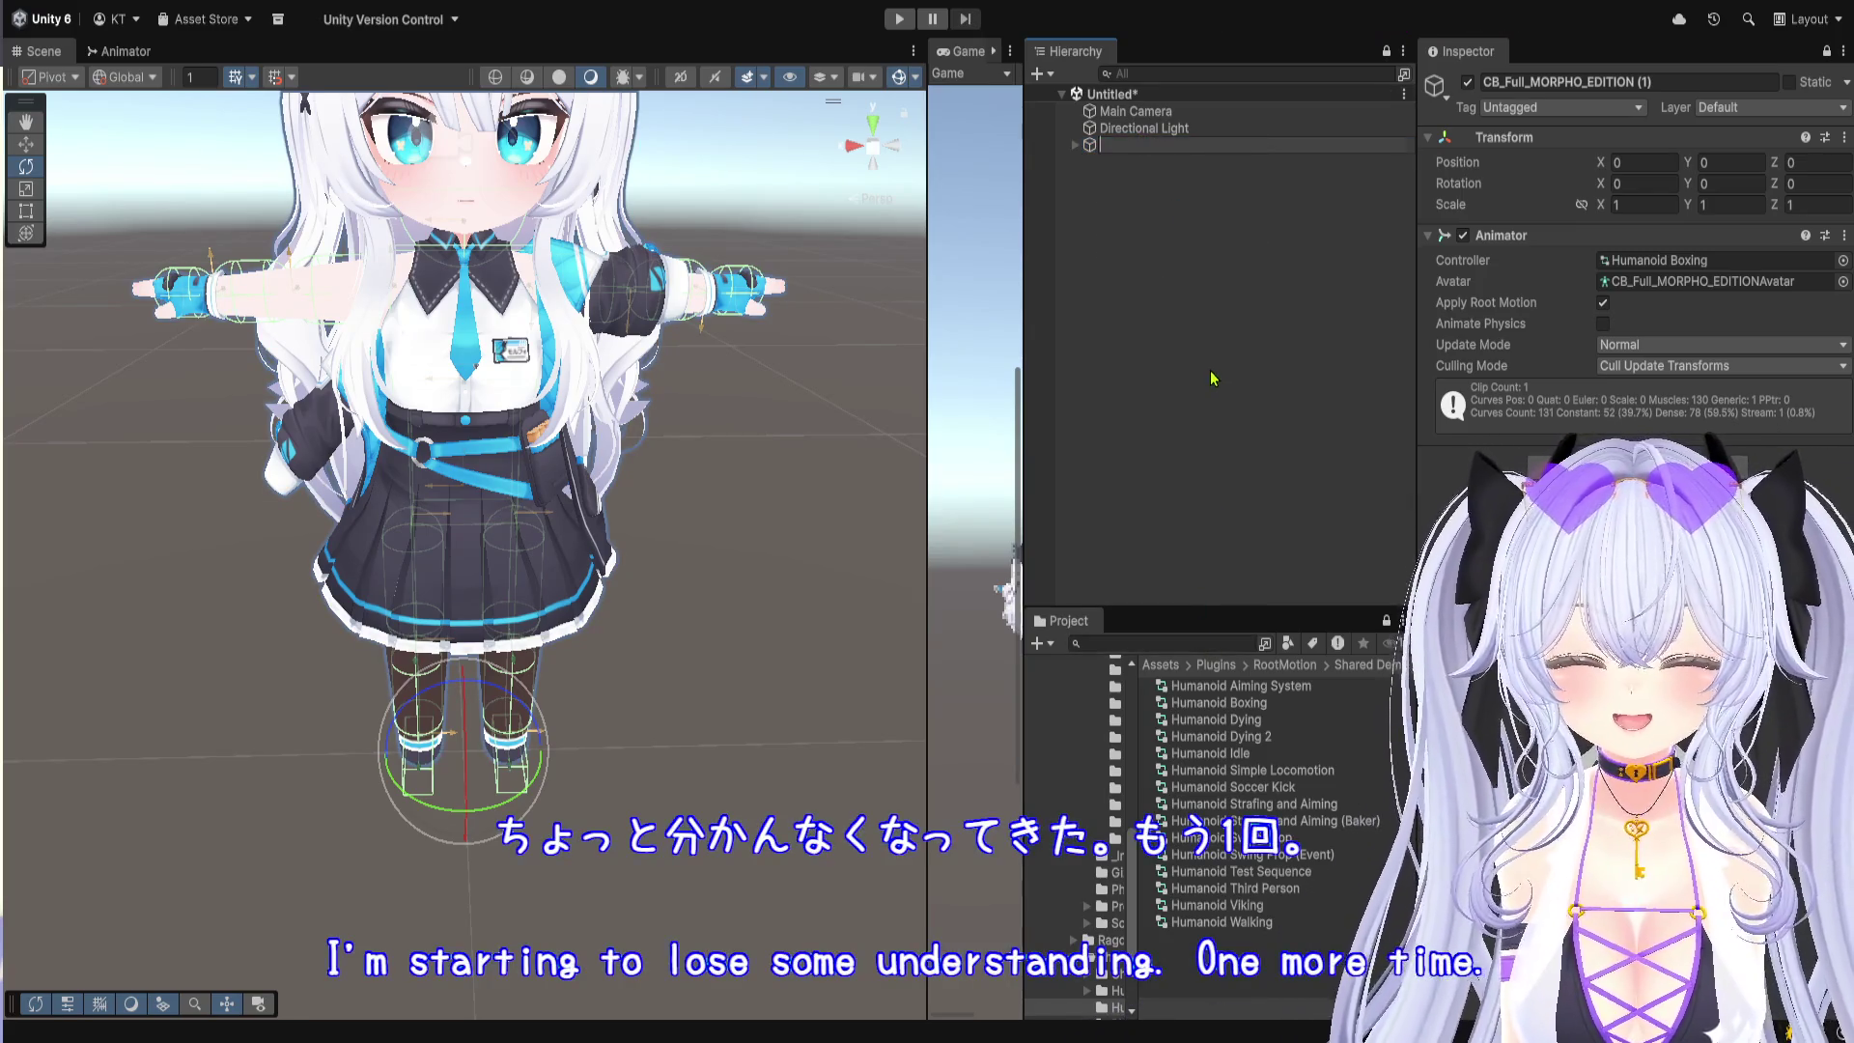
pyautogui.press('Escape')
pyautogui.press('Delete')
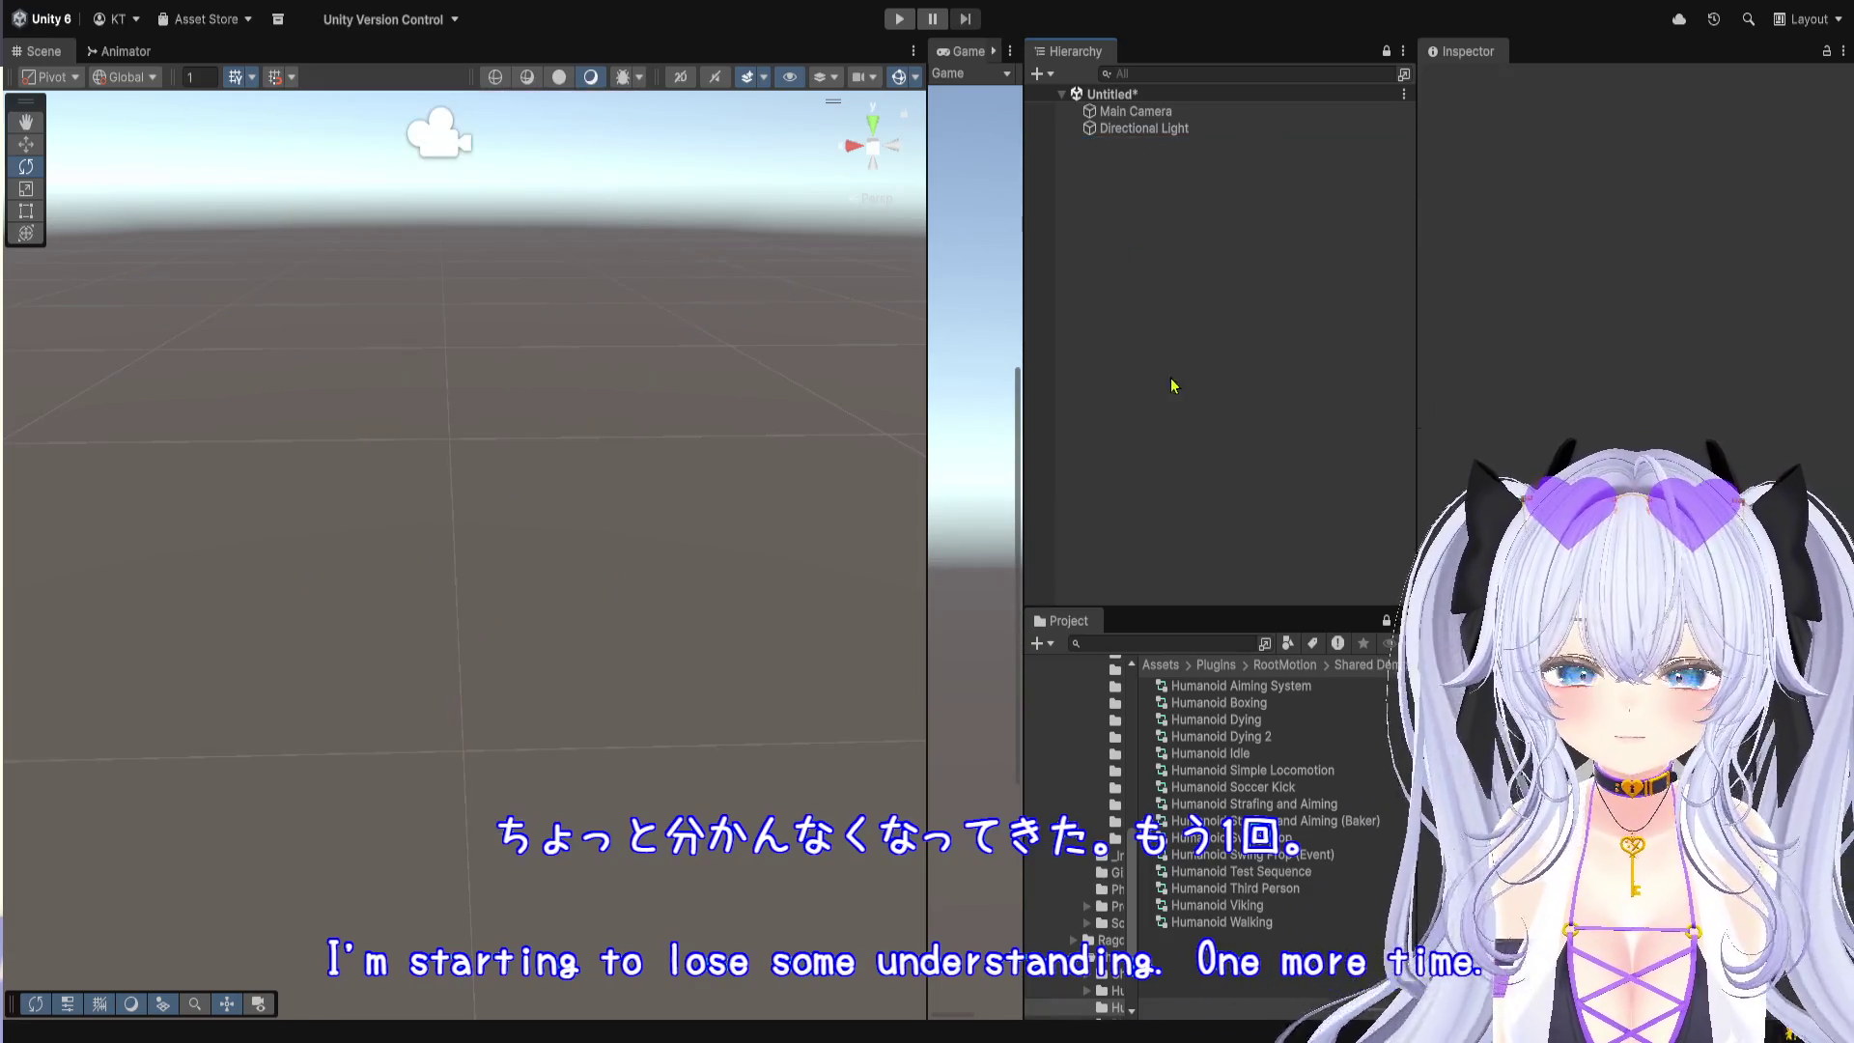
pyautogui.moveTo(1417, 386); pyautogui.dragTo(1591, 386)
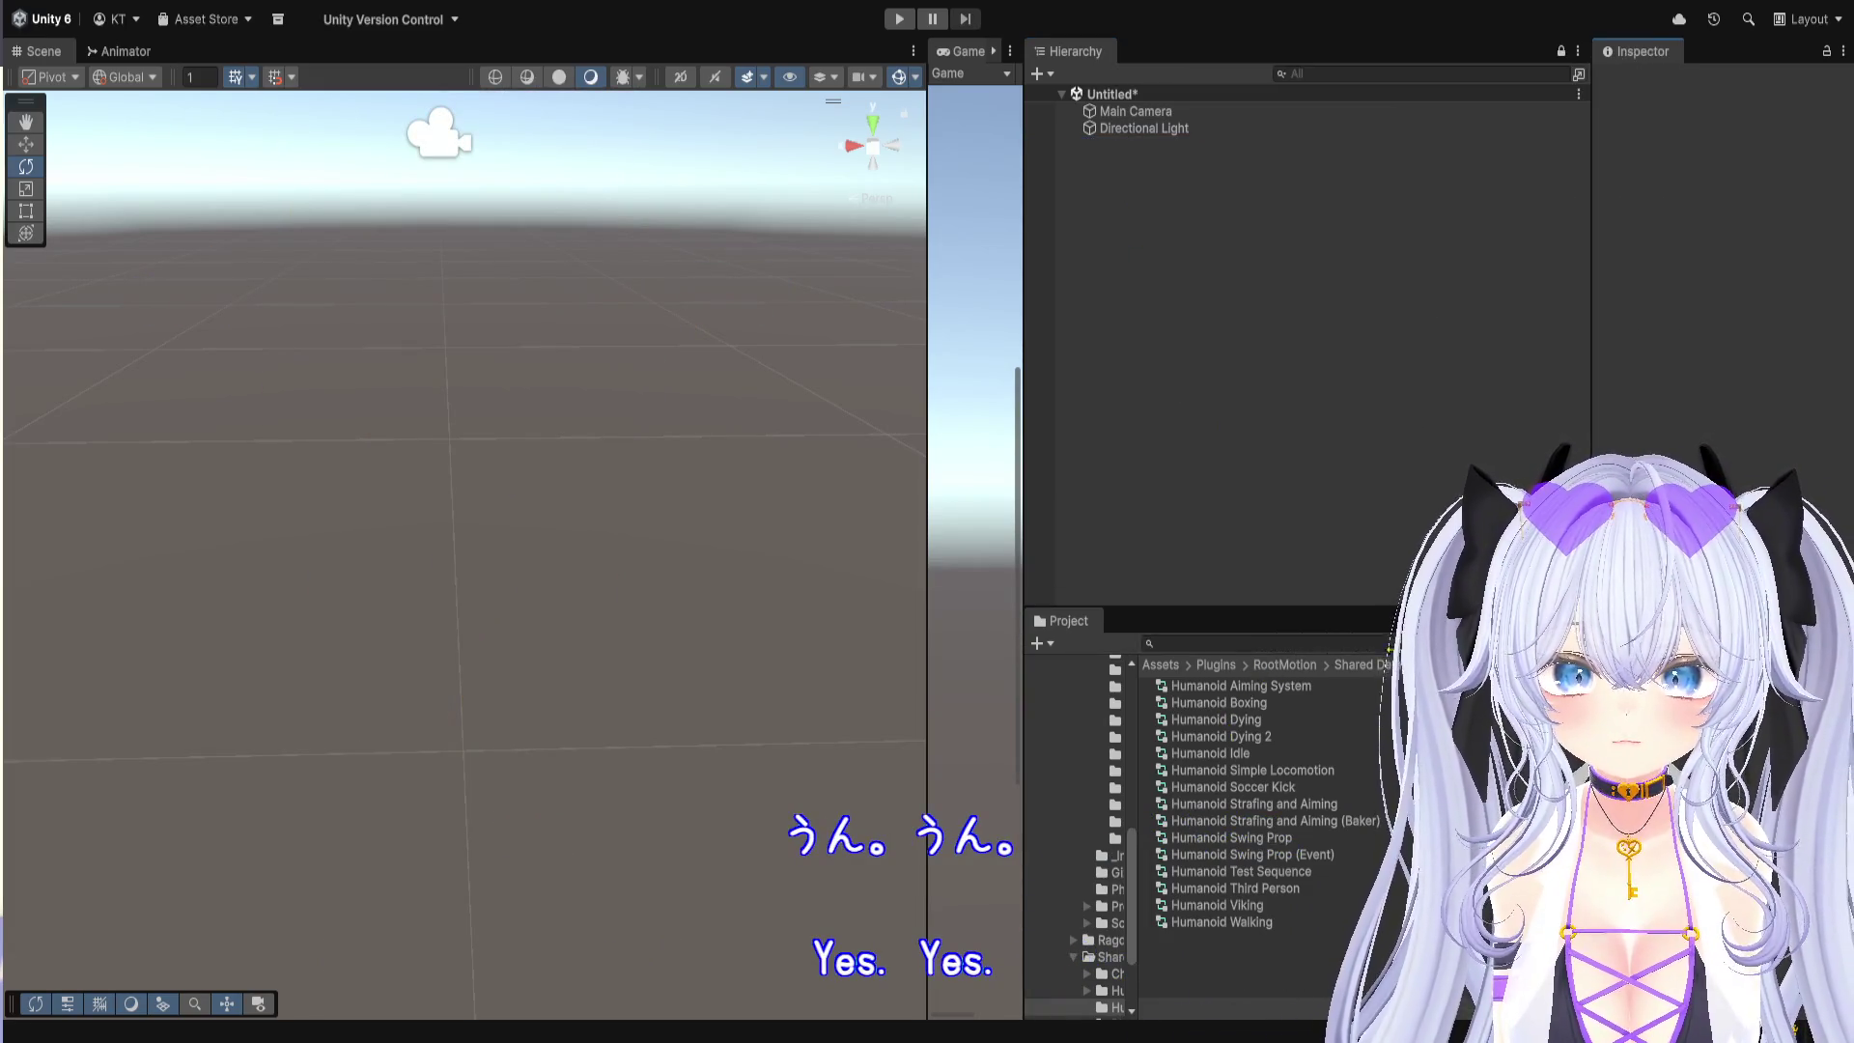
pyautogui.click(1161, 664)
# Step: Drag the CB_Full_MORPHO_EDITION prefab from _MyAssets/prefab into the Hierarchy and select it
pyautogui.click(1244, 688)
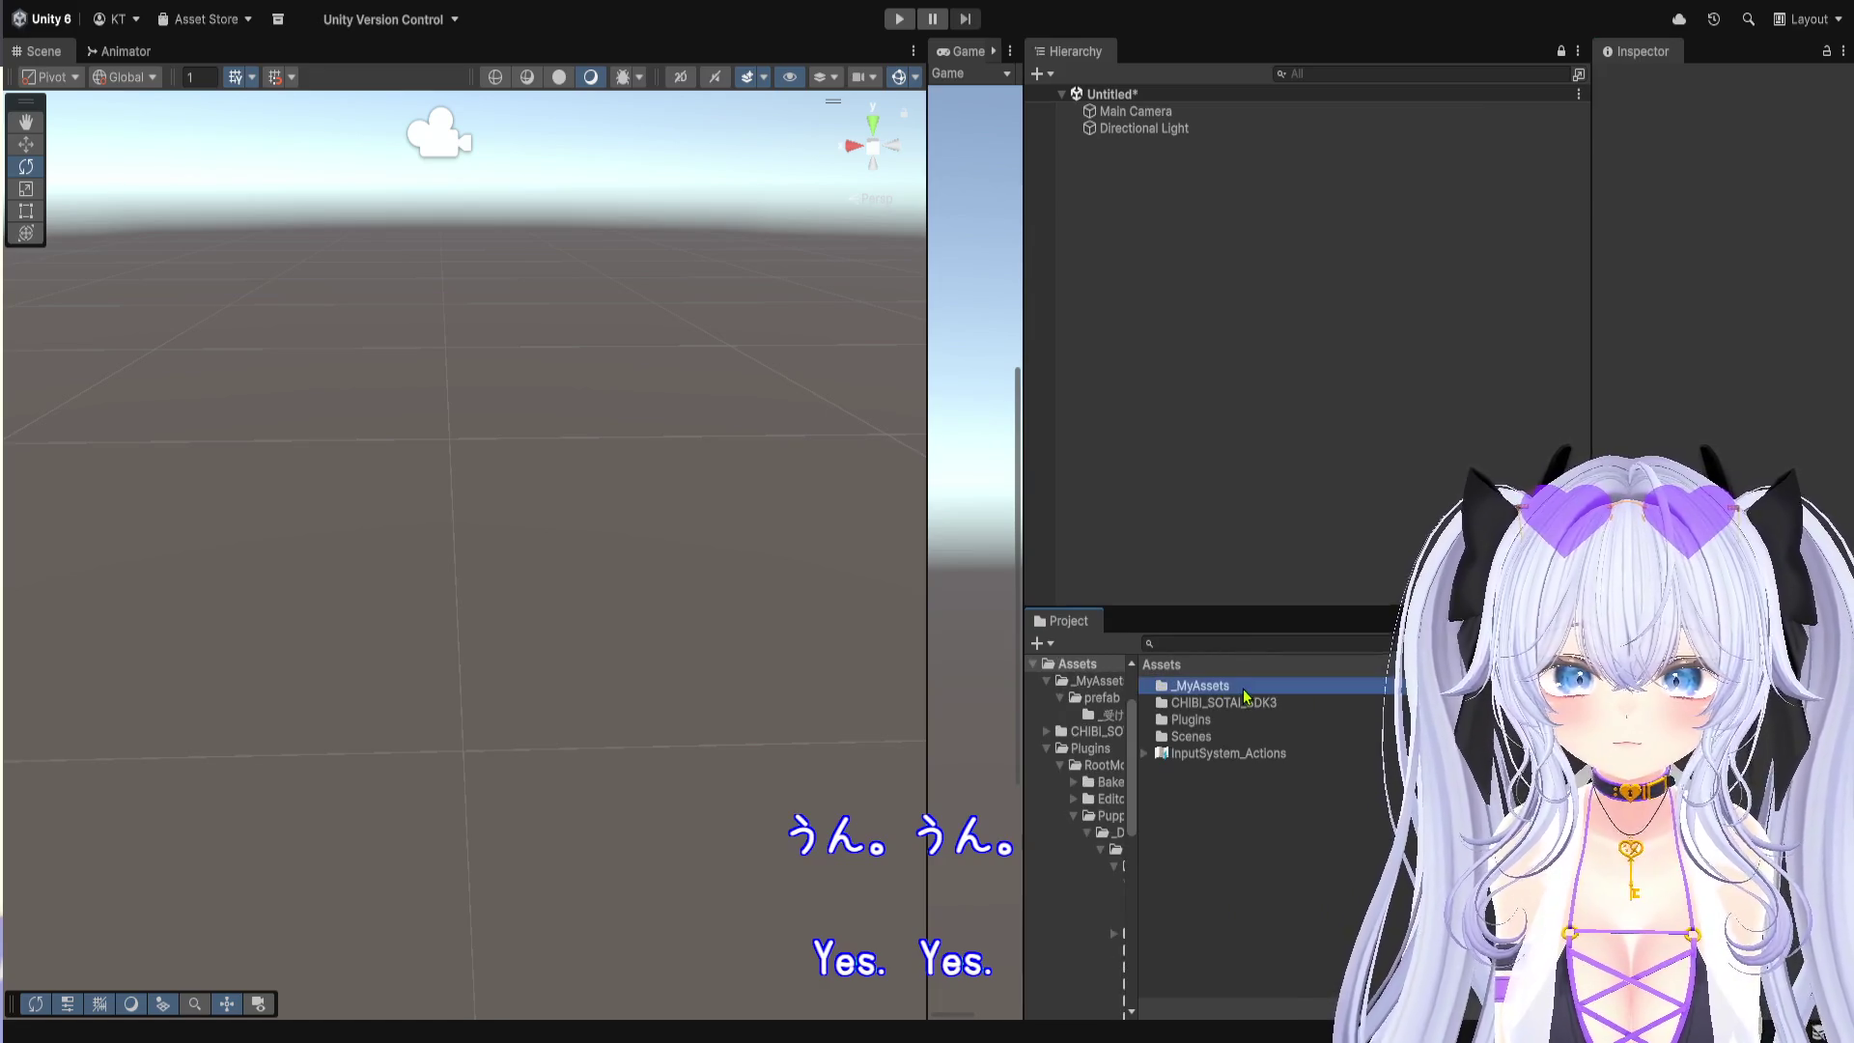
pyautogui.doubleClick(1243, 688)
pyautogui.doubleClick(1244, 690)
pyautogui.doubleClick(1238, 690)
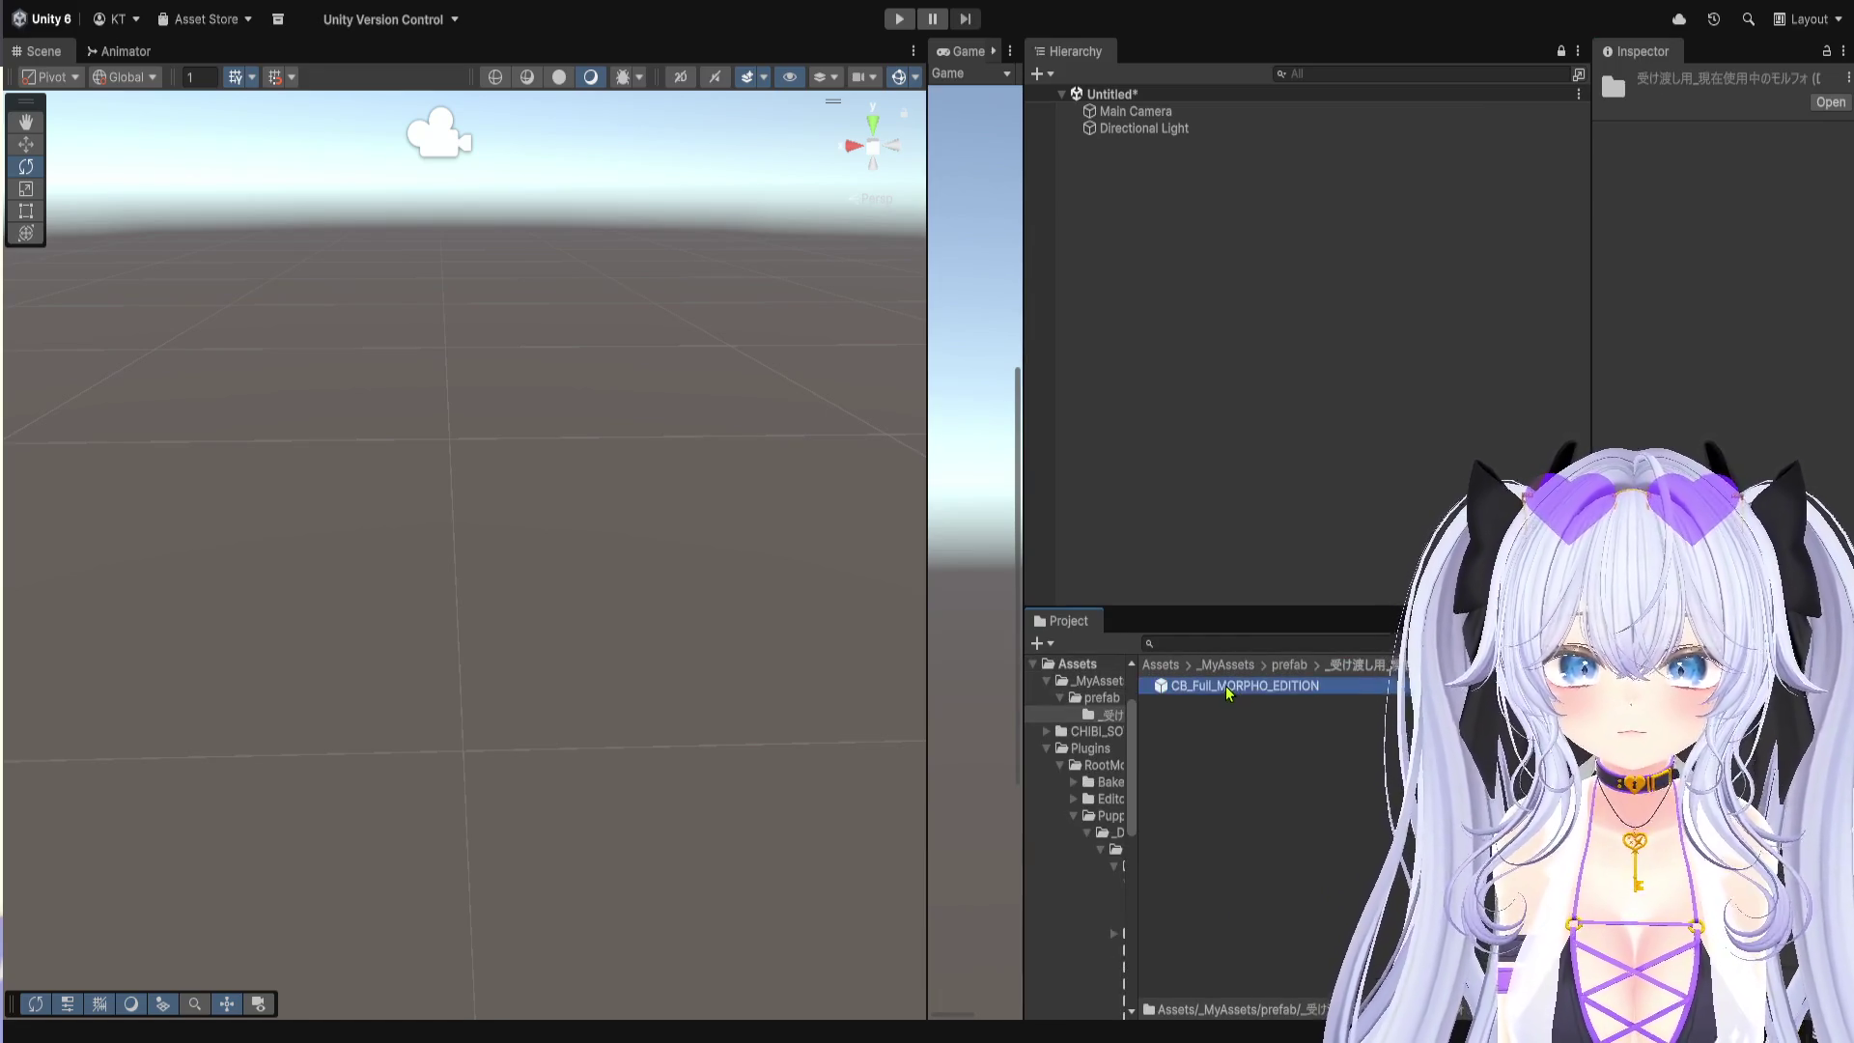
pyautogui.moveTo(1228, 694); pyautogui.dragTo(1138, 235)
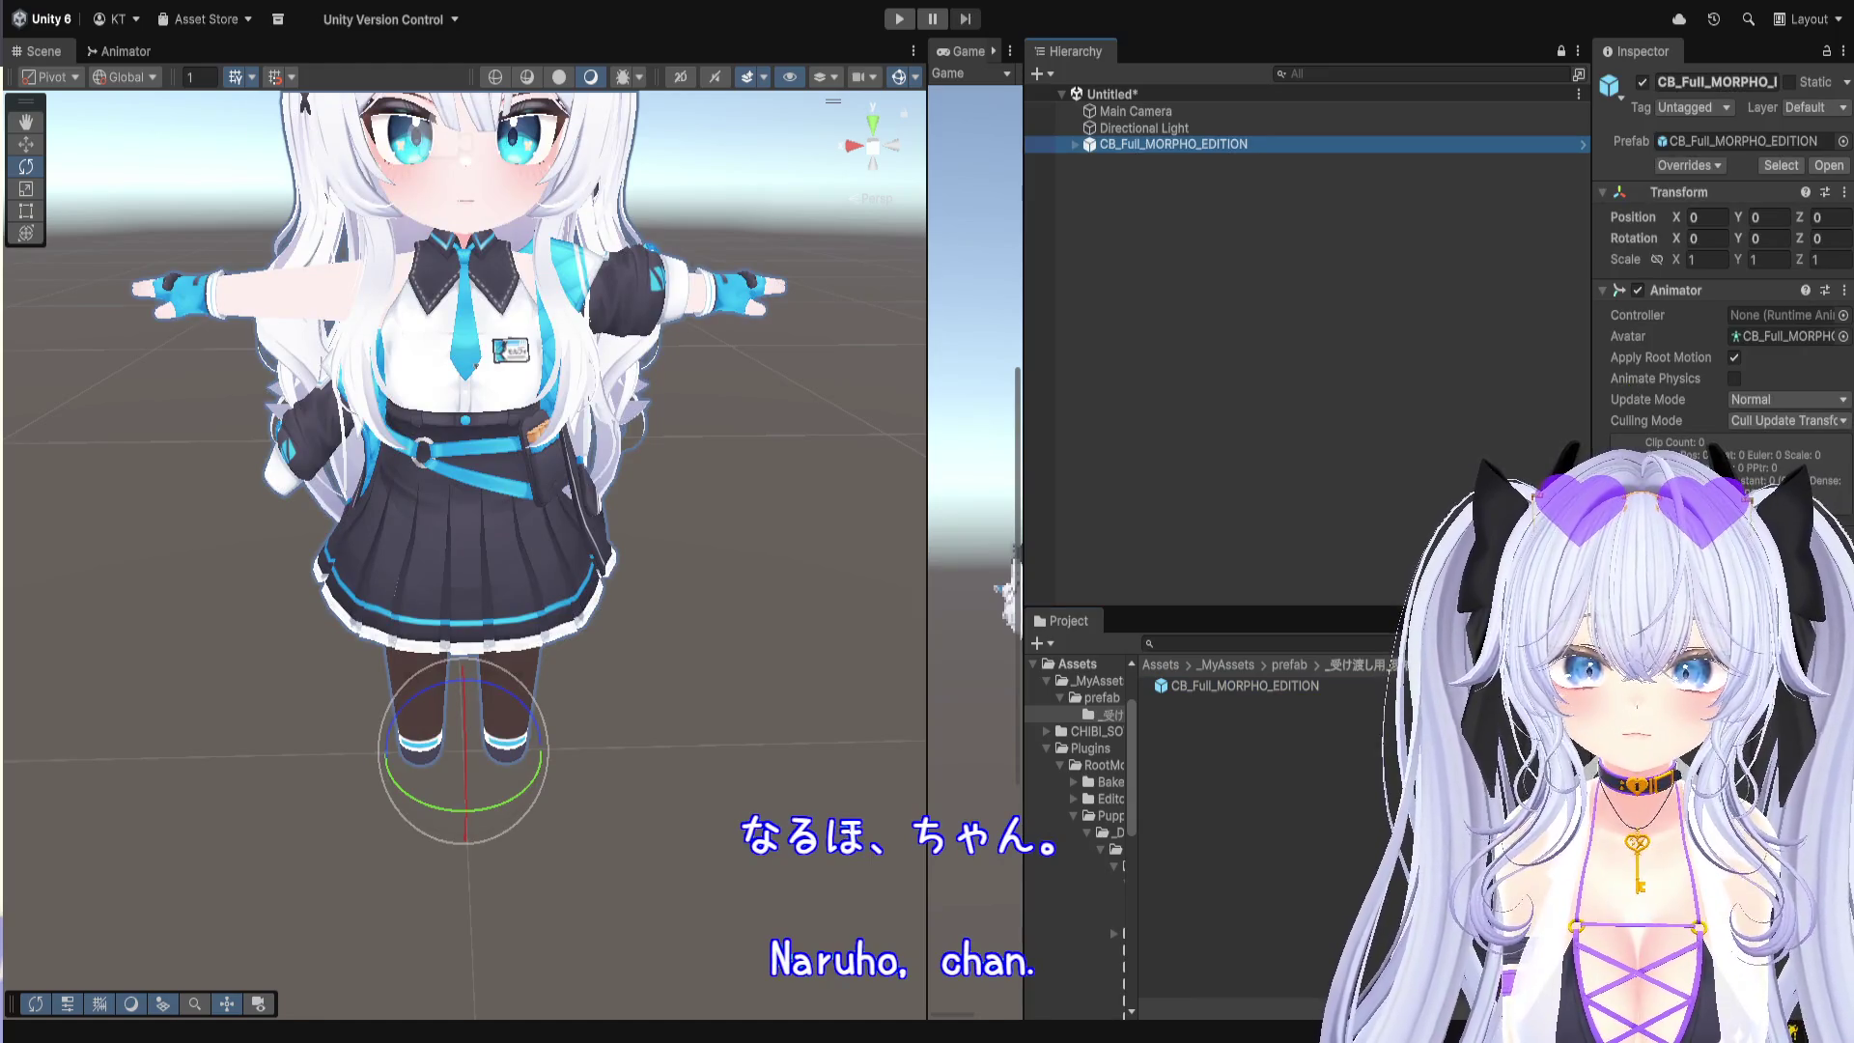
pyautogui.moveTo(1591, 203); pyautogui.dragTo(1354, 202)
pyautogui.click(1202, 145)
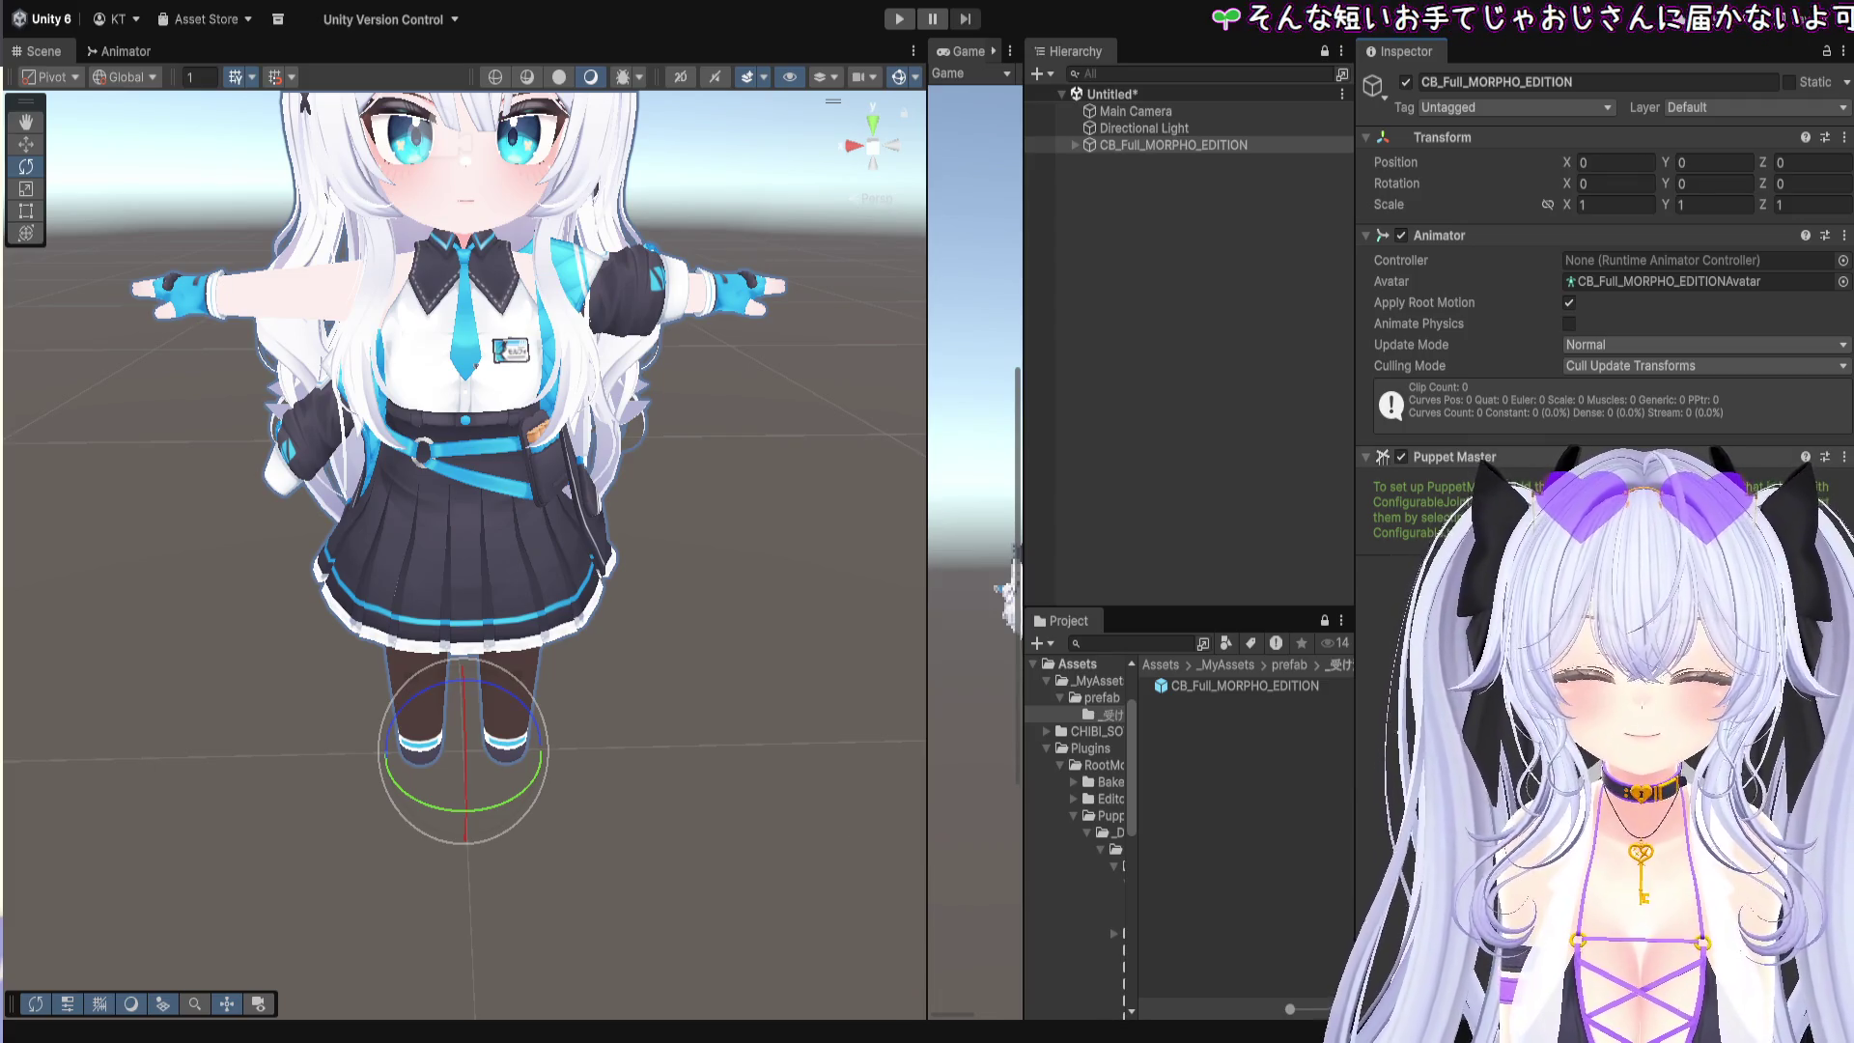
# Step: Expand CB_Full_MORPHO_EDITION to view its Armature, then undo the added Puppet Master component
pyautogui.click(1110, 144)
pyautogui.click(1075, 145)
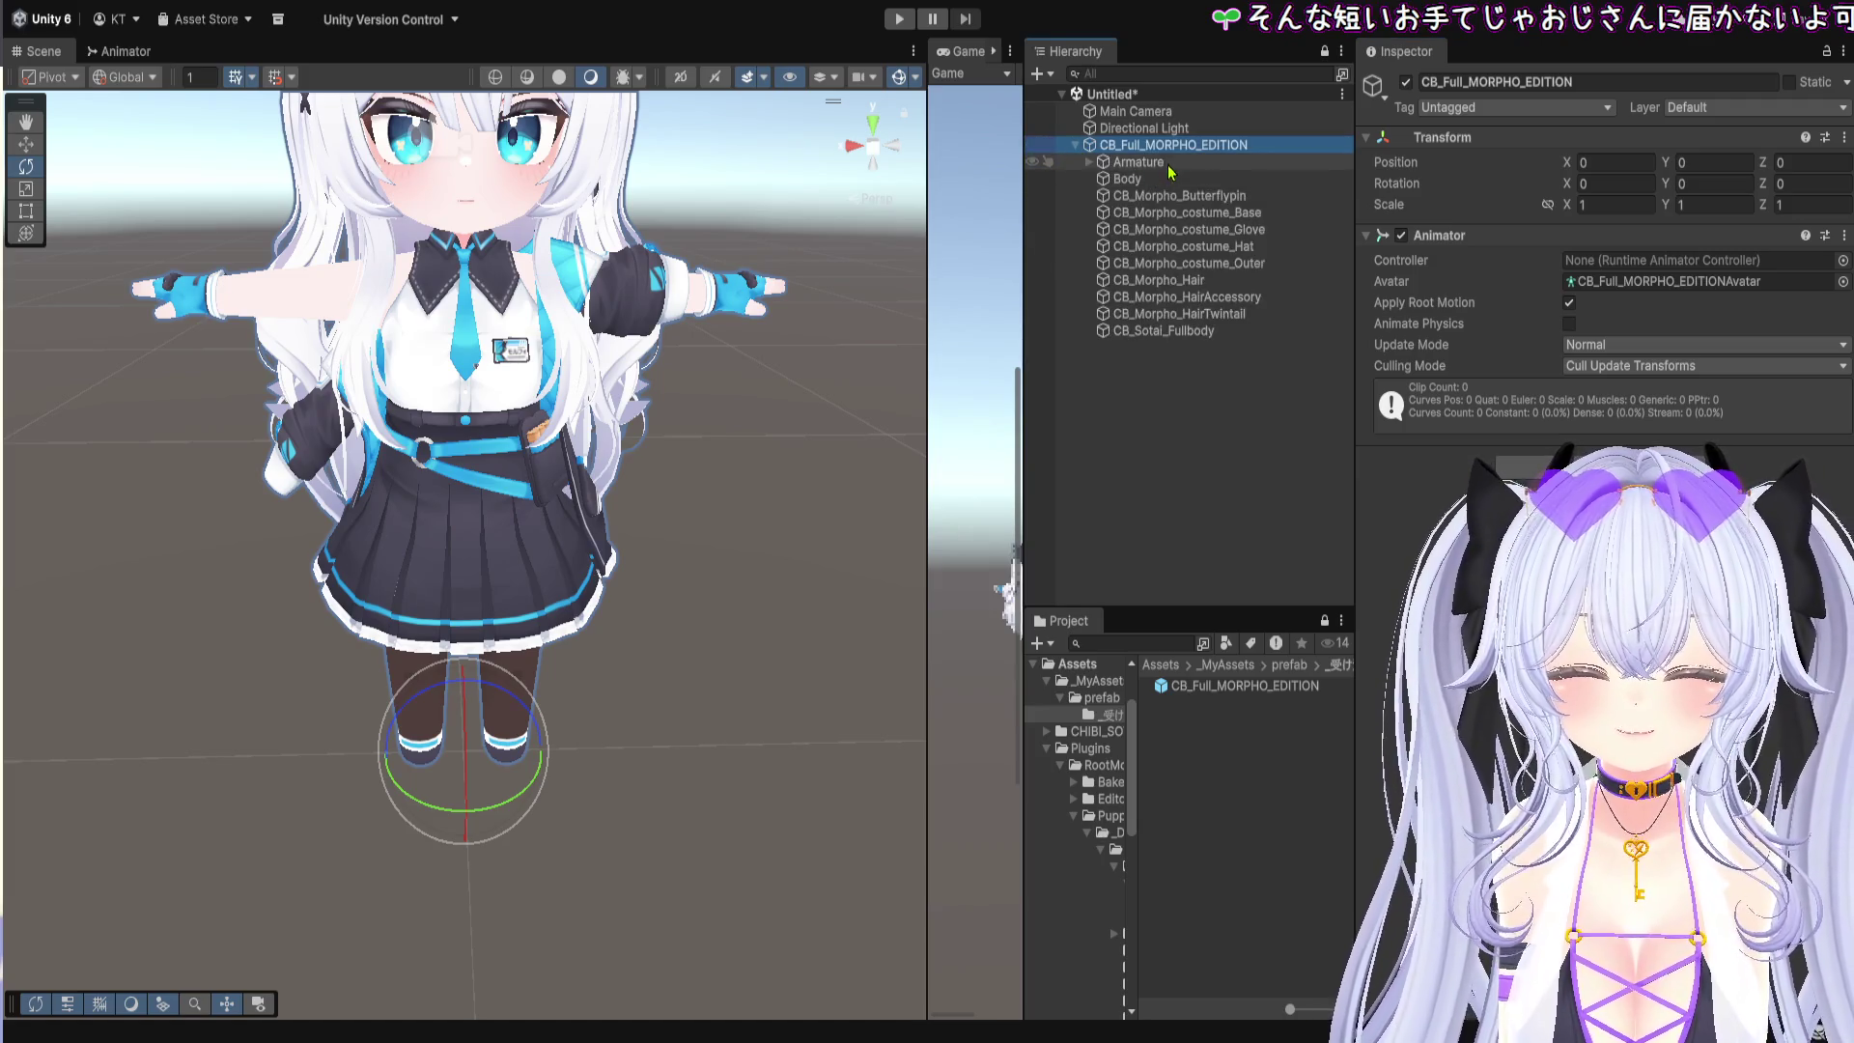
pyautogui.click(1183, 162)
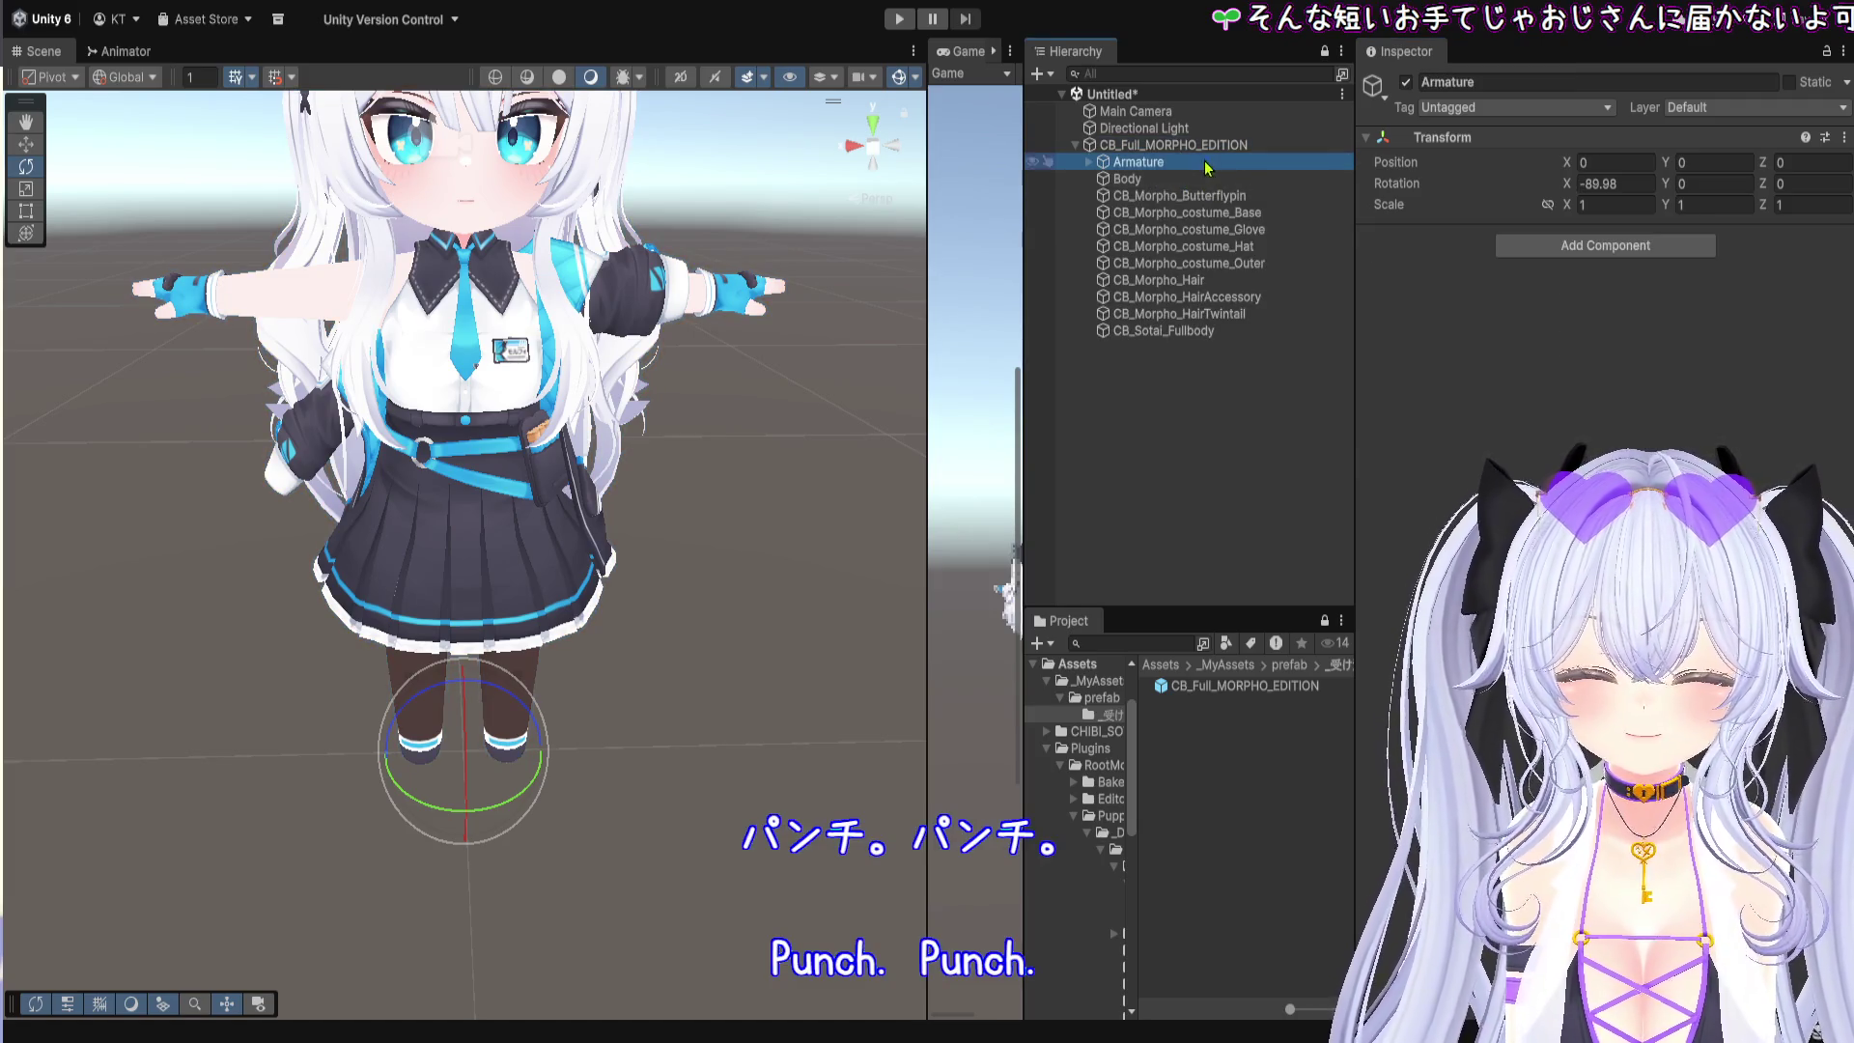
pyautogui.press('Up')
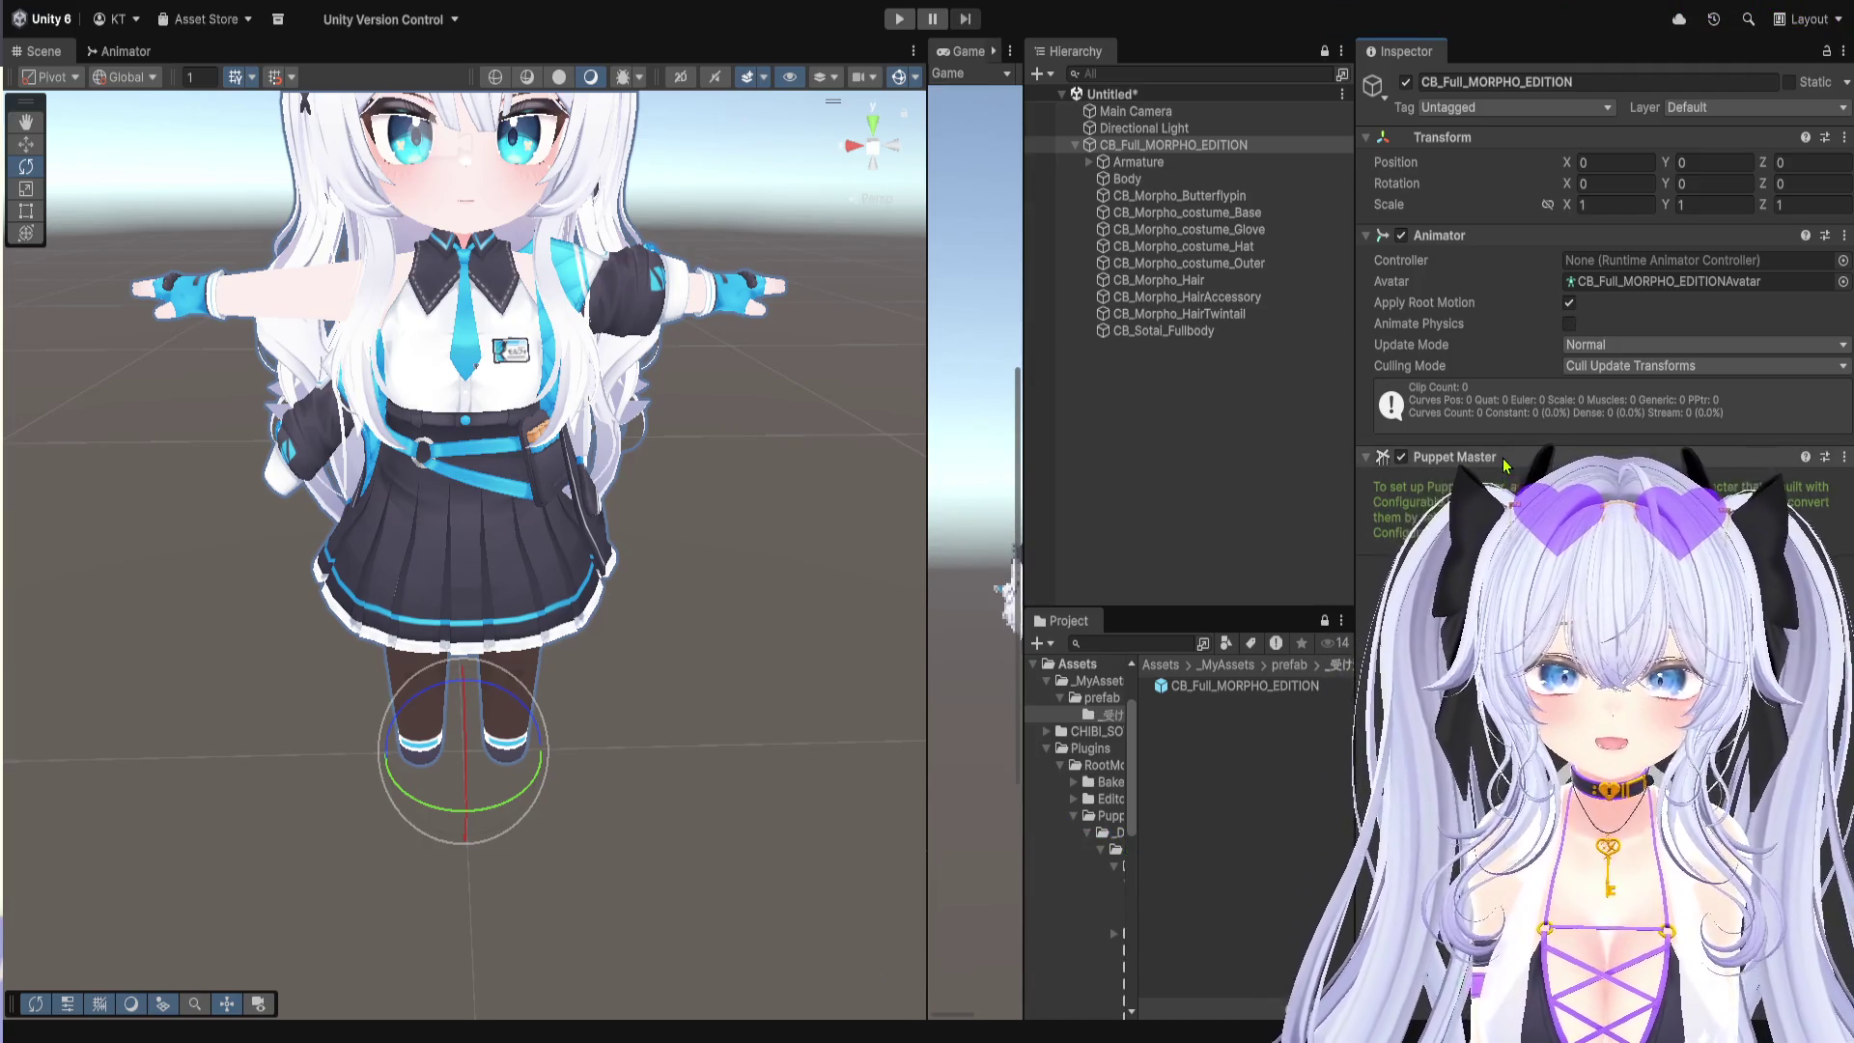
pyautogui.hotkey('ctrl', 'z')
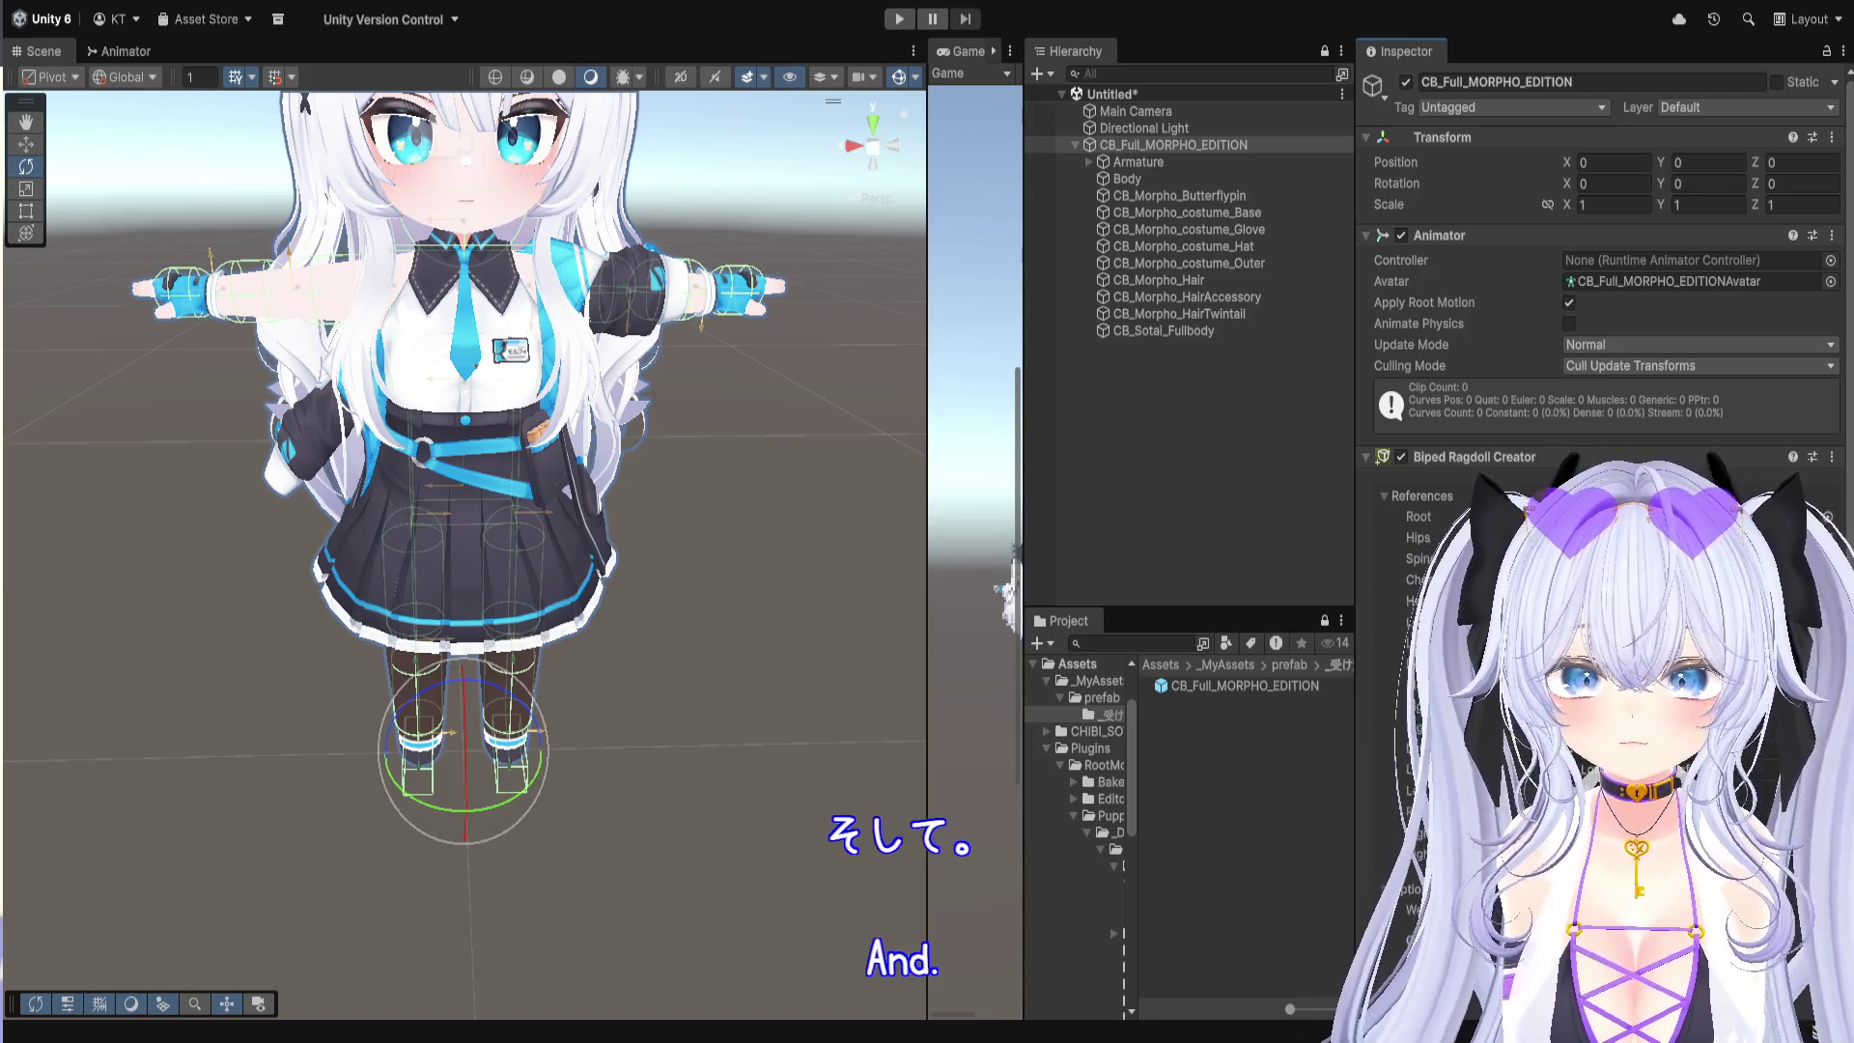
# Step: Build the ragdoll with Biped Ragdoll Creator using its filled-in bone references
pyautogui.scroll(-10, 1458, 465)
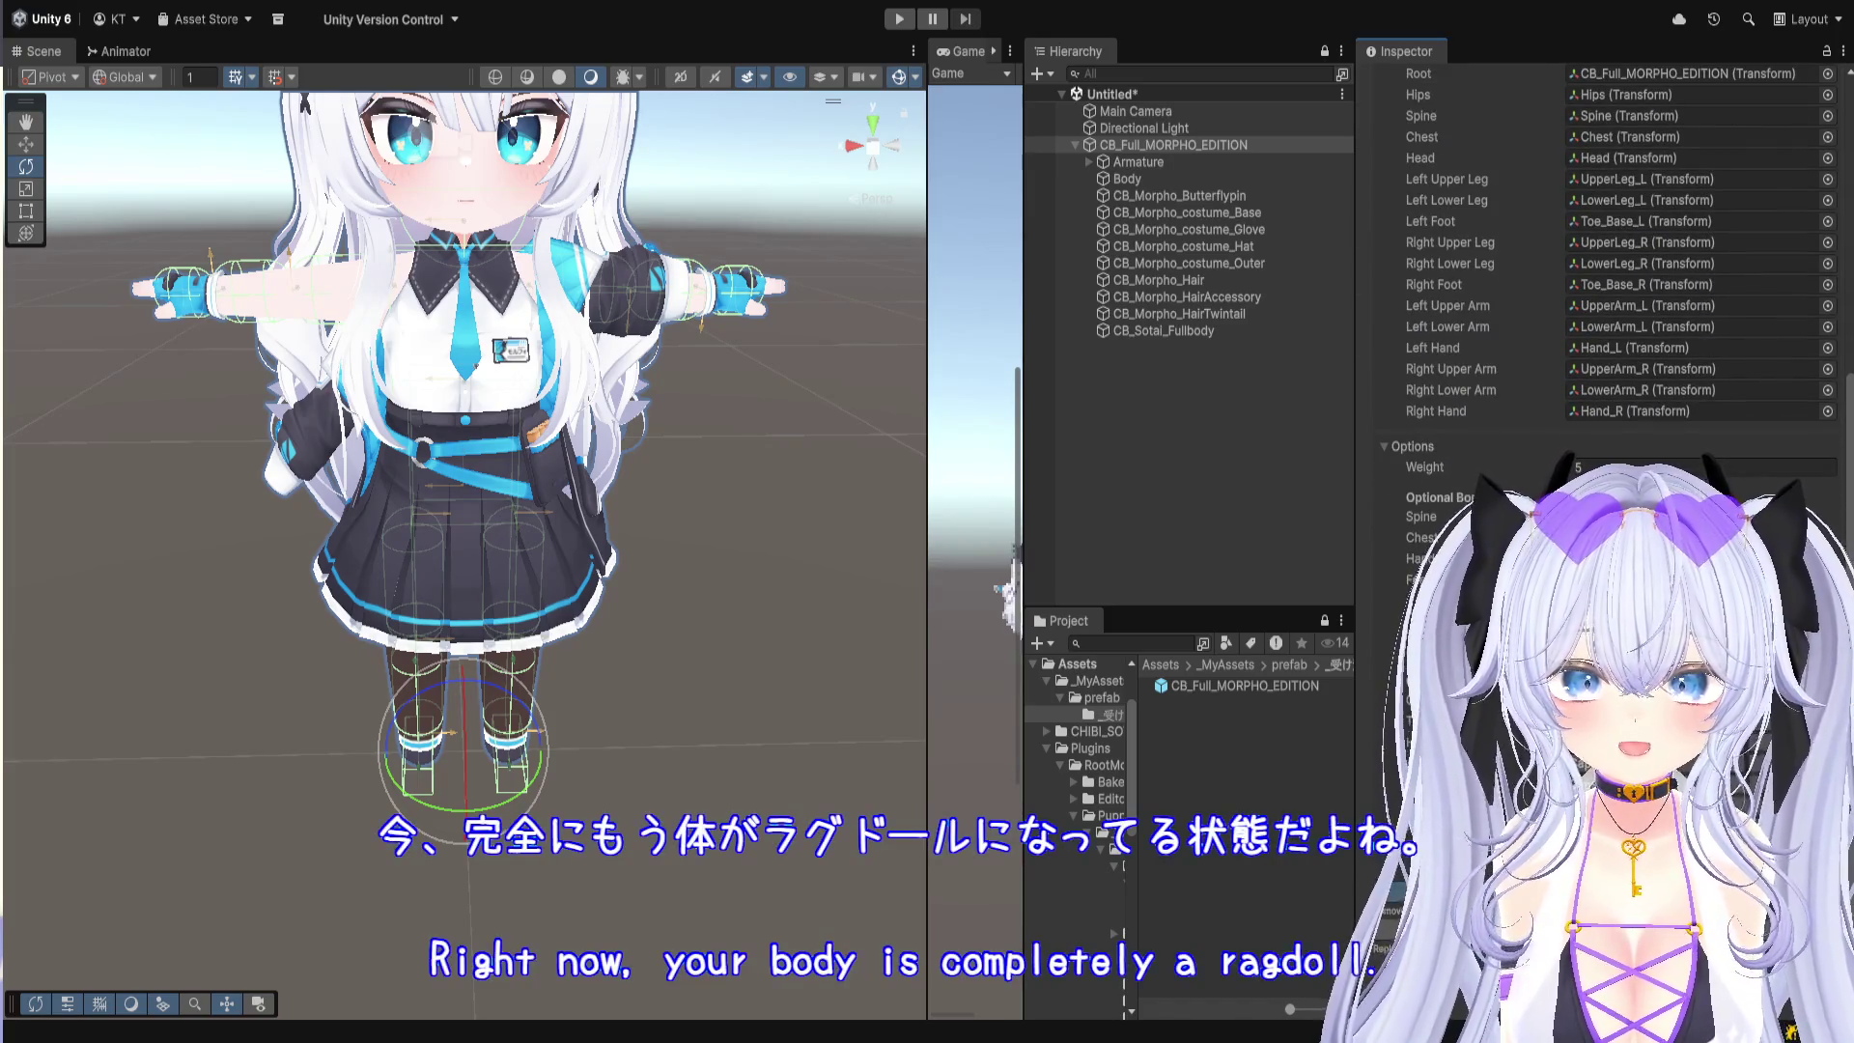
pyautogui.click(1439, 535)
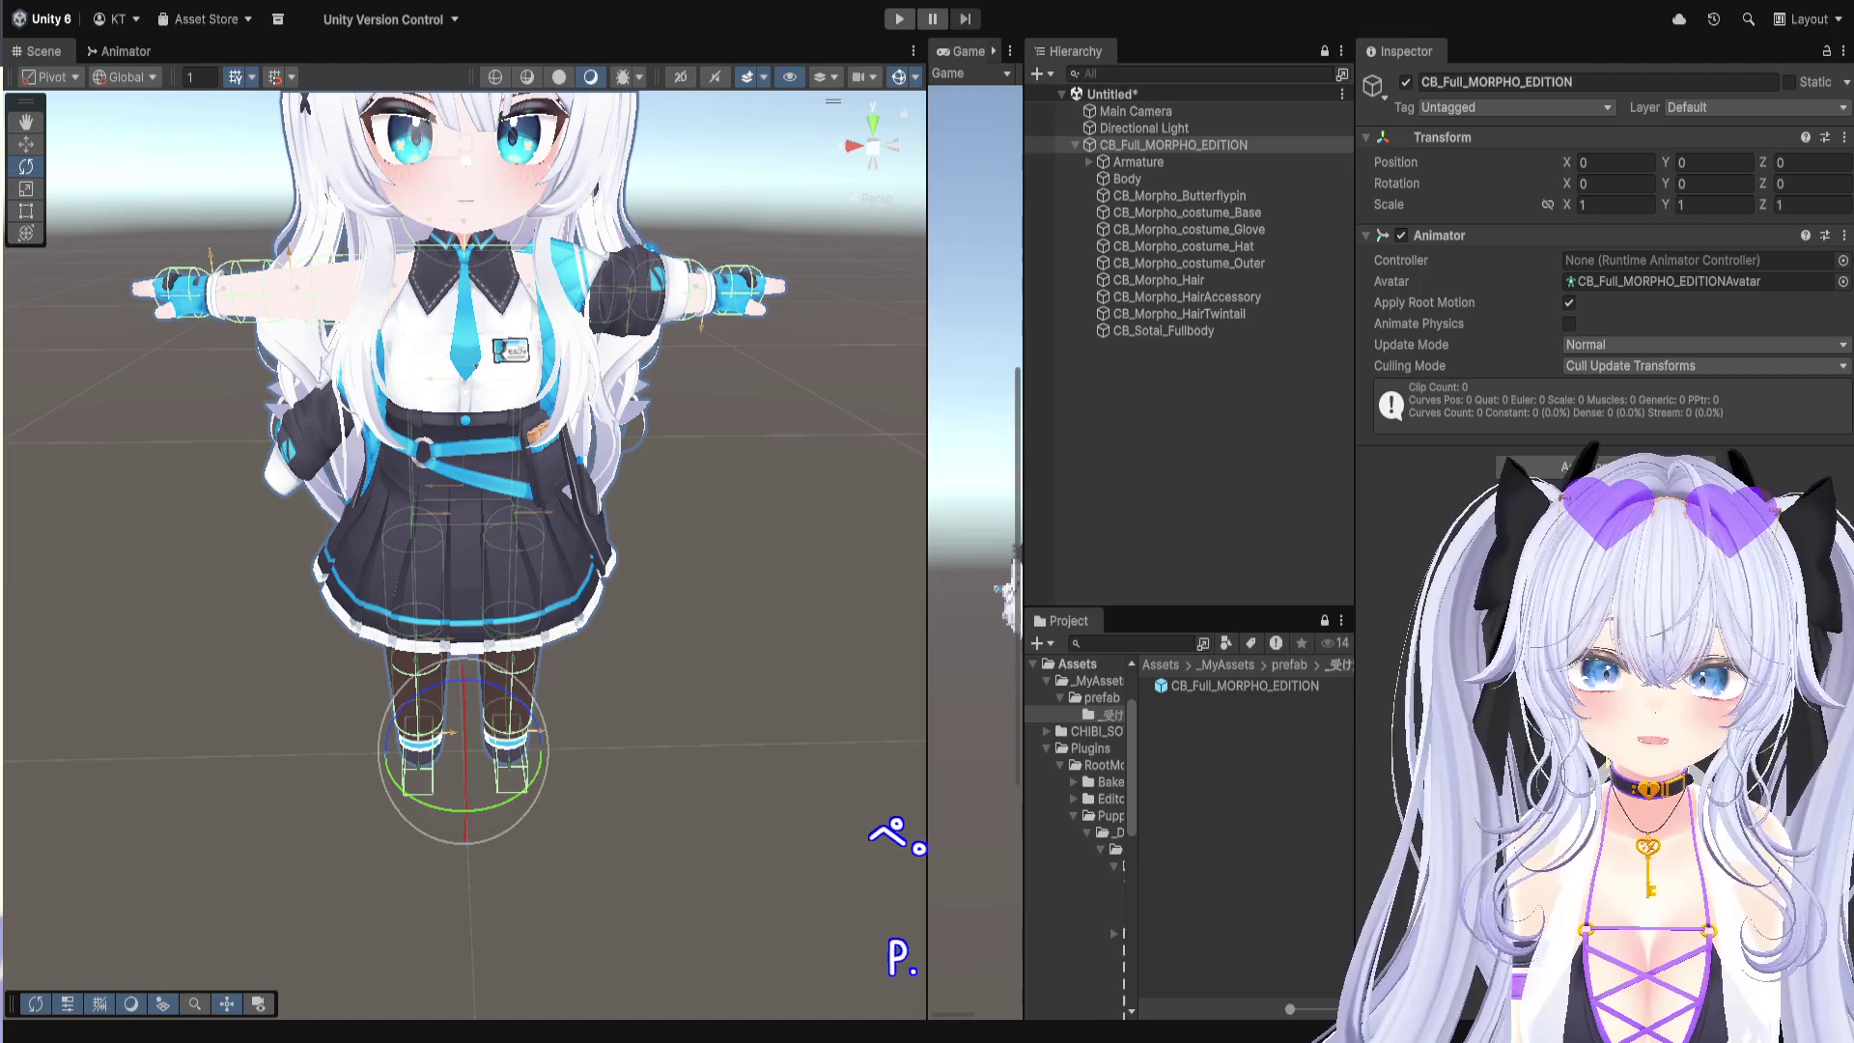
# Step: Restore the Puppet Master component, then select and expand the avatar's Armature object
pyautogui.press('Return')
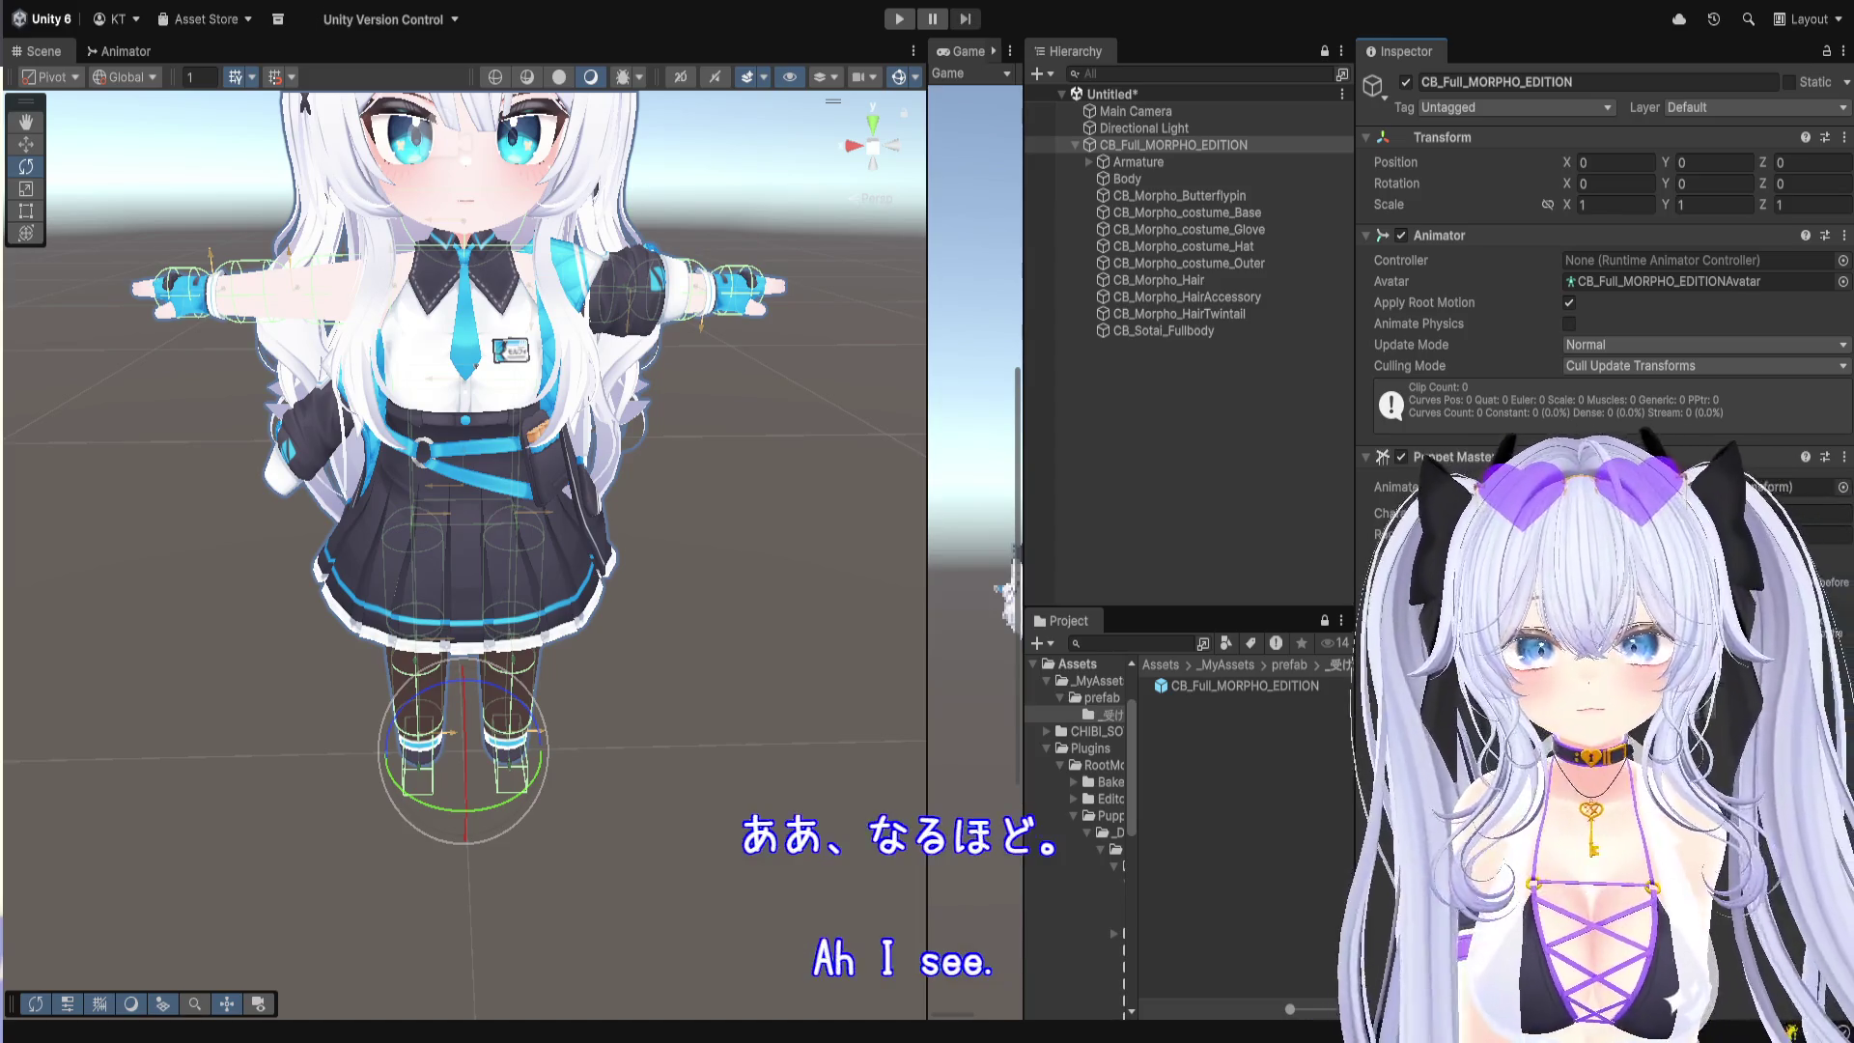
pyautogui.click(1137, 161)
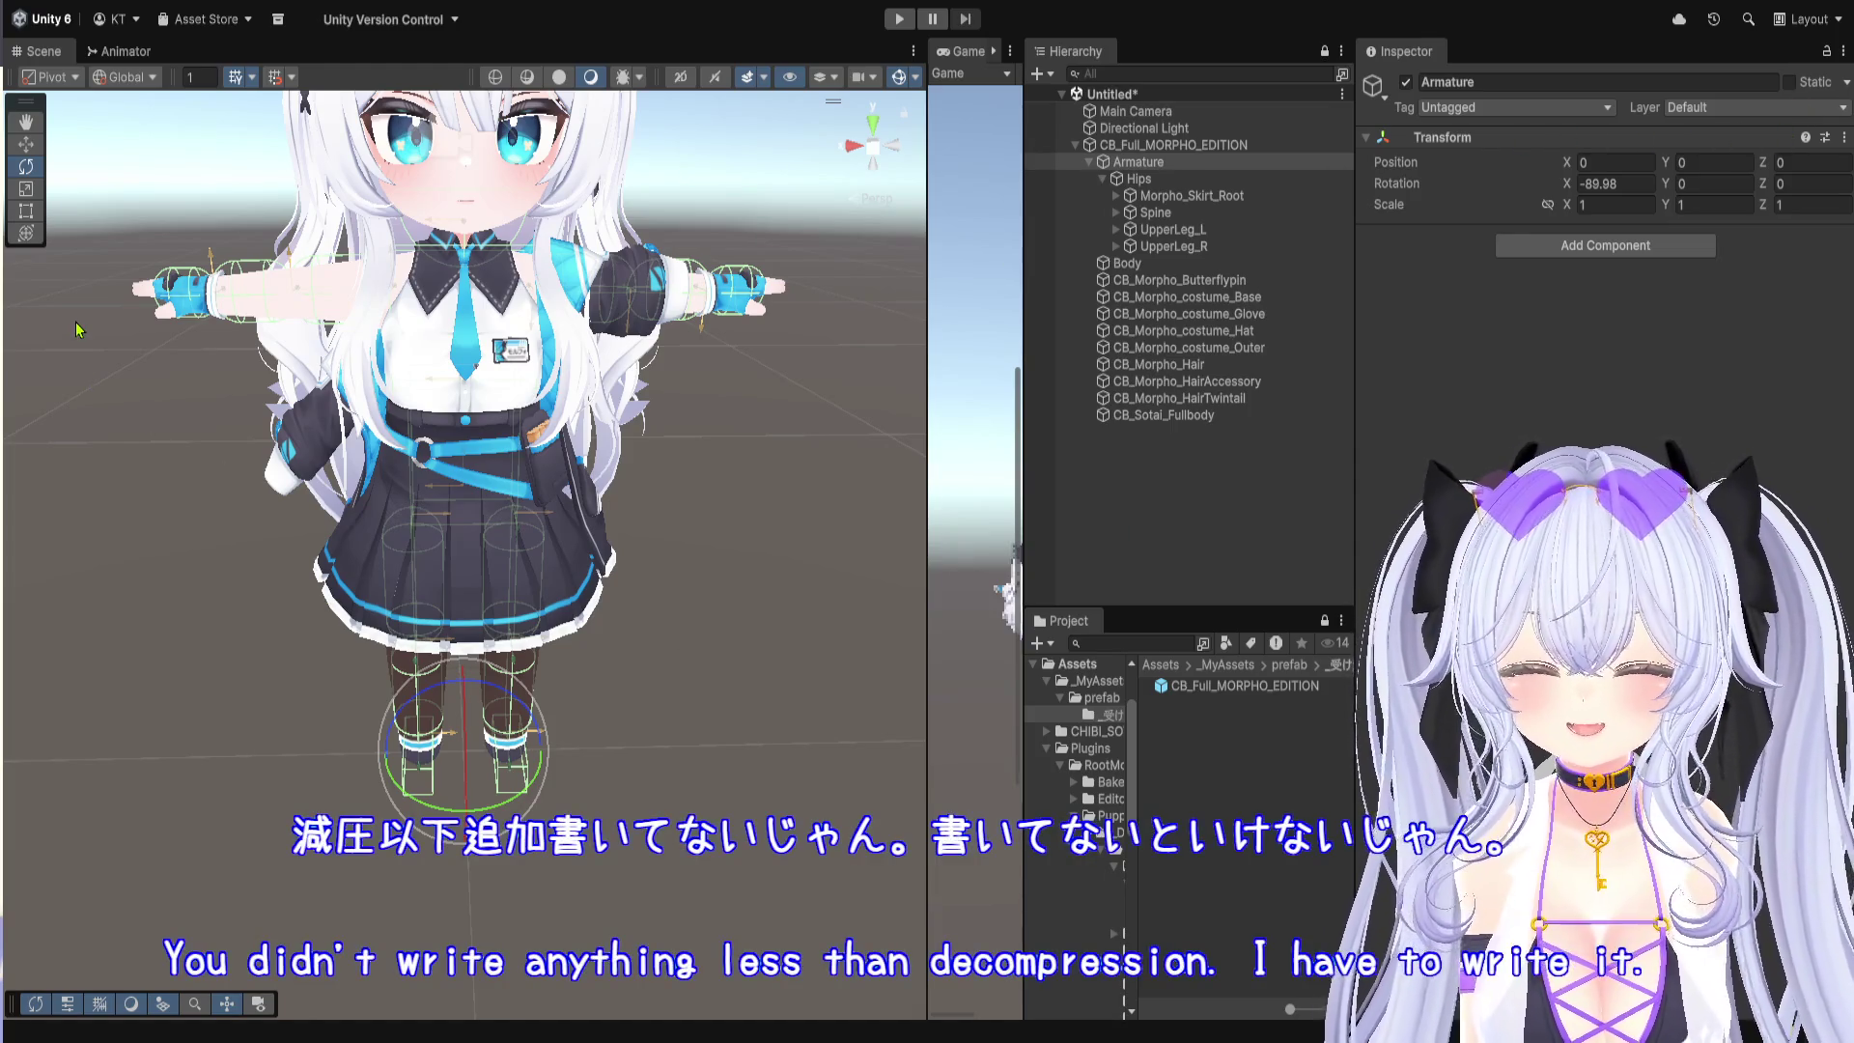
pyautogui.click(1139, 161)
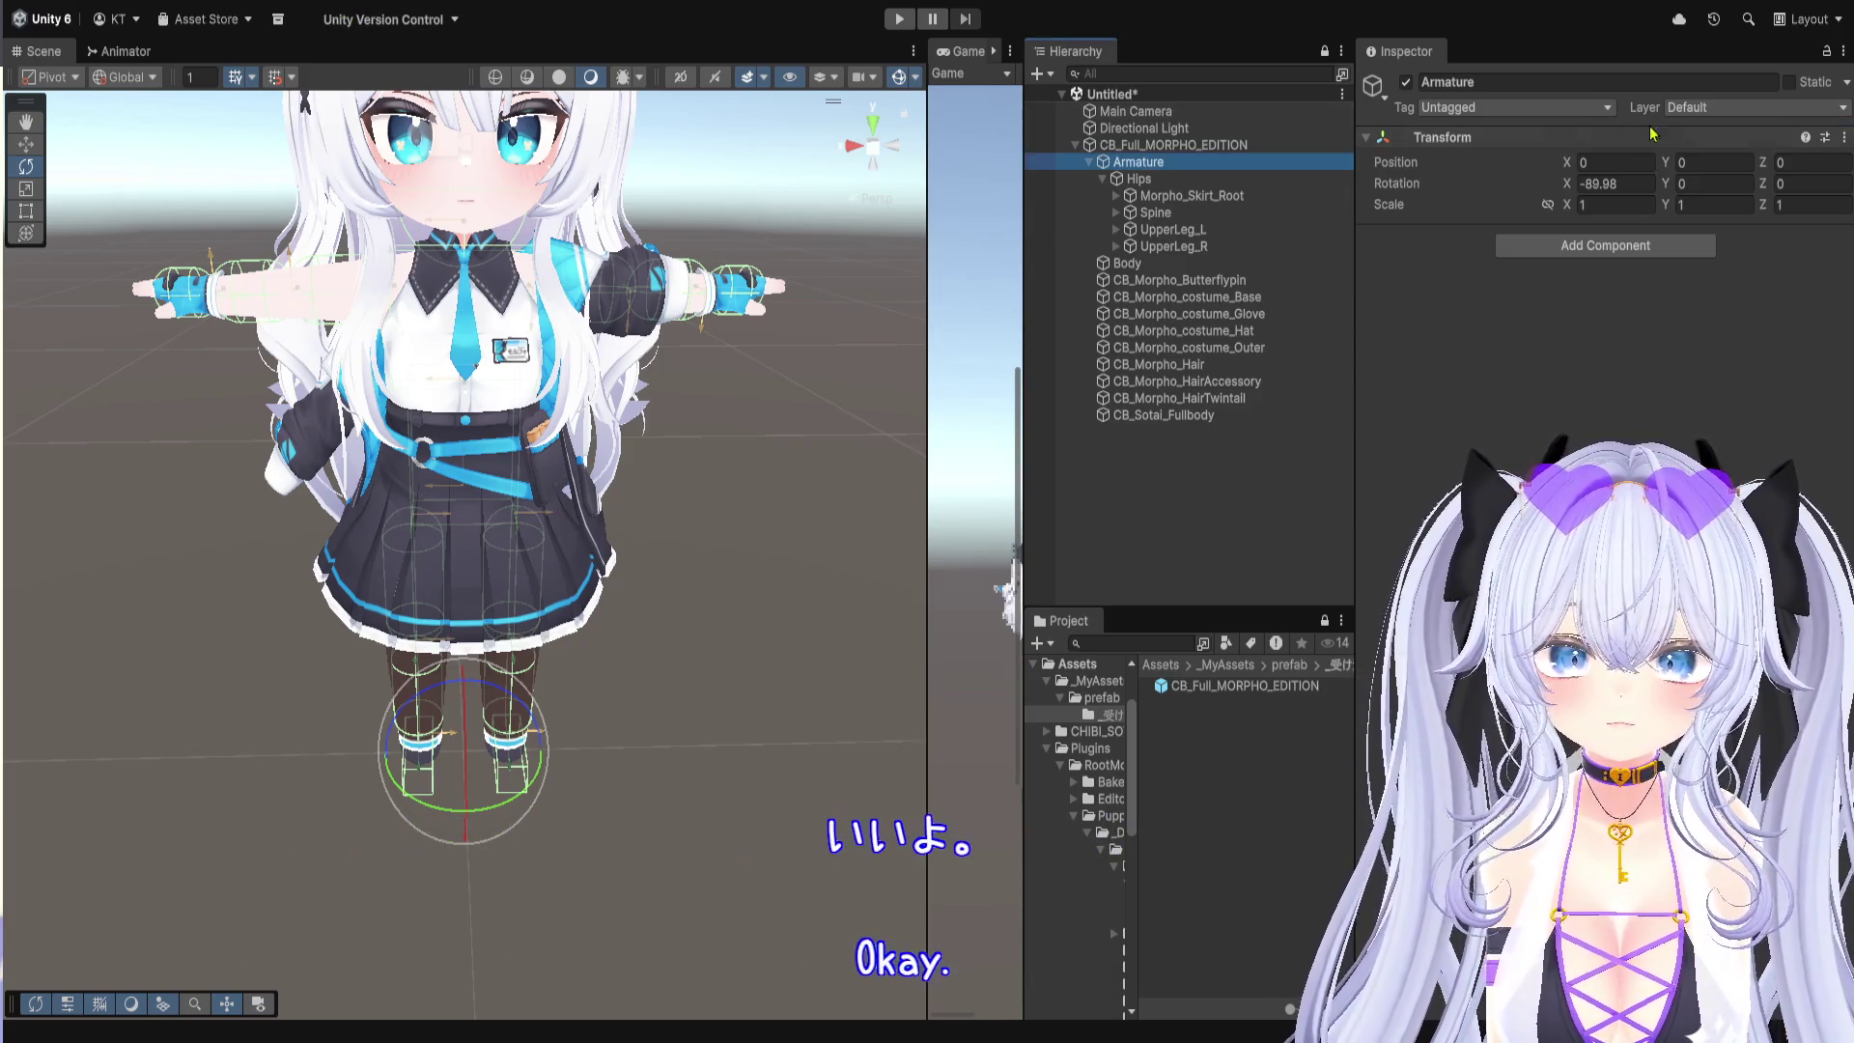
pyautogui.click(1753, 107)
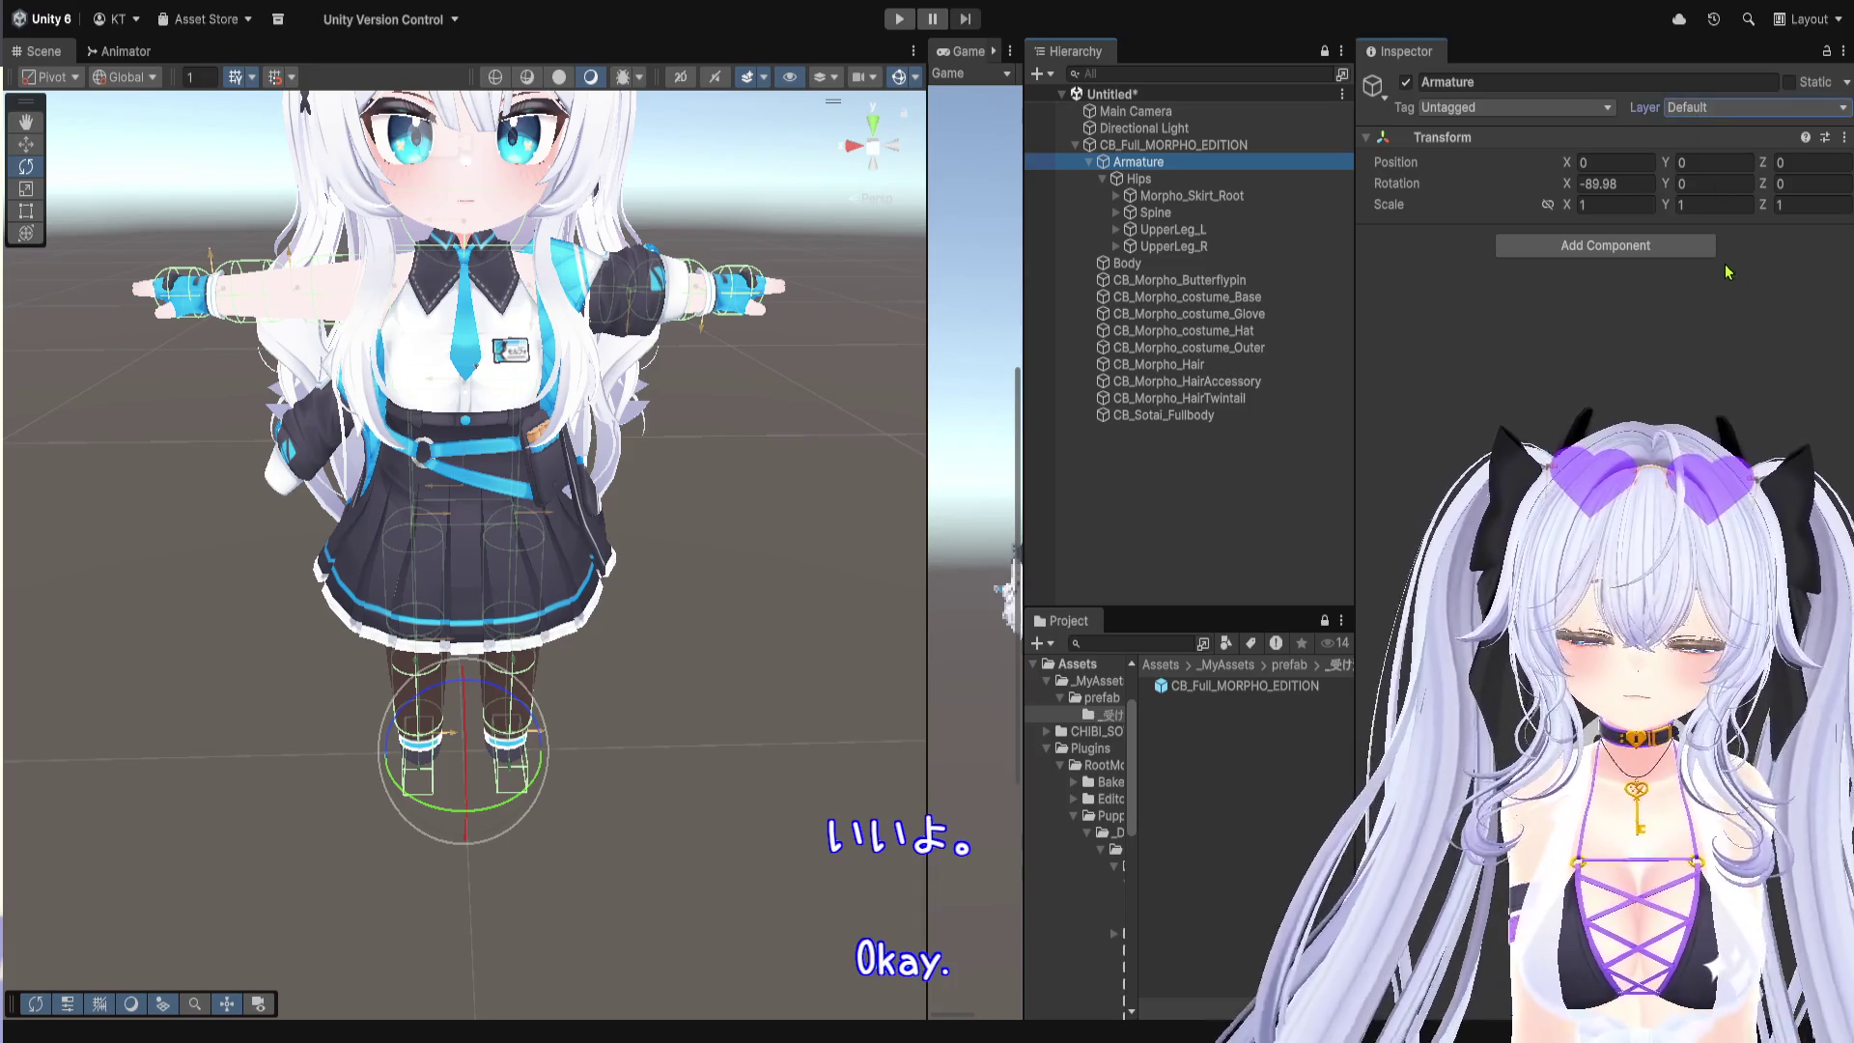
# Step: In Tags & Layers, finish naming User Layer 8 'ragdollLayer'
pyautogui.click(1709, 232)
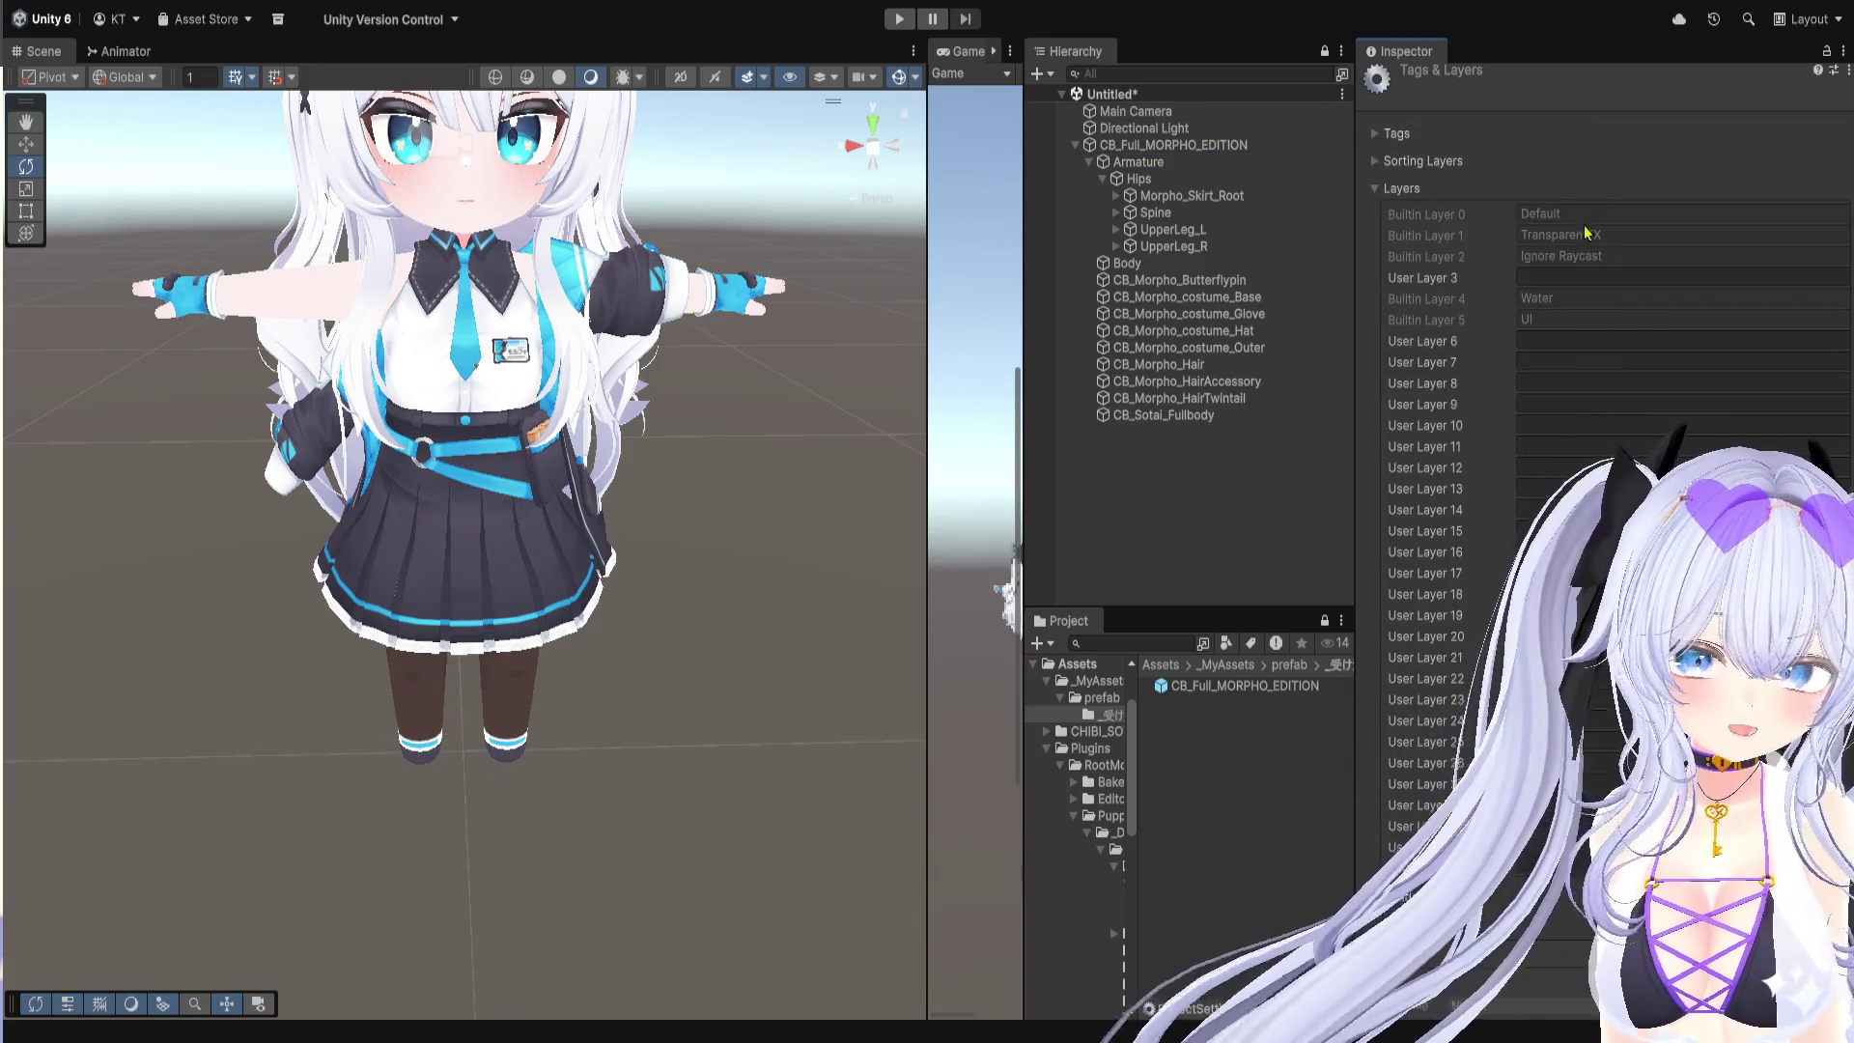
pyautogui.click(1584, 278)
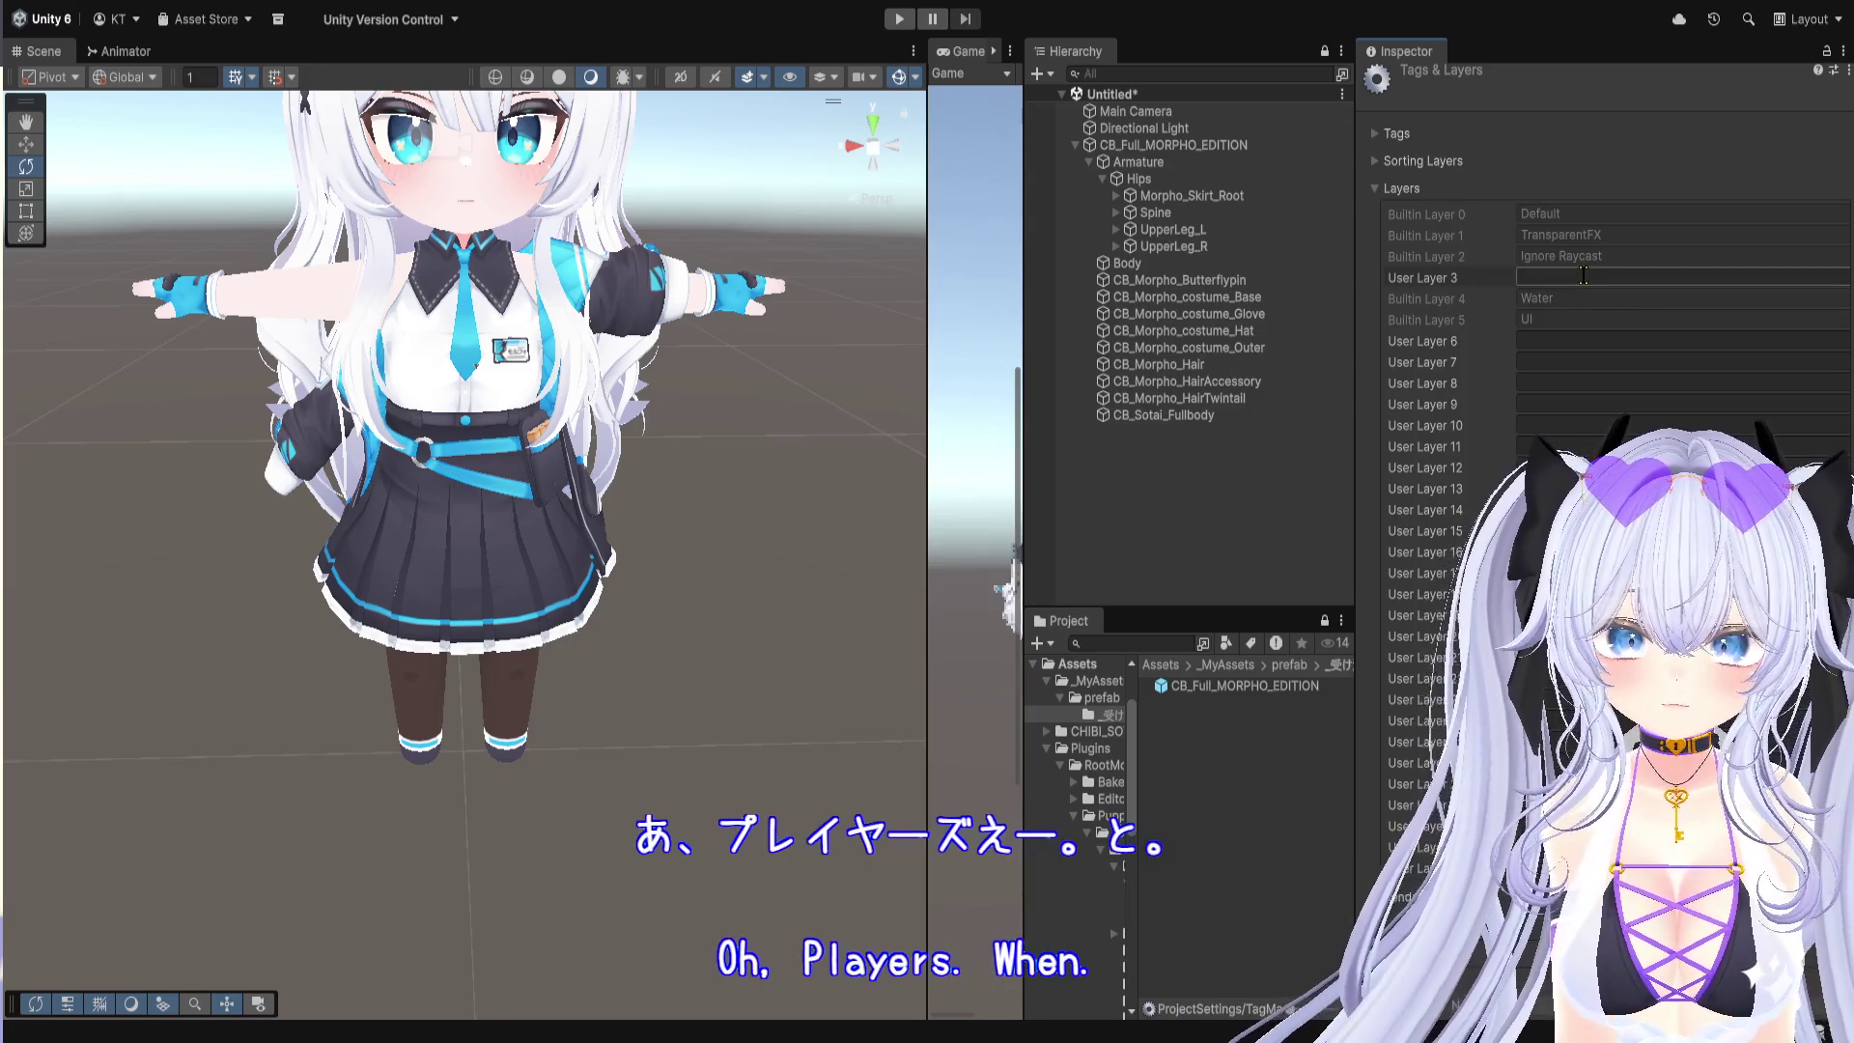
pyautogui.click(1575, 384)
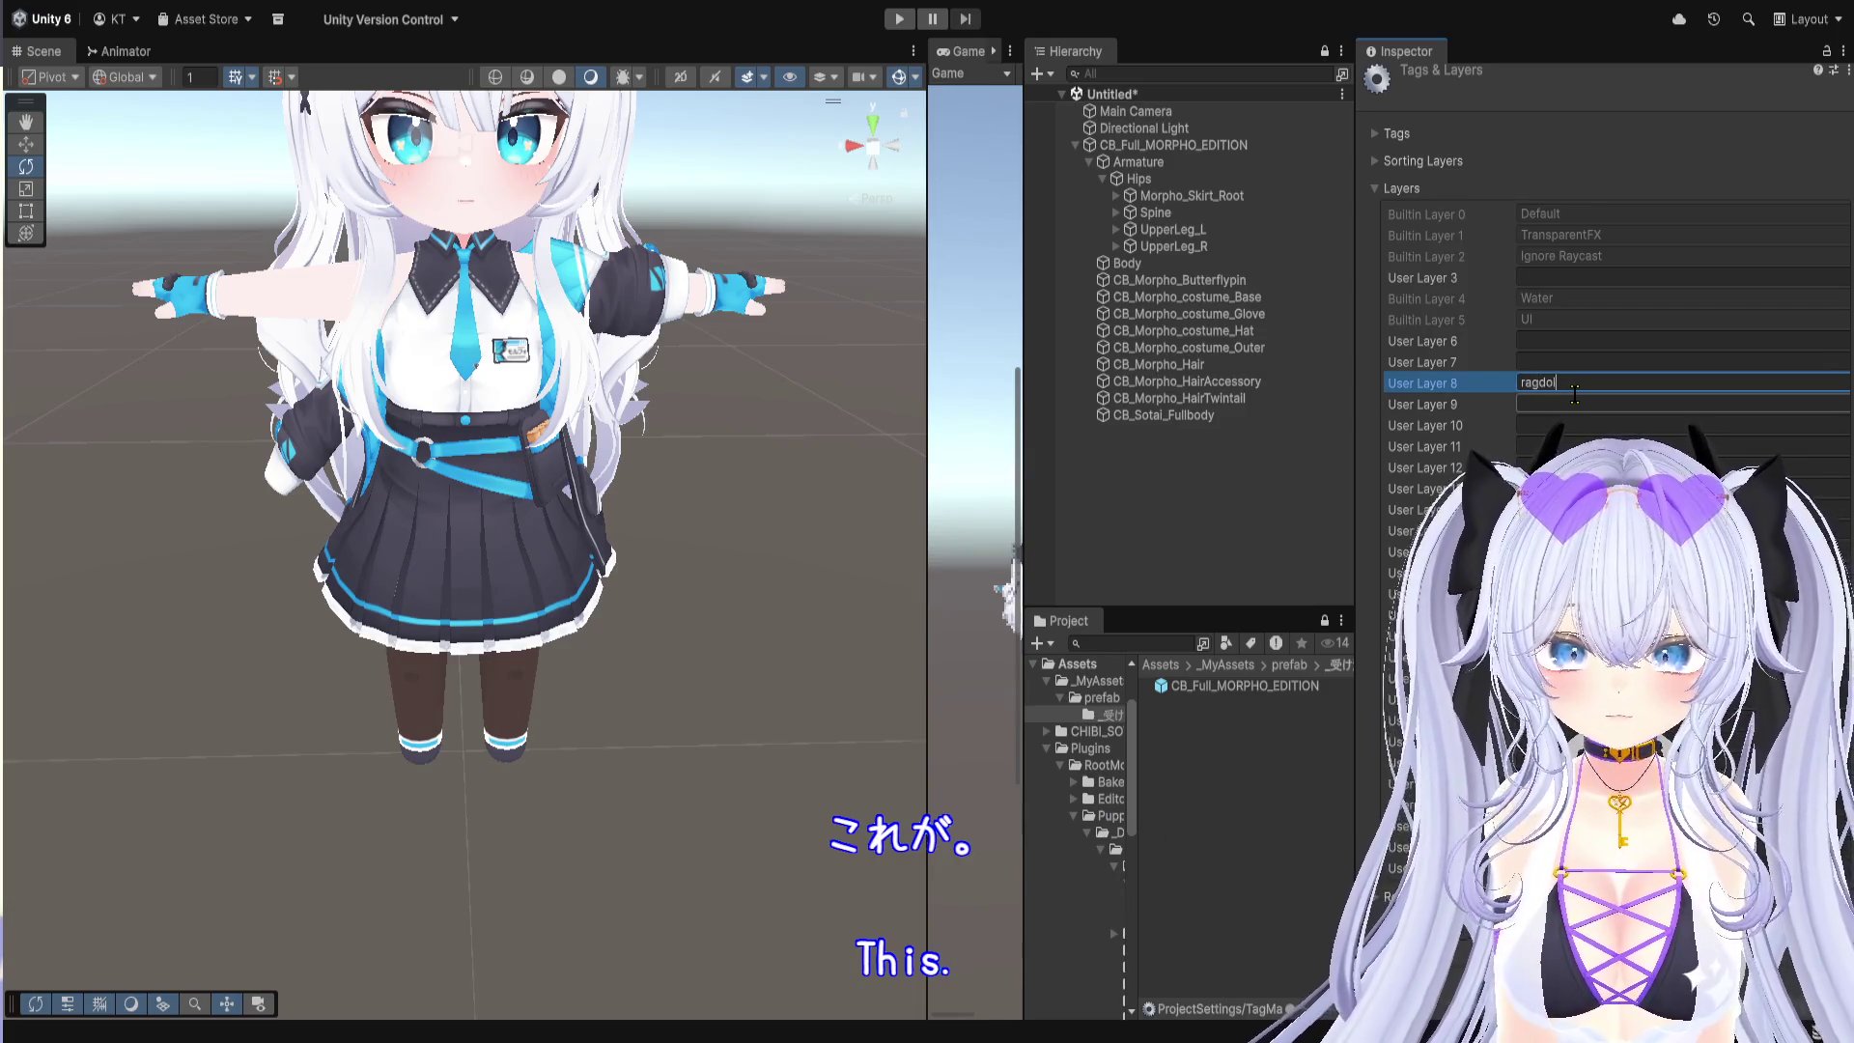
pyautogui.write('lLa')
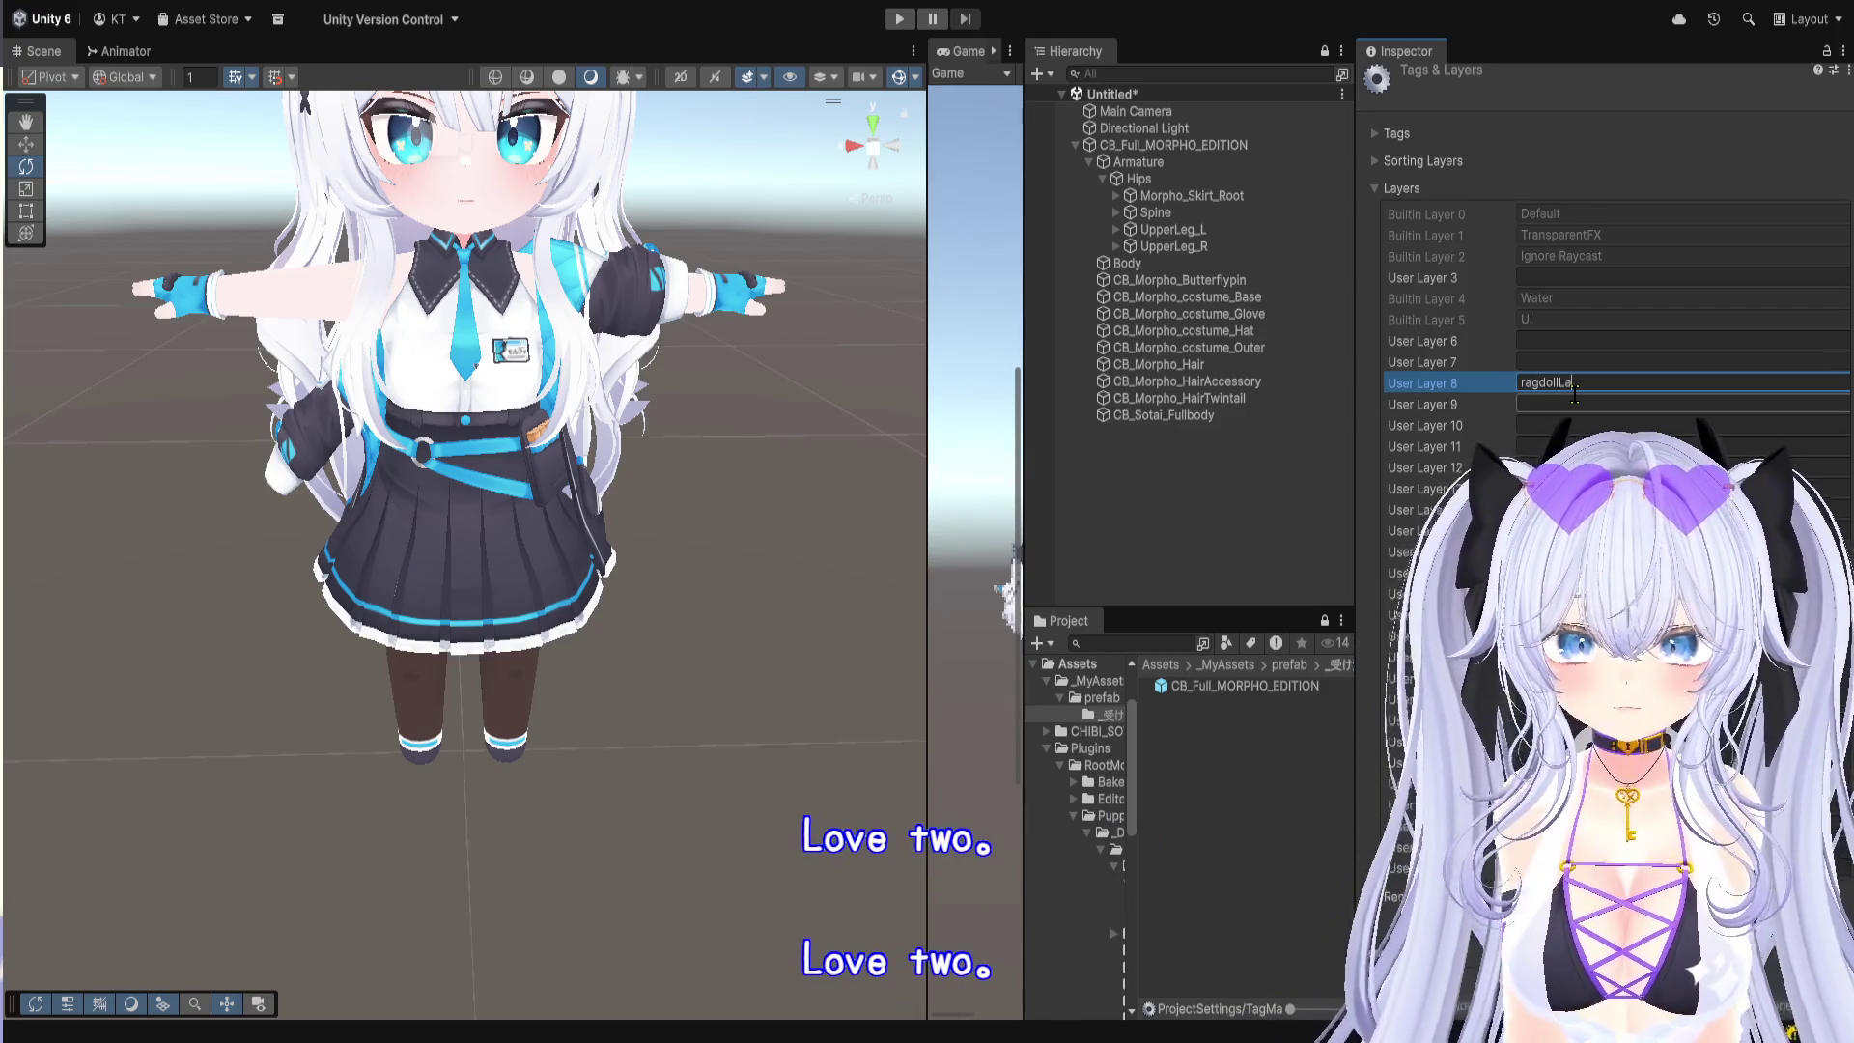
pyautogui.write('yers')
pyautogui.press('BackSpace')
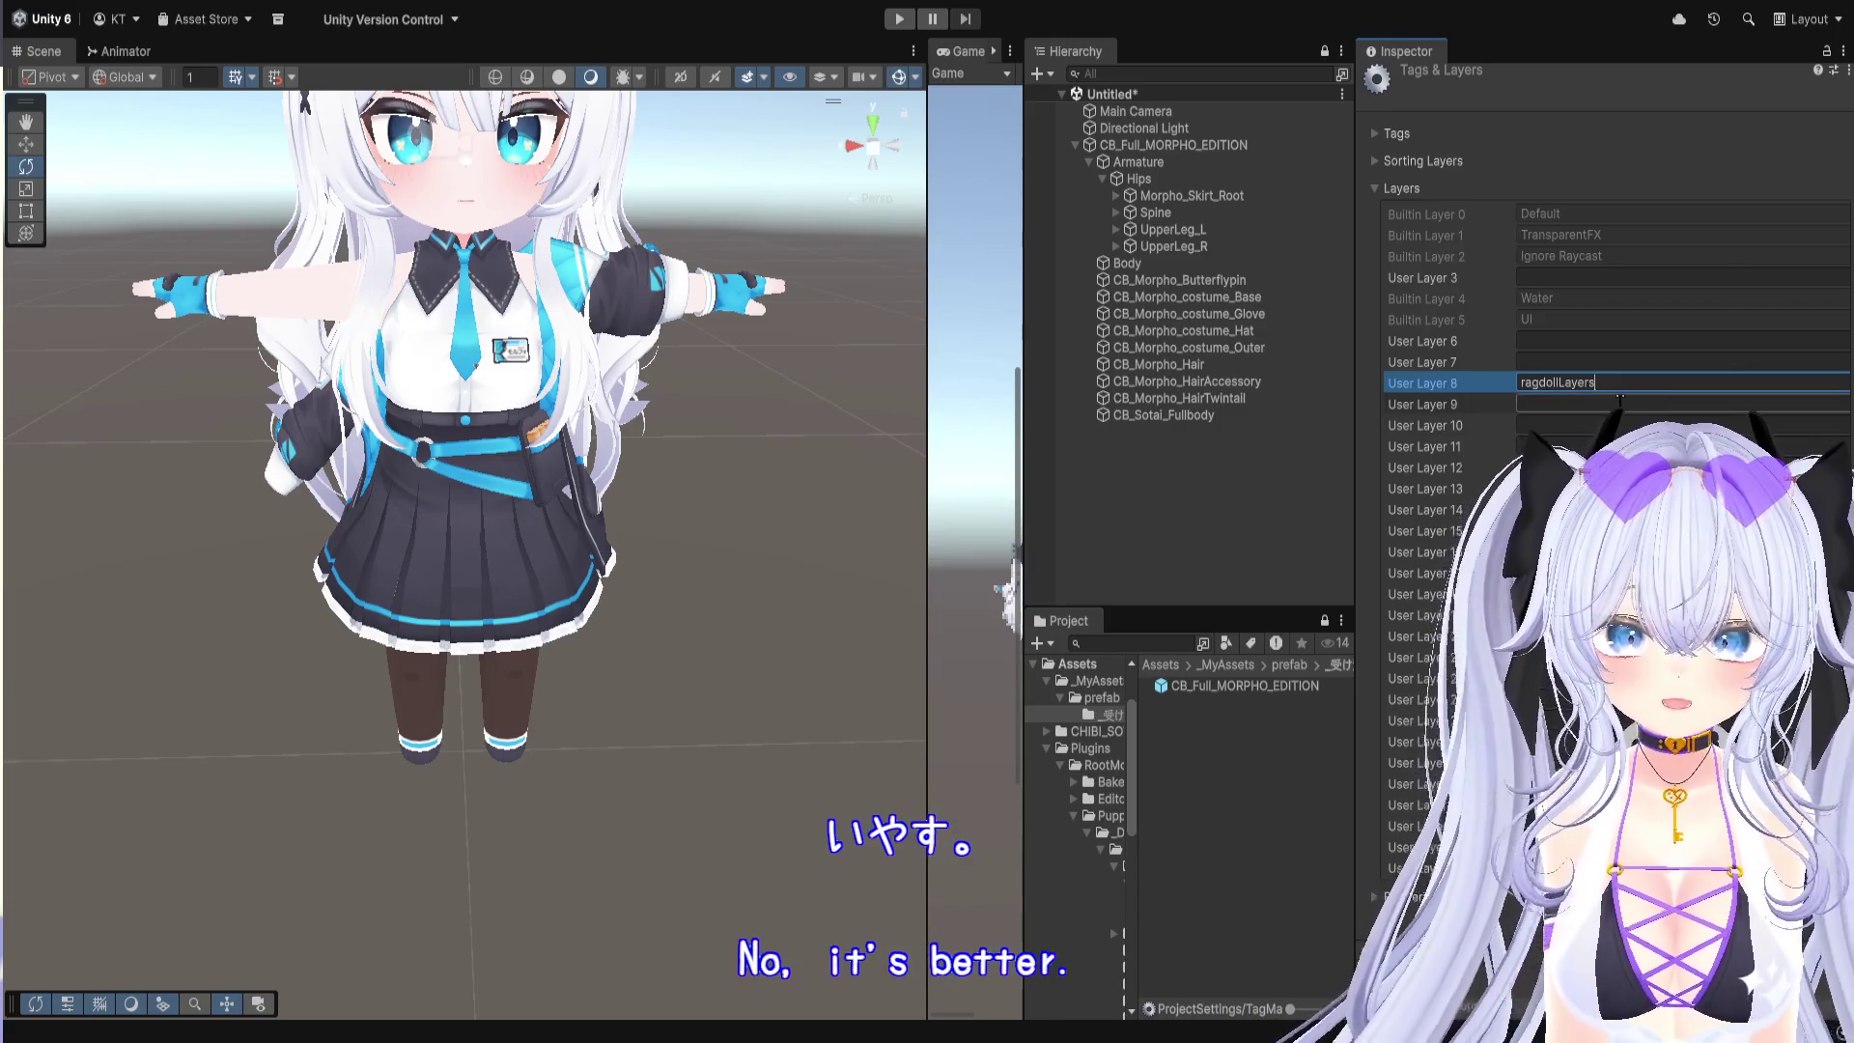
# Step: Name User Layer 9 'charaControllLayer', then select the Hips bone under Armature
pyautogui.click(1605, 405)
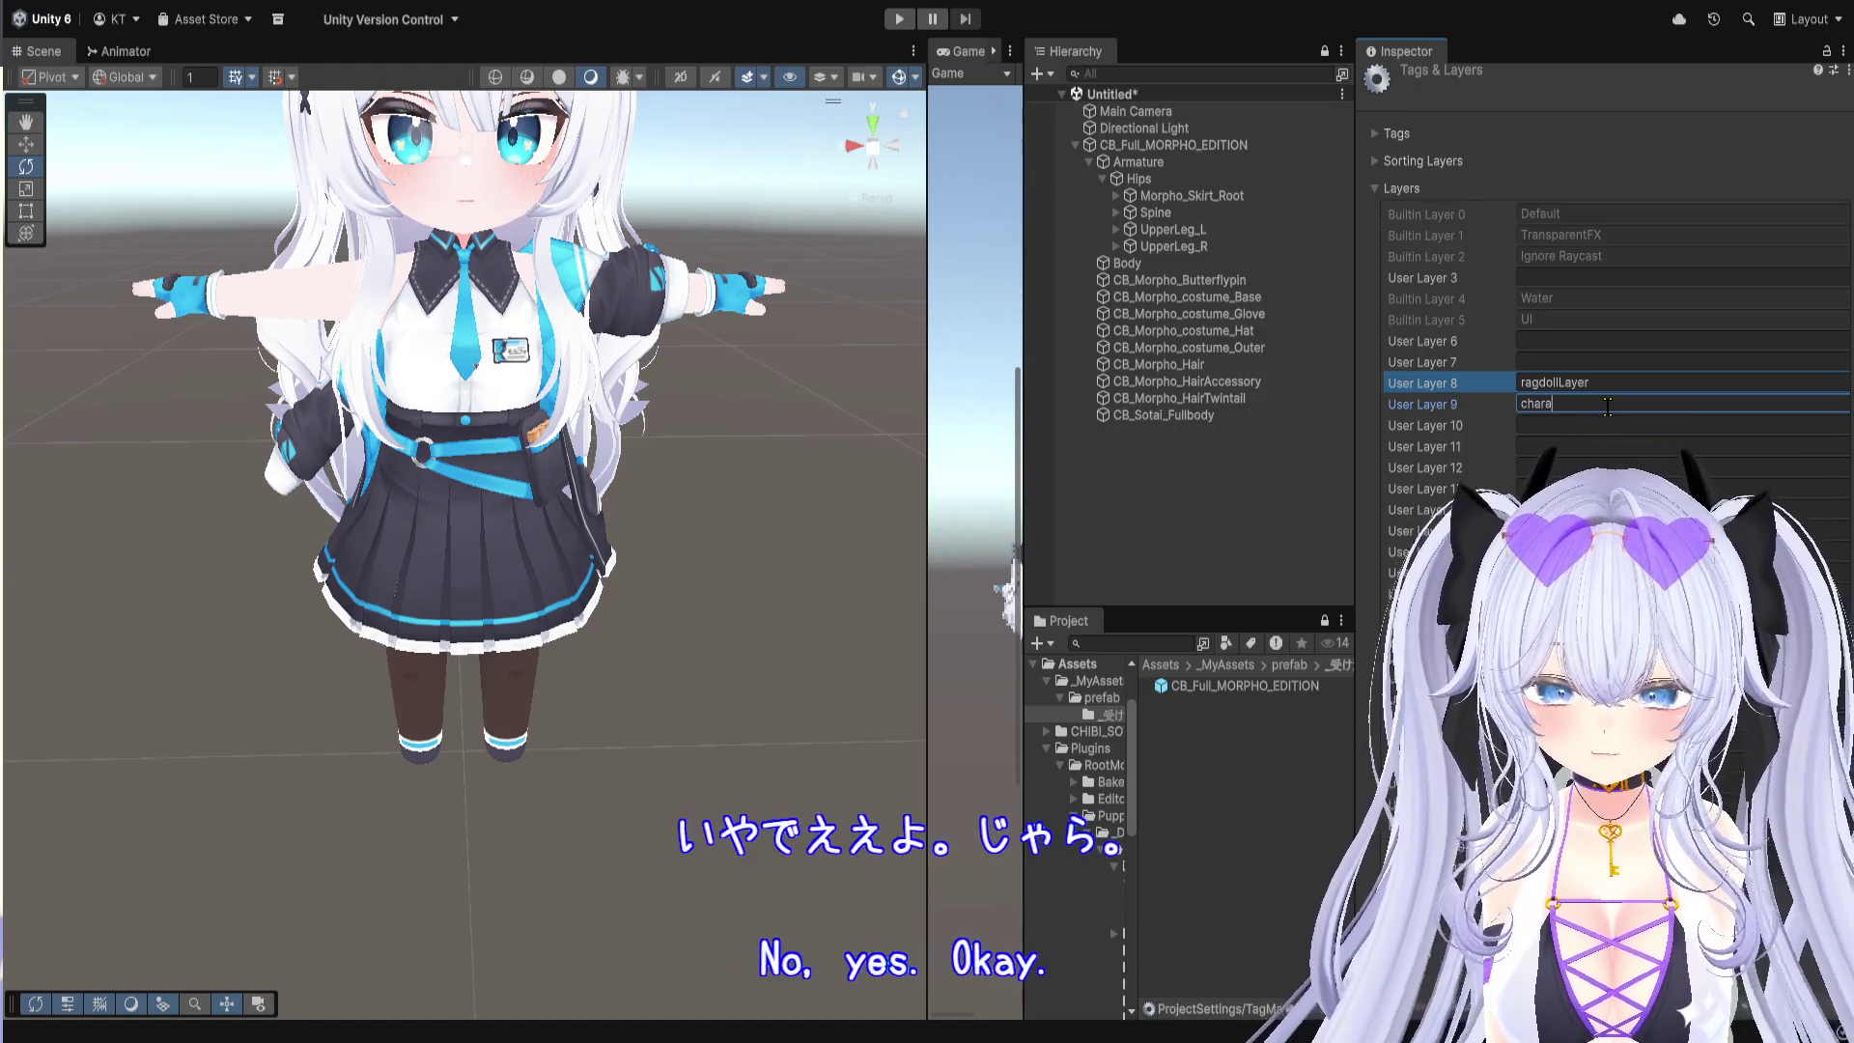
pyautogui.write('charaContro')
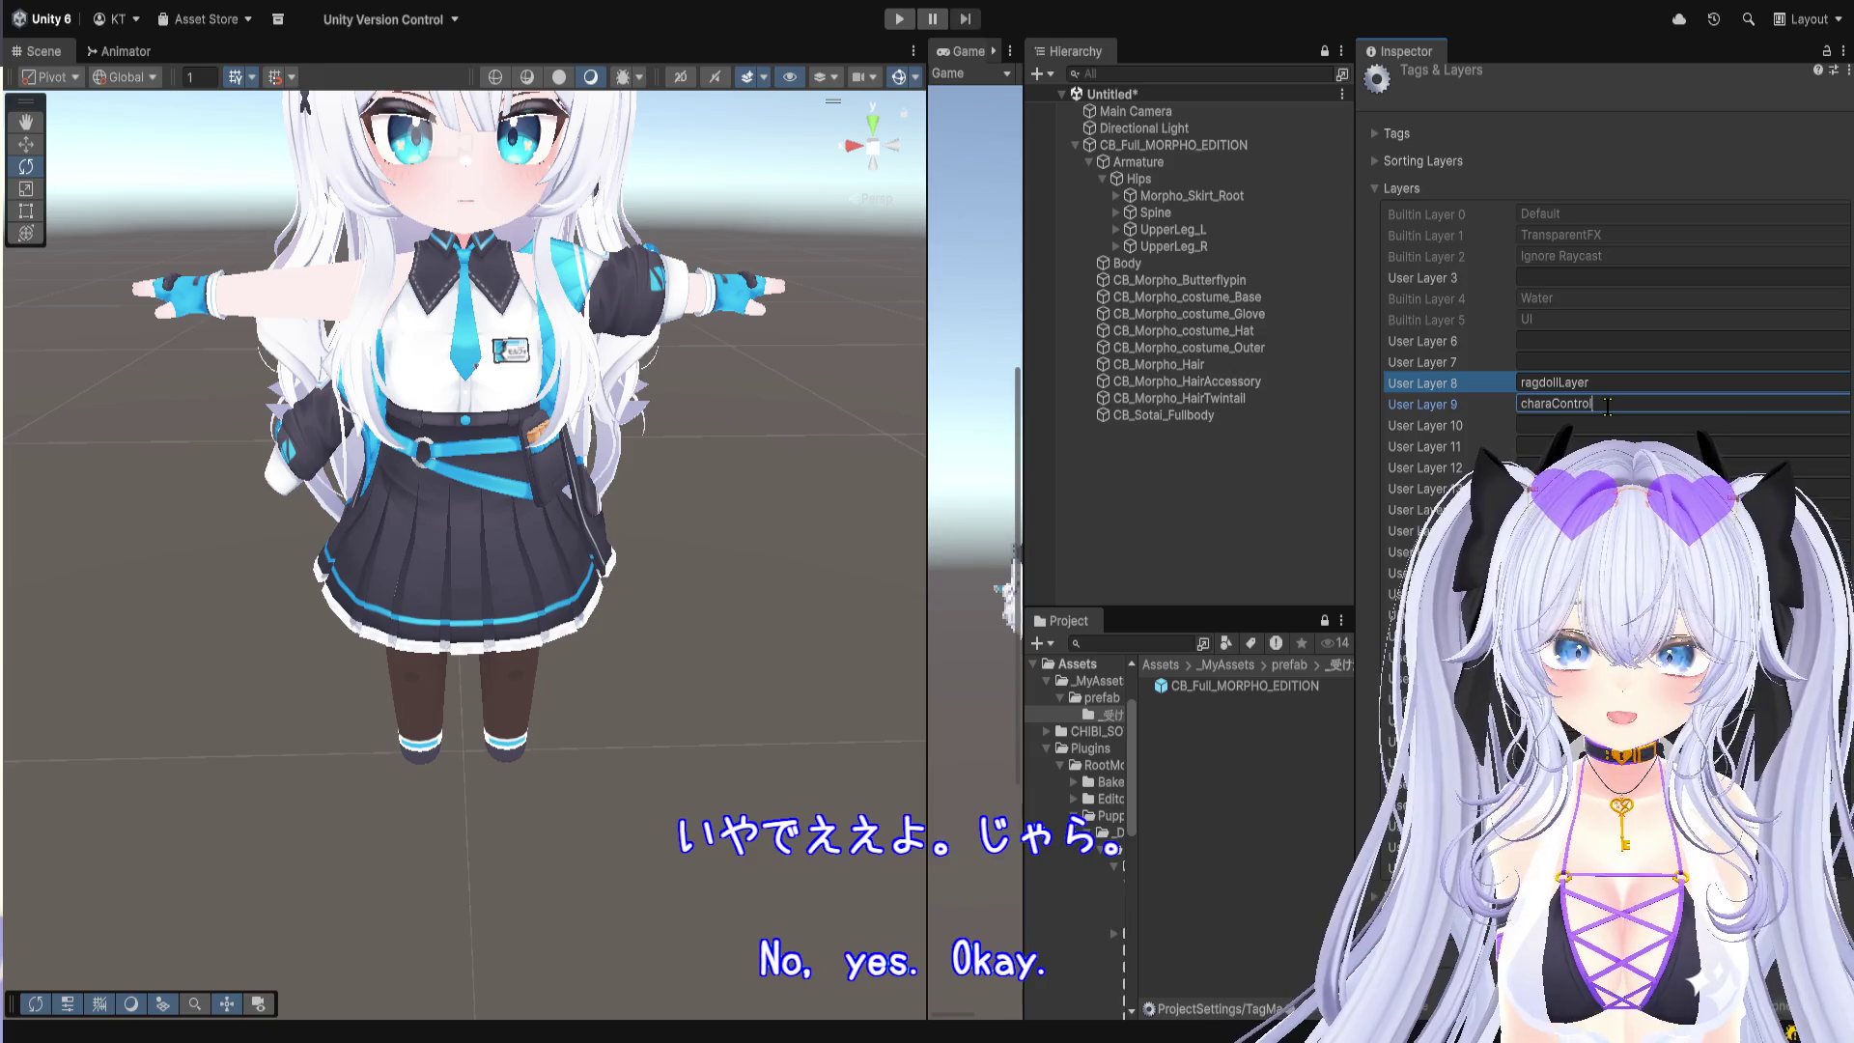
pyautogui.write('lLay')
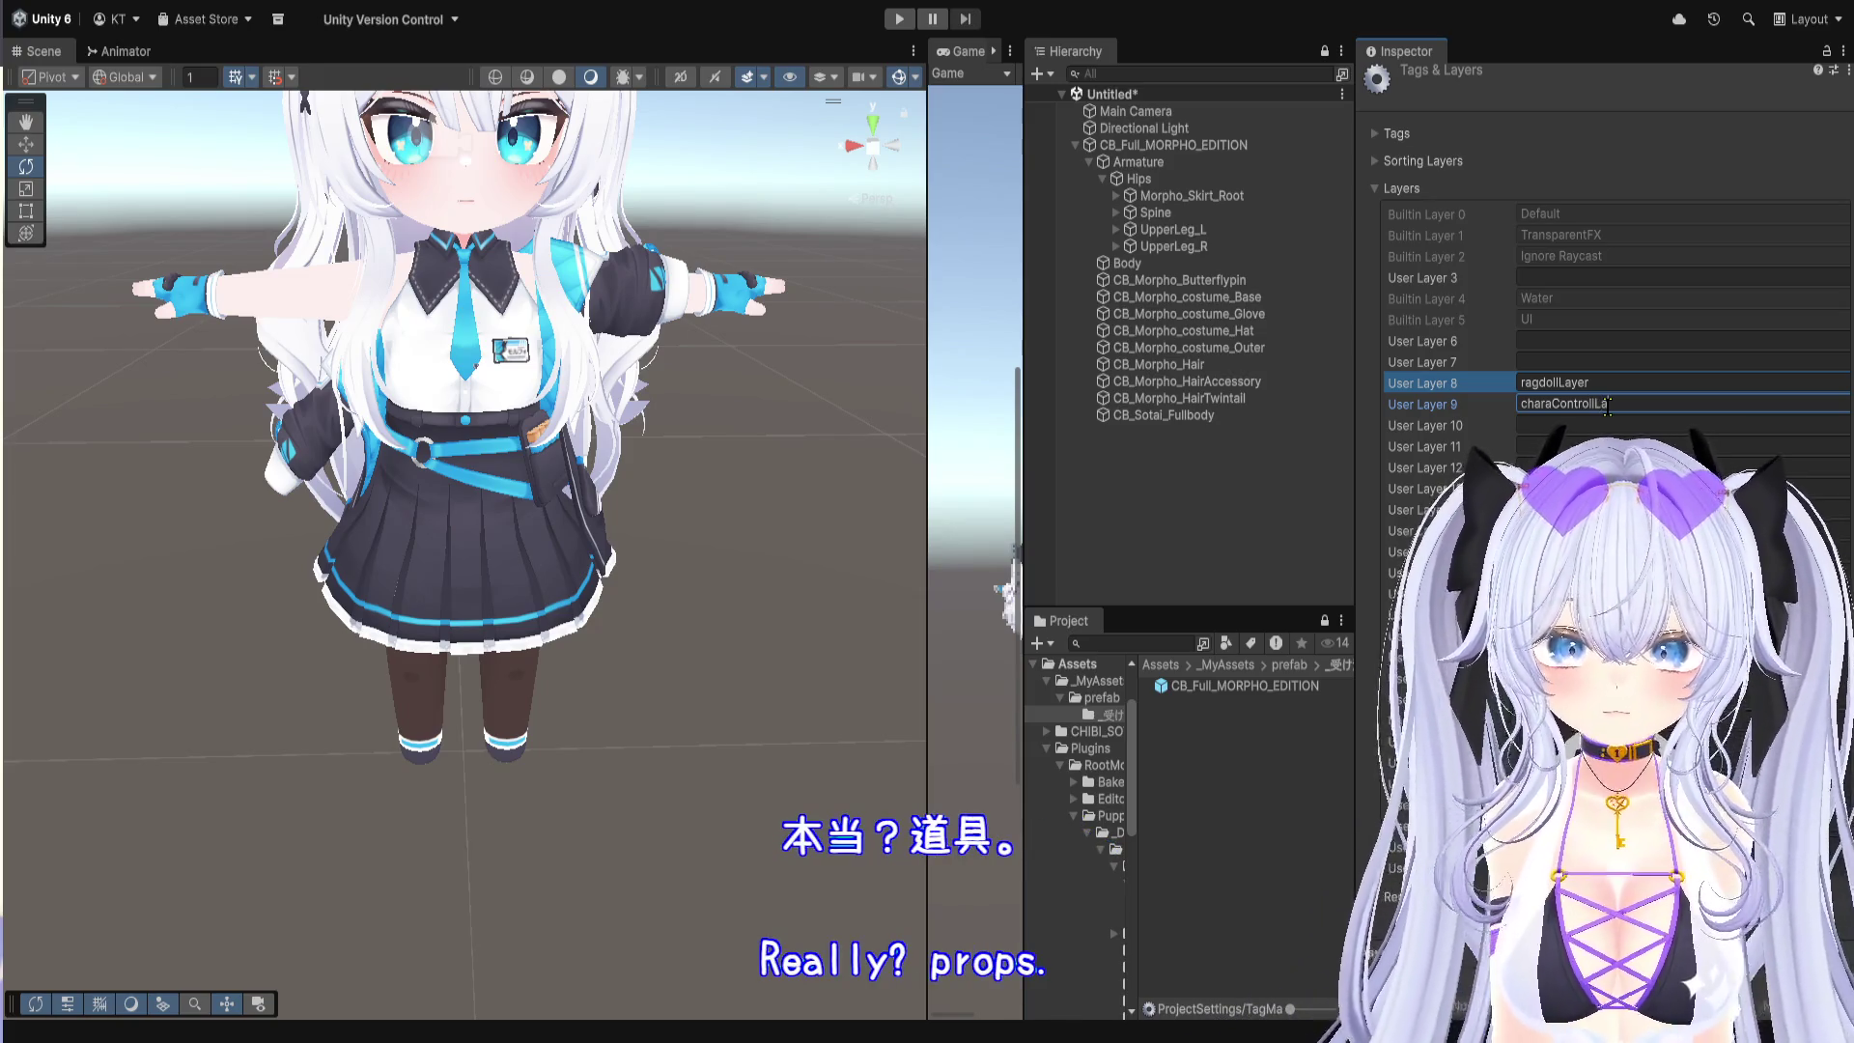
pyautogui.write('er')
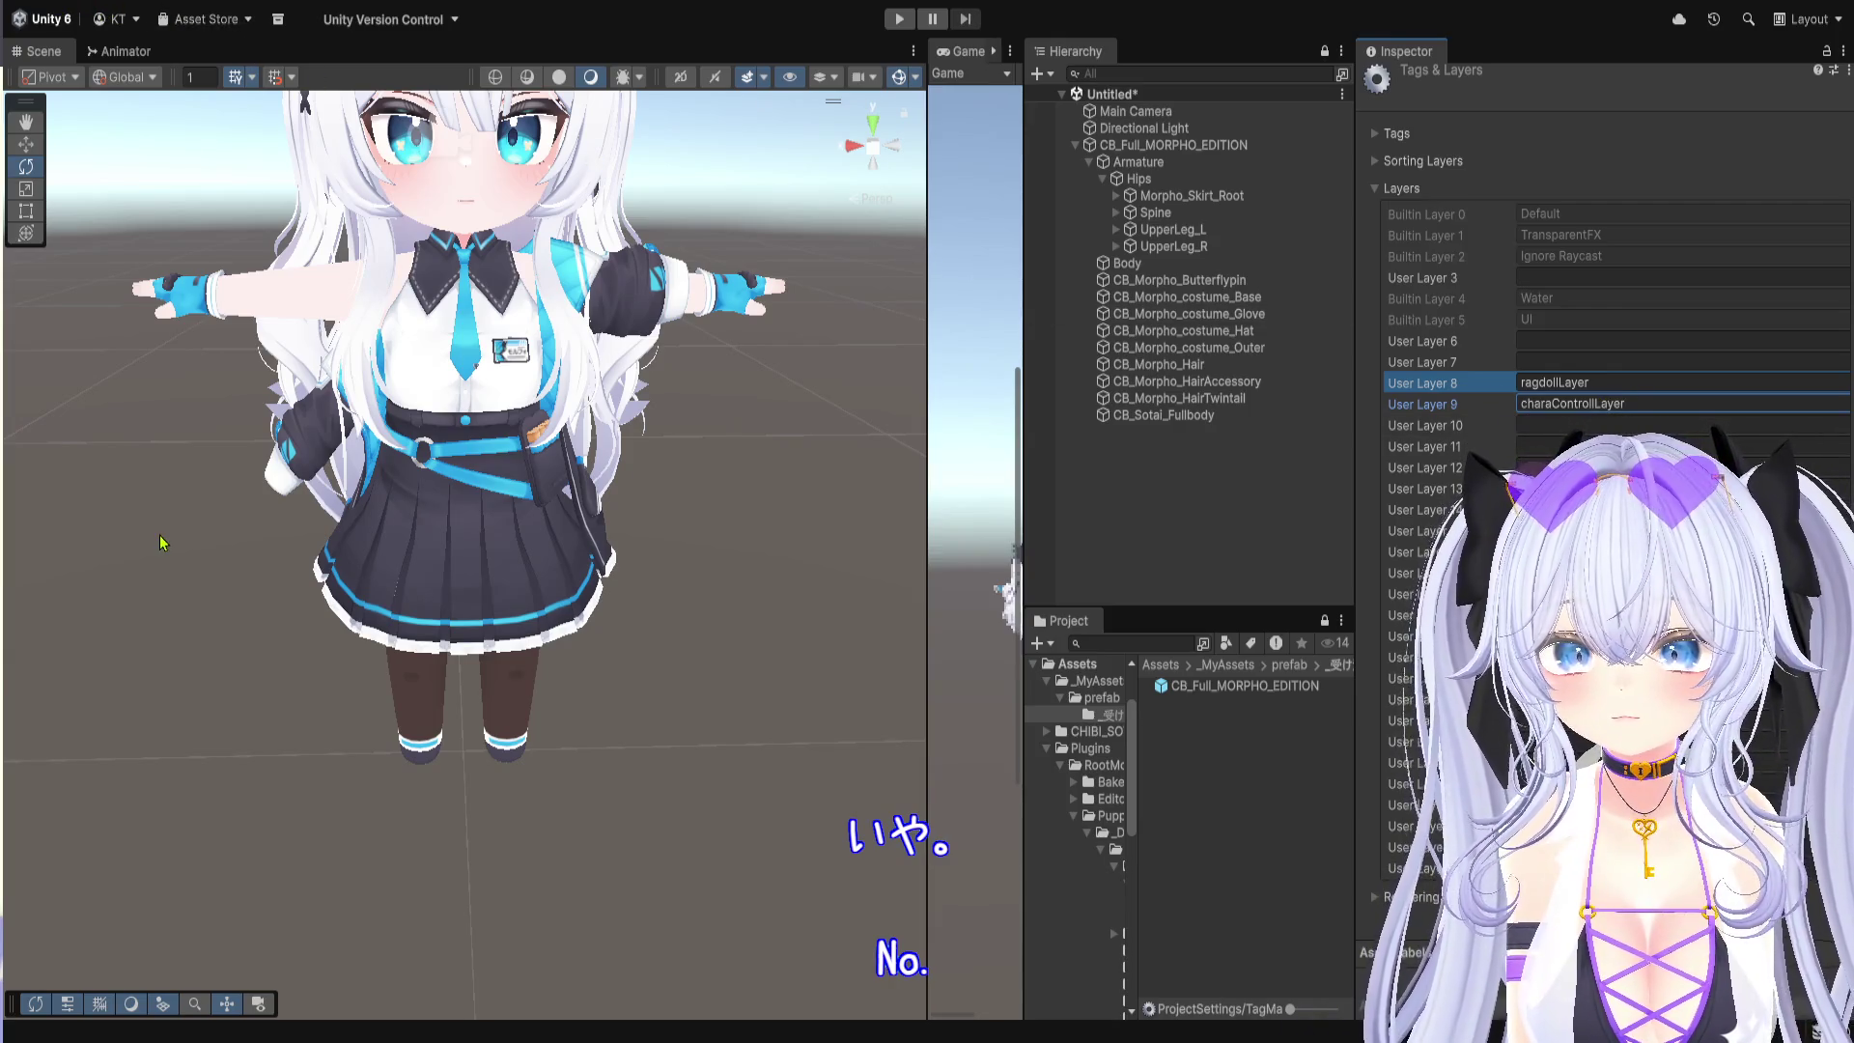
pyautogui.click(154, 618)
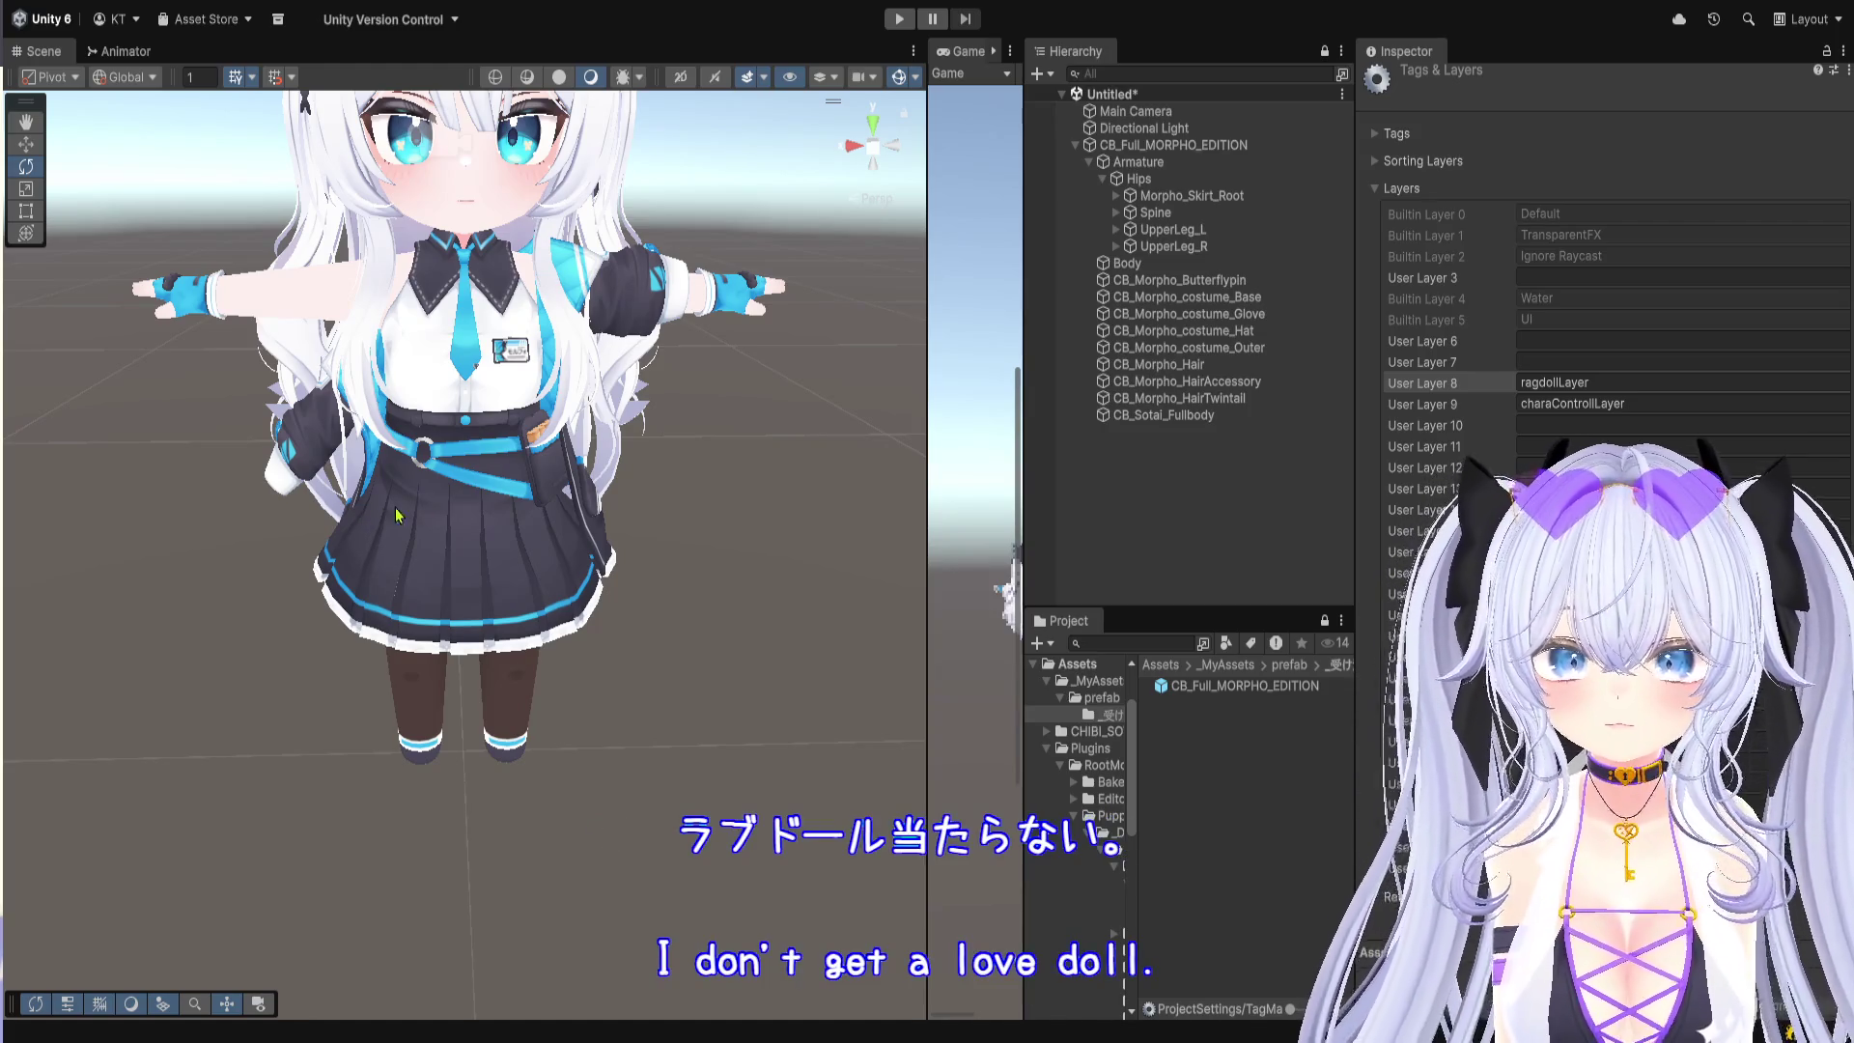
pyautogui.click(1815, 403)
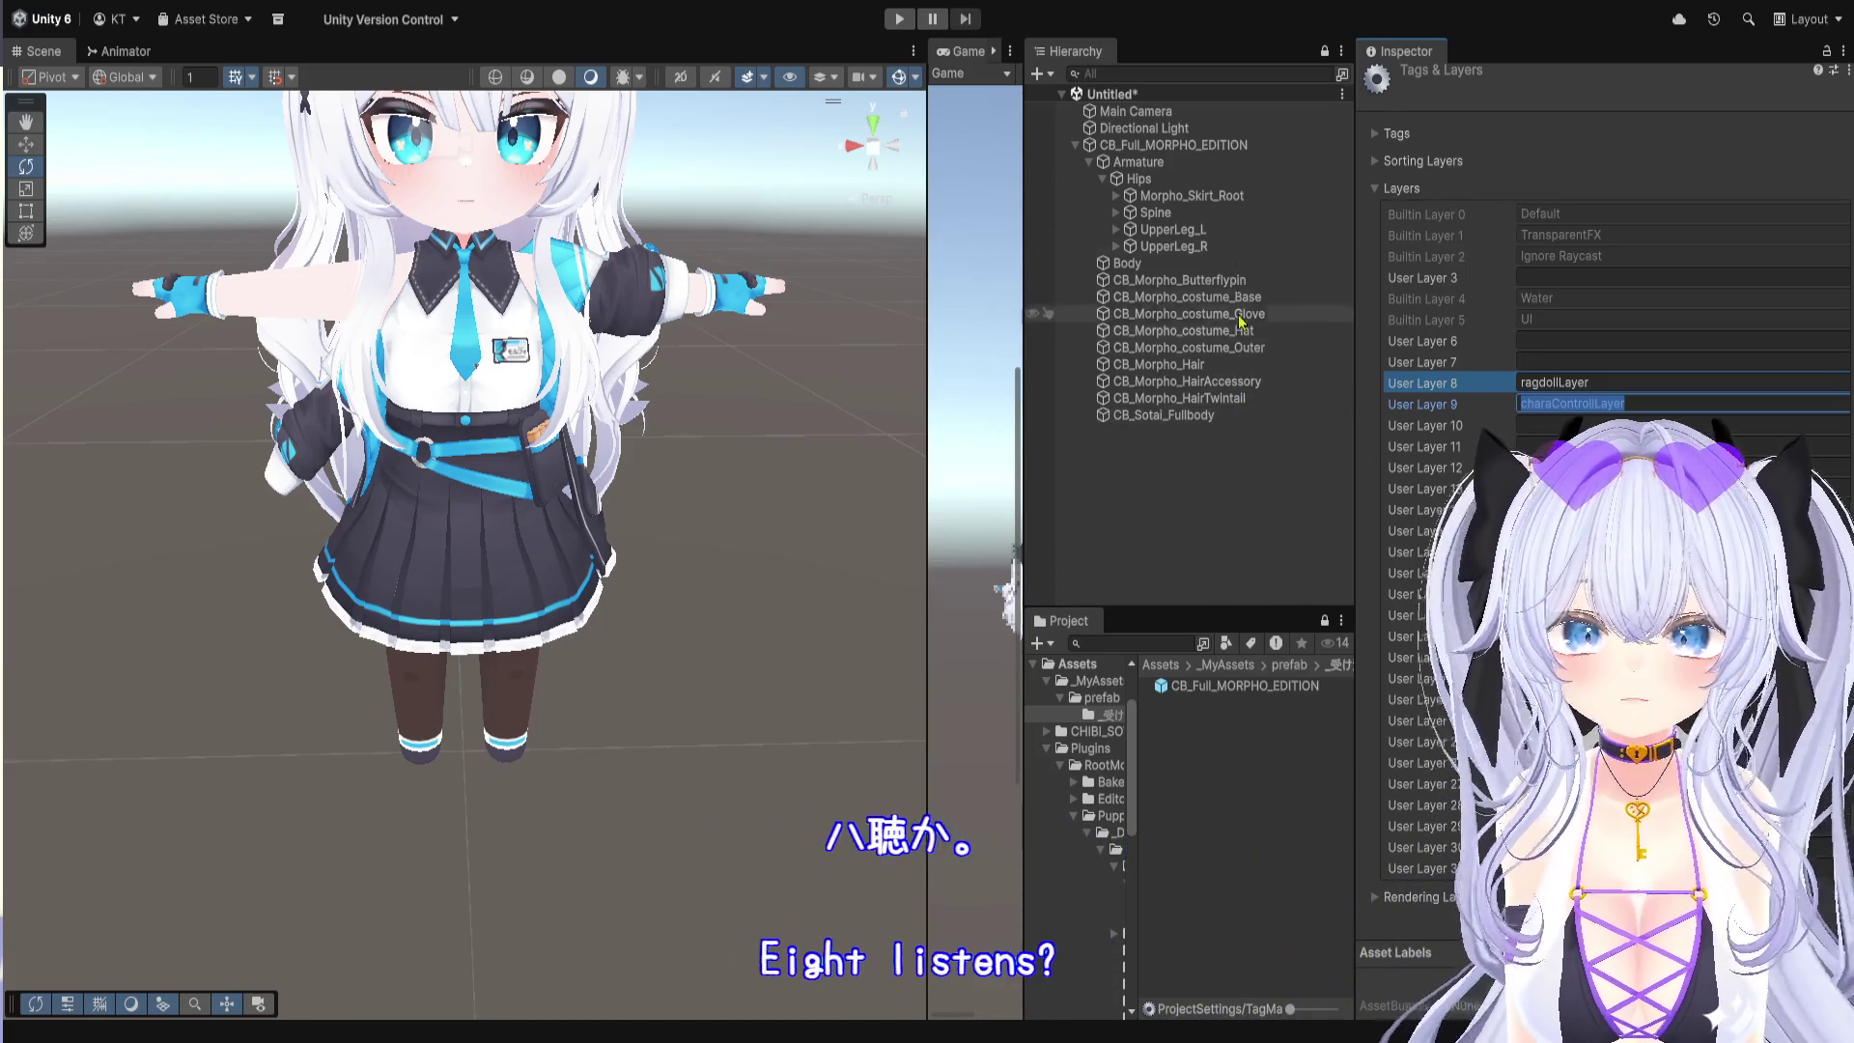
pyautogui.click(1188, 164)
pyautogui.click(1190, 176)
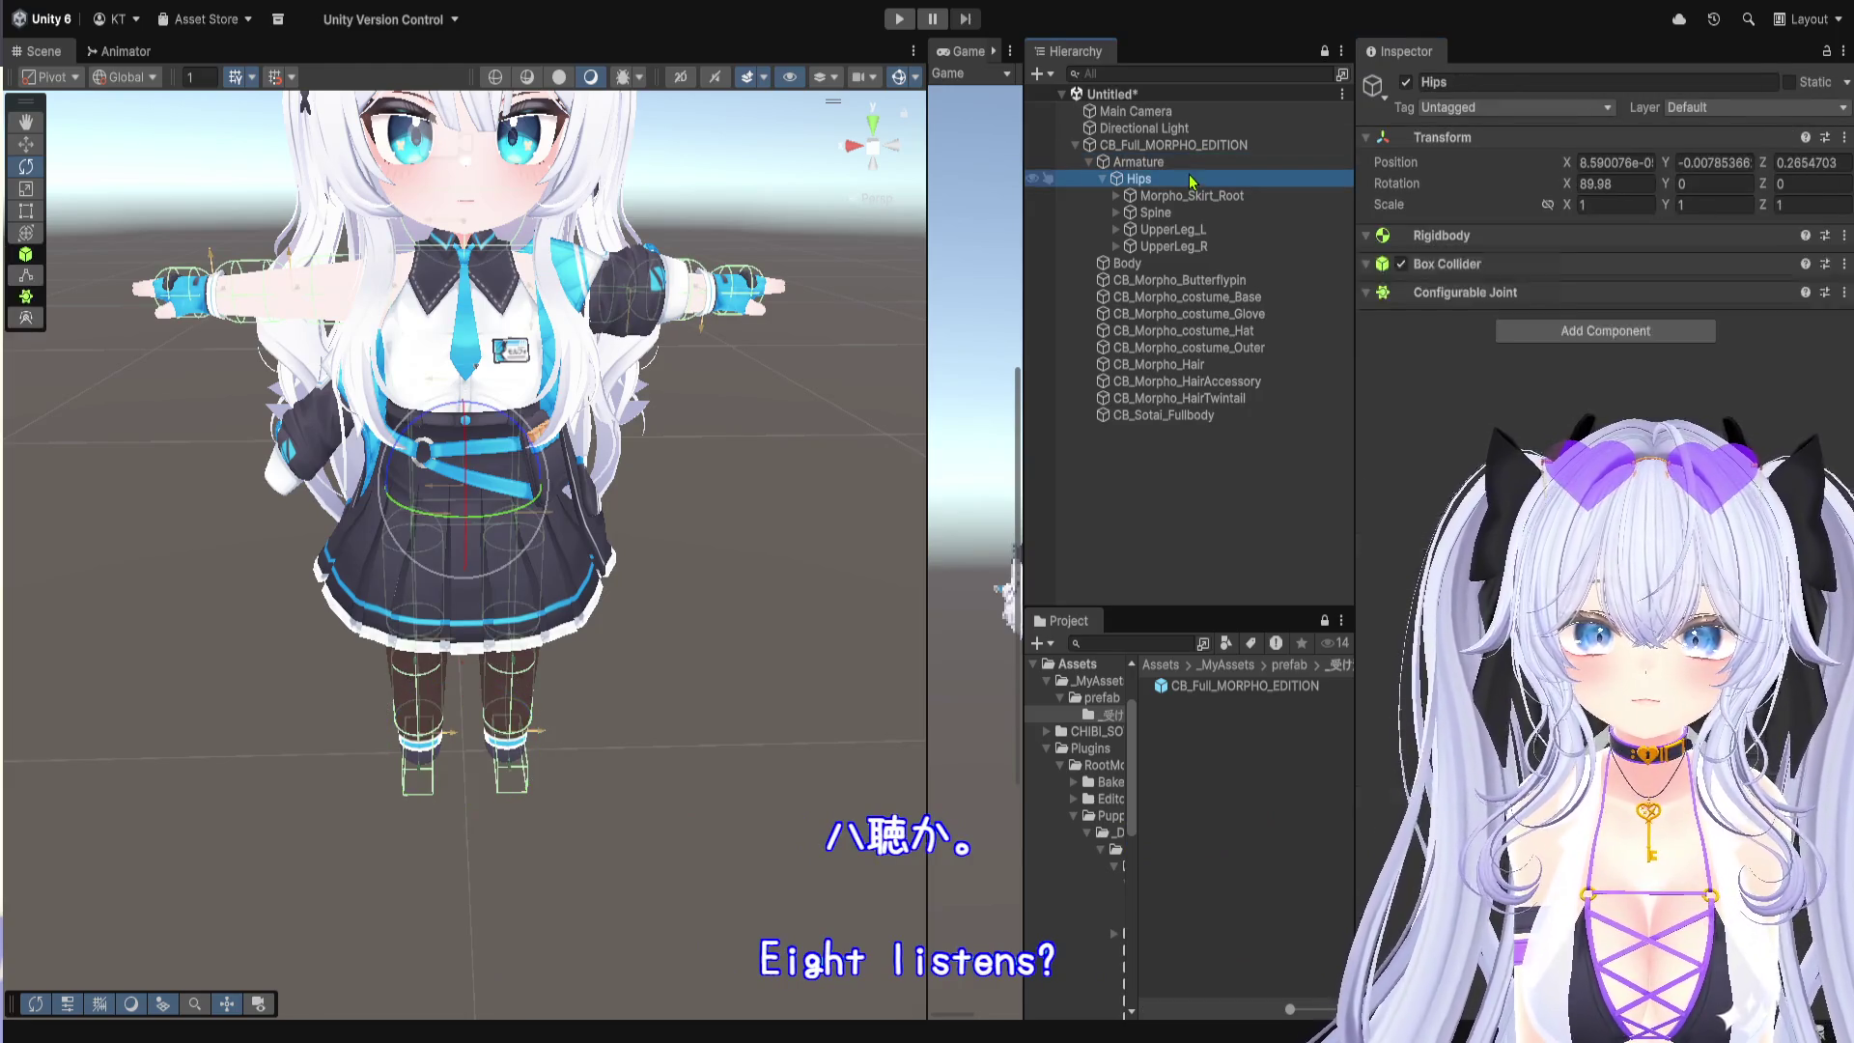
# Step: Check Hips' Rigidbody, set the Puppet Master Ragdoll Layer on CB_Full_MORPHO_EDITION, and run Set Up PuppetMaster
pyautogui.press('Up')
pyautogui.click(1228, 180)
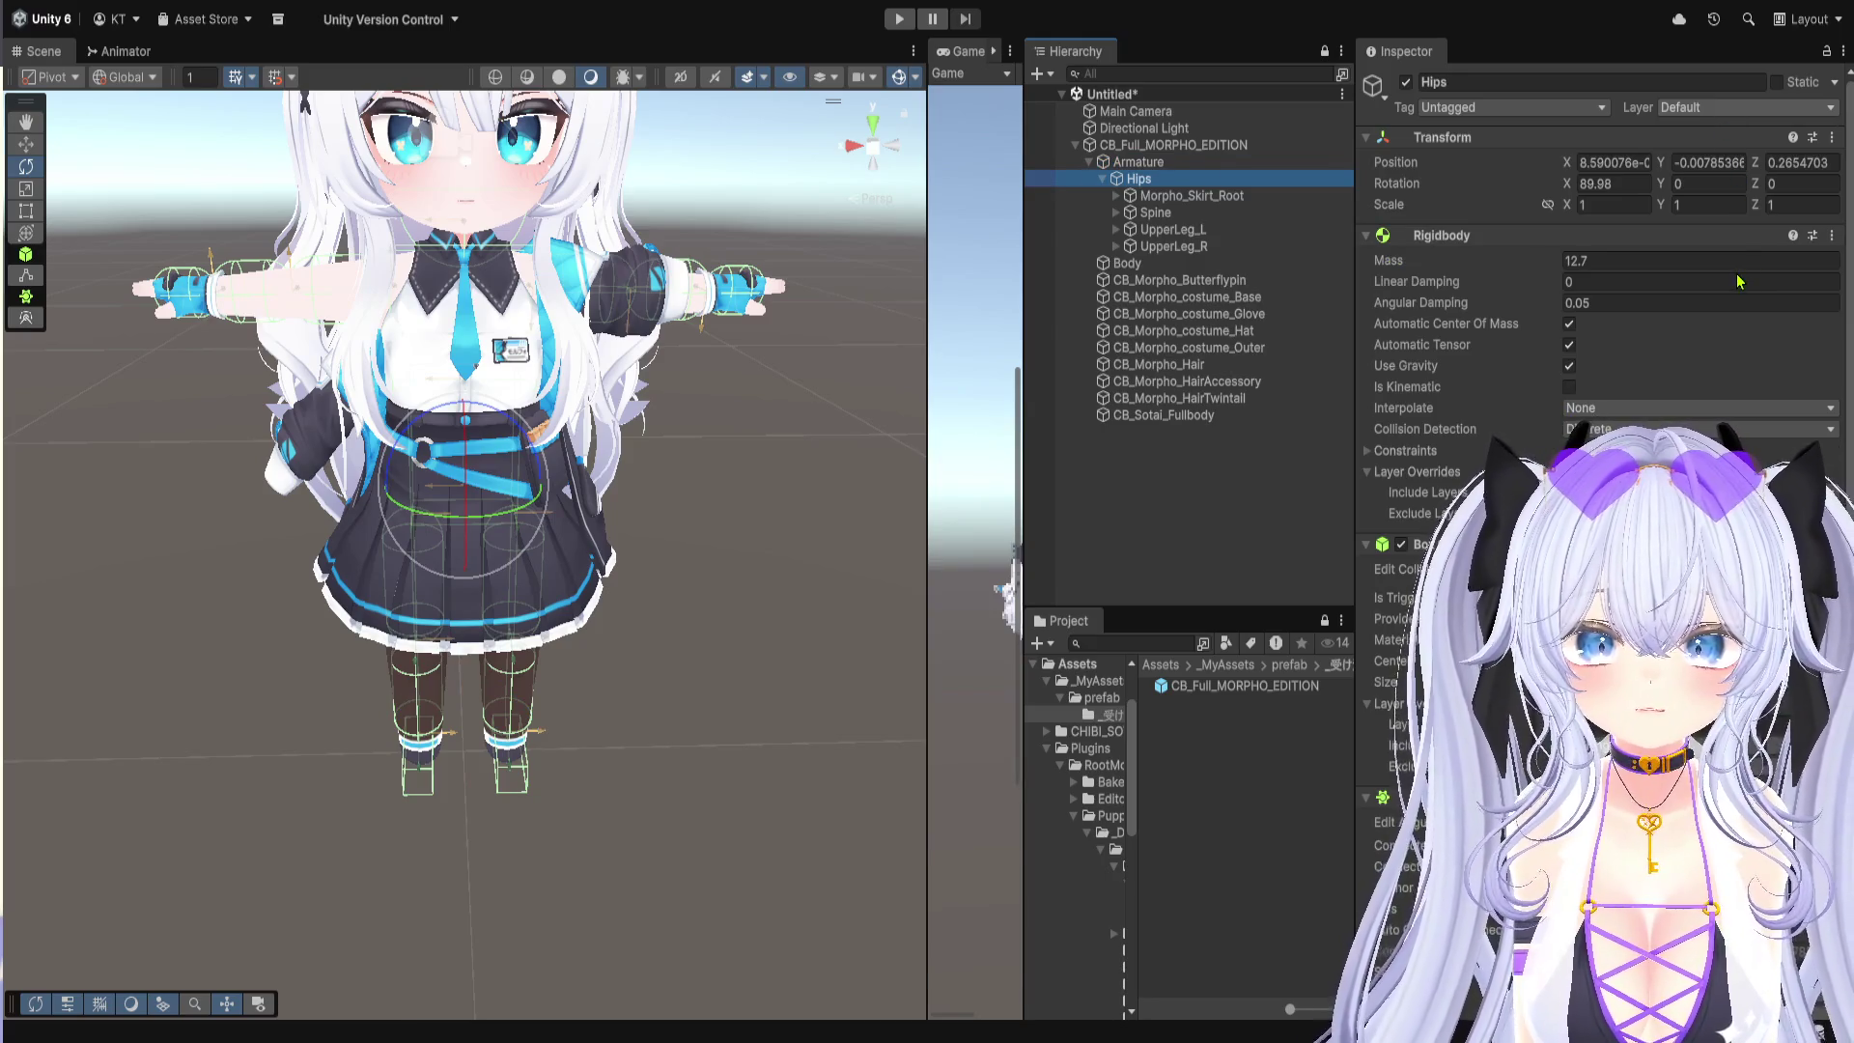
pyautogui.click(1198, 512)
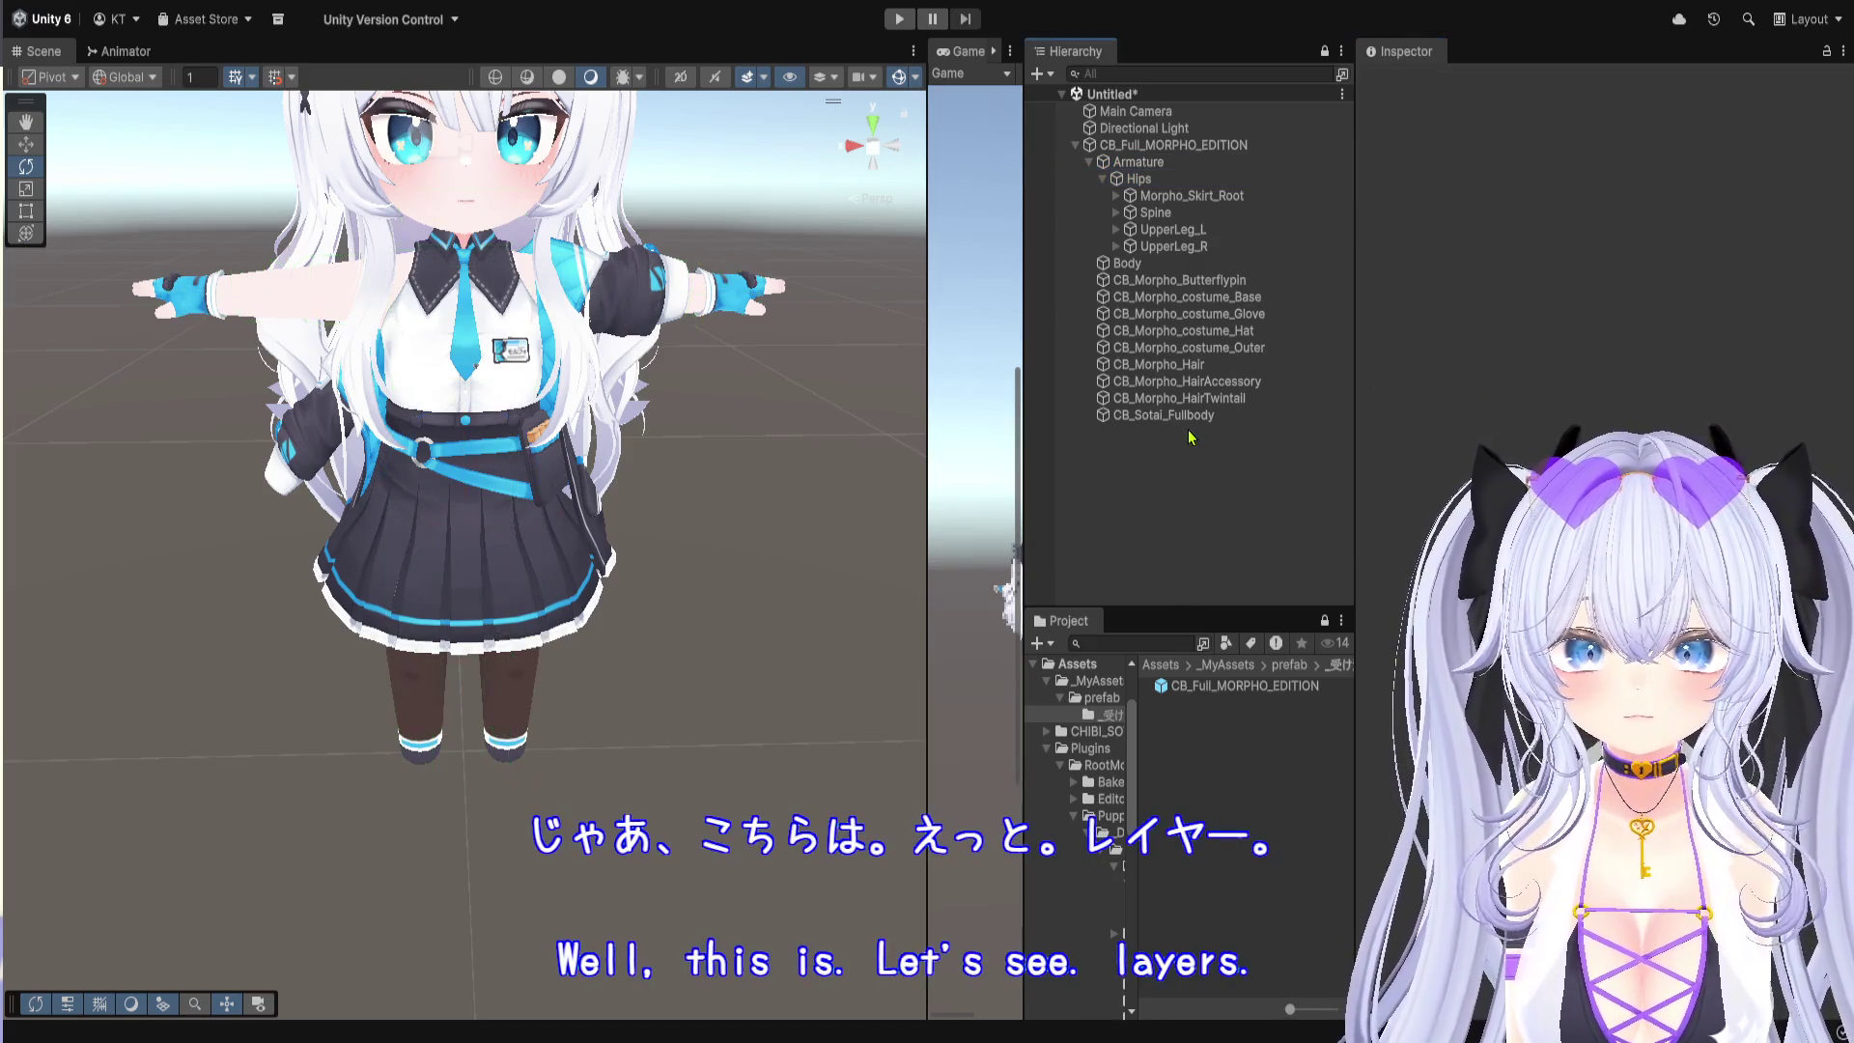
pyautogui.click(1207, 144)
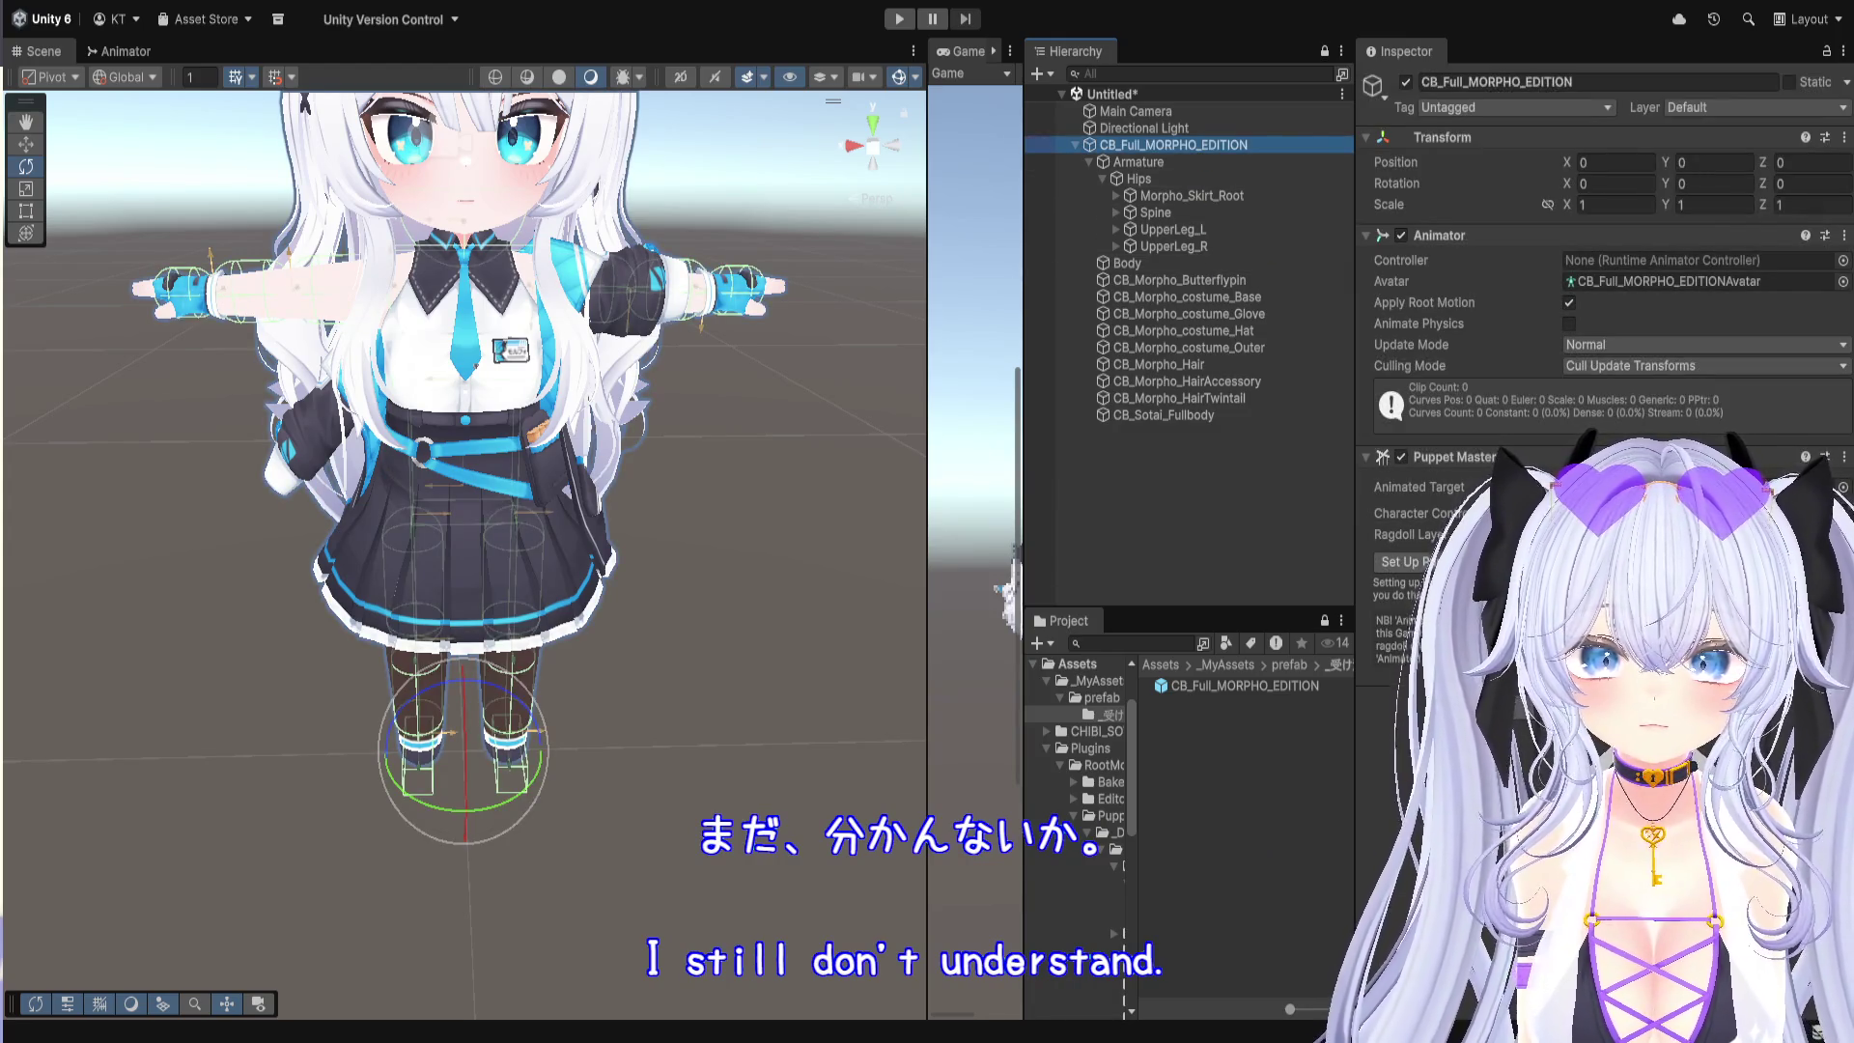
pyautogui.click(1642, 534)
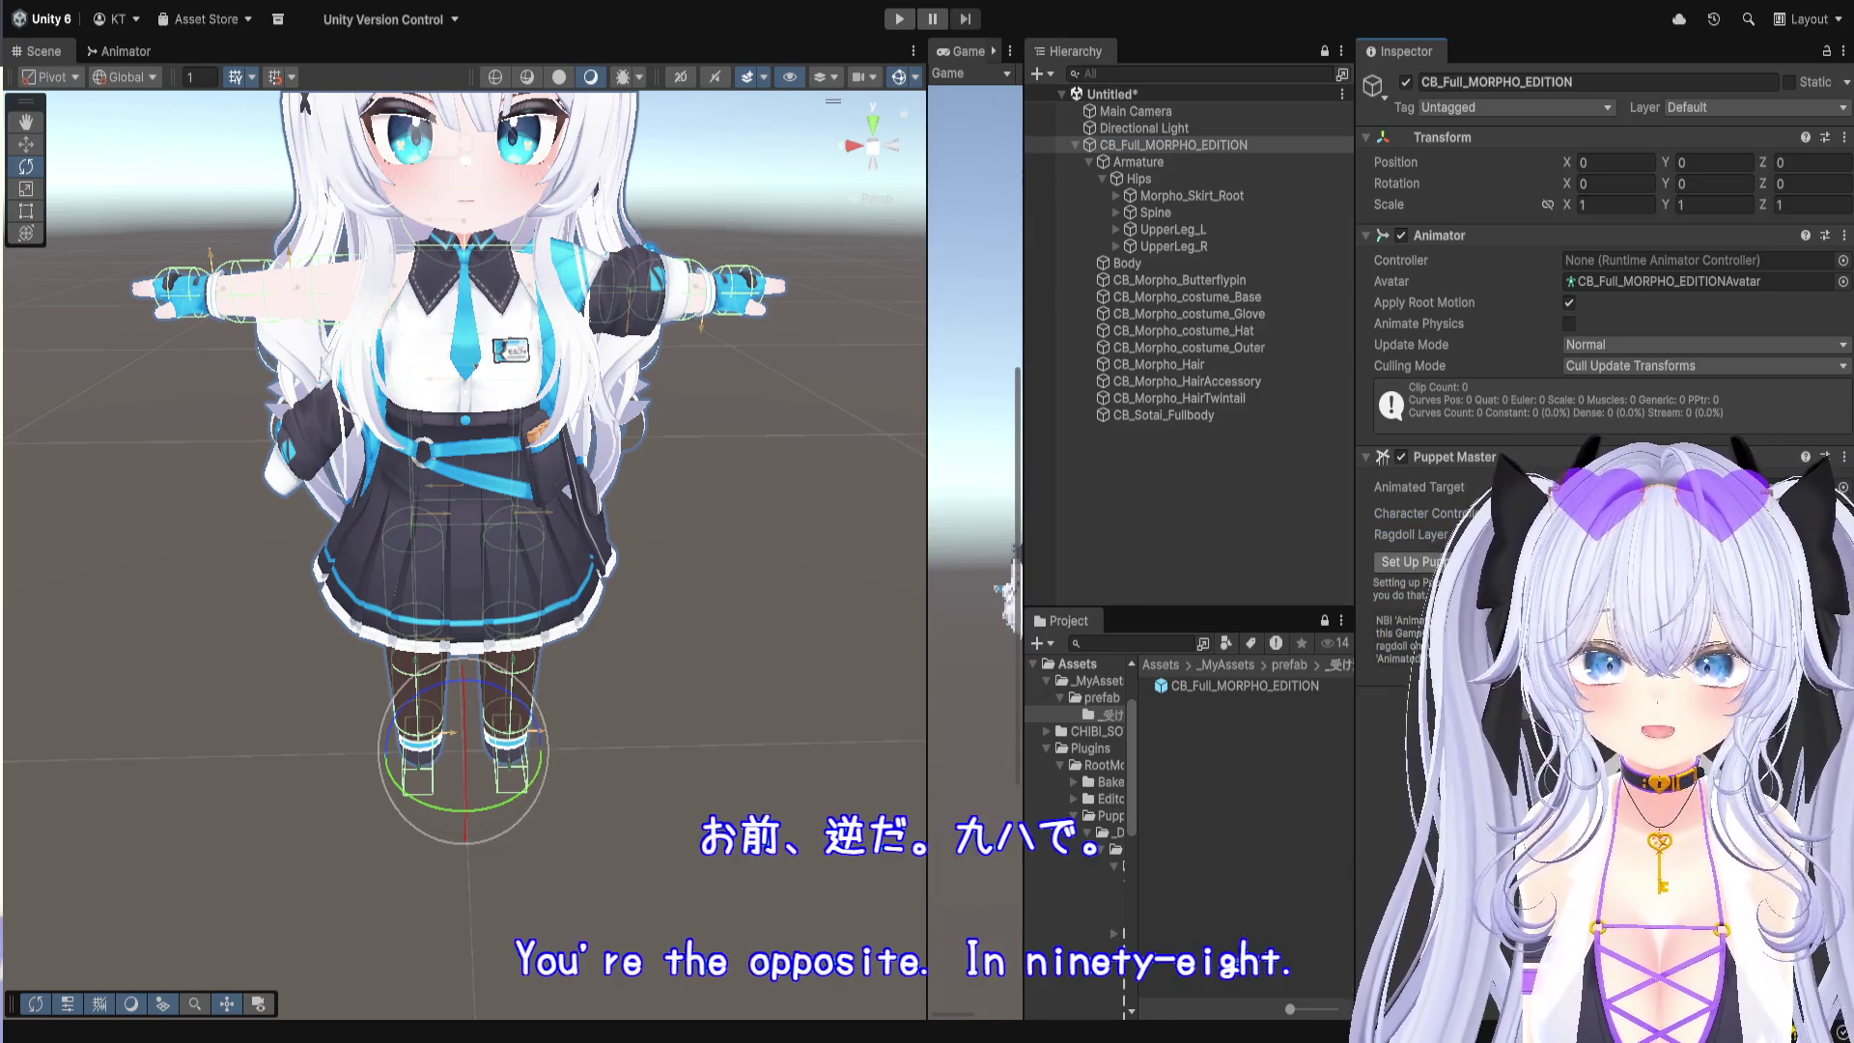
pyautogui.click(1420, 561)
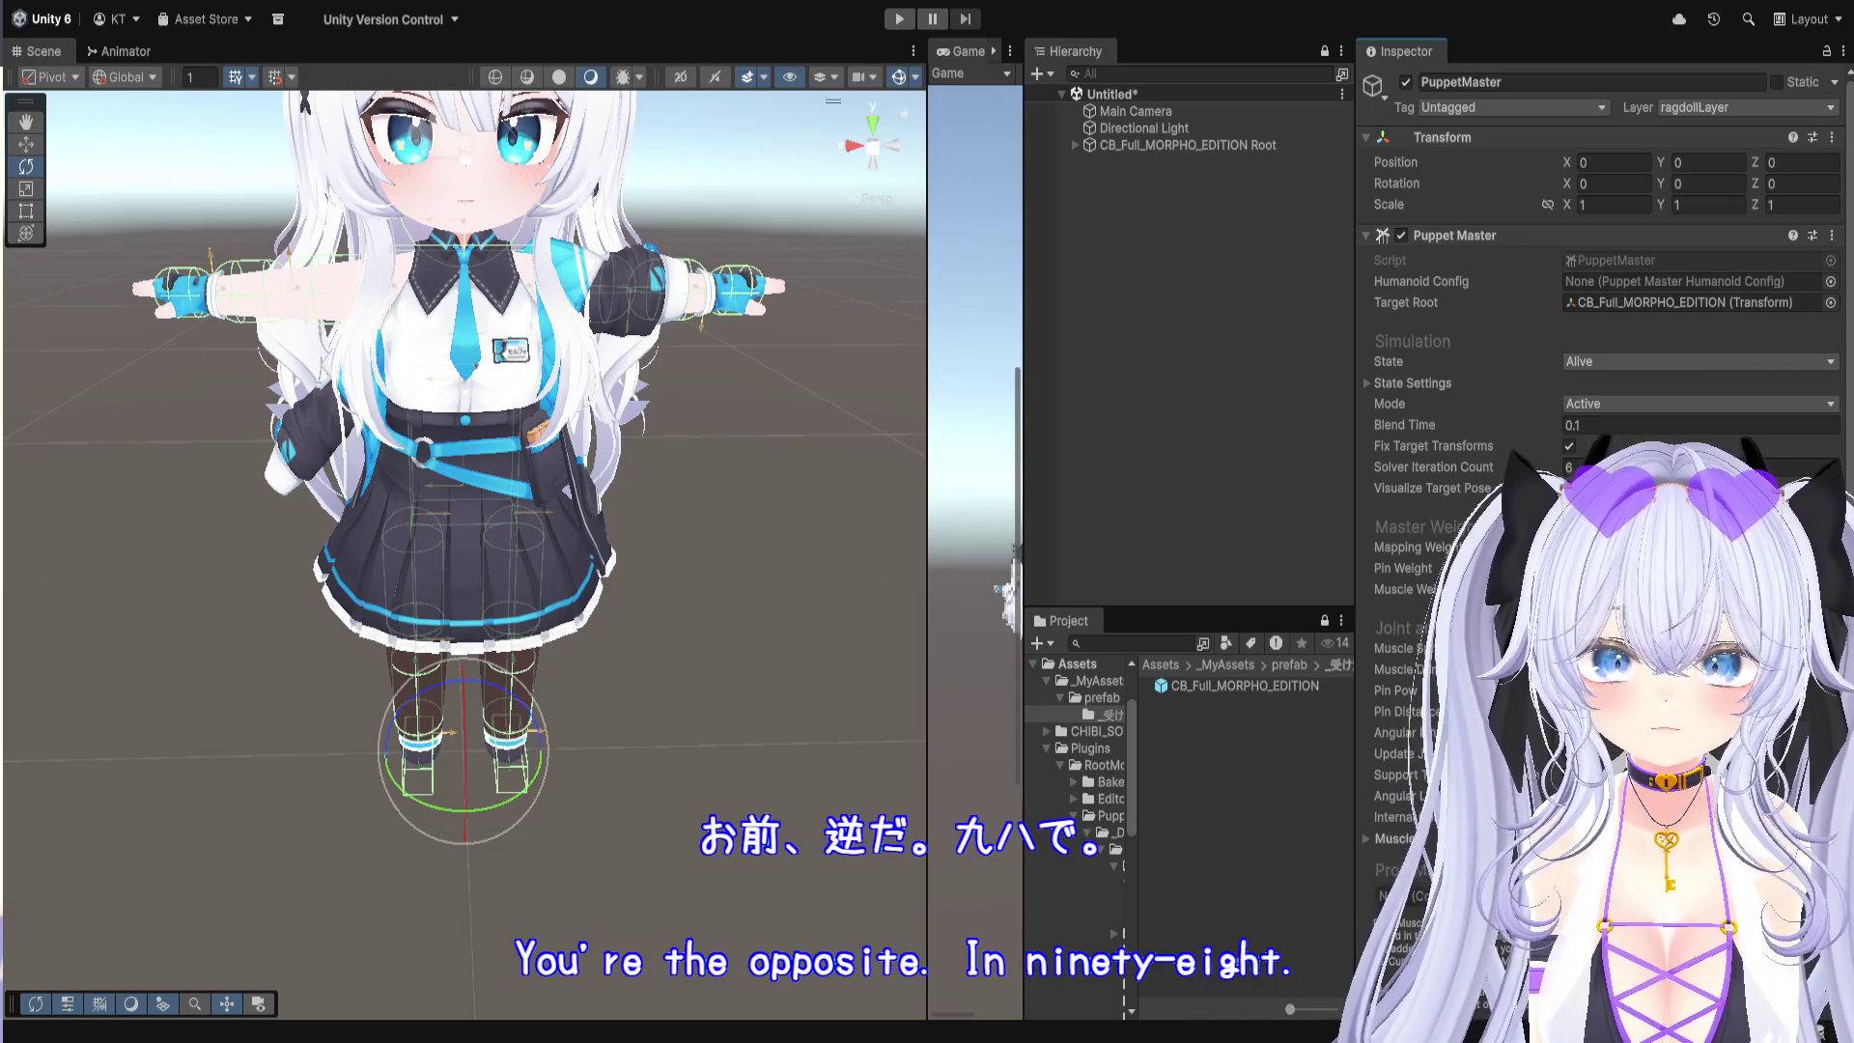
# Step: Expand CB_Full_MORPHO_EDITION Root and the character, comparing the PuppetMaster and character layers
pyautogui.click(1074, 144)
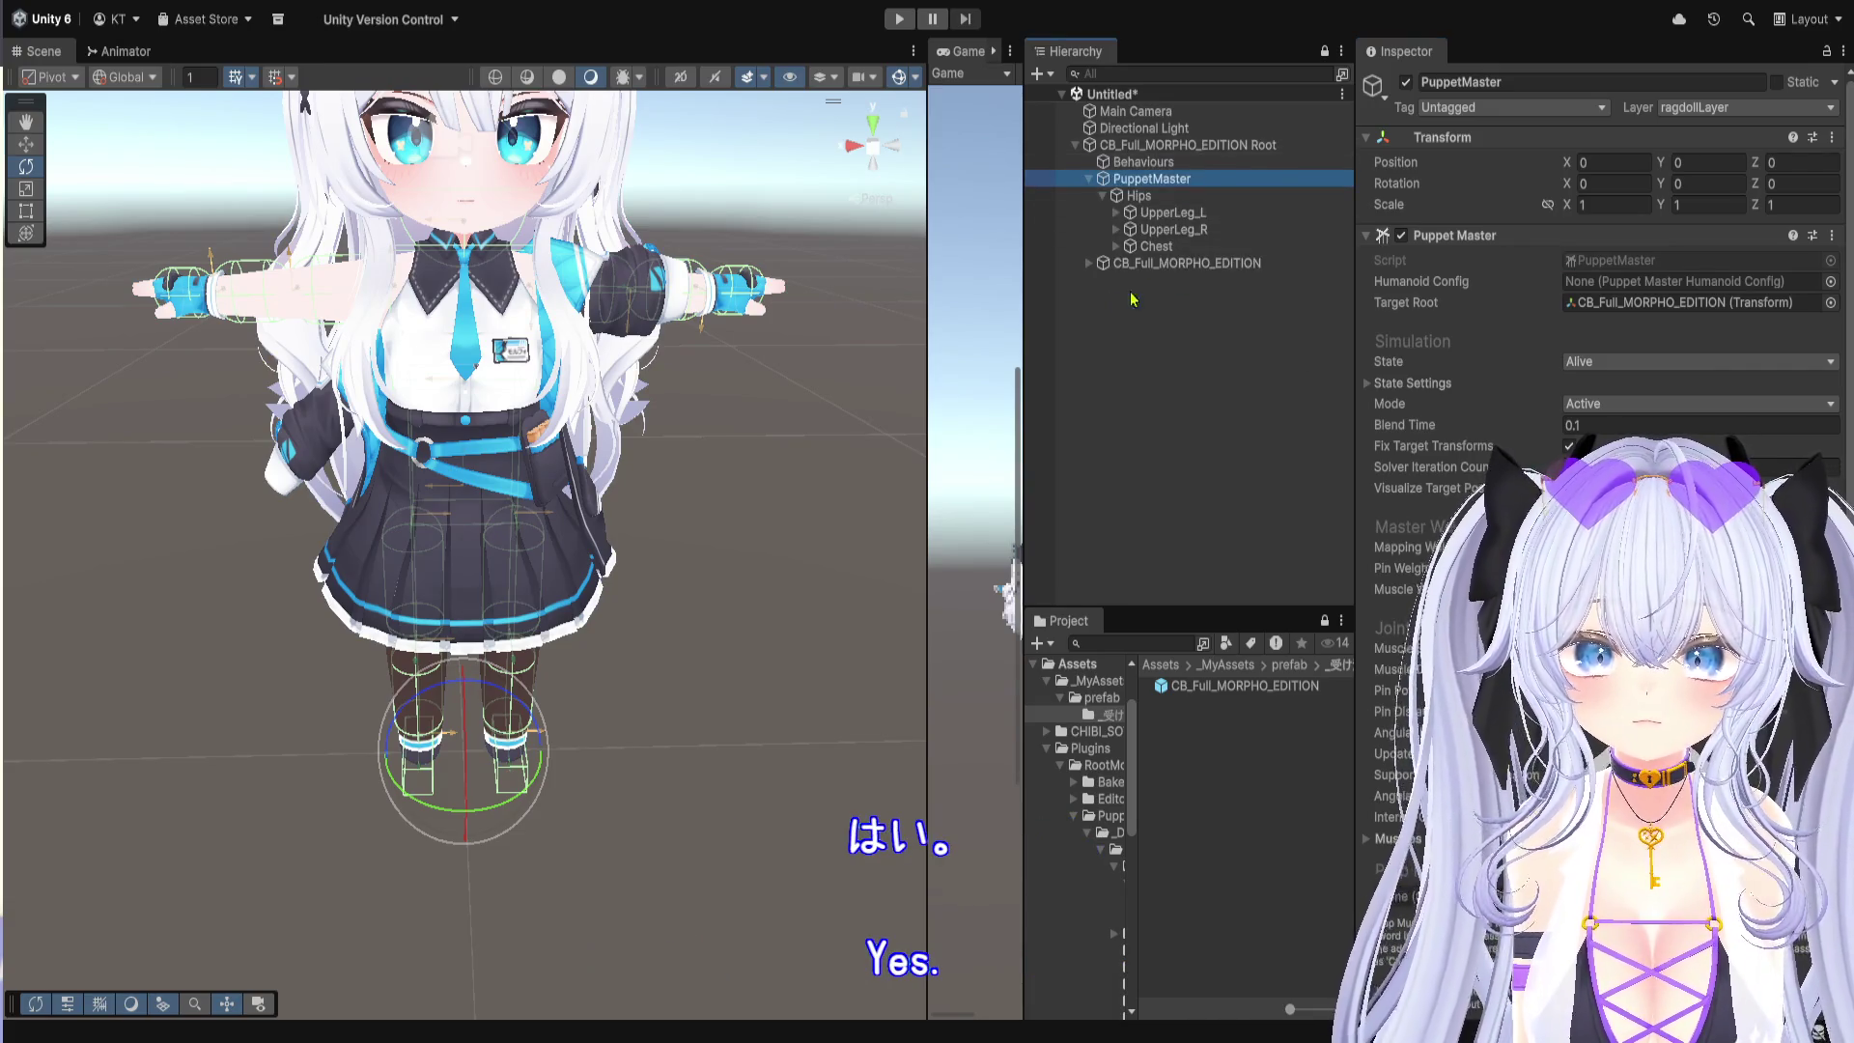
pyautogui.click(1088, 265)
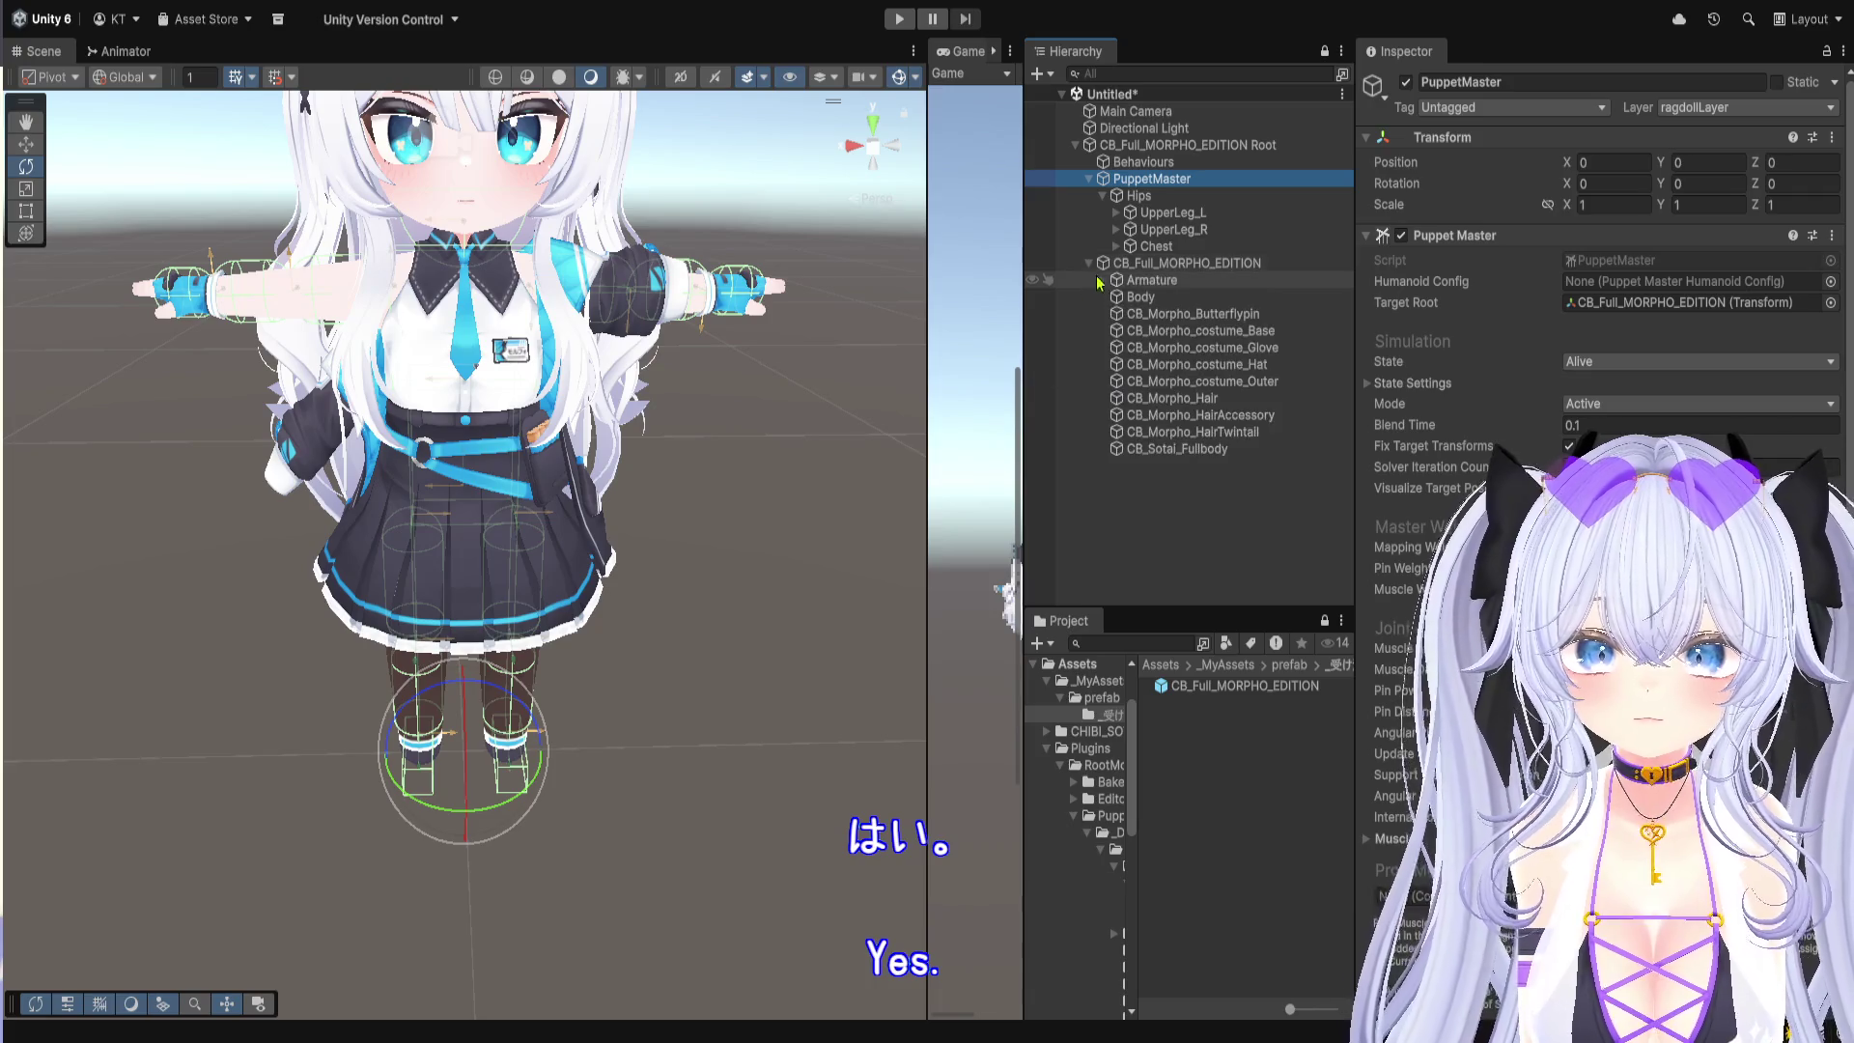
pyautogui.click(1190, 269)
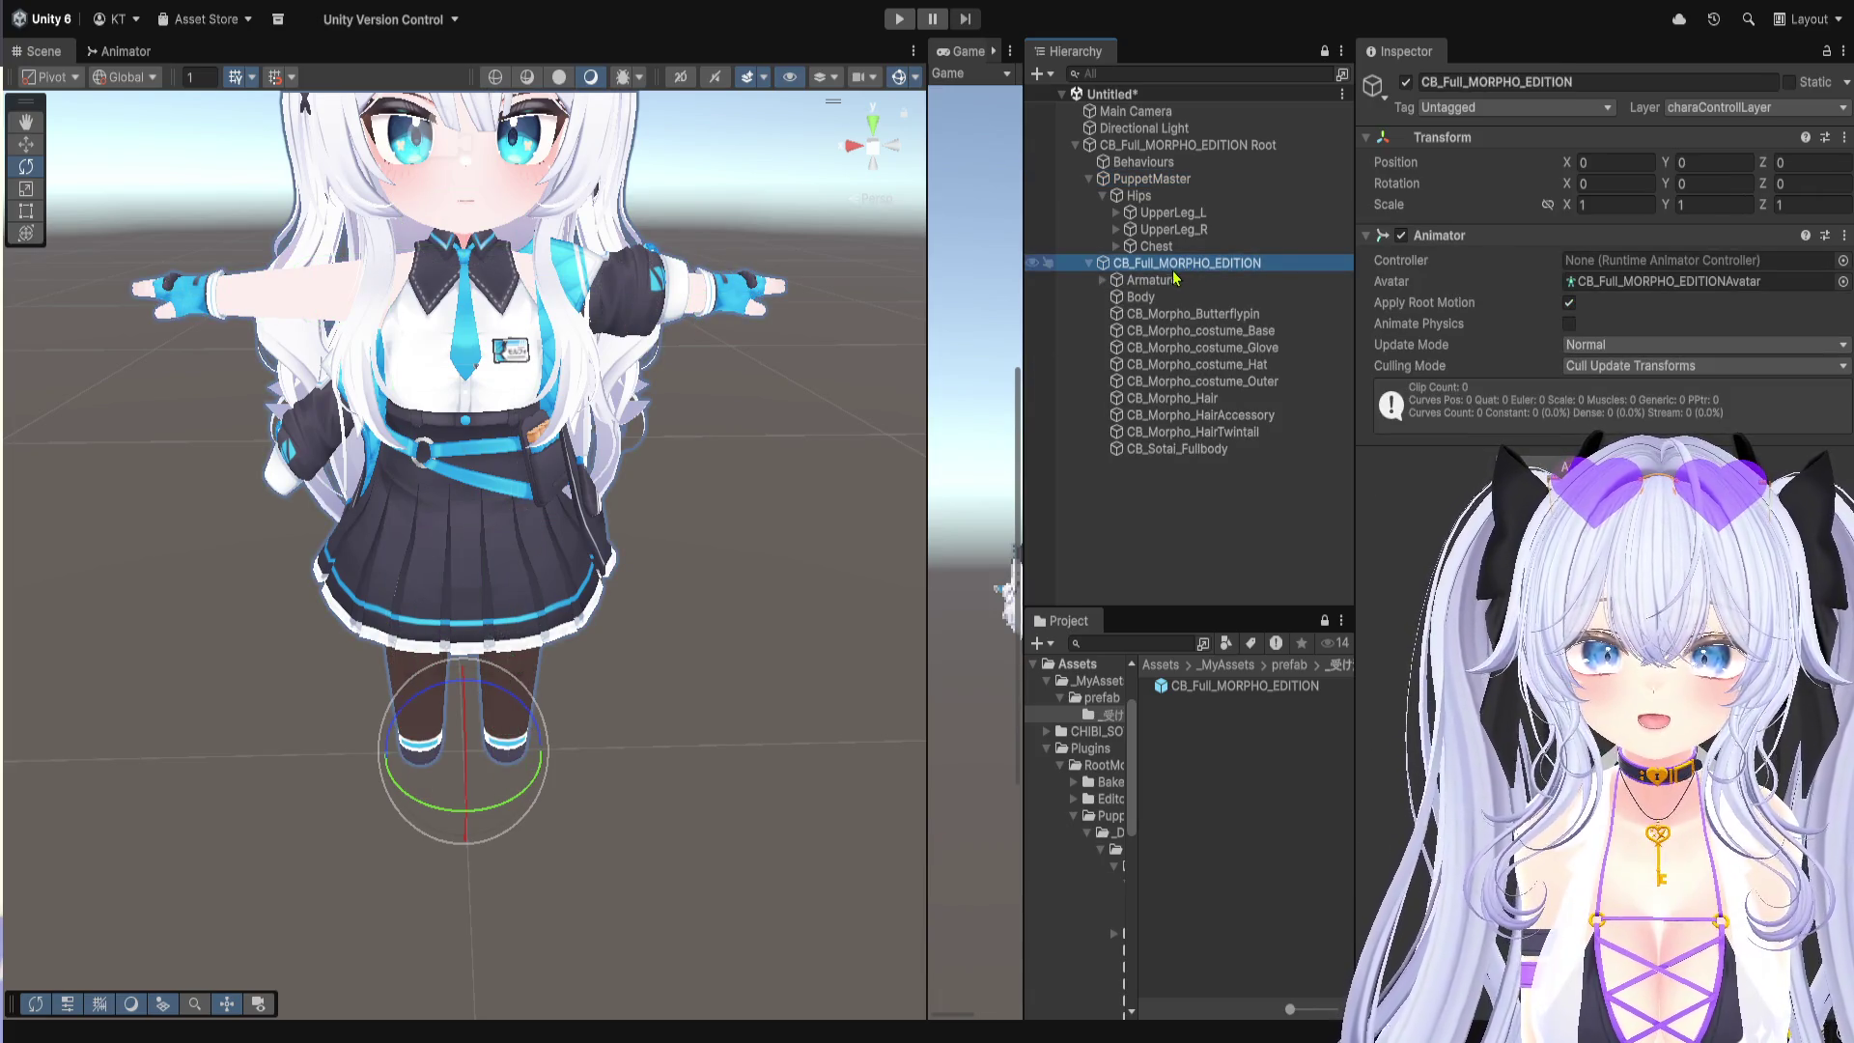
pyautogui.click(1176, 179)
pyautogui.click(1176, 147)
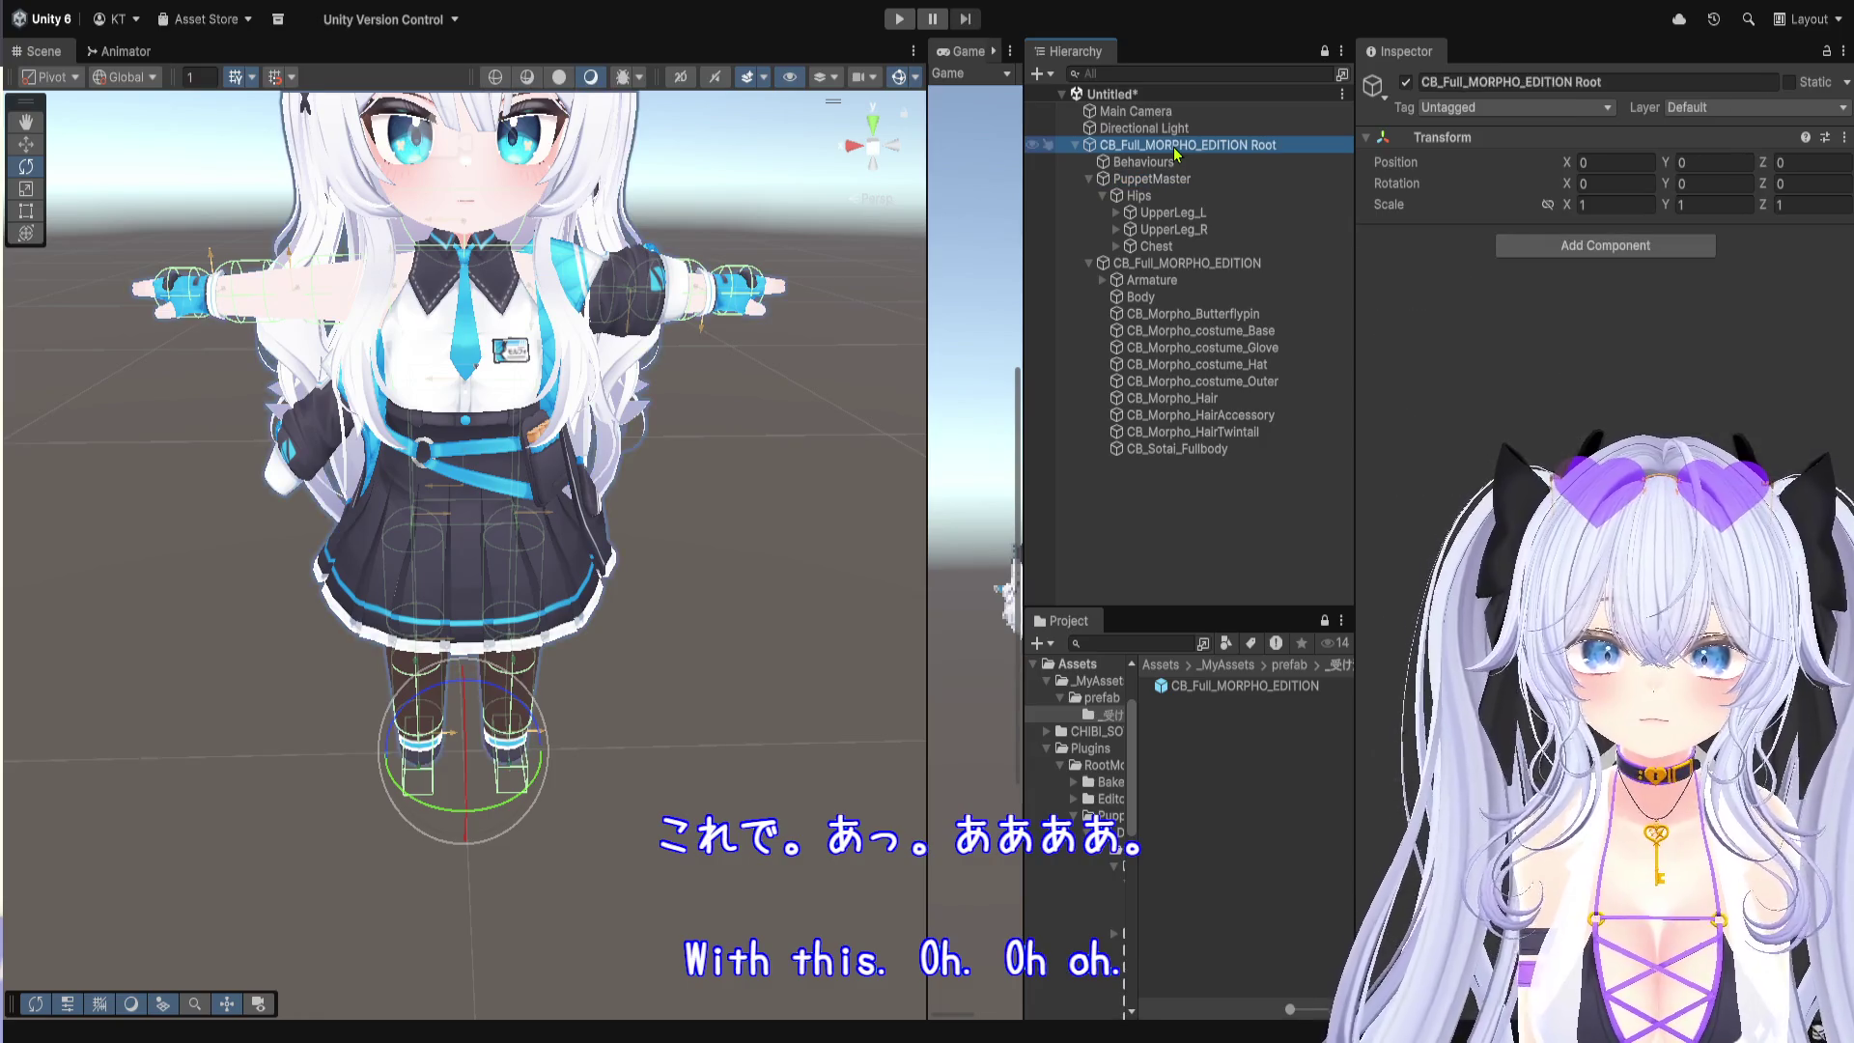
pyautogui.click(1172, 181)
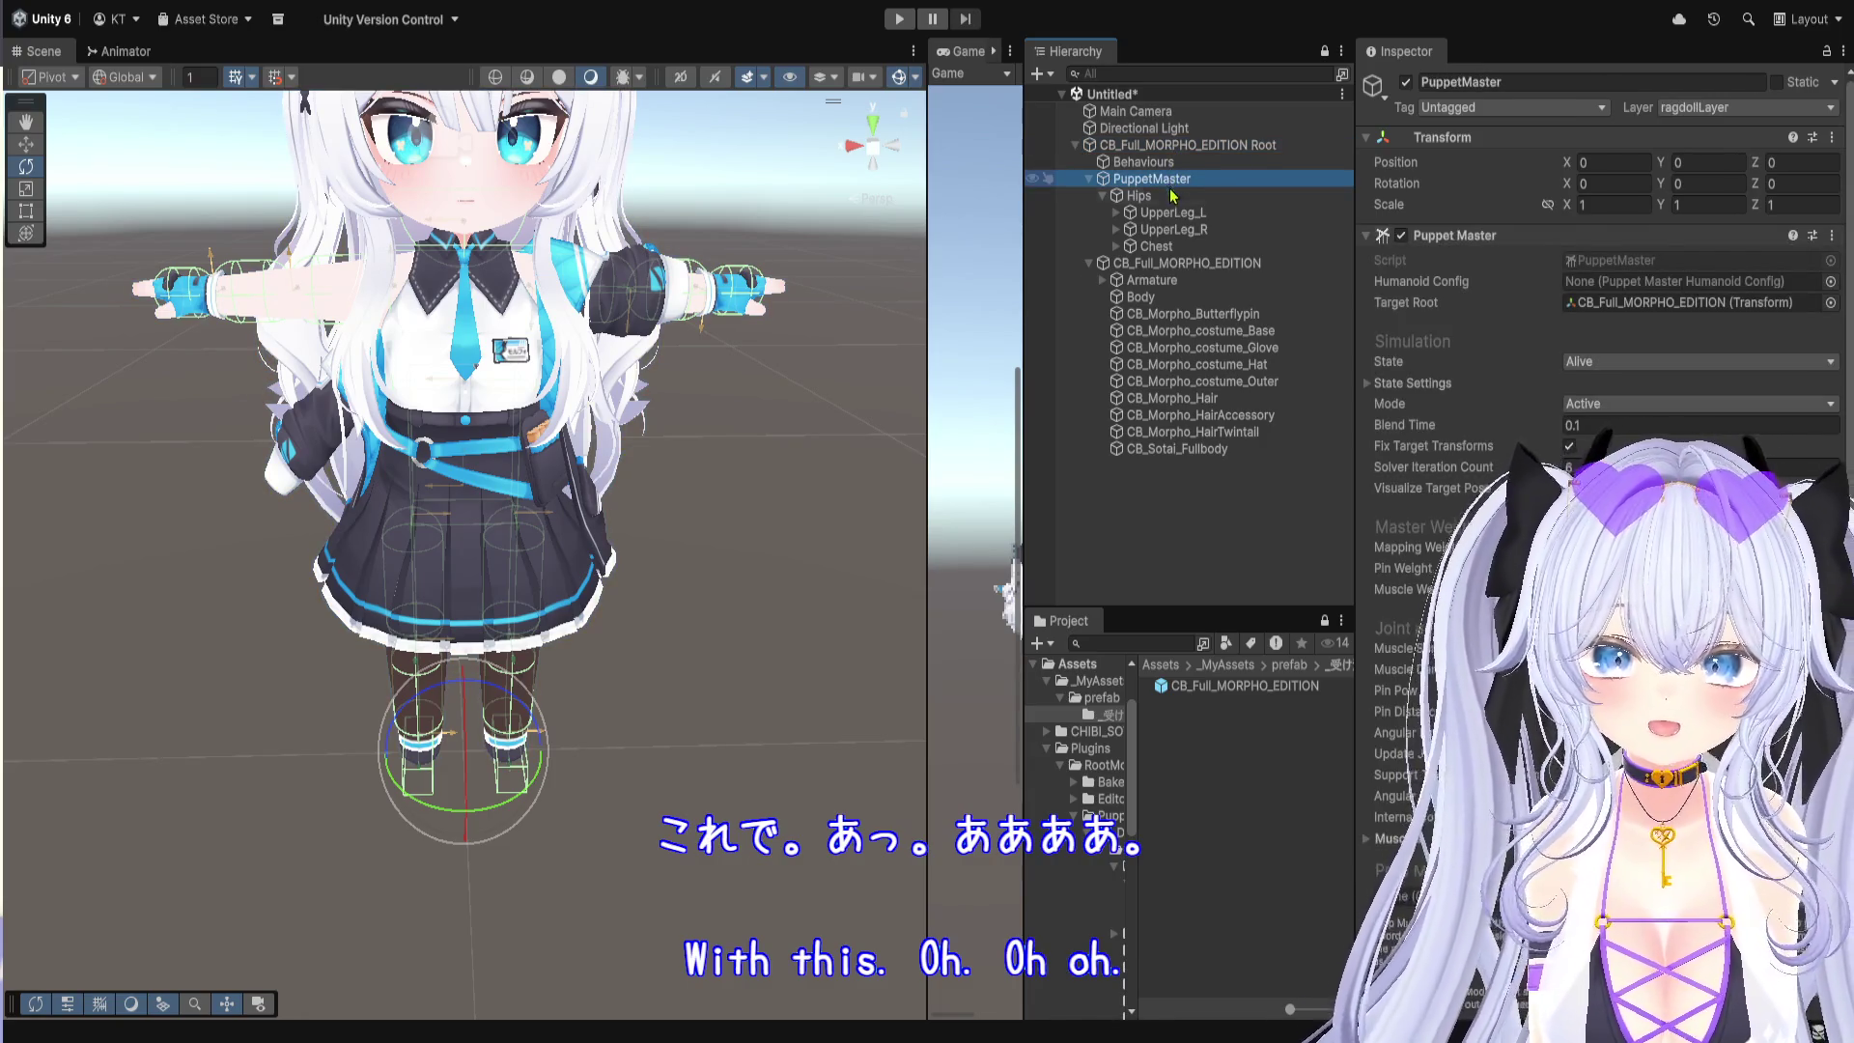
pyautogui.click(1182, 266)
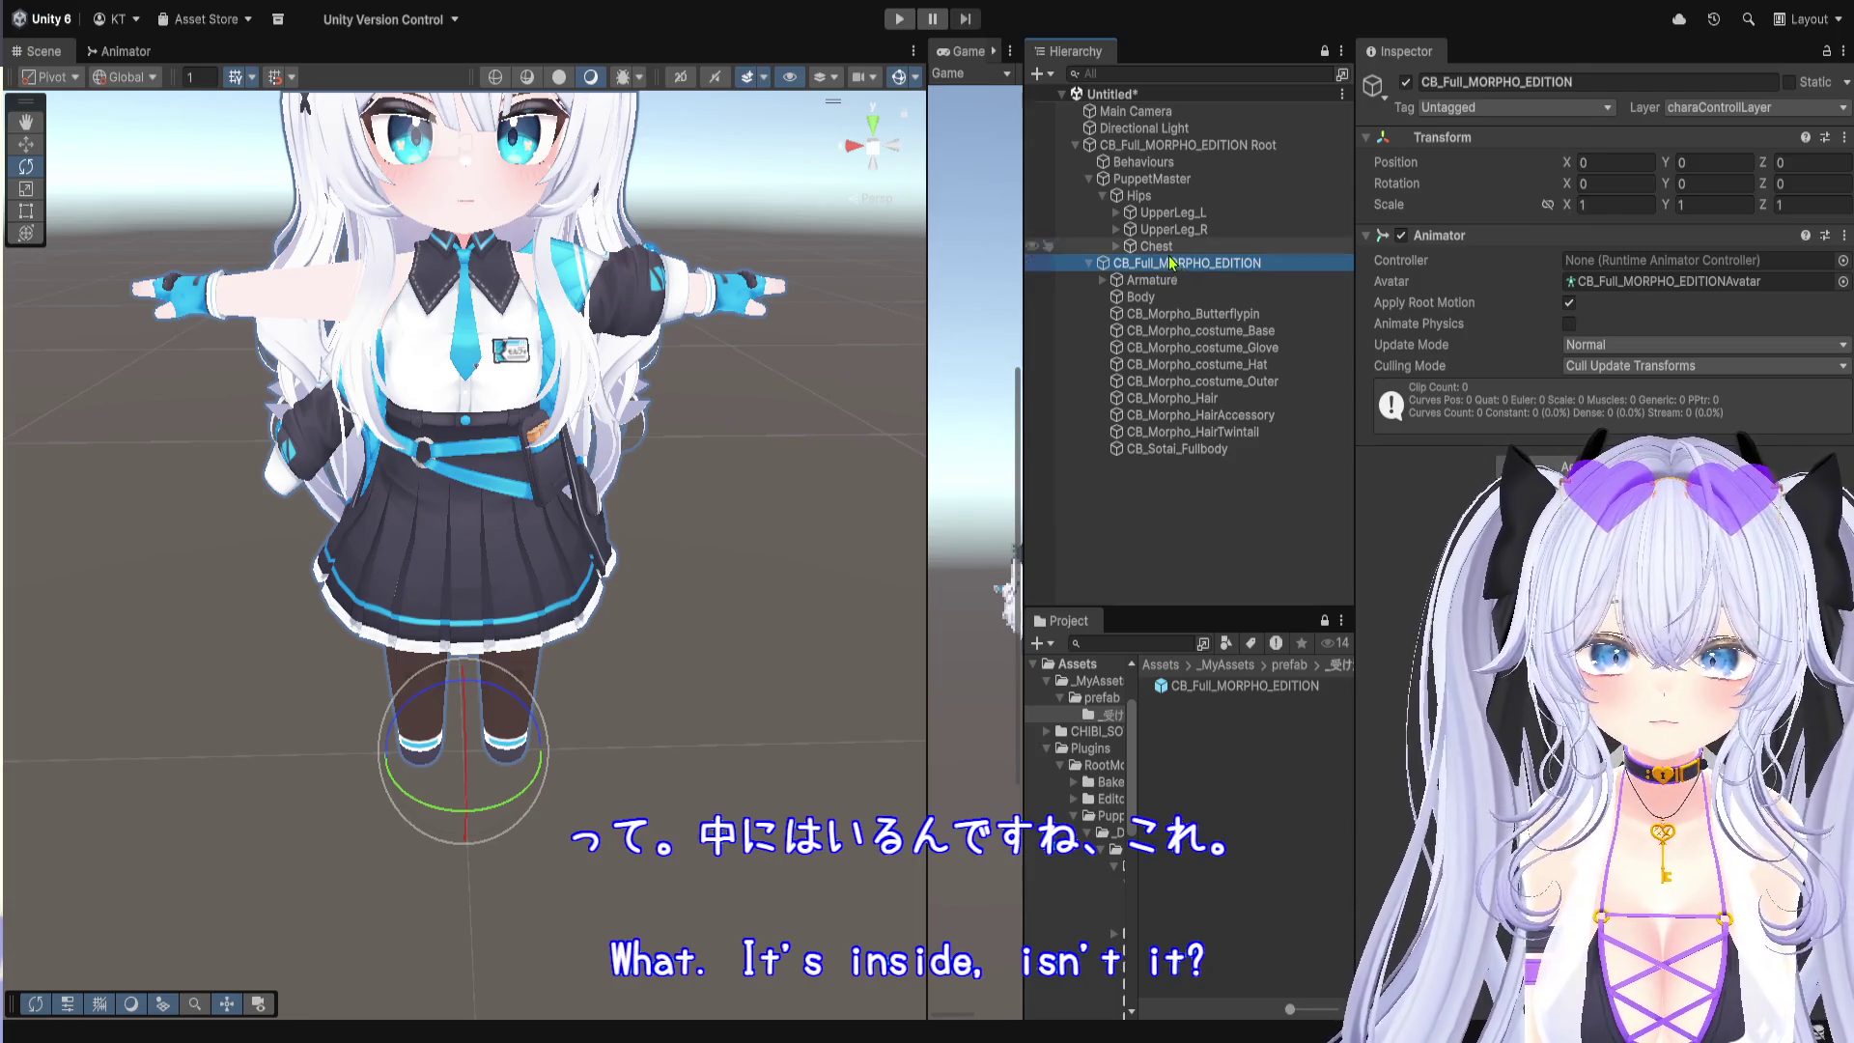
# Step: Expand Armature to reveal Hips and recheck PuppetMaster against the character's Animator
pyautogui.click(1102, 280)
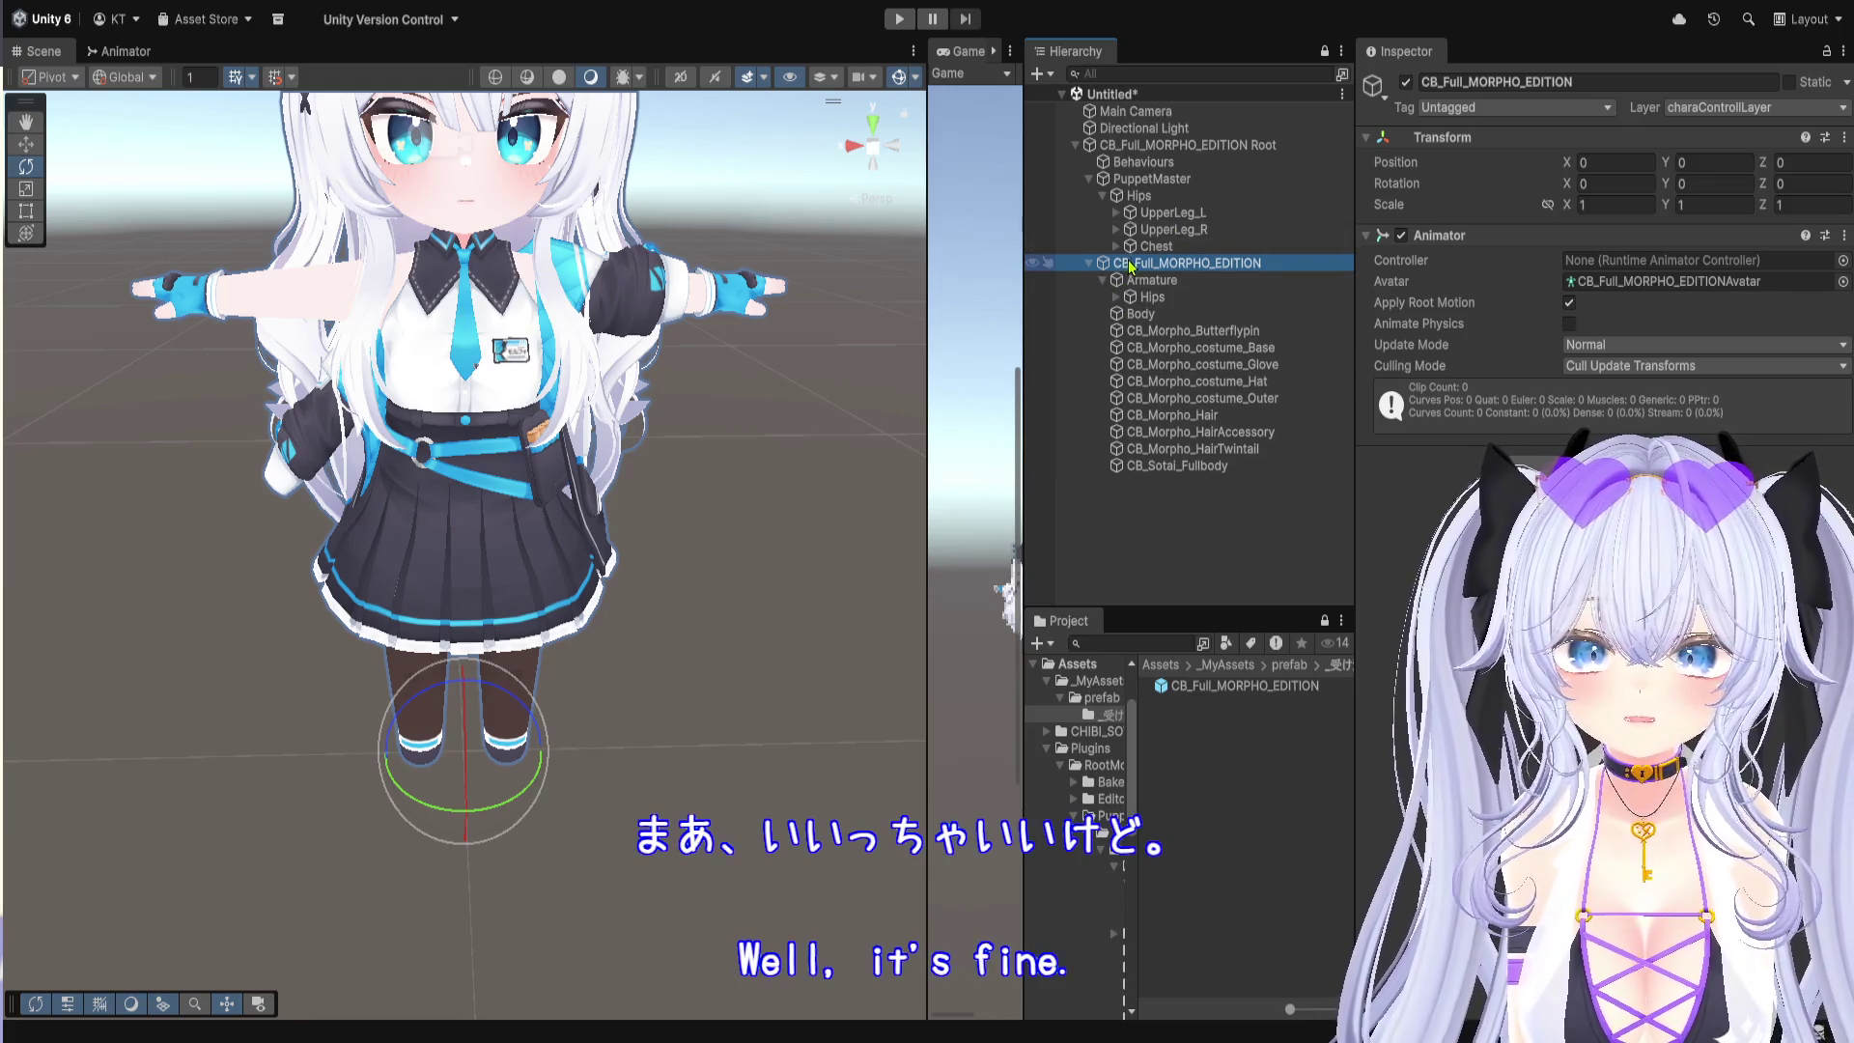
pyautogui.click(1180, 183)
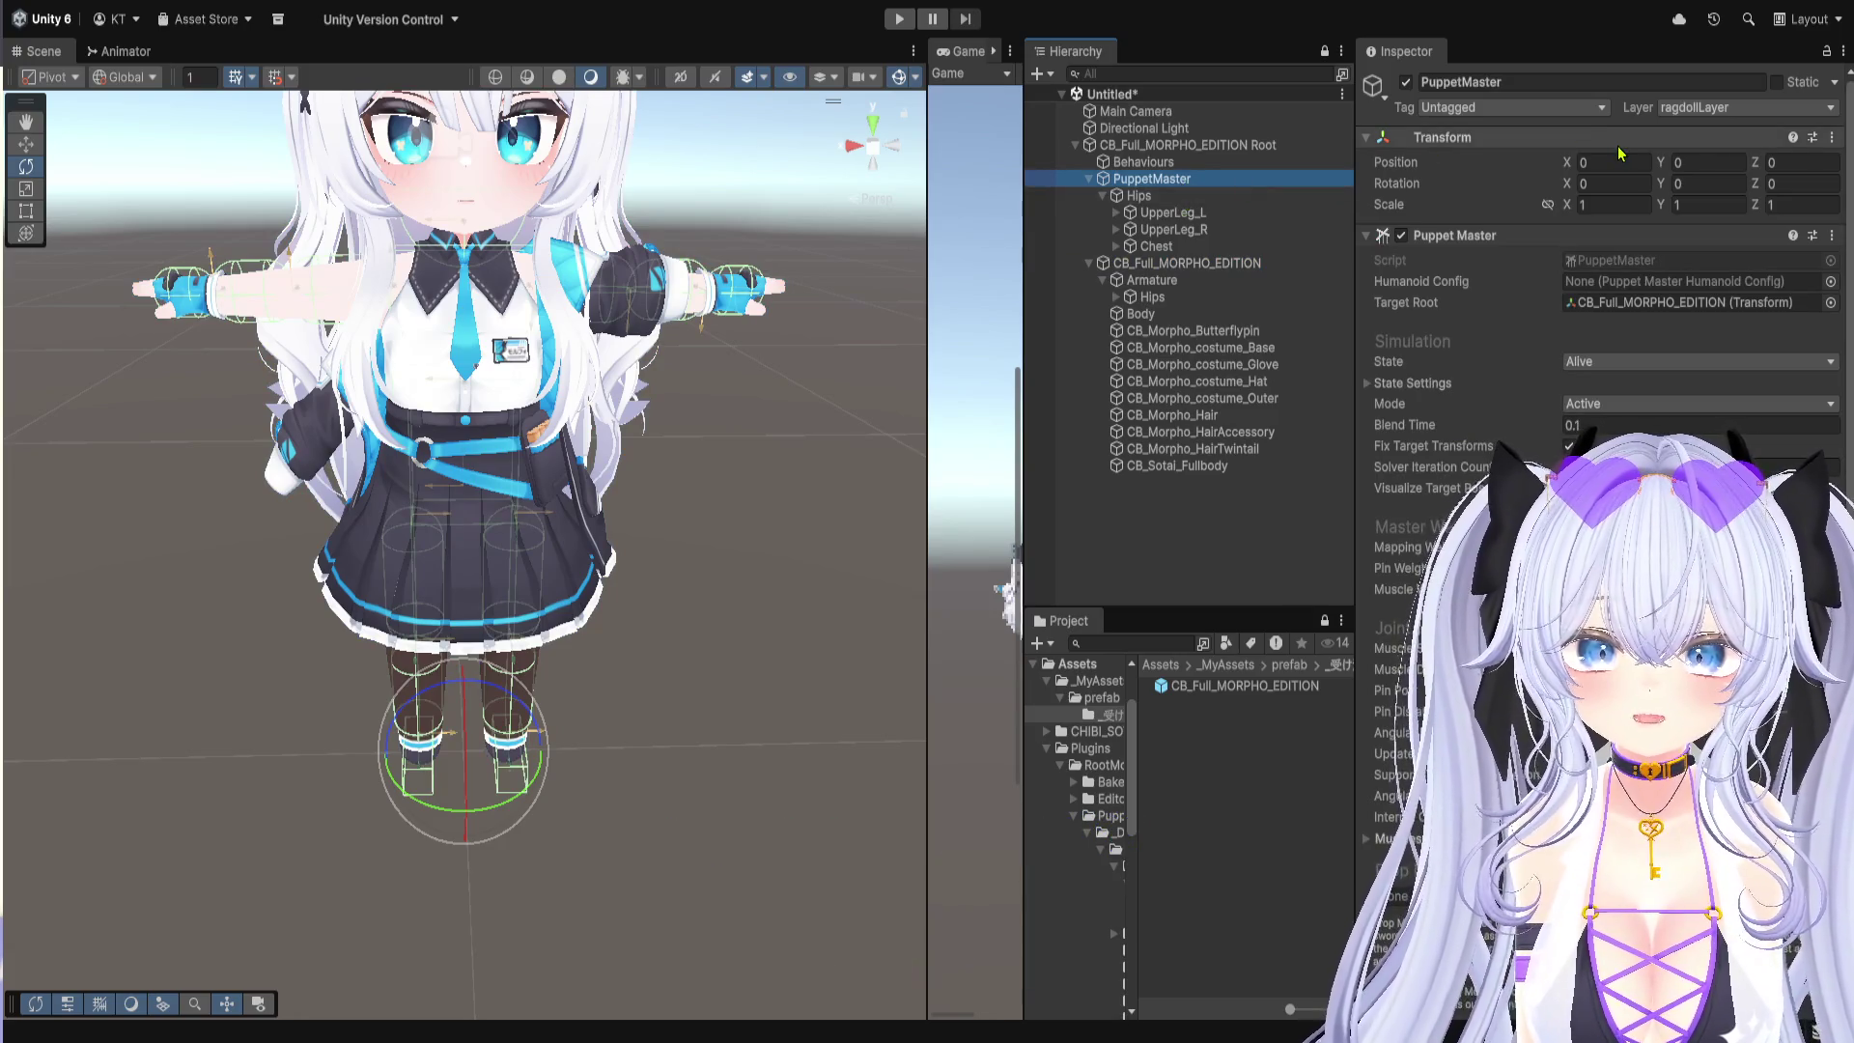
pyautogui.click(1196, 264)
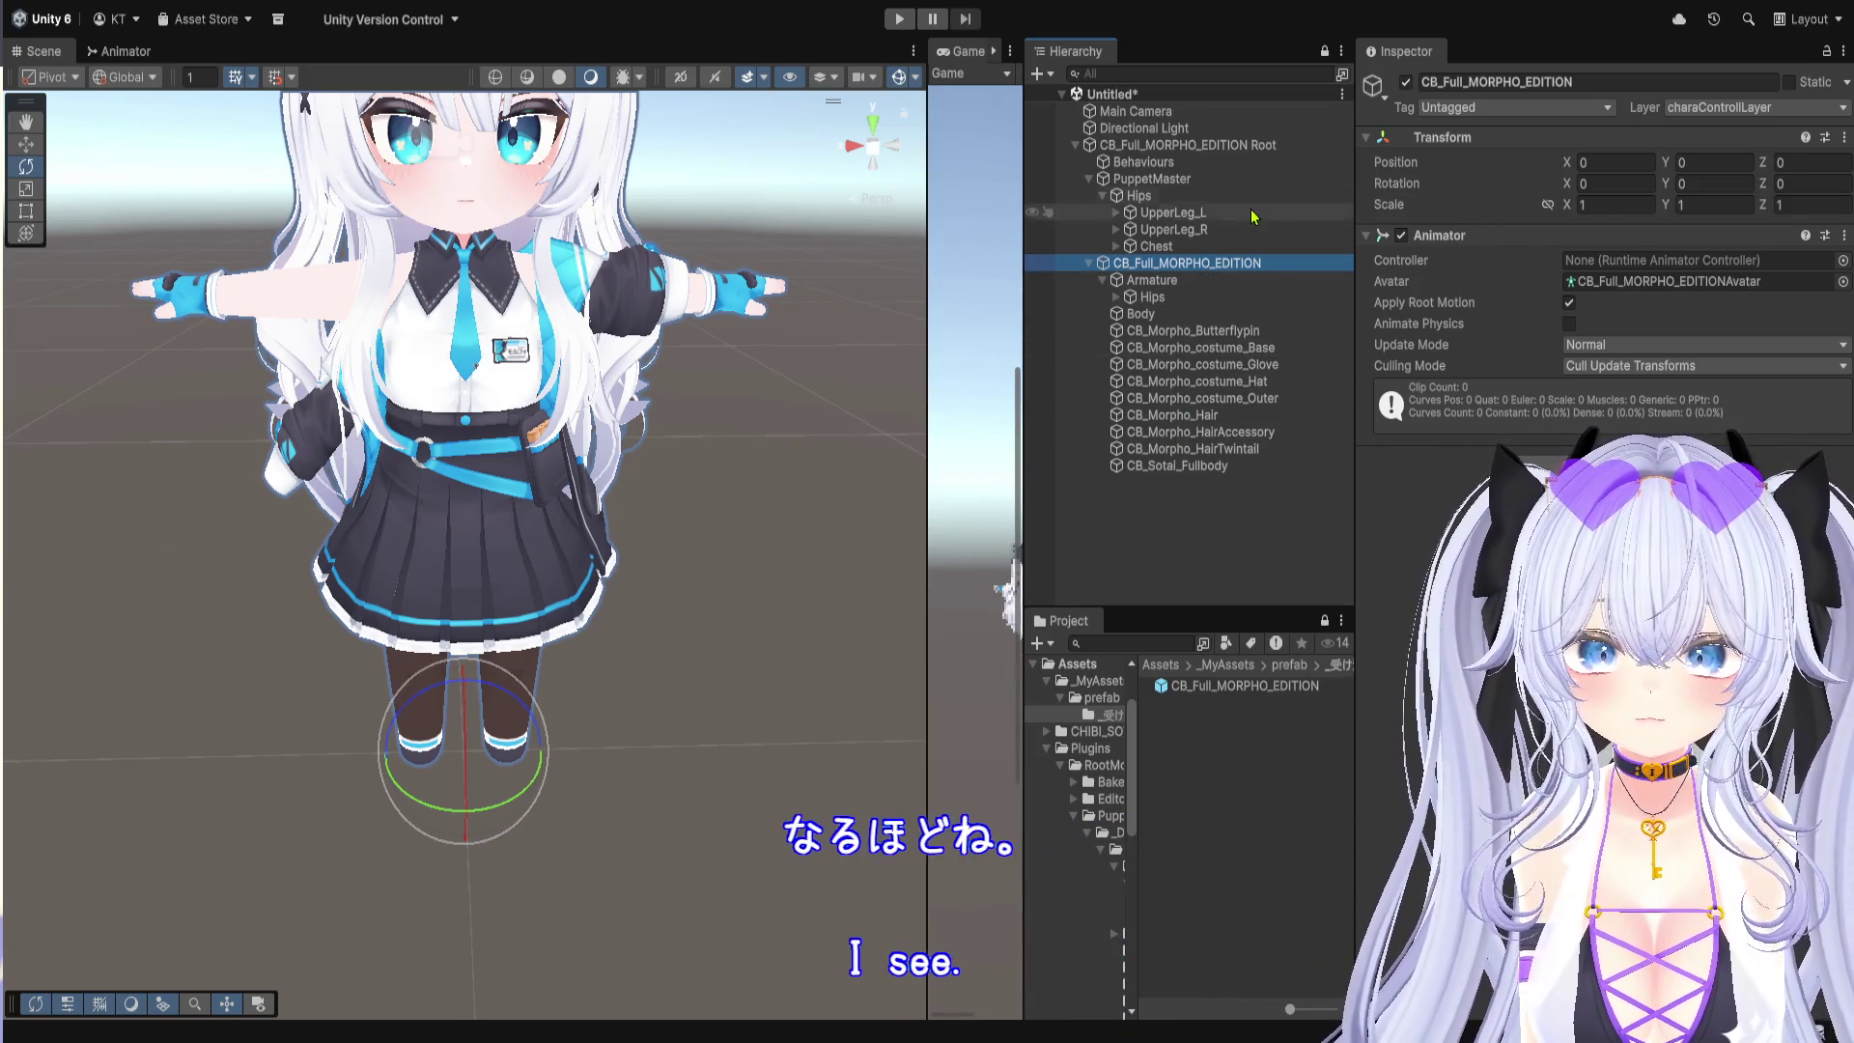
pyautogui.click(1154, 180)
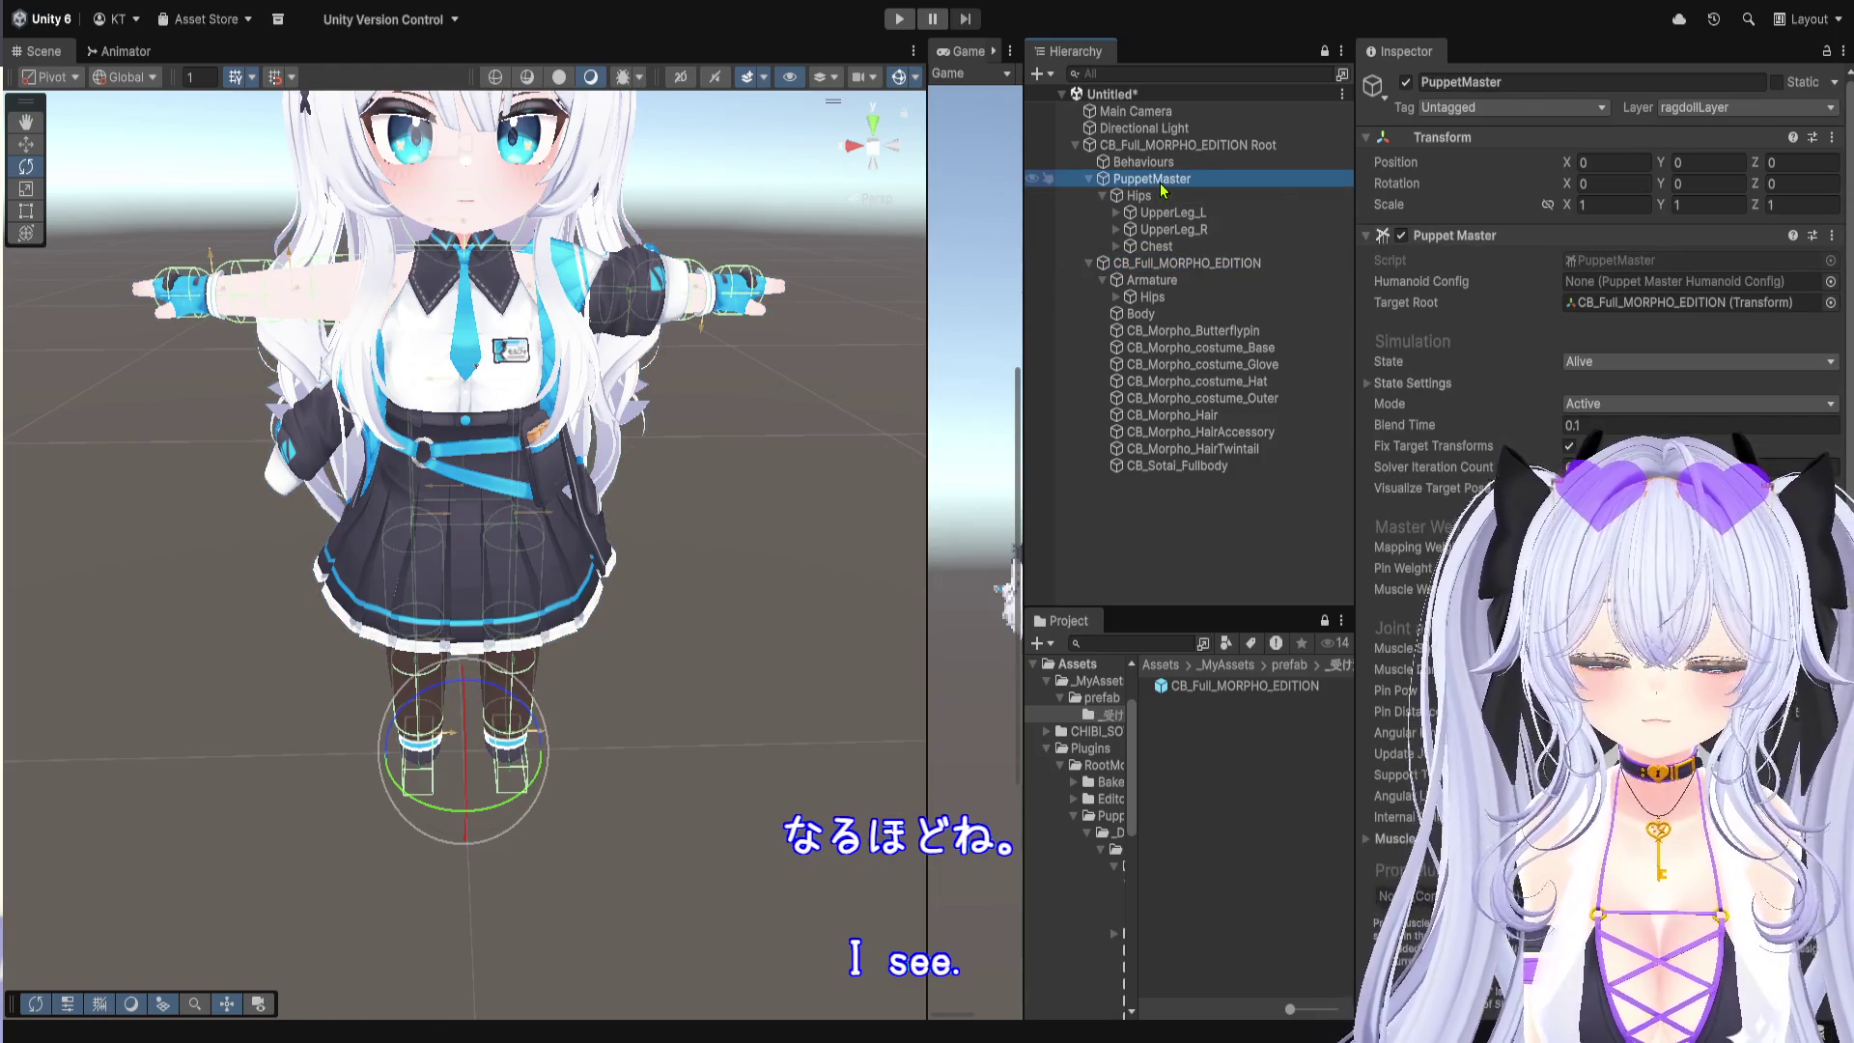
pyautogui.click(1173, 262)
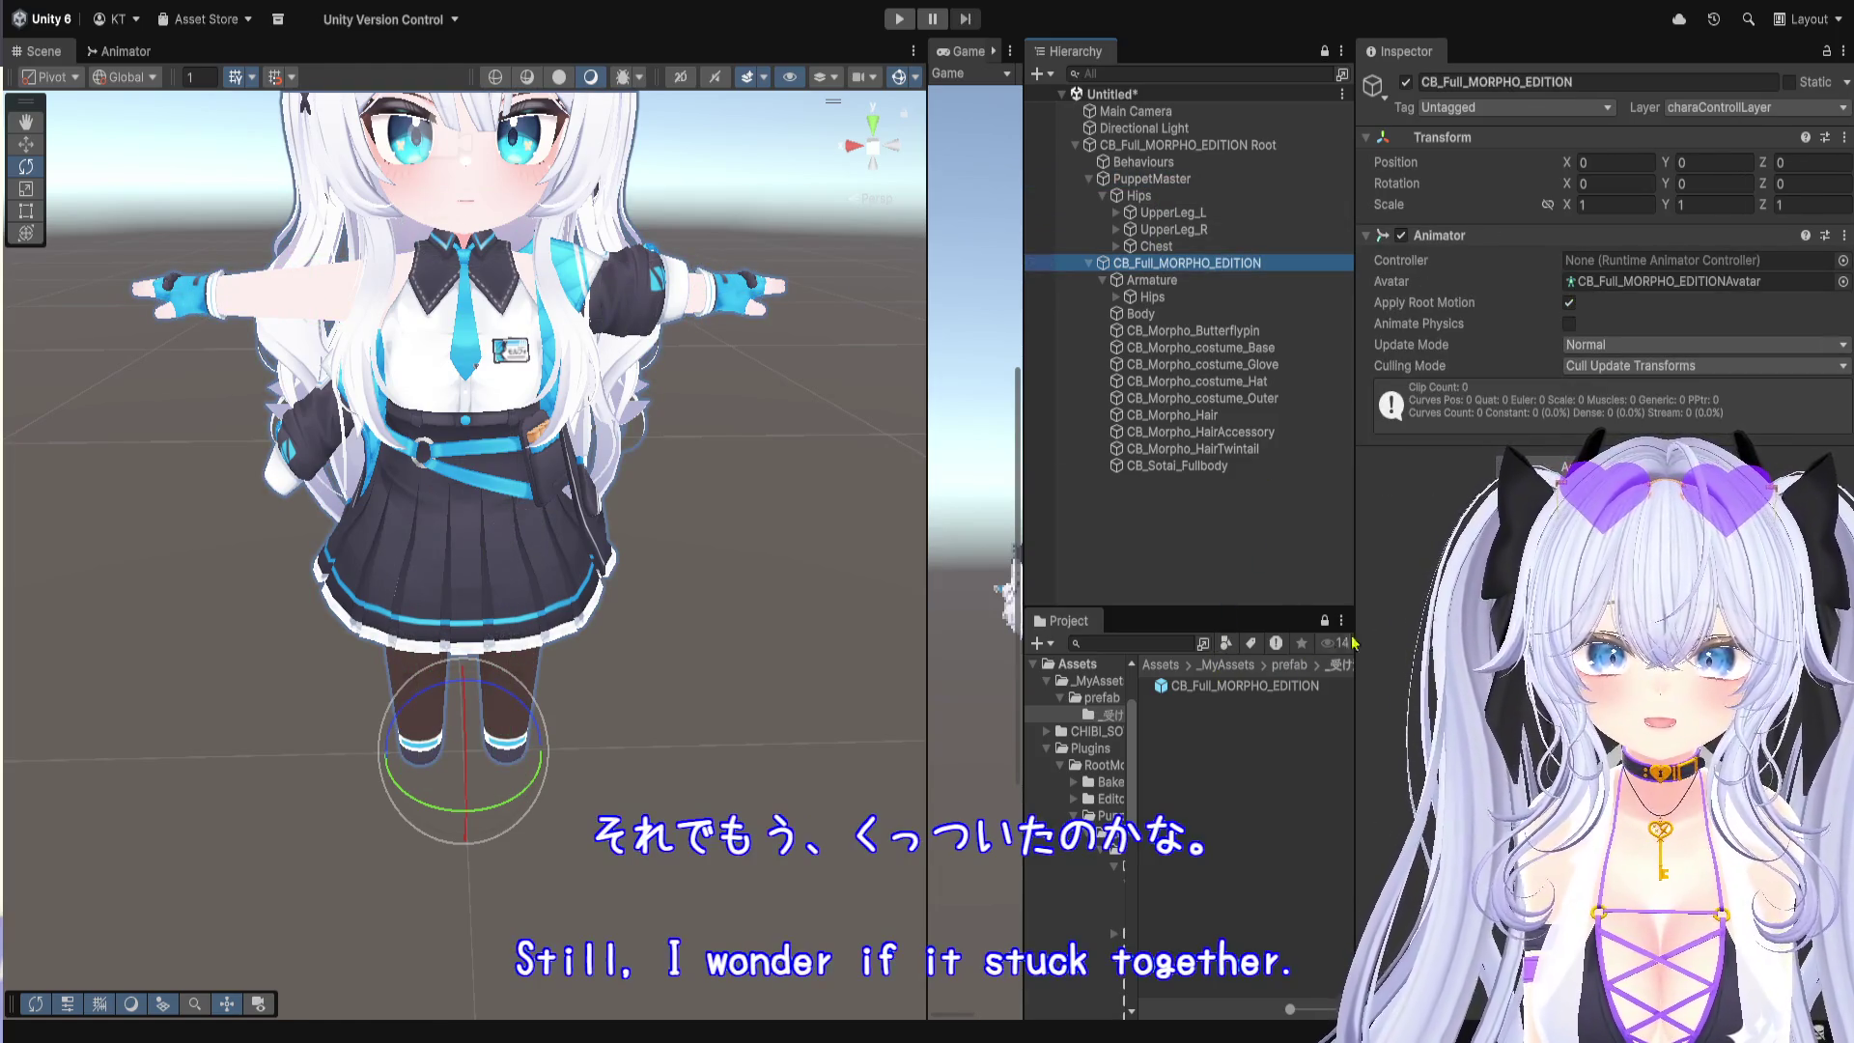
pyautogui.click(1130, 645)
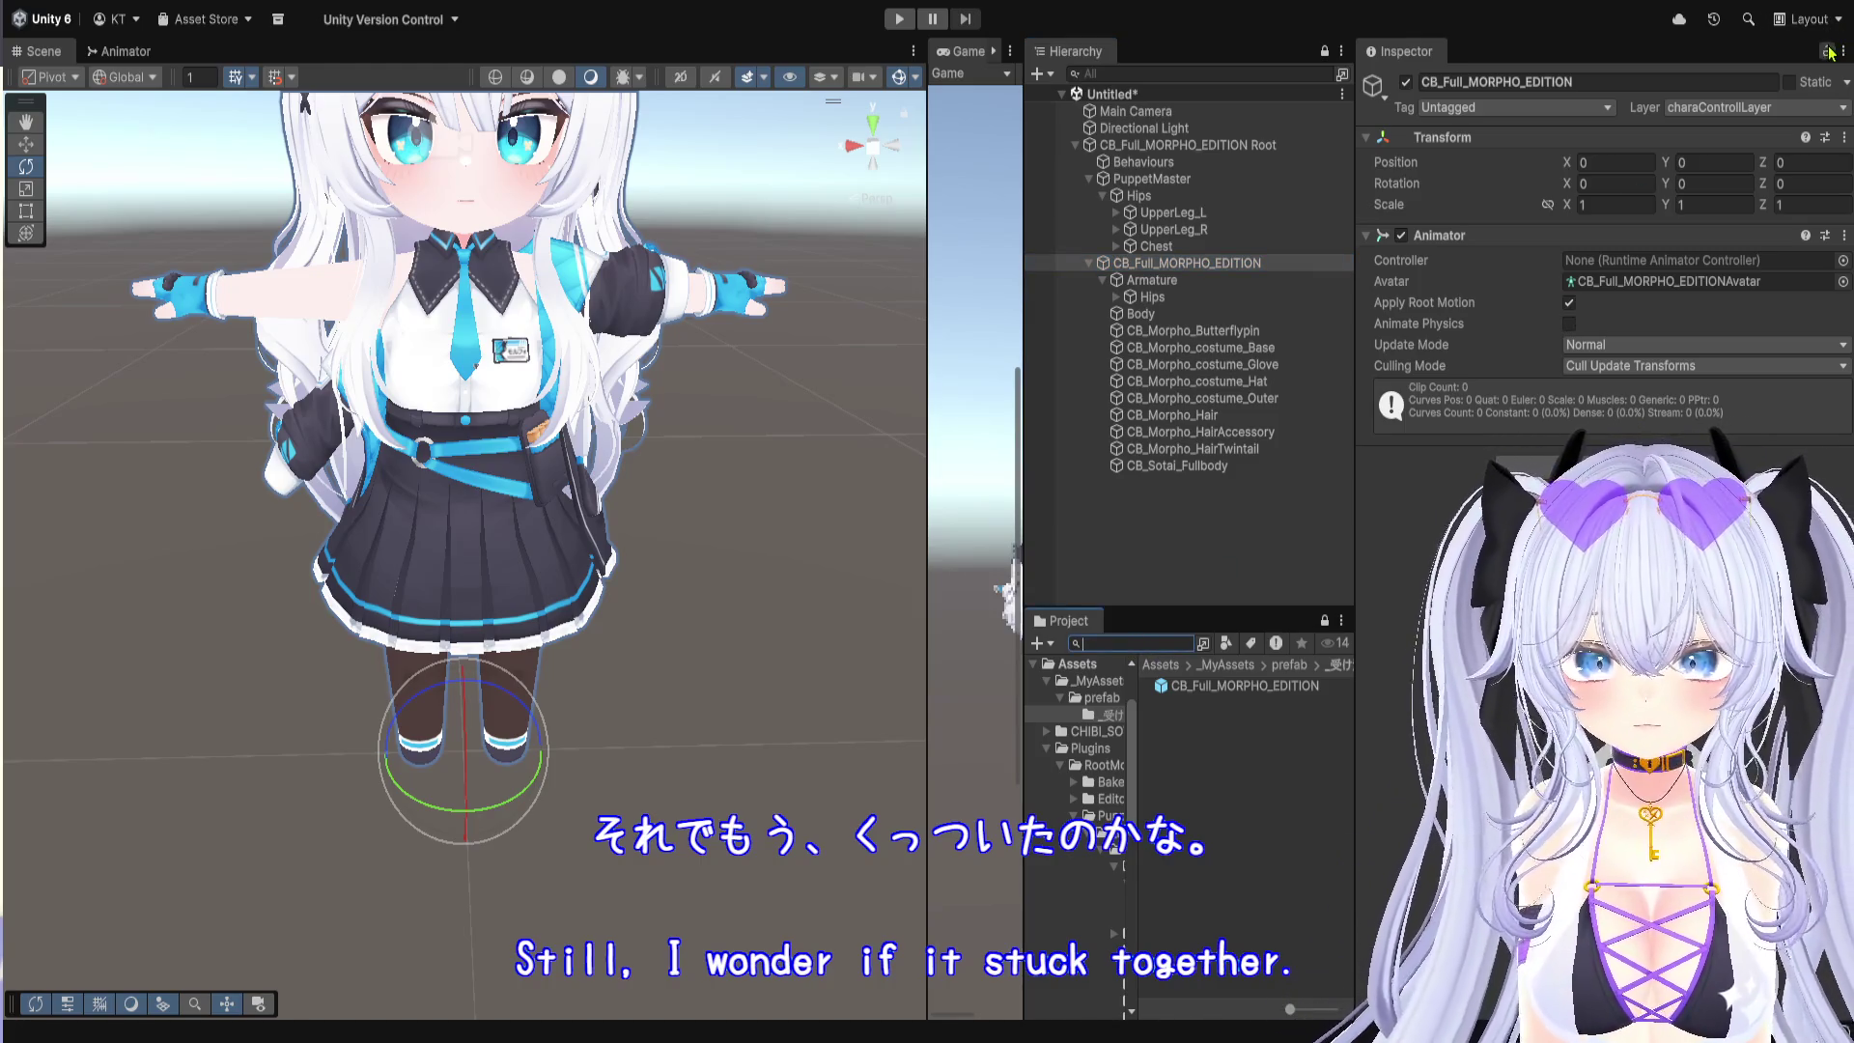
# Step: Search the Project for 'animator' and browse the Animator Controllers result folders
pyautogui.click(1169, 643)
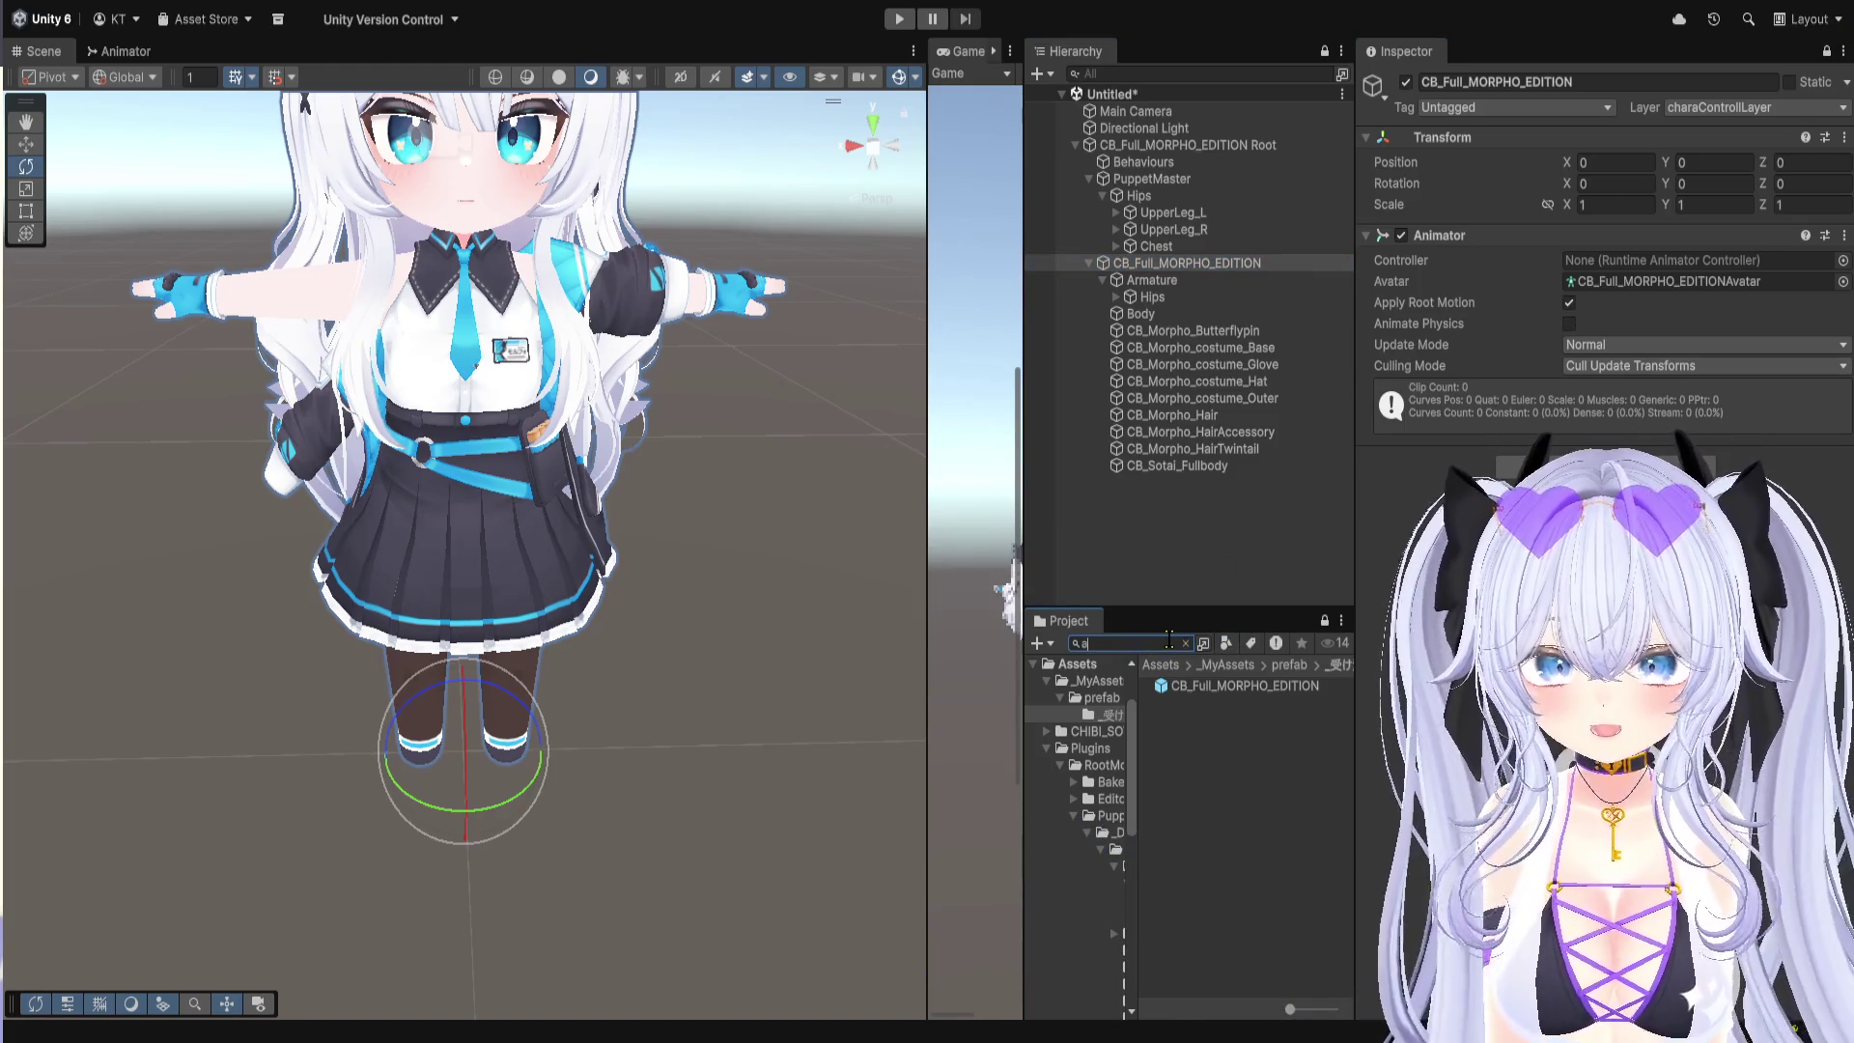
pyautogui.write('nimator')
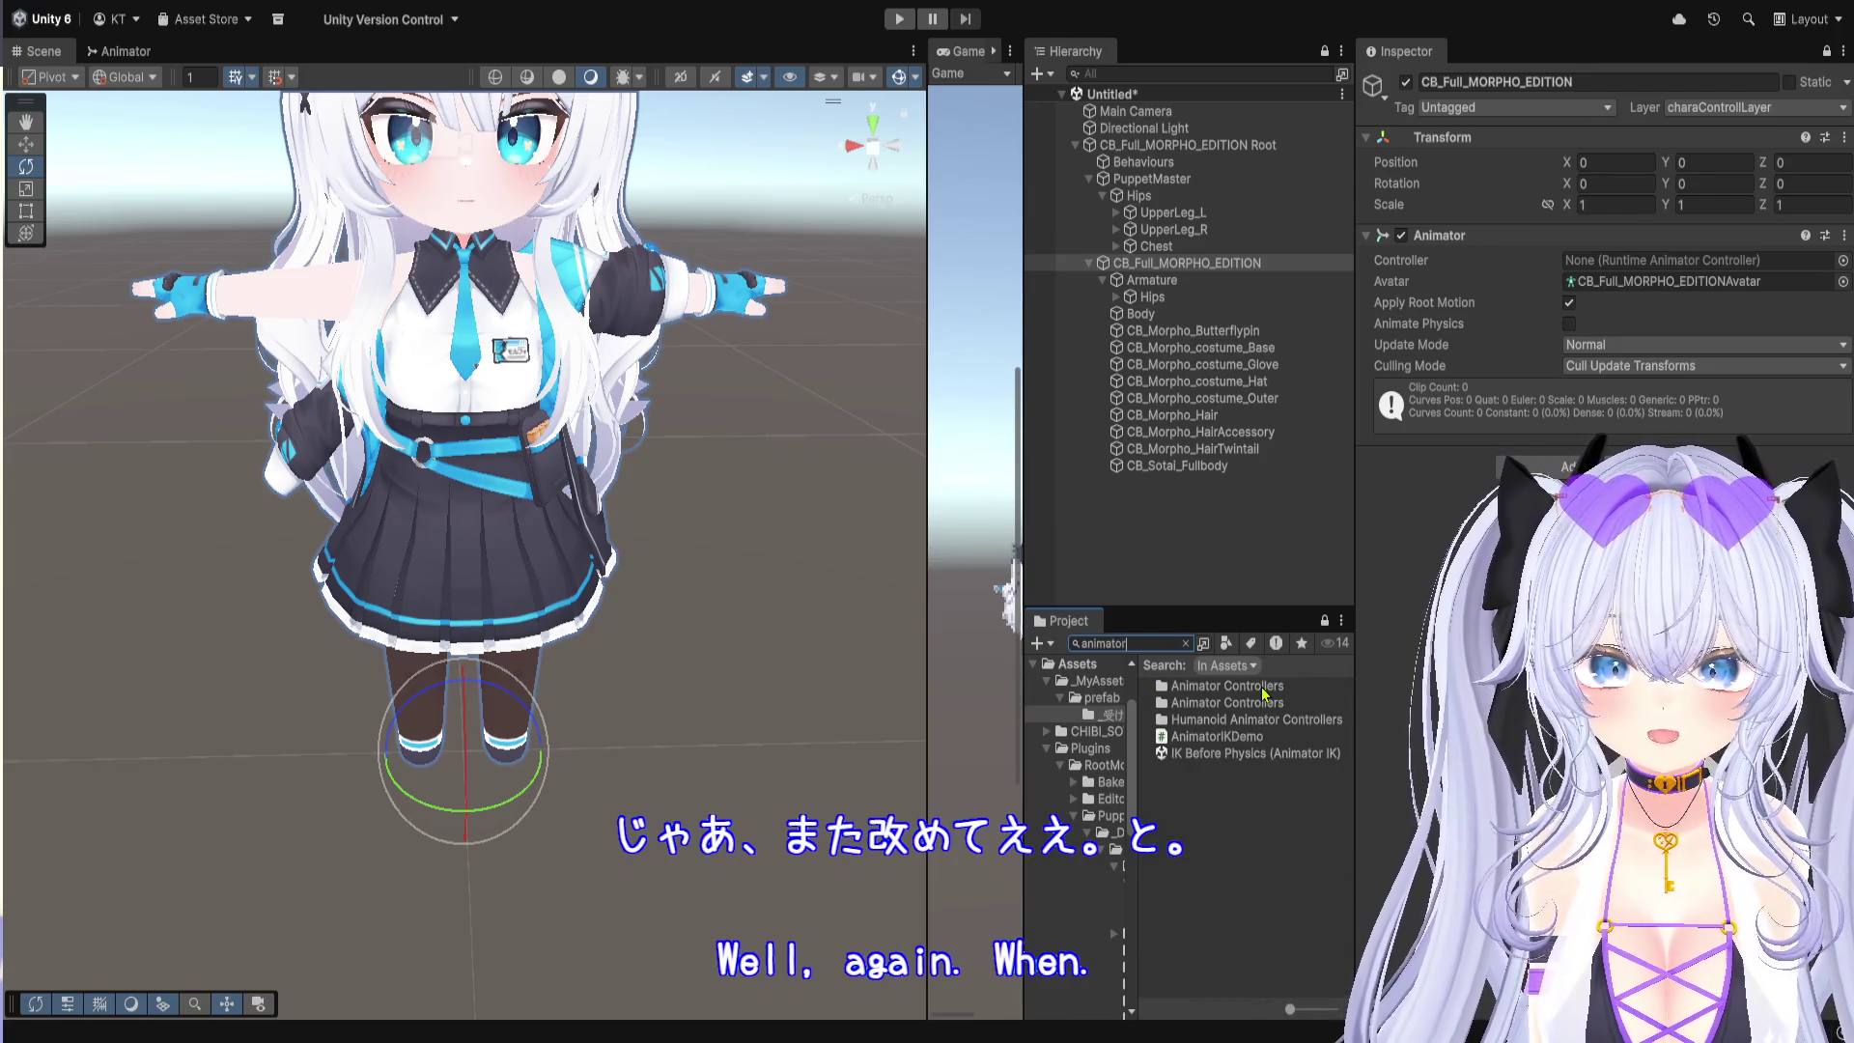
pyautogui.doubleClick(1262, 691)
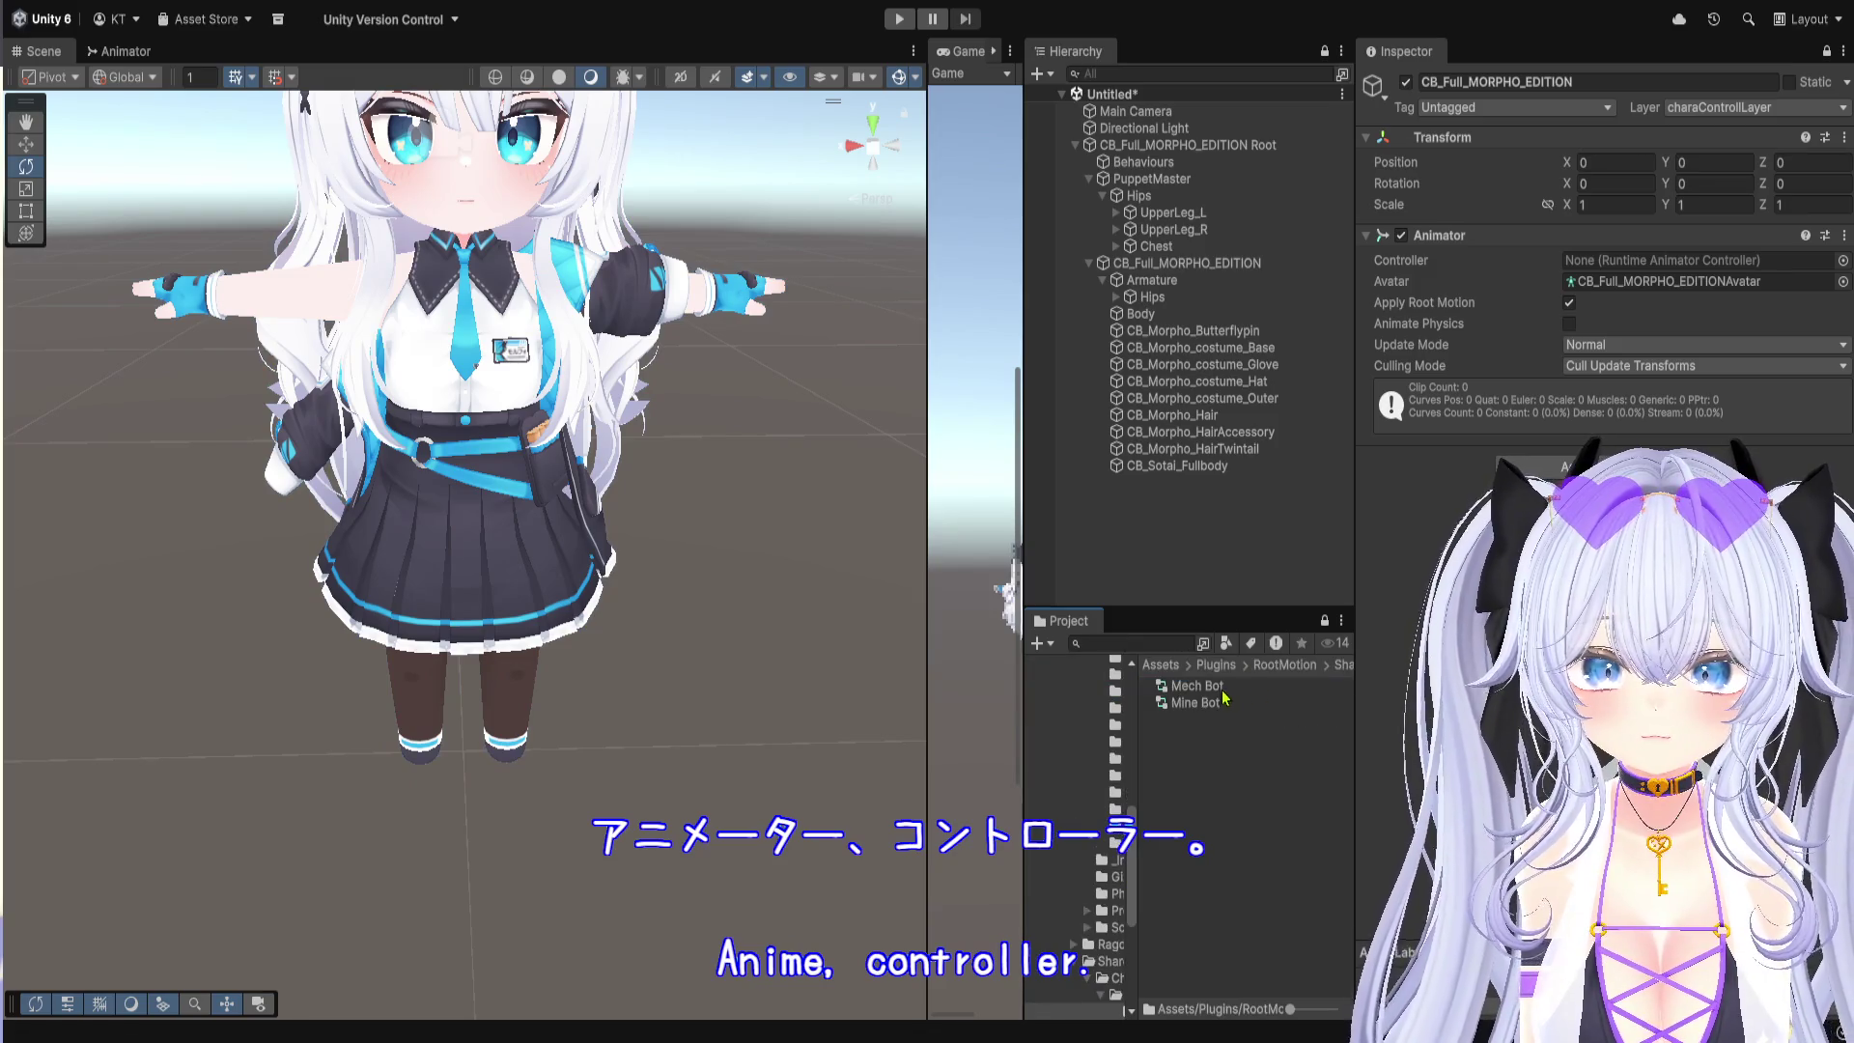
pyautogui.moveTo(1349, 677); pyautogui.dragTo(1412, 678)
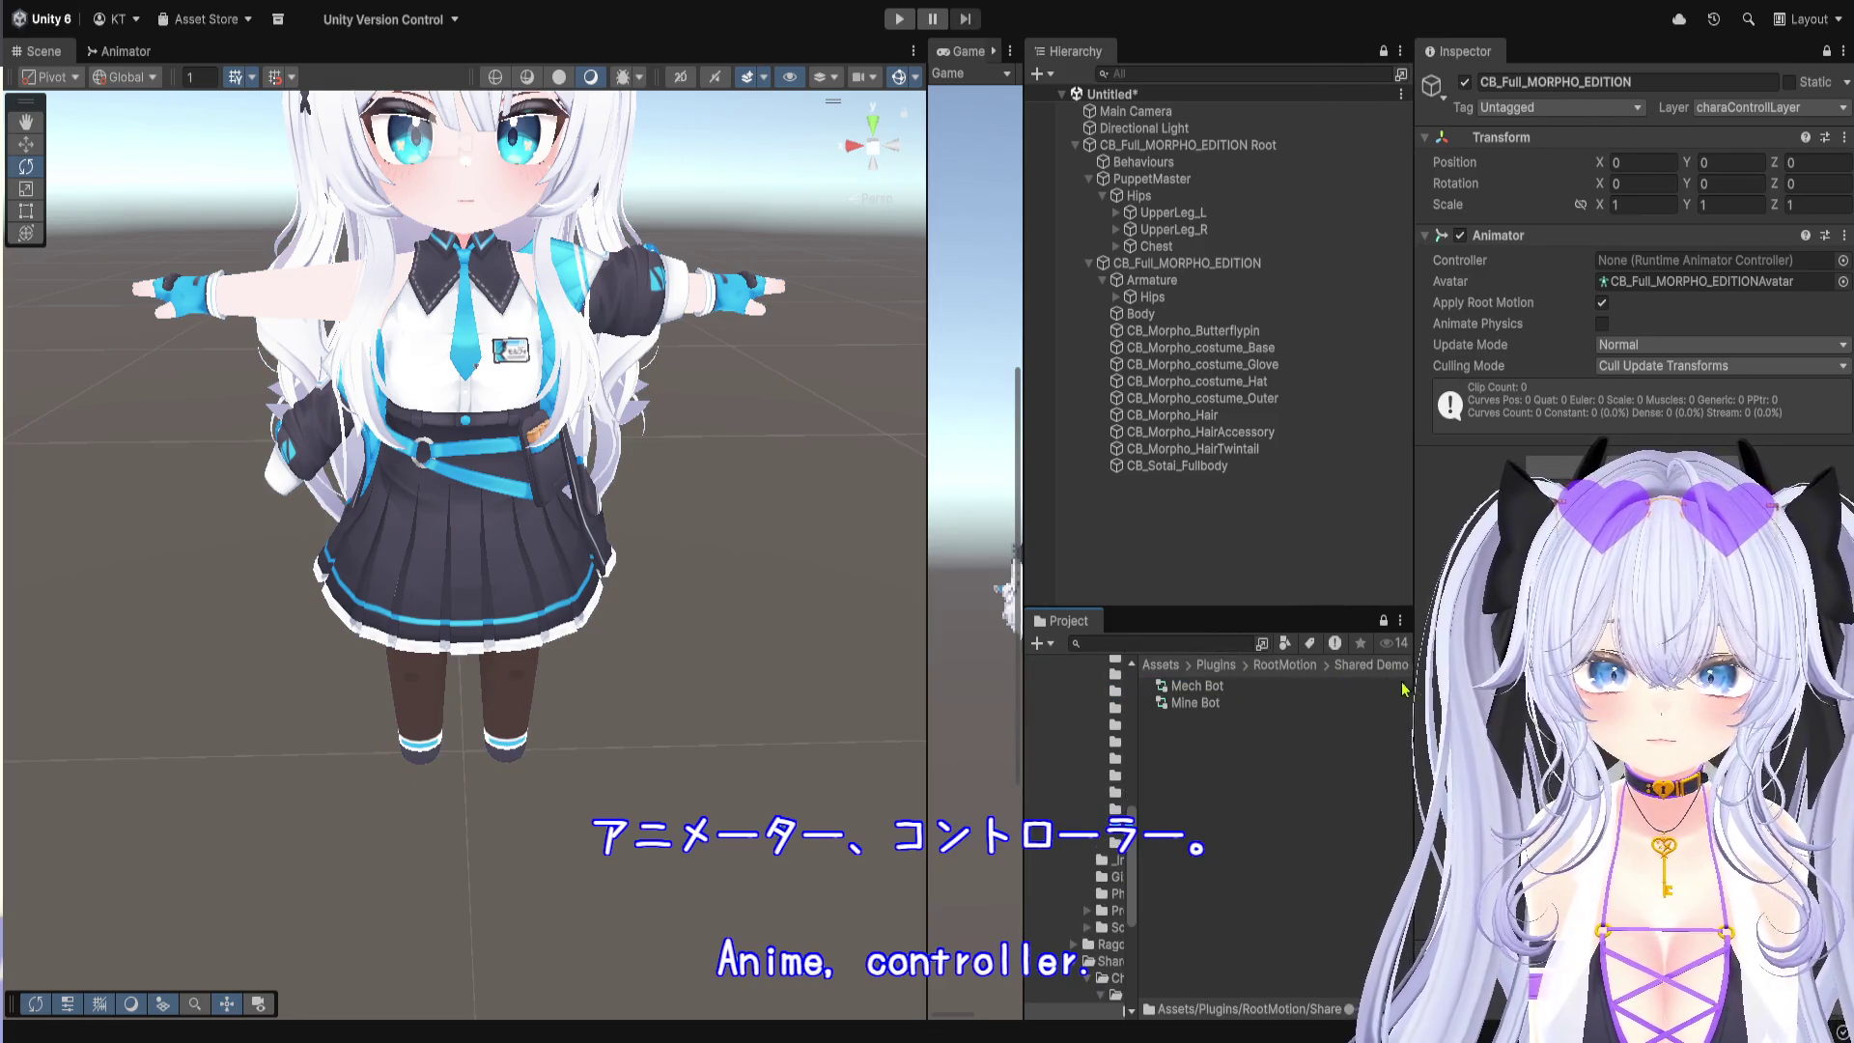
pyautogui.click(1111, 643)
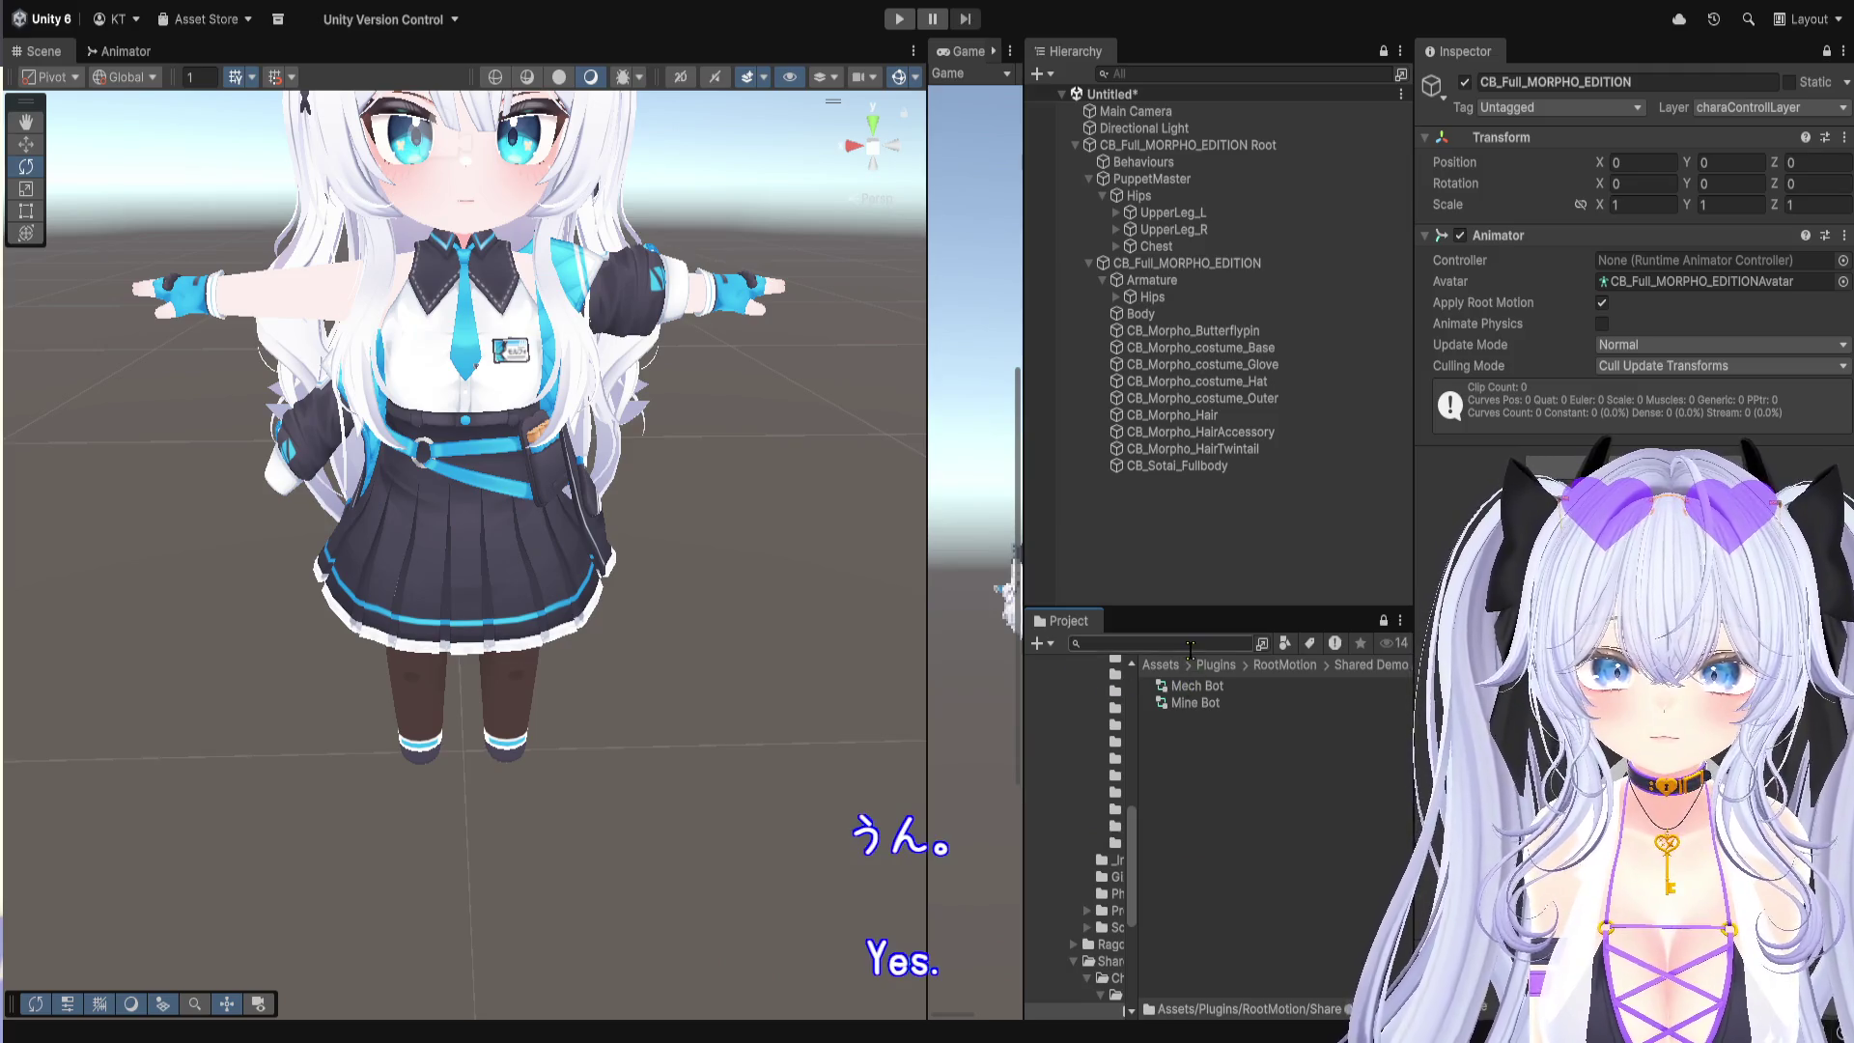
pyautogui.write('animato')
pyautogui.doubleClick(1299, 703)
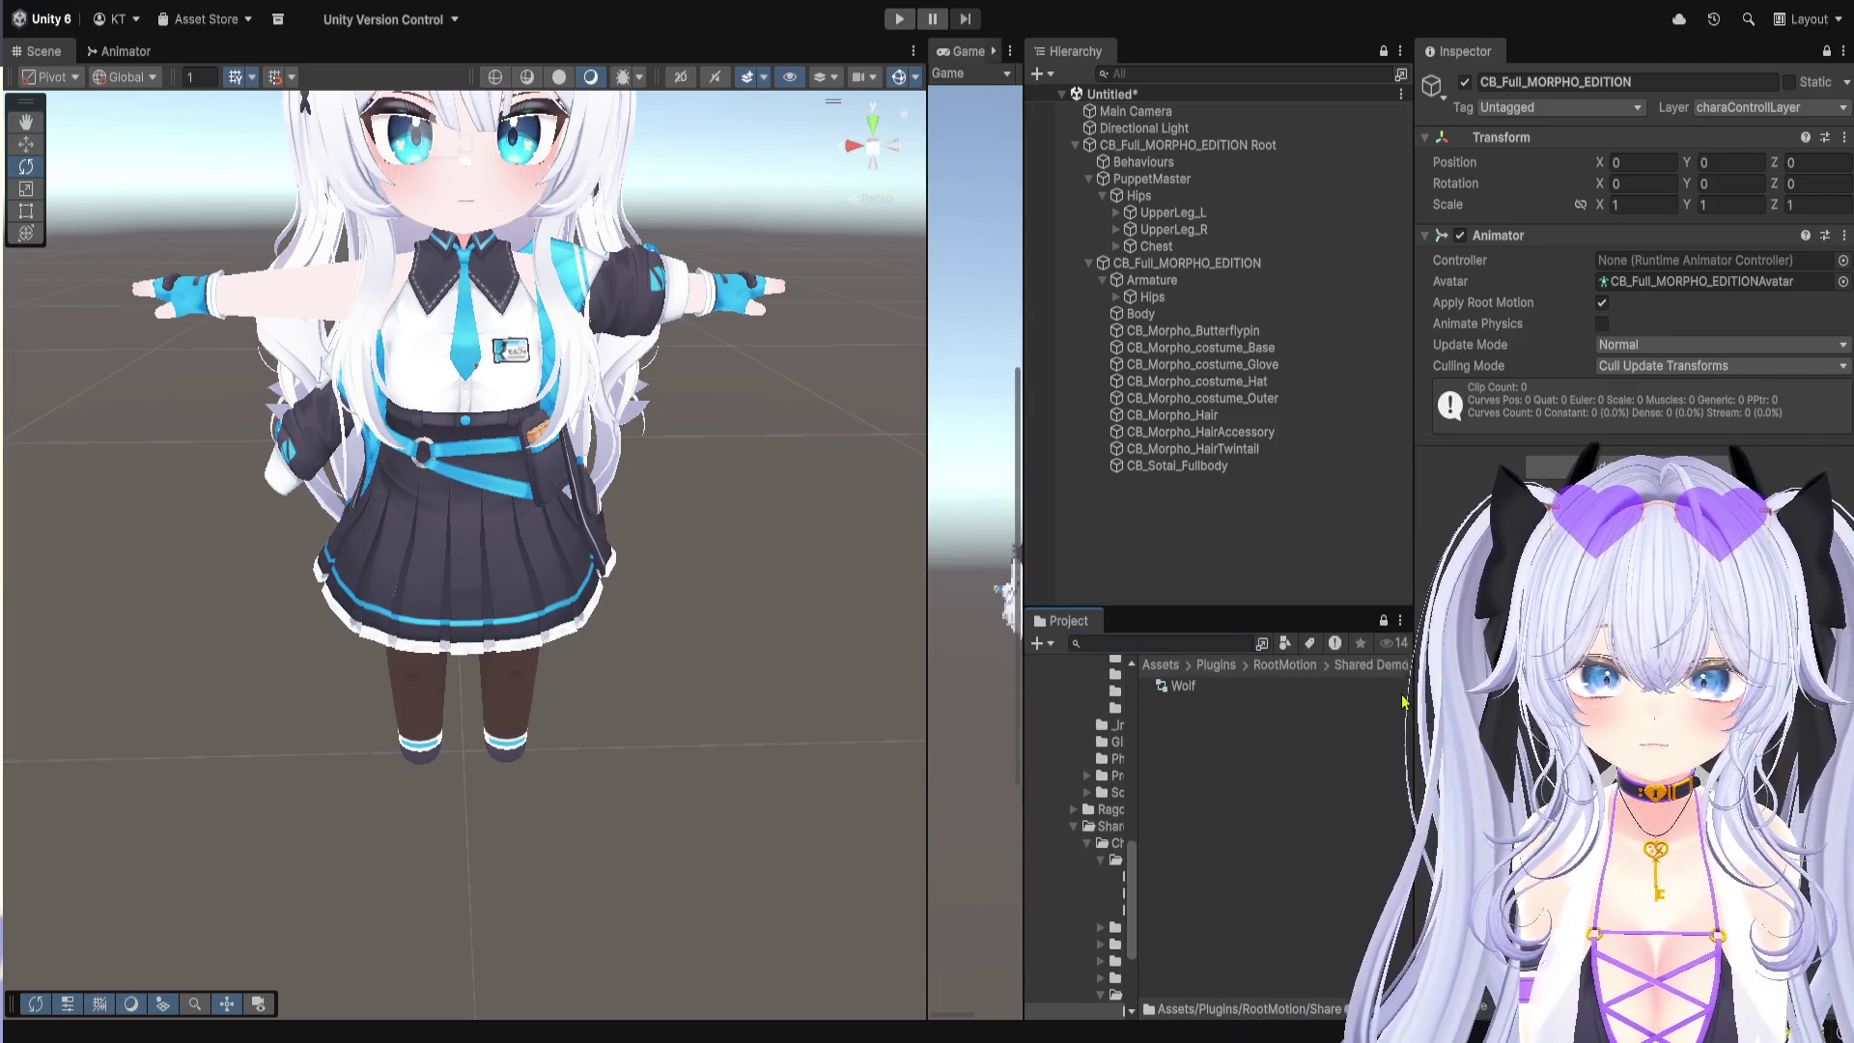
# Step: Open the humanoid animator controllers folder and assign Humanoid Boxing to the avatar's Animator Controller
pyautogui.click(1170, 643)
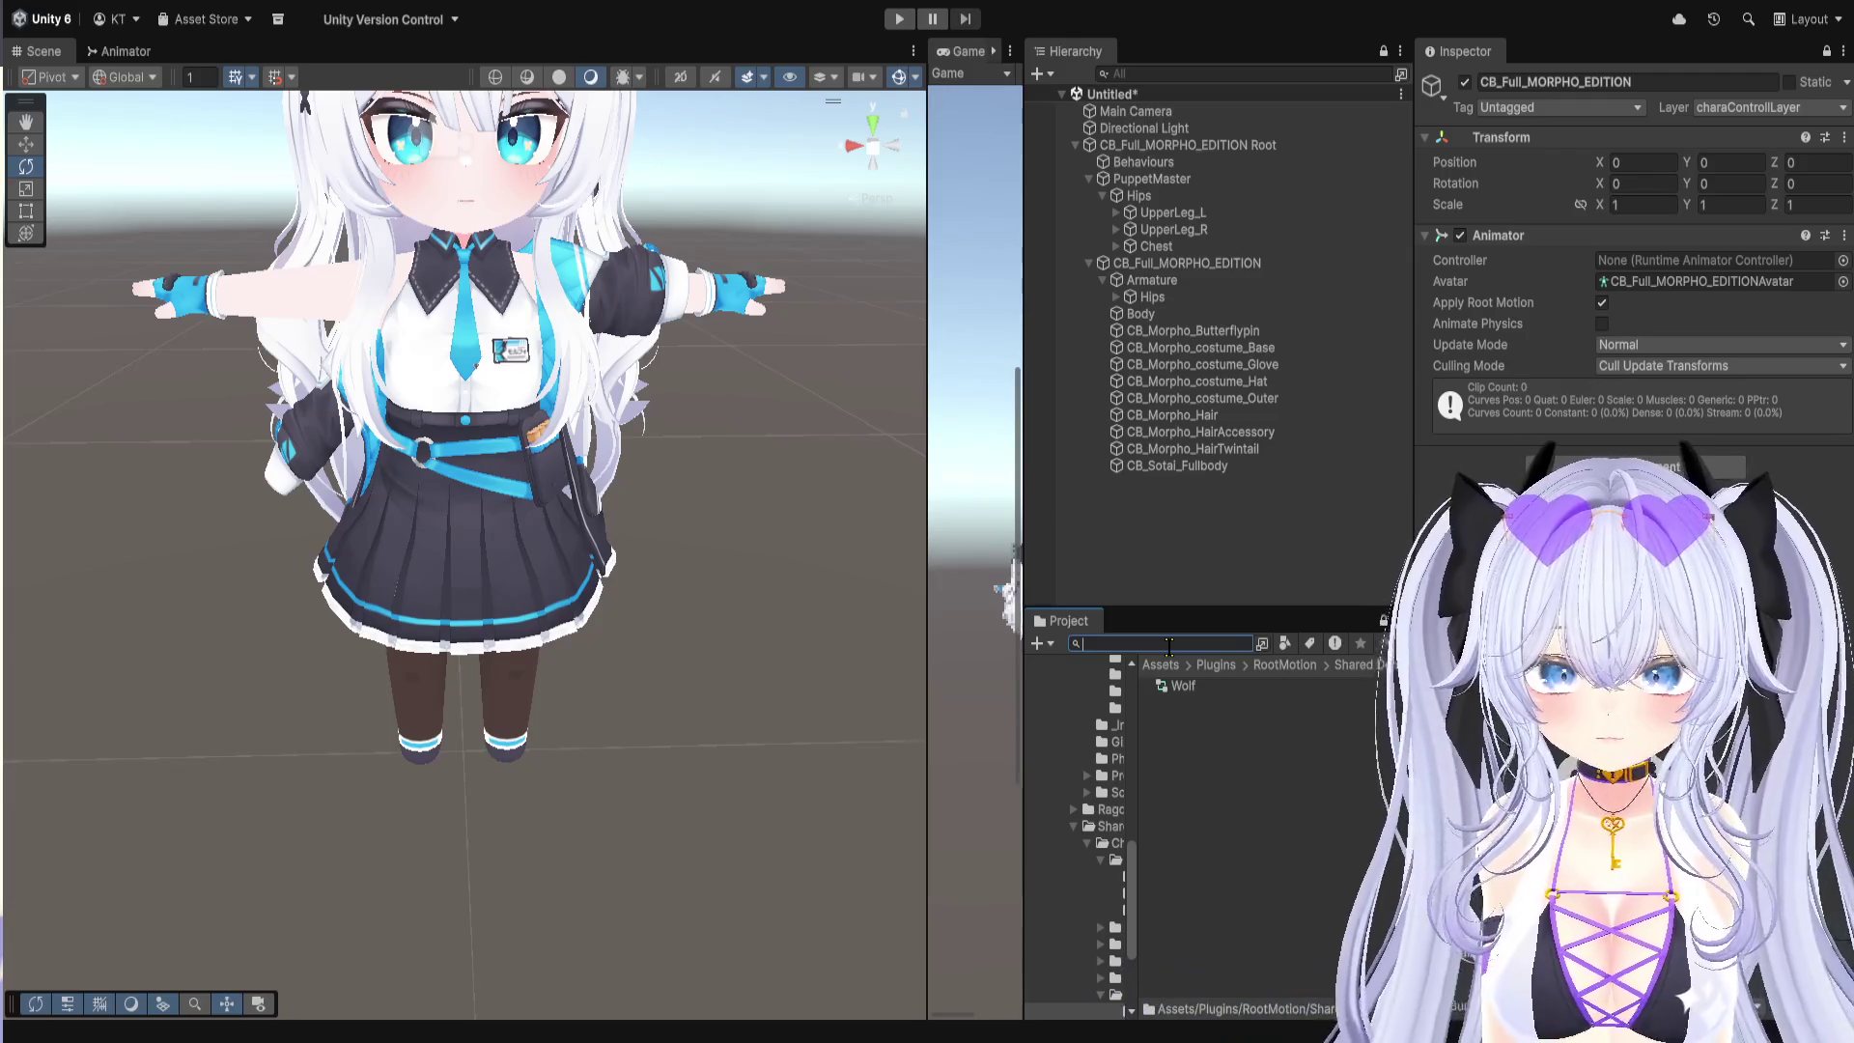
pyautogui.write('animat')
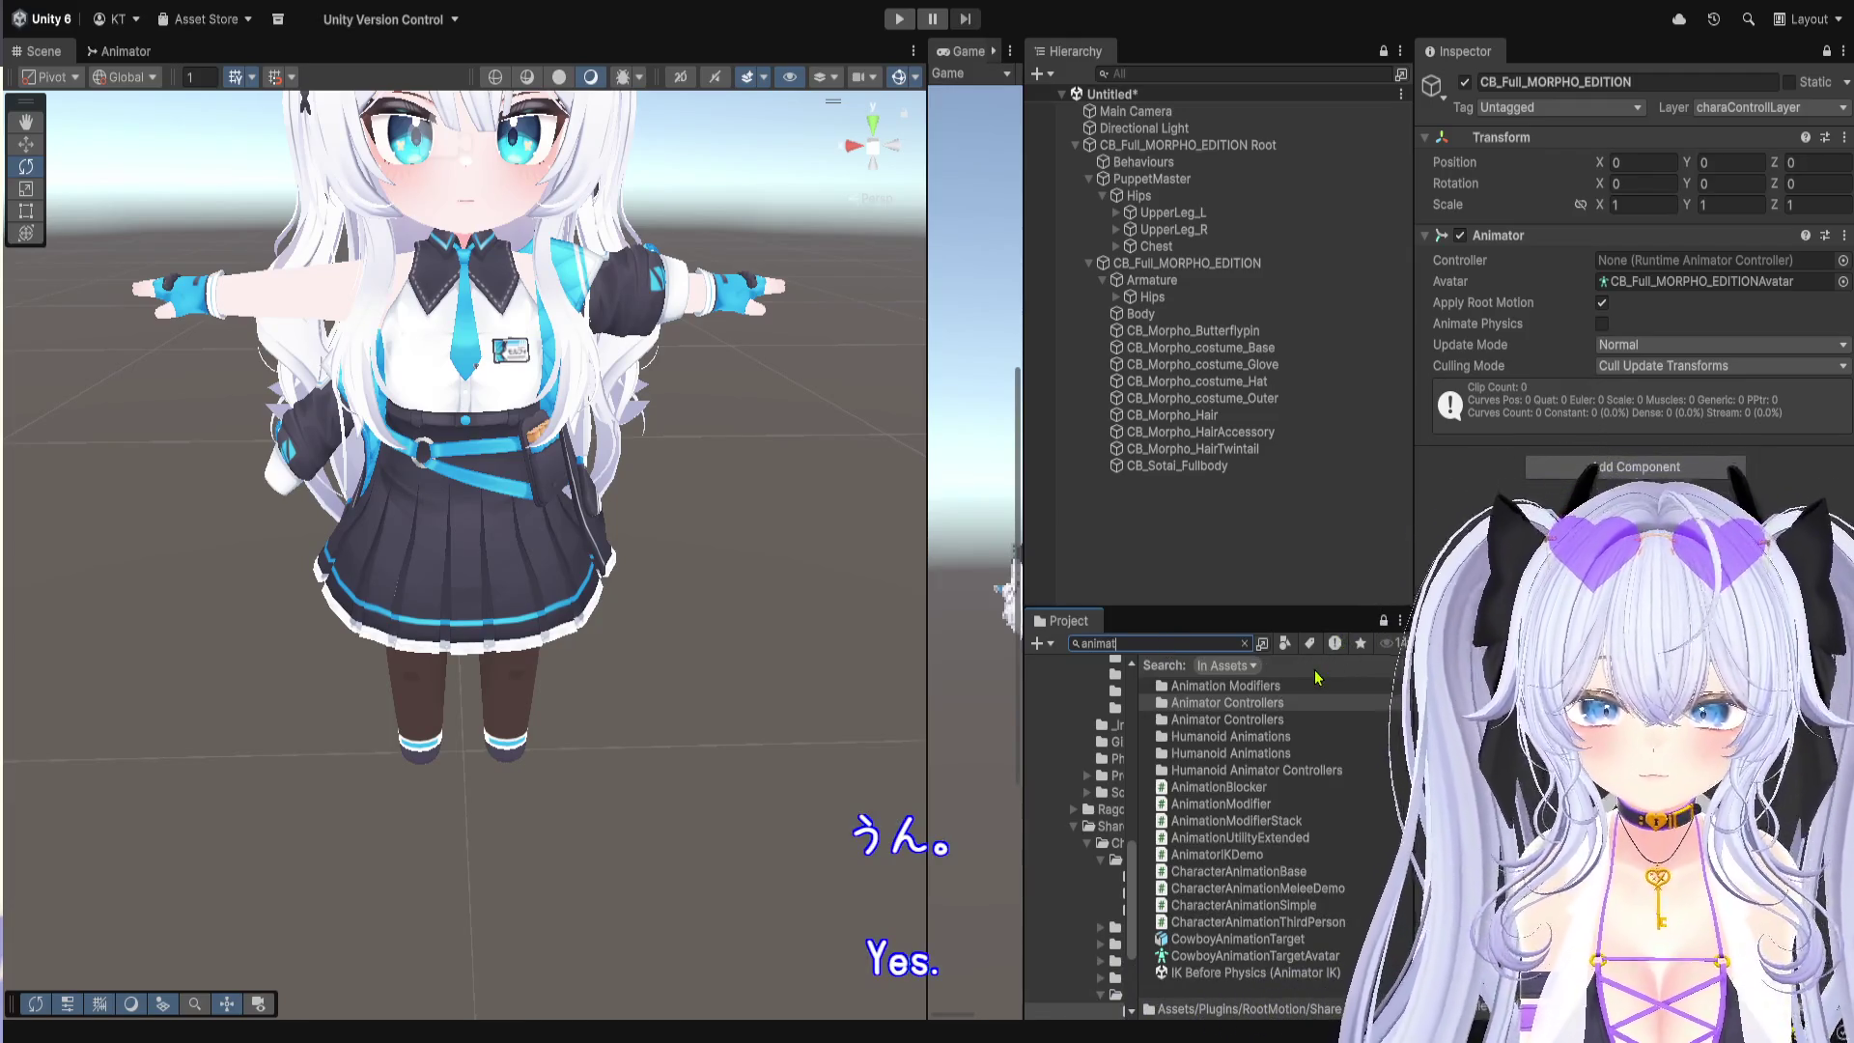
pyautogui.write('r')
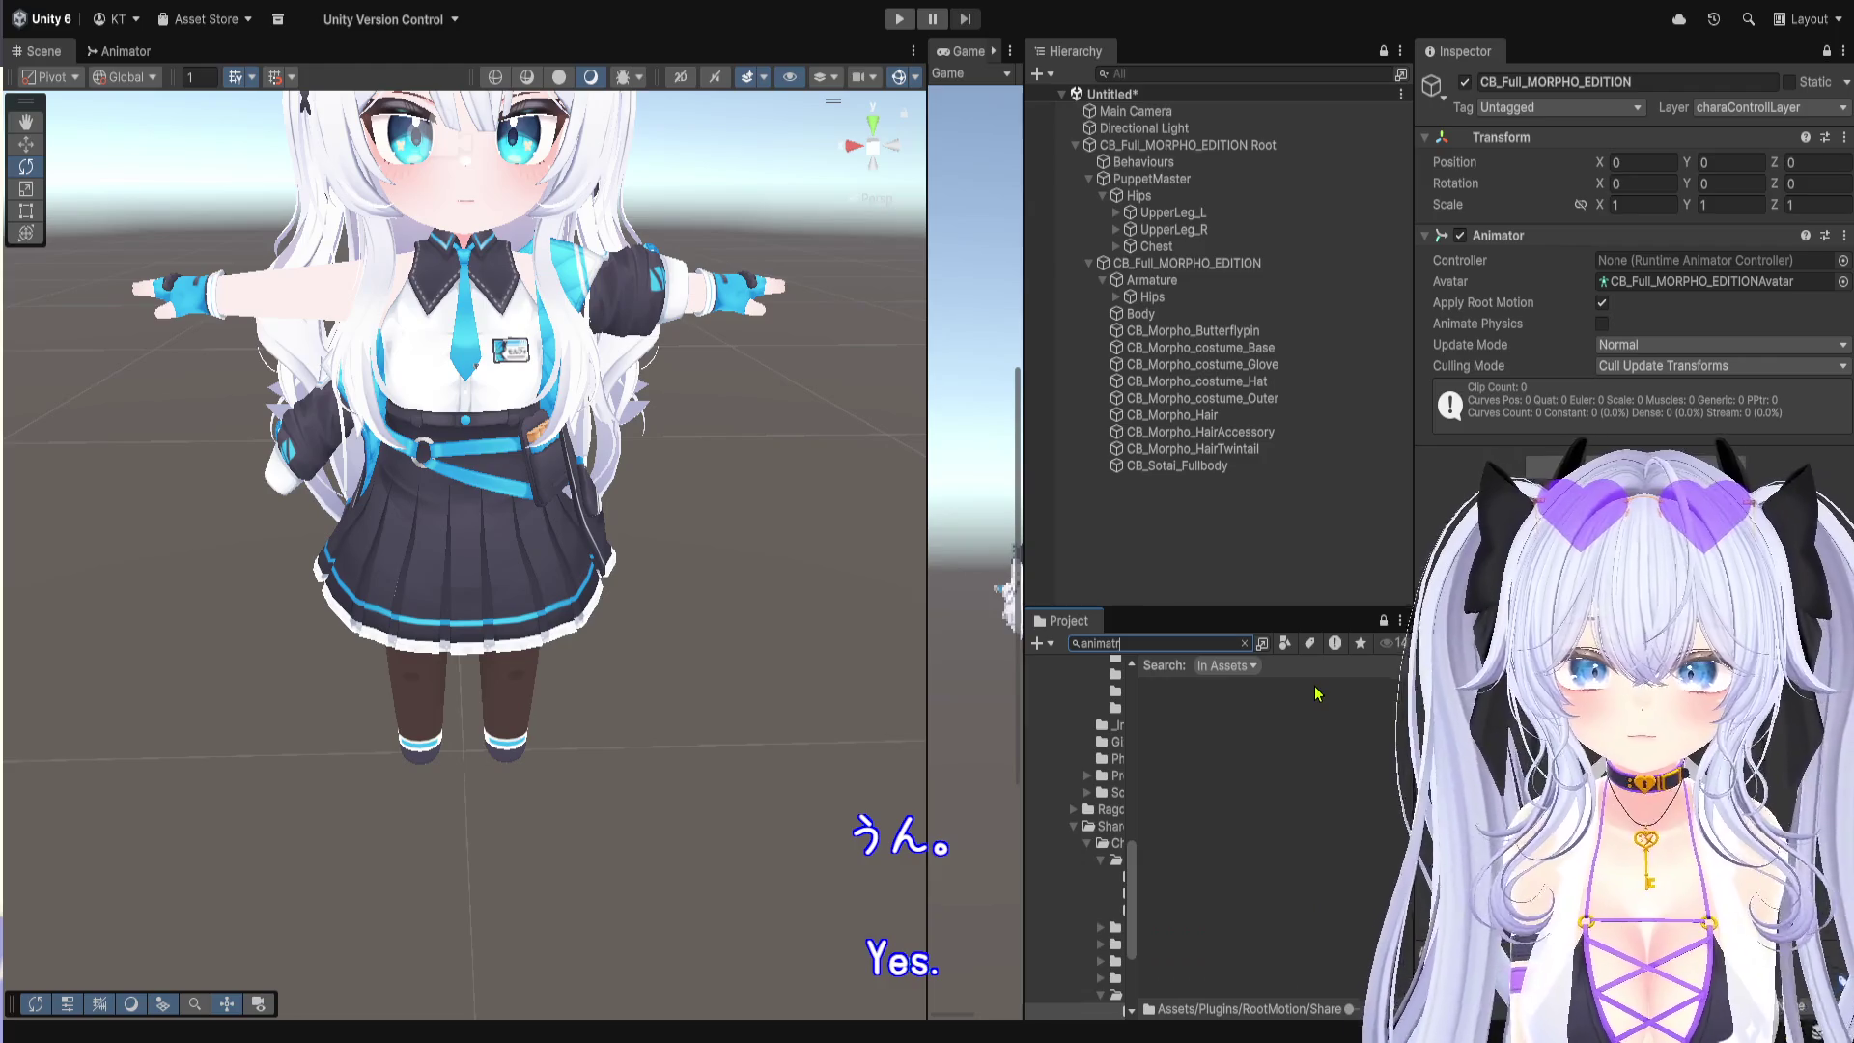
pyautogui.press('BackSpace')
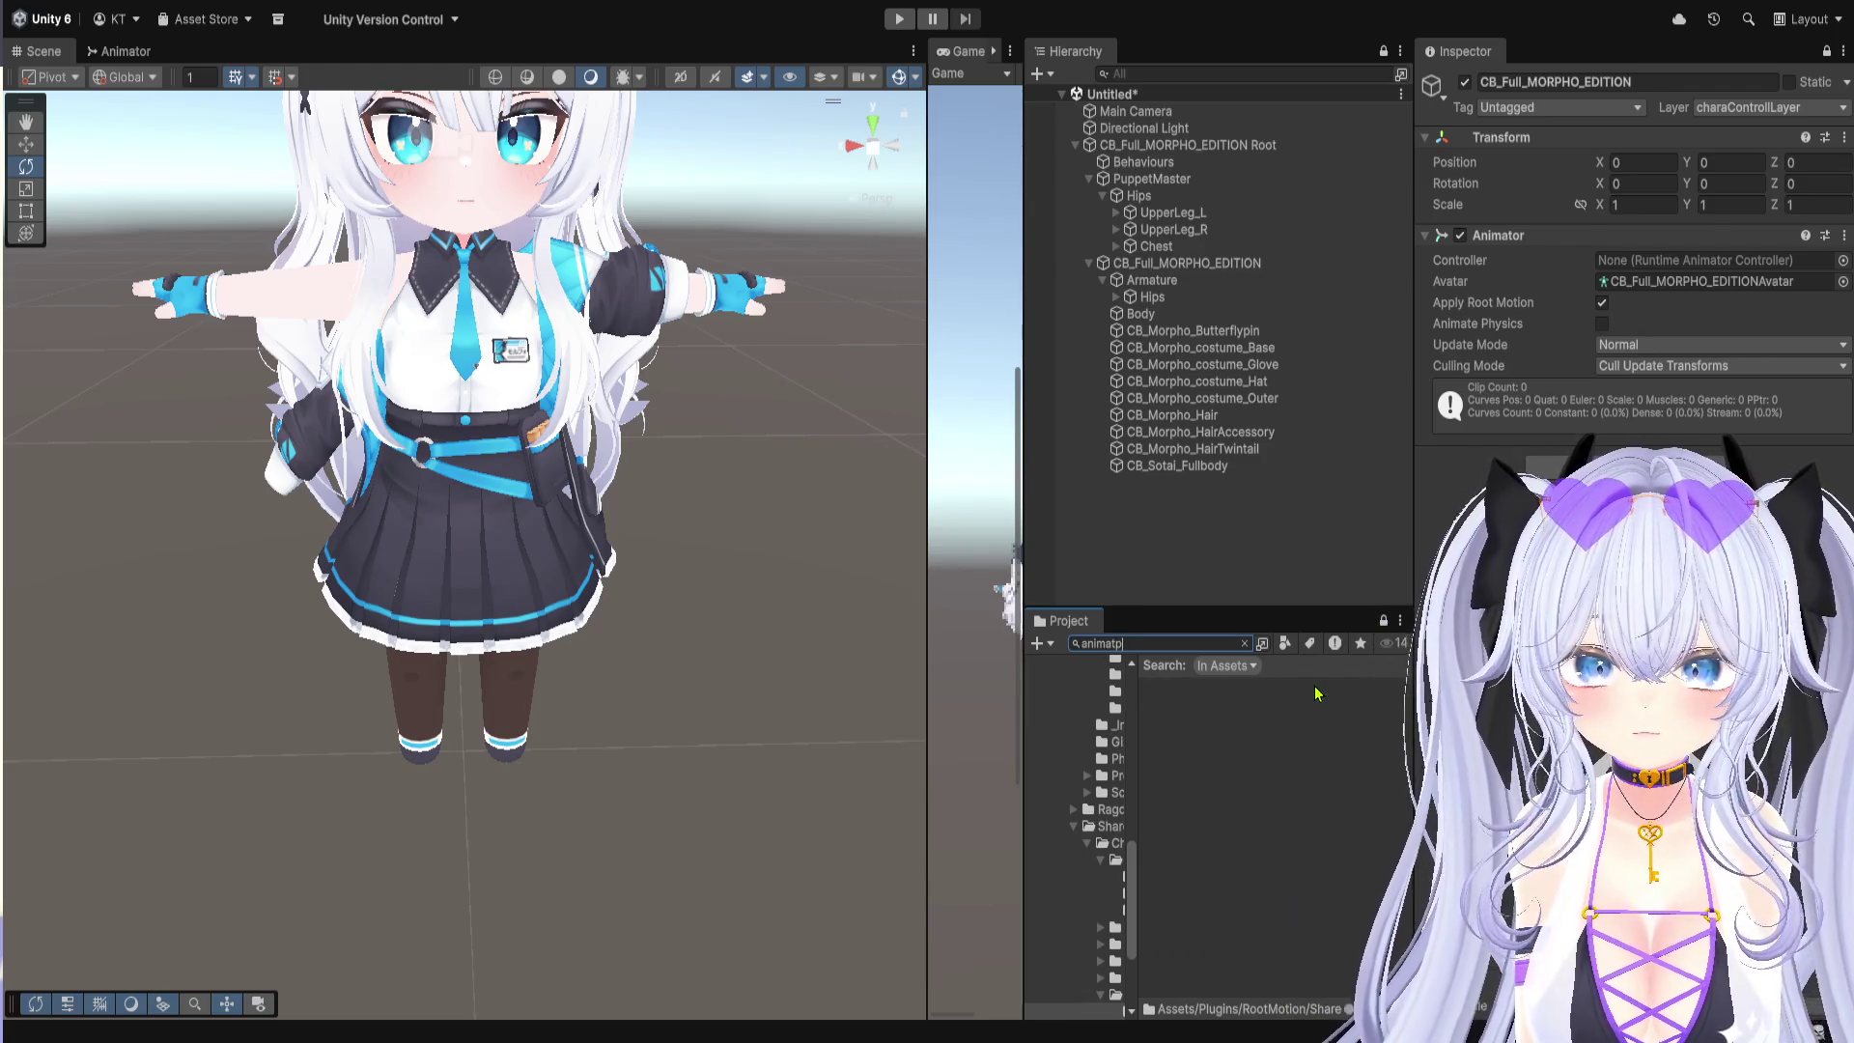
pyautogui.write('or')
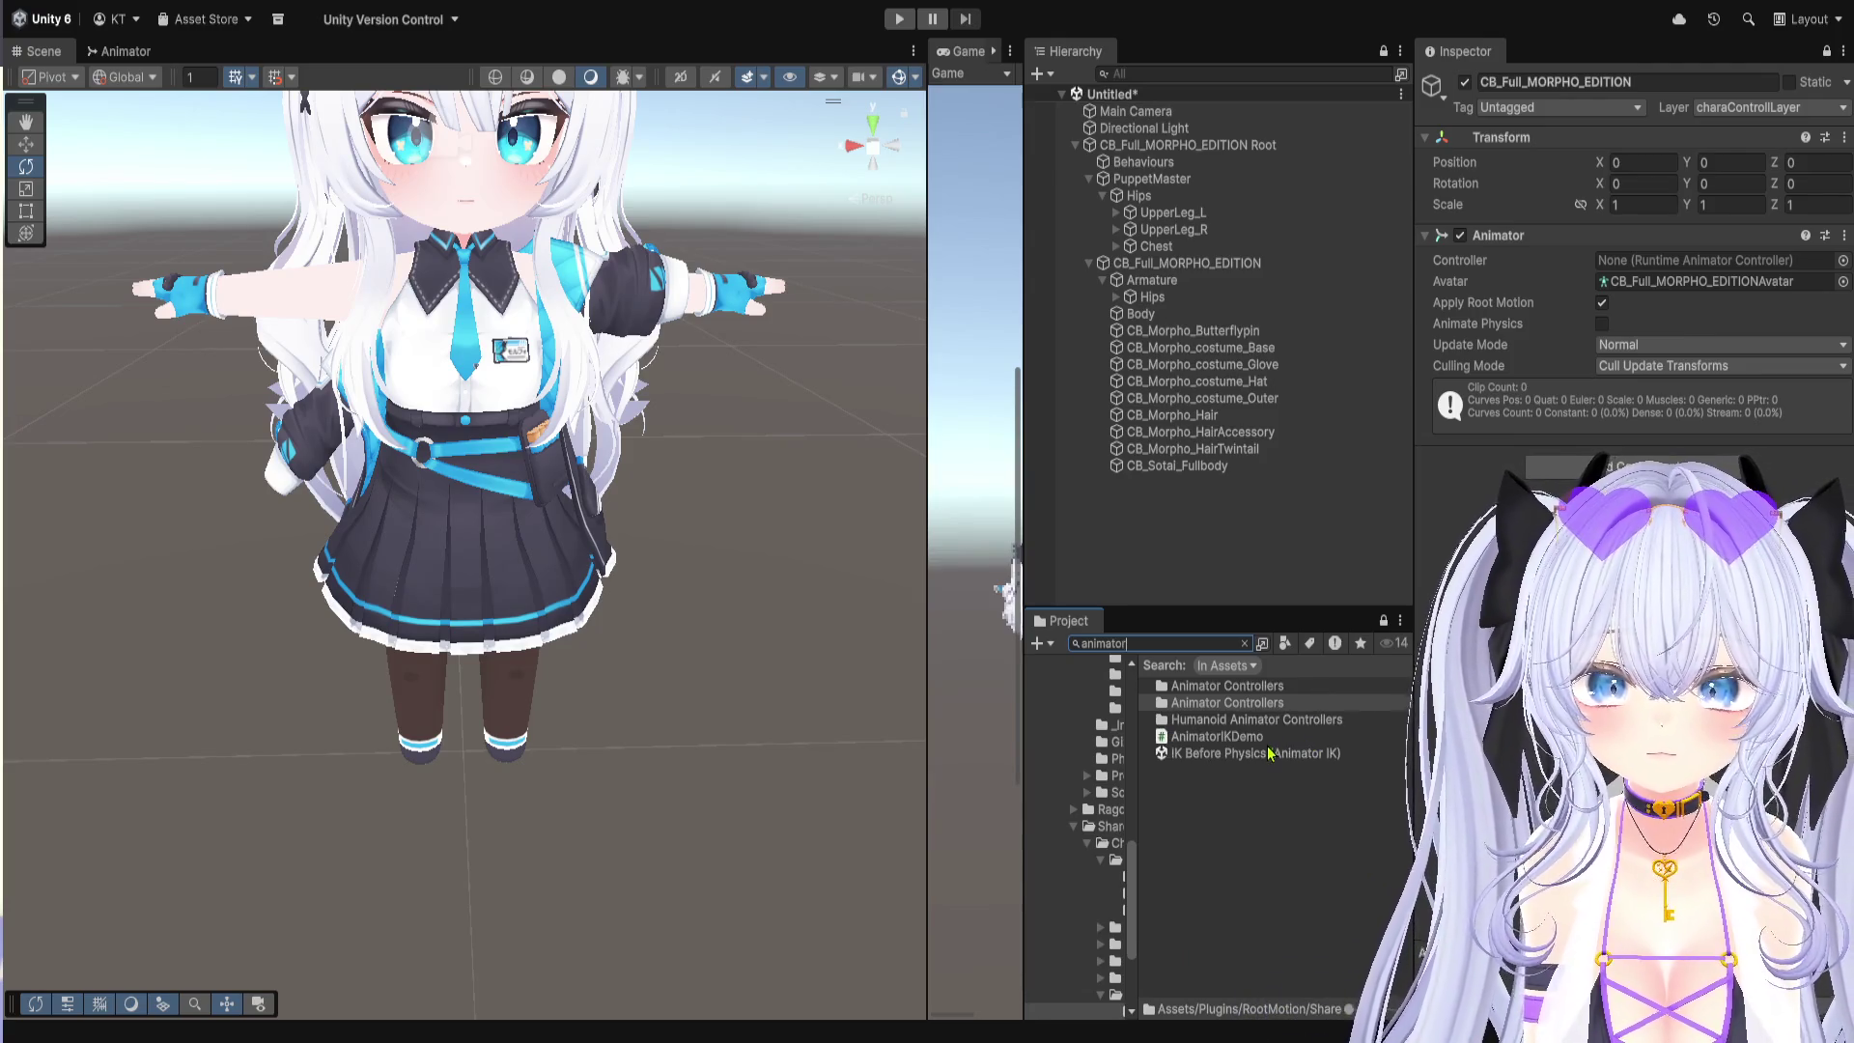
pyautogui.doubleClick(1276, 726)
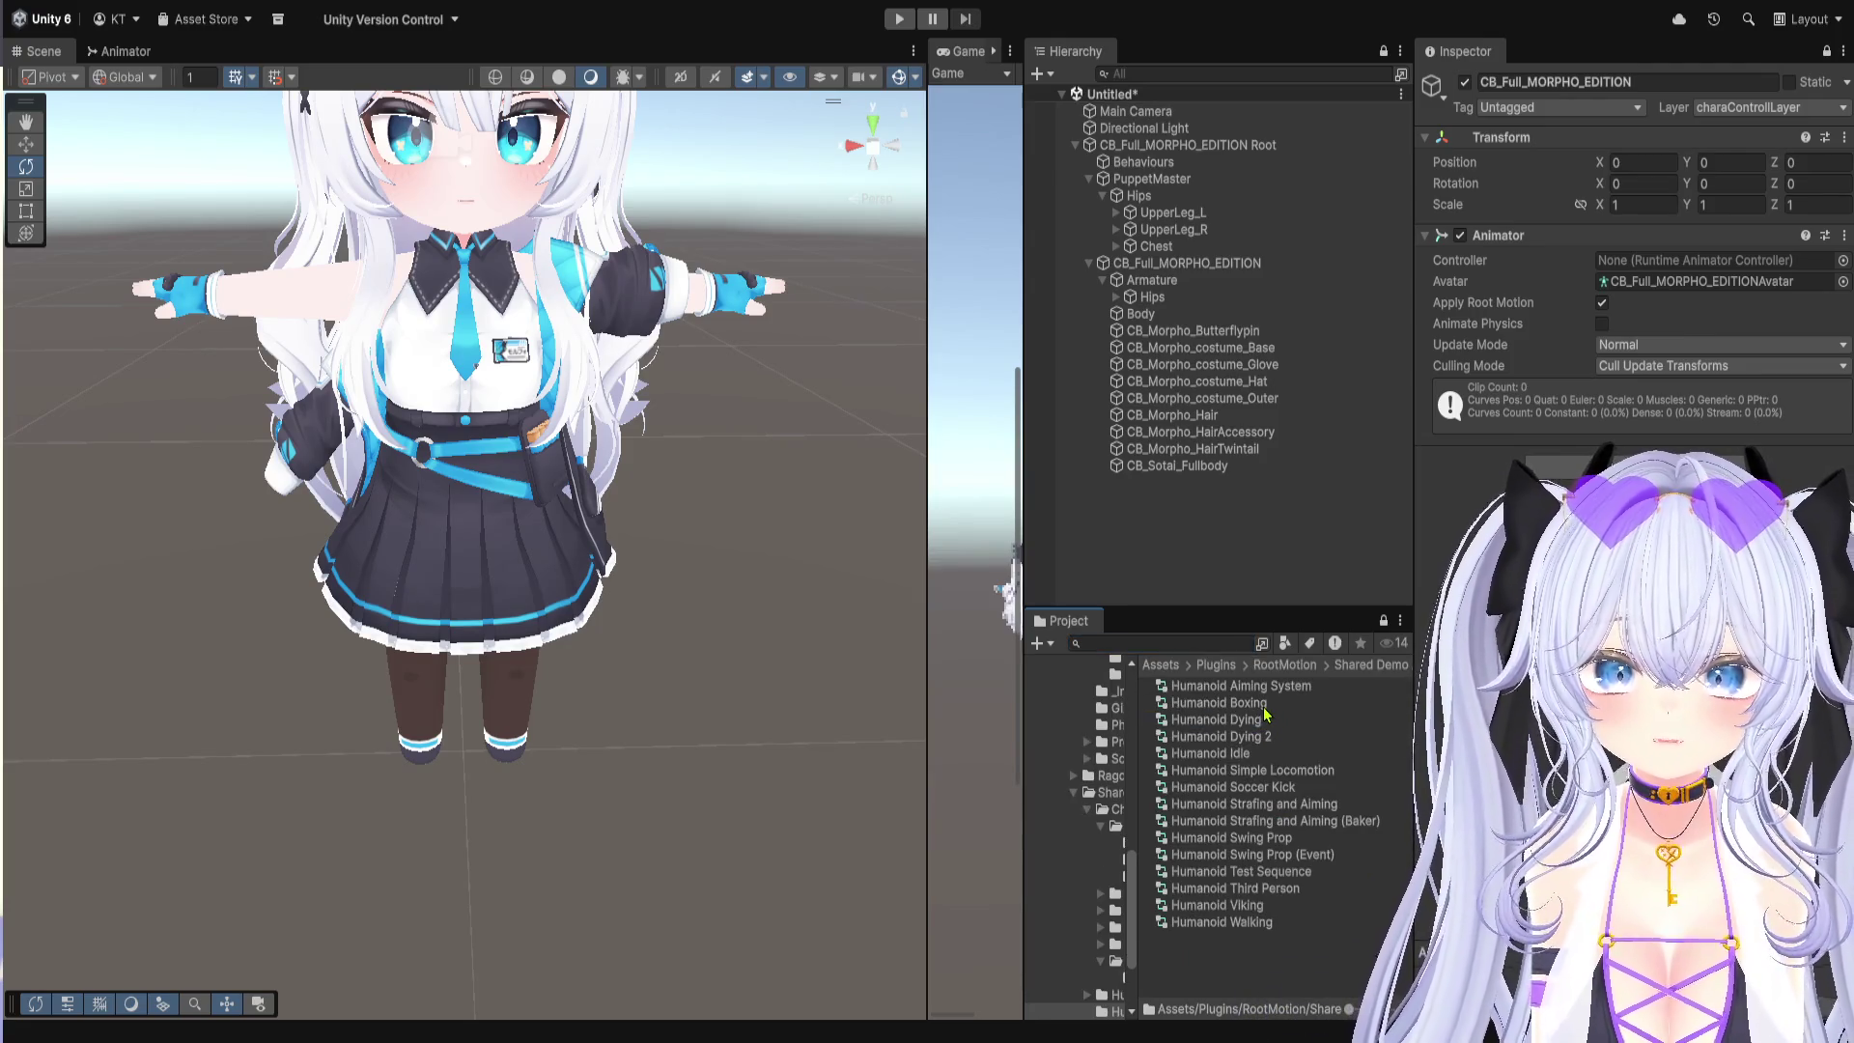
pyautogui.moveTo(1218, 702)
pyautogui.mouseDown()
pyautogui.moveTo(1429, 541)
pyautogui.moveTo(1675, 261)
pyautogui.mouseUp()
pyautogui.click(899, 19)
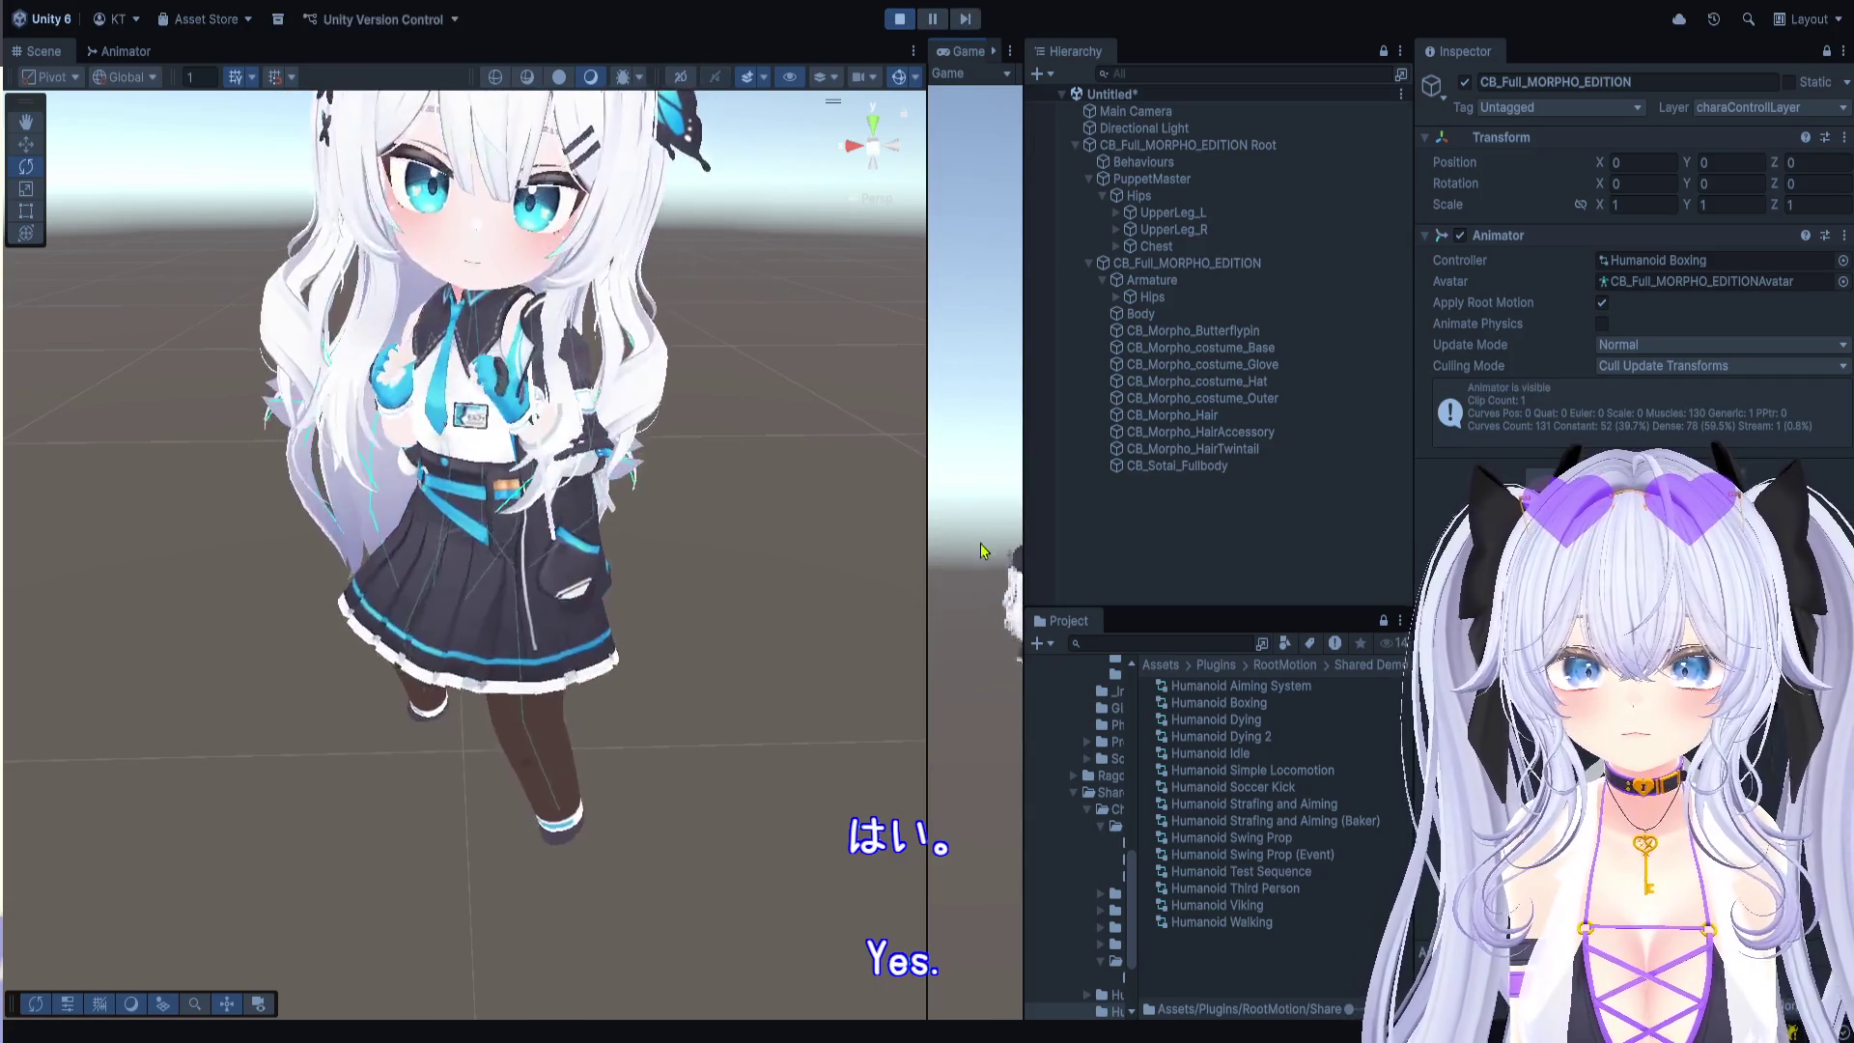
pyautogui.moveTo(1024, 551); pyautogui.dragTo(1300, 551)
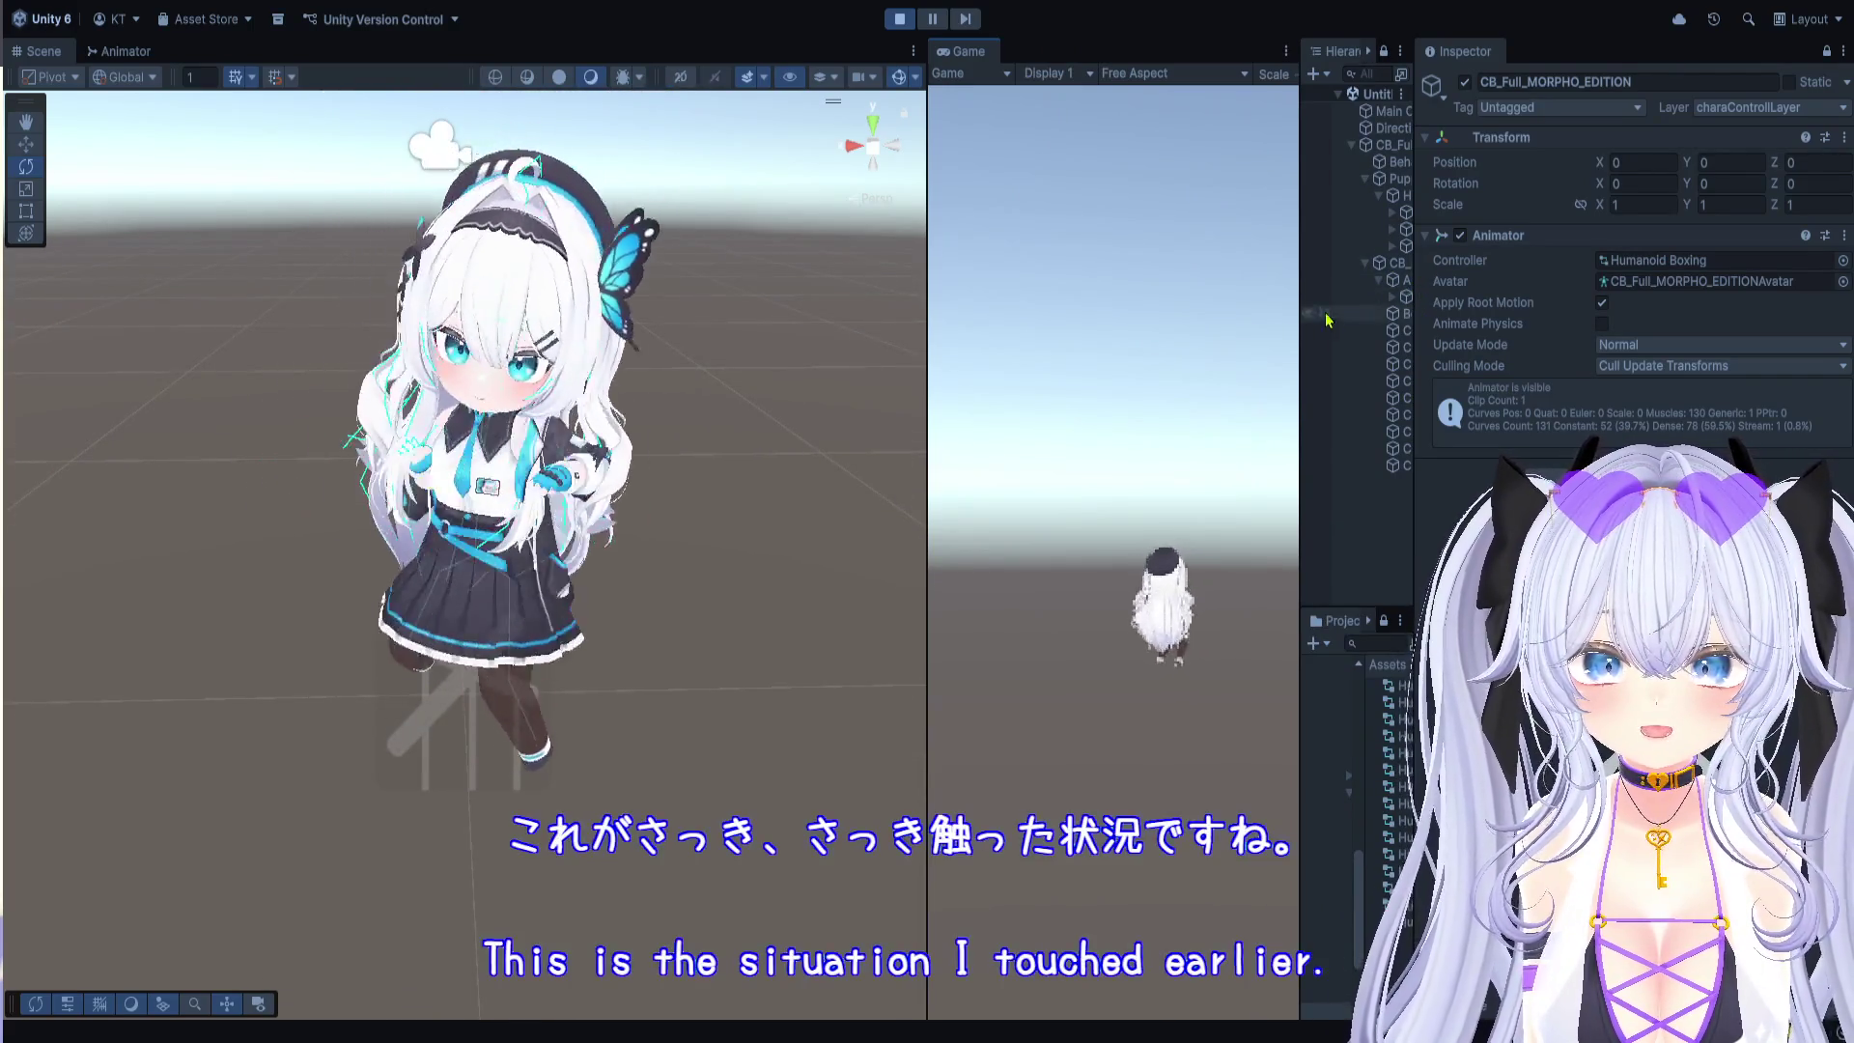
pyautogui.moveTo(1301, 319); pyautogui.dragTo(1119, 327)
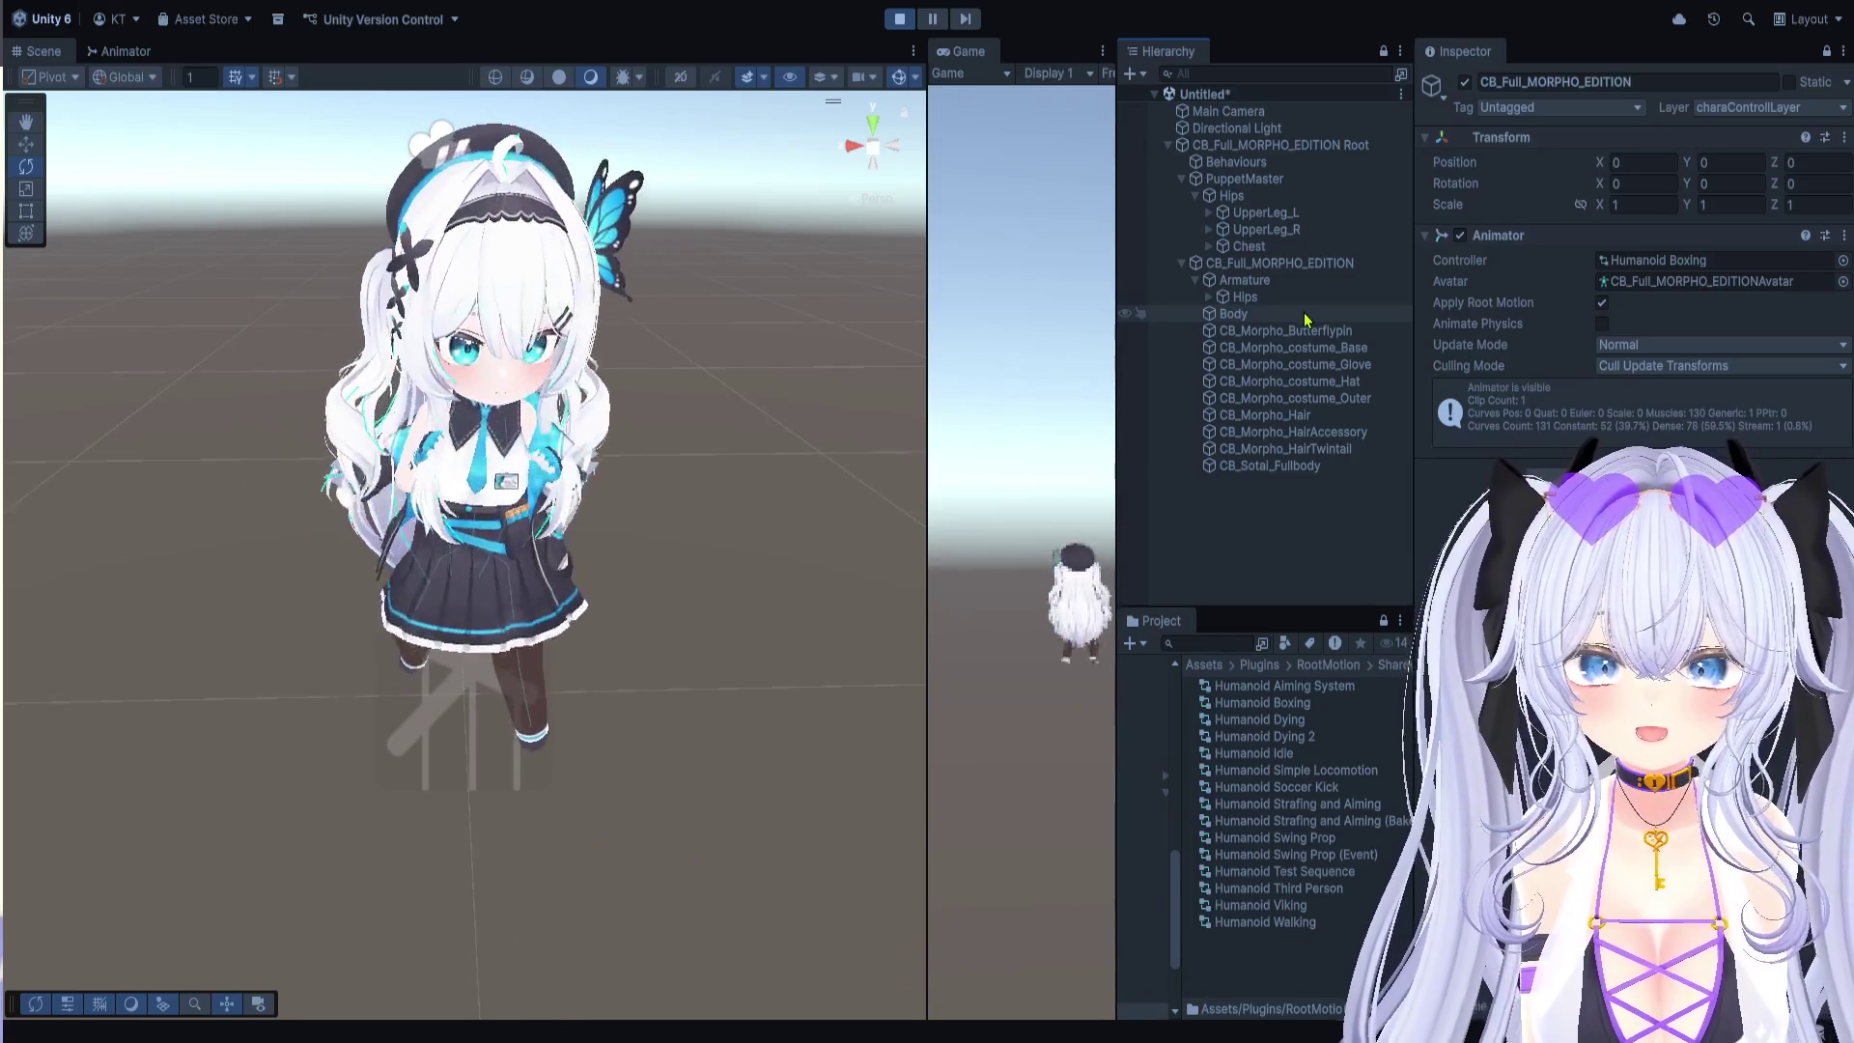
pyautogui.click(1305, 318)
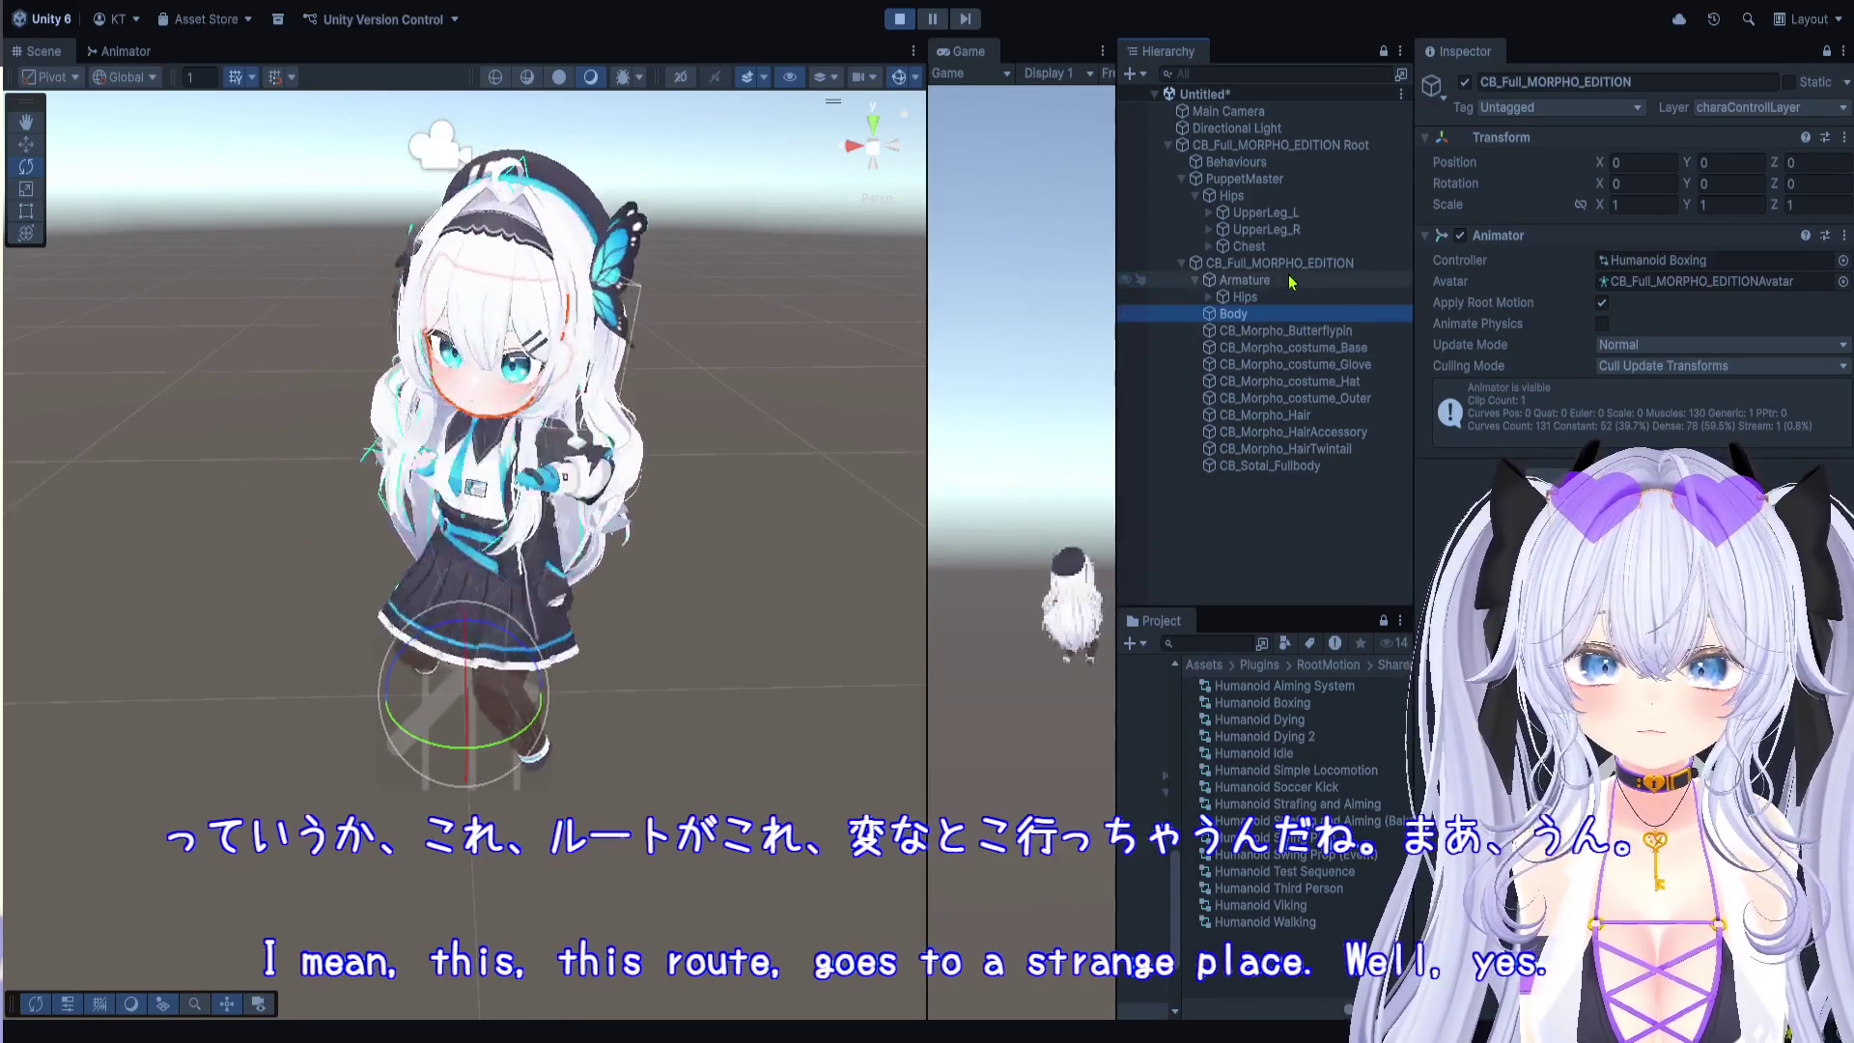
pyautogui.click(1287, 268)
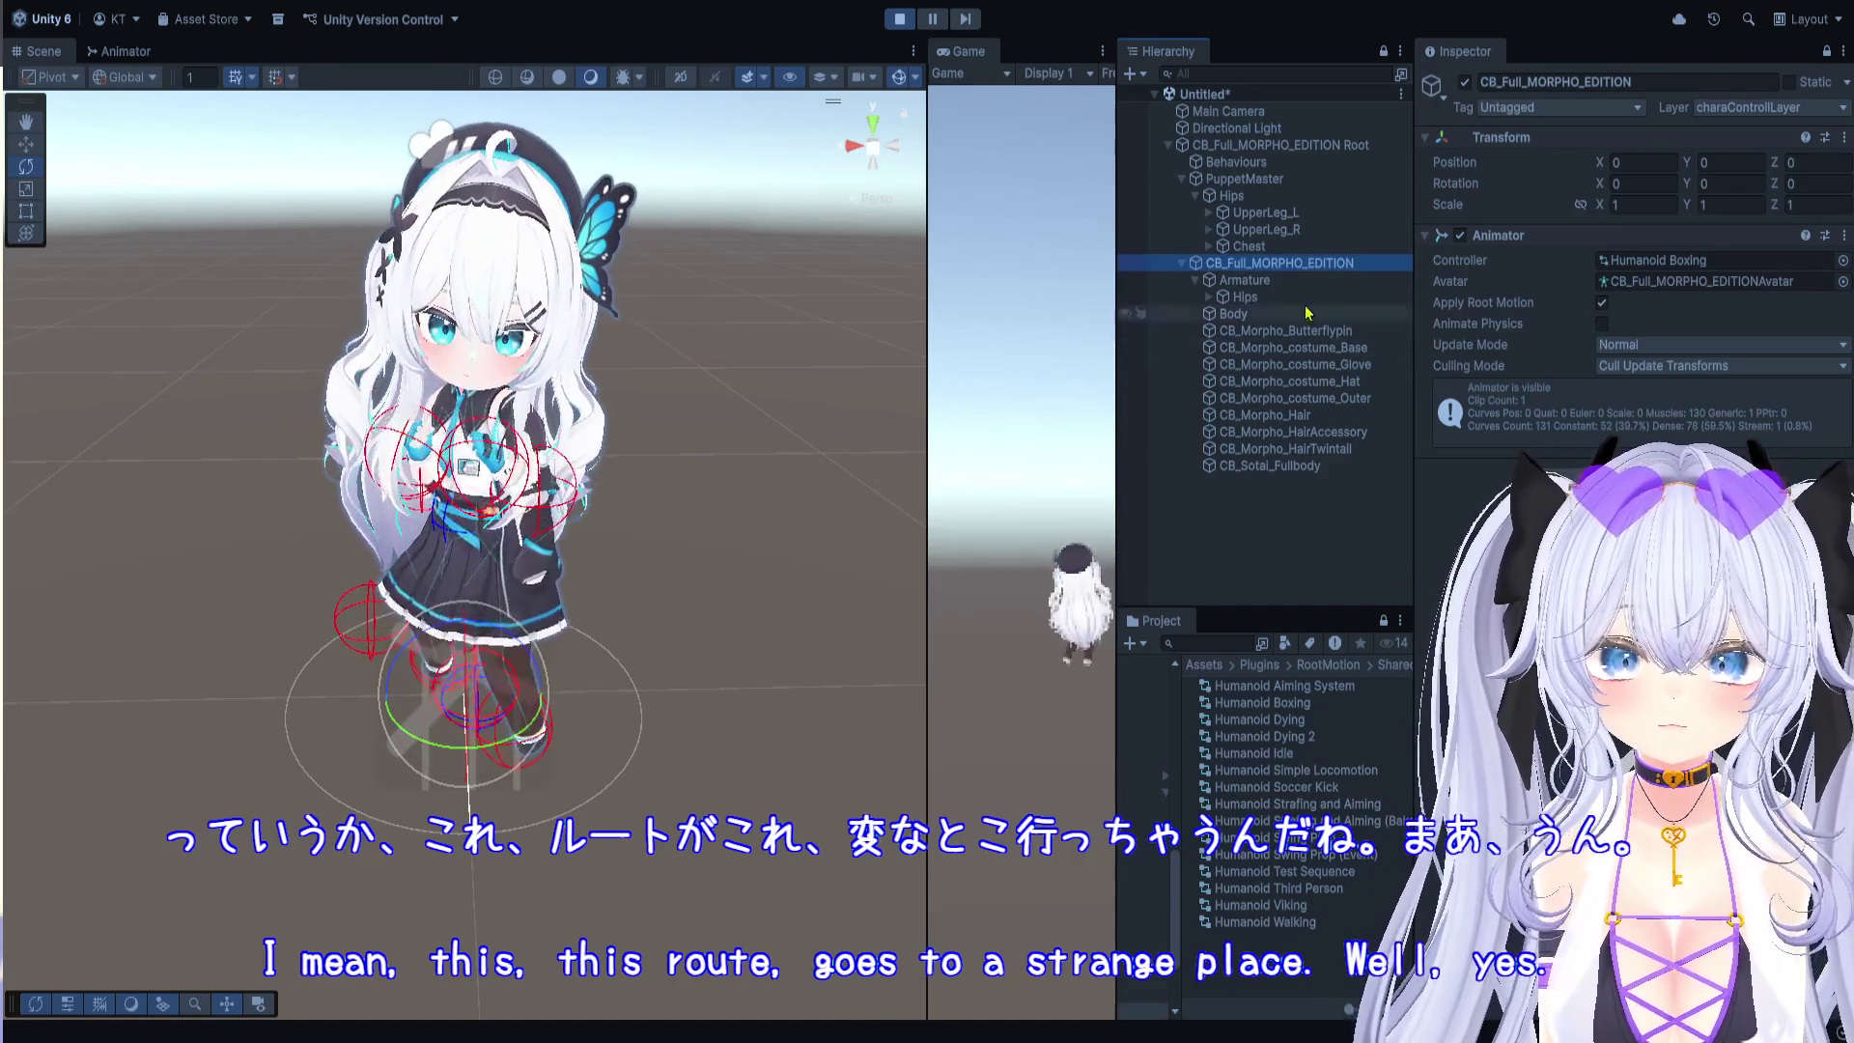
pyautogui.click(1282, 180)
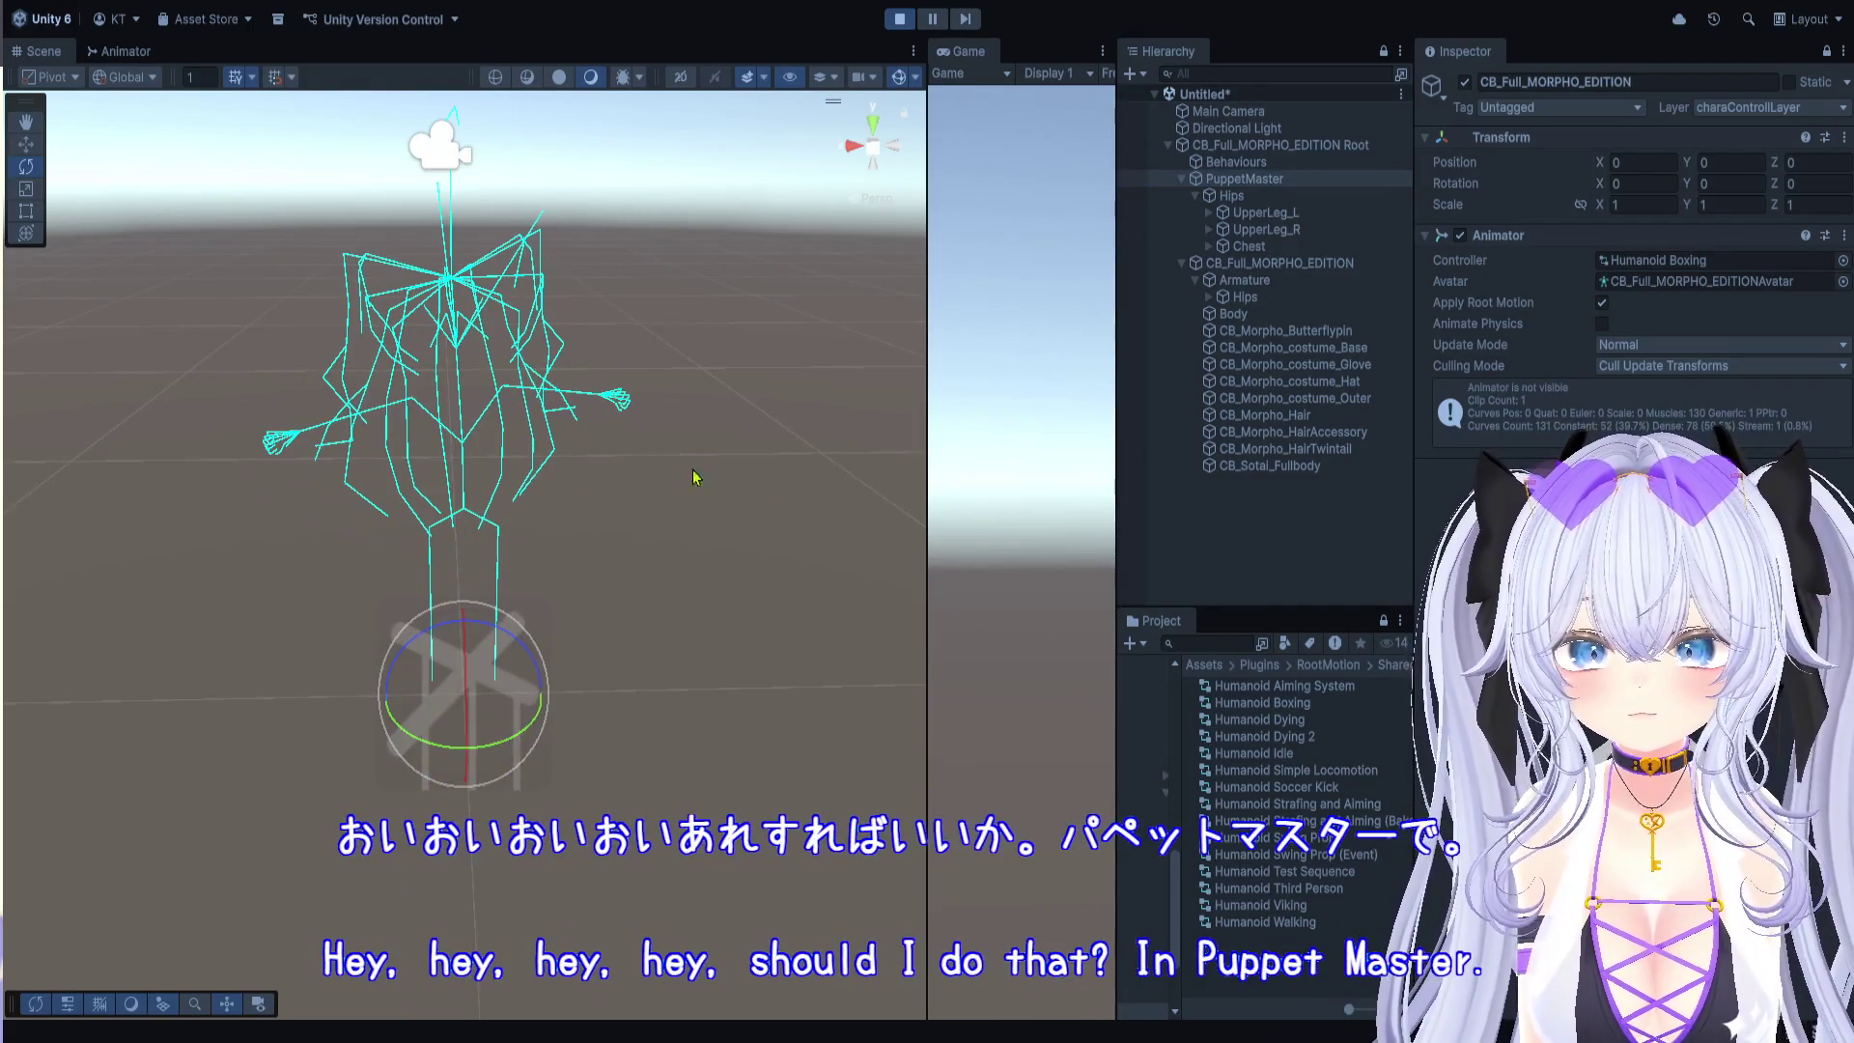
pyautogui.moveTo(544, 493)
pyautogui.mouseDown()
pyautogui.moveTo(496, 763)
pyautogui.moveTo(510, 780)
pyautogui.mouseUp()
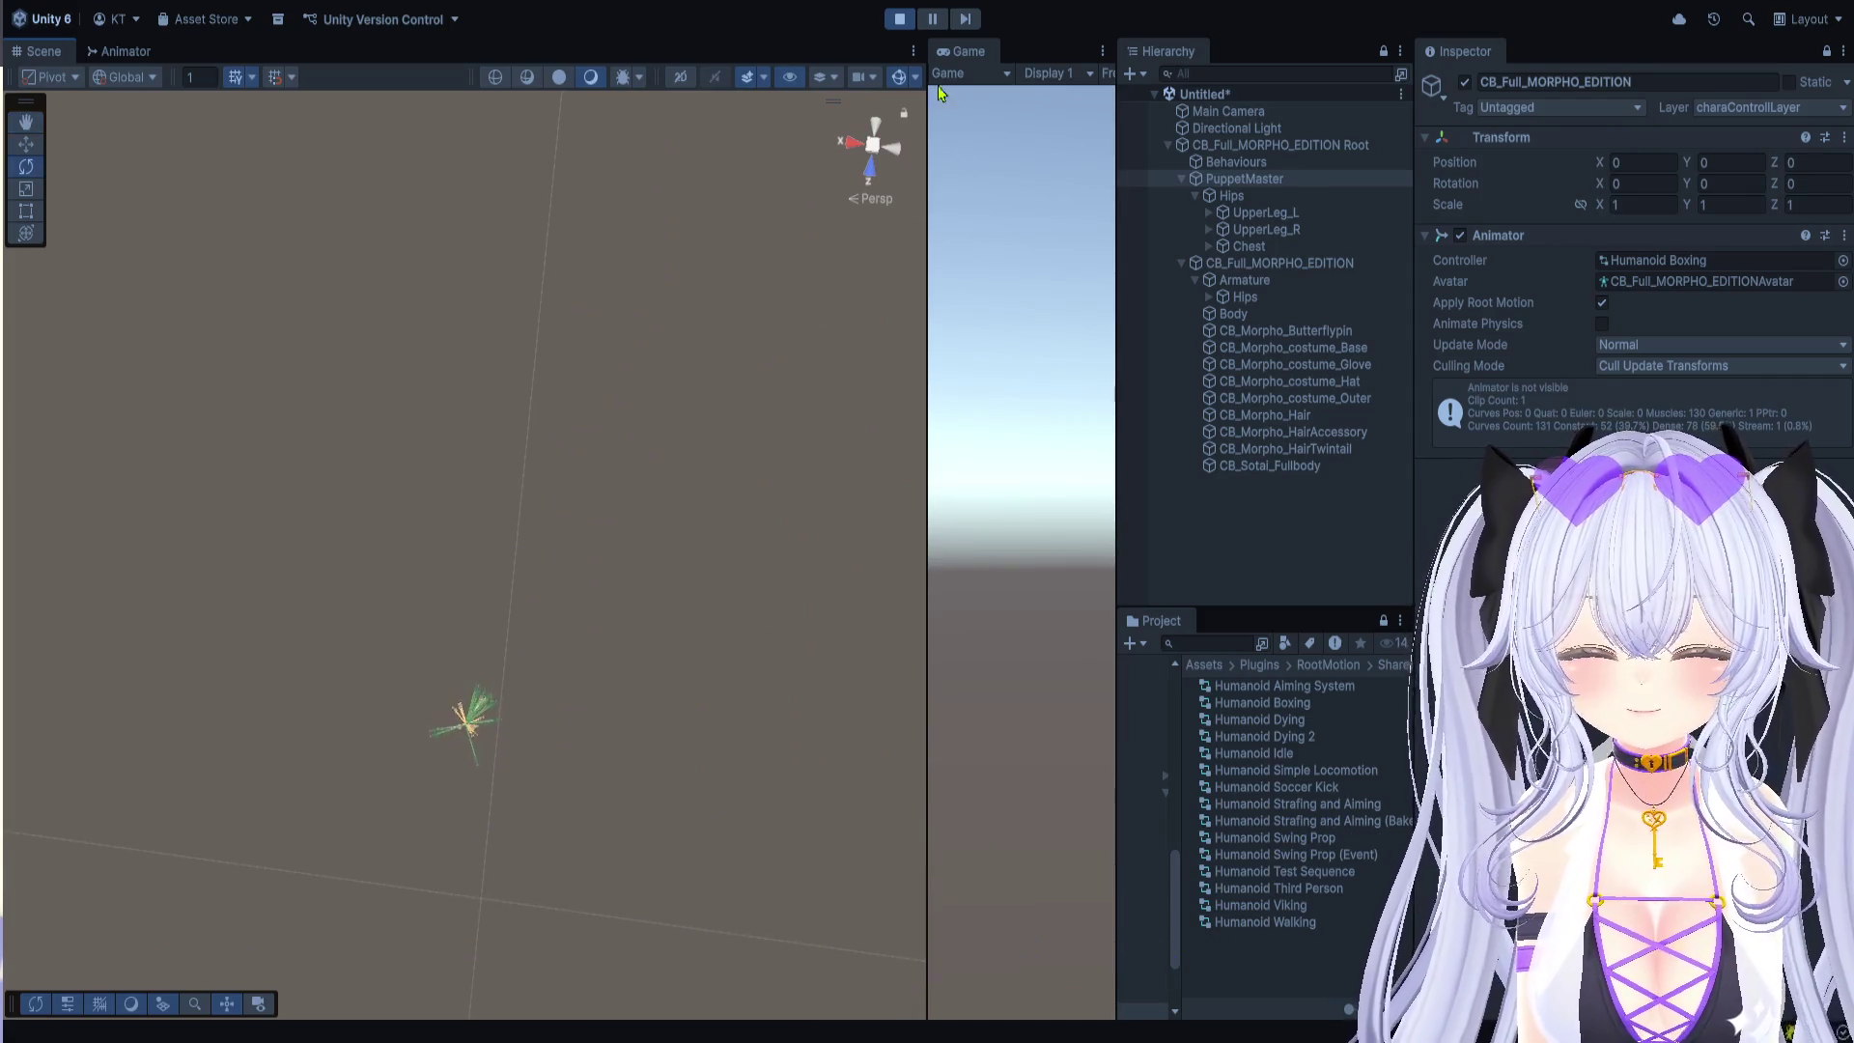
pyautogui.click(900, 19)
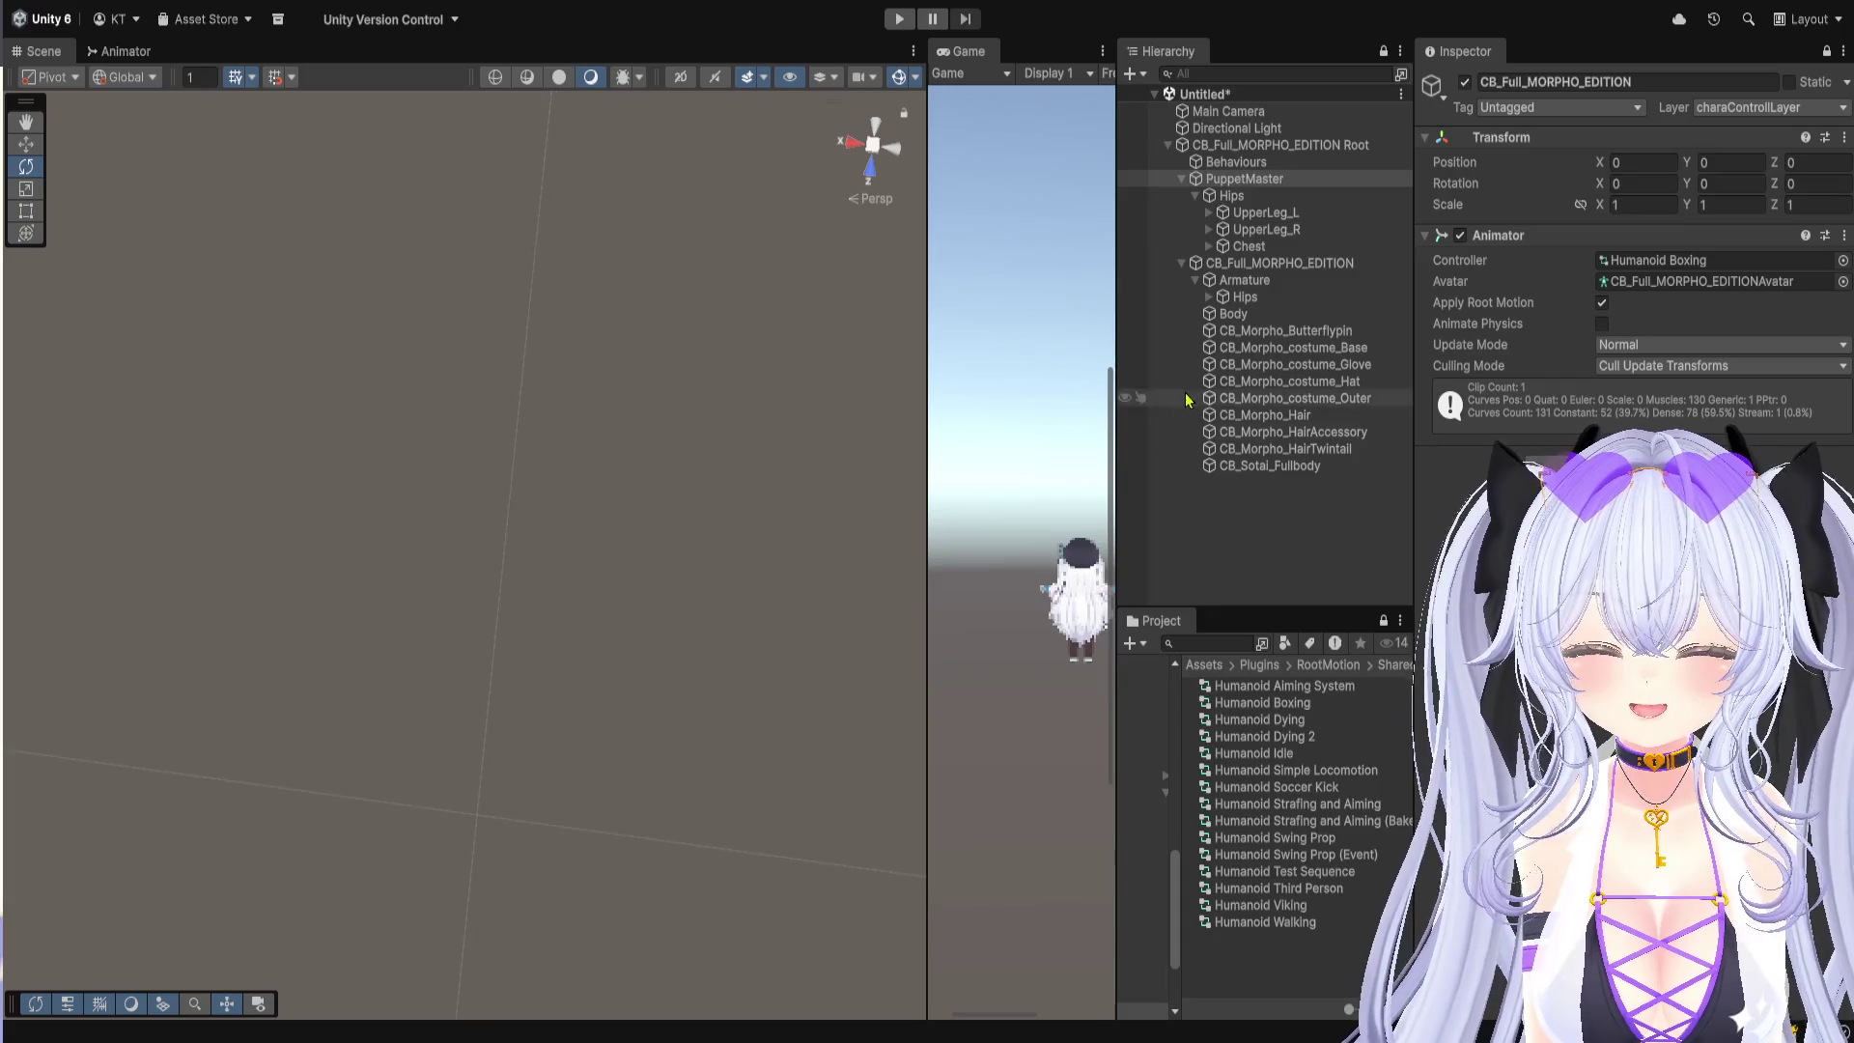
# Step: Frame the character and add a Terrain object to the scene
pyautogui.moveTo(1119, 444); pyautogui.dragTo(1340, 415)
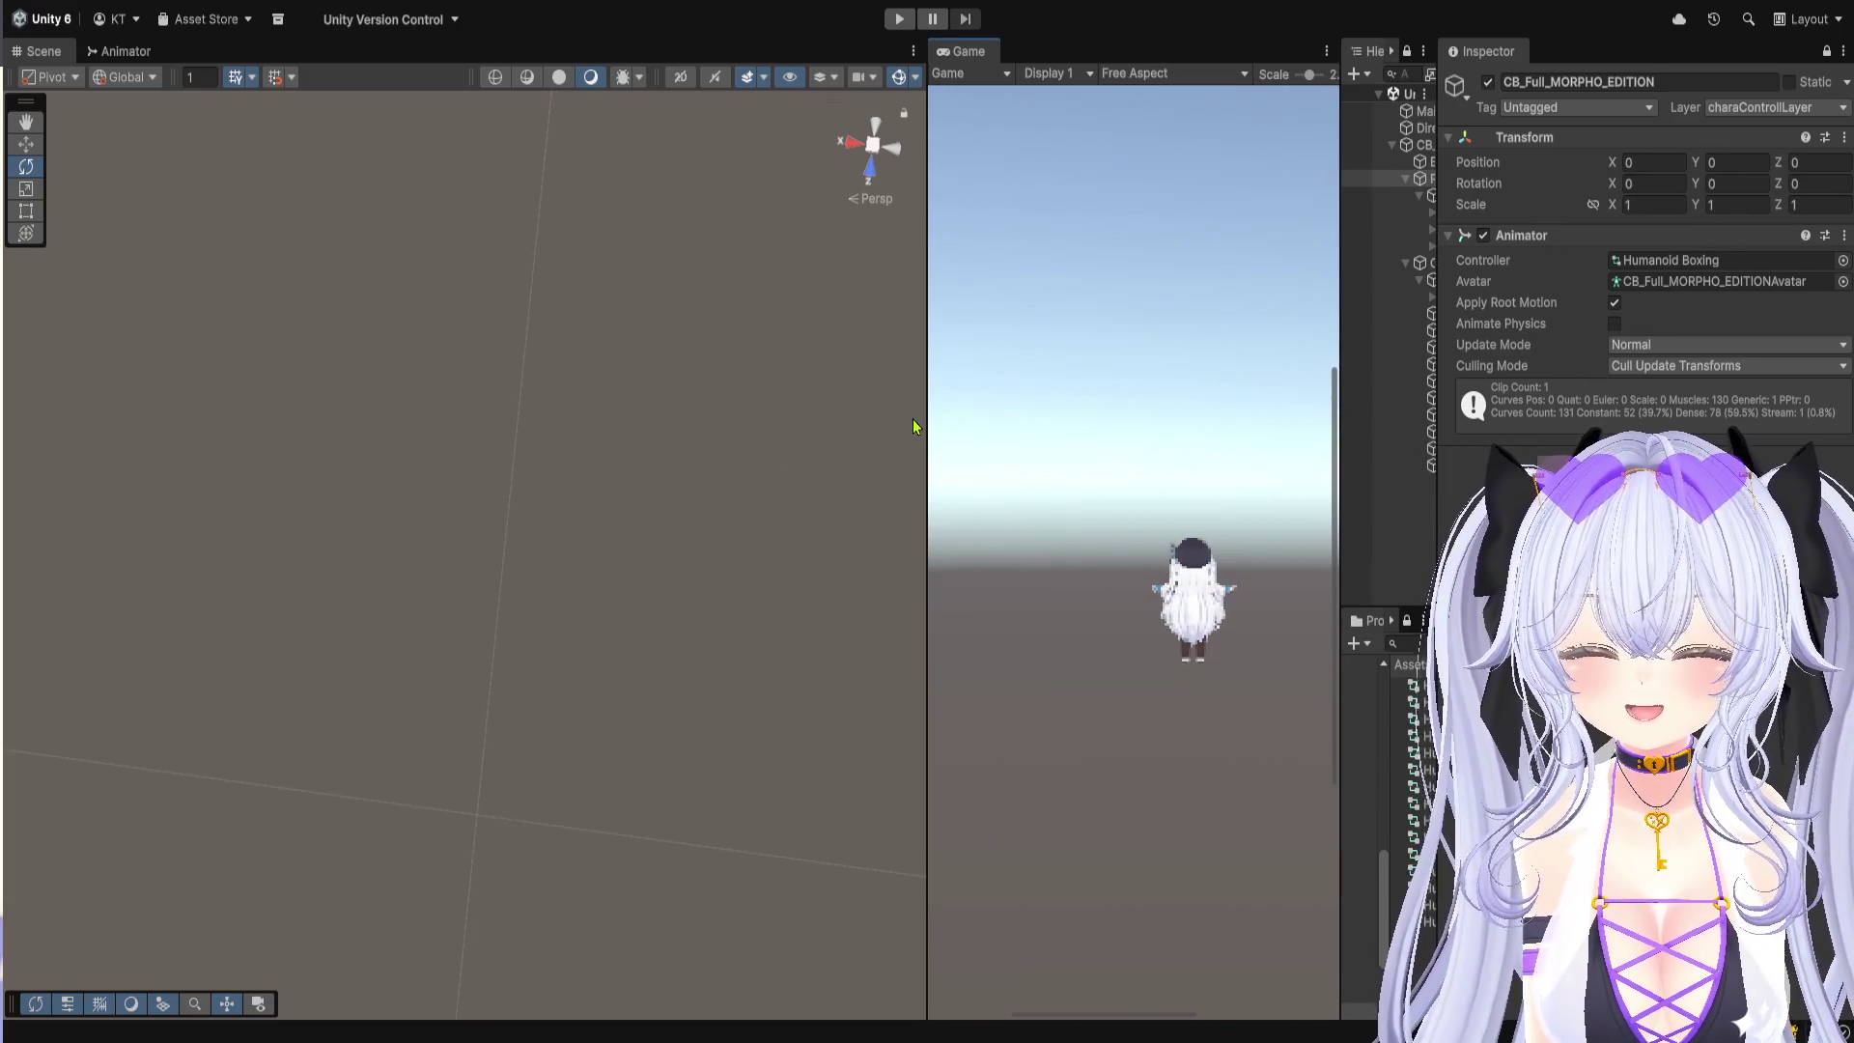
pyautogui.press('f')
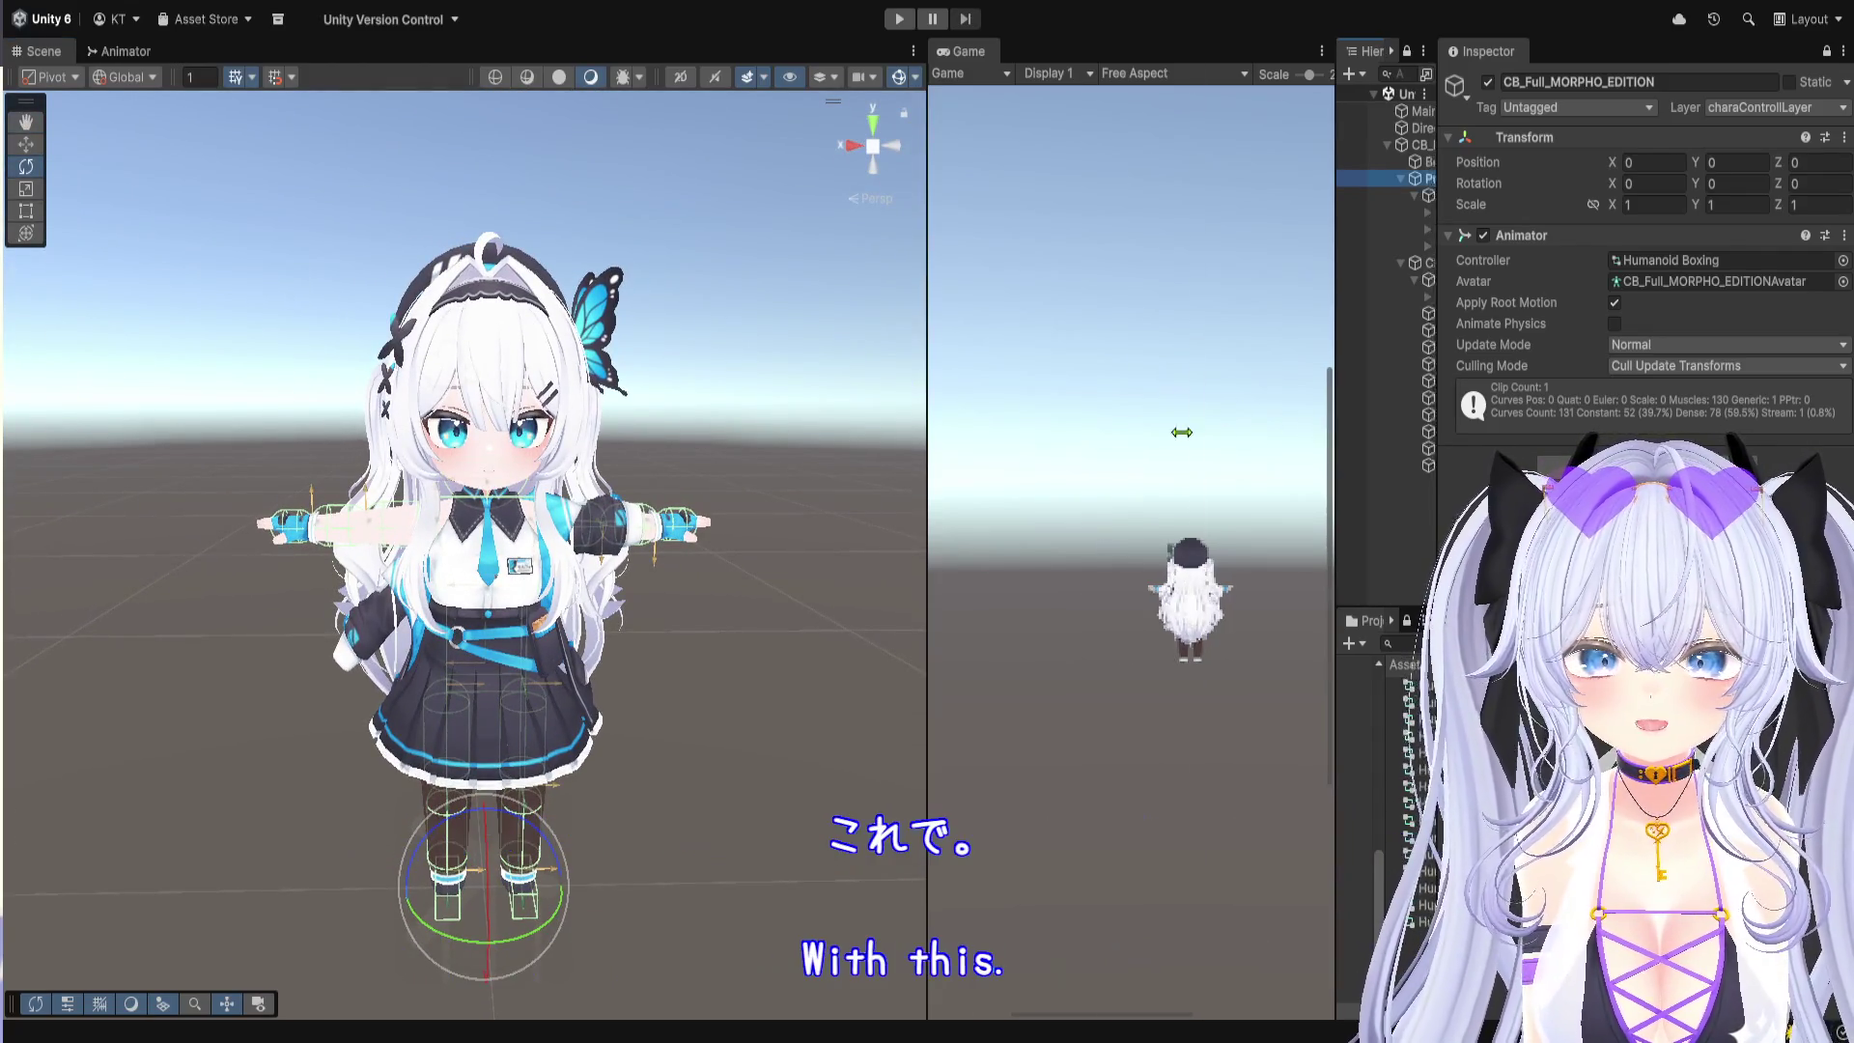
pyautogui.moveTo(1337, 442); pyautogui.dragTo(966, 440)
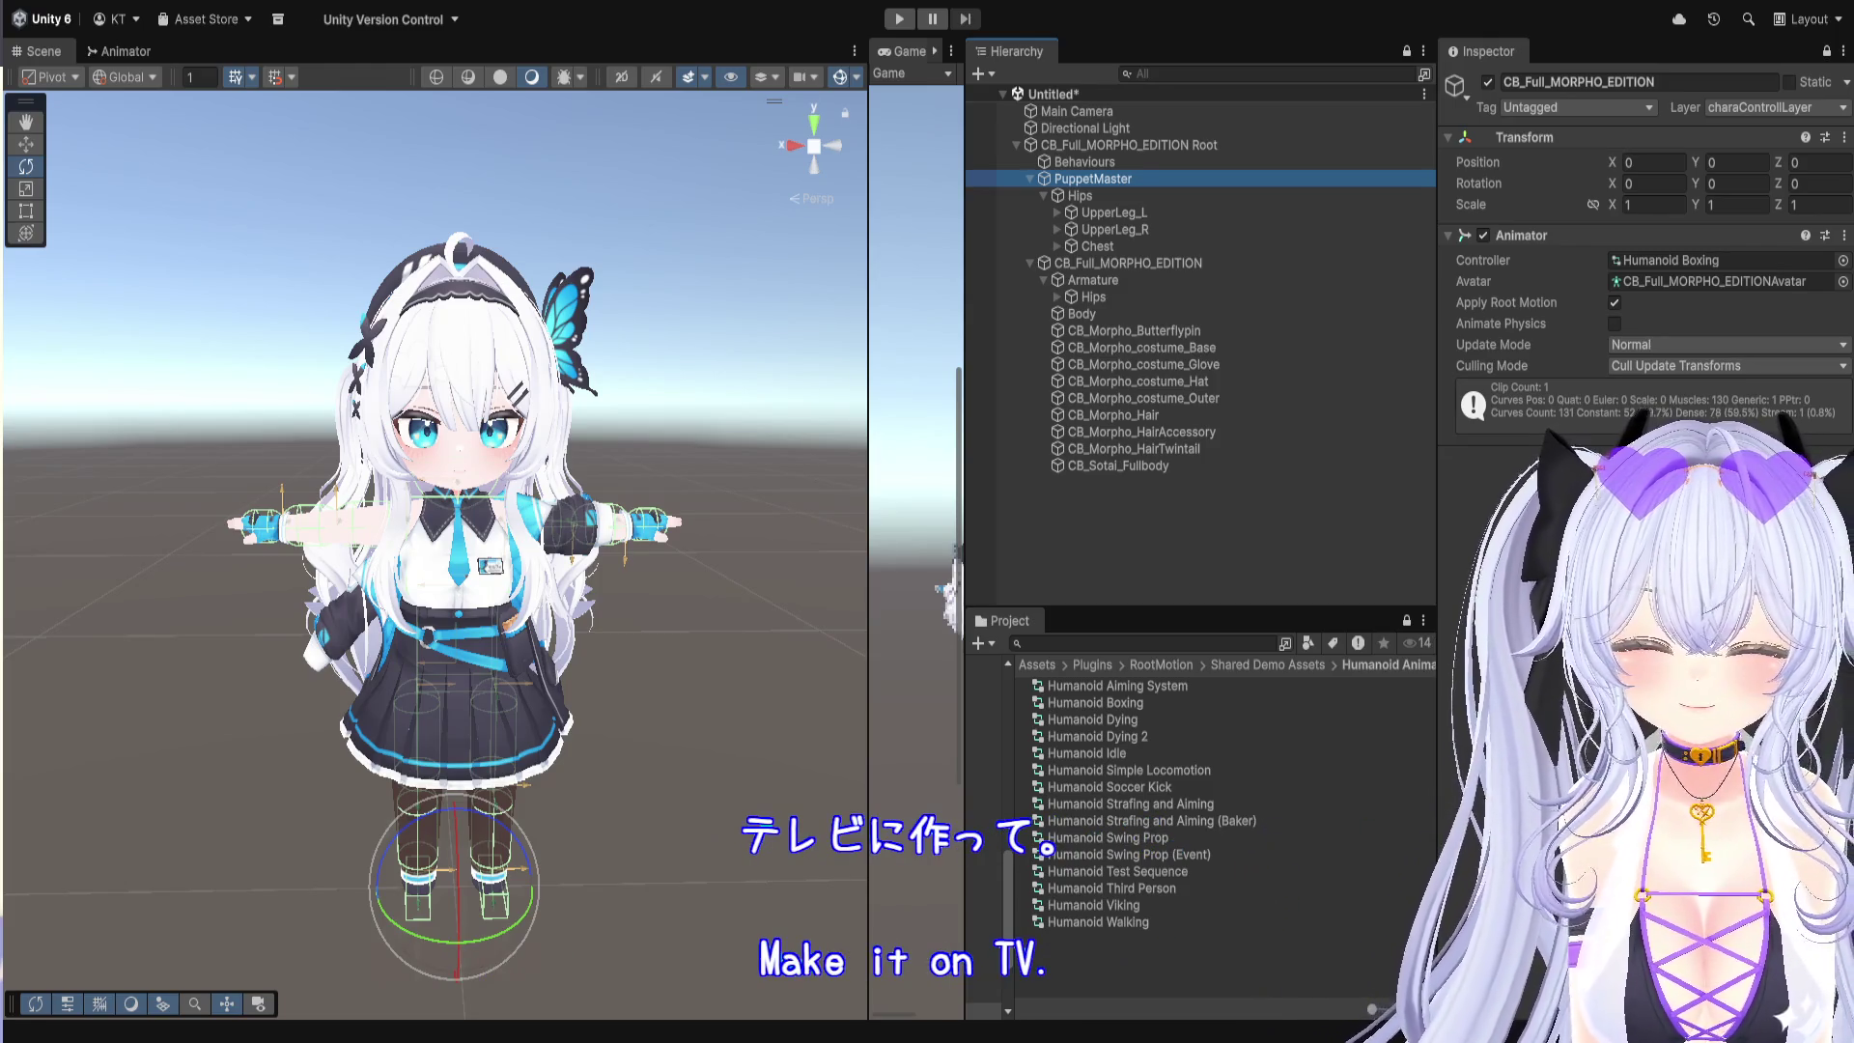
pyautogui.scroll(-5, 550, 707)
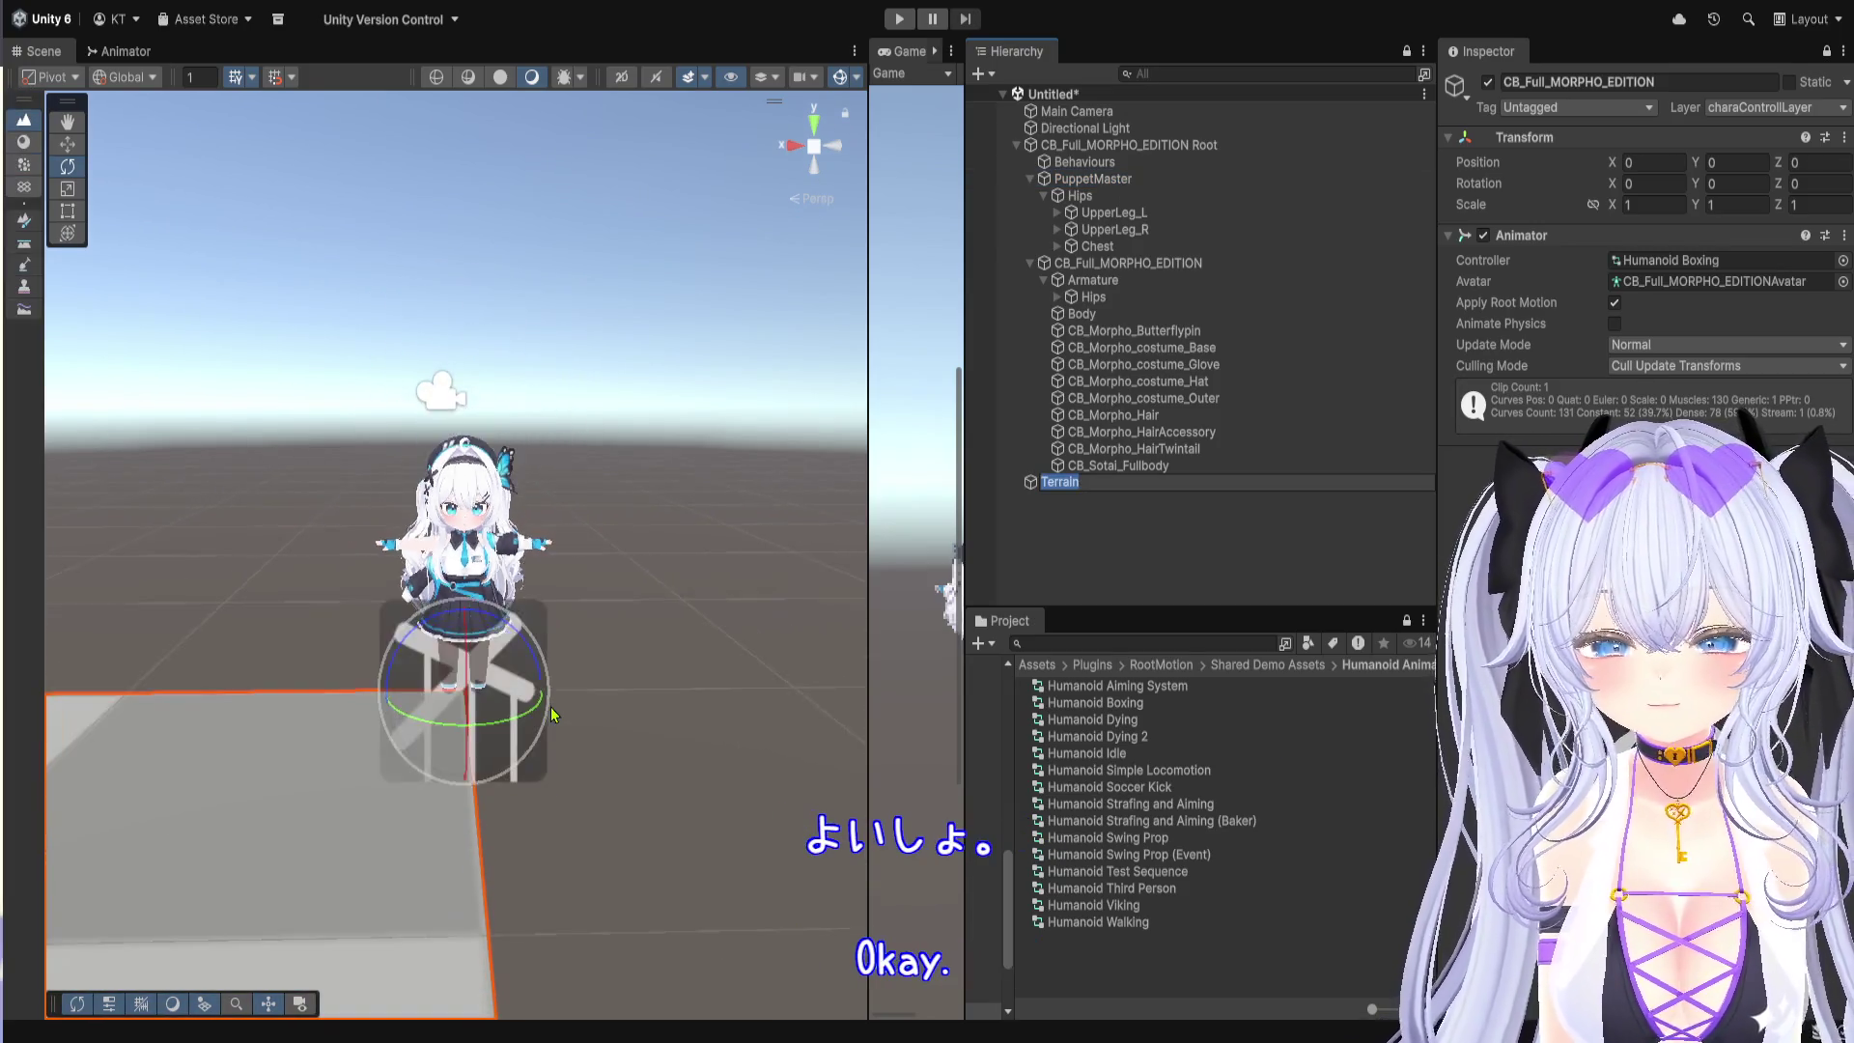
pyautogui.scroll(3, 550, 707)
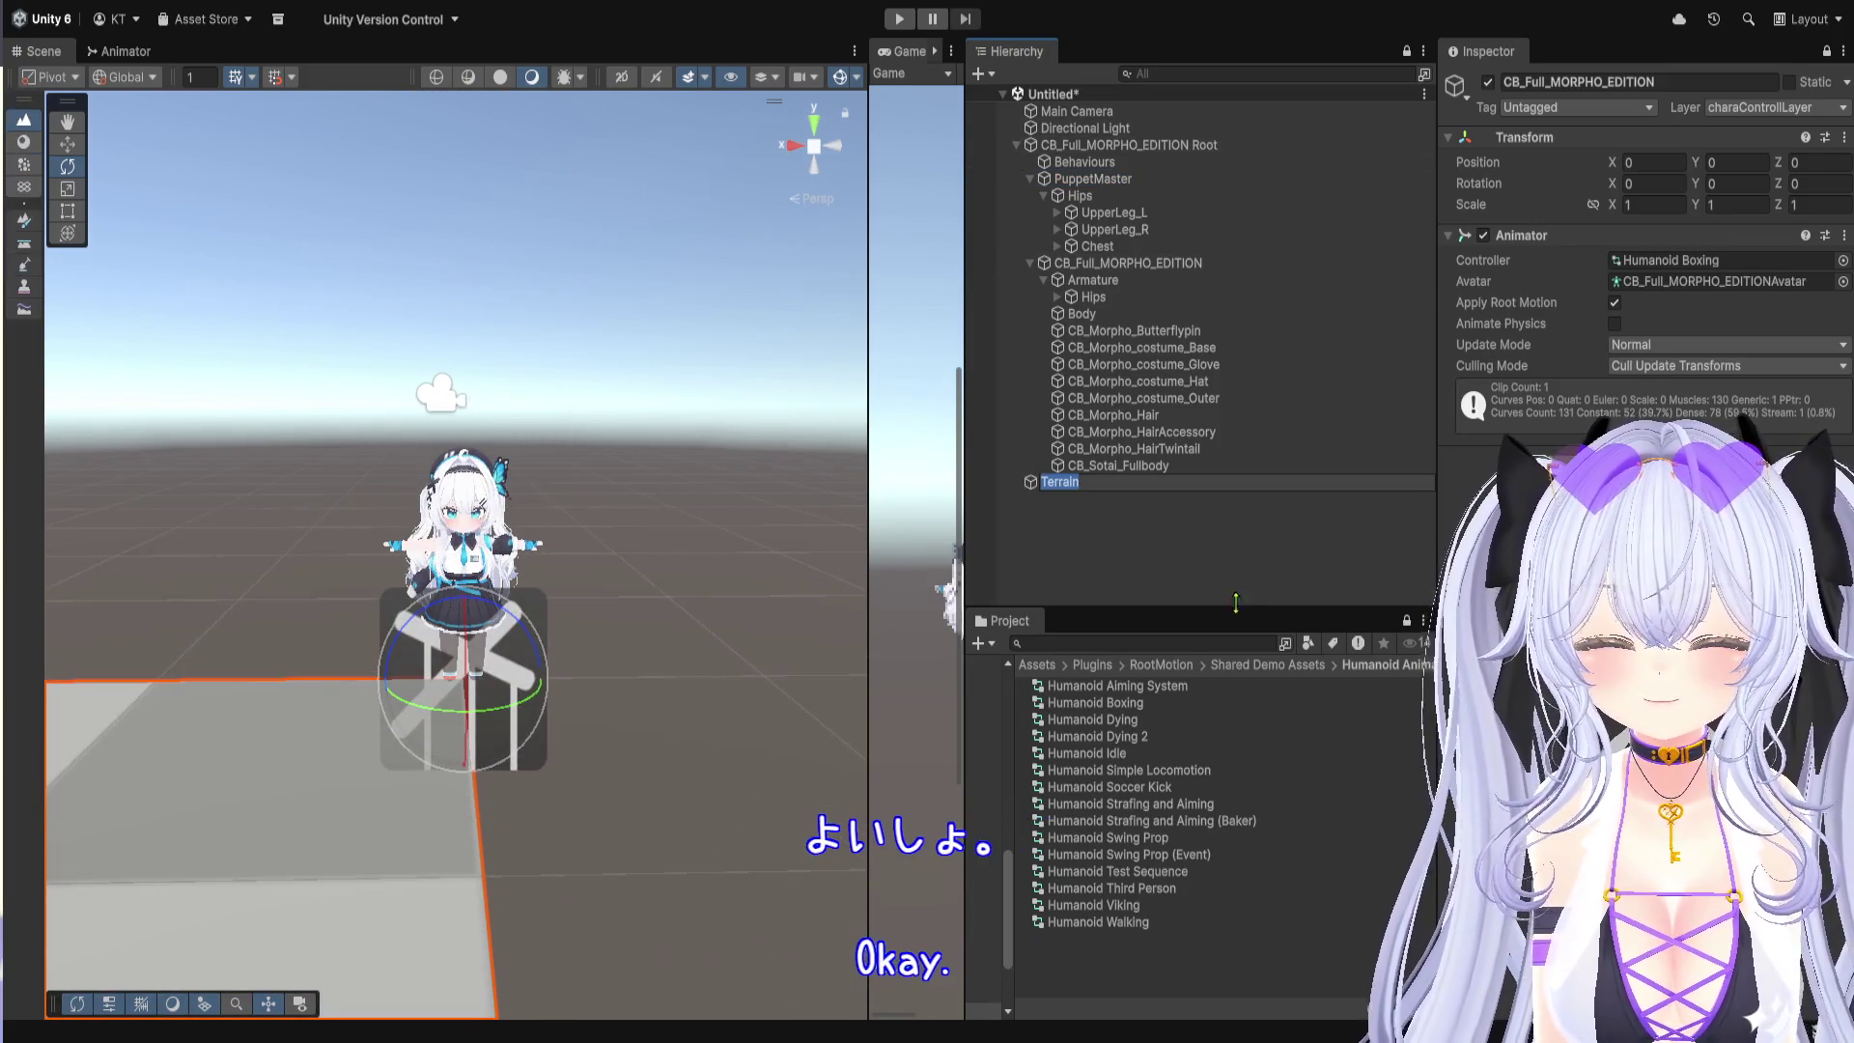
pyautogui.click(1222, 570)
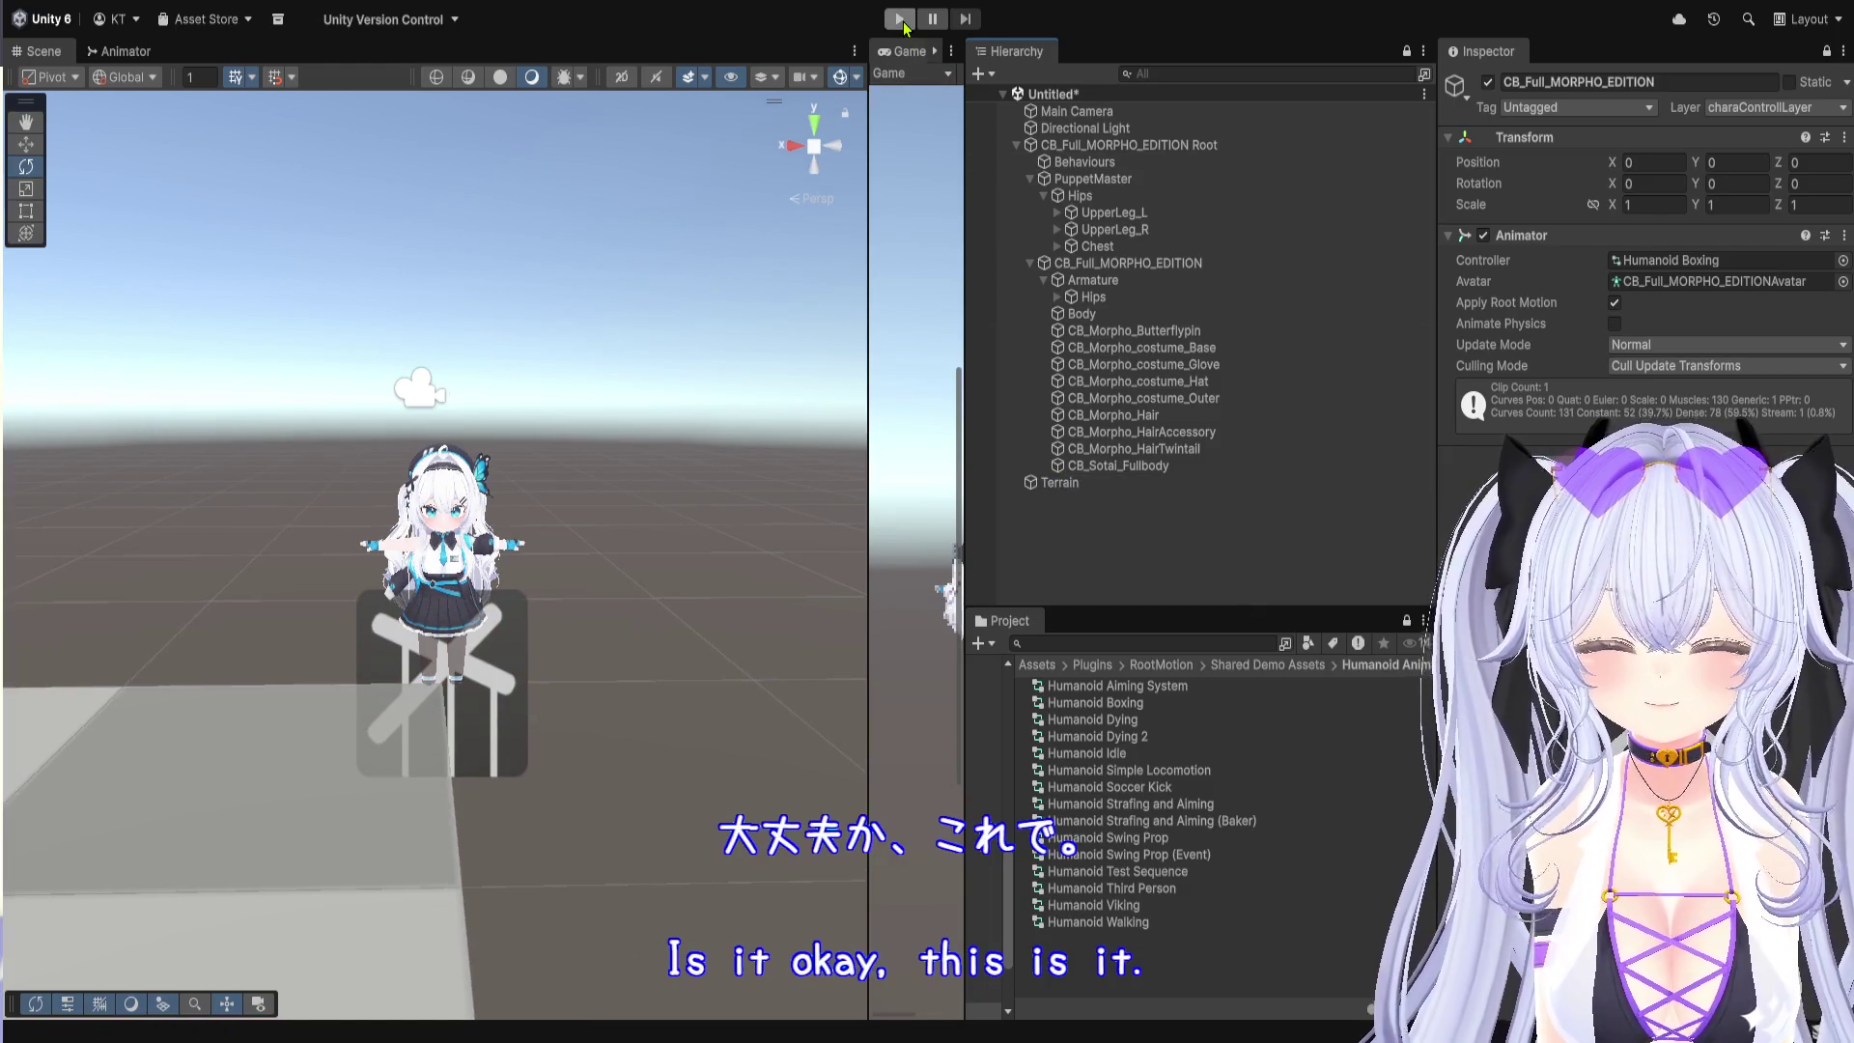
# Step: Enter Play mode, select the Terrain and orbit the Scene view around it
pyautogui.click(902, 21)
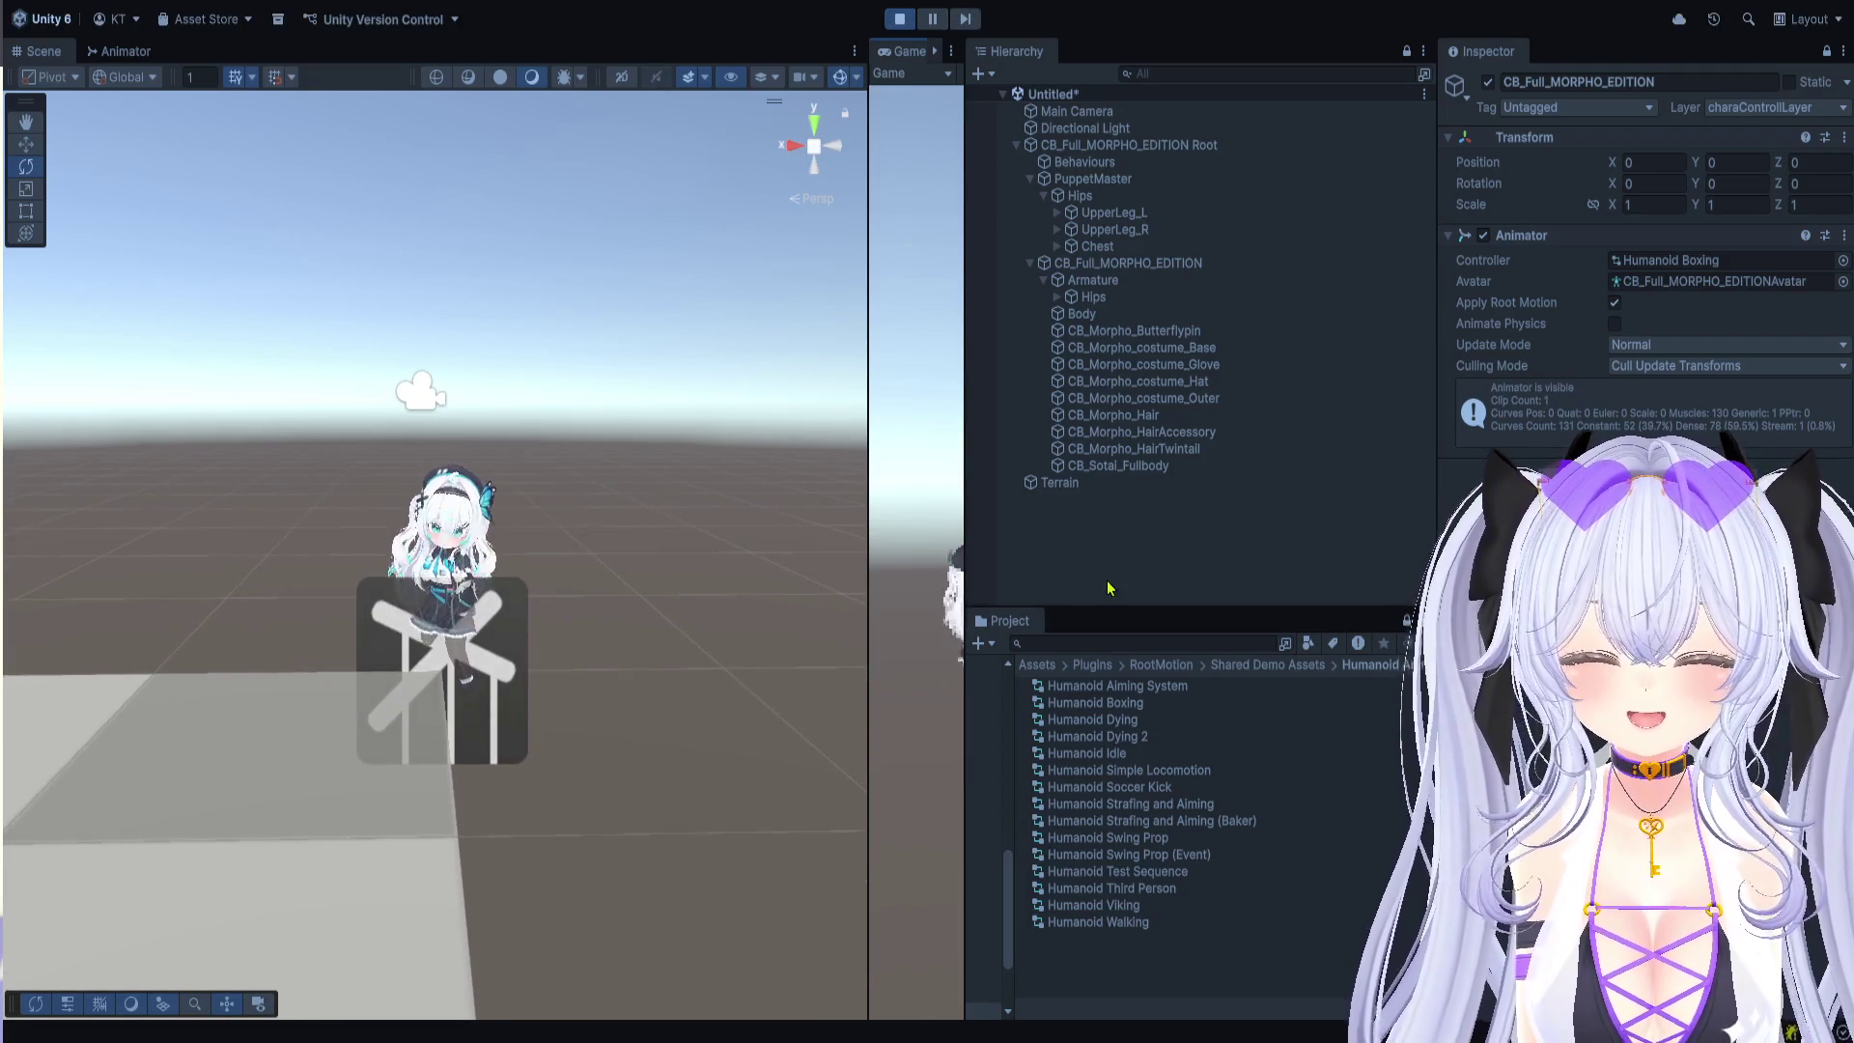
pyautogui.click(1166, 482)
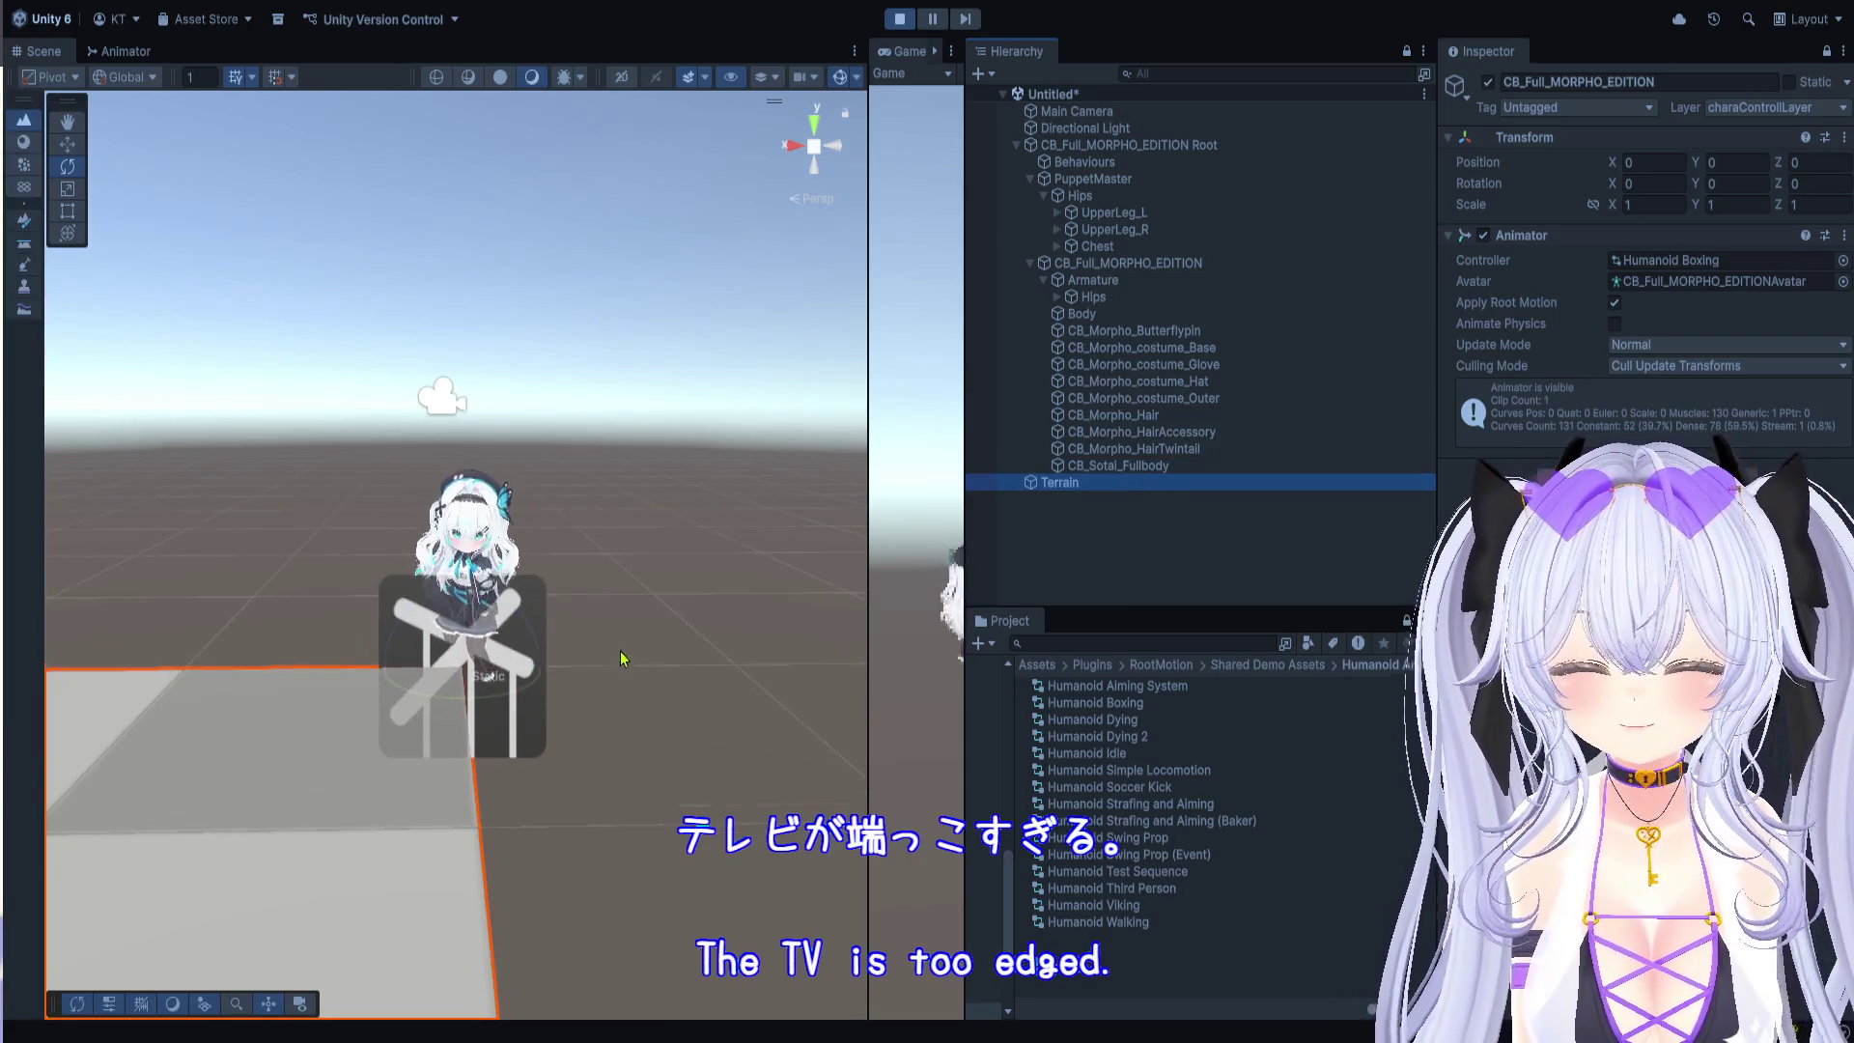
pyautogui.scroll(-5, 625, 656)
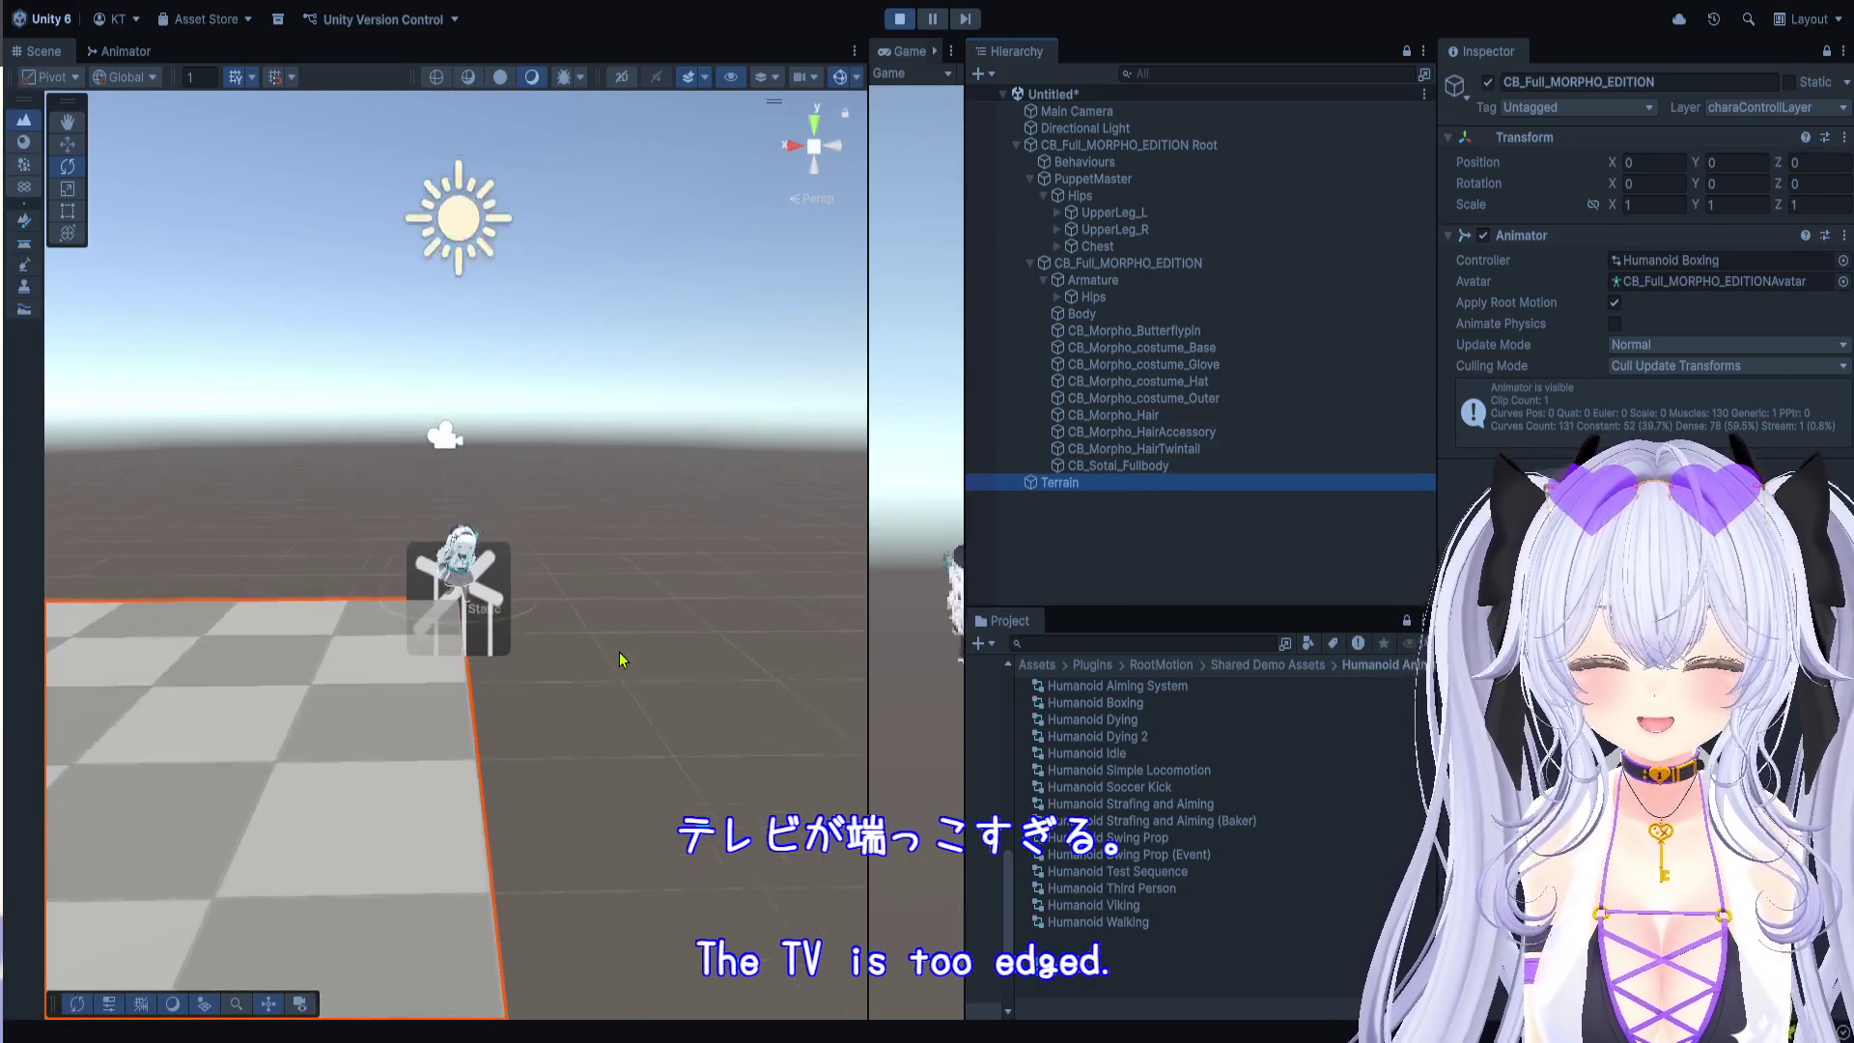
pyautogui.scroll(-4, 618, 652)
pyautogui.moveTo(618, 651)
pyautogui.mouseDown()
pyautogui.moveTo(192, 664)
pyautogui.moveTo(96, 641)
pyautogui.moveTo(613, 647)
pyautogui.moveTo(605, 631)
pyautogui.moveTo(772, 652)
pyautogui.moveTo(613, 662)
pyautogui.moveTo(587, 608)
pyautogui.moveTo(541, 840)
pyautogui.moveTo(467, 641)
pyautogui.moveTo(563, 470)
pyautogui.mouseUp()
pyautogui.scroll(3, 563, 470)
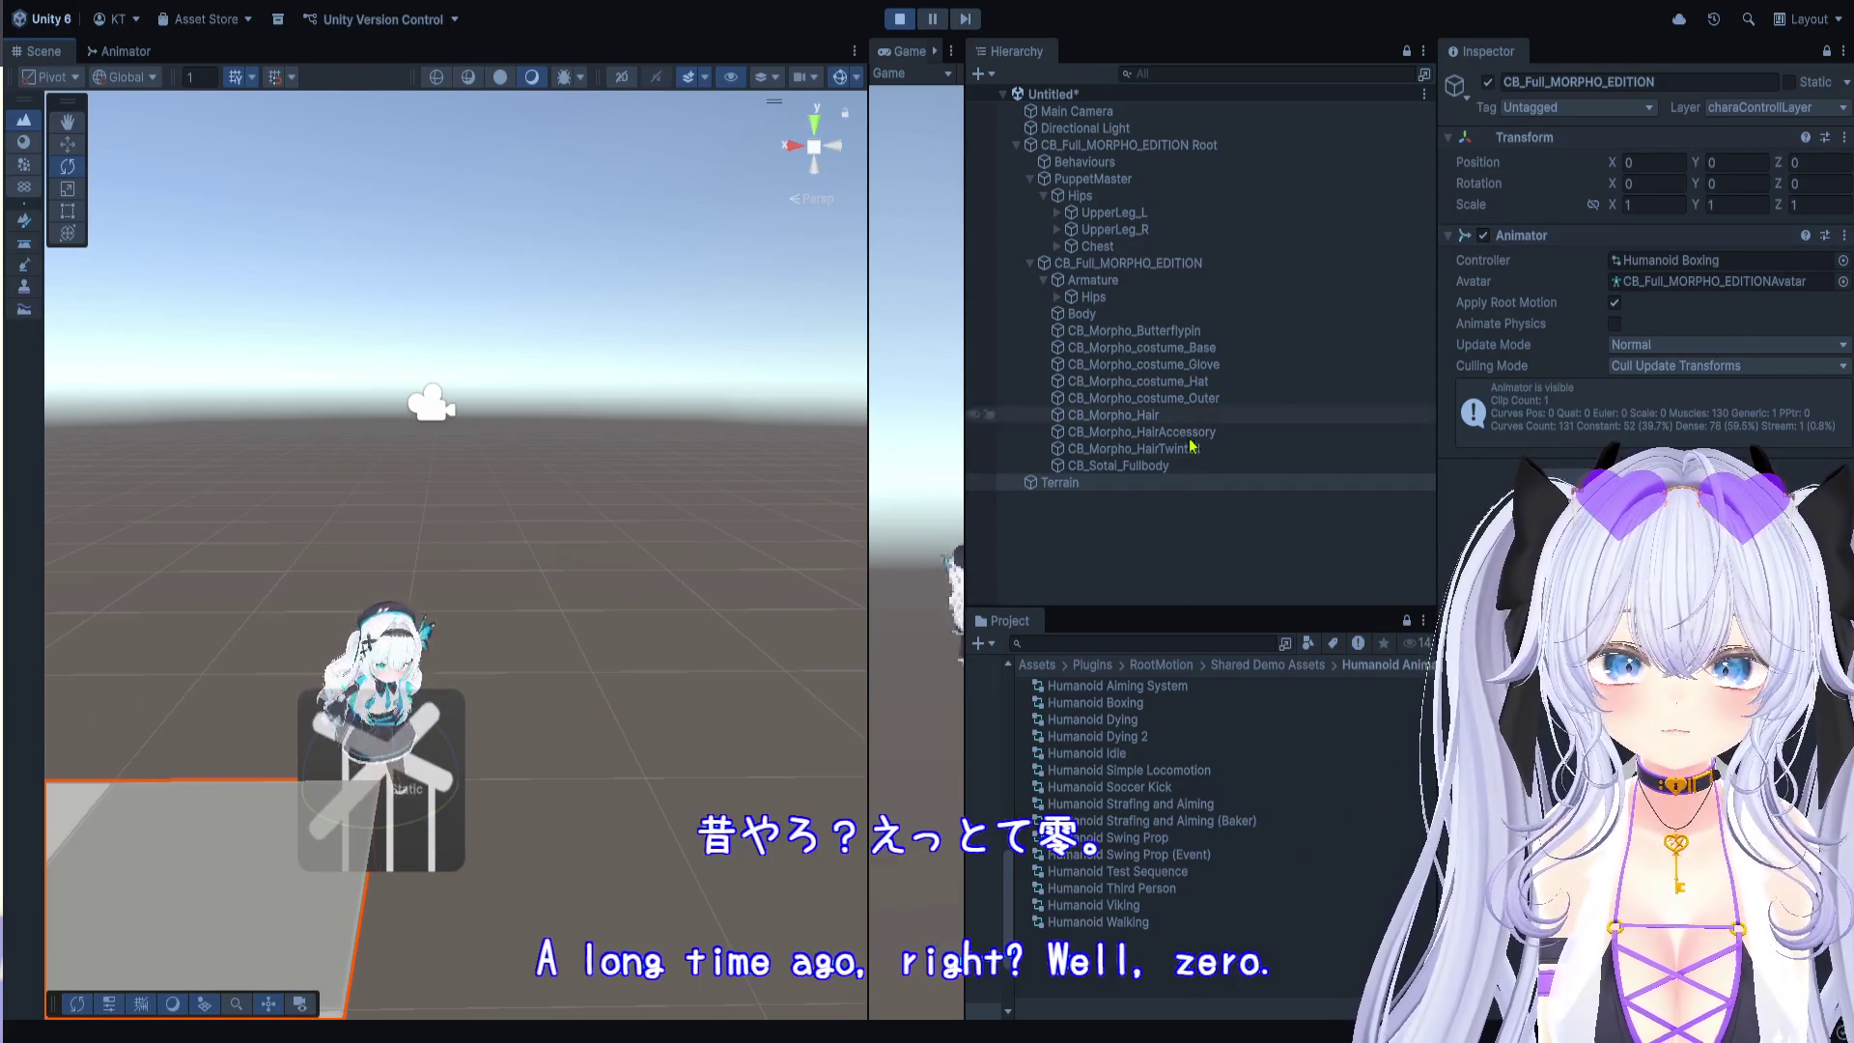
# Step: Enable Provides Contacts on the Terrain Collider and check the PuppetMaster object
pyautogui.click(1827, 53)
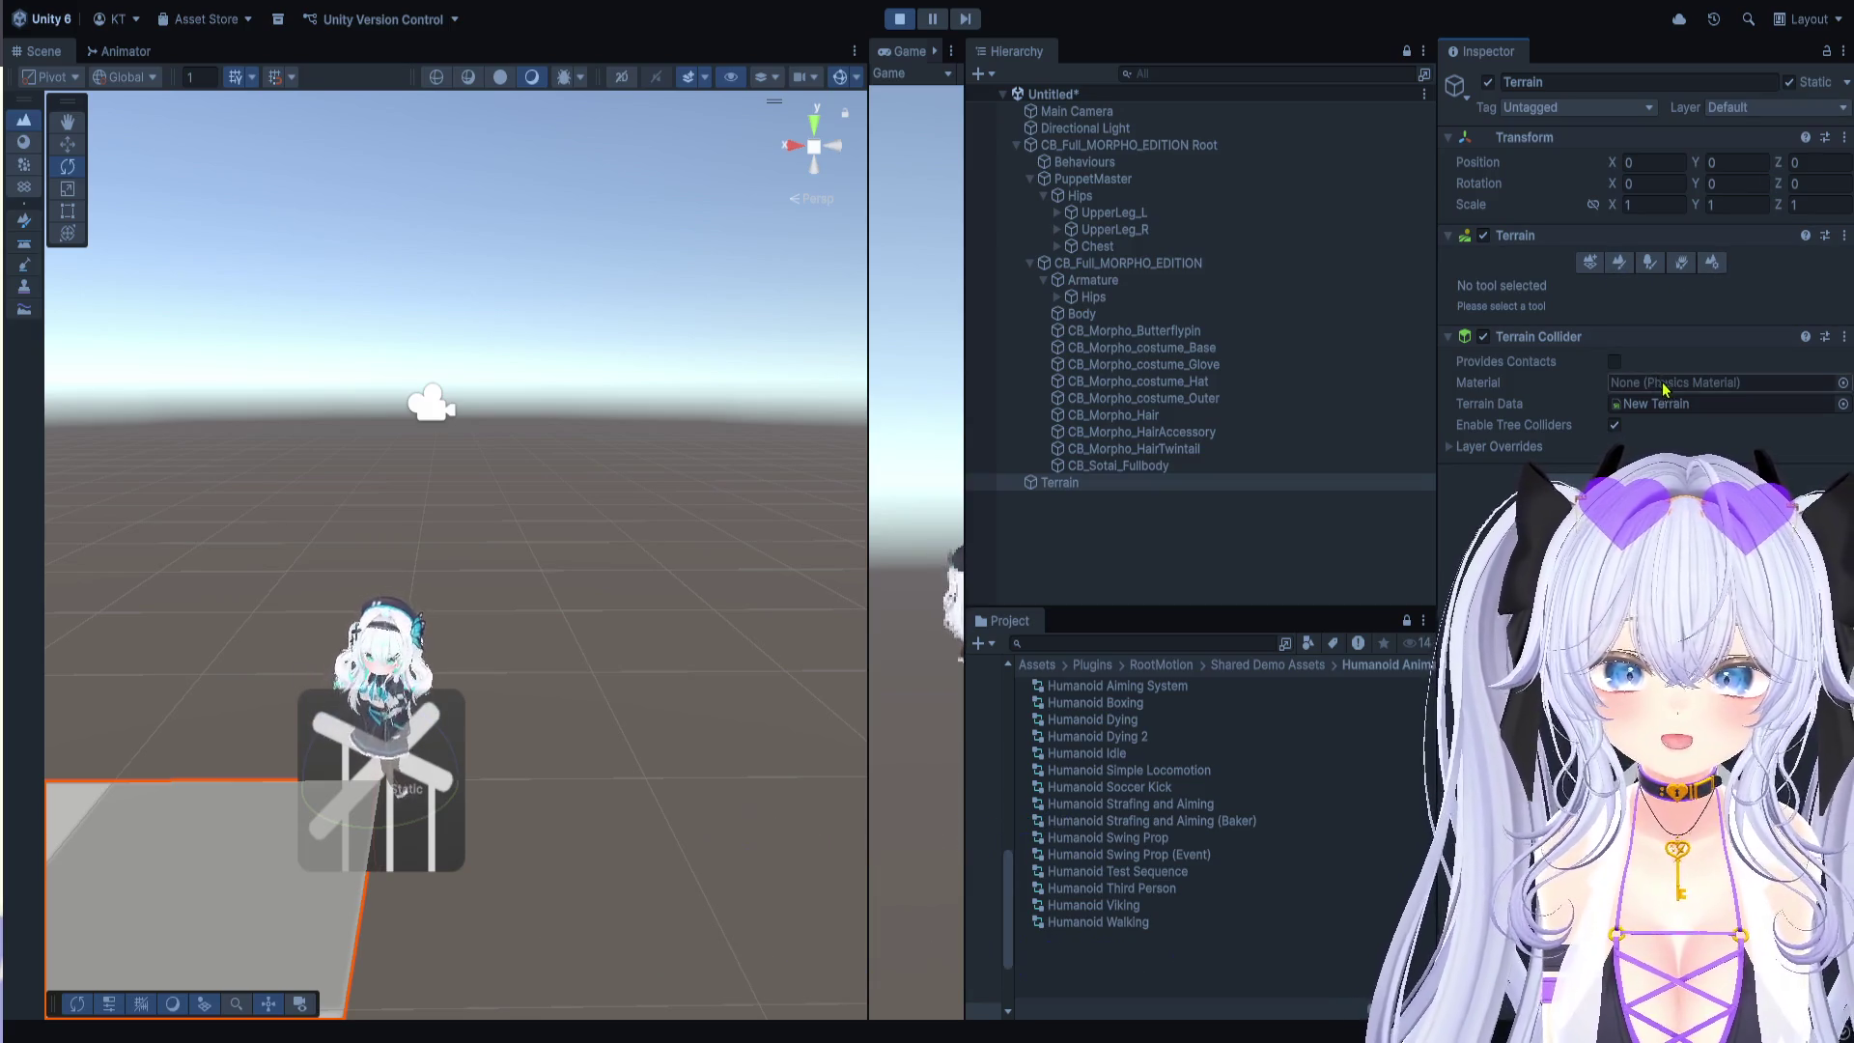
pyautogui.click(1615, 363)
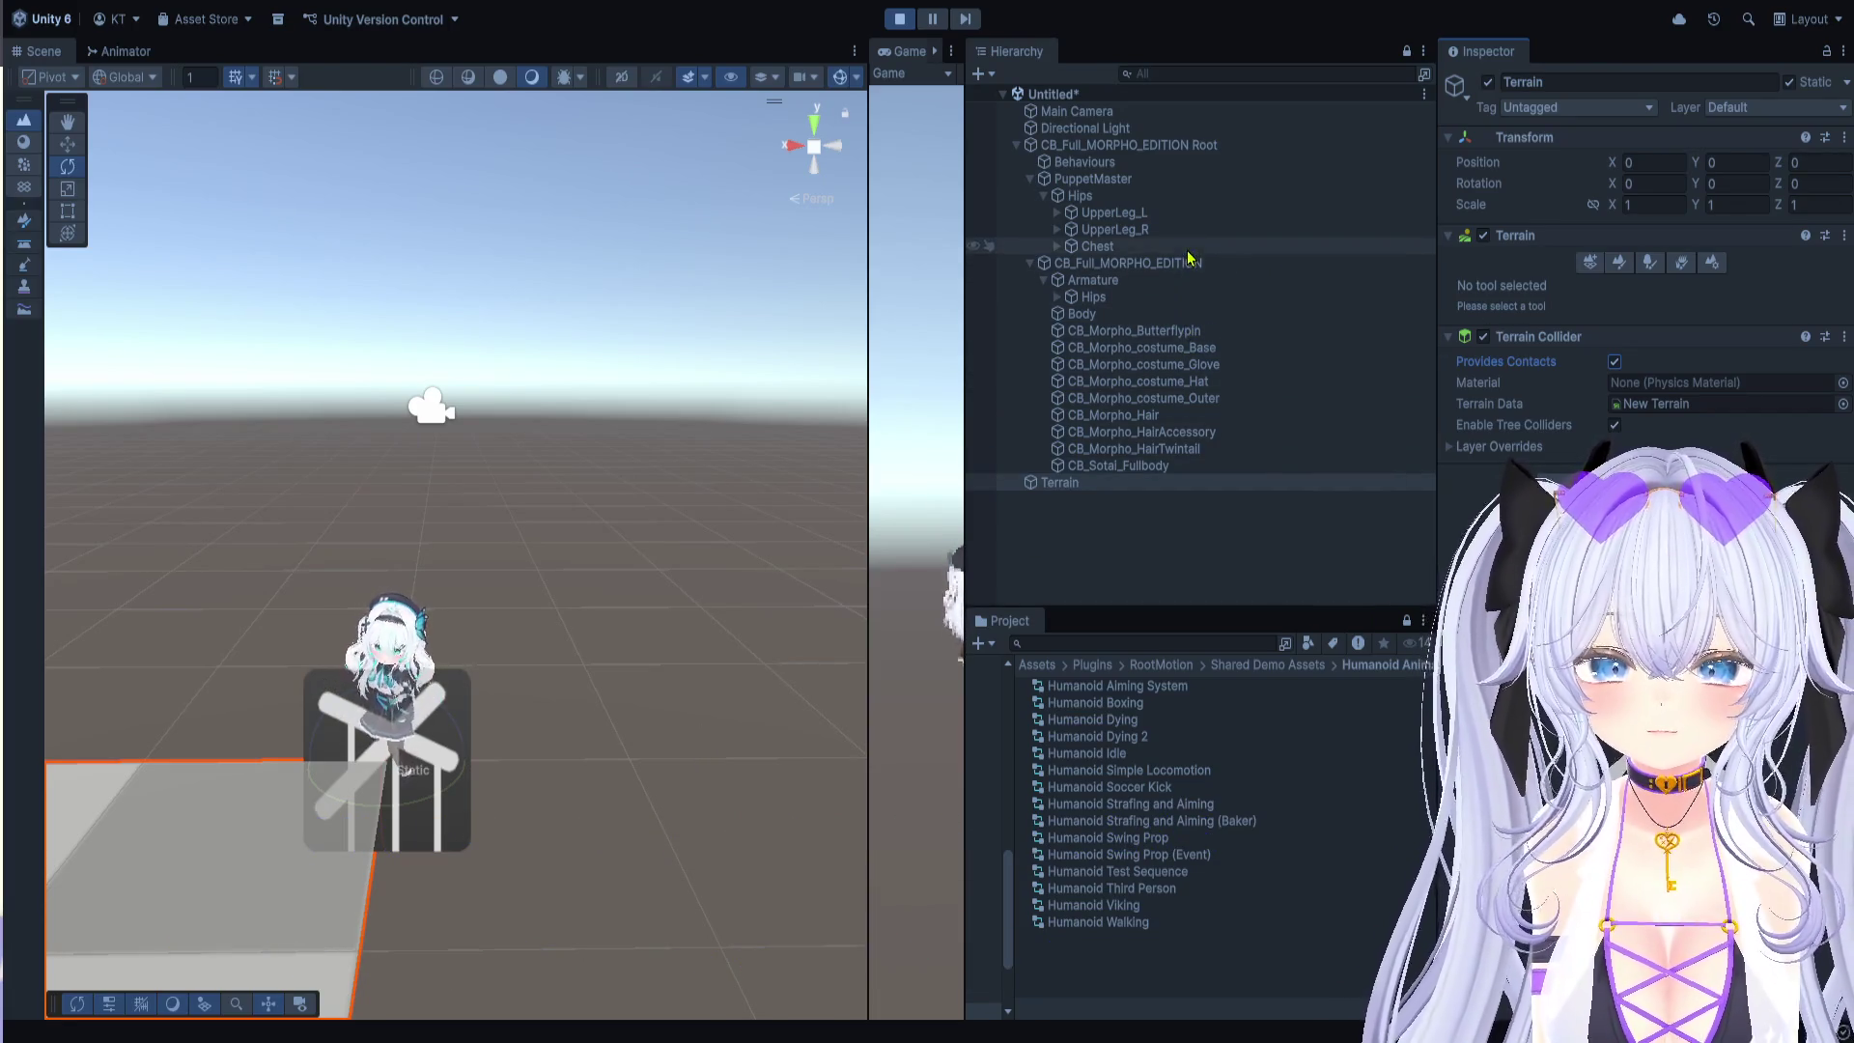
pyautogui.click(1179, 182)
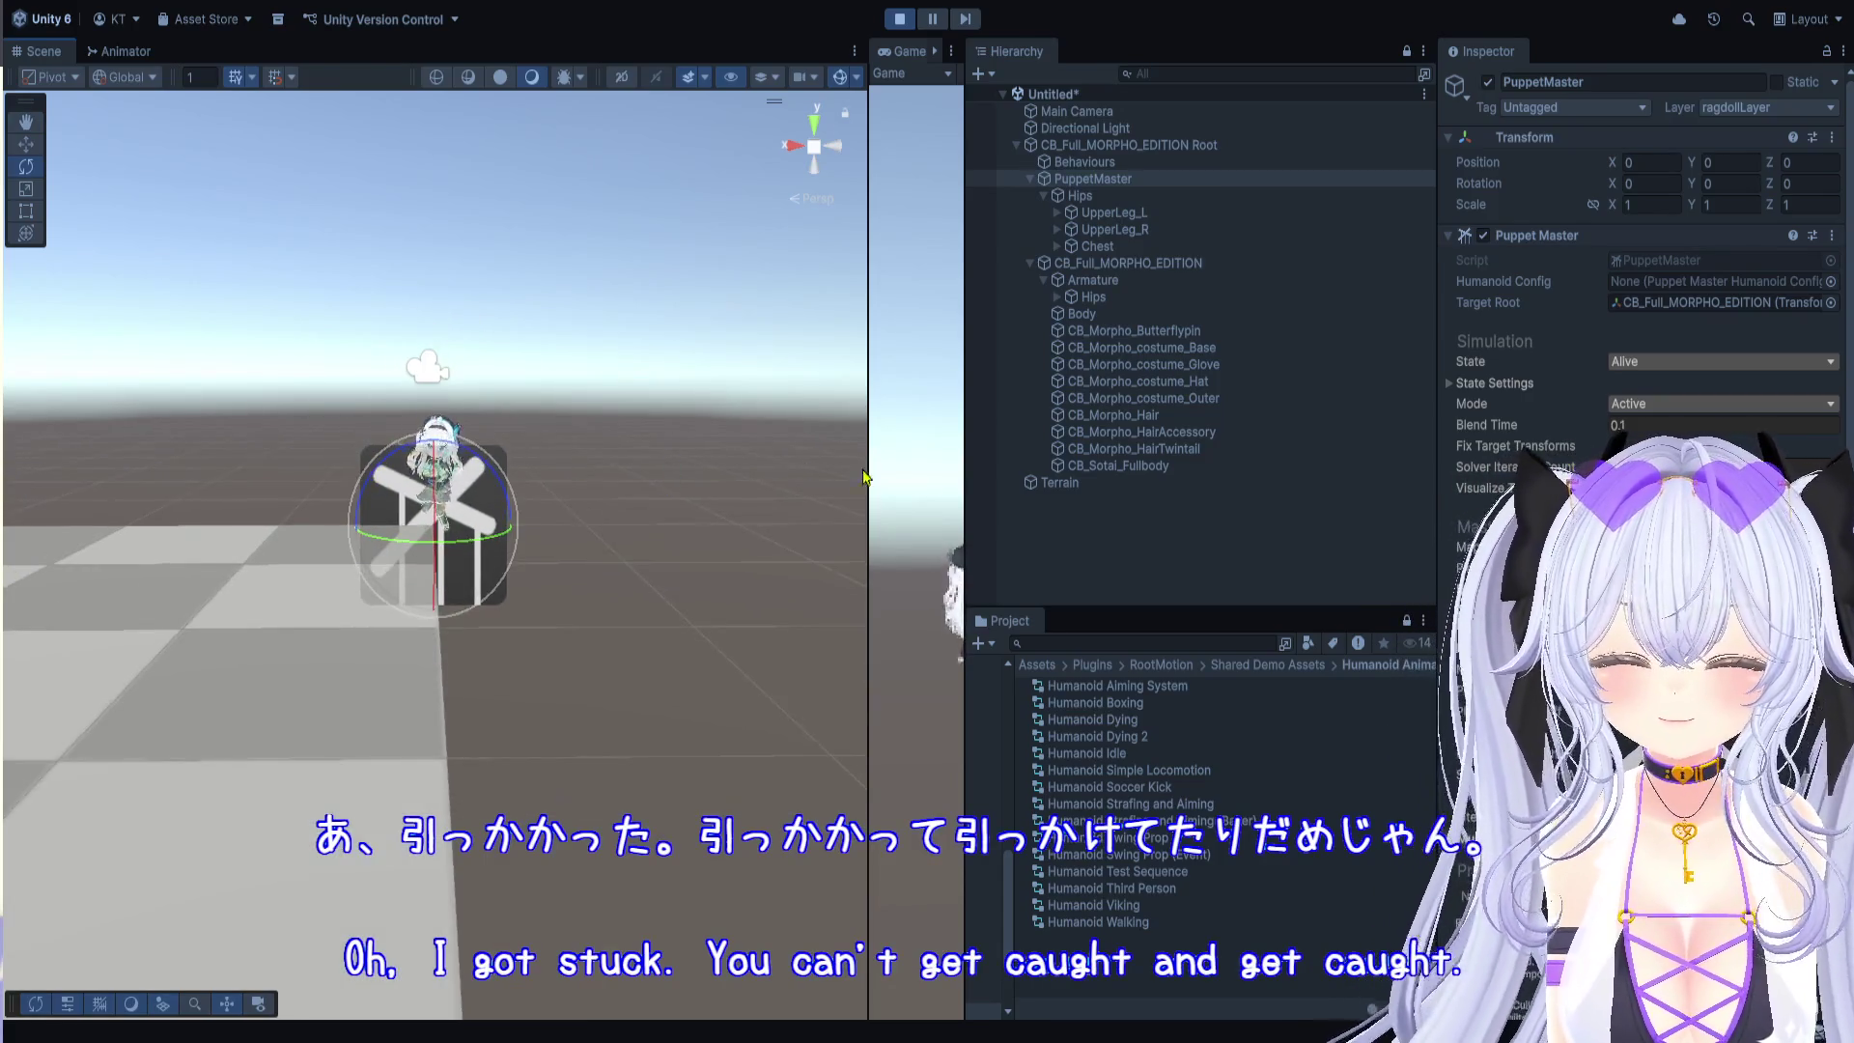
# Step: Reselect the Terrain and delete it from the running scene
pyautogui.click(1107, 485)
pyautogui.moveTo(737, 476)
pyautogui.mouseDown()
pyautogui.moveTo(662, 521)
pyautogui.moveTo(220, 581)
pyautogui.moveTo(29, 525)
pyautogui.moveTo(105, 540)
pyautogui.moveTo(242, 513)
pyautogui.moveTo(177, 504)
pyautogui.moveTo(437, 453)
pyautogui.moveTo(489, 621)
pyautogui.moveTo(484, 797)
pyautogui.moveTo(502, 733)
pyautogui.mouseUp()
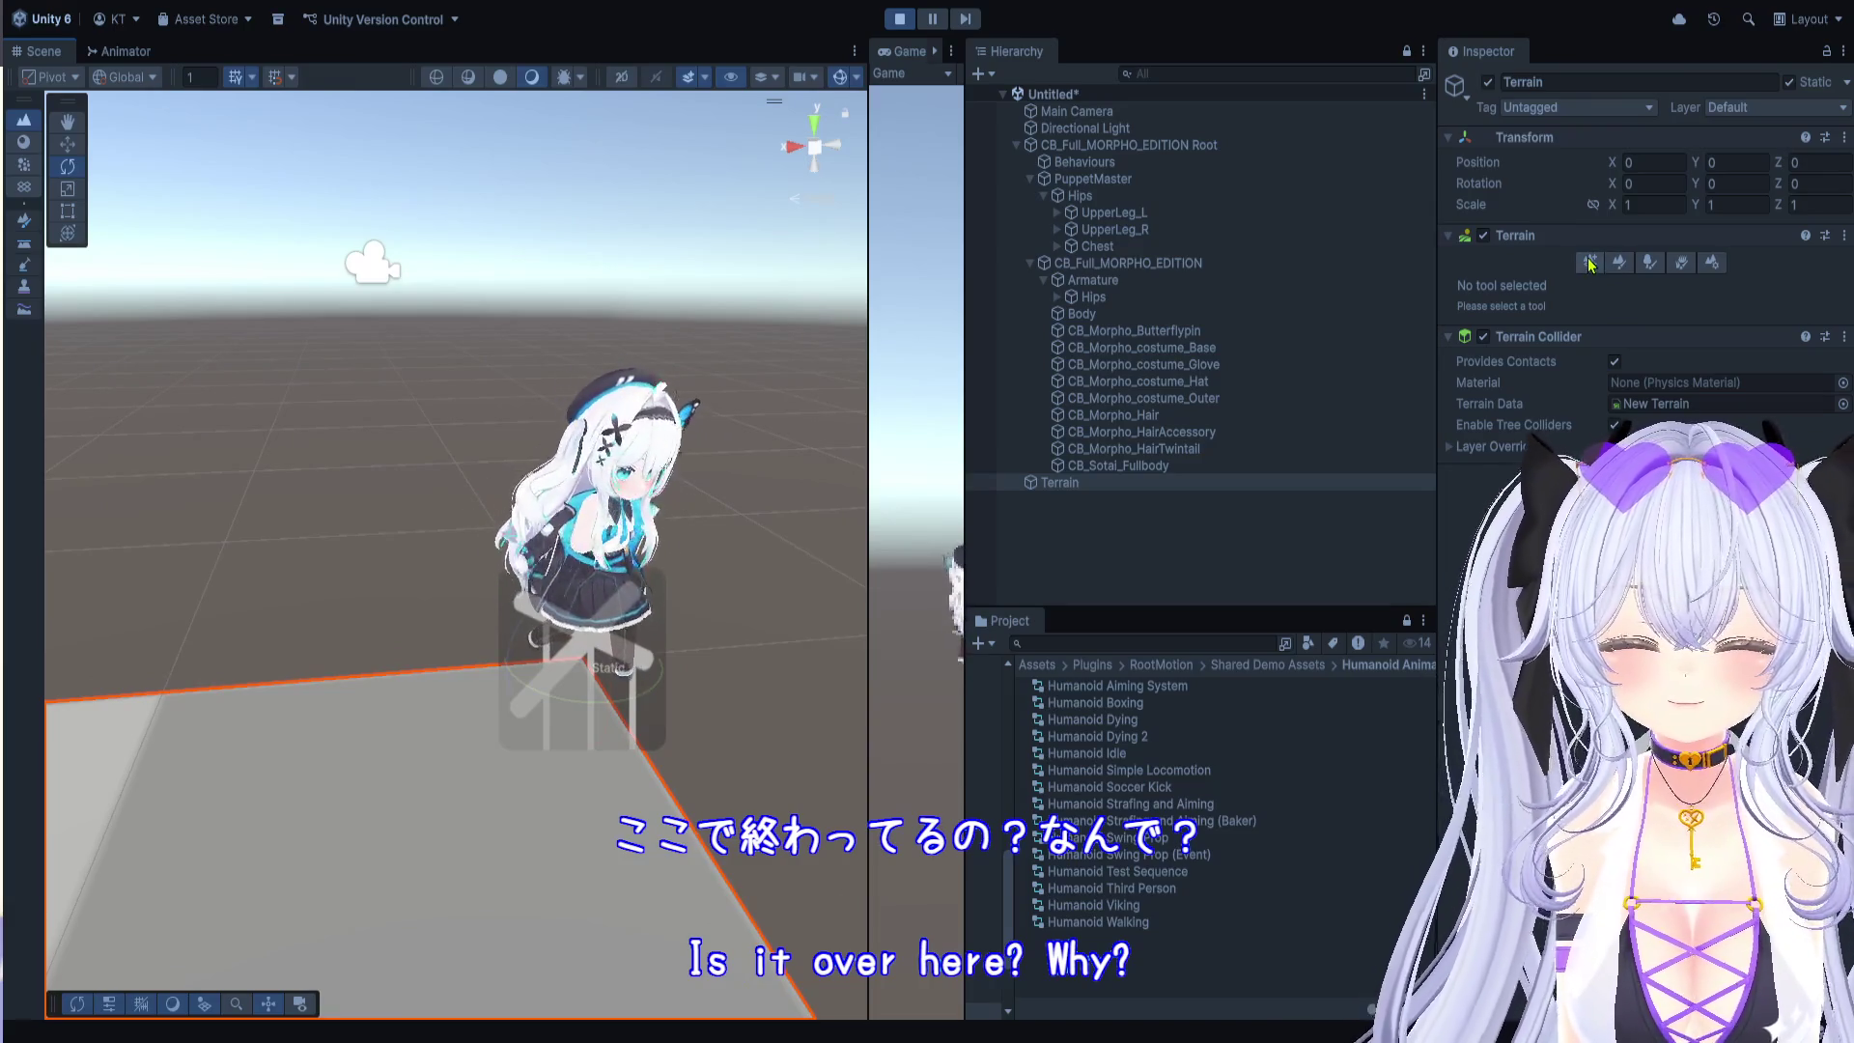
pyautogui.click(1120, 483)
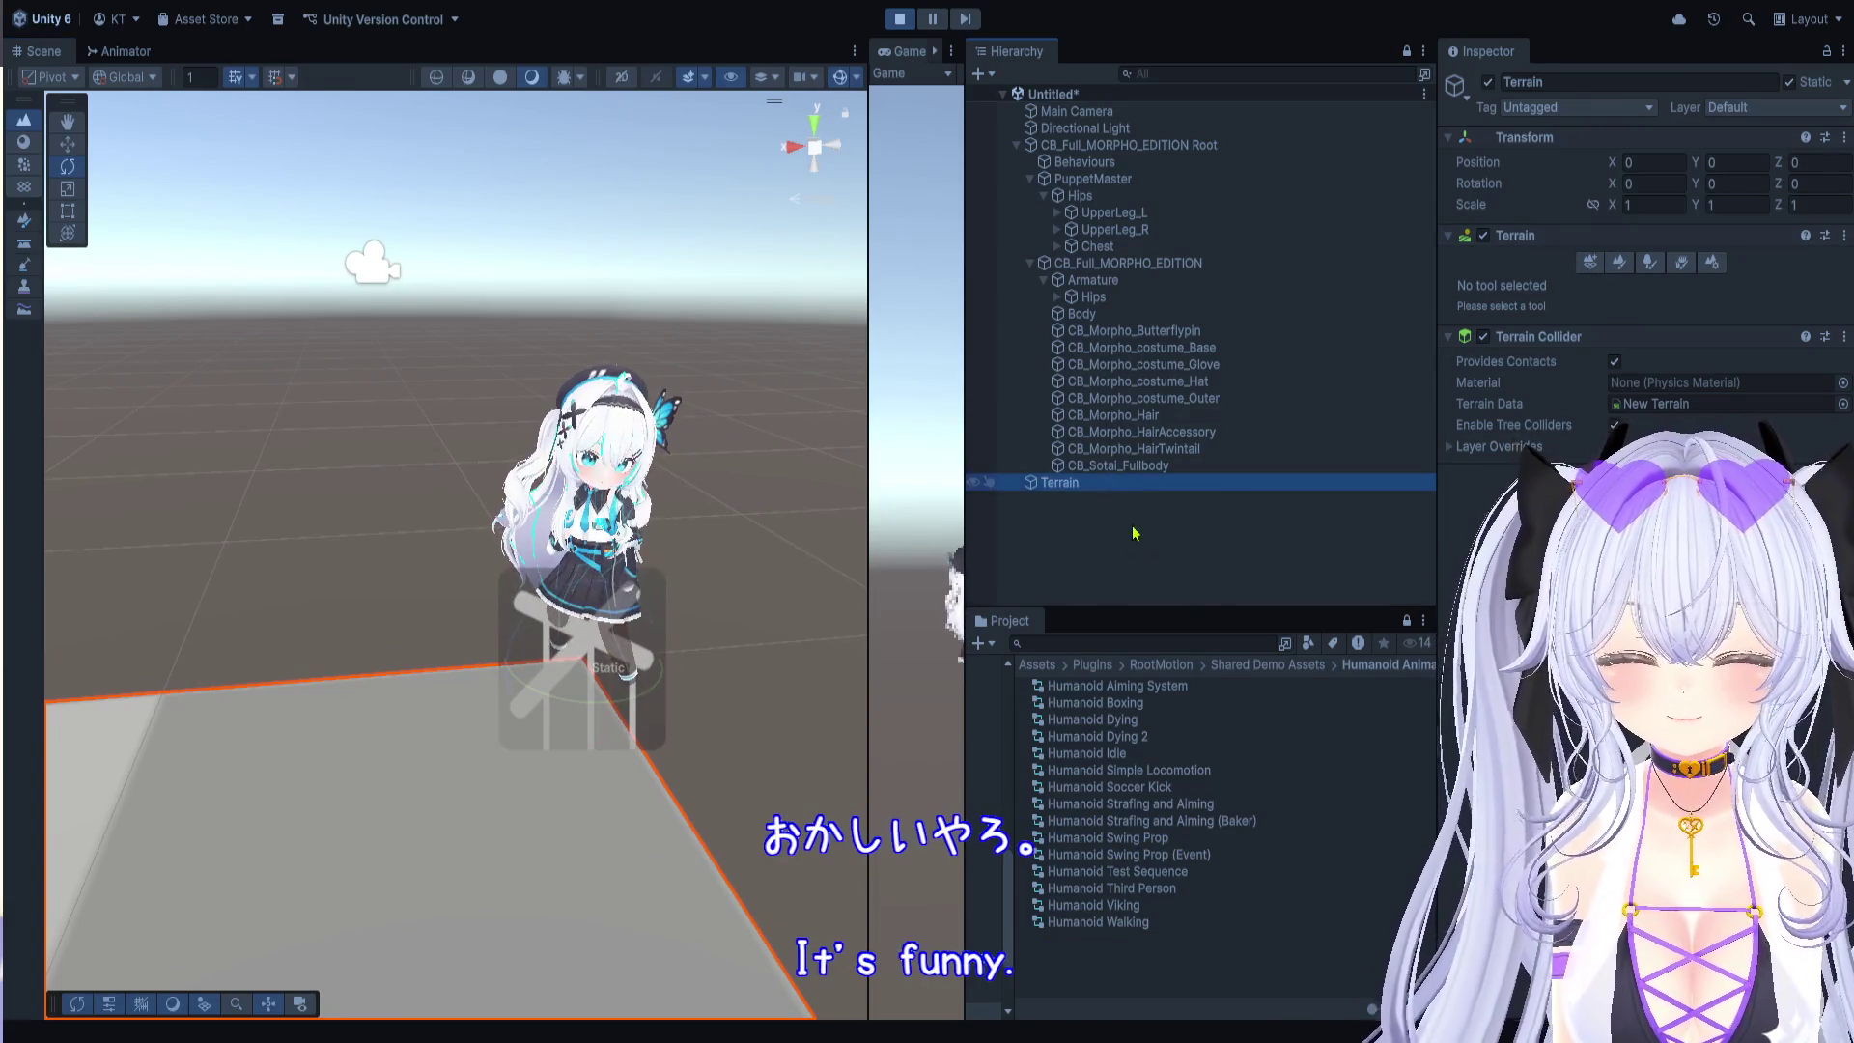
pyautogui.press('Delete')
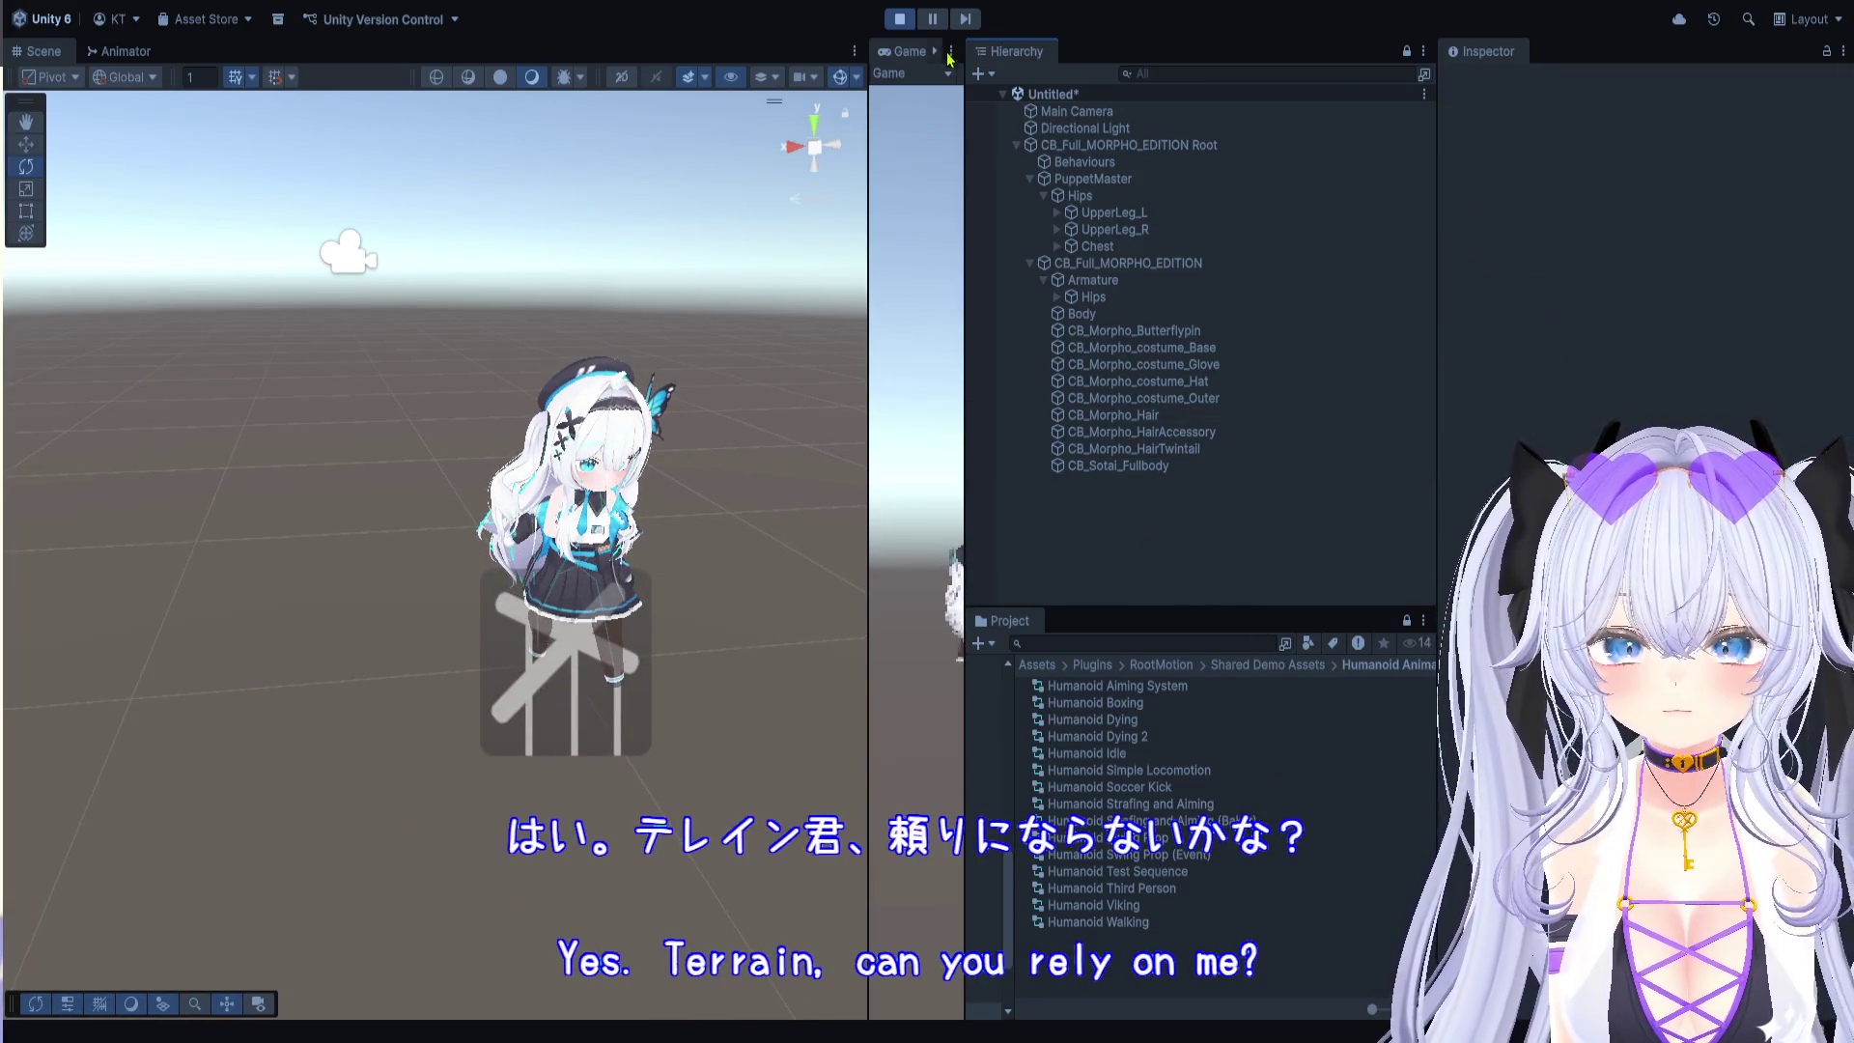
# Step: Stop Play mode and delete the Terrain from the scene
pyautogui.click(901, 20)
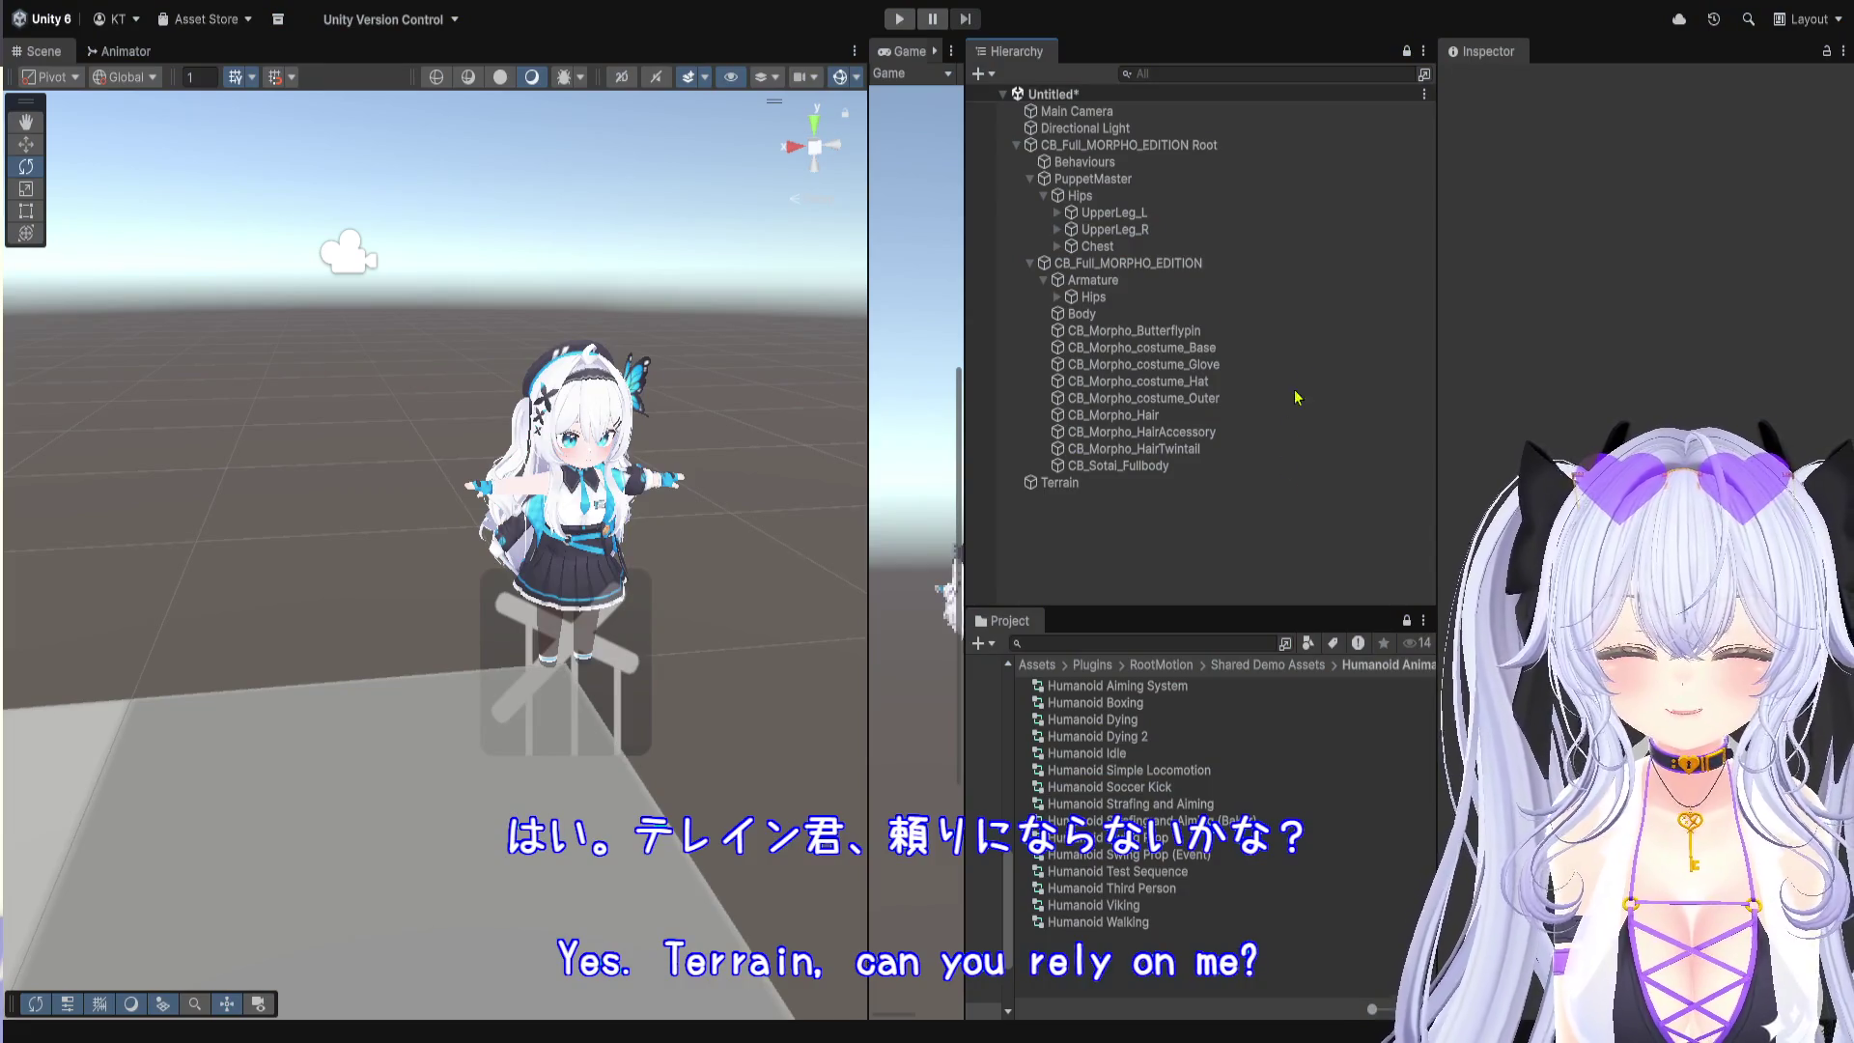
pyautogui.click(1135, 483)
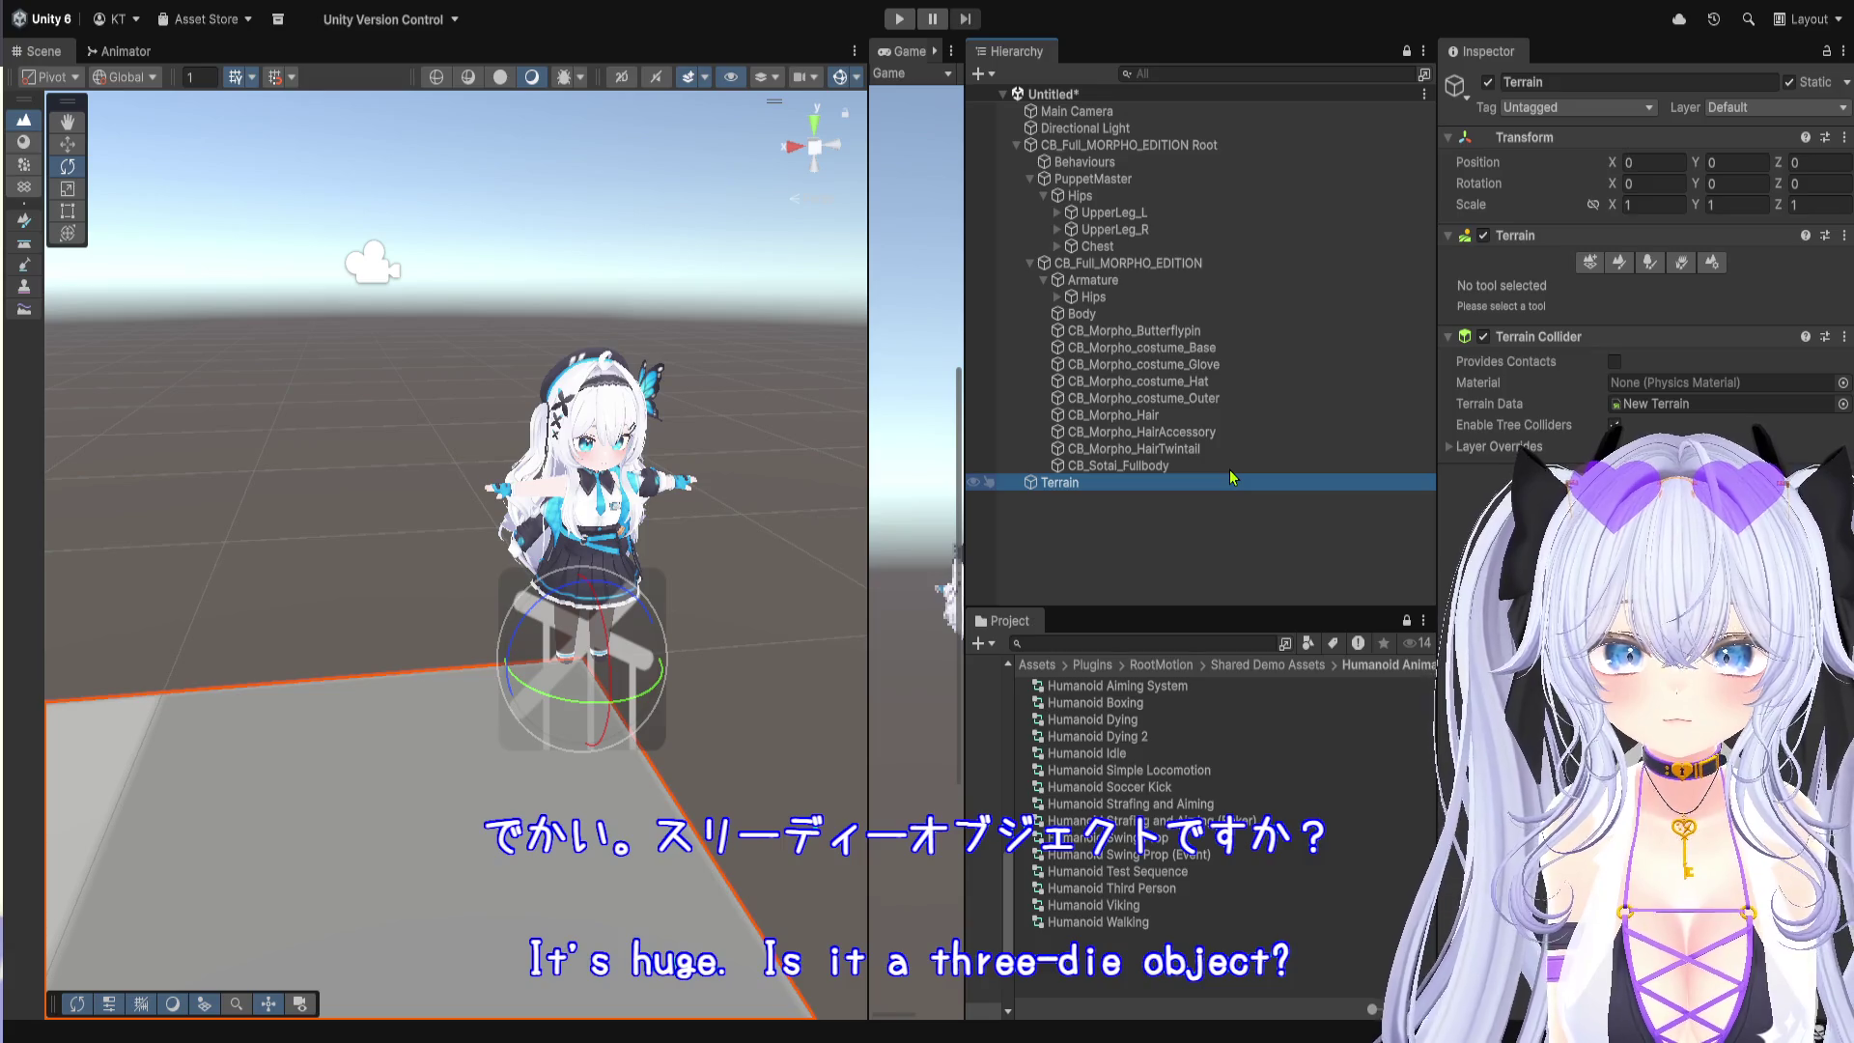
pyautogui.press('Delete')
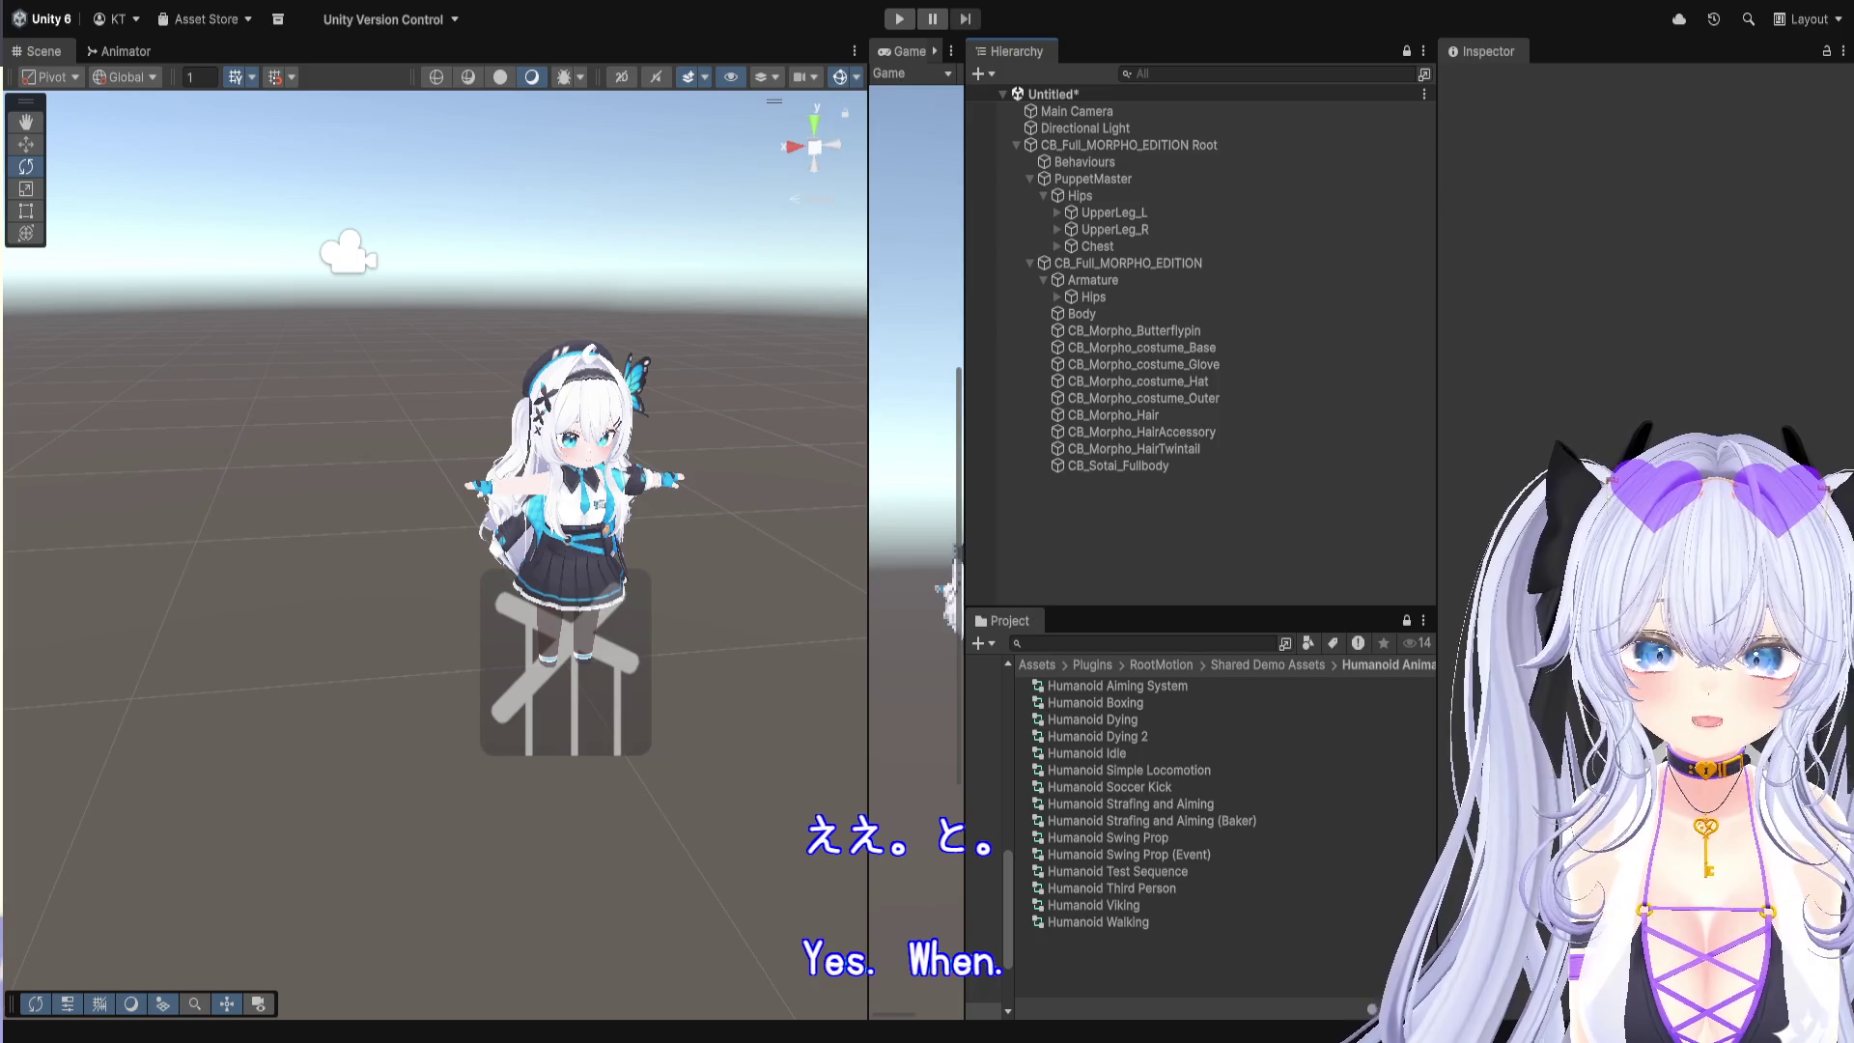
# Step: Create a cube at position 0, -0.5, 0 with scale 500, 1, 500, then enter Play mode
pyautogui.click(1359, 638)
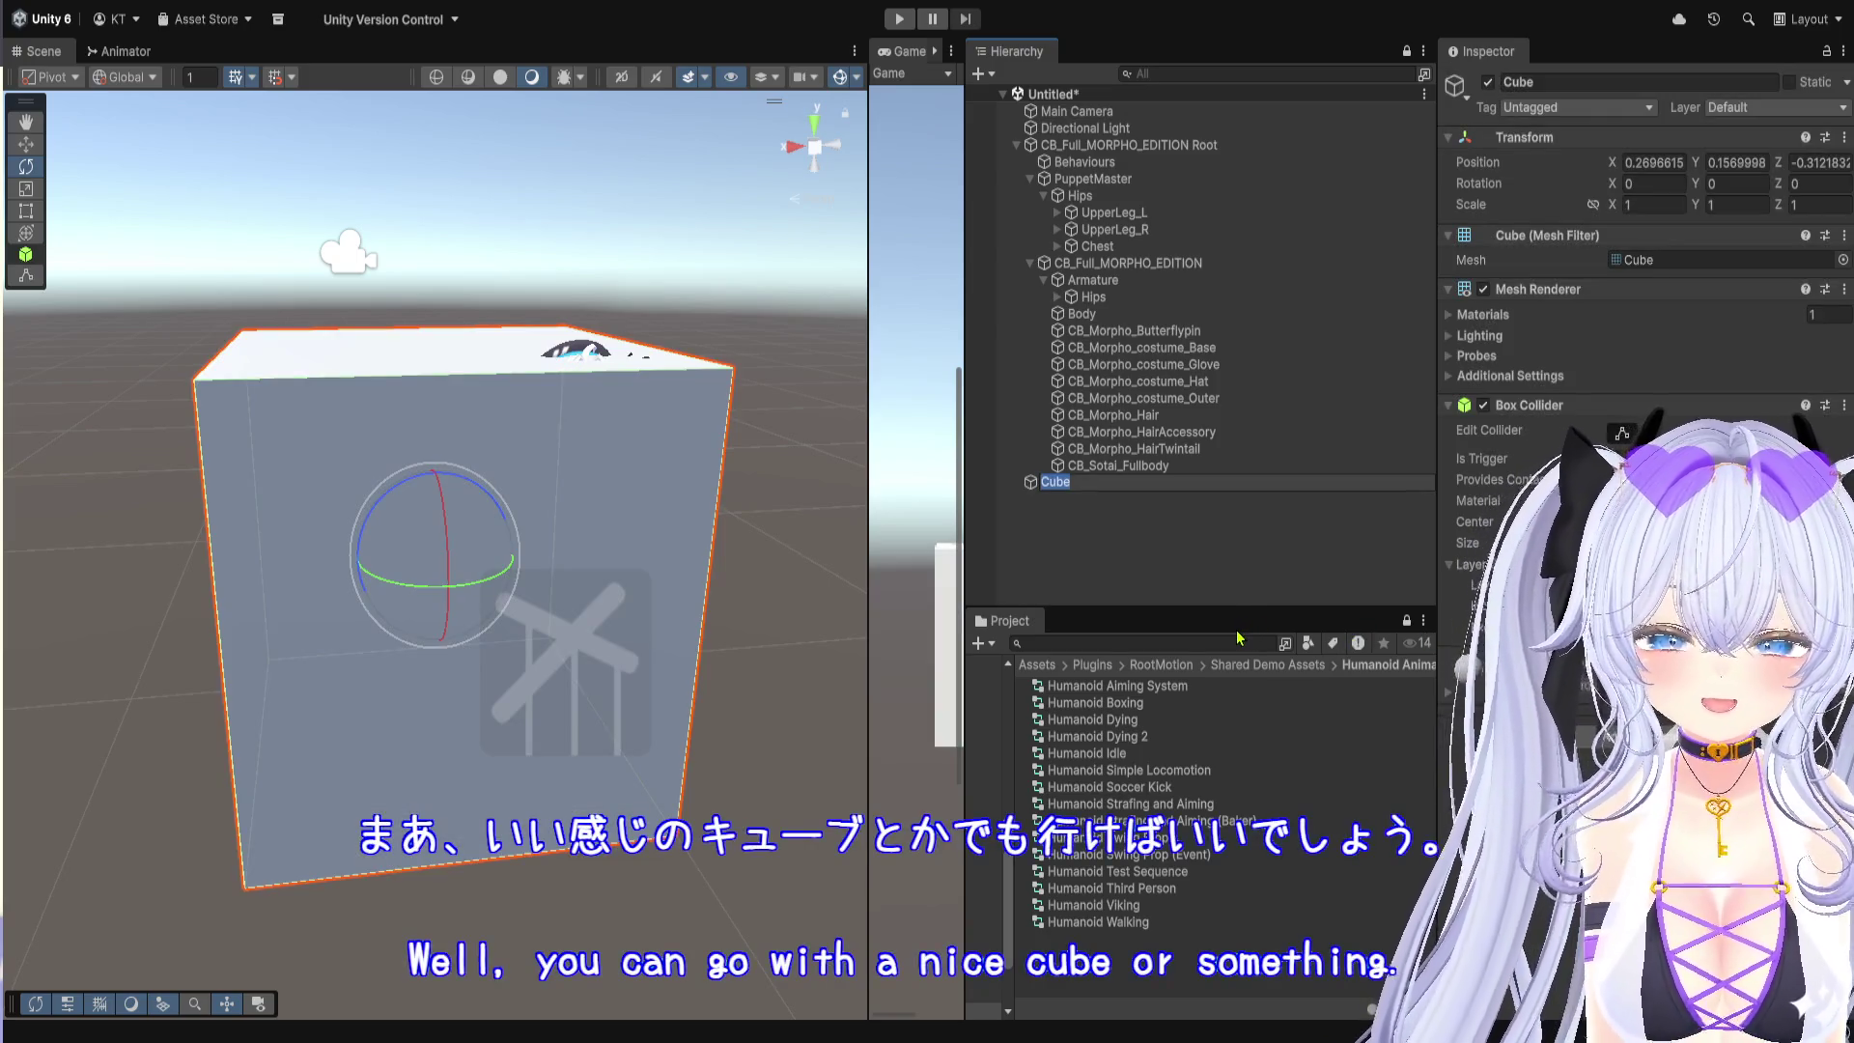
pyautogui.click(1680, 205)
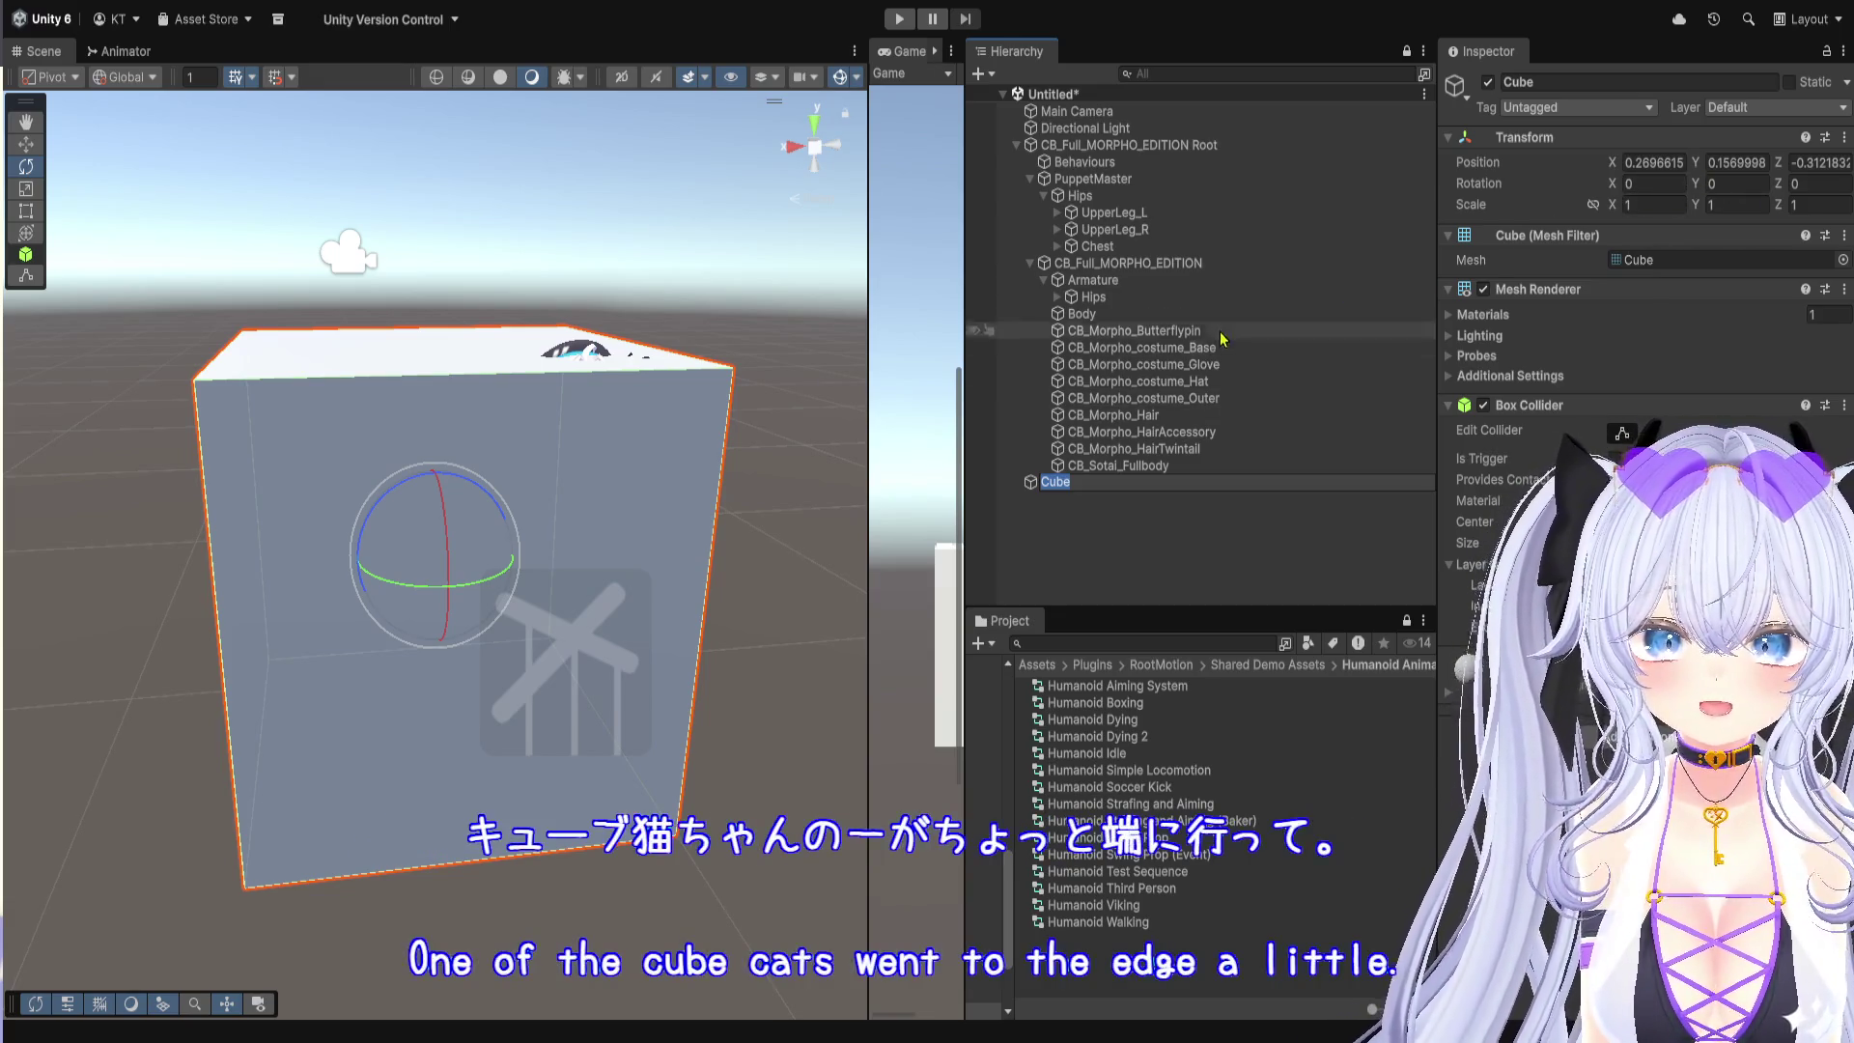
pyautogui.click(1198, 264)
pyautogui.click(1158, 483)
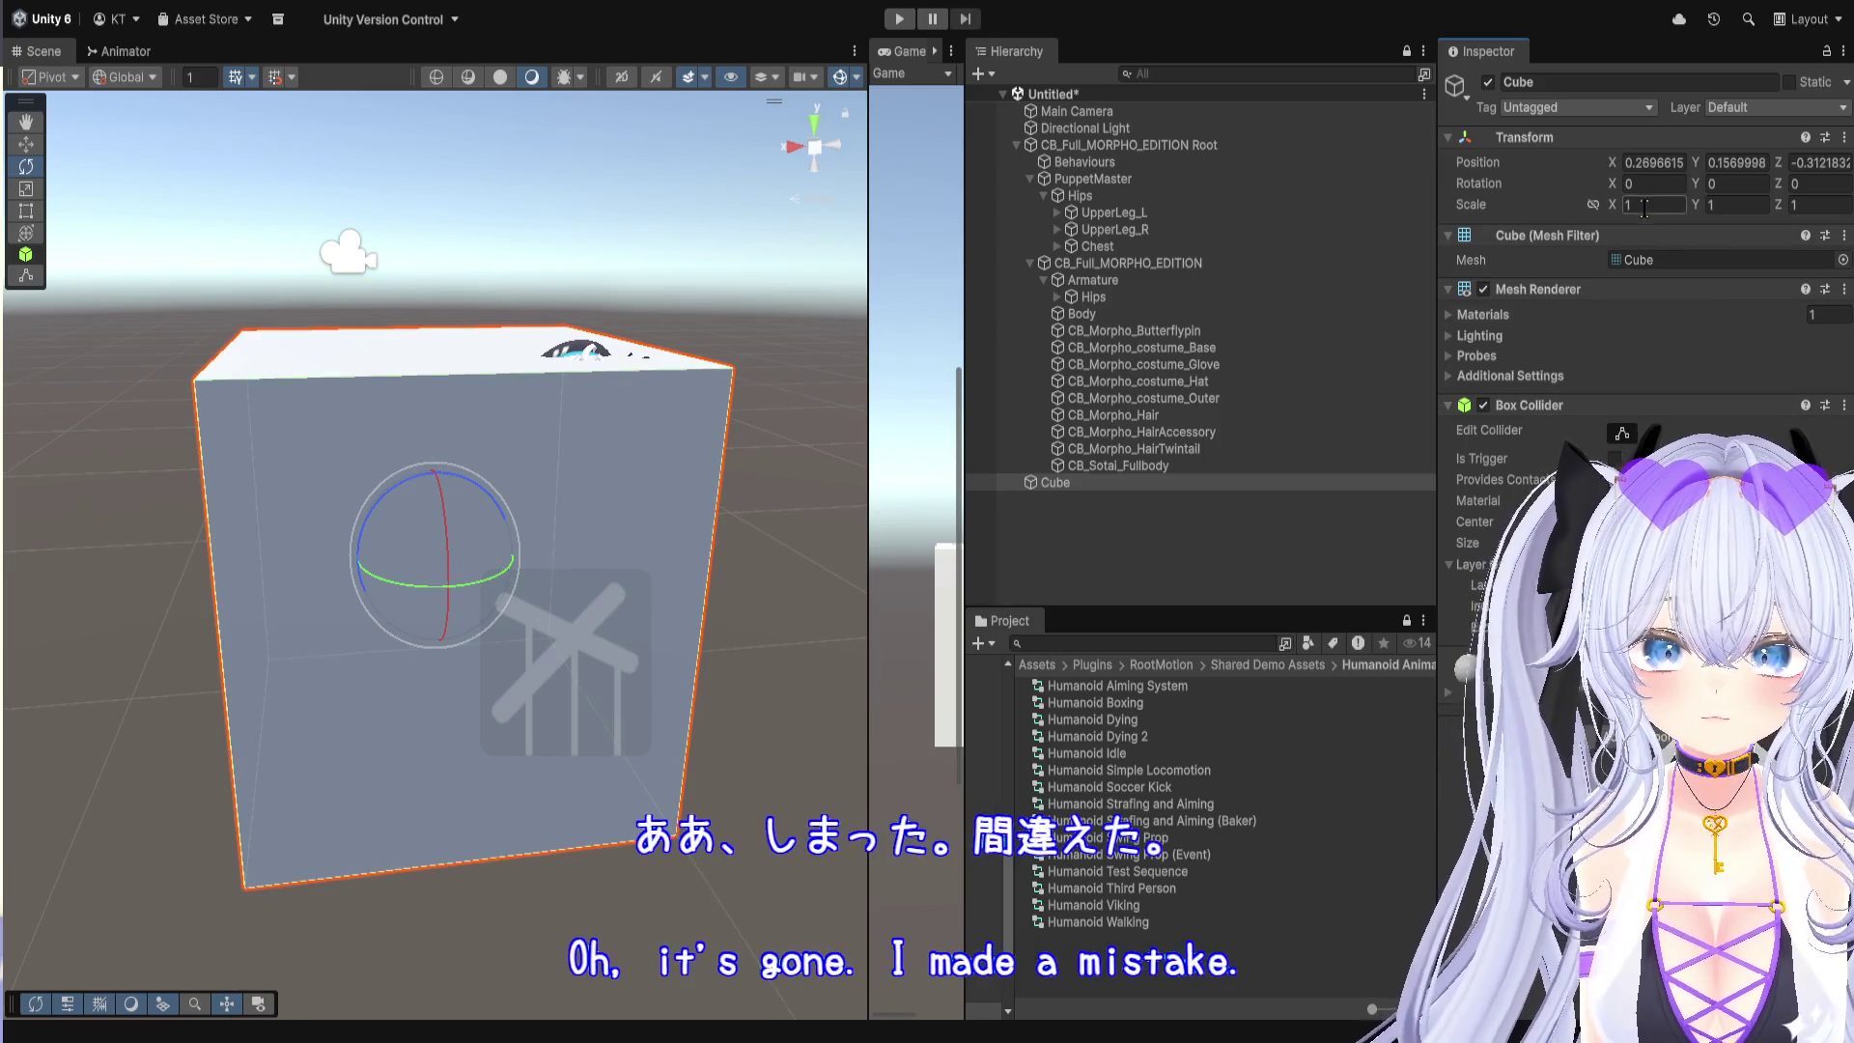
pyautogui.click(1655, 162)
pyautogui.write('0')
pyautogui.click(1734, 162)
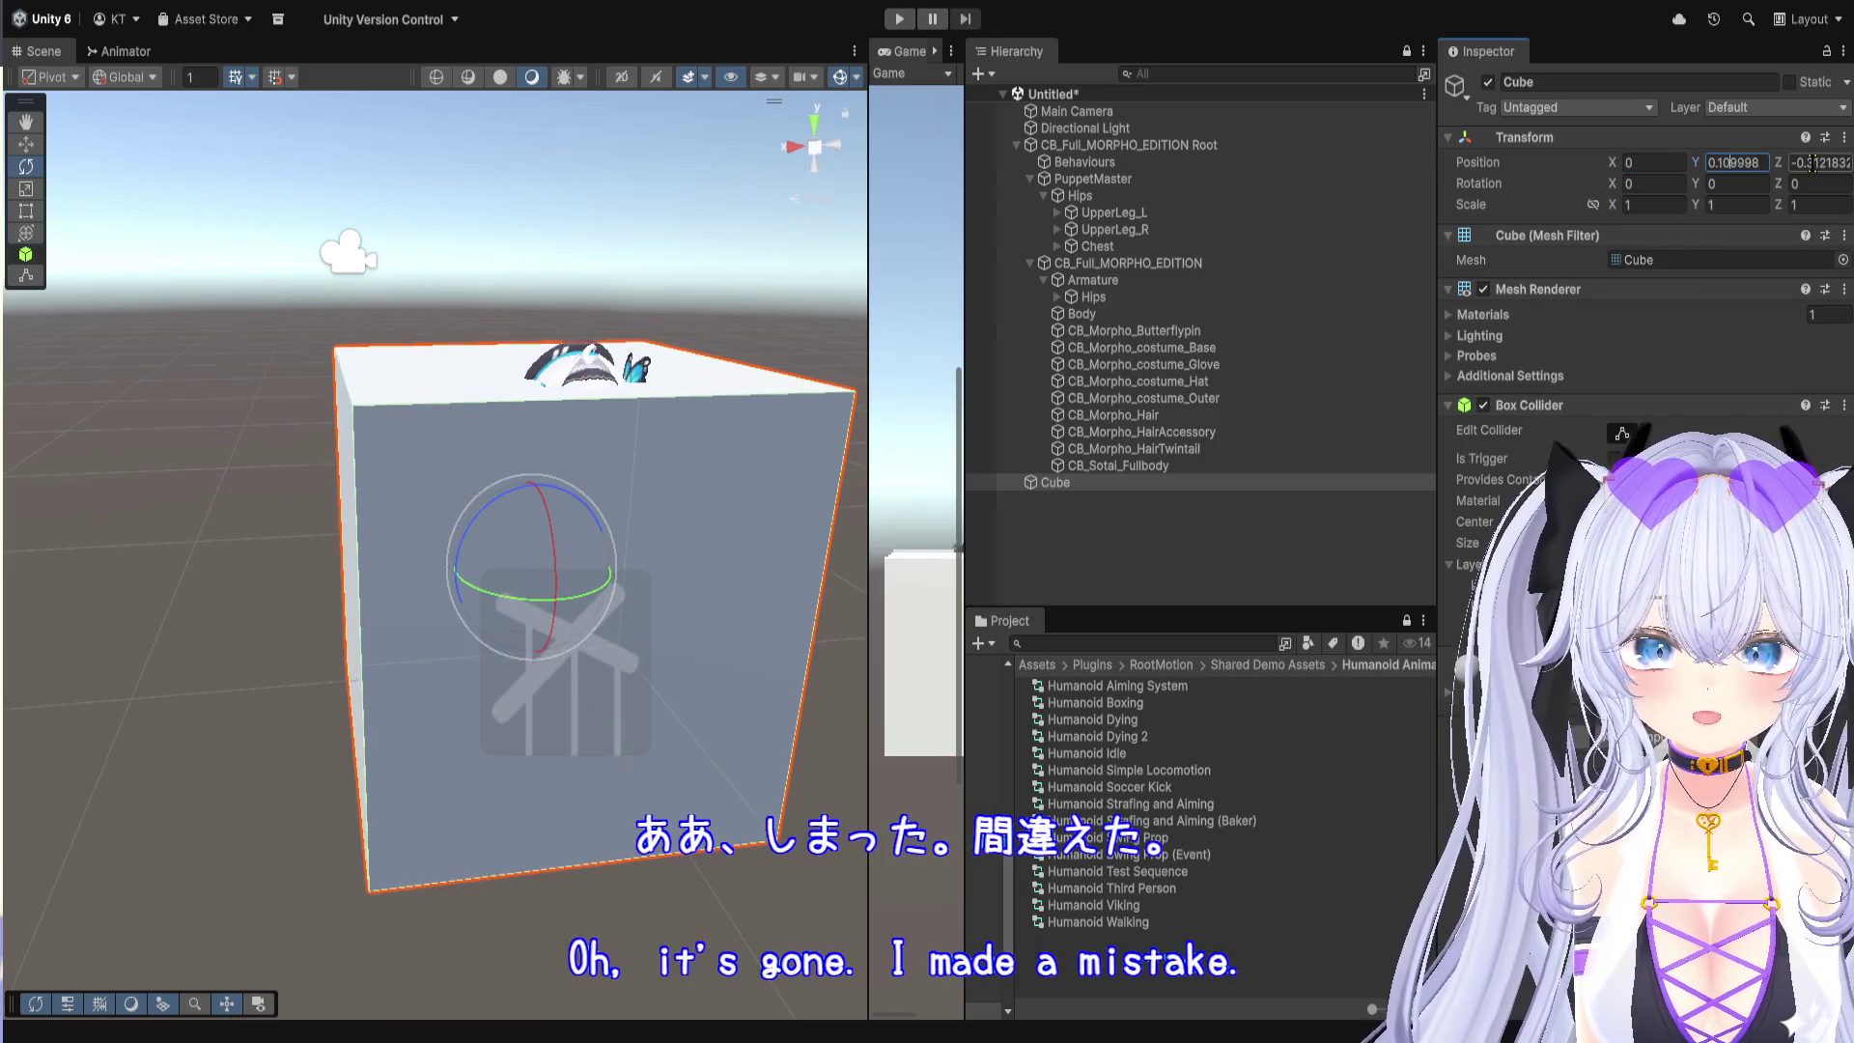
pyautogui.doubleClick(1764, 162)
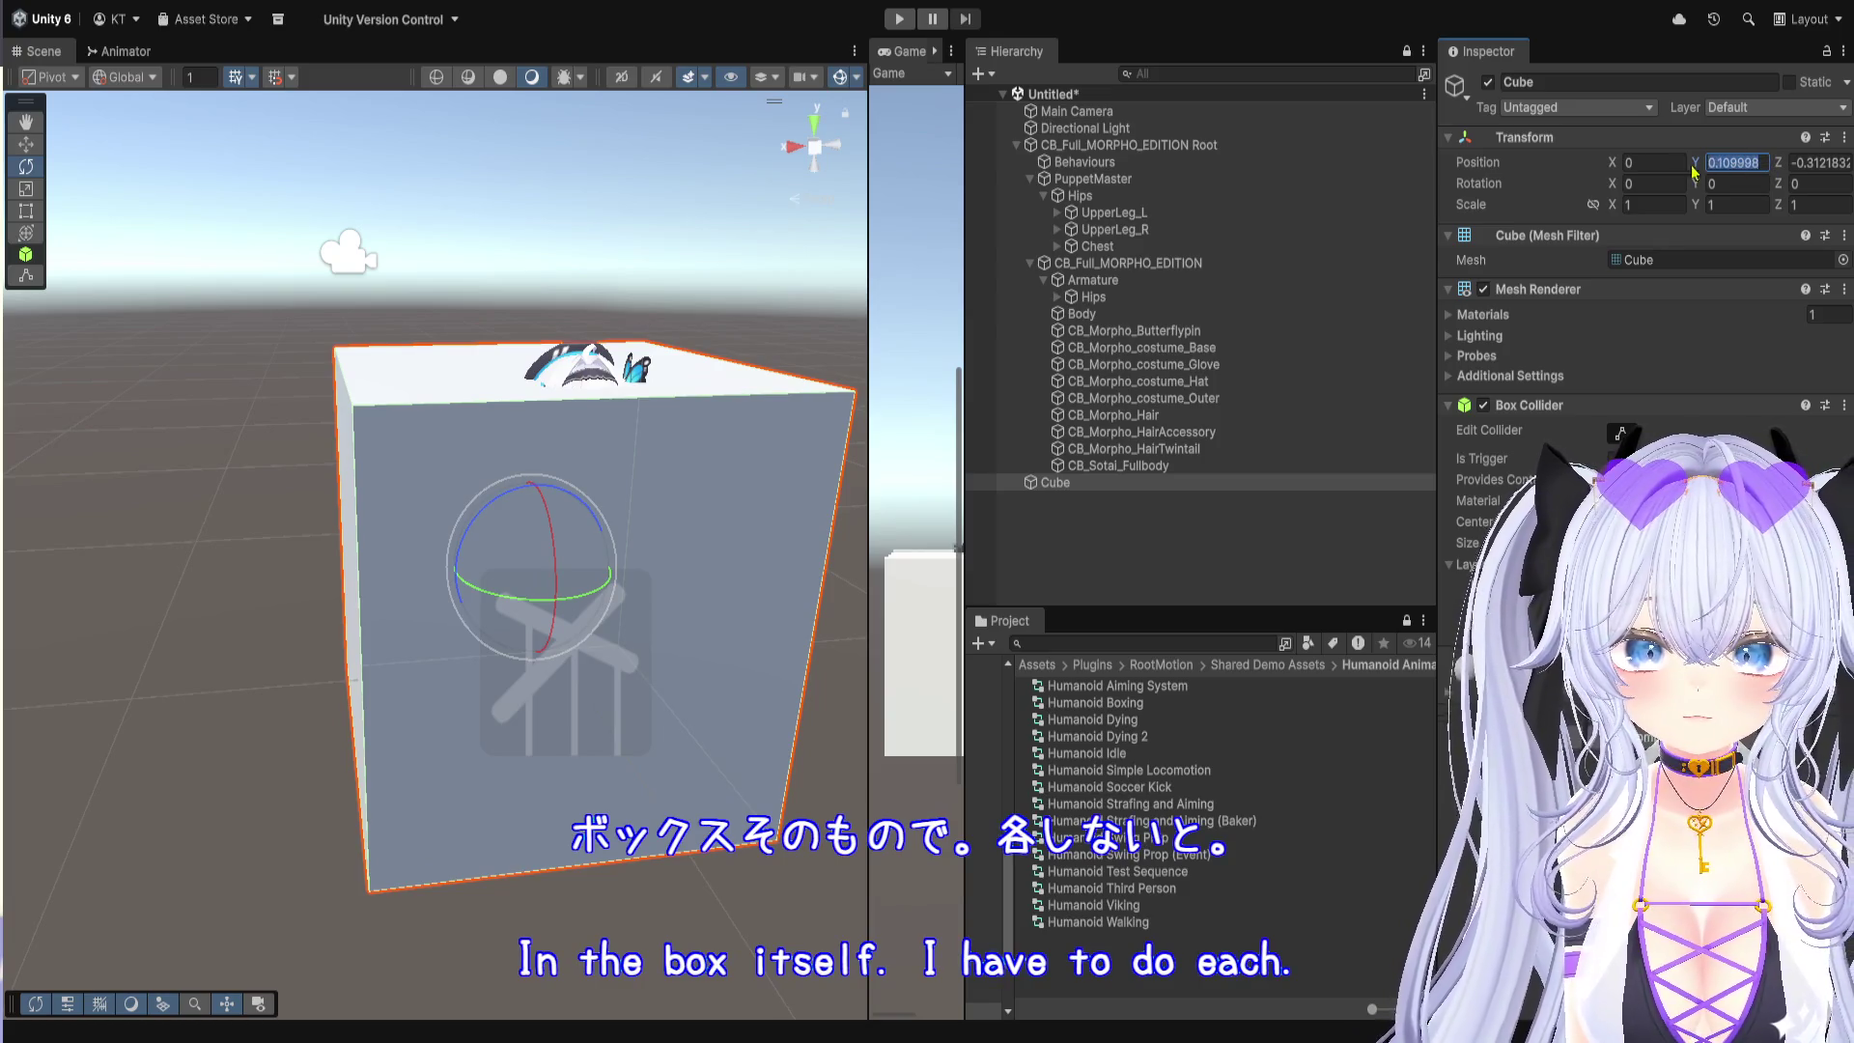
pyautogui.write('00')
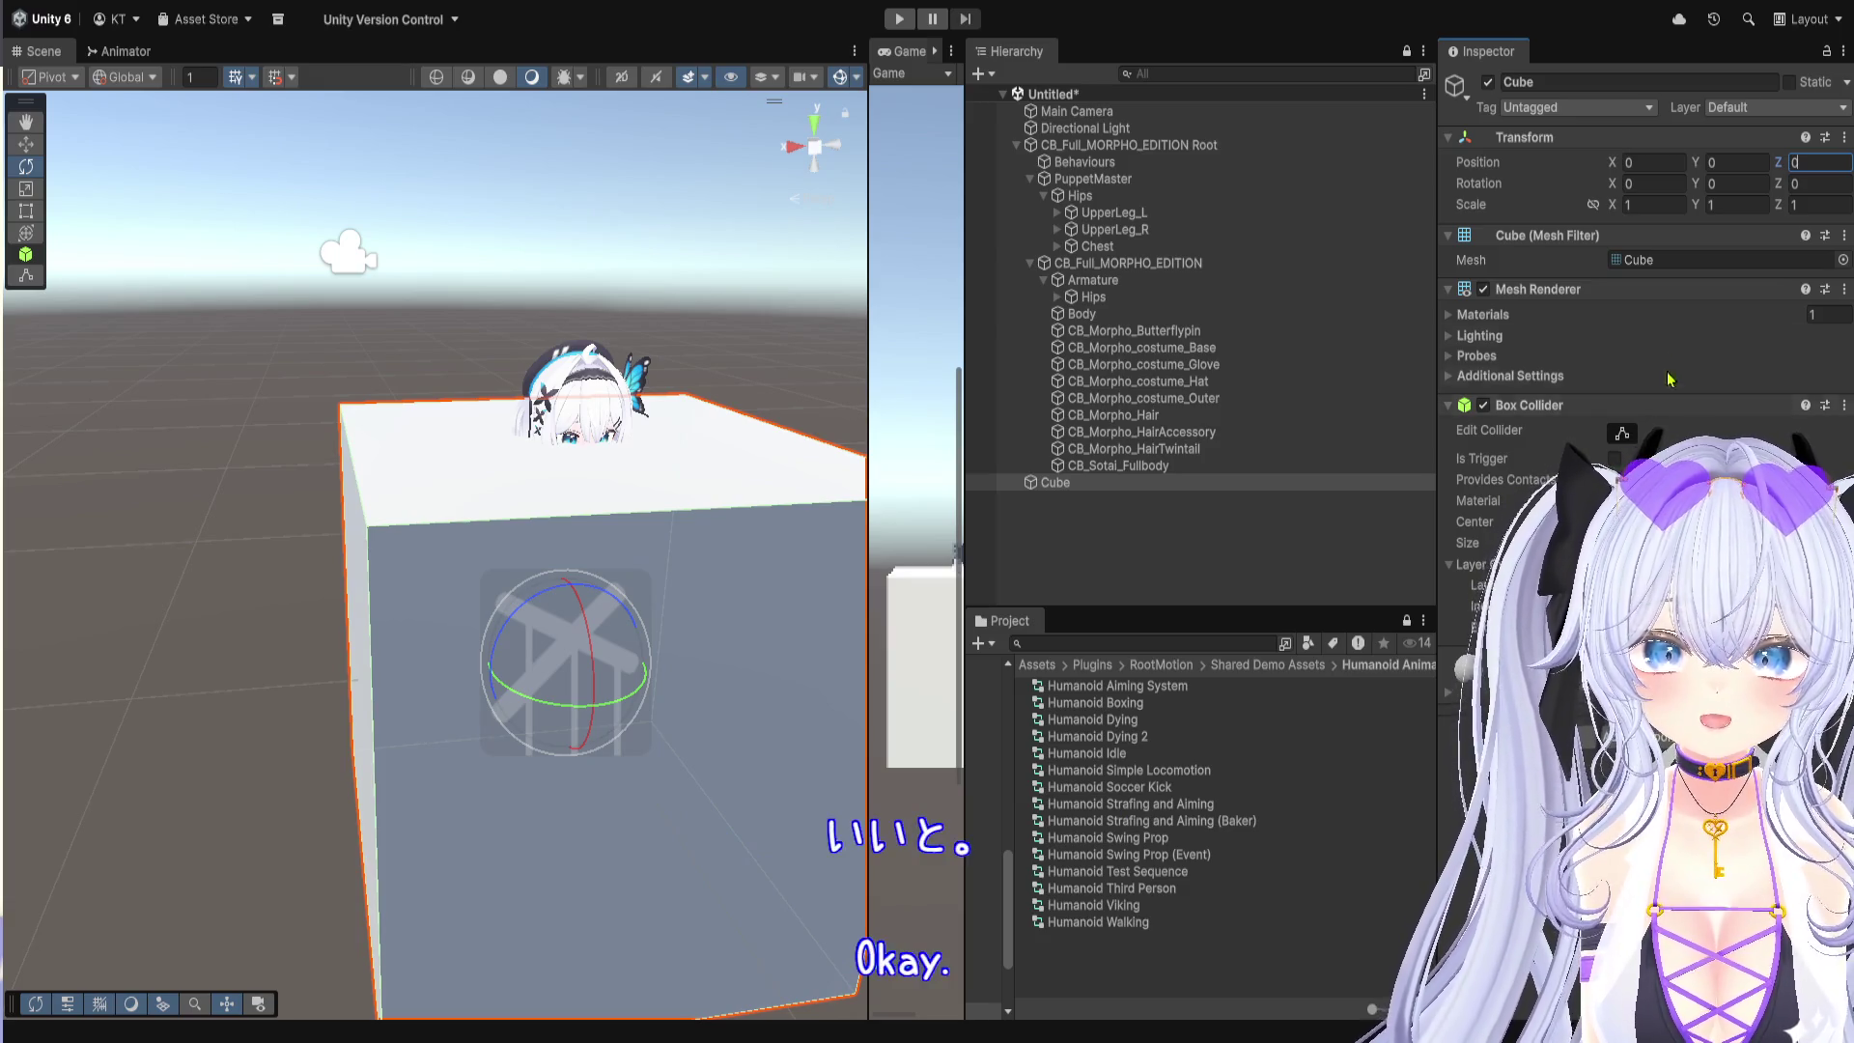
pyautogui.write('500')
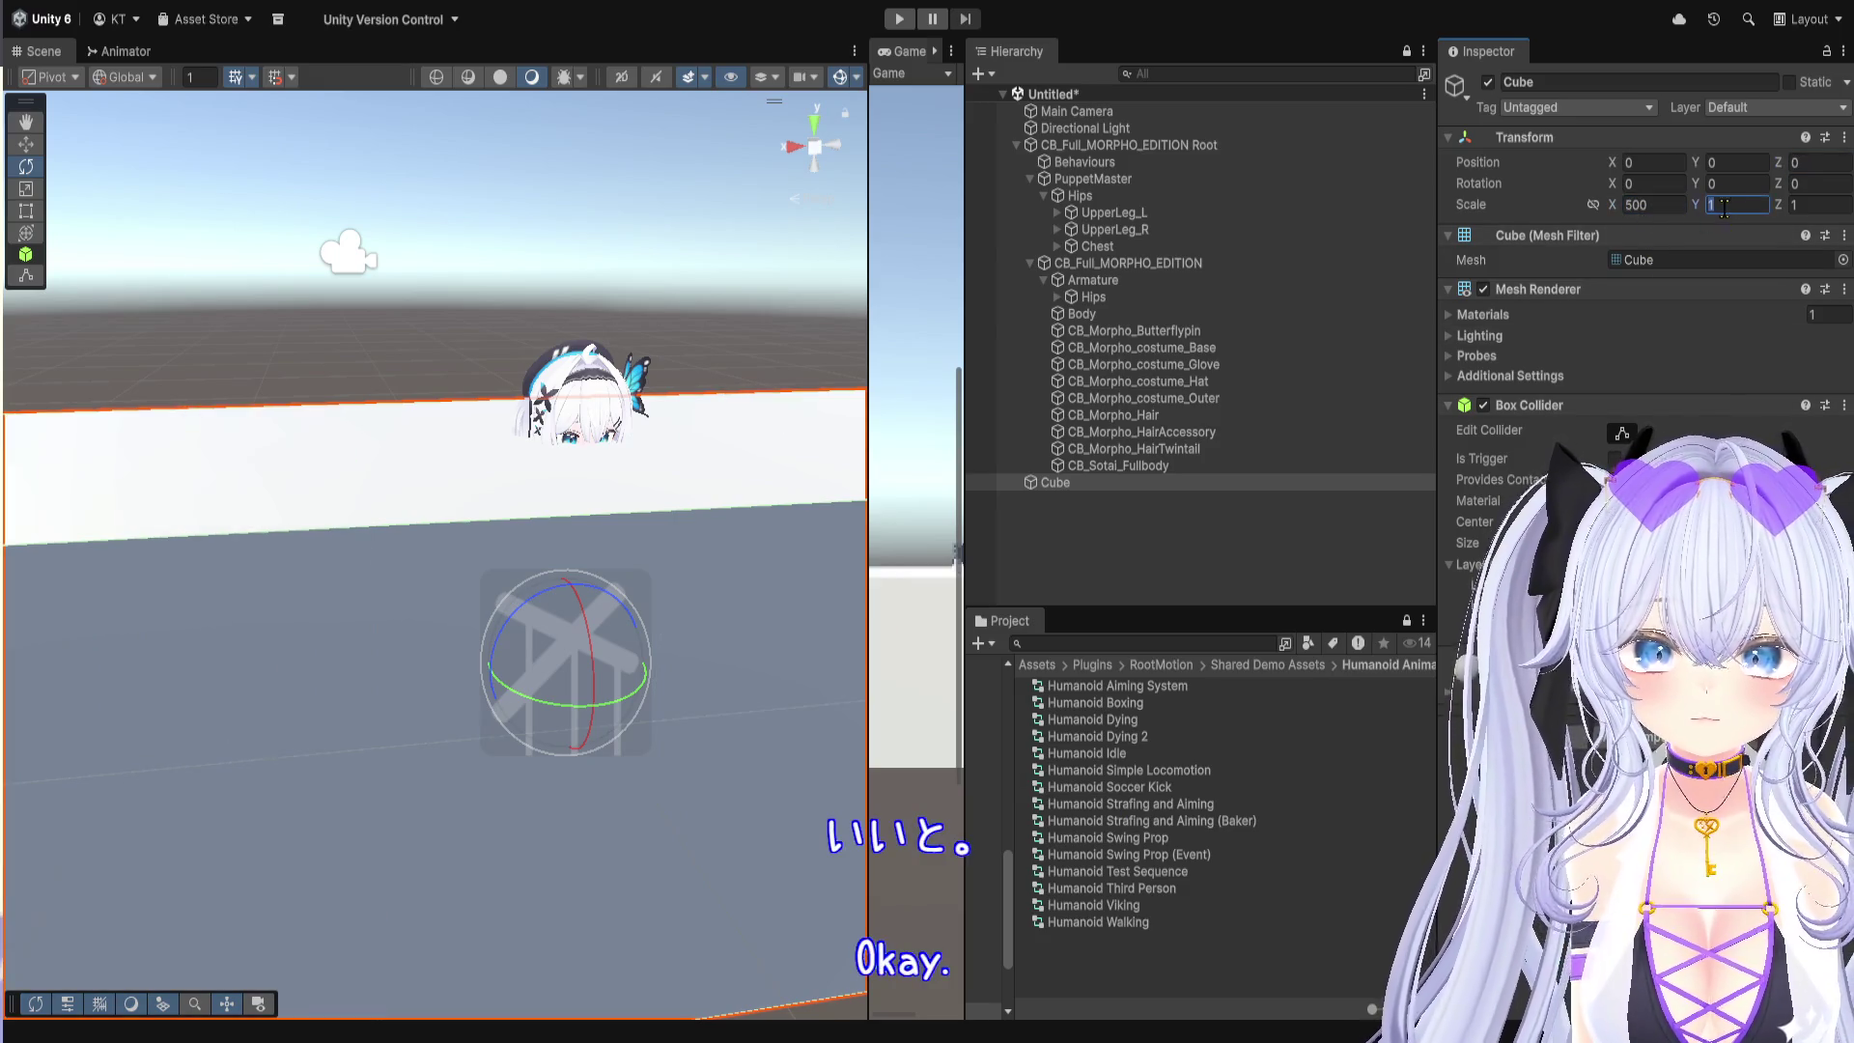
pyautogui.write('500')
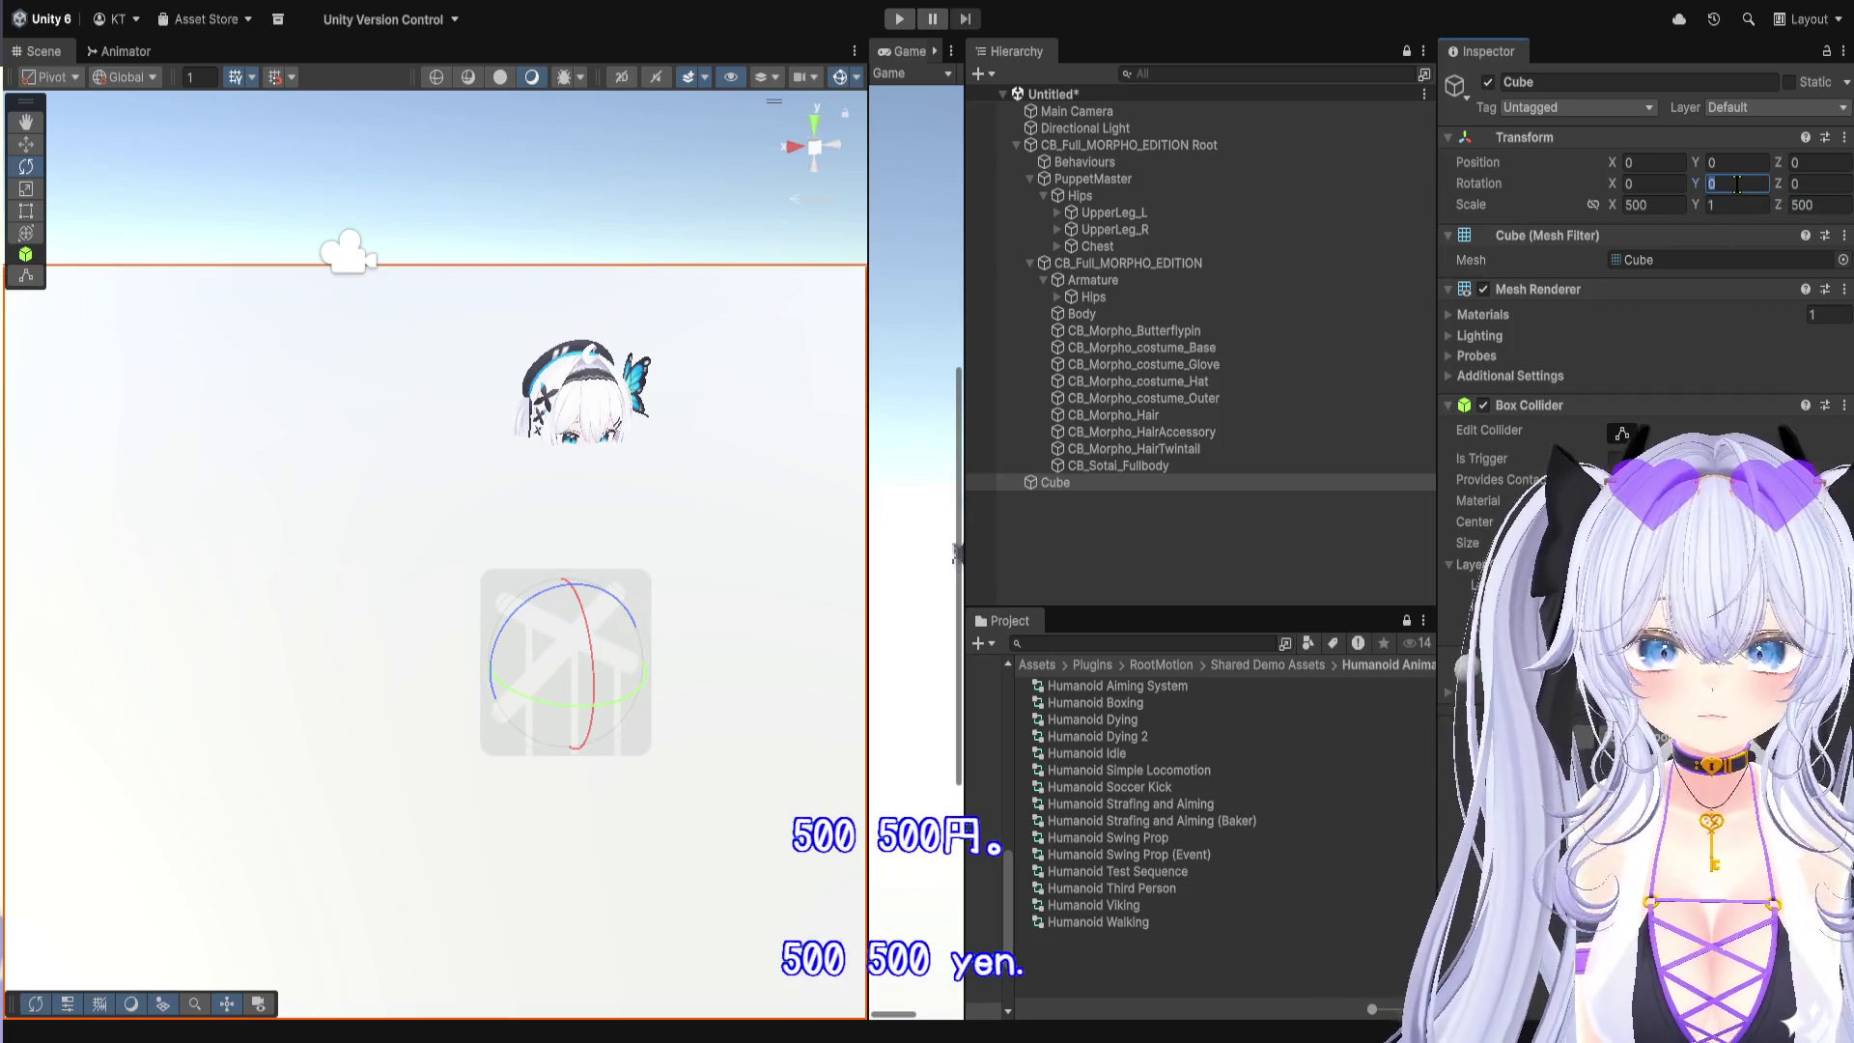
pyautogui.write('-')
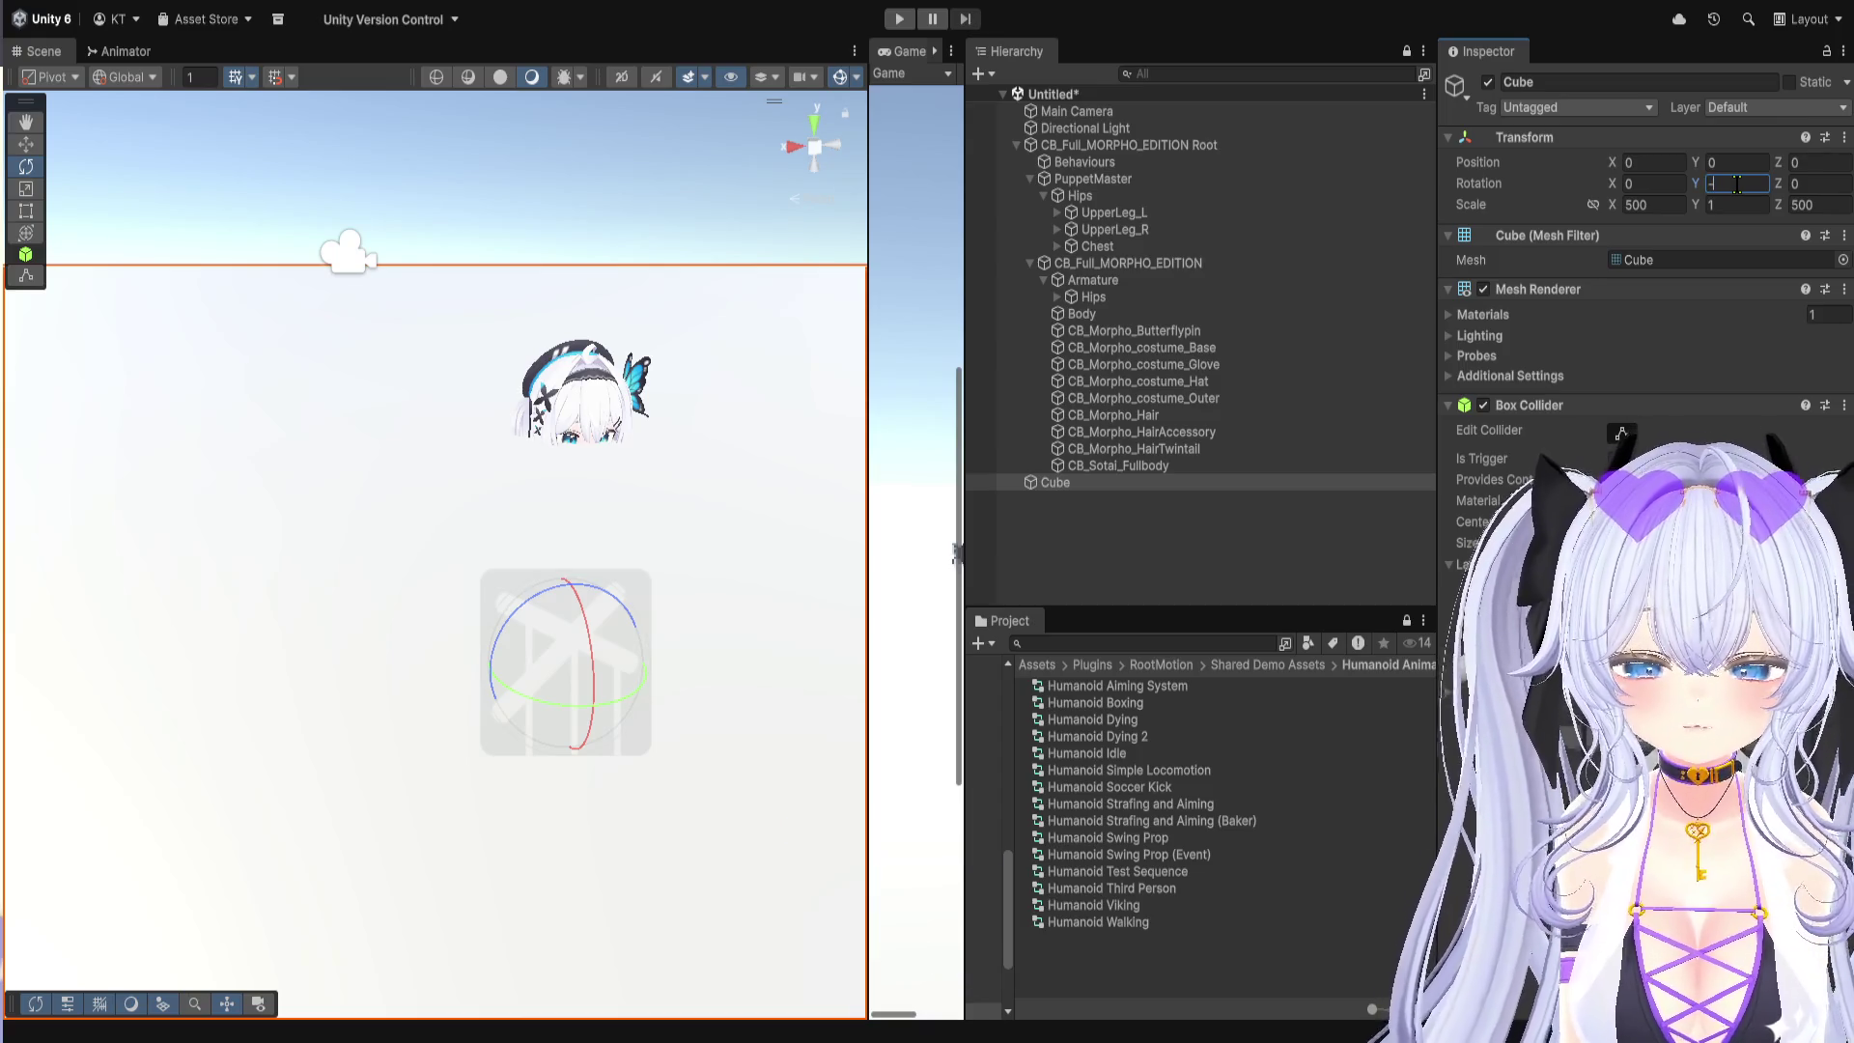
pyautogui.click(1745, 161)
pyautogui.write('-0')
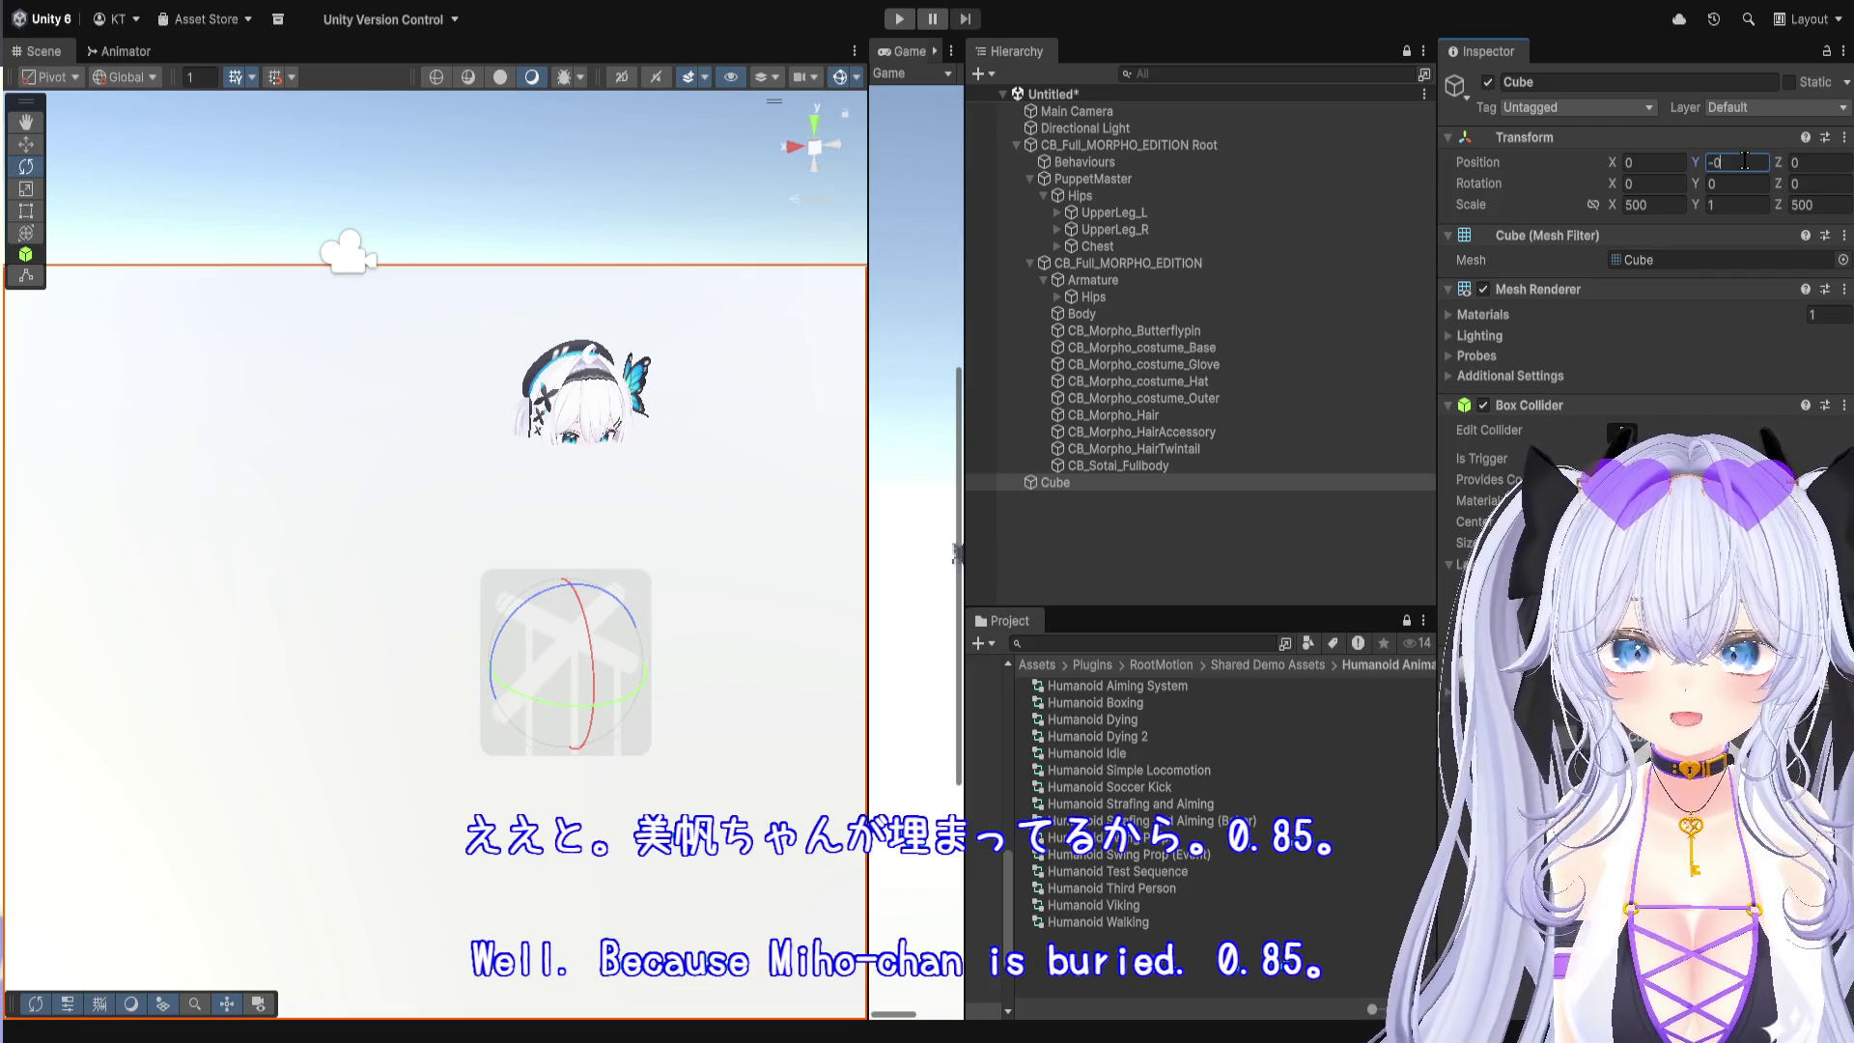
pyautogui.write('.5')
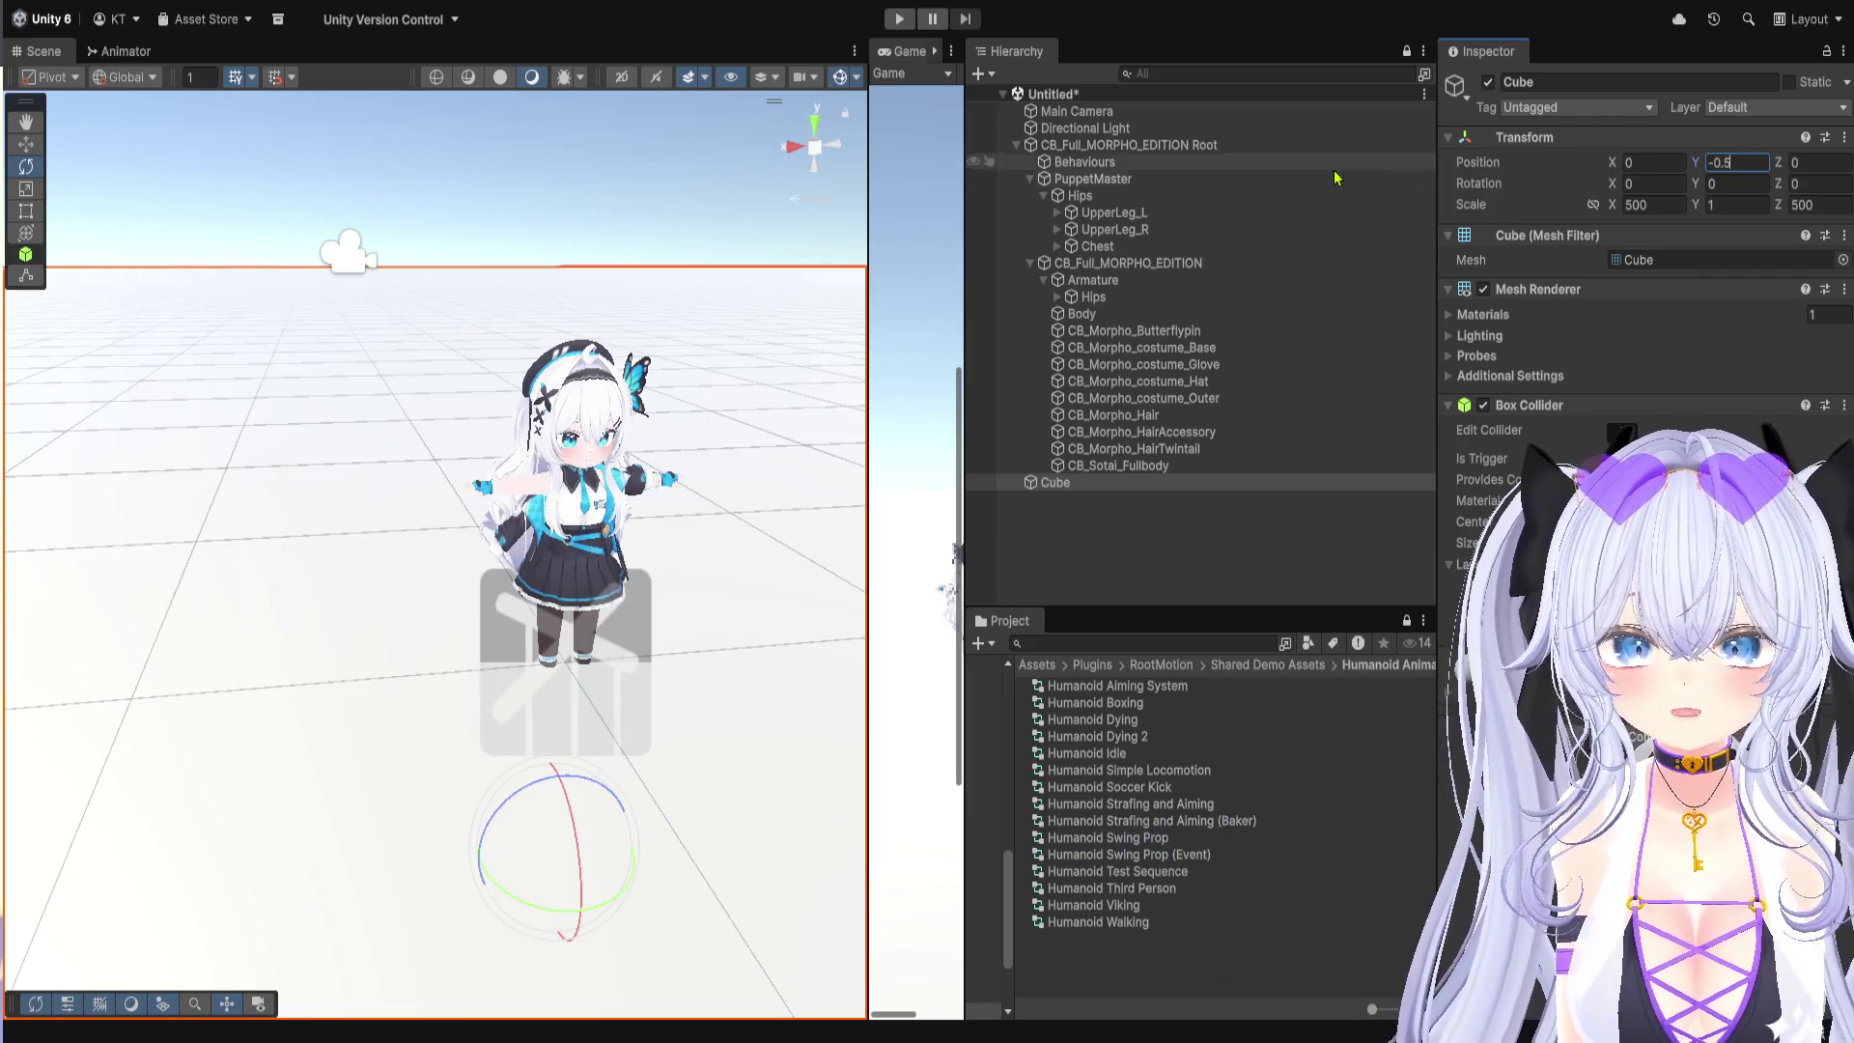
pyautogui.click(905, 24)
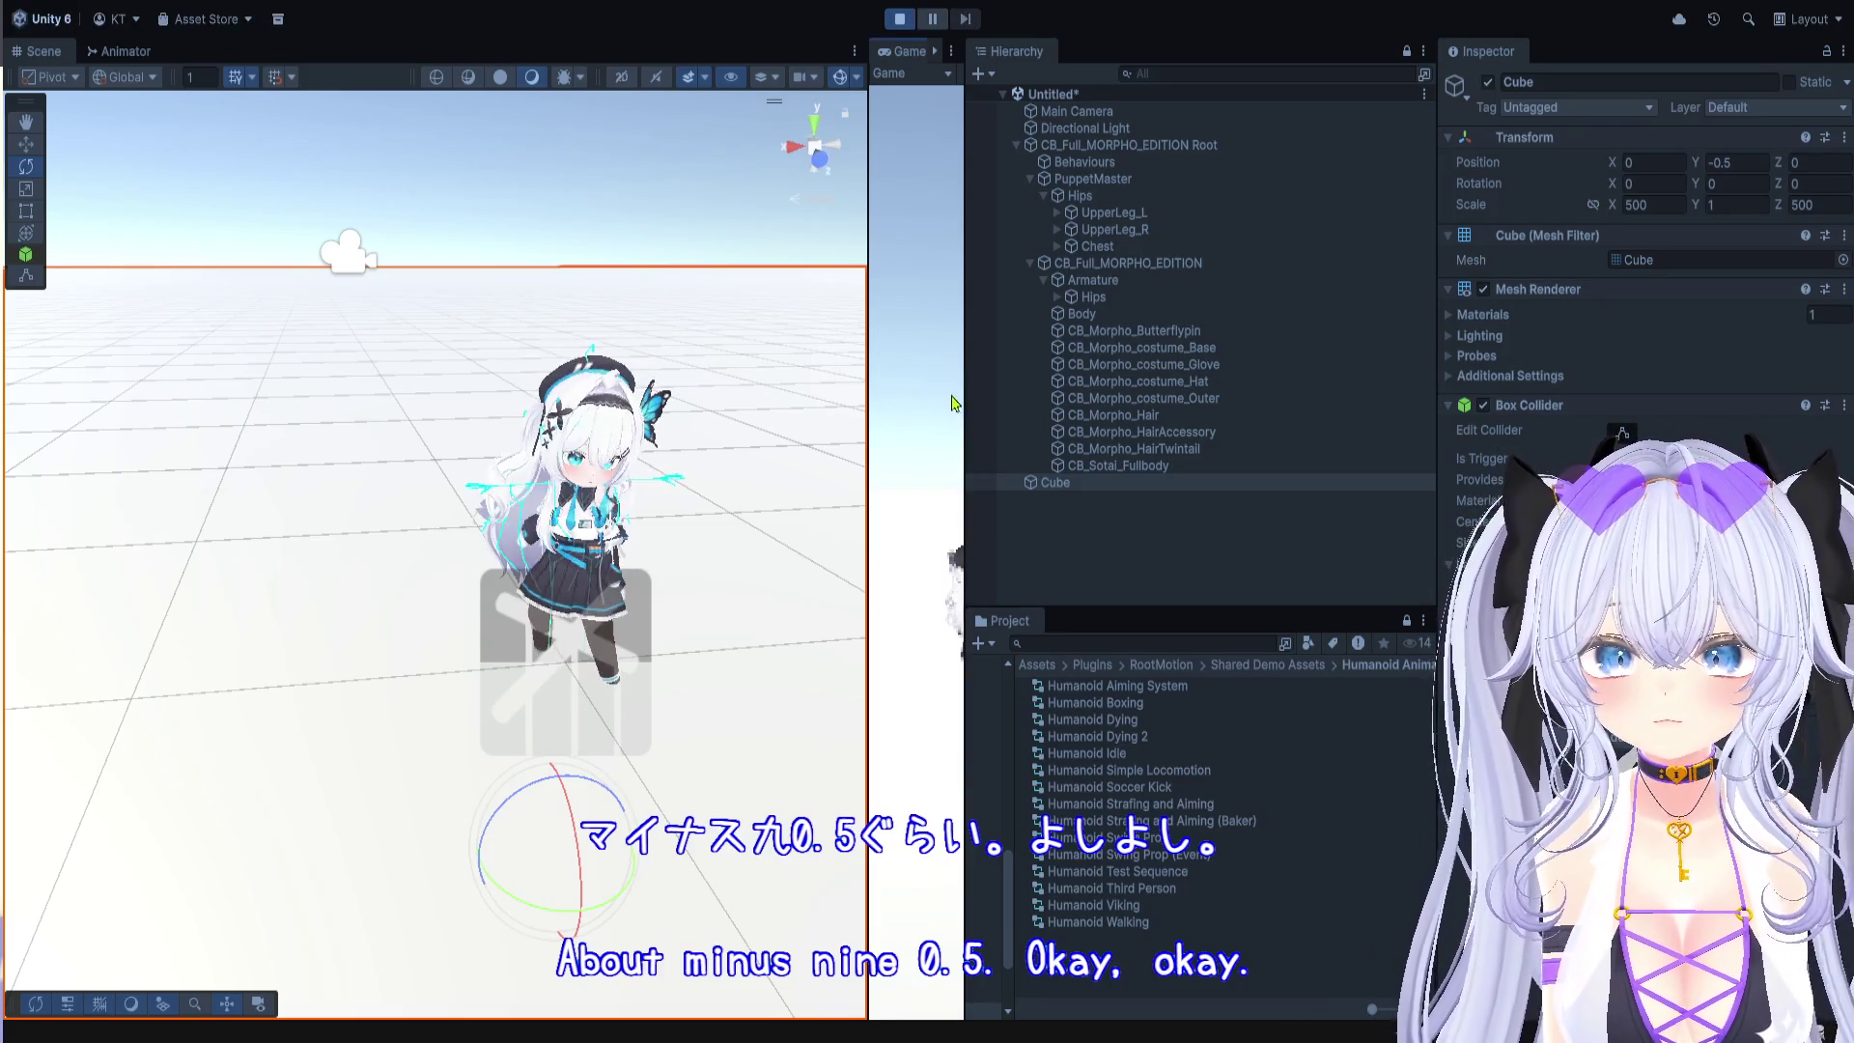
# Step: Widen the Game view and show the PuppetMaster settings in the Inspector
pyautogui.moveTo(969, 396); pyautogui.dragTo(1269, 396)
pyautogui.moveTo(772, 568); pyautogui.dragTo(579, 551)
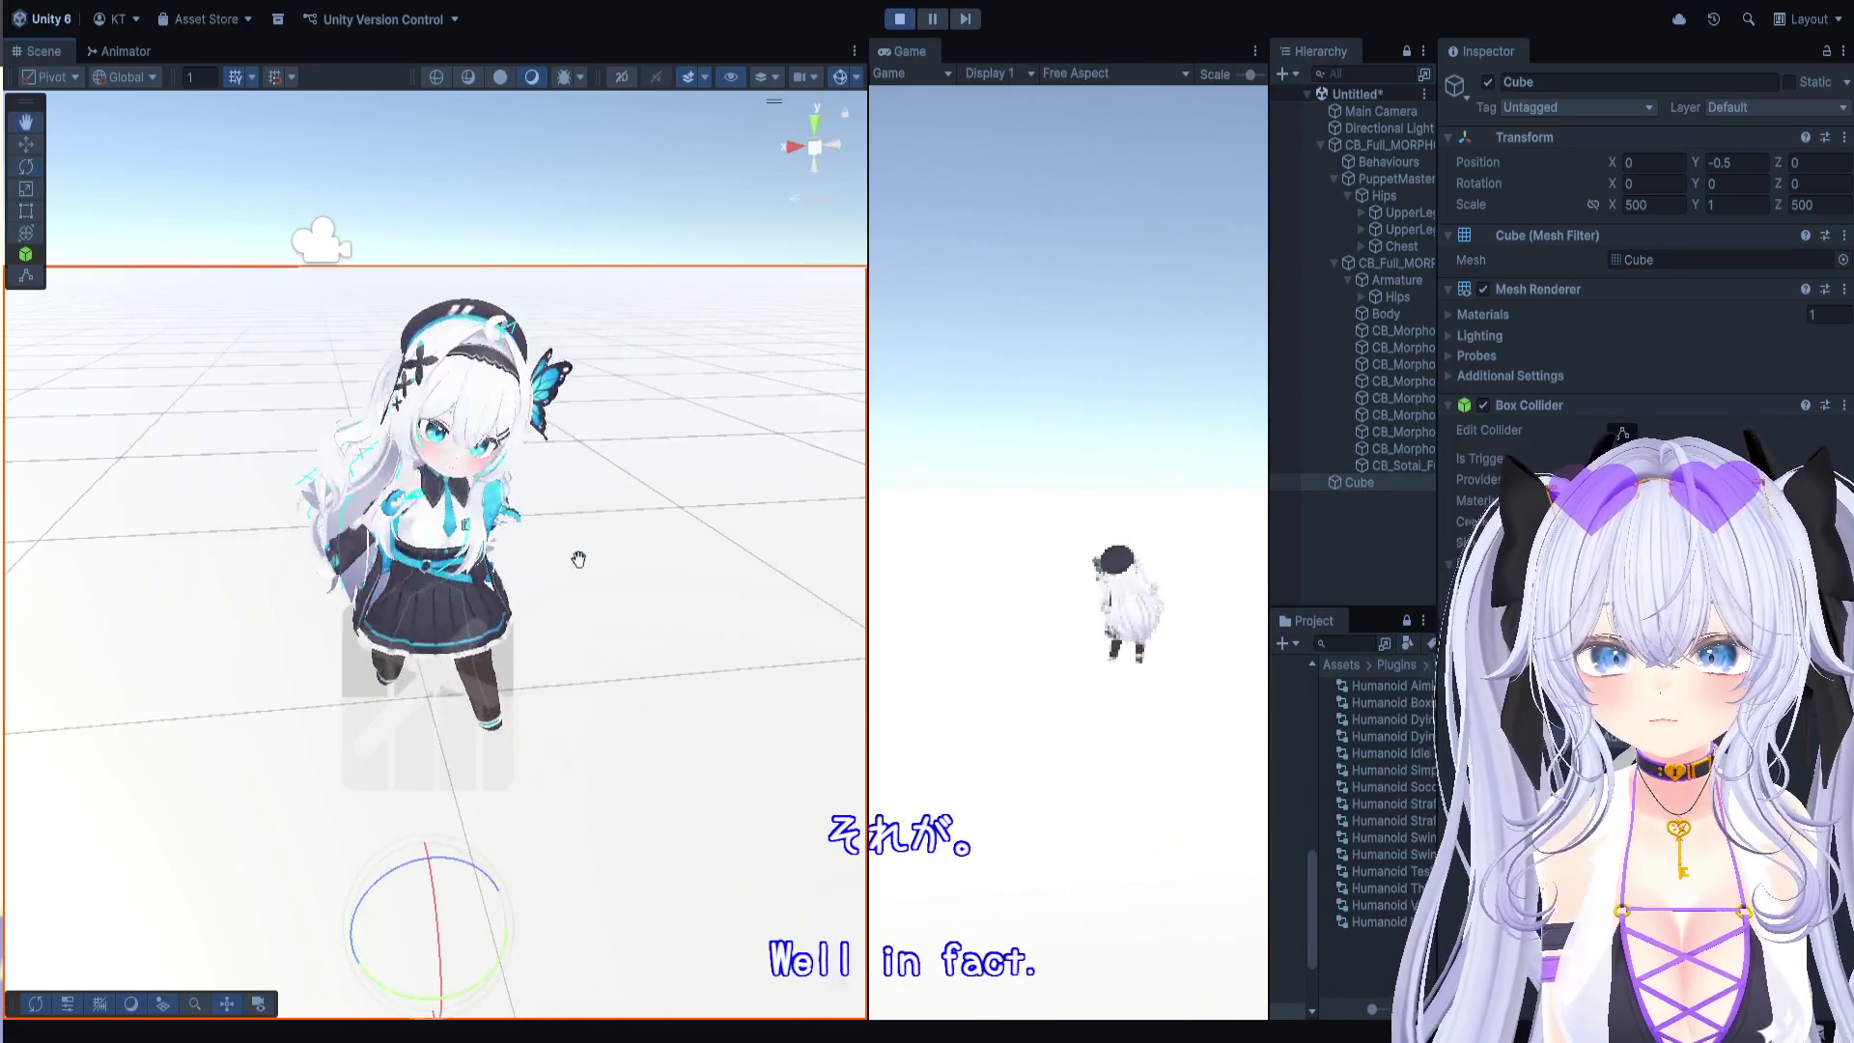
pyautogui.scroll(6, 583, 560)
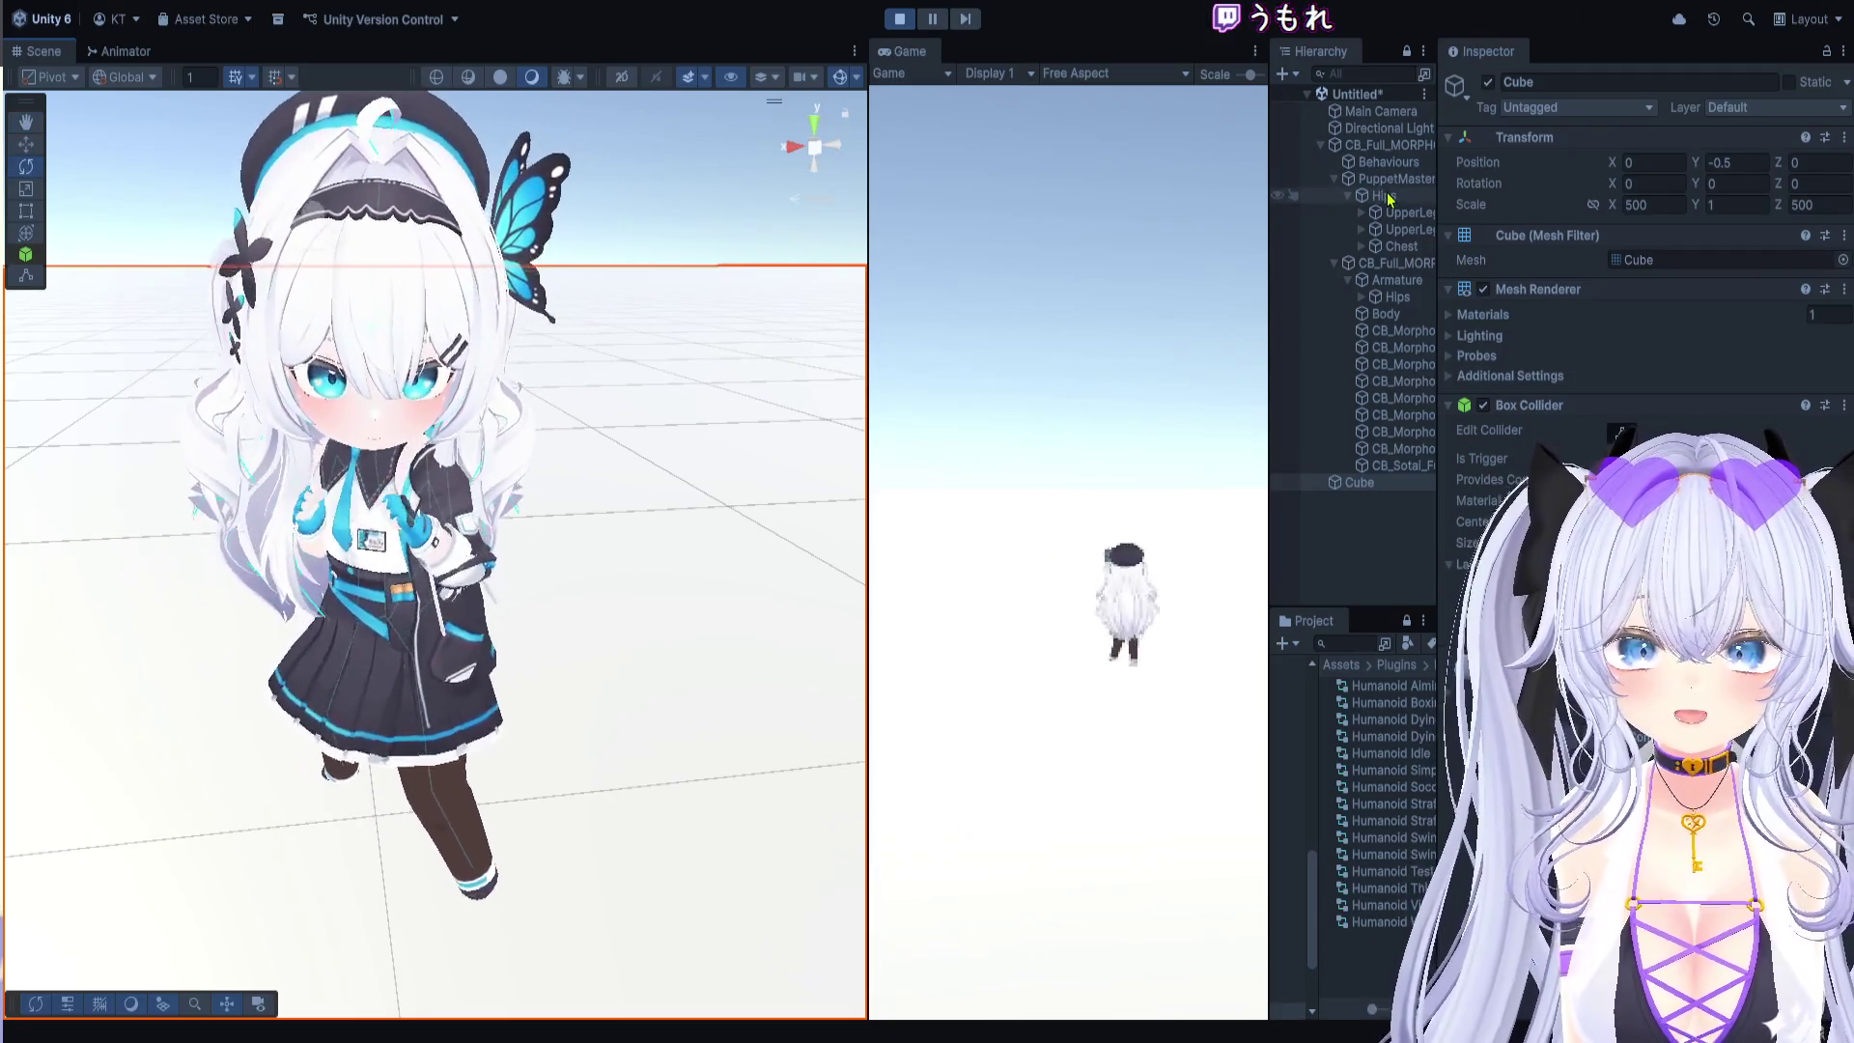
pyautogui.click(1391, 179)
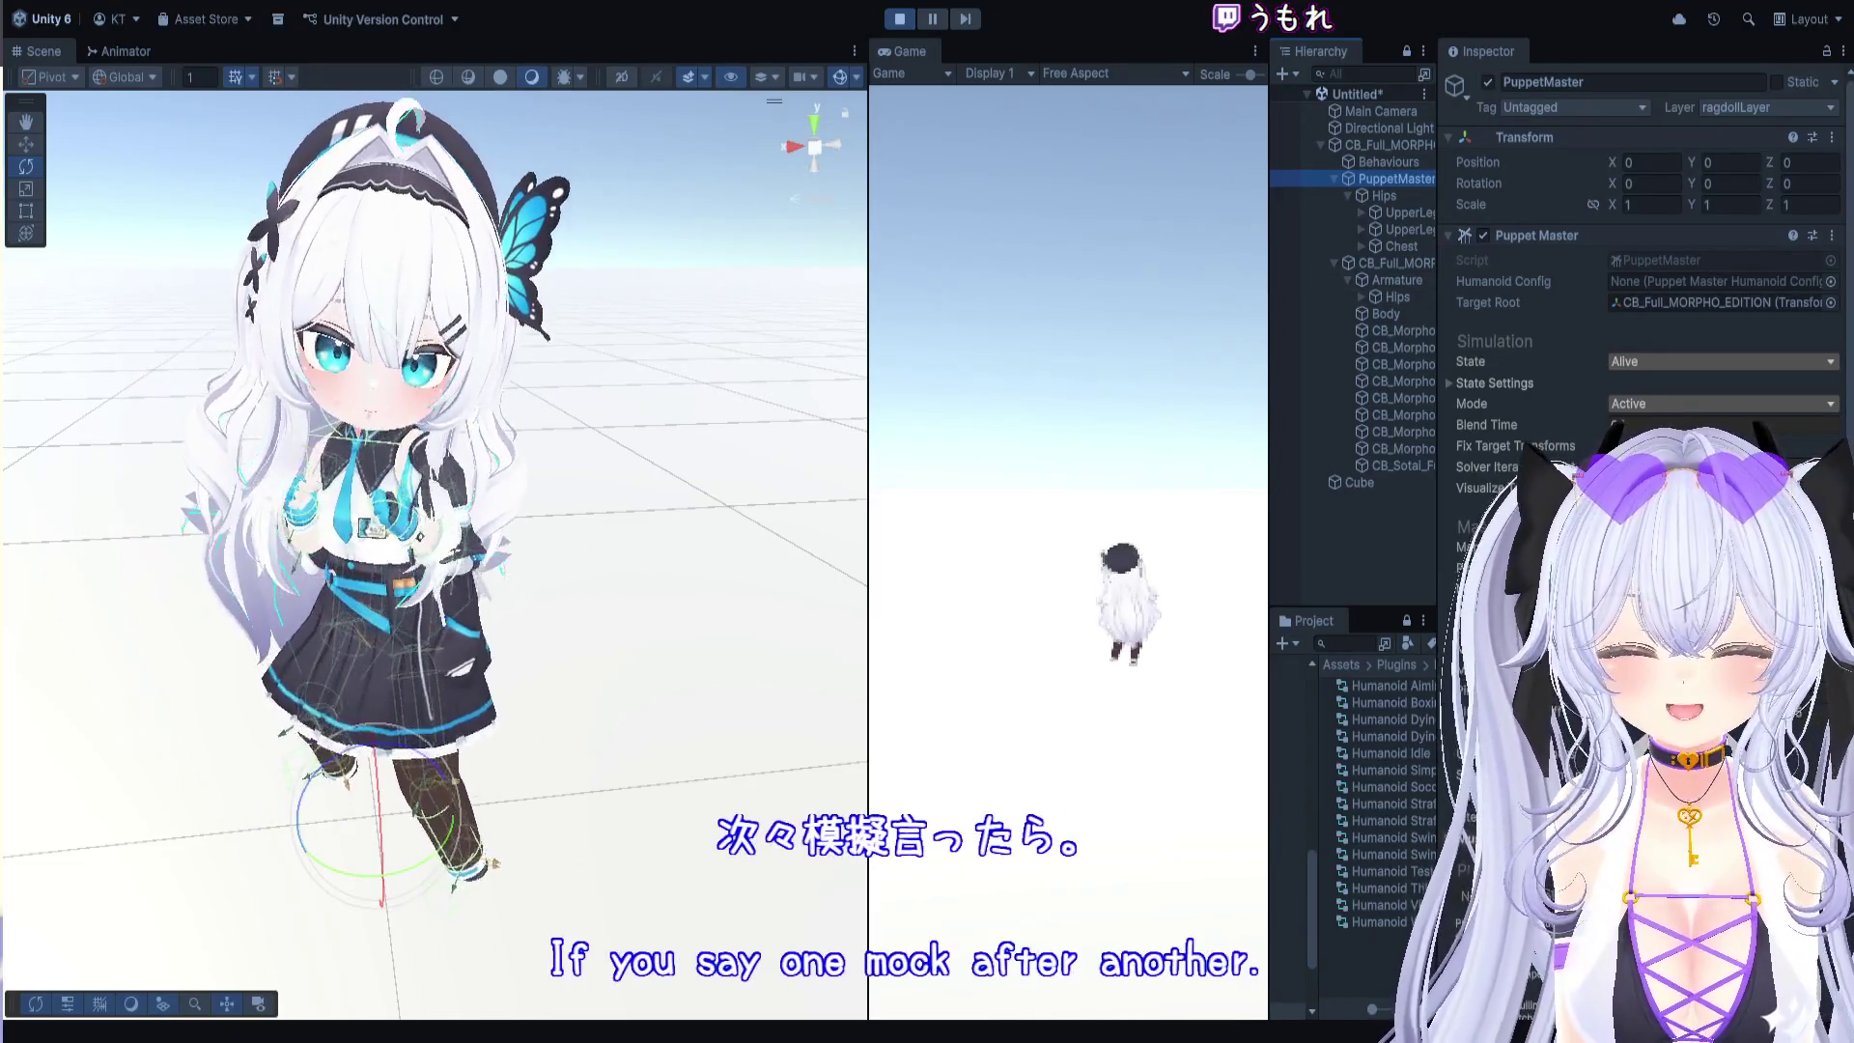
# Step: Widen the Hierarchy, Project and Inspector panels and frame the ragdoll up close in the Scene view
pyautogui.moveTo(1268, 508)
pyautogui.mouseDown()
pyautogui.moveTo(1171, 509)
pyautogui.moveTo(1204, 509)
pyautogui.mouseUp()
pyautogui.moveTo(1412, 531); pyautogui.dragTo(1405, 531)
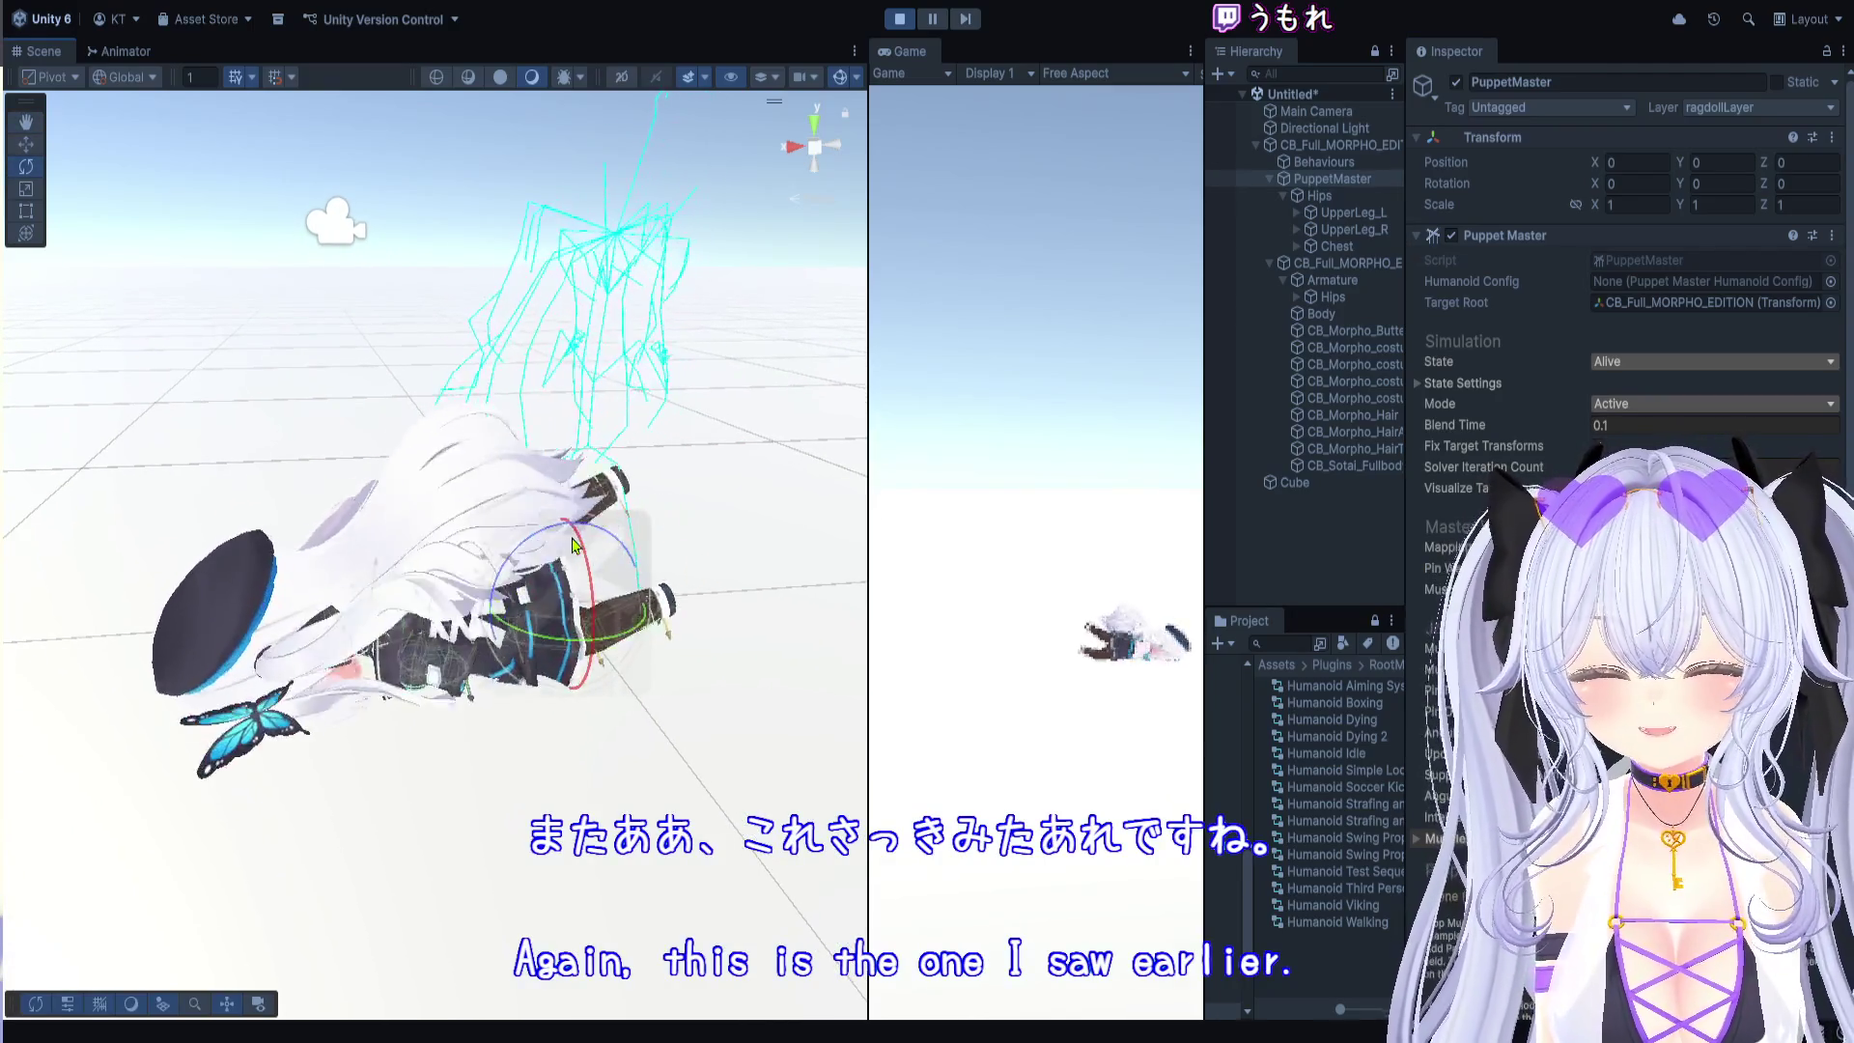
pyautogui.press('q')
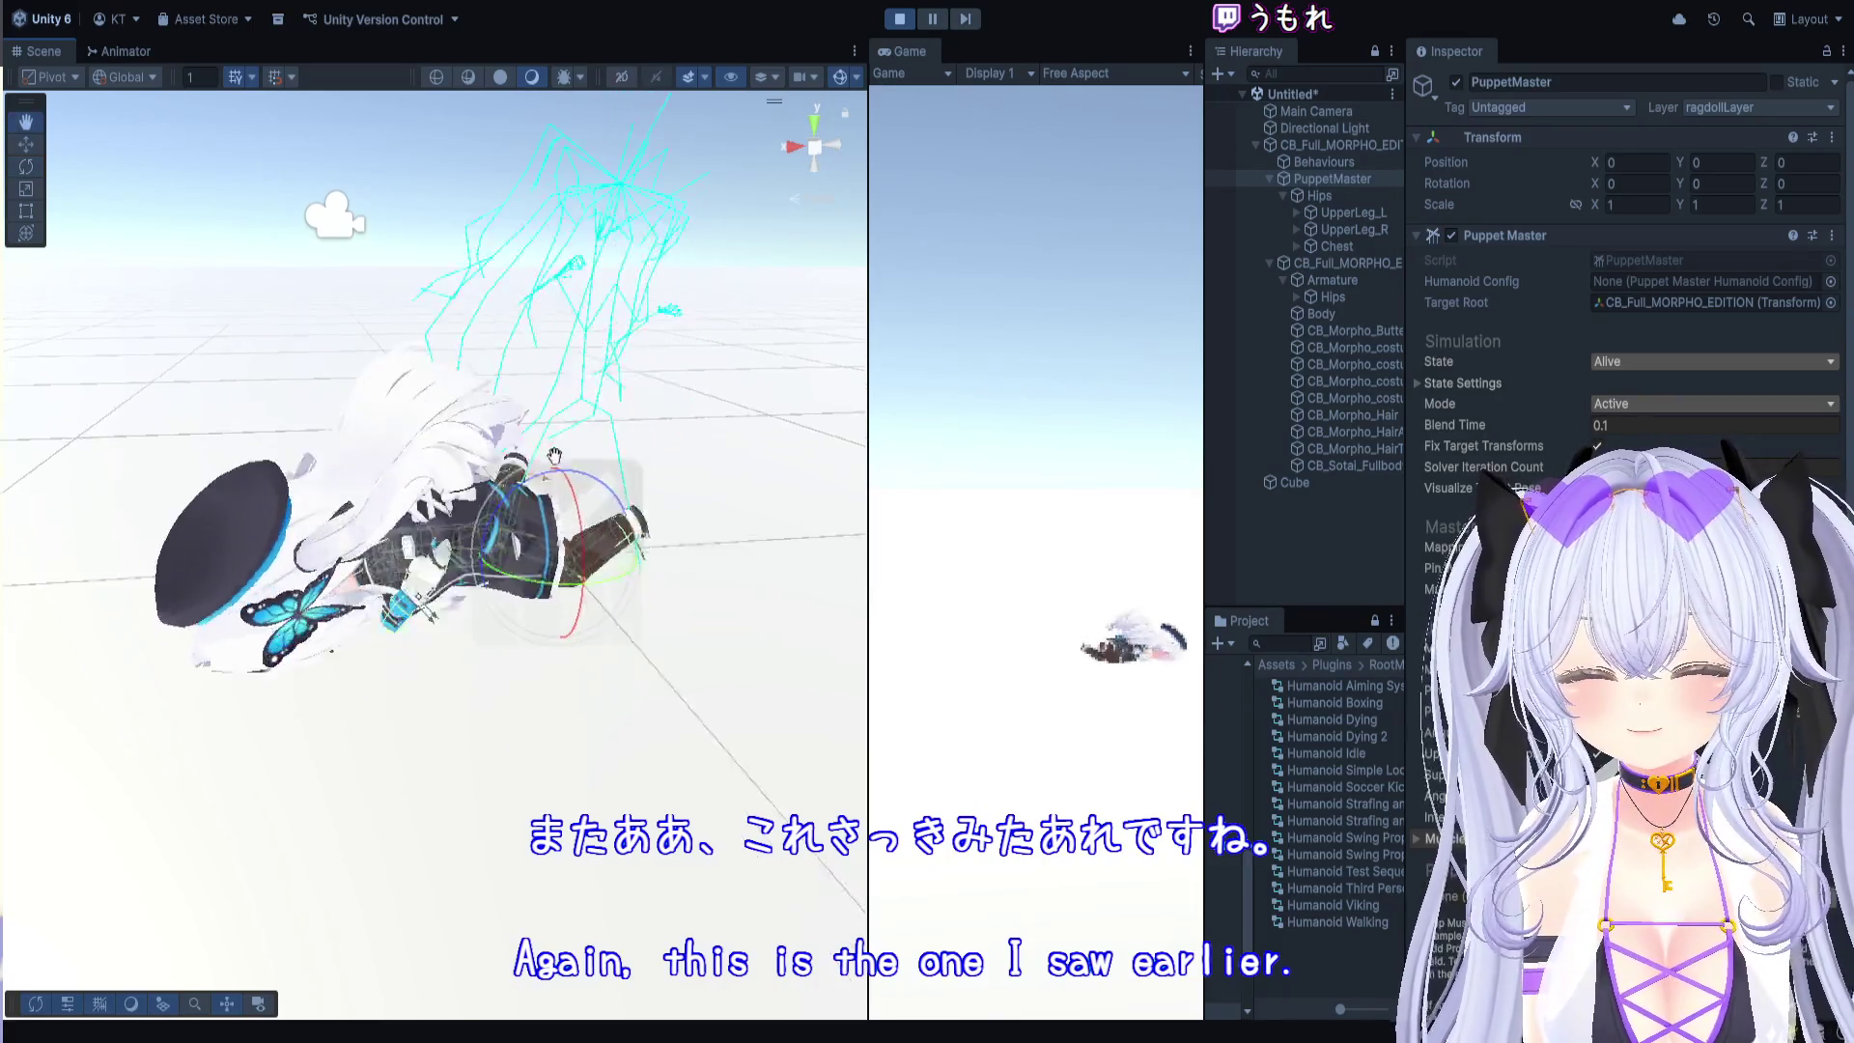
pyautogui.press('f')
pyautogui.press('e')
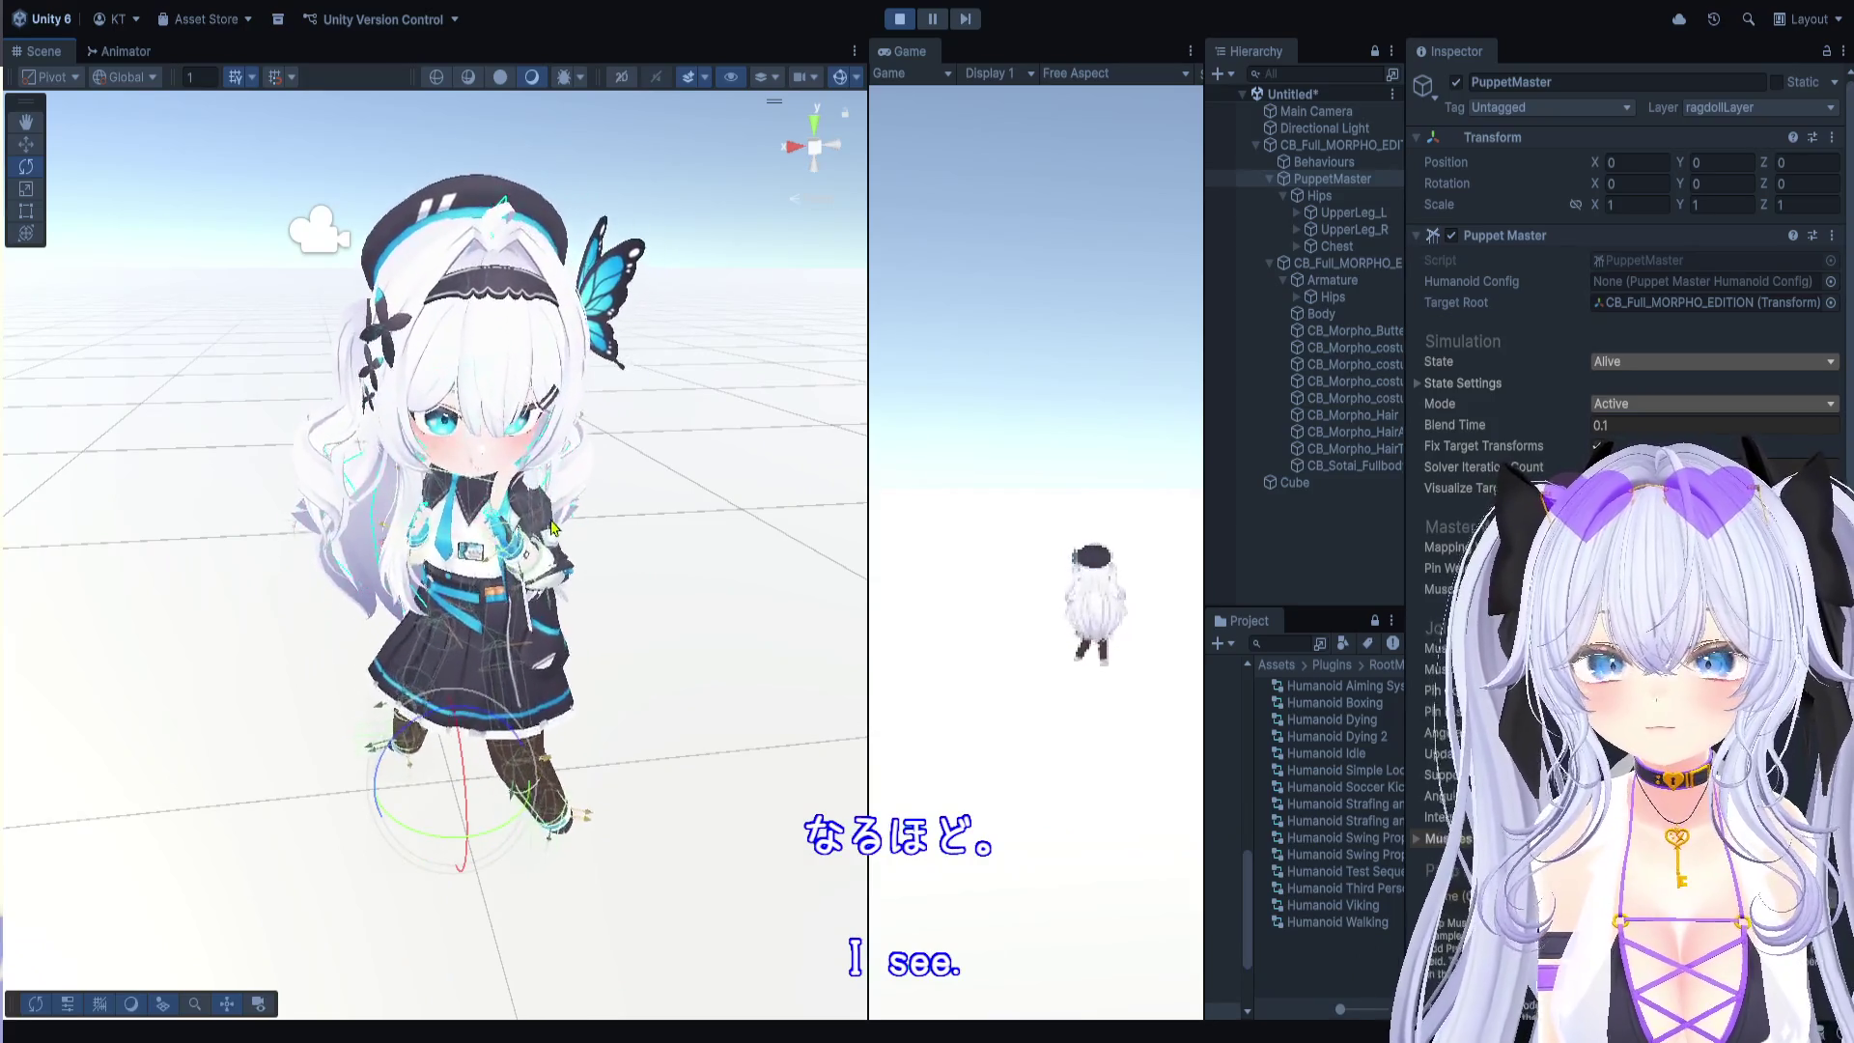
pyautogui.scroll(5, 502, 483)
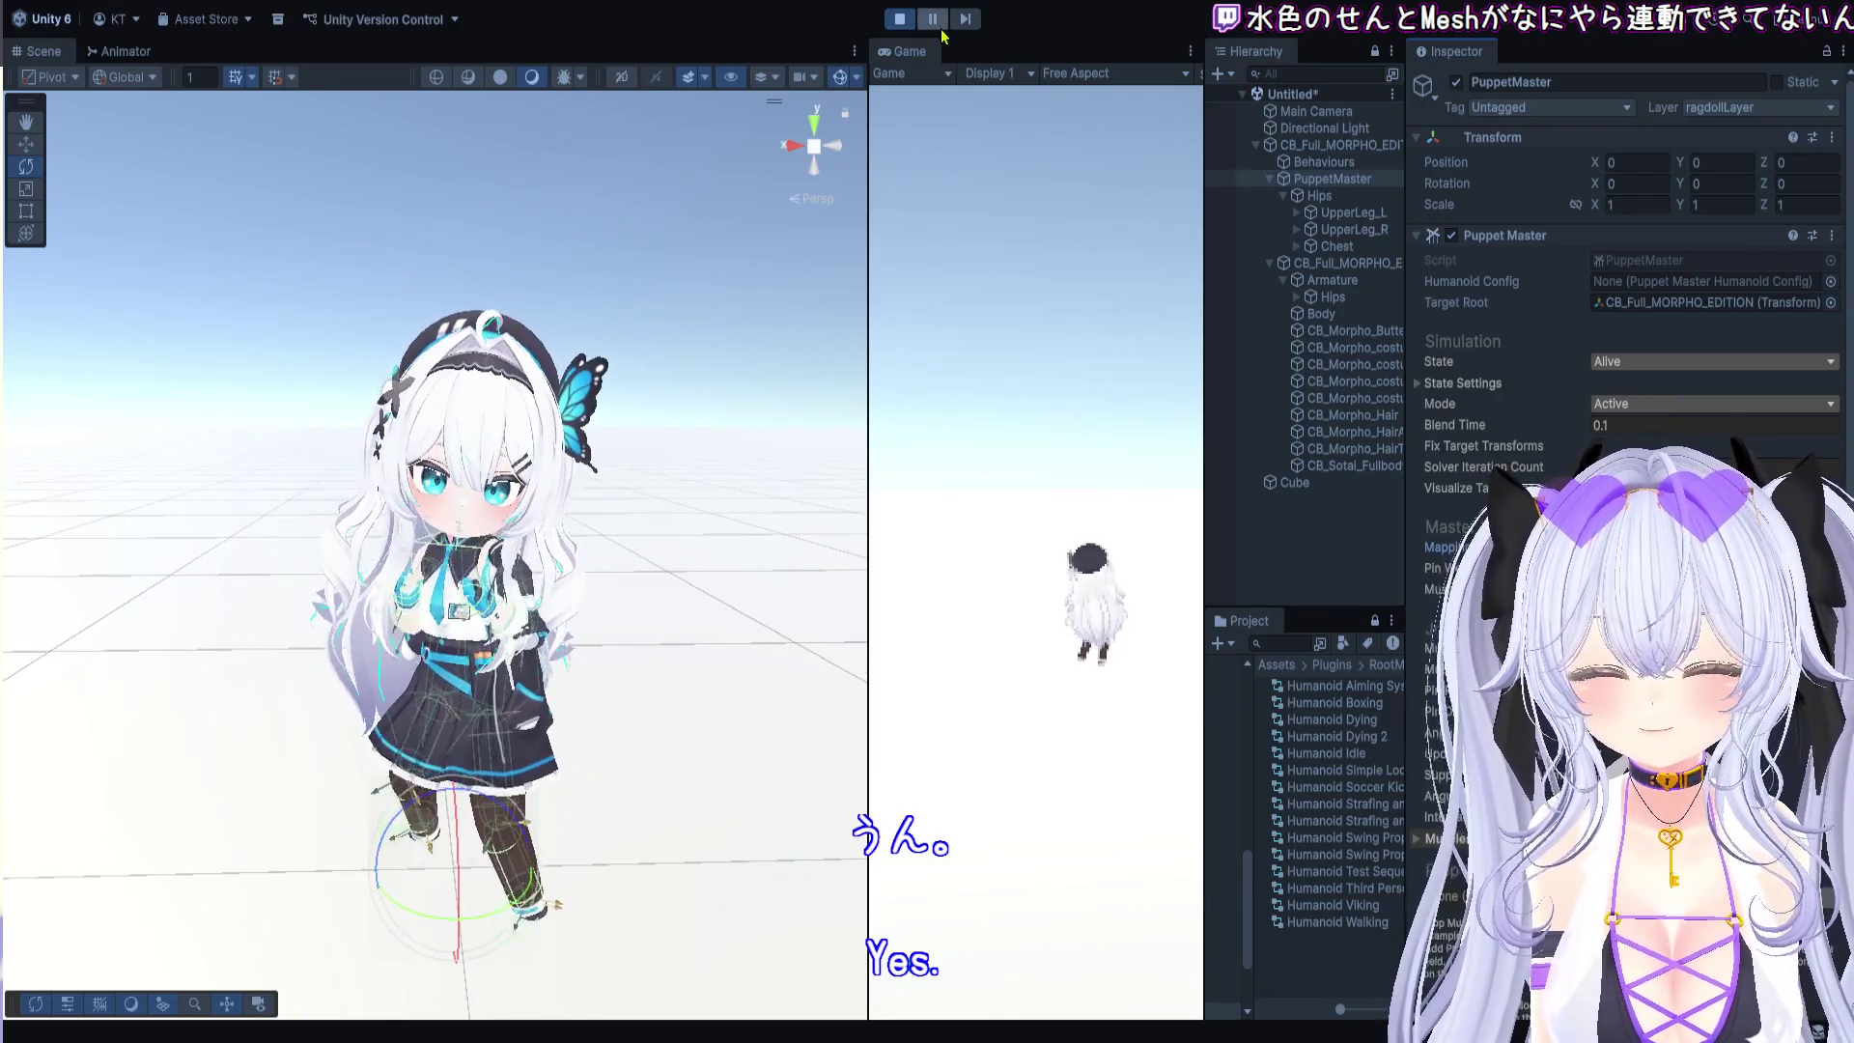
pyautogui.scroll(8, 463, 502)
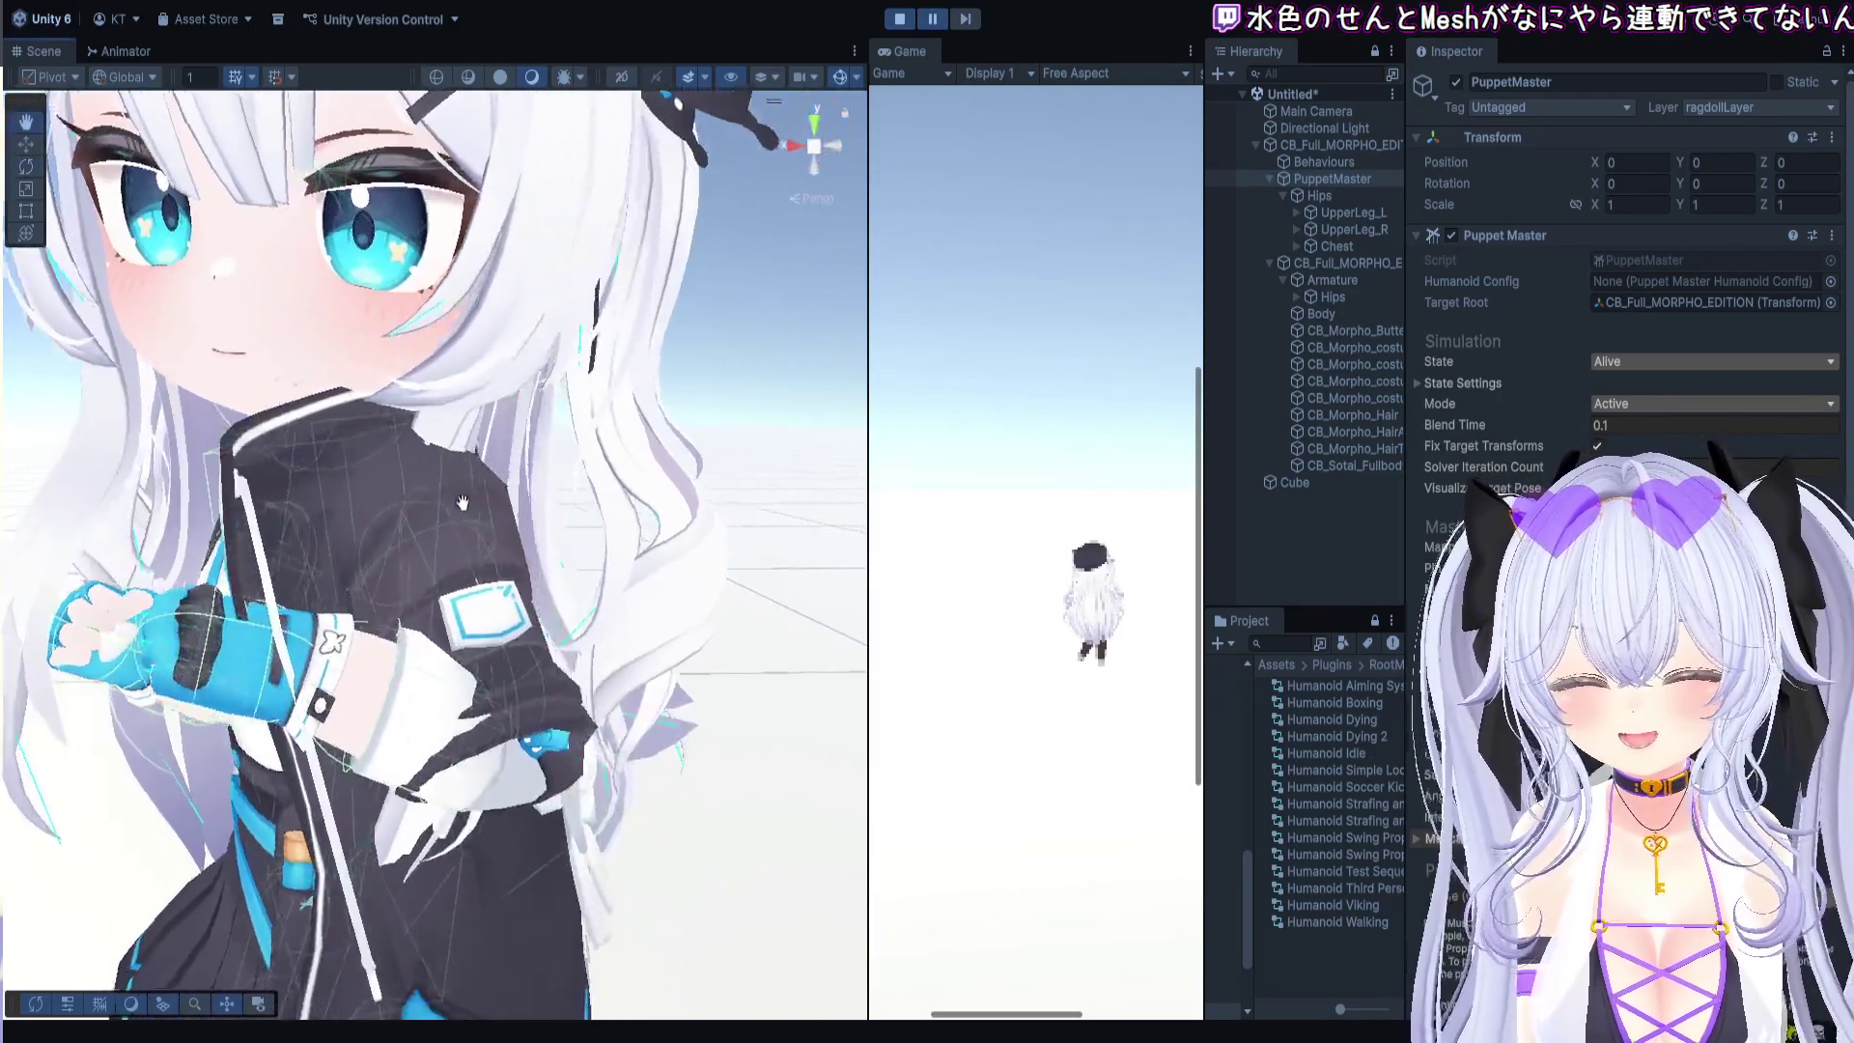
pyautogui.moveTo(463, 502); pyautogui.dragTo(319, 513)
pyautogui.scroll(5, 318, 513)
pyautogui.scroll(-5, 322, 507)
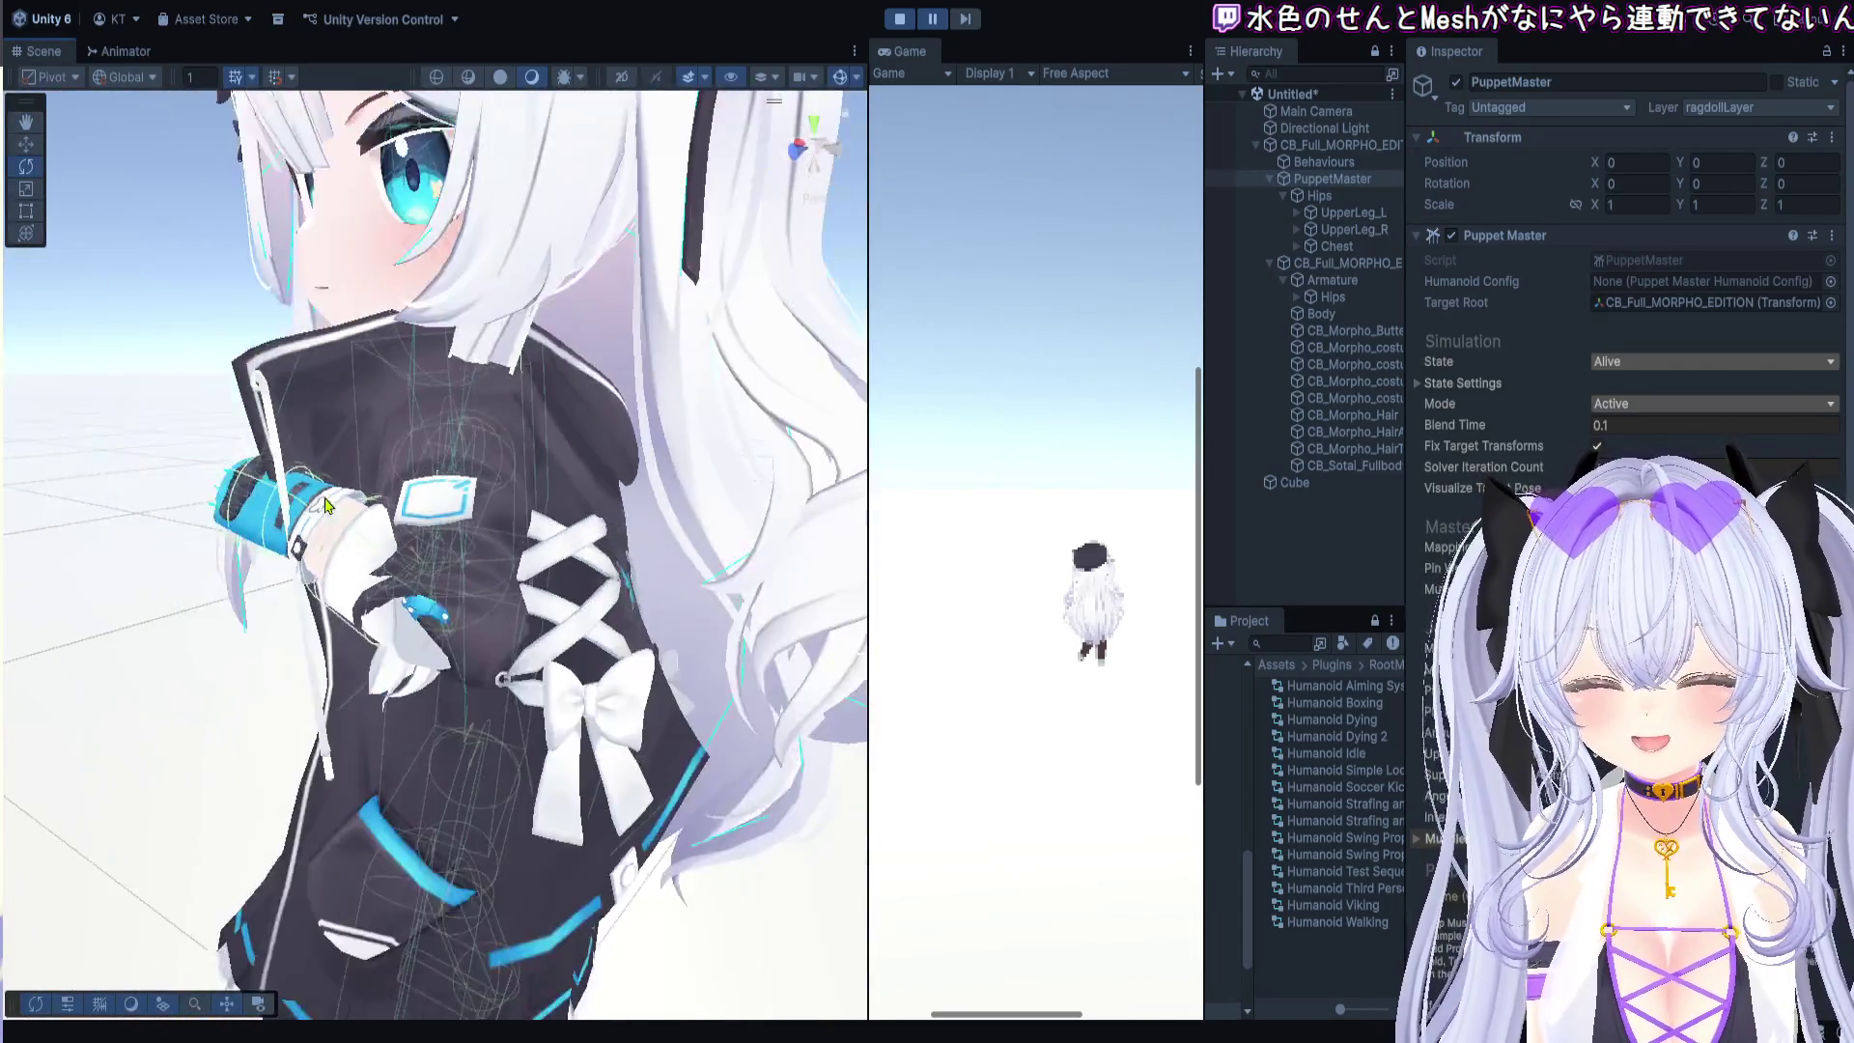
pyautogui.scroll(-10, 325, 503)
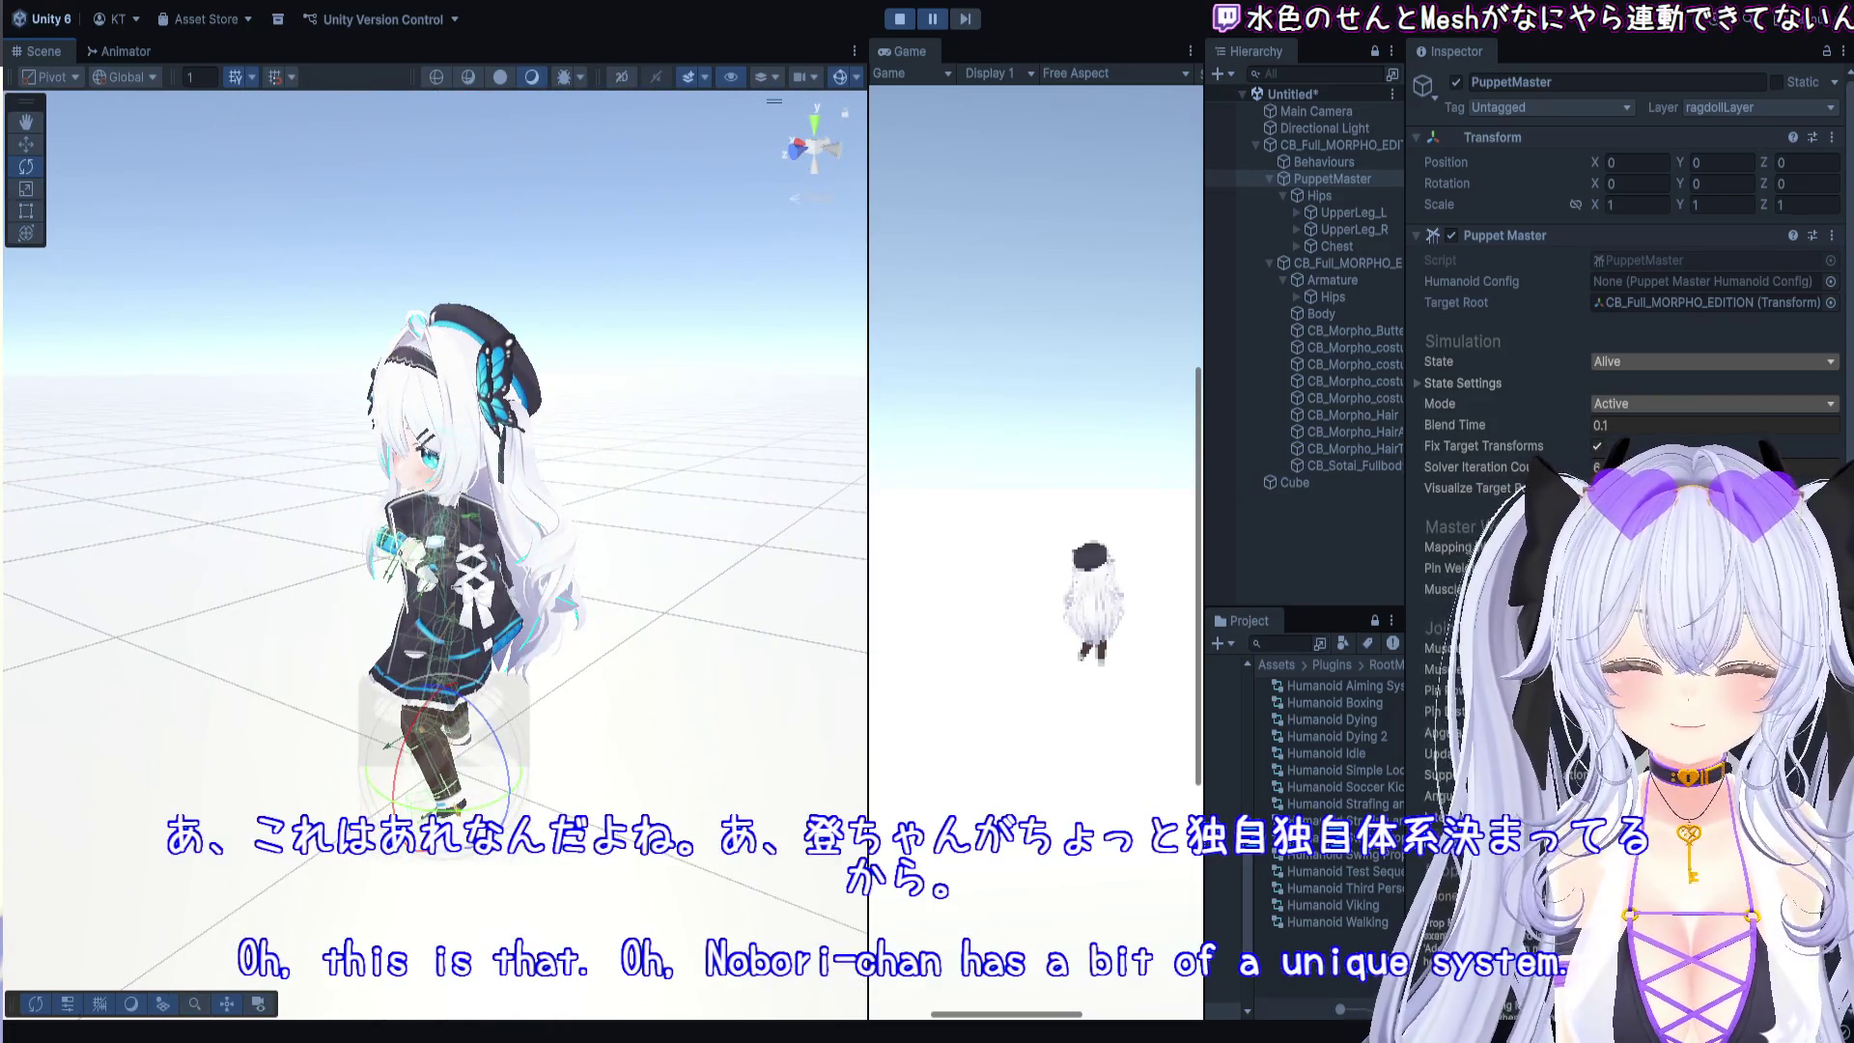
pyautogui.scroll(8, 729, 589)
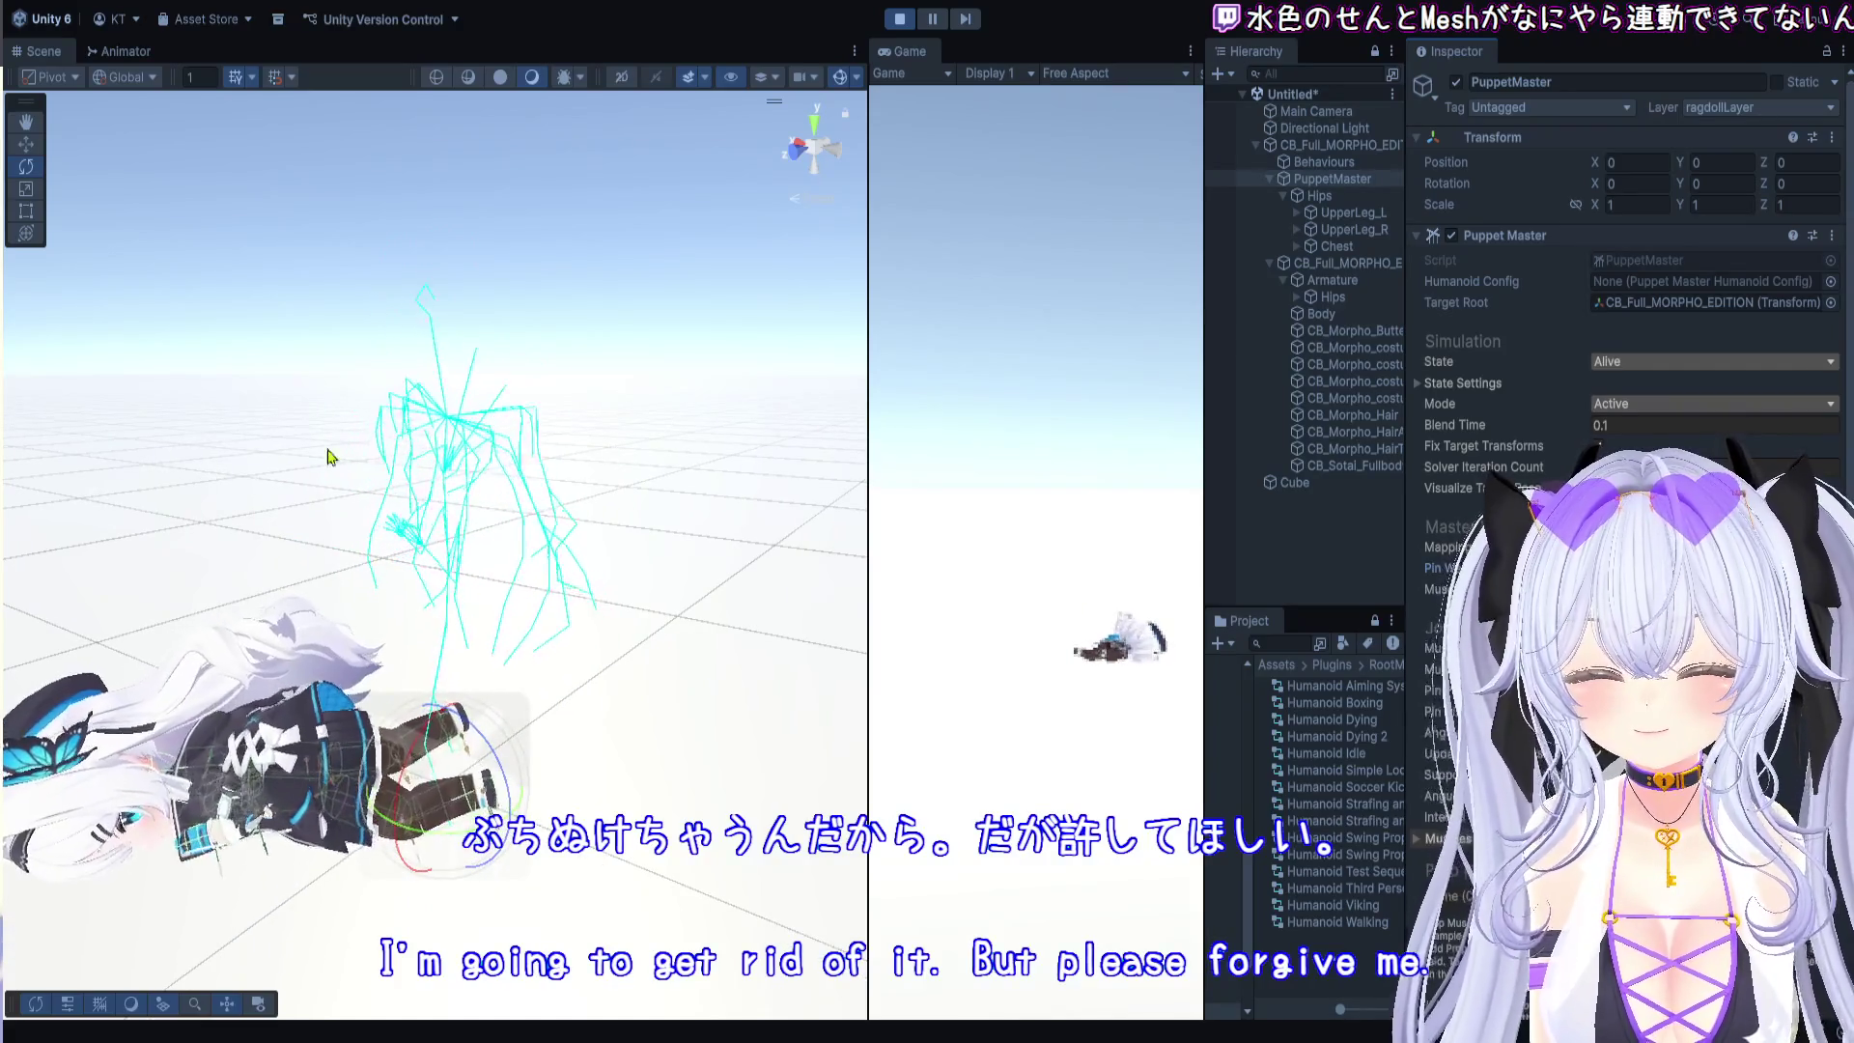
pyautogui.scroll(5, 541, 621)
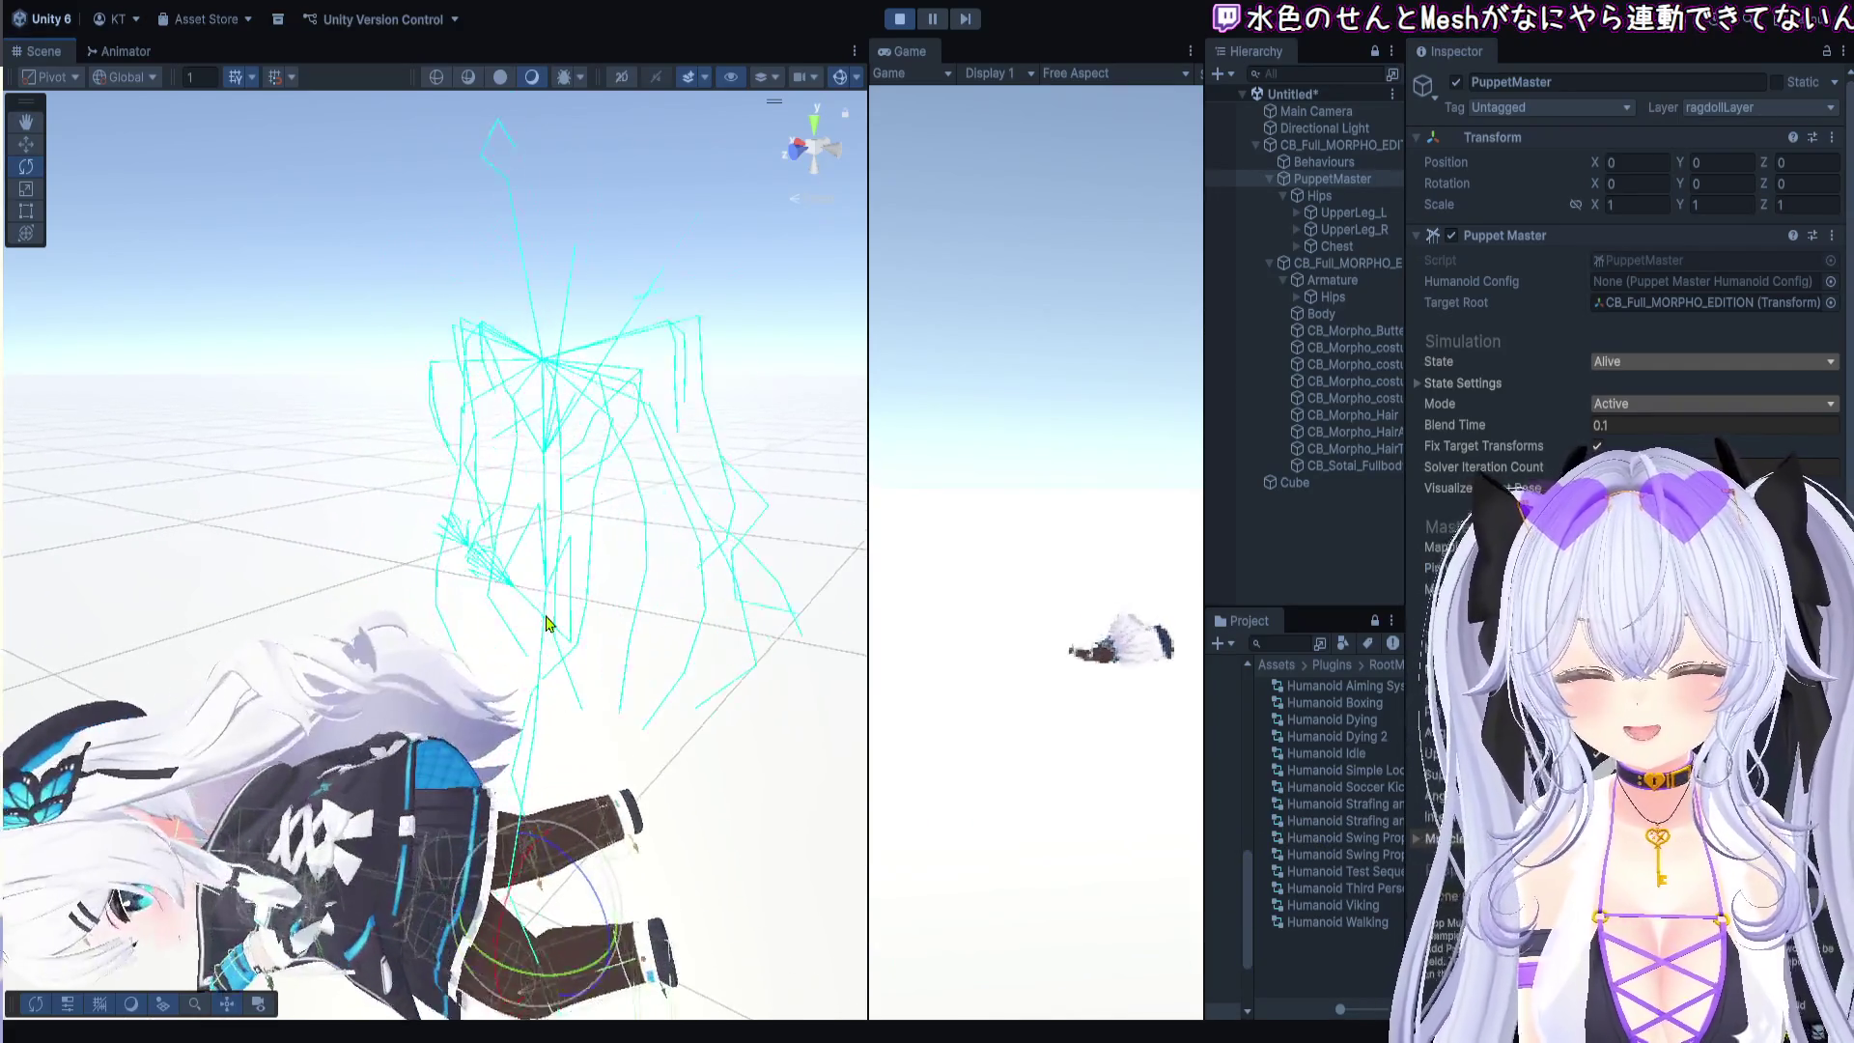
pyautogui.moveTo(545, 622)
pyautogui.mouseDown()
pyautogui.moveTo(300, 654)
pyautogui.moveTo(414, 576)
pyautogui.moveTo(421, 593)
pyautogui.mouseUp()
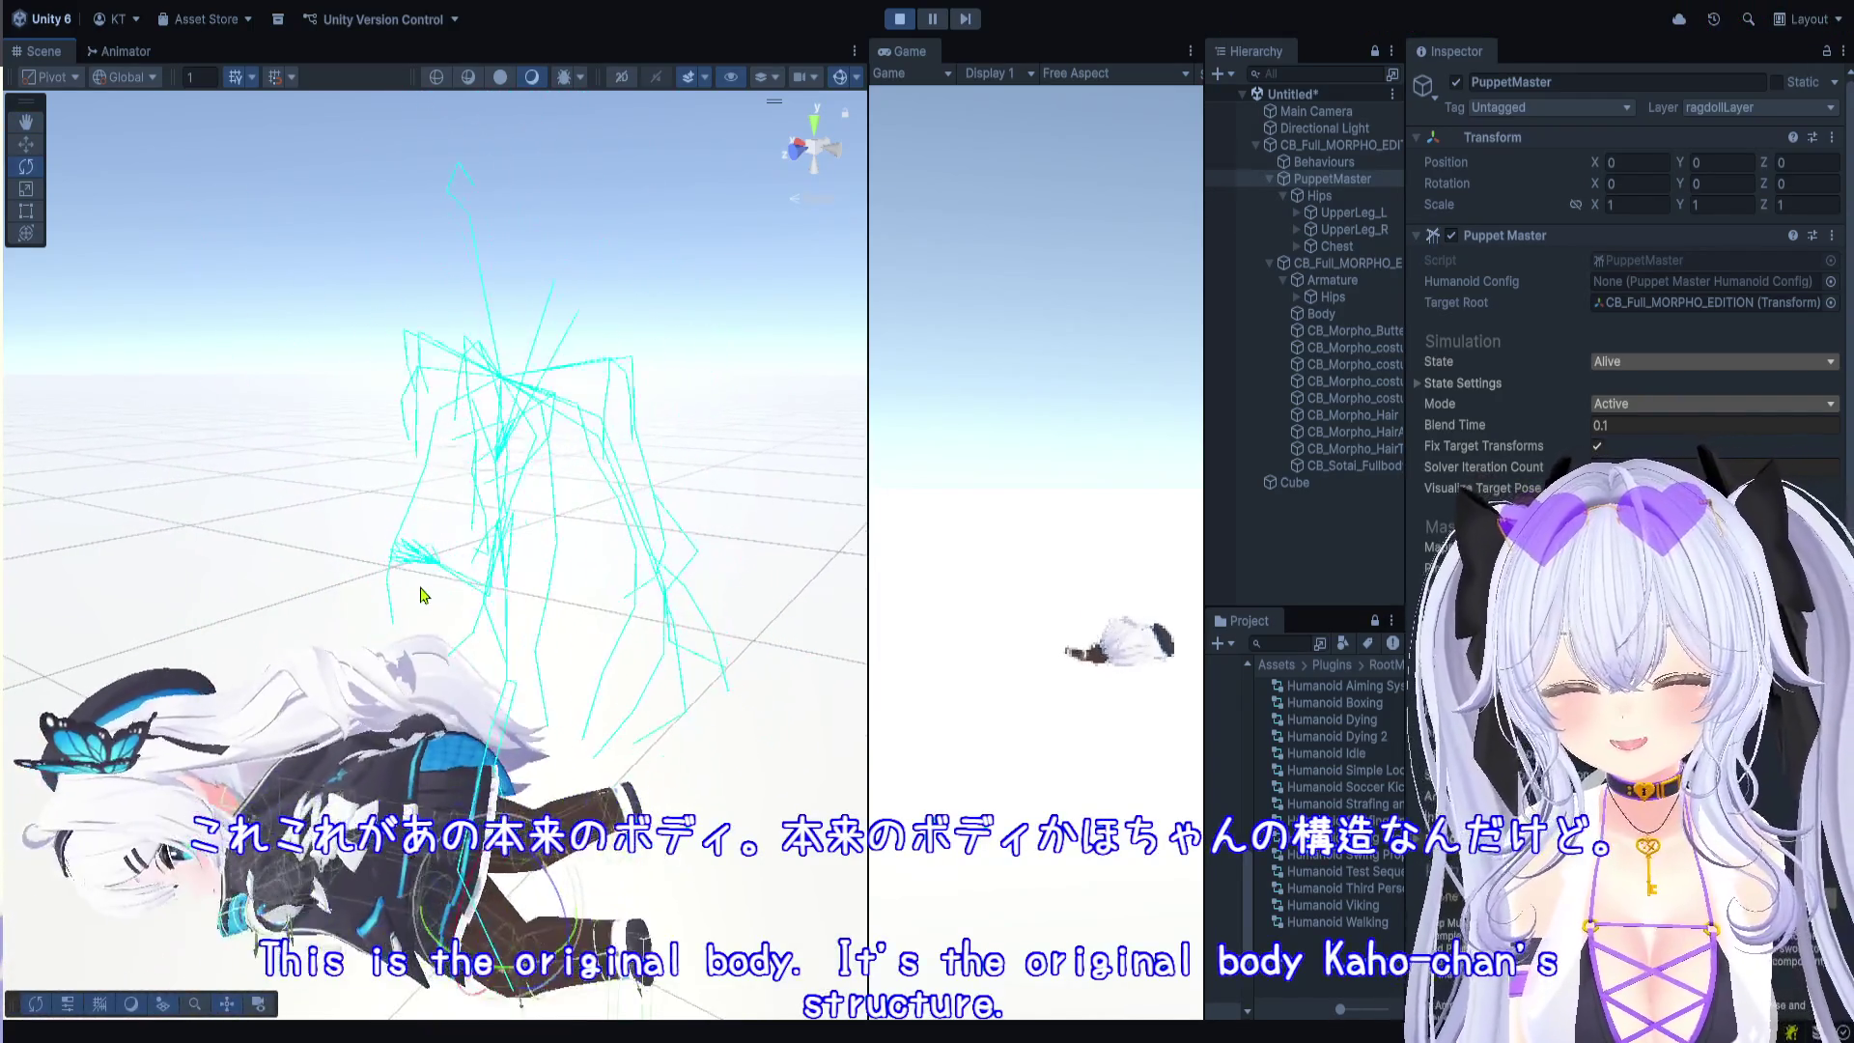
pyautogui.scroll(-3, 421, 593)
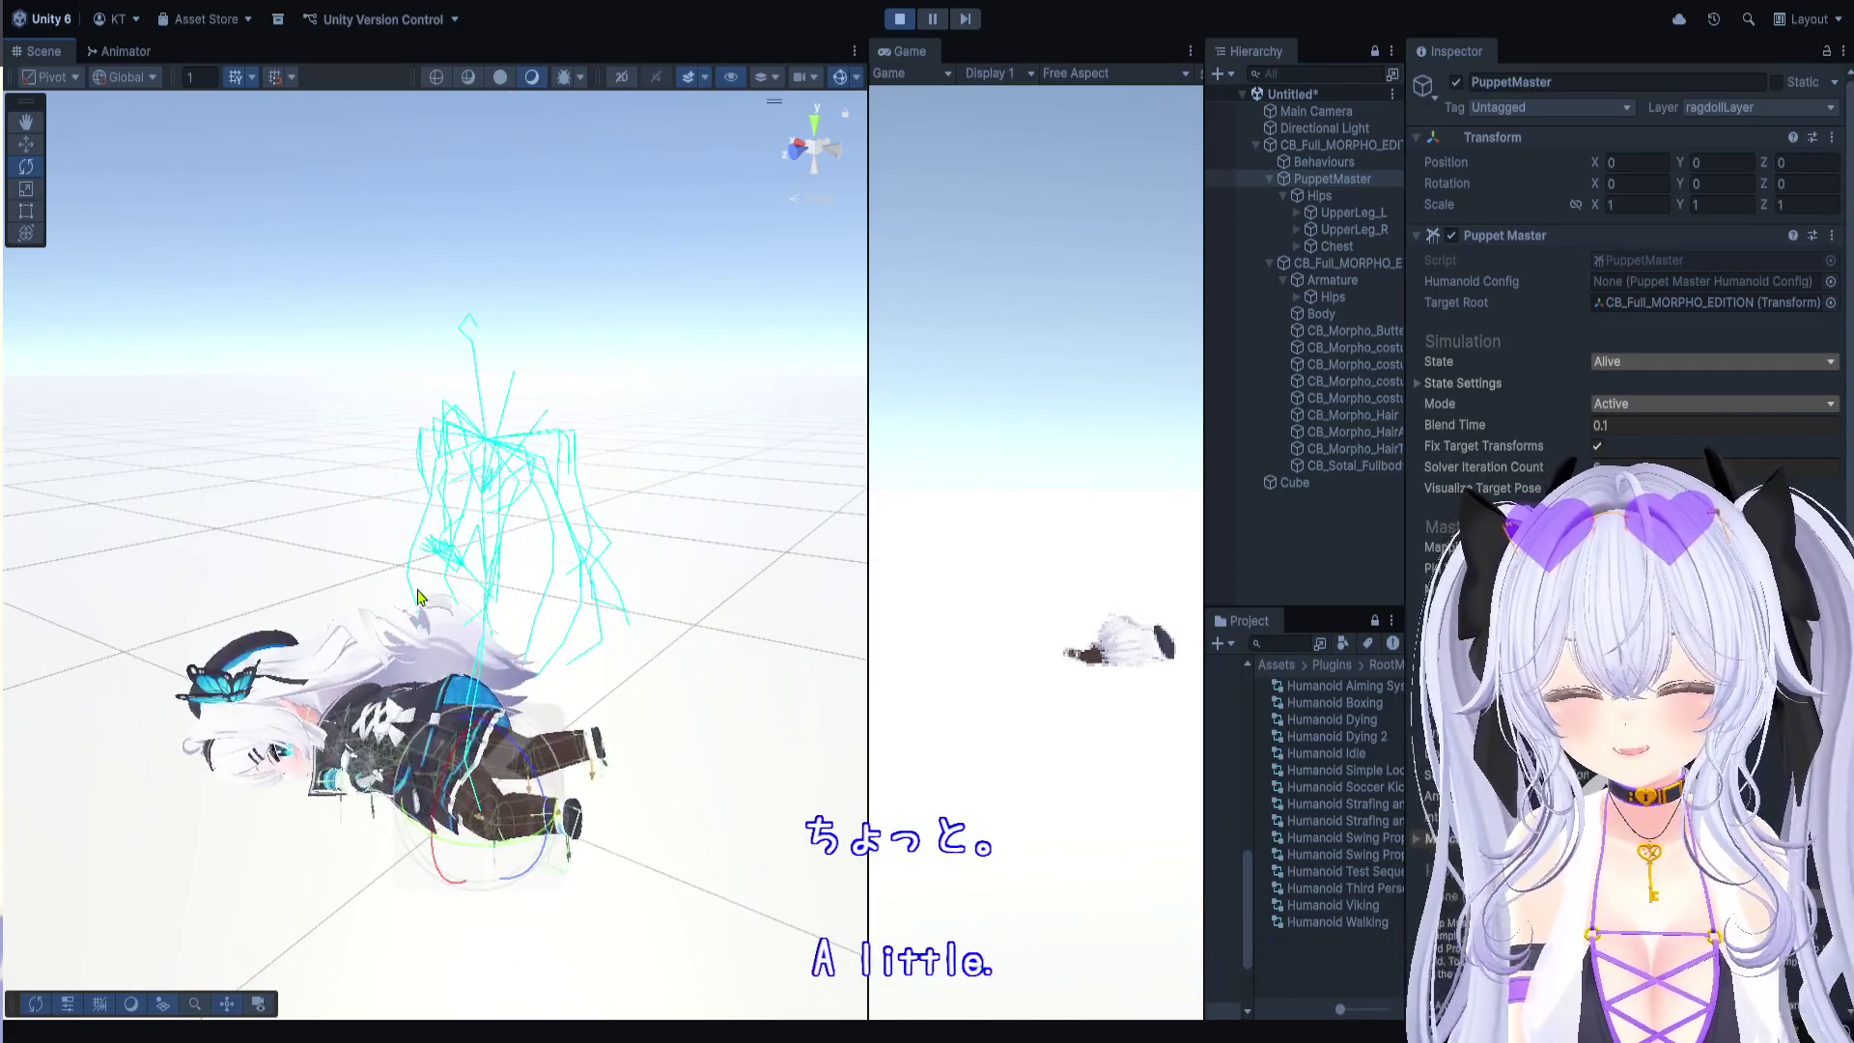
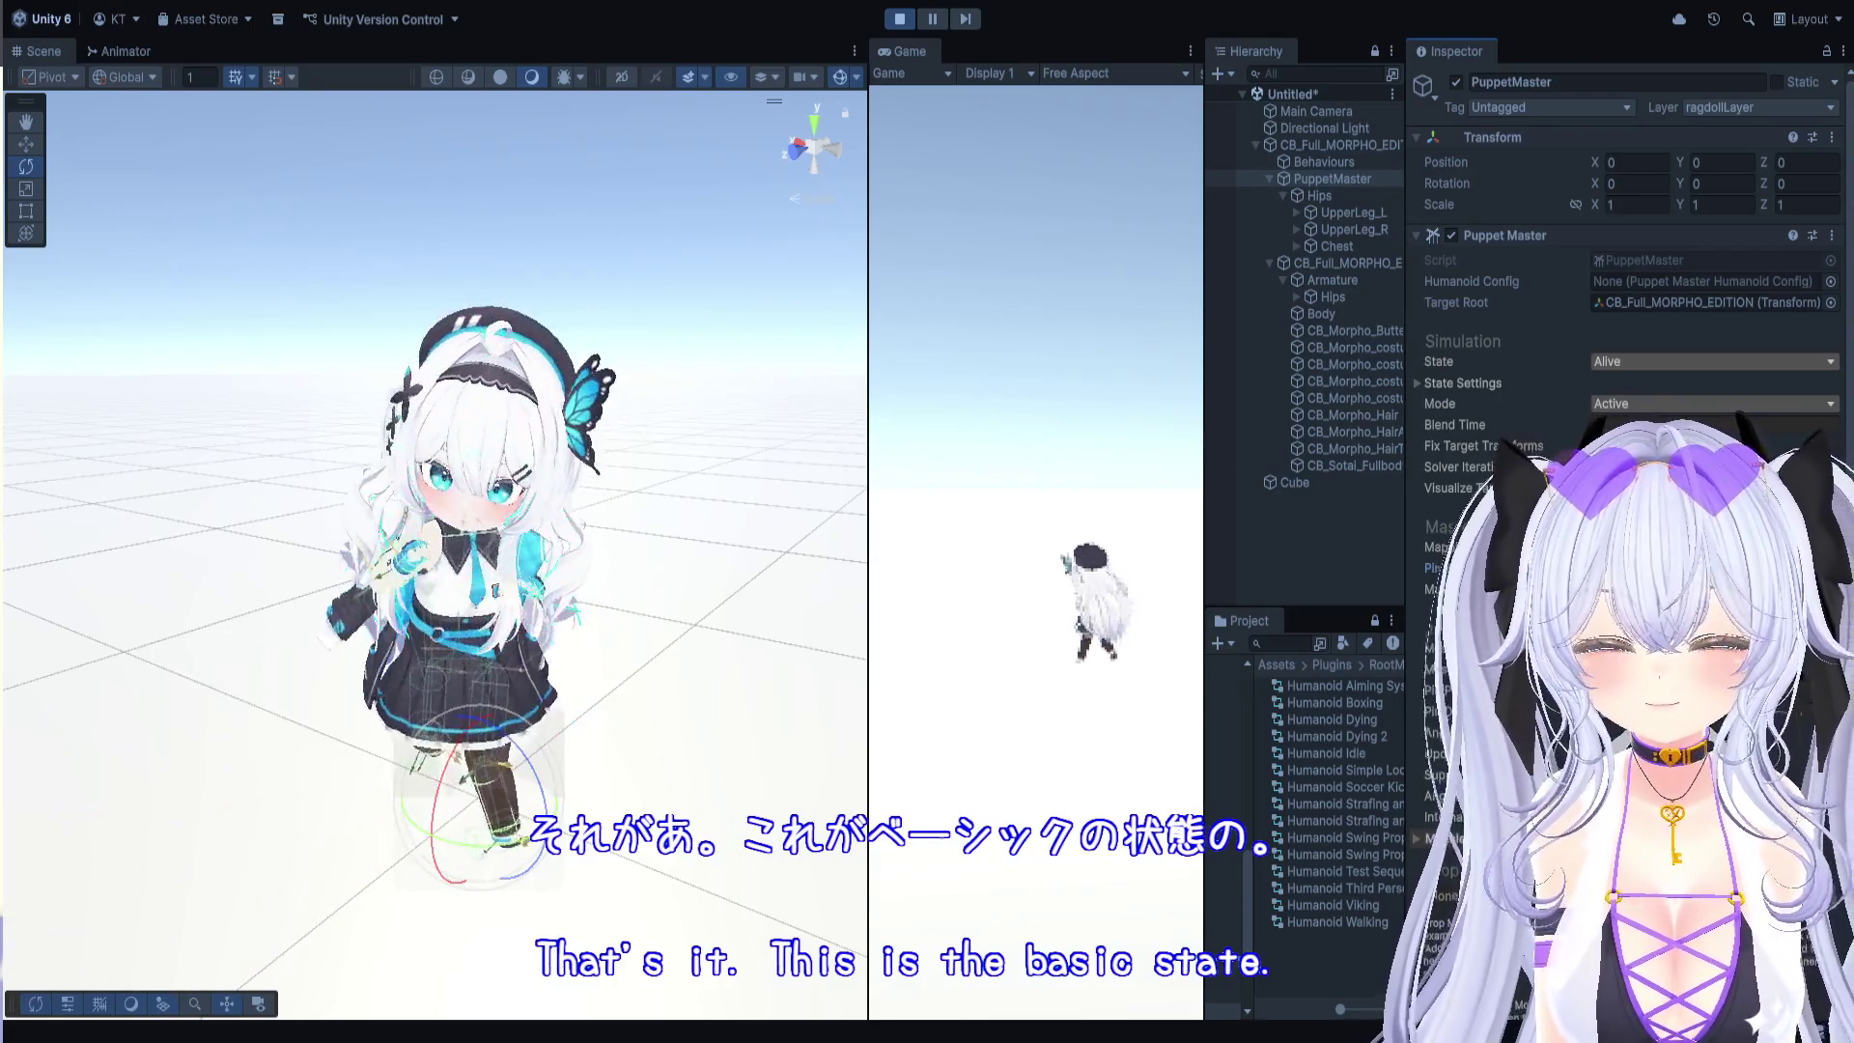
# Step: Exit Play mode, then select CB_Full_MORPHO_EDITION Root and collapse its children, enlarging Hierarchy and Project
pyautogui.click(899, 18)
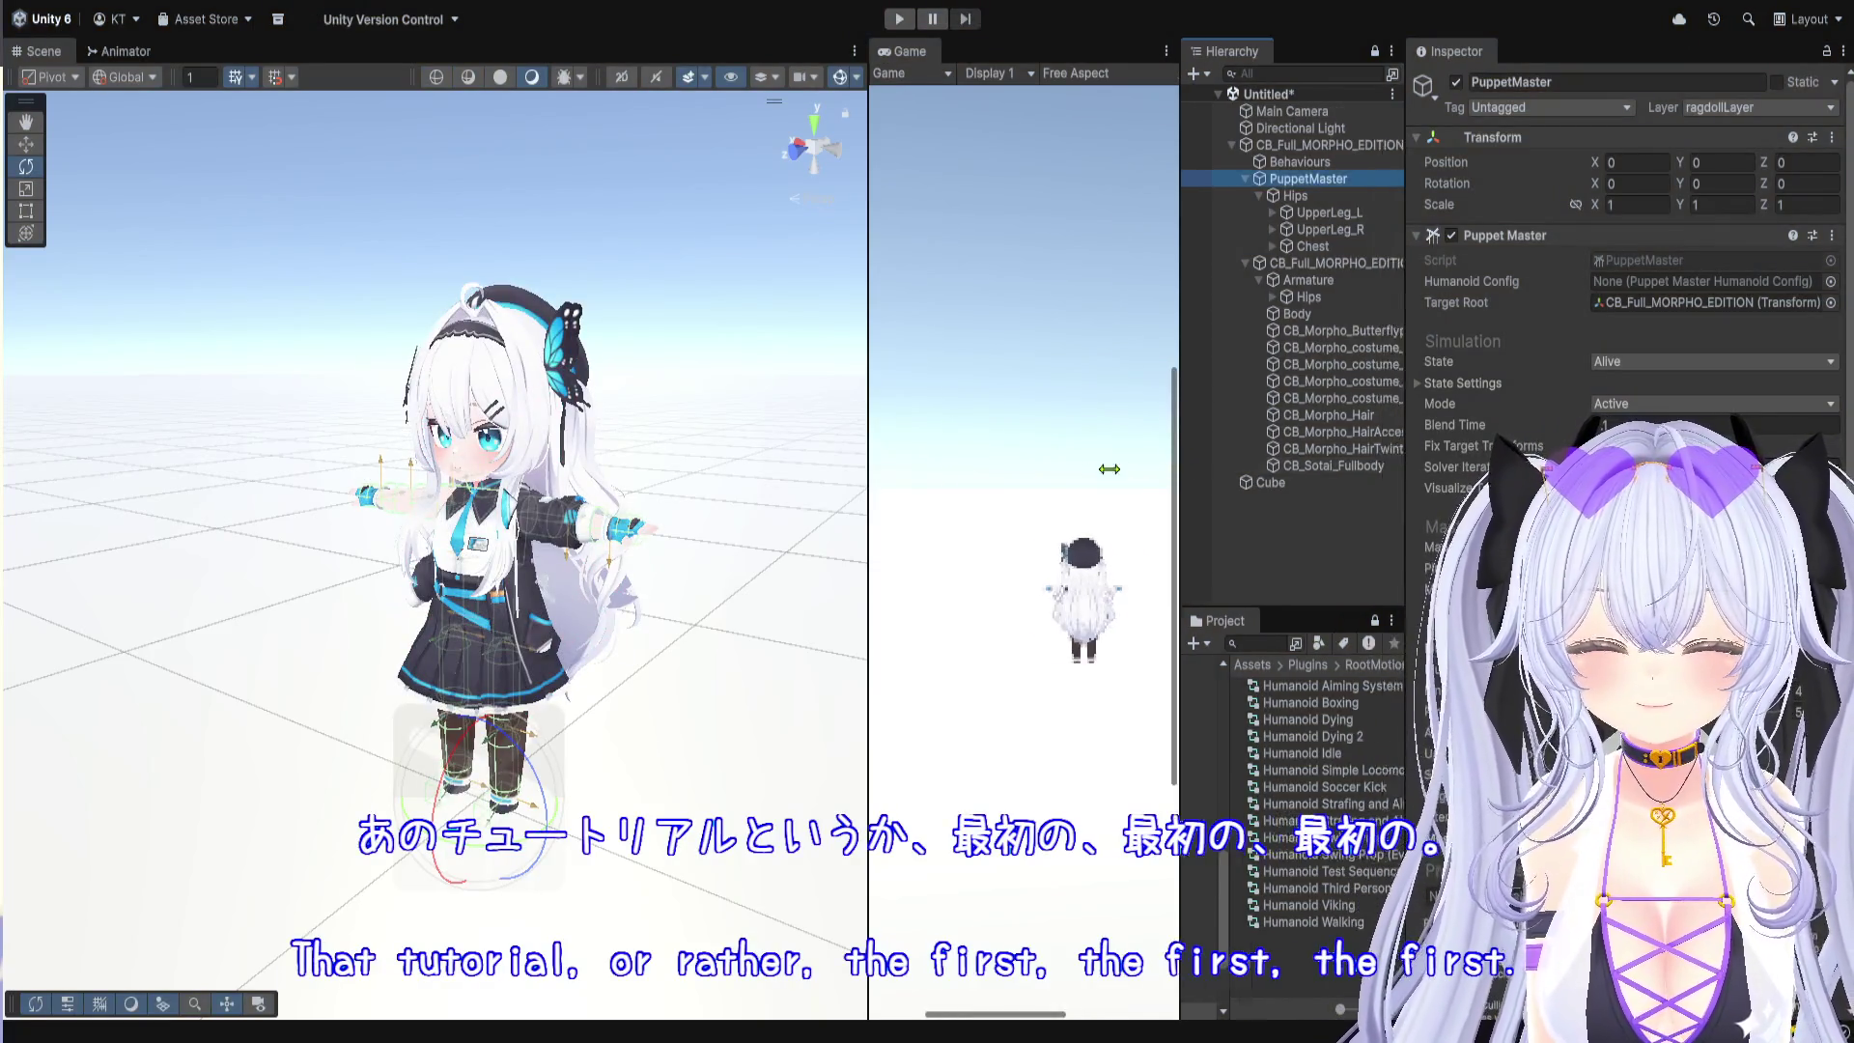
pyautogui.moveTo(1206, 467); pyautogui.dragTo(817, 473)
pyautogui.click(927, 145)
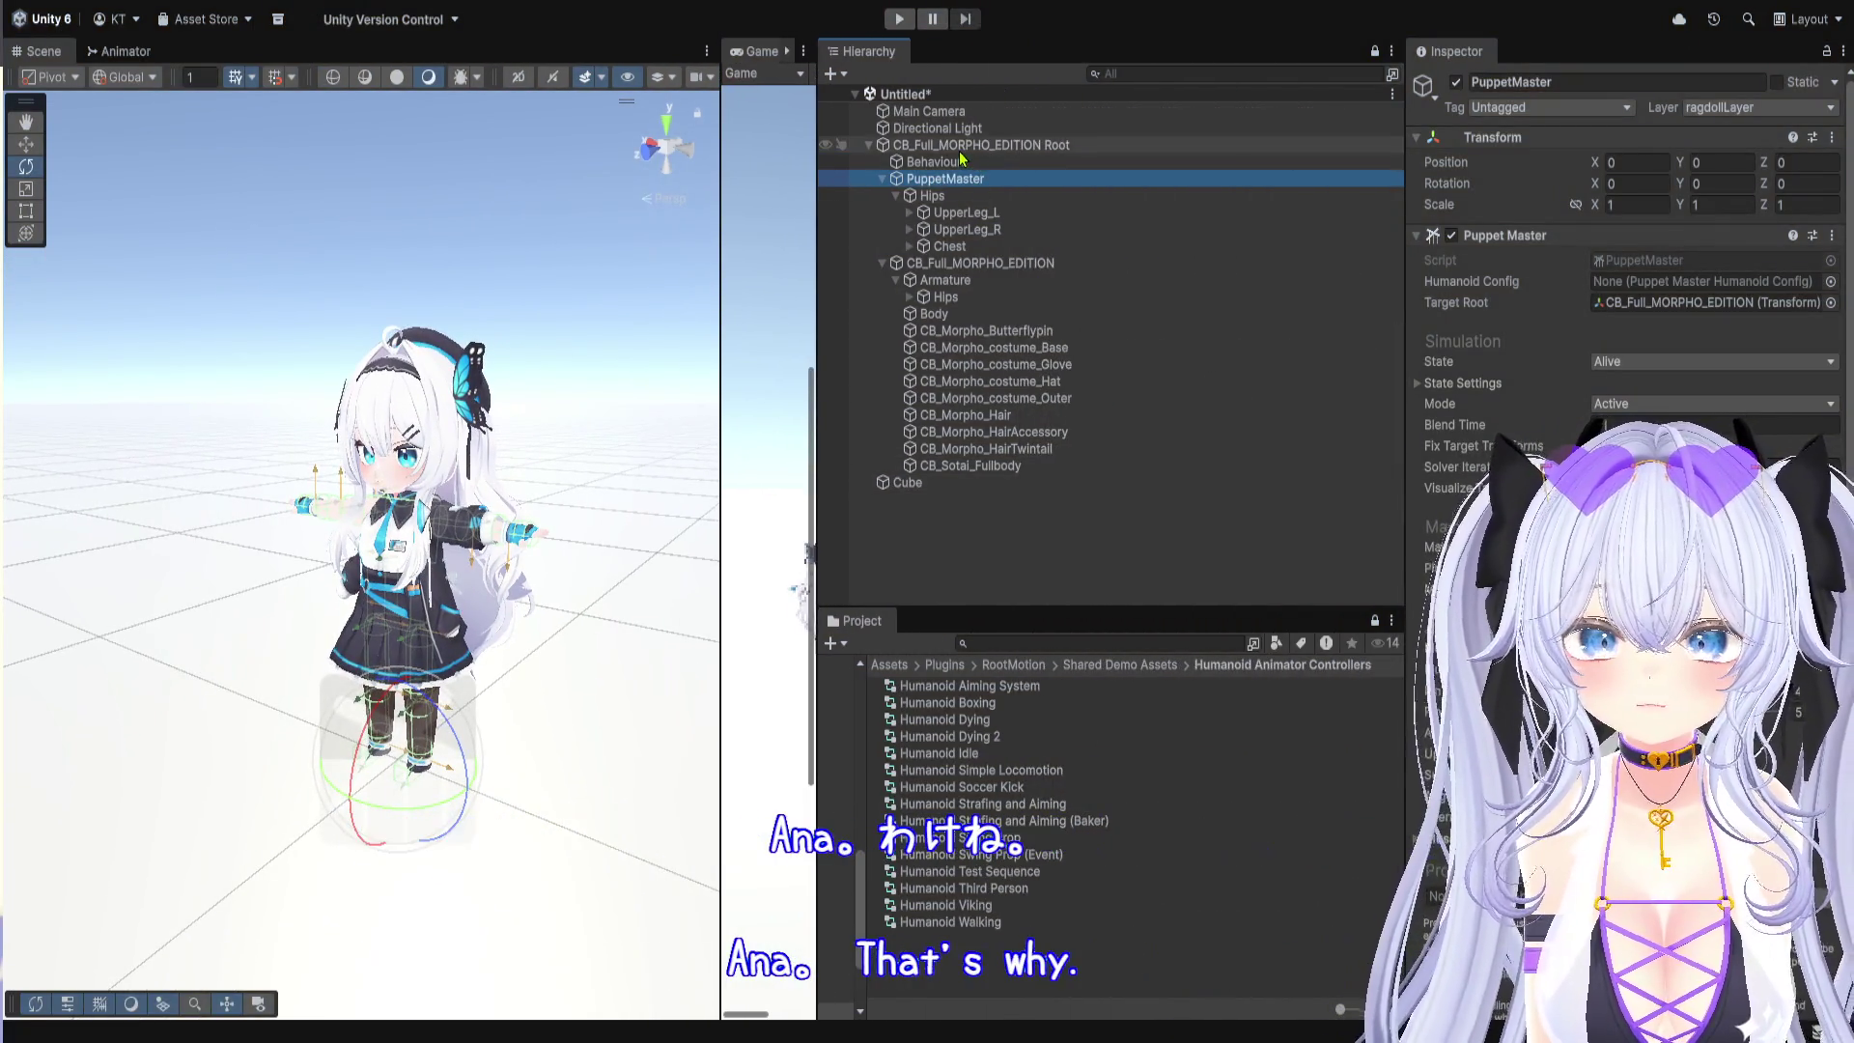
pyautogui.click(868, 144)
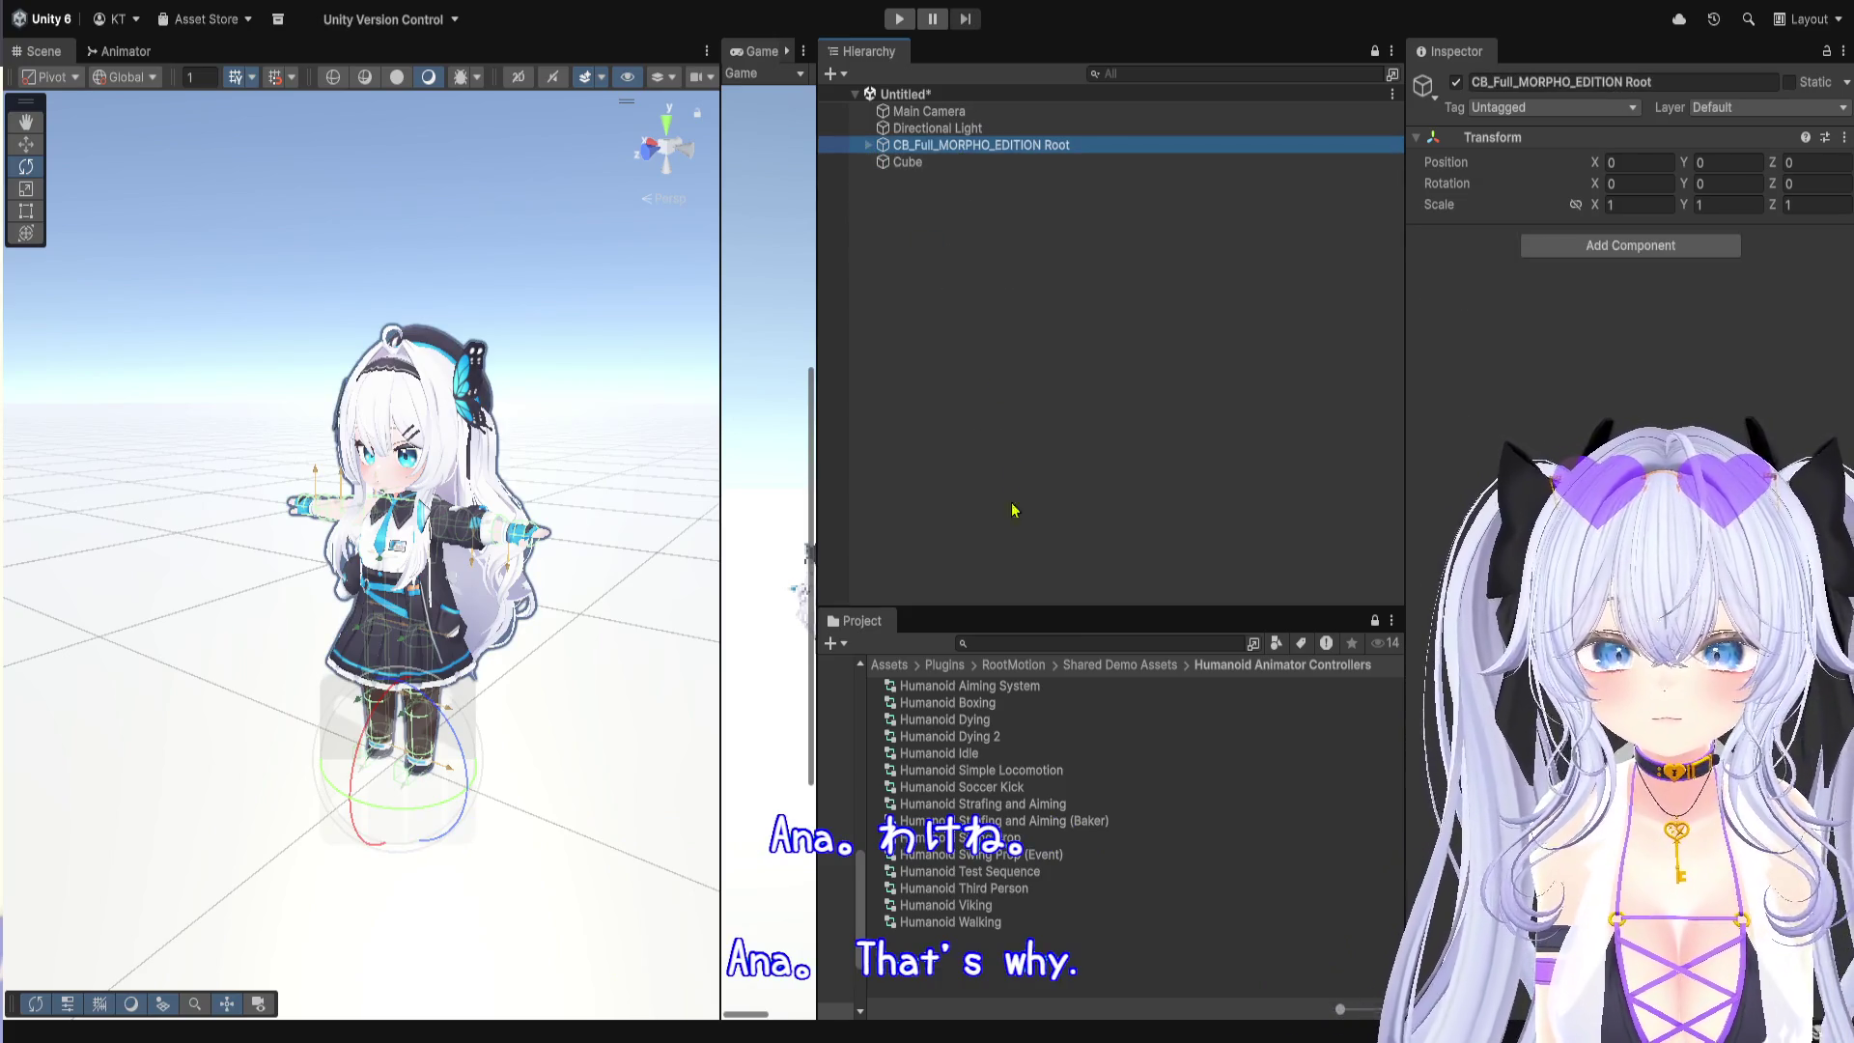
pyautogui.moveTo(1045, 610); pyautogui.dragTo(1044, 297)
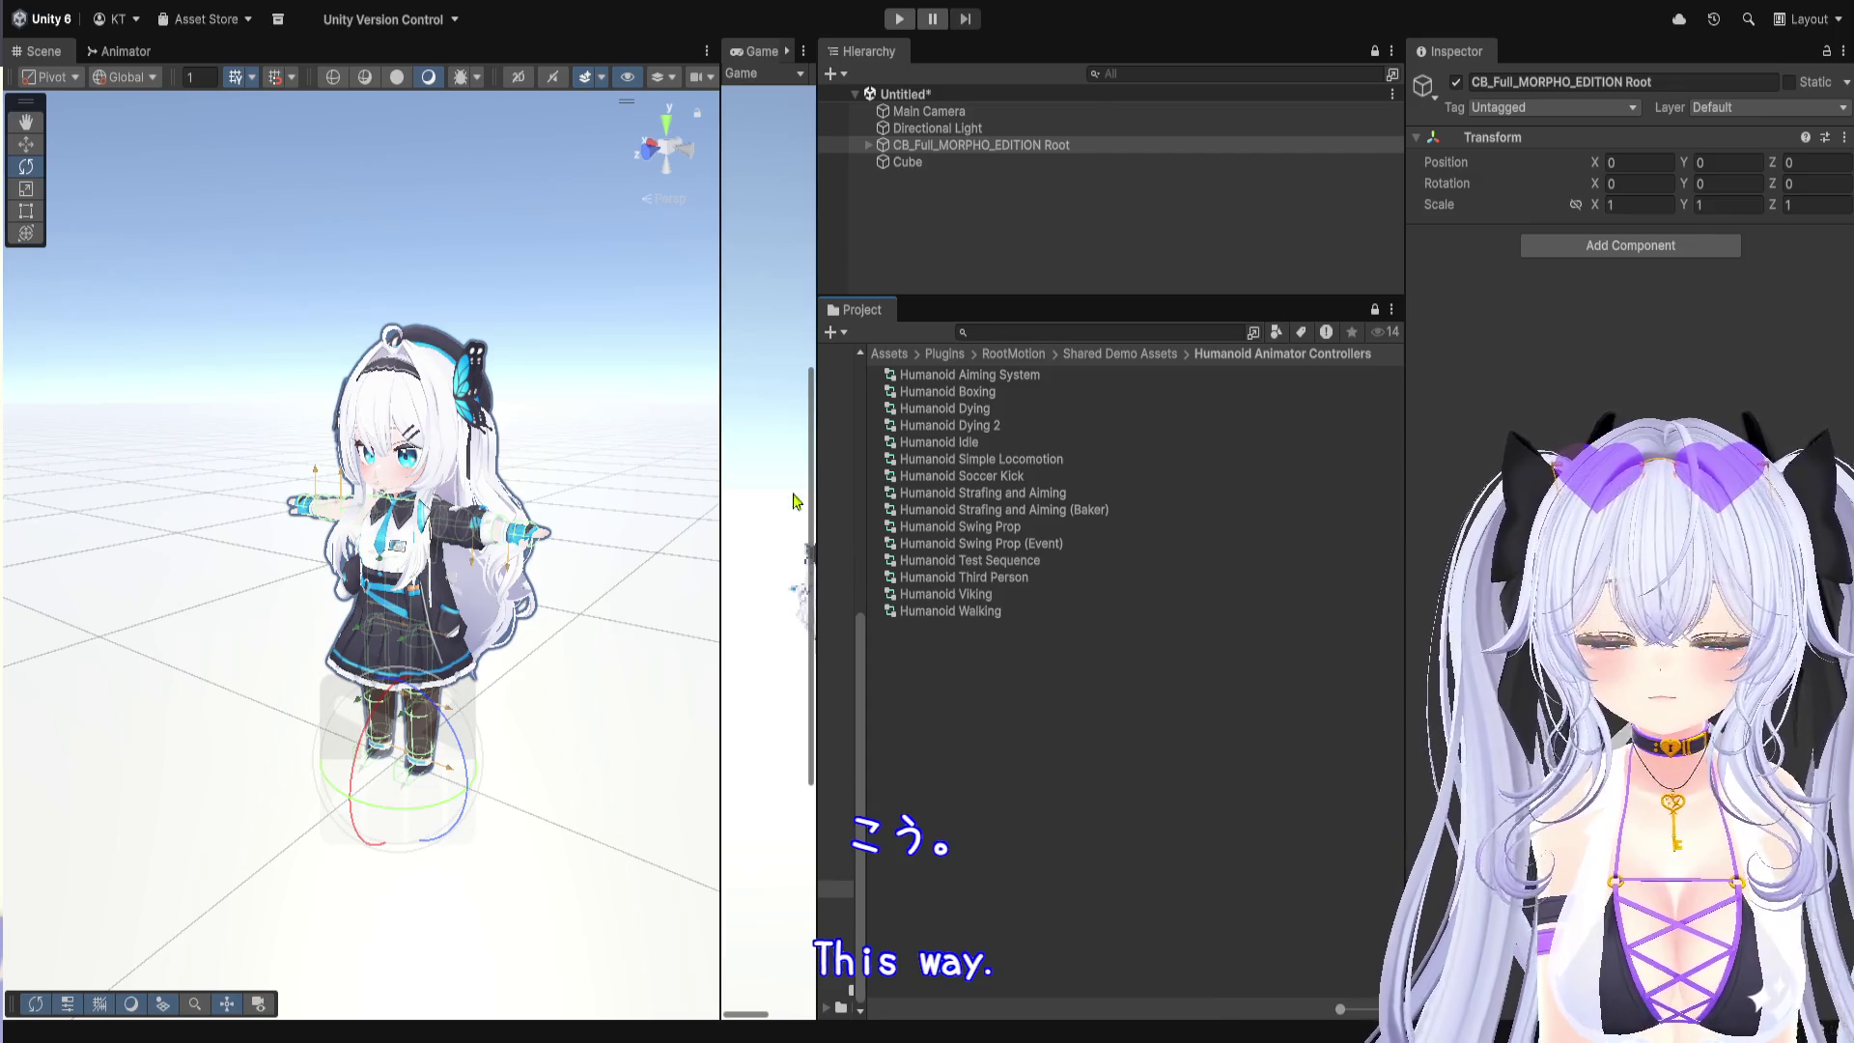
# Step: Browse the Project panel to Assets/_MyAssets/prefab
pyautogui.click(889, 354)
pyautogui.doubleClick(976, 377)
pyautogui.doubleClick(970, 376)
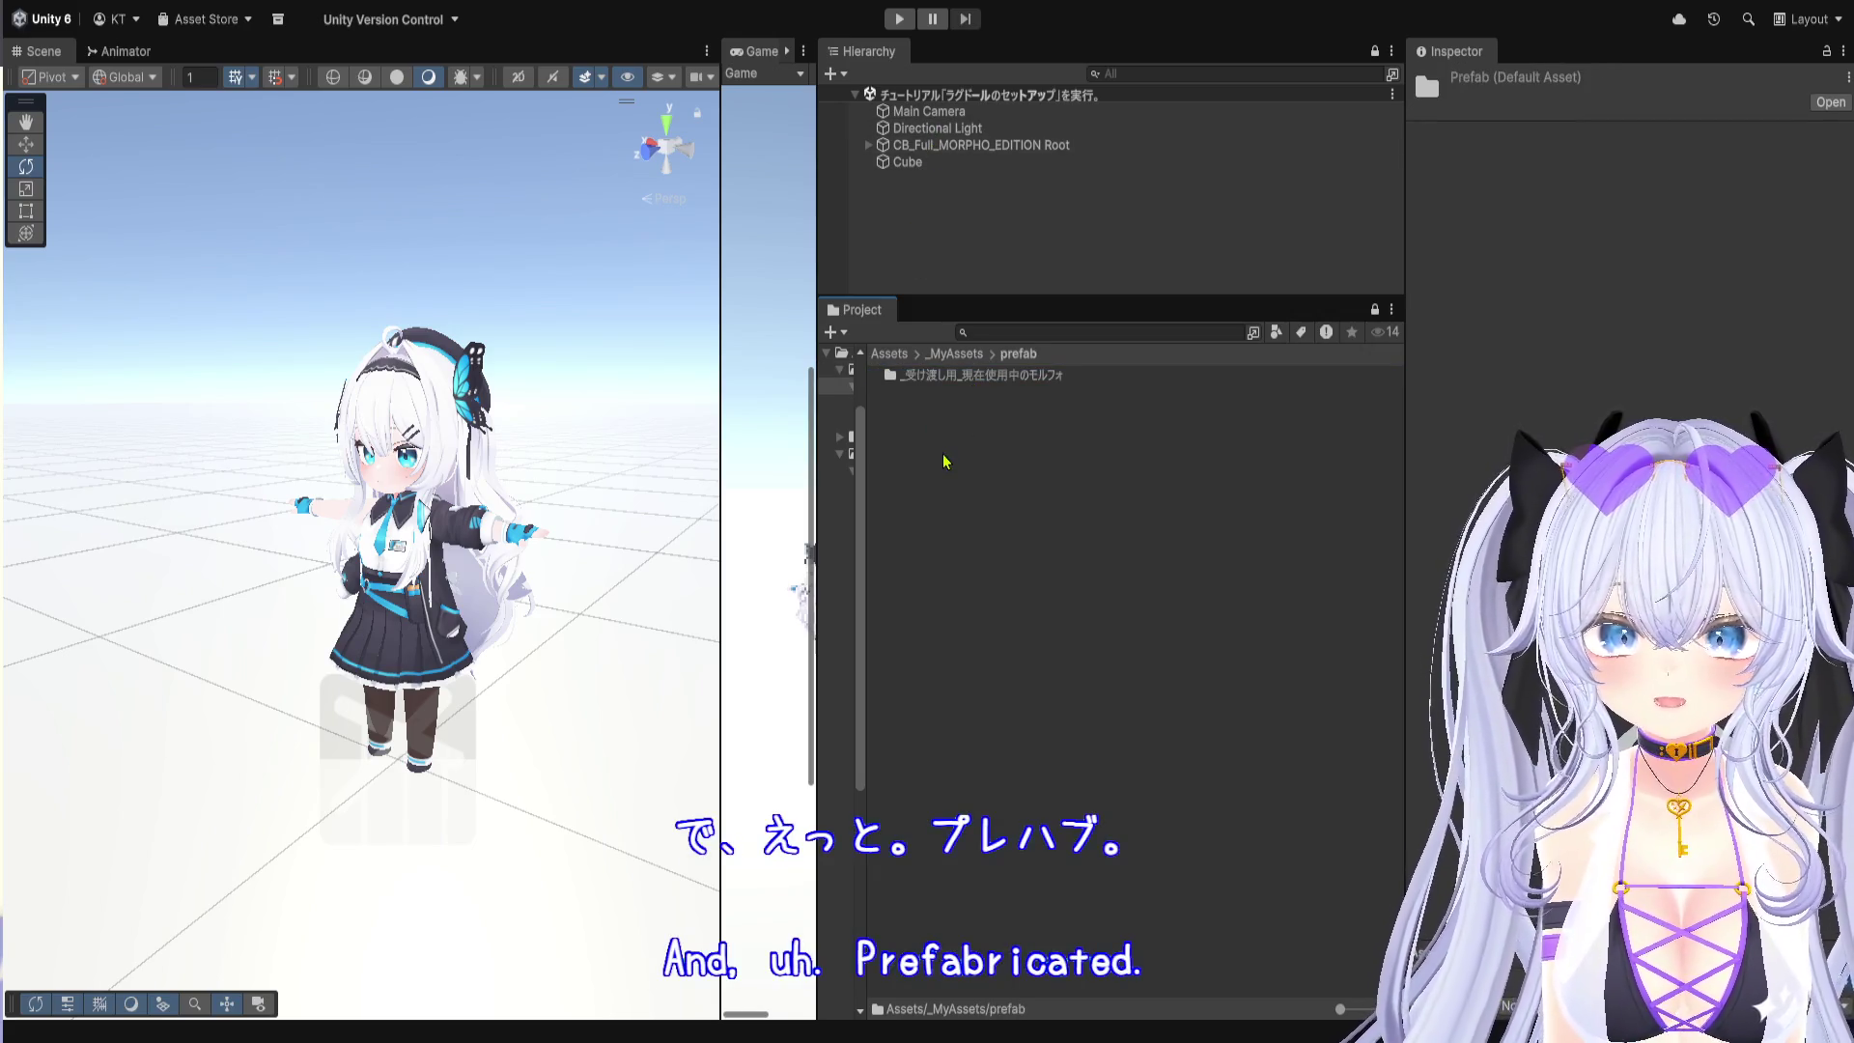
# Step: Create folder 基礎的なラグドールがセットアップされたモルフォ and save the avatar root into it as a prefab
pyautogui.hotkey('ctrl', 'shift', 'n')
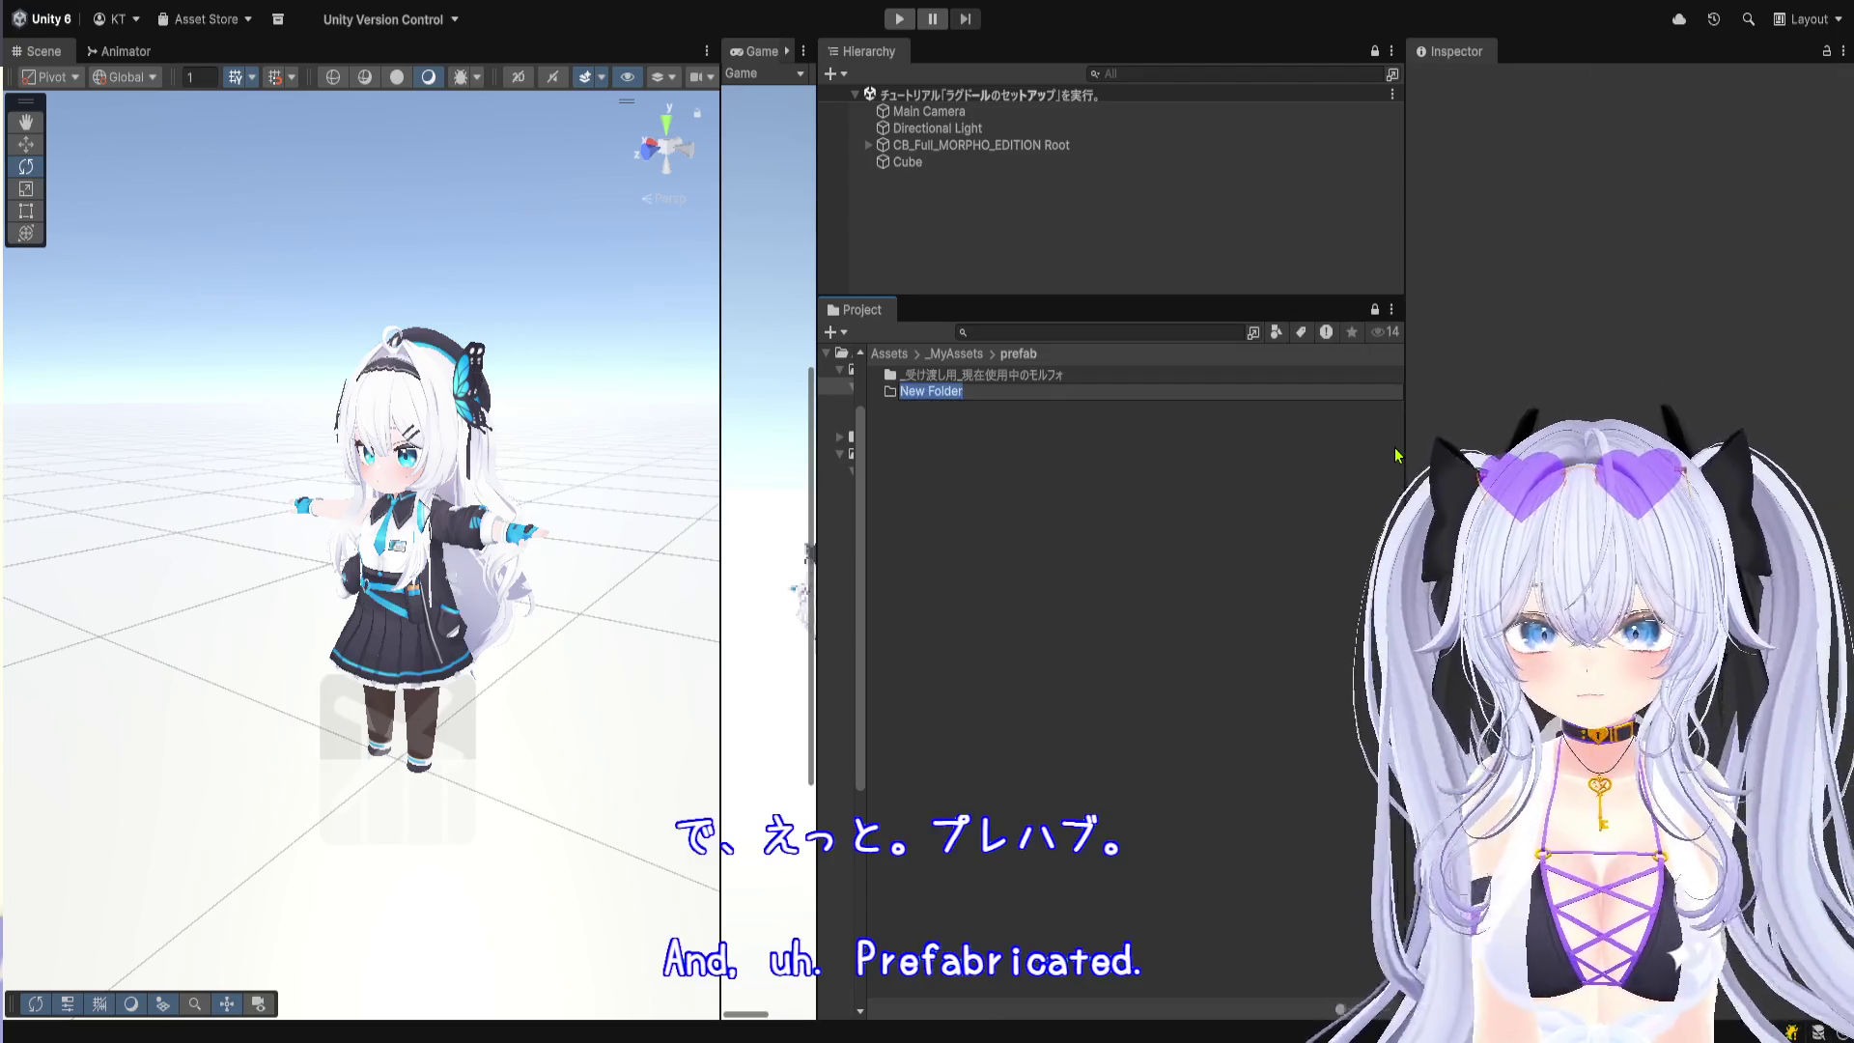
pyautogui.write('まと')
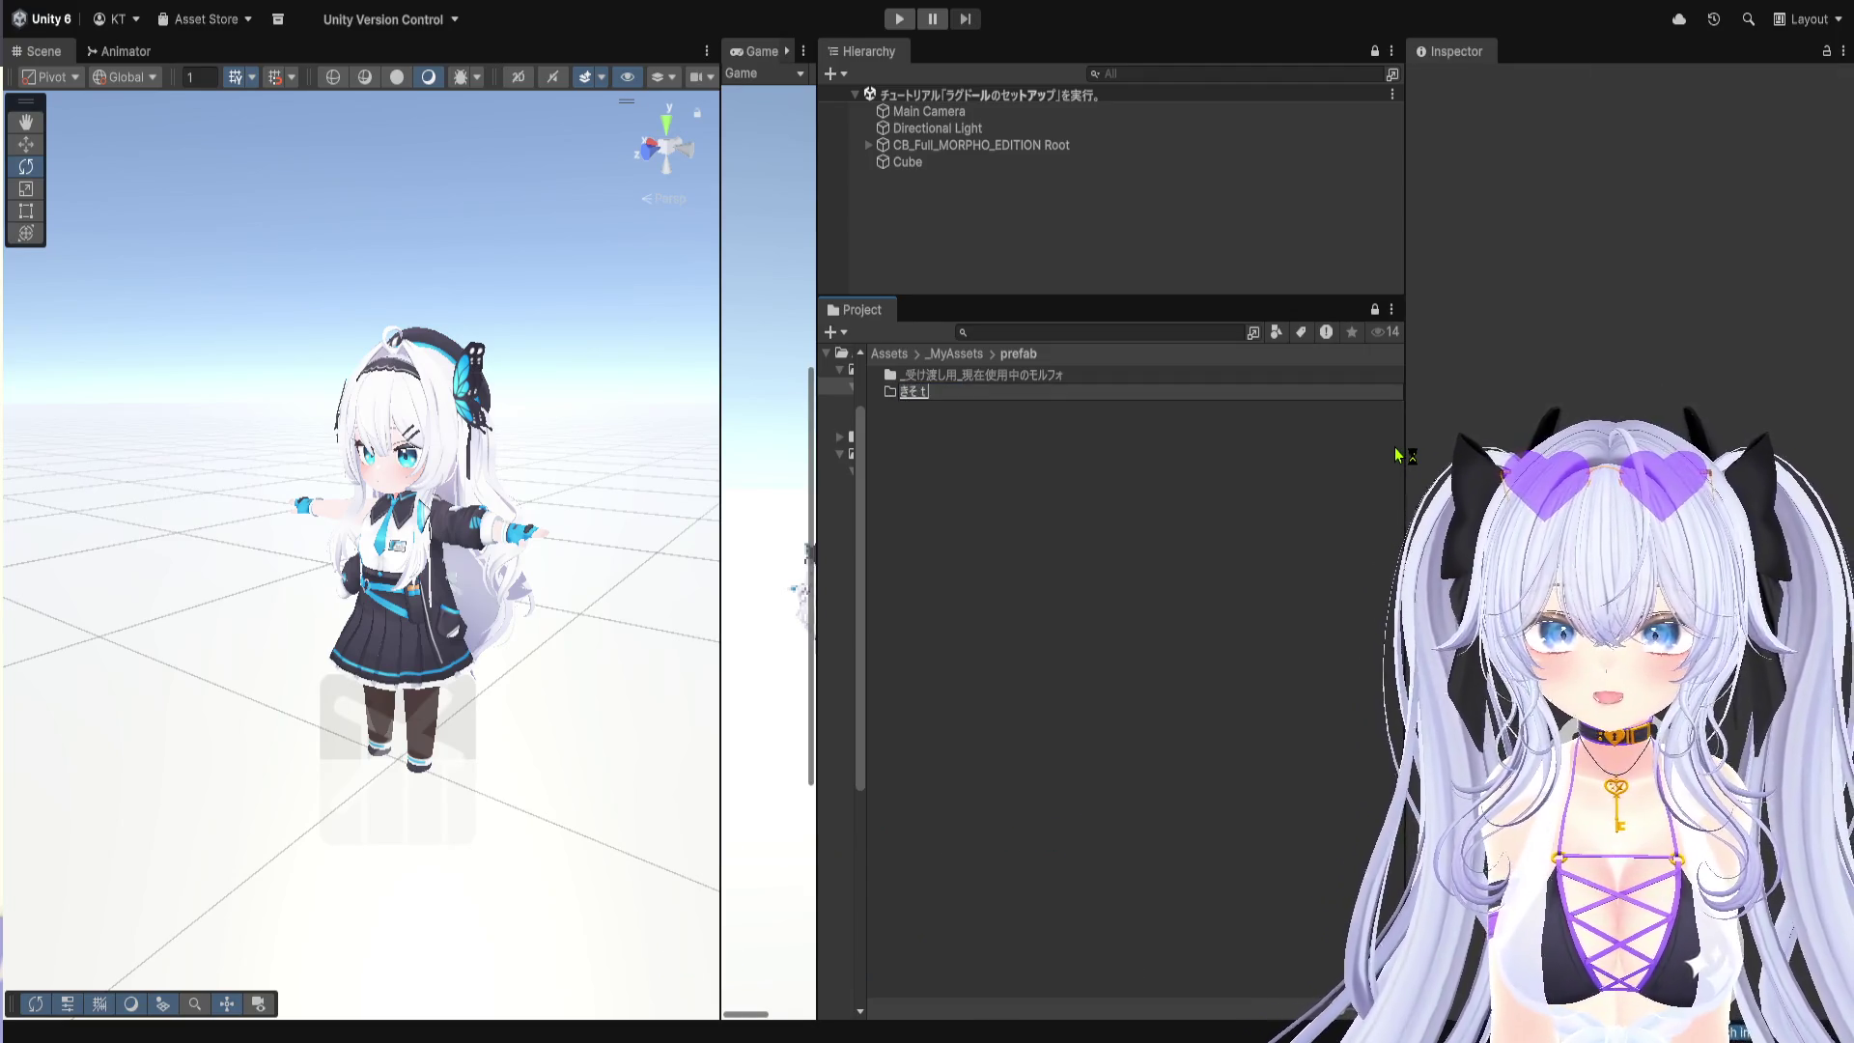
pyautogui.write('ekina')
pyautogui.press('space')
pyautogui.write('rud')
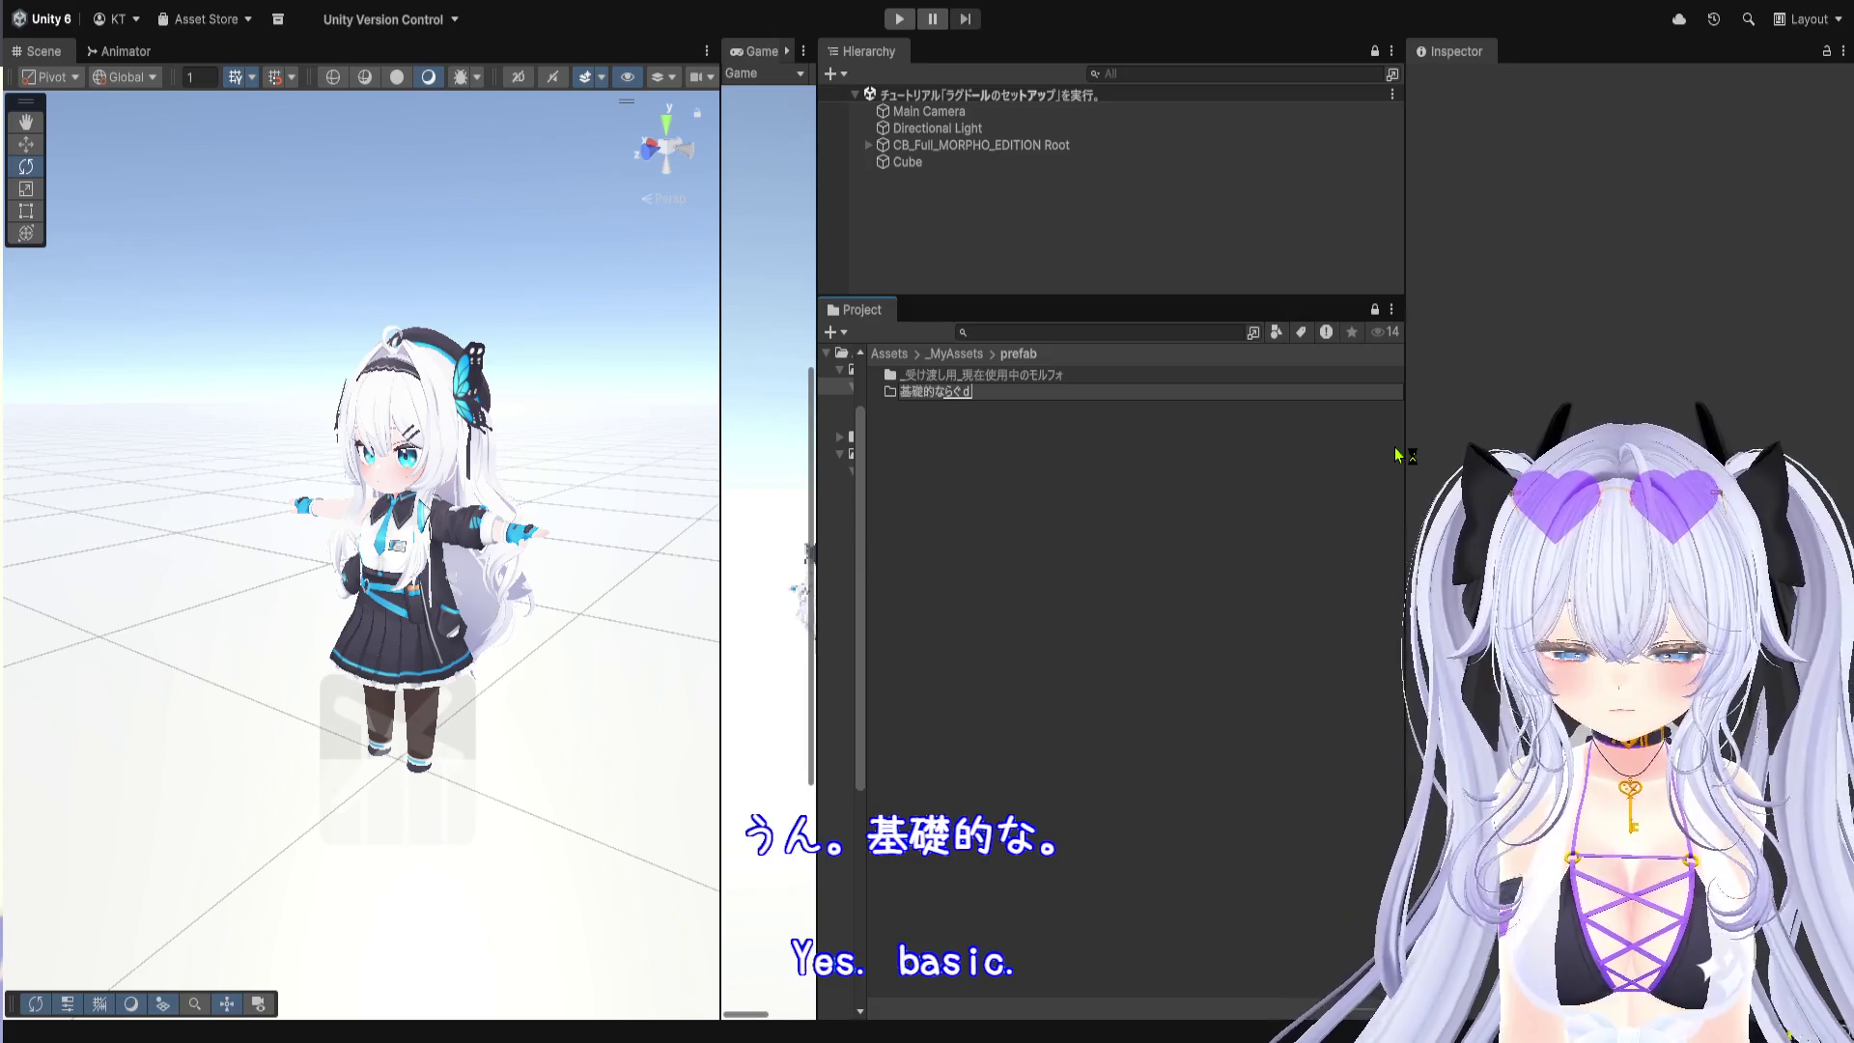
pyautogui.write('o-ru')
pyautogui.press('space')
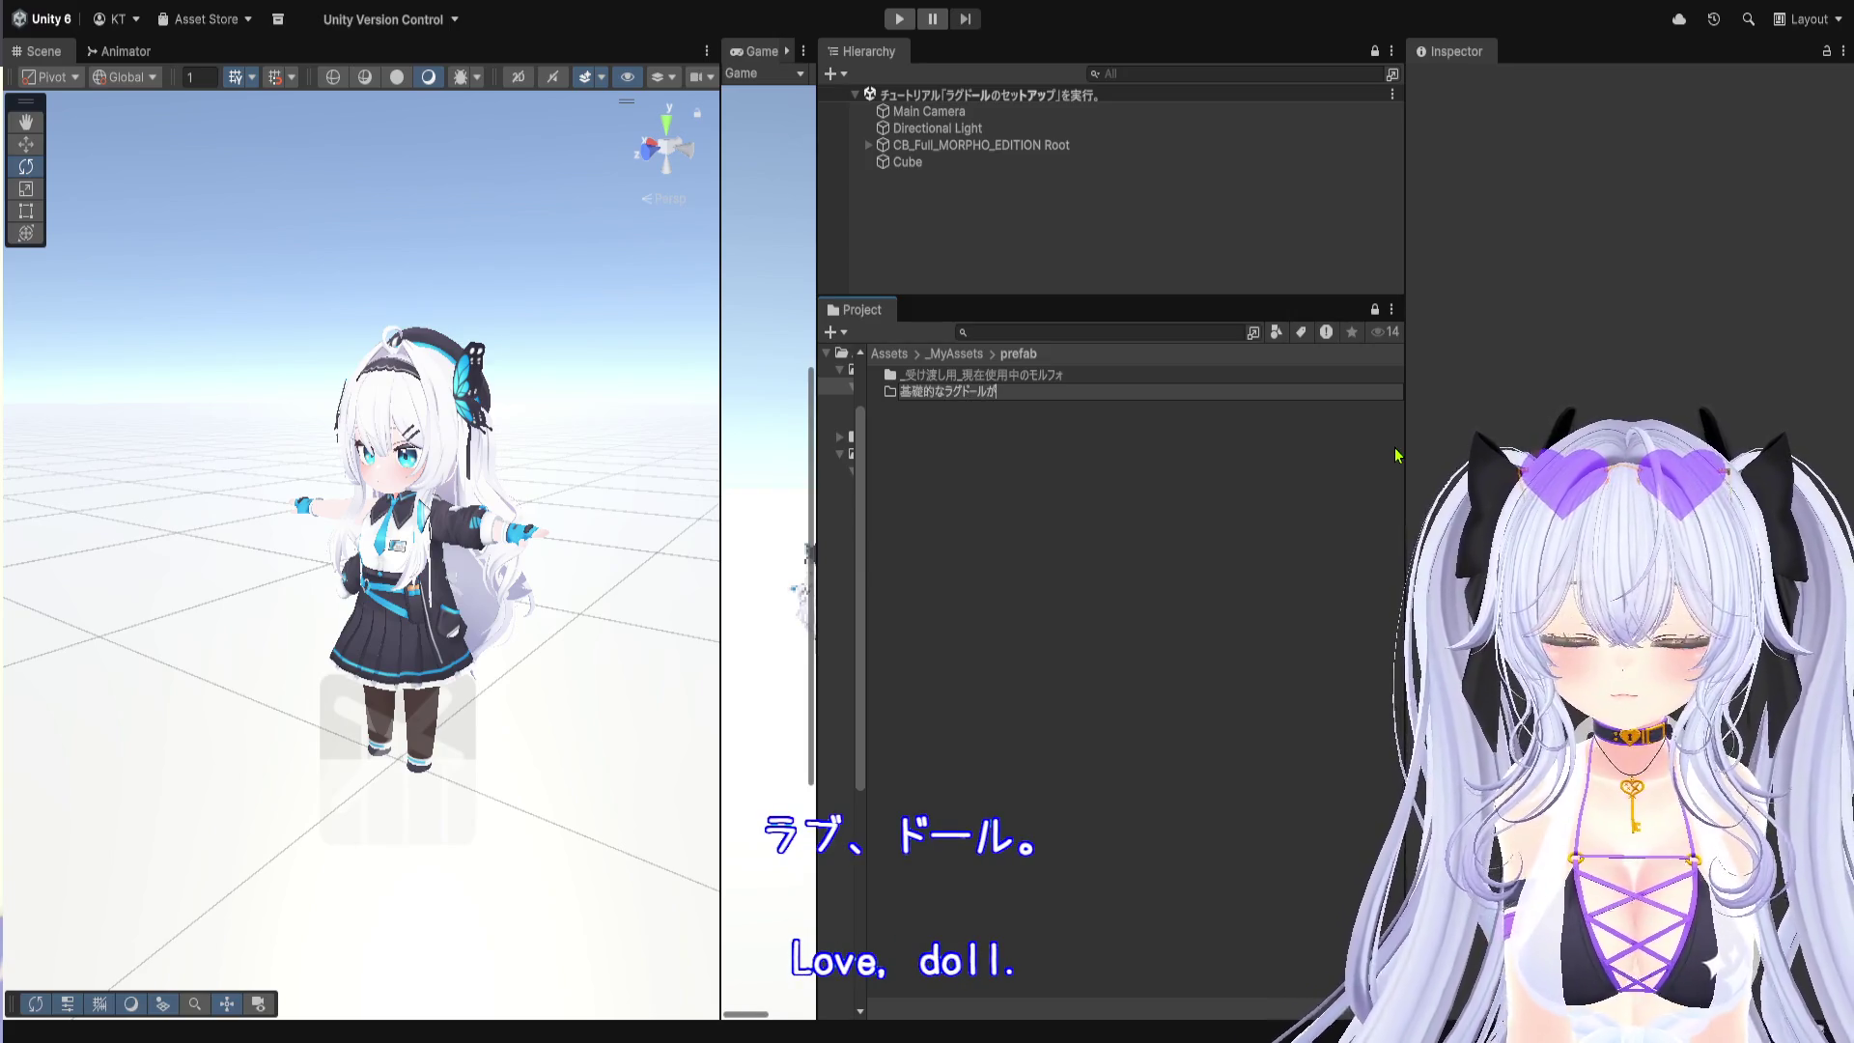
pyautogui.write('settoappu')
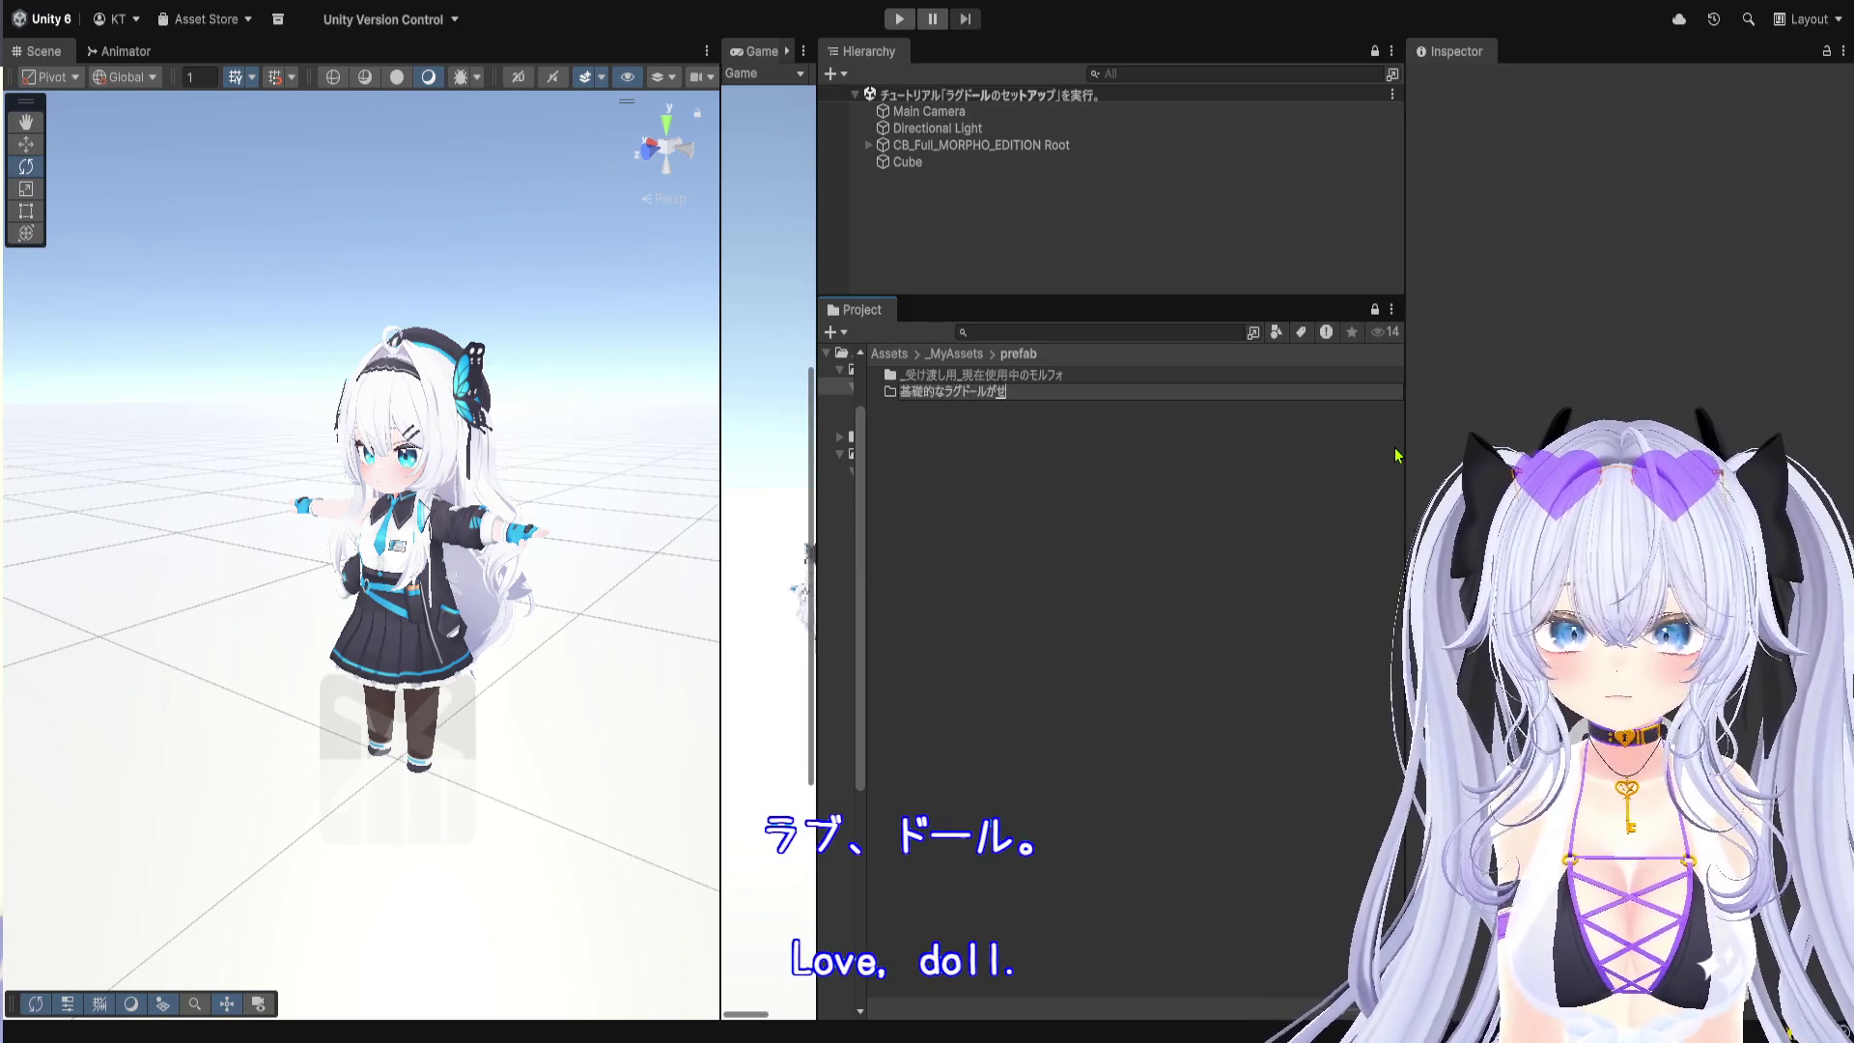
pyautogui.press('space')
pyautogui.write('saretamorufu')
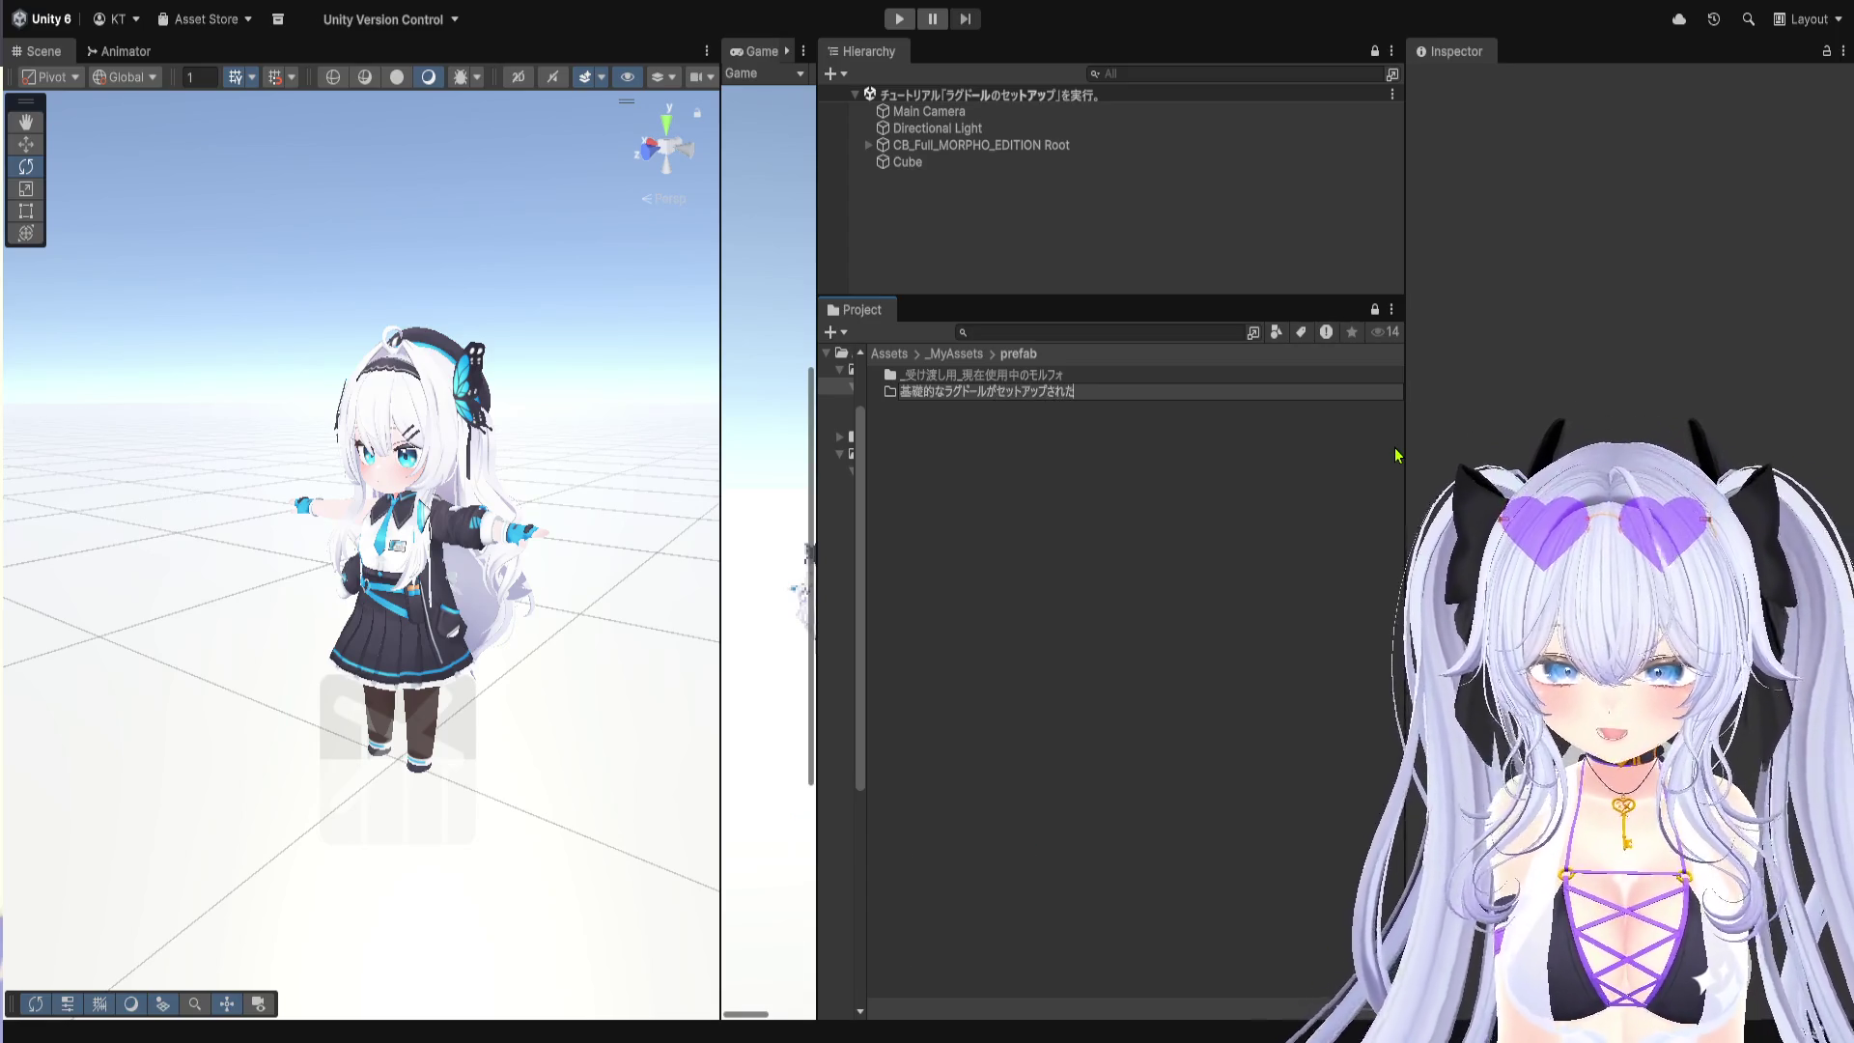
pyautogui.write('o')
pyautogui.press('space')
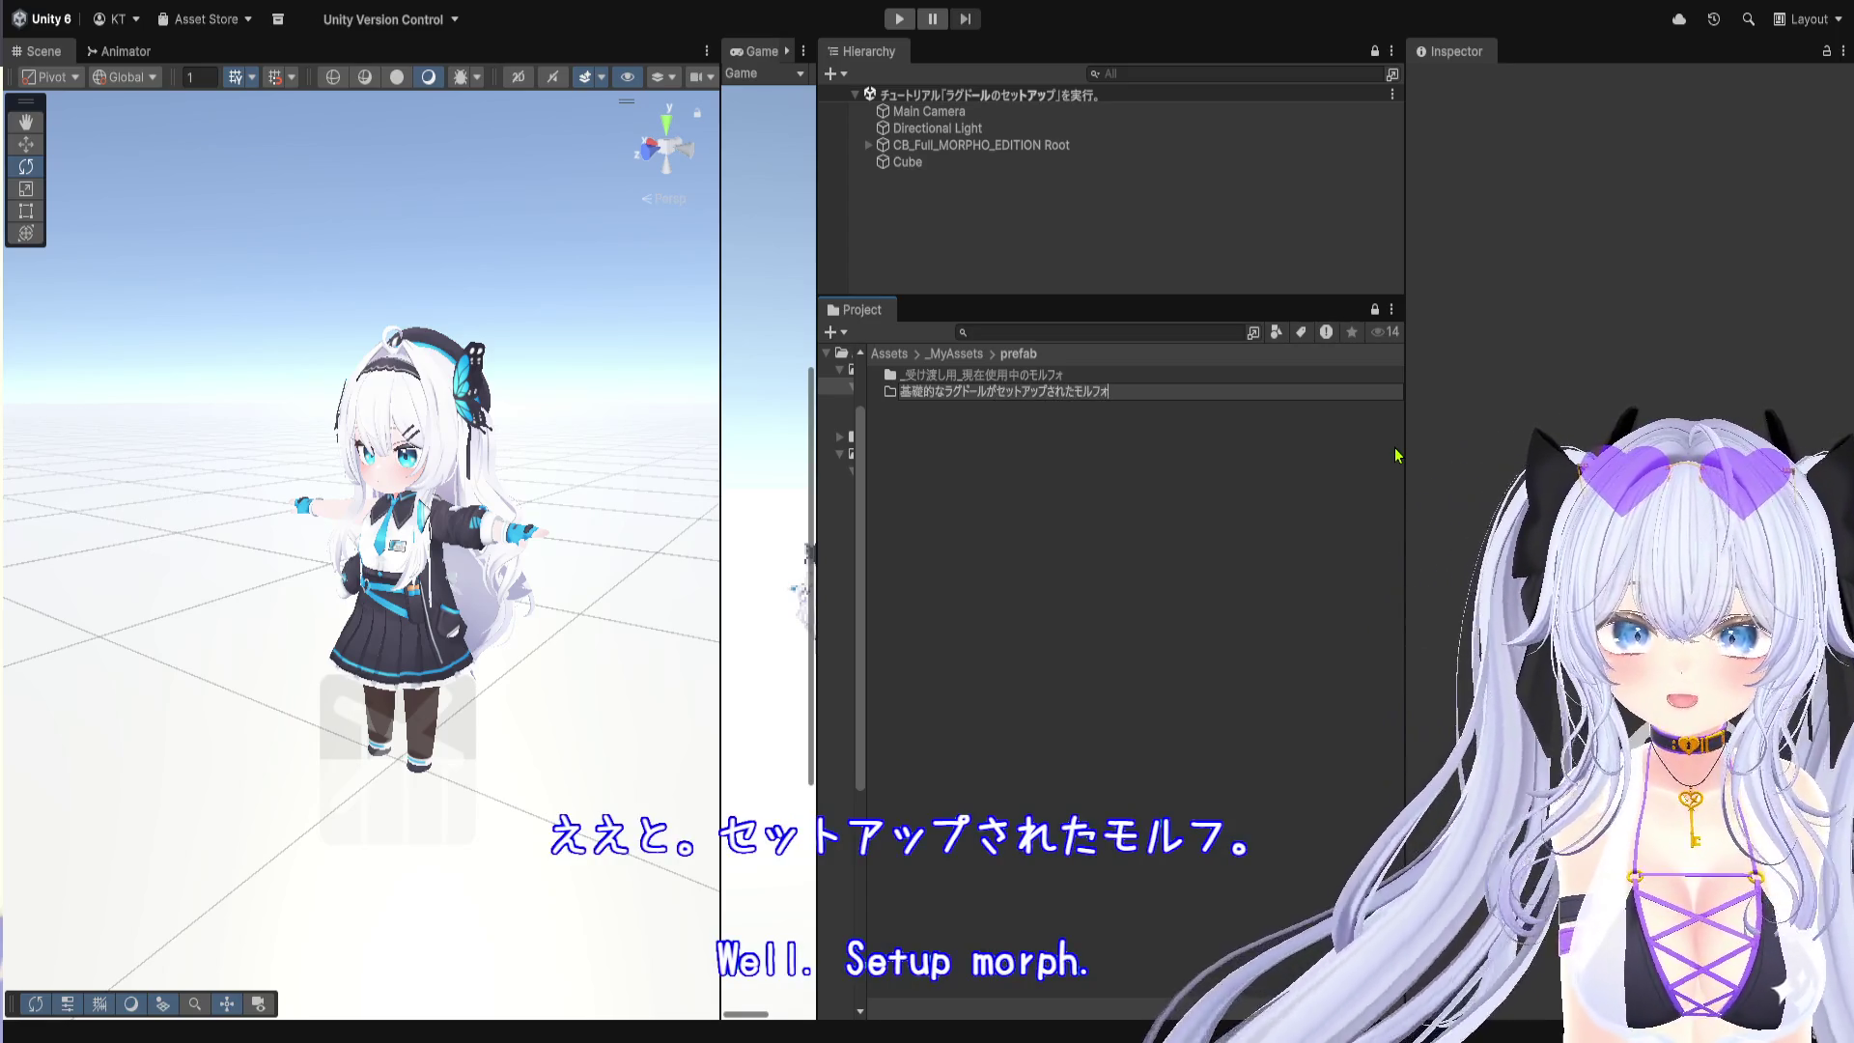
pyautogui.press('Return')
pyautogui.press('Return')
pyautogui.moveTo(975, 145); pyautogui.dragTo(1038, 391)
pyautogui.click(1043, 417)
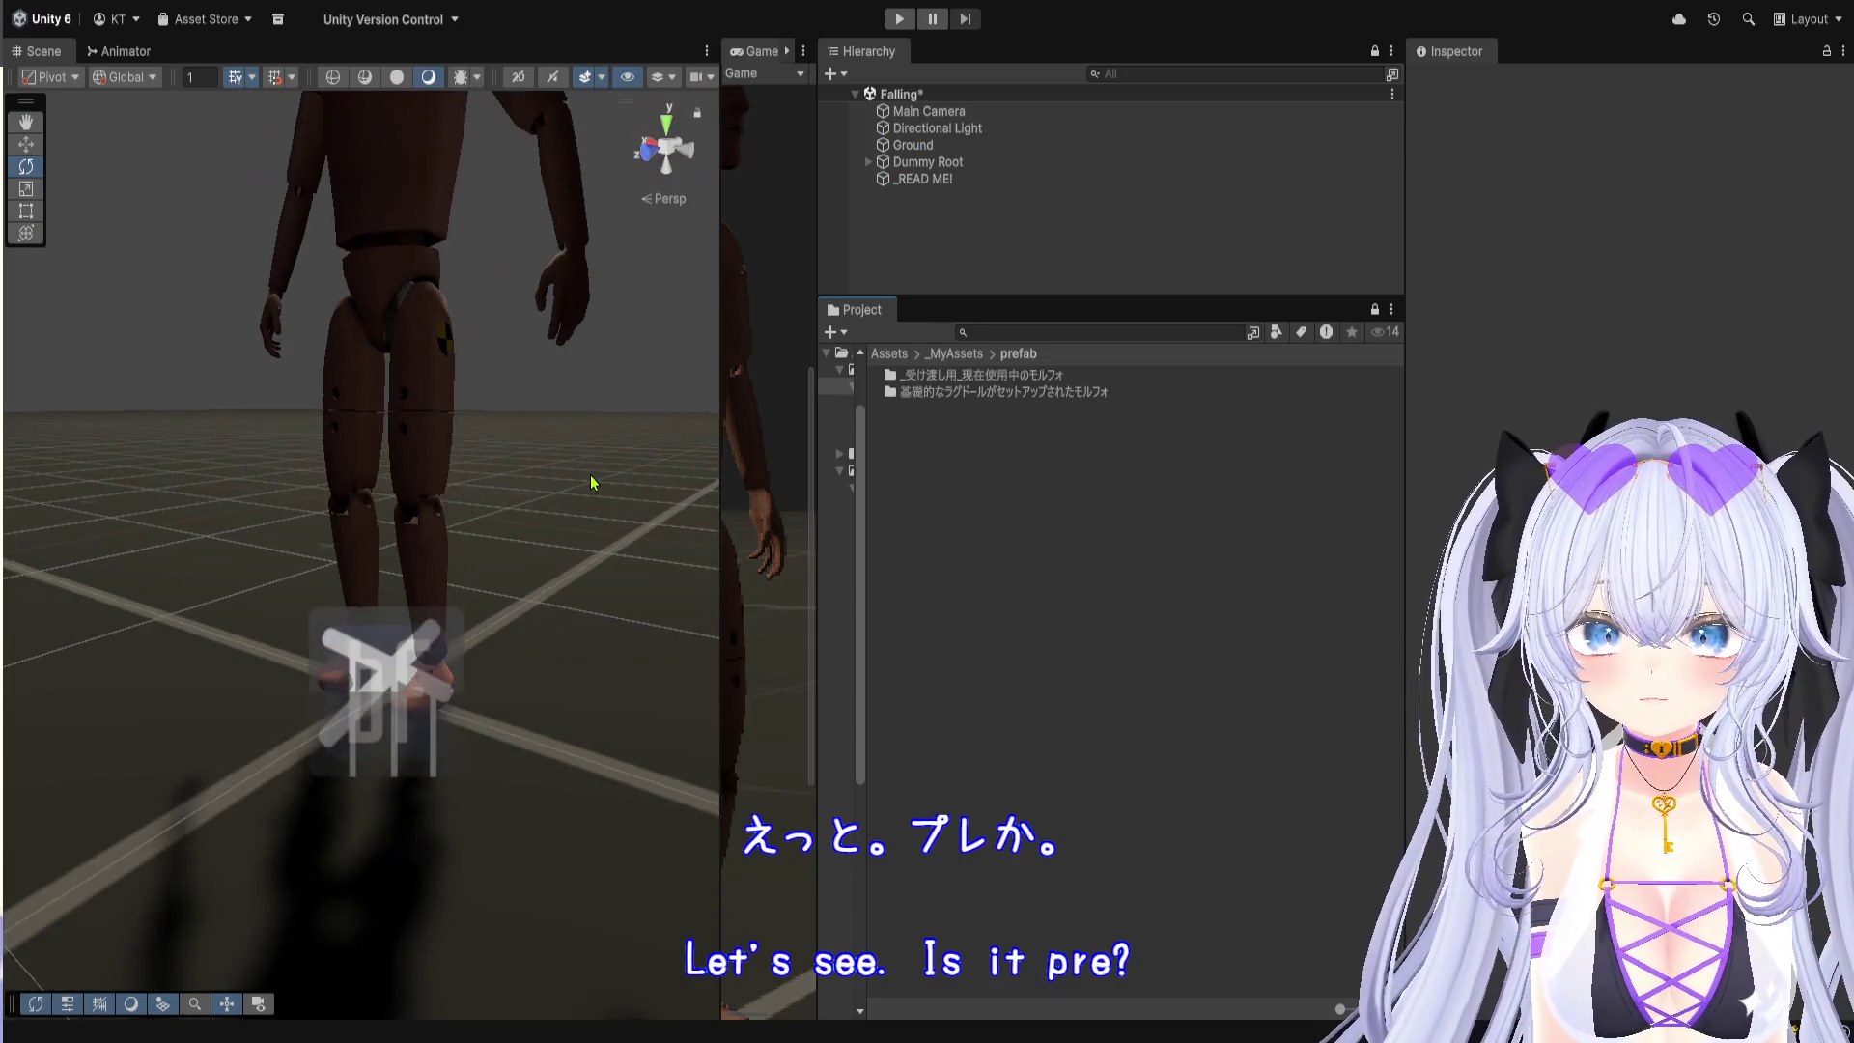
# Step: Add the CB_Full_MORPHO_EDITION Root prefab to the Falling scene and move it to X -0.896
pyautogui.scroll(-3, 592, 482)
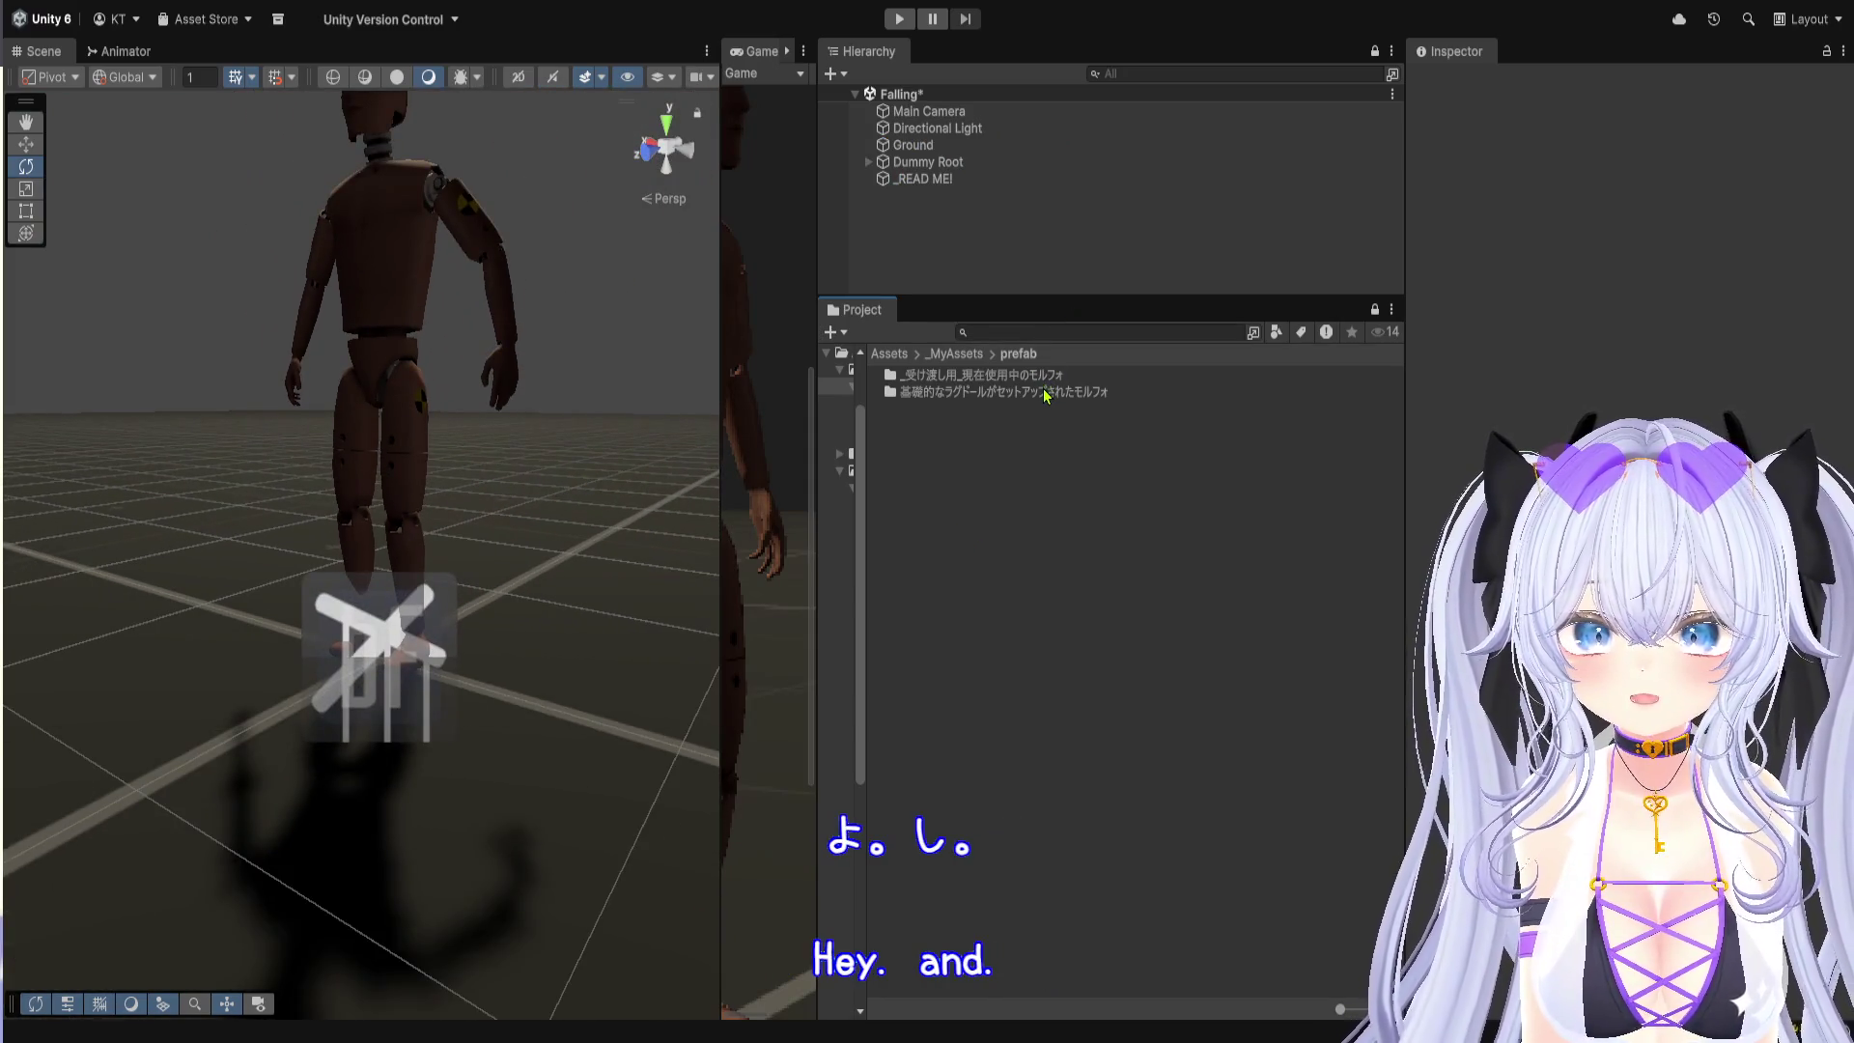
pyautogui.doubleClick(1046, 395)
pyautogui.moveTo(1004, 376); pyautogui.dragTo(994, 249)
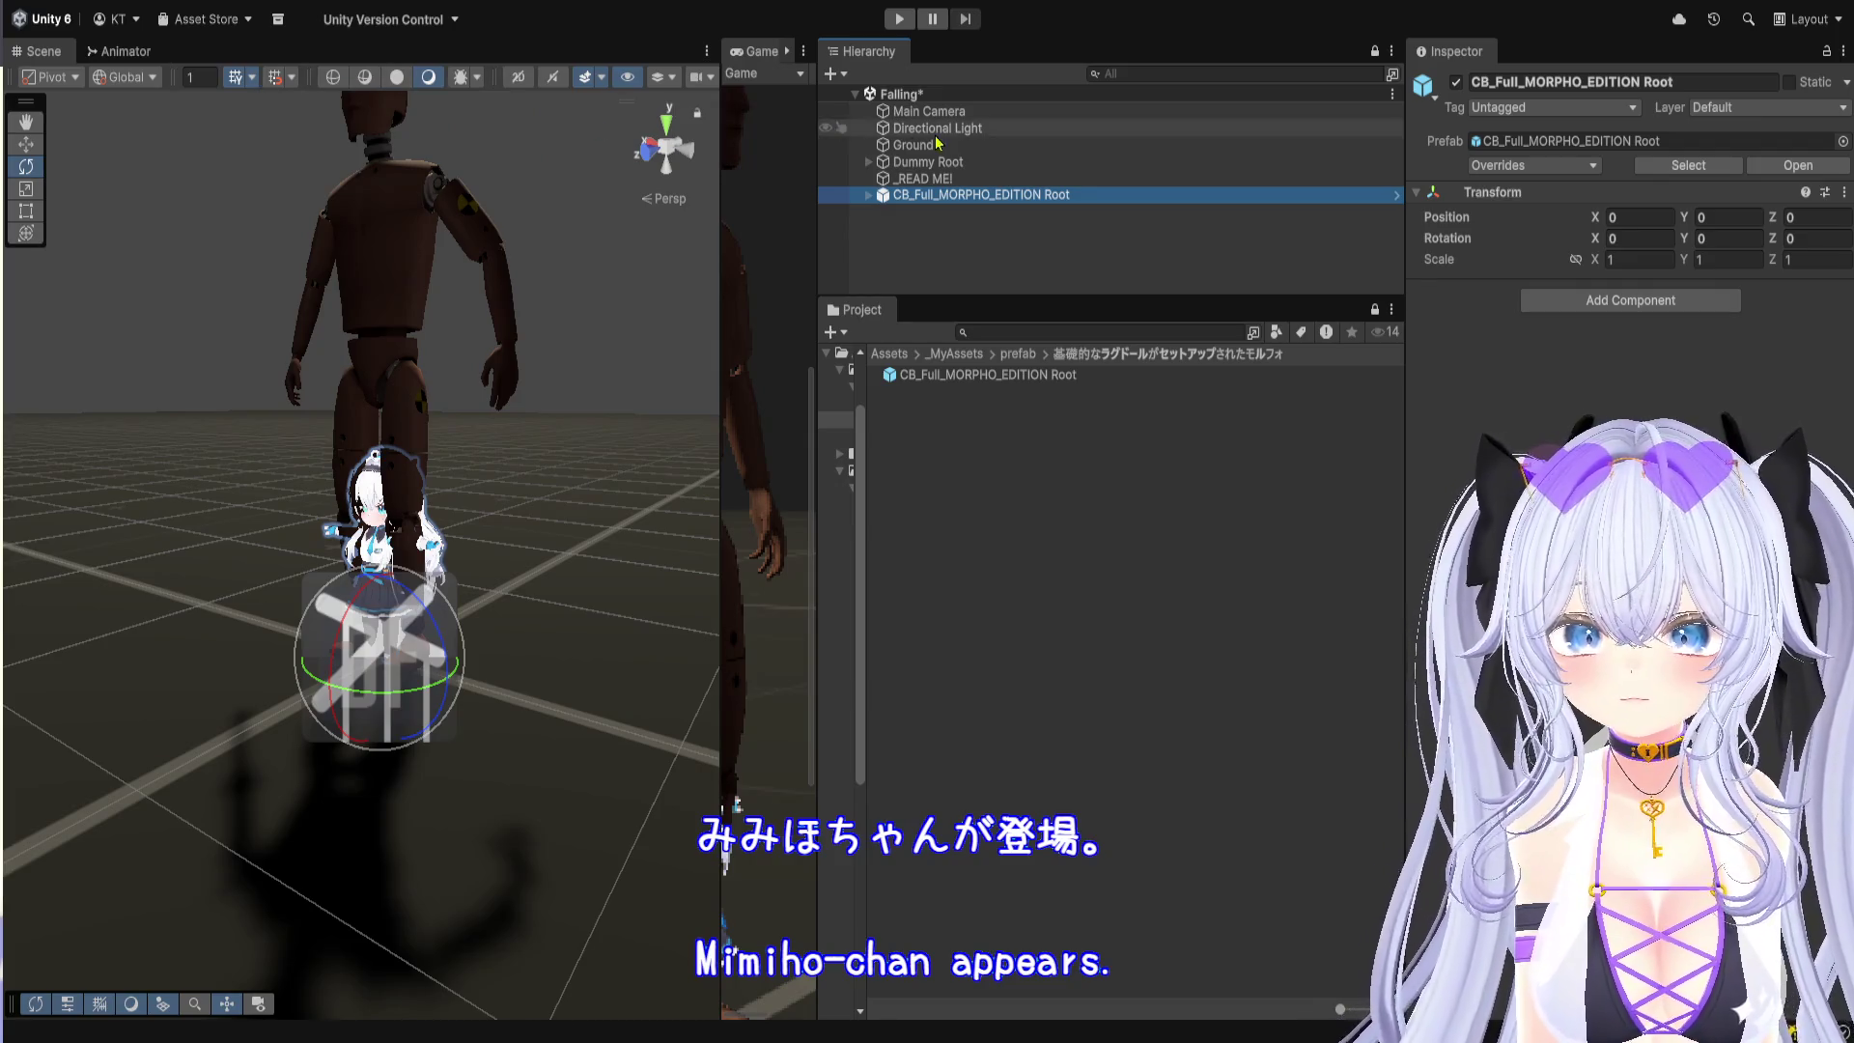
pyautogui.click(35, 143)
pyautogui.moveTo(329, 633); pyautogui.dragTo(507, 692)
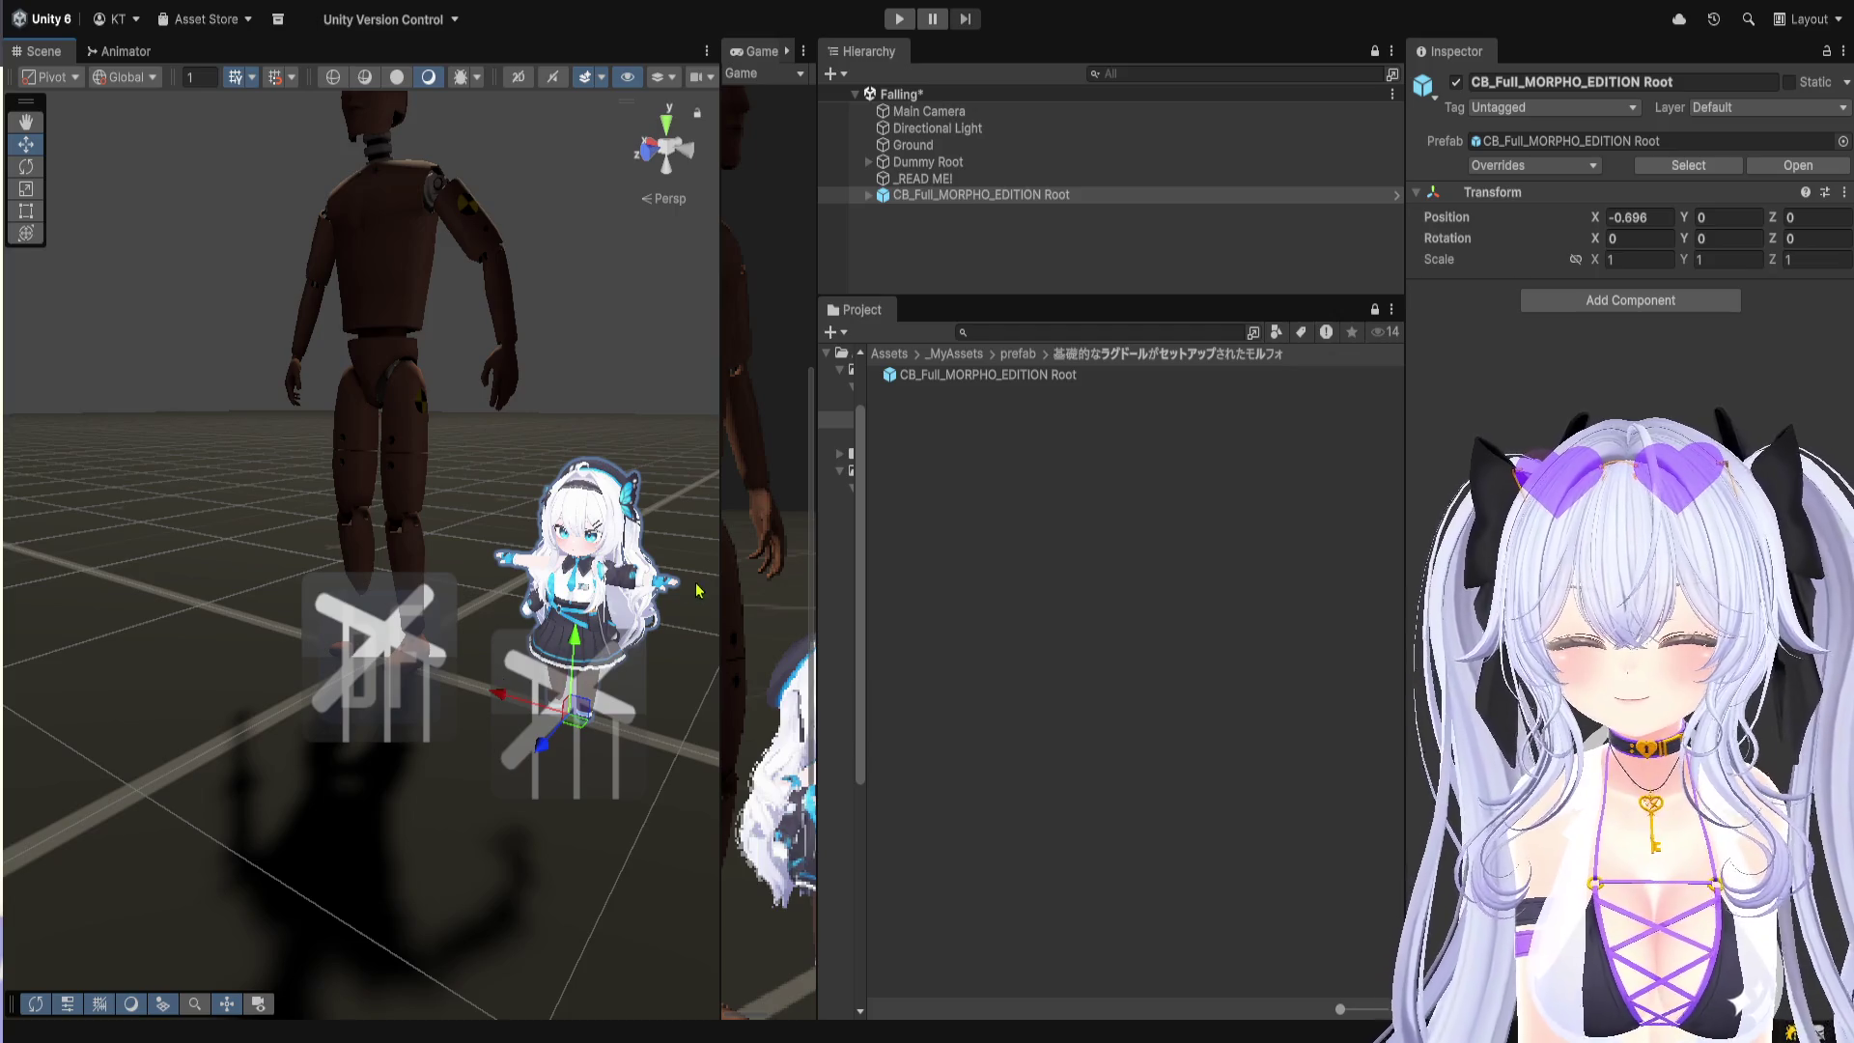
# Step: Widen the Scene view, rebalance the panels, and select Dummy Root
pyautogui.moveTo(718, 560); pyautogui.dragTo(802, 577)
pyautogui.moveTo(895, 542); pyautogui.dragTo(1066, 532)
pyautogui.scroll(-3, 440, 585)
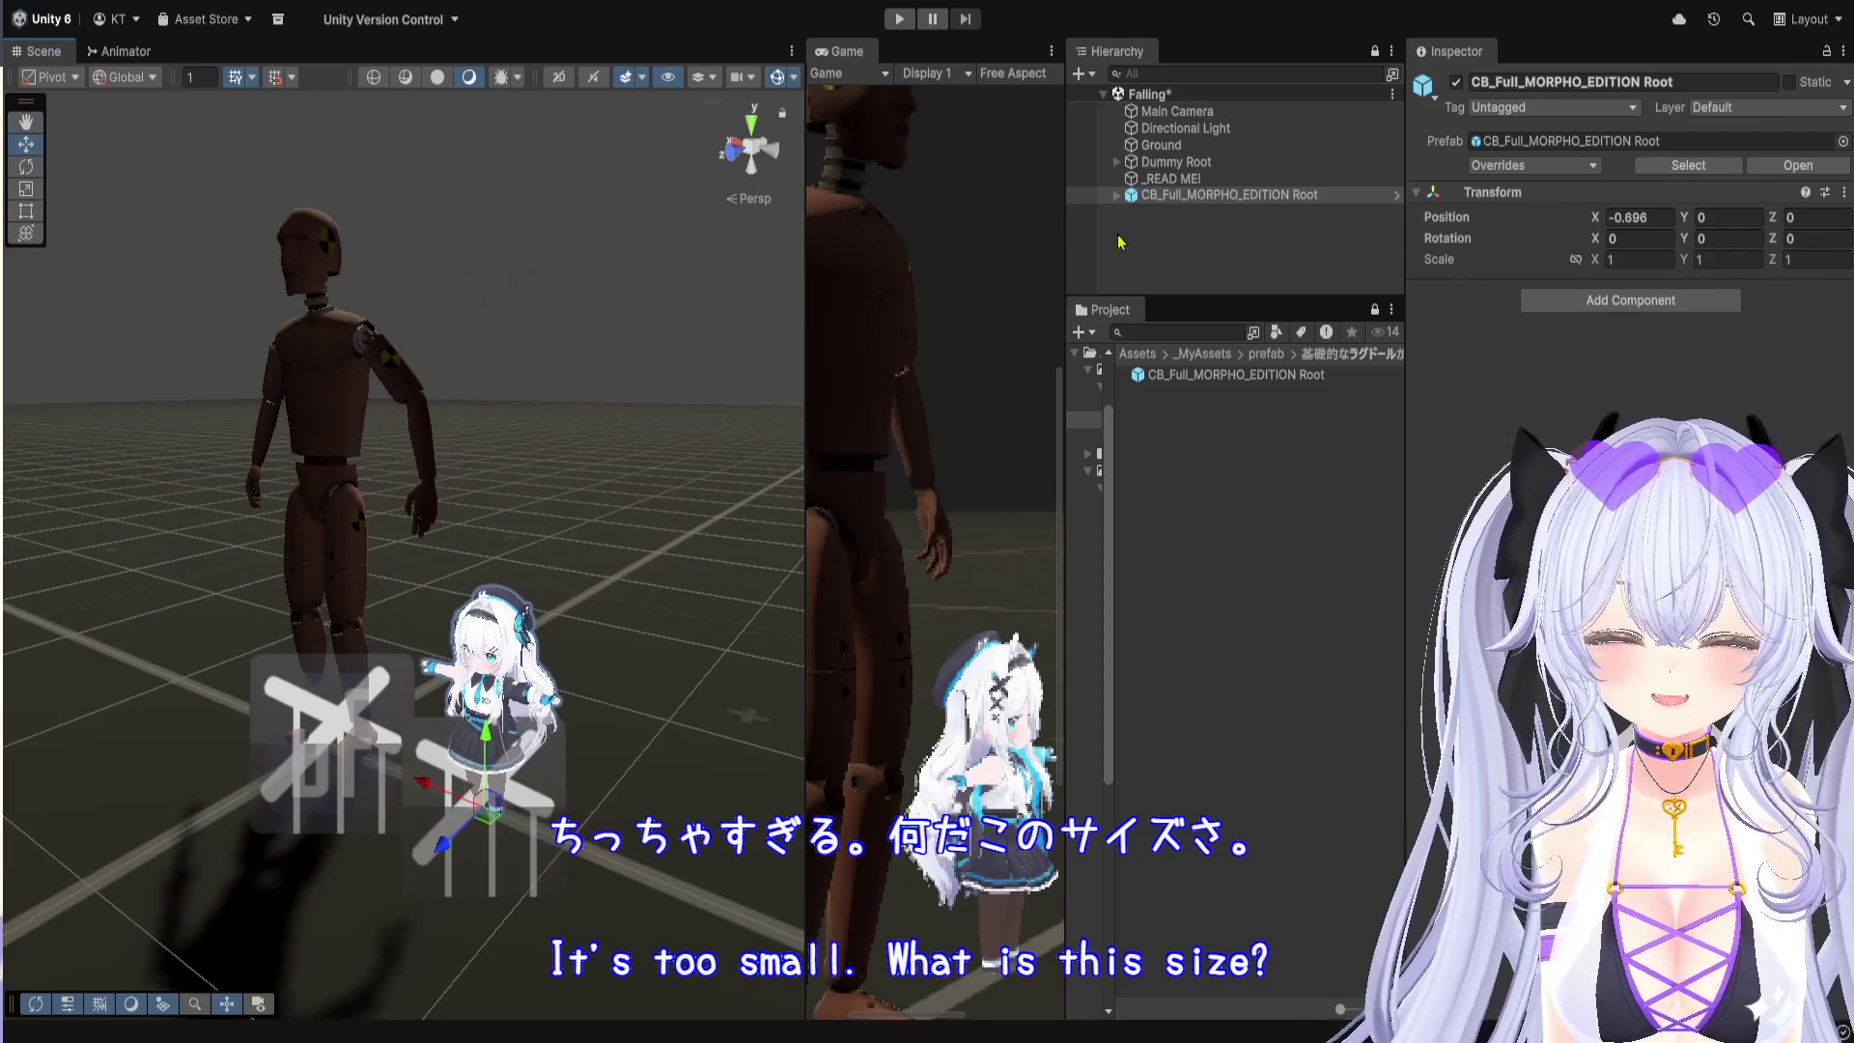
pyautogui.click(1188, 164)
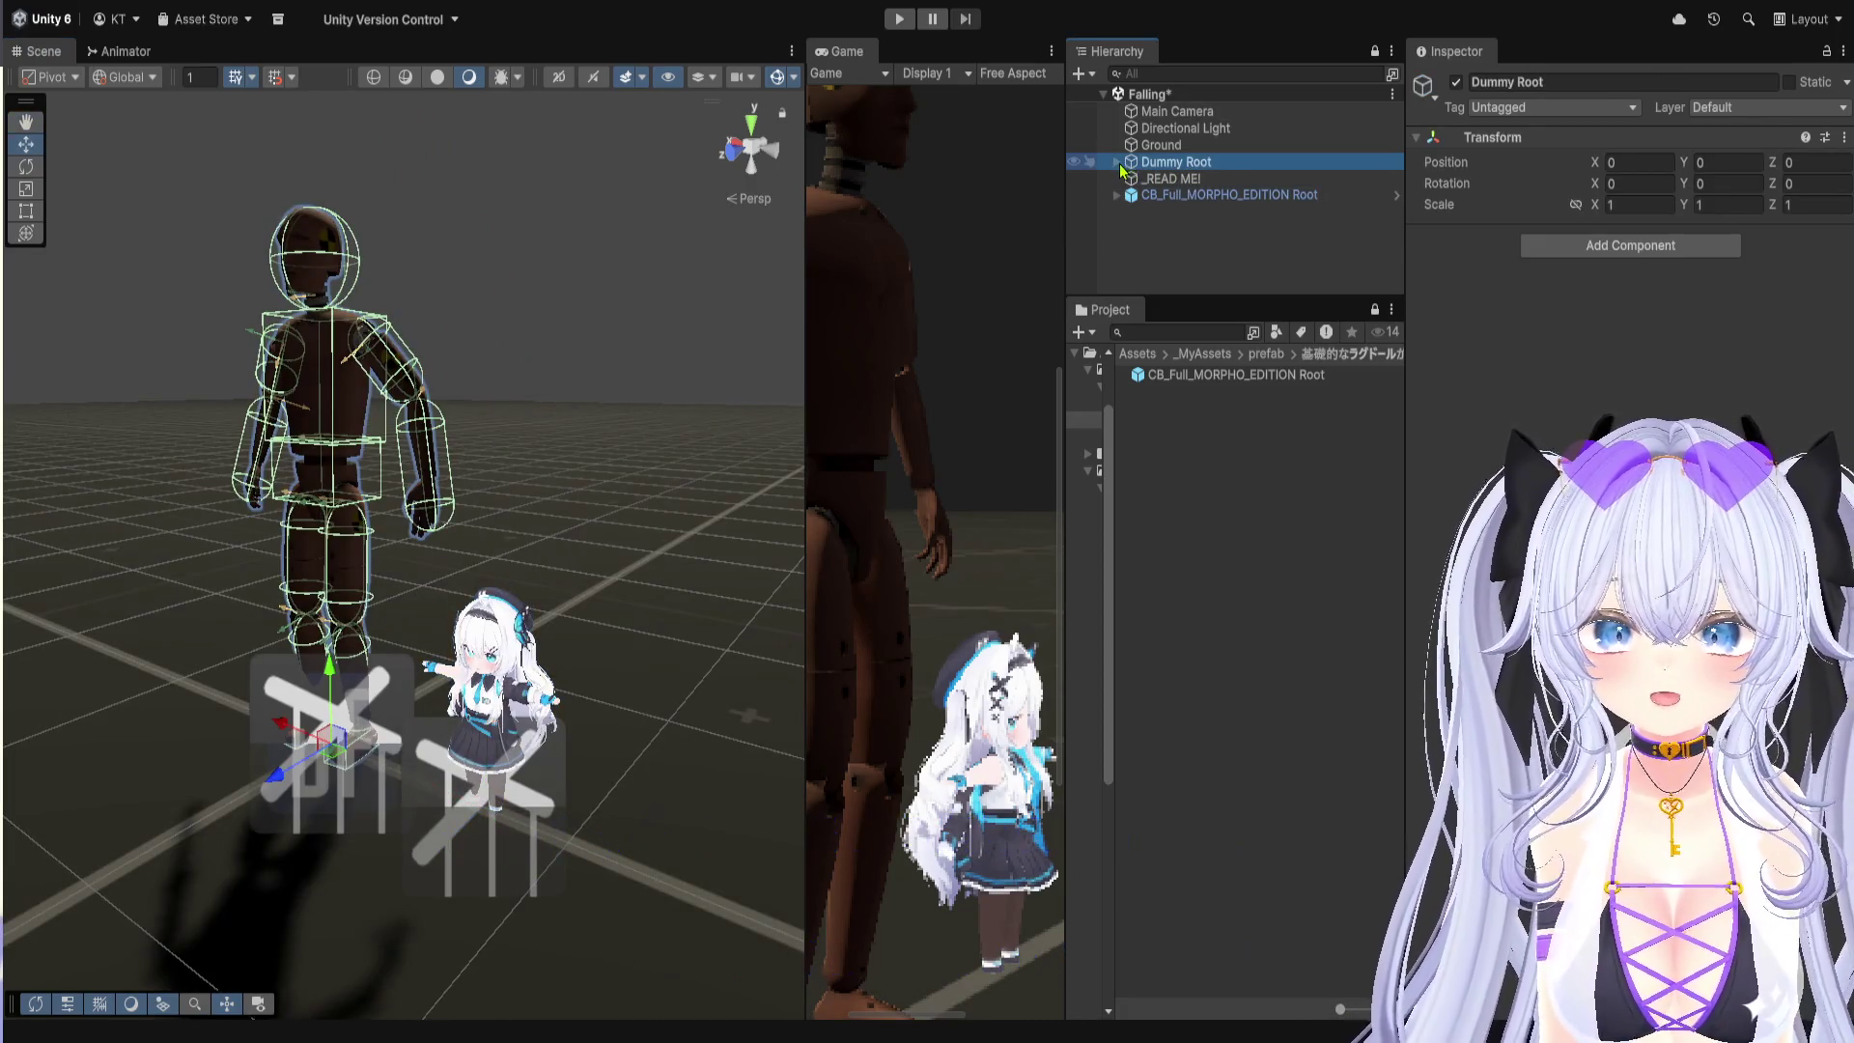
# Step: Expand Dummy Root, Dummy Behaviours and the avatar root, and inspect the Fall behaviour's BehaviourFall script
pyautogui.click(1118, 162)
pyautogui.click(1171, 184)
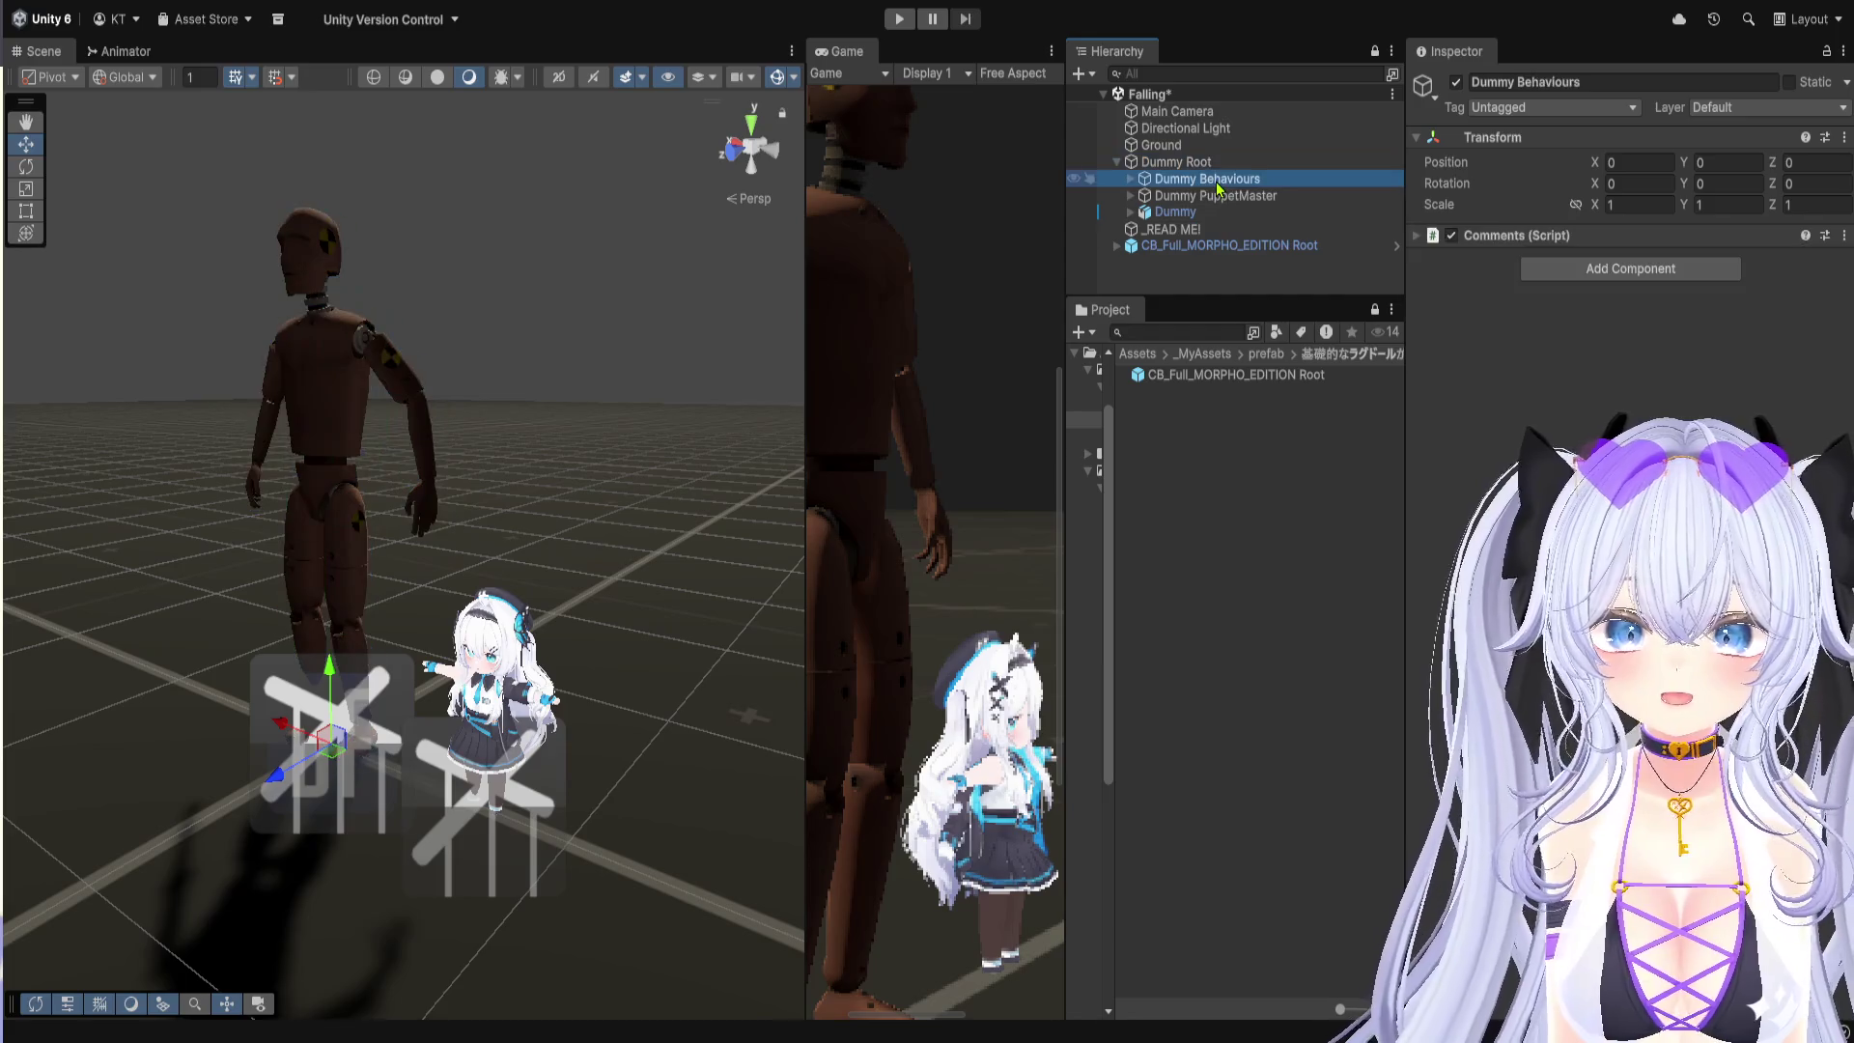
pyautogui.click(1130, 179)
pyautogui.click(1198, 196)
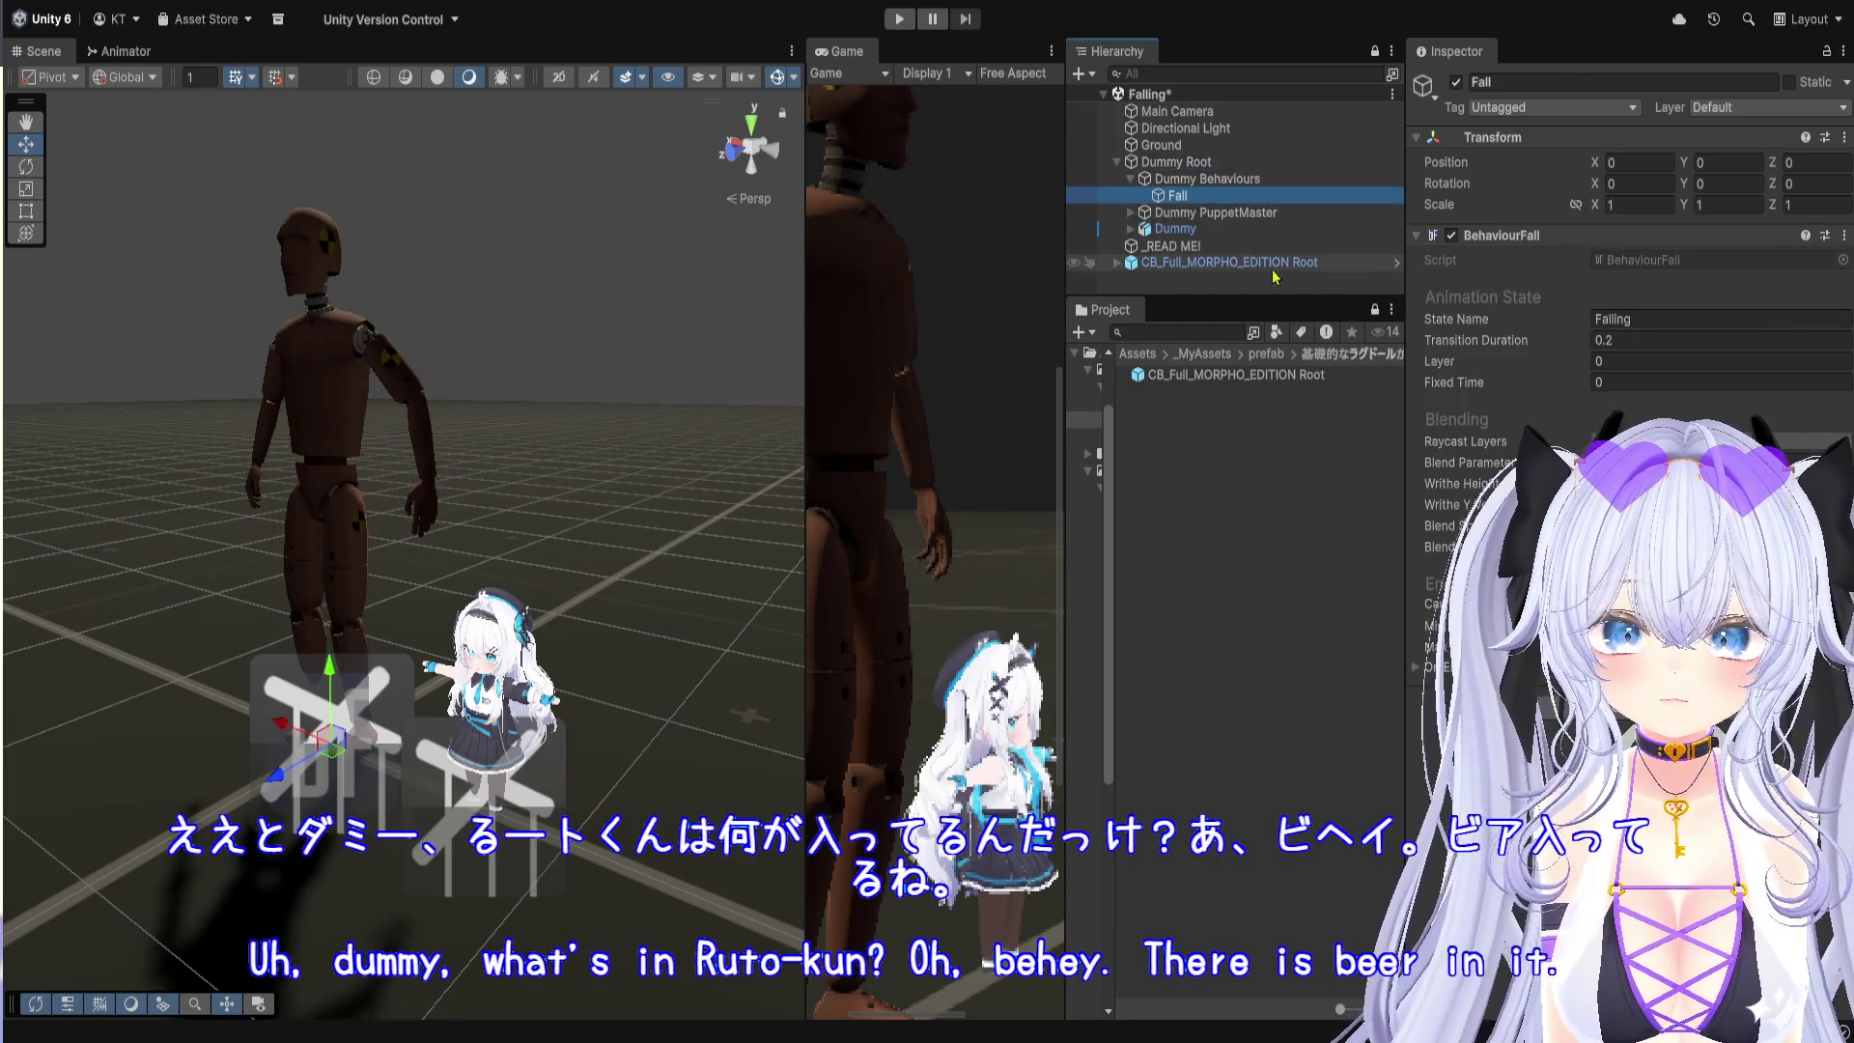
pyautogui.click(1117, 263)
pyautogui.moveTo(1155, 299)
pyautogui.mouseDown()
pyautogui.moveTo(1139, 611)
pyautogui.moveTo(1136, 596)
pyautogui.mouseUp()
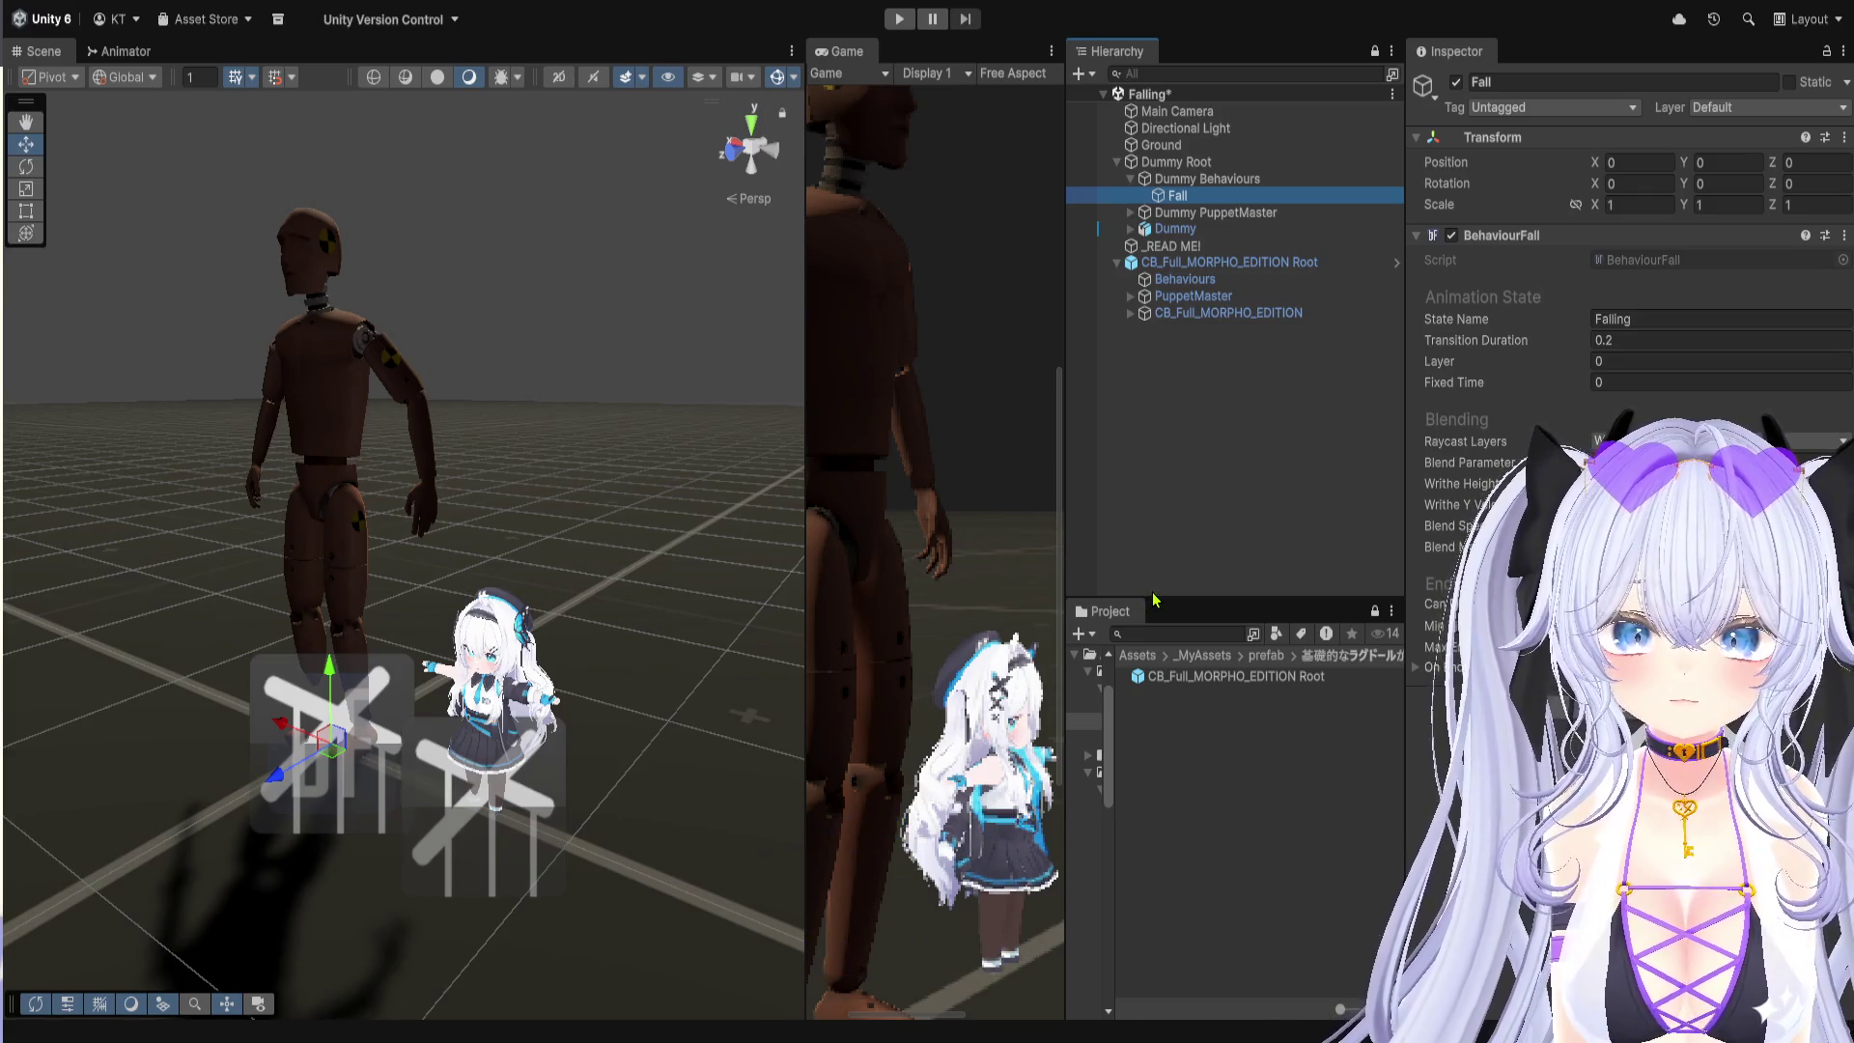
pyautogui.click(1599, 262)
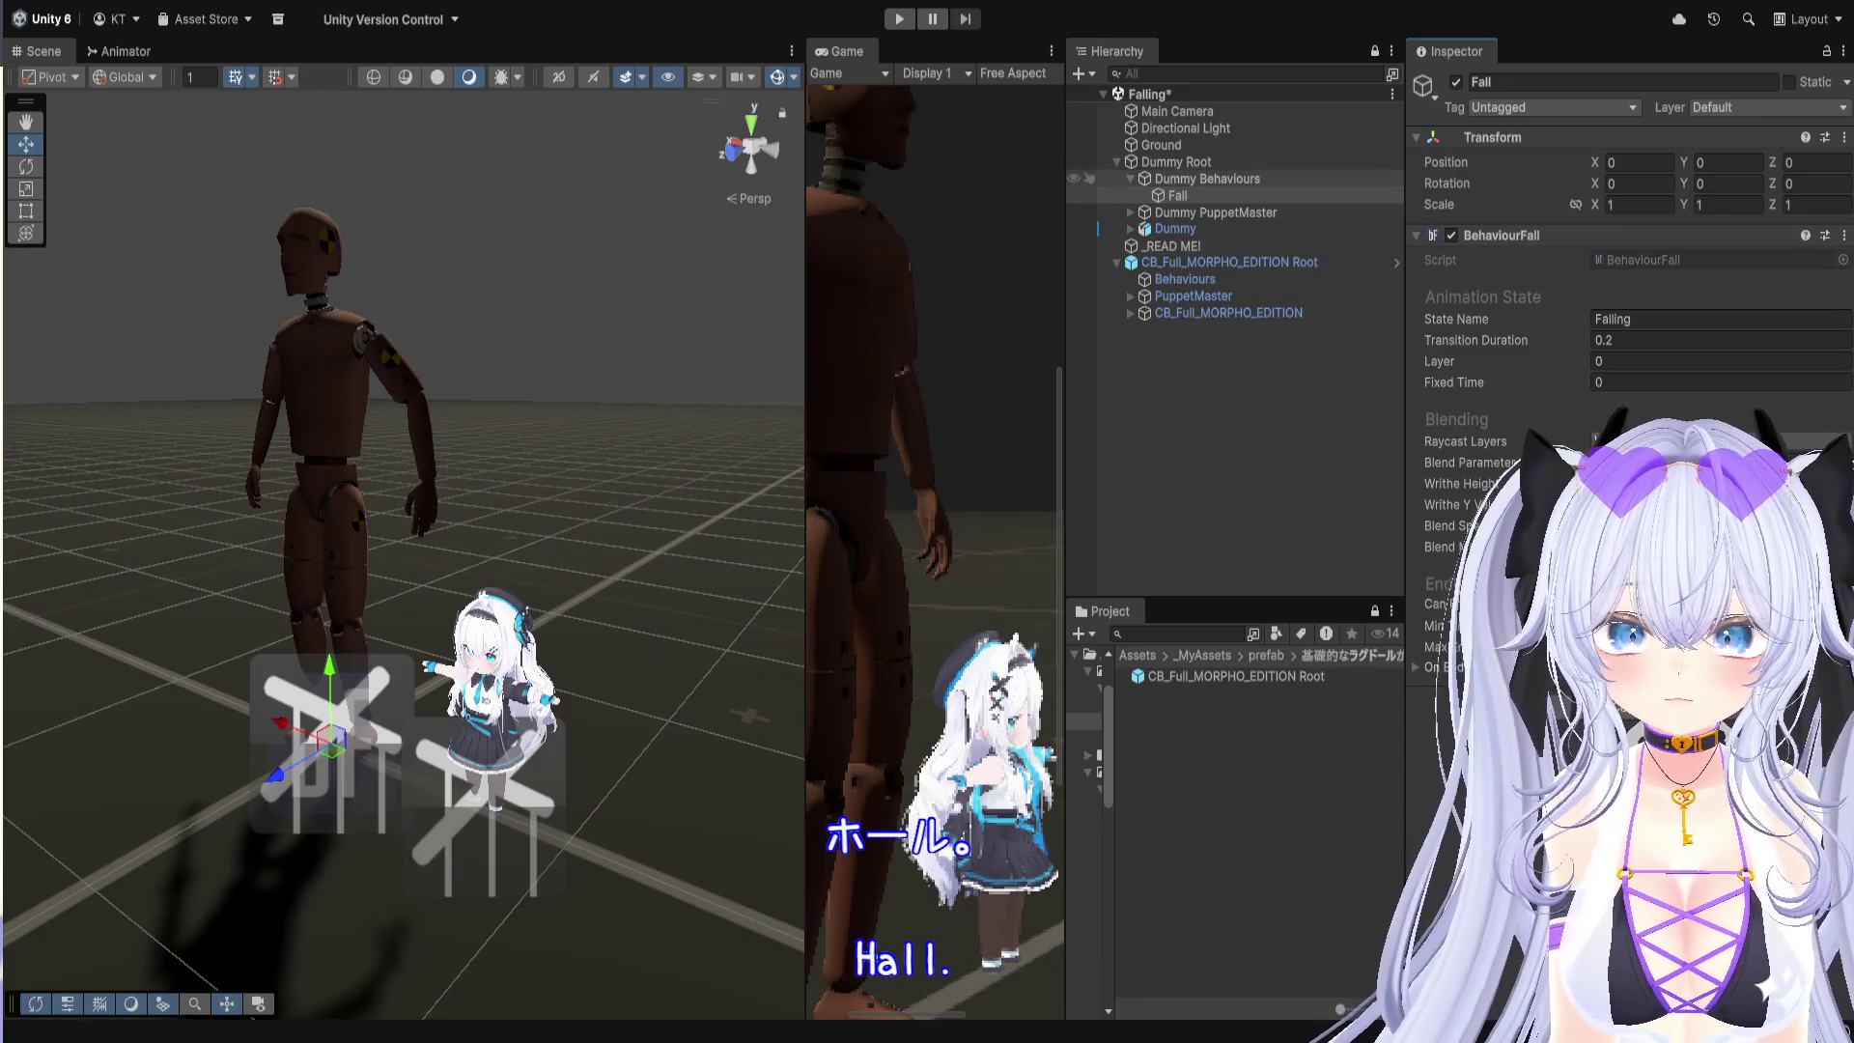
pyautogui.click(1174, 197)
# Step: Duplicate Fall under the avatar's Behaviours and inspect the avatar's PuppetMaster and model Animator
pyautogui.hotkey('ctrl', 'd')
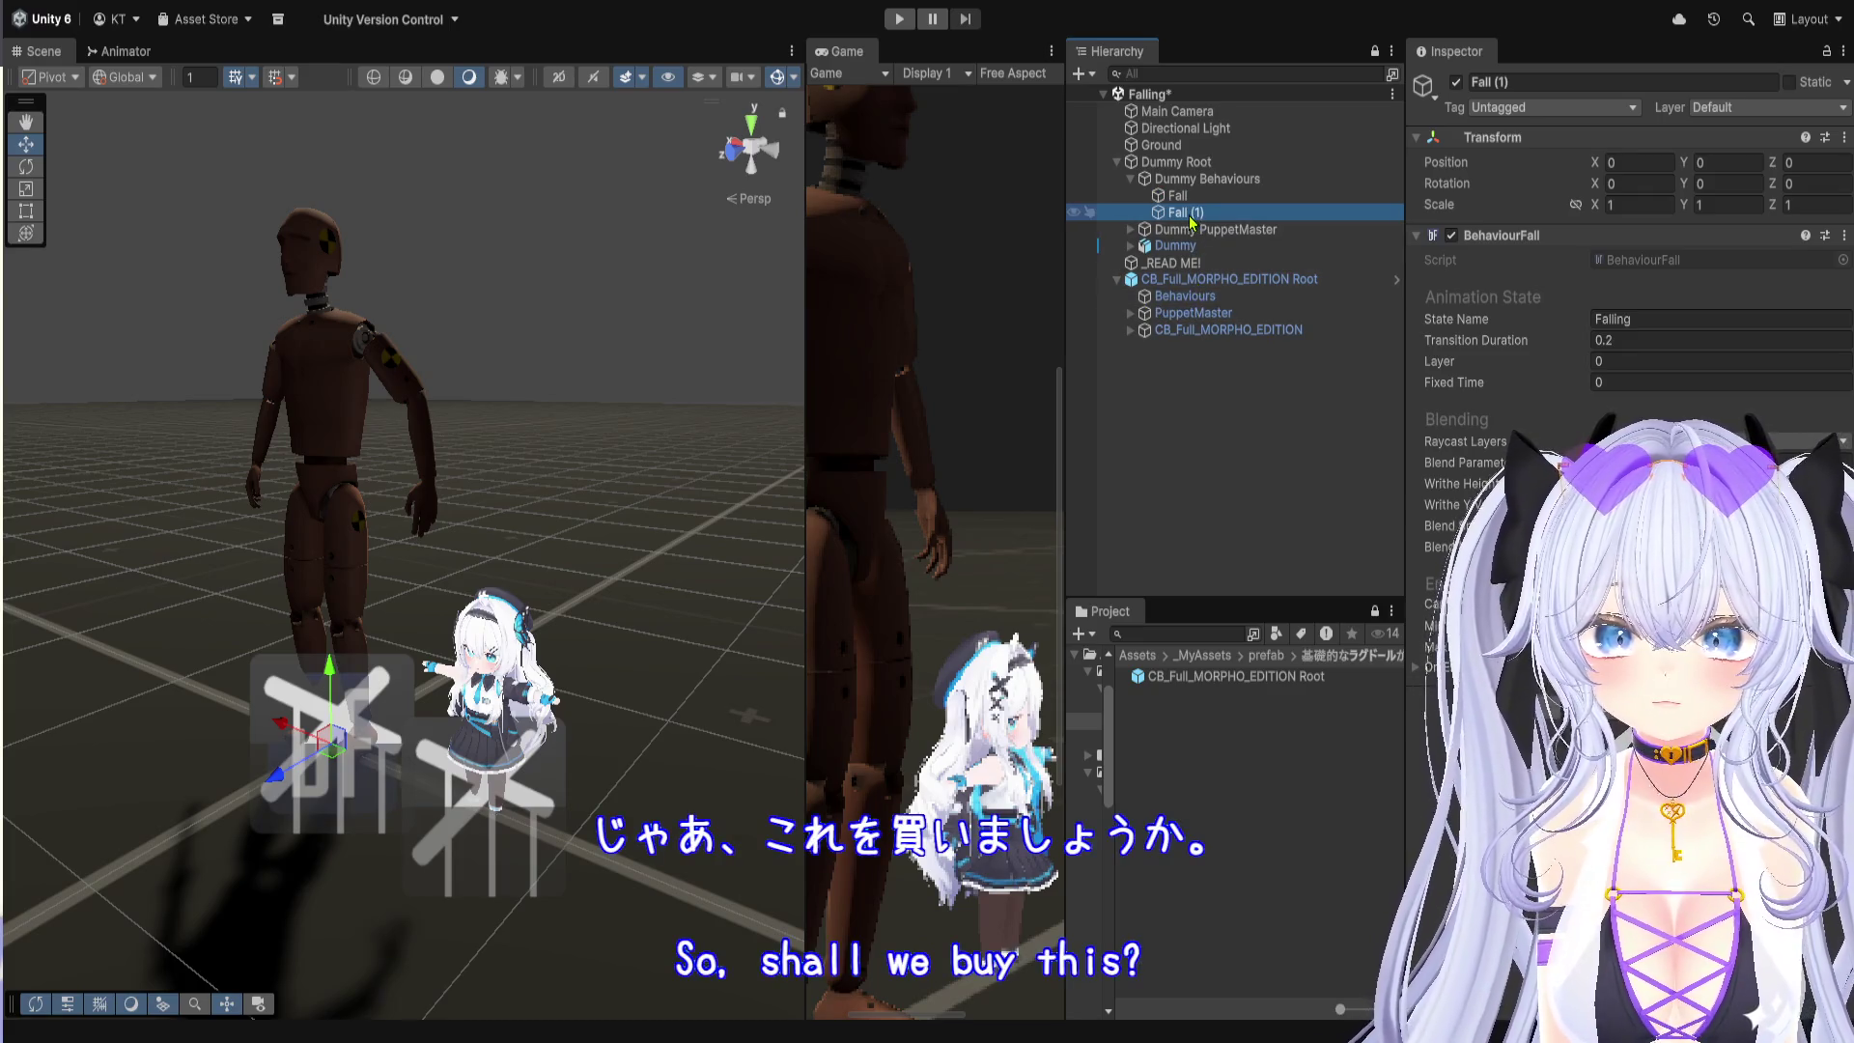
pyautogui.moveTo(1200, 305); pyautogui.dragTo(1200, 306)
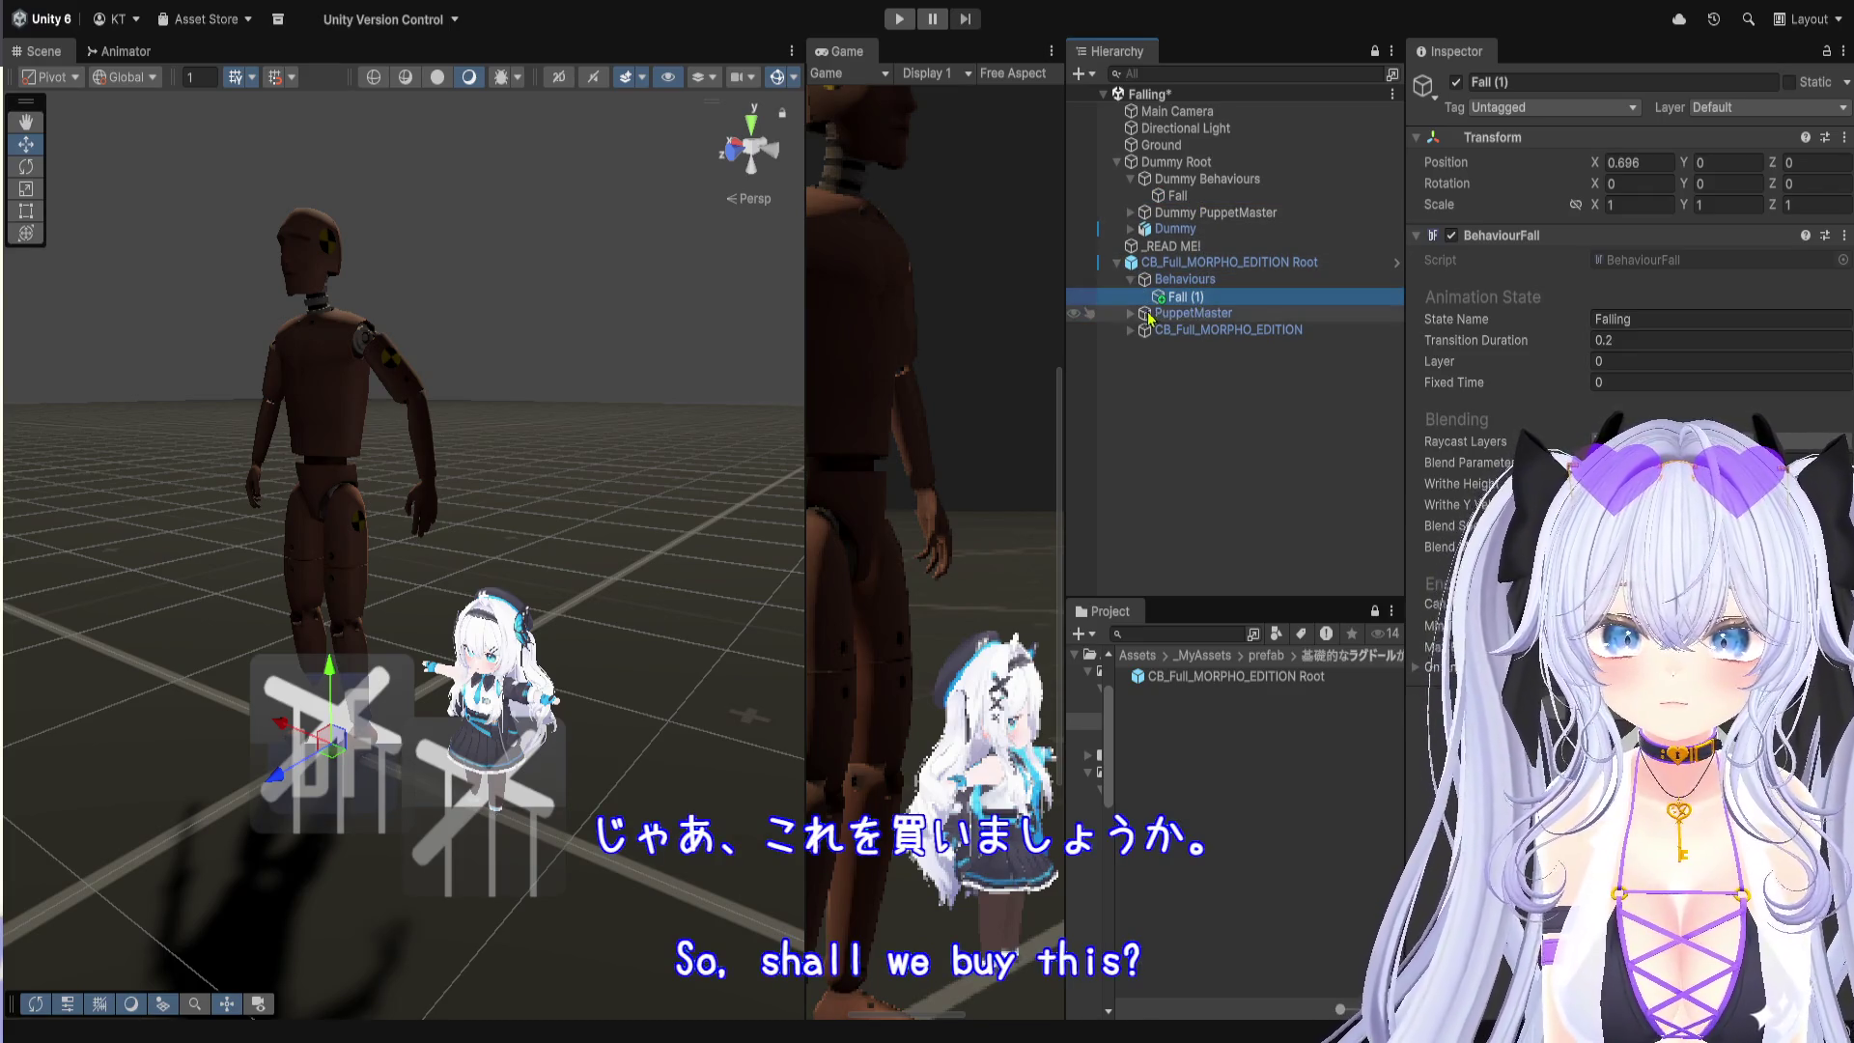
pyautogui.click(1132, 315)
pyautogui.click(1131, 347)
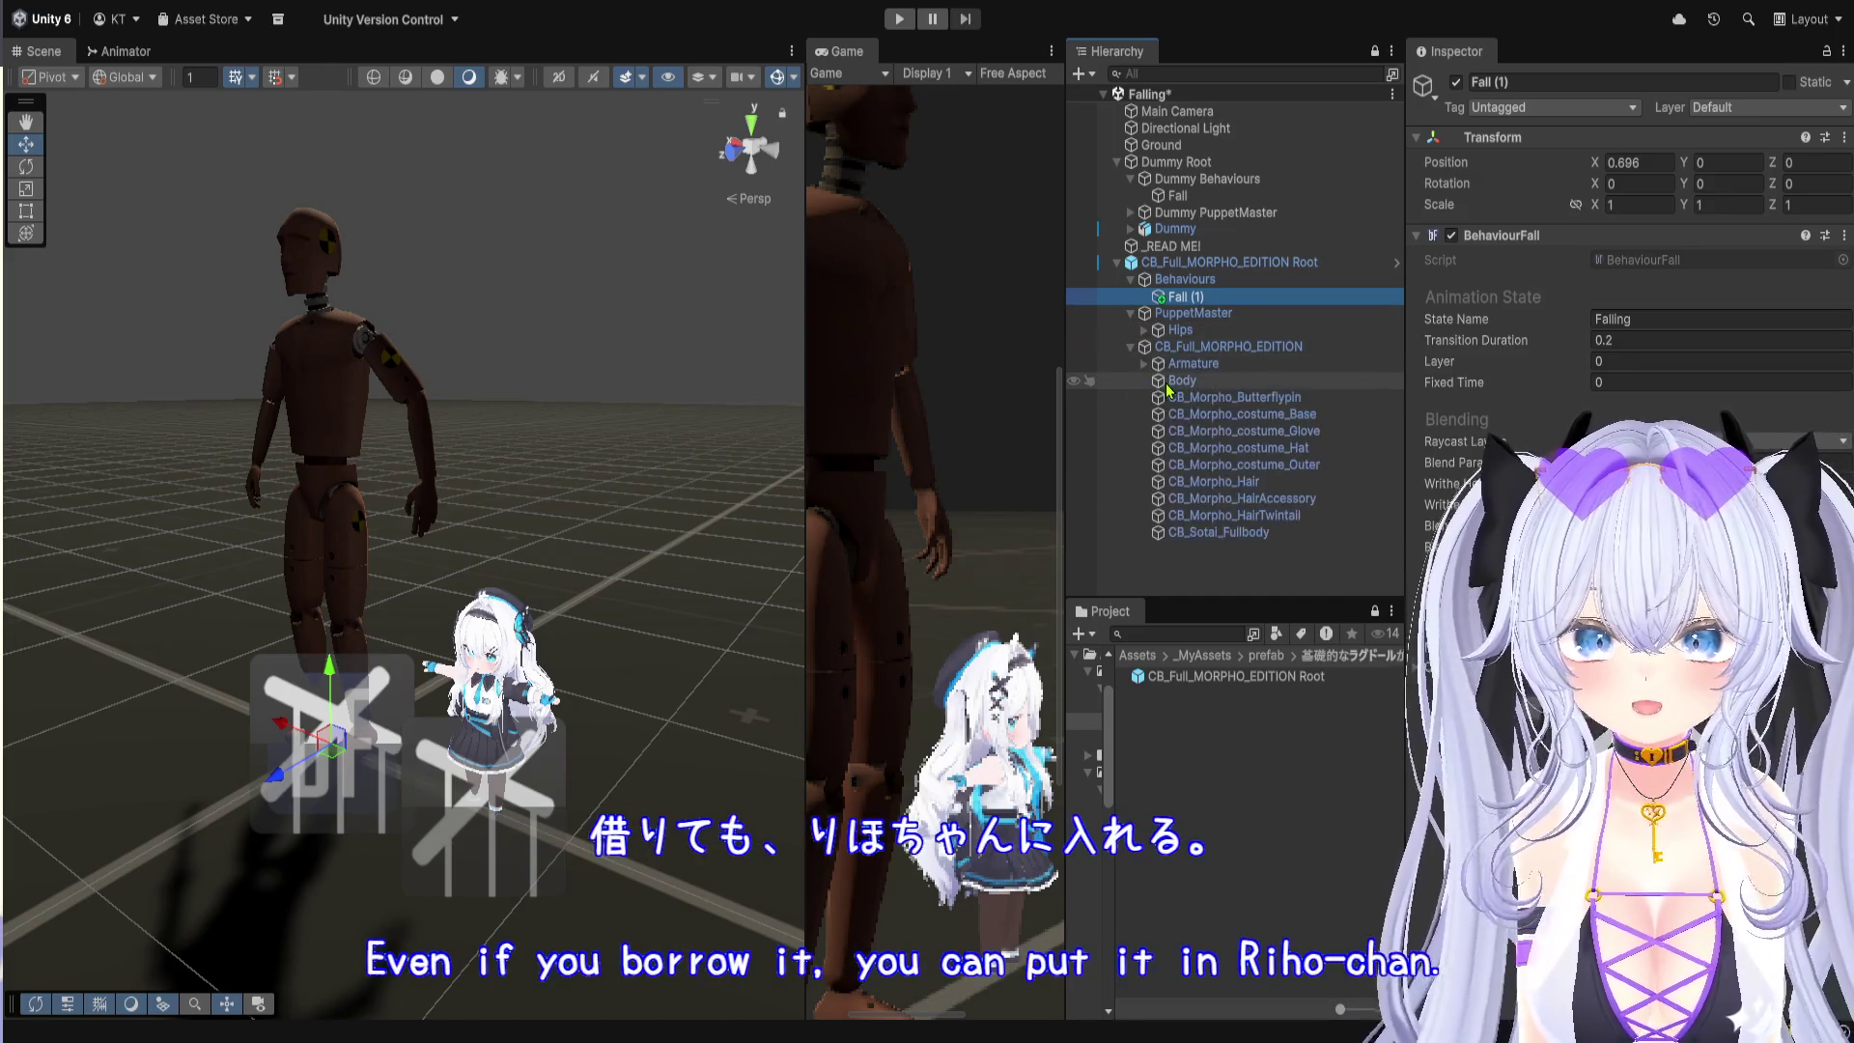
pyautogui.click(1239, 316)
pyautogui.click(1245, 347)
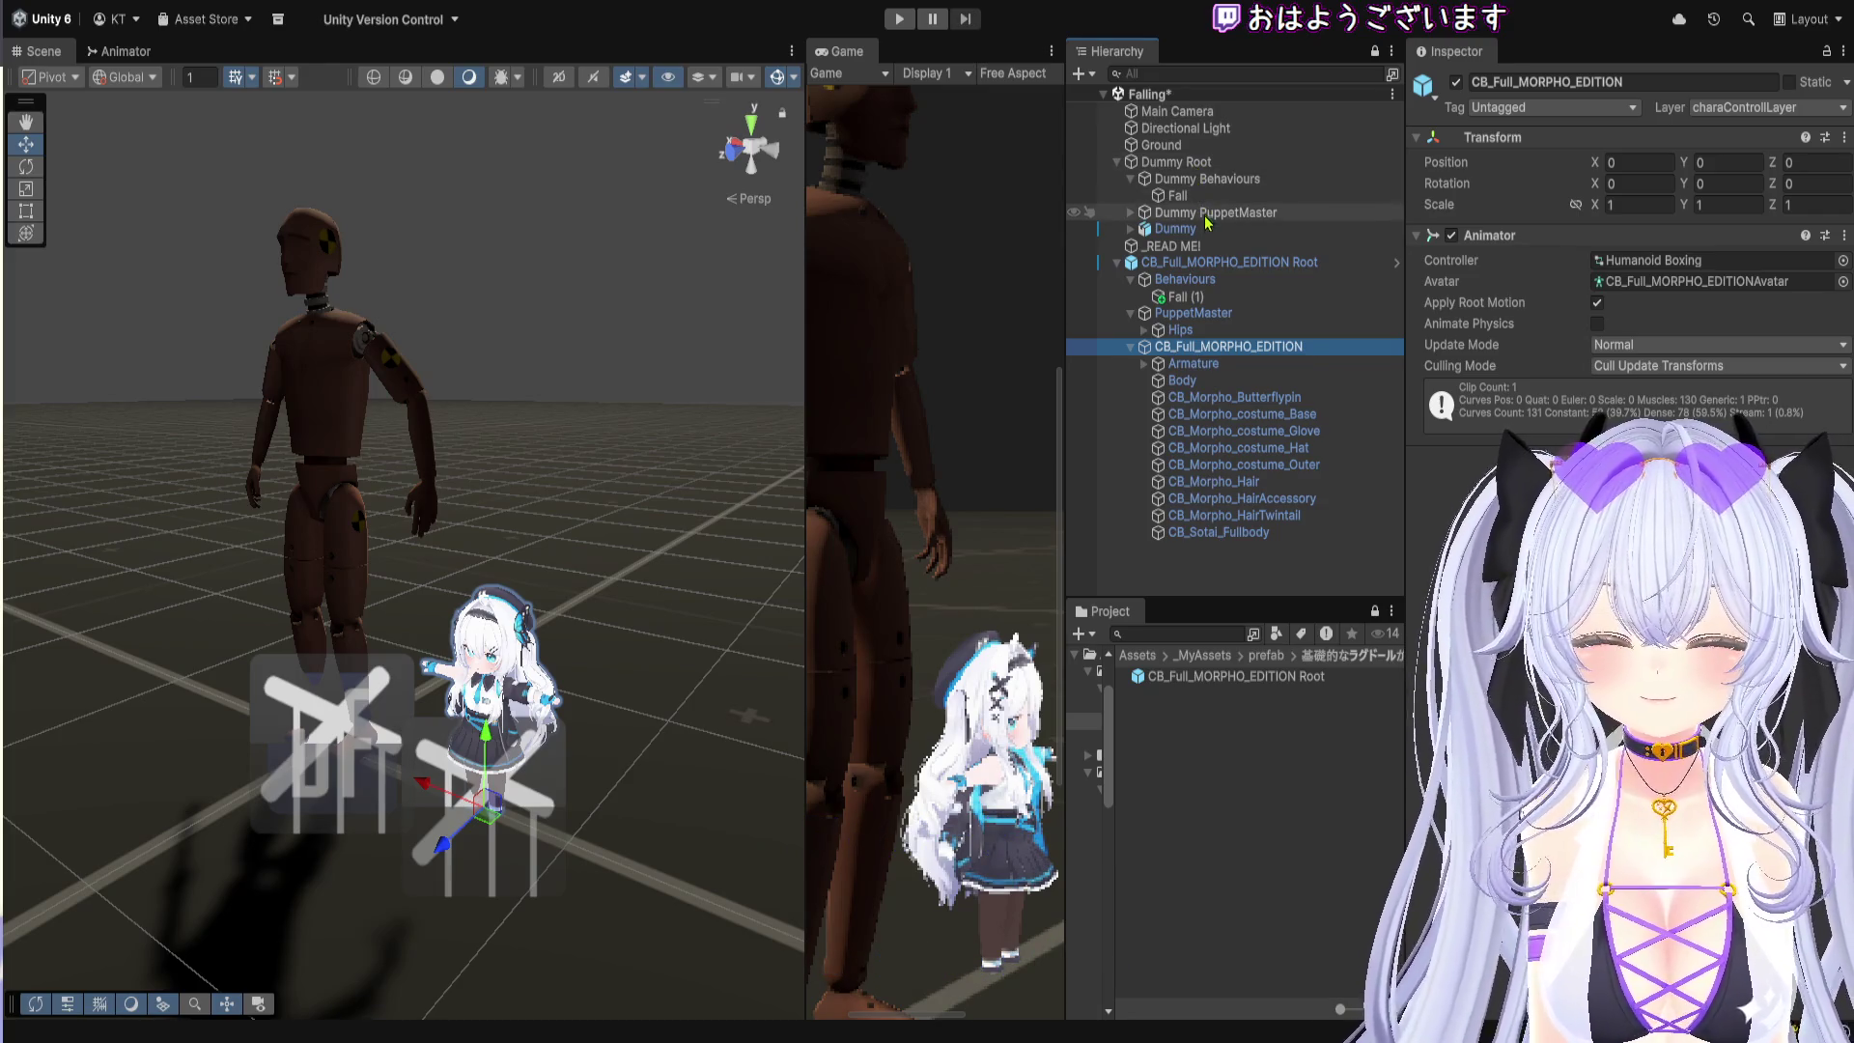
# Step: Match the dummy's Animator, switching the avatar's controller from Humanoid Boxing to Humanoid Falling
pyautogui.click(1132, 230)
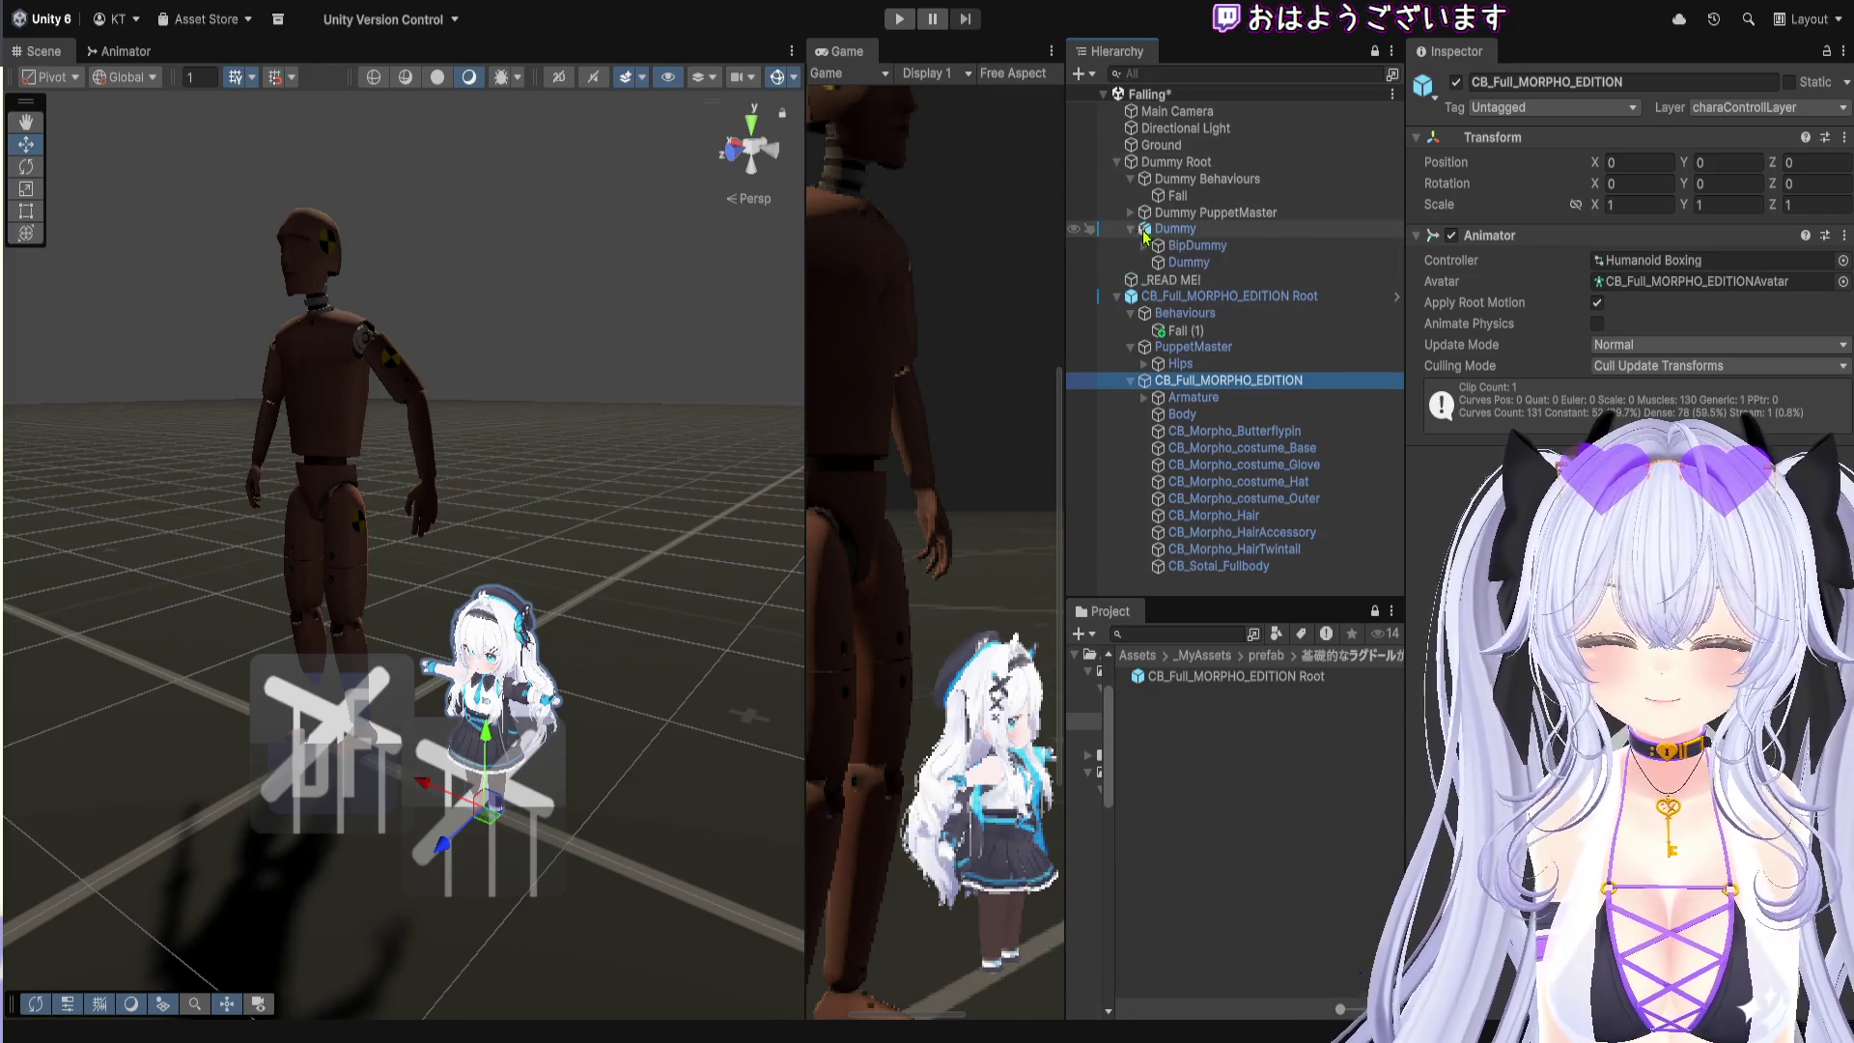
pyautogui.click(1178, 230)
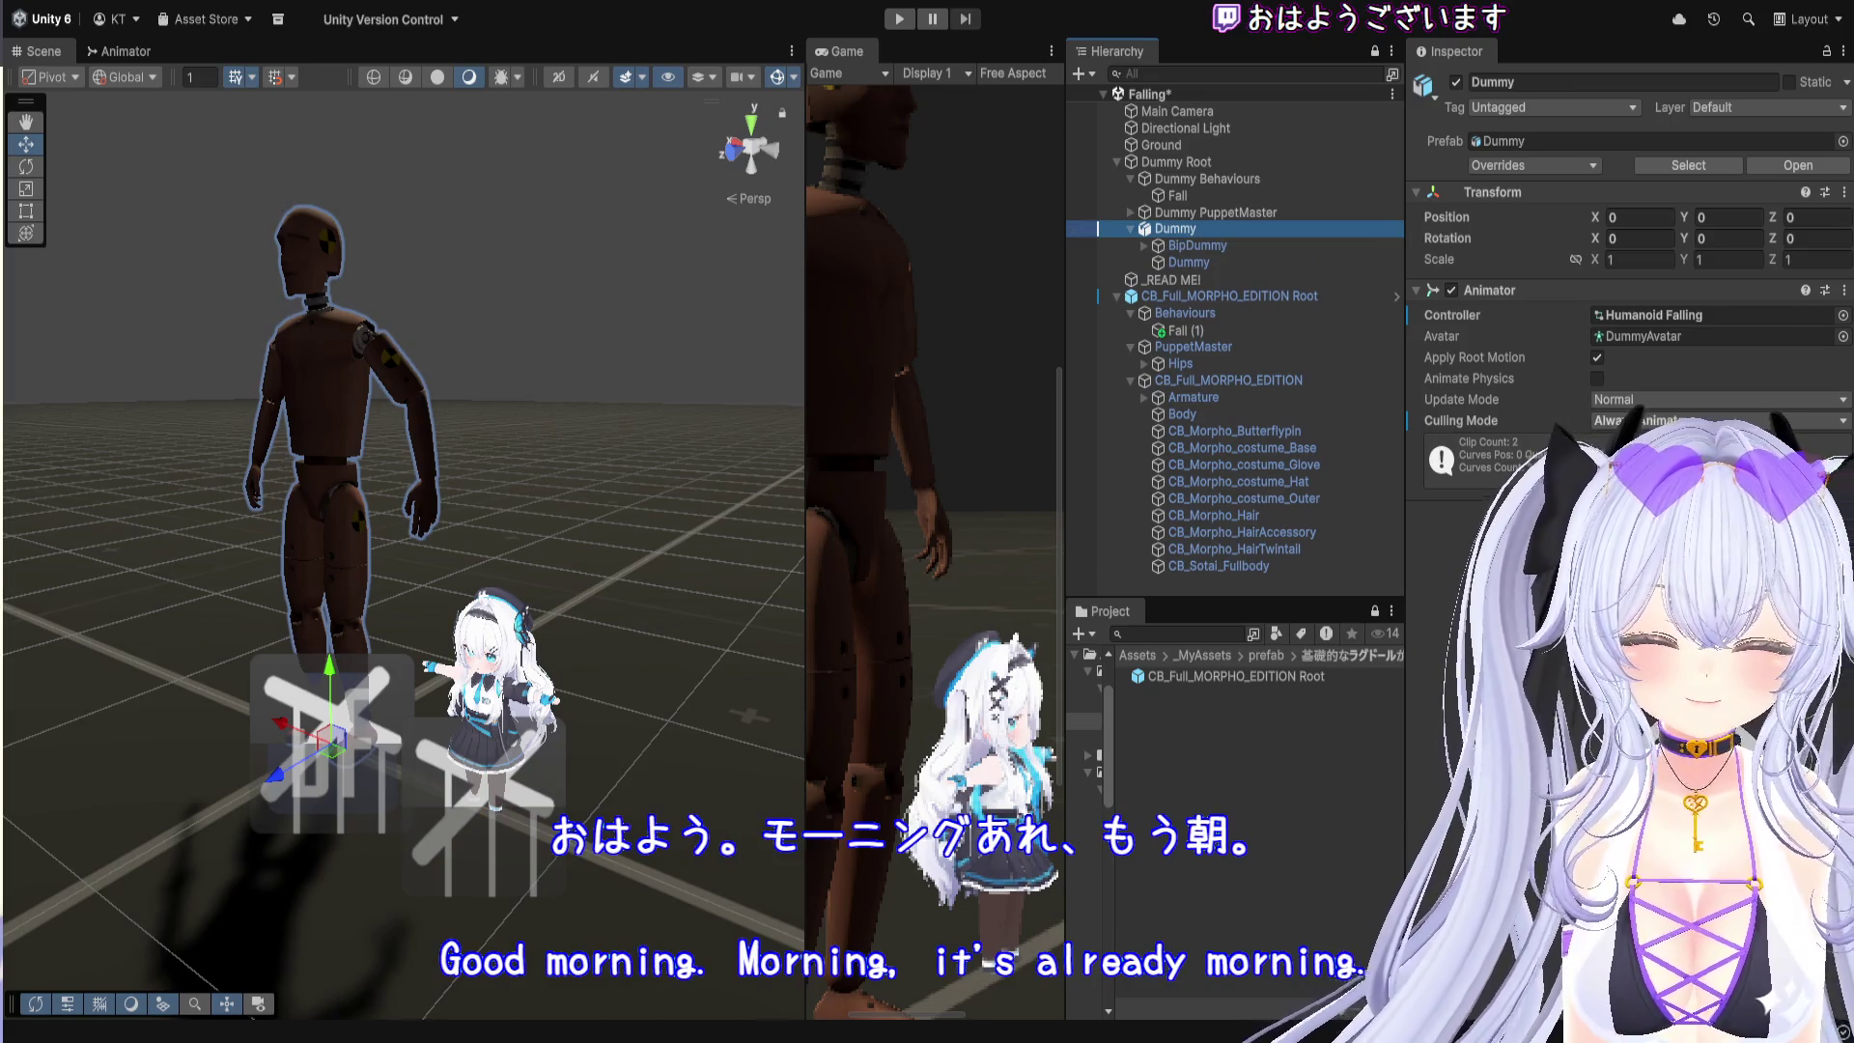
pyautogui.click(1376, 610)
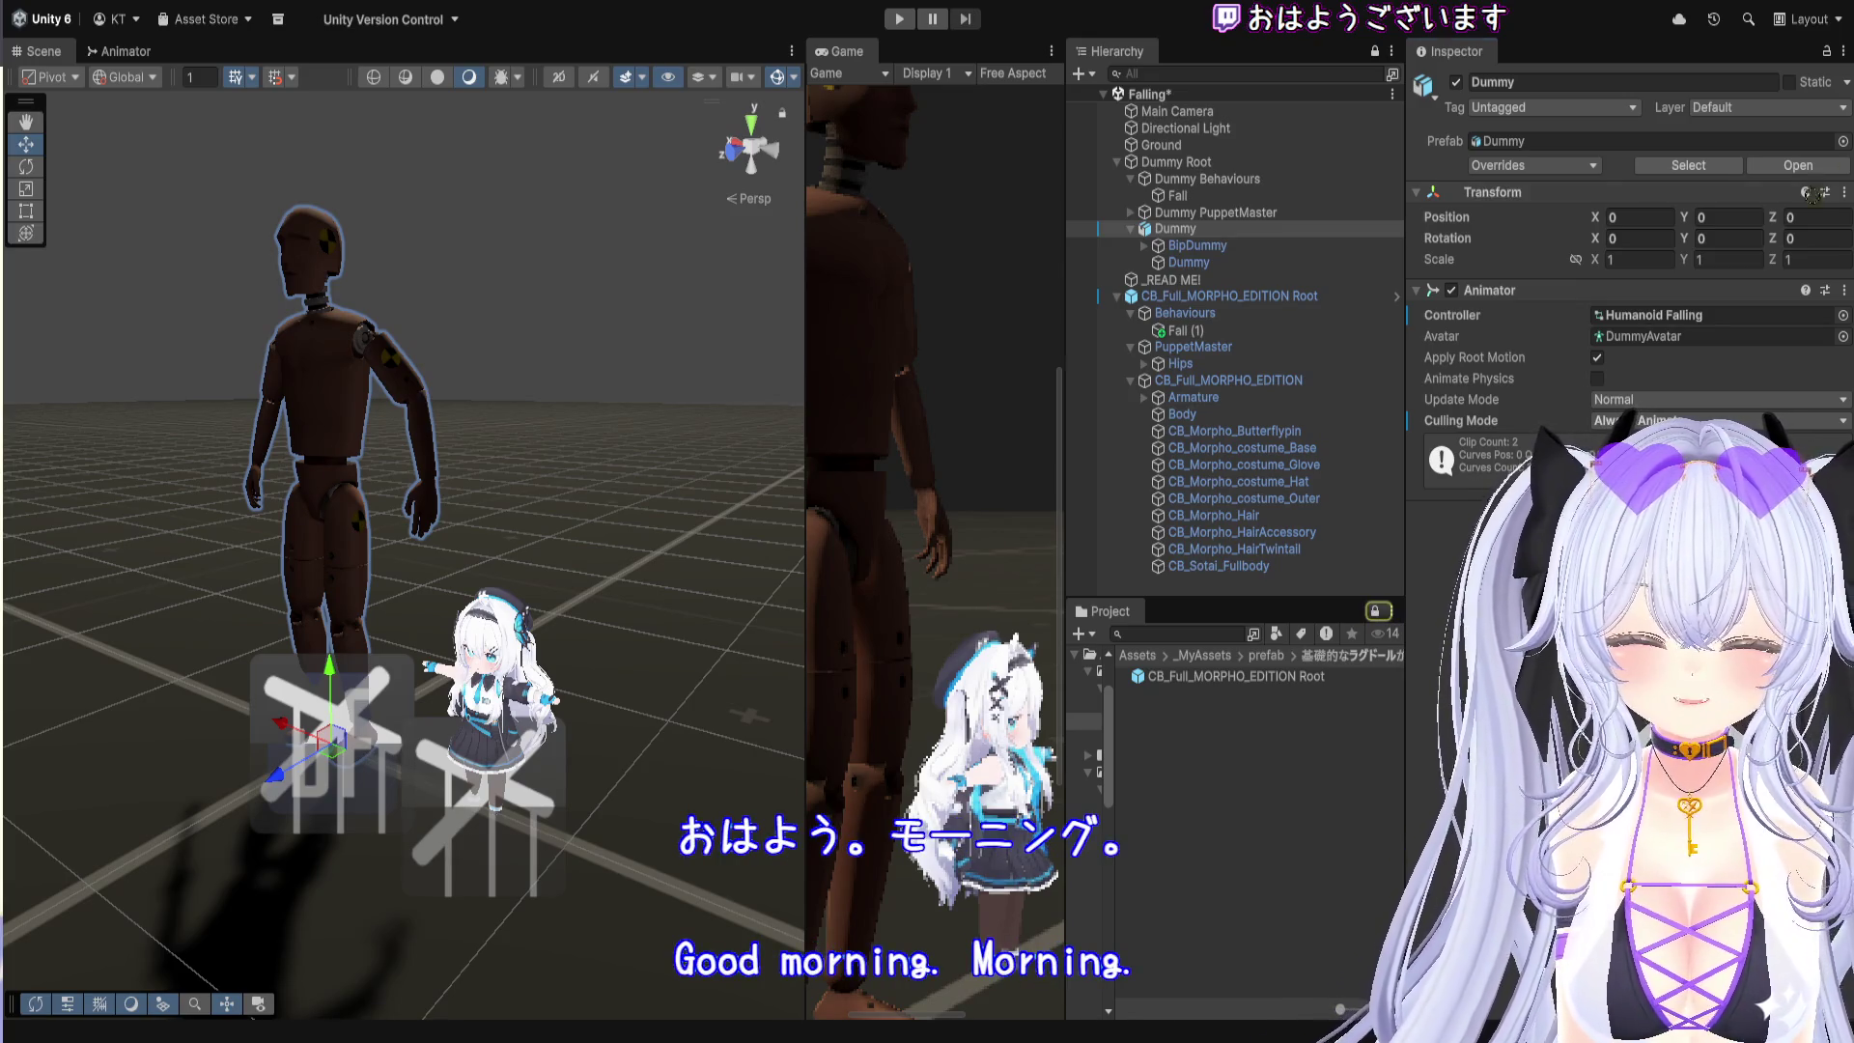
pyautogui.moveTo(1692, 320); pyautogui.dragTo(1690, 316)
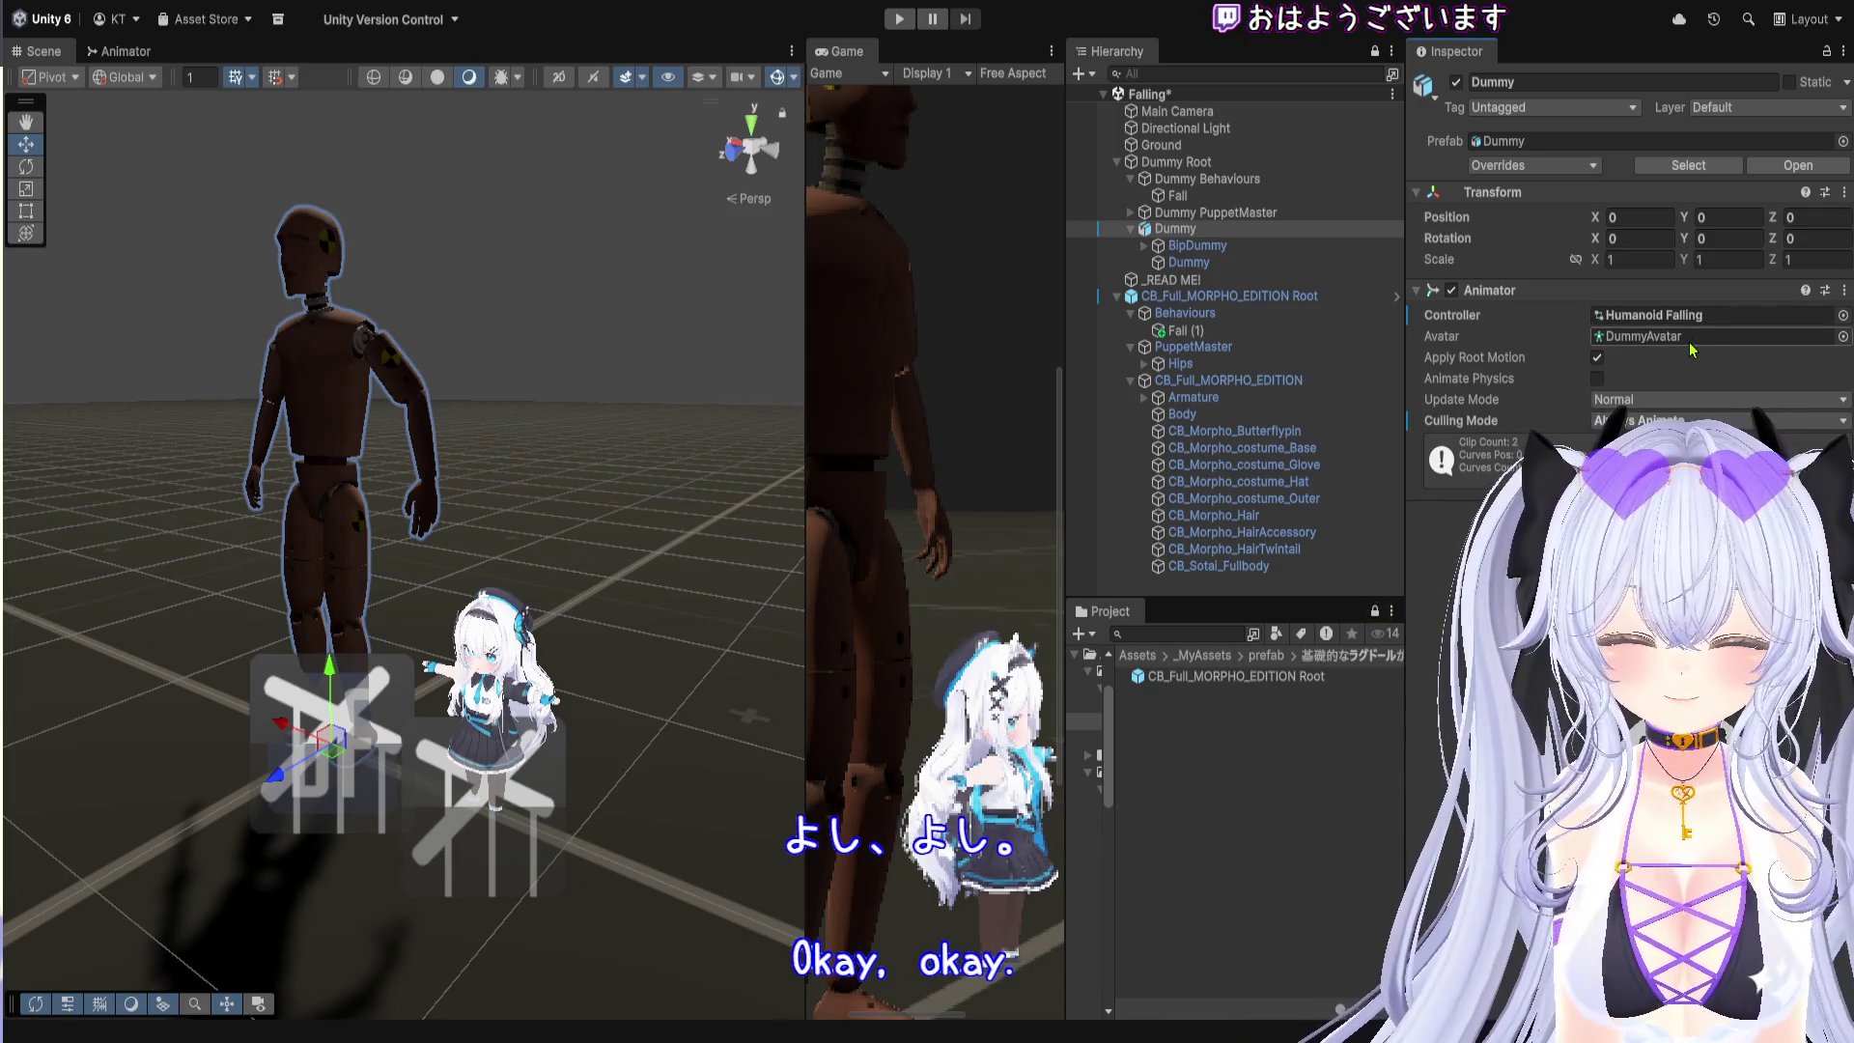
pyautogui.hotkey('ctrl', 'z')
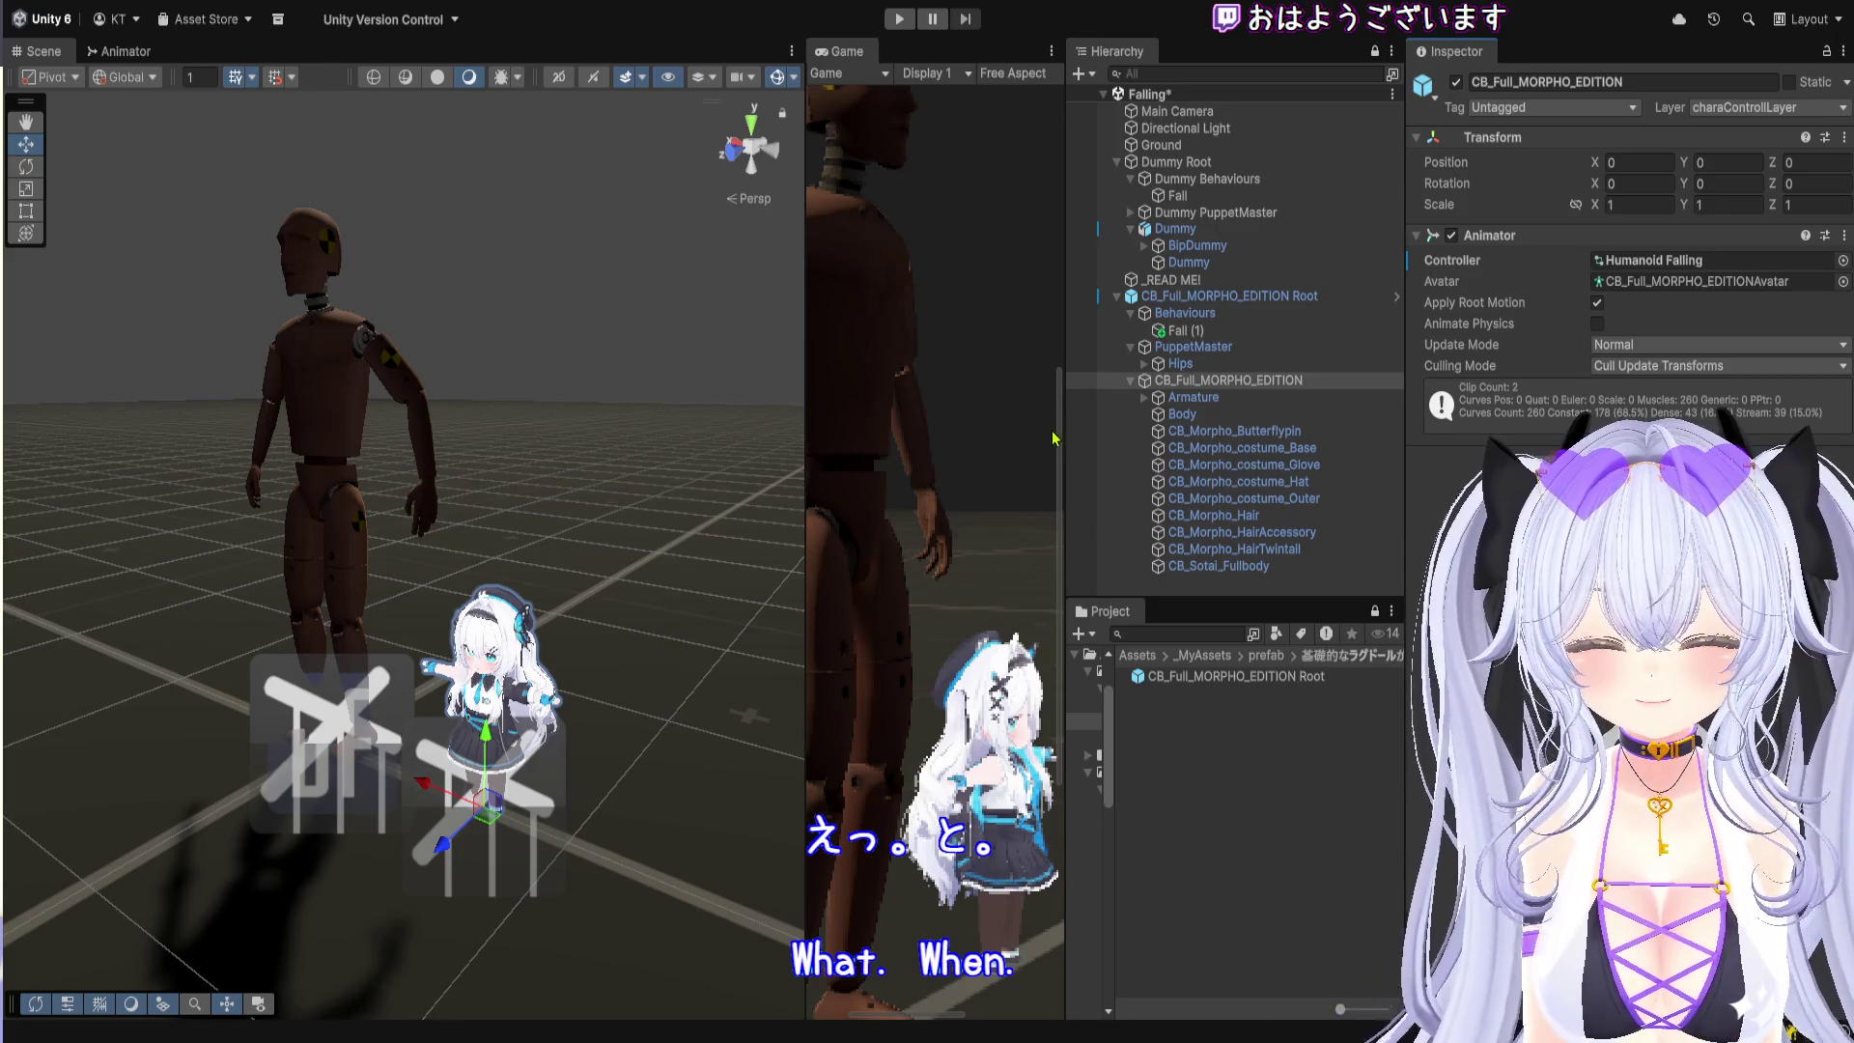
# Step: Resize the Scene and Game views so the Game view is wider at Scale 1x
pyautogui.moveTo(1059, 436); pyautogui.dragTo(1395, 436)
pyautogui.moveTo(800, 509); pyautogui.dragTo(518, 509)
pyautogui.scroll(-5, 907, 568)
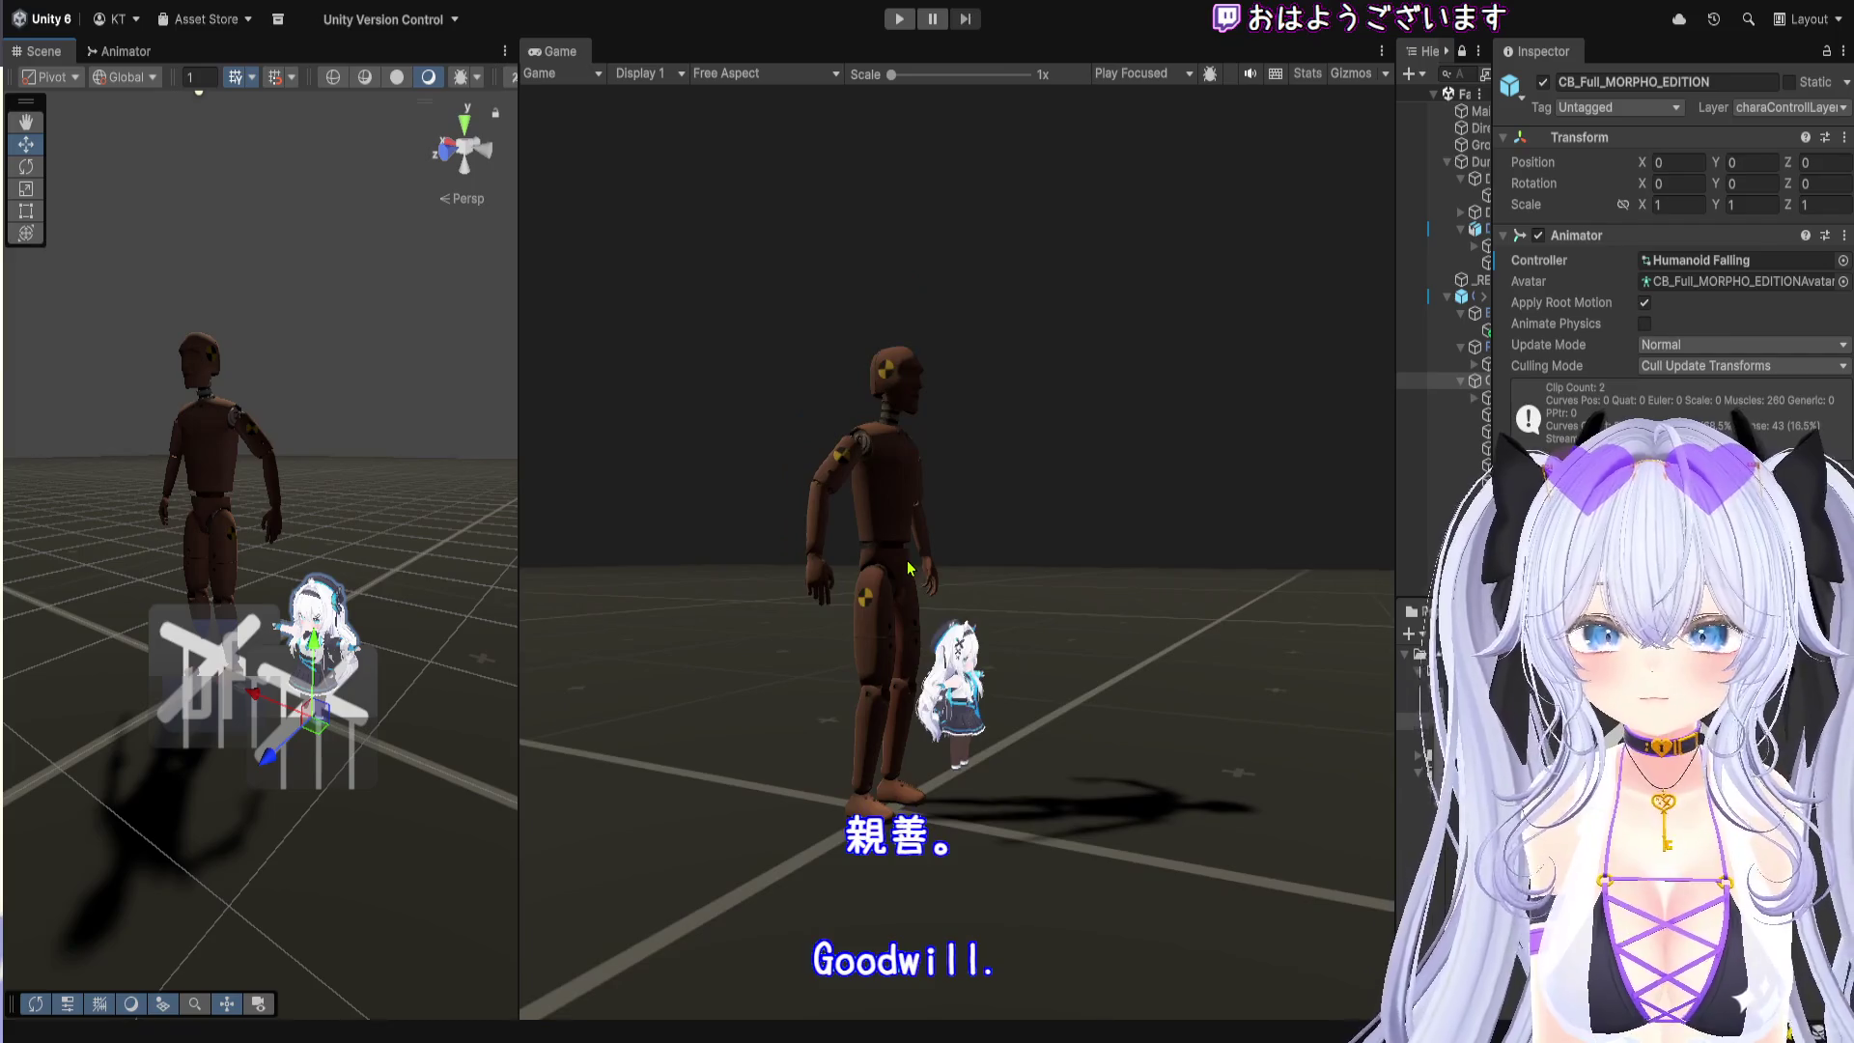
# Step: Play the Falling scene, zoom and orbit to watch both ragdolls collapse, then select Ground
pyautogui.click(899, 18)
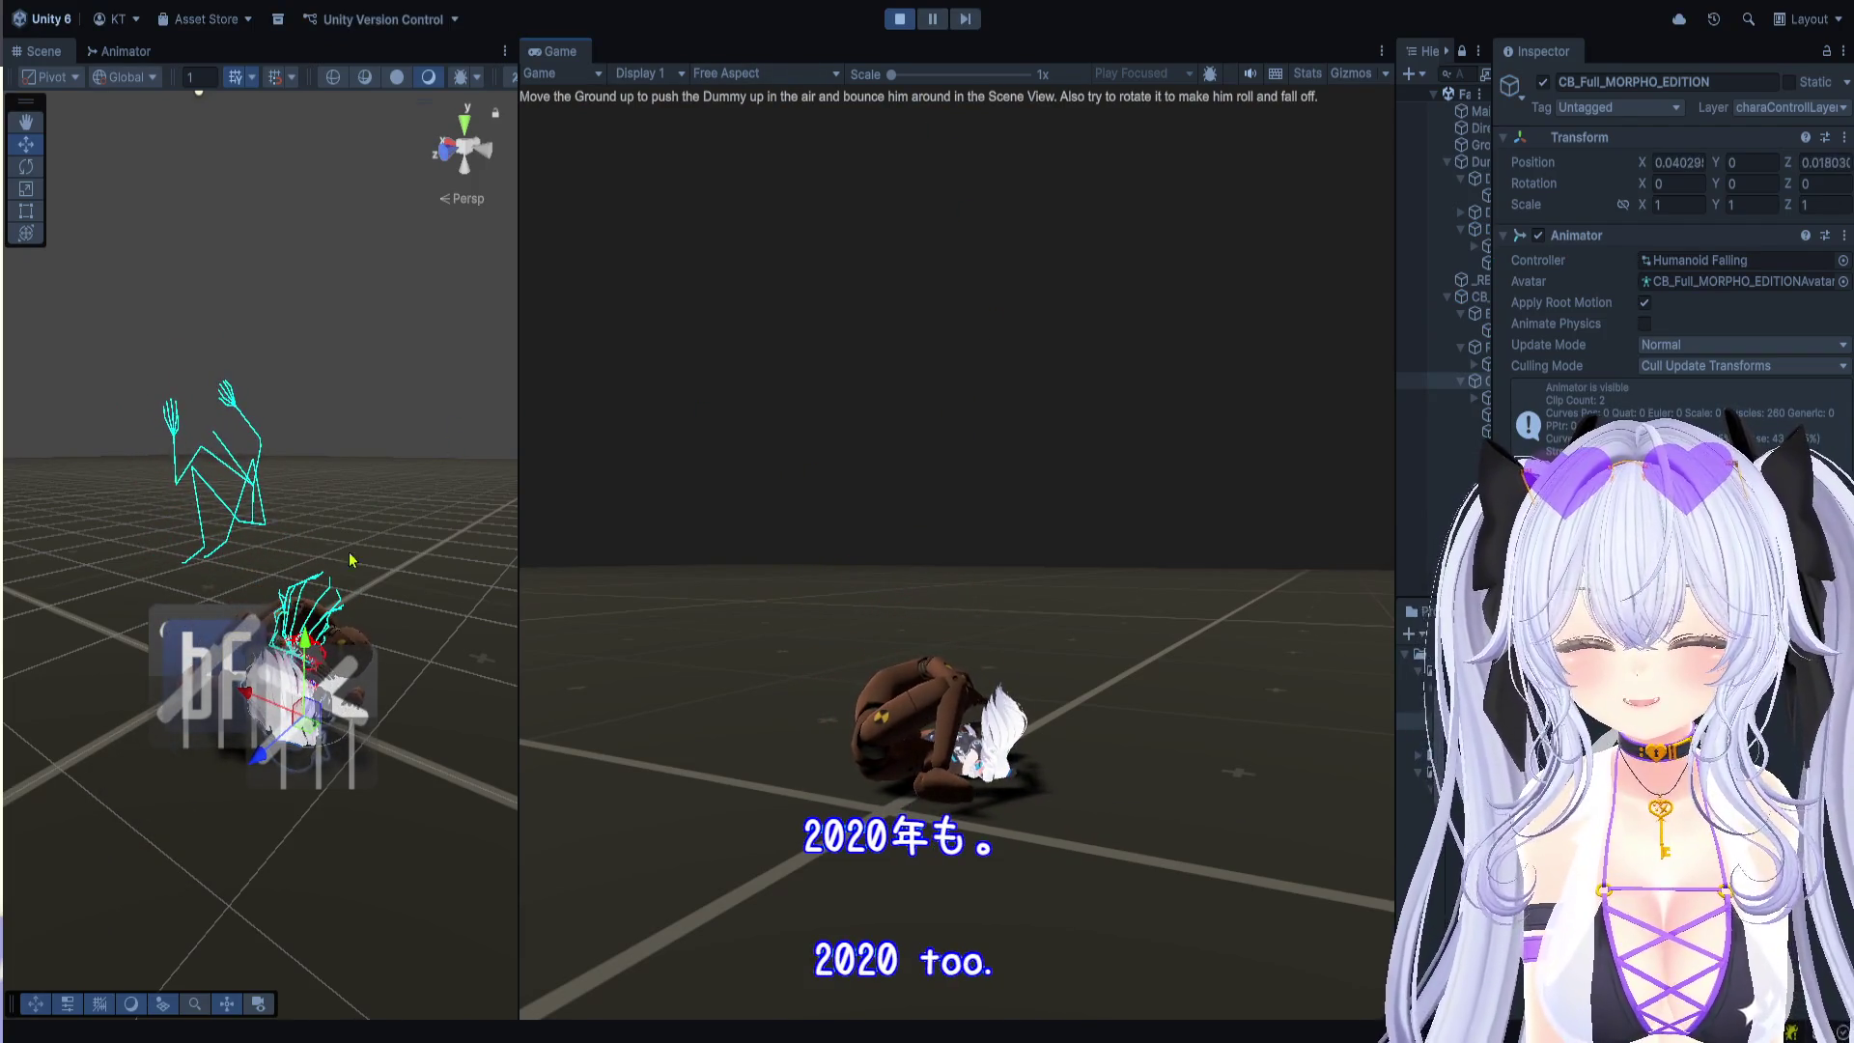
pyautogui.moveTo(514, 548); pyautogui.dragTo(894, 549)
pyautogui.scroll(5, 674, 623)
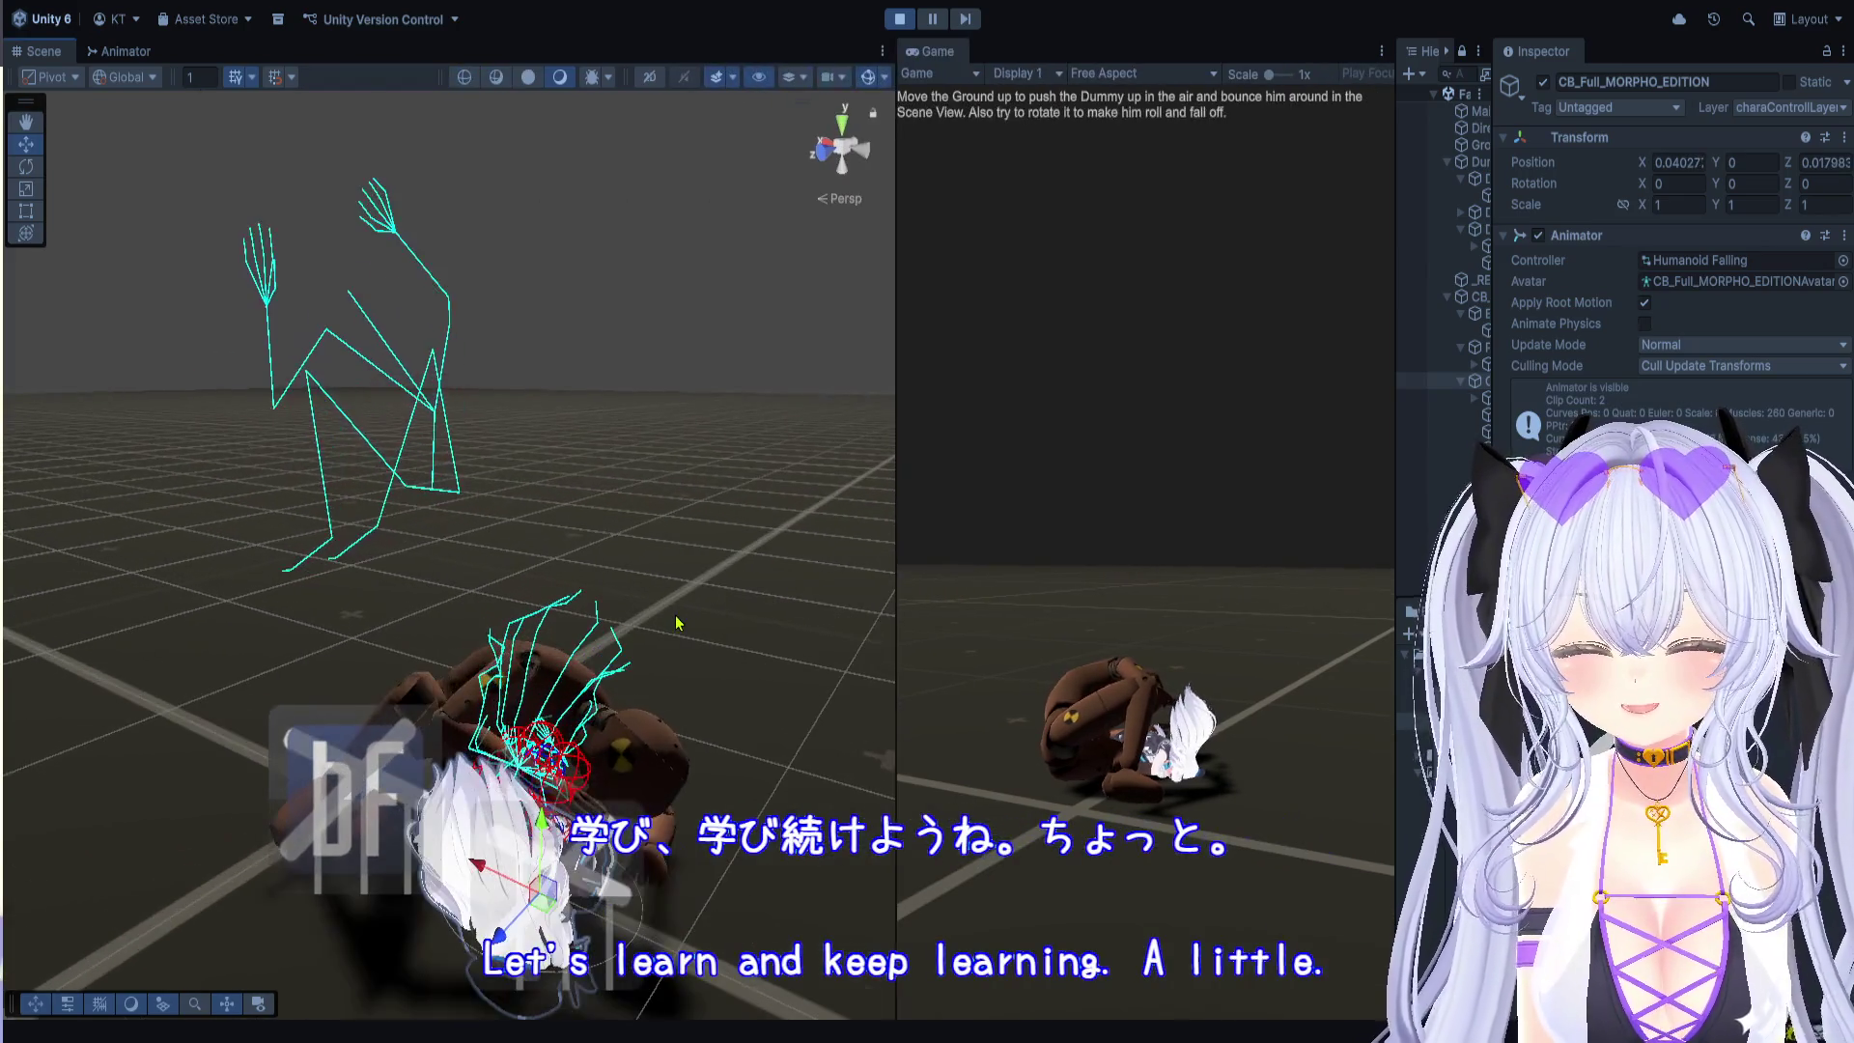
pyautogui.scroll(2, 600, 409)
pyautogui.moveTo(524, 436)
pyautogui.mouseDown()
pyautogui.moveTo(373, 488)
pyautogui.moveTo(705, 541)
pyautogui.mouseUp()
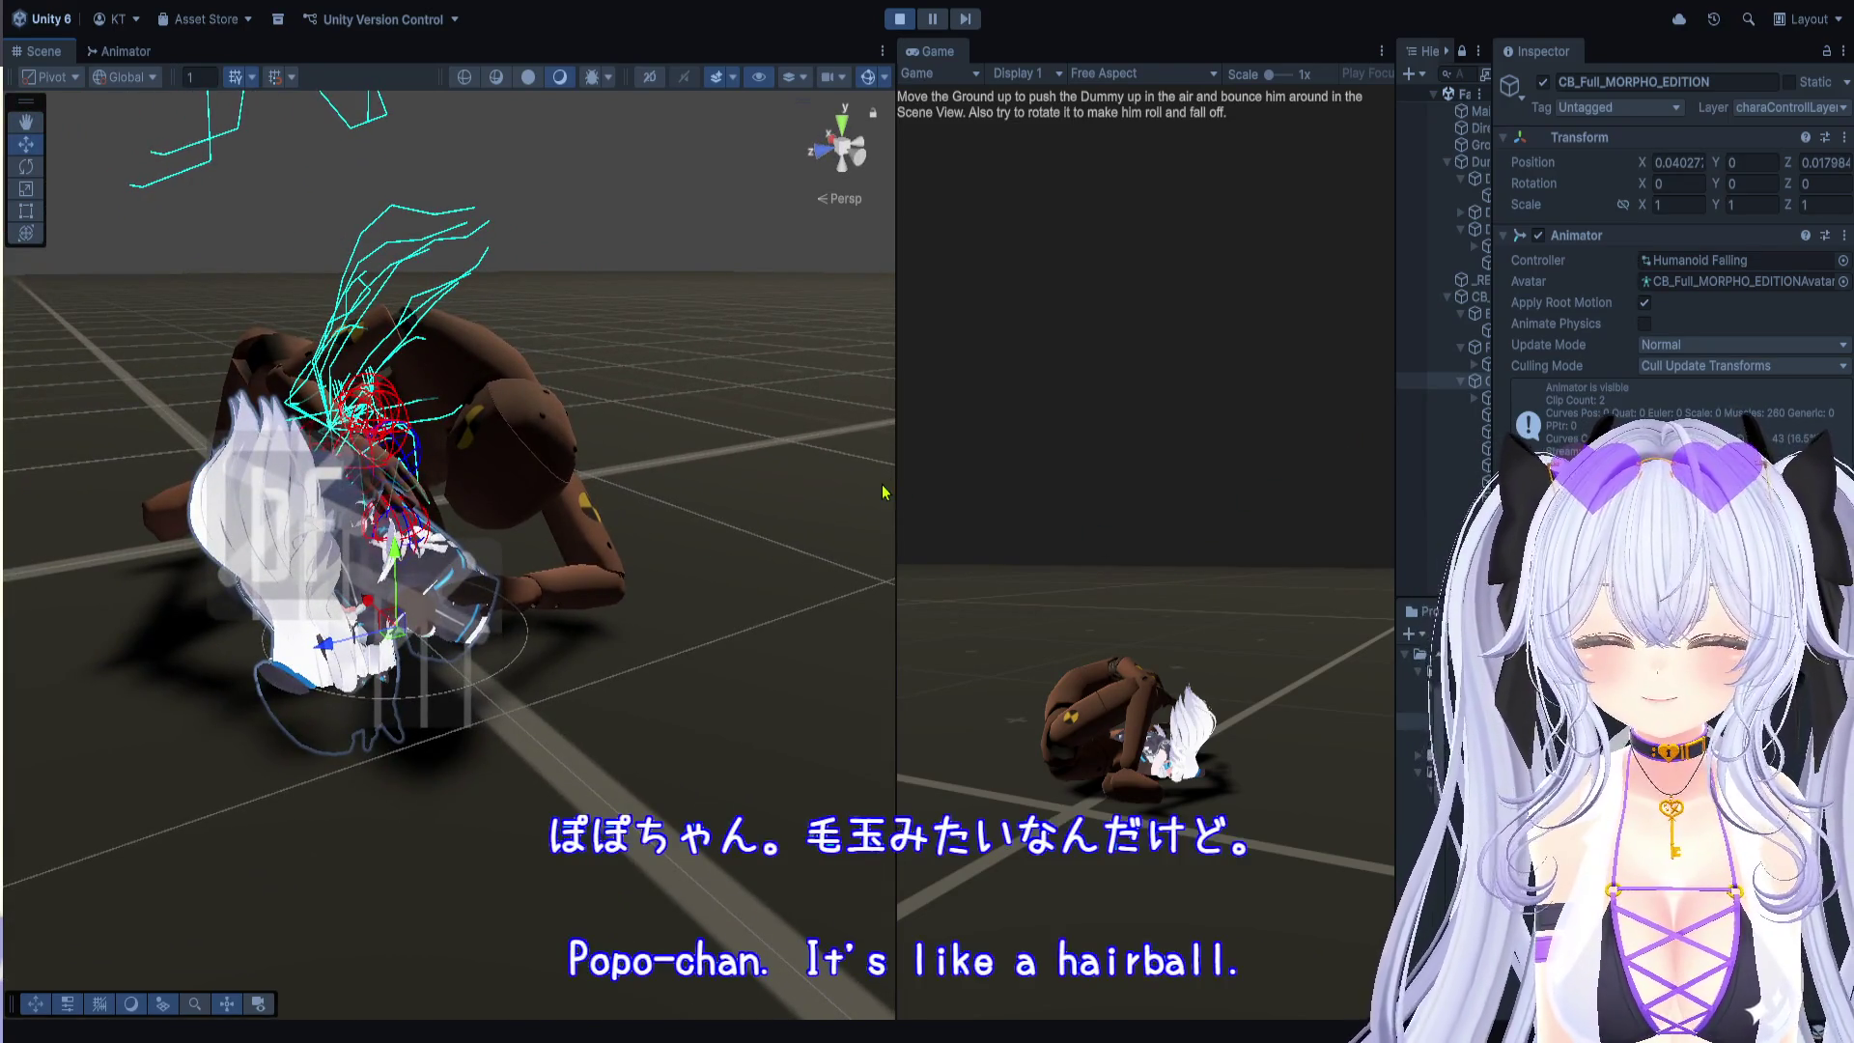
pyautogui.scroll(-3, 583, 609)
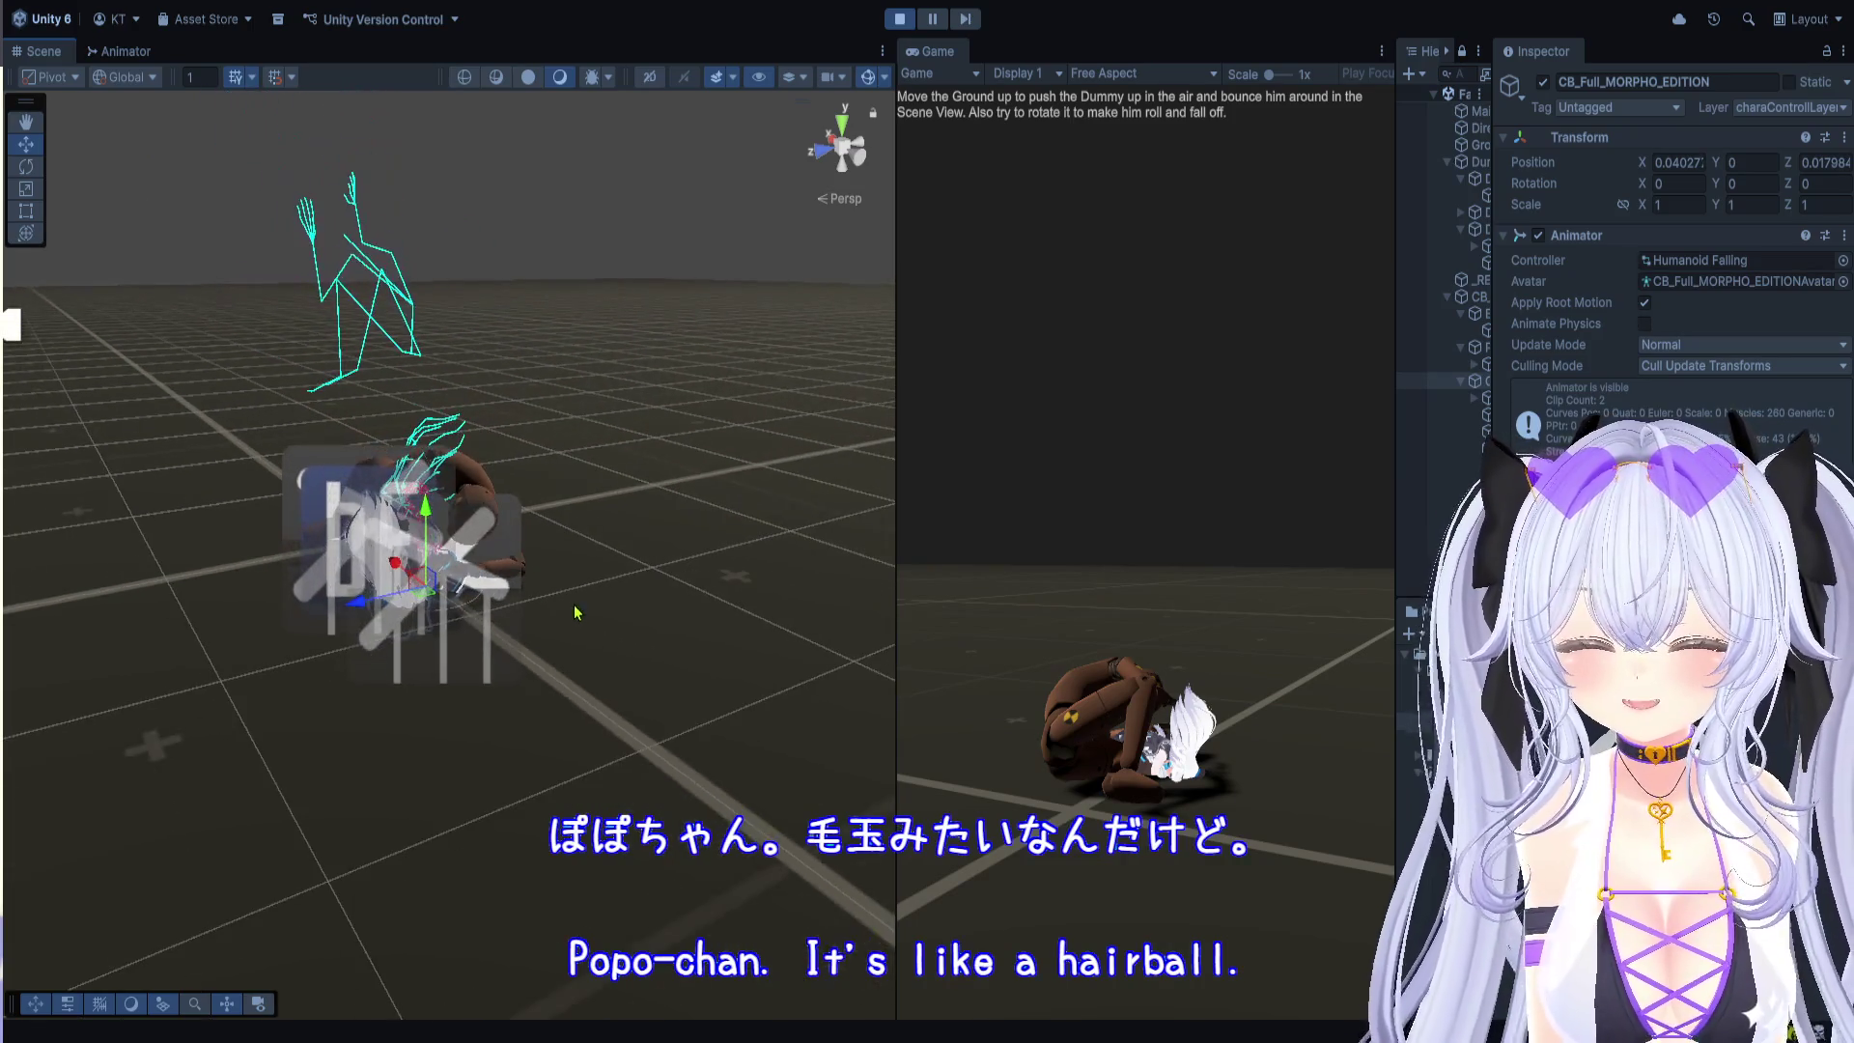
pyautogui.click(607, 583)
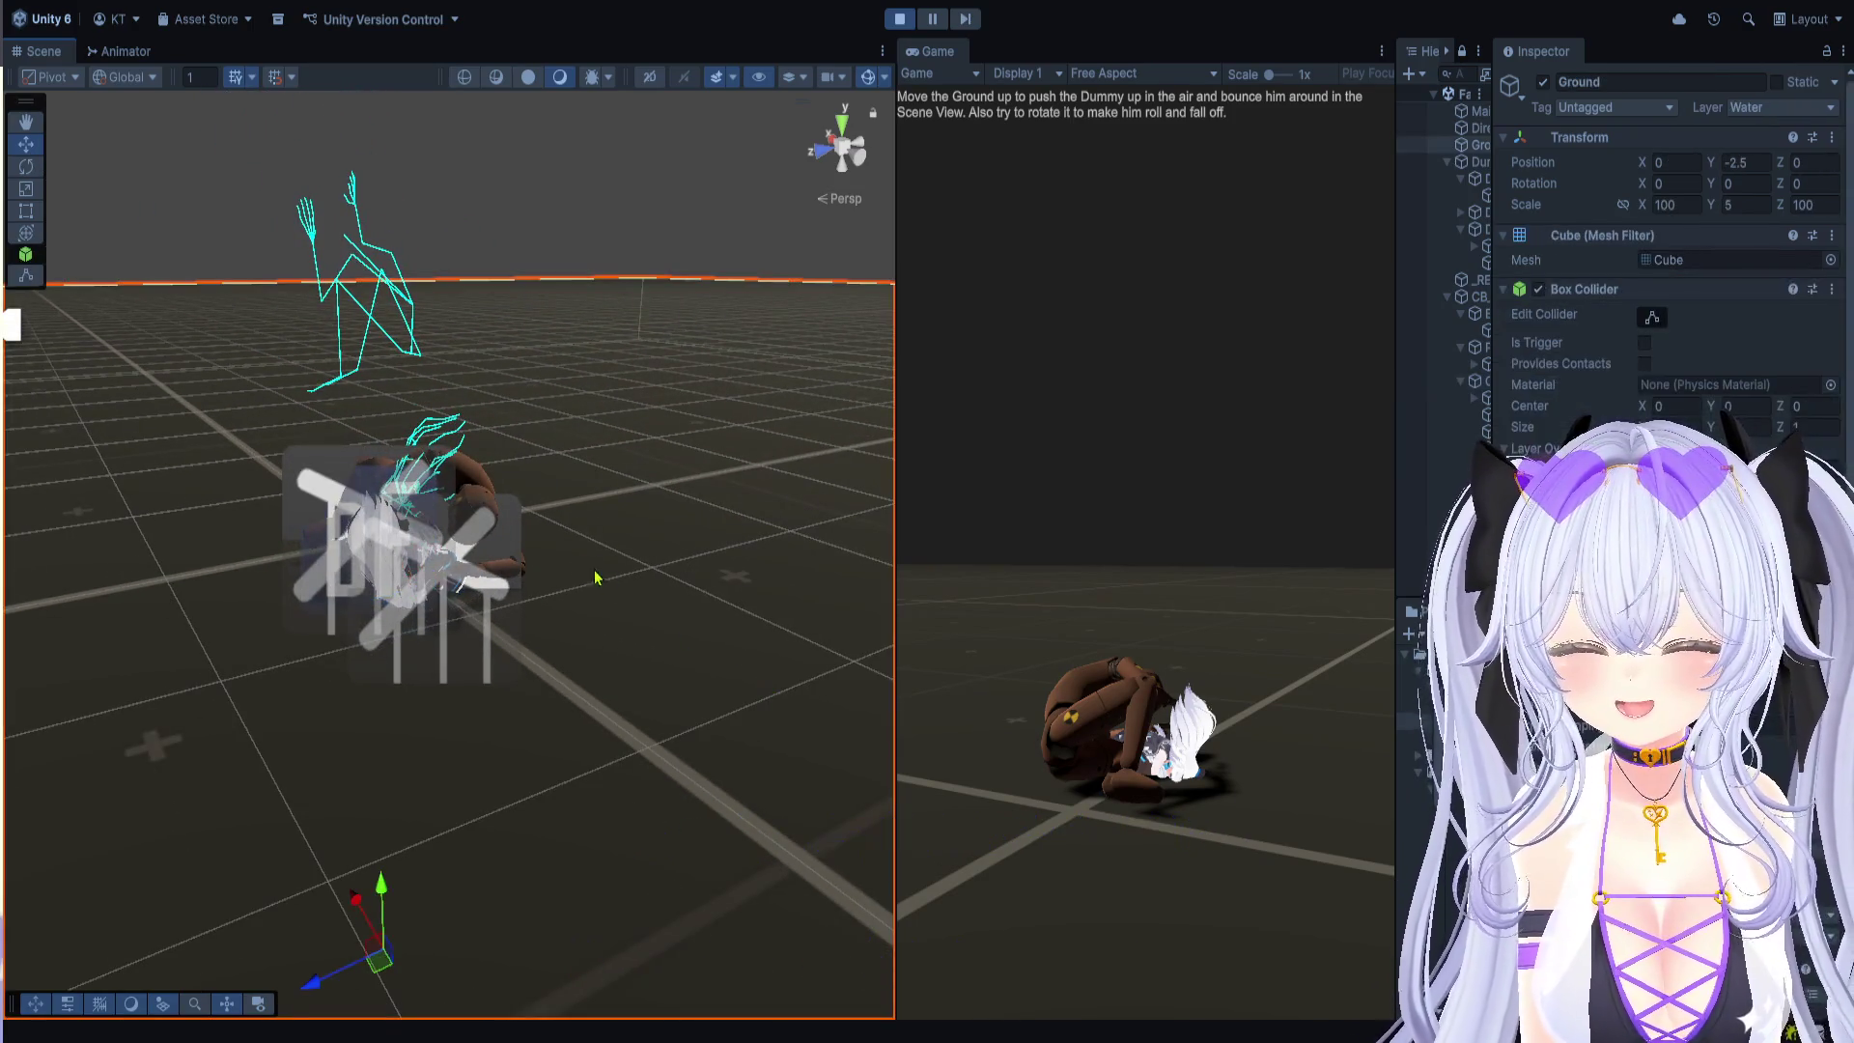
# Step: Raise the Ground along Y so the ragdolls bounce, widening Hierarchy and Game view
pyautogui.moveTo(385, 899)
pyautogui.mouseDown()
pyautogui.moveTo(377, 772)
pyautogui.moveTo(375, 953)
pyautogui.moveTo(377, 774)
pyautogui.moveTo(357, 761)
pyautogui.moveTo(349, 867)
pyautogui.moveTo(376, 731)
pyautogui.moveTo(379, 821)
pyautogui.moveTo(380, 603)
pyautogui.moveTo(377, 862)
pyautogui.mouseUp()
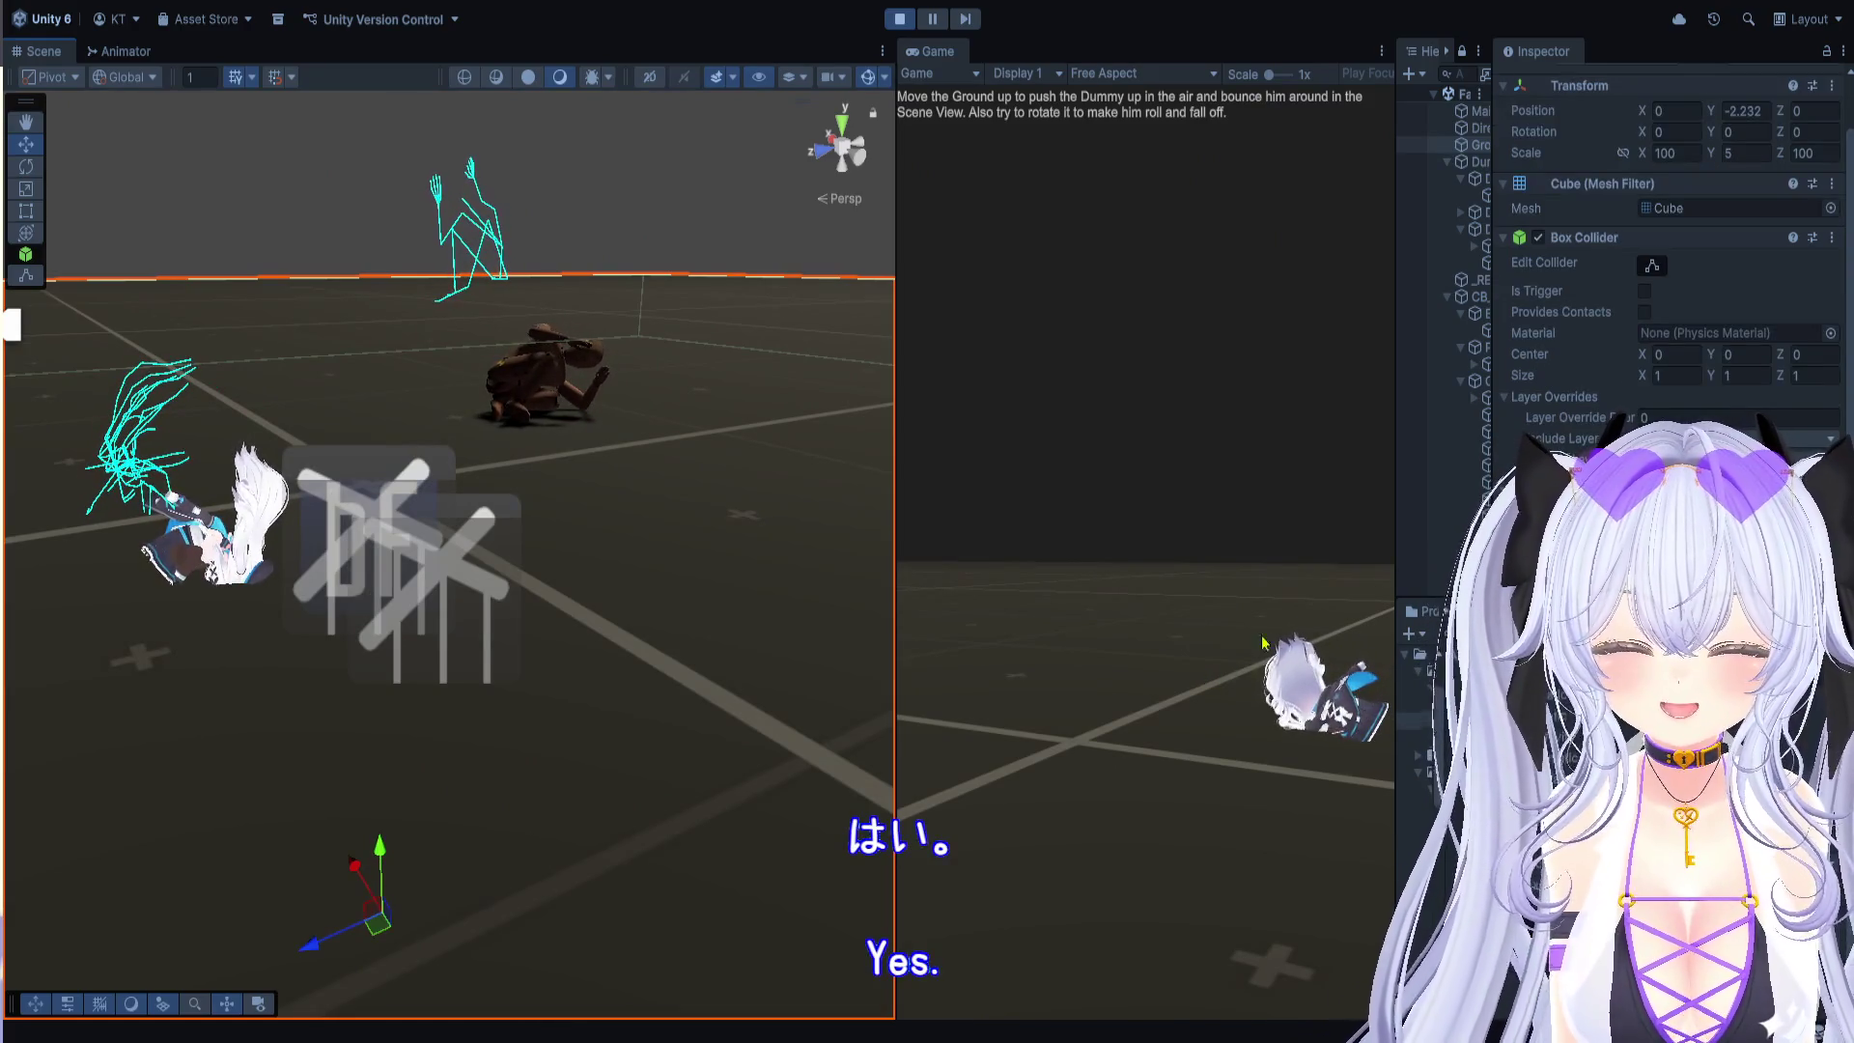
pyautogui.moveTo(1492, 531); pyautogui.dragTo(1759, 531)
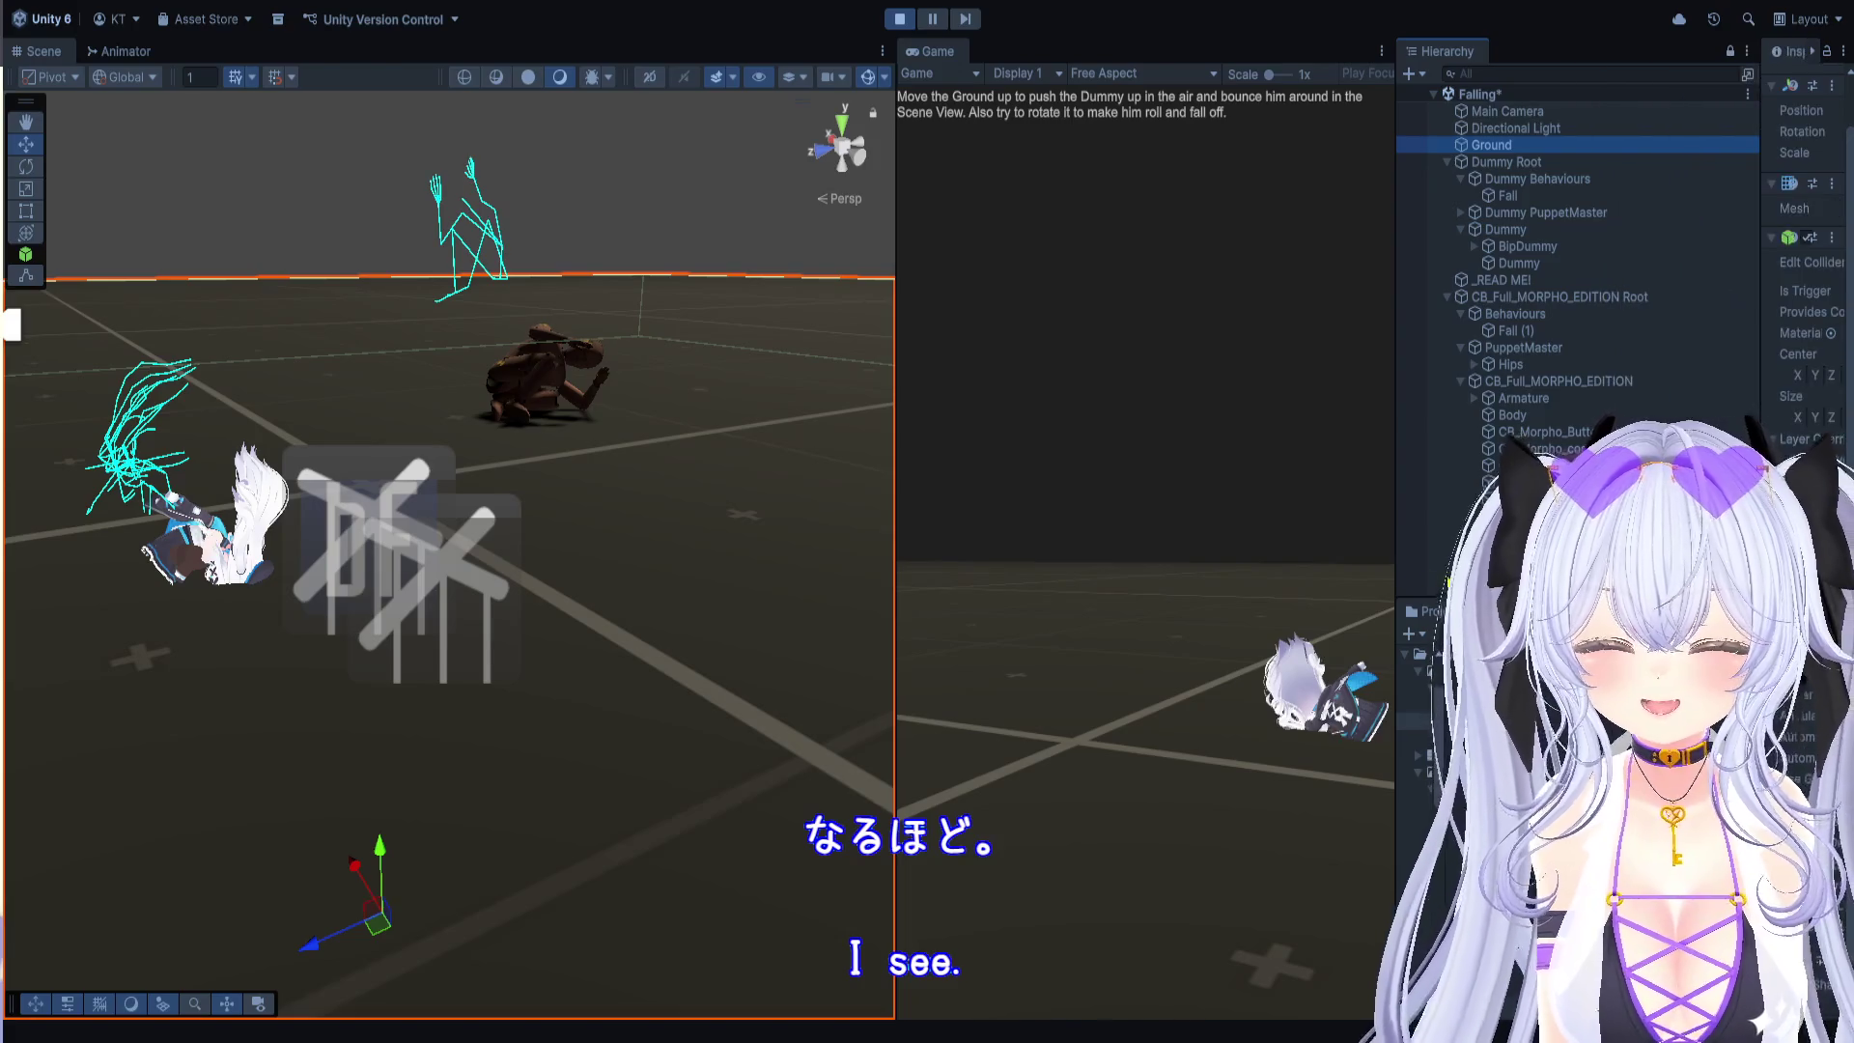
pyautogui.moveTo(1392, 580); pyautogui.dragTo(1598, 581)
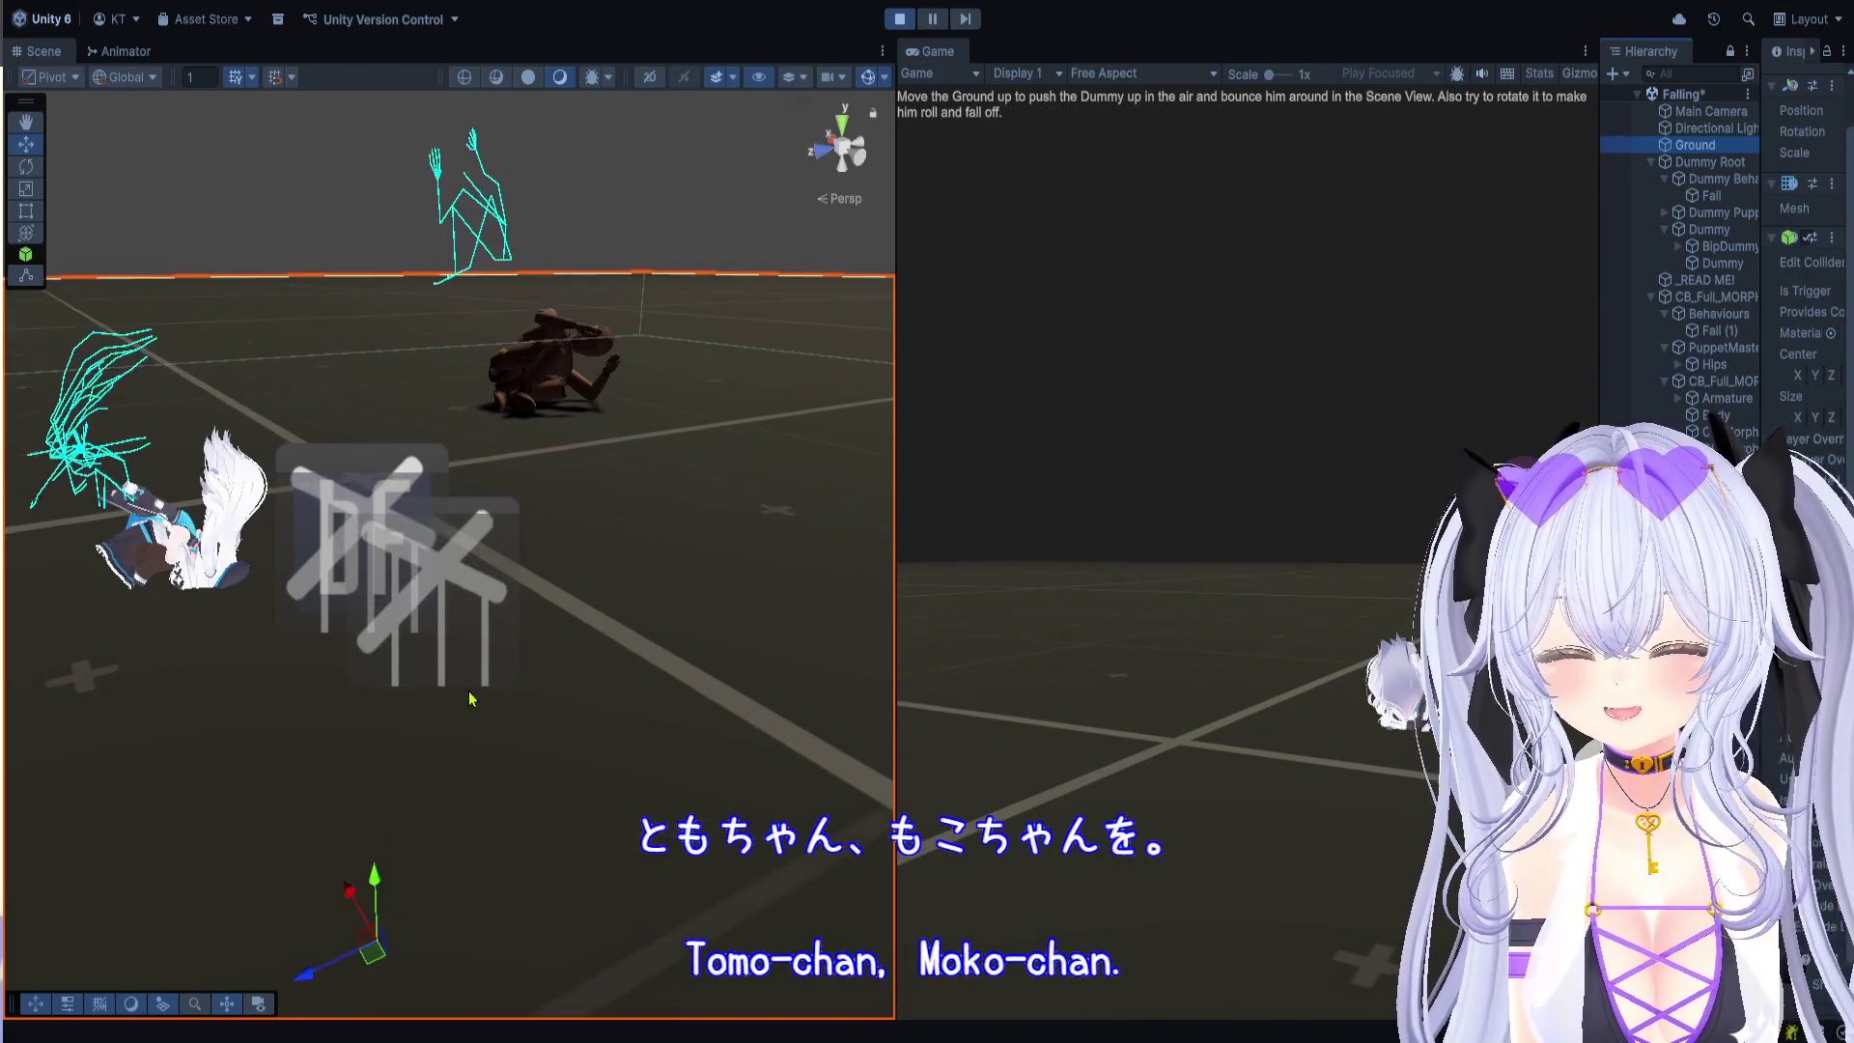
pyautogui.moveTo(530, 719)
pyautogui.mouseDown()
pyautogui.moveTo(534, 692)
pyautogui.moveTo(513, 708)
pyautogui.moveTo(568, 697)
pyautogui.mouseUp()
pyautogui.scroll(-10, 613, 513)
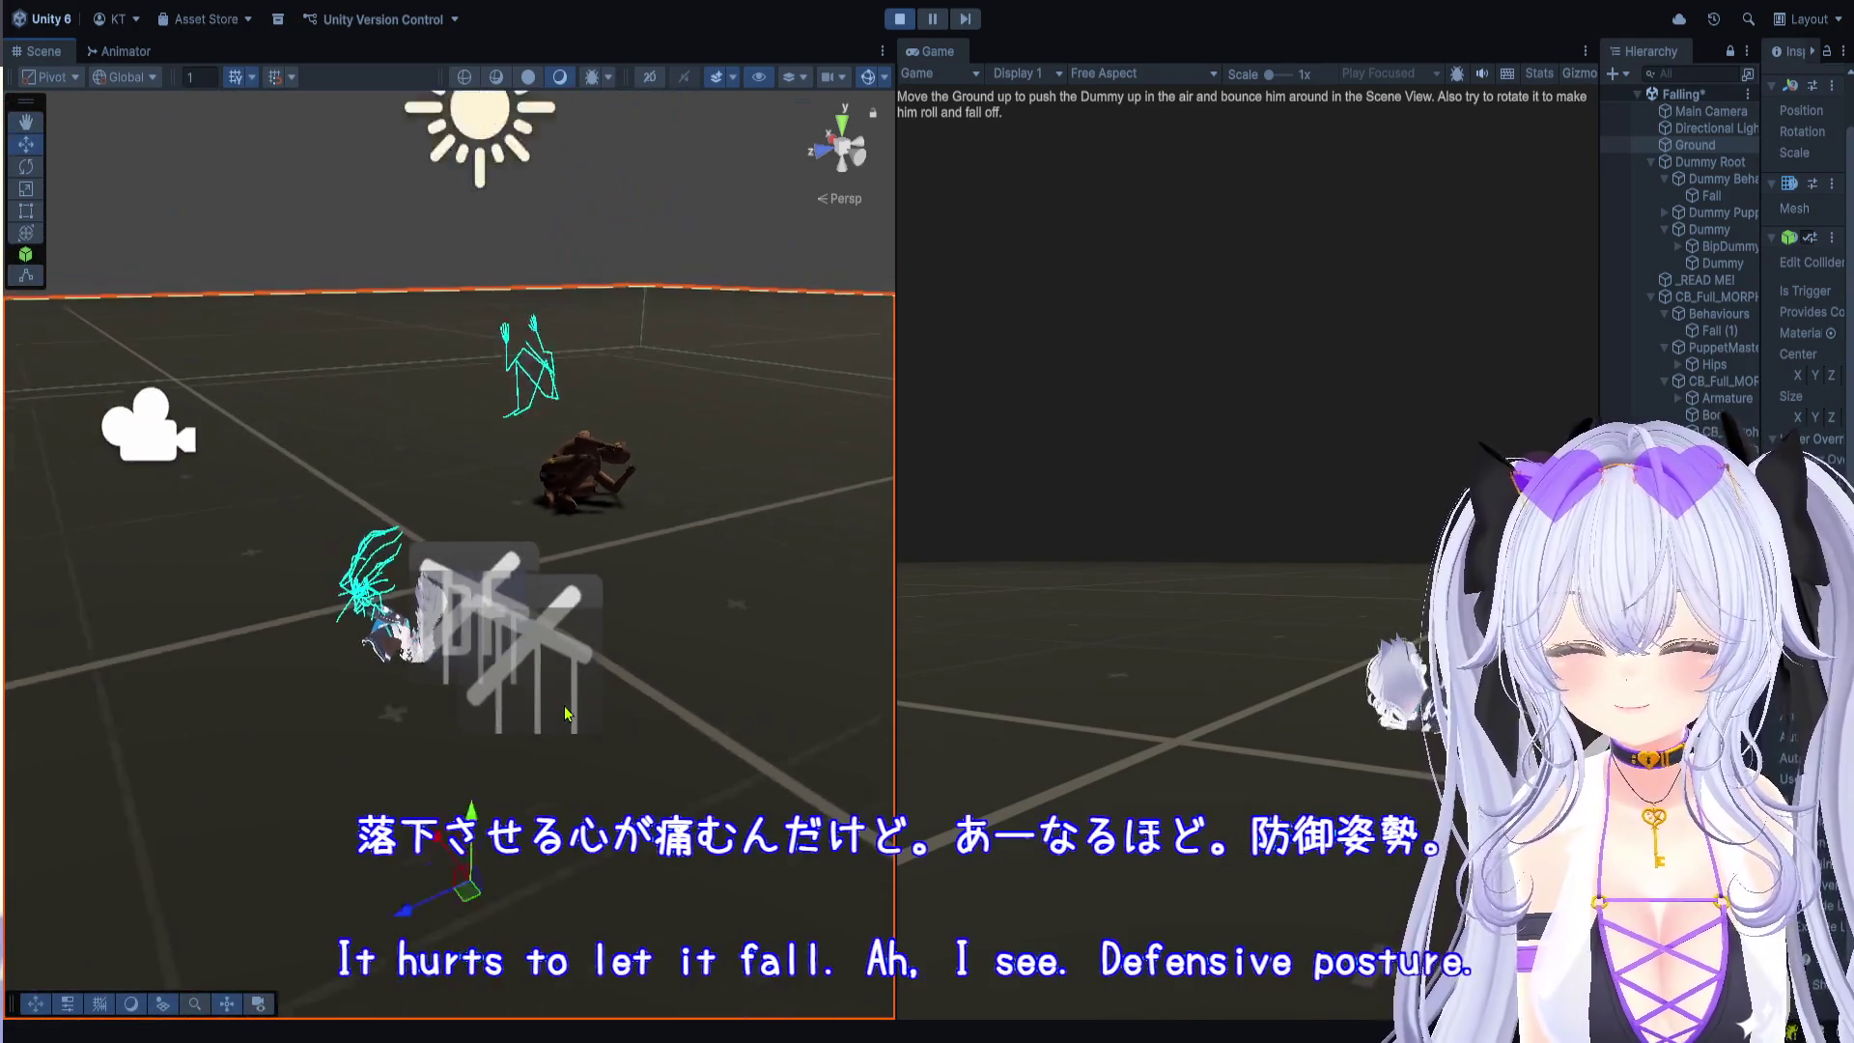
pyautogui.scroll(-3, 566, 713)
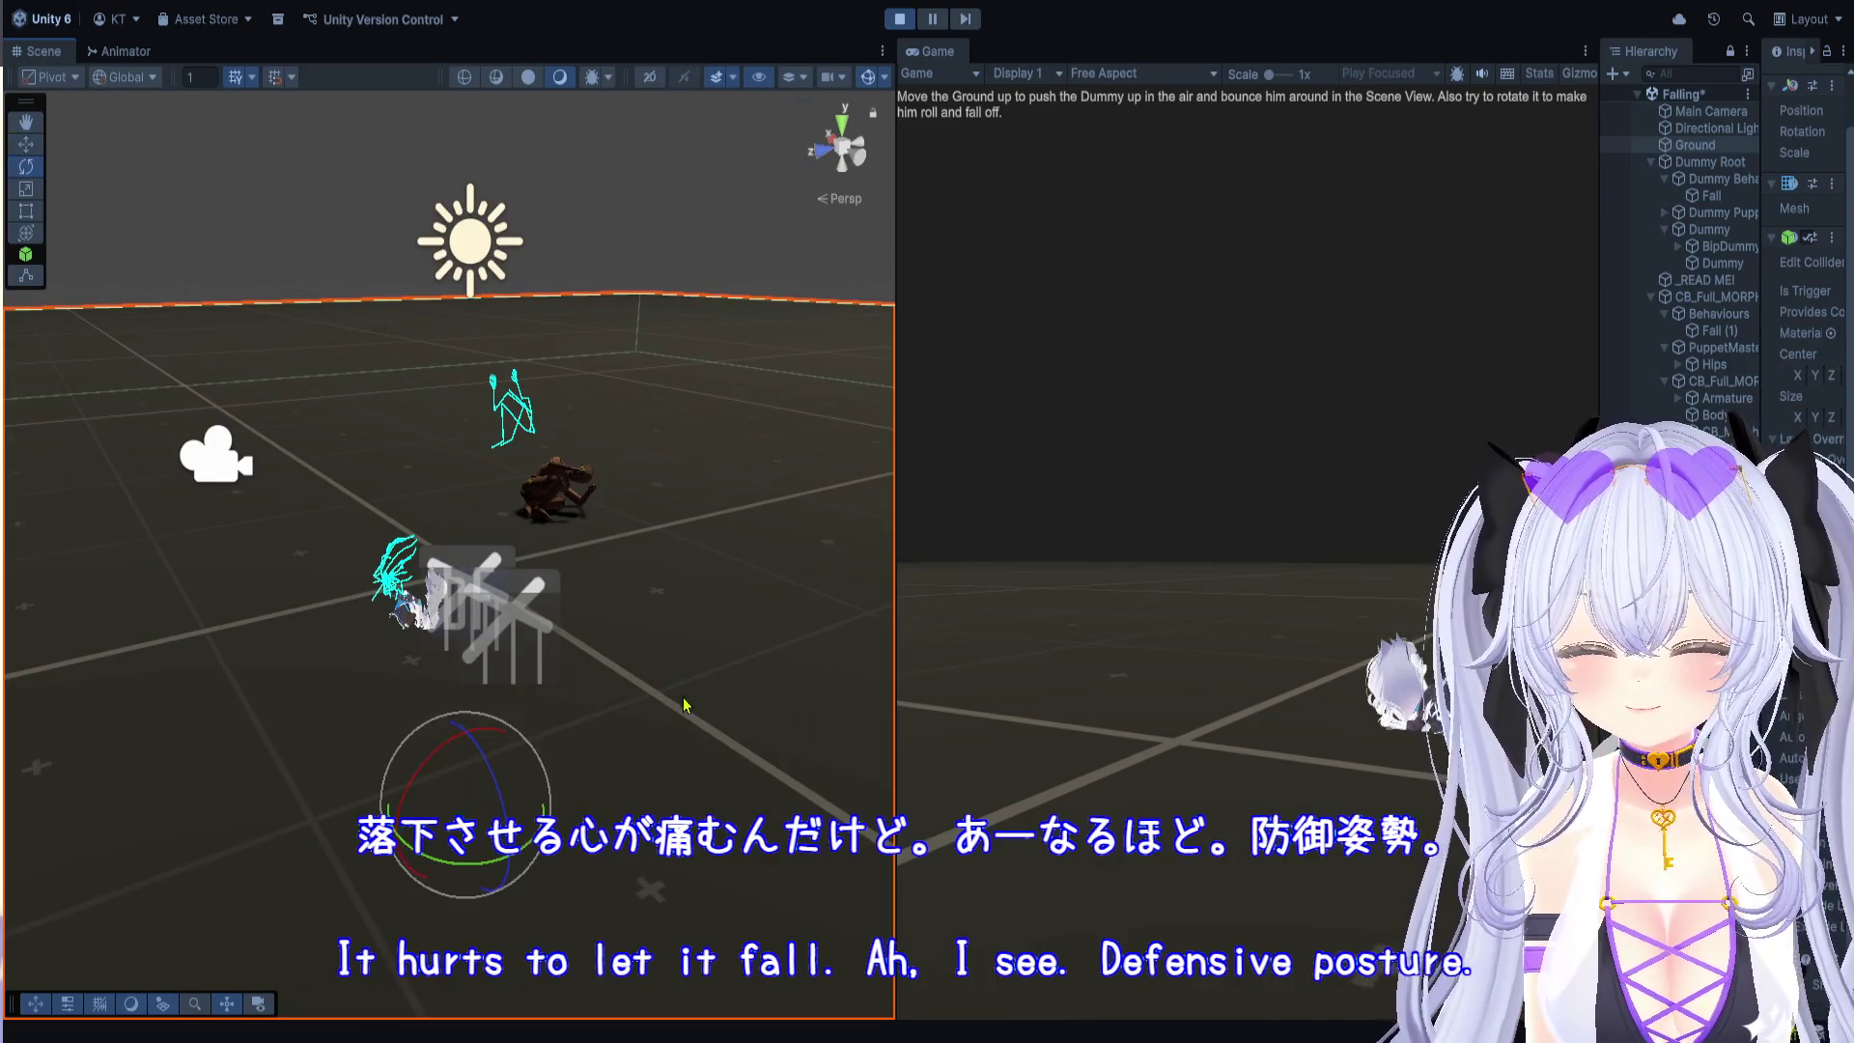
# Step: Tilt the Ground so the ragdolls roll off, orbiting the Scene view to follow their fall
pyautogui.moveTo(519, 794); pyautogui.dragTo(527, 902)
pyautogui.moveTo(572, 587)
pyautogui.mouseDown()
pyautogui.moveTo(679, 736)
pyautogui.moveTo(525, 770)
pyautogui.moveTo(657, 786)
pyautogui.moveTo(459, 770)
pyautogui.moveTo(687, 737)
pyautogui.mouseUp()
pyautogui.moveTo(473, 744)
pyautogui.mouseDown()
pyautogui.moveTo(670, 704)
pyautogui.moveTo(580, 638)
pyautogui.moveTo(680, 603)
pyautogui.moveTo(707, 538)
pyautogui.moveTo(323, 881)
pyautogui.mouseUp()
pyautogui.moveTo(364, 757)
pyautogui.mouseDown()
pyautogui.moveTo(389, 629)
pyautogui.moveTo(245, 749)
pyautogui.moveTo(364, 584)
pyautogui.moveTo(397, 604)
pyautogui.moveTo(281, 757)
pyautogui.moveTo(64, 706)
pyautogui.moveTo(207, 641)
pyautogui.moveTo(158, 609)
pyautogui.moveTo(580, 744)
pyautogui.moveTo(564, 738)
pyautogui.moveTo(600, 811)
pyautogui.moveTo(405, 710)
pyautogui.moveTo(435, 696)
pyautogui.moveTo(148, 518)
pyautogui.moveTo(386, 547)
pyautogui.moveTo(161, 467)
pyautogui.moveTo(526, 653)
pyautogui.moveTo(646, 869)
pyautogui.moveTo(156, 473)
pyautogui.mouseUp()
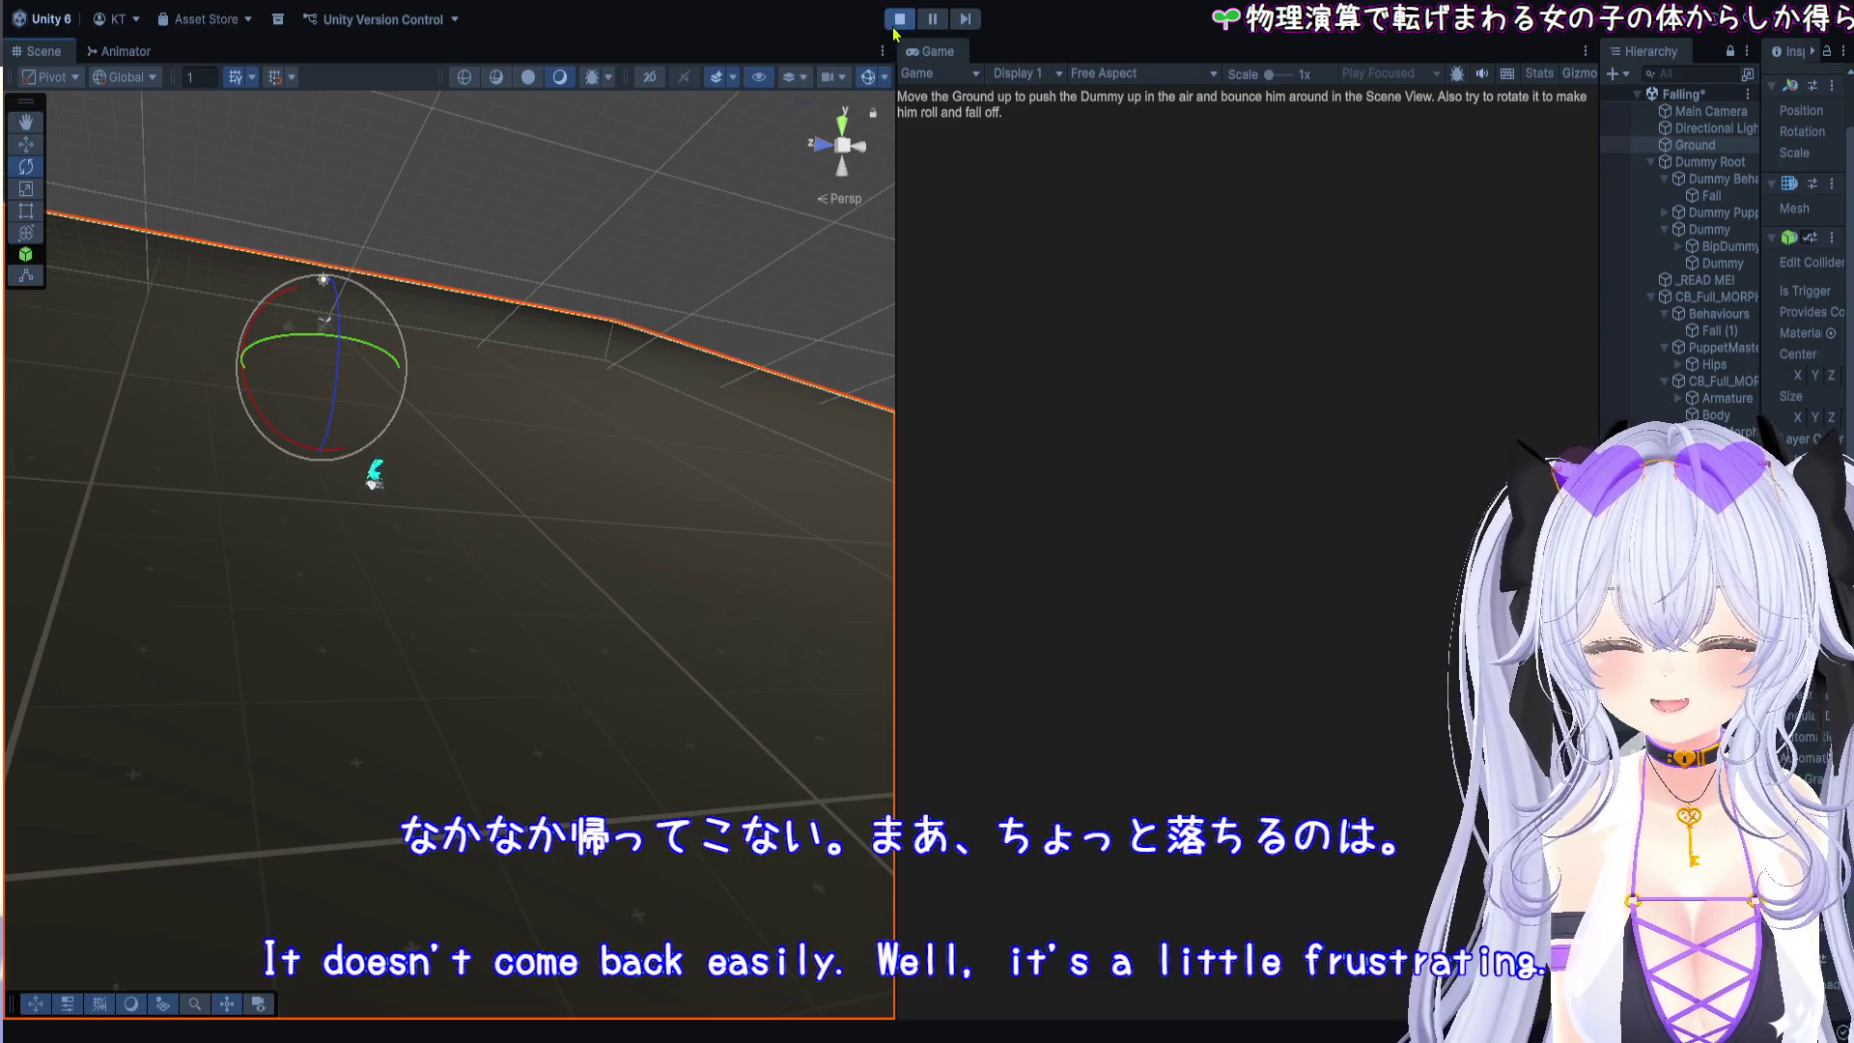
pyautogui.moveTo(604, 639)
pyautogui.mouseDown()
pyautogui.moveTo(450, 471)
pyautogui.moveTo(570, 524)
pyautogui.mouseUp()
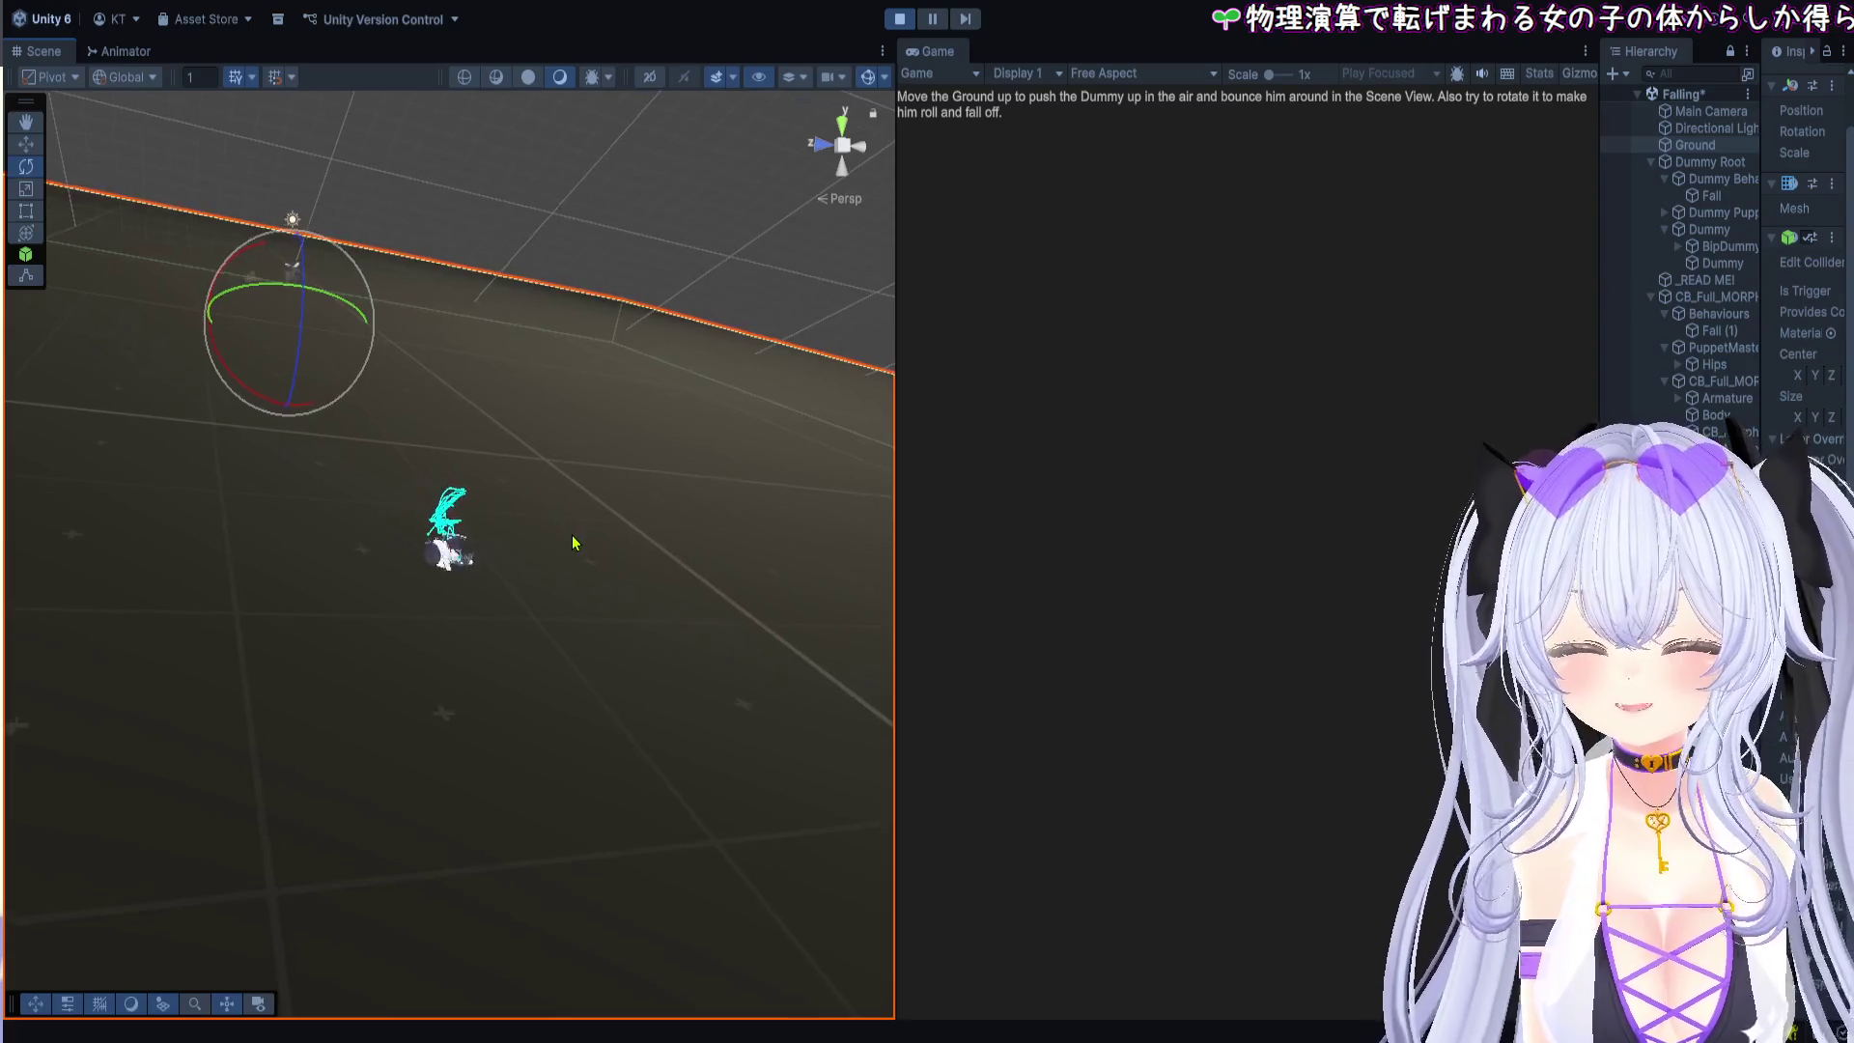
pyautogui.scroll(5, 598, 570)
pyautogui.moveTo(642, 639)
pyautogui.mouseDown()
pyautogui.moveTo(715, 708)
pyautogui.moveTo(443, 633)
pyautogui.moveTo(592, 666)
pyautogui.moveTo(525, 666)
pyautogui.moveTo(671, 727)
pyautogui.moveTo(795, 715)
pyautogui.moveTo(648, 693)
pyautogui.moveTo(691, 654)
pyautogui.moveTo(333, 652)
pyautogui.moveTo(228, 518)
pyautogui.moveTo(360, 766)
pyautogui.moveTo(410, 786)
pyautogui.moveTo(433, 1022)
pyautogui.mouseUp()
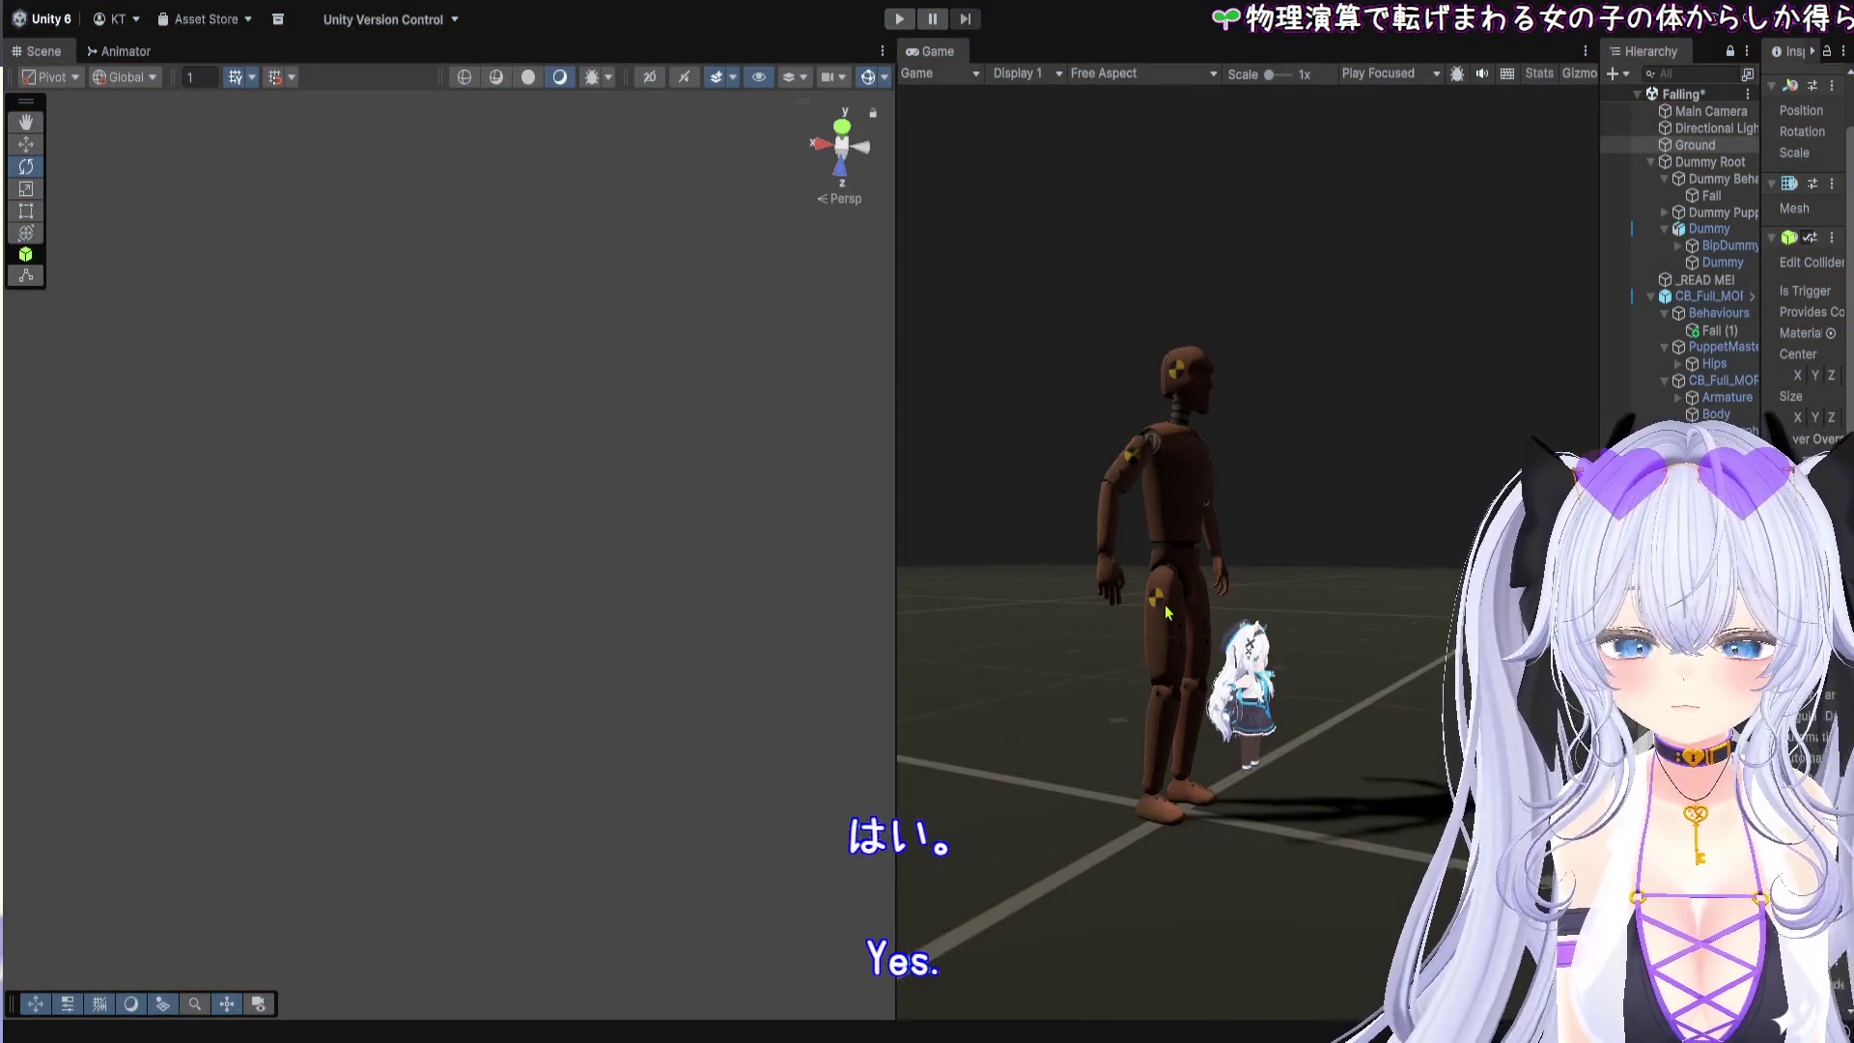
# Step: Rearrange the Scene, Game and Hierarchy panels and hide one avatar costume part in the scene
pyautogui.moveTo(900, 397); pyautogui.dragTo(413, 397)
pyautogui.moveTo(1600, 415); pyautogui.dragTo(1365, 418)
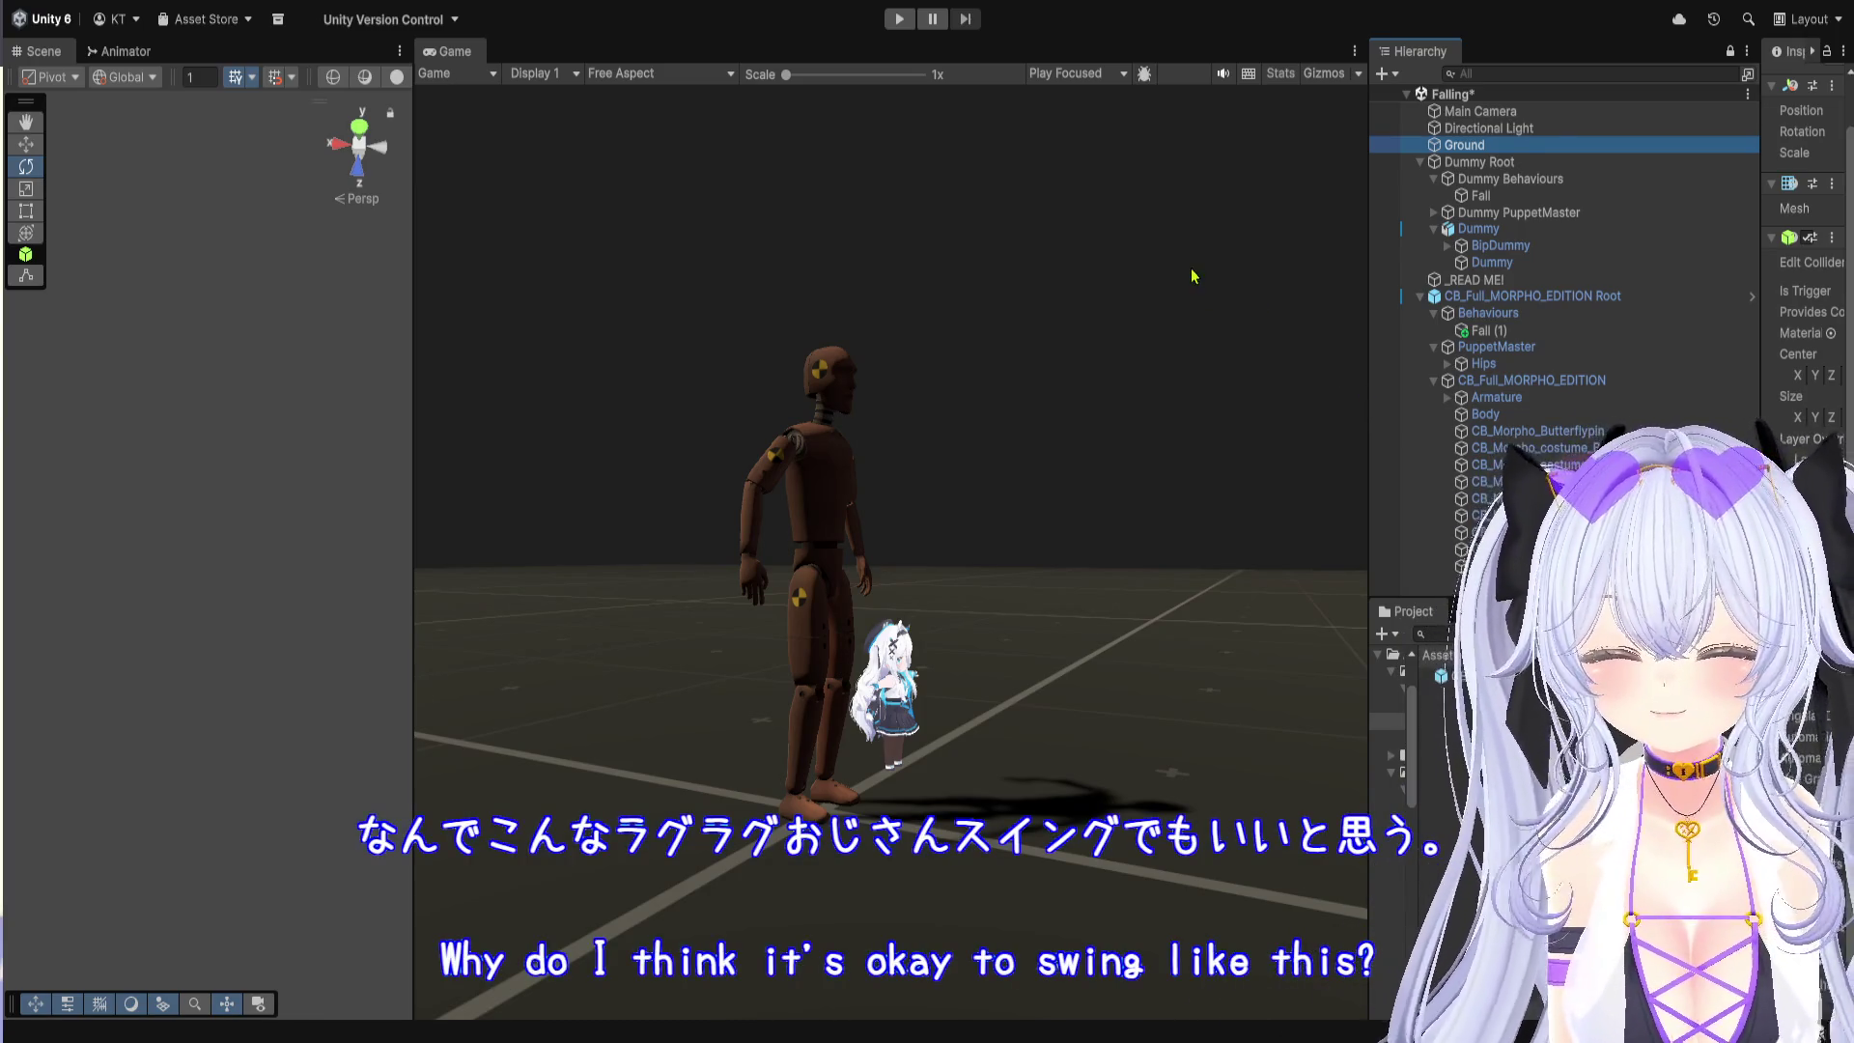
pyautogui.moveTo(413, 439); pyautogui.dragTo(244, 439)
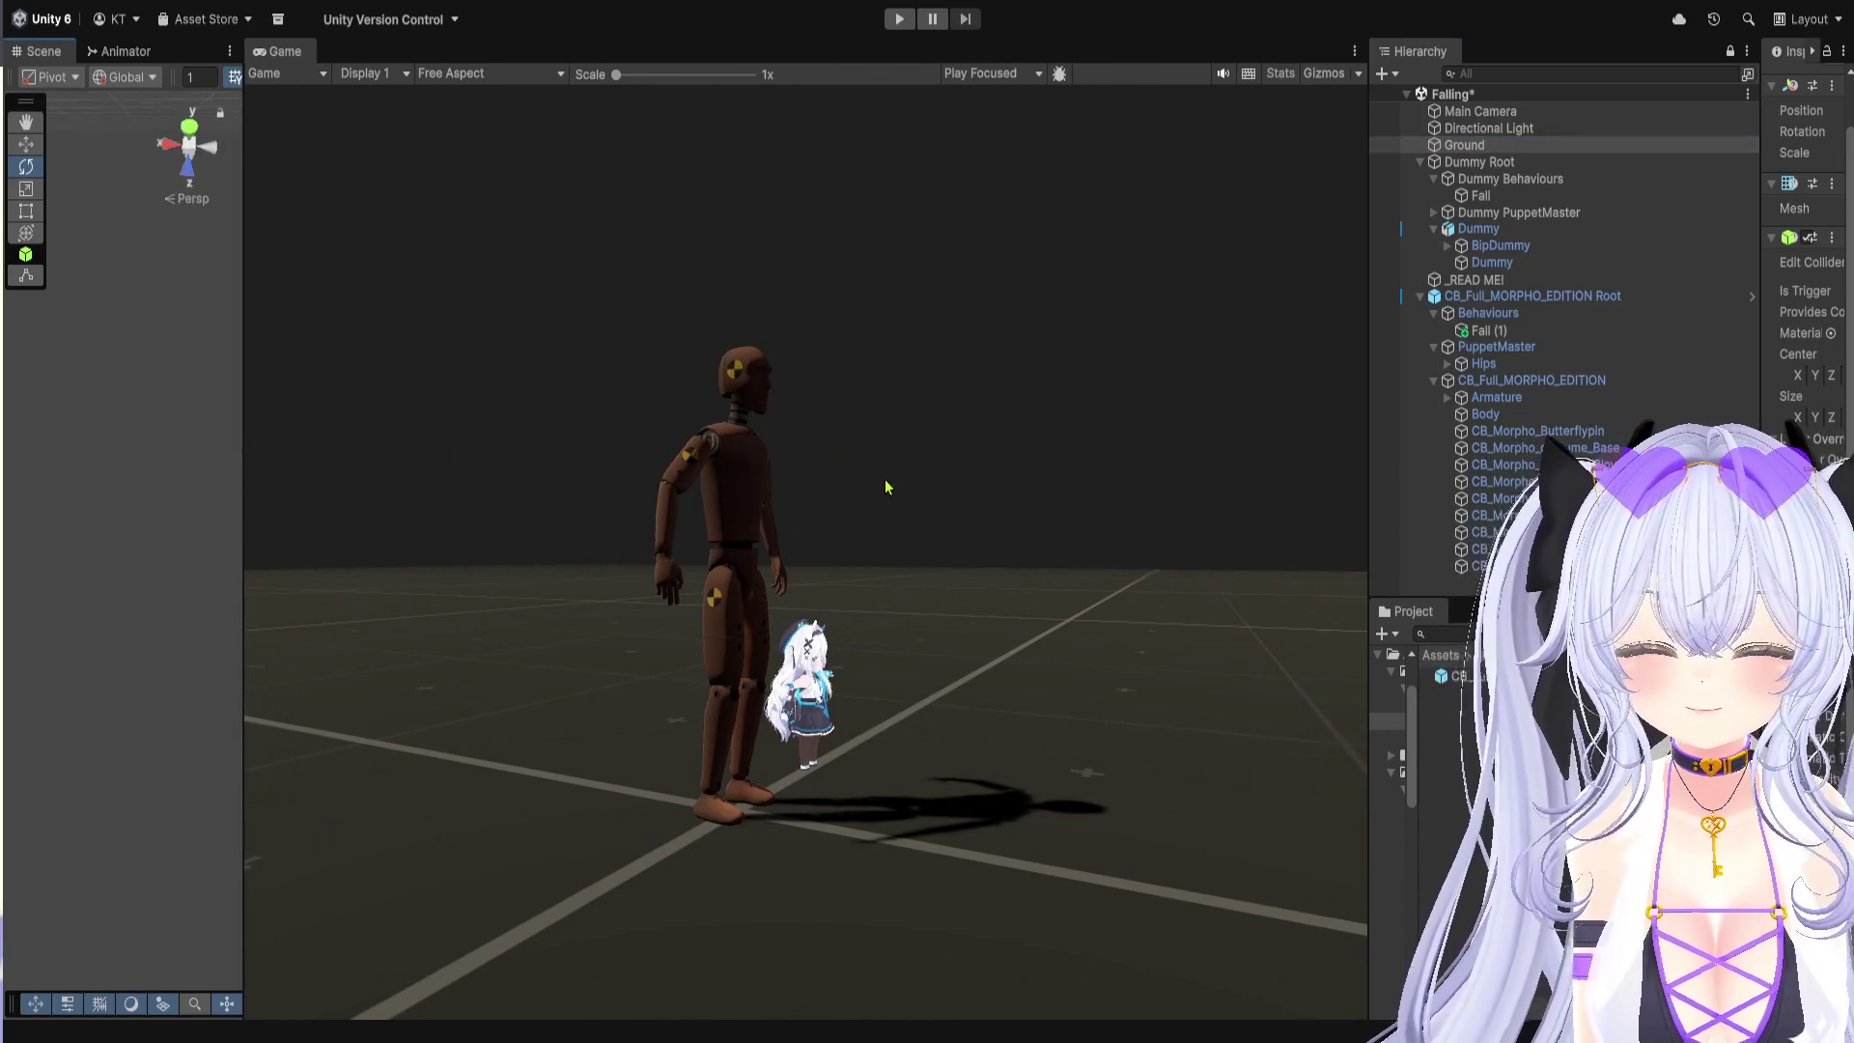
pyautogui.click(1377, 450)
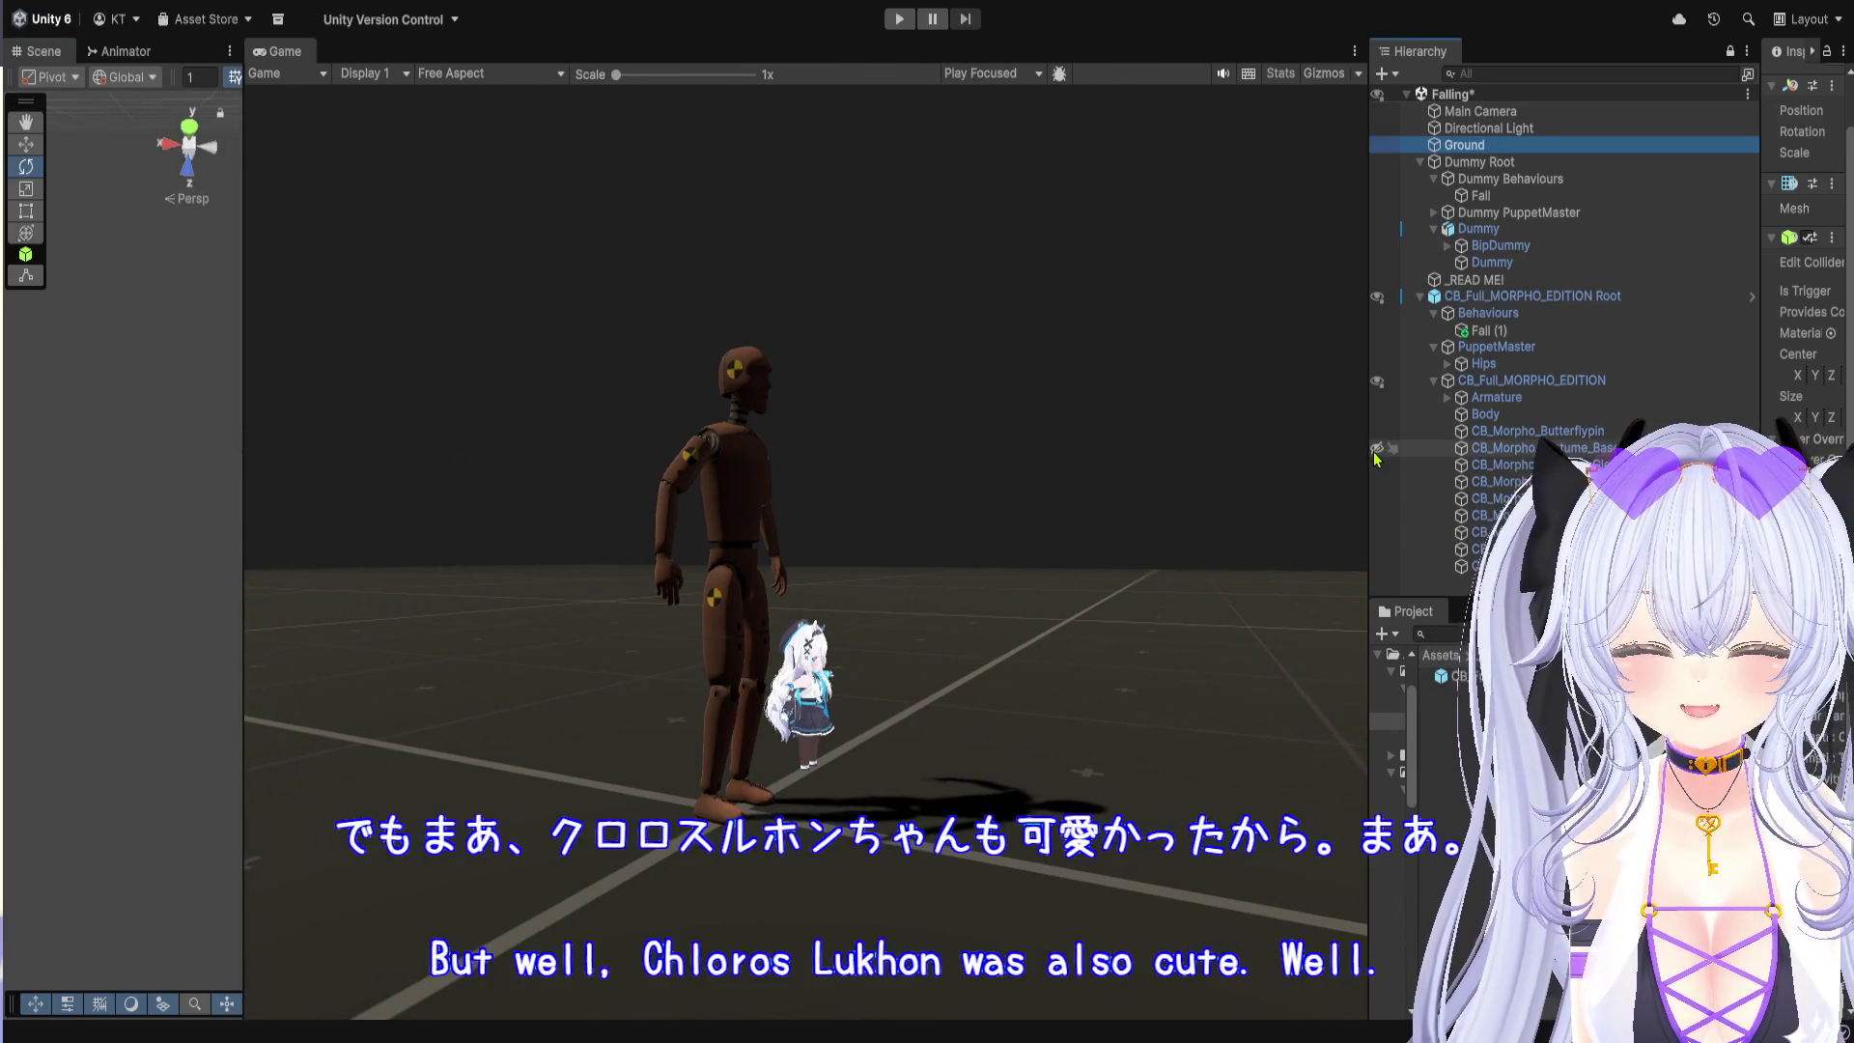
pyautogui.moveTo(1366, 461); pyautogui.dragTo(1175, 494)
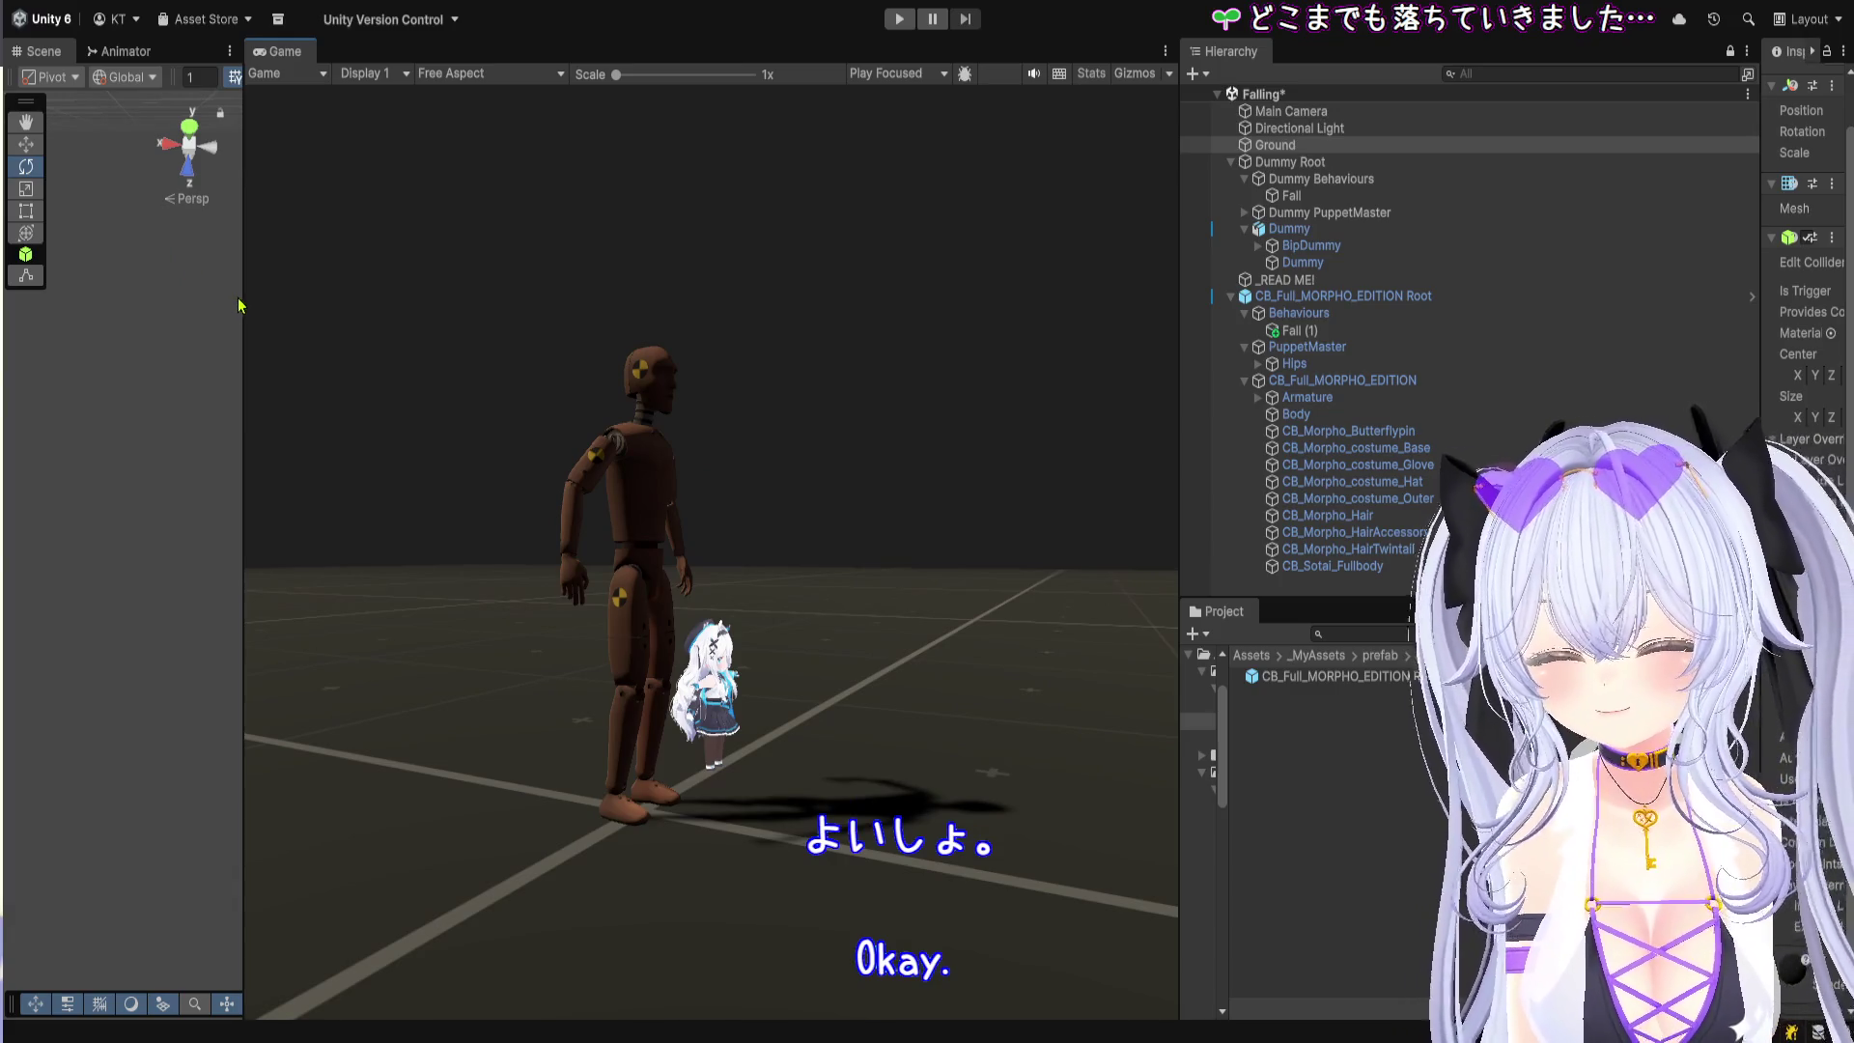
pyautogui.moveTo(242, 298)
pyautogui.mouseDown()
pyautogui.moveTo(354, 304)
pyautogui.moveTo(332, 321)
pyautogui.mouseUp()
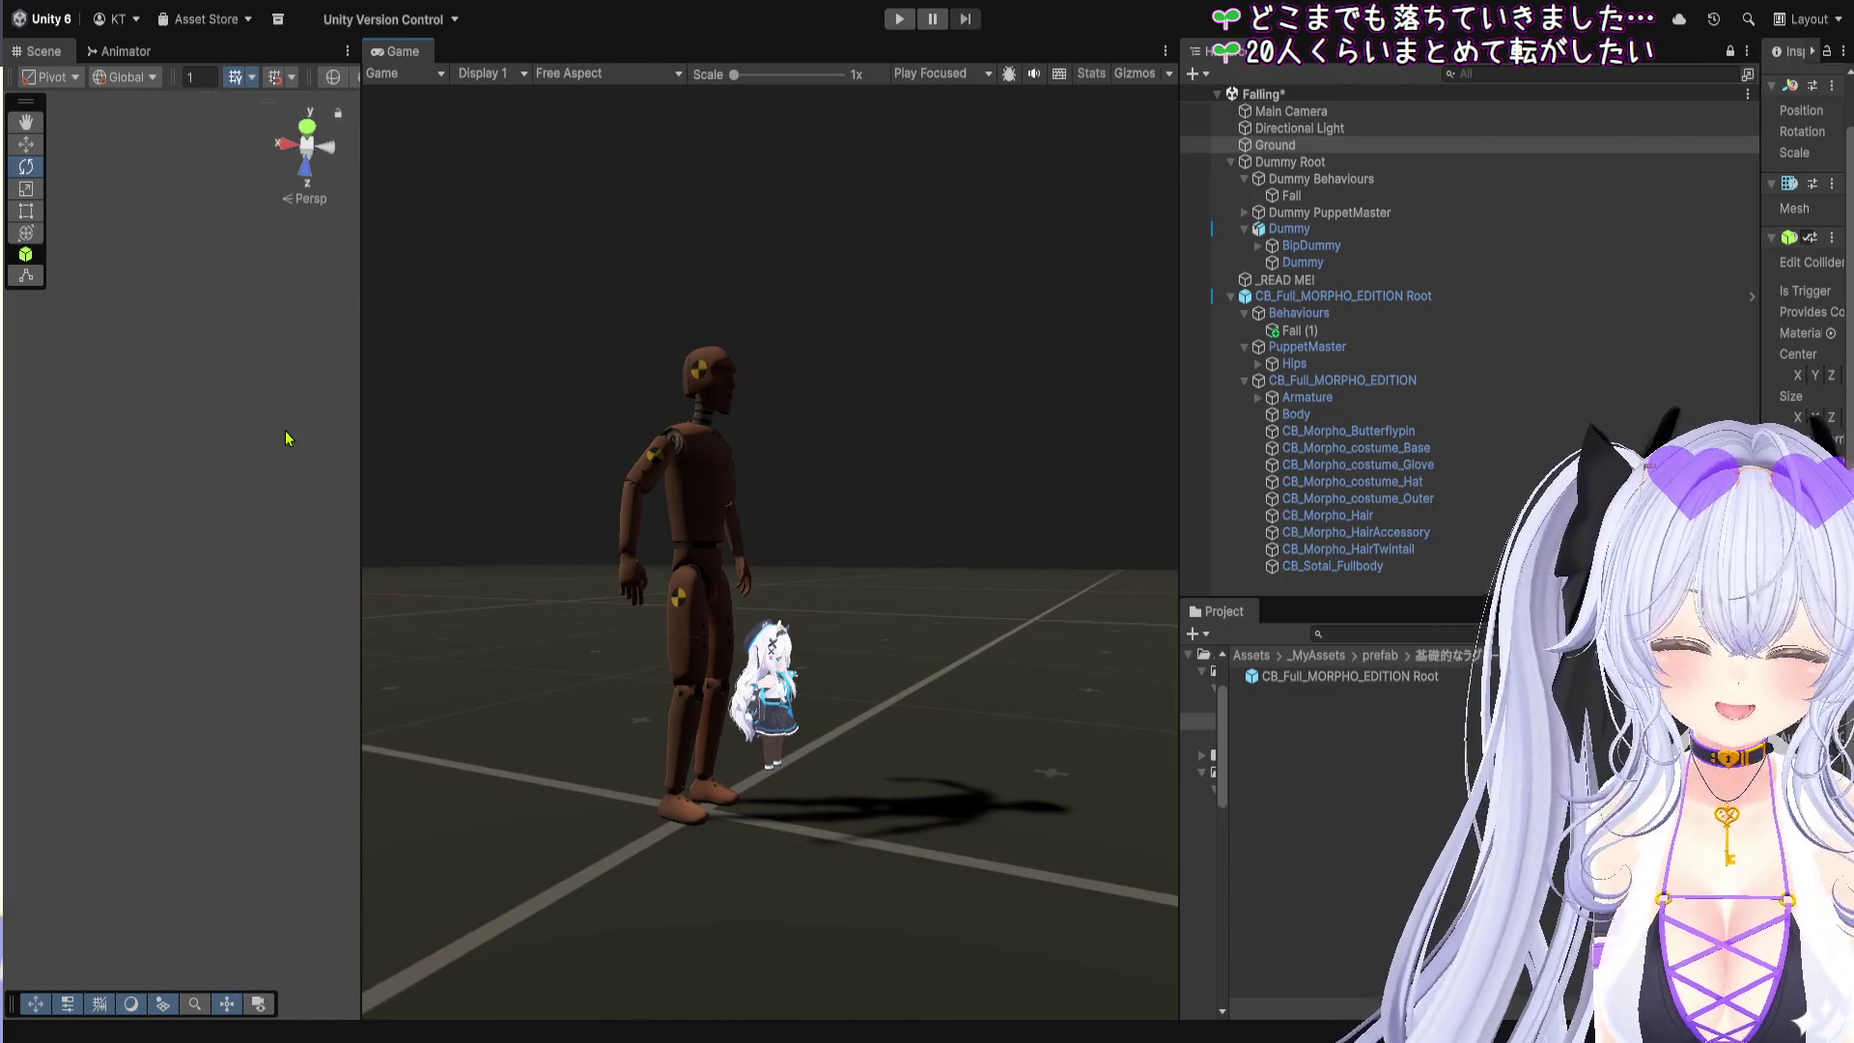
pyautogui.moveTo(1175, 492)
pyautogui.mouseDown()
pyautogui.moveTo(1454, 483)
pyautogui.moveTo(1292, 463)
pyautogui.mouseUp()
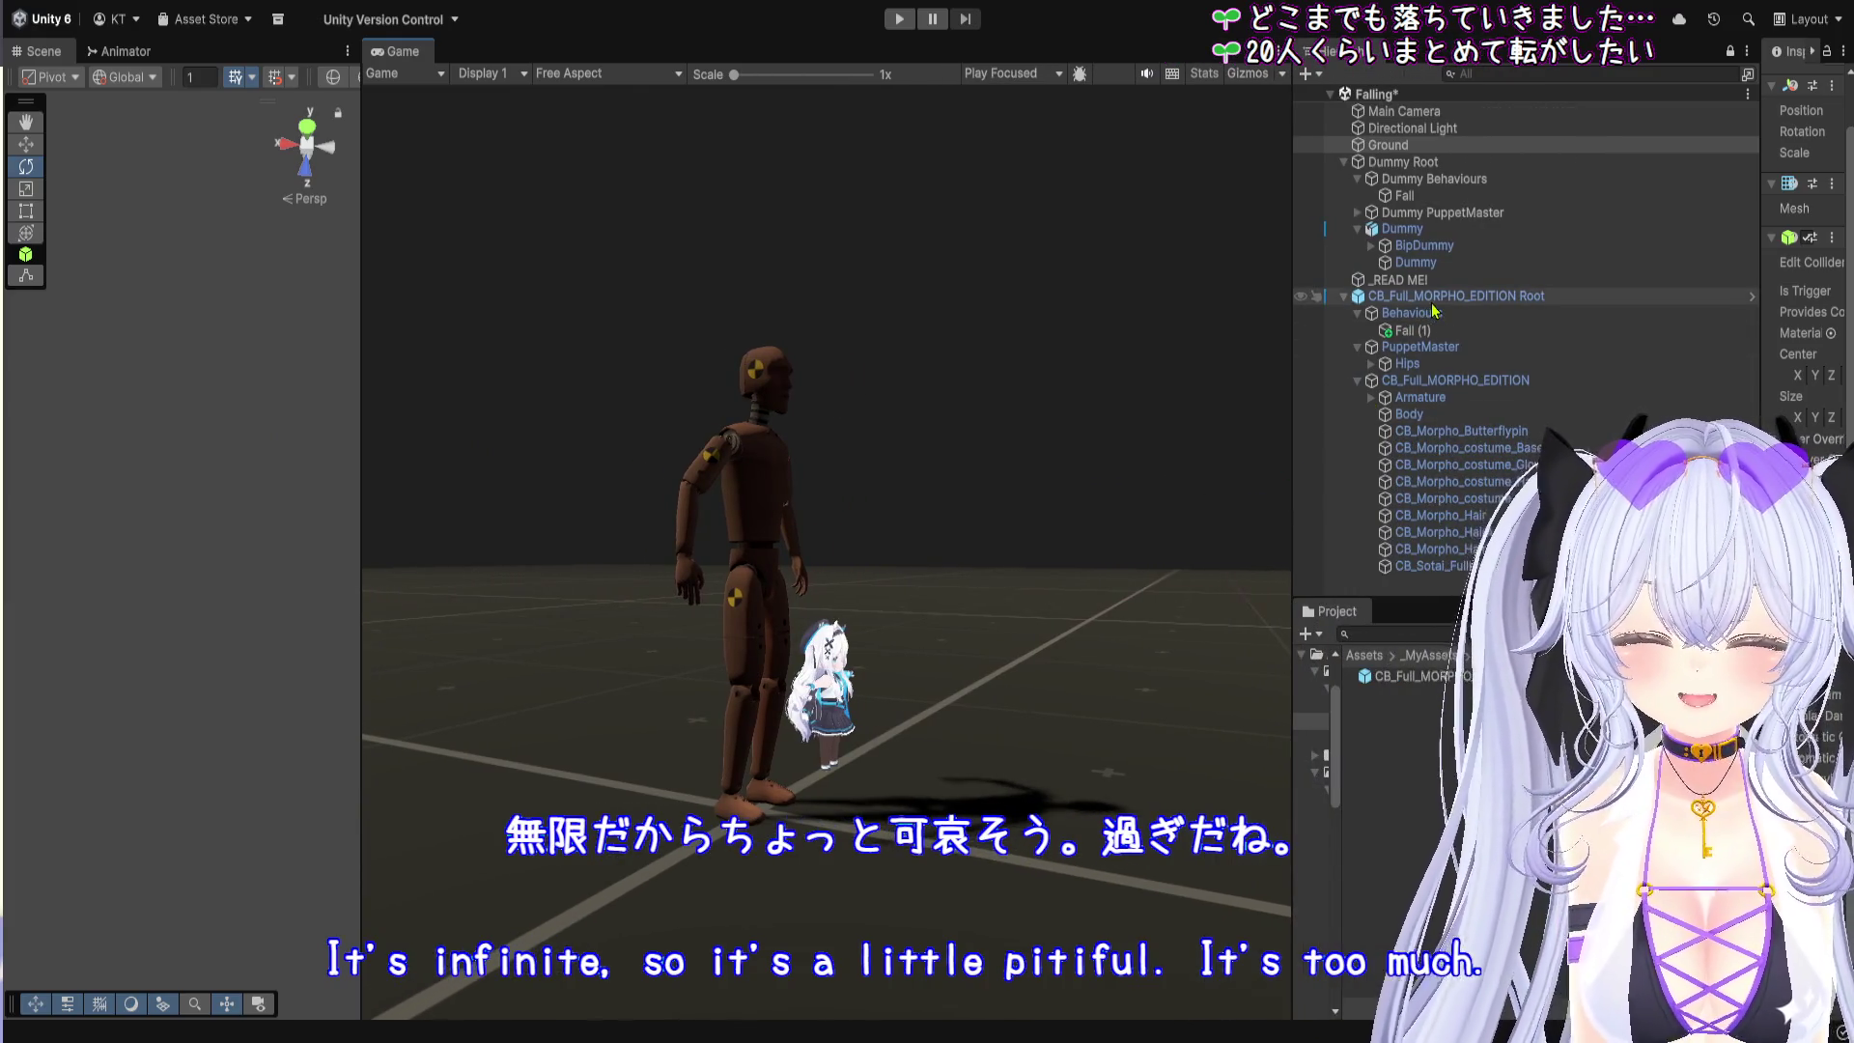
# Step: Inspect Dummy and Dummy Root, then collapse CB_Full_MORPHO_EDITION Root's children
pyautogui.click(1420, 229)
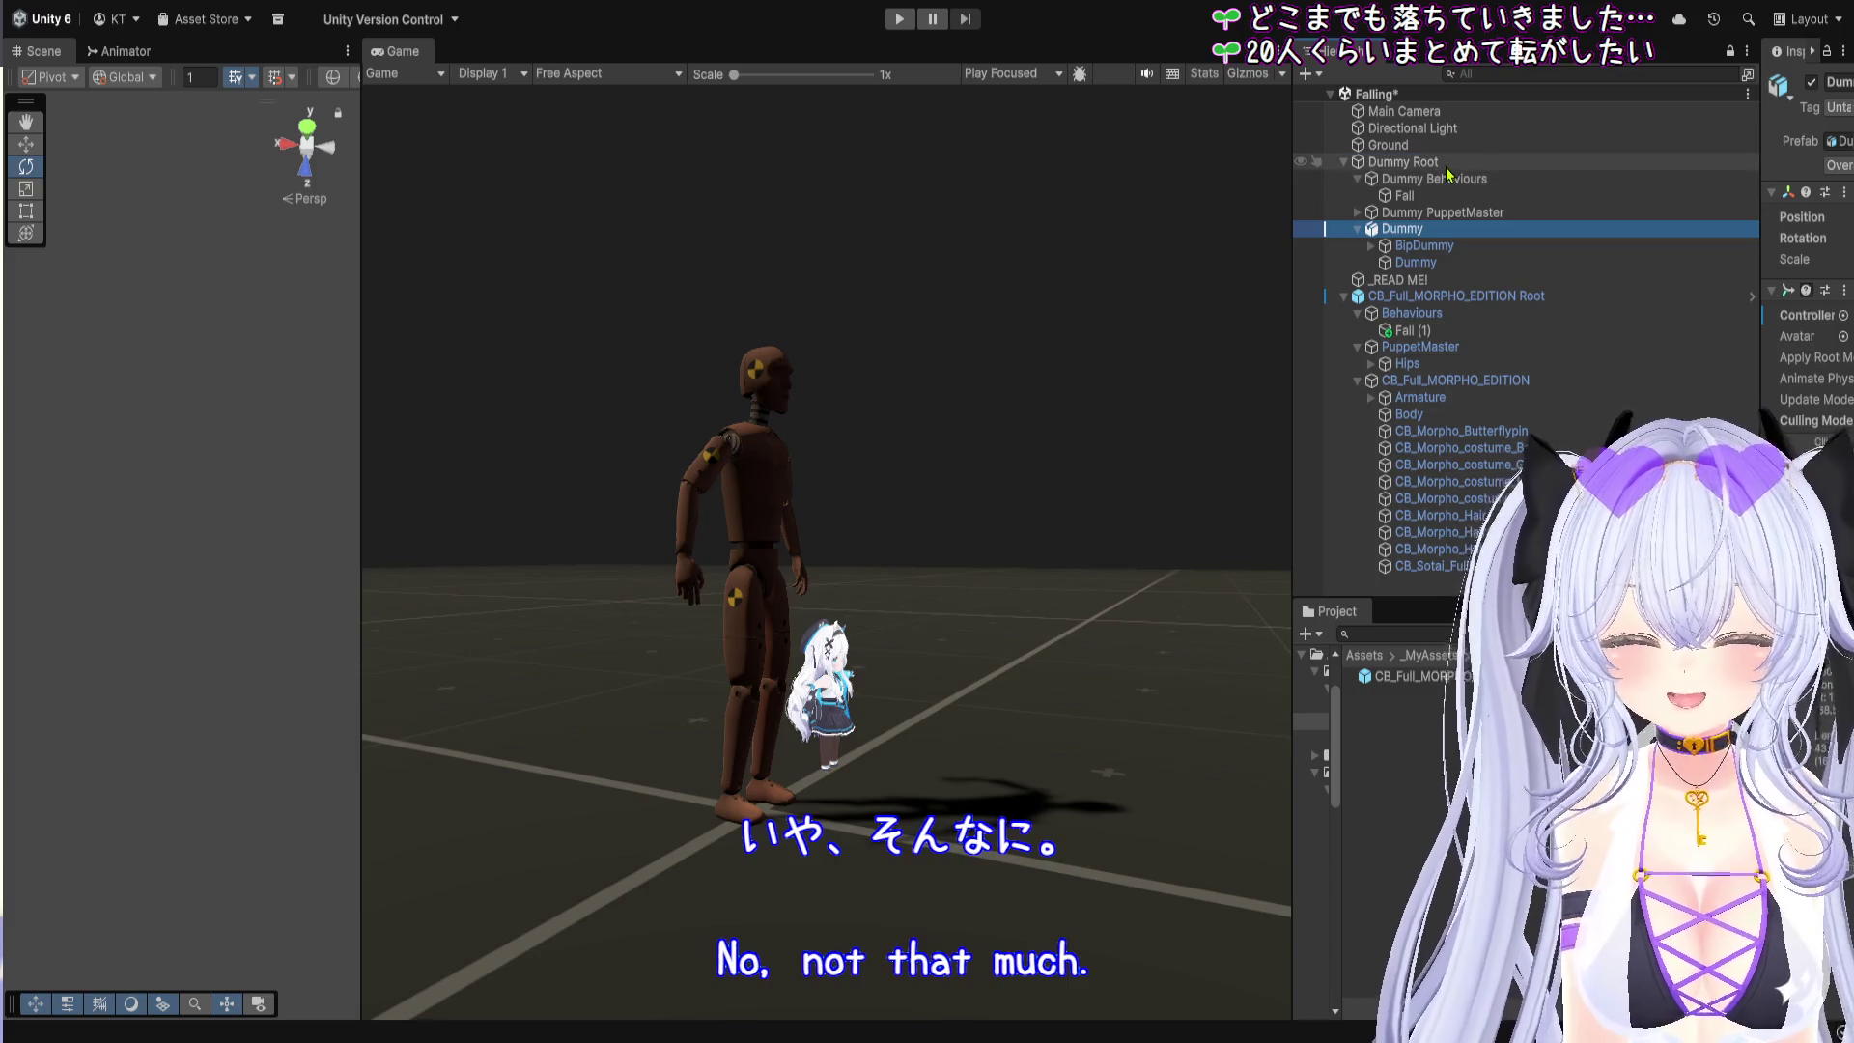
pyautogui.click(1448, 164)
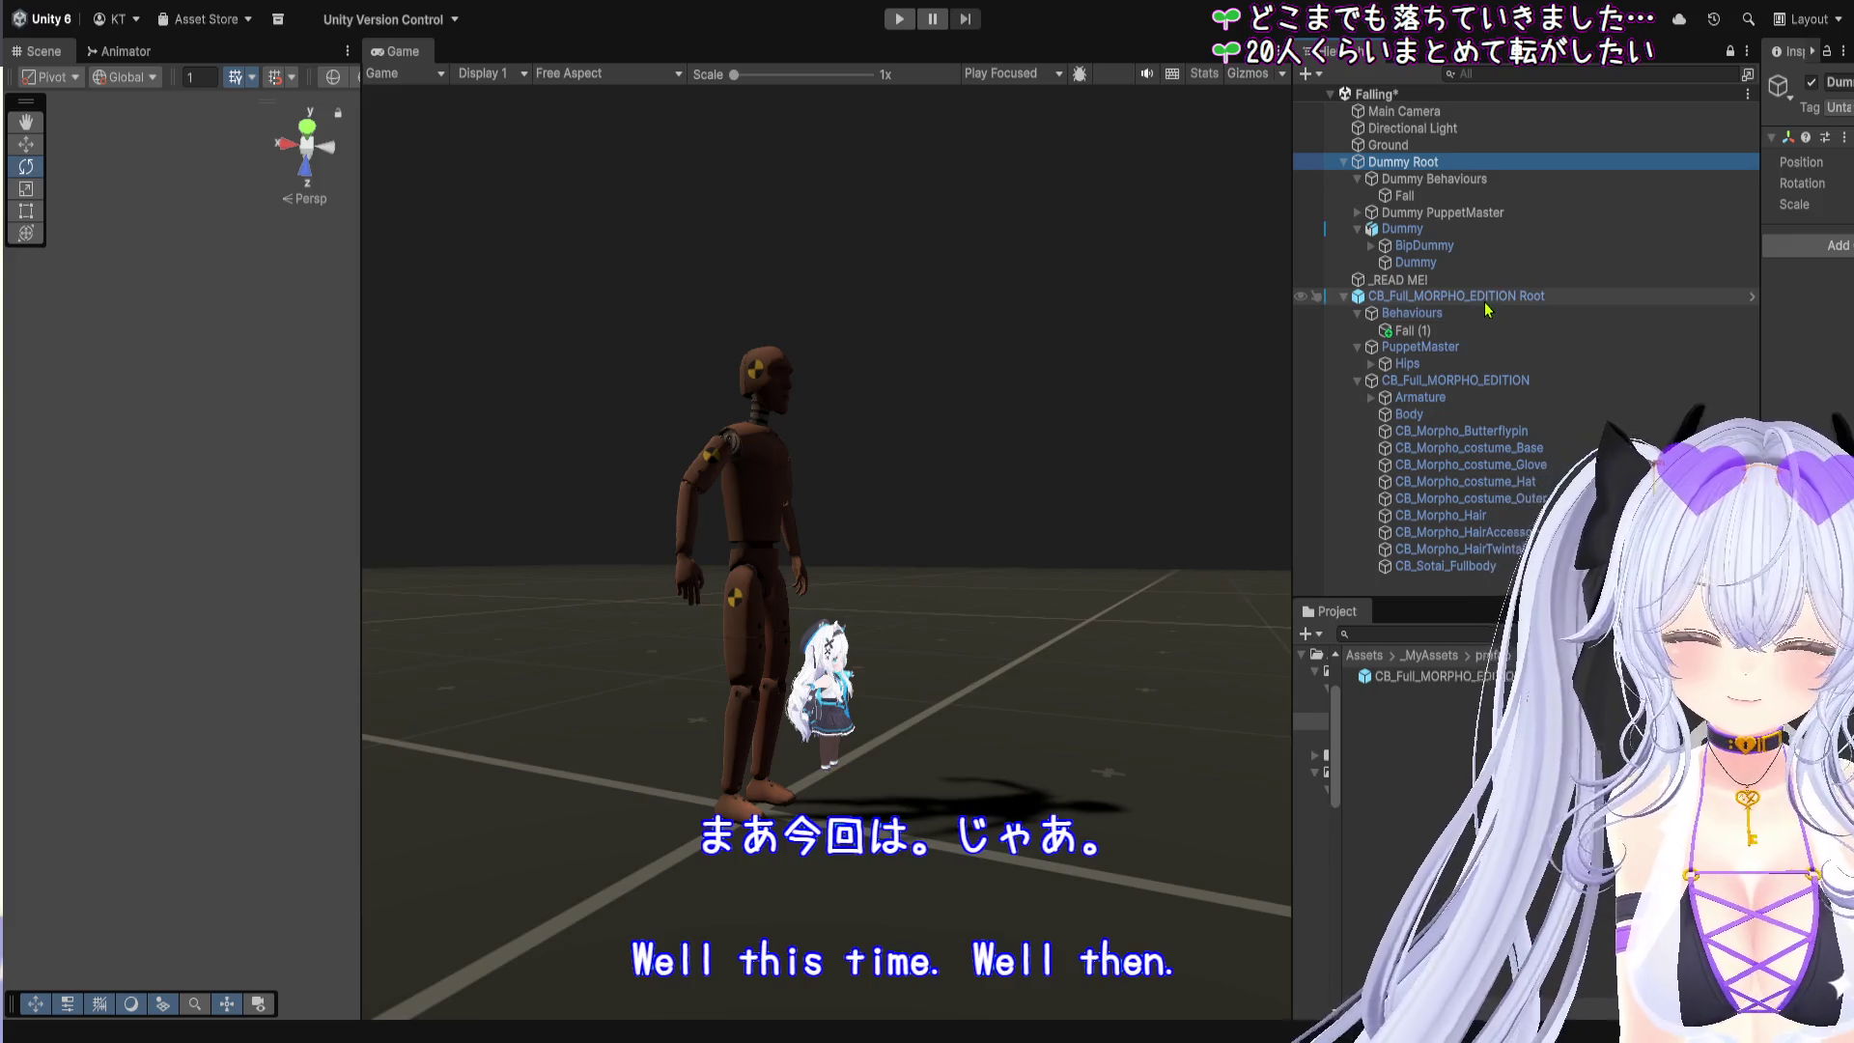
pyautogui.click(1483, 298)
pyautogui.click(1439, 162)
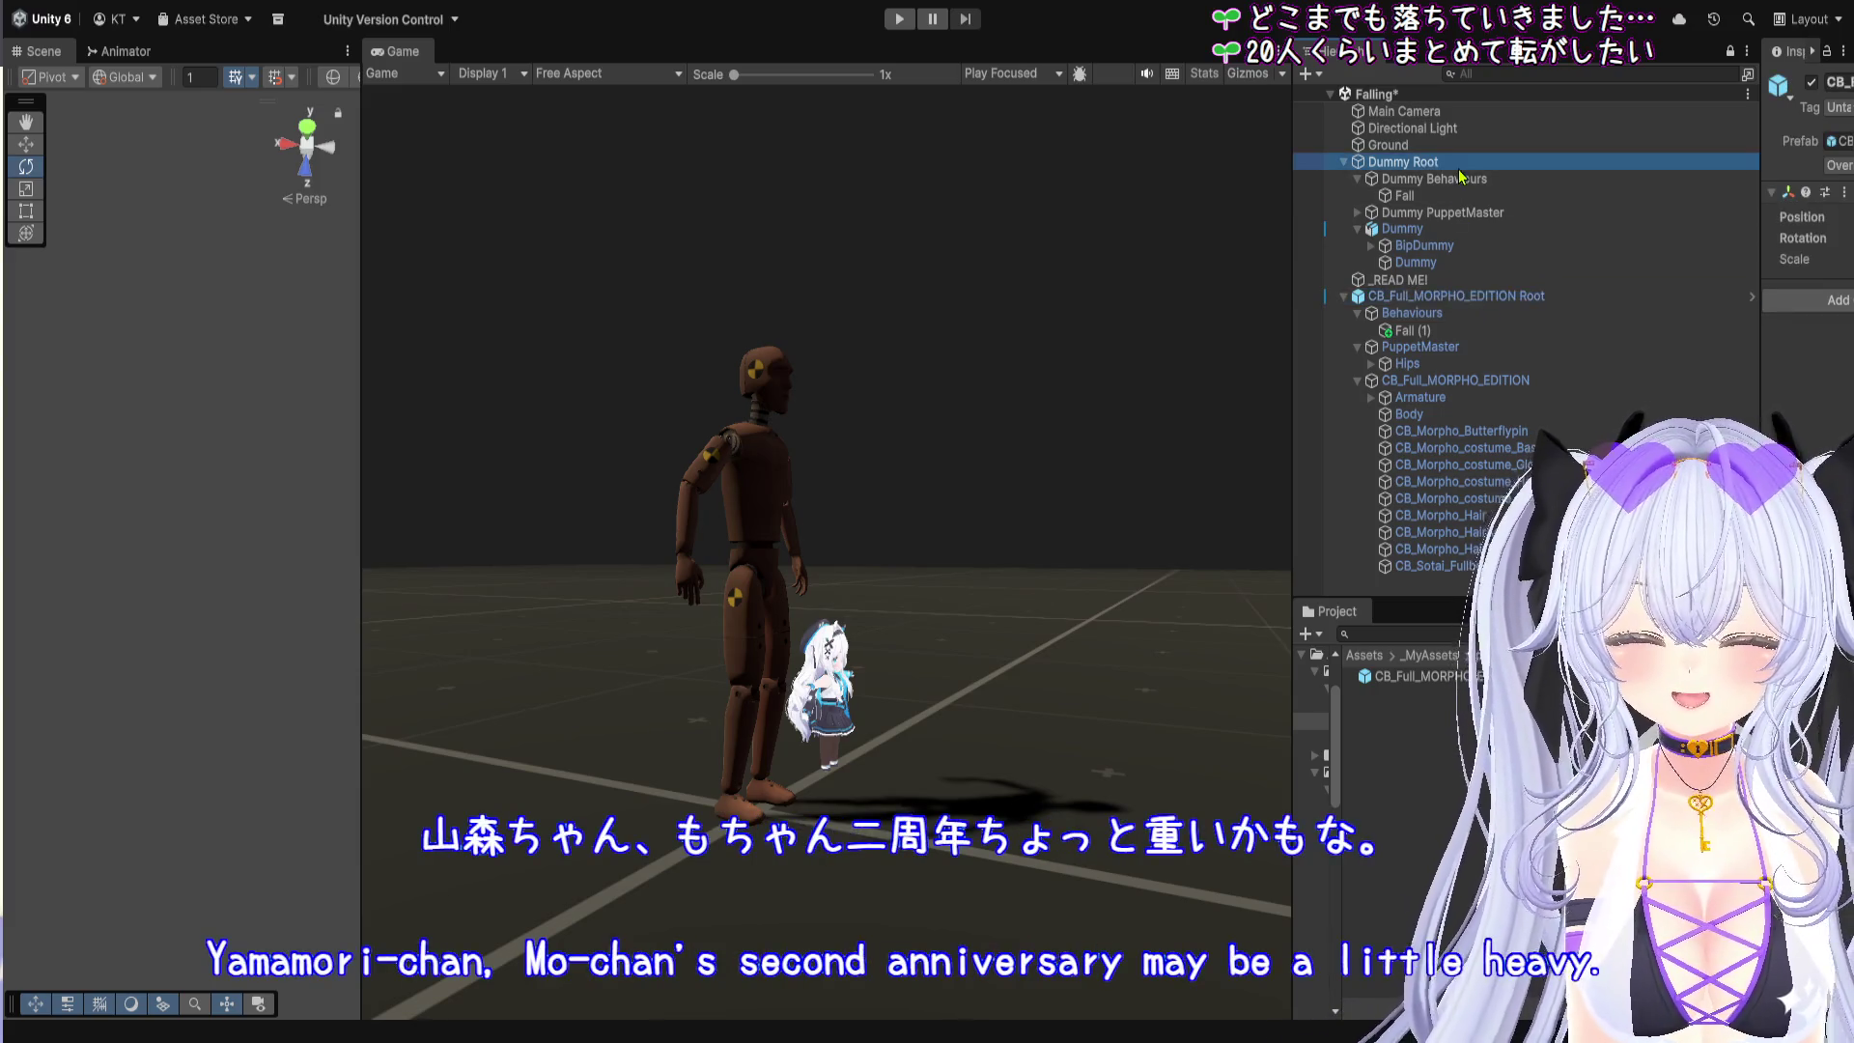
pyautogui.click(1526, 296)
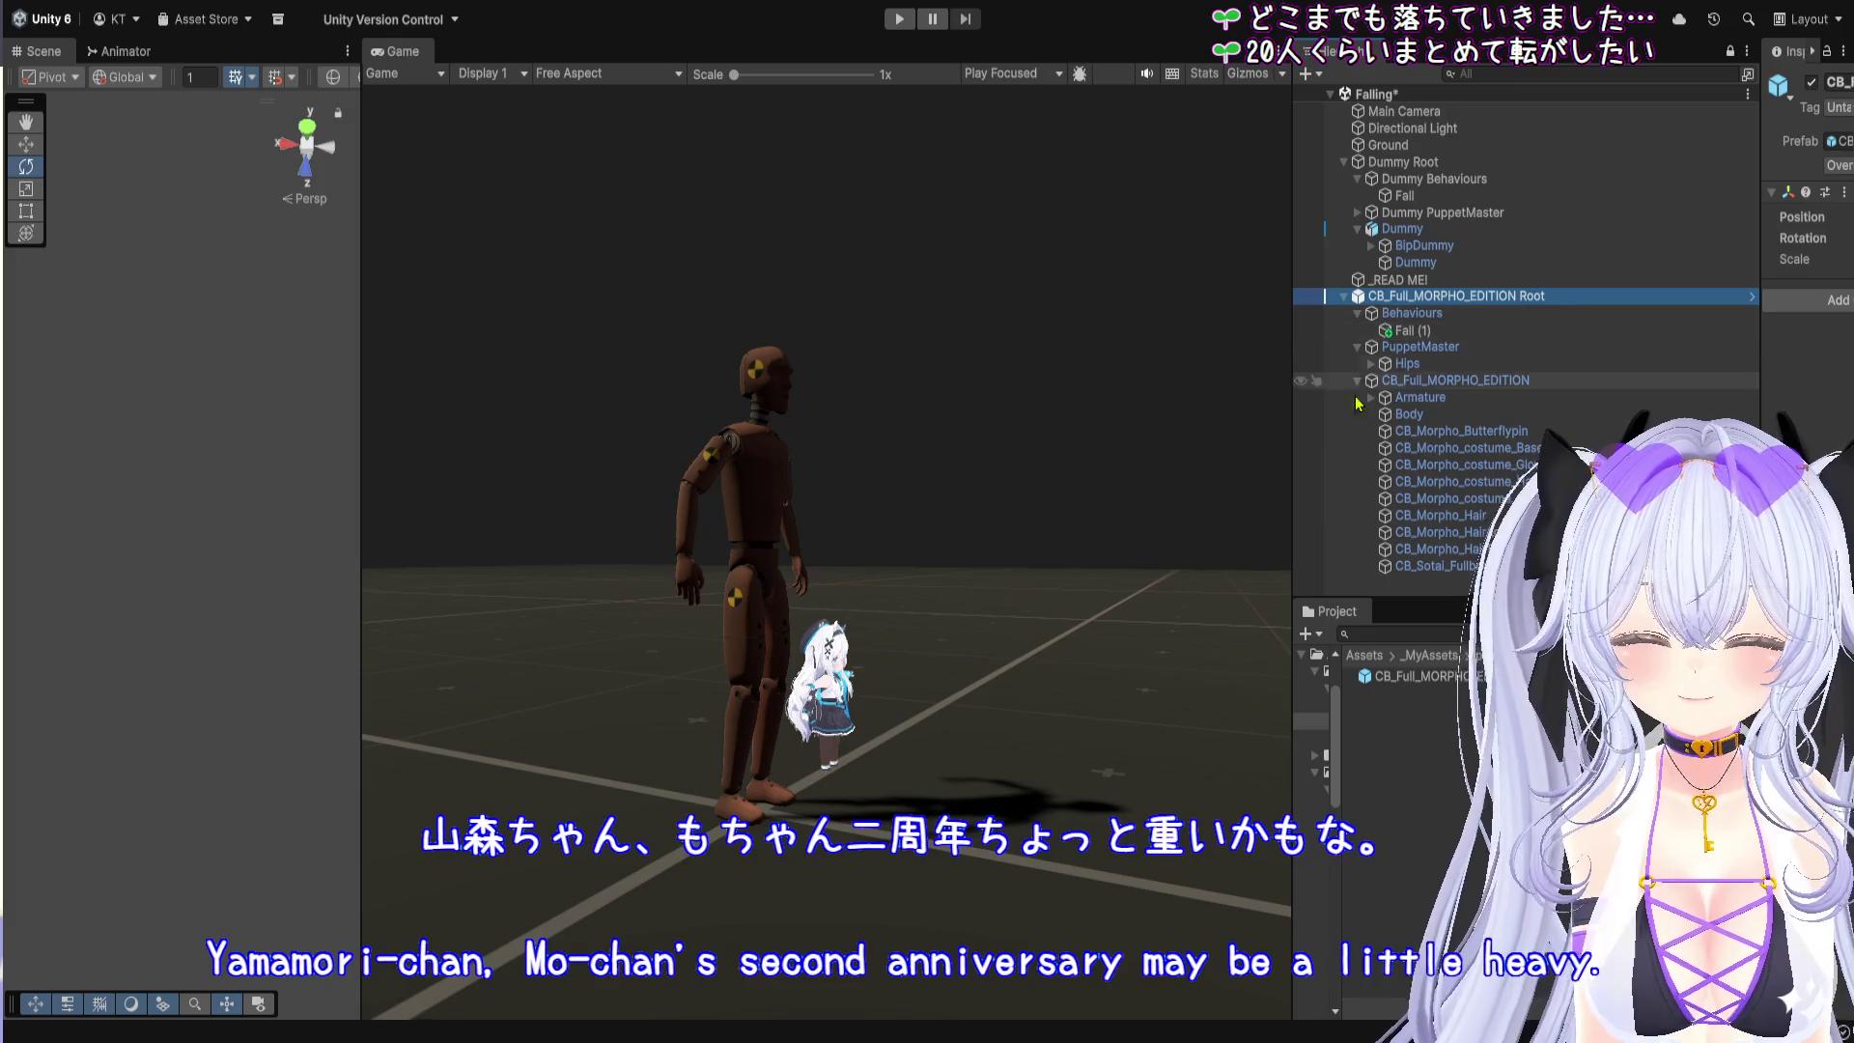
pyautogui.click(1345, 297)
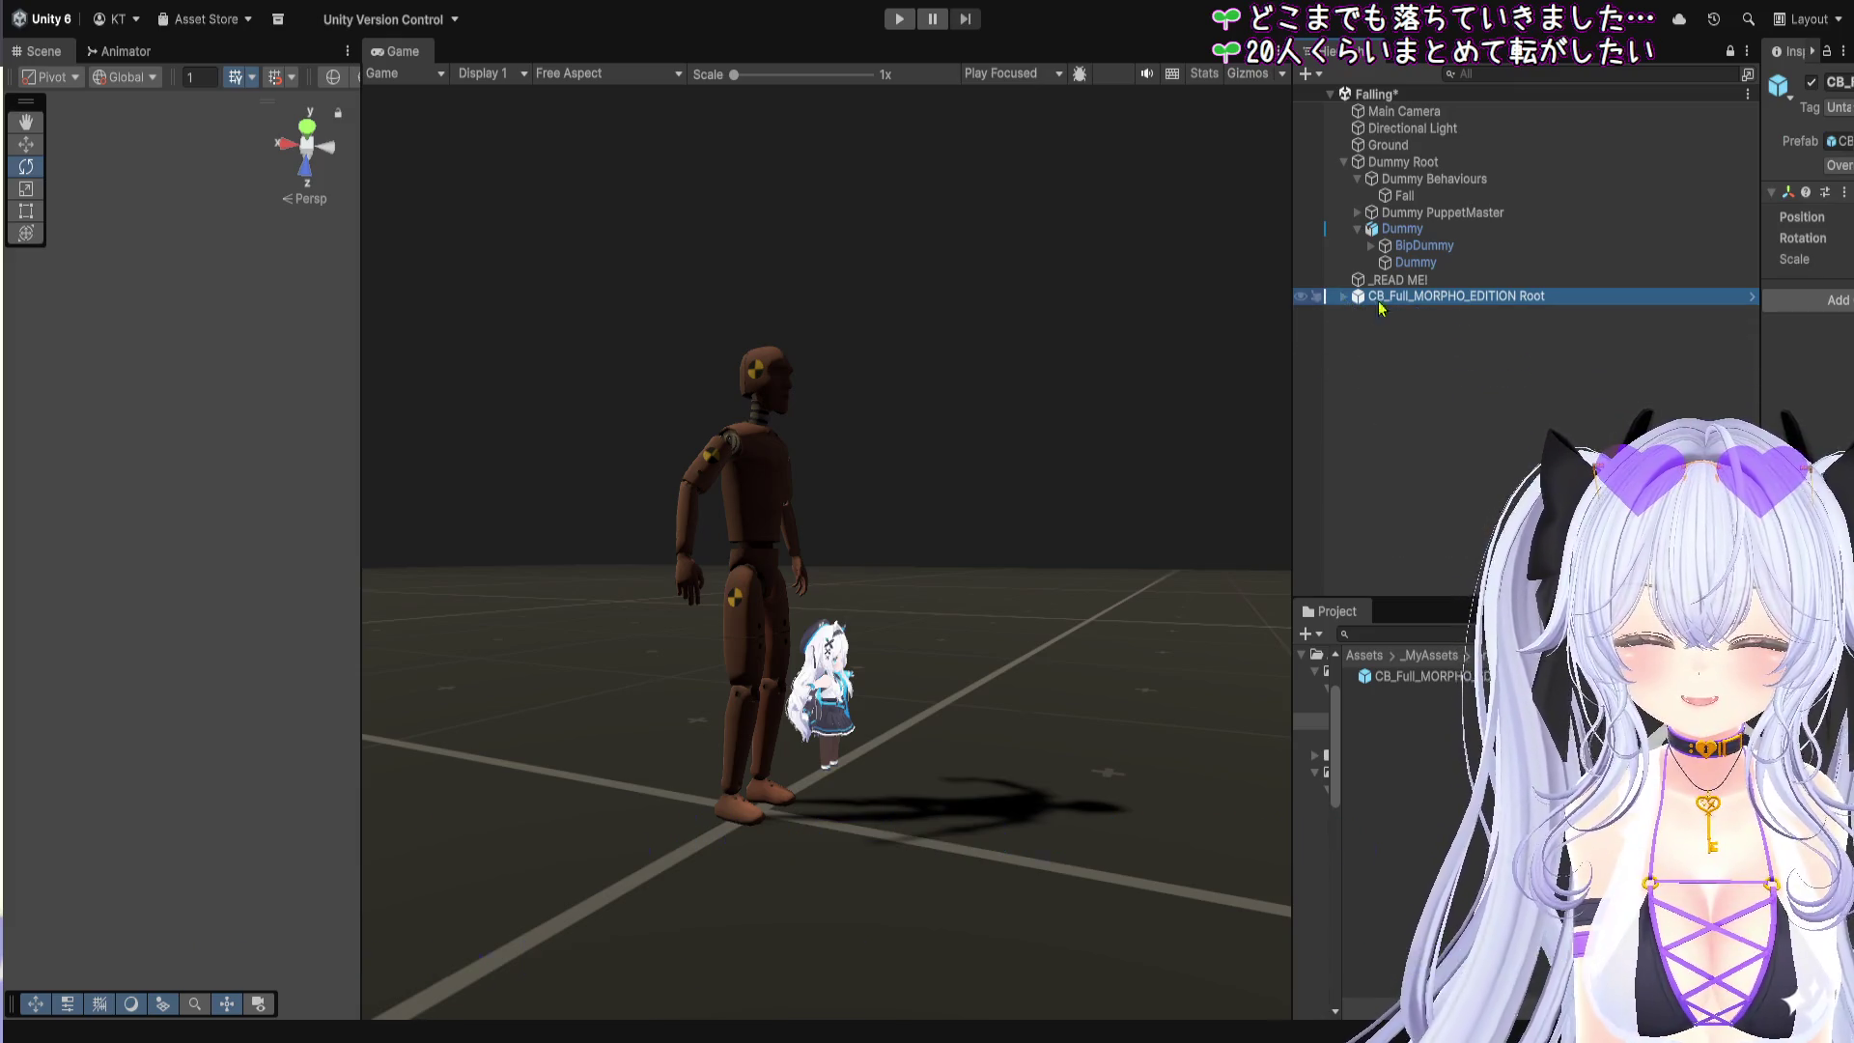
pyautogui.click(1430, 297)
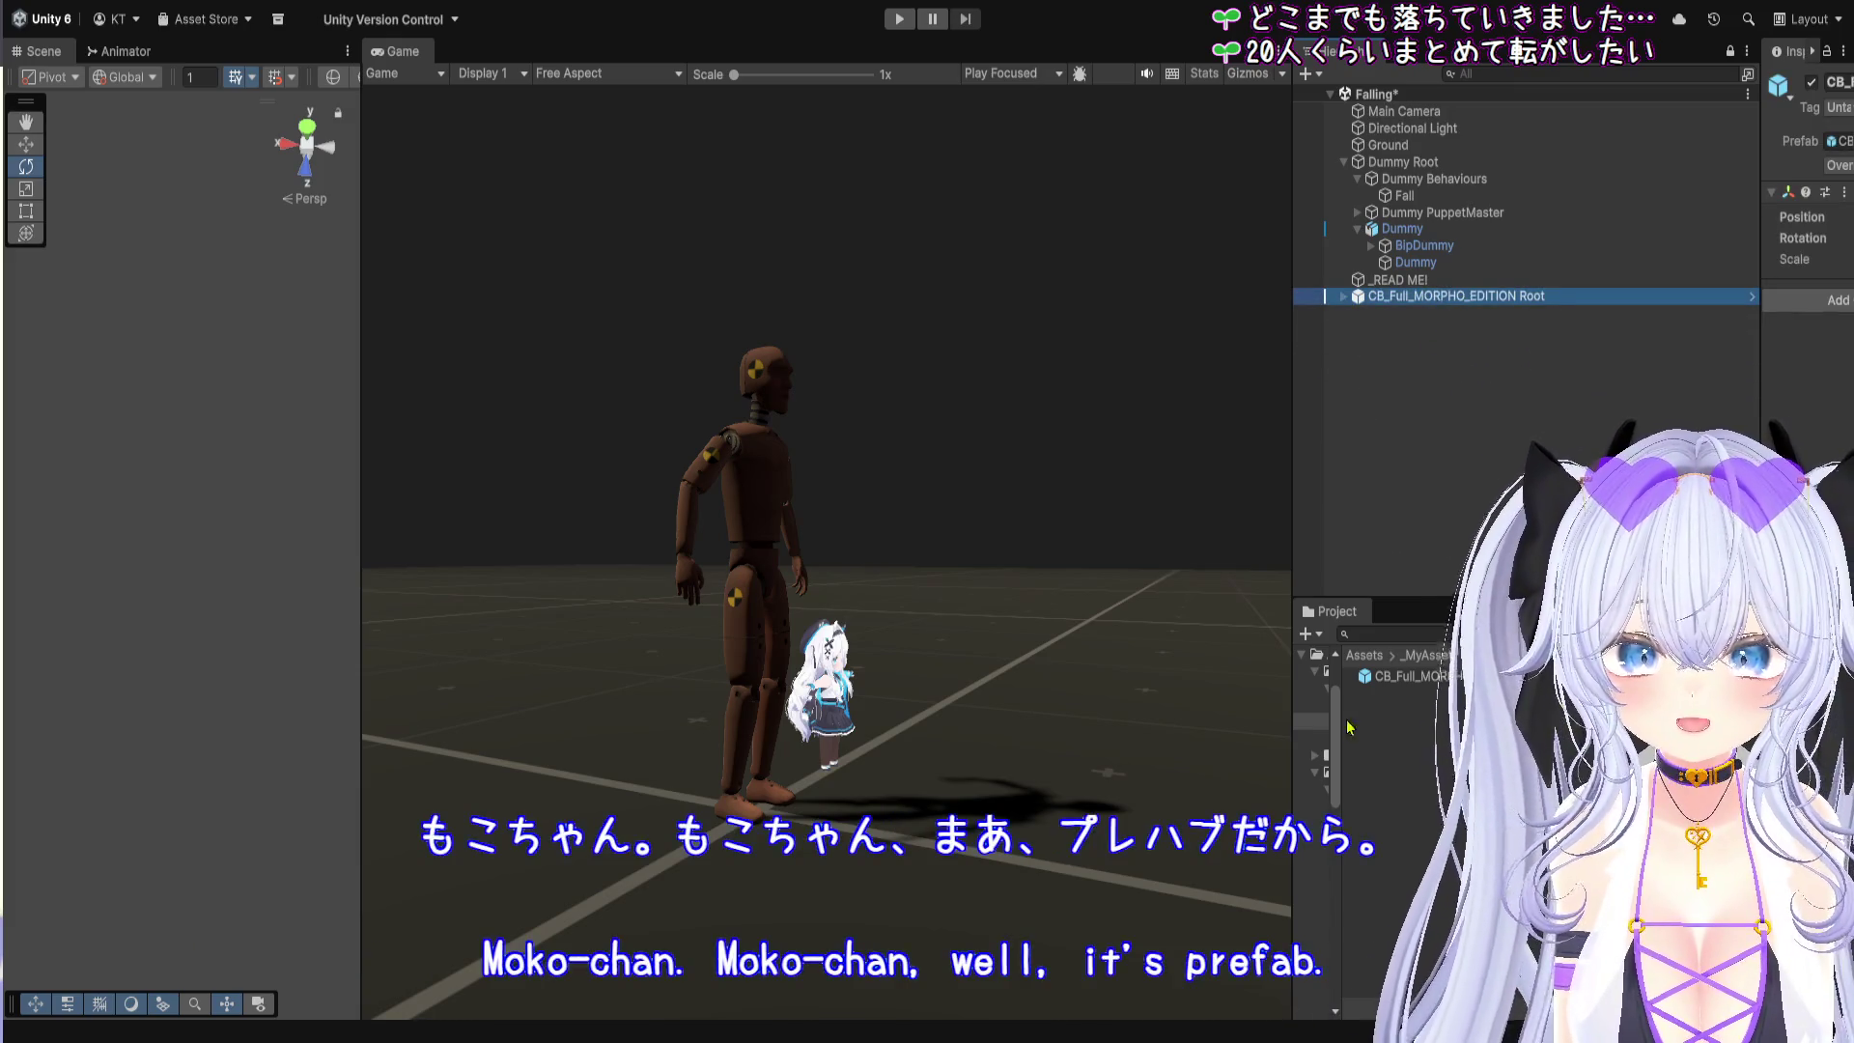
# Step: Save Dummy Root as a prefab in the _MyAssets/prefab folder
pyautogui.moveTo(1275, 735)
pyautogui.mouseDown()
pyautogui.moveTo(1009, 735)
pyautogui.moveTo(1060, 735)
pyautogui.mouseUp()
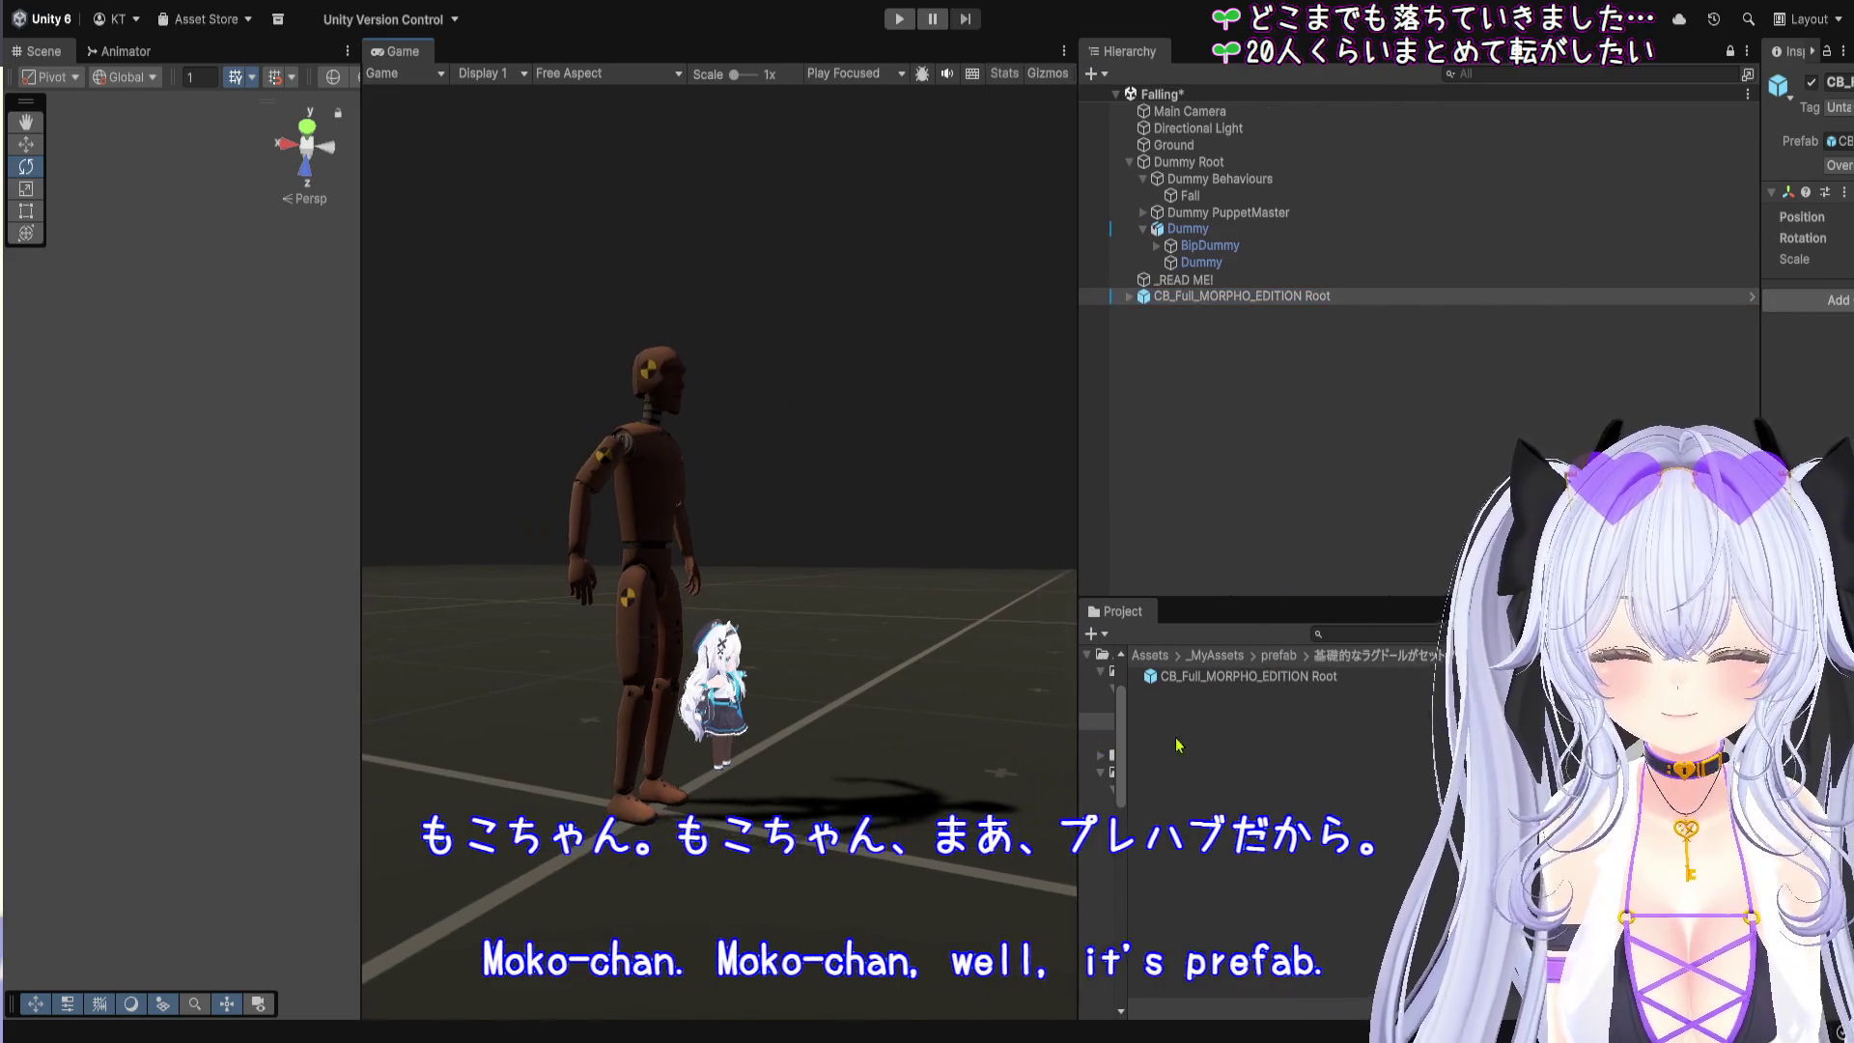
pyautogui.click(1219, 164)
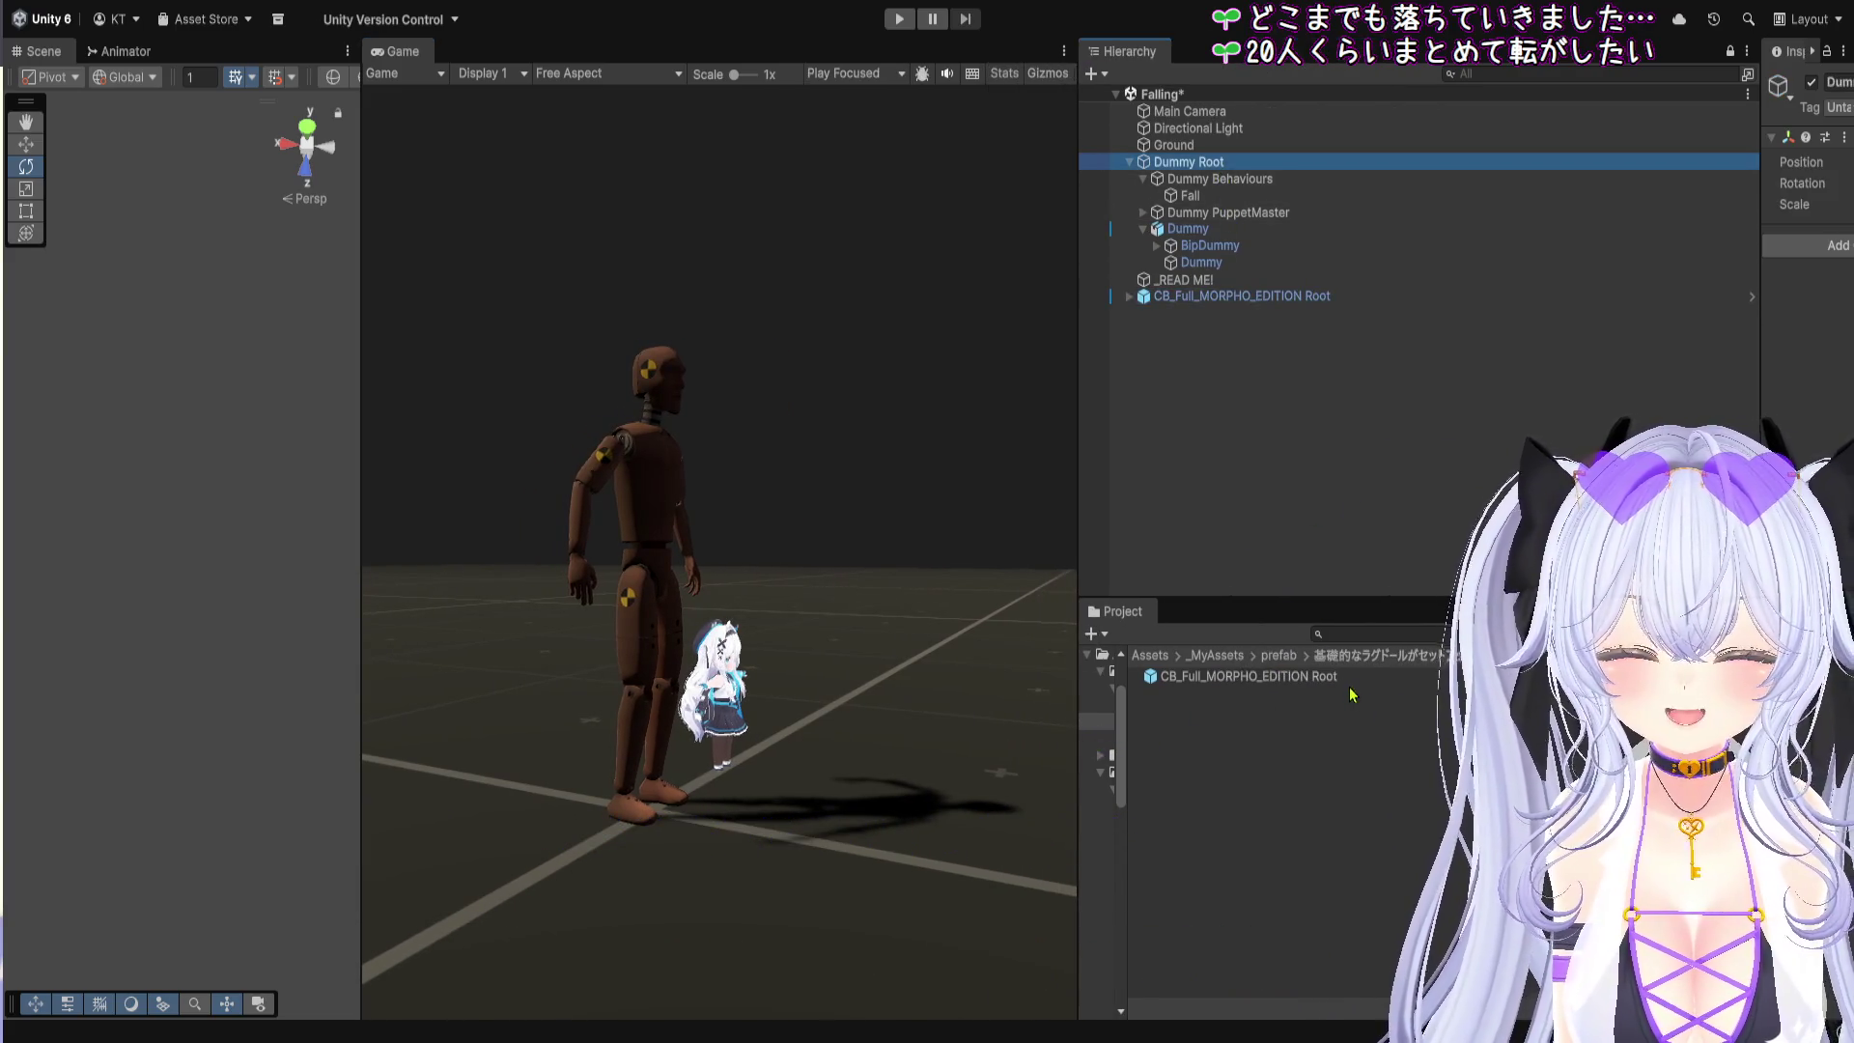
pyautogui.click(1283, 656)
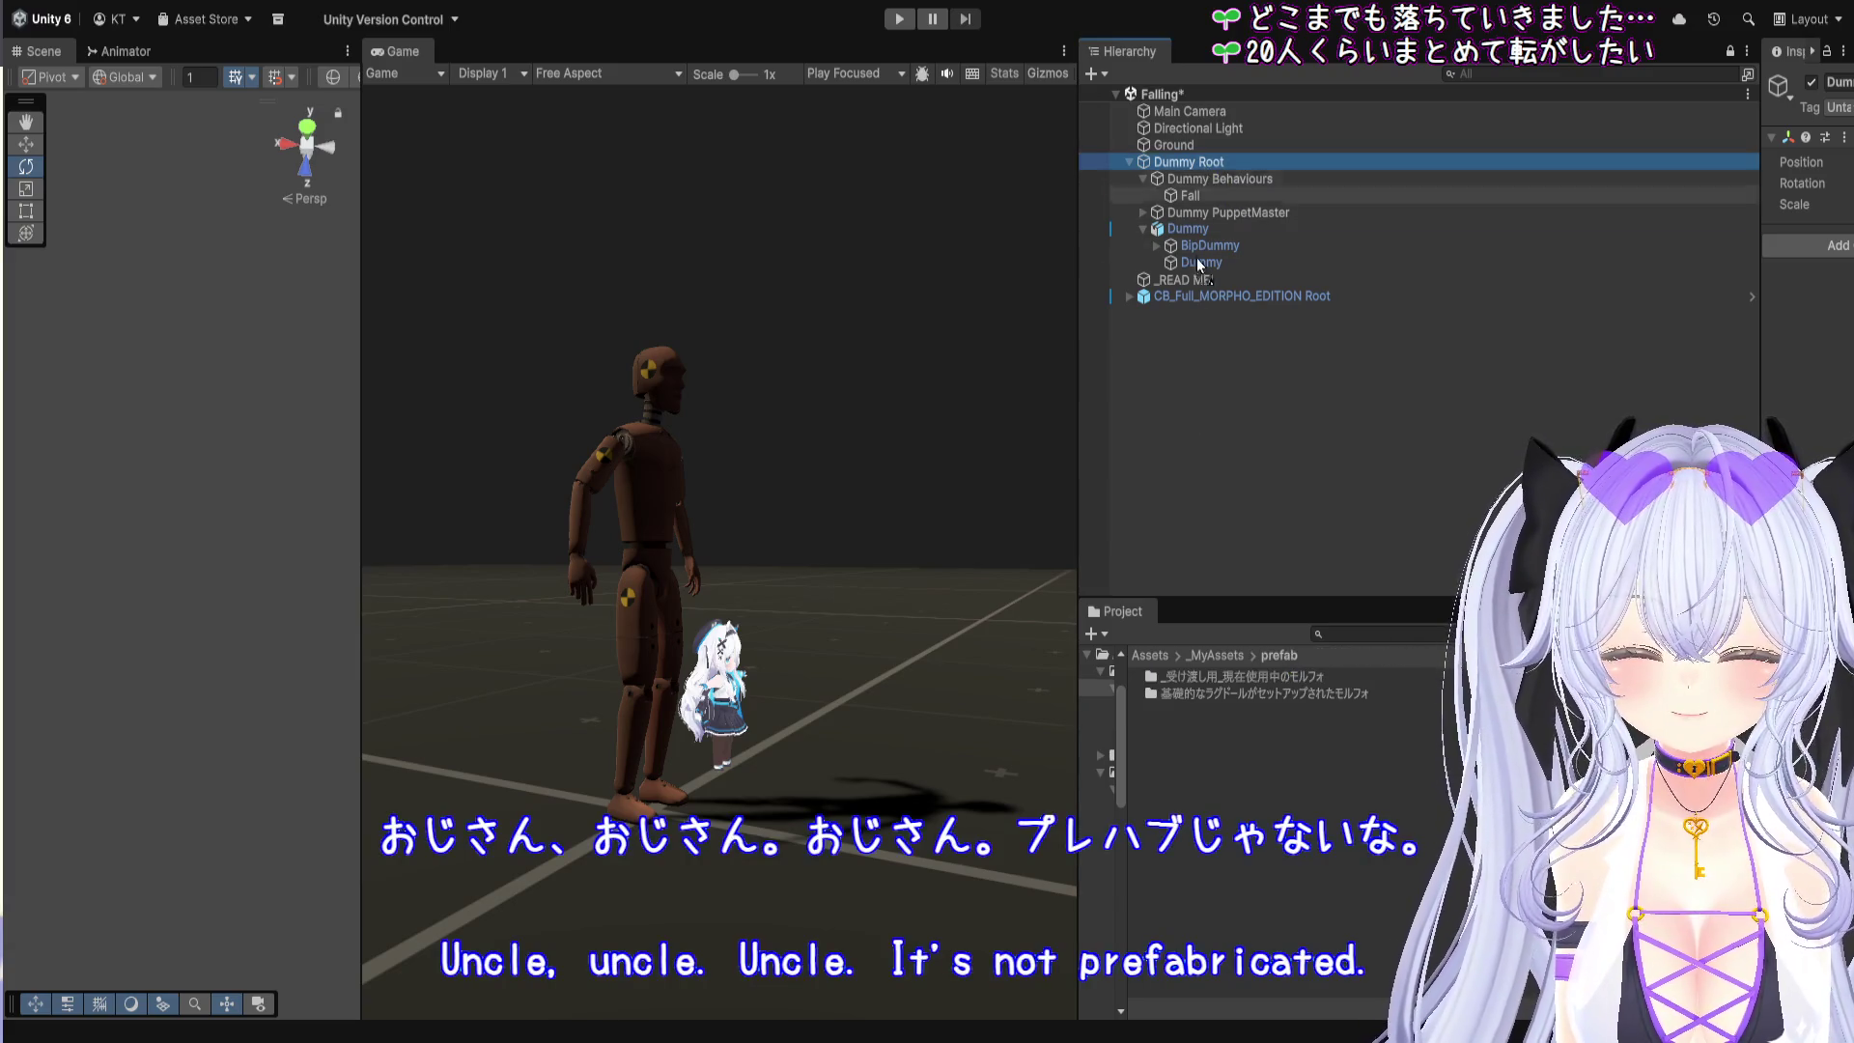
pyautogui.moveTo(1223, 767); pyautogui.dragTo(1180, 765)
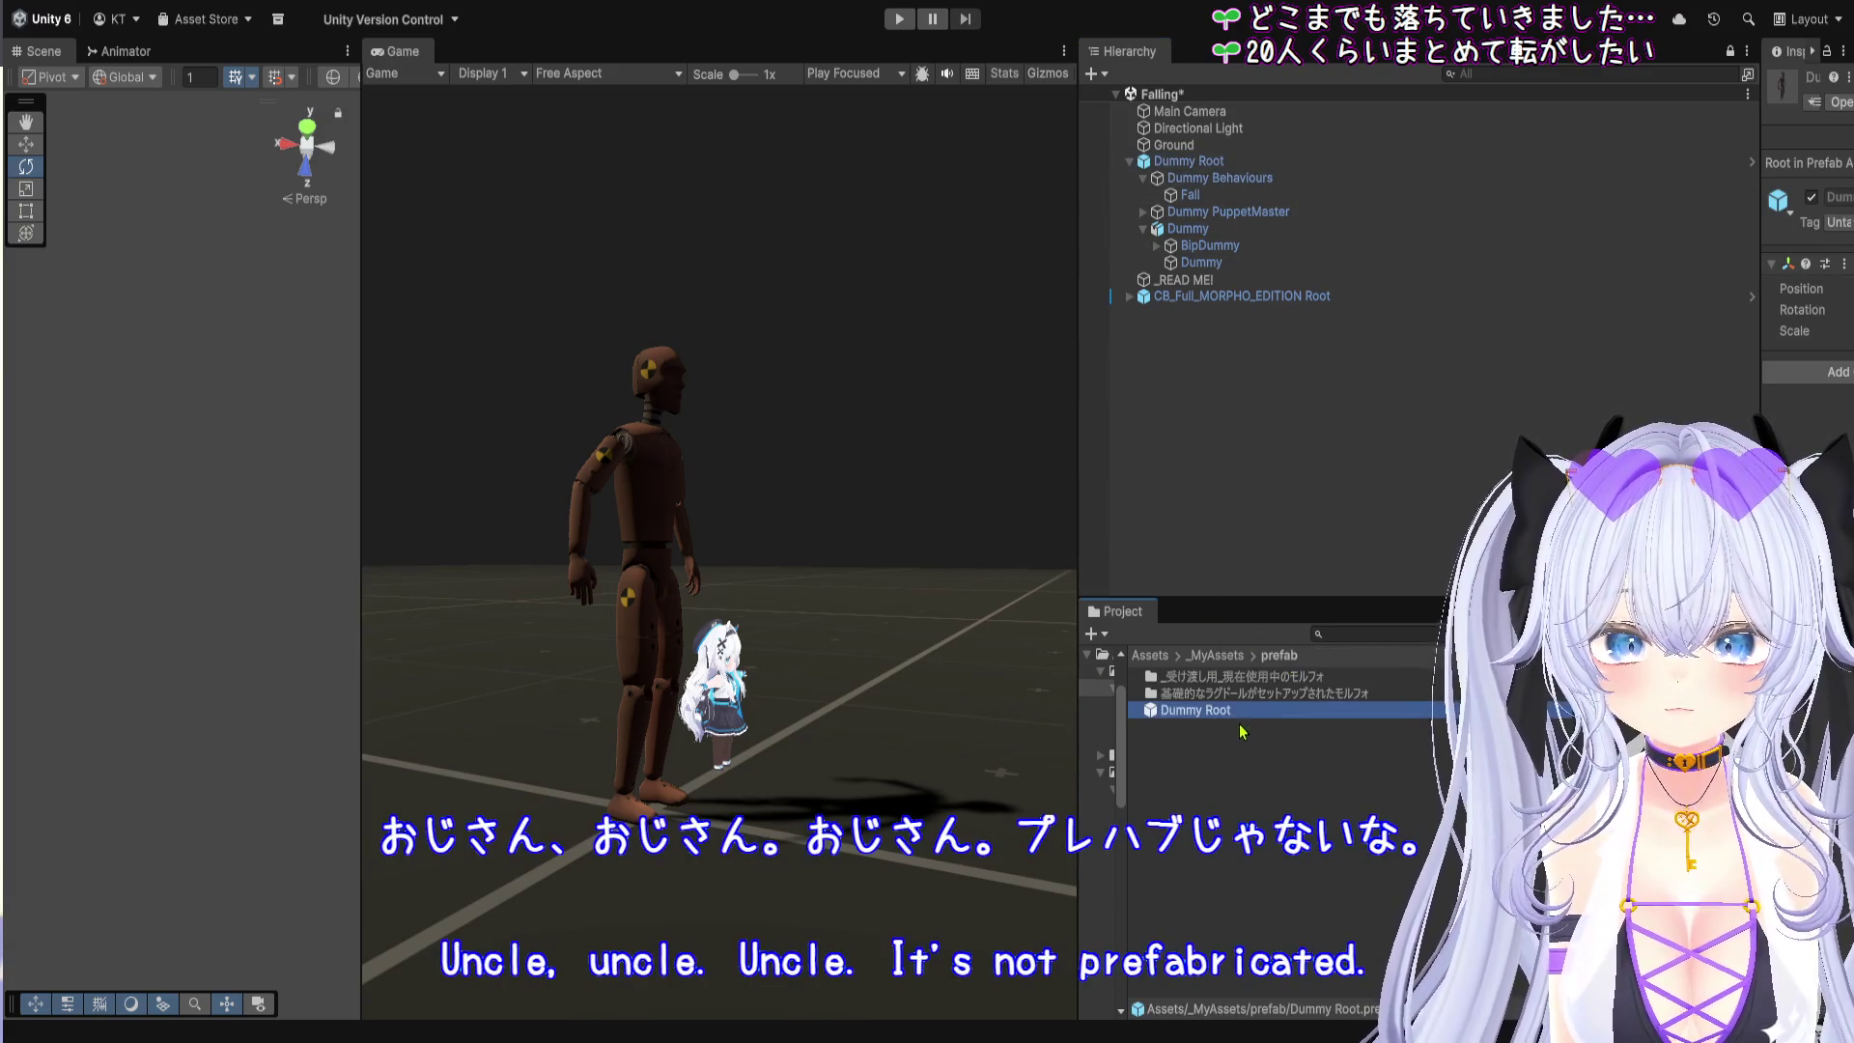
# Step: Add Dummy Root (1) from the prefab and slide it beside the first dummy
pyautogui.moveTo(1246, 709); pyautogui.dragTo(1236, 318)
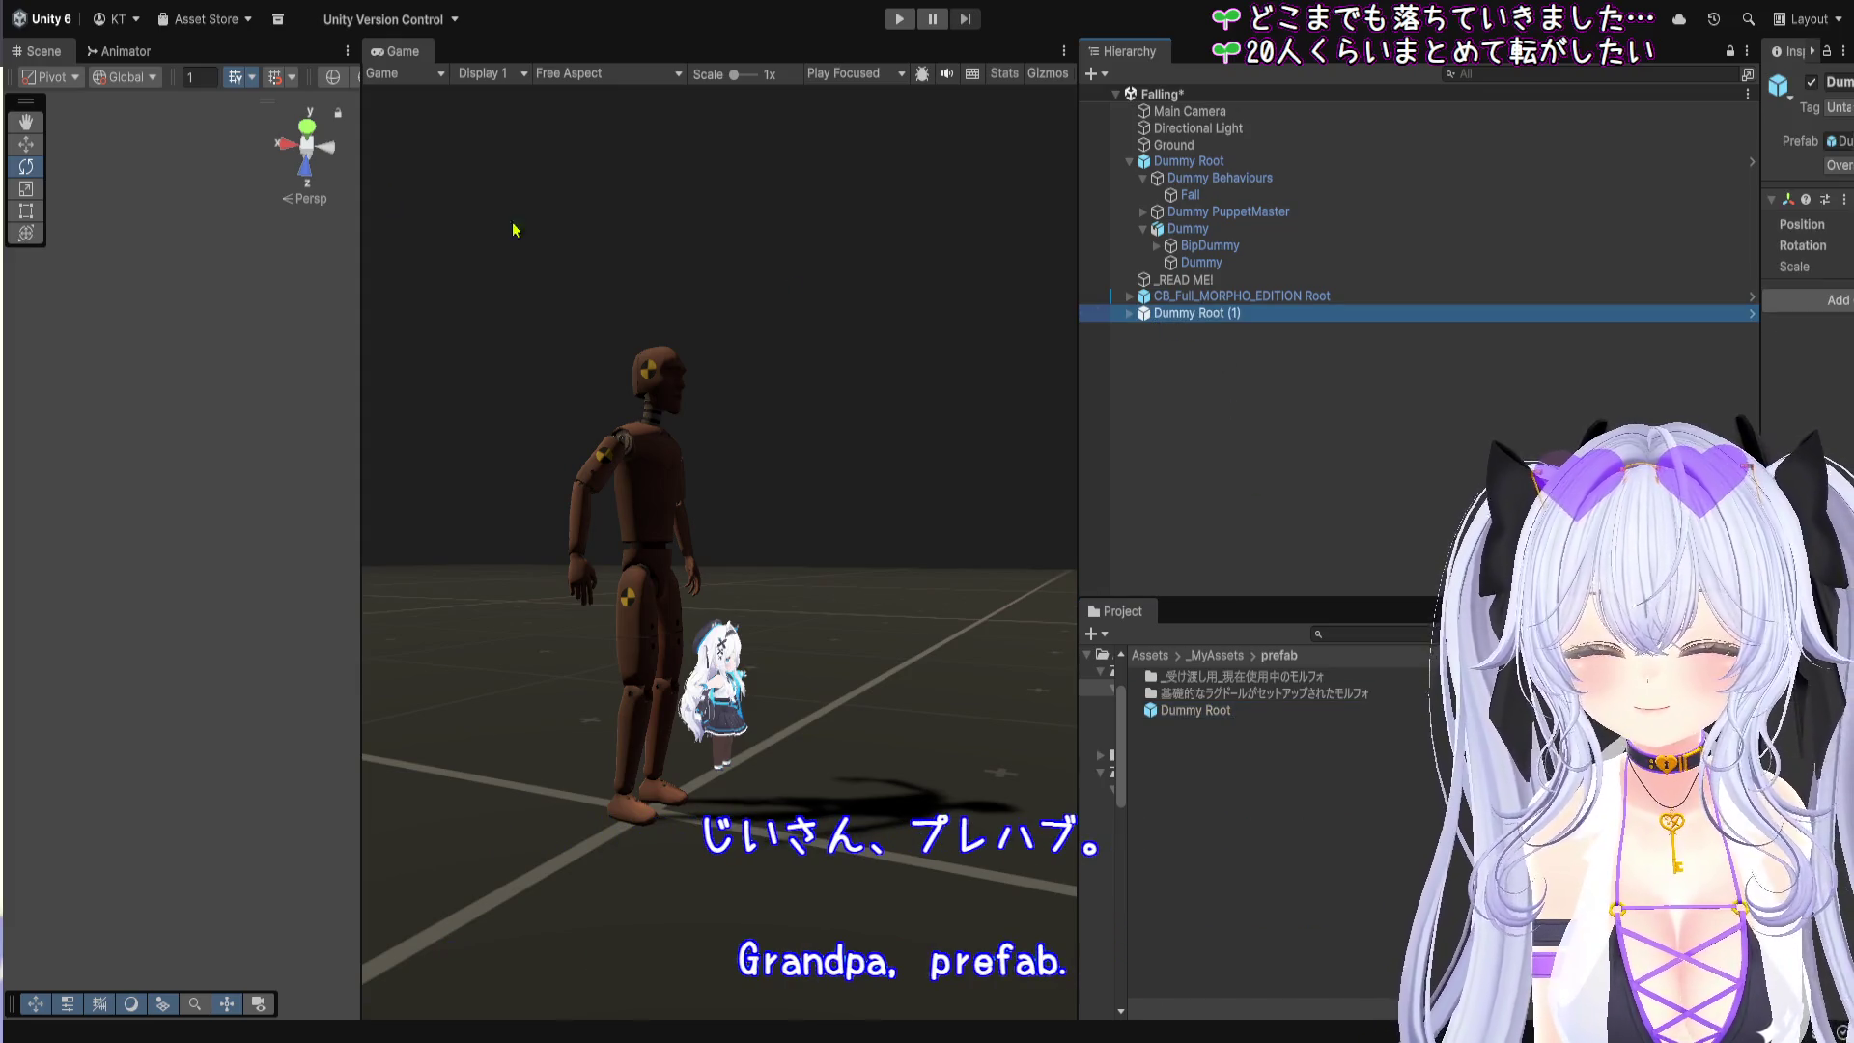
pyautogui.click(671, 656)
pyautogui.press('w')
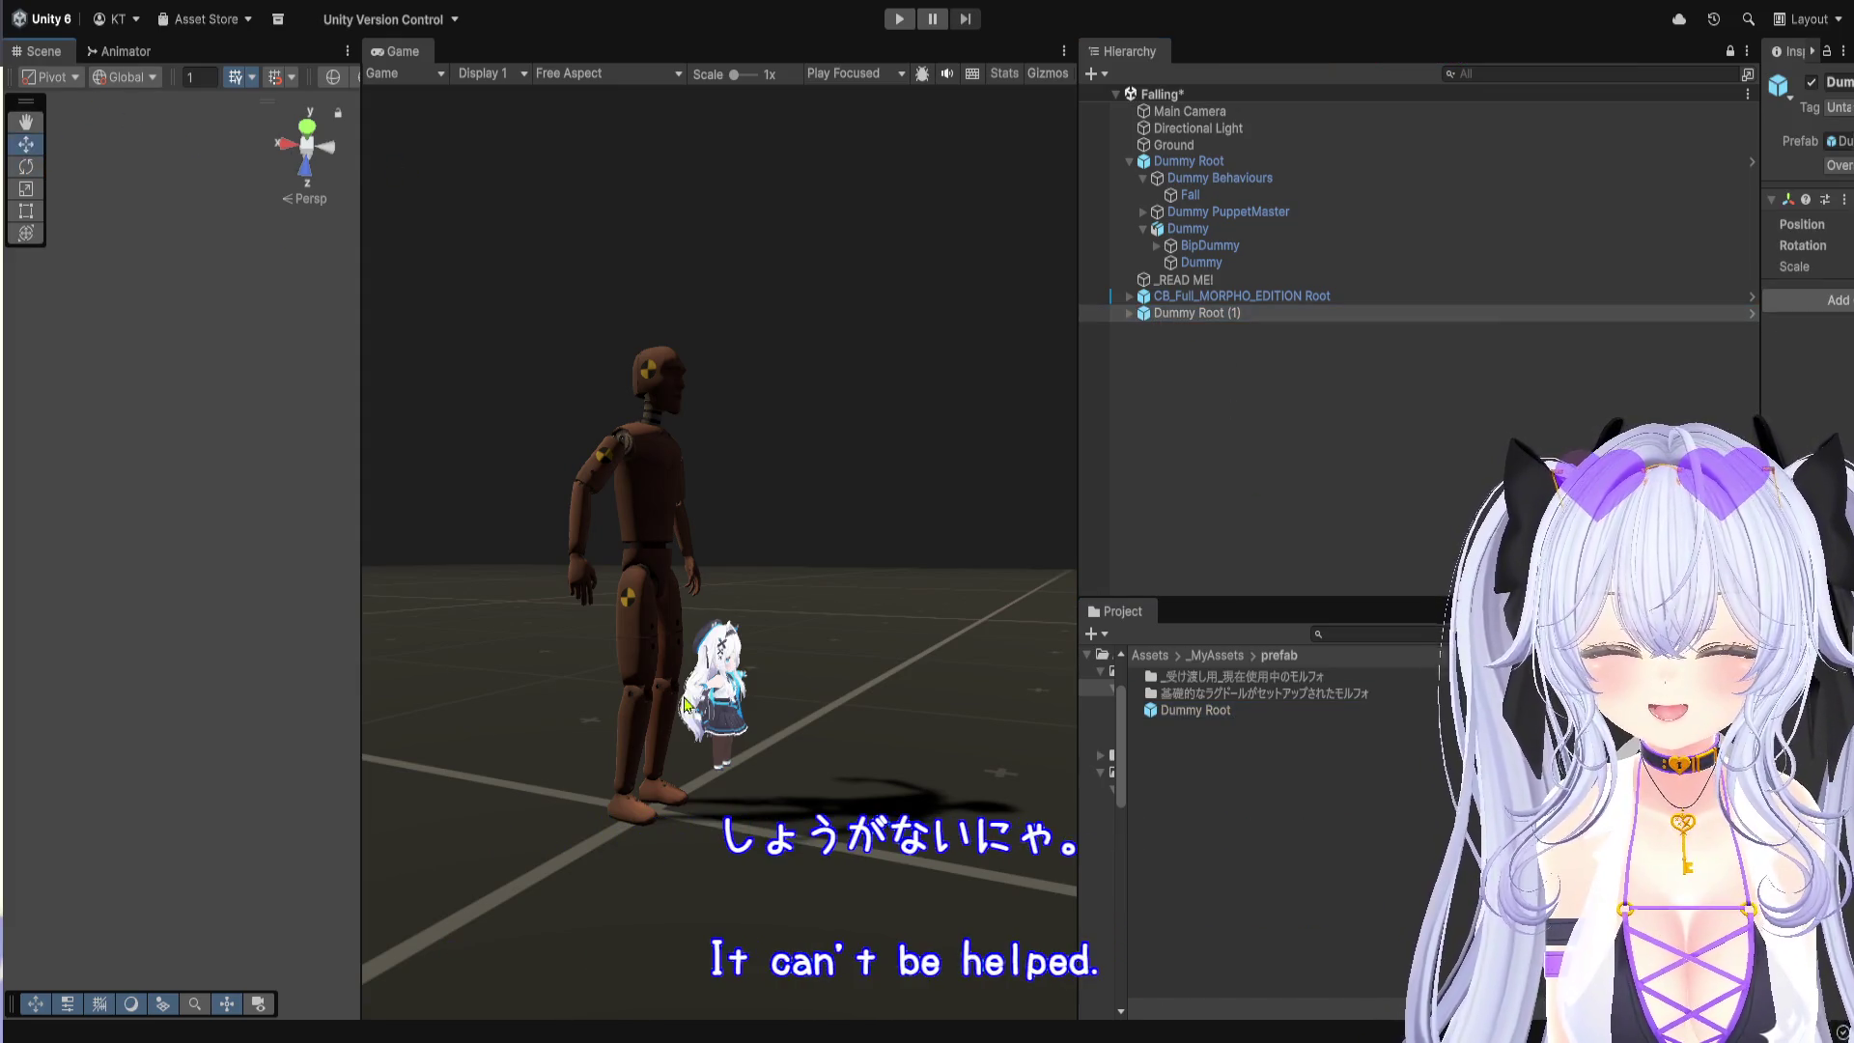
pyautogui.click(1261, 319)
pyautogui.scroll(-3, 185, 577)
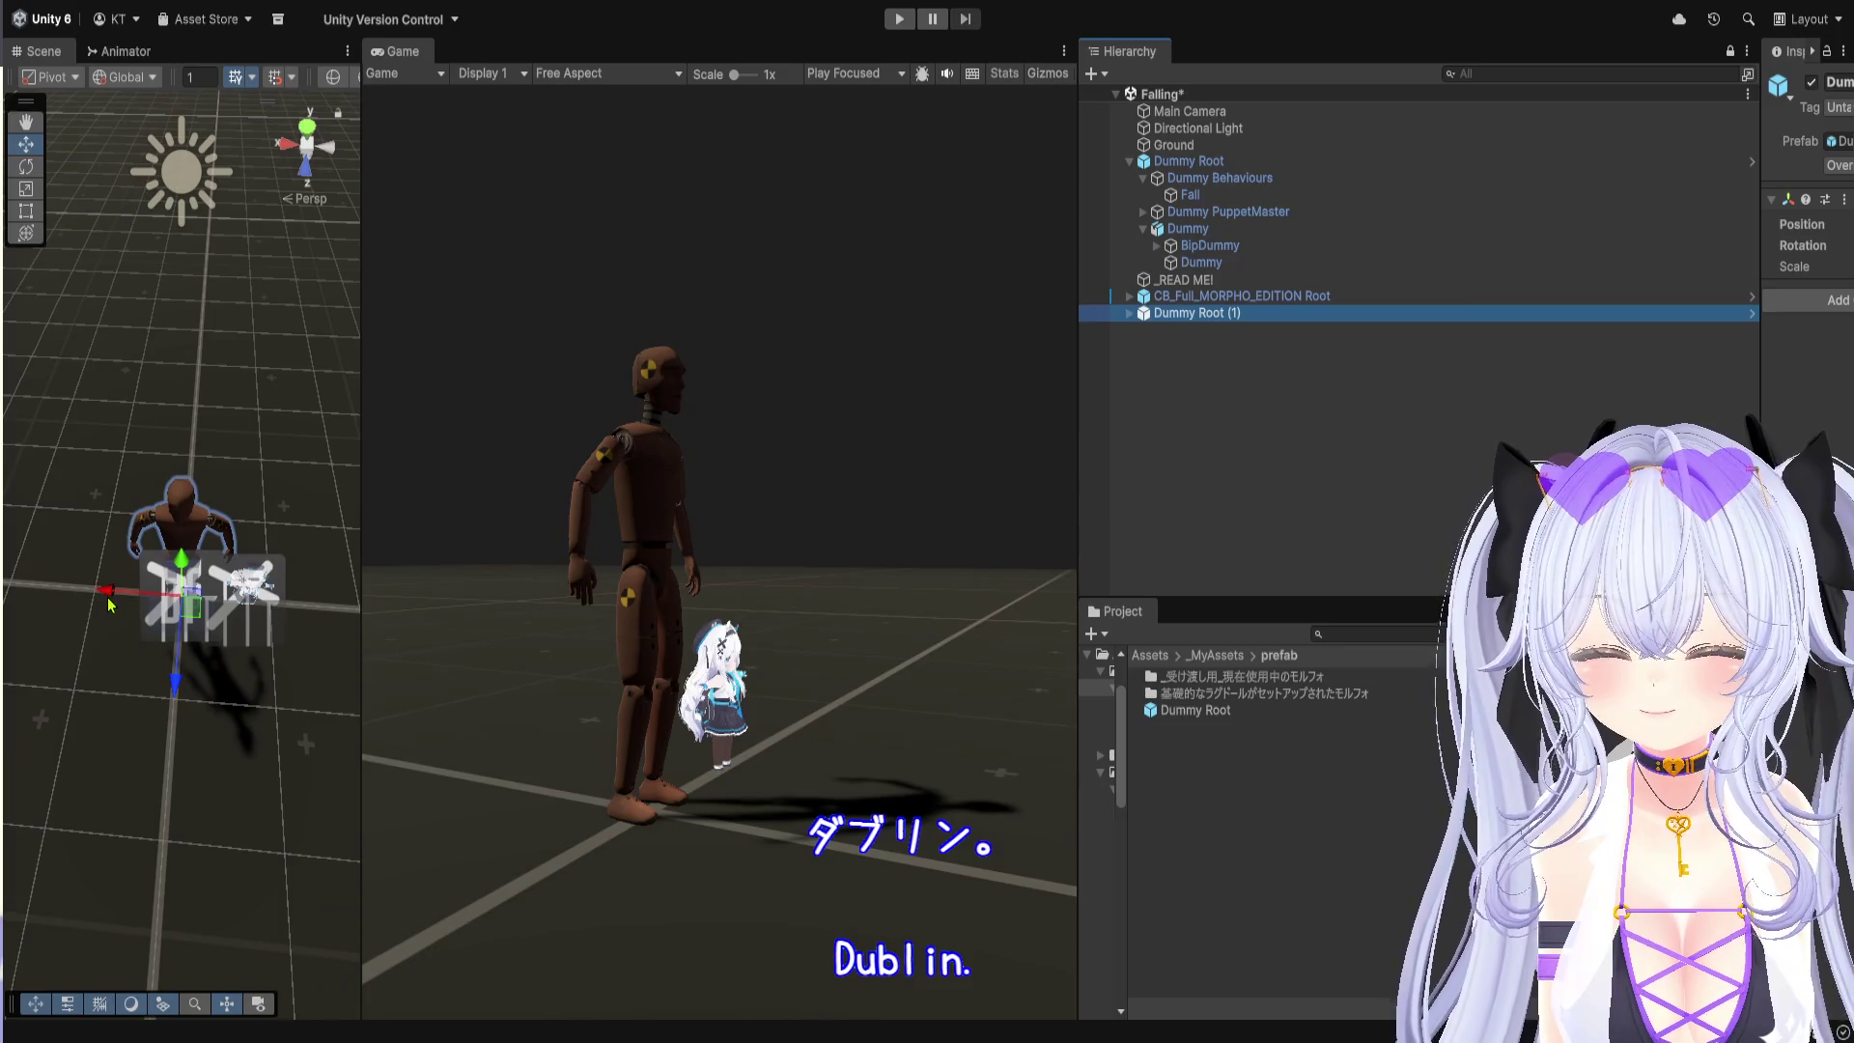
pyautogui.moveTo(109, 604); pyautogui.dragTo(247, 604)
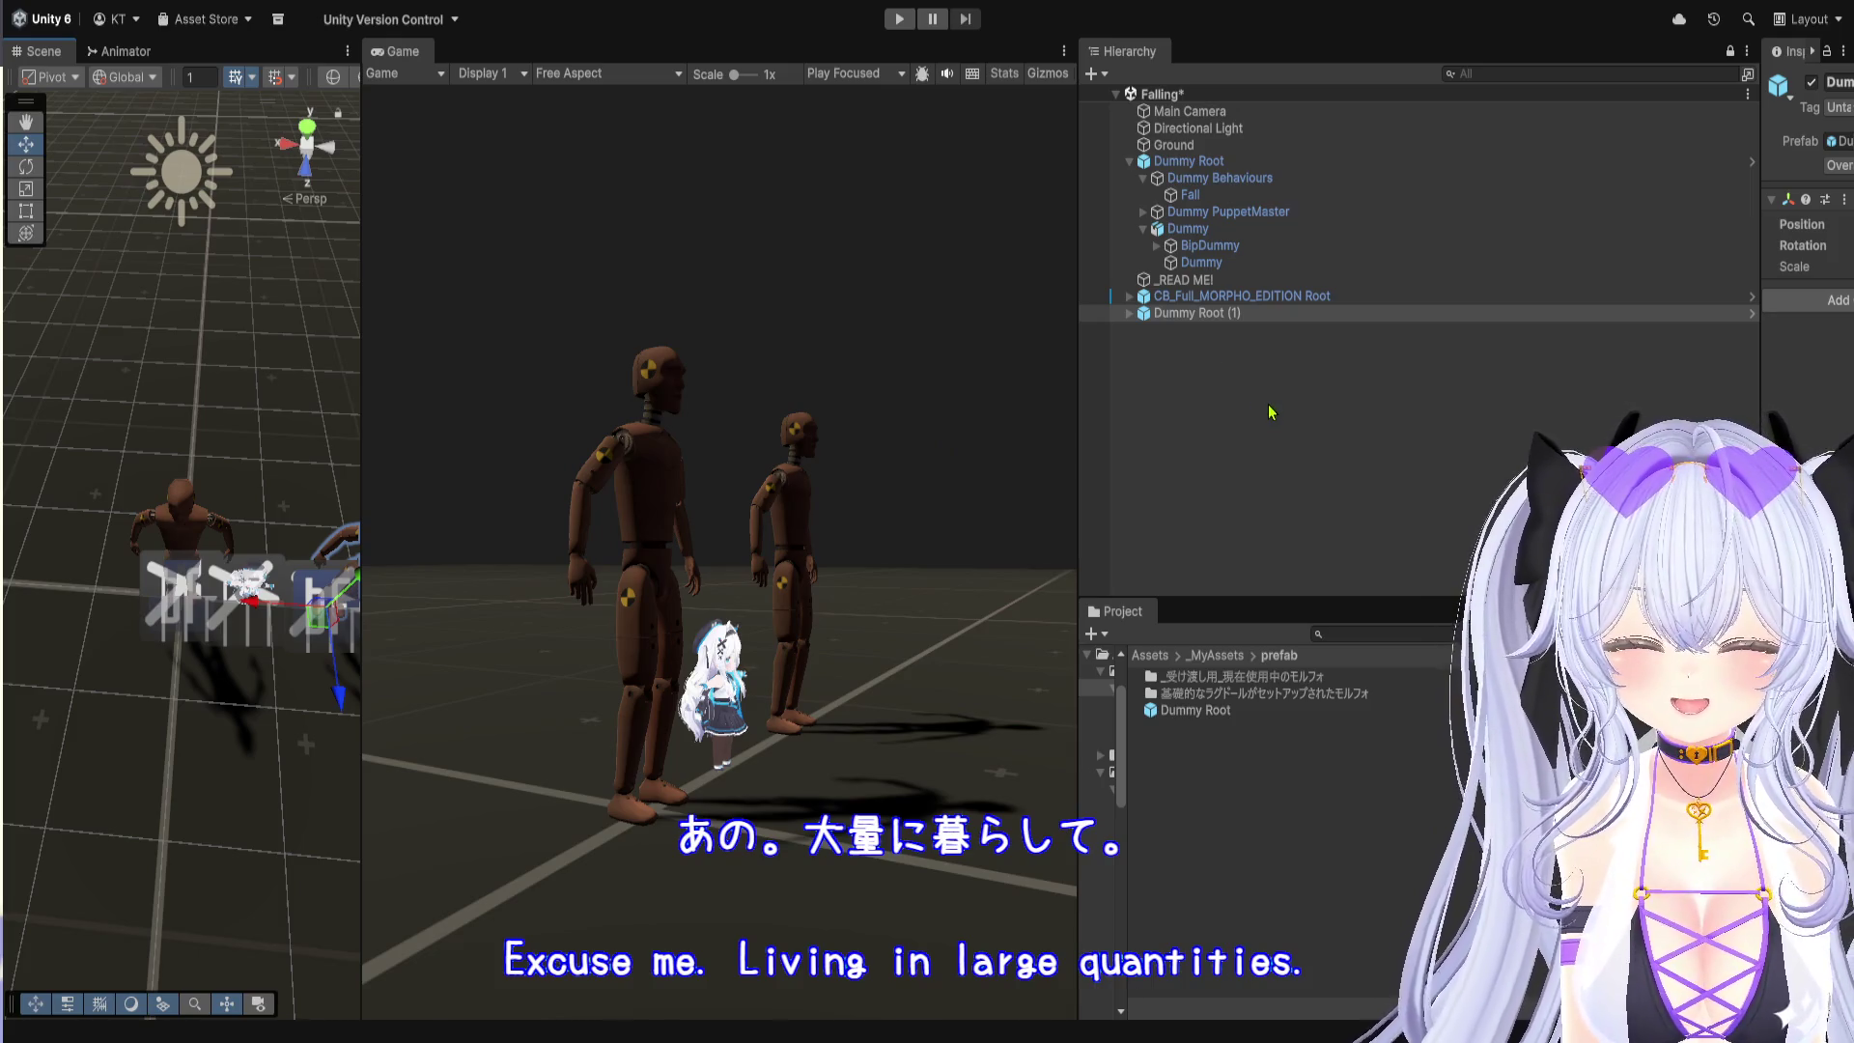
# Step: Duplicate Dummy Root (2), (3) and (4), spread them around, and play the scene
pyautogui.hotkey('ctrl', 'd')
pyautogui.moveTo(280, 605); pyautogui.dragTo(147, 584)
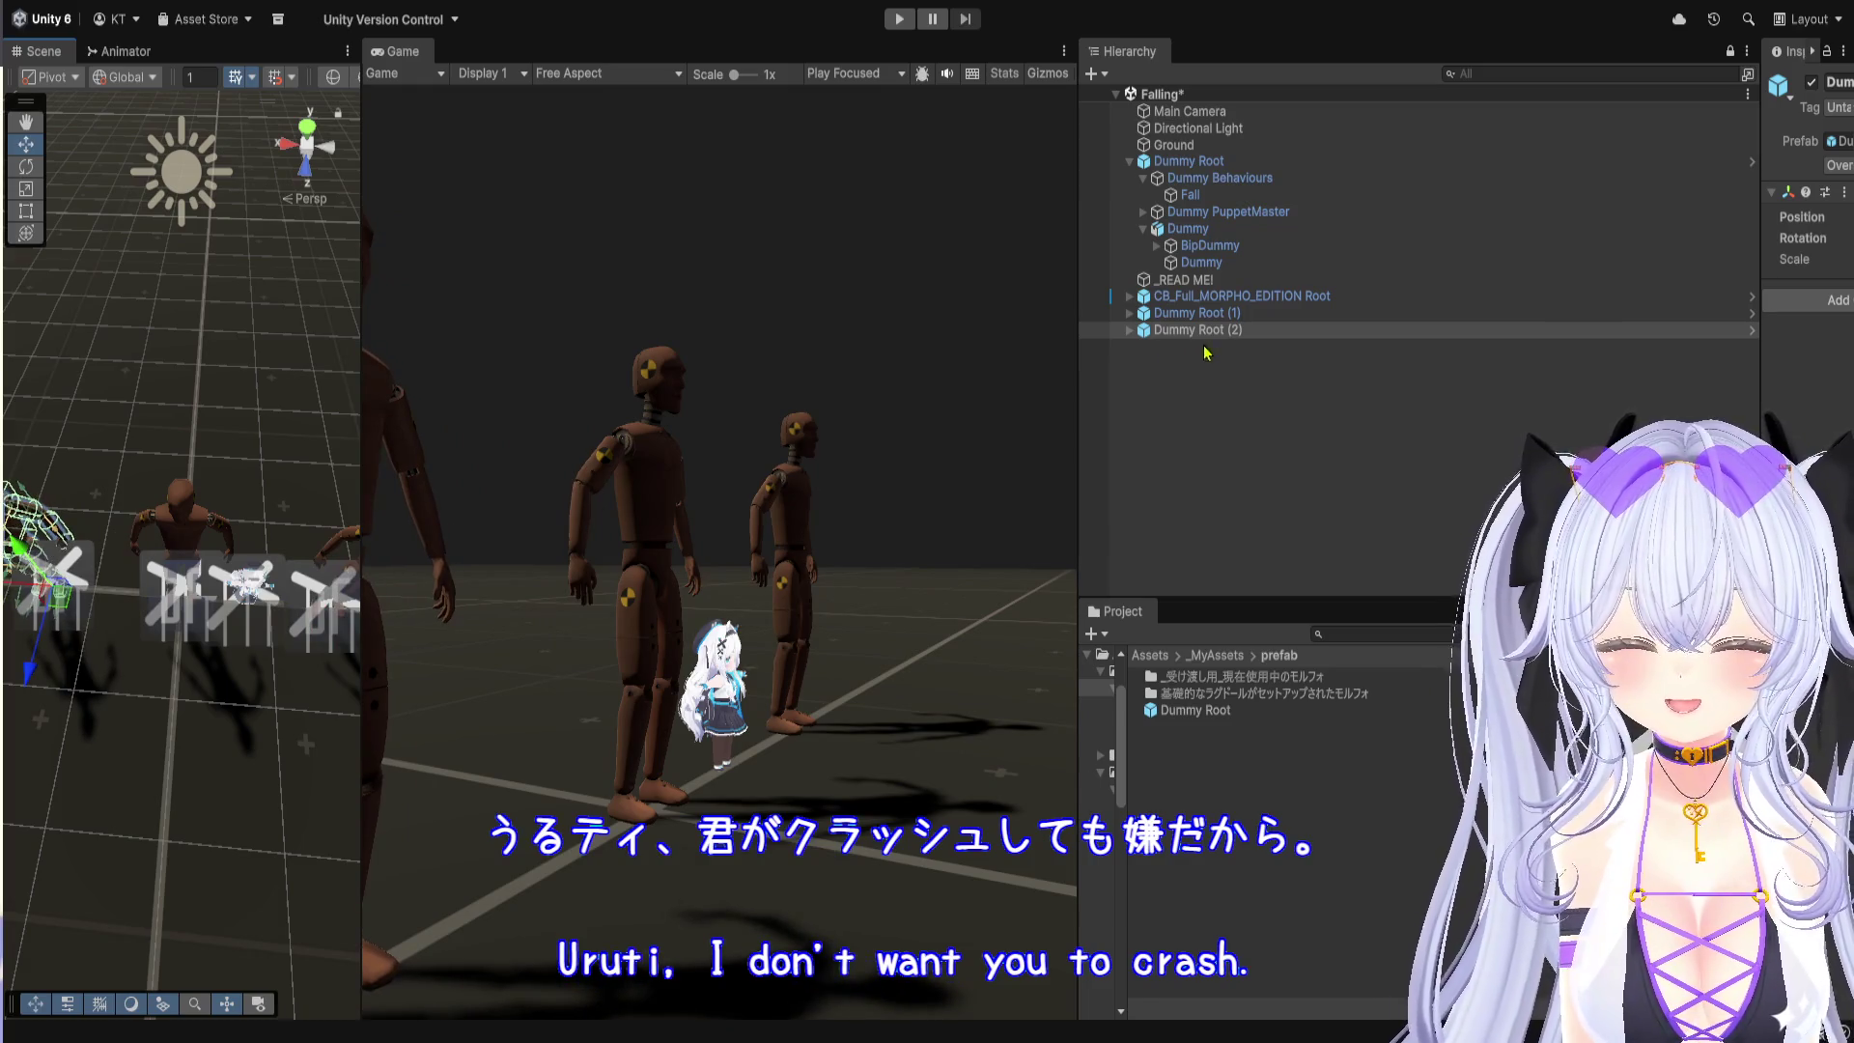
pyautogui.hotkey('ctrl', 'd')
pyautogui.moveTo(37, 664); pyautogui.dragTo(21, 811)
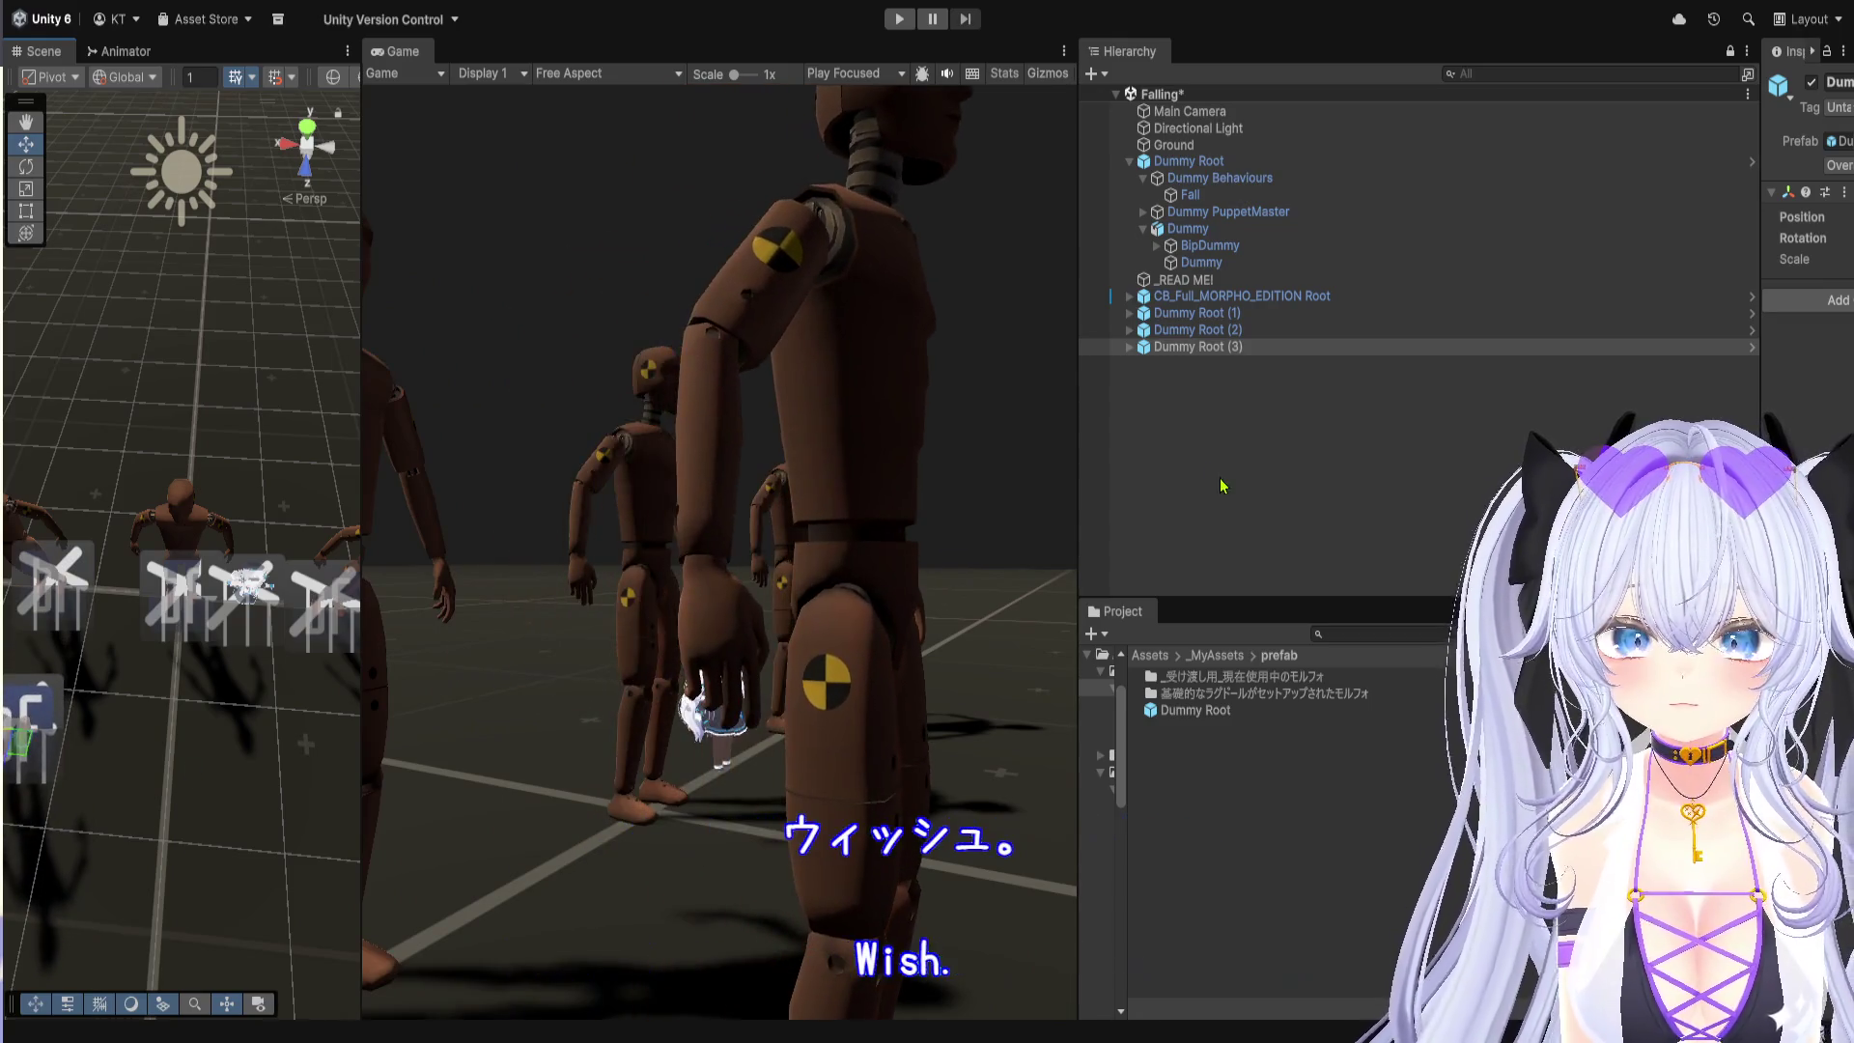
pyautogui.hotkey('ctrl', 'd')
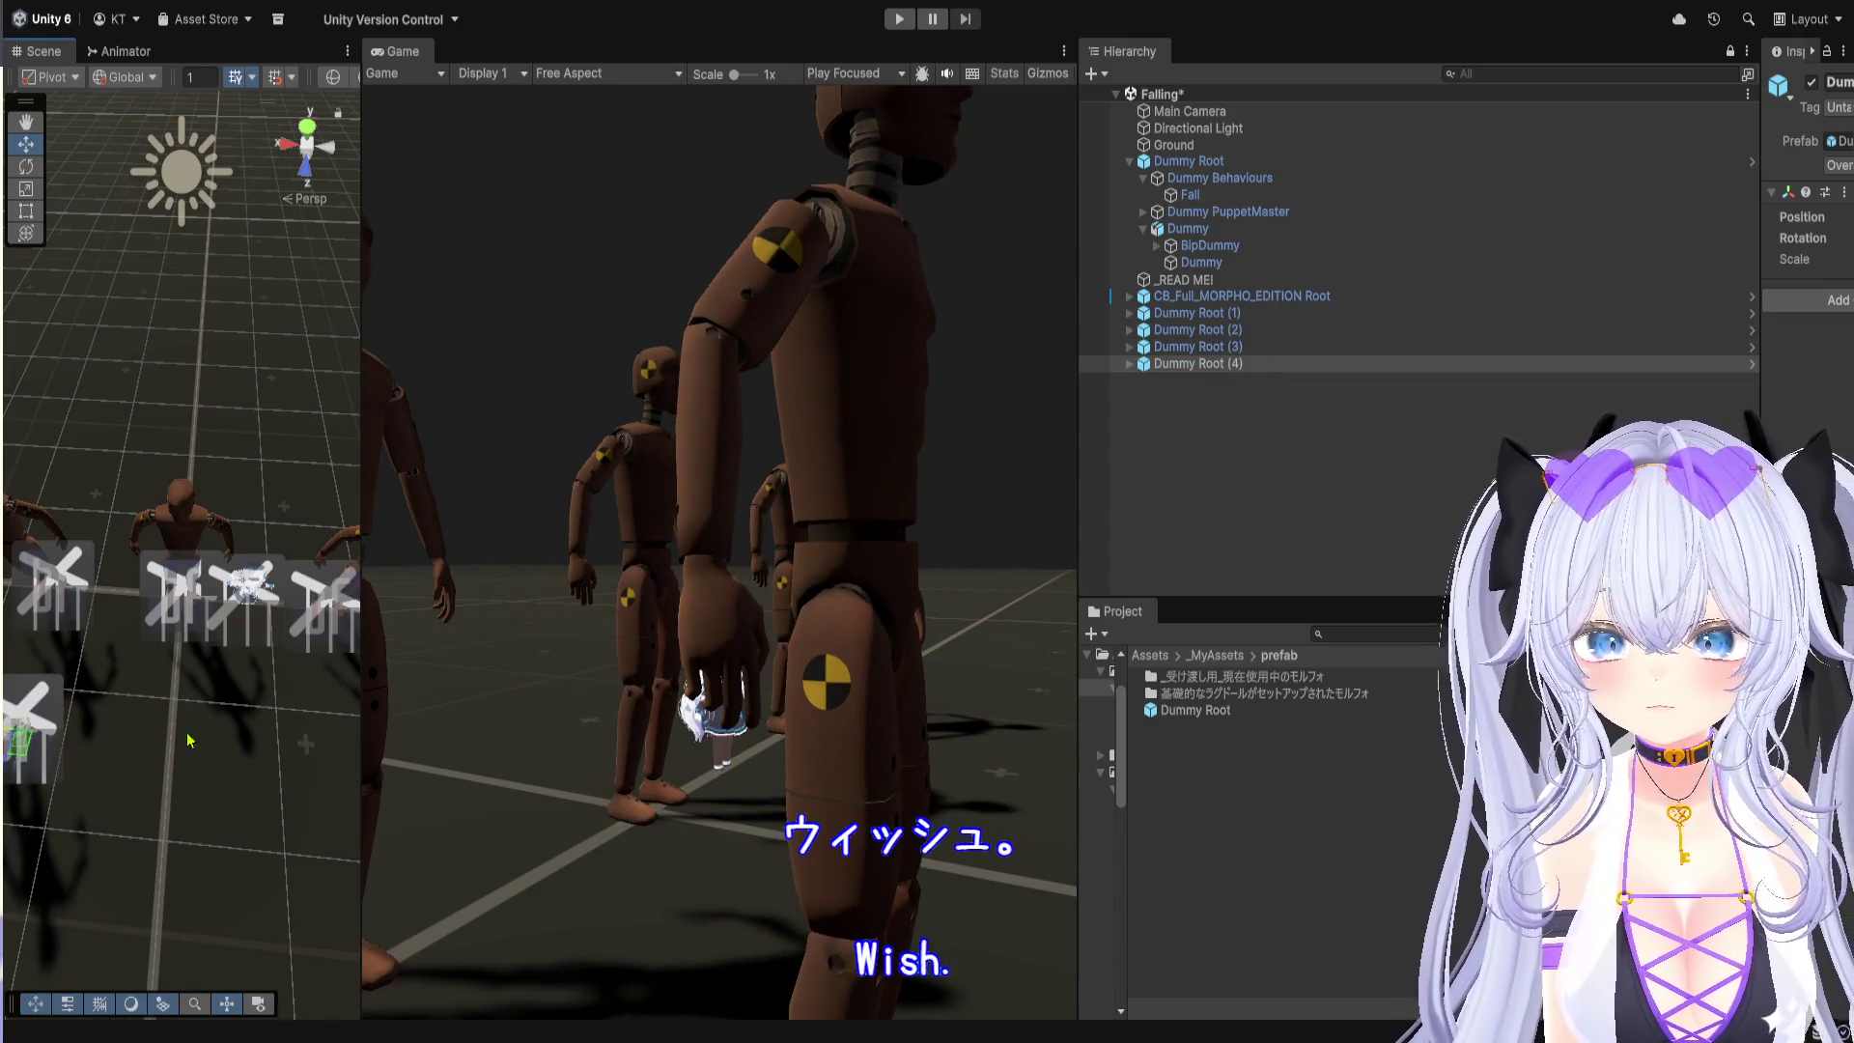
pyautogui.moveTo(56, 789)
pyautogui.mouseDown()
pyautogui.moveTo(312, 796)
pyautogui.moveTo(22, 780)
pyautogui.mouseUp()
pyautogui.moveTo(29, 654); pyautogui.dragTo(154, 645)
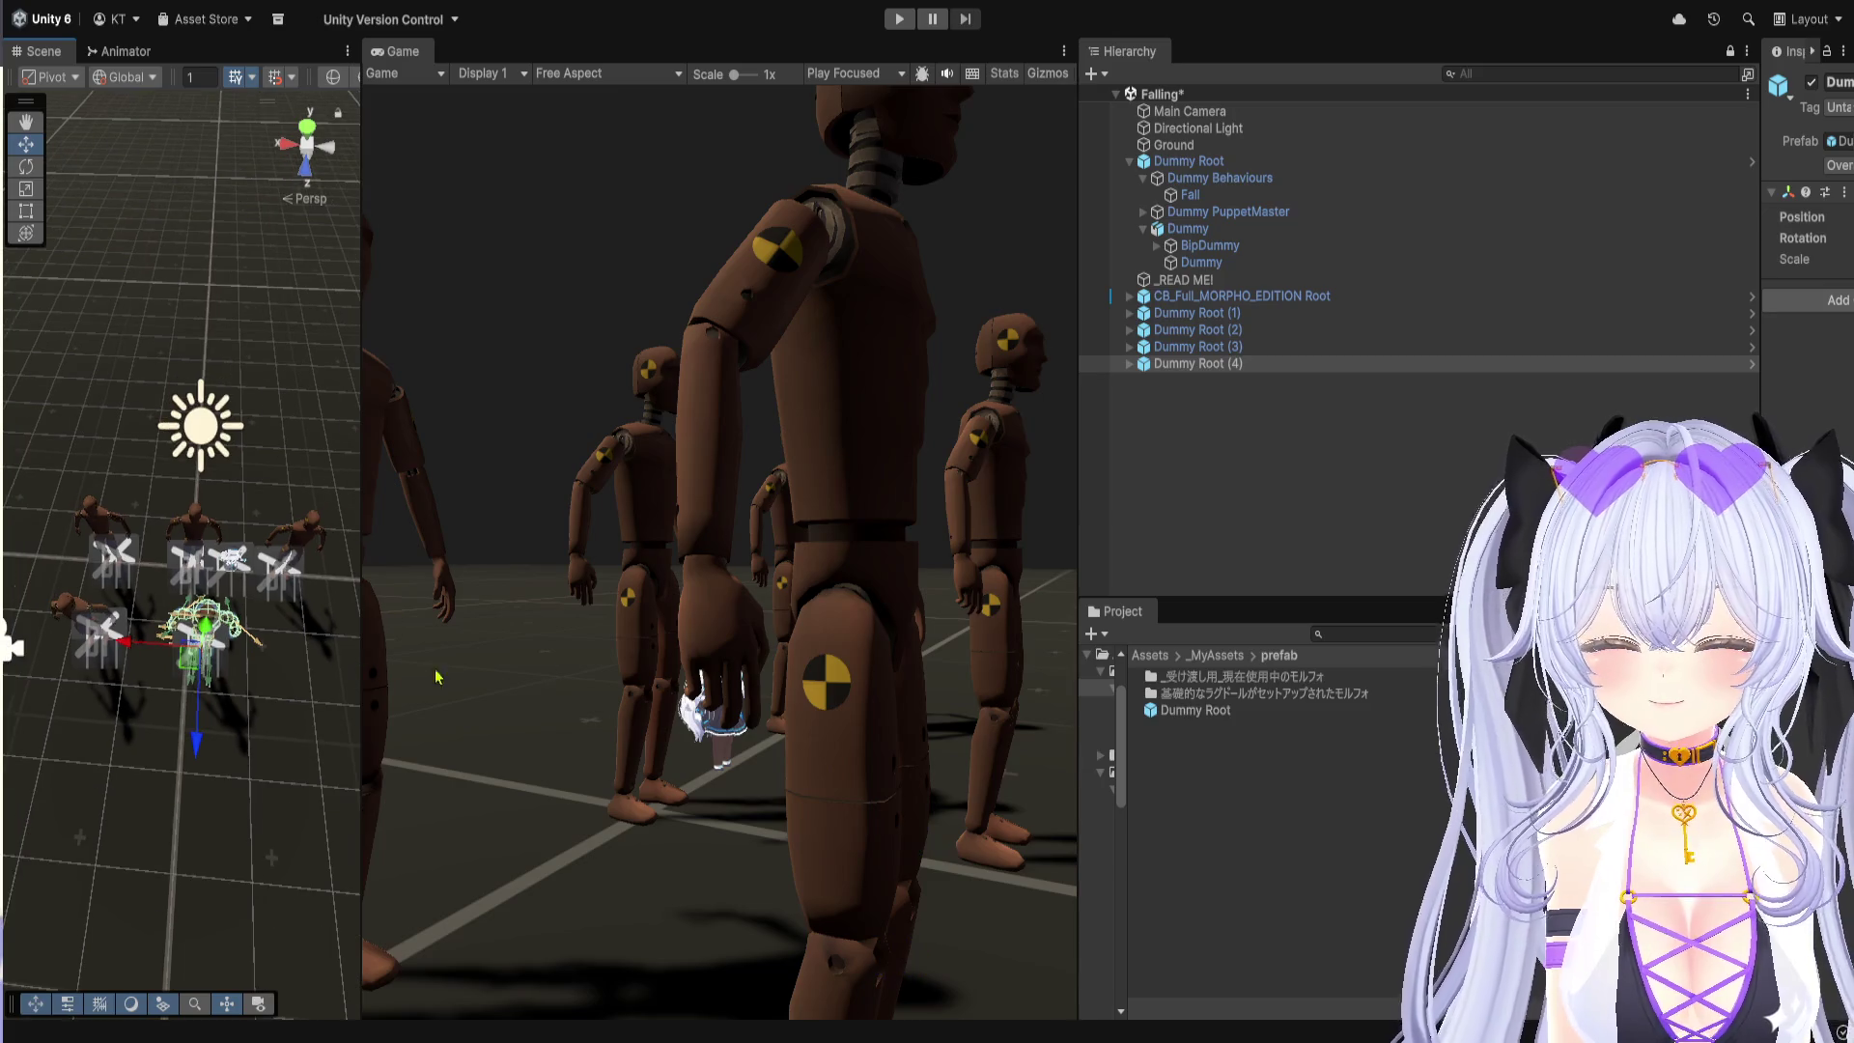
pyautogui.click(899, 18)
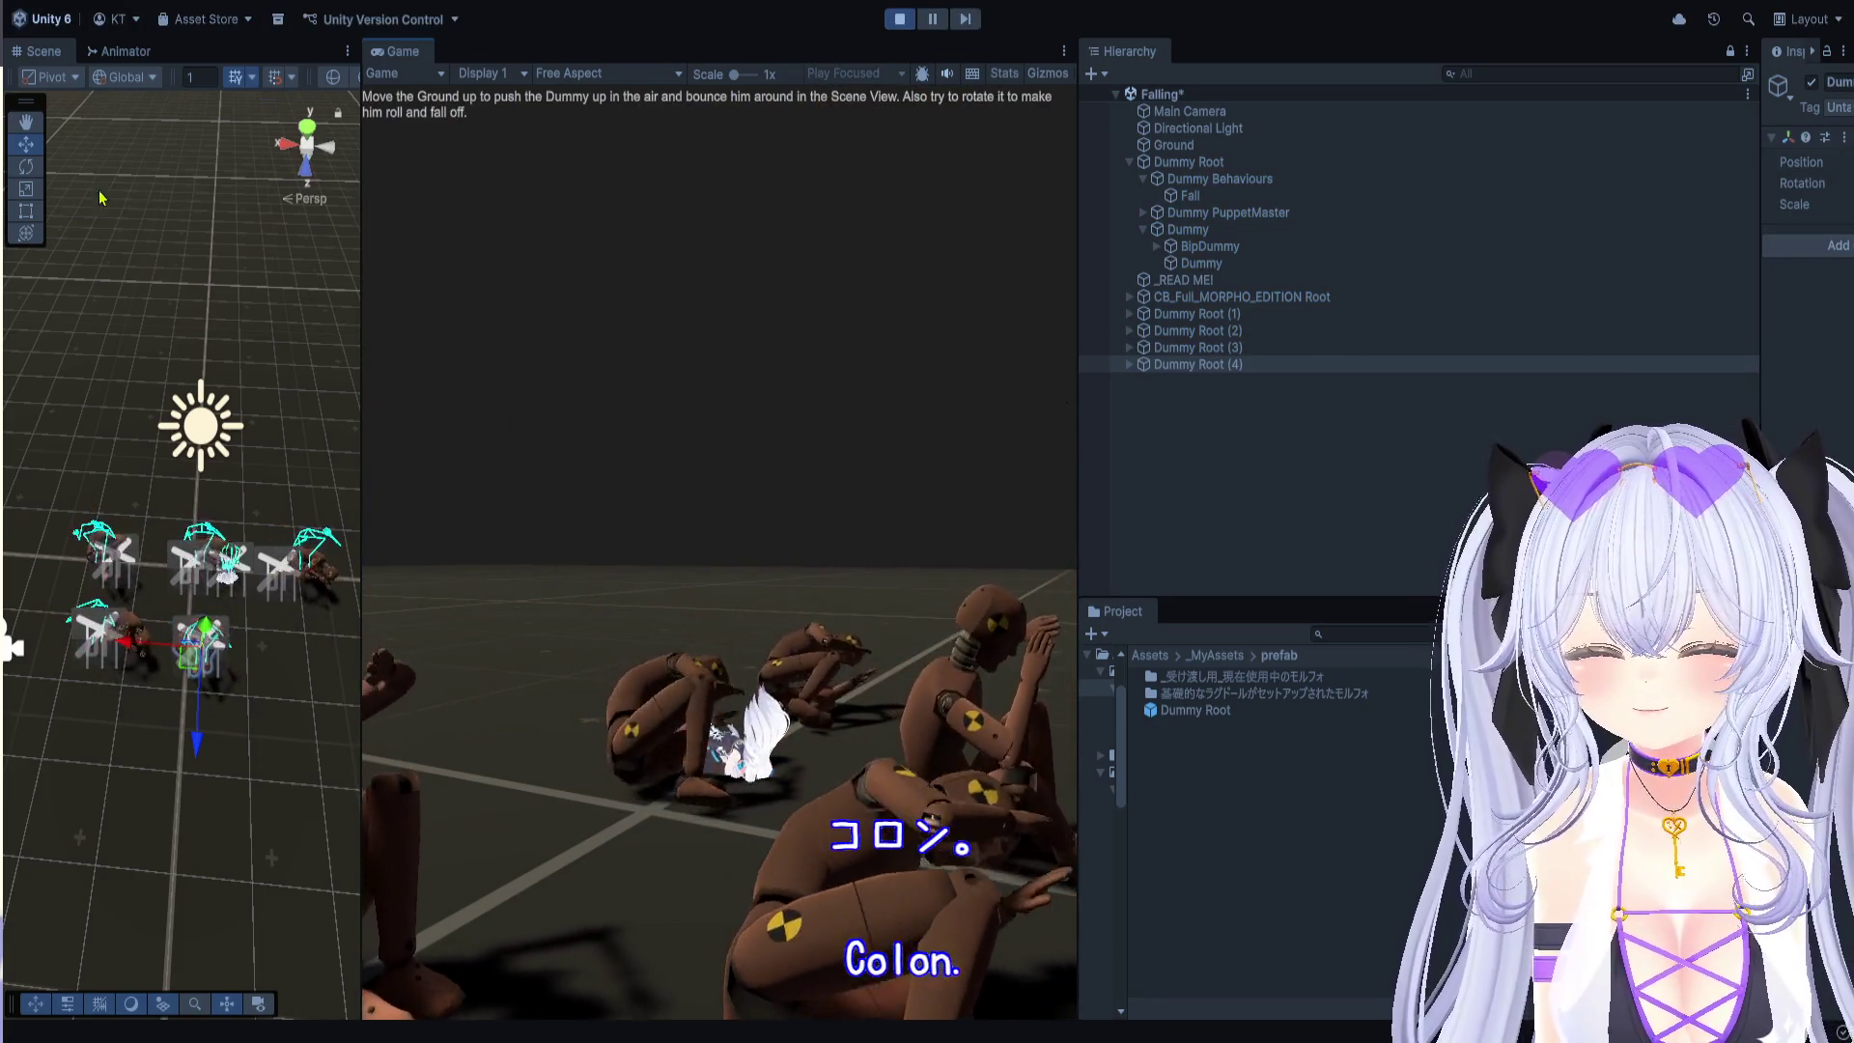
# Step: Rotate the Ground so the dummies tumble off, viewing in a larger Scene view, then stop play
pyautogui.press('e')
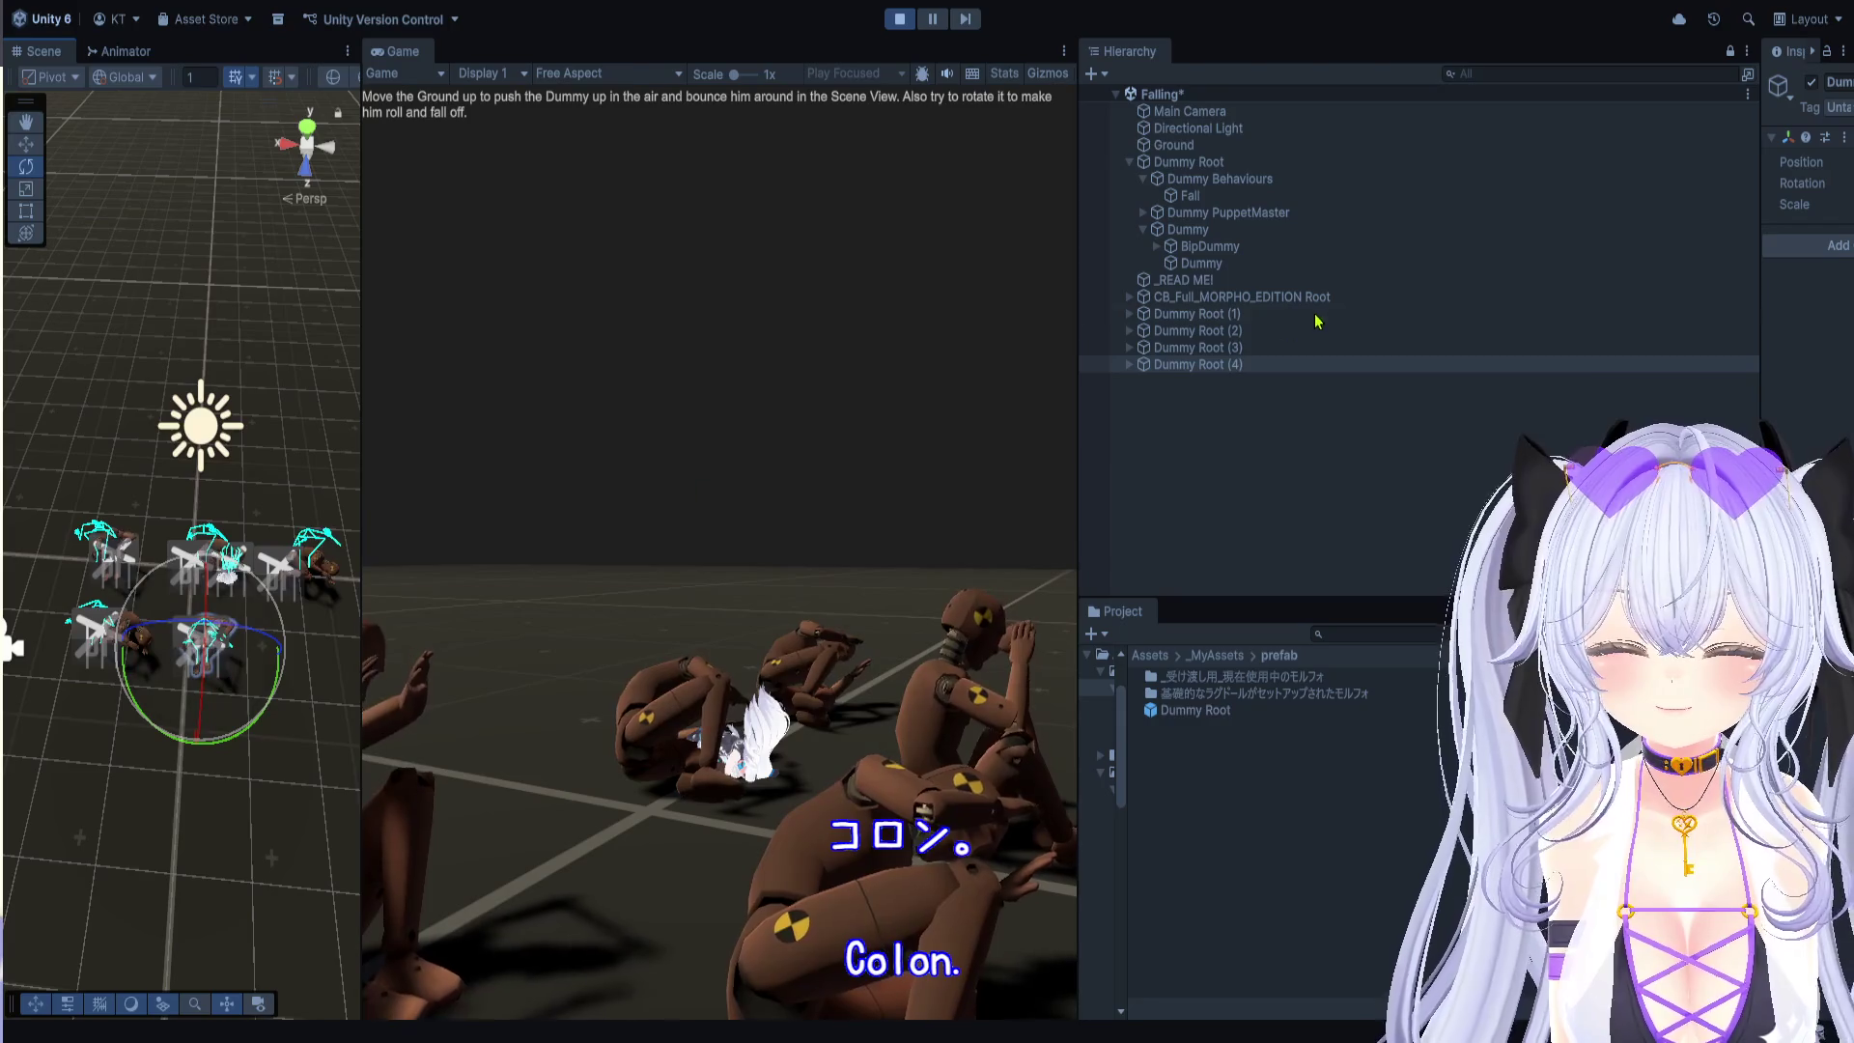
pyautogui.click(1173, 144)
pyautogui.moveTo(183, 695)
pyautogui.mouseDown()
pyautogui.moveTo(182, 666)
pyautogui.moveTo(176, 736)
pyautogui.mouseUp()
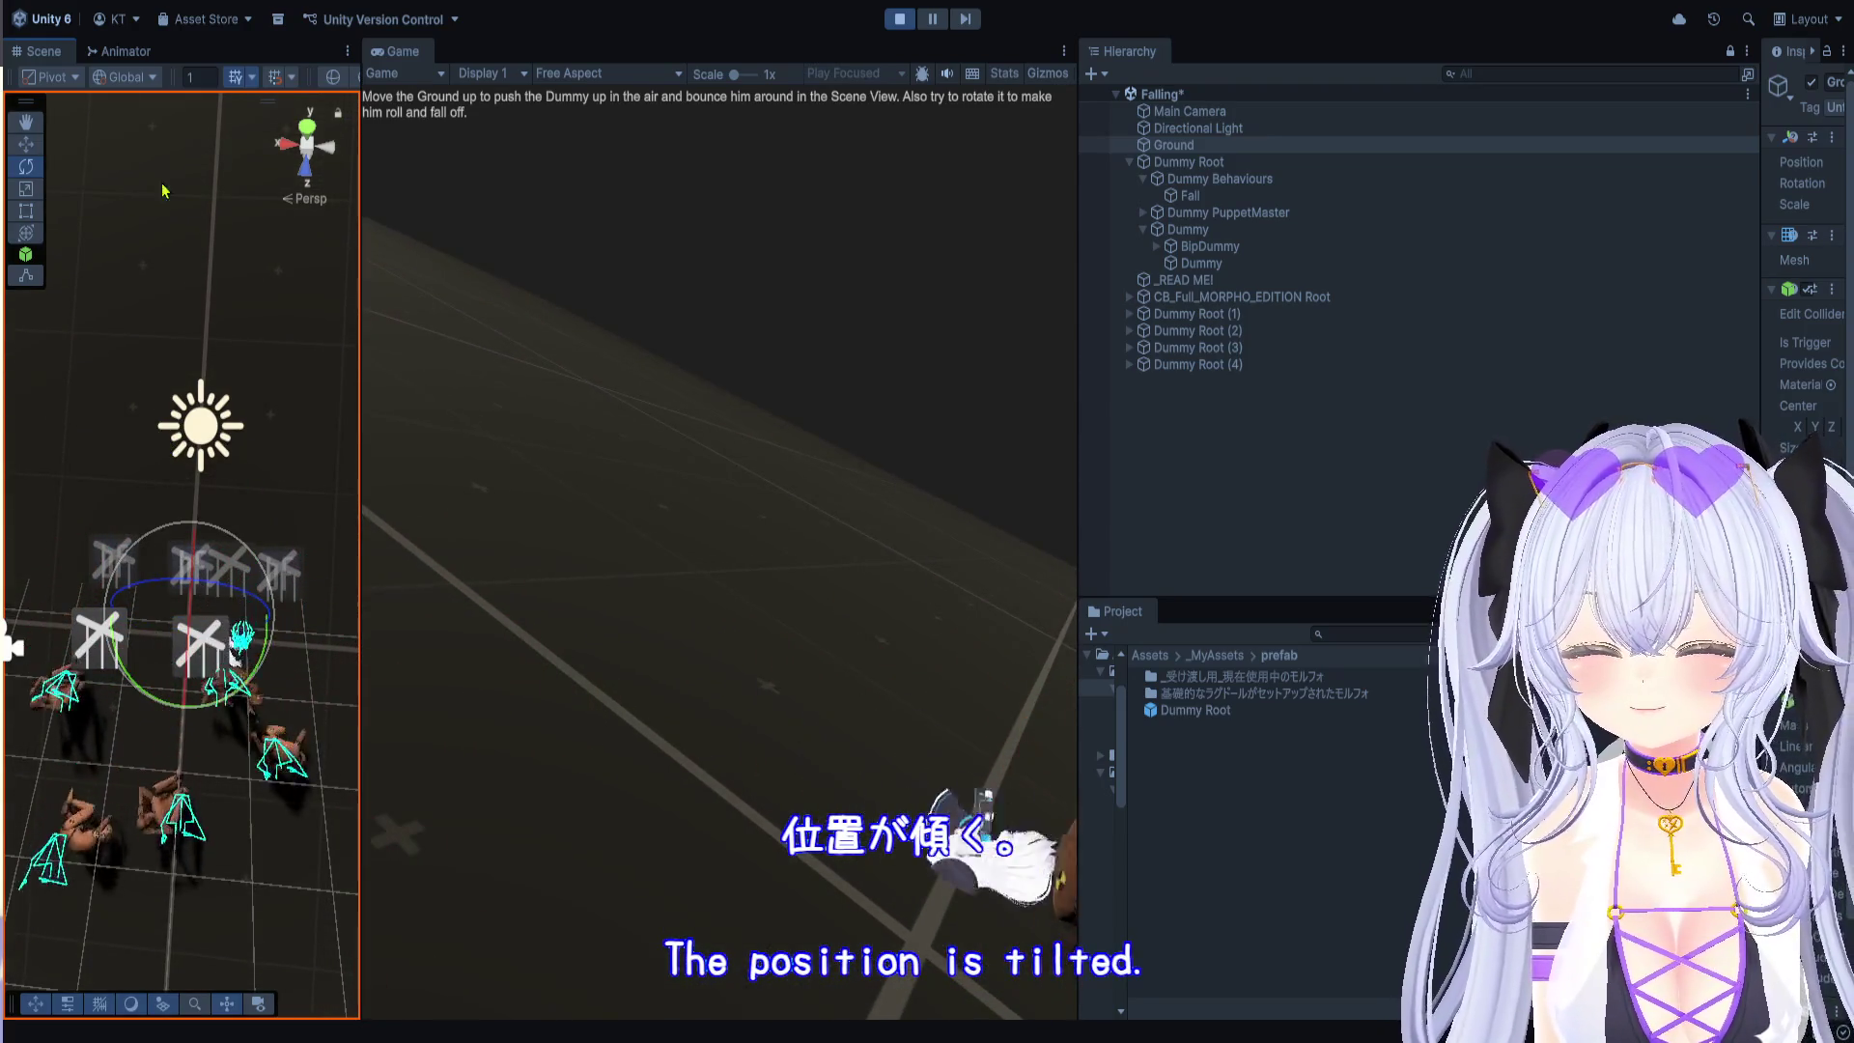
pyautogui.moveTo(360, 614); pyautogui.dragTo(1088, 618)
pyautogui.moveTo(703, 363)
pyautogui.mouseDown()
pyautogui.moveTo(650, 434)
pyautogui.moveTo(674, 405)
pyautogui.moveTo(637, 426)
pyautogui.mouseUp()
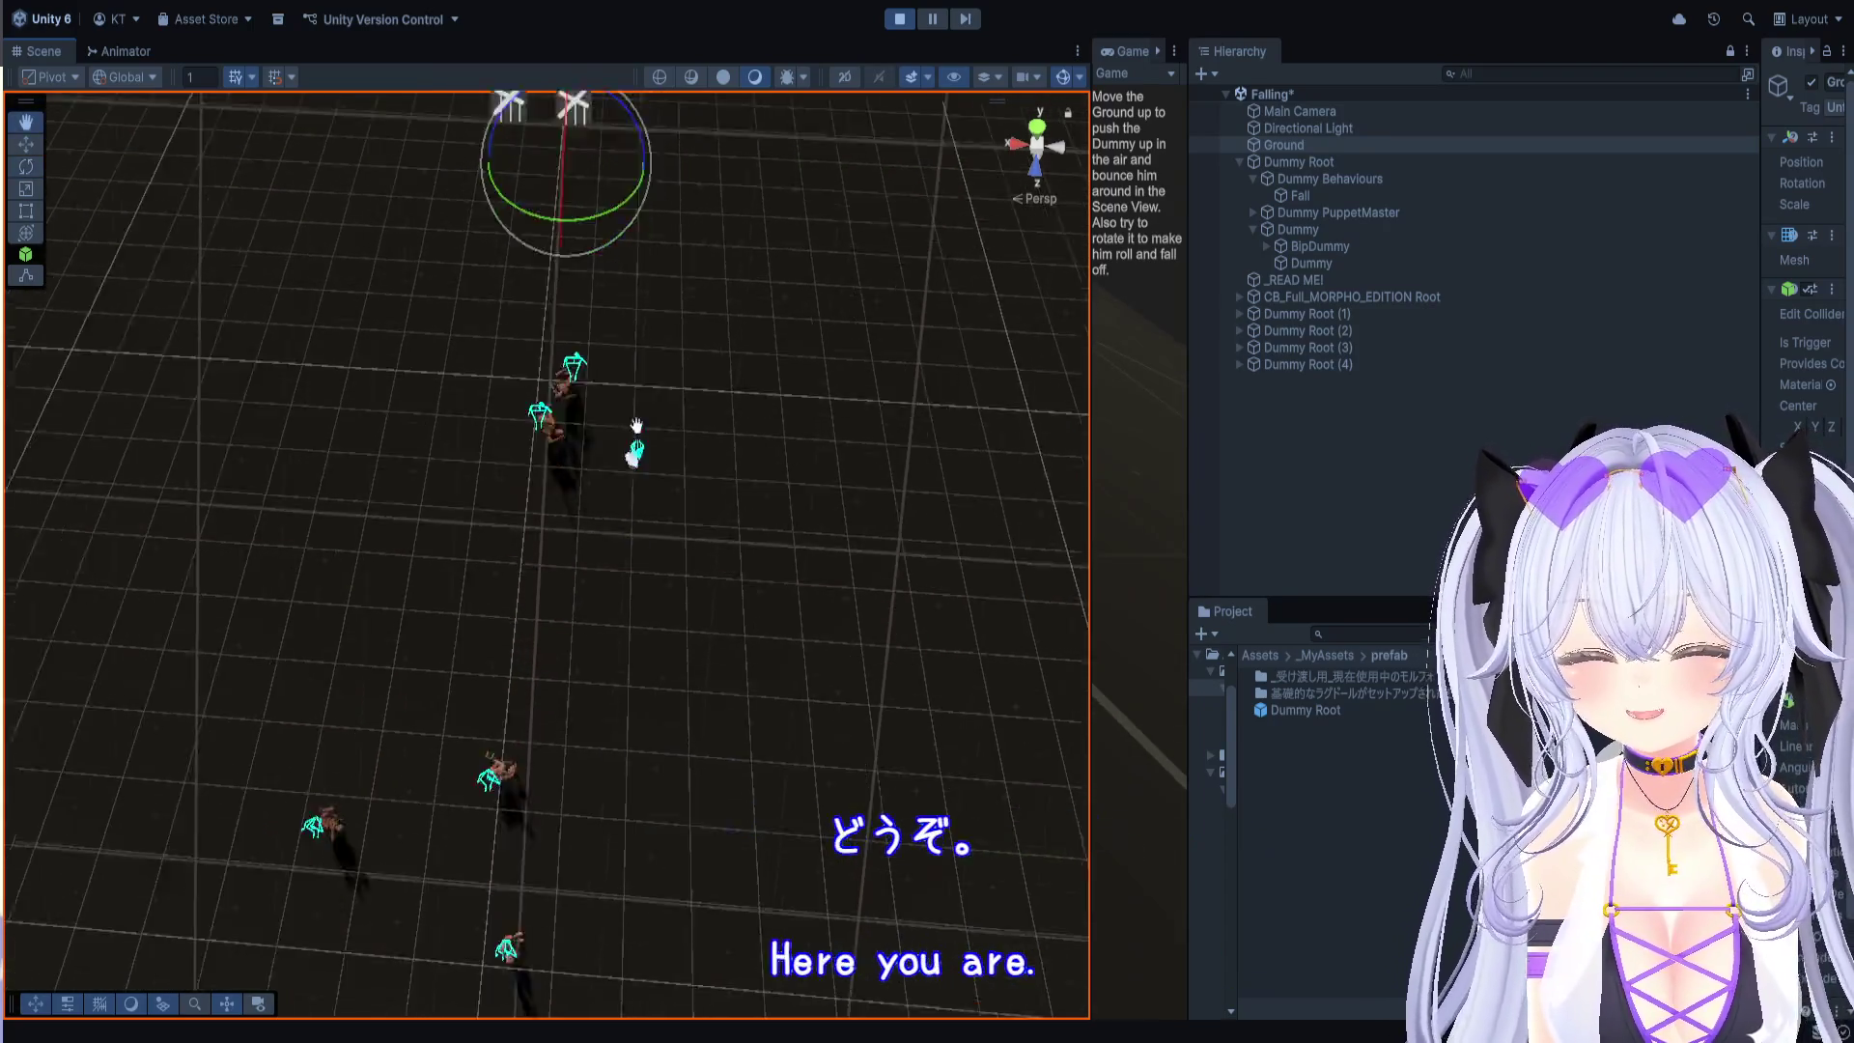
pyautogui.scroll(10, 636, 426)
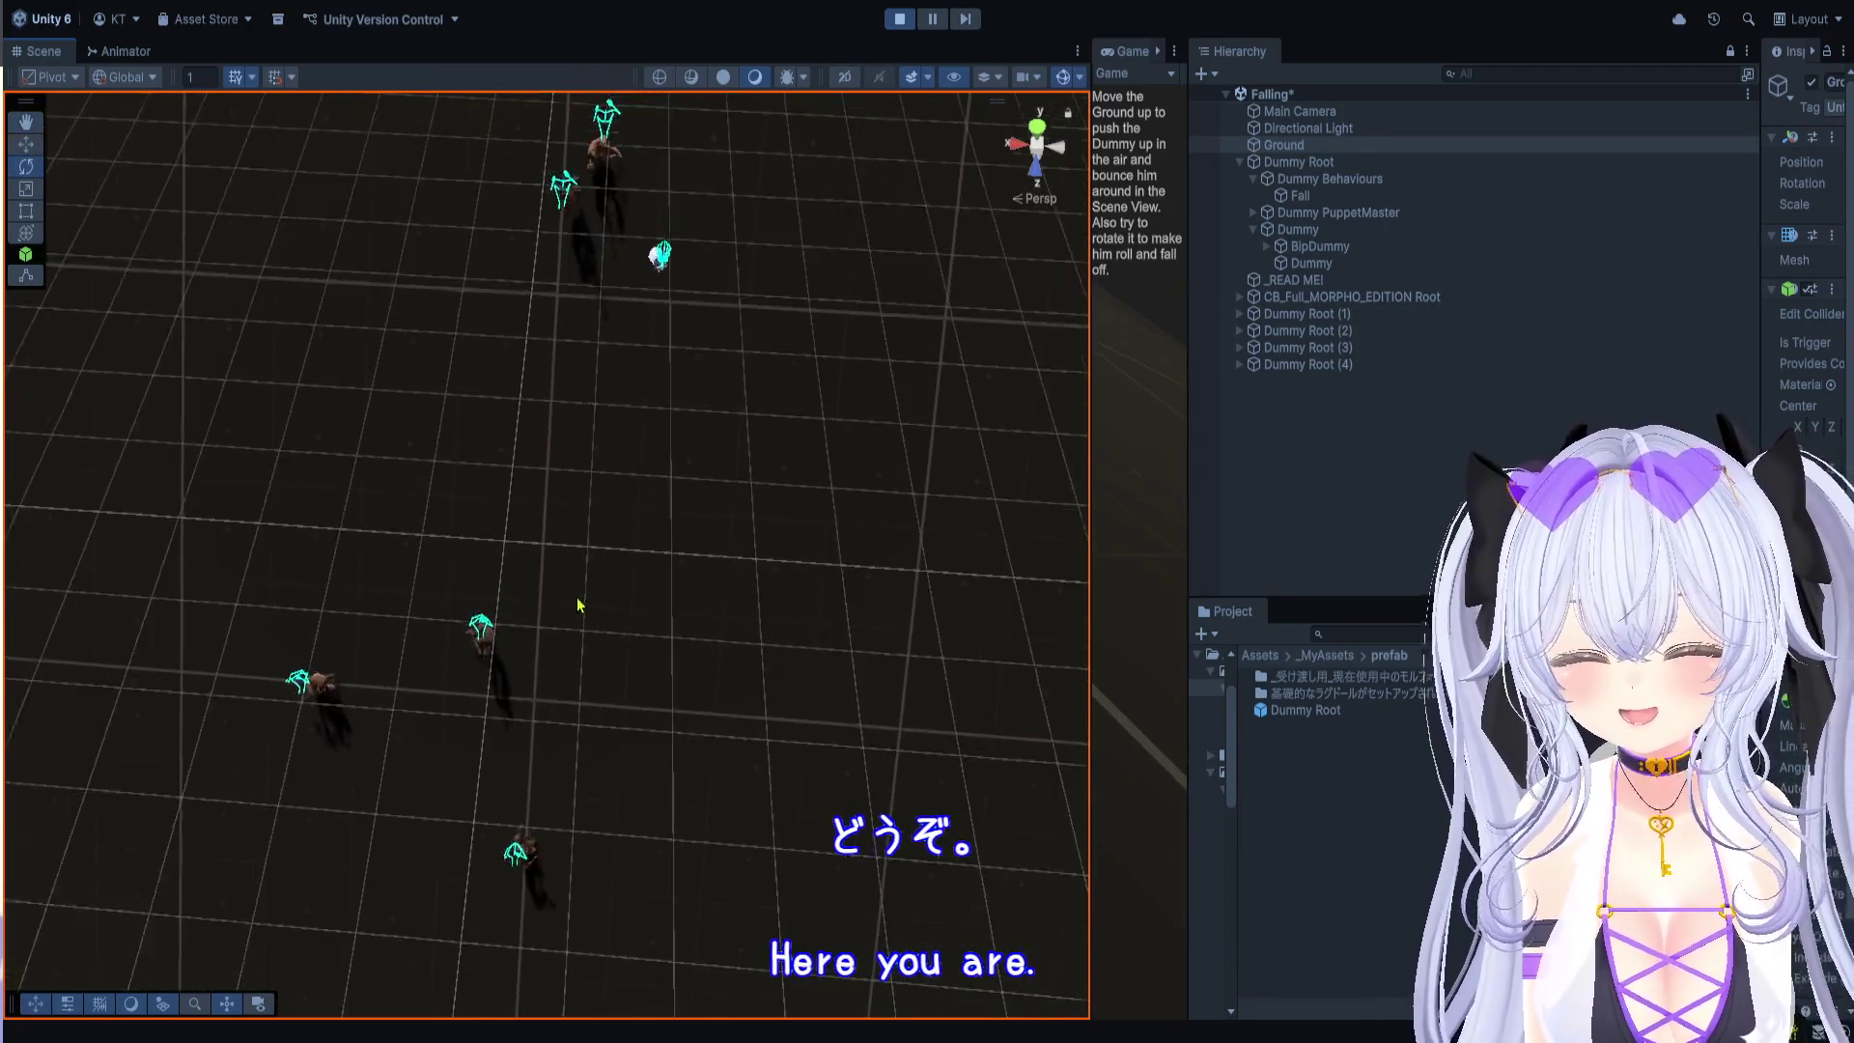
pyautogui.hotkey('ctrl', 'p')
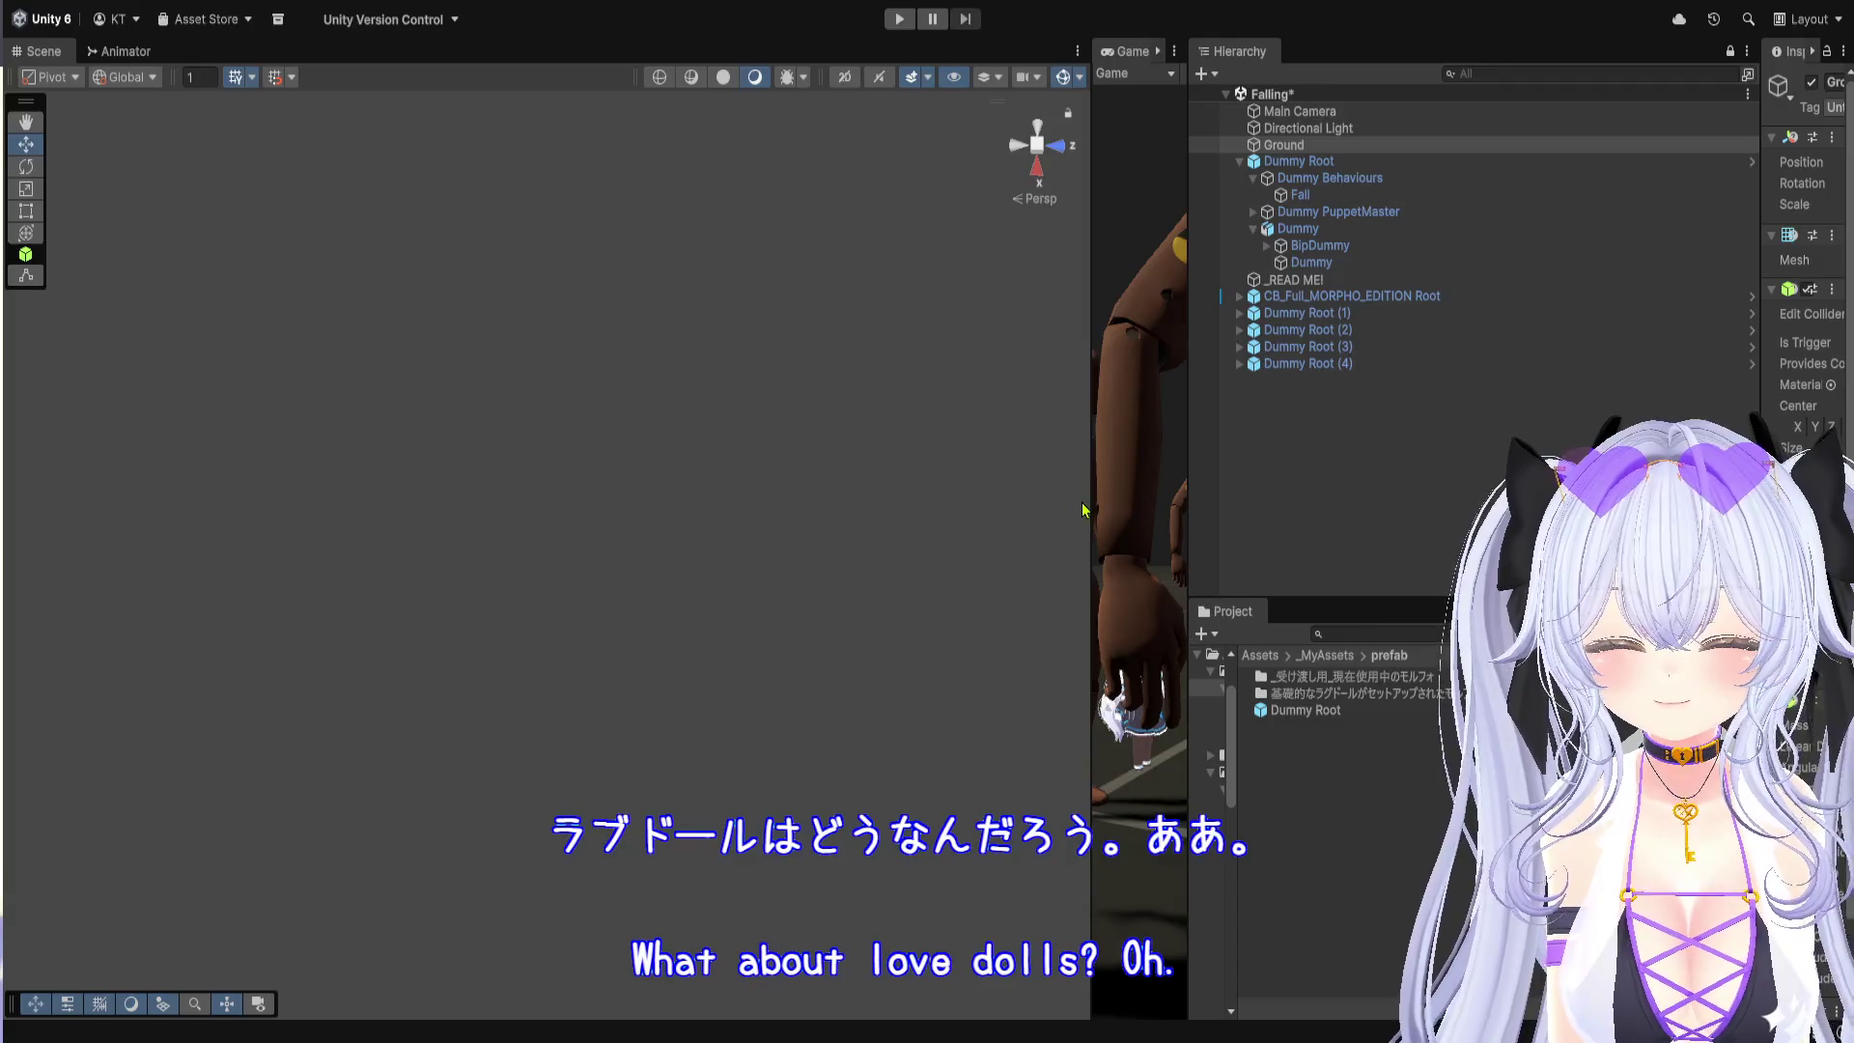
# Step: Restore the wide Game view, show CB_Full_MORPHO_EDITION Root's Transform, and select the Dummy Root prefab
pyautogui.moveTo(1087, 497); pyautogui.dragTo(376, 396)
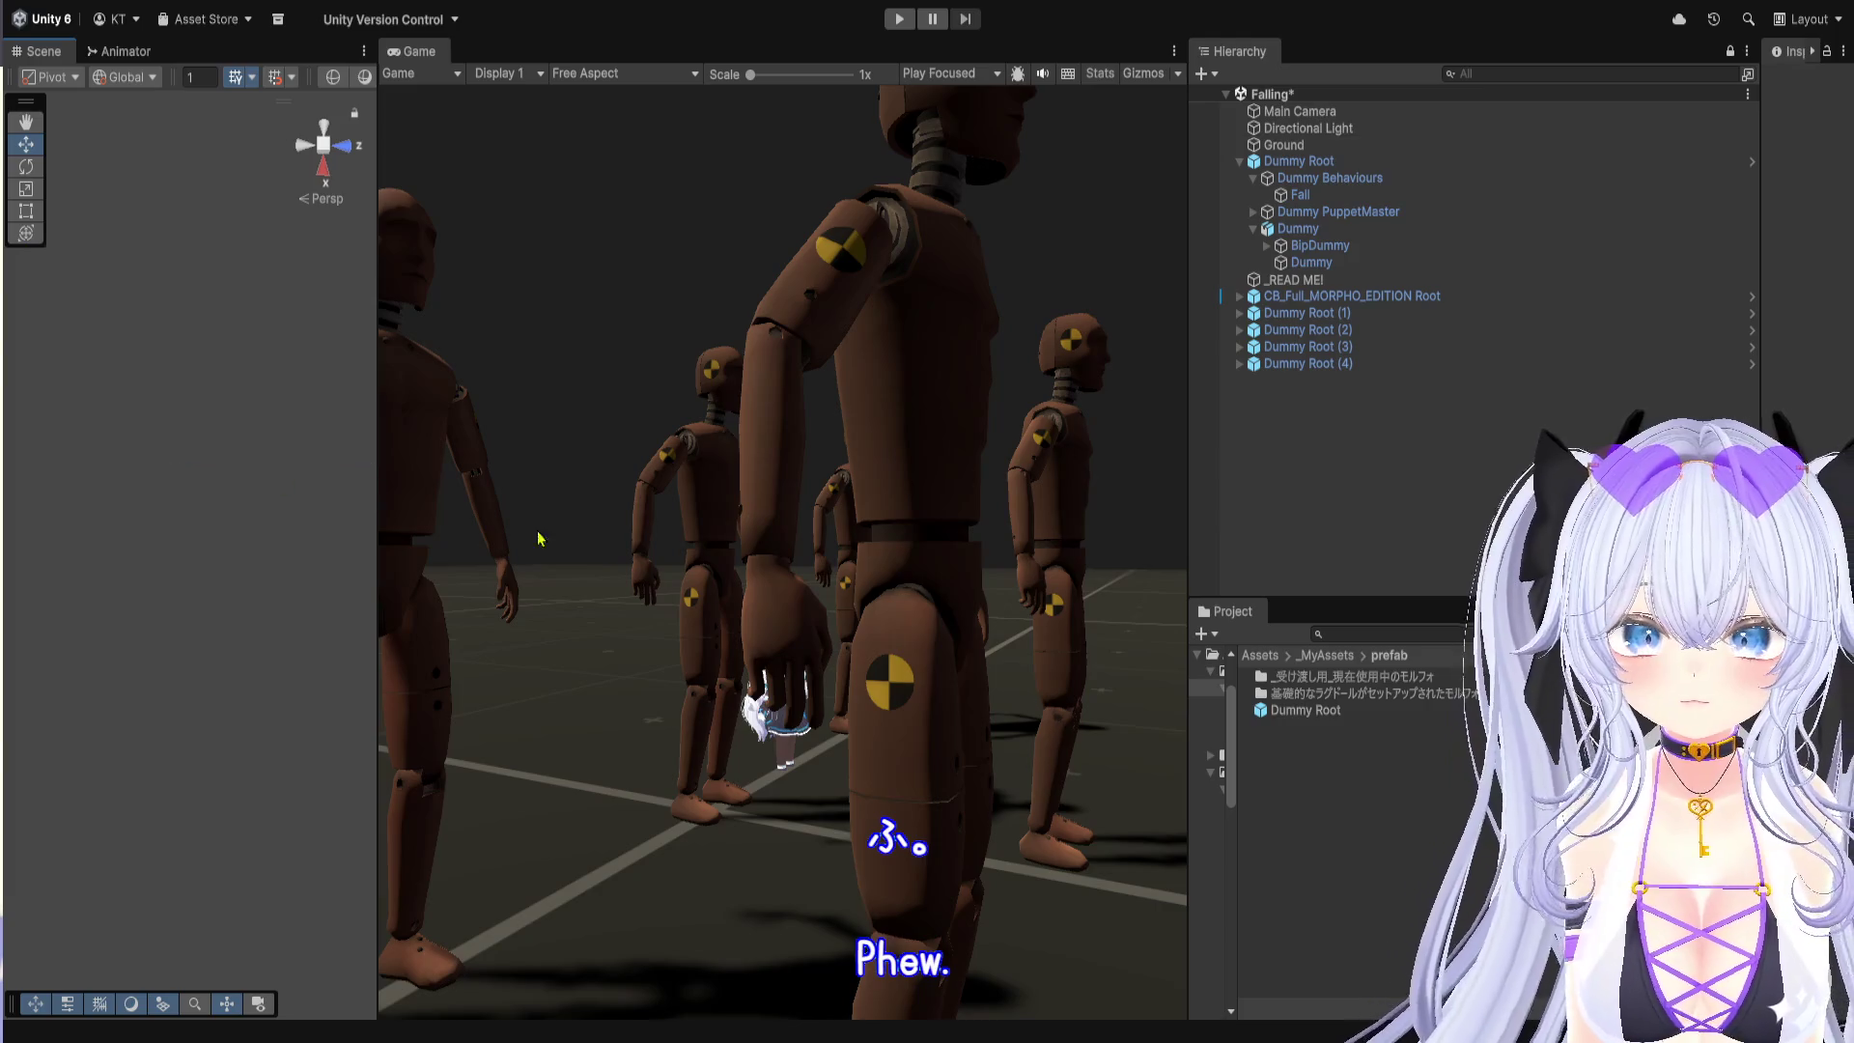
pyautogui.click(1406, 297)
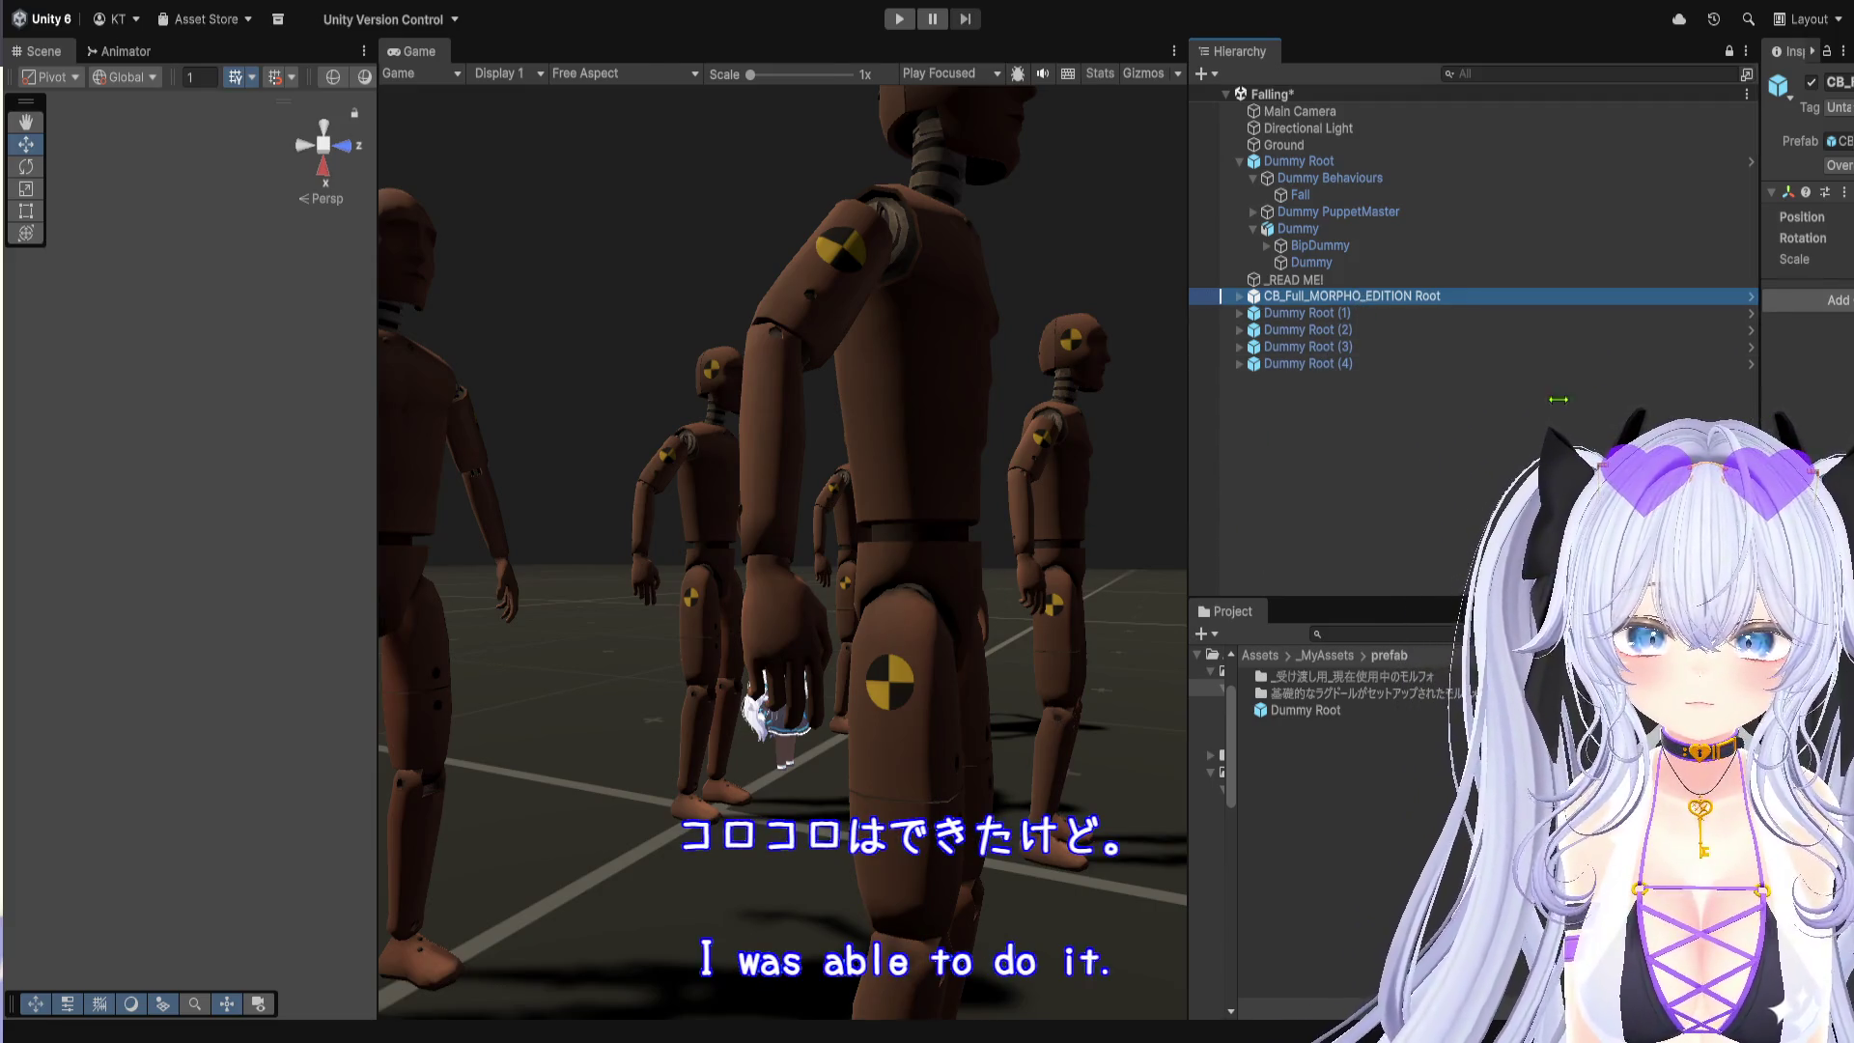
pyautogui.moveTo(1760, 386); pyautogui.dragTo(1197, 333)
pyautogui.moveTo(1195, 406); pyautogui.dragTo(1501, 406)
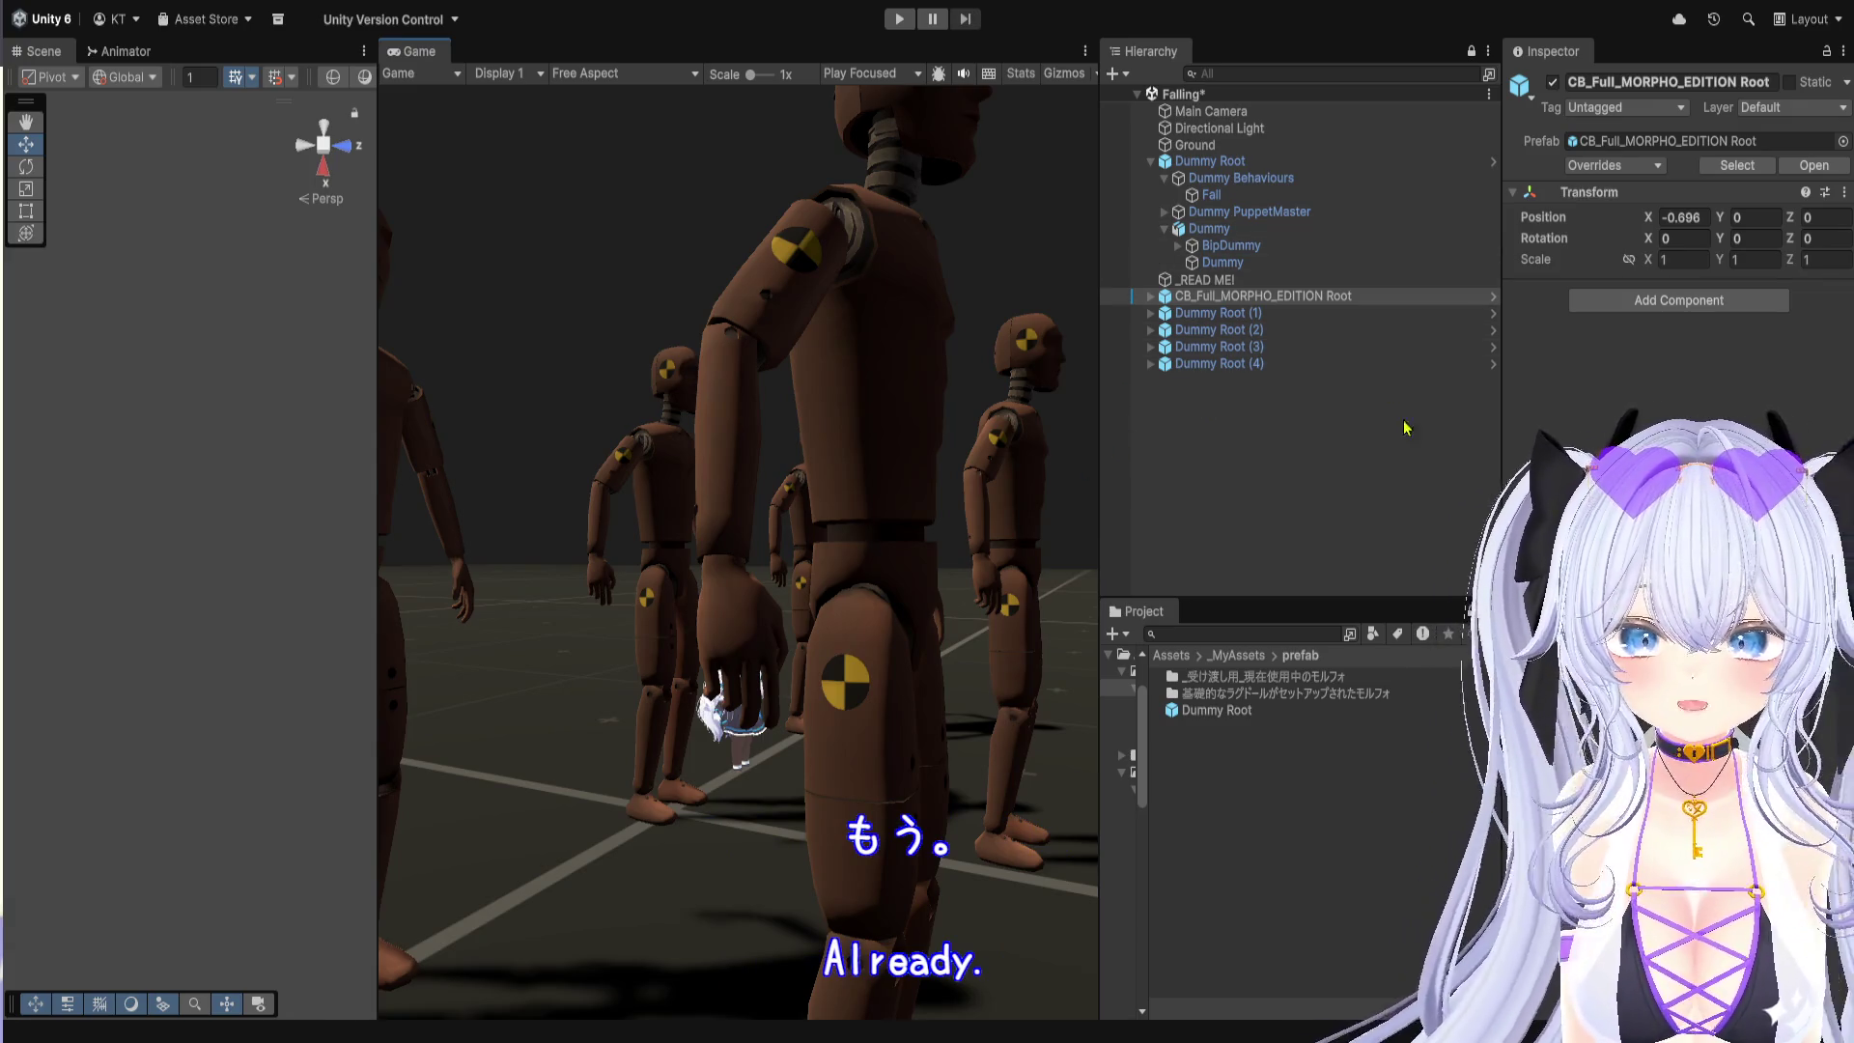
pyautogui.click(1256, 711)
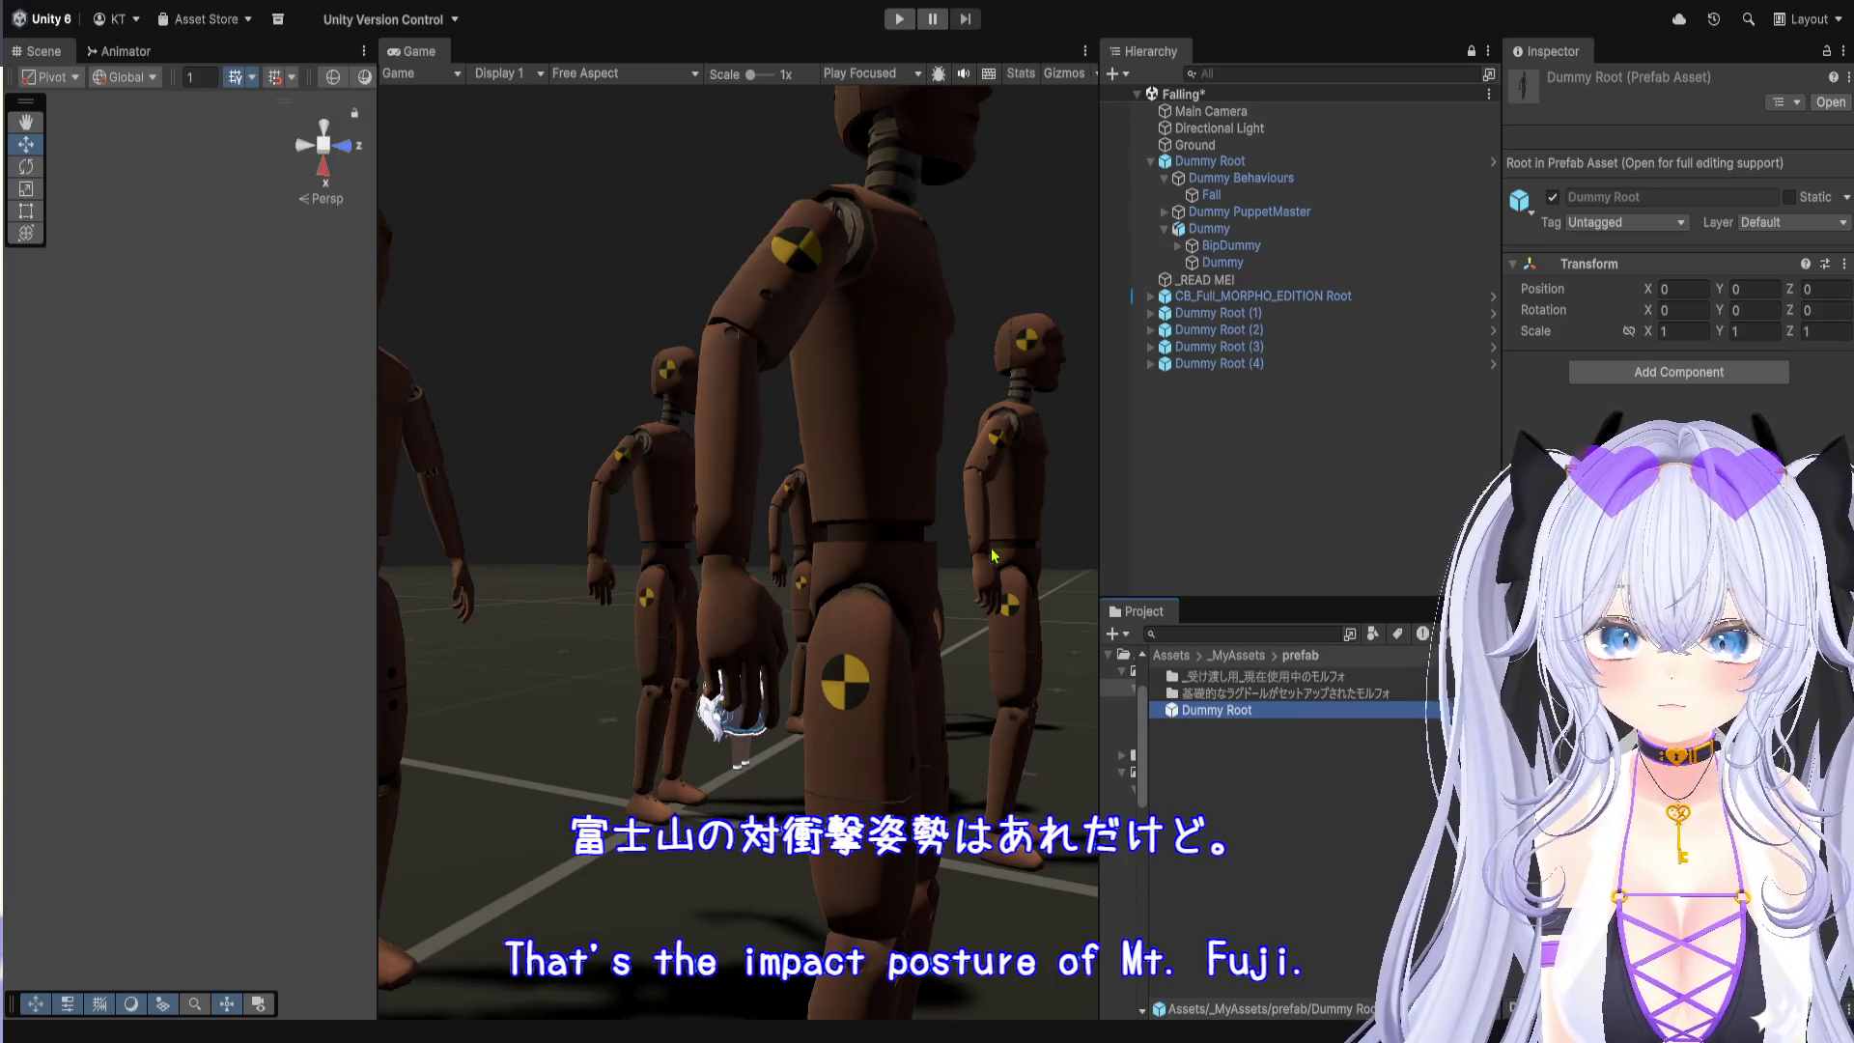
# Step: Delete the Dummy Root prefab and add a prefab subfolder named Fallデモ用のころころ転がるモルフォちゃん
pyautogui.hotkey('shift', 'Delete')
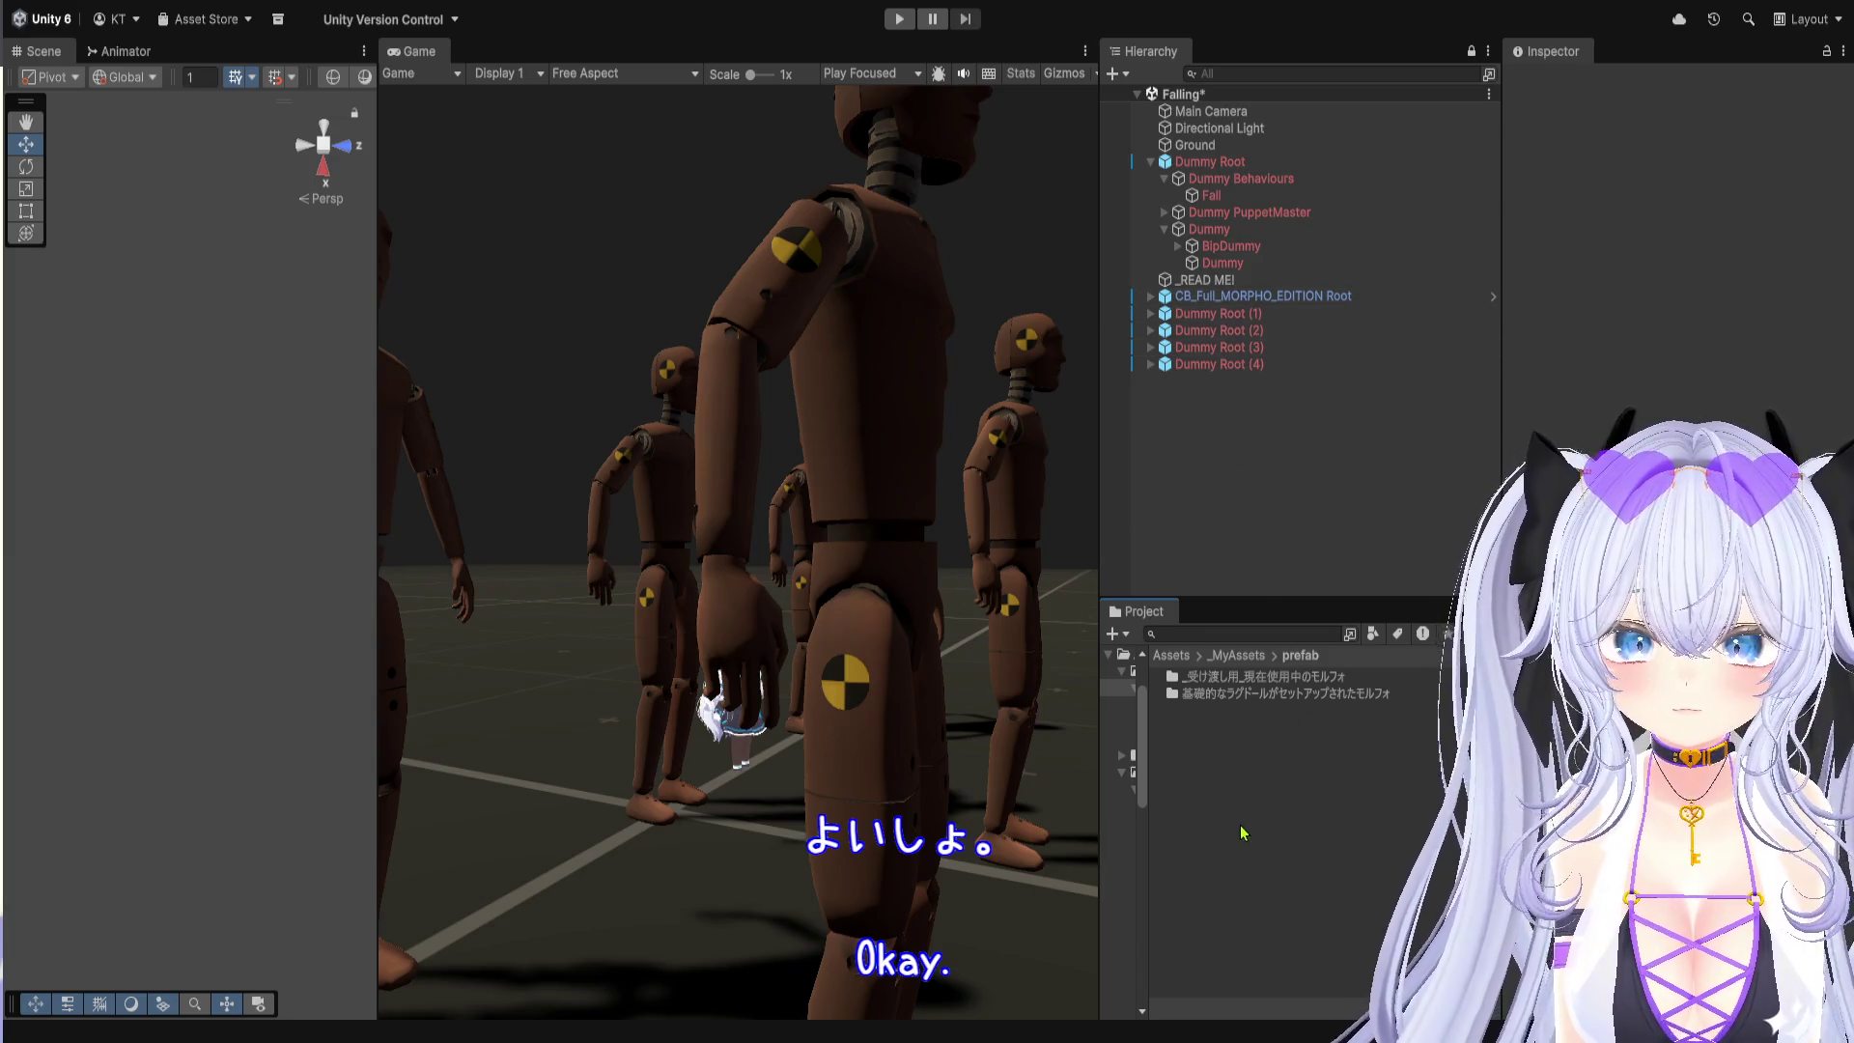
pyautogui.click(1217, 765)
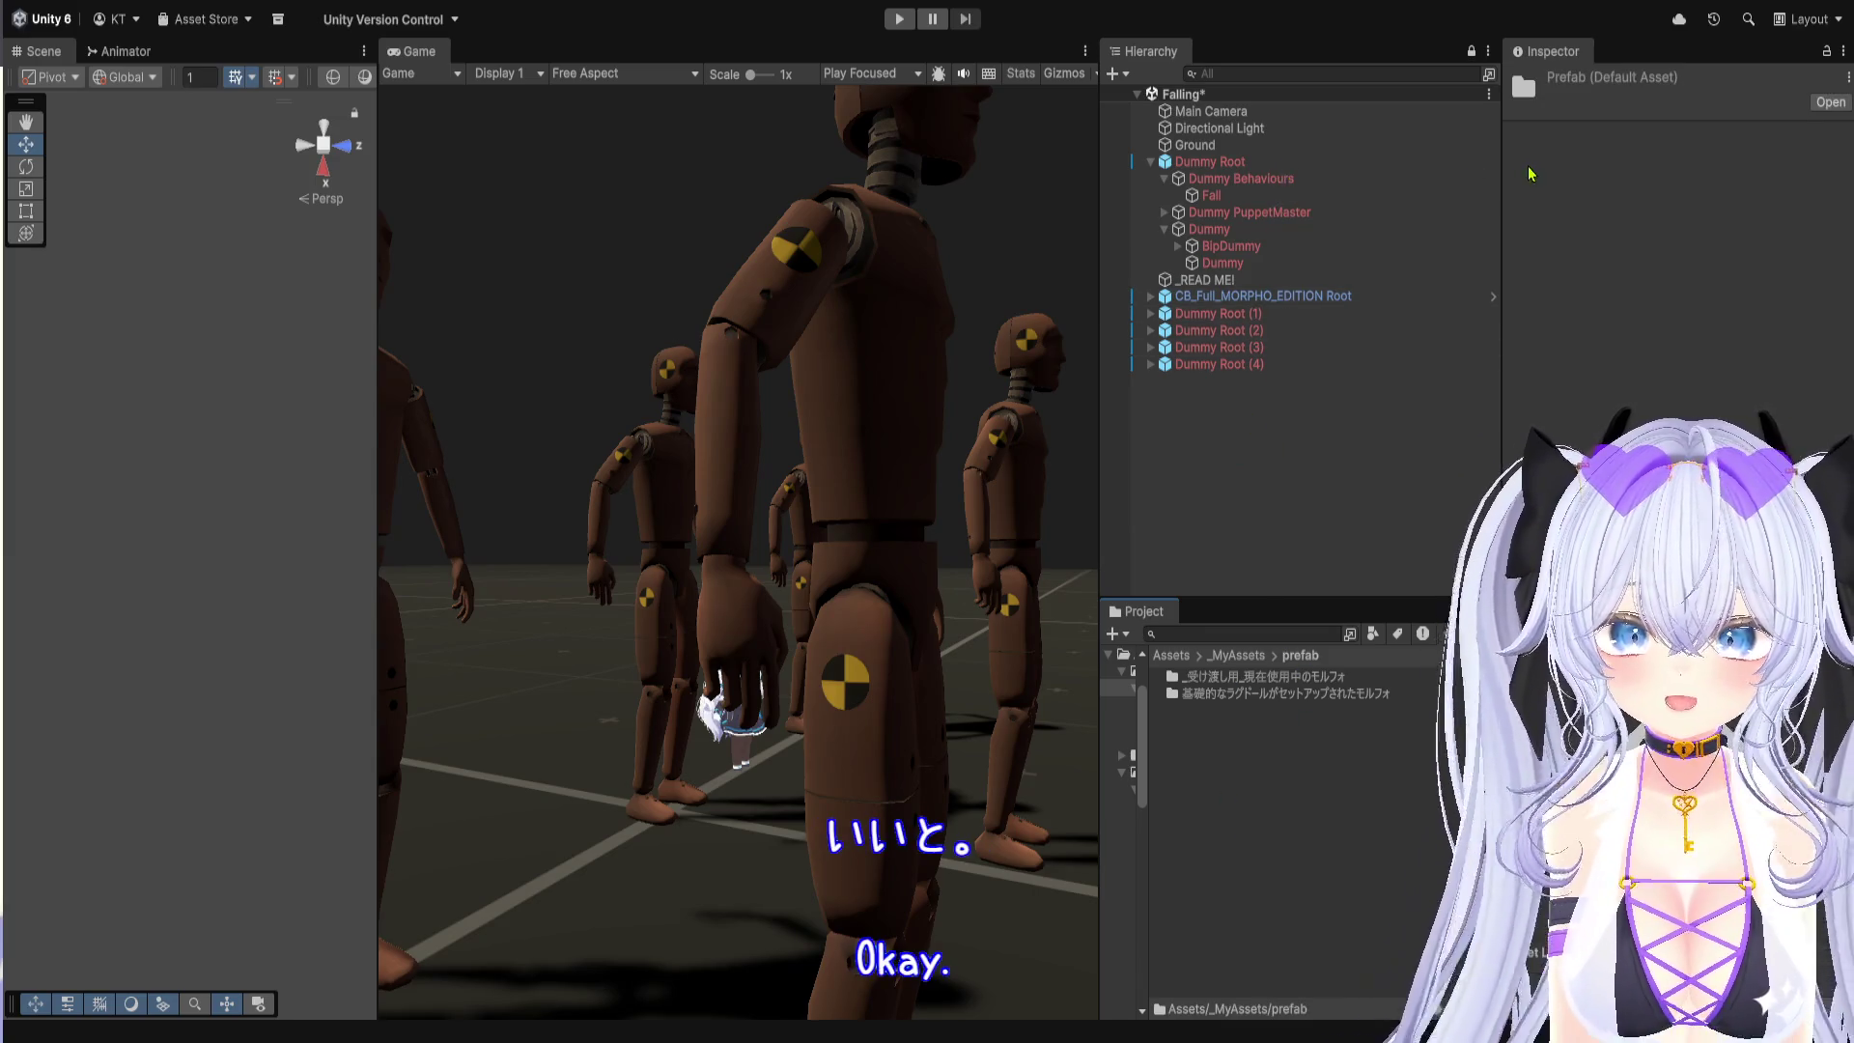
pyautogui.hotkey('ctrl', 'shift', 'n')
pyautogui.write('Fa')
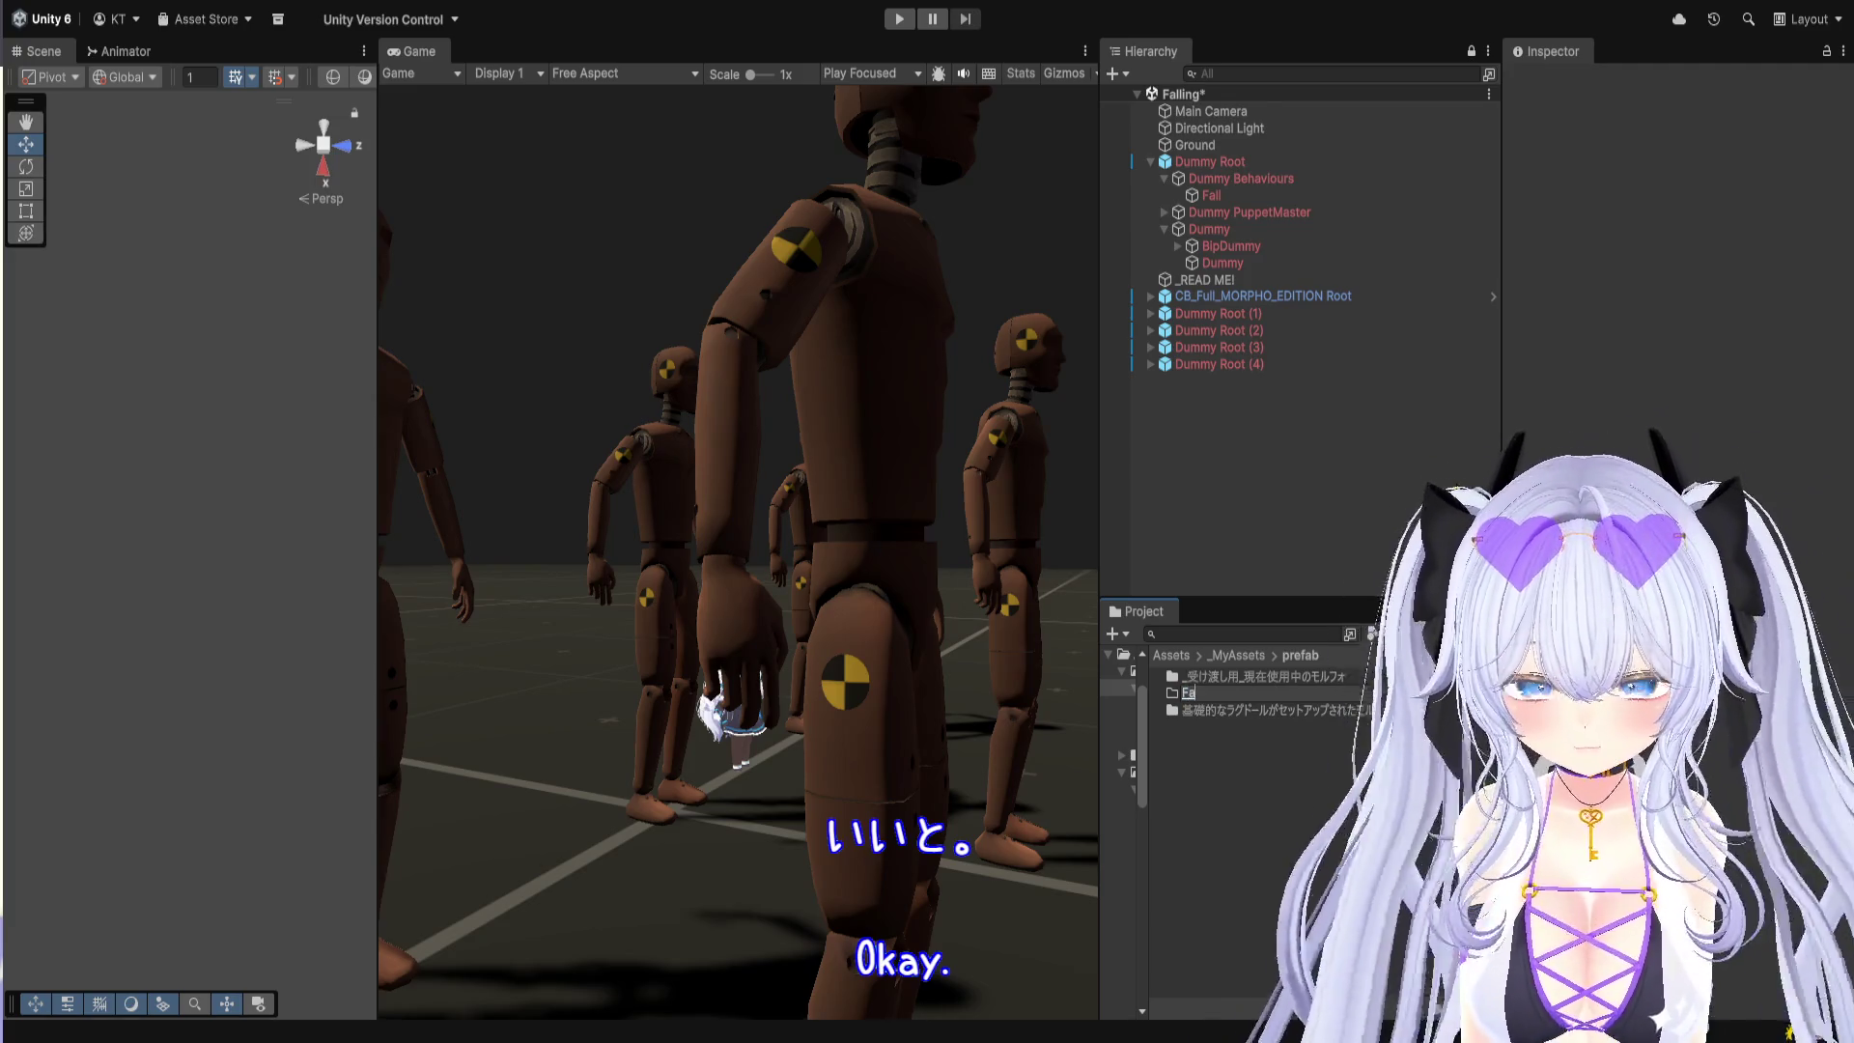
pyautogui.write('ll_')
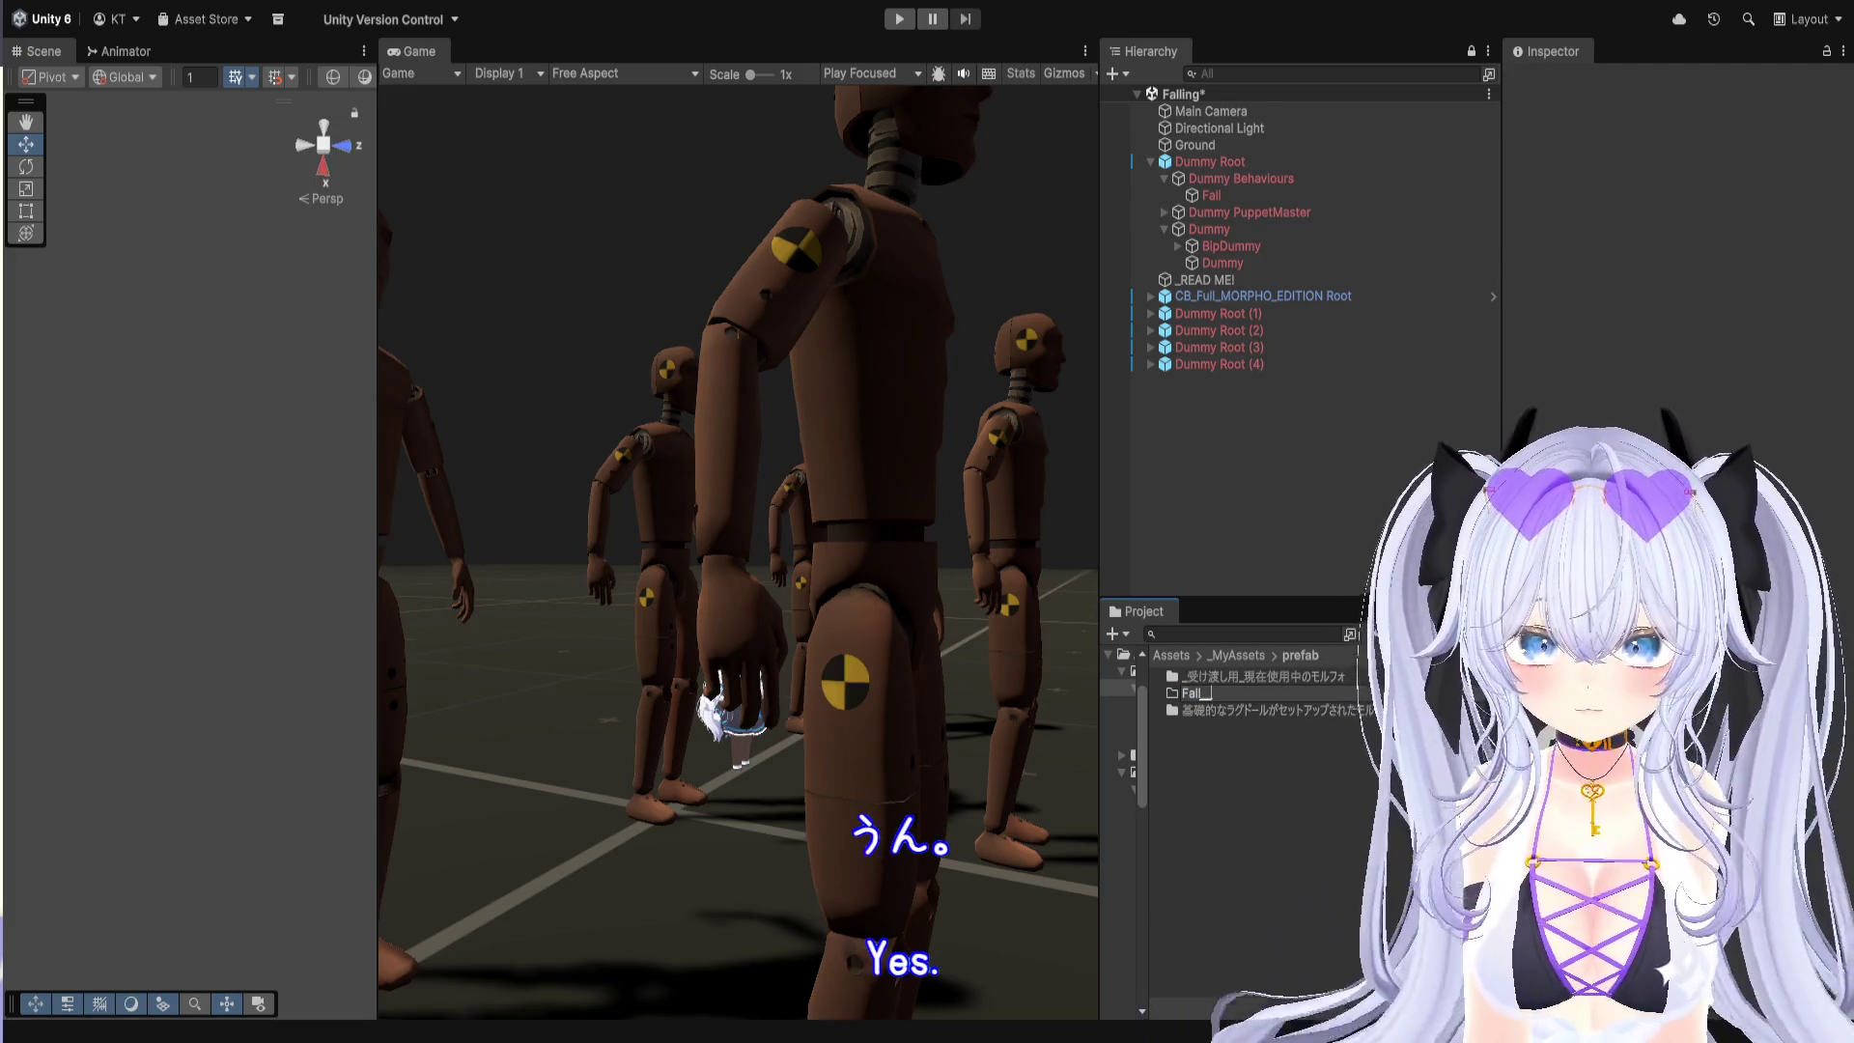
pyautogui.press('BackSpace')
pyautogui.write('モ用の')
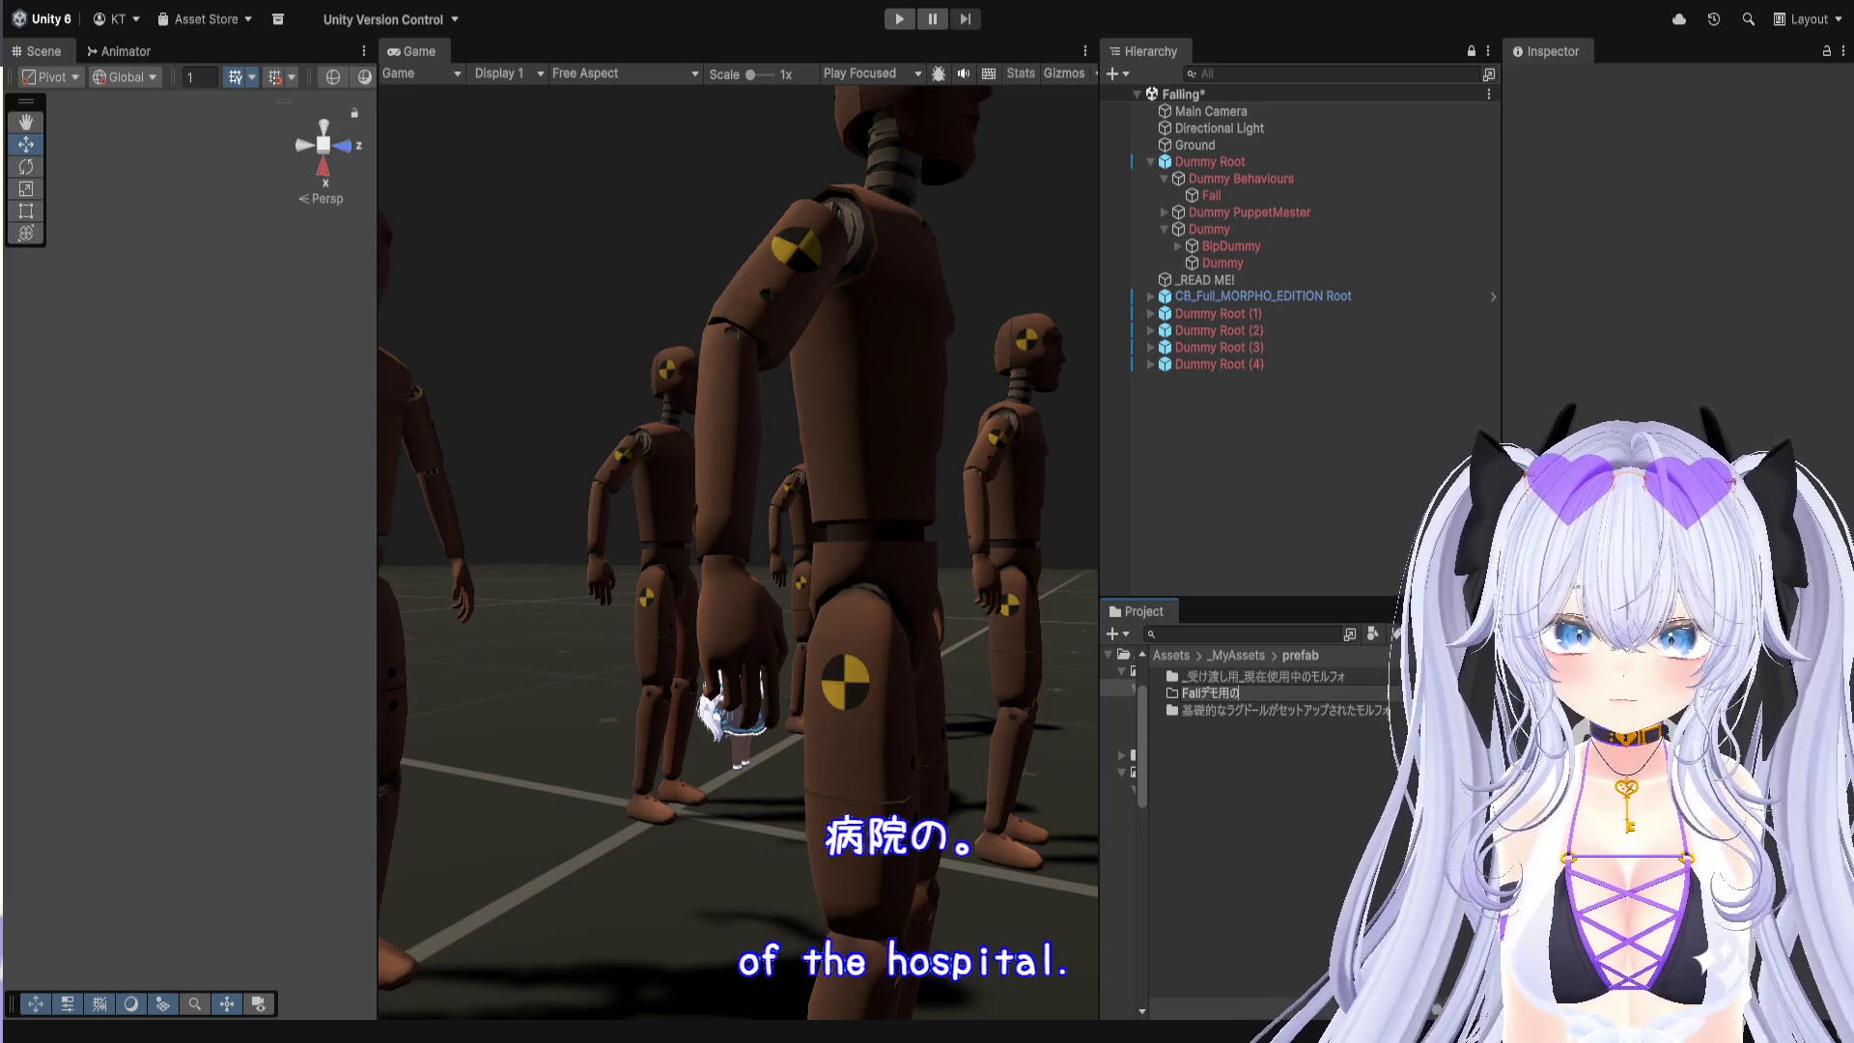
pyautogui.write('ころころk')
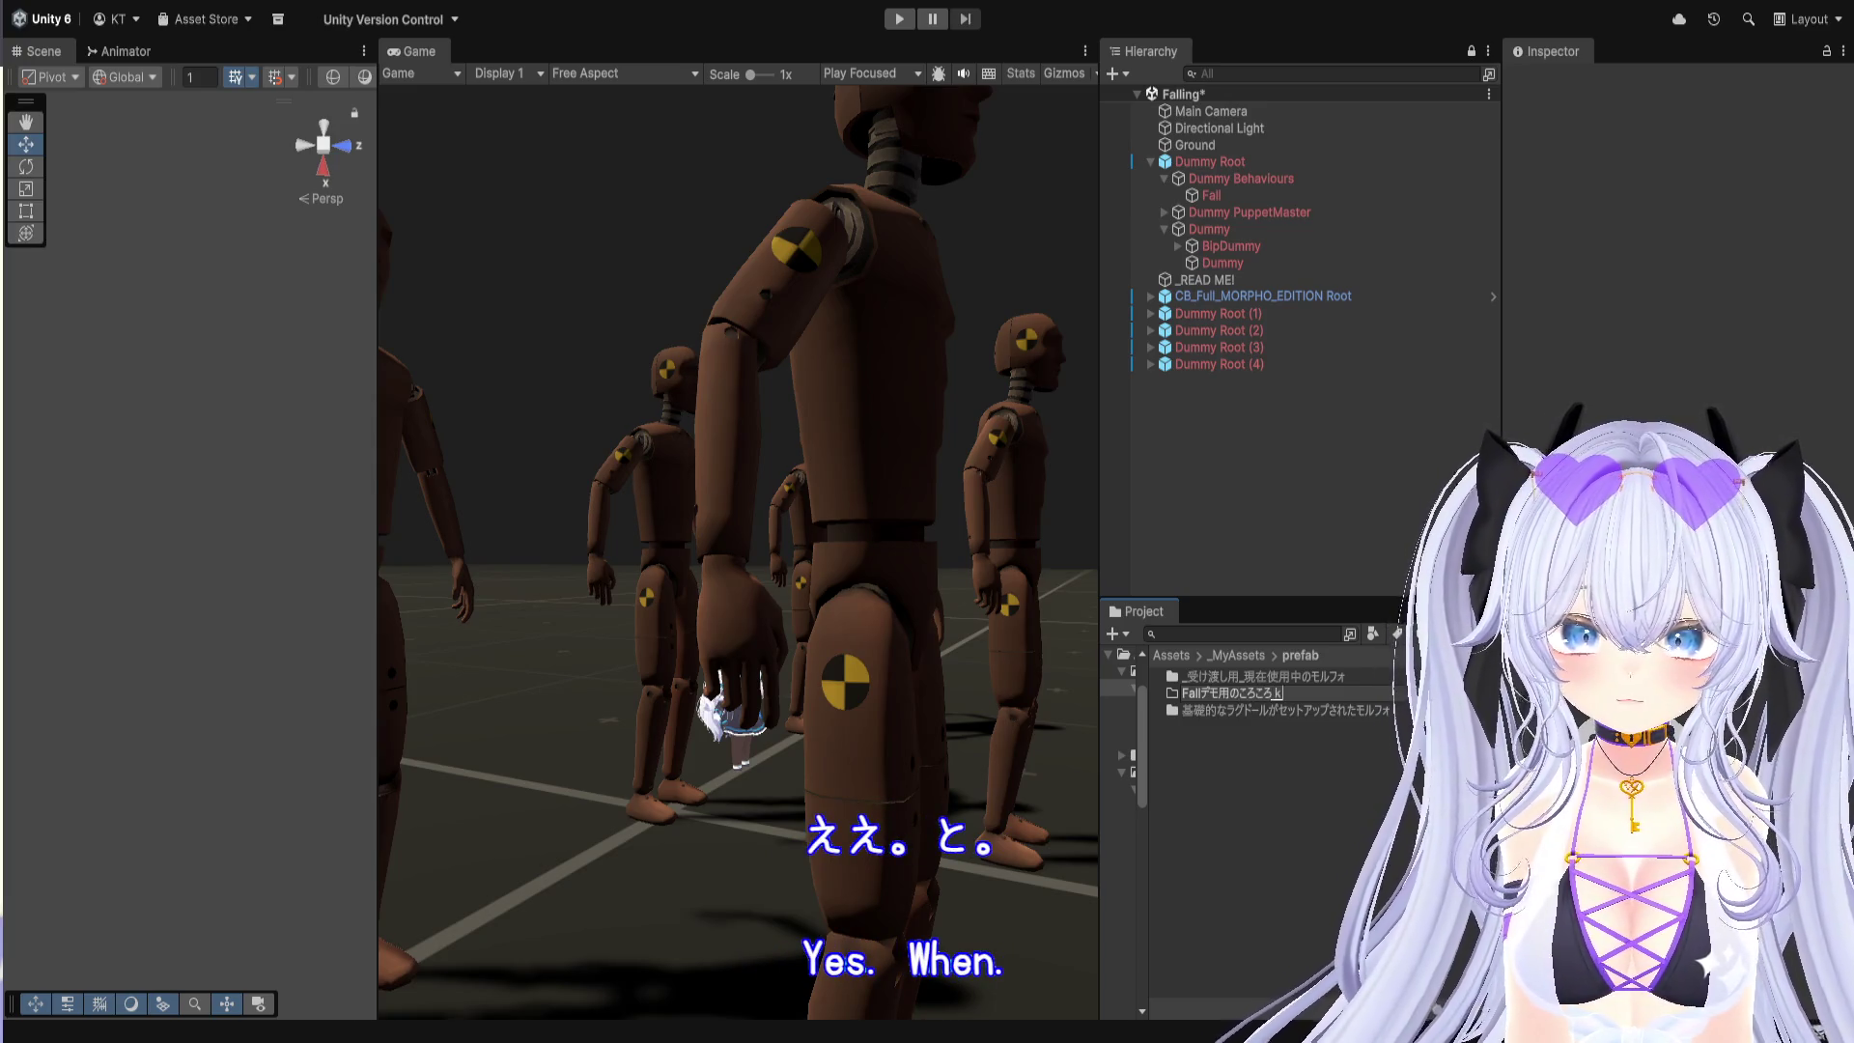
pyautogui.write('u')
pyautogui.press('space')
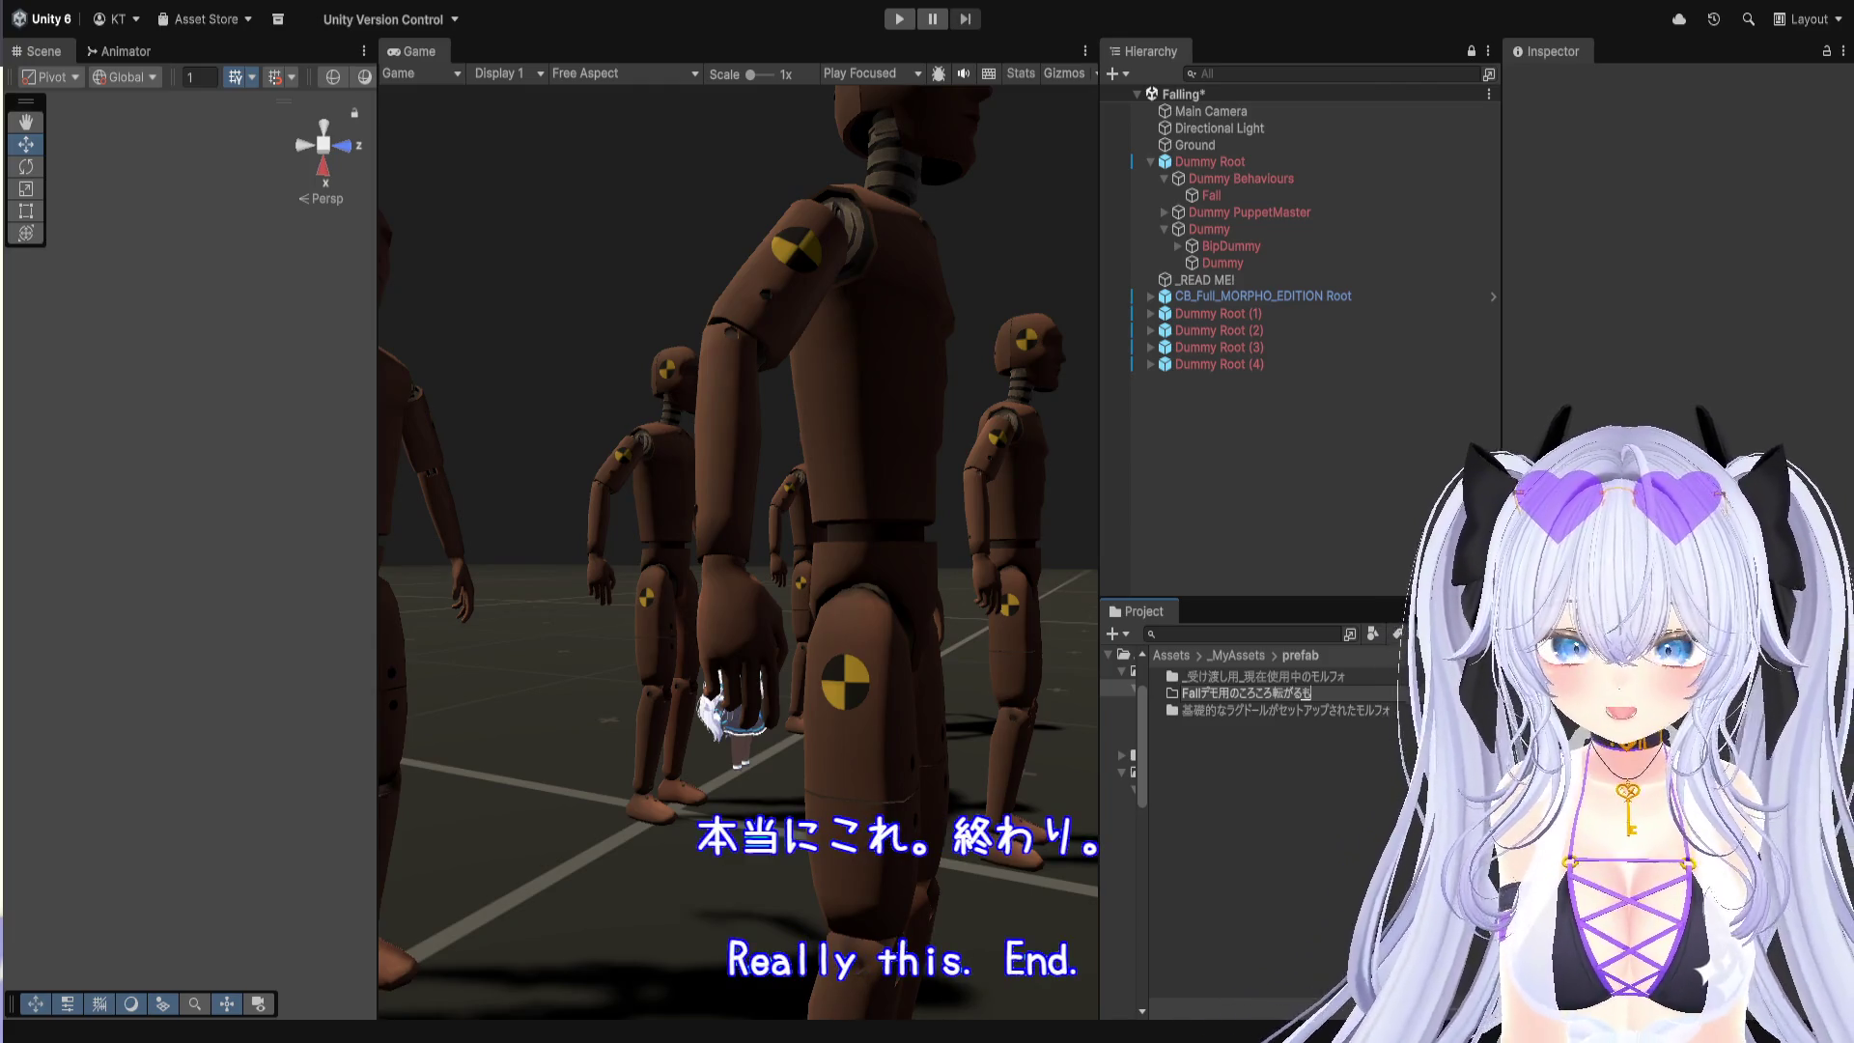
pyautogui.write('ann')
pyautogui.press('space')
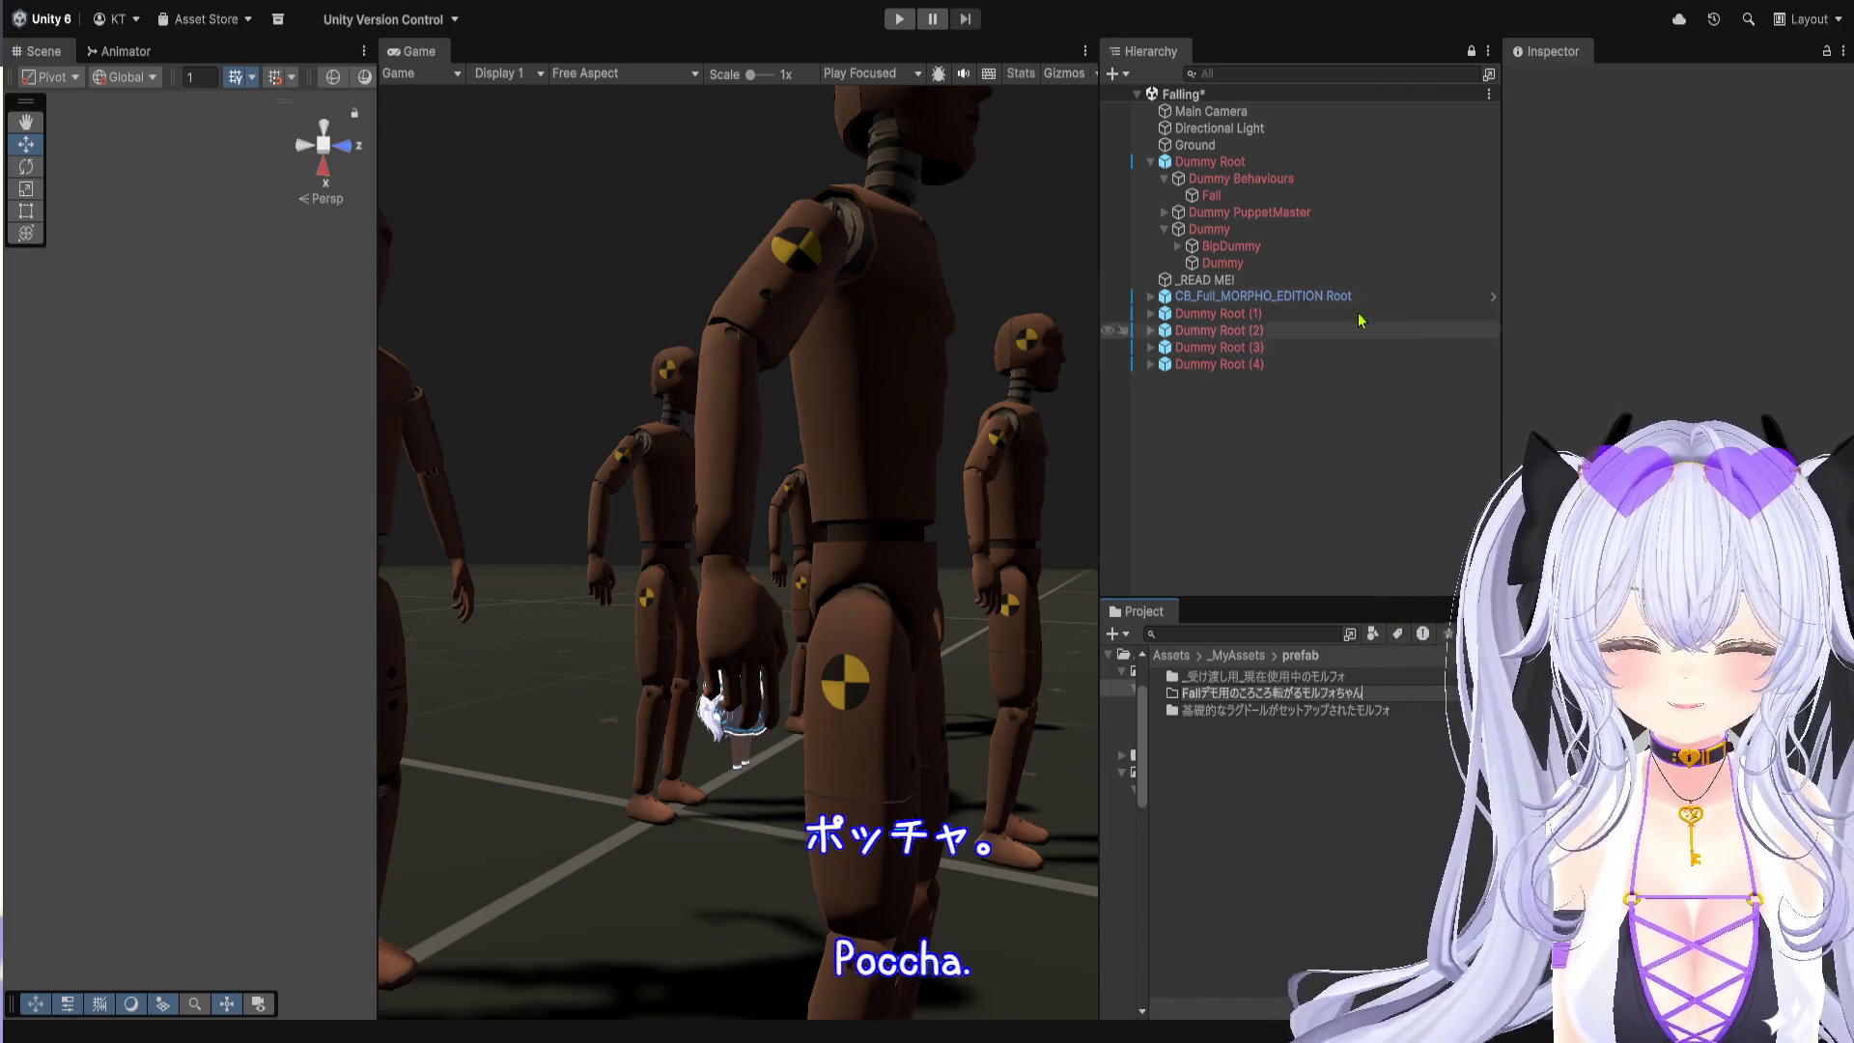
pyautogui.press('Return')
pyautogui.press('Return')
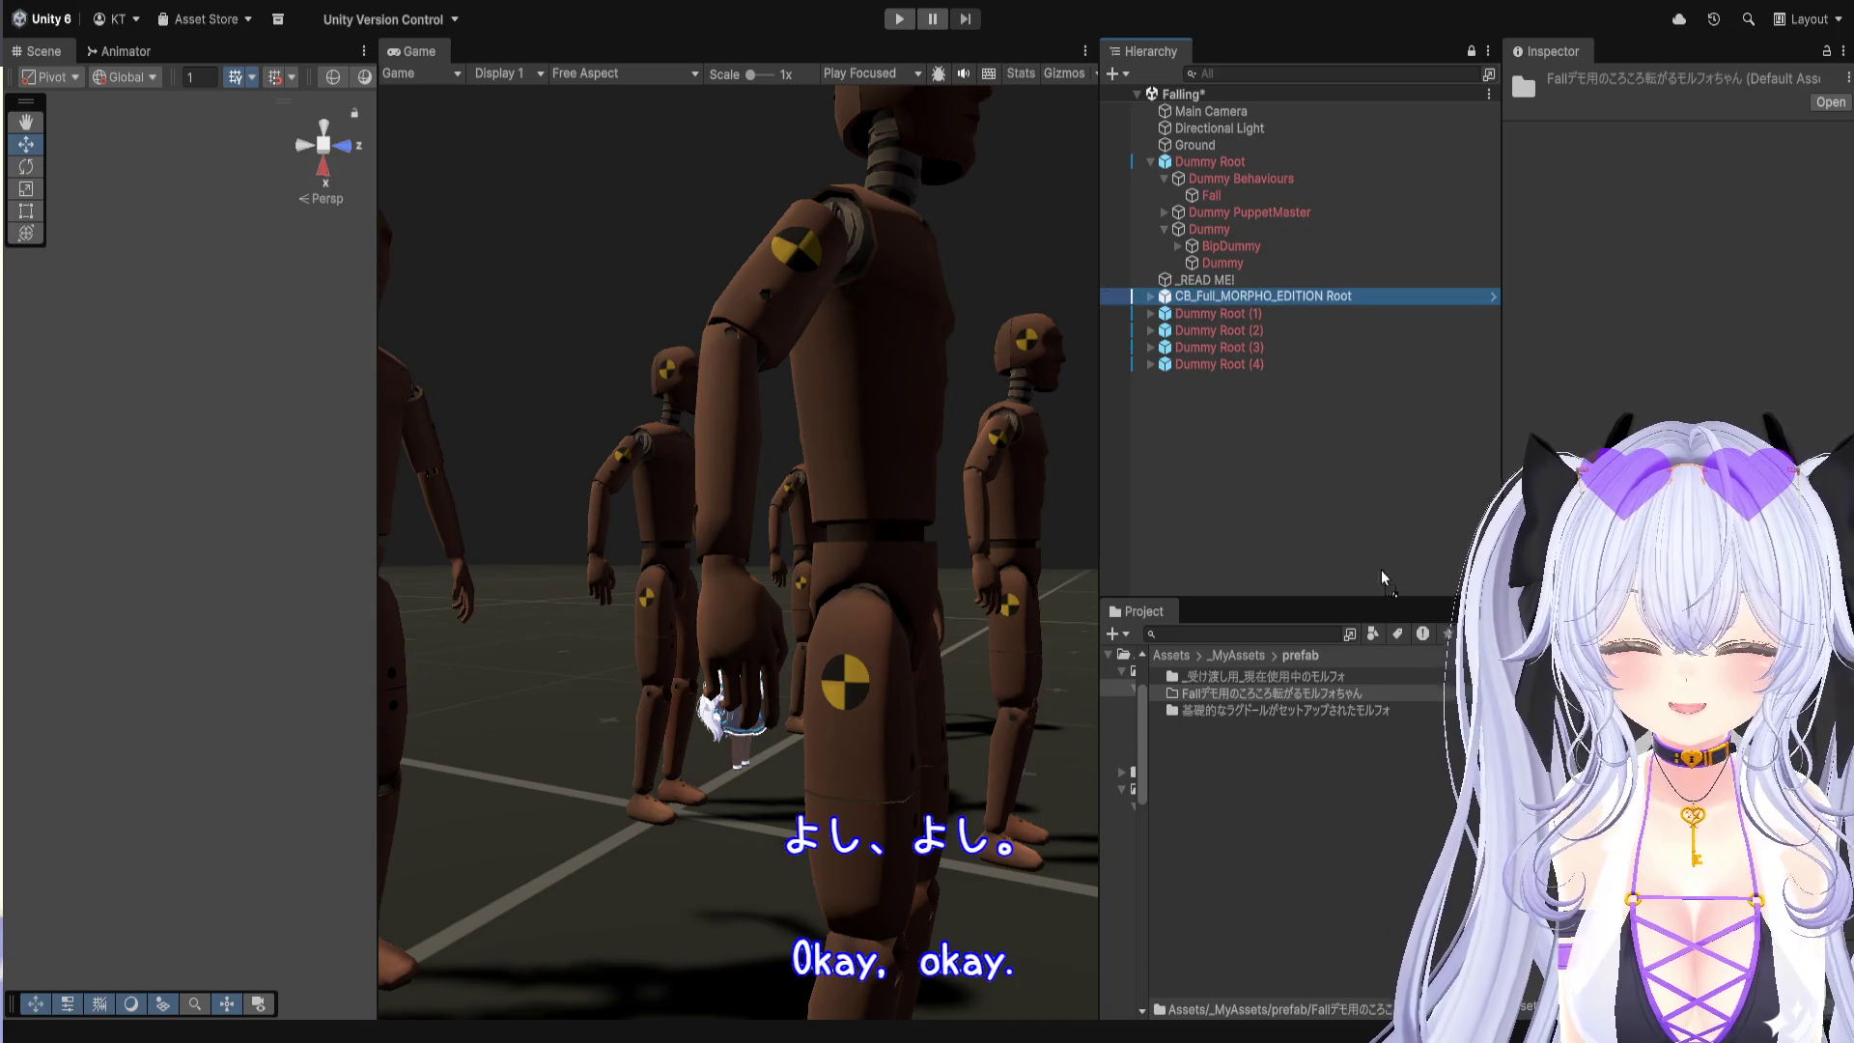
# Step: Enlarge the Project panel and return to the top-level Assets folder
pyautogui.click(1350, 695)
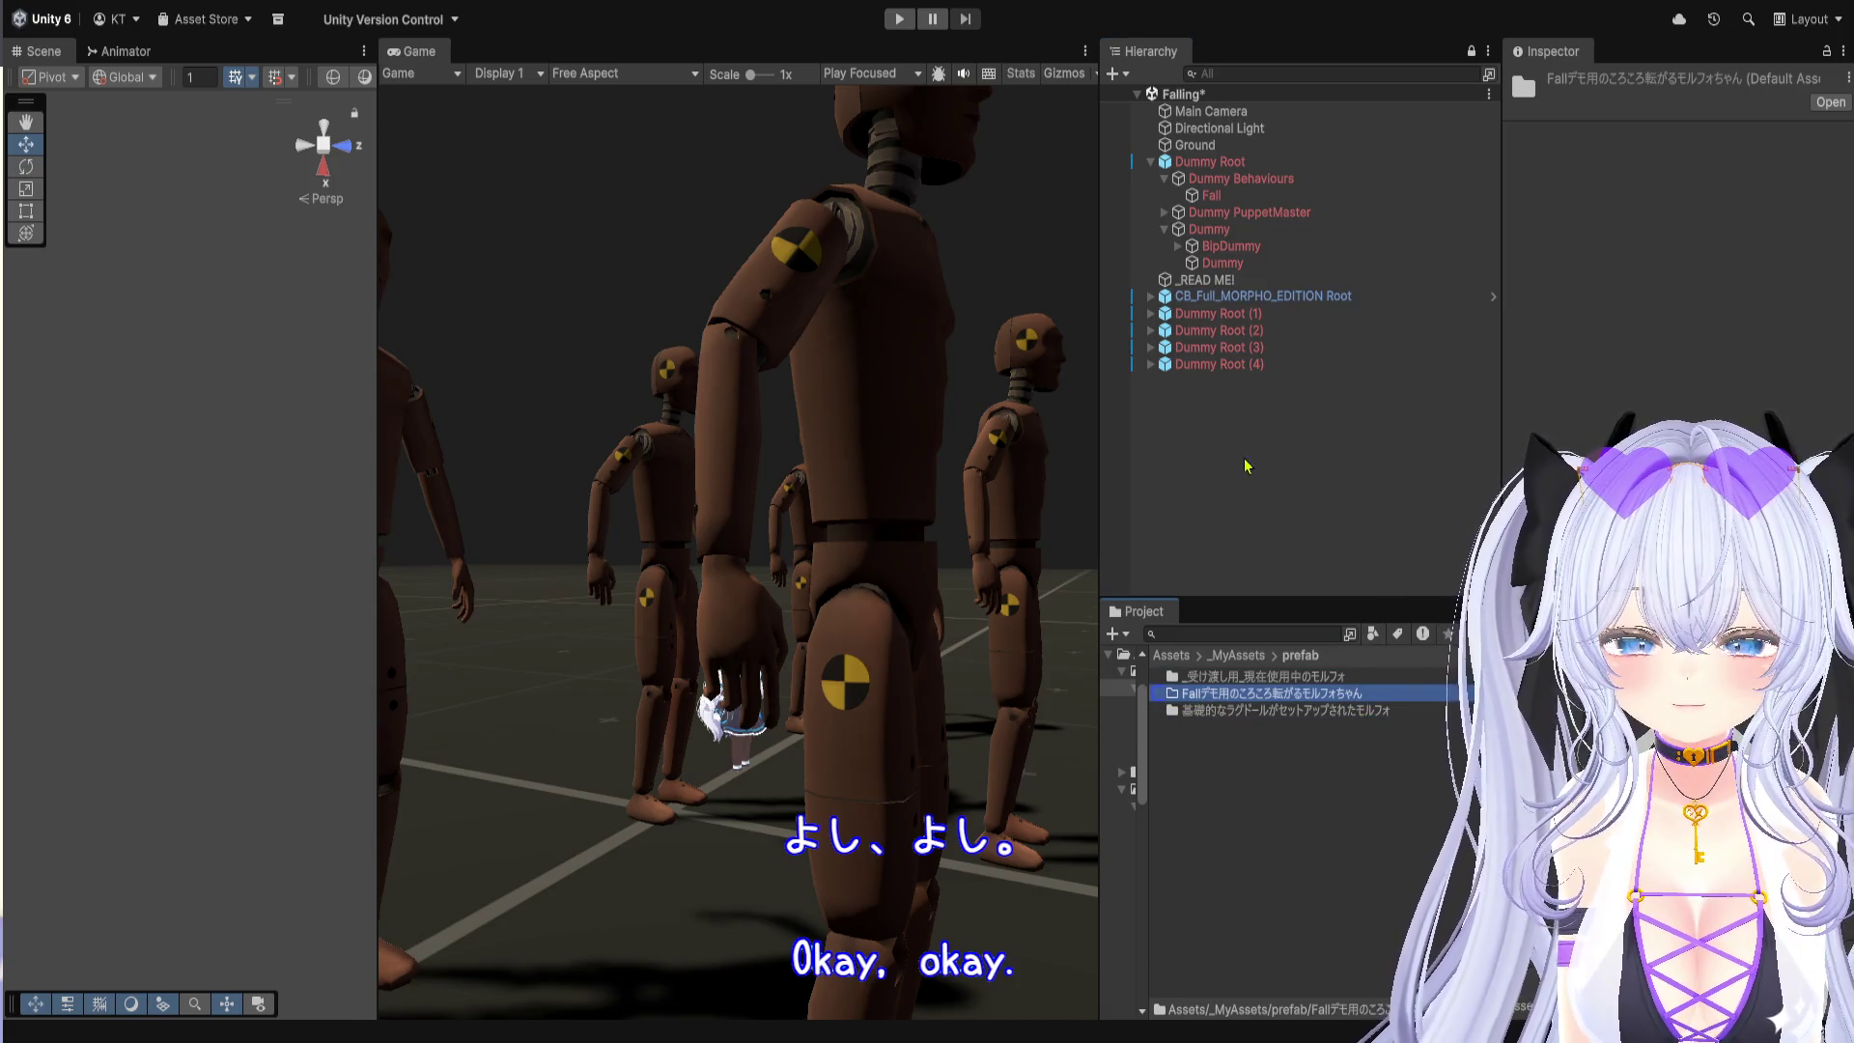
pyautogui.click(1212, 509)
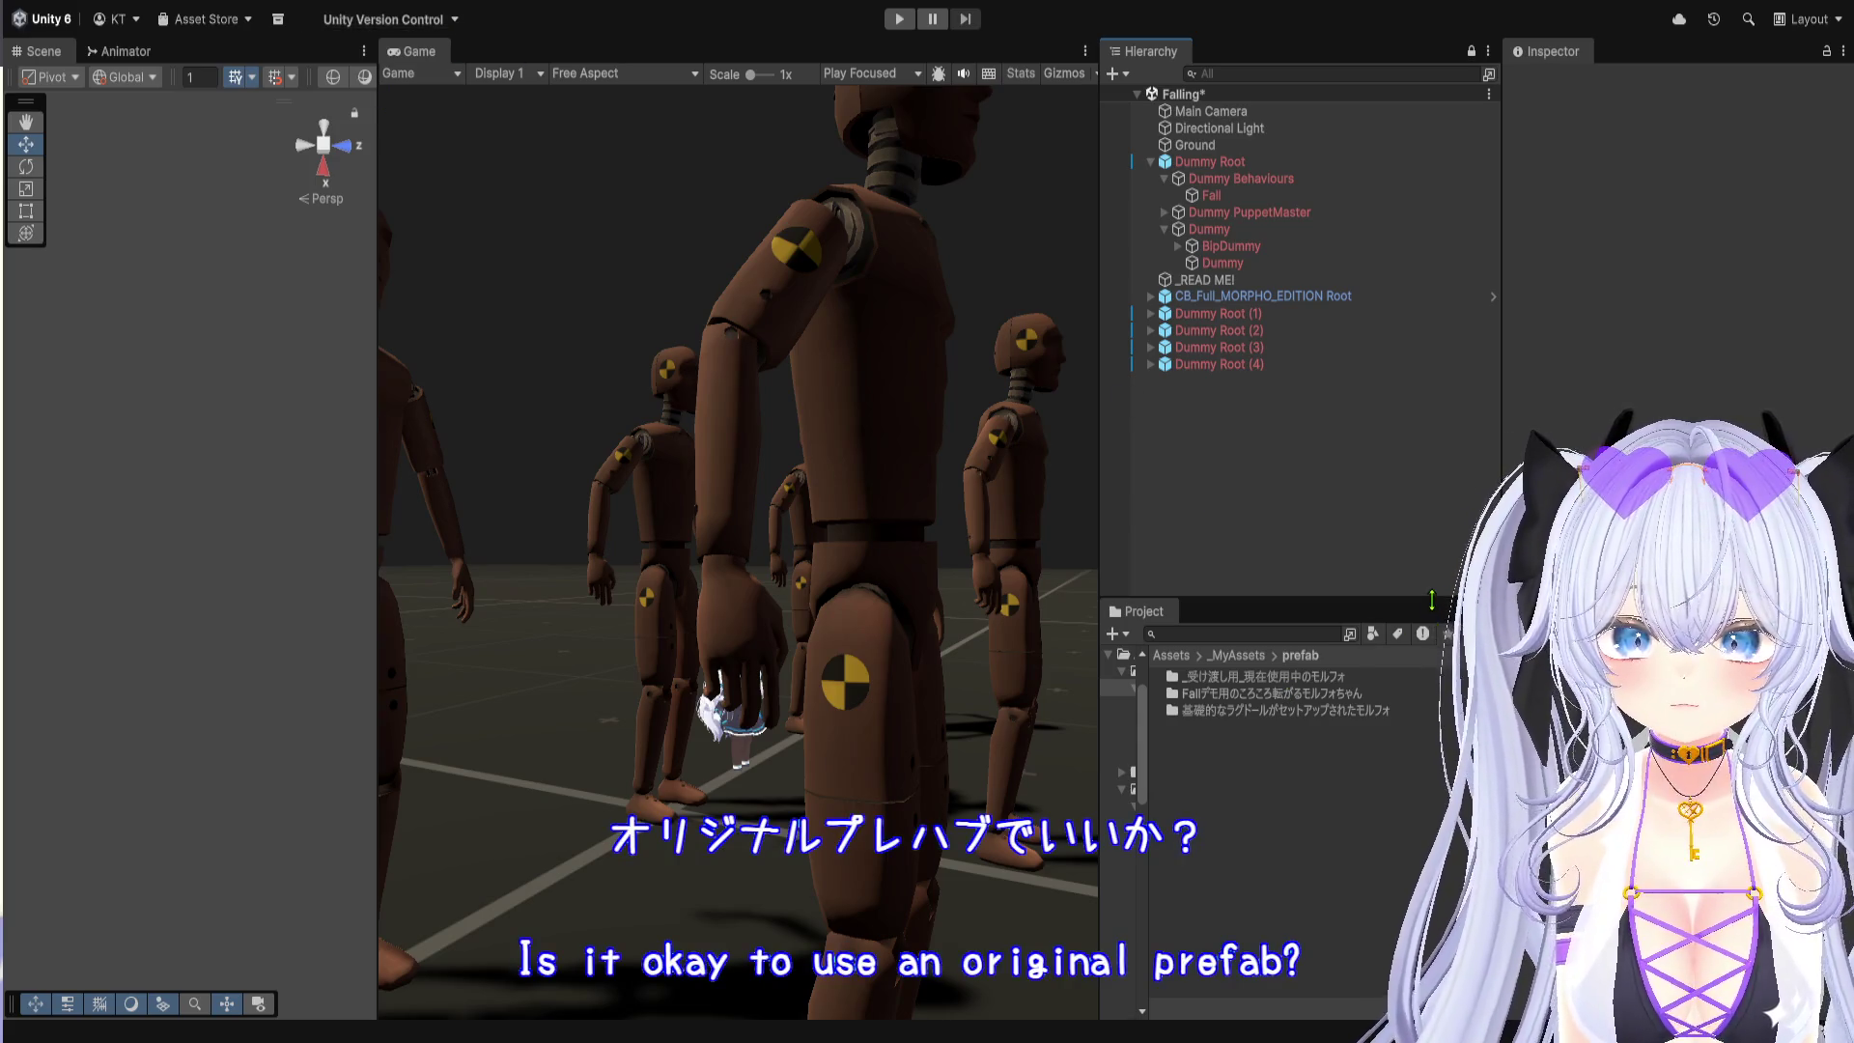
pyautogui.moveTo(1432, 599); pyautogui.dragTo(1432, 301)
pyautogui.click(1172, 355)
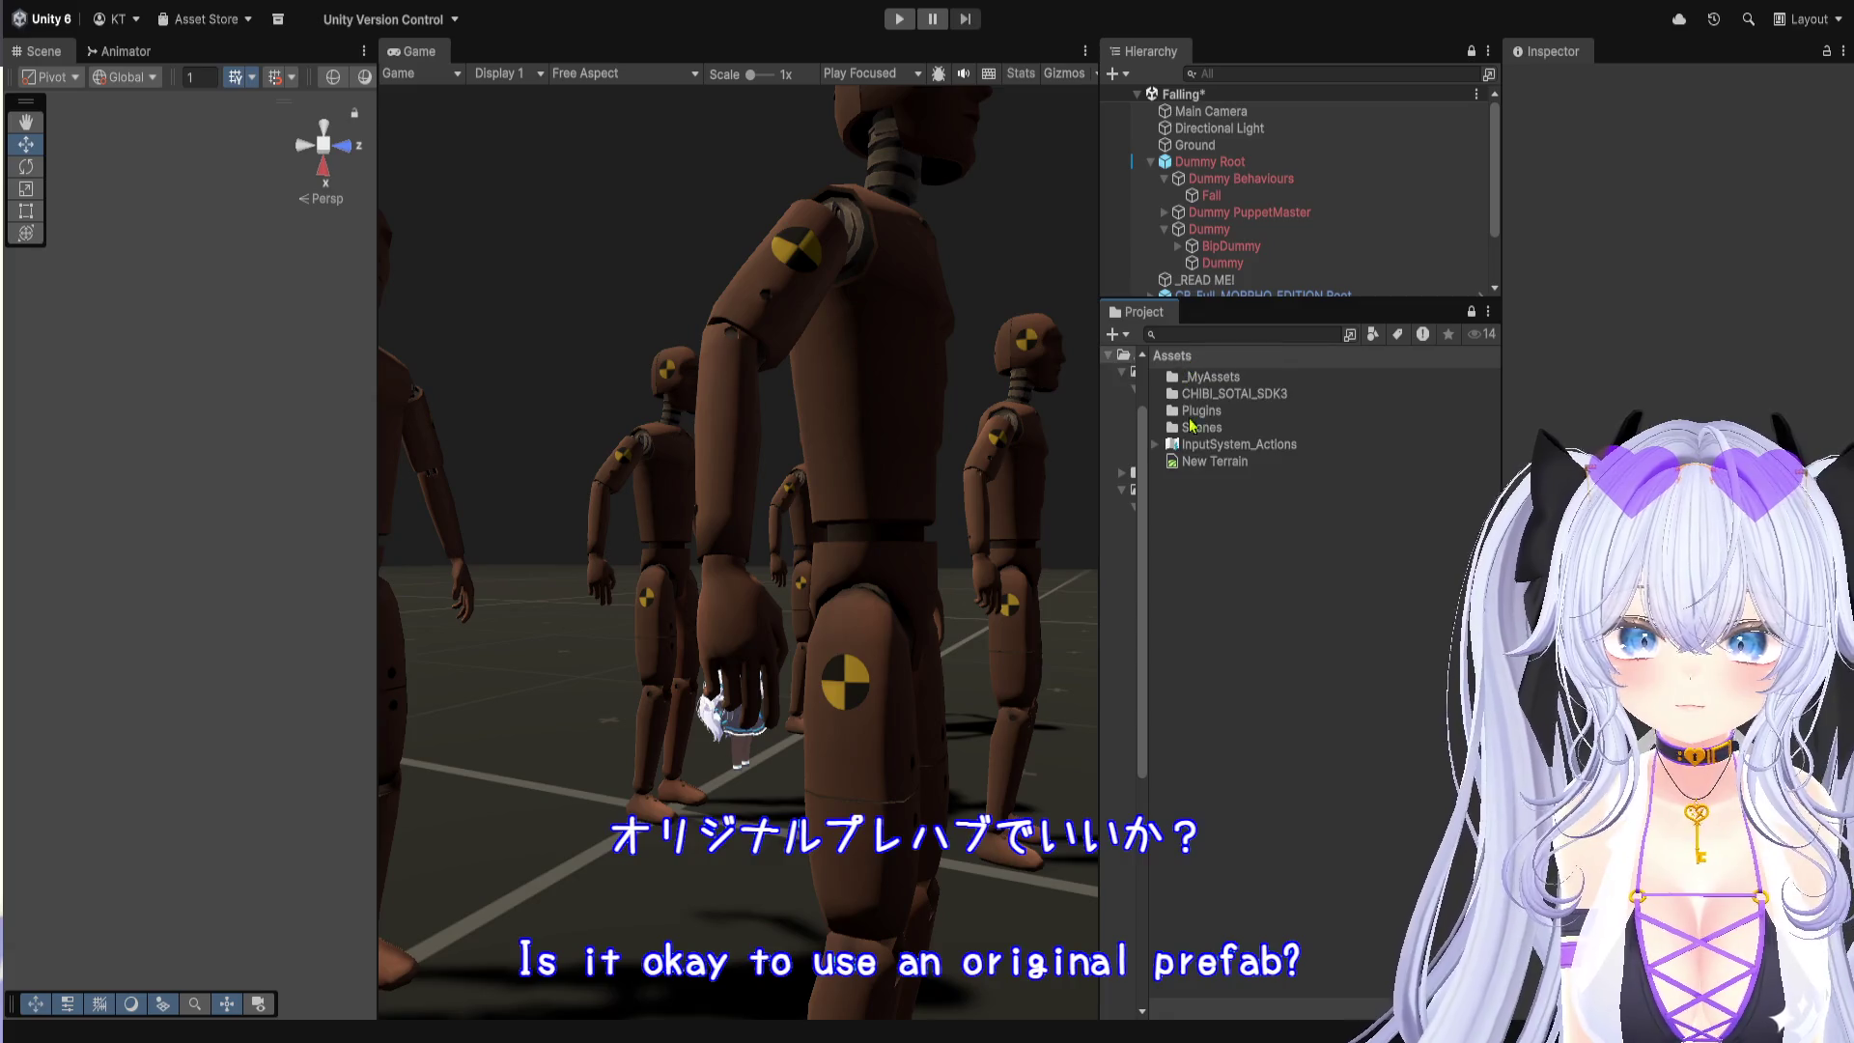
# Step: Open Assets/Plugins/RootMotion in the Project browser
pyautogui.doubleClick(1246, 410)
pyautogui.doubleClick(1245, 379)
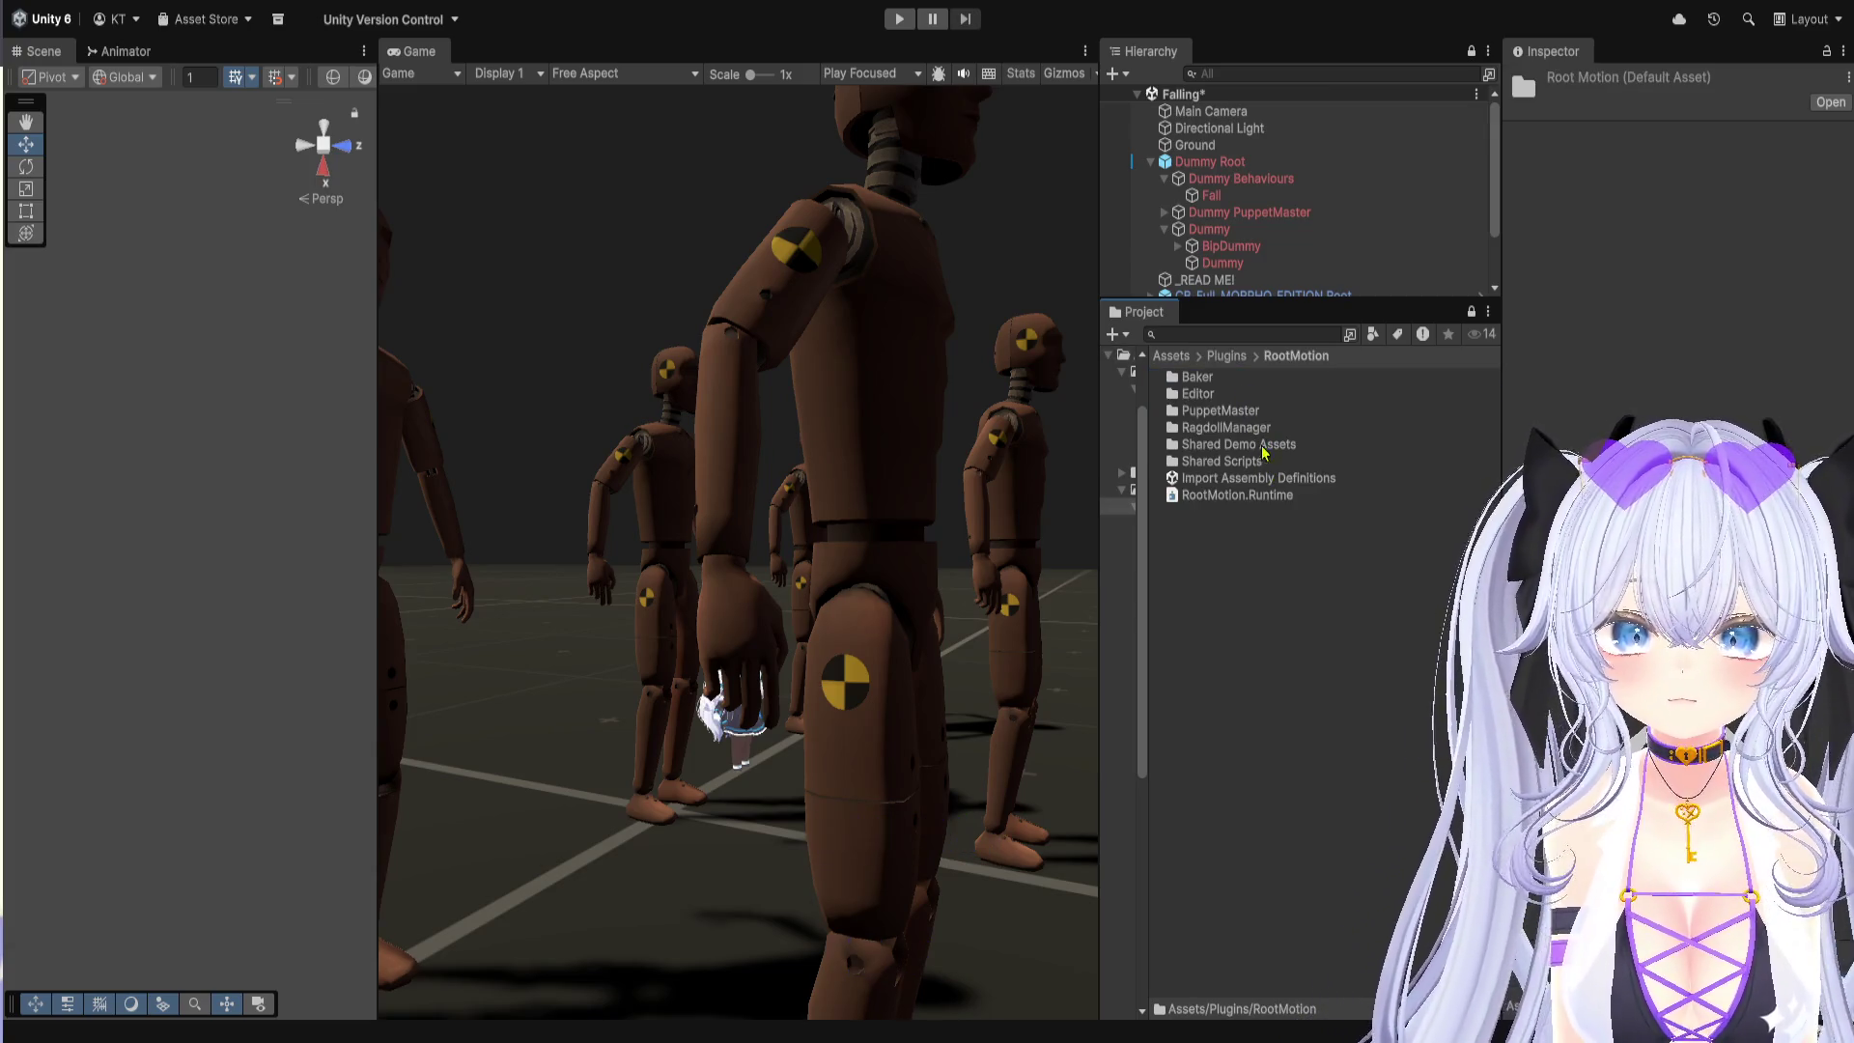
pyautogui.moveTo(1251, 301); pyautogui.dragTo(1251, 828)
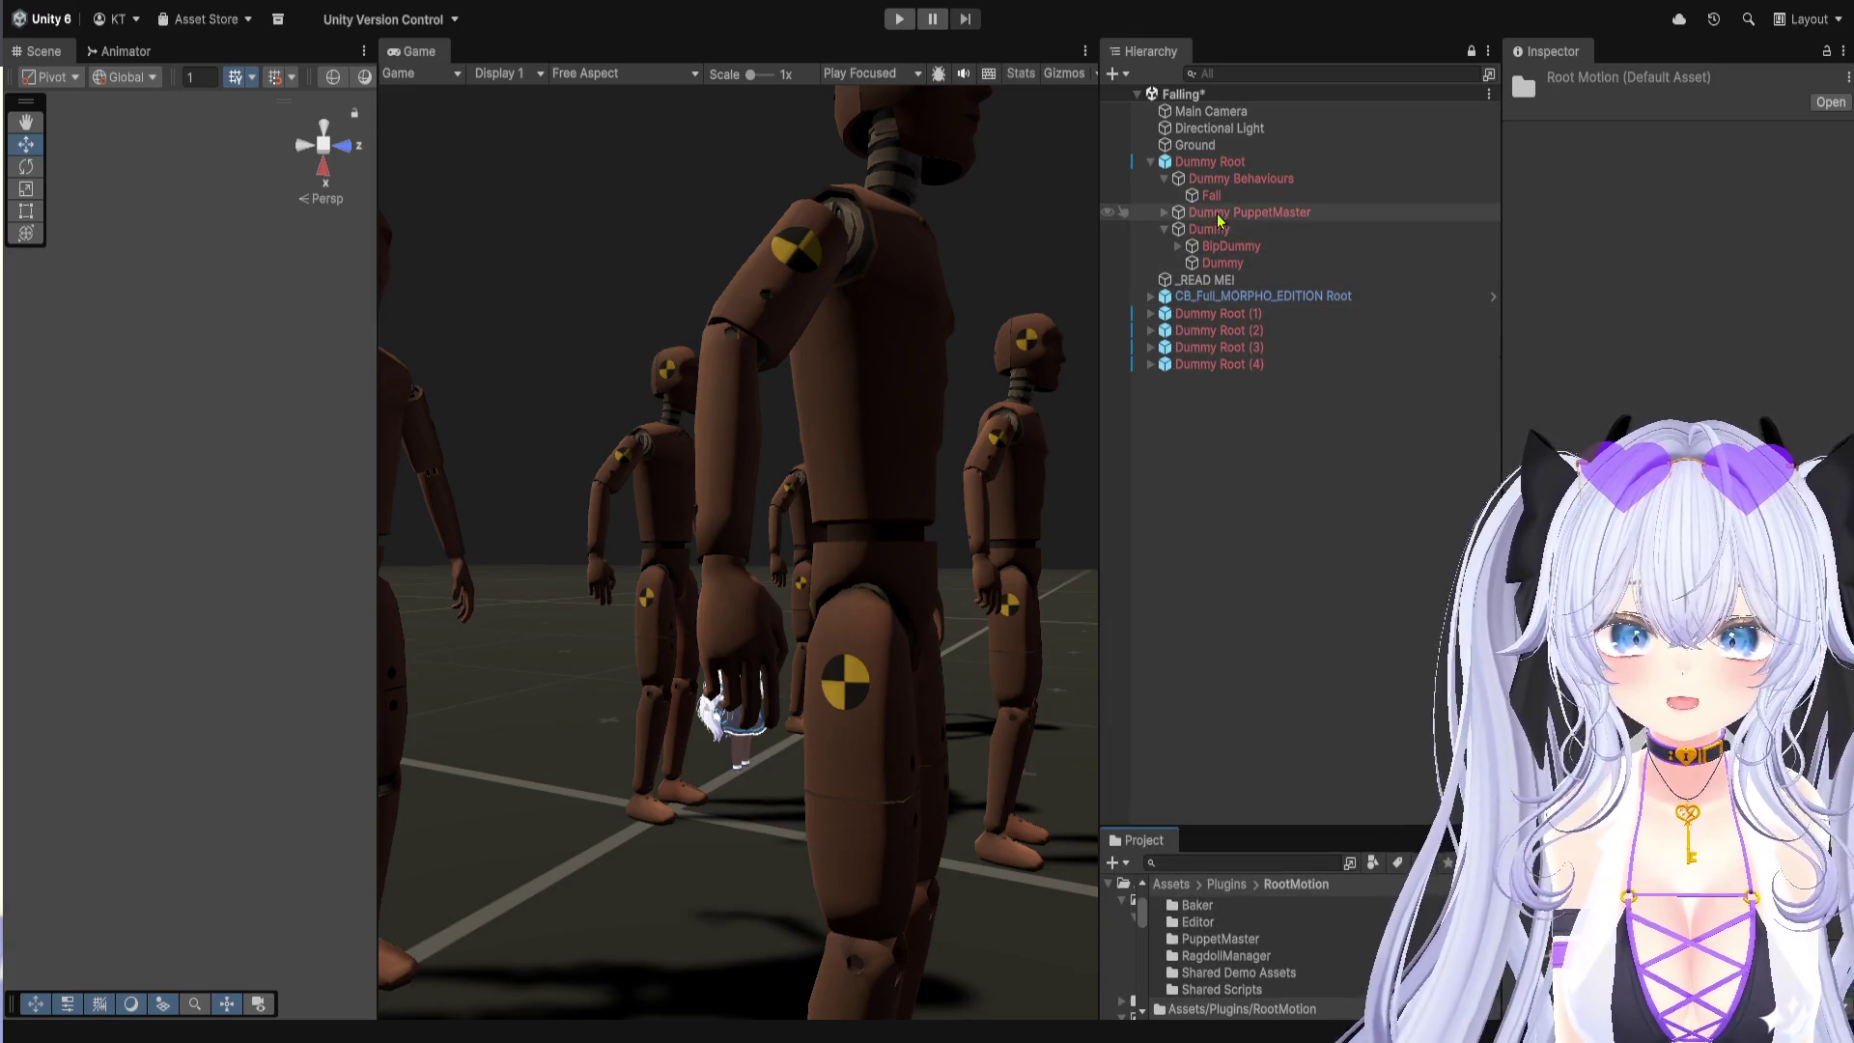
# Step: Check CB_Full_MORPHO_EDITION Root's Fall (1) behaviour, then open the avatar's Humanoid Falling controller
pyautogui.click(1264, 297)
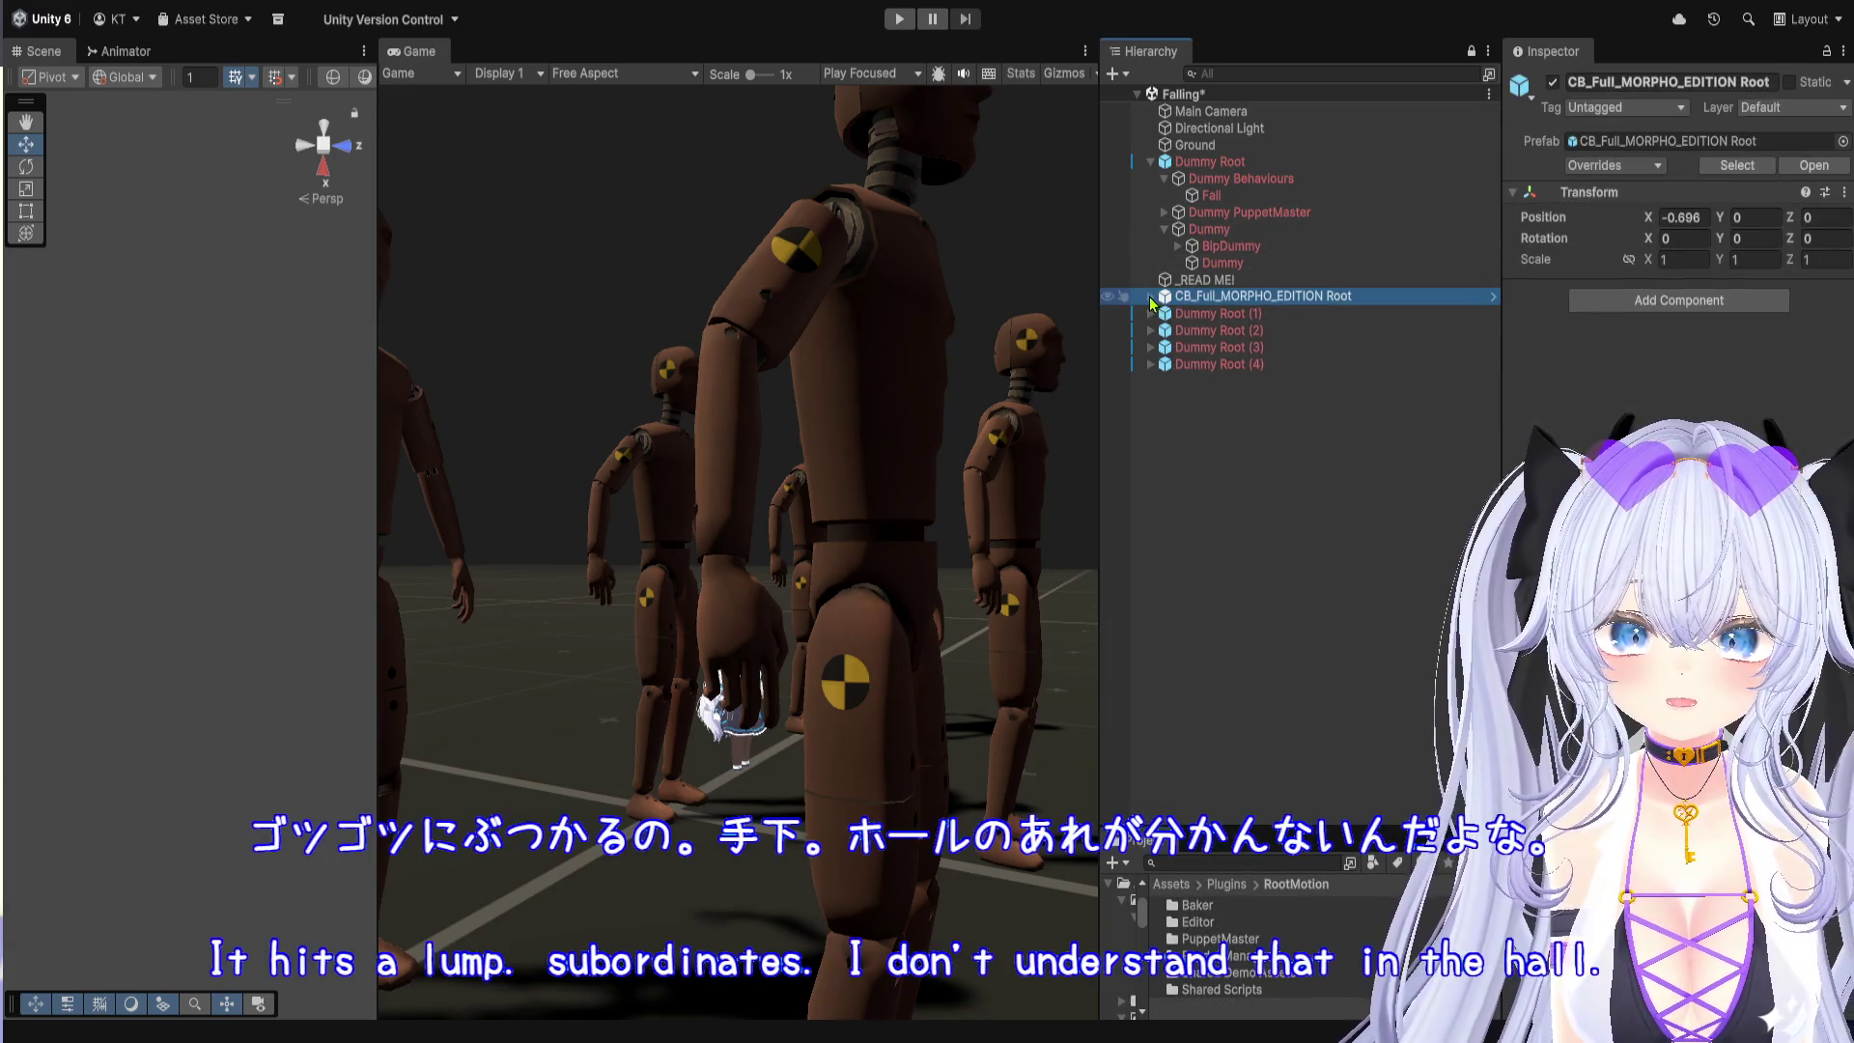
pyautogui.click(1150, 296)
pyautogui.click(1448, 330)
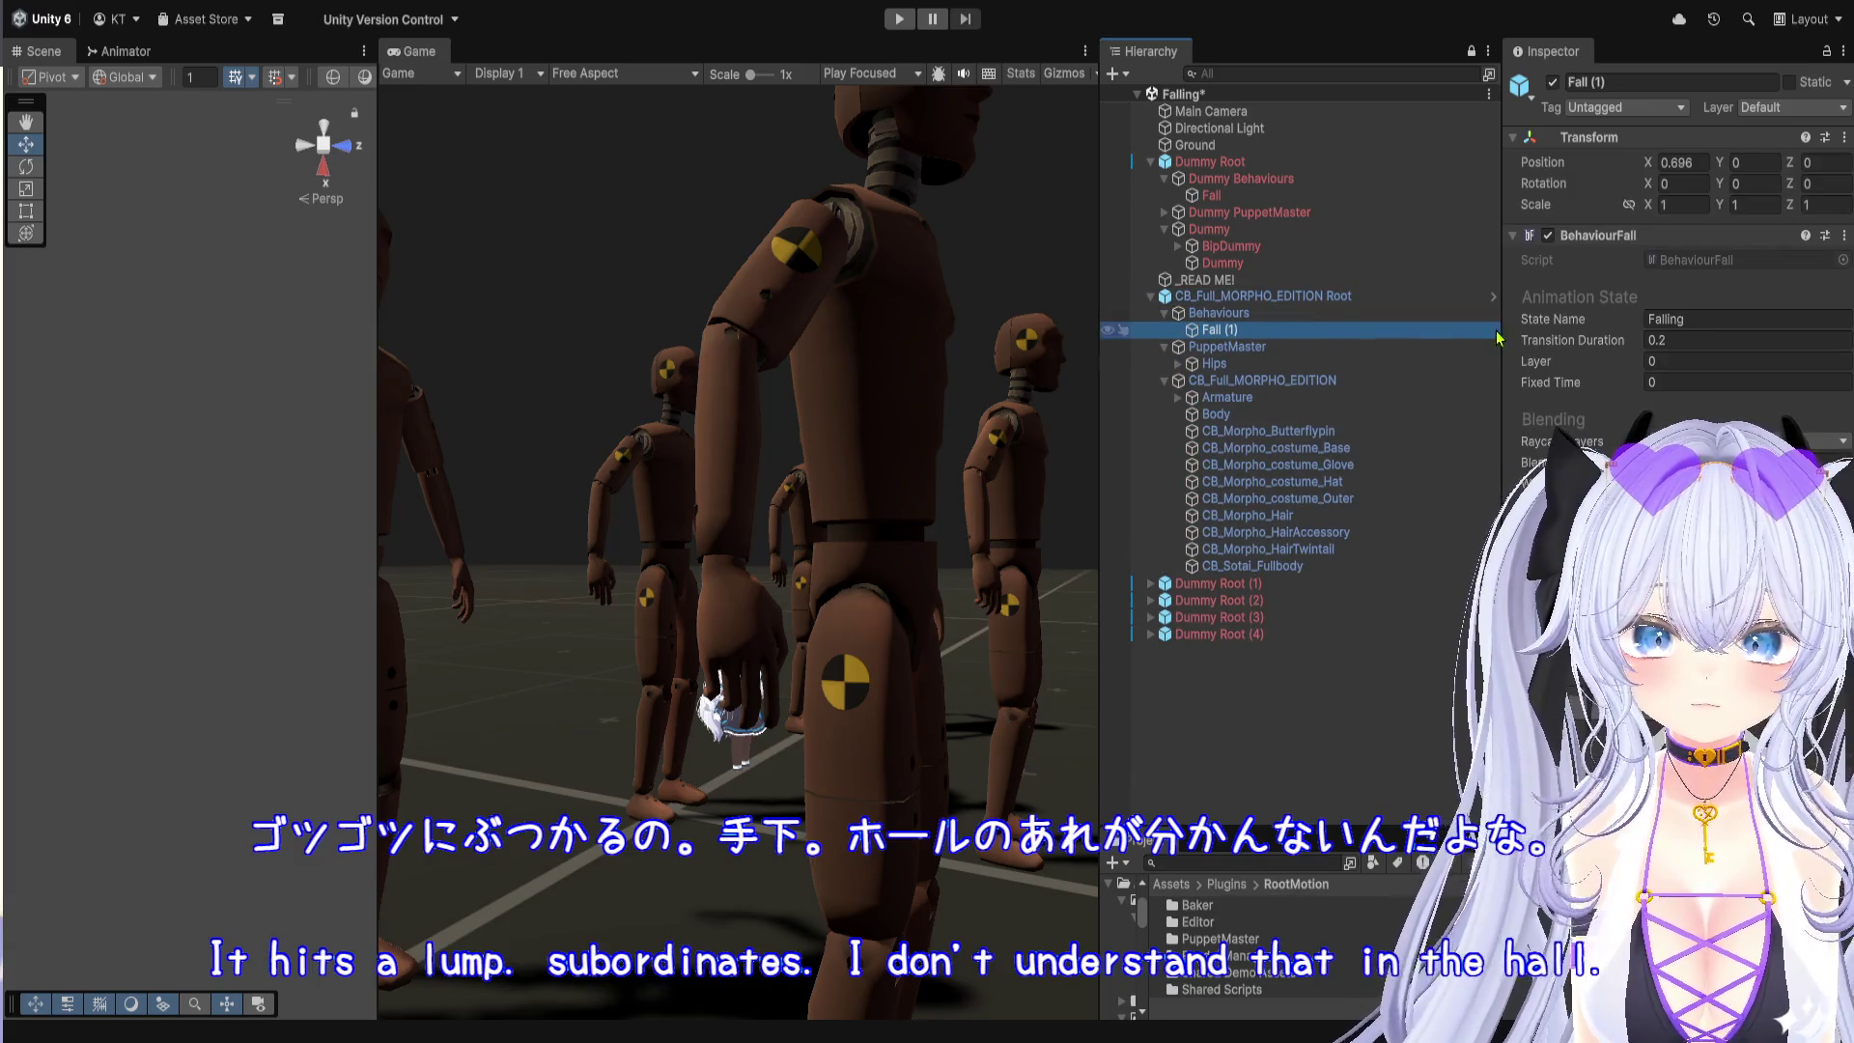
pyautogui.moveTo(1504, 349); pyautogui.dragTo(1356, 362)
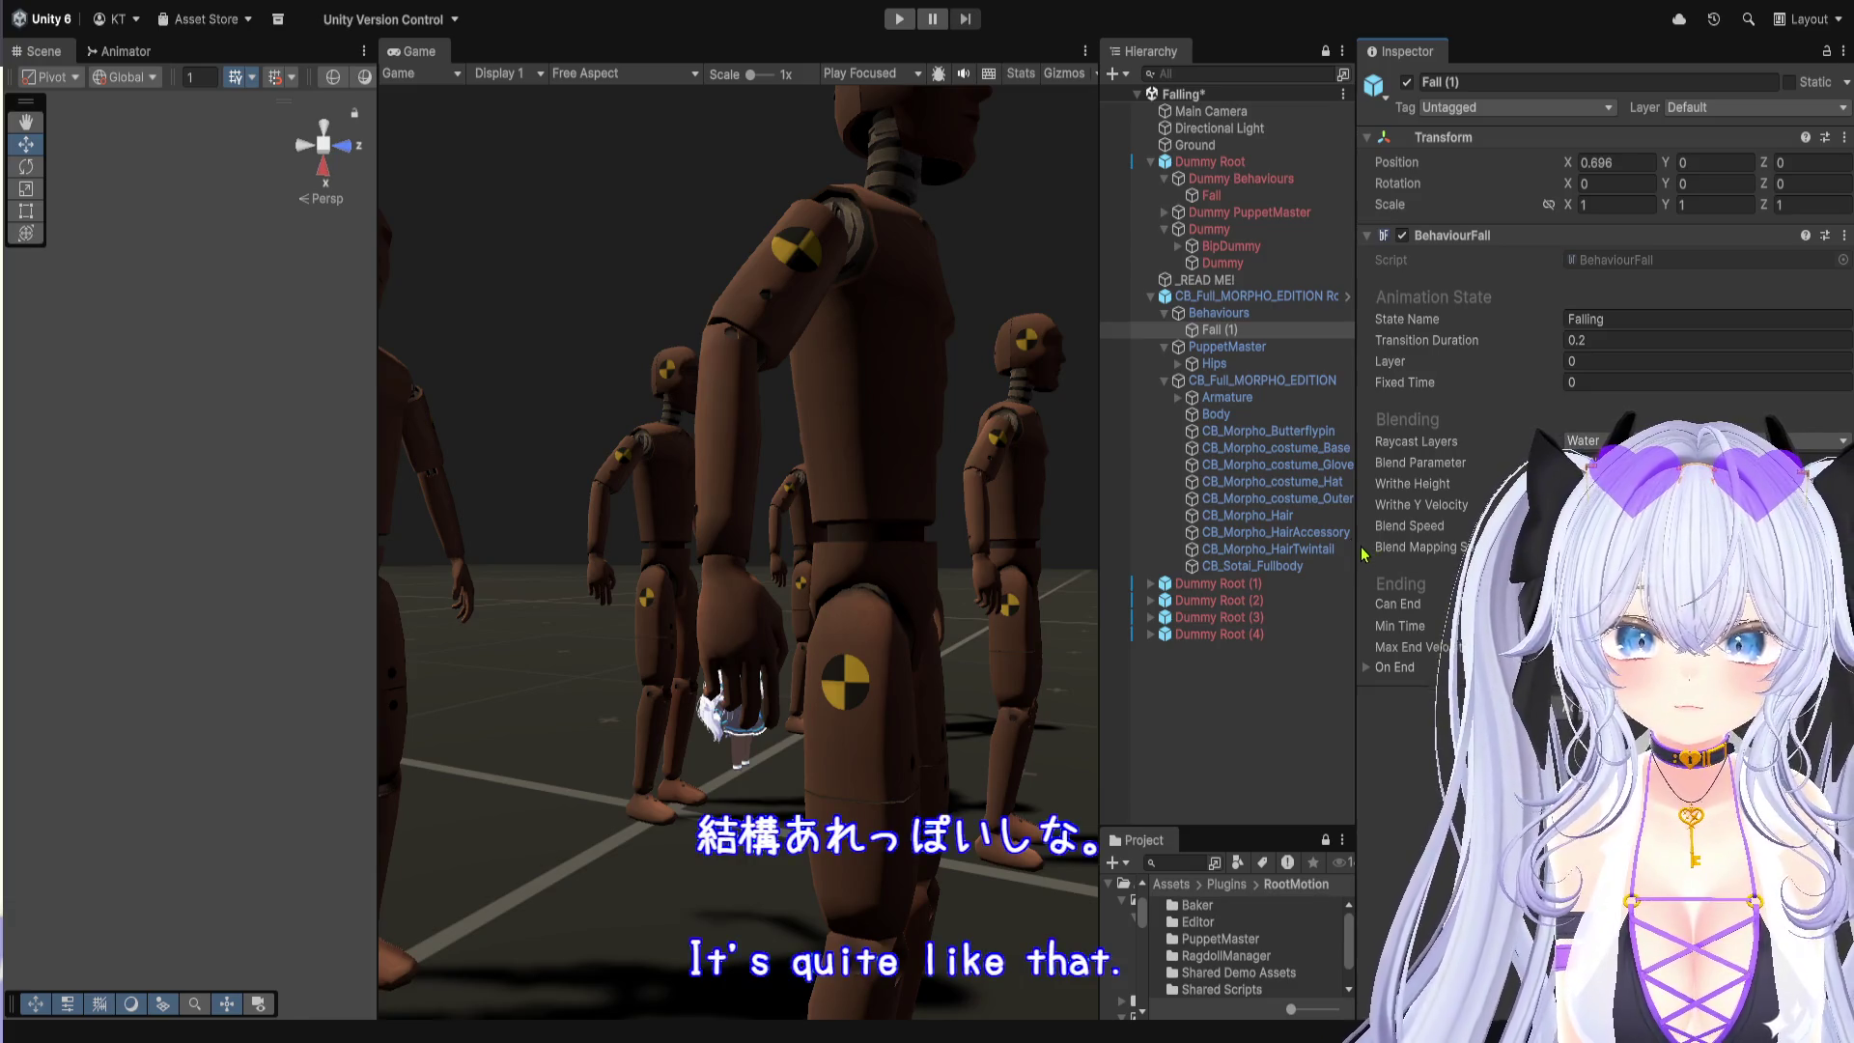
pyautogui.click(1260, 381)
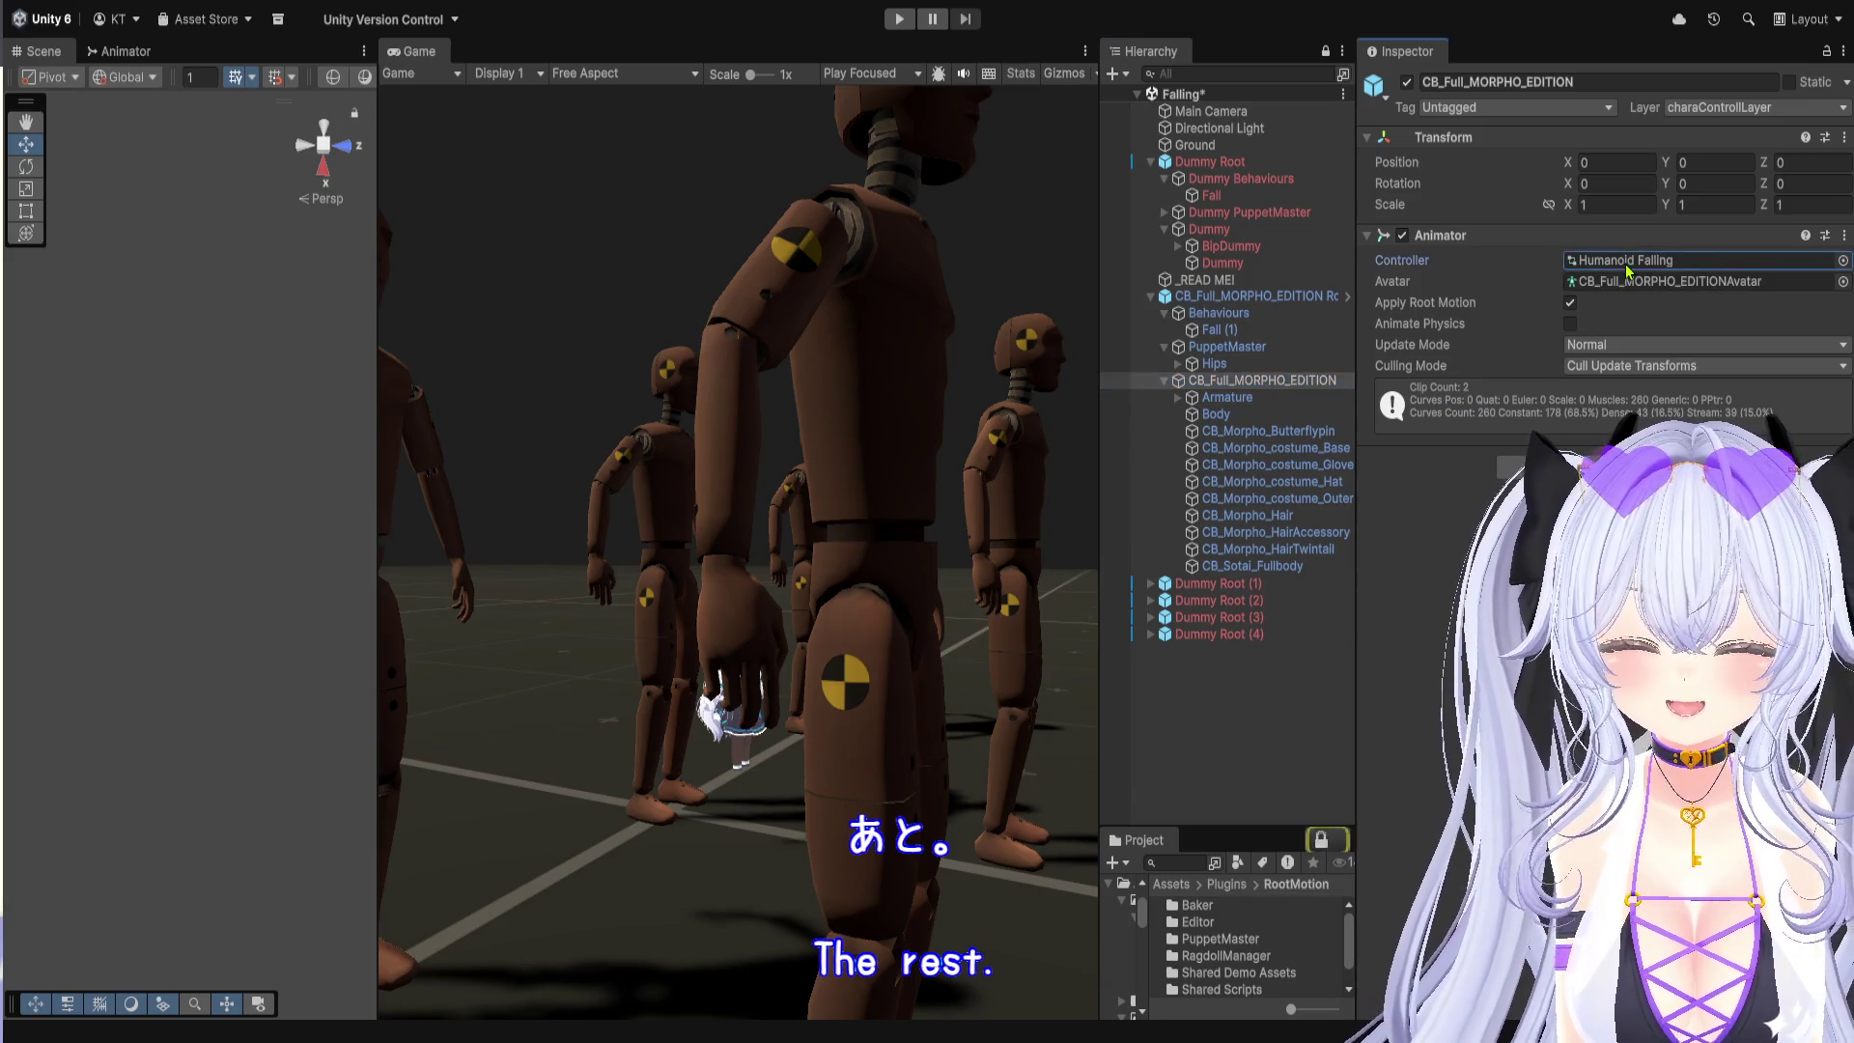
pyautogui.doubleClick(1627, 267)
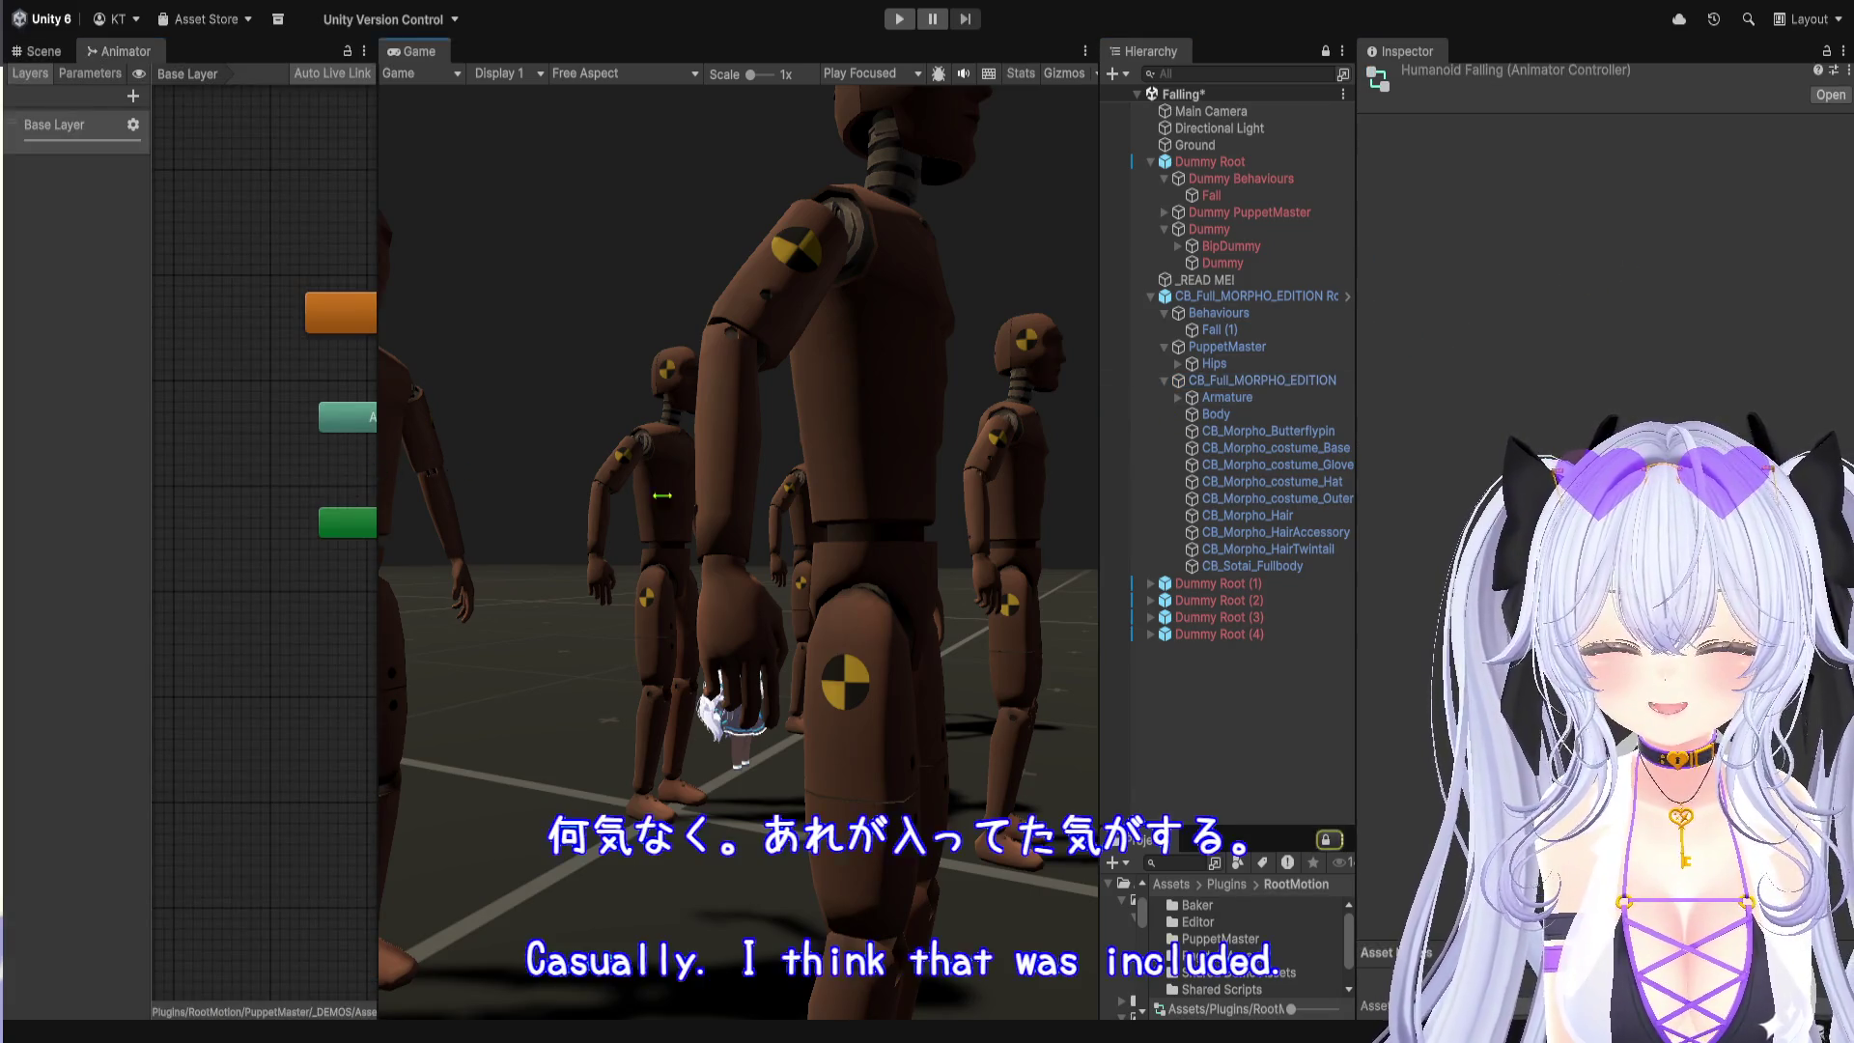
# Step: Select the Falling state in the Animator and open its Blend Tree
pyautogui.moveTo(377, 468); pyautogui.dragTo(1009, 469)
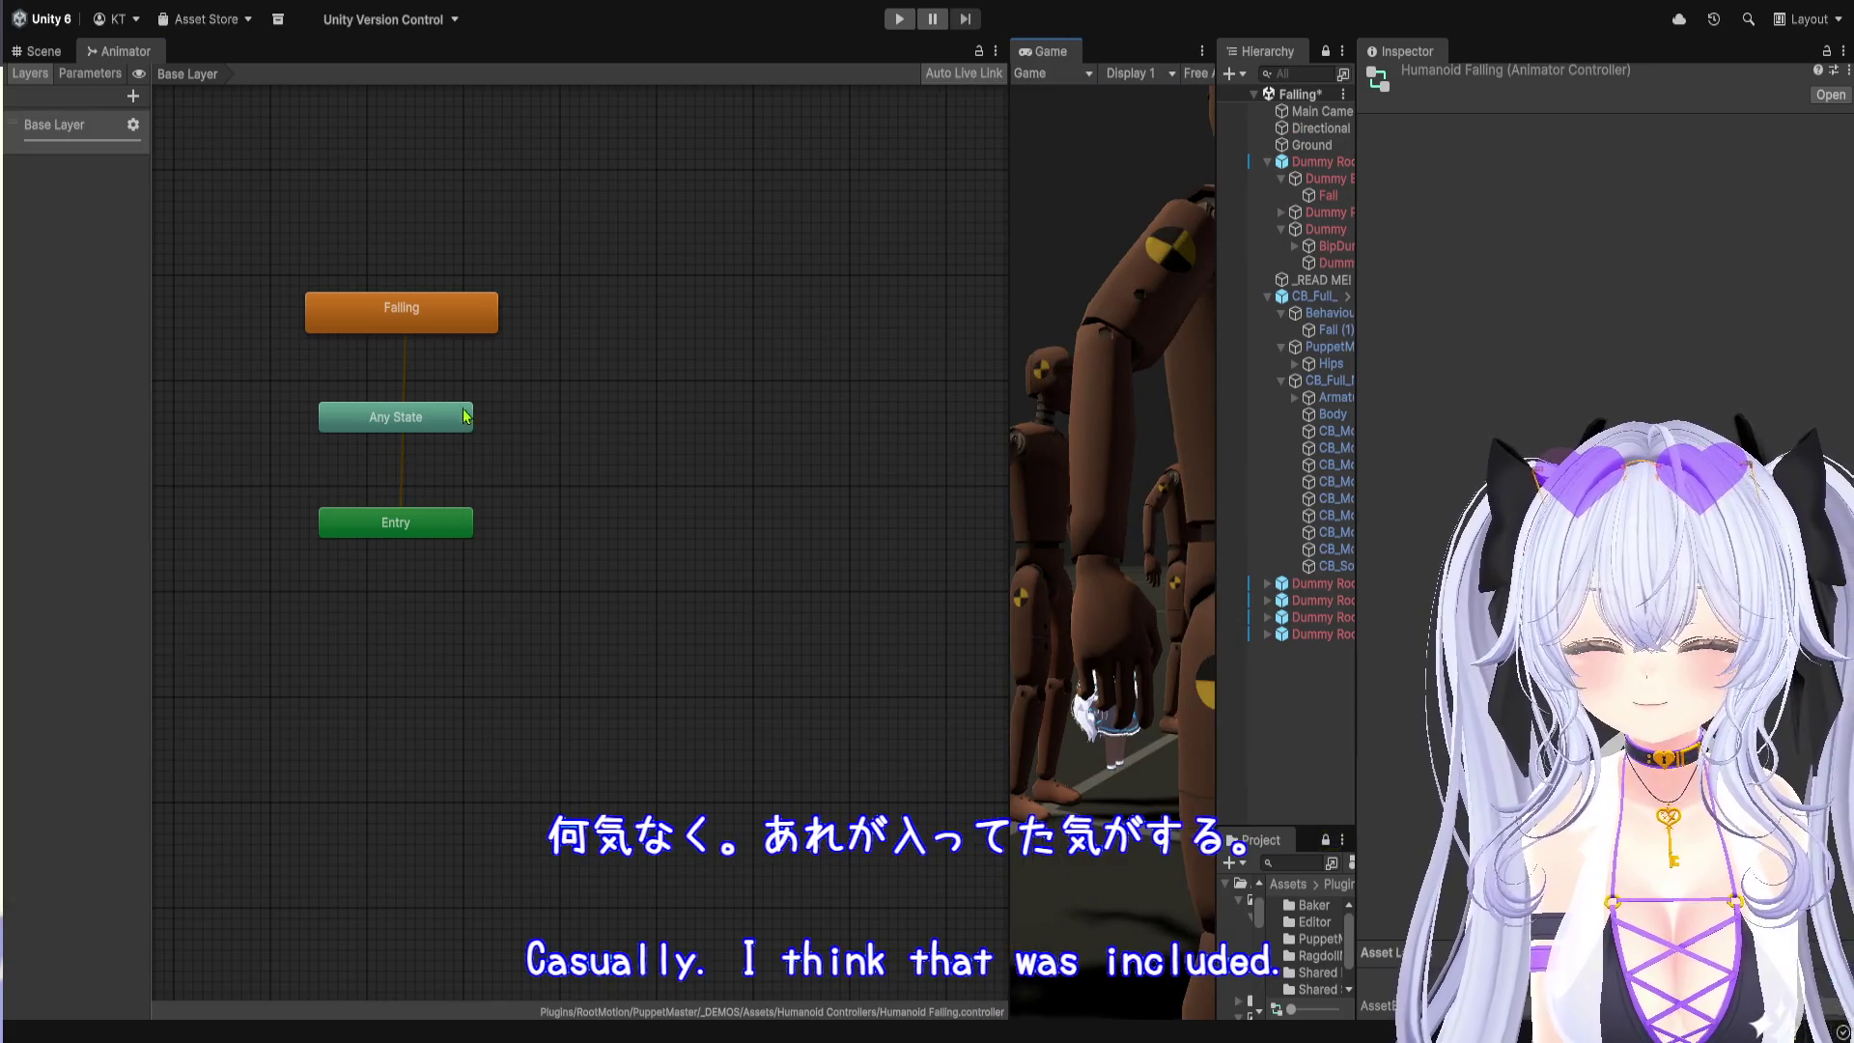
pyautogui.click(450, 324)
pyautogui.moveTo(1217, 450)
pyautogui.mouseDown()
pyautogui.moveTo(1570, 464)
pyautogui.moveTo(869, 481)
pyautogui.moveTo(1349, 496)
pyautogui.mouseUp()
pyautogui.moveTo(763, 464); pyautogui.dragTo(1016, 470)
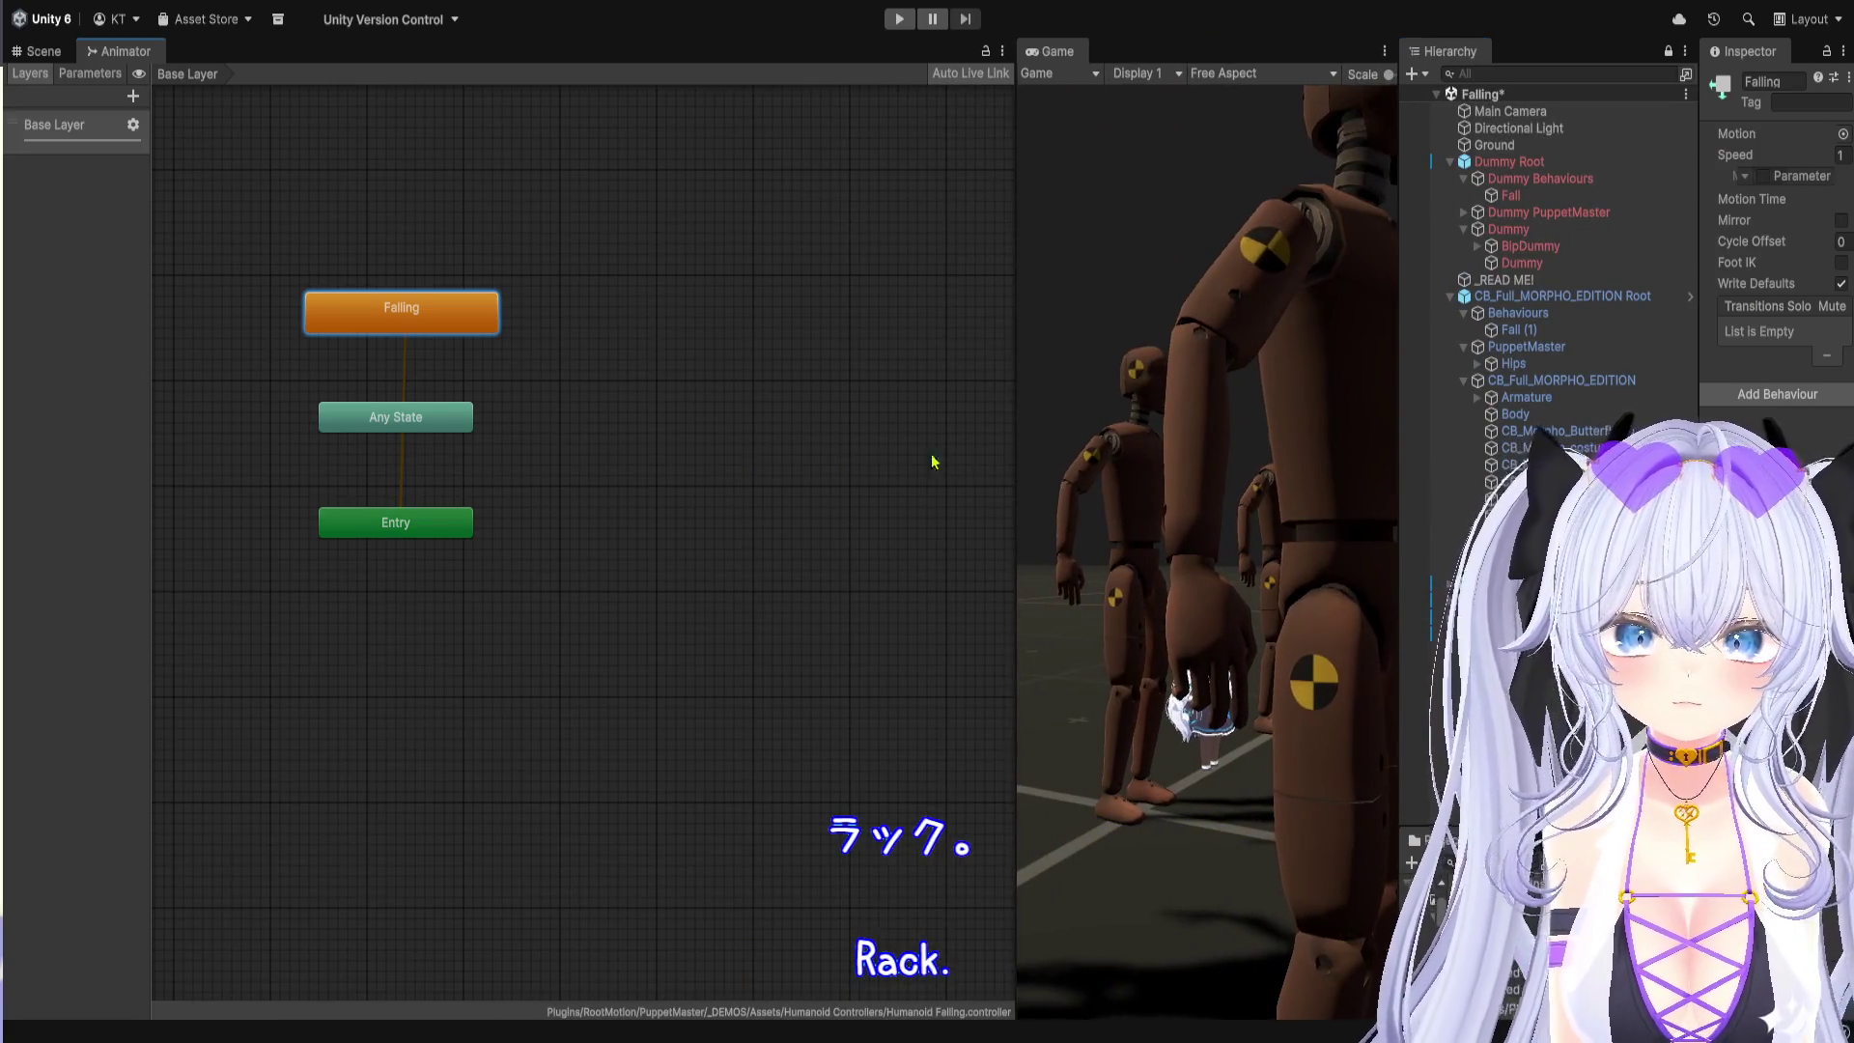
pyautogui.moveTo(1695, 213); pyautogui.dragTo(1335, 212)
pyautogui.click(1610, 138)
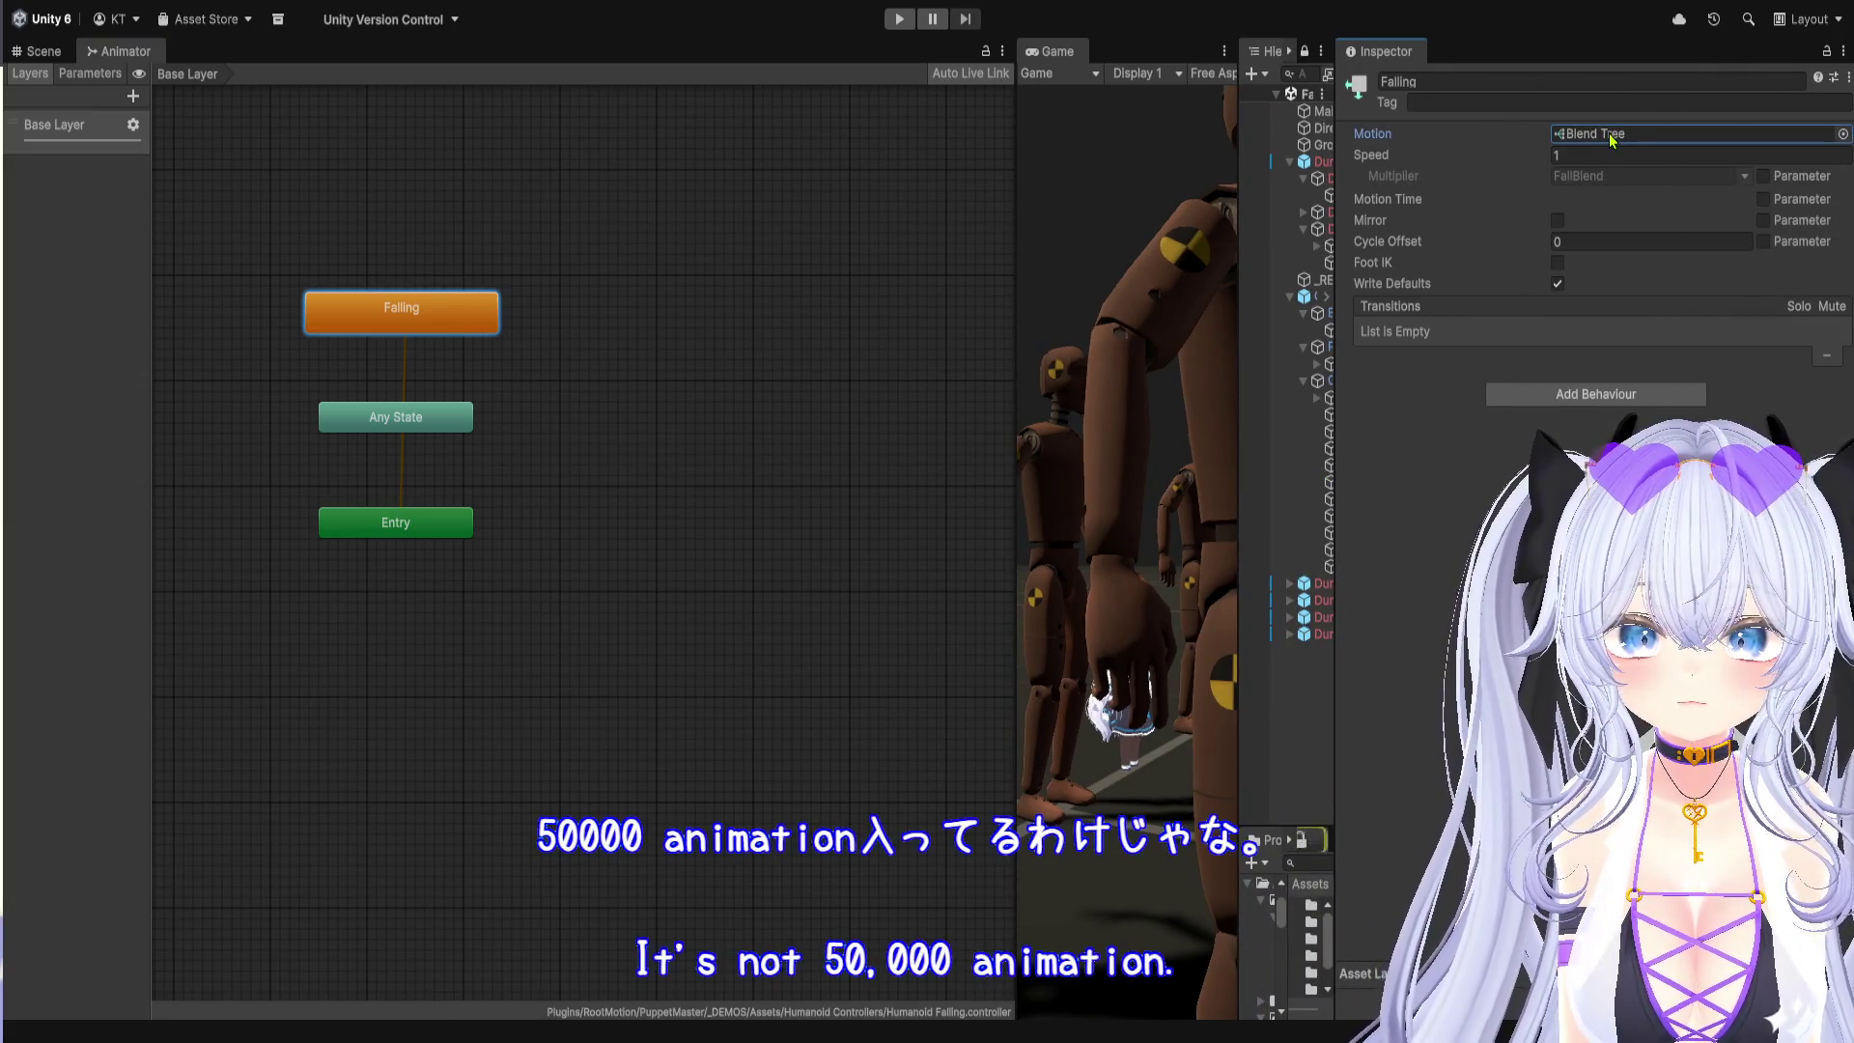
pyautogui.doubleClick(1611, 138)
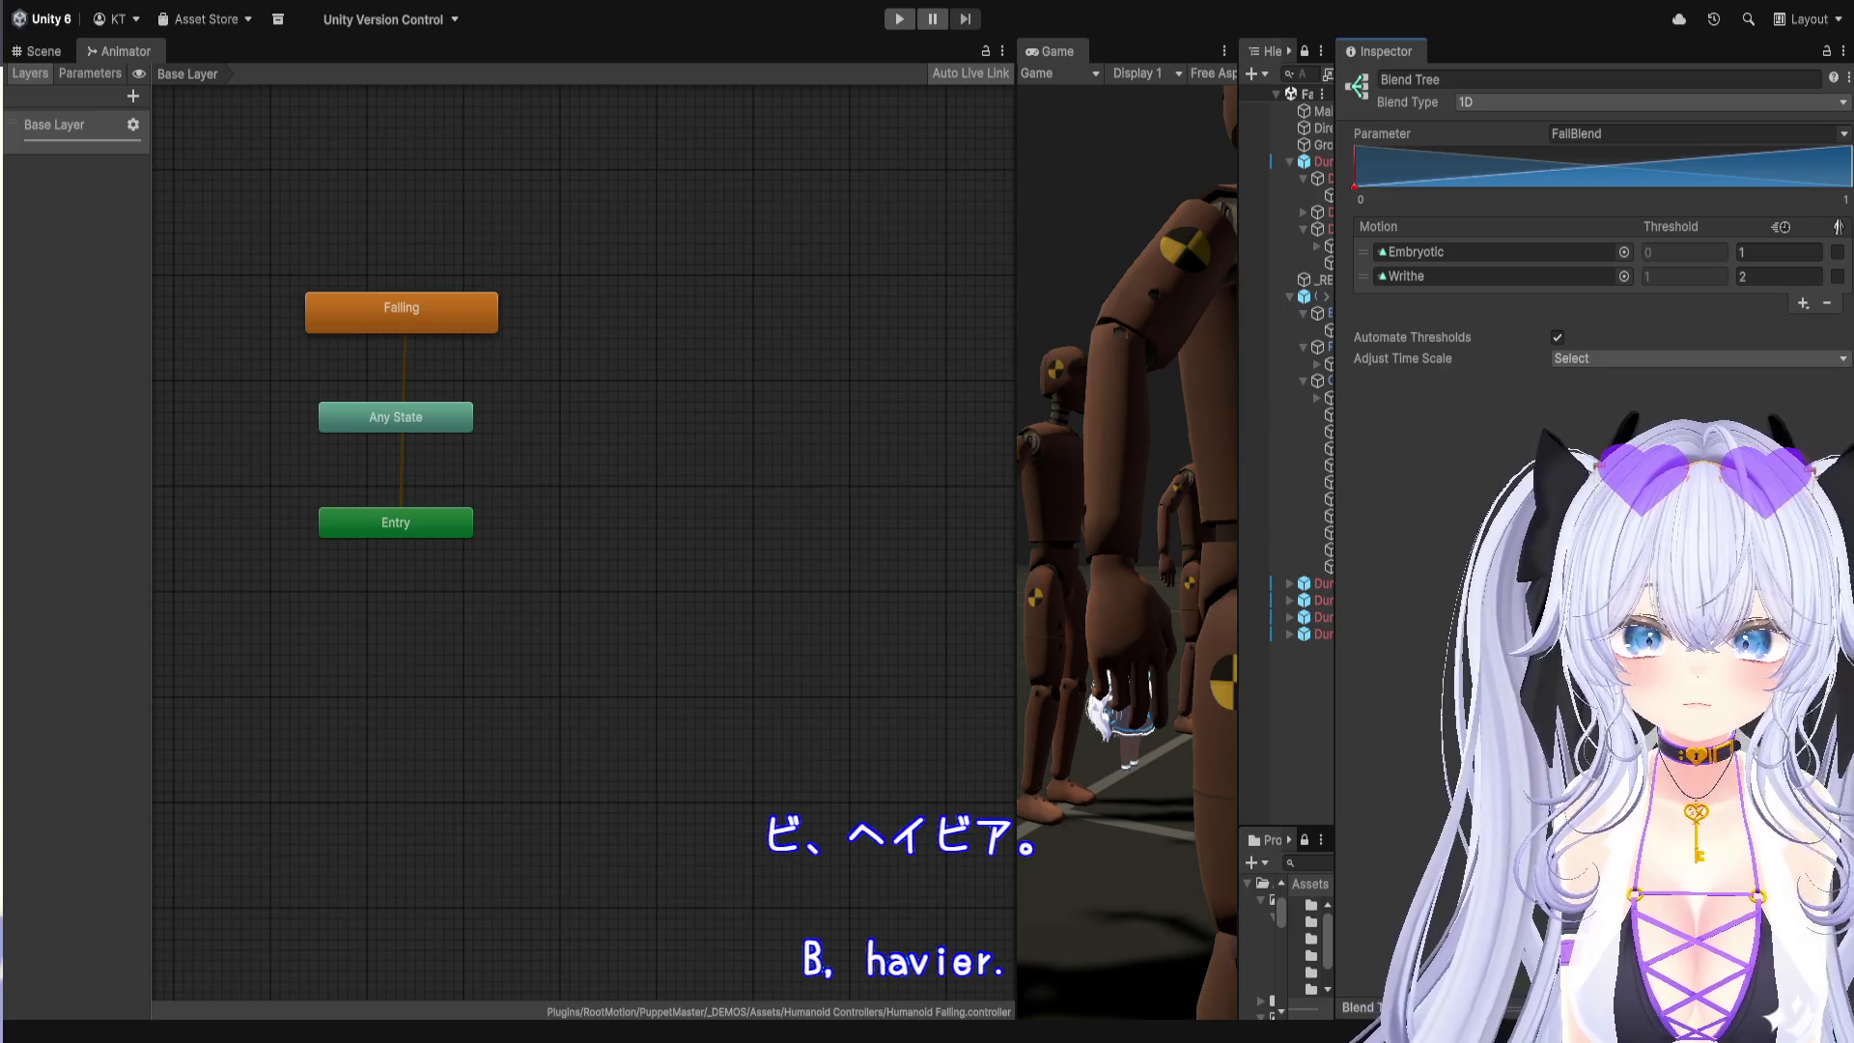
# Step: Preview the Embryotic–Writhe blend, sweeping FallBlend between 0 and 1, then return to Scene
pyautogui.moveTo(1593, 1007); pyautogui.dragTo(1593, 456)
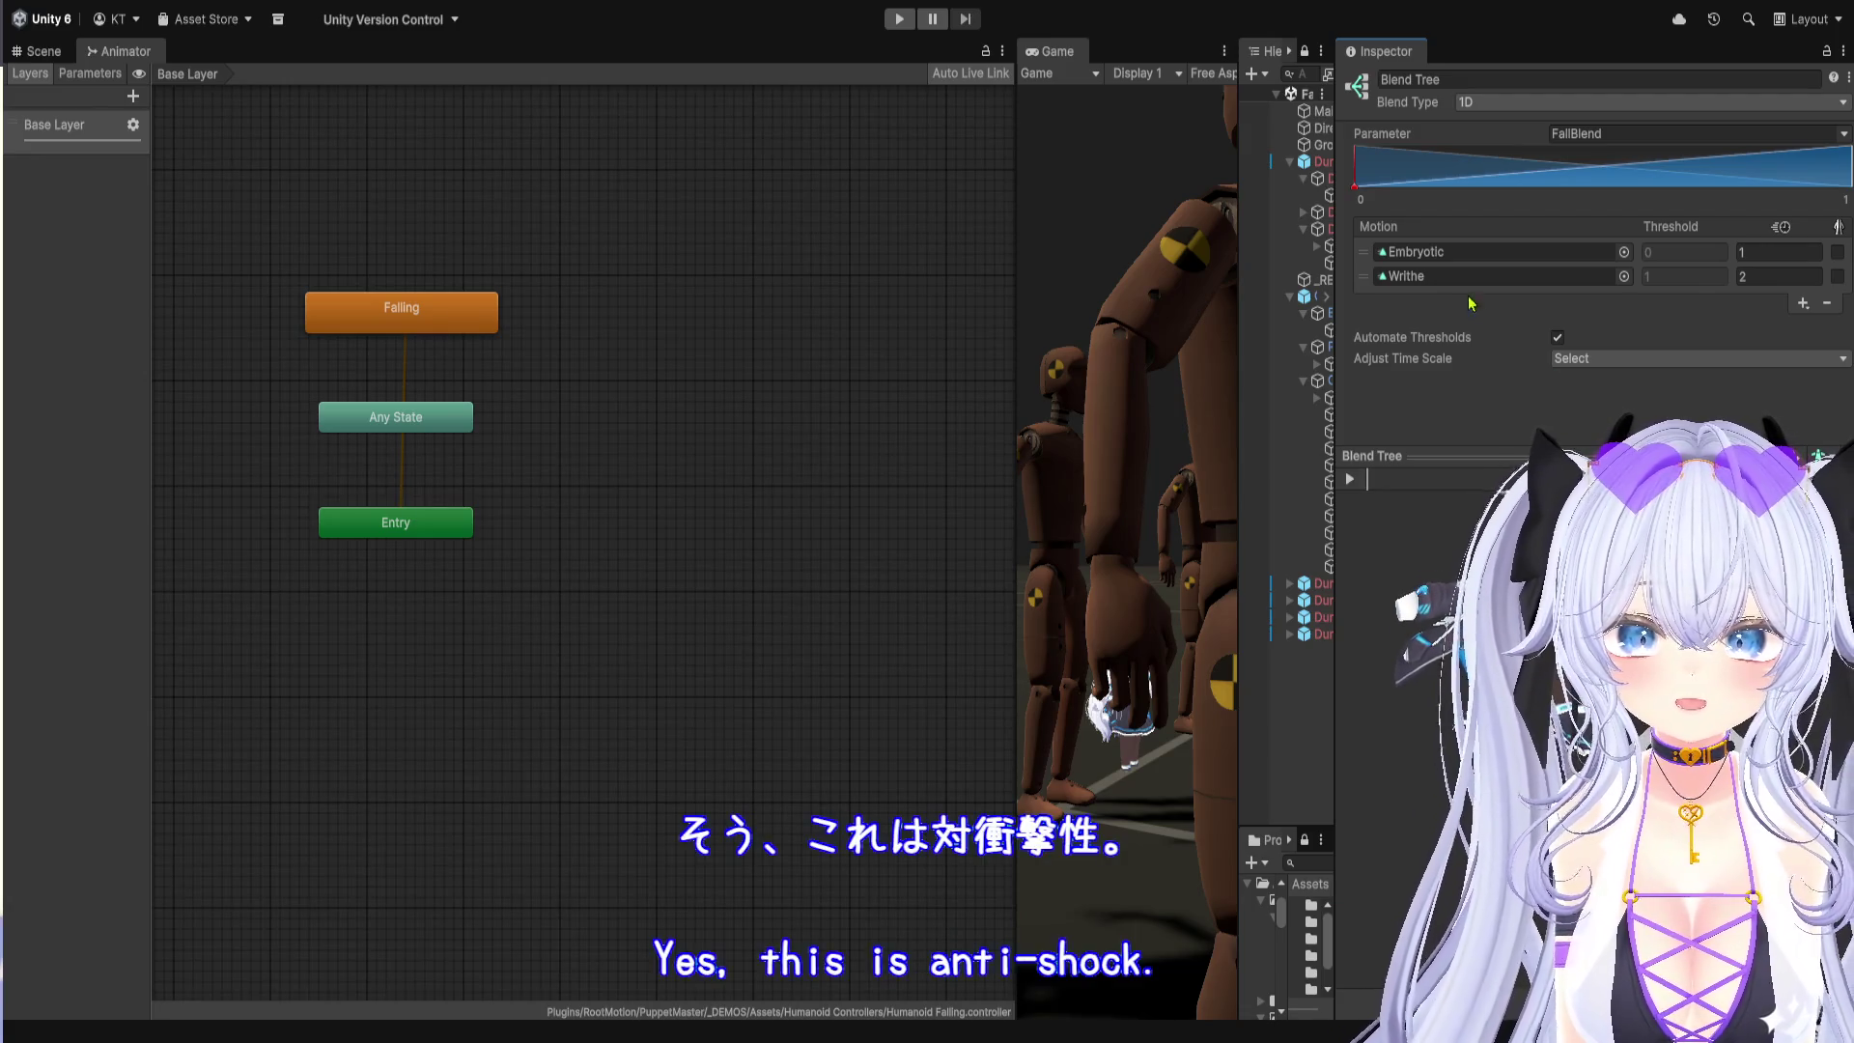
pyautogui.moveTo(1355, 198); pyautogui.dragTo(1840, 256)
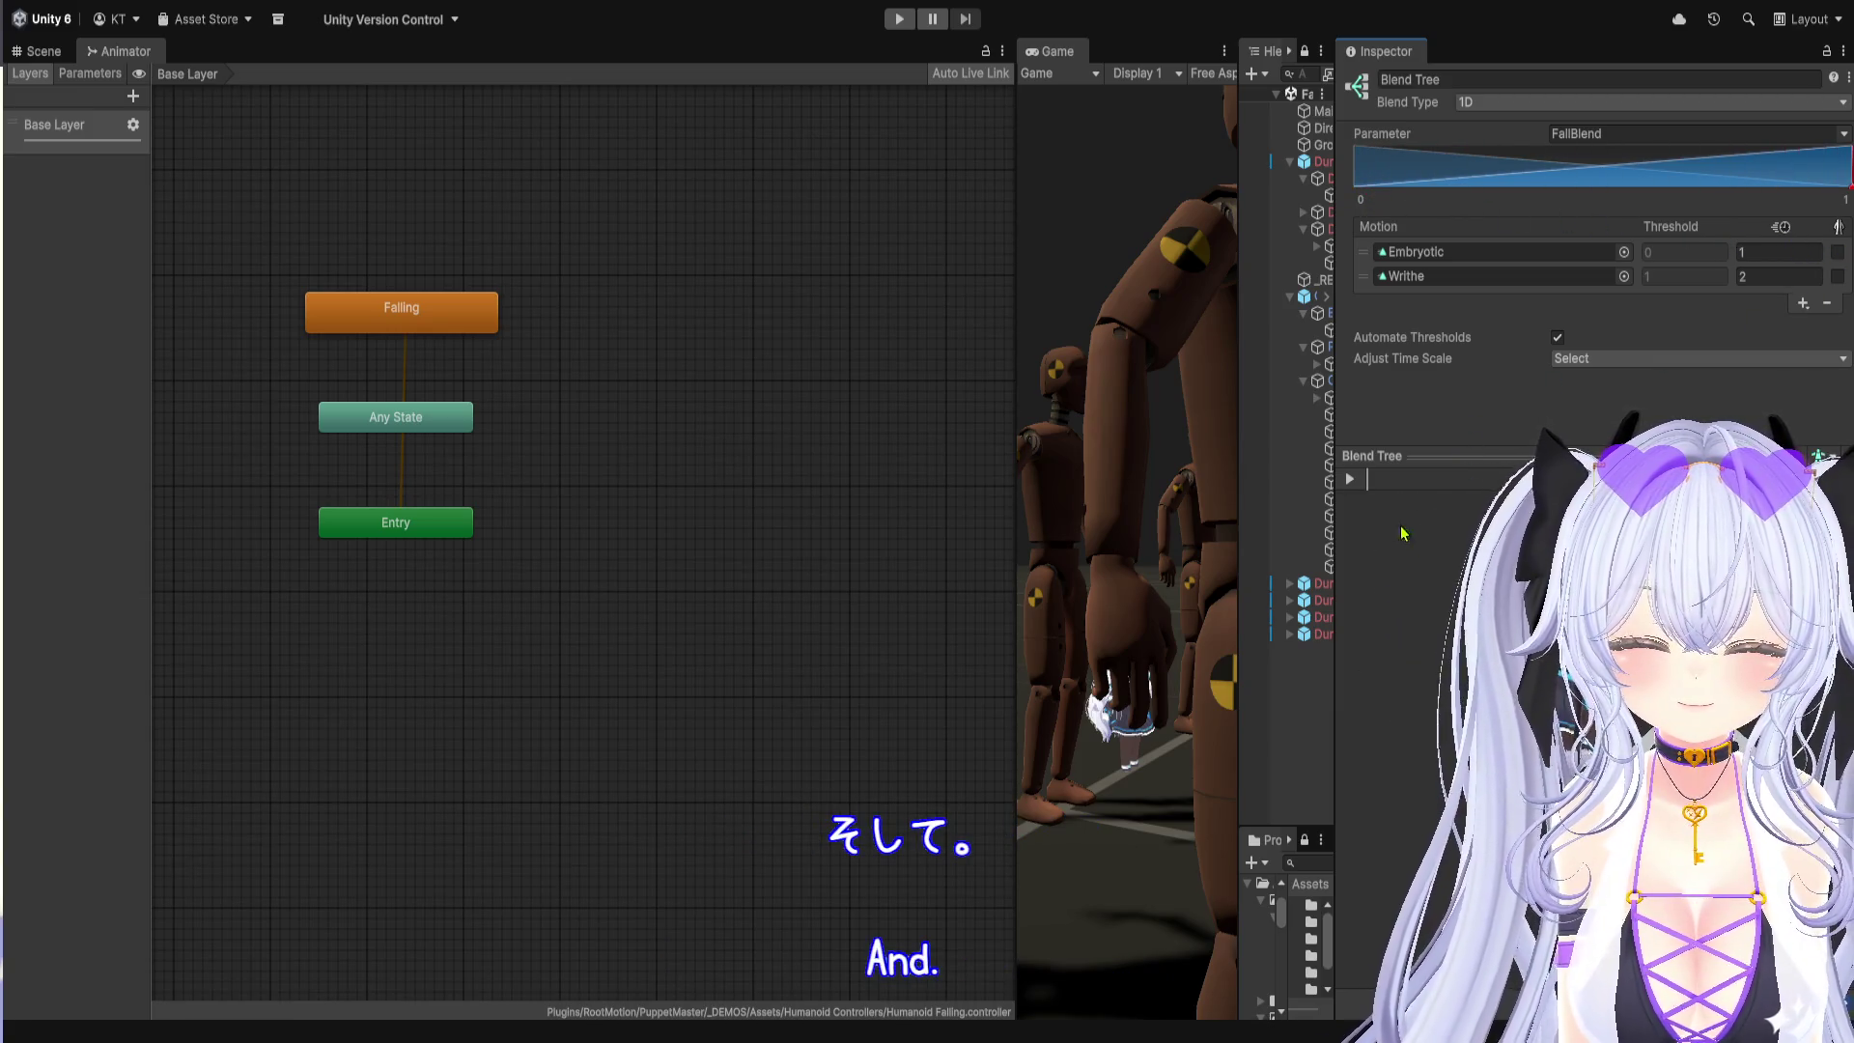
pyautogui.click(1352, 483)
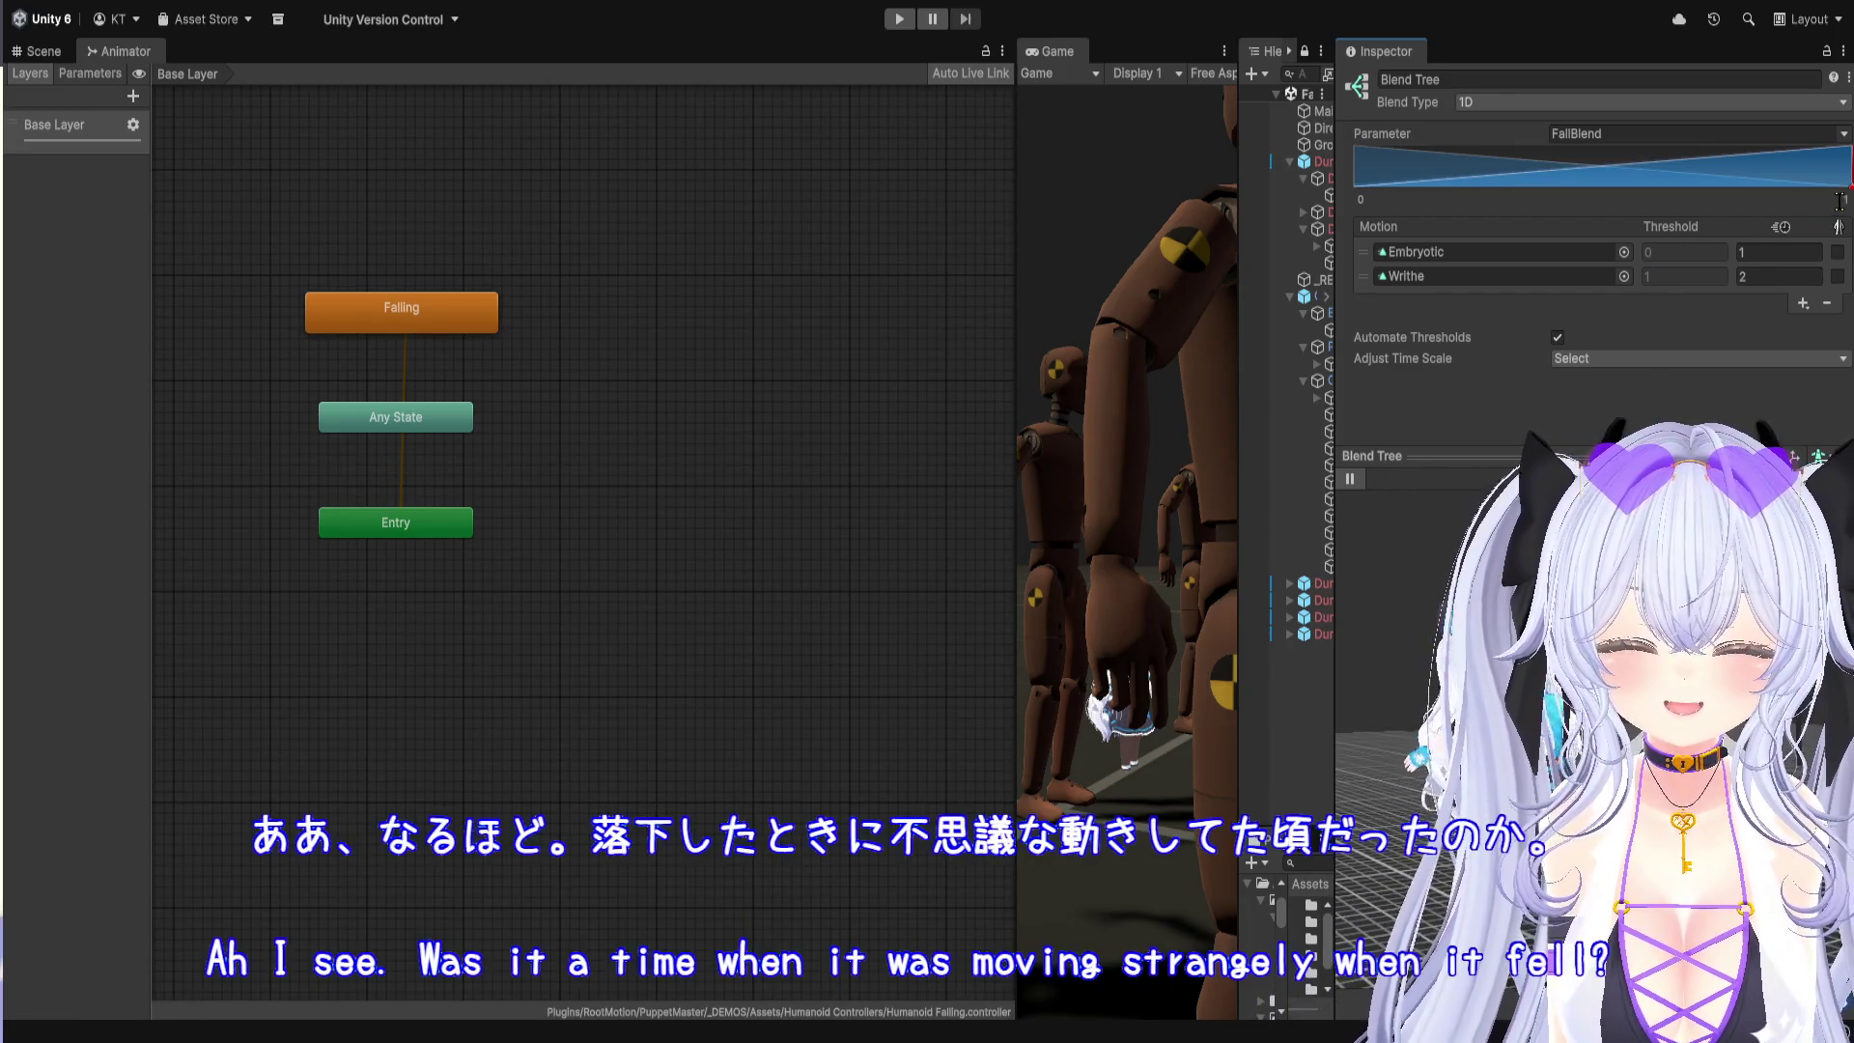
pyautogui.moveTo(1850, 193); pyautogui.dragTo(1754, 199)
pyautogui.moveTo(1633, 197); pyautogui.dragTo(1546, 206)
pyautogui.moveTo(1434, 226); pyautogui.dragTo(1325, 220)
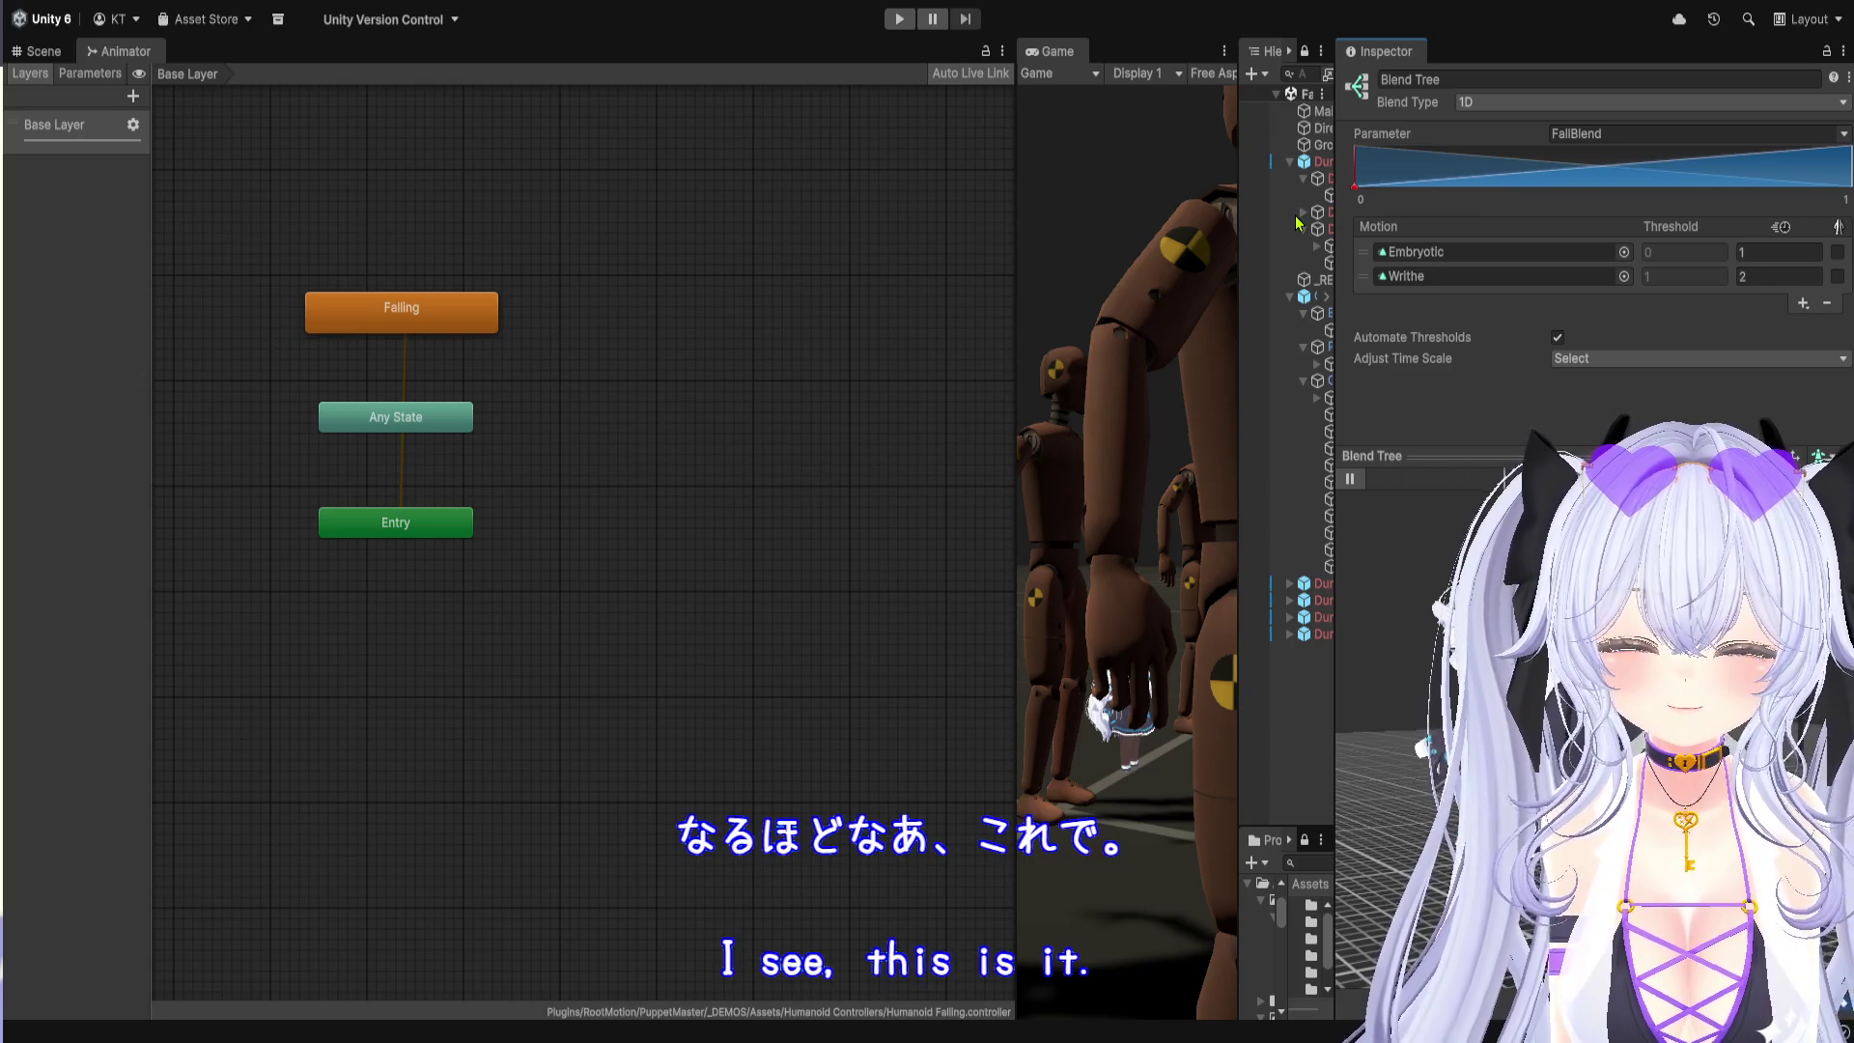
pyautogui.moveTo(1375, 247); pyautogui.dragTo(1394, 252)
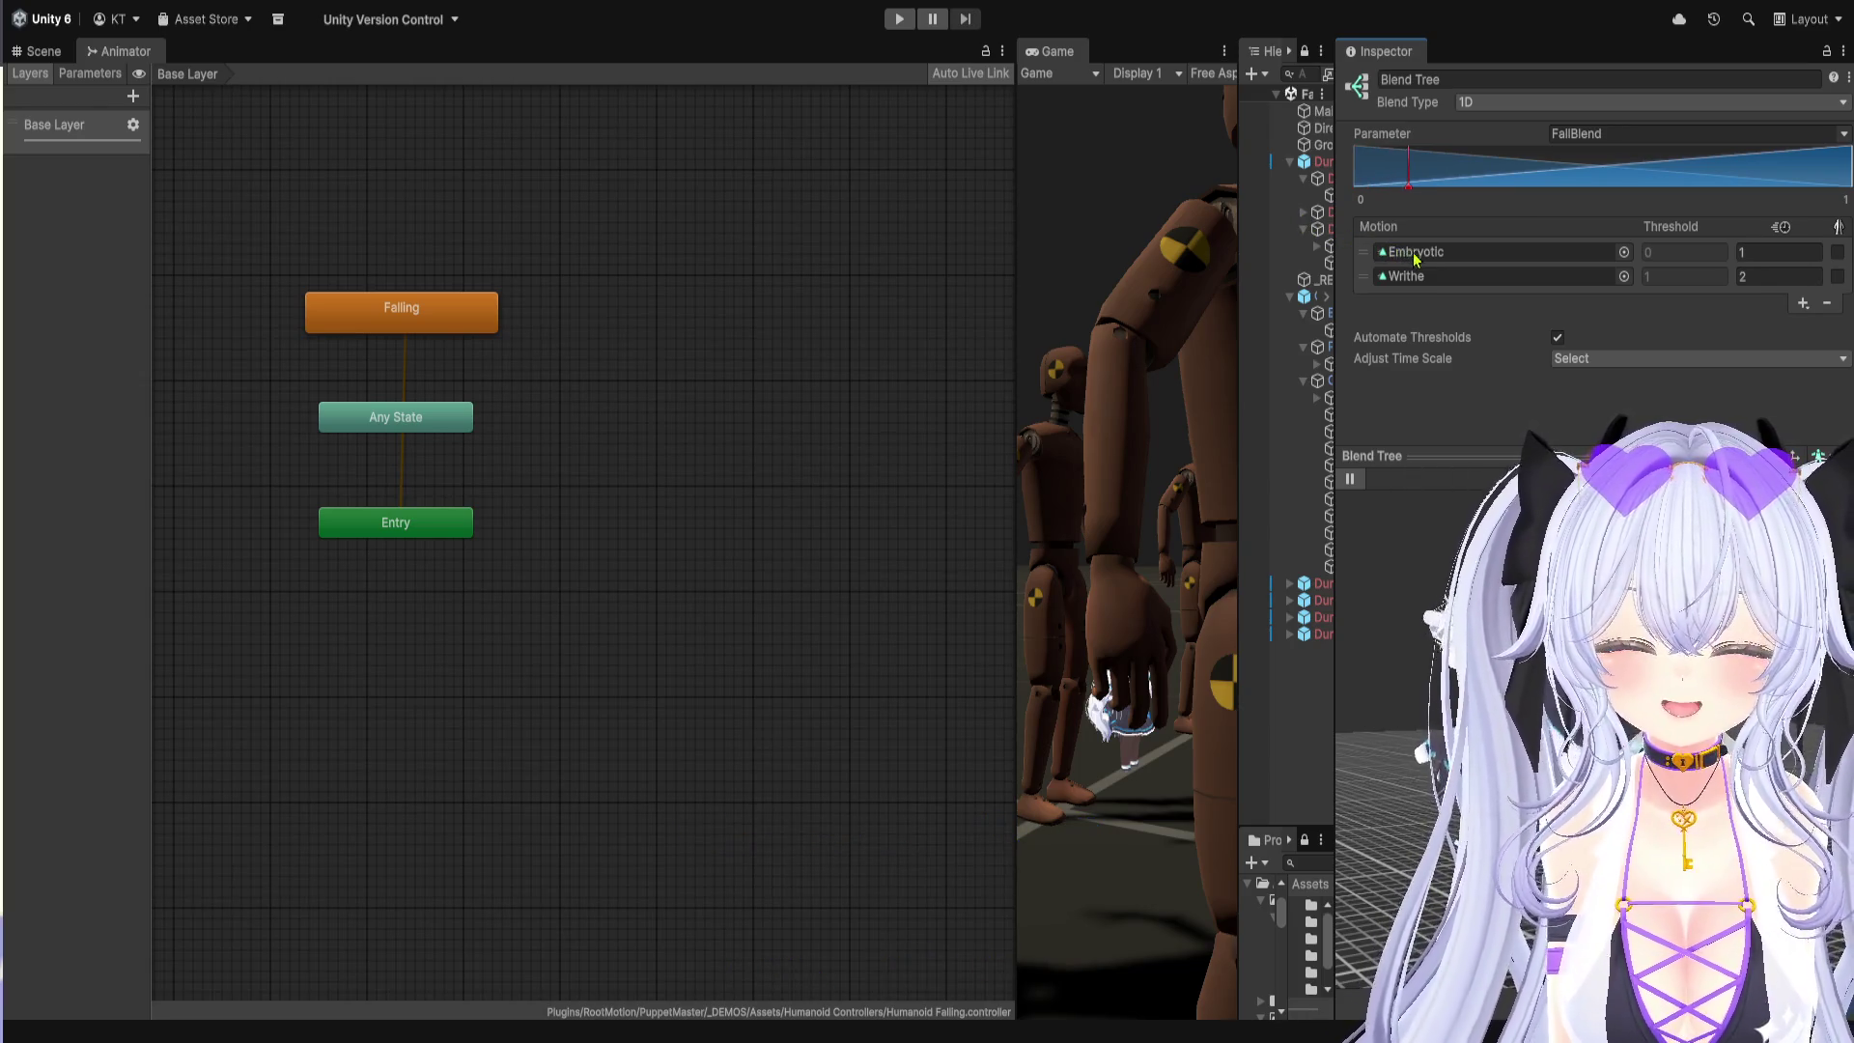
pyautogui.moveTo(1492, 282); pyautogui.dragTo(1853, 359)
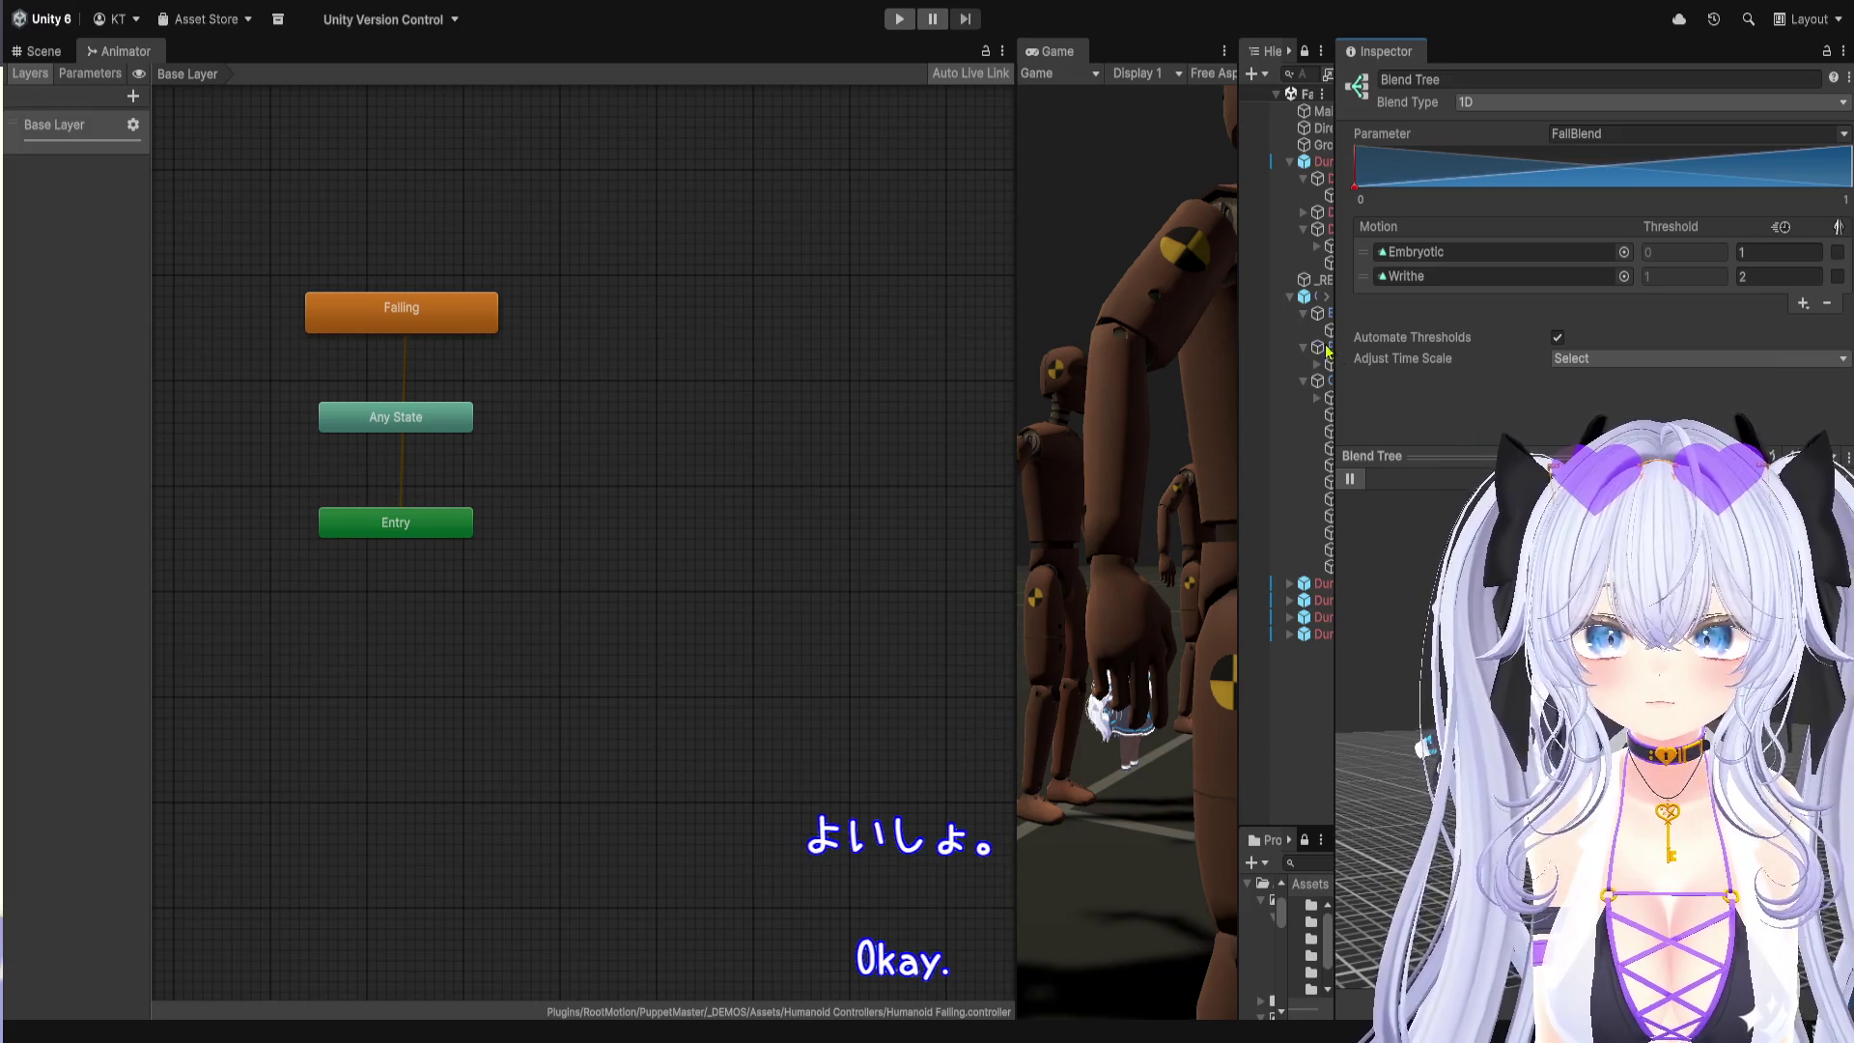
pyautogui.click(187, 73)
pyautogui.click(48, 53)
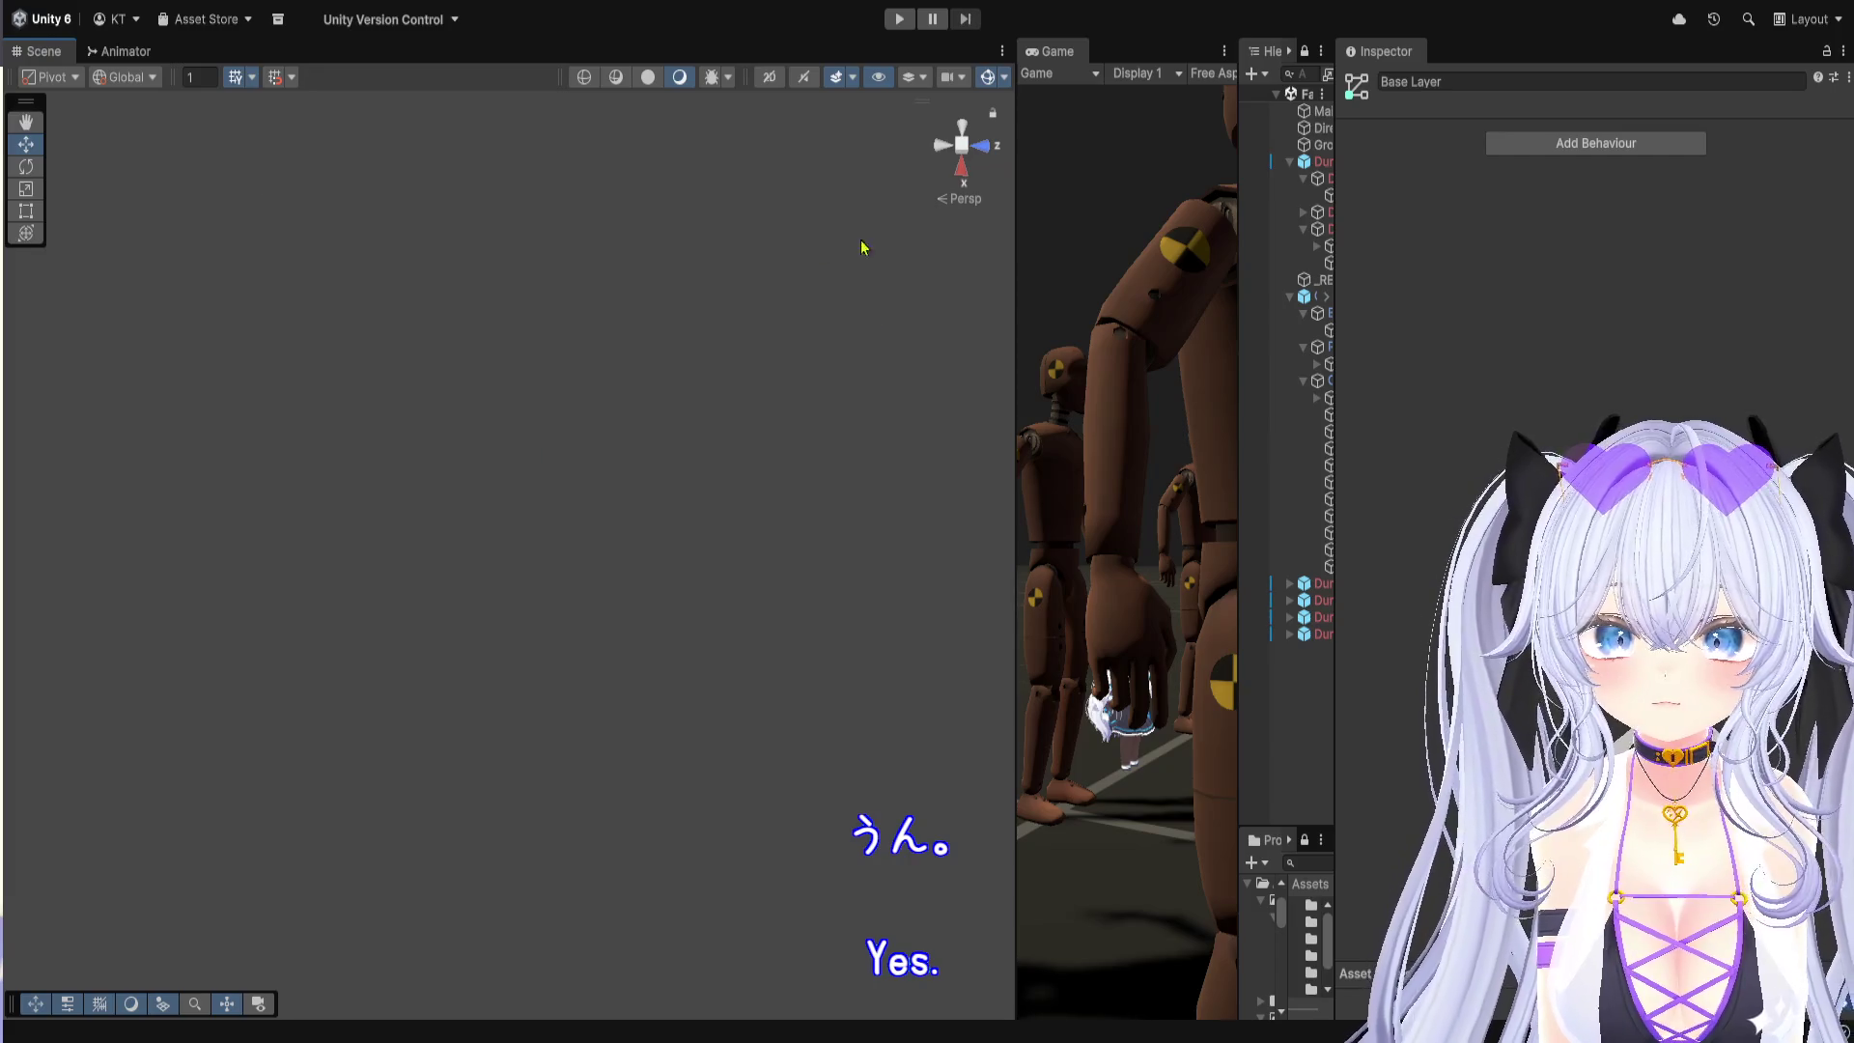
# Step: Enlarge the Game view and Hierarchy, and expand Fall (1)'s On End options
pyautogui.moveTo(1013, 364)
pyautogui.mouseDown()
pyautogui.moveTo(795, 333)
pyautogui.moveTo(99, 338)
pyautogui.mouseUp()
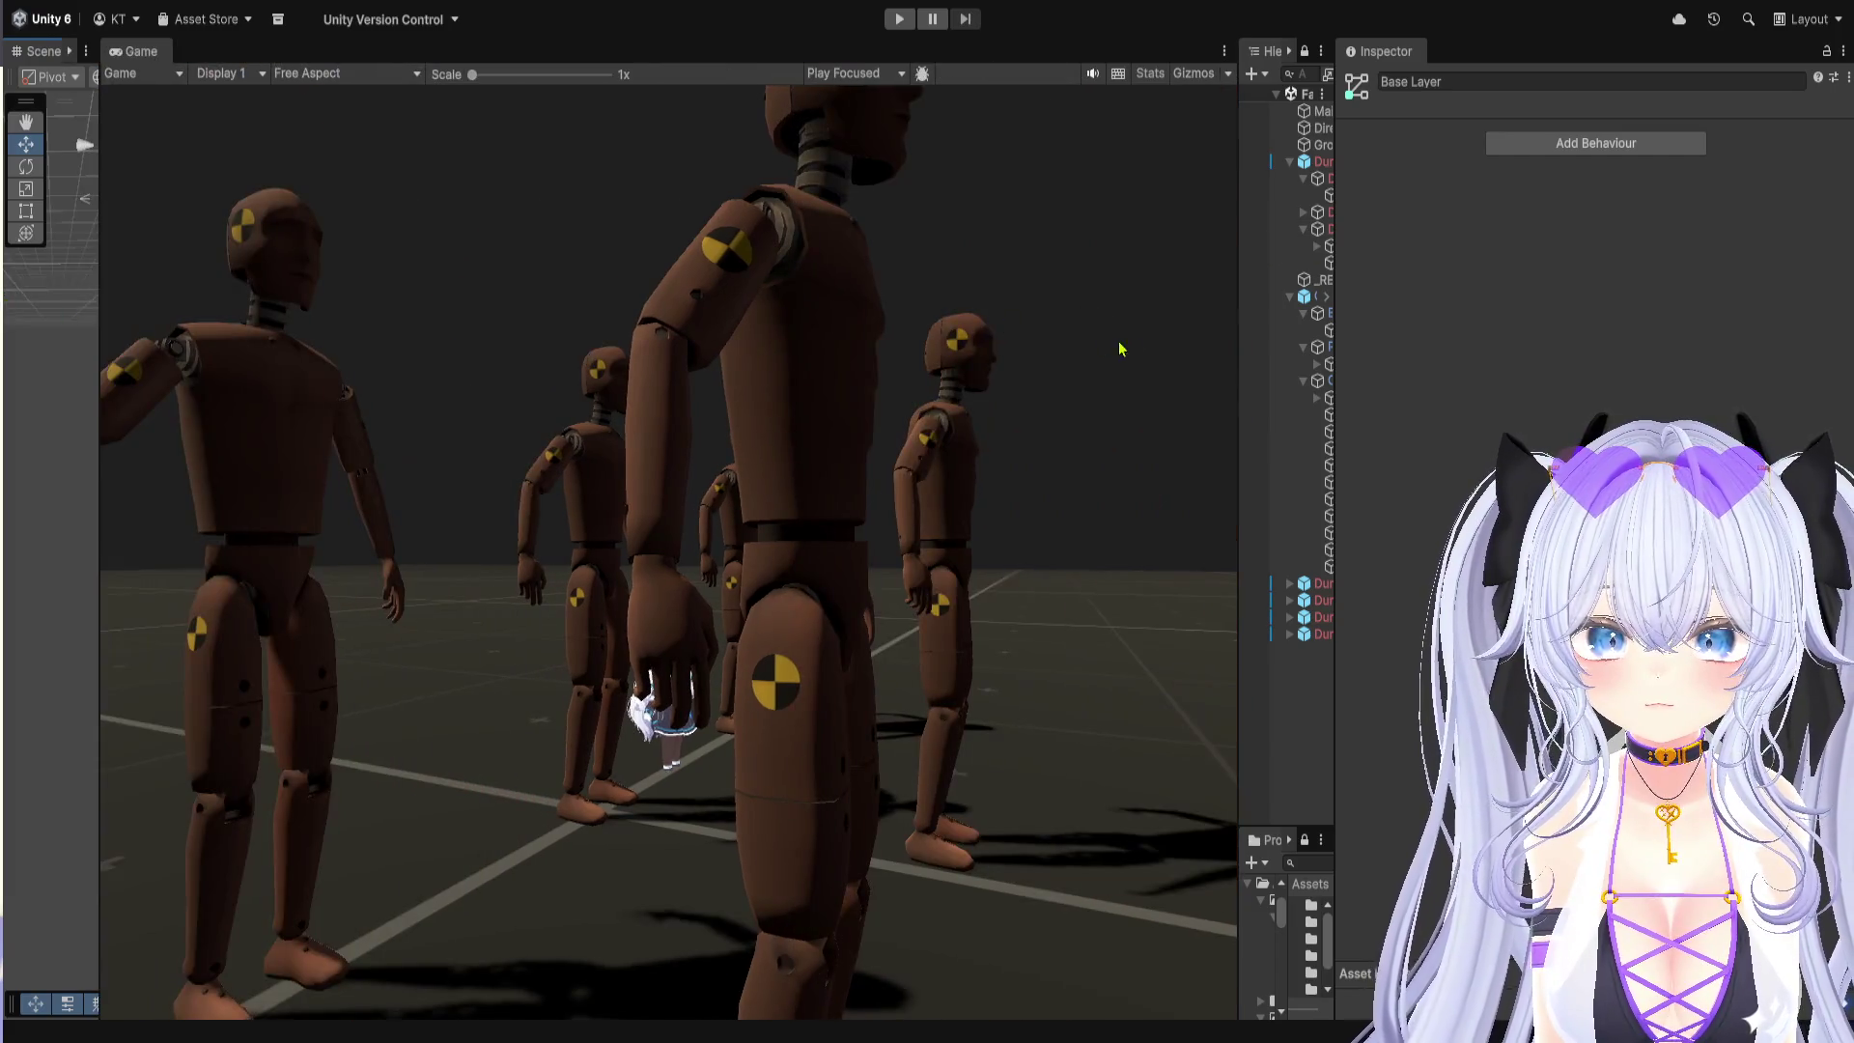
pyautogui.moveTo(1232, 402); pyautogui.dragTo(770, 343)
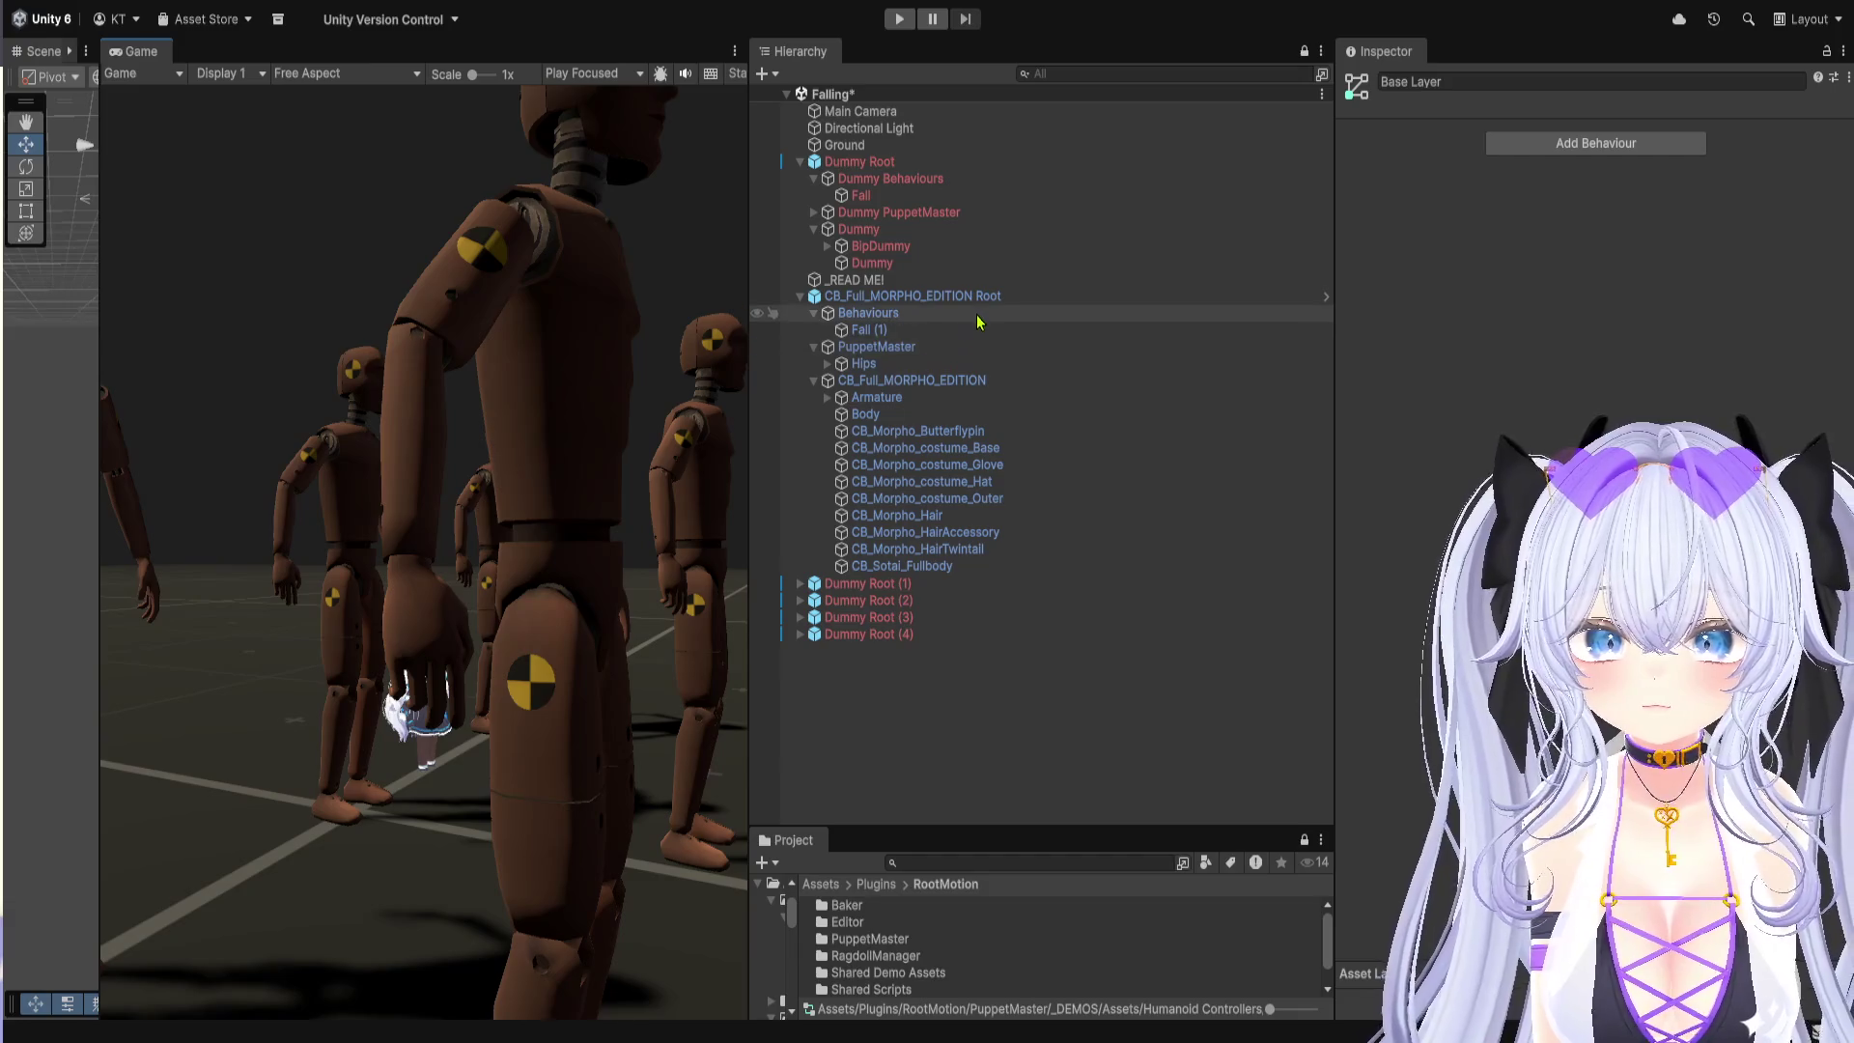
pyautogui.click(965, 330)
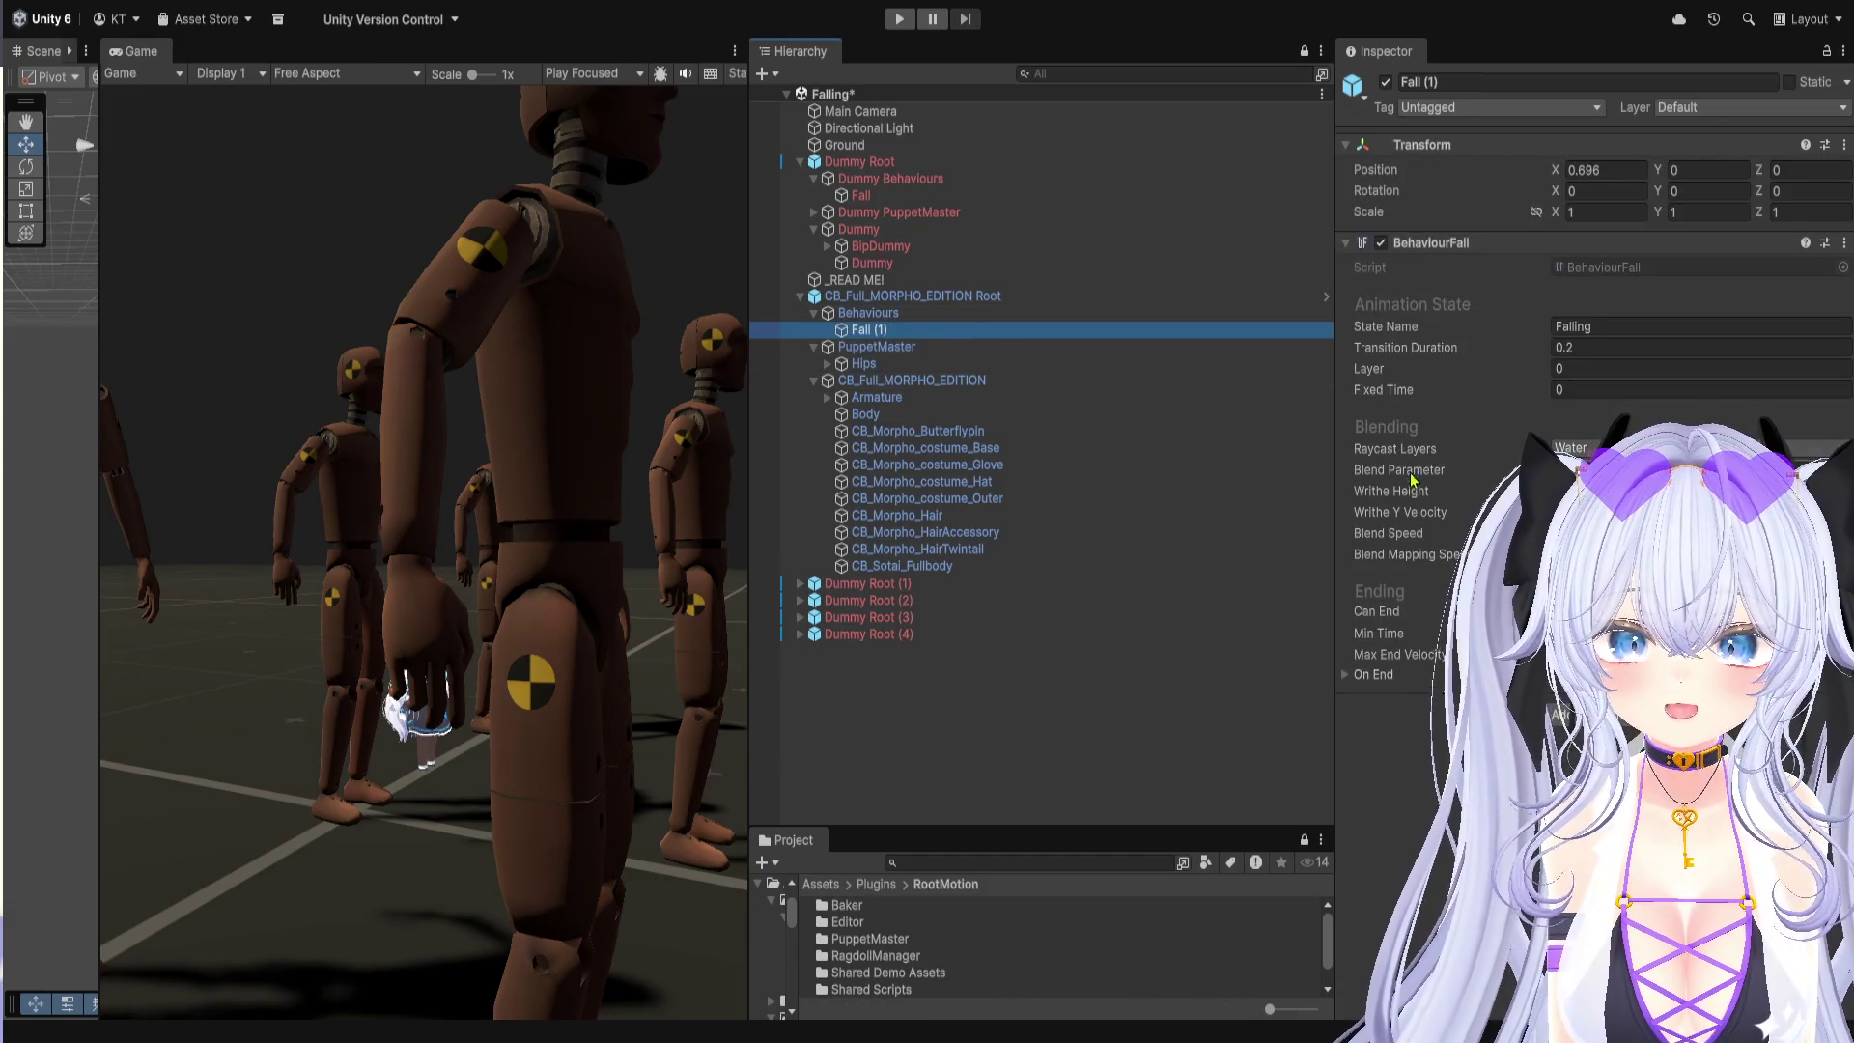
pyautogui.click(1371, 674)
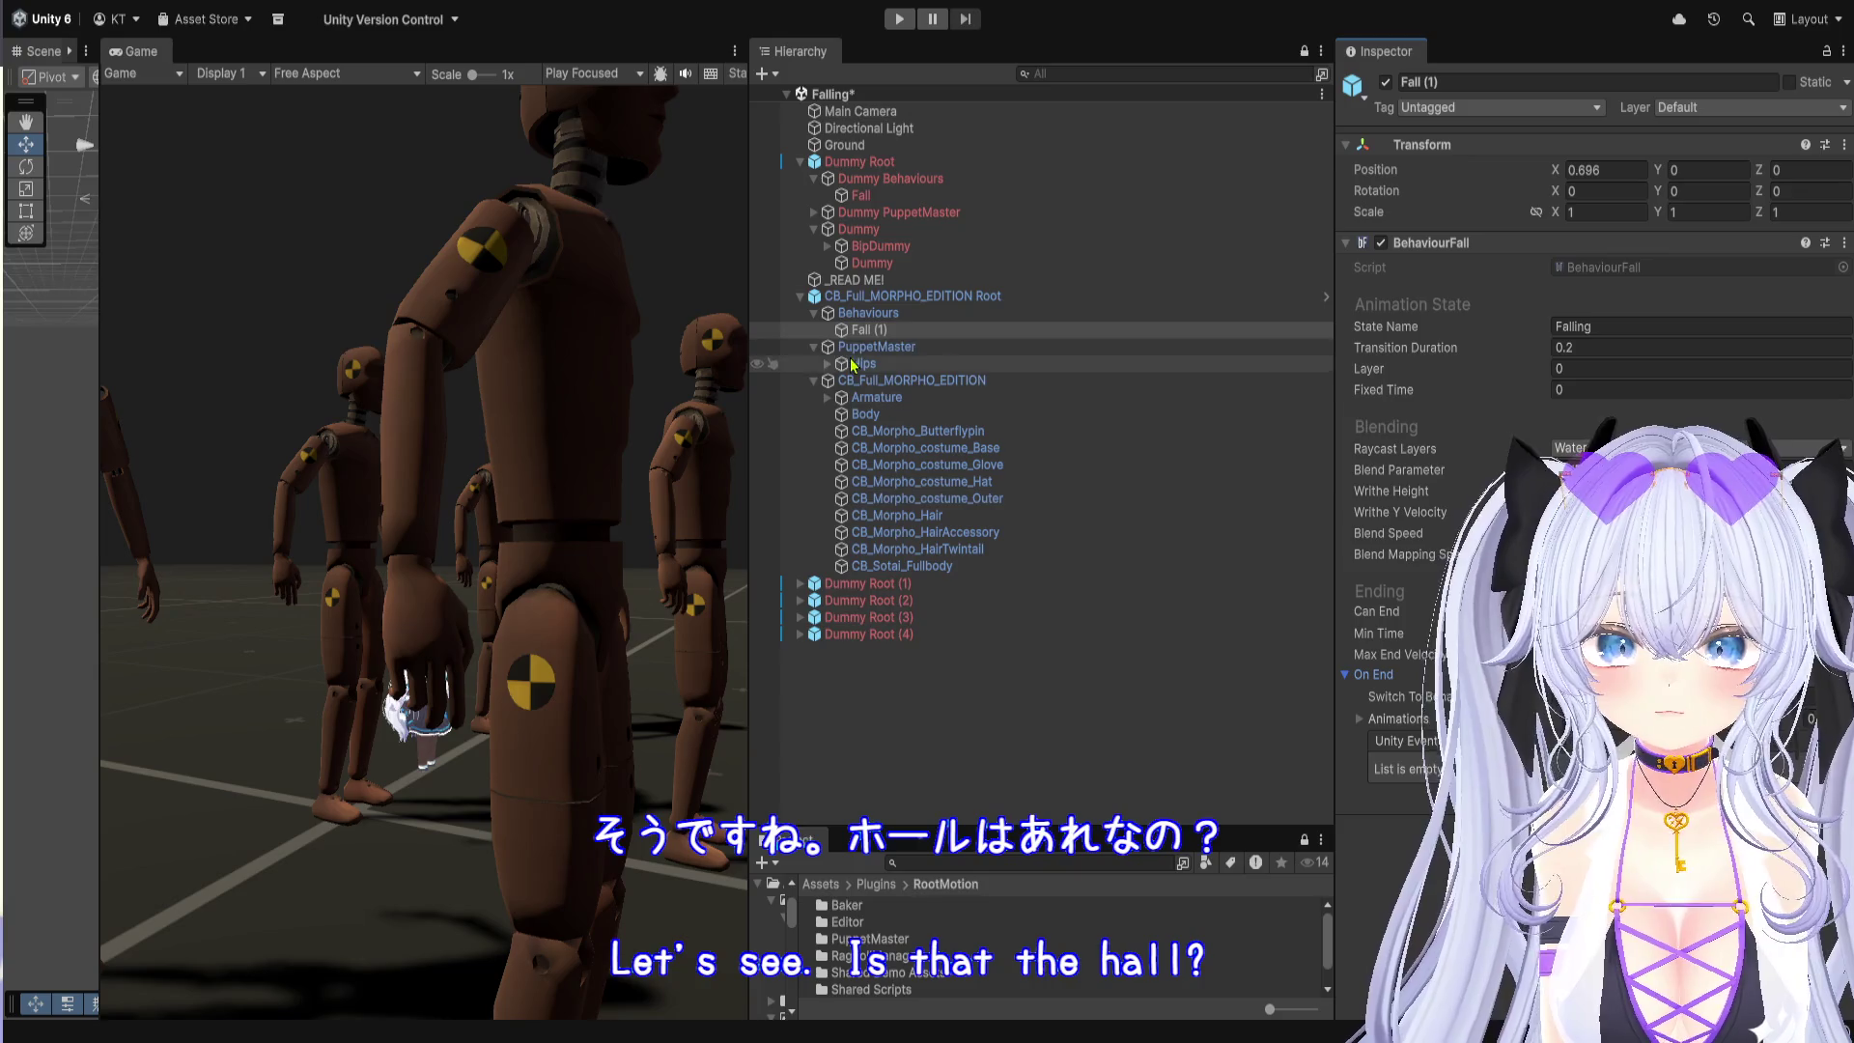
# Step: Check the PuppetMaster, Animator and Root prefab, then locate the BehaviourFall script
pyautogui.click(907, 347)
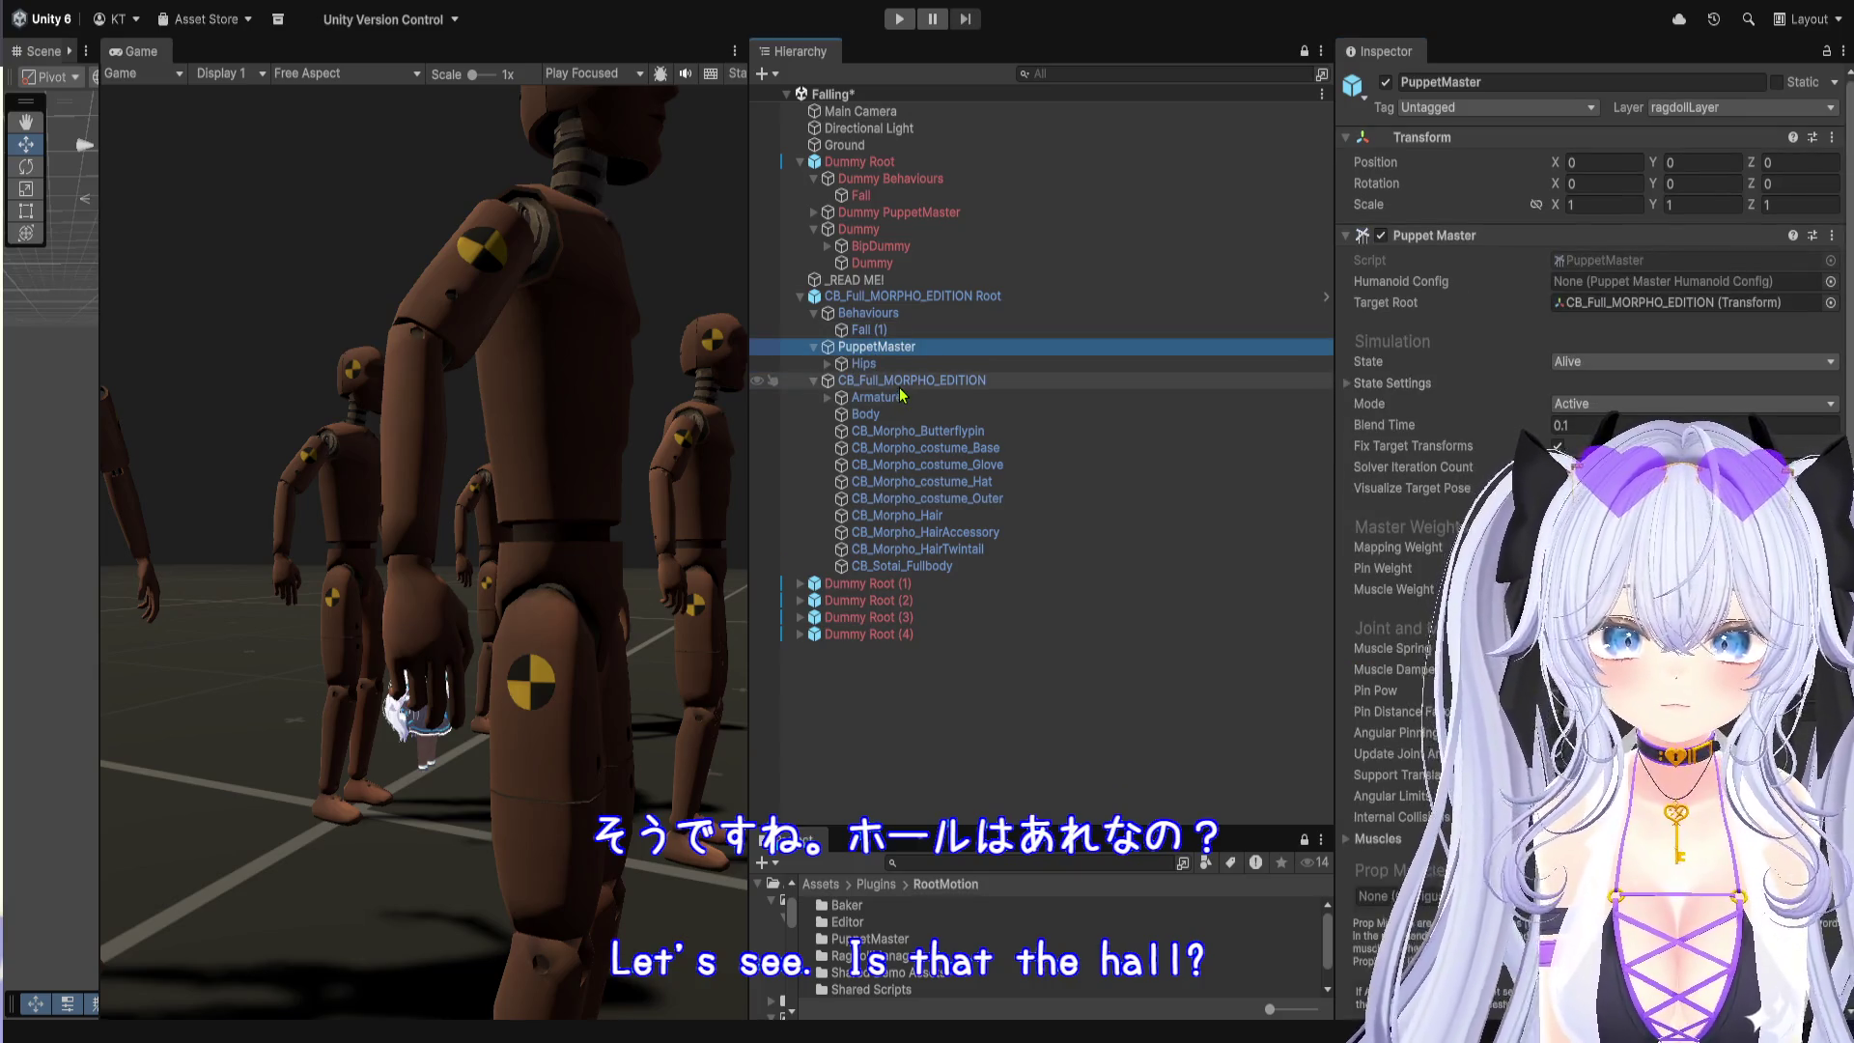
pyautogui.click(908, 380)
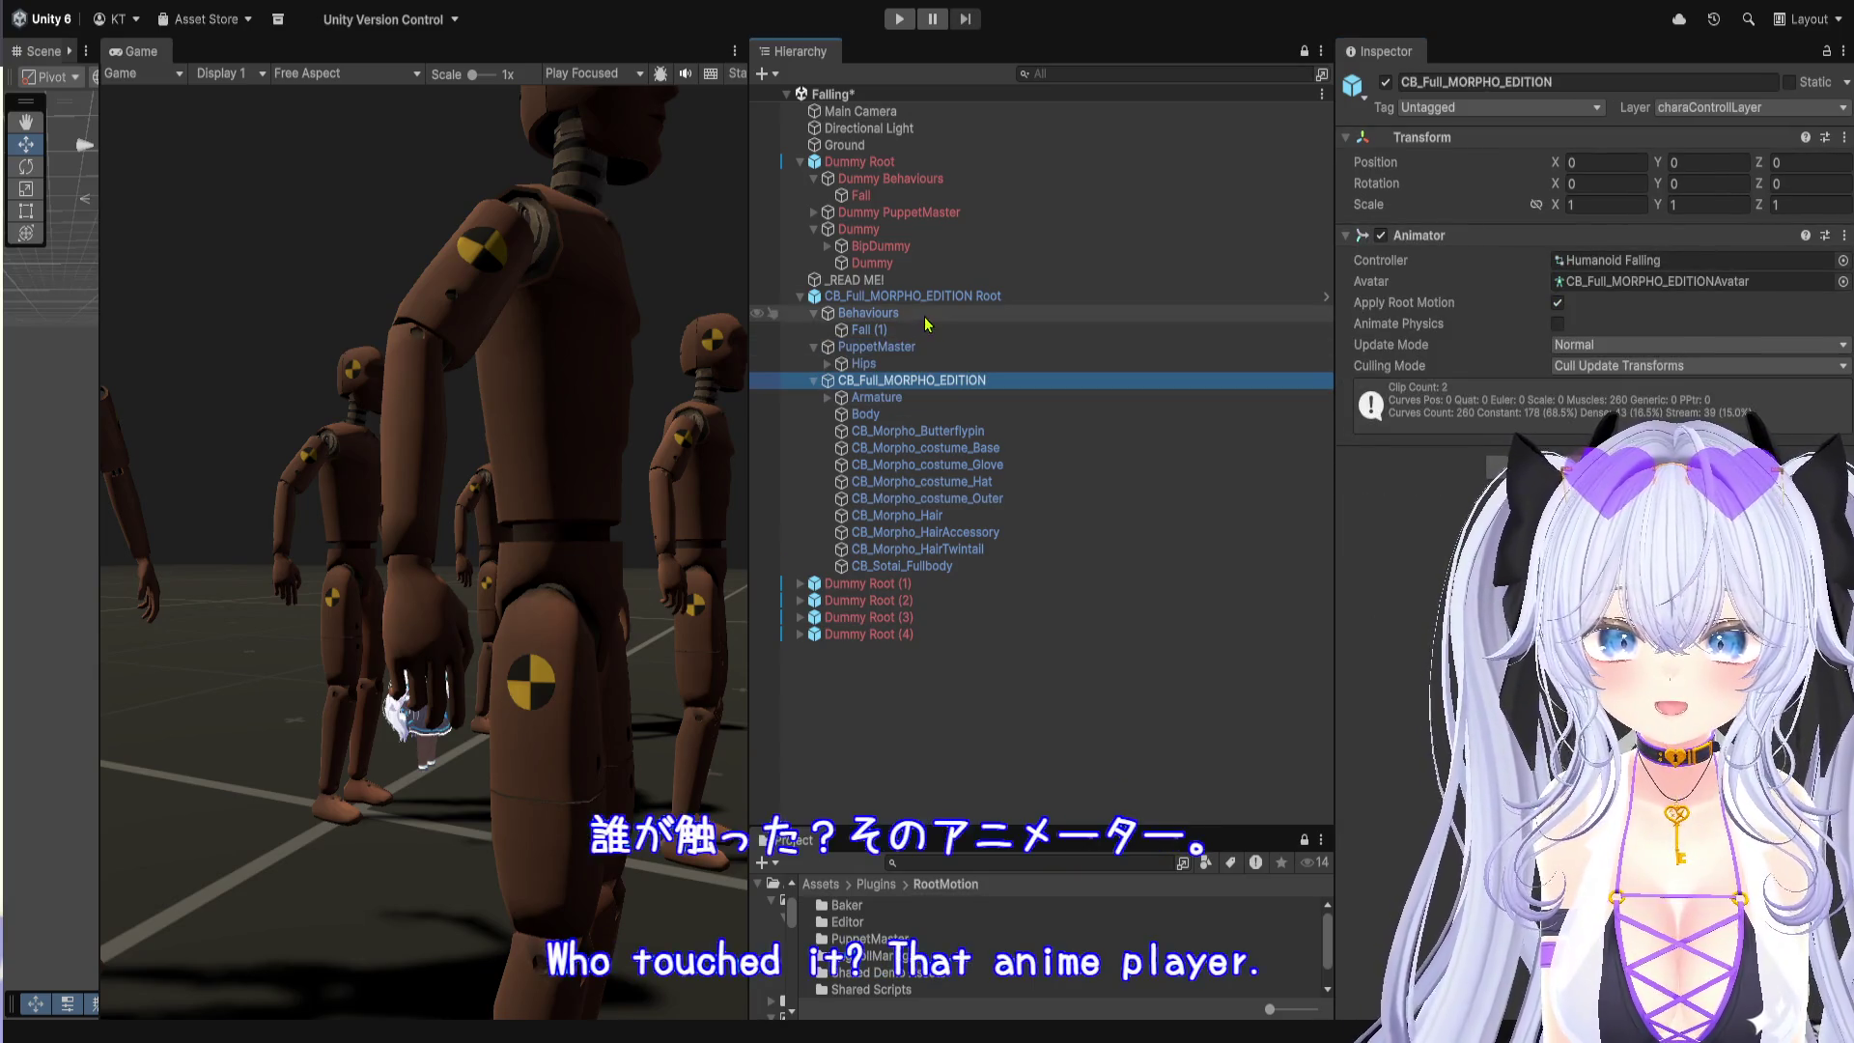
pyautogui.click(913, 296)
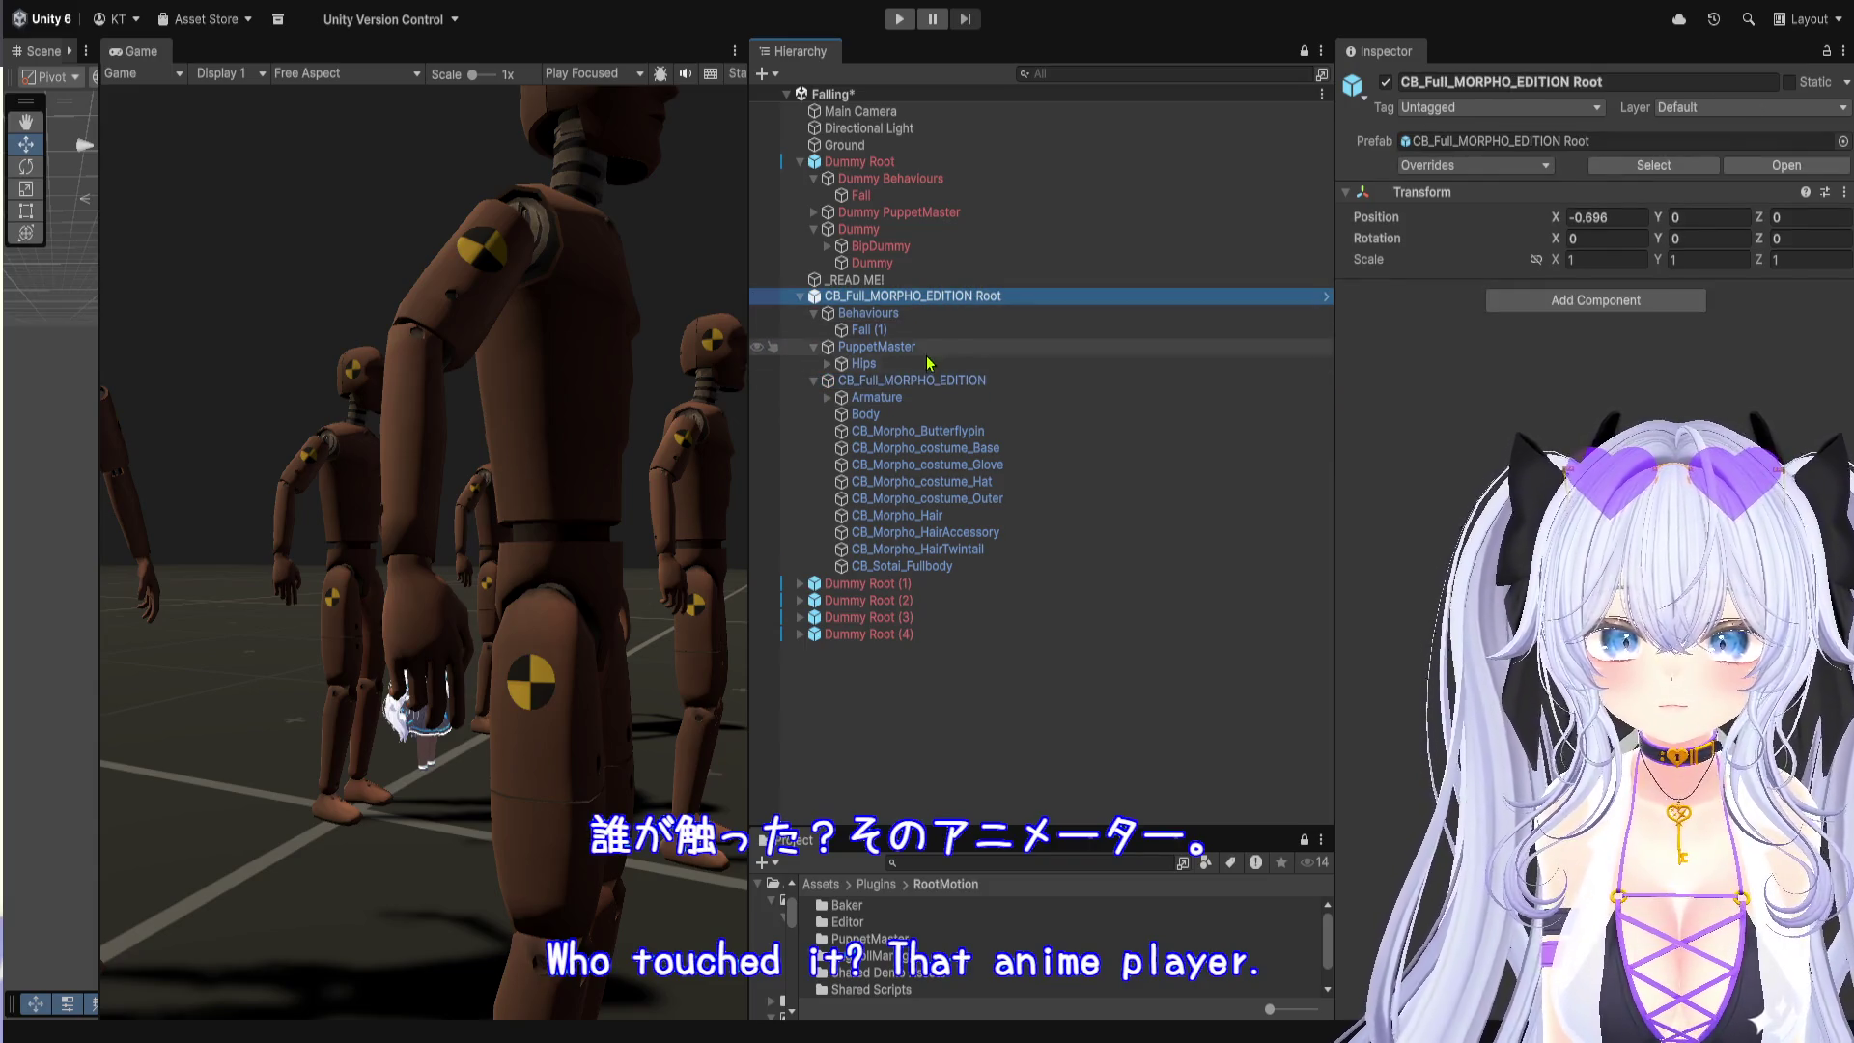
pyautogui.click(917, 347)
pyautogui.click(898, 330)
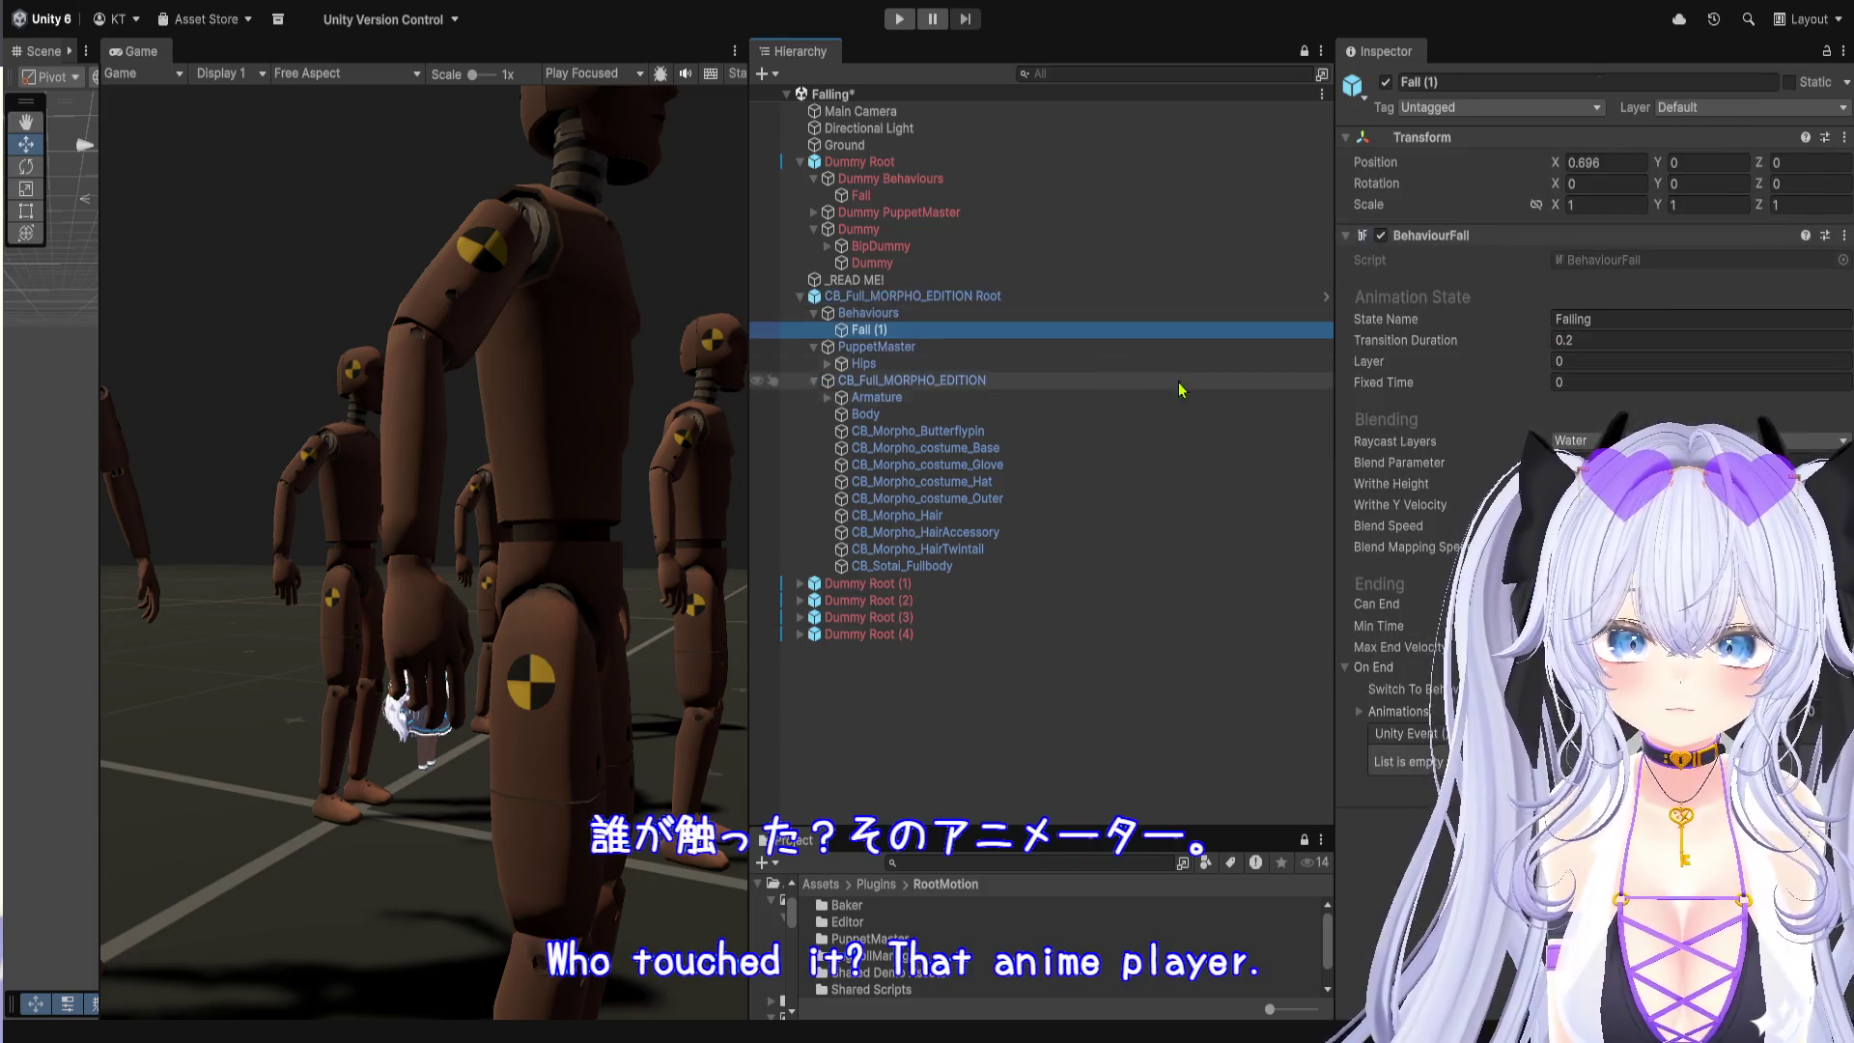
pyautogui.click(1564, 260)
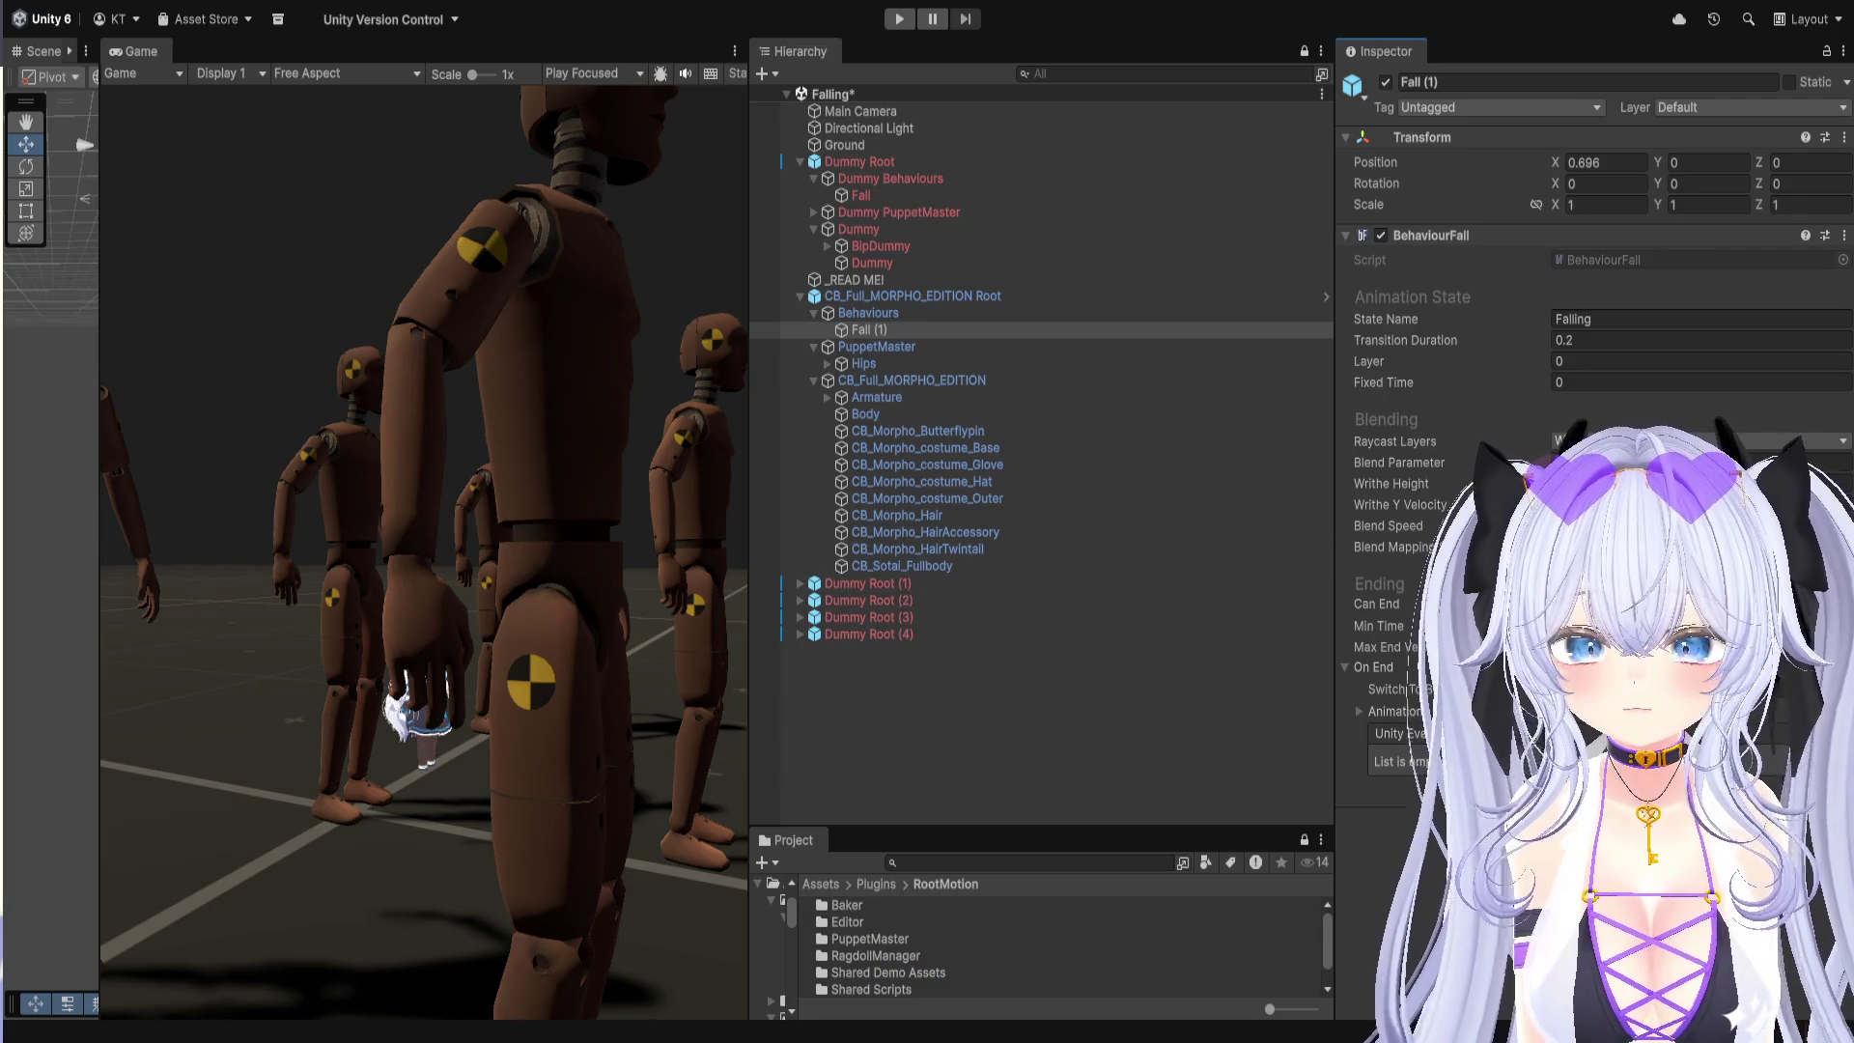
pyautogui.moveTo(846, 828); pyautogui.dragTo(846, 439)
# Step: Navigate the Project browser to Plugins/RootMotion/PuppetMaster/_DEMOS
pyautogui.click(848, 496)
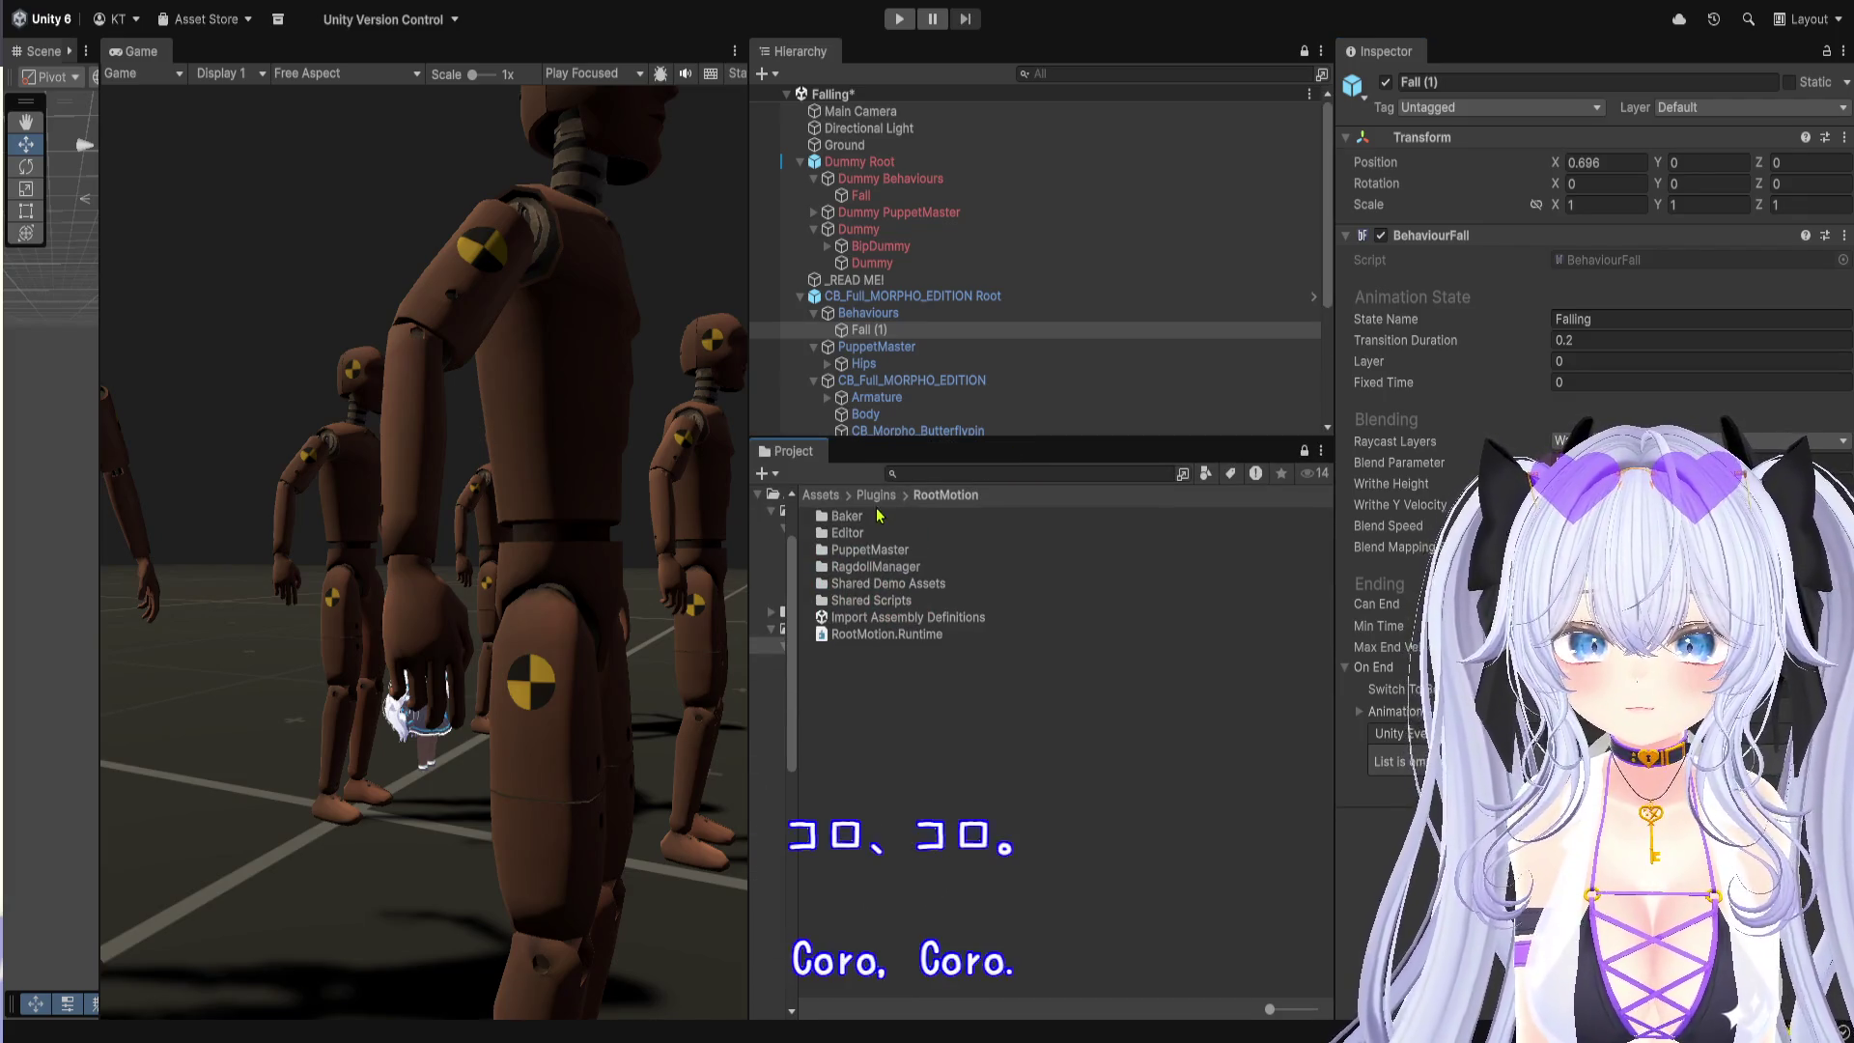
pyautogui.click(844, 496)
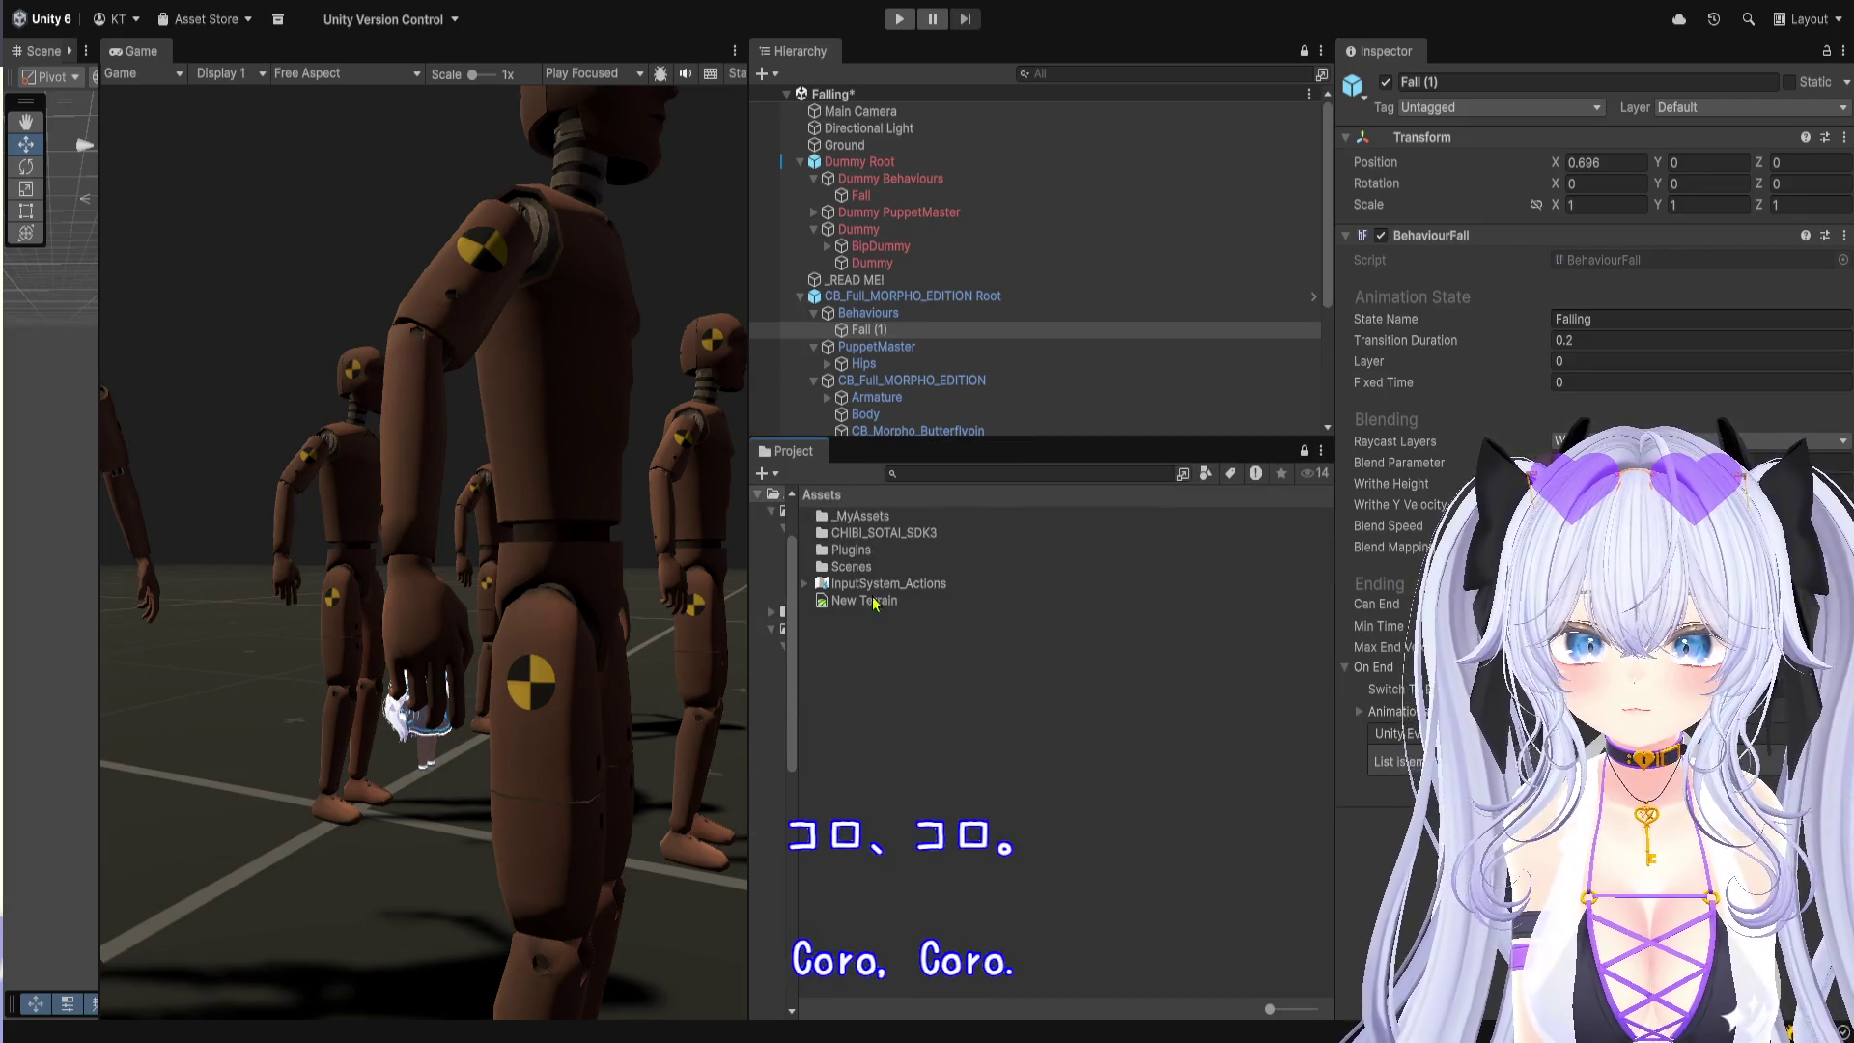
pyautogui.click(893, 522)
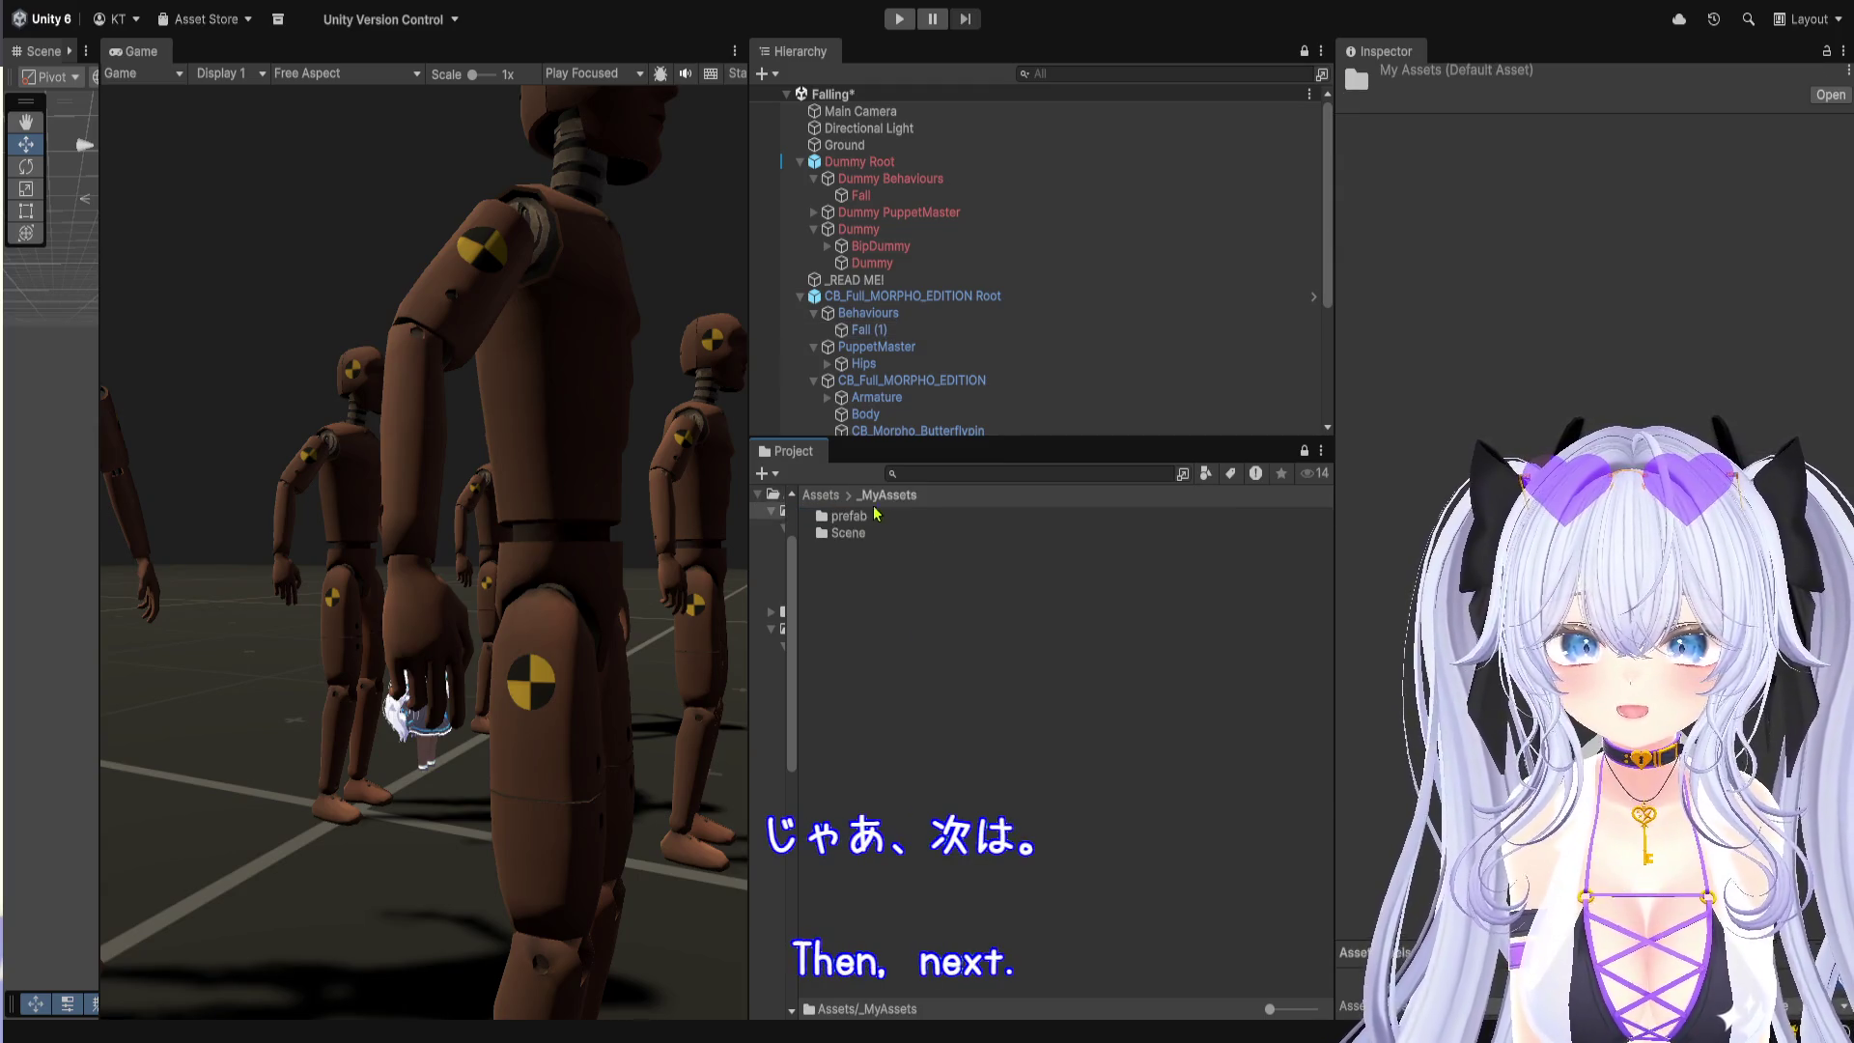
pyautogui.click(887, 552)
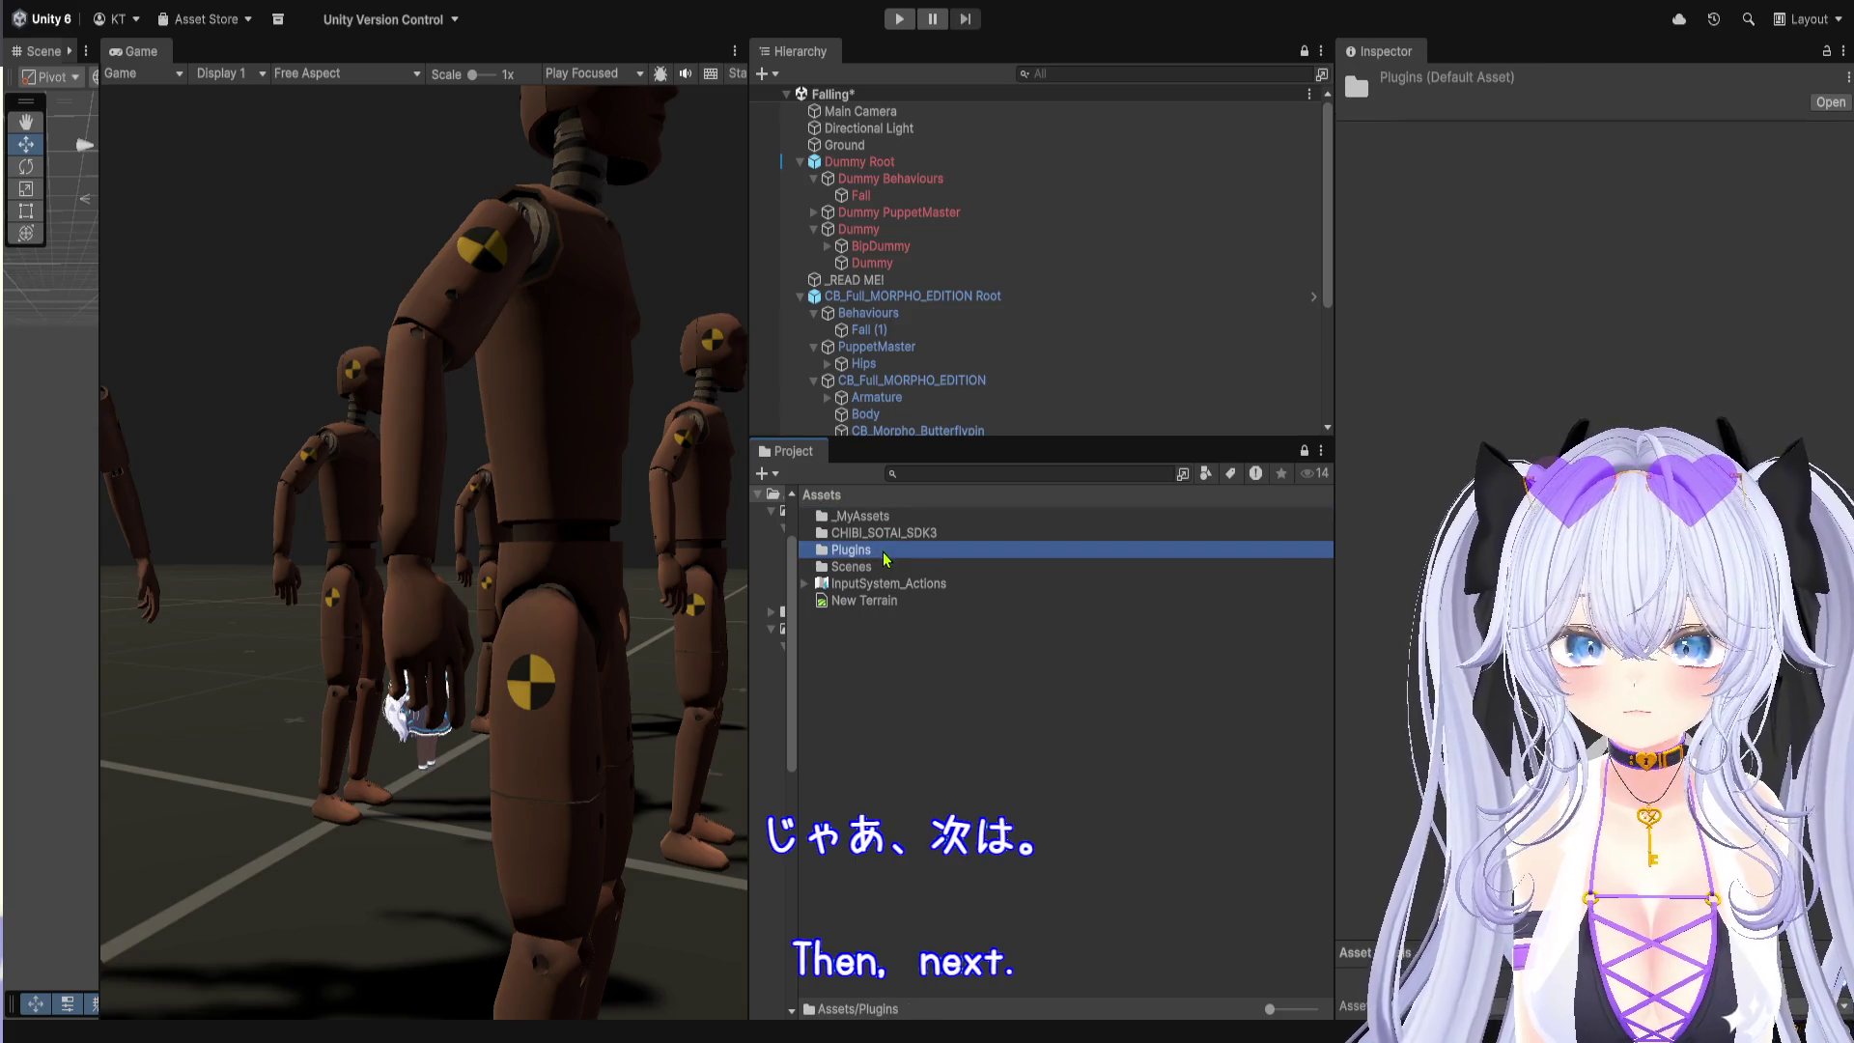
pyautogui.doubleClick(887, 556)
pyautogui.doubleClick(888, 518)
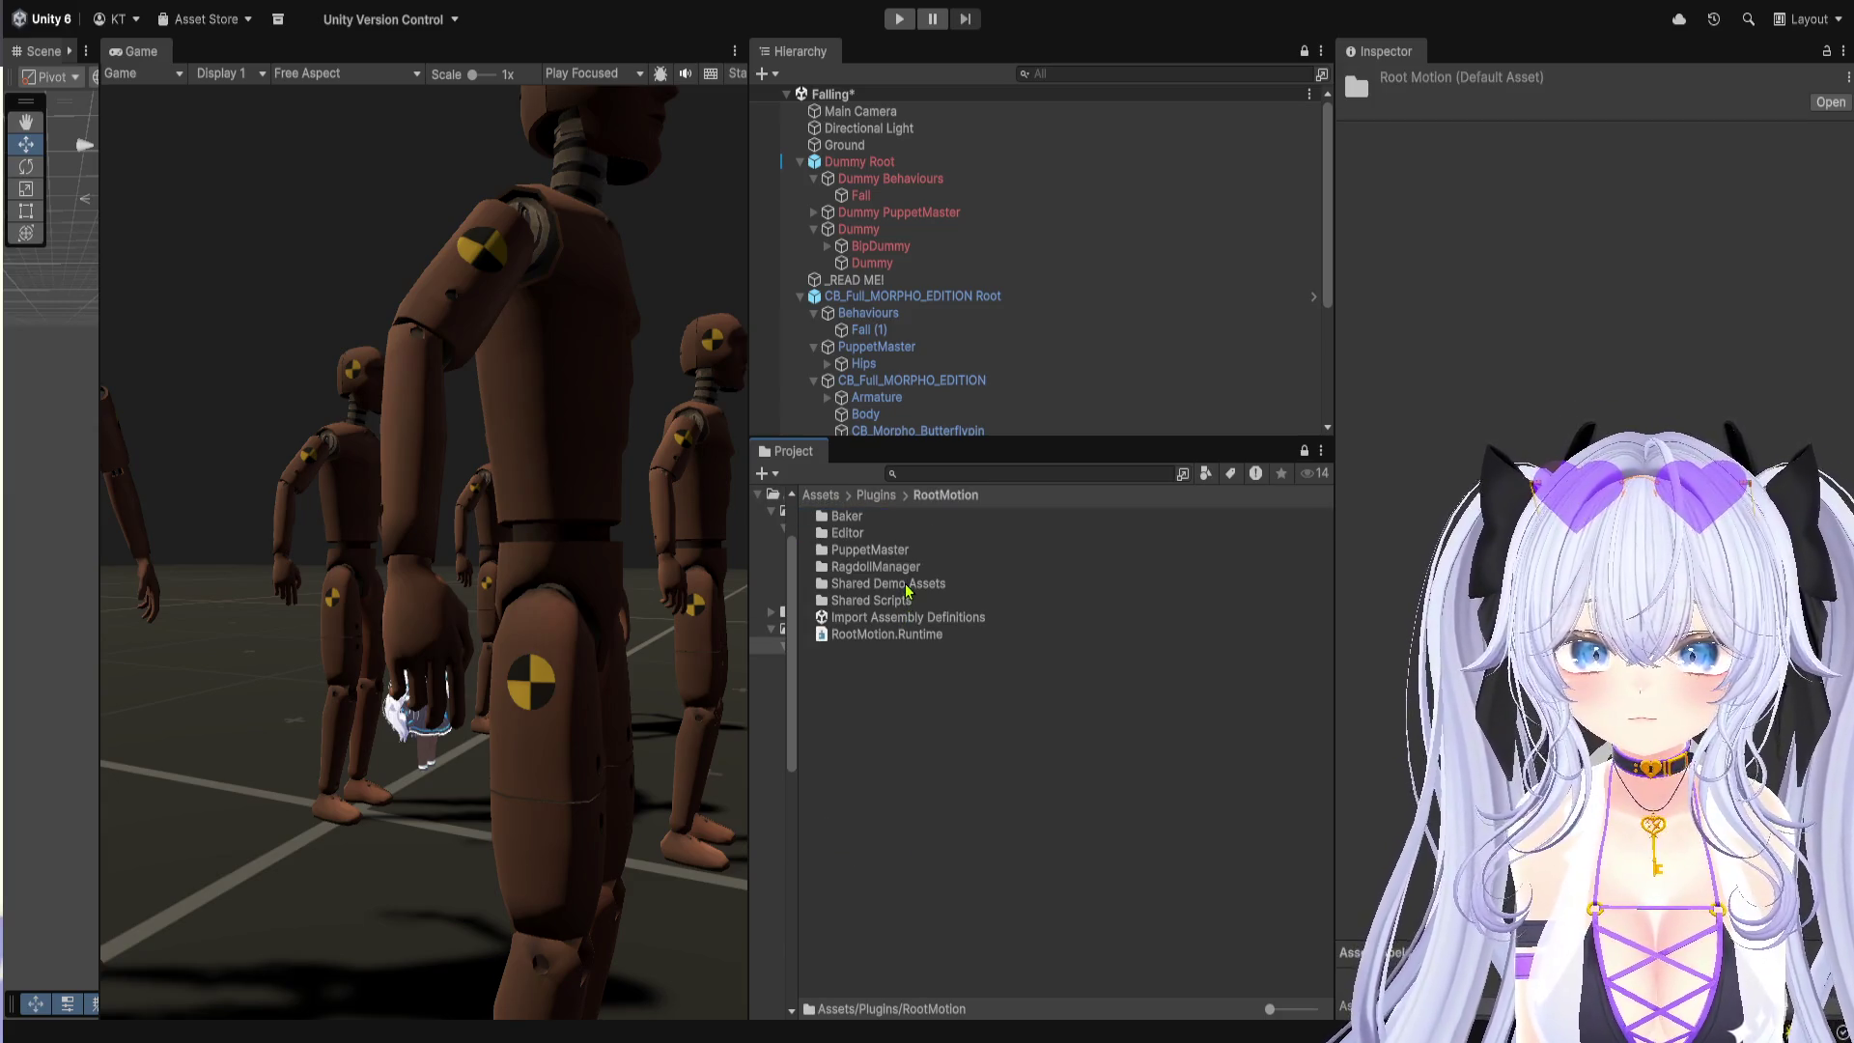
pyautogui.doubleClick(904, 549)
pyautogui.click(892, 523)
pyautogui.doubleClick(892, 523)
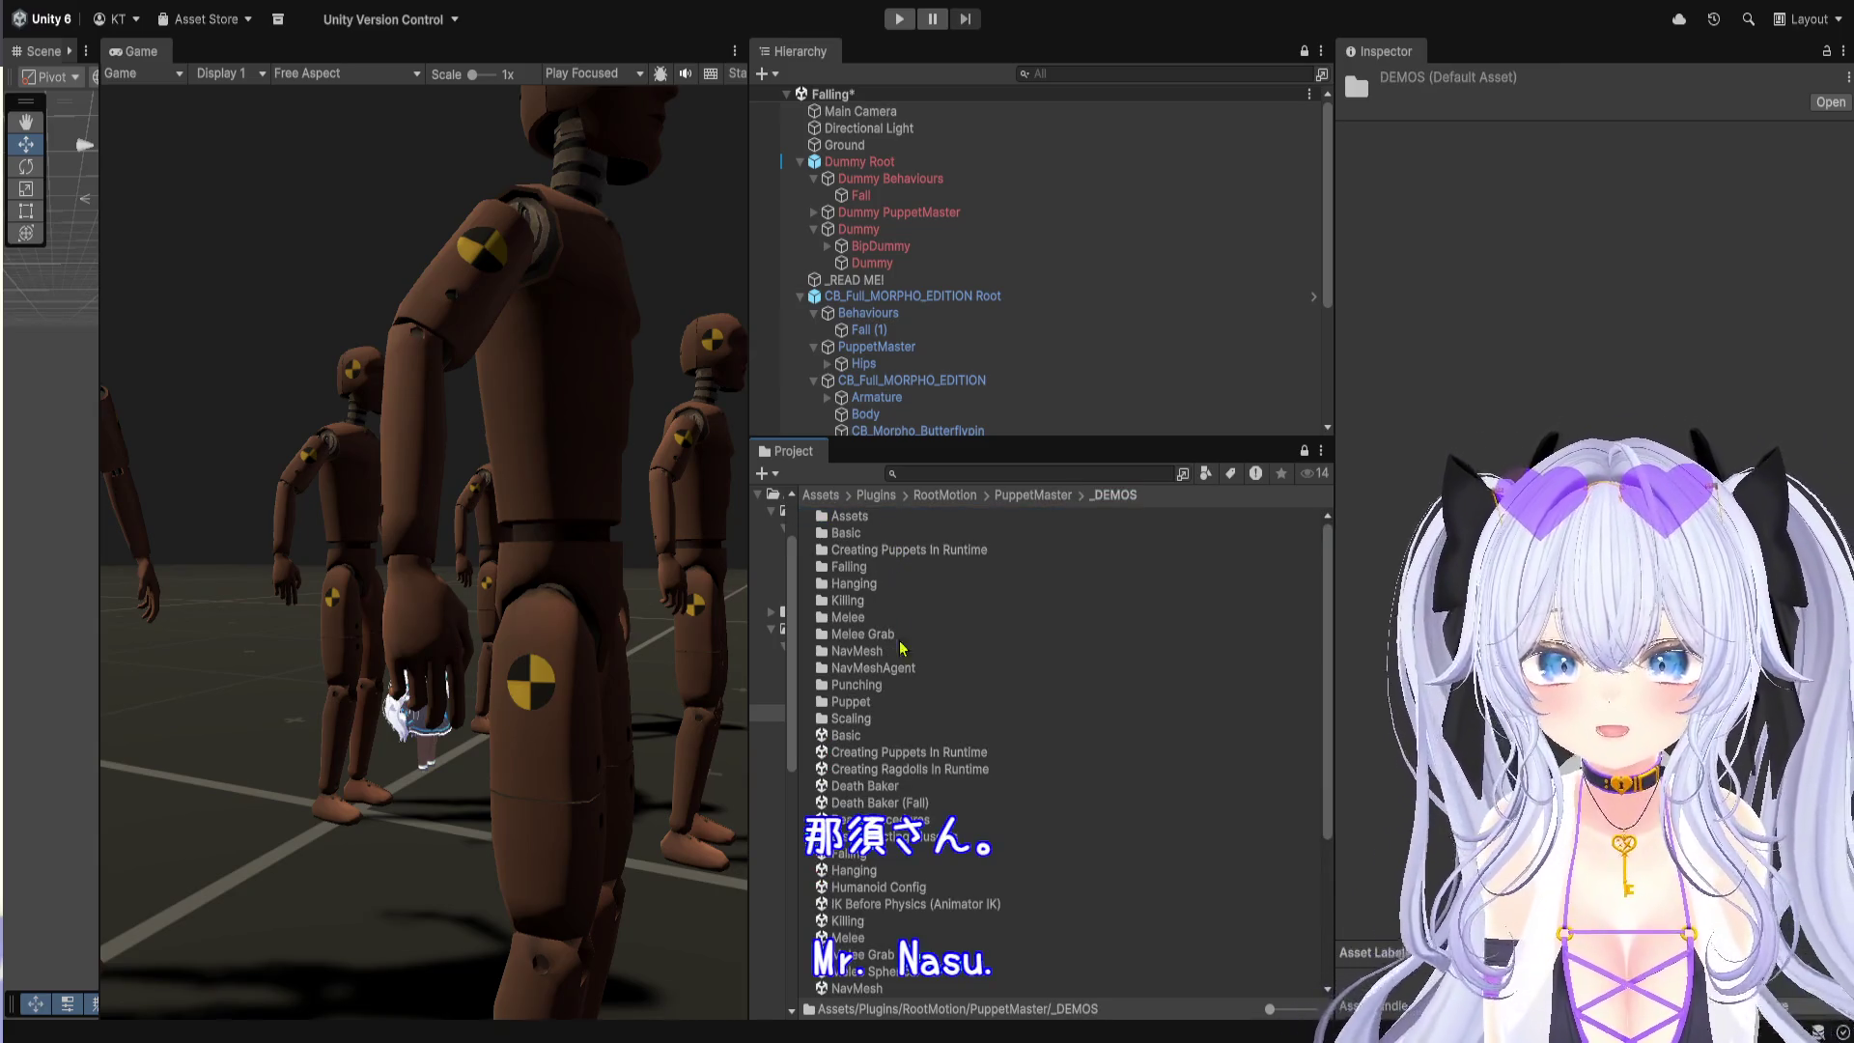
# Step: Open the Punching demo scene and select its _READ ME! object
pyautogui.scroll(-5, 917, 760)
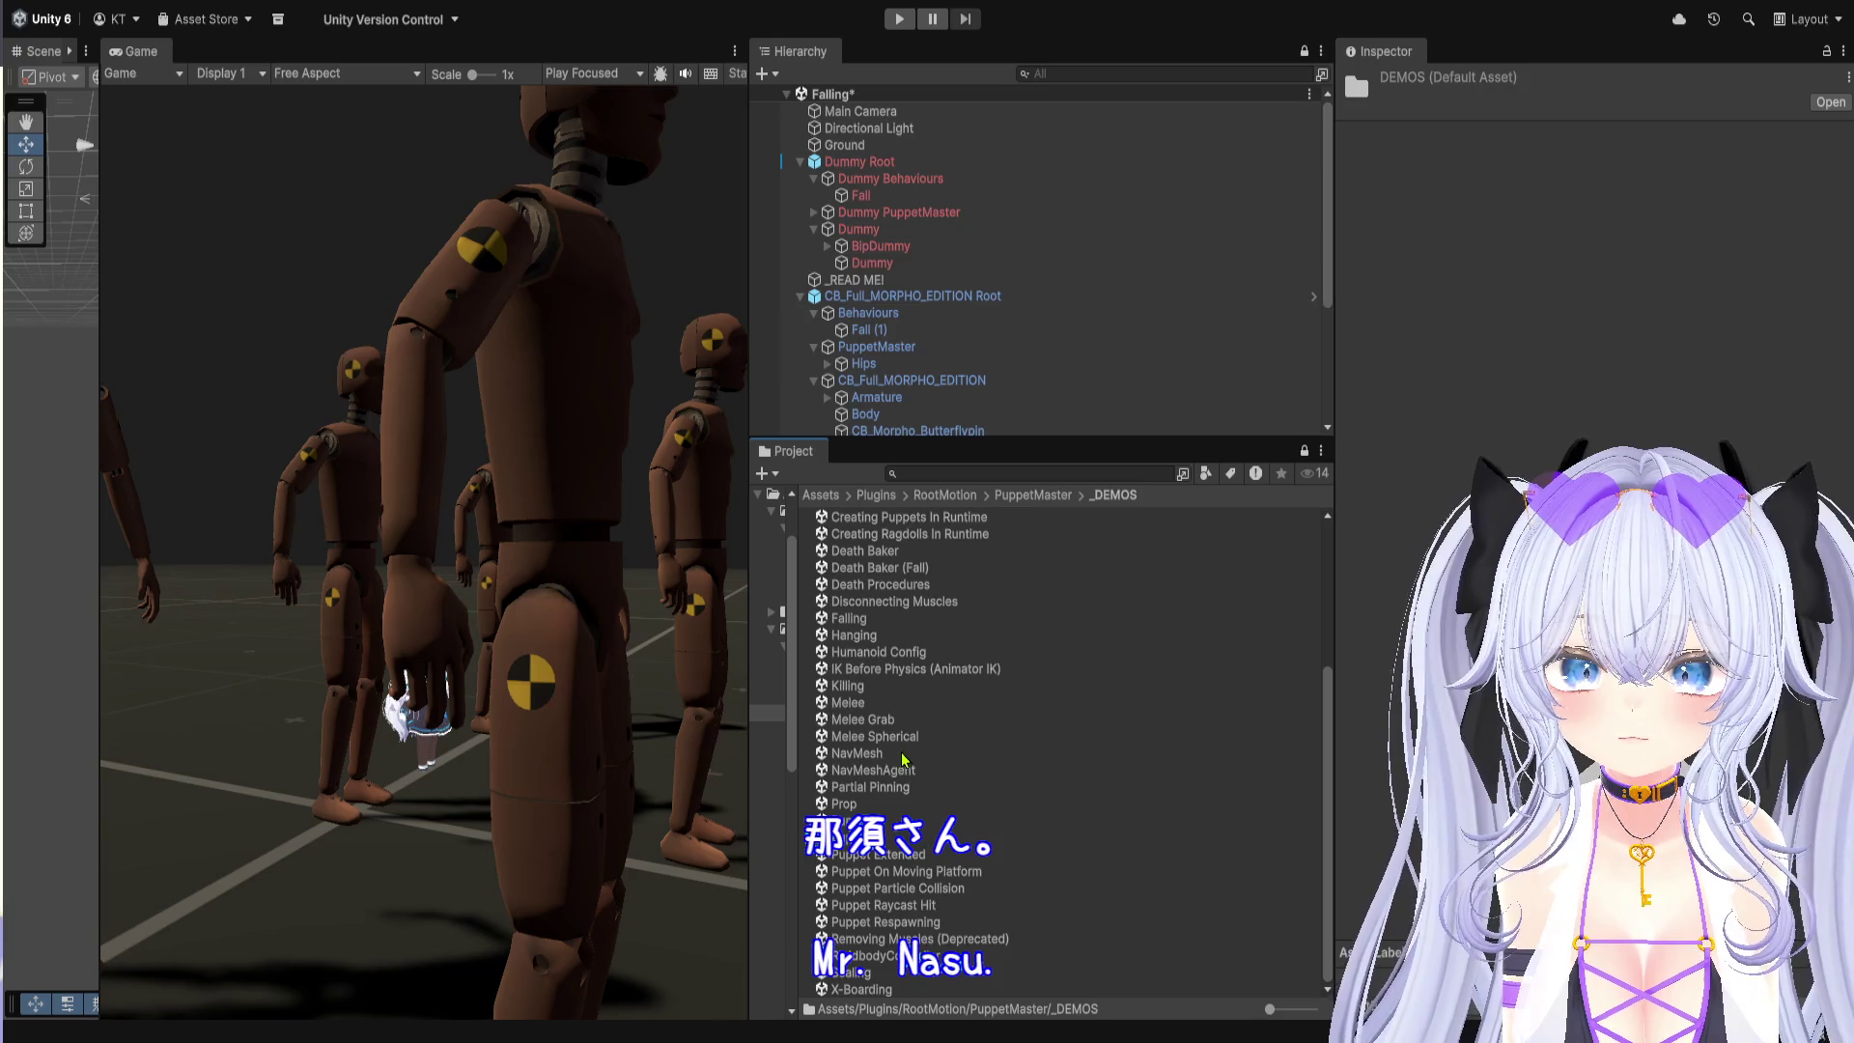
pyautogui.scroll(2, 903, 763)
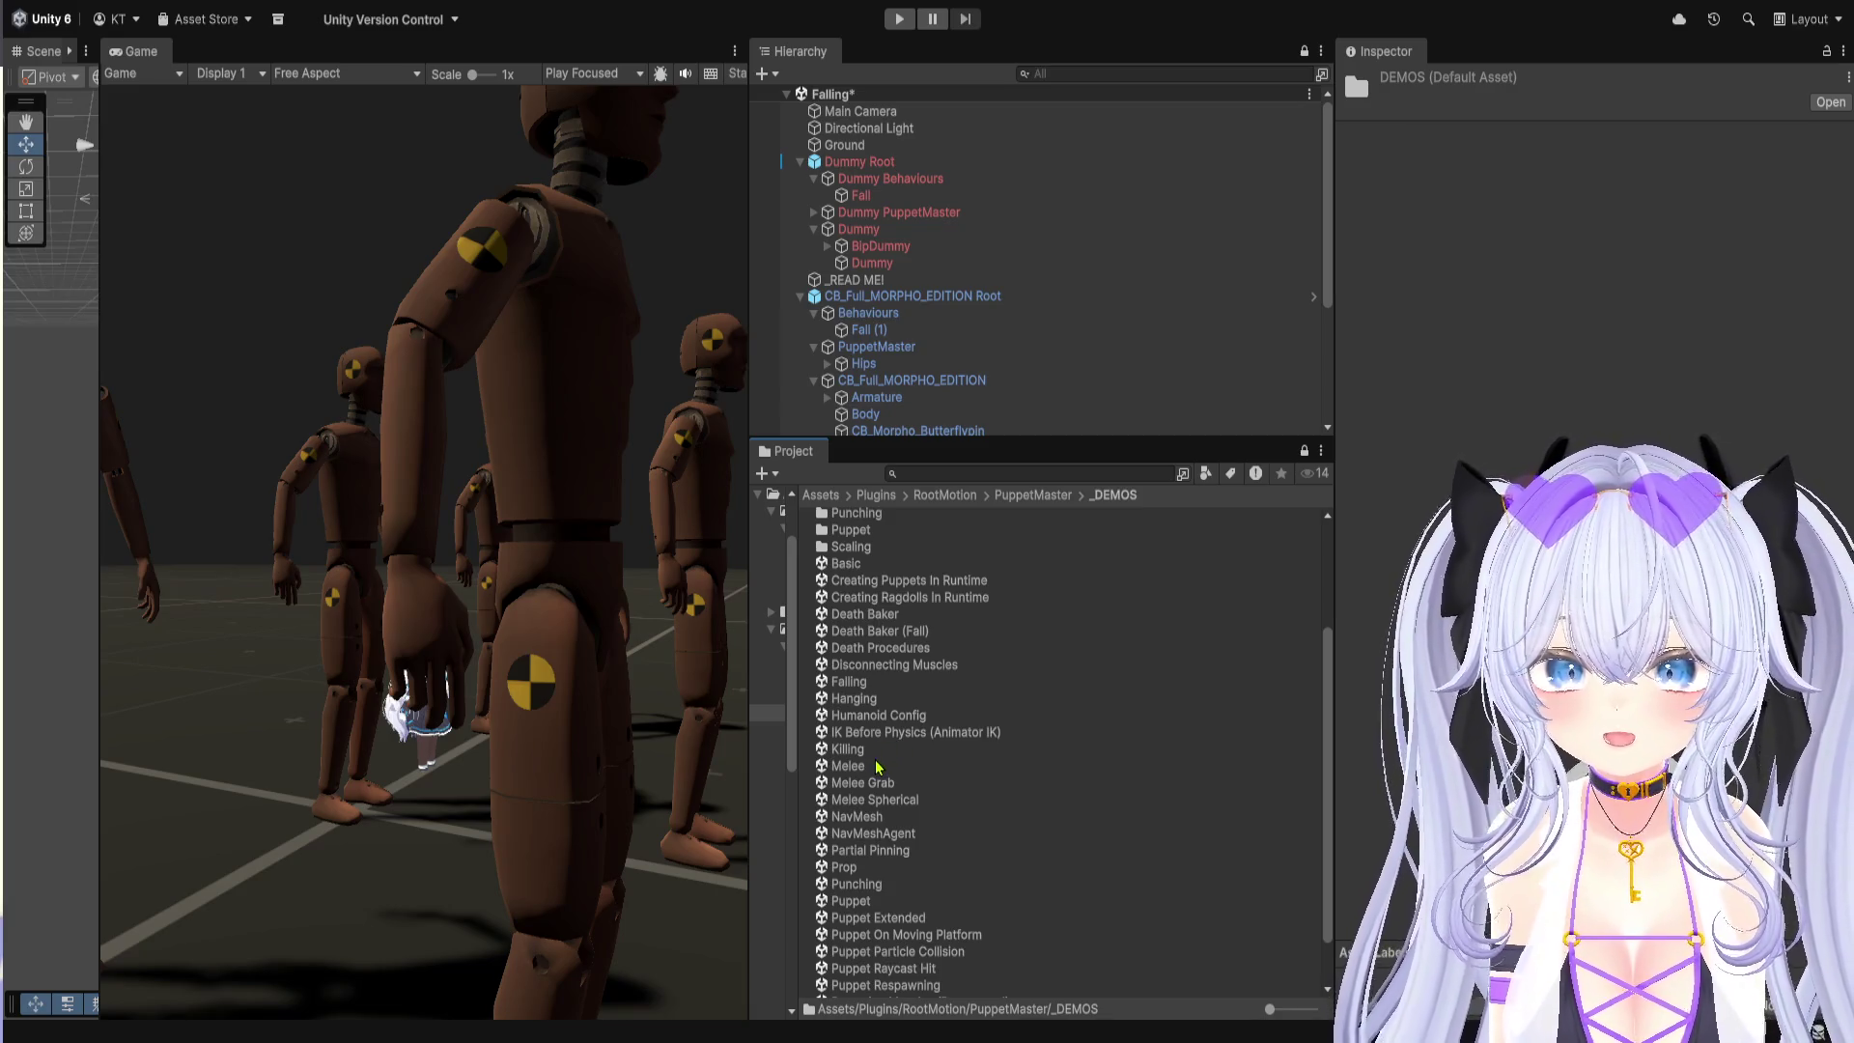
pyautogui.scroll(-2, 904, 792)
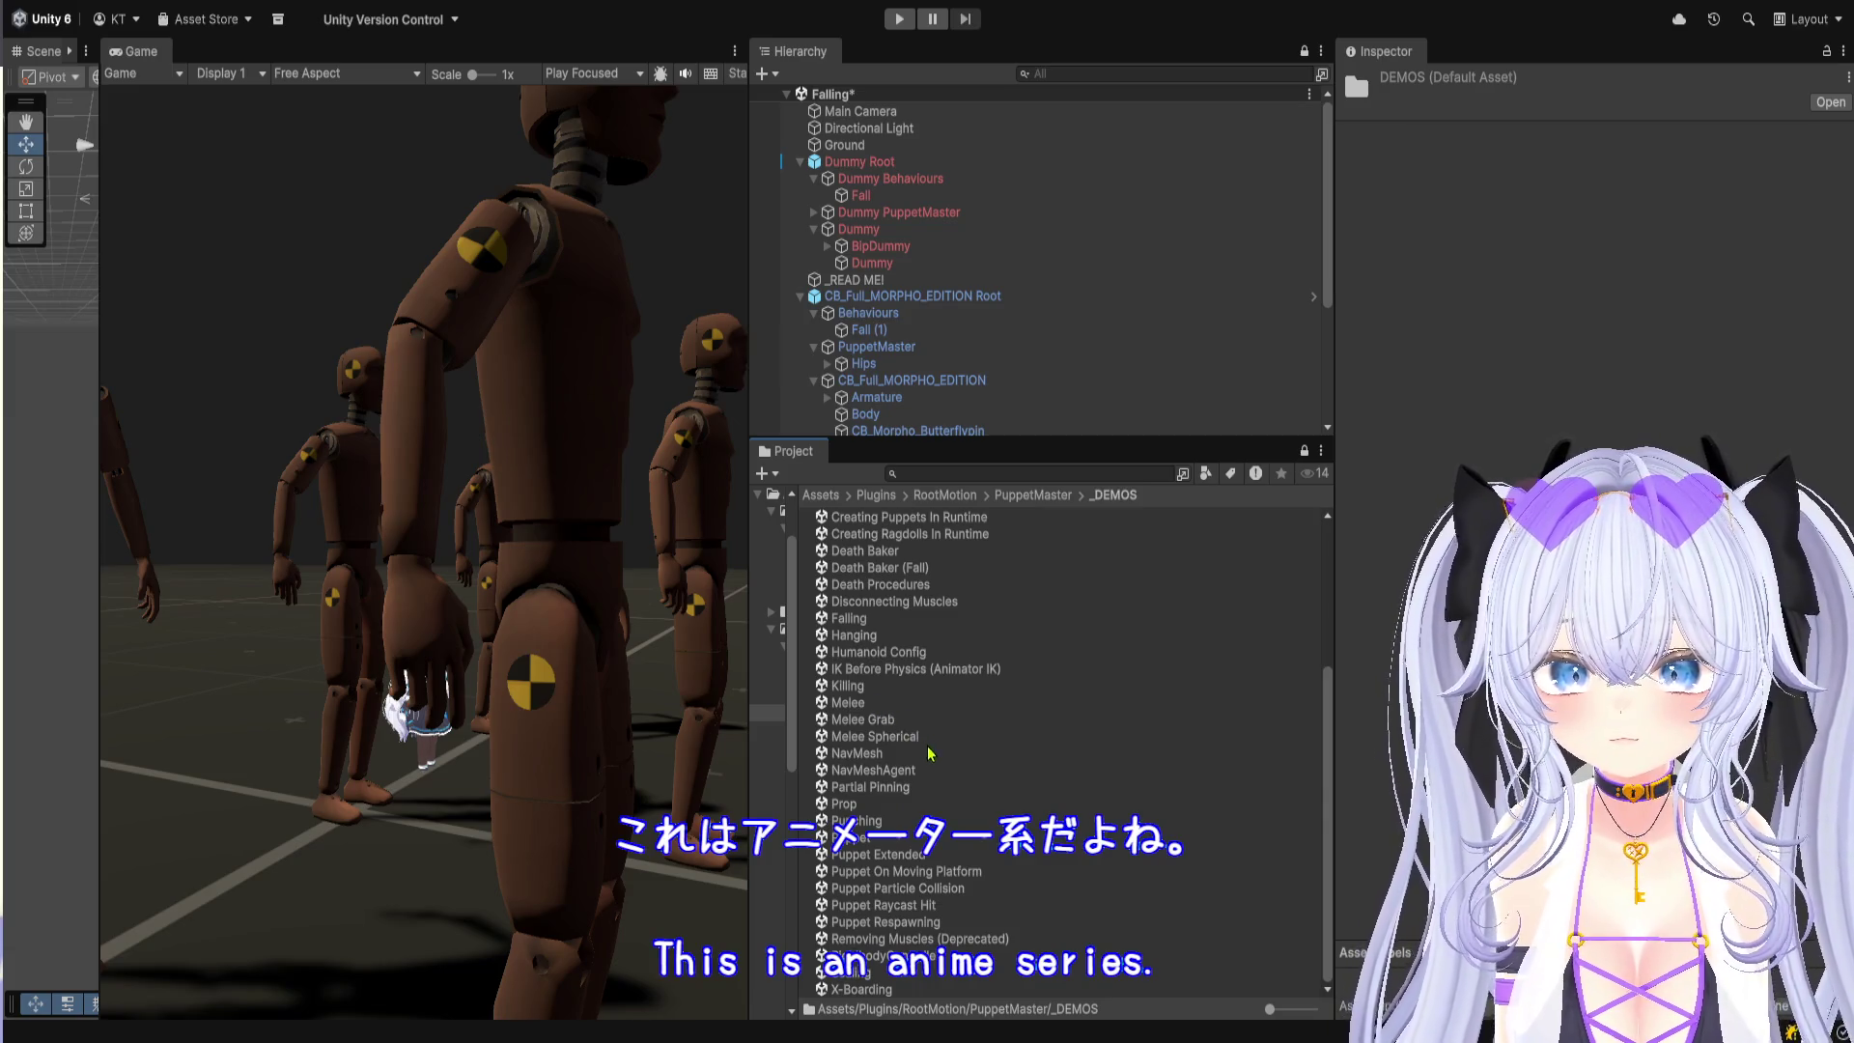
pyautogui.click(897, 823)
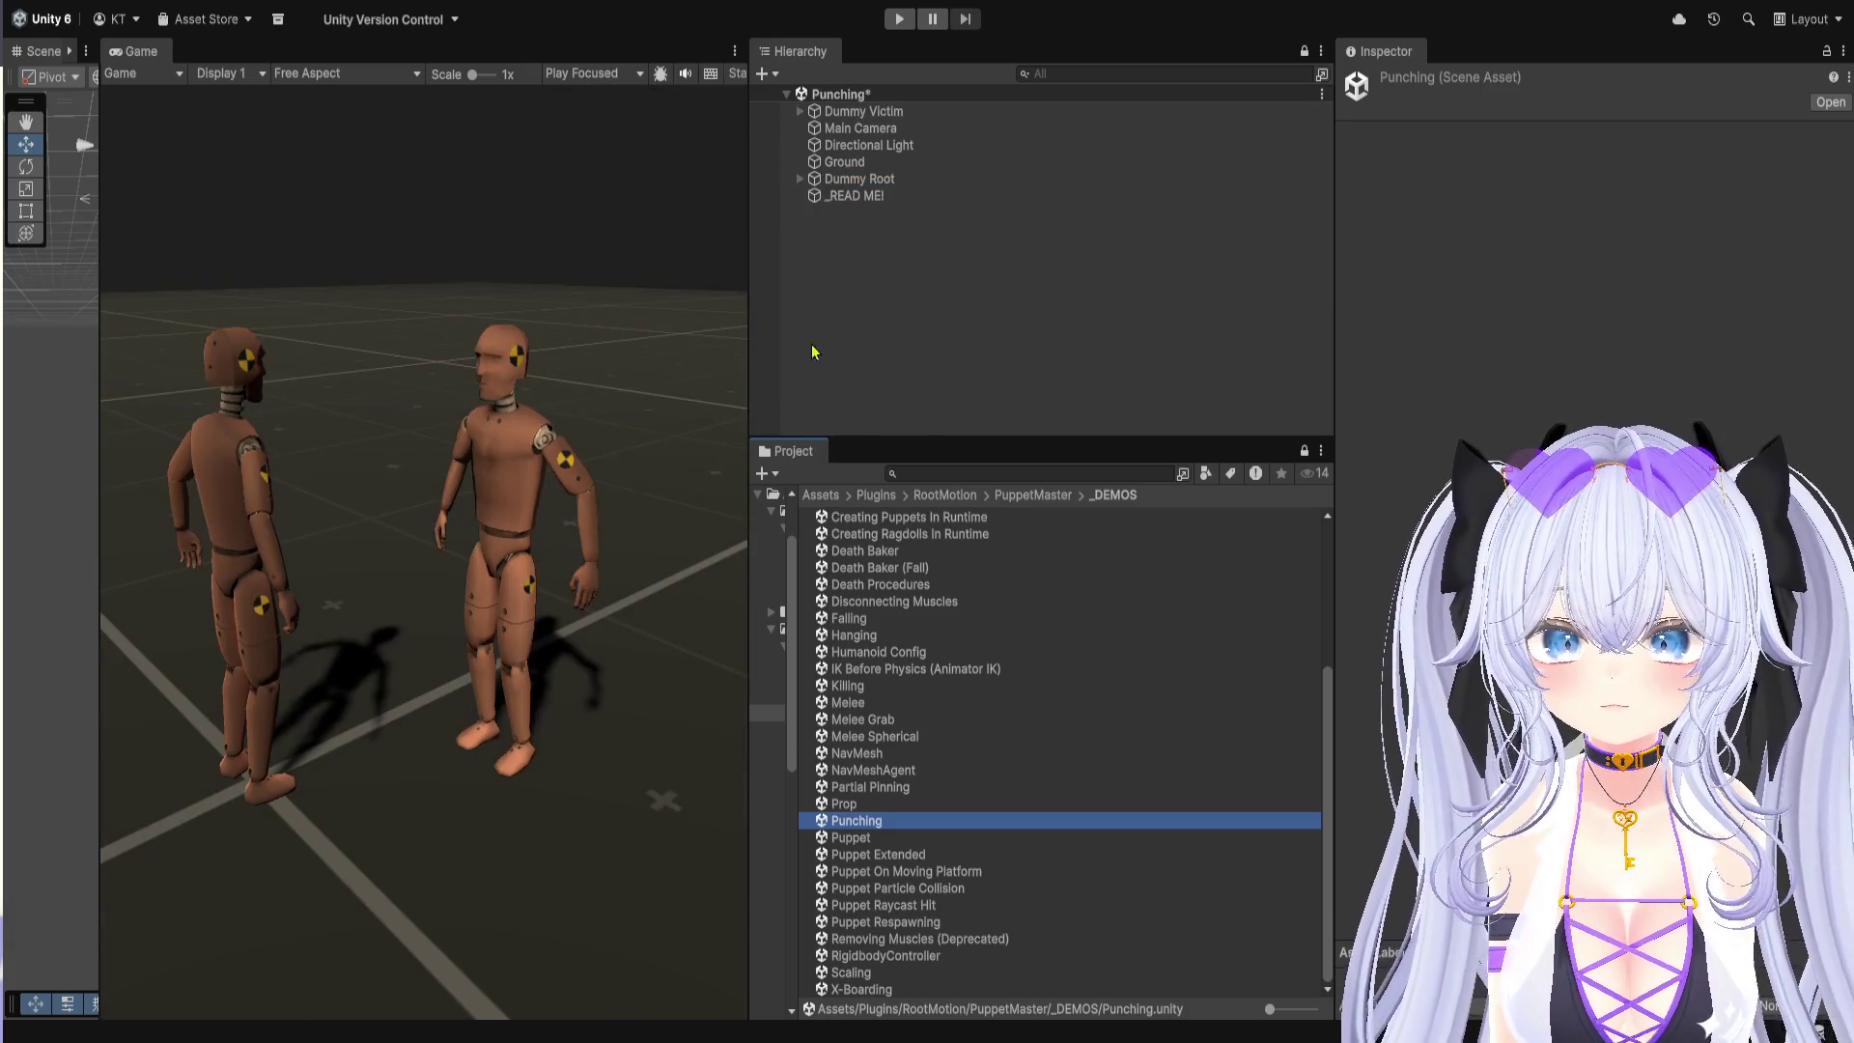
pyautogui.click(889, 201)
# Step: Read the _READ ME! comments and expand Dummy Root to reveal Dummy Behaviours, Dummy PuppetMaster and Dummy
pyautogui.click(1495, 242)
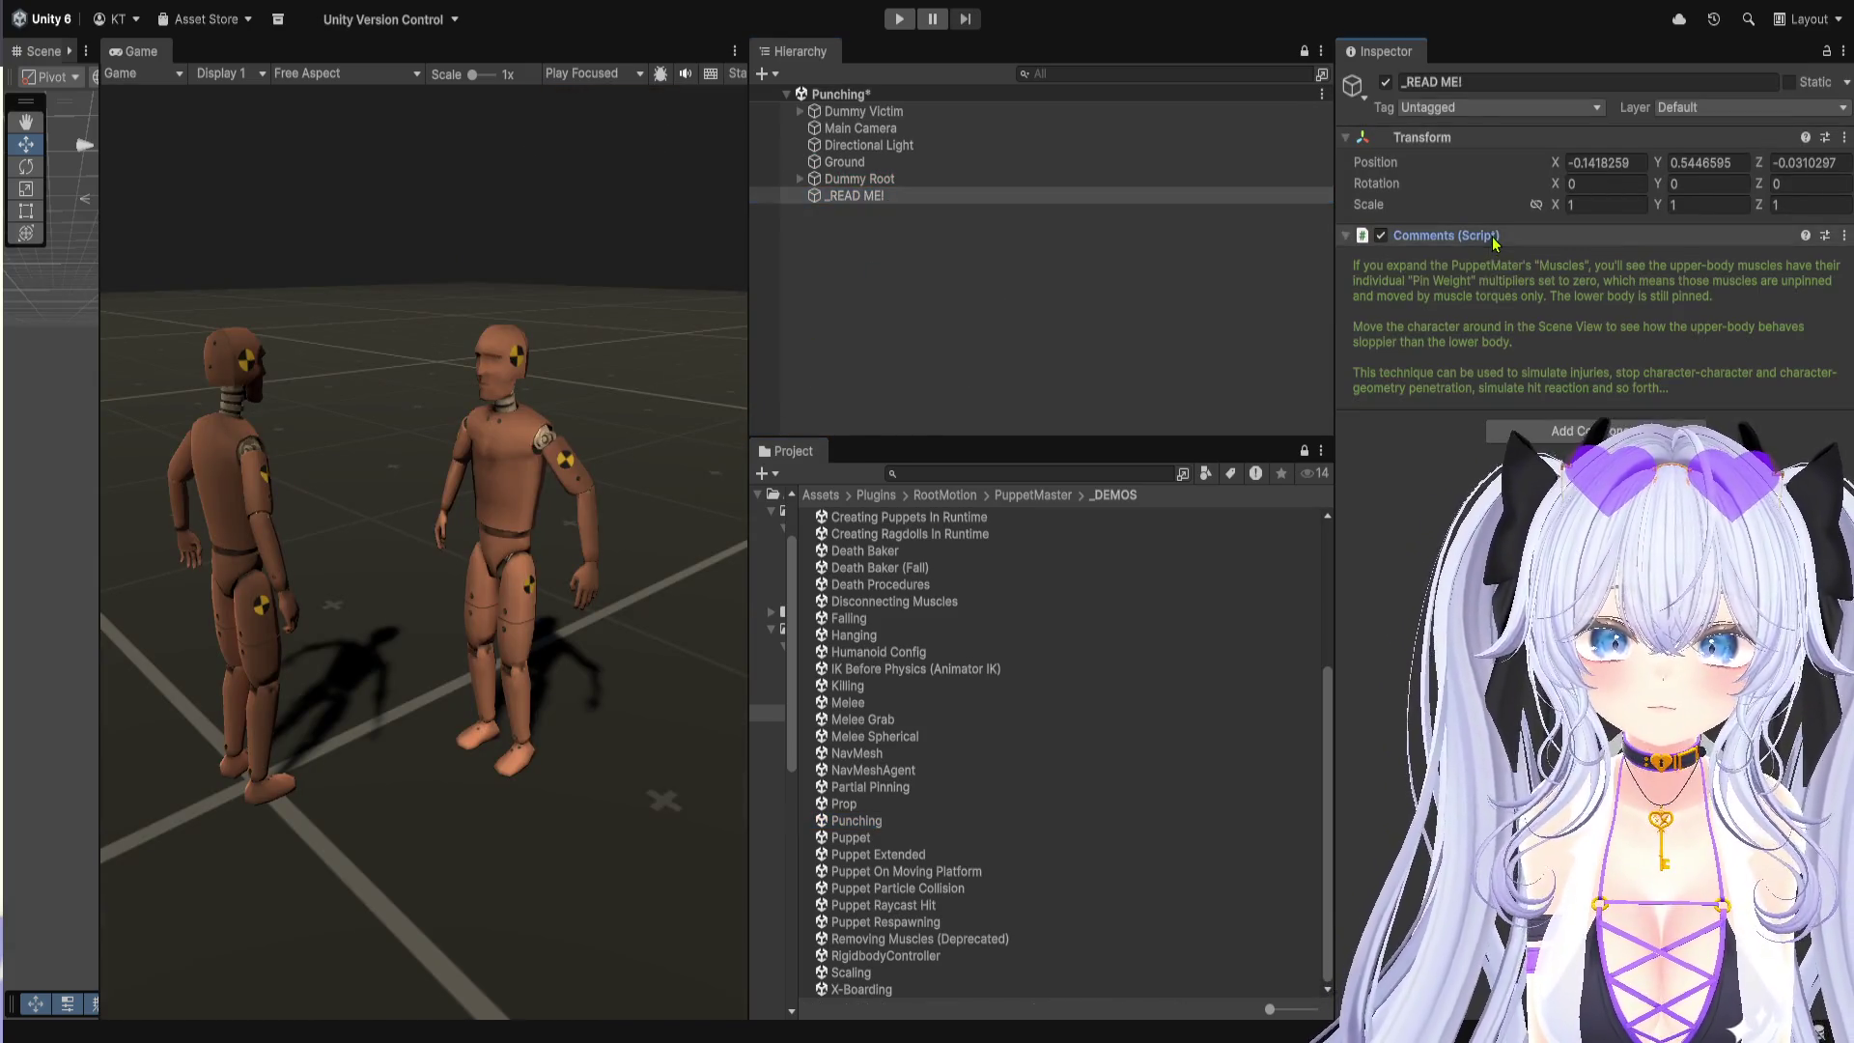
pyautogui.moveTo(1697, 366)
pyautogui.mouseDown()
pyautogui.moveTo(1483, 388)
pyautogui.moveTo(1352, 269)
pyautogui.moveTo(1689, 362)
pyautogui.moveTo(1707, 390)
pyautogui.mouseUp()
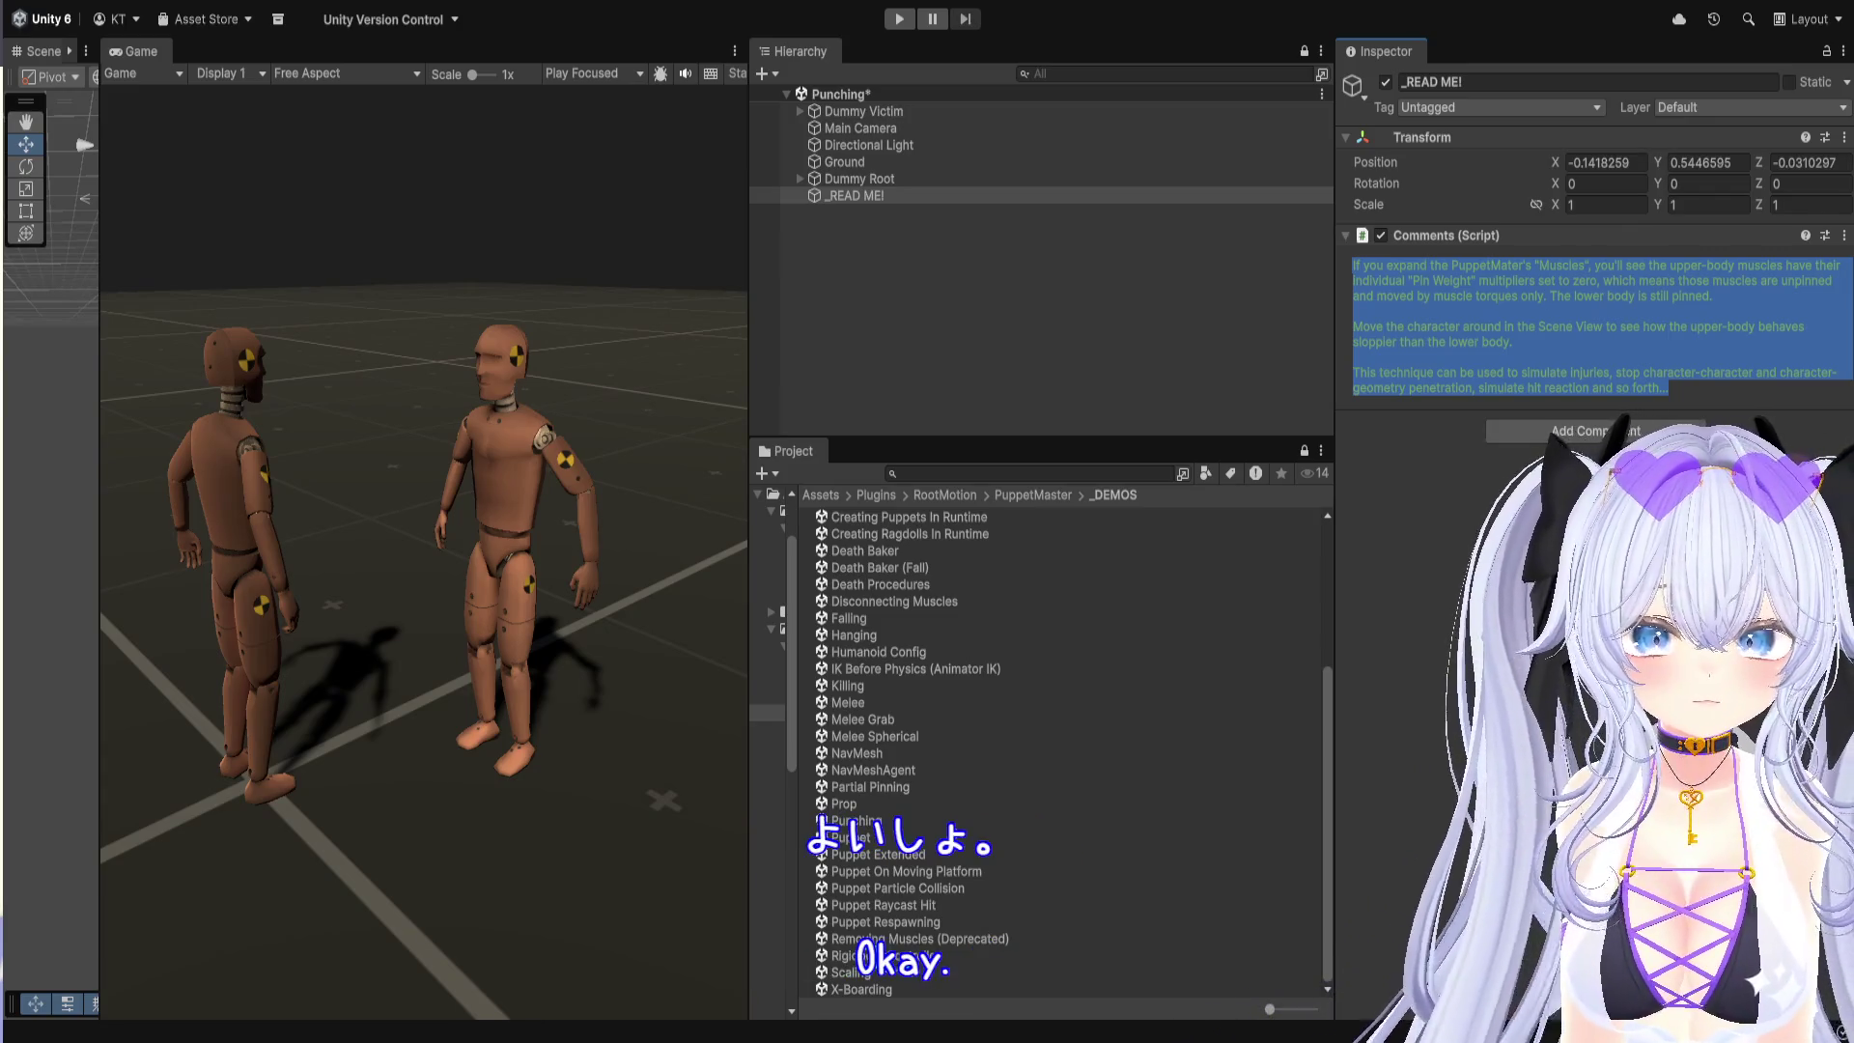
pyautogui.click(1707, 390)
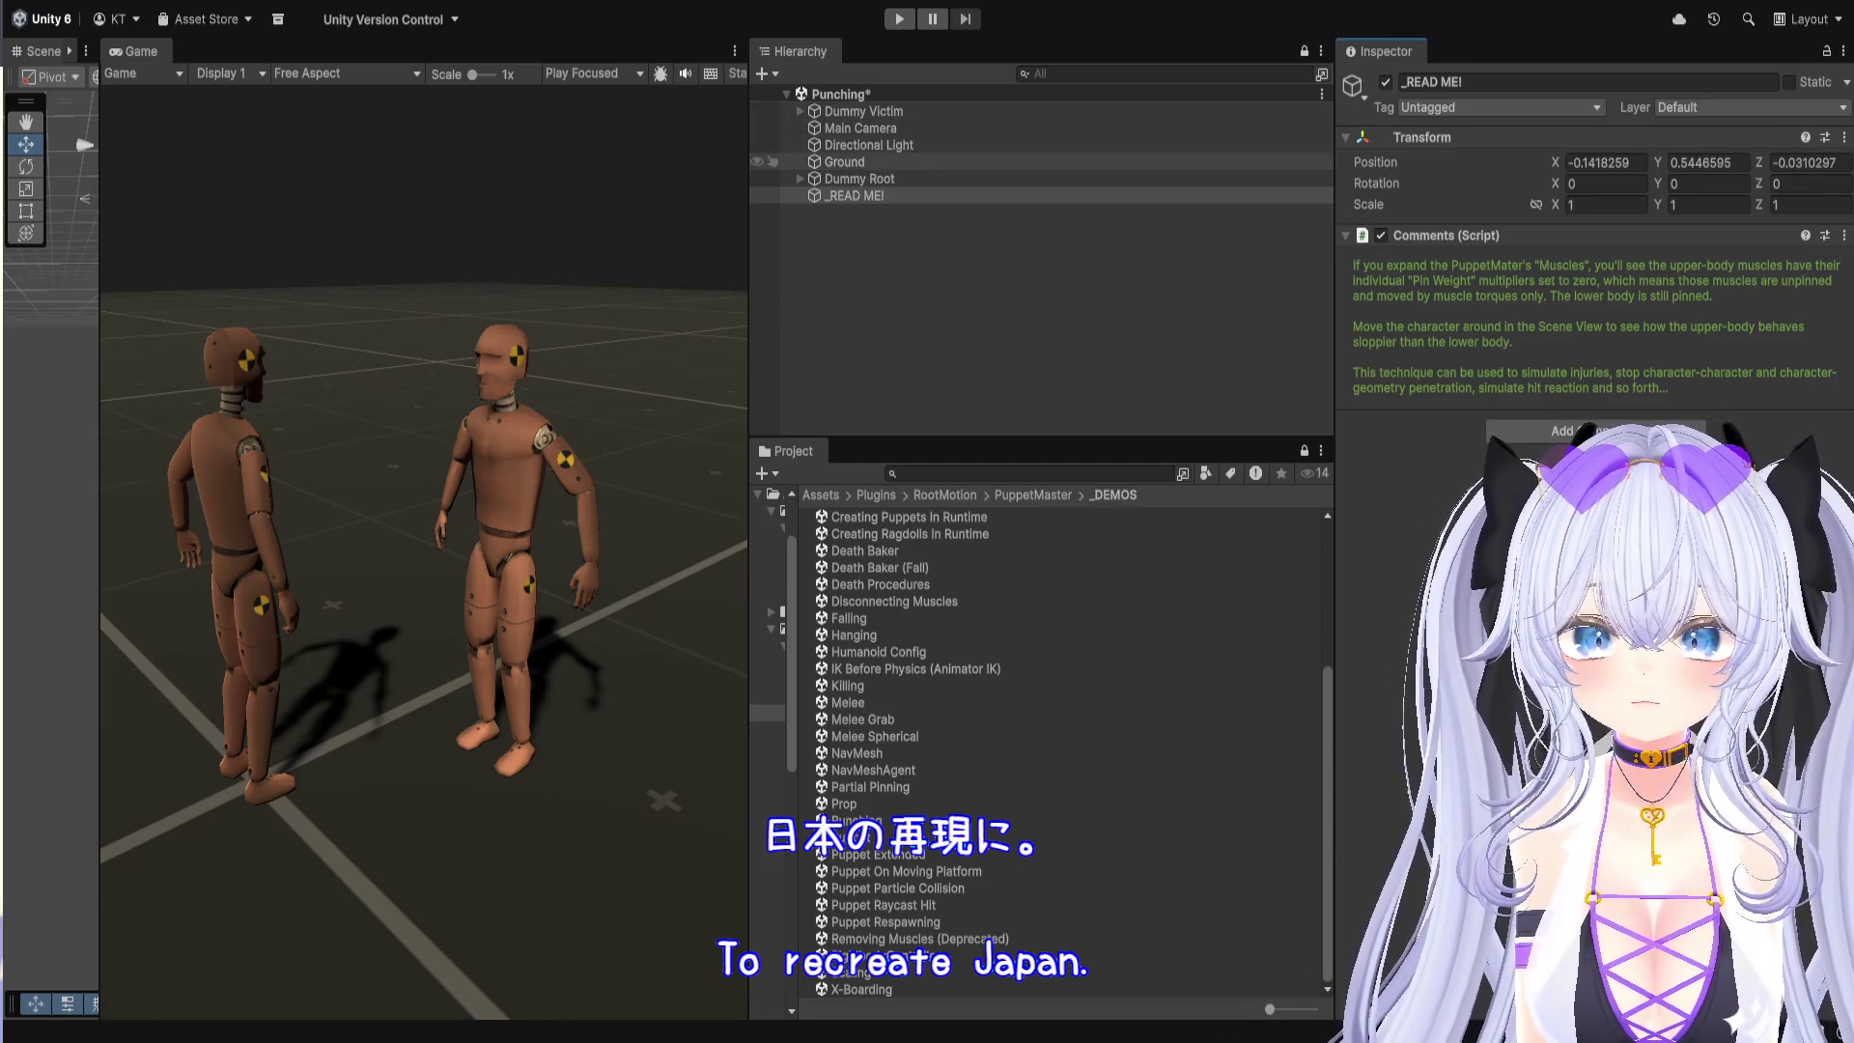
pyautogui.click(801, 180)
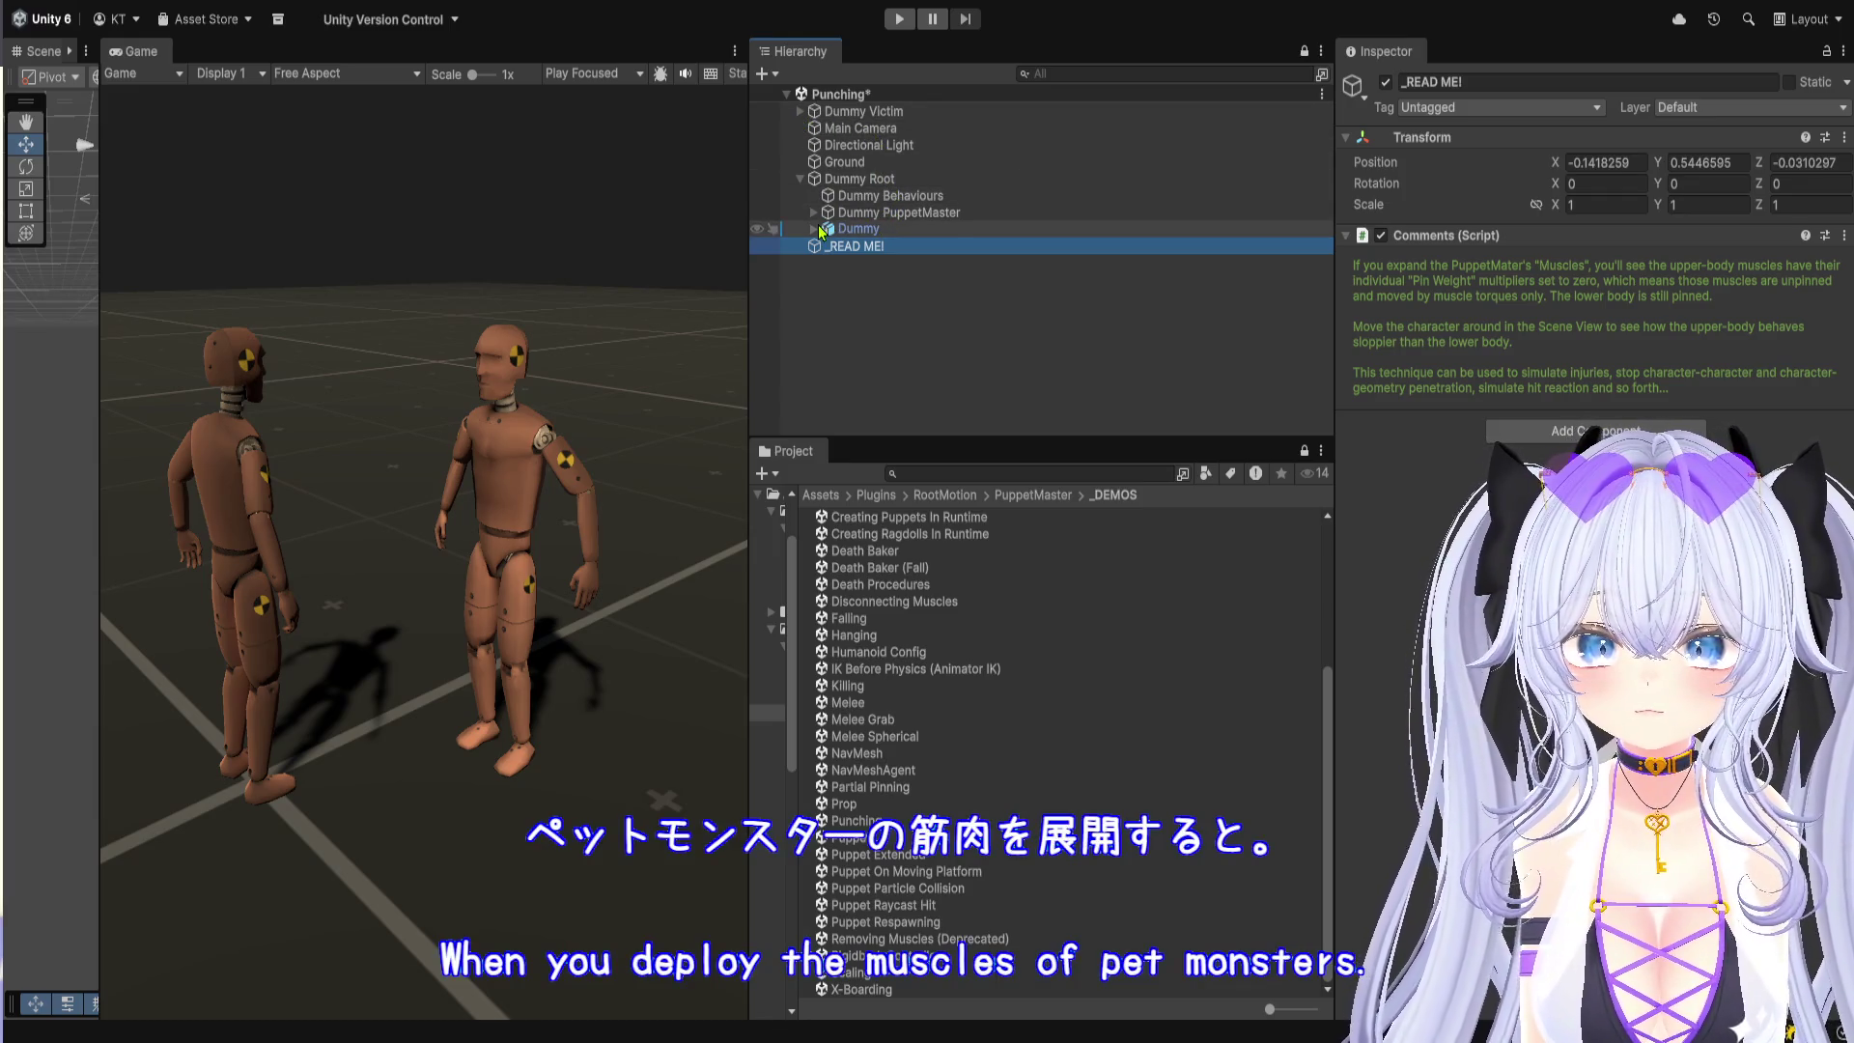
# Step: Browse Dummy PuppetMaster's Muscles list, then start the Punching demo so both dummies box
pyautogui.click(812, 214)
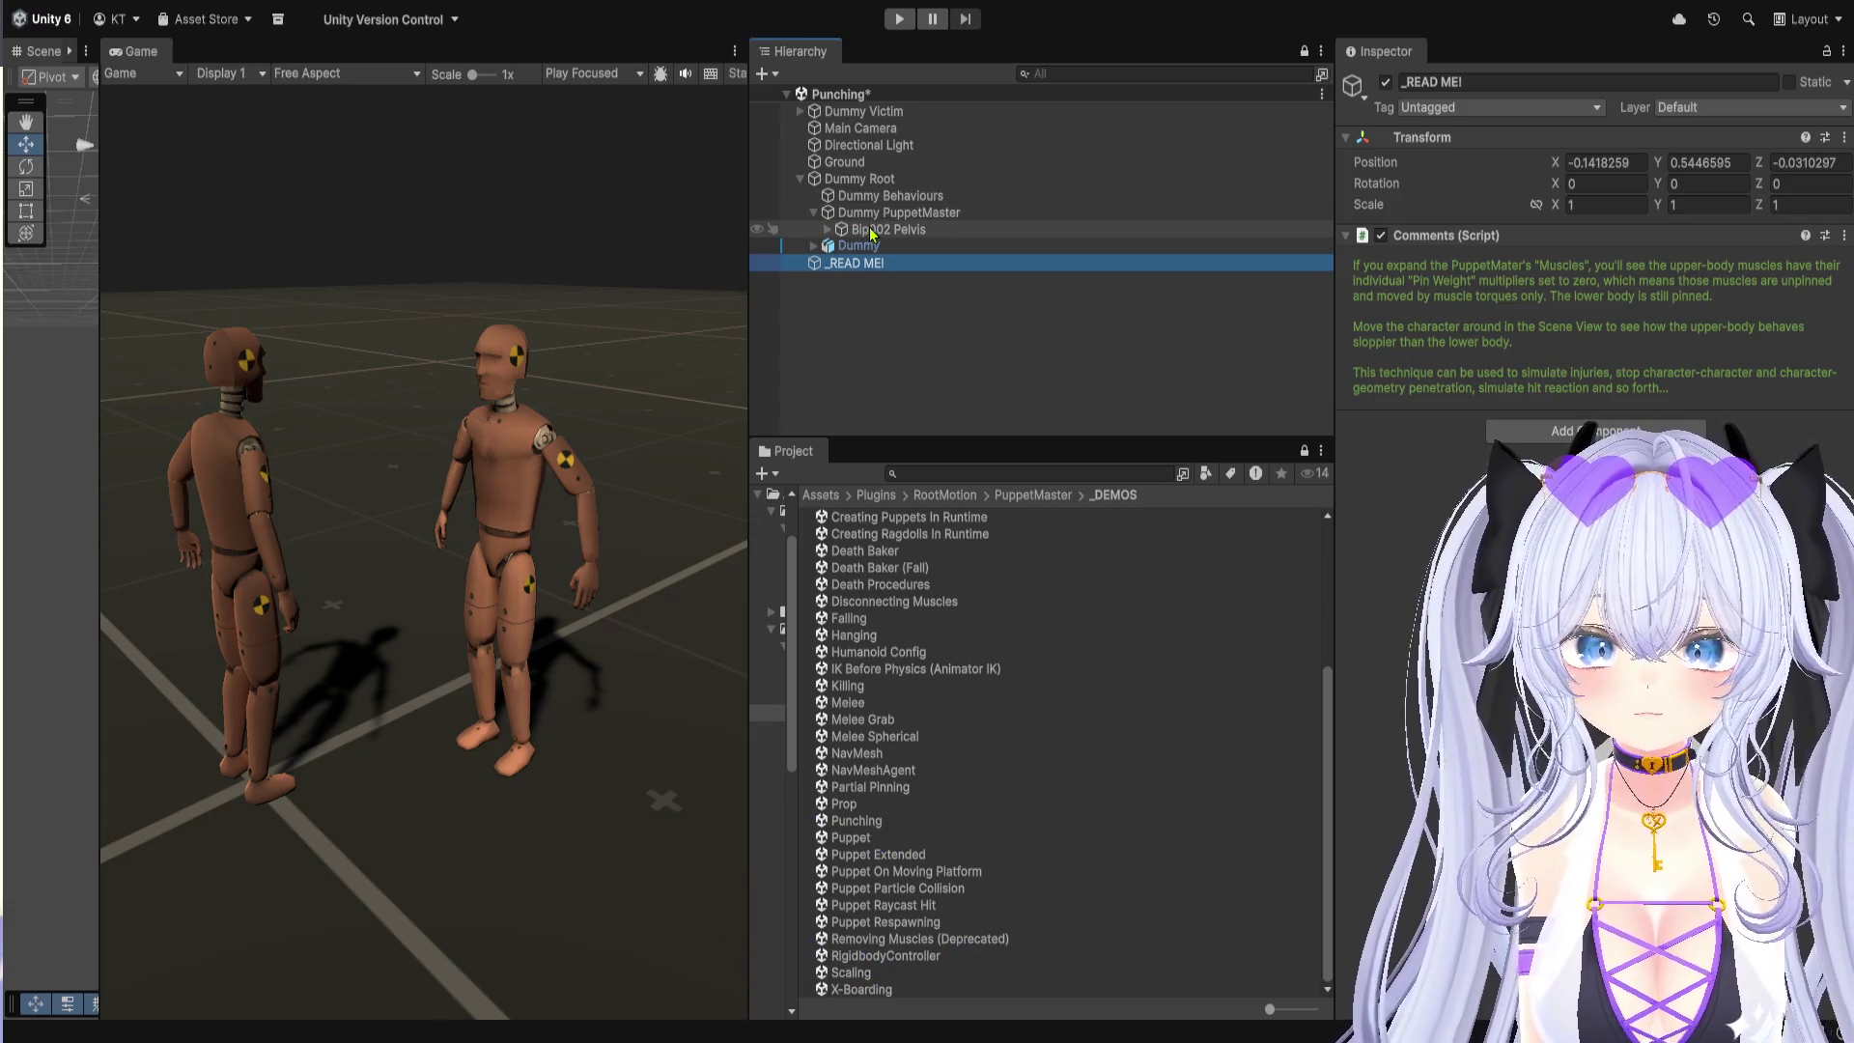
pyautogui.click(888, 213)
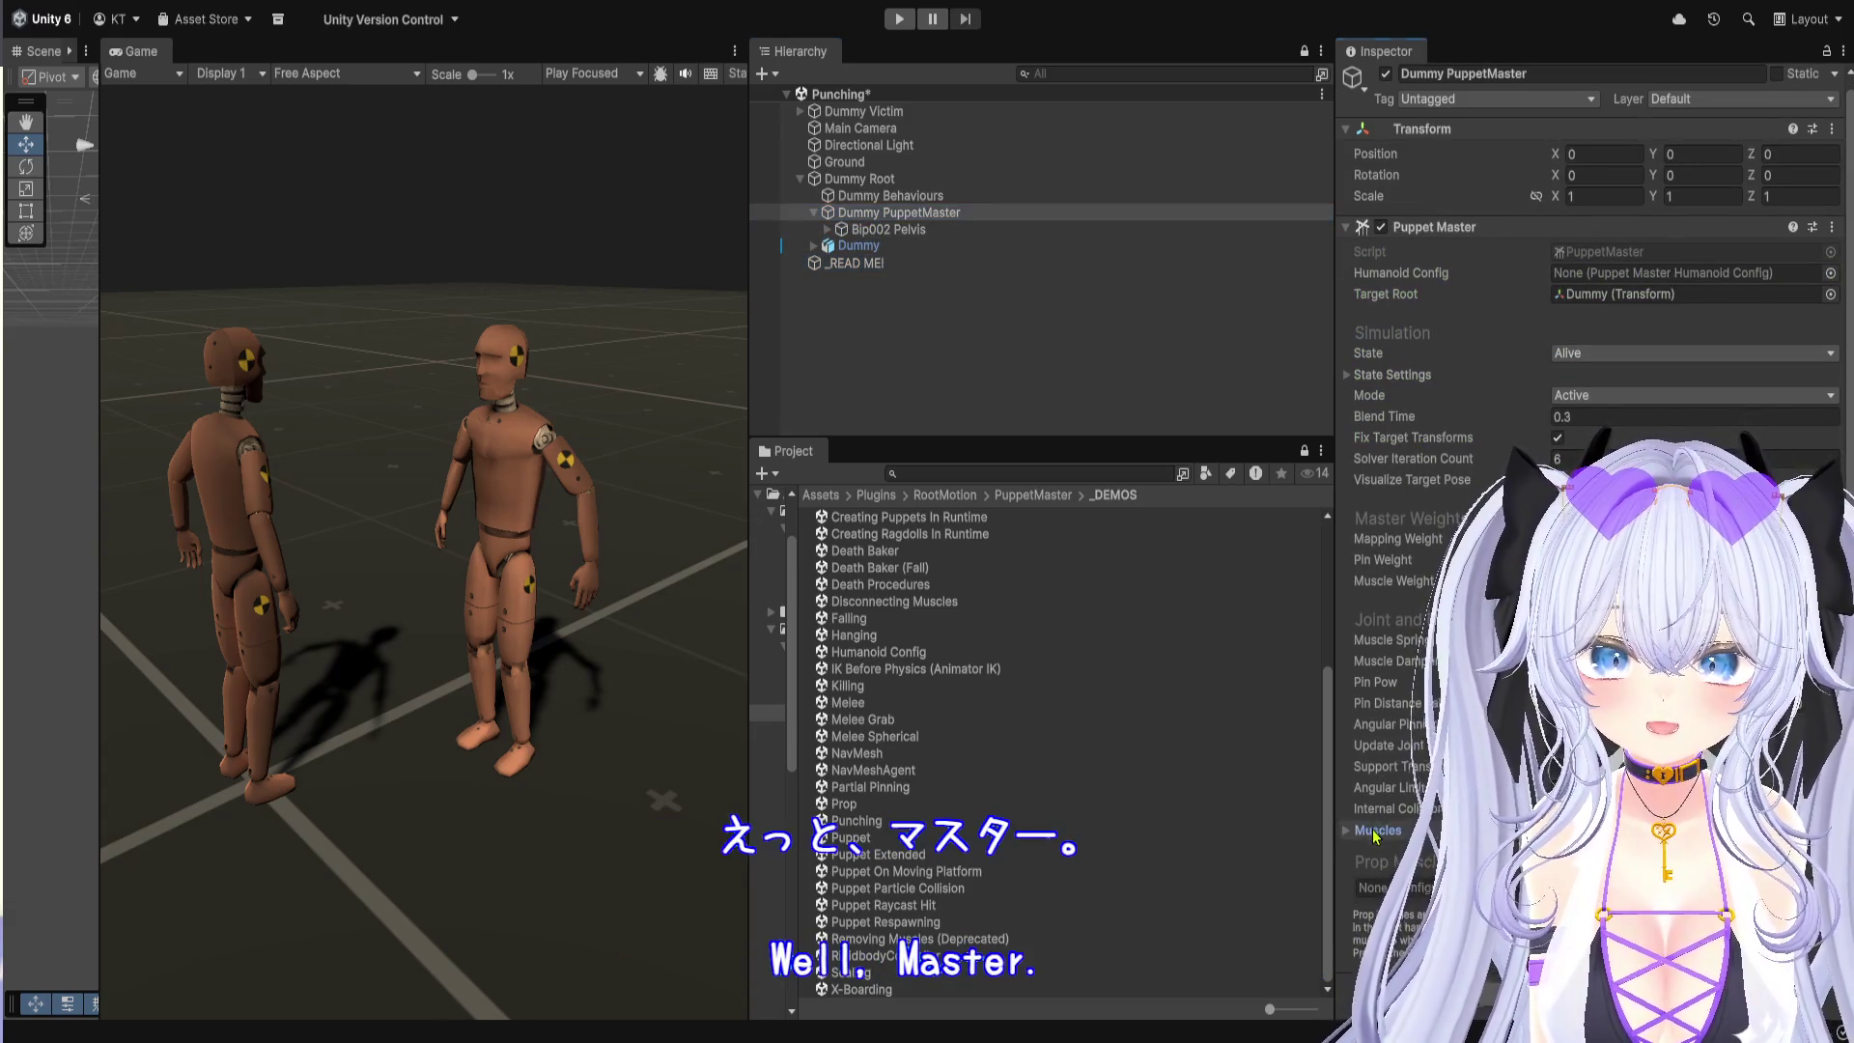
pyautogui.click(1375, 832)
pyautogui.scroll(-5, 1375, 836)
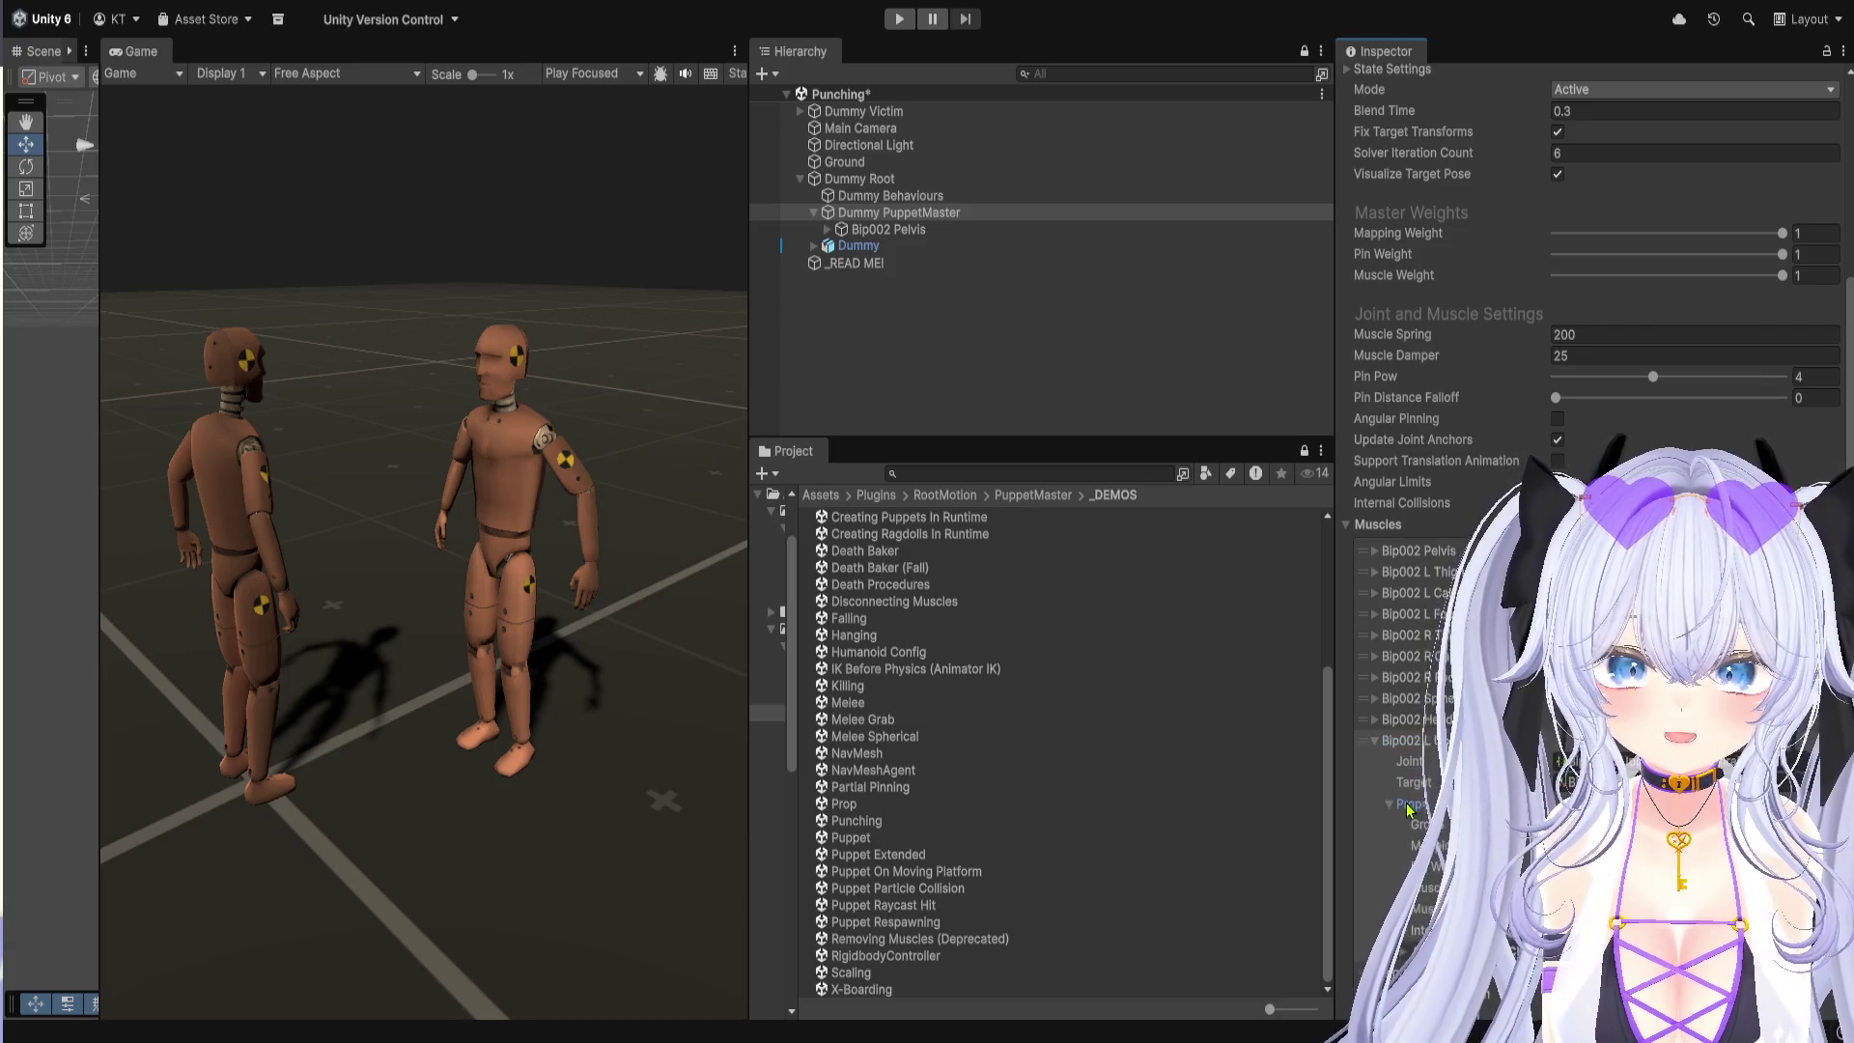
pyautogui.scroll(-3, 1407, 809)
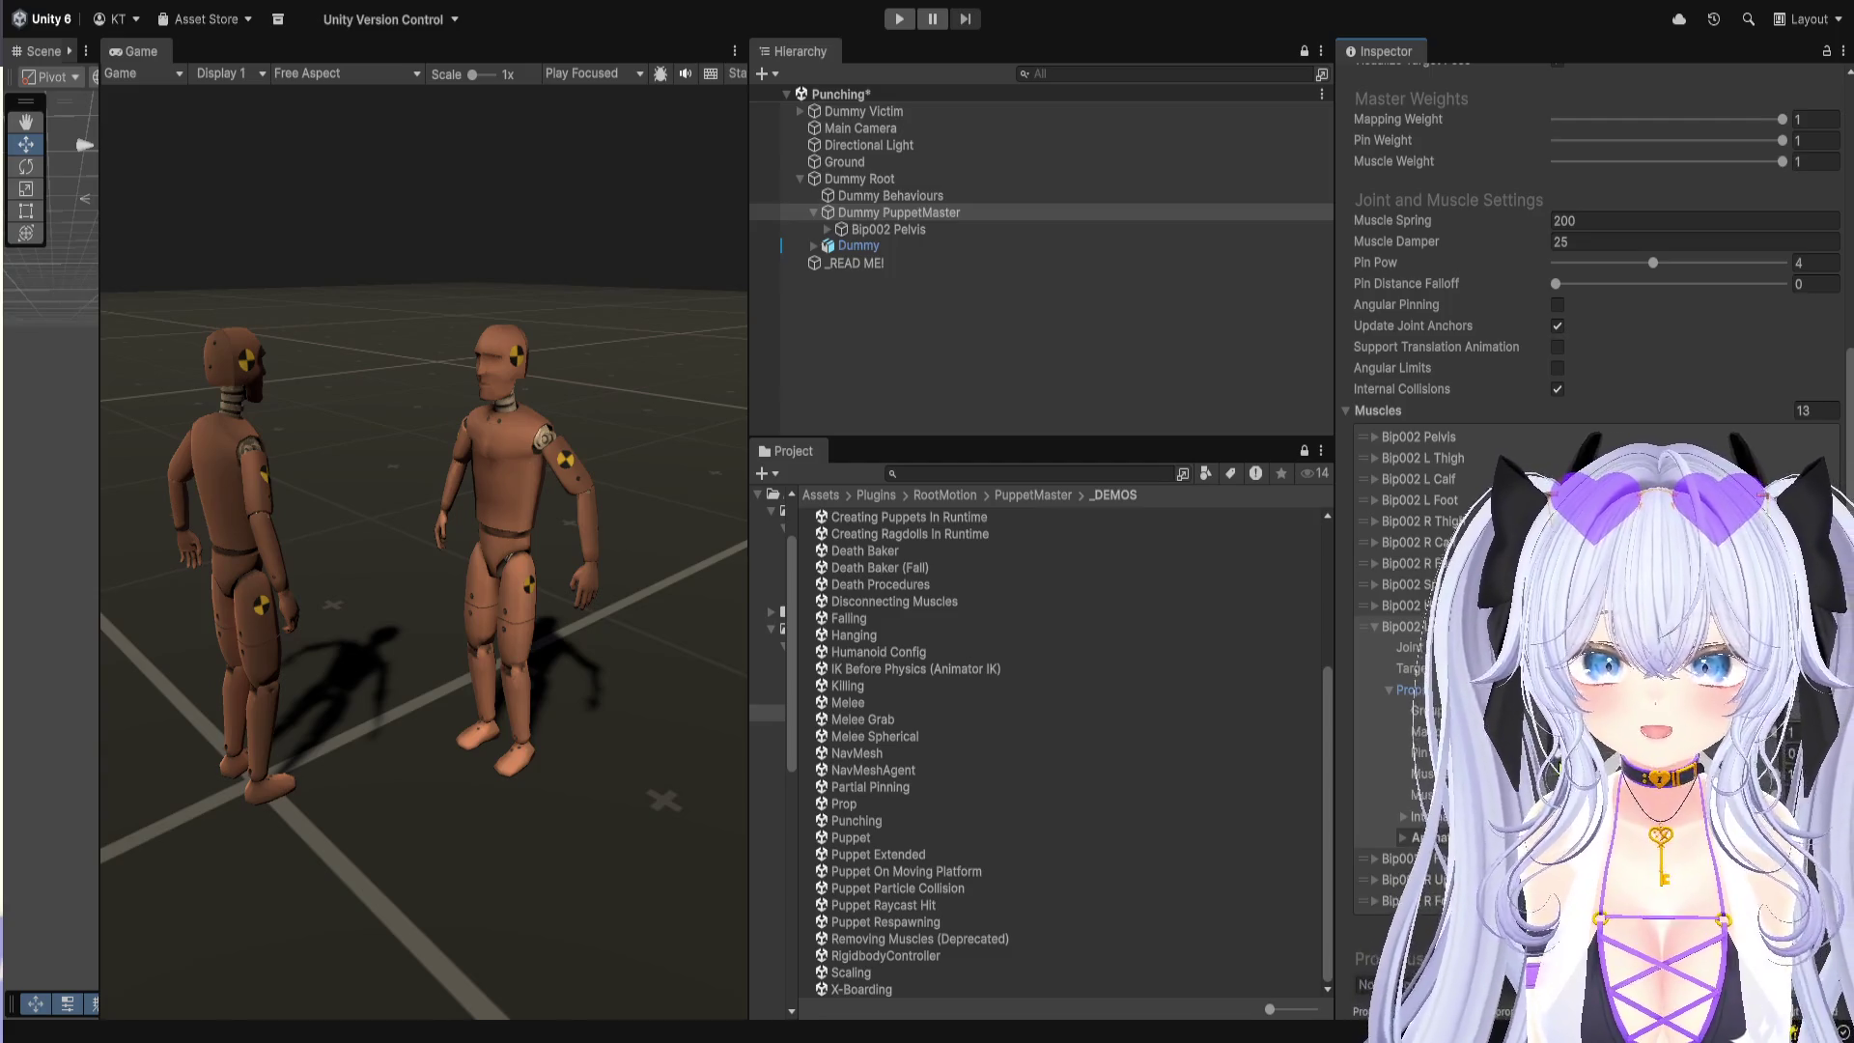
pyautogui.click(899, 19)
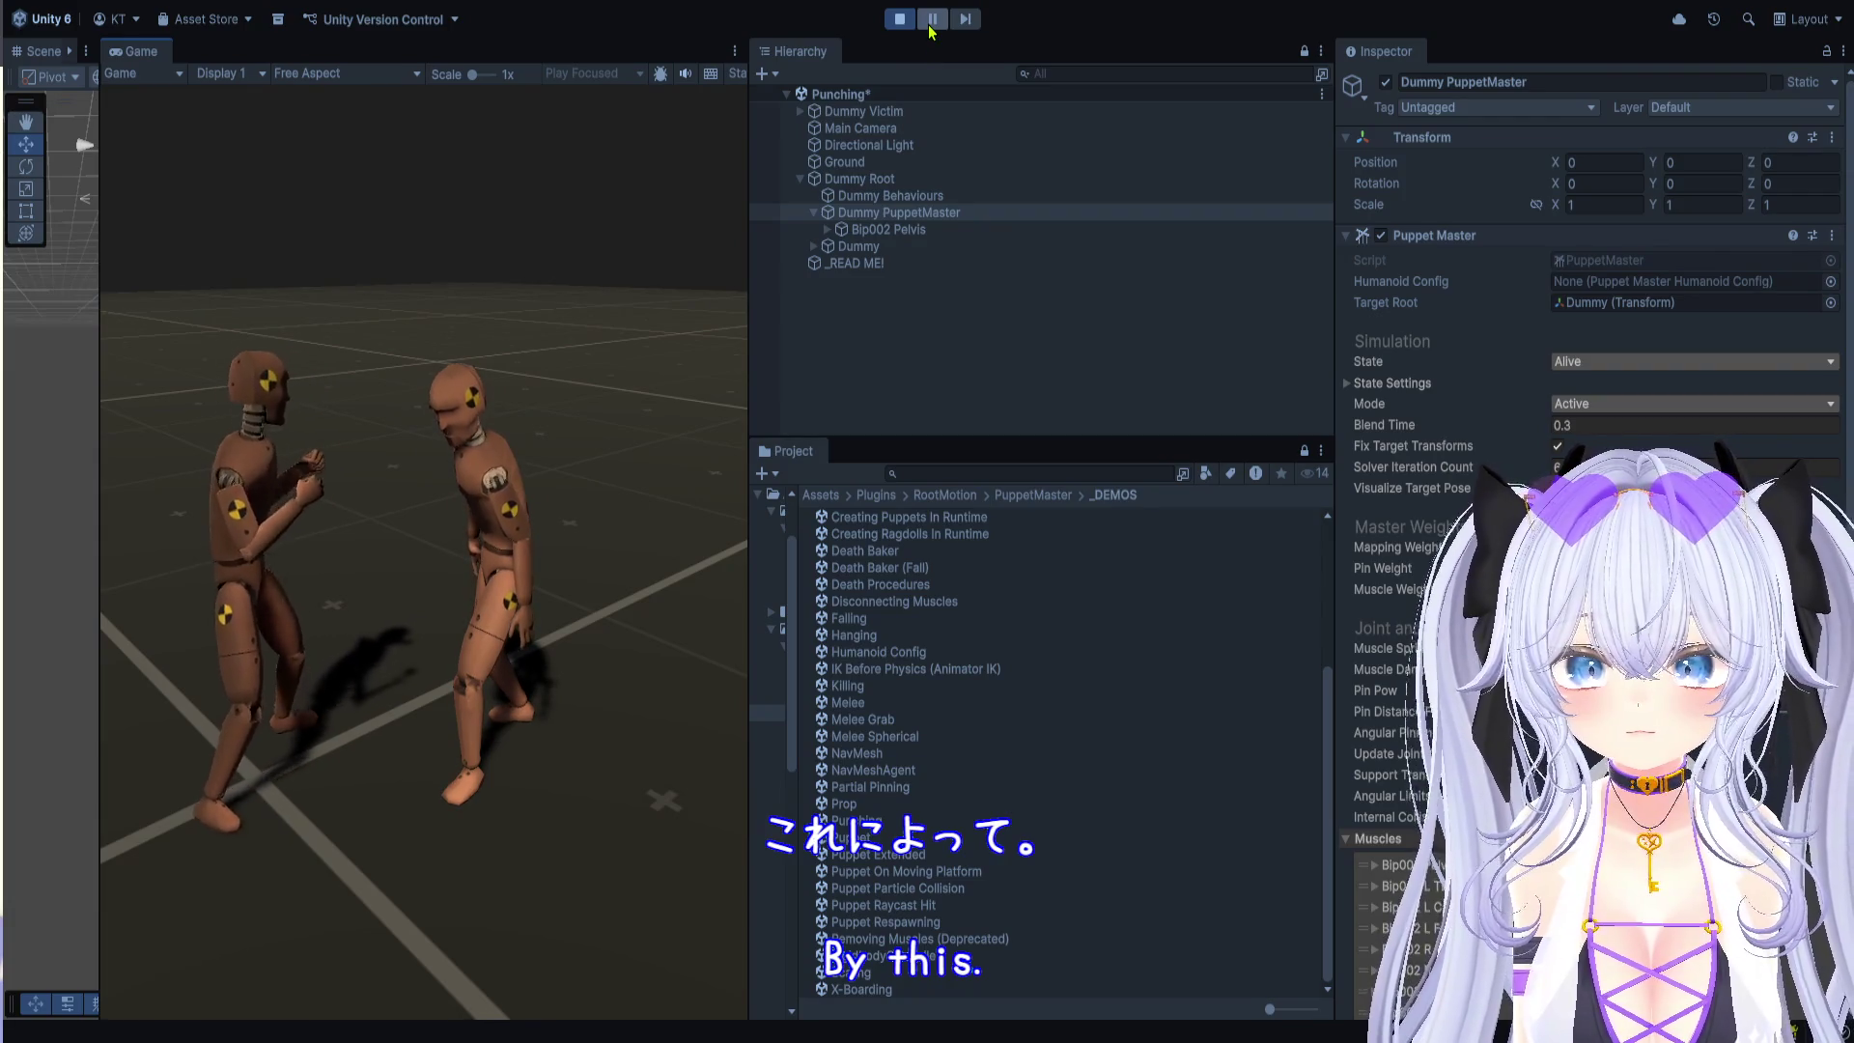
# Step: Enlarge the running Game view and select Dummy Victim's PuppetMaster
pyautogui.scroll(2, 539, 409)
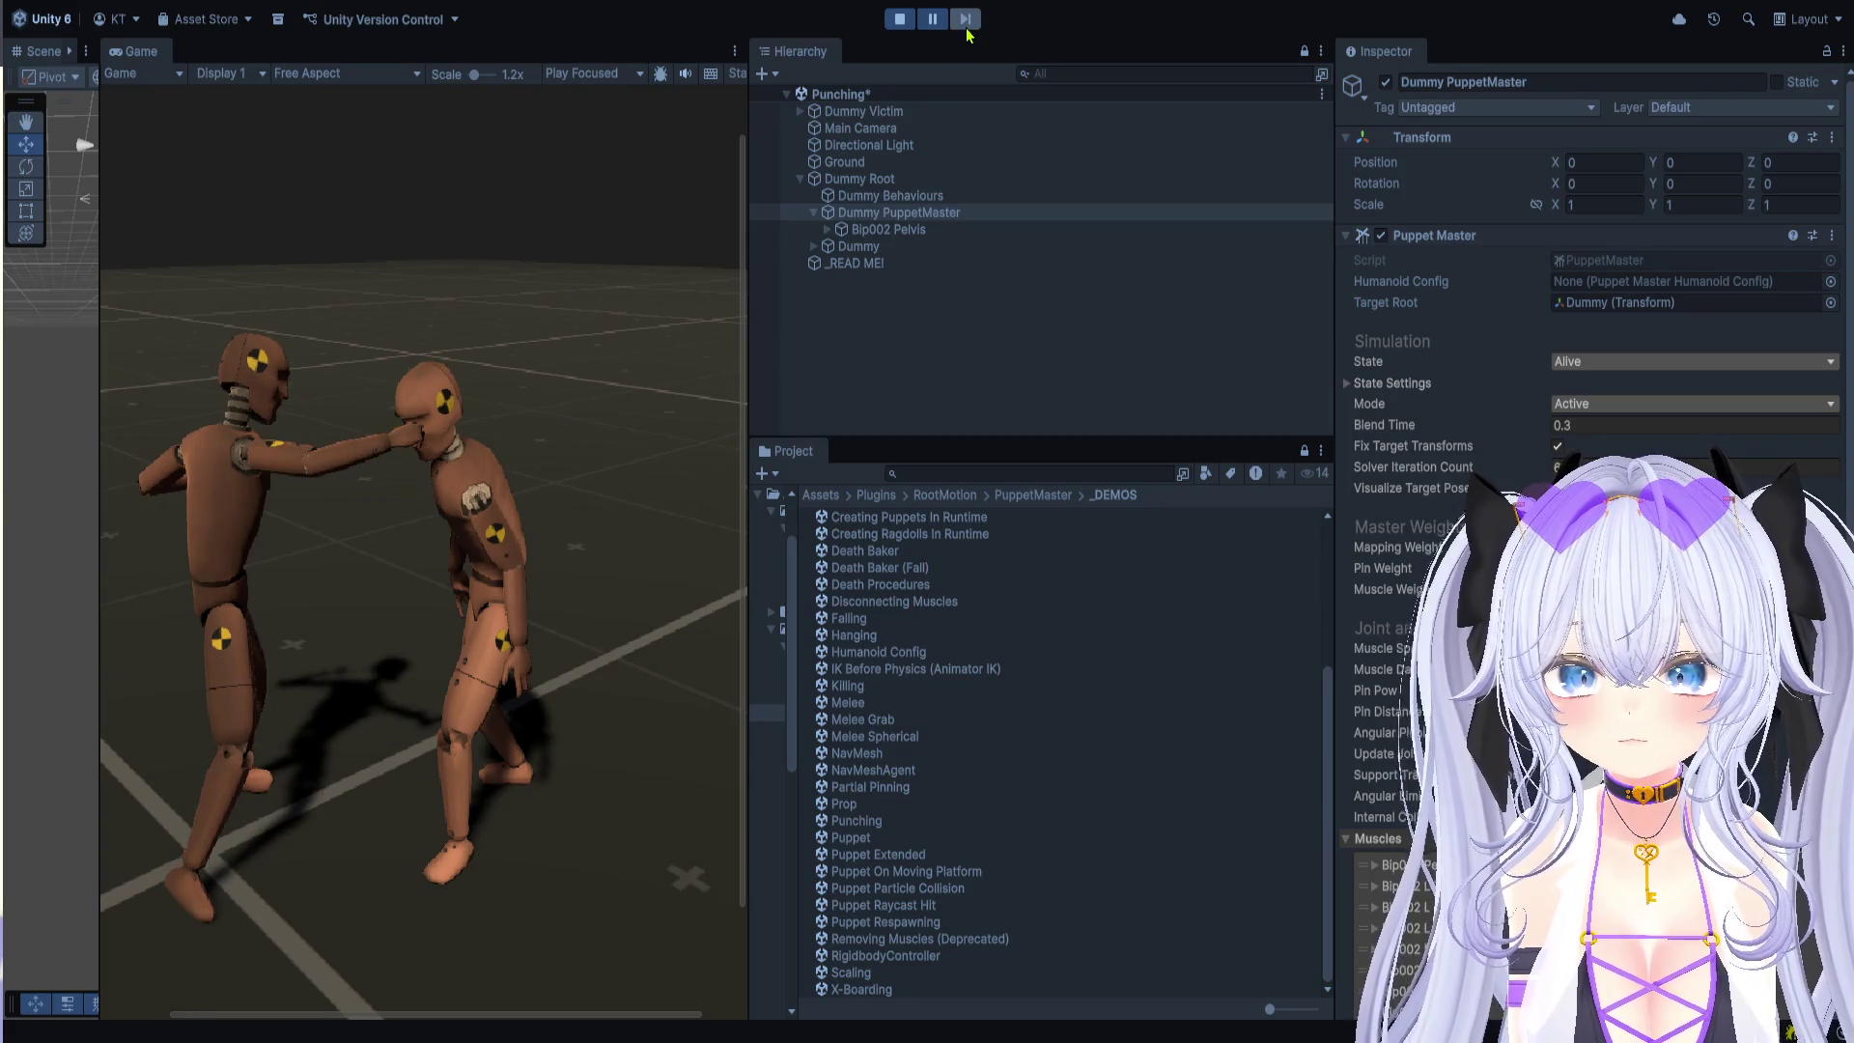
pyautogui.scroll(4, 562, 503)
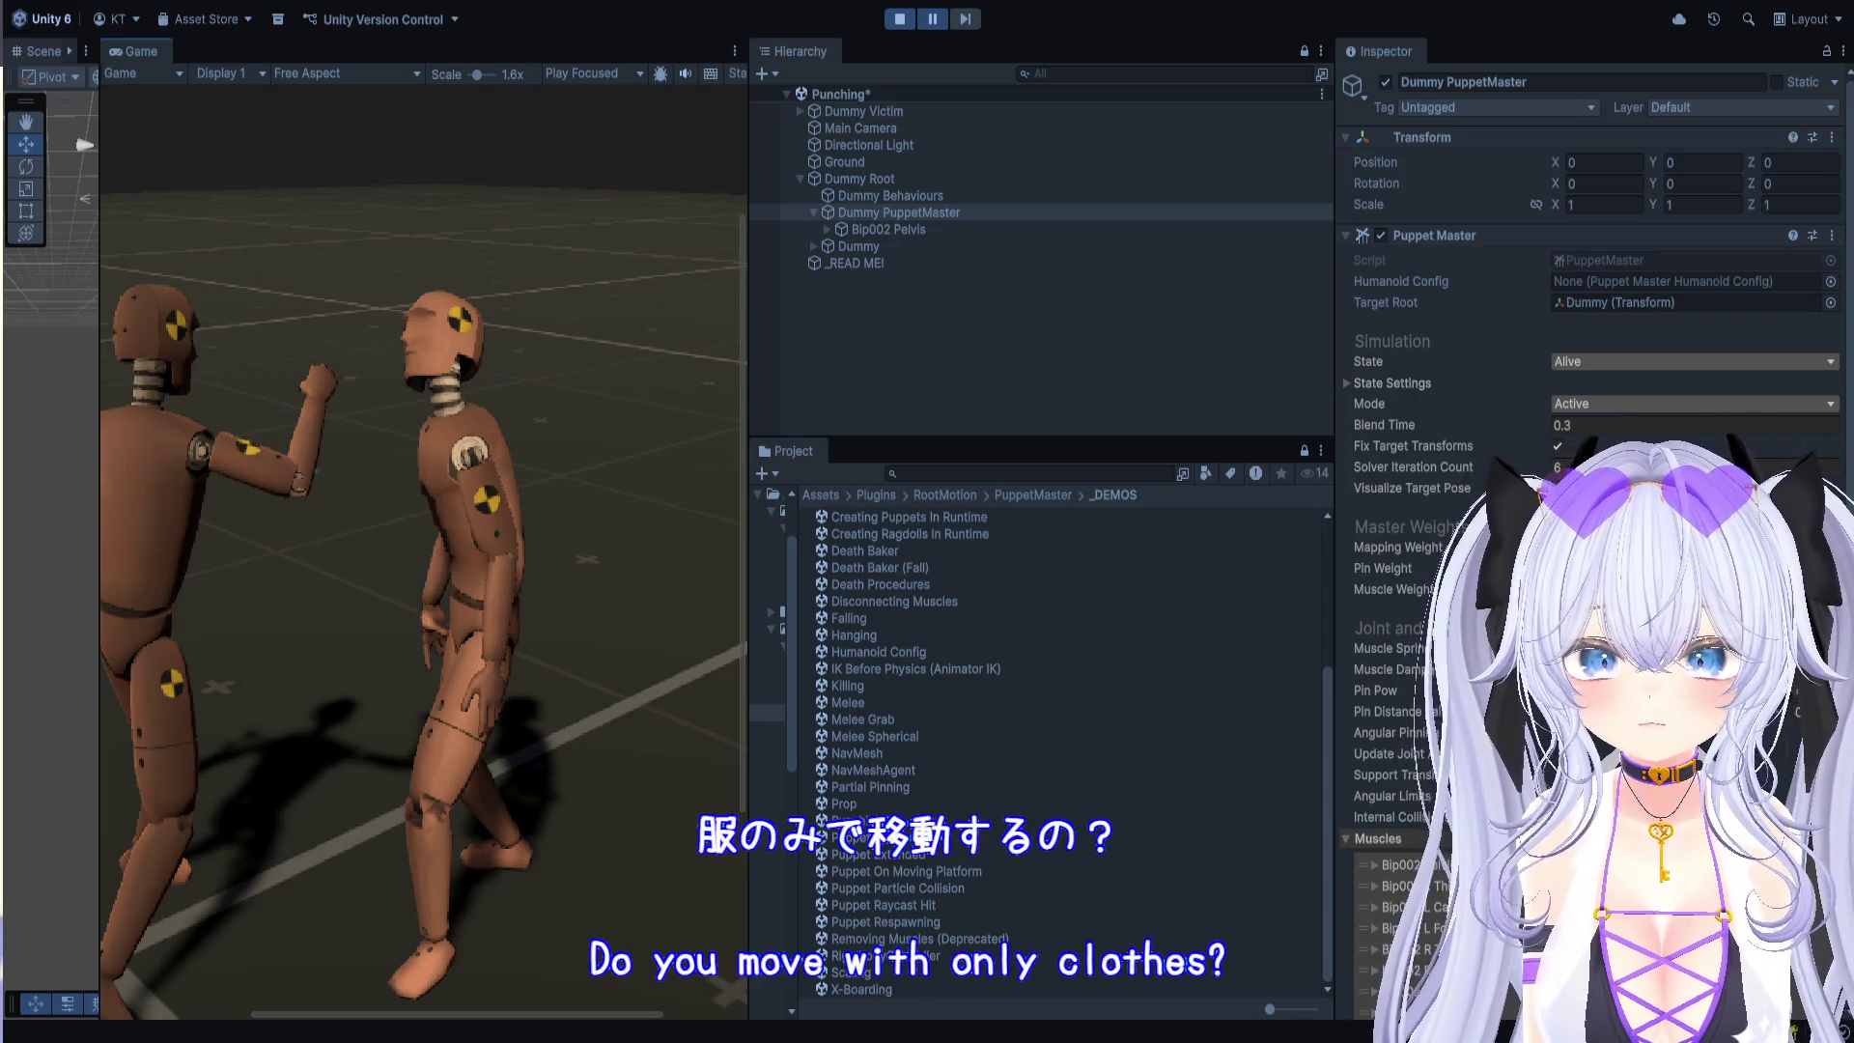
pyautogui.moveTo(750, 541)
pyautogui.mouseDown()
pyautogui.moveTo(1243, 541)
pyautogui.moveTo(1142, 541)
pyautogui.mouseUp()
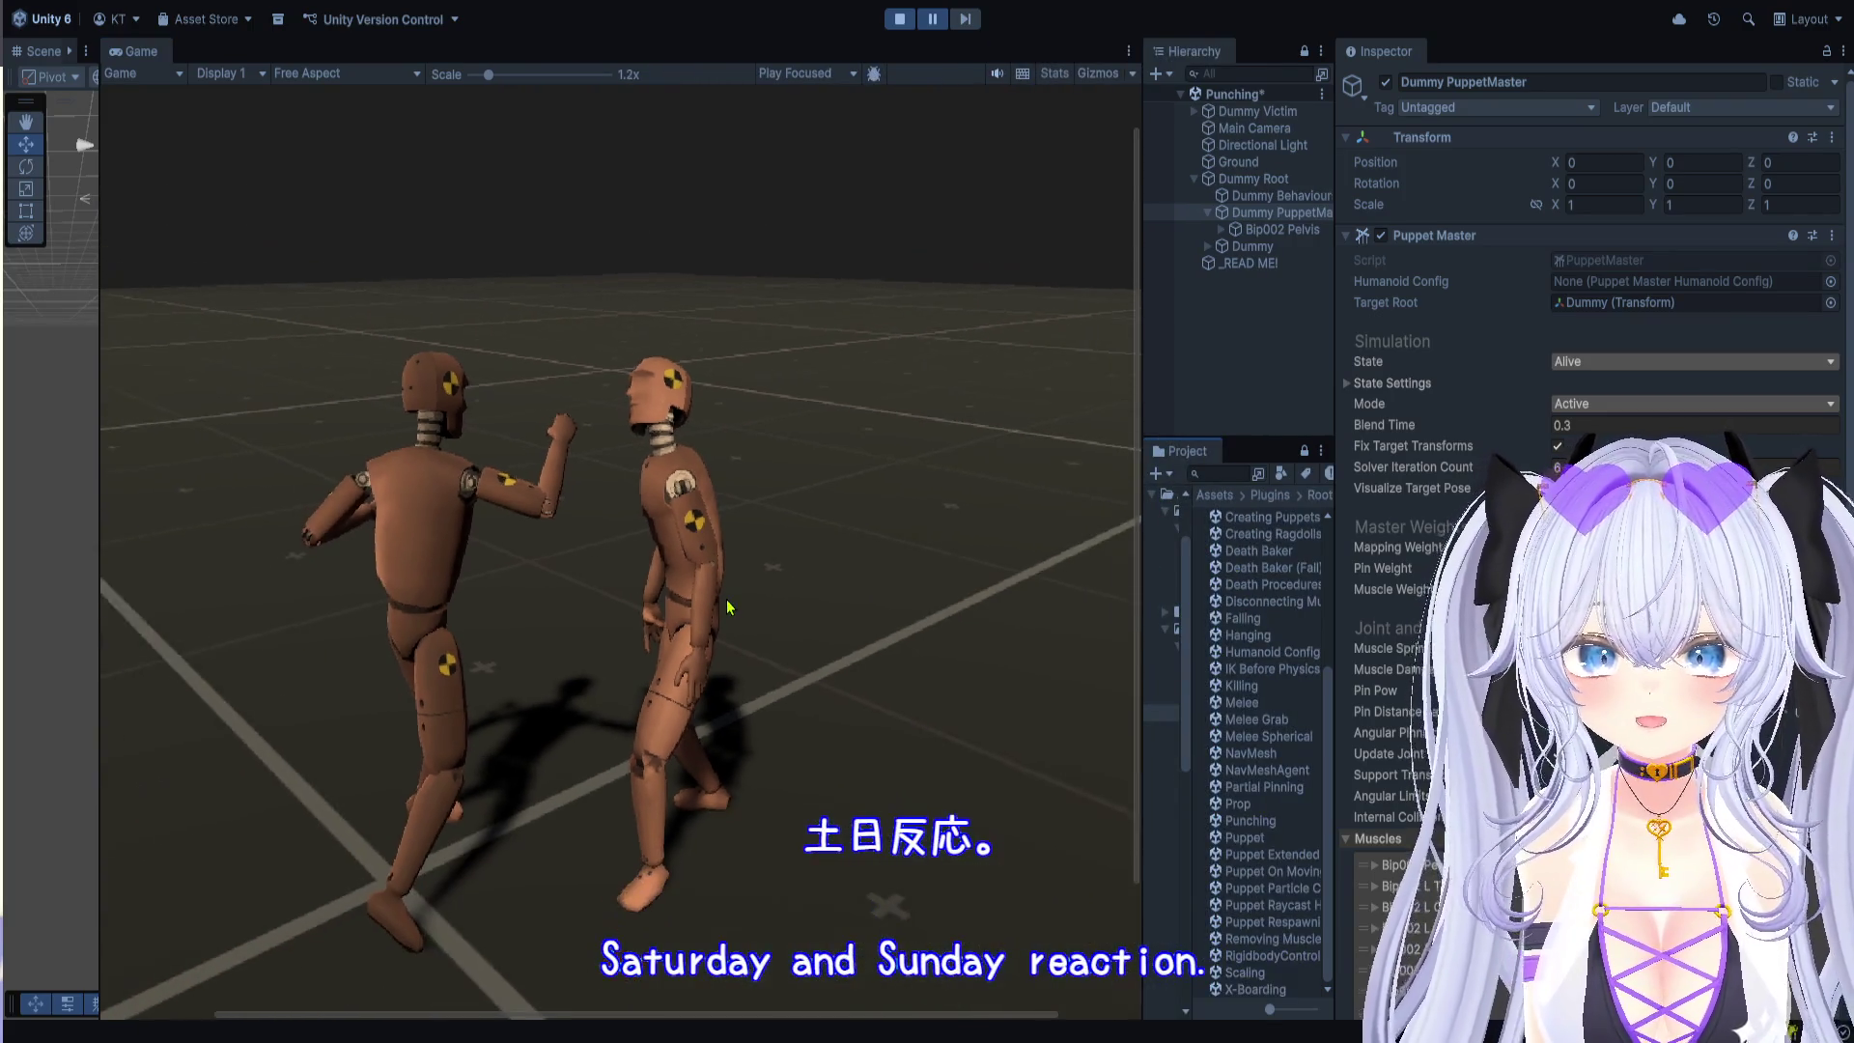
pyautogui.moveTo(1142, 256); pyautogui.dragTo(863, 256)
pyautogui.click(912, 112)
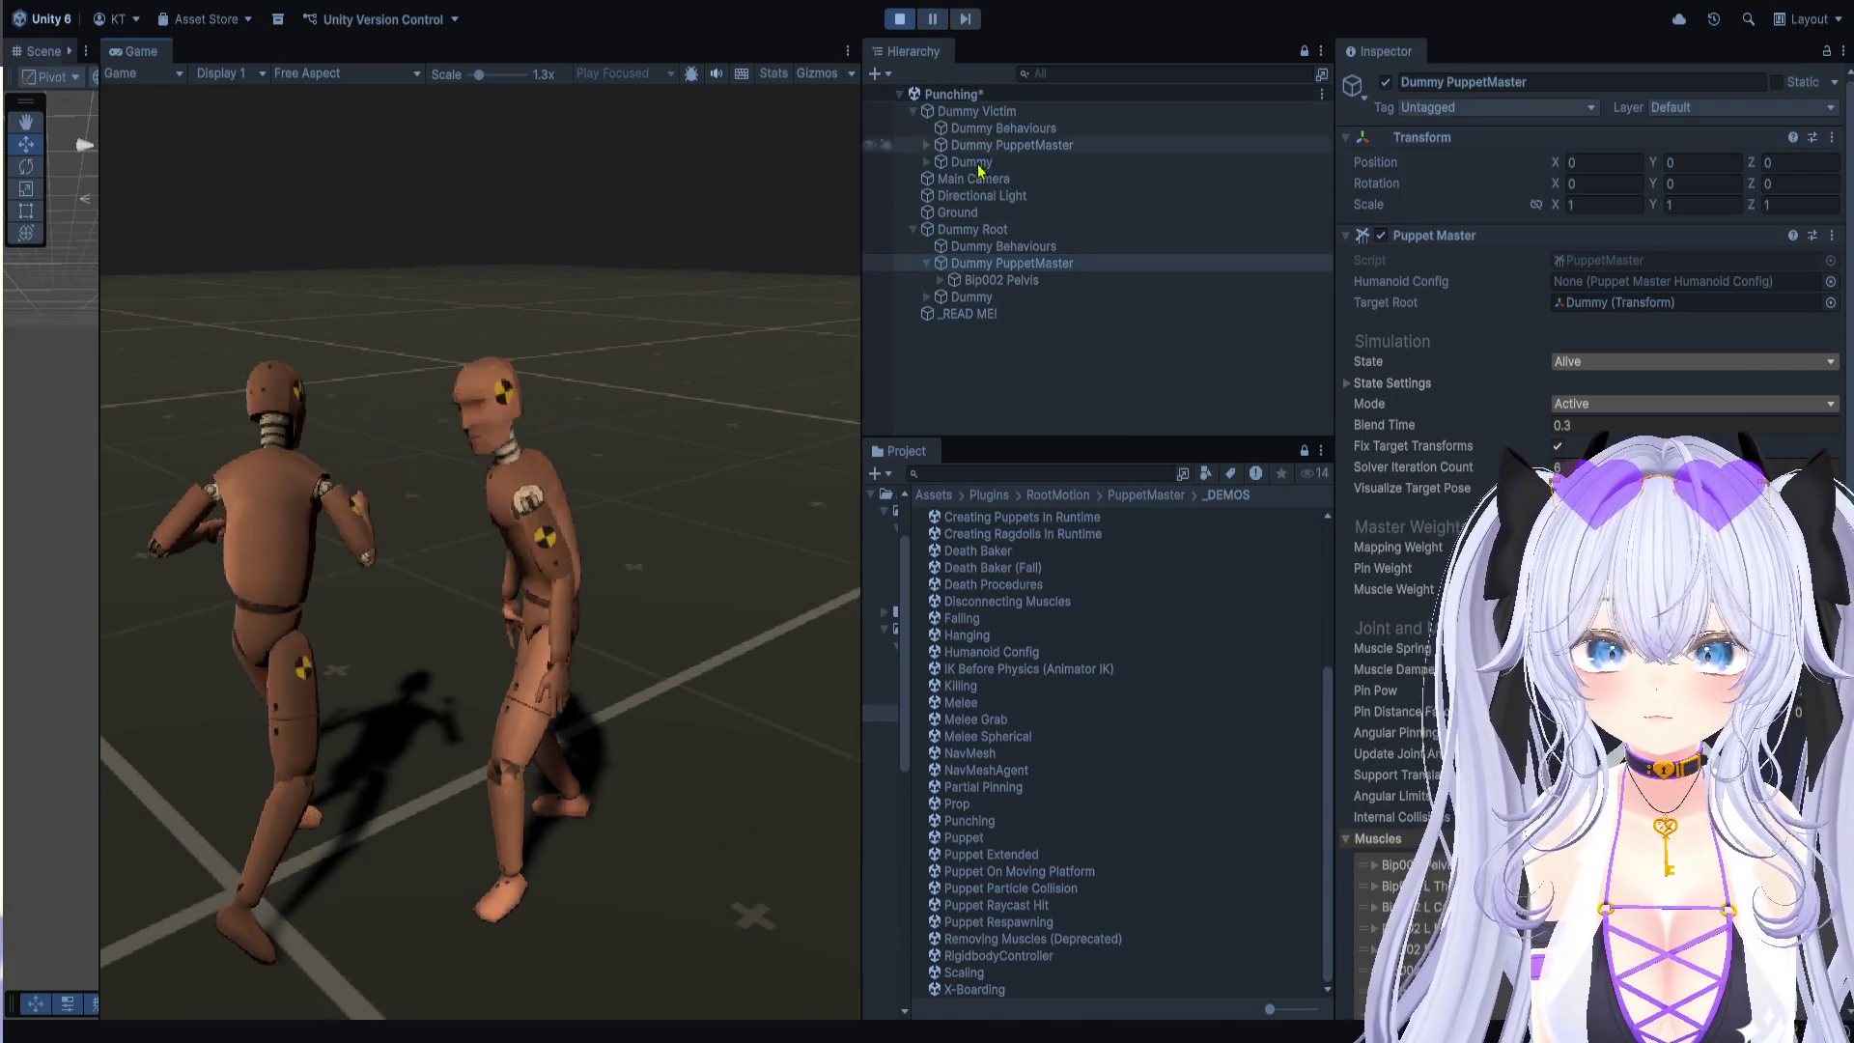
pyautogui.click(938, 146)
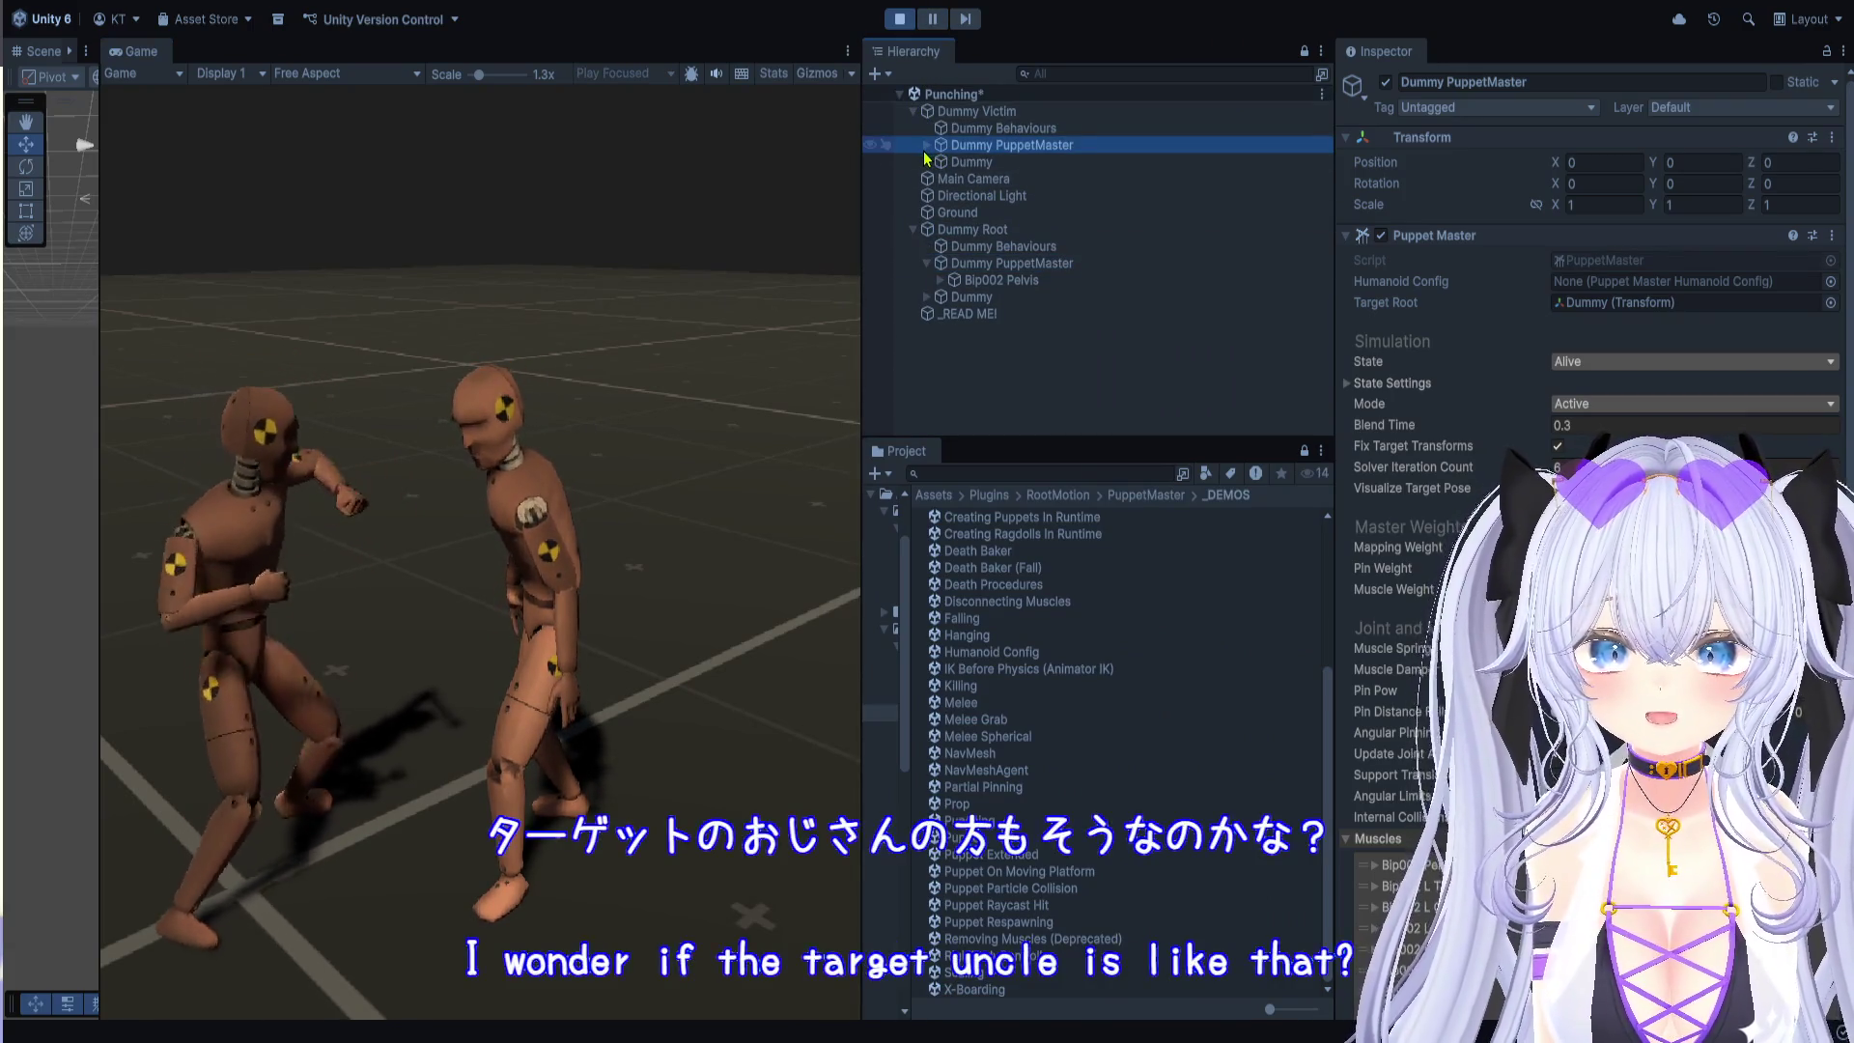
# Step: Compare the victim's muscle spring and damper with Dummy Root's PuppetMaster, then stop playback
pyautogui.click(926, 144)
pyautogui.scroll(-10, 1542, 322)
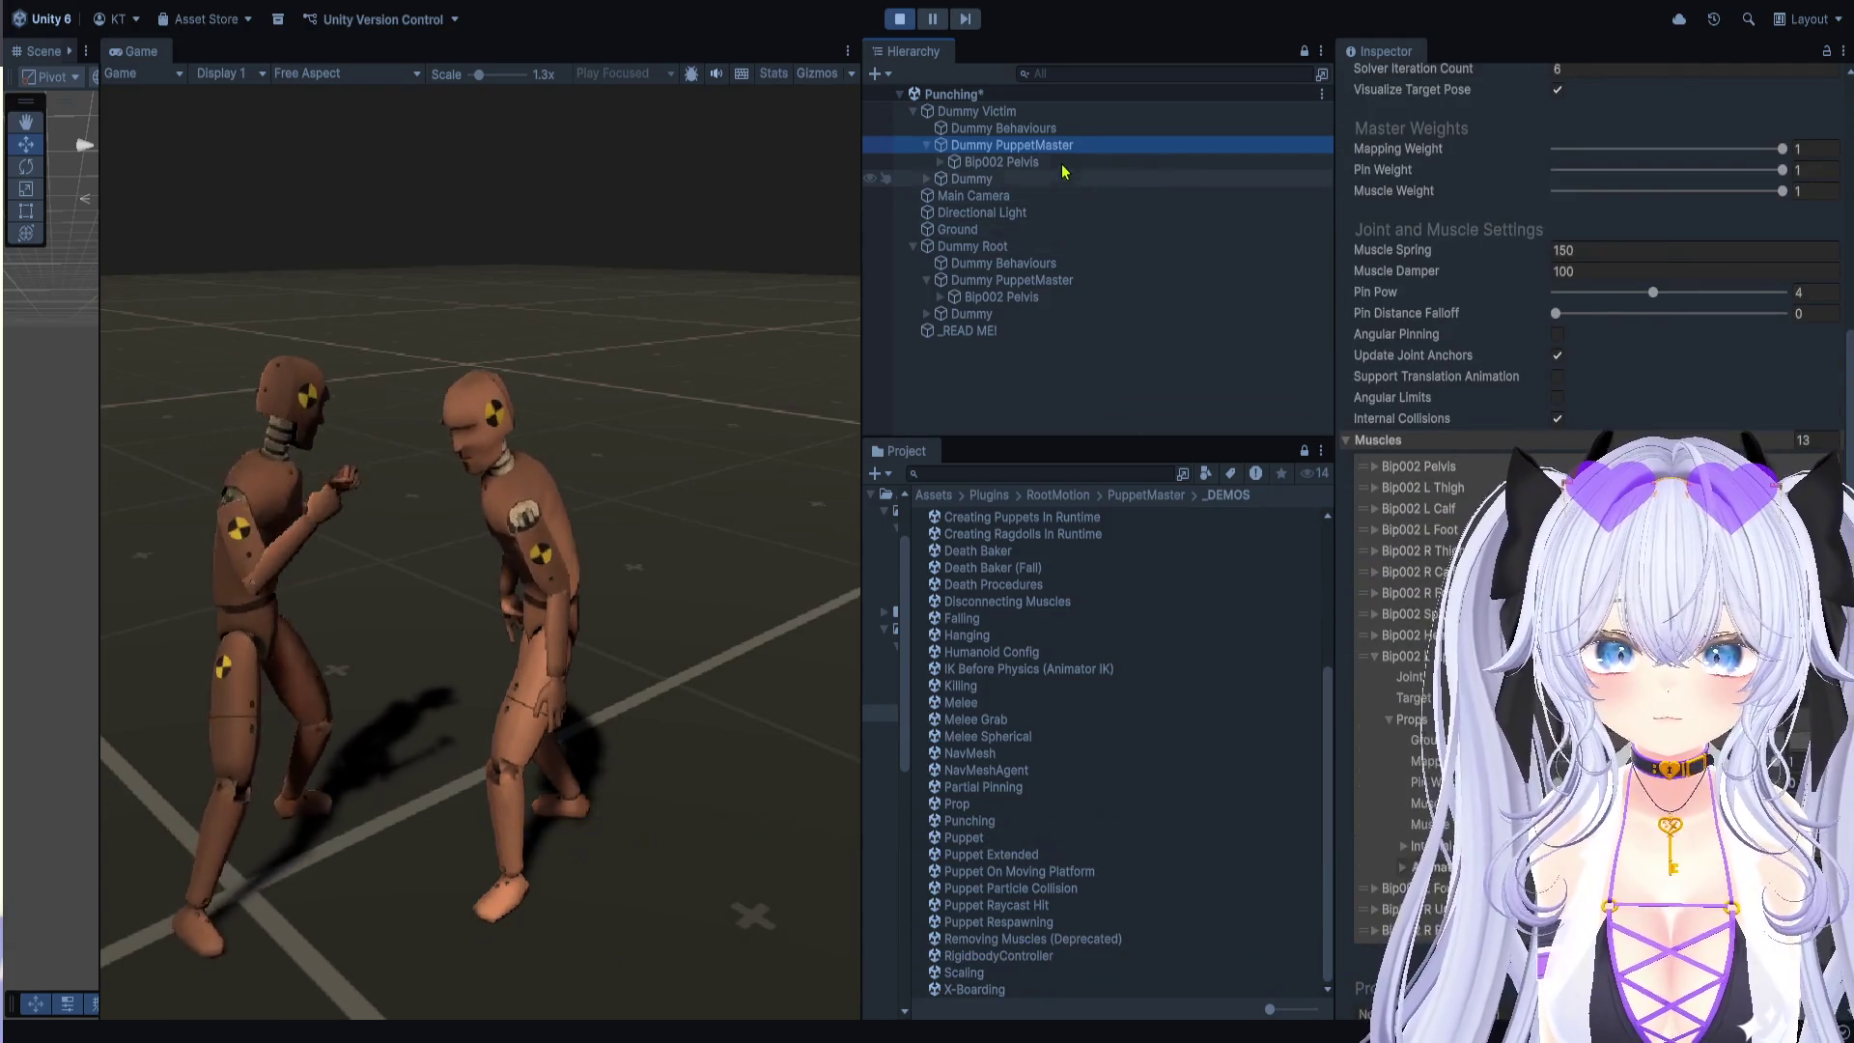
pyautogui.click(1133, 161)
pyautogui.click(1133, 145)
pyautogui.scroll(-10, 1403, 442)
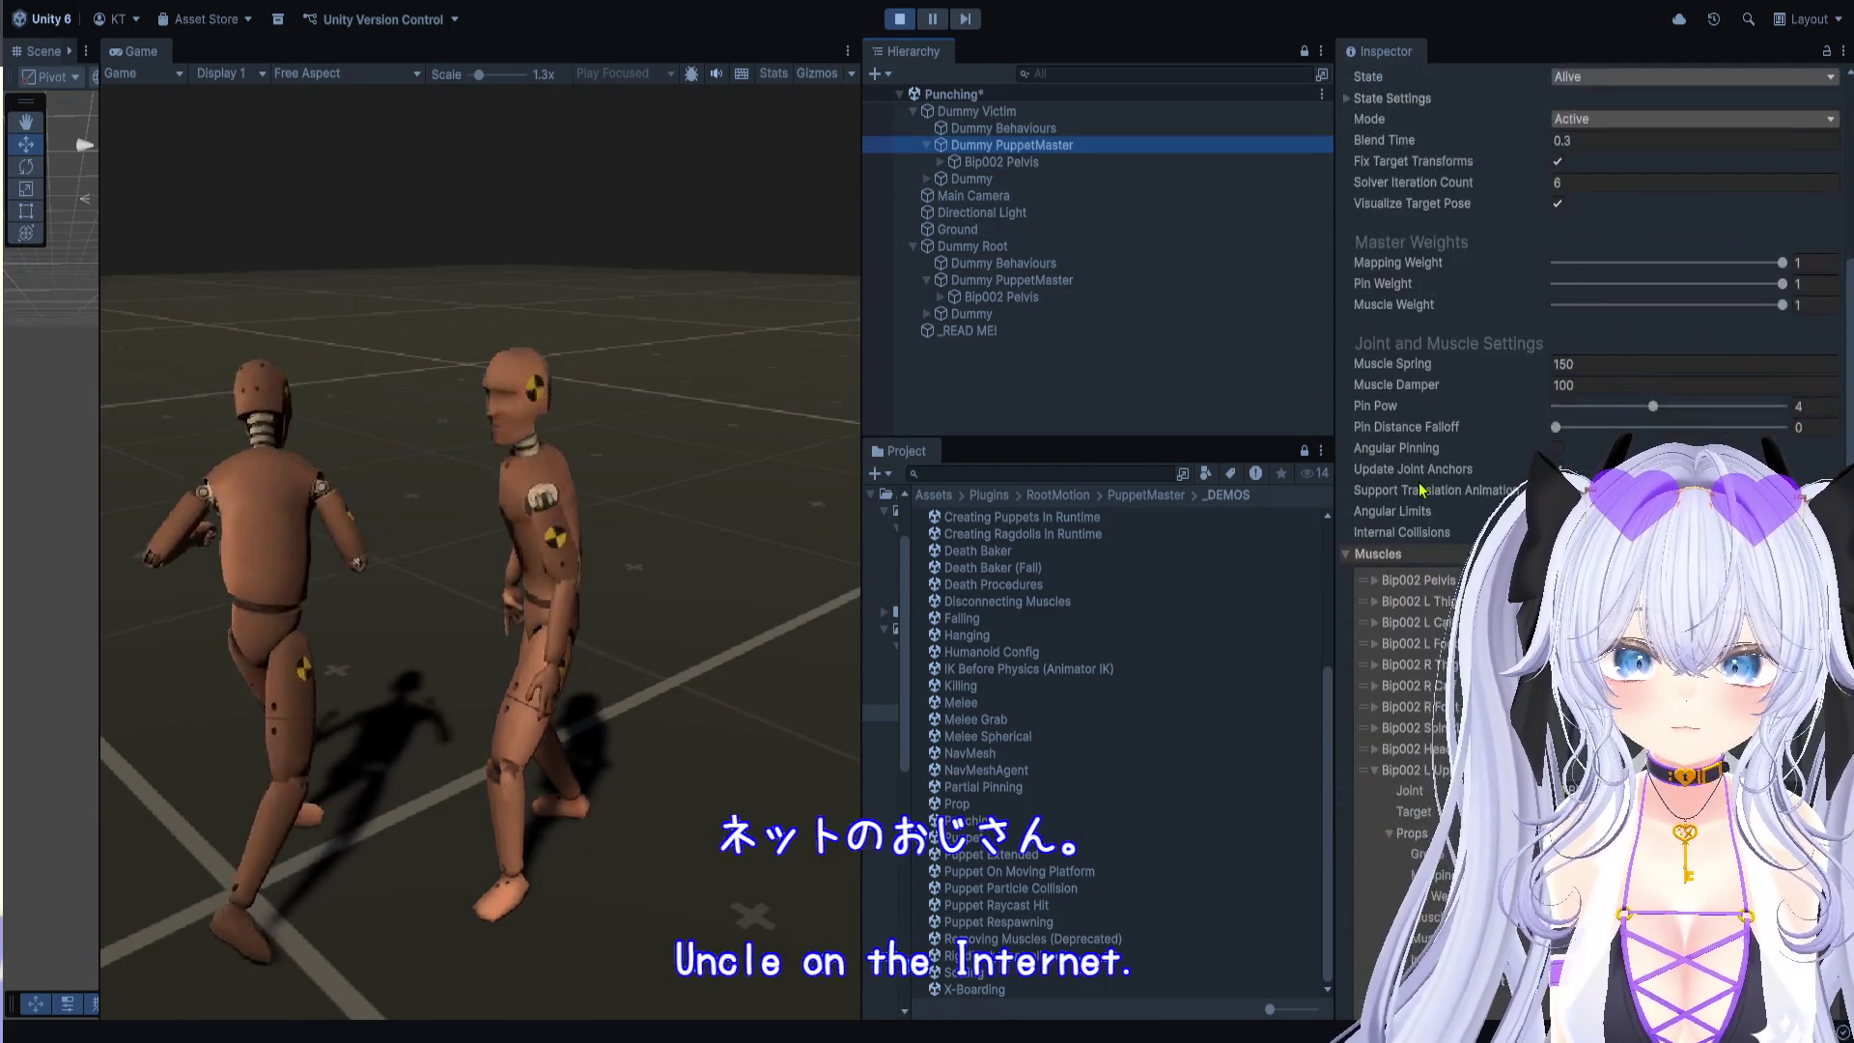
pyautogui.click(1005, 280)
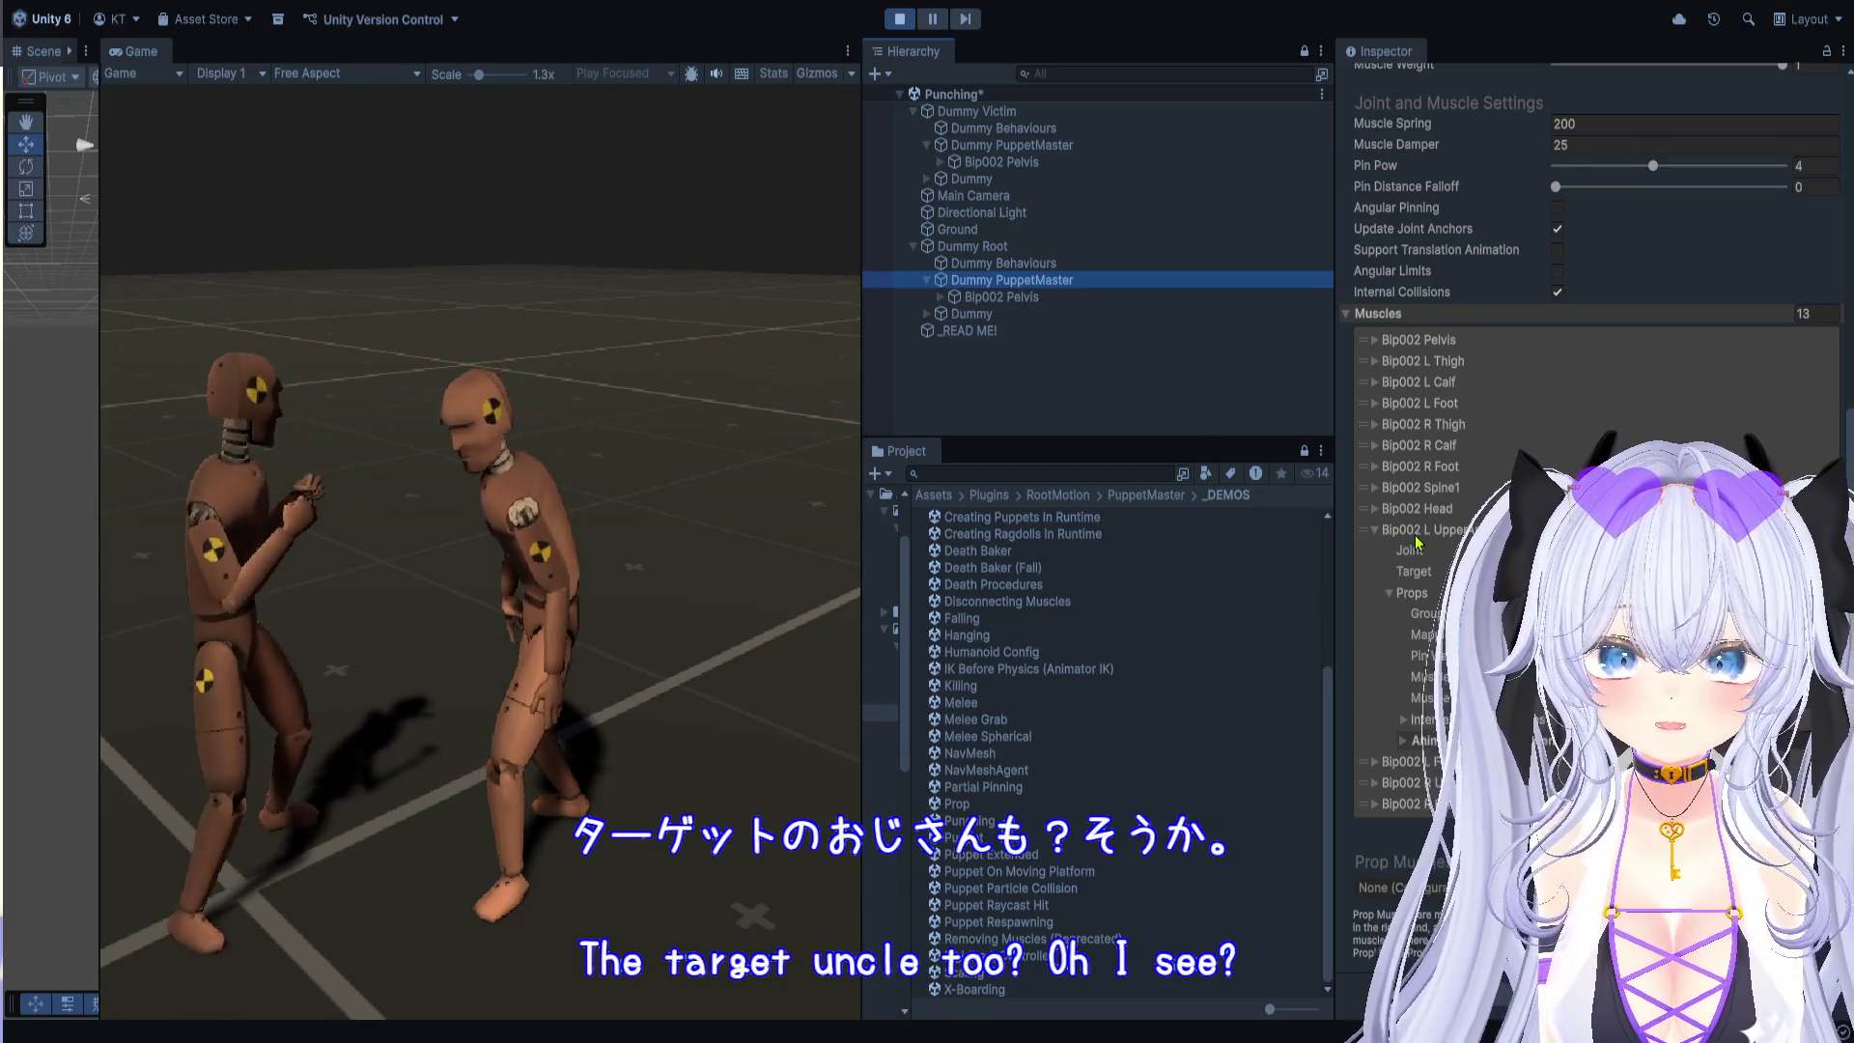
pyautogui.scroll(3, 1416, 542)
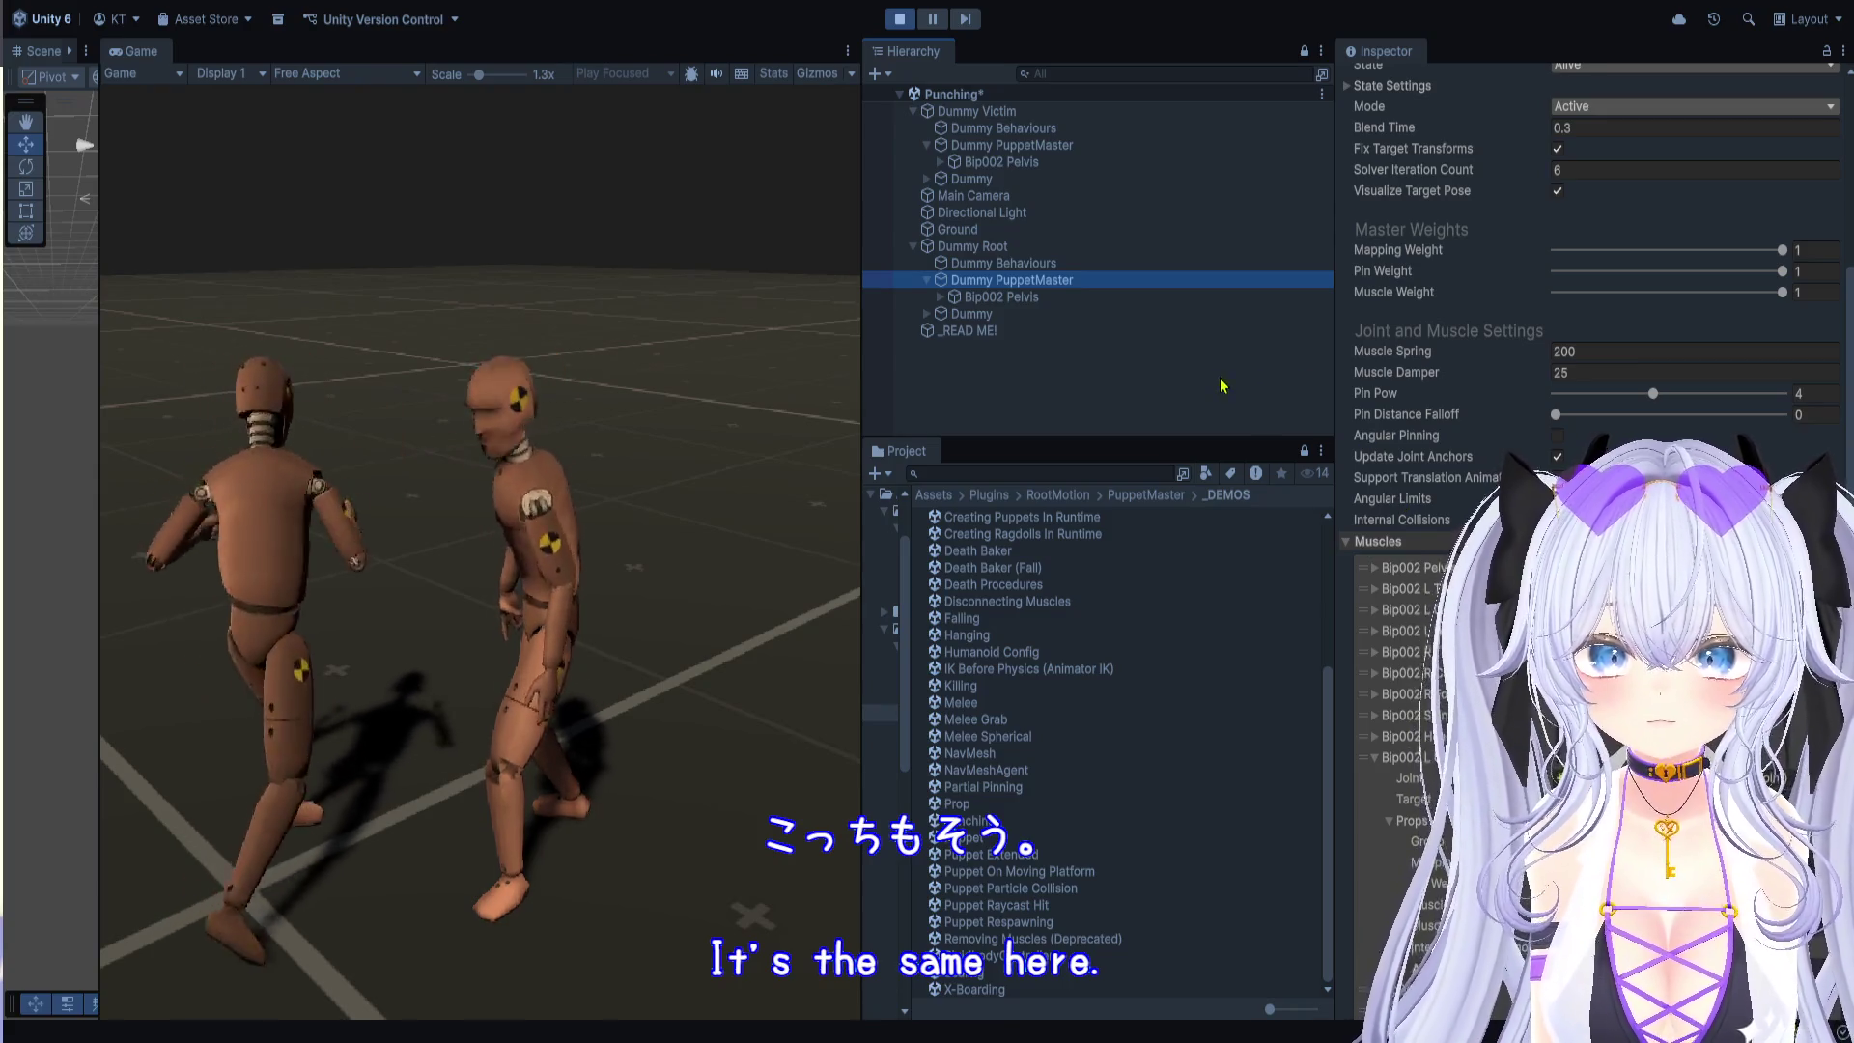
pyautogui.click(900, 20)
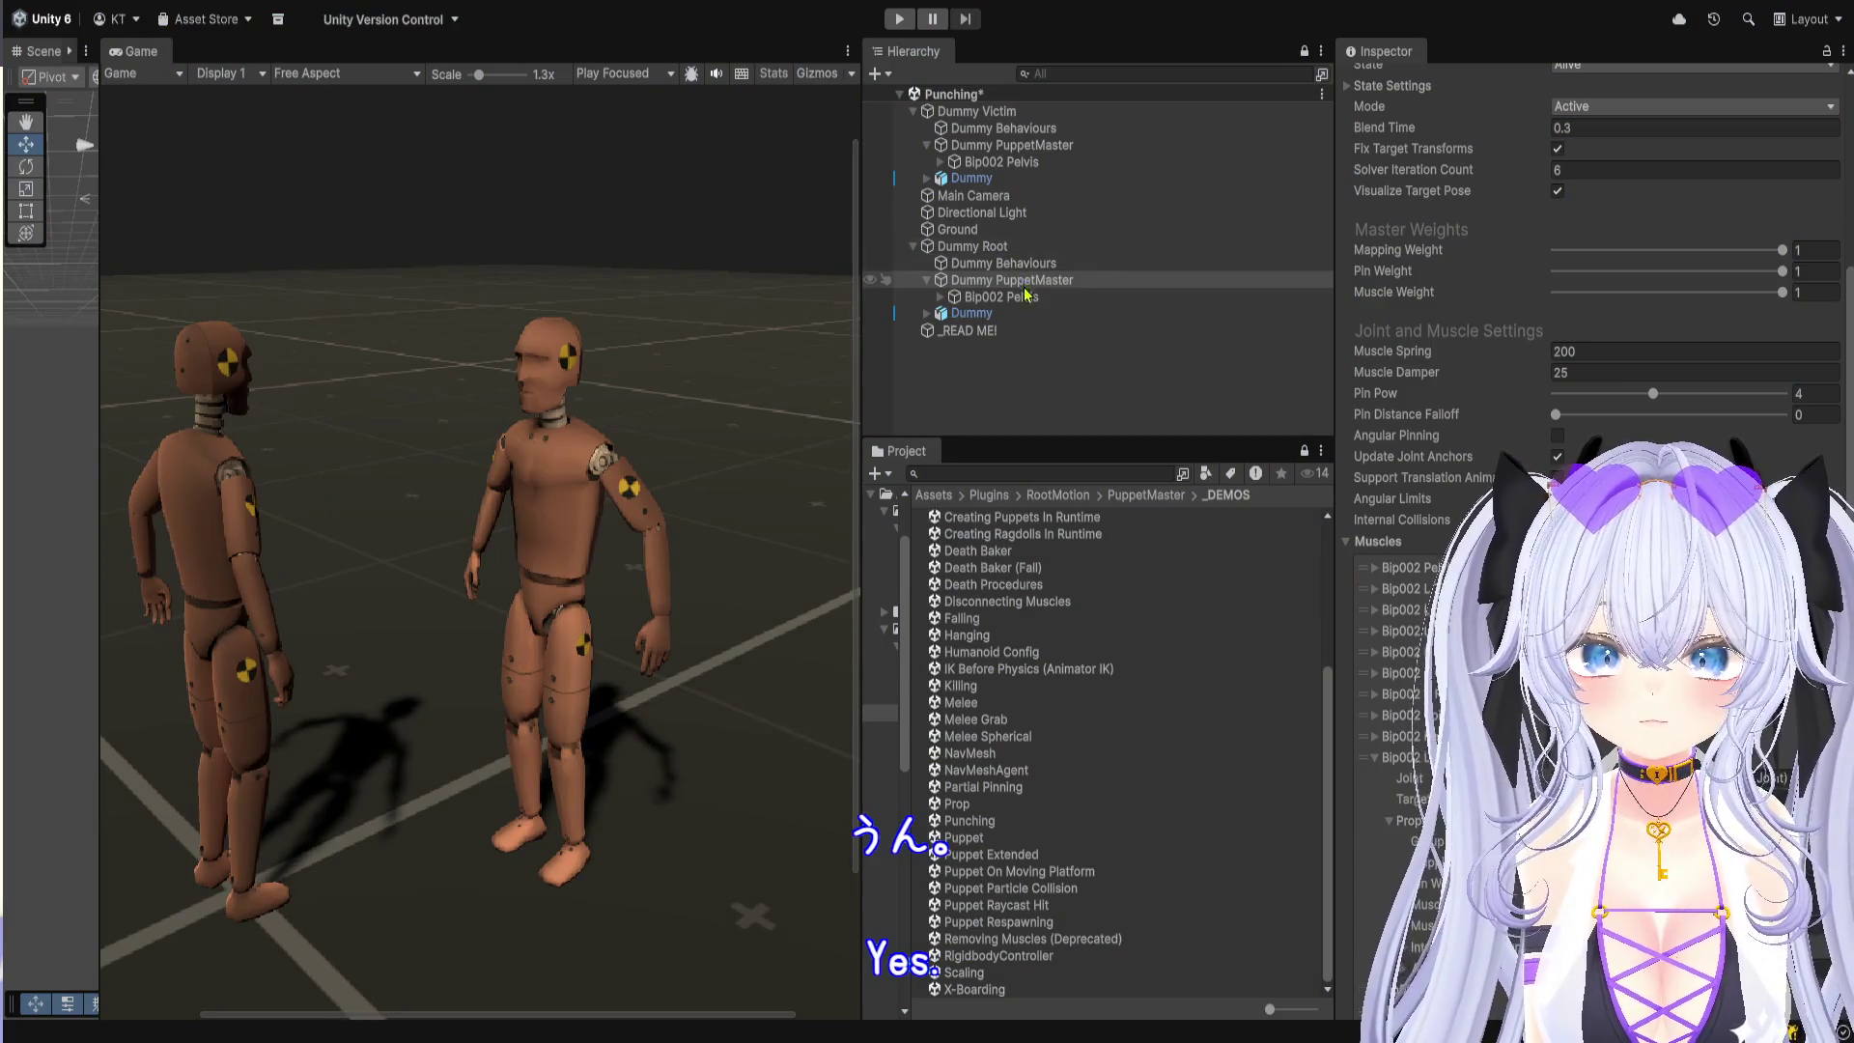
# Step: Deactivate Dummy Root so its boxer disappears from the scene
pyautogui.click(970, 313)
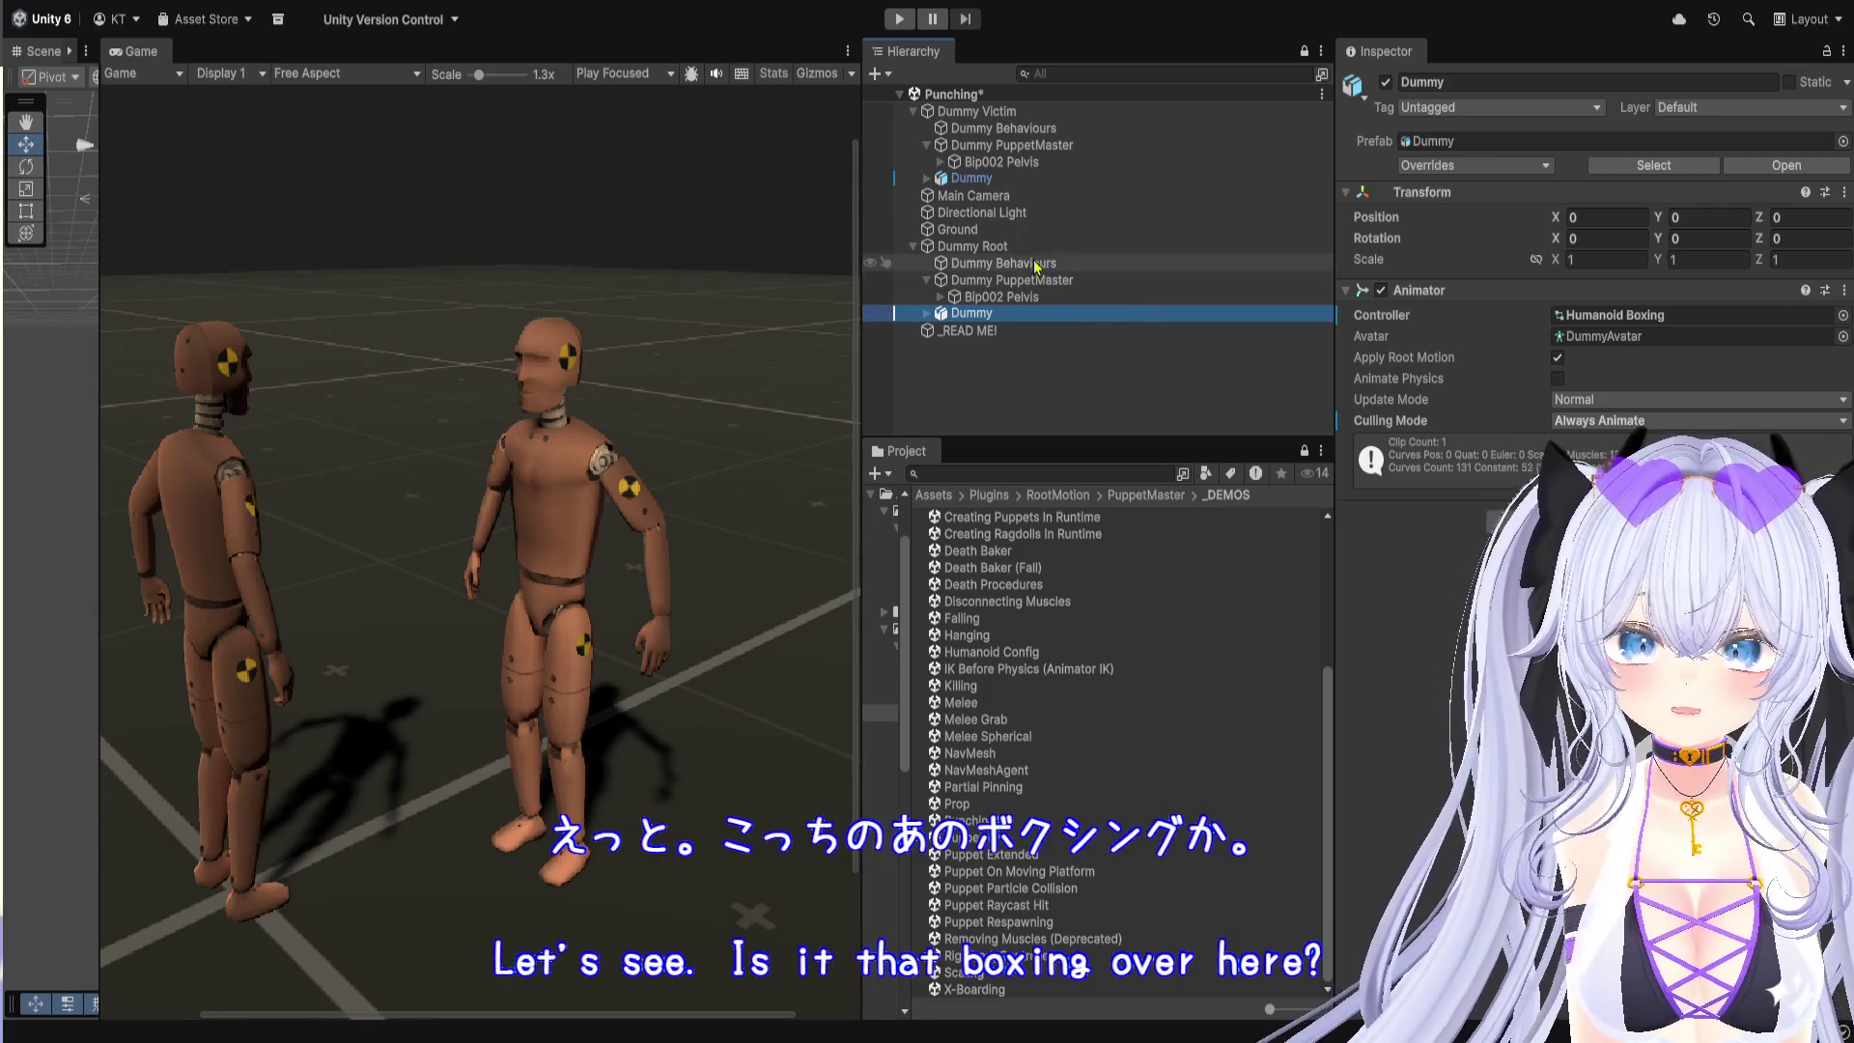
pyautogui.click(1108, 246)
pyautogui.click(1385, 82)
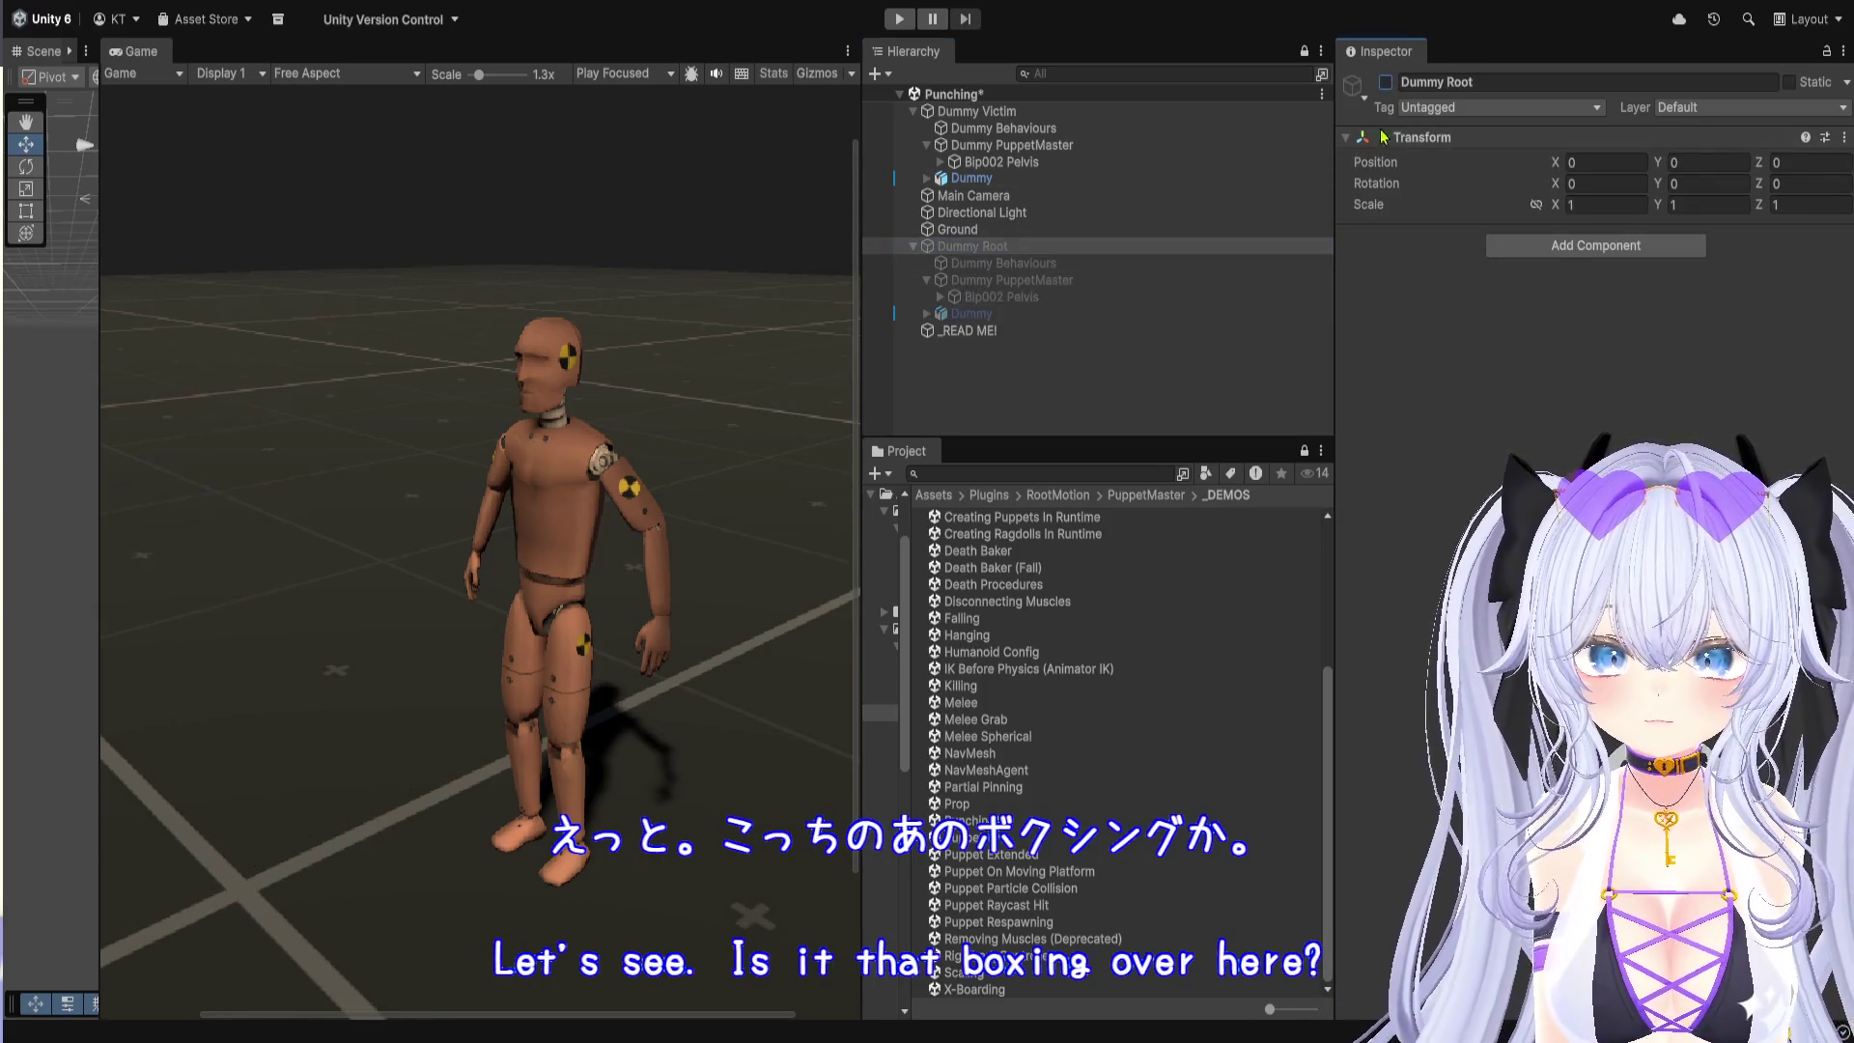
# Step: Navigate the Project browser to Assets/_MyAssets/prefab and open its ragdoll subfolder
pyautogui.click(1135, 494)
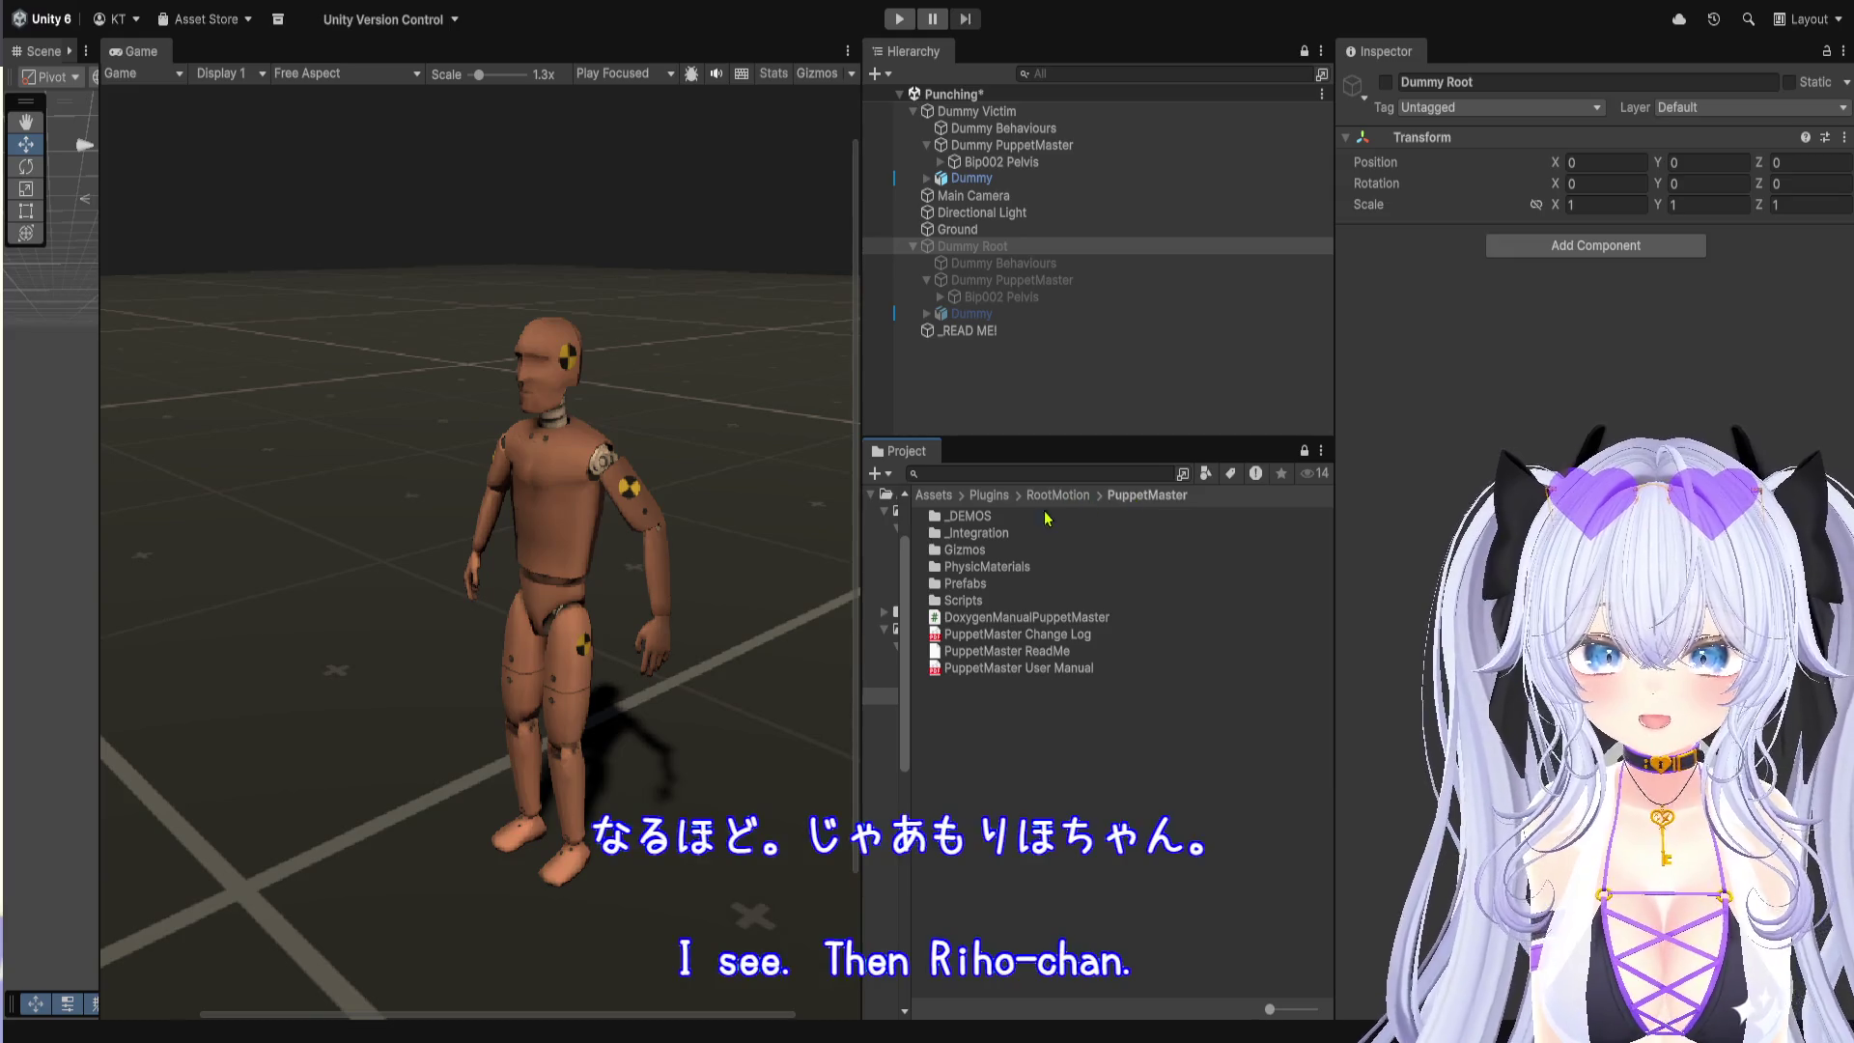
pyautogui.click(1029, 496)
pyautogui.click(992, 496)
pyautogui.click(934, 495)
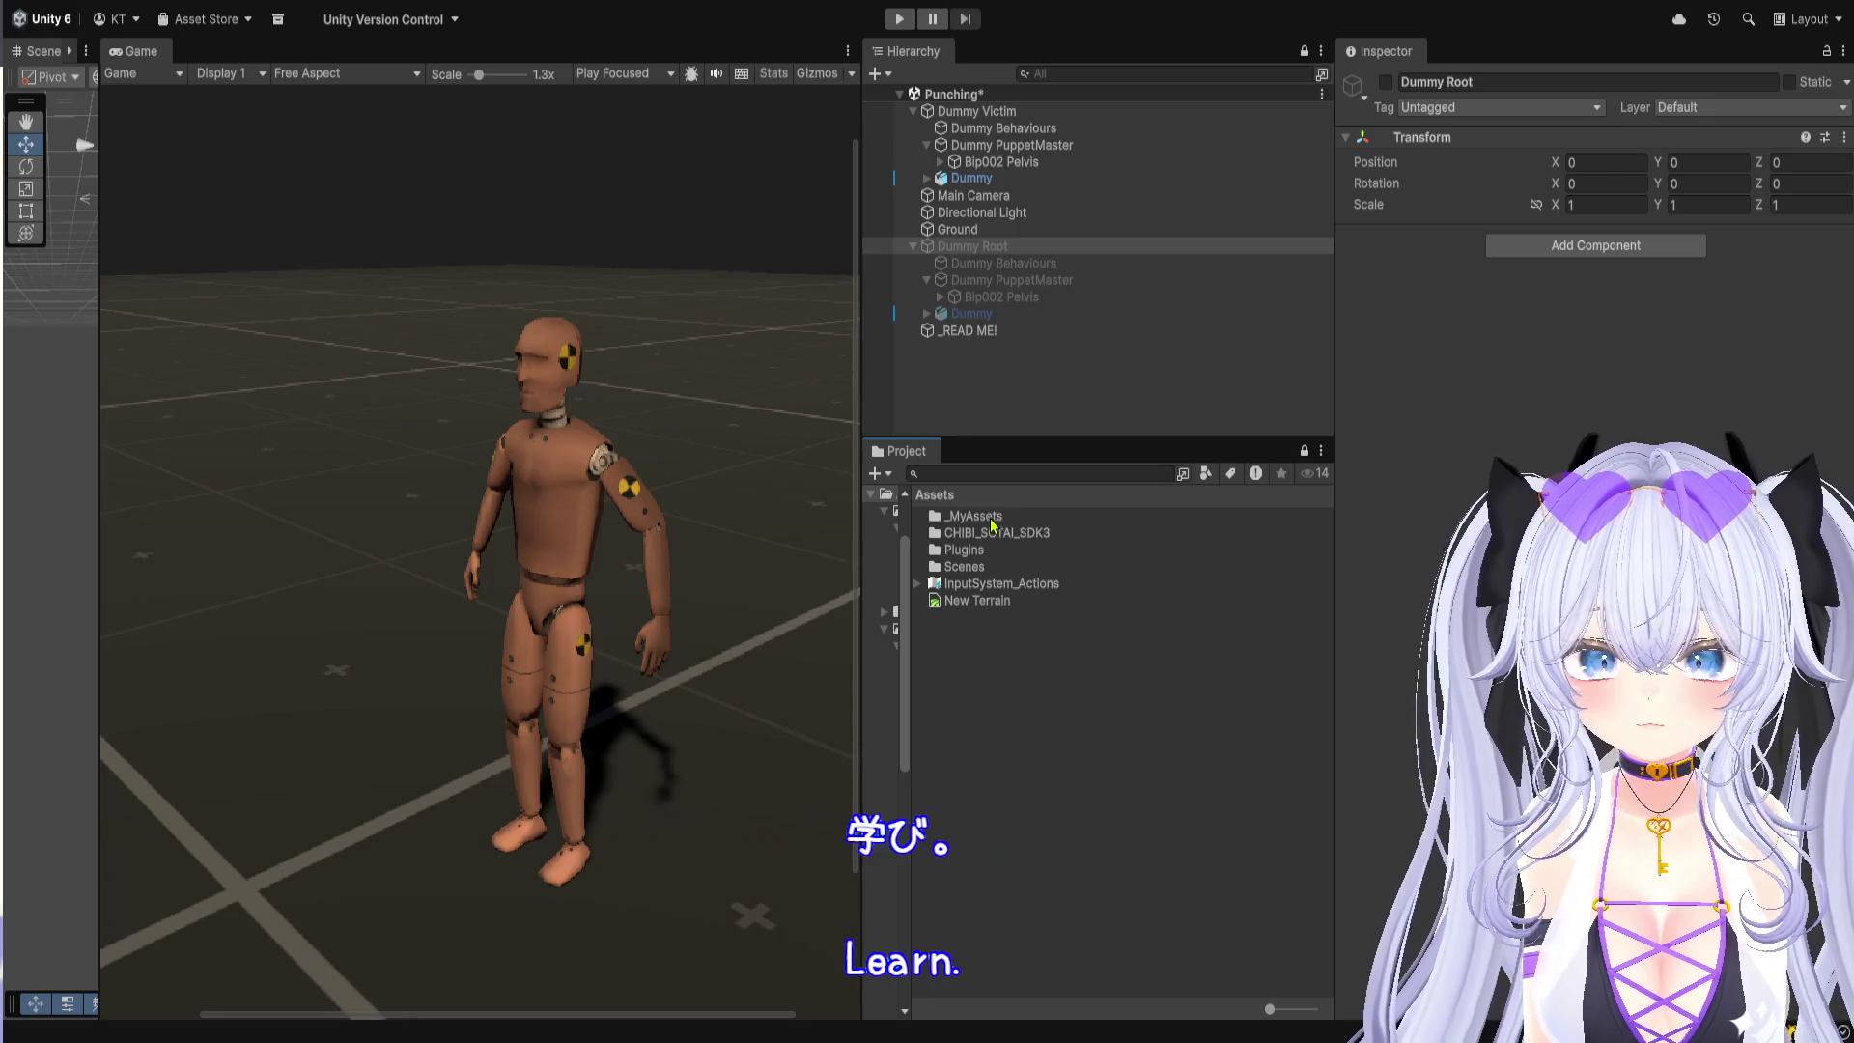
pyautogui.doubleClick(993, 519)
pyautogui.doubleClick(965, 533)
pyautogui.click(1010, 500)
pyautogui.doubleClick(1004, 519)
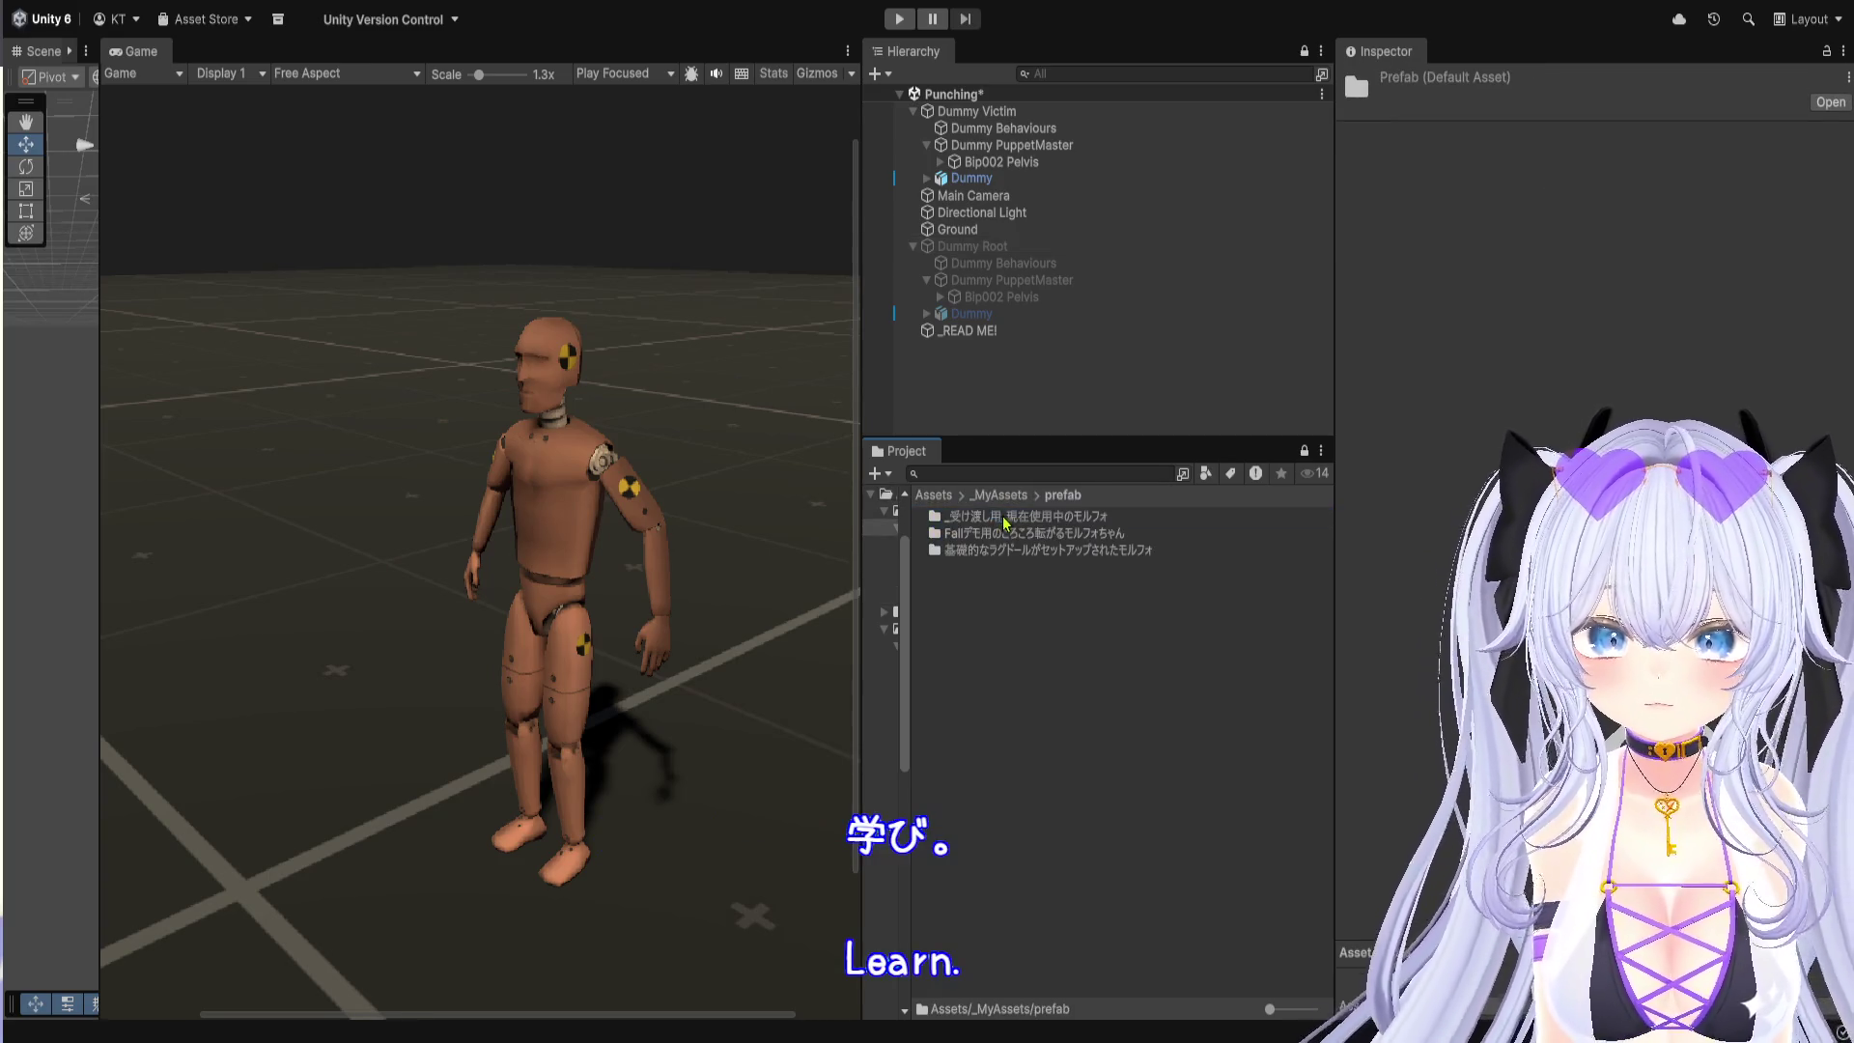
pyautogui.doubleClick(1052, 550)
# Step: Drag the CB_Full_MORPHO_EDITION Root prefab into the scene and frame it
pyautogui.moveTo(1031, 521)
pyautogui.mouseDown()
pyautogui.moveTo(1031, 404)
pyautogui.moveTo(1002, 417)
pyautogui.mouseUp()
pyautogui.scroll(1, 431, 755)
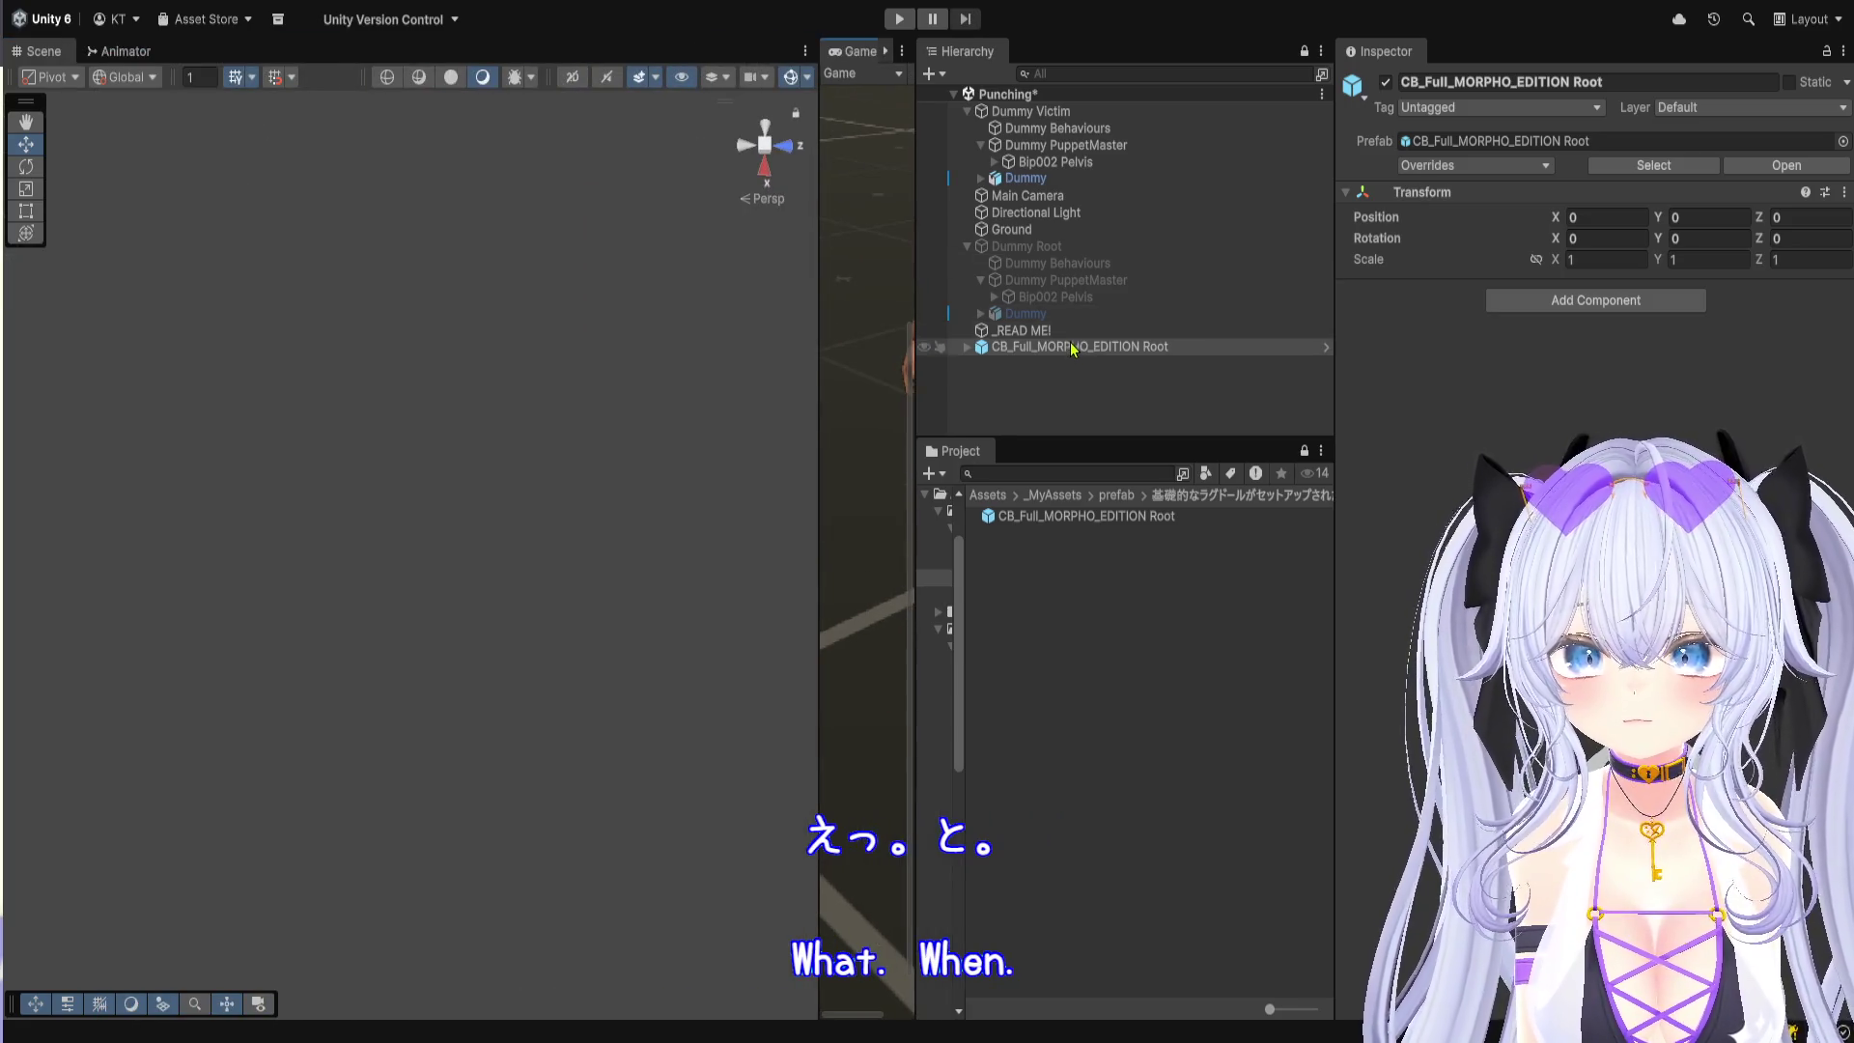
pyautogui.doubleClick(1051, 348)
pyautogui.scroll(-3, 489, 532)
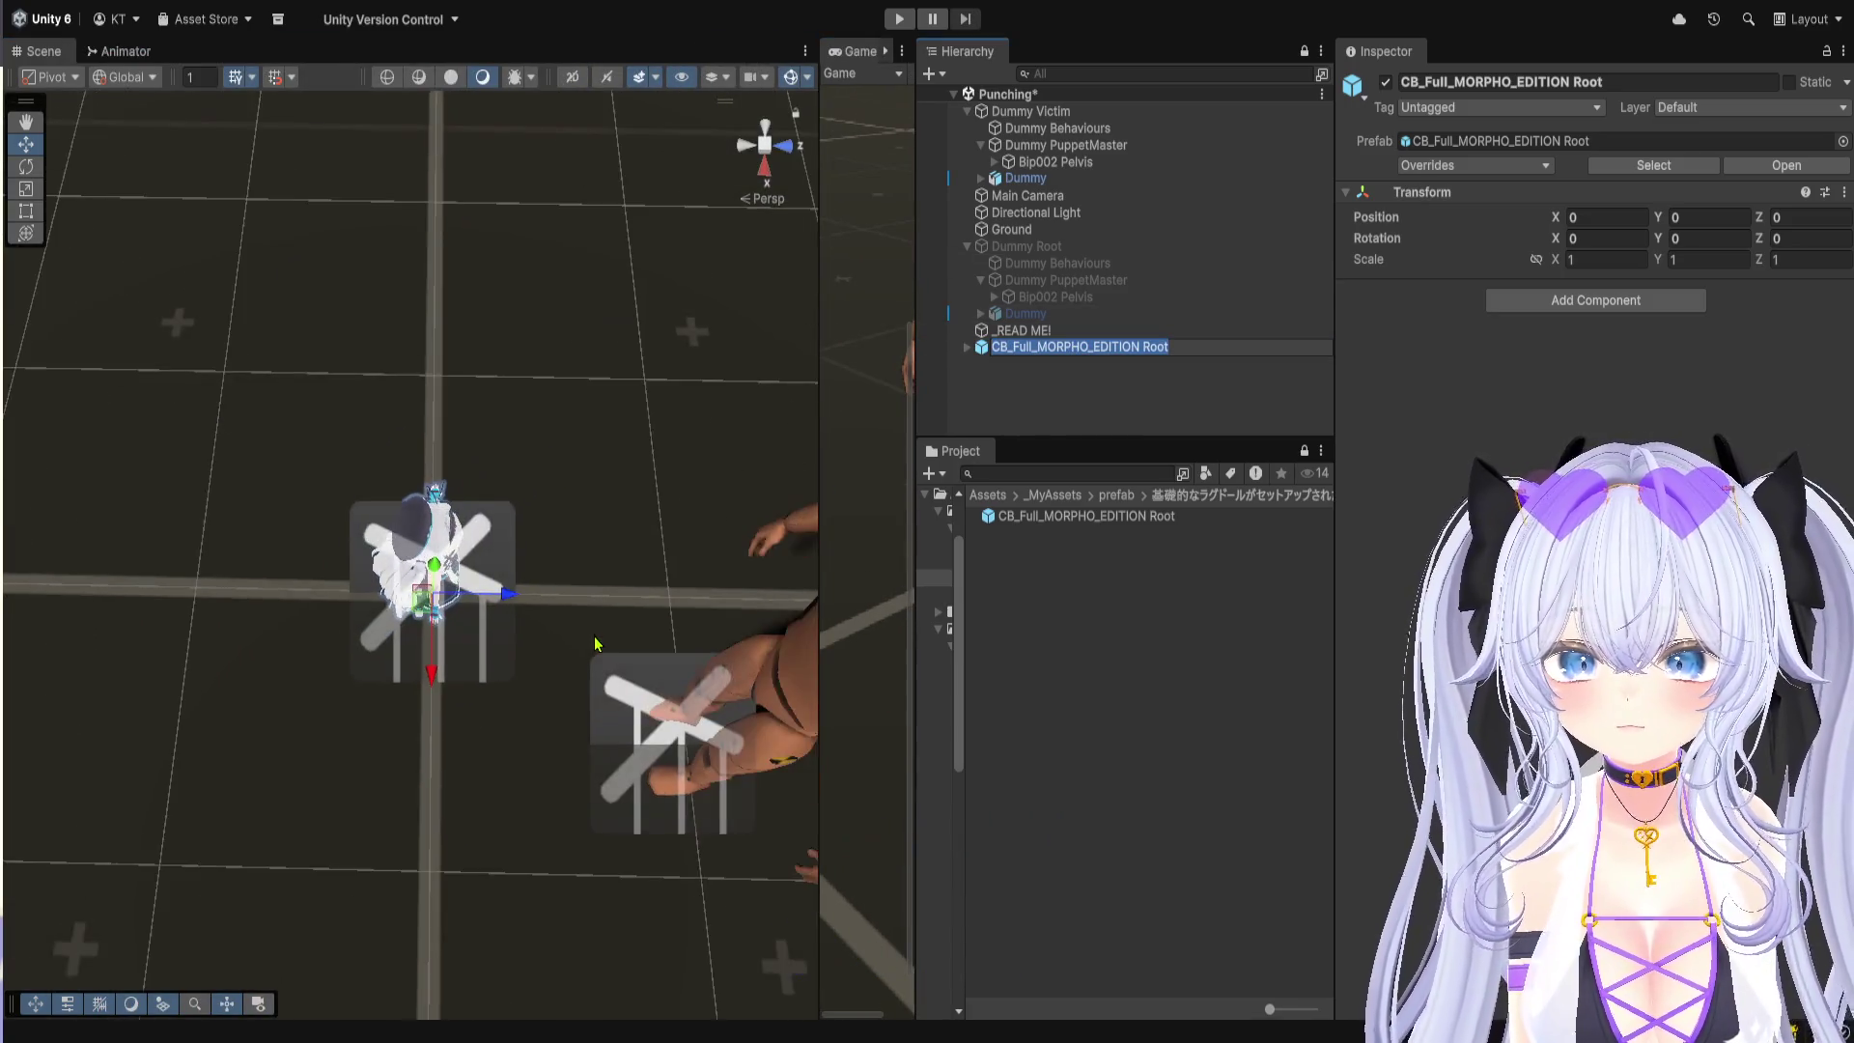
# Step: Move the avatar beside the dummy to X 0.425, Z 0.731
pyautogui.moveTo(402, 515); pyautogui.dragTo(628, 510)
pyautogui.scroll(3, 483, 446)
pyautogui.moveTo(483, 446)
pyautogui.mouseDown()
pyautogui.moveTo(474, 371)
pyautogui.moveTo(478, 628)
pyautogui.mouseUp()
pyautogui.scroll(3, 389, 485)
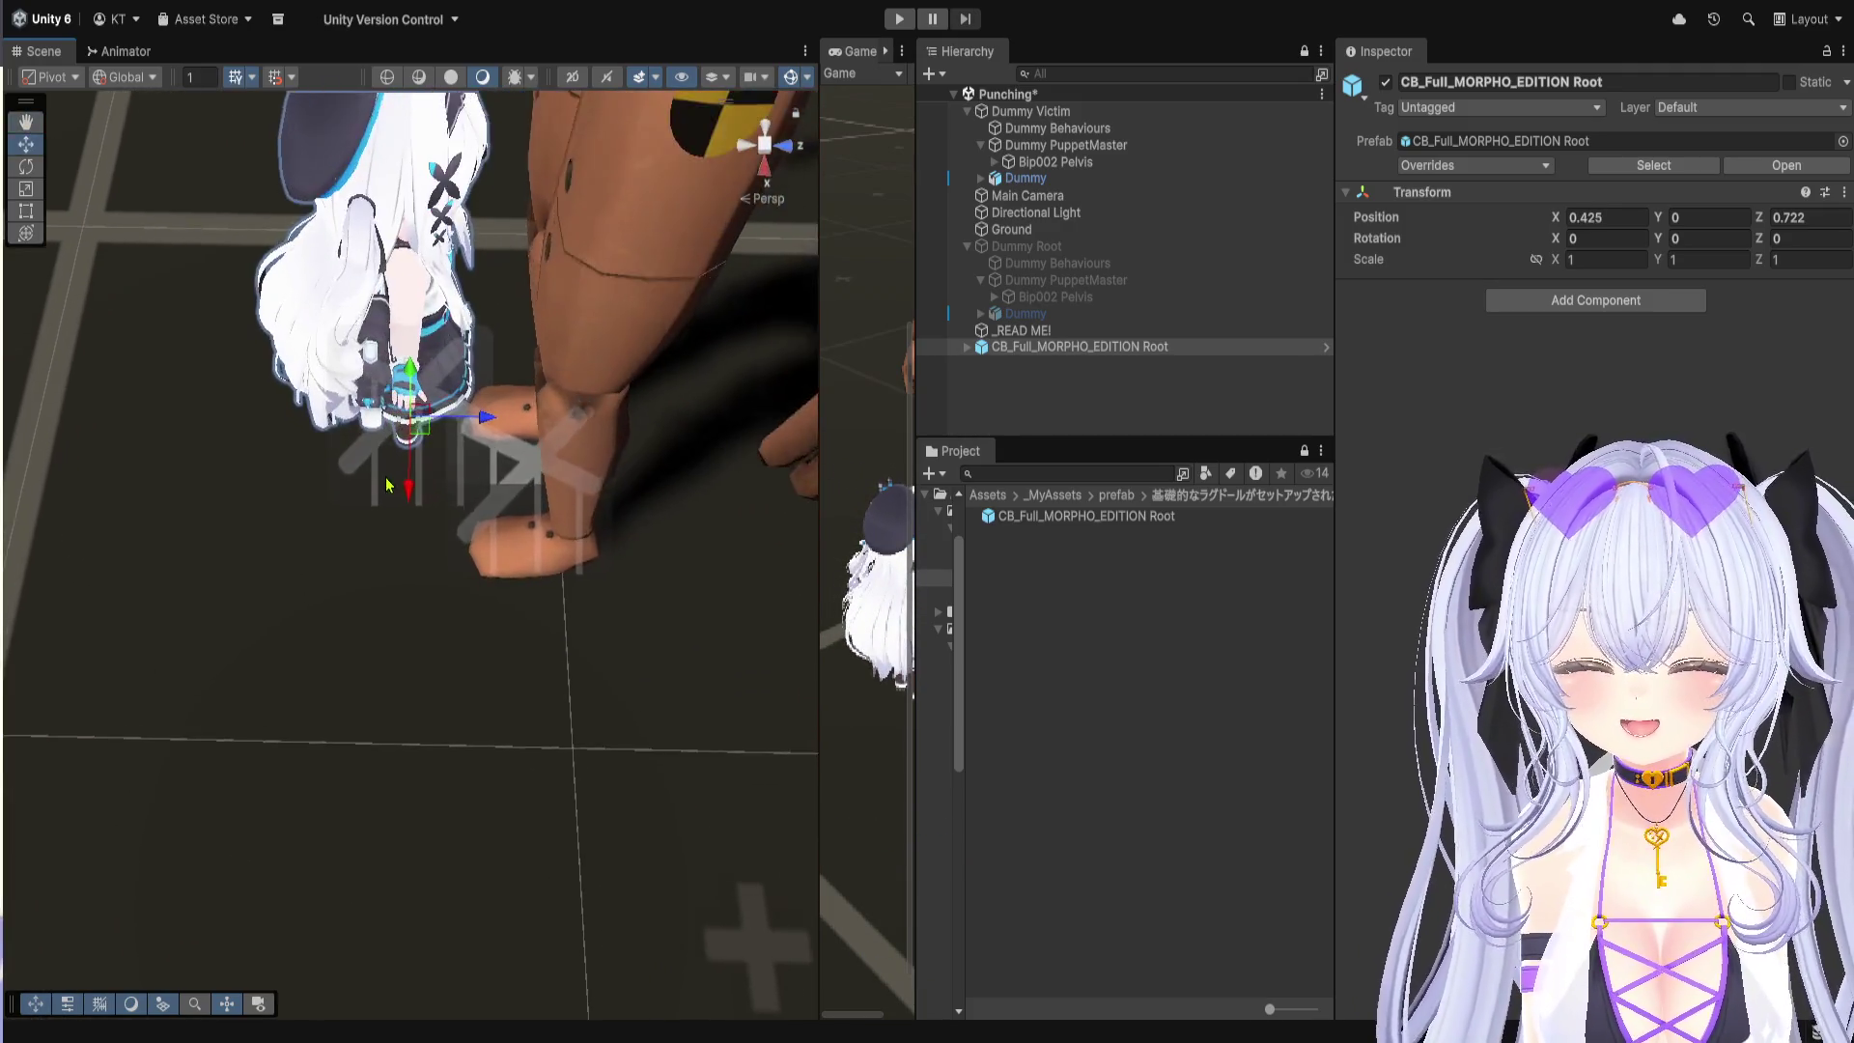
pyautogui.scroll(2, 493, 440)
pyautogui.moveTo(490, 456); pyautogui.dragTo(517, 526)
pyautogui.scroll(2, 516, 526)
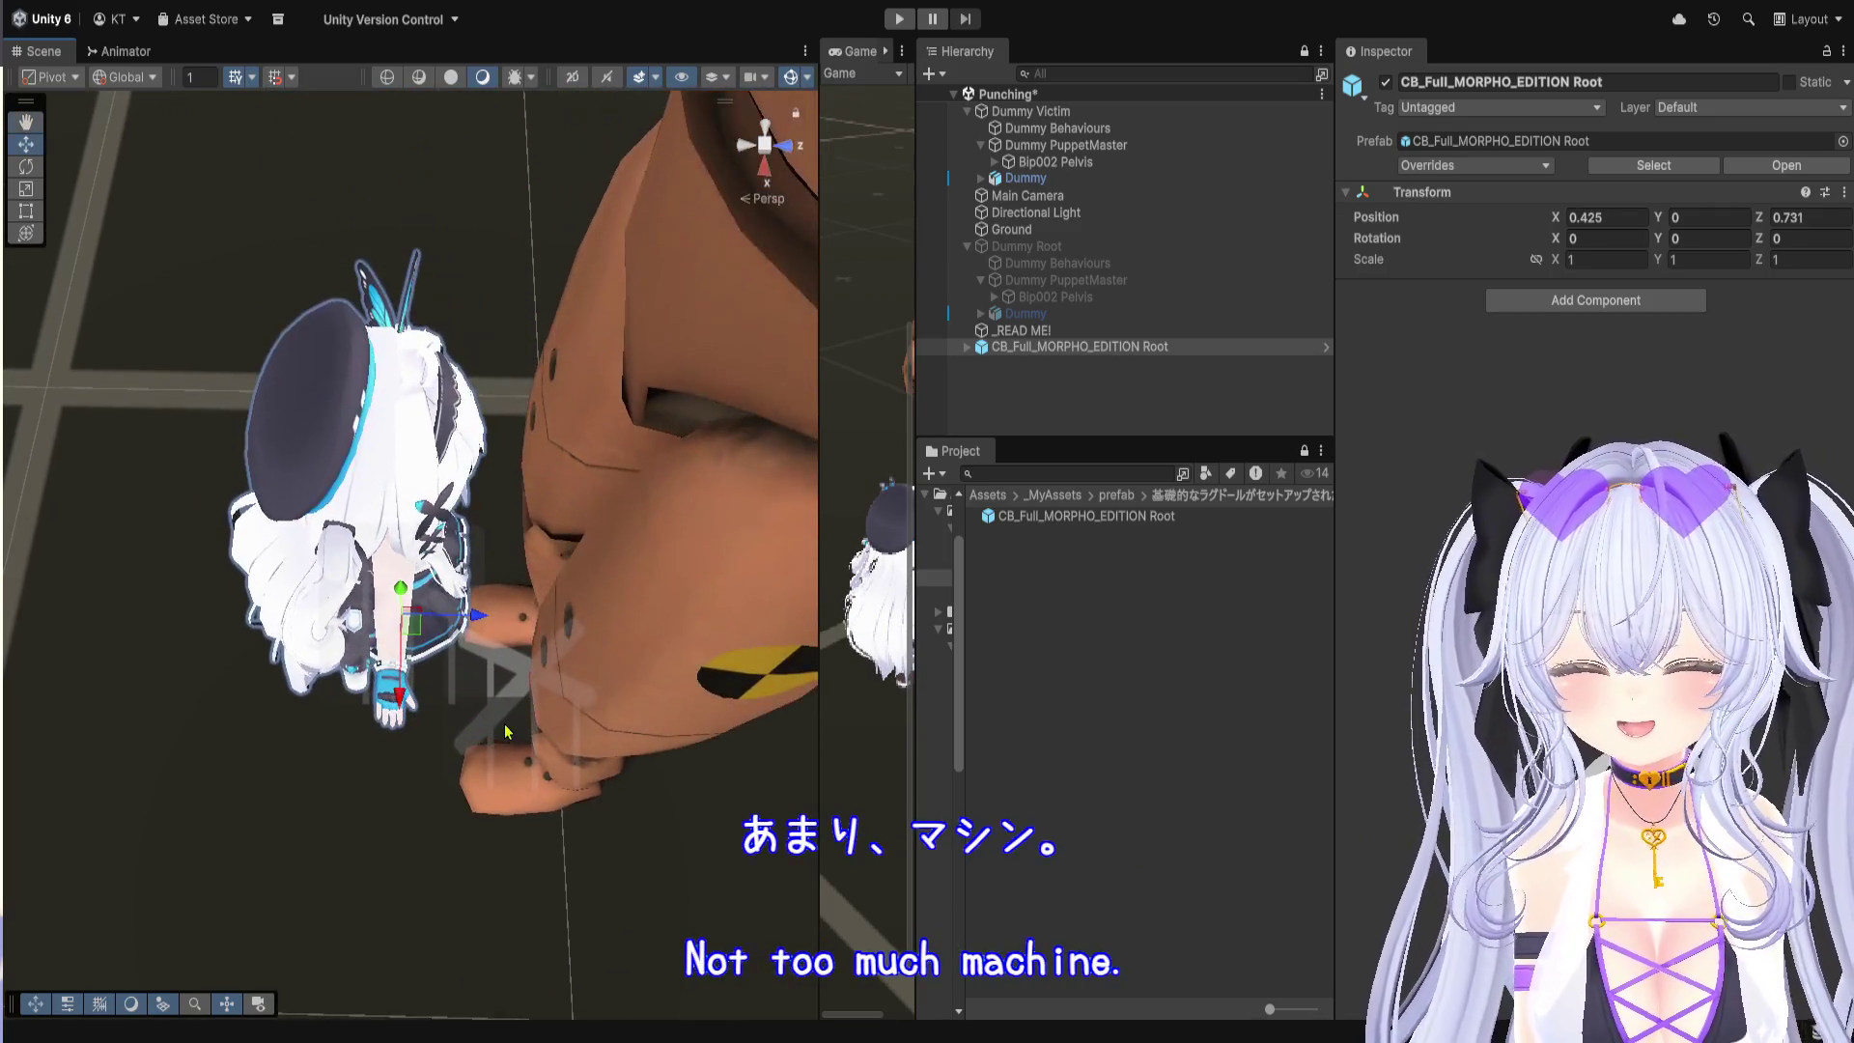
pyautogui.scroll(-4, 502, 724)
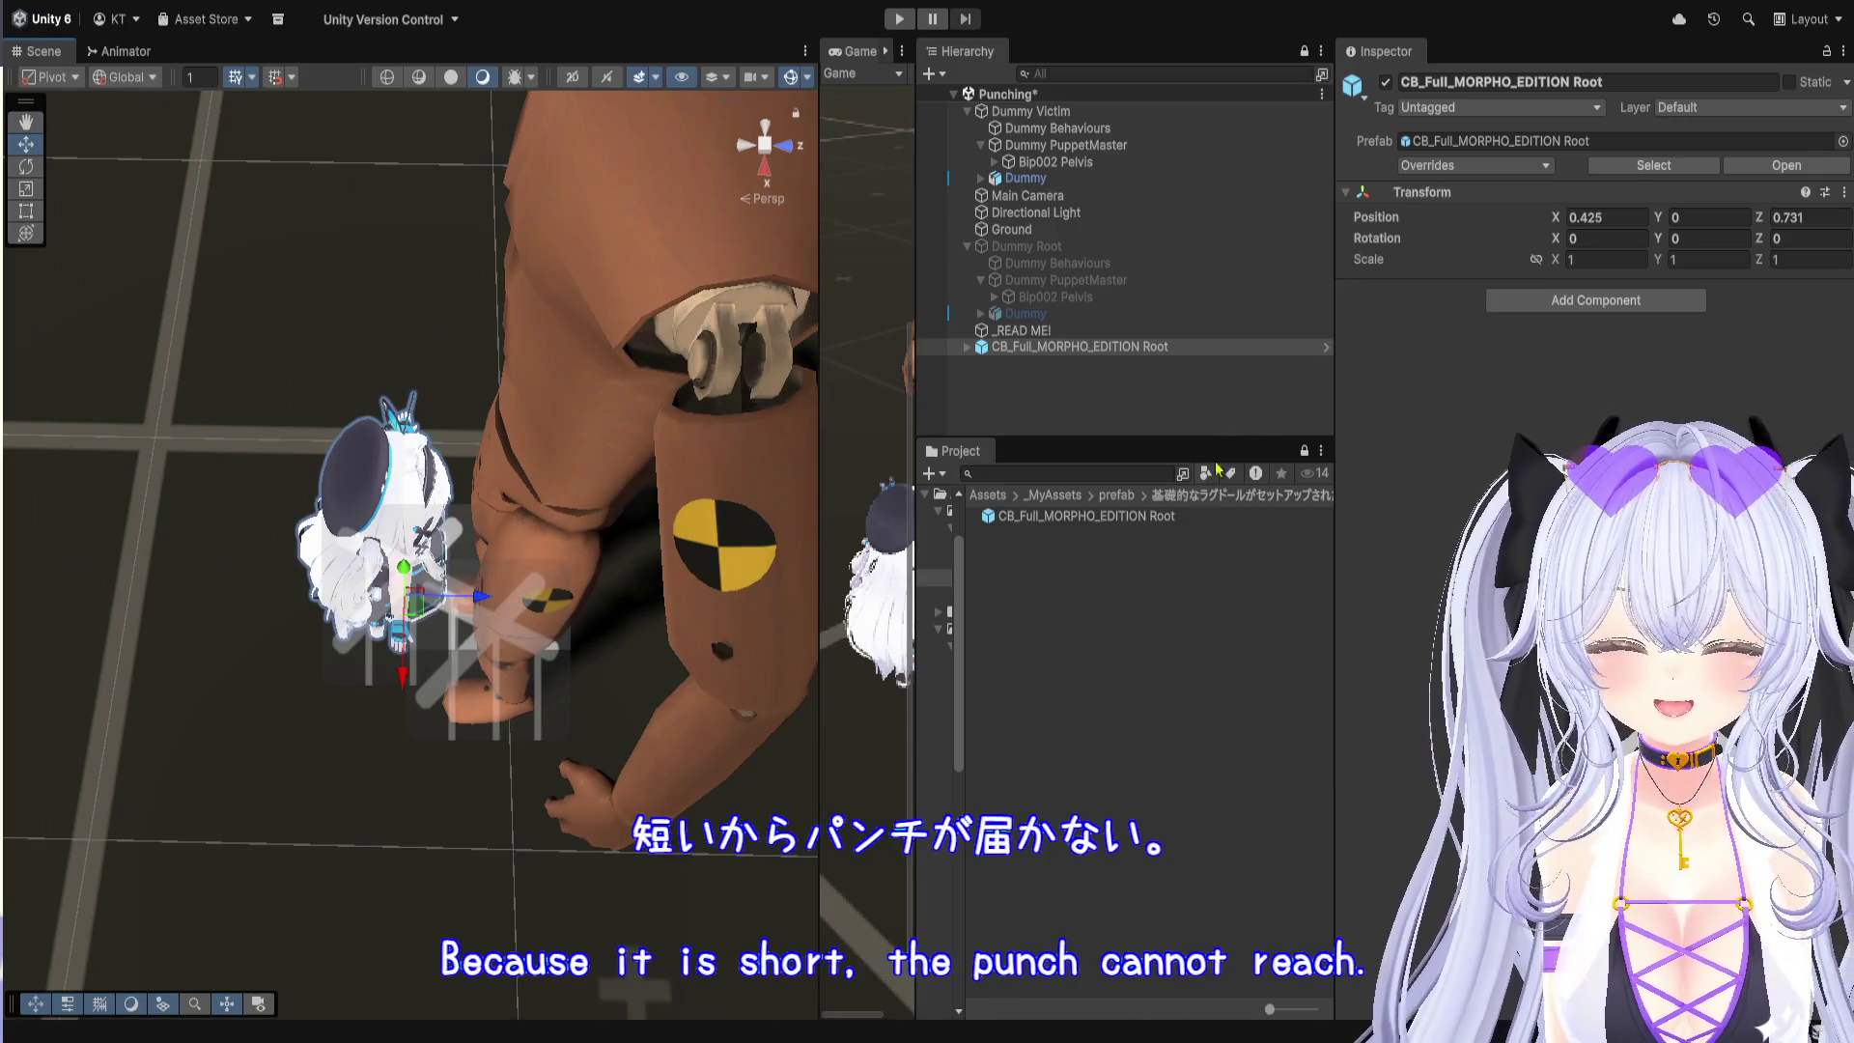
# Step: Expand CB_Full_MORPHO_EDITION Root and review its PuppetMaster settings
pyautogui.click(967, 348)
pyautogui.click(1043, 380)
pyautogui.scroll(-3, 1461, 503)
pyautogui.scroll(-10, 1461, 503)
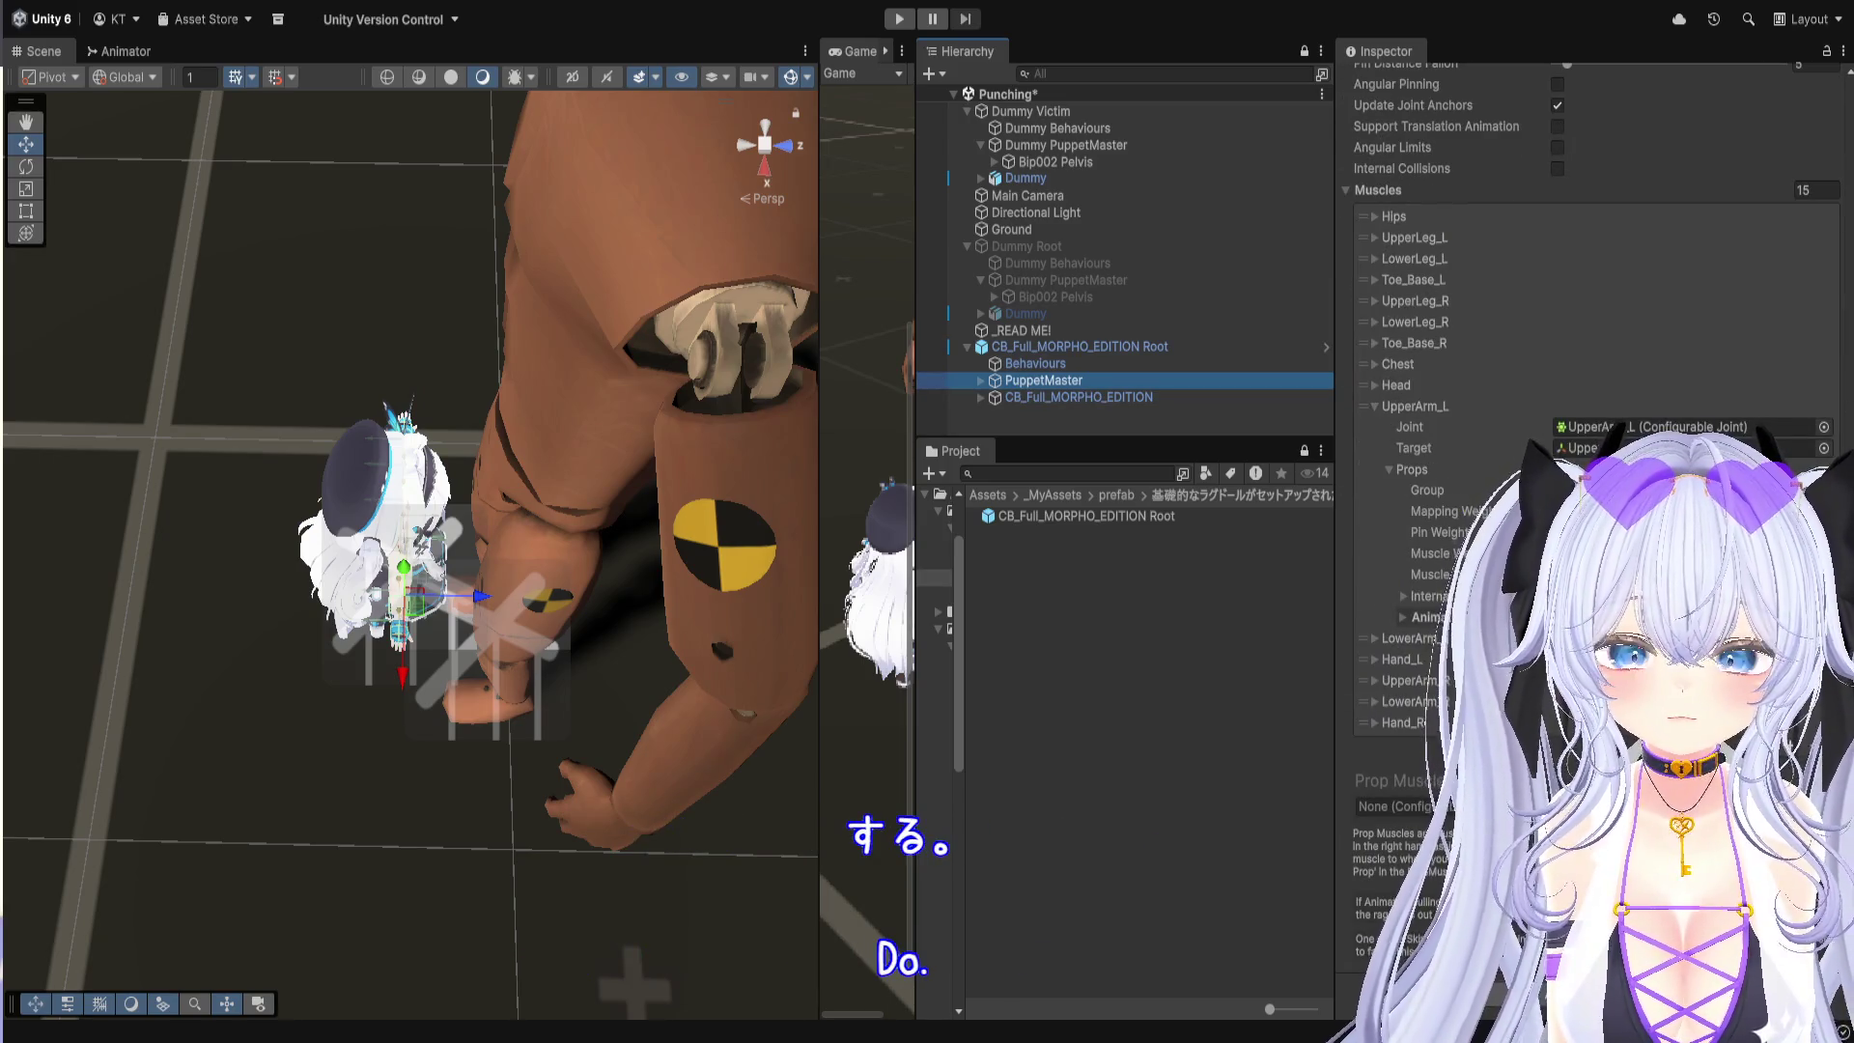
pyautogui.scroll(12, 1511, 471)
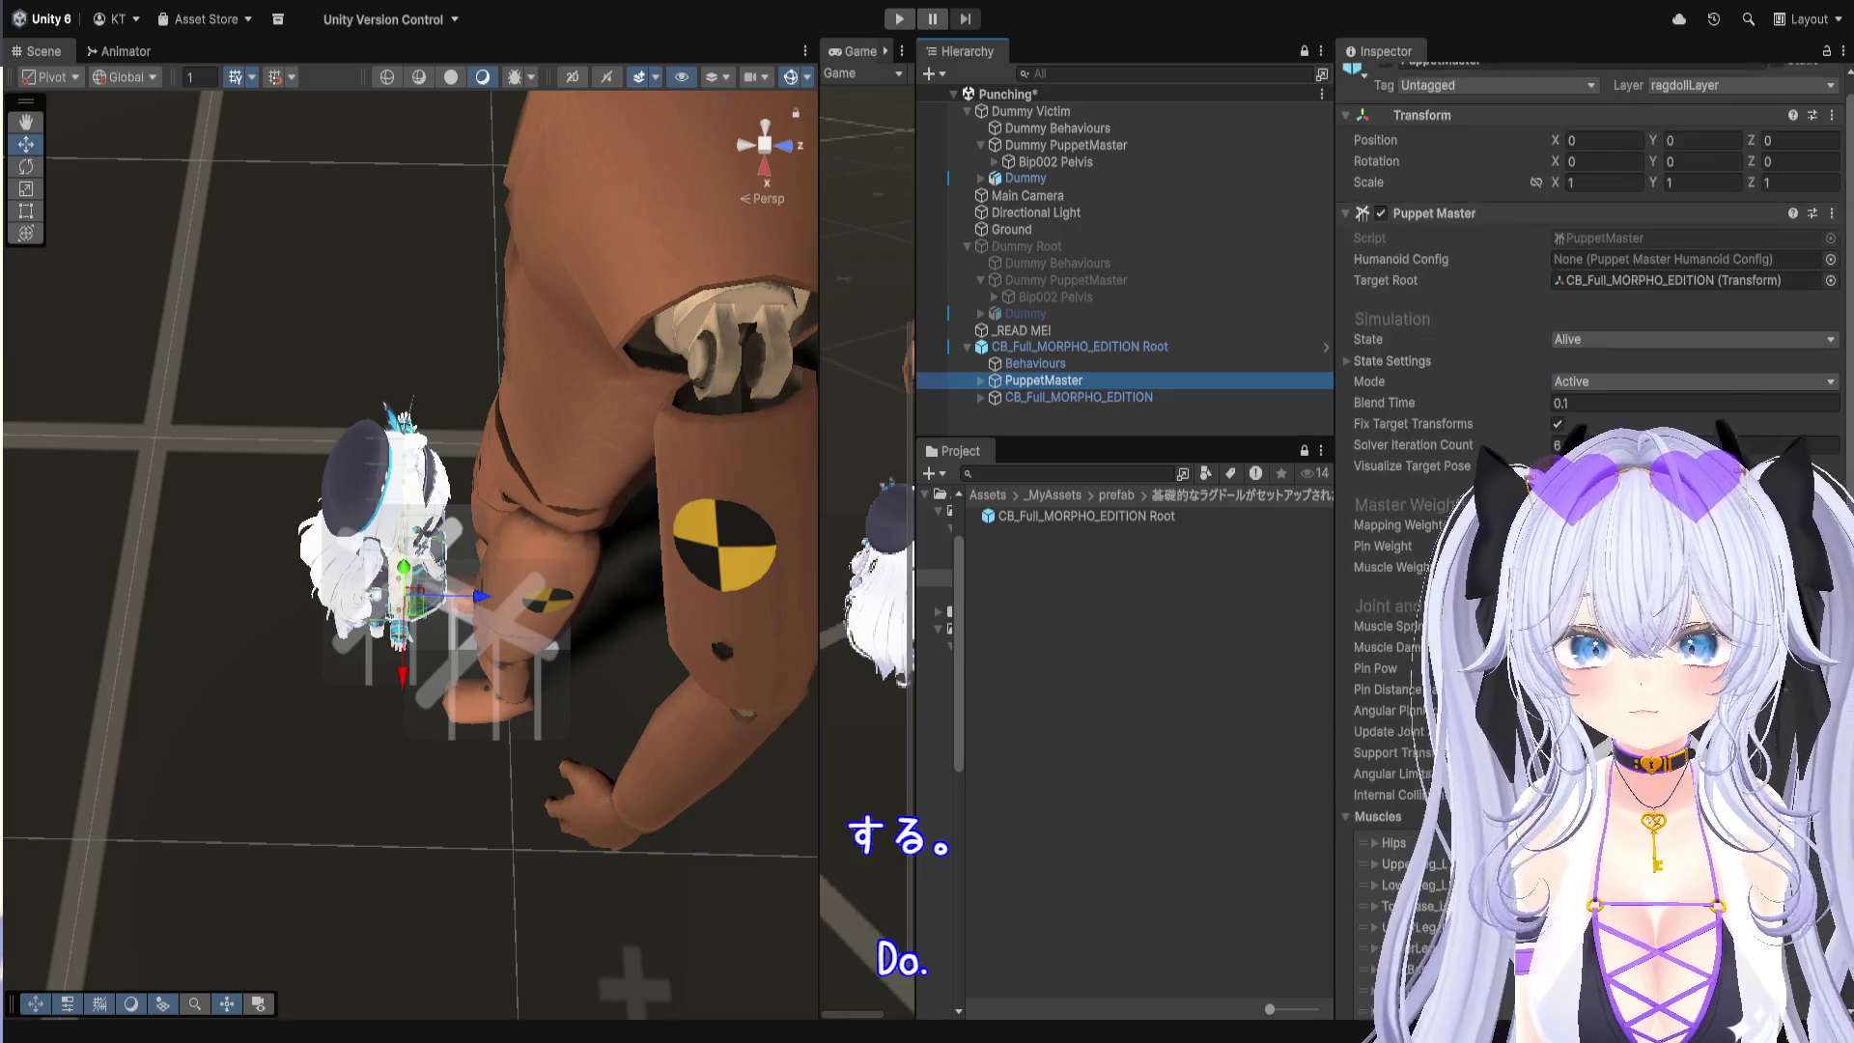
pyautogui.click(1120, 495)
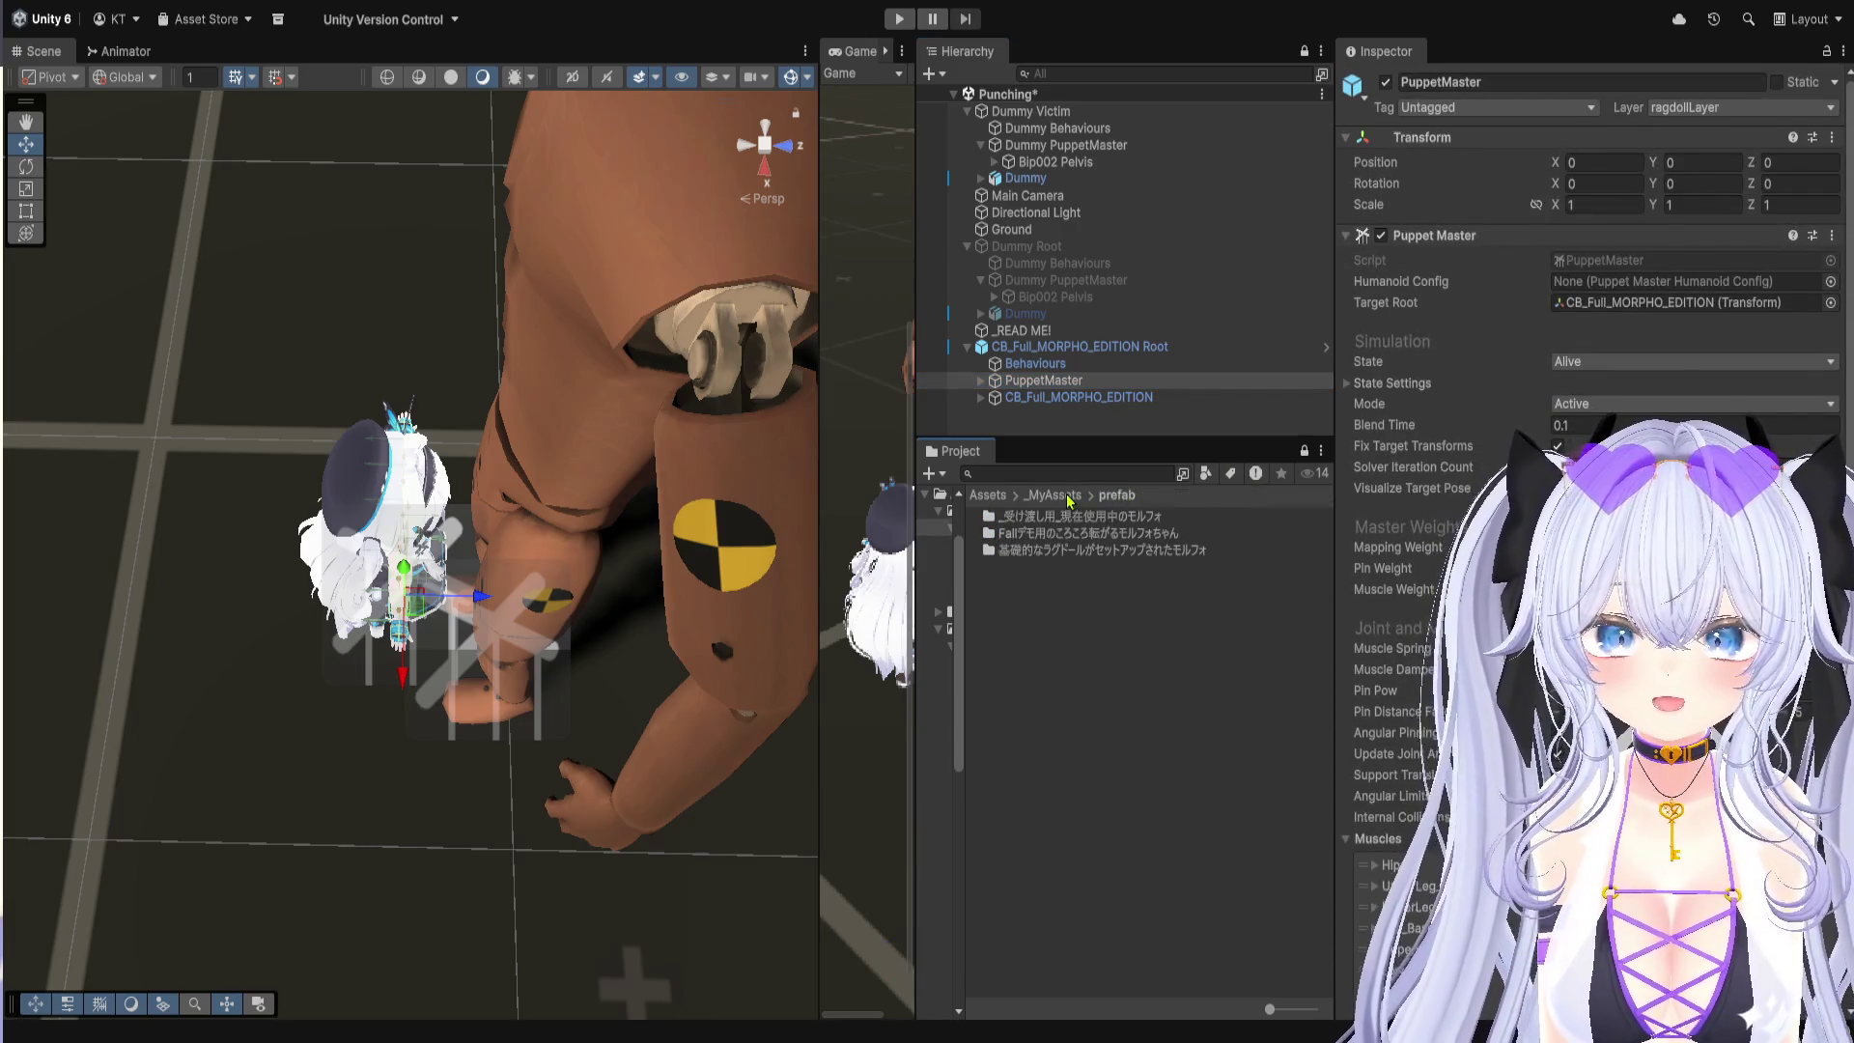
# Step: Inspect the dummy's PuppetMaster, Bip002 Pelvis and model, checking its Animator controller
pyautogui.click(1066, 281)
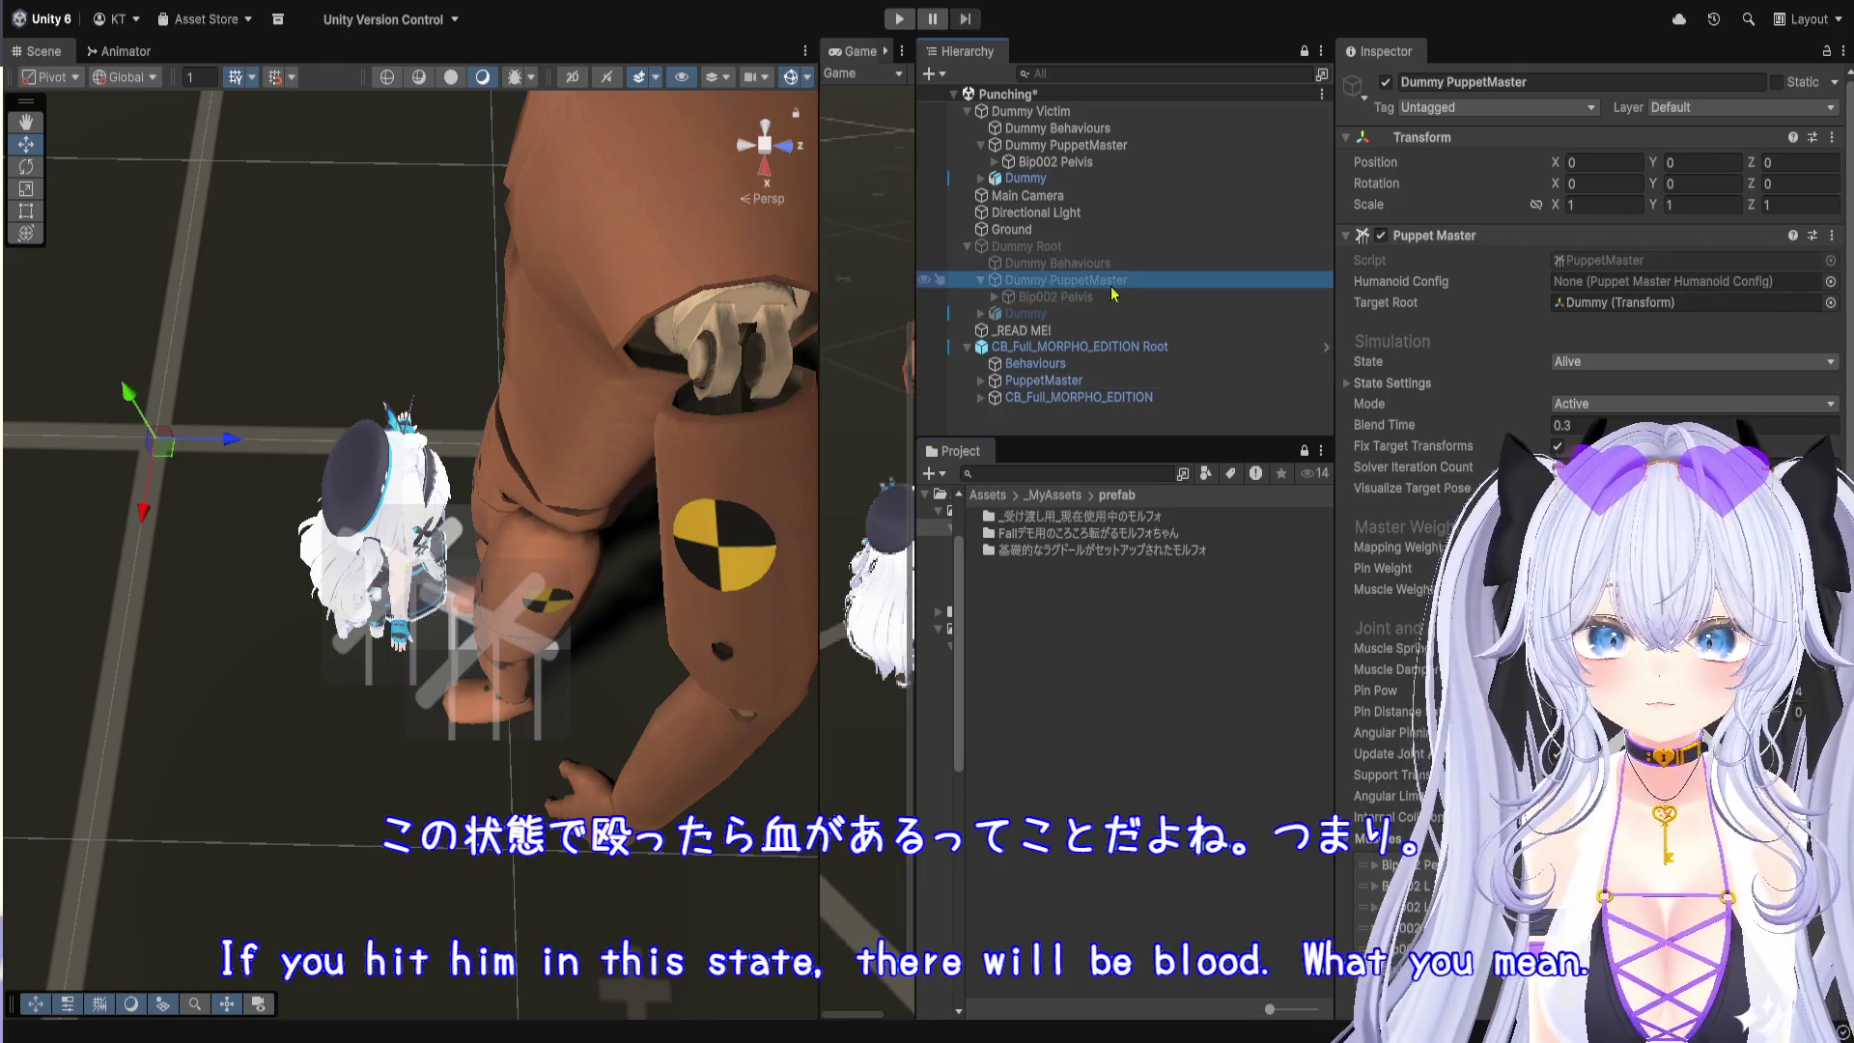
pyautogui.click(1072, 296)
pyautogui.click(1131, 314)
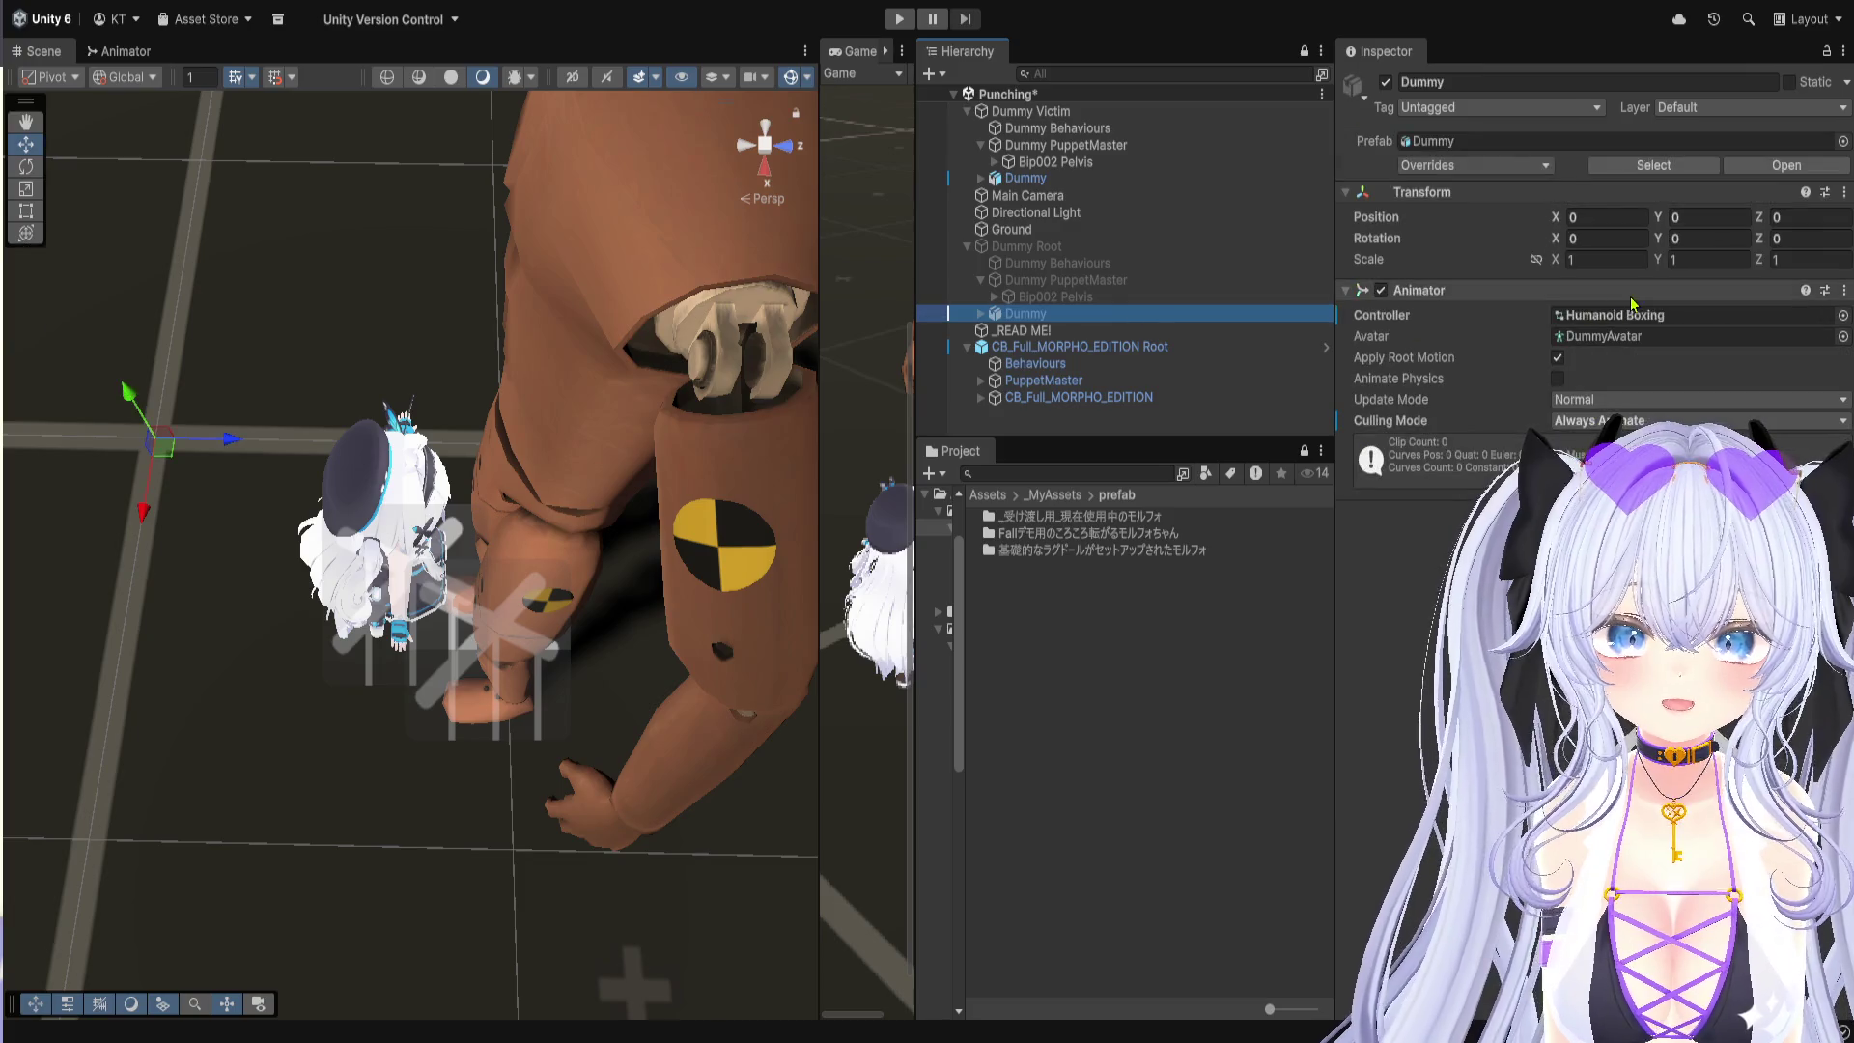
pyautogui.click(1699, 315)
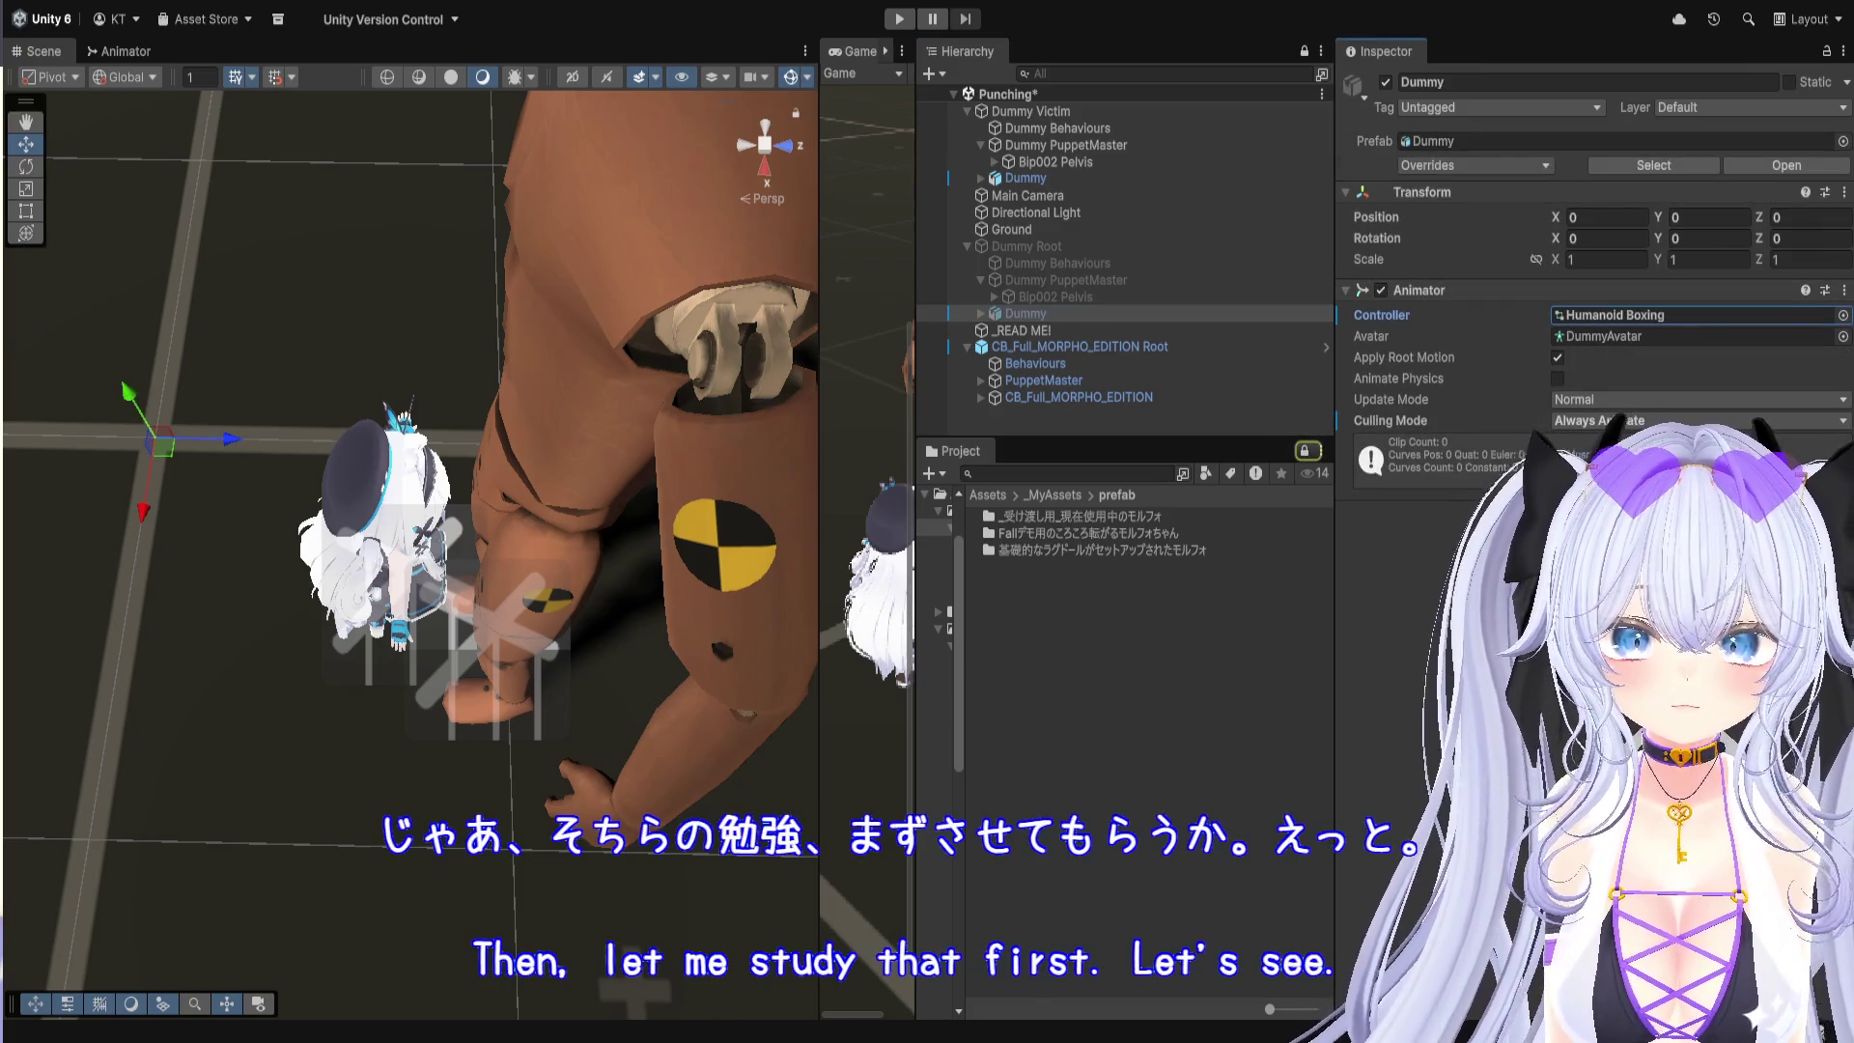
# Step: Check the avatar model's Animator, which uses the same Humanoid Boxing controller
pyautogui.click(1149, 363)
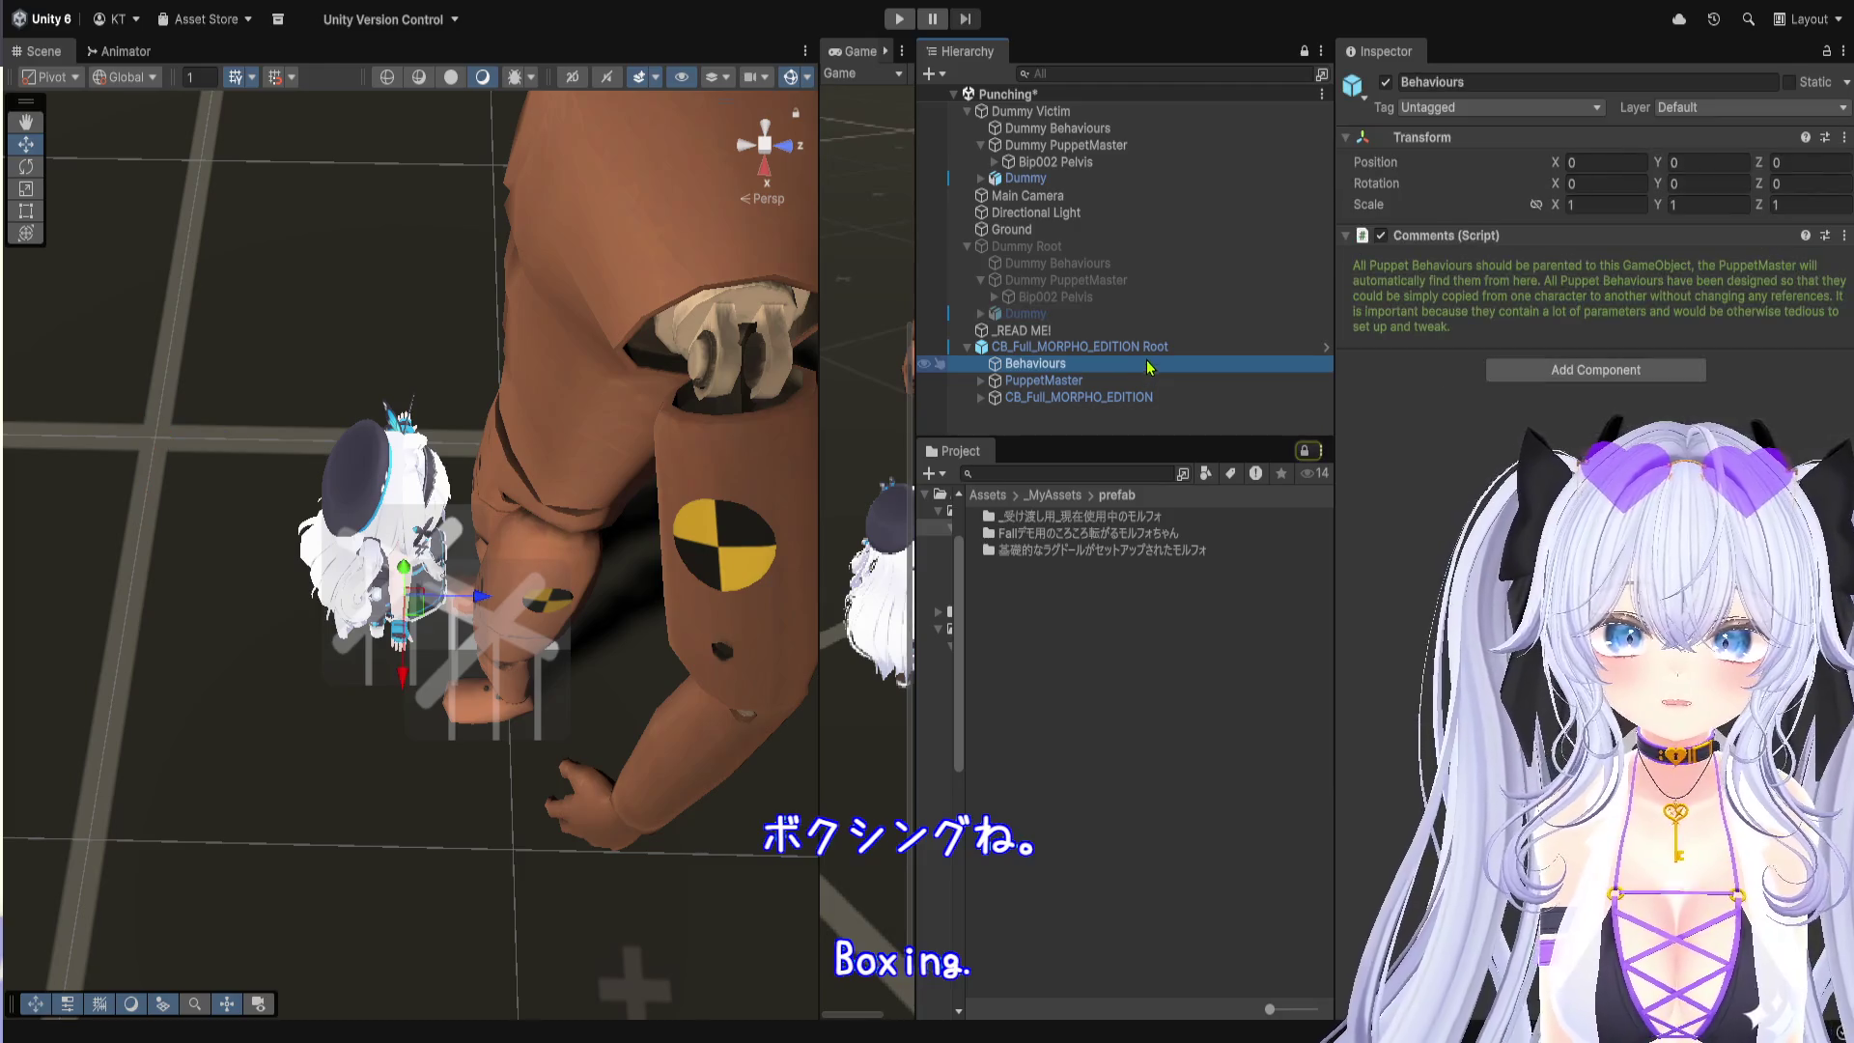
pyautogui.click(1155, 347)
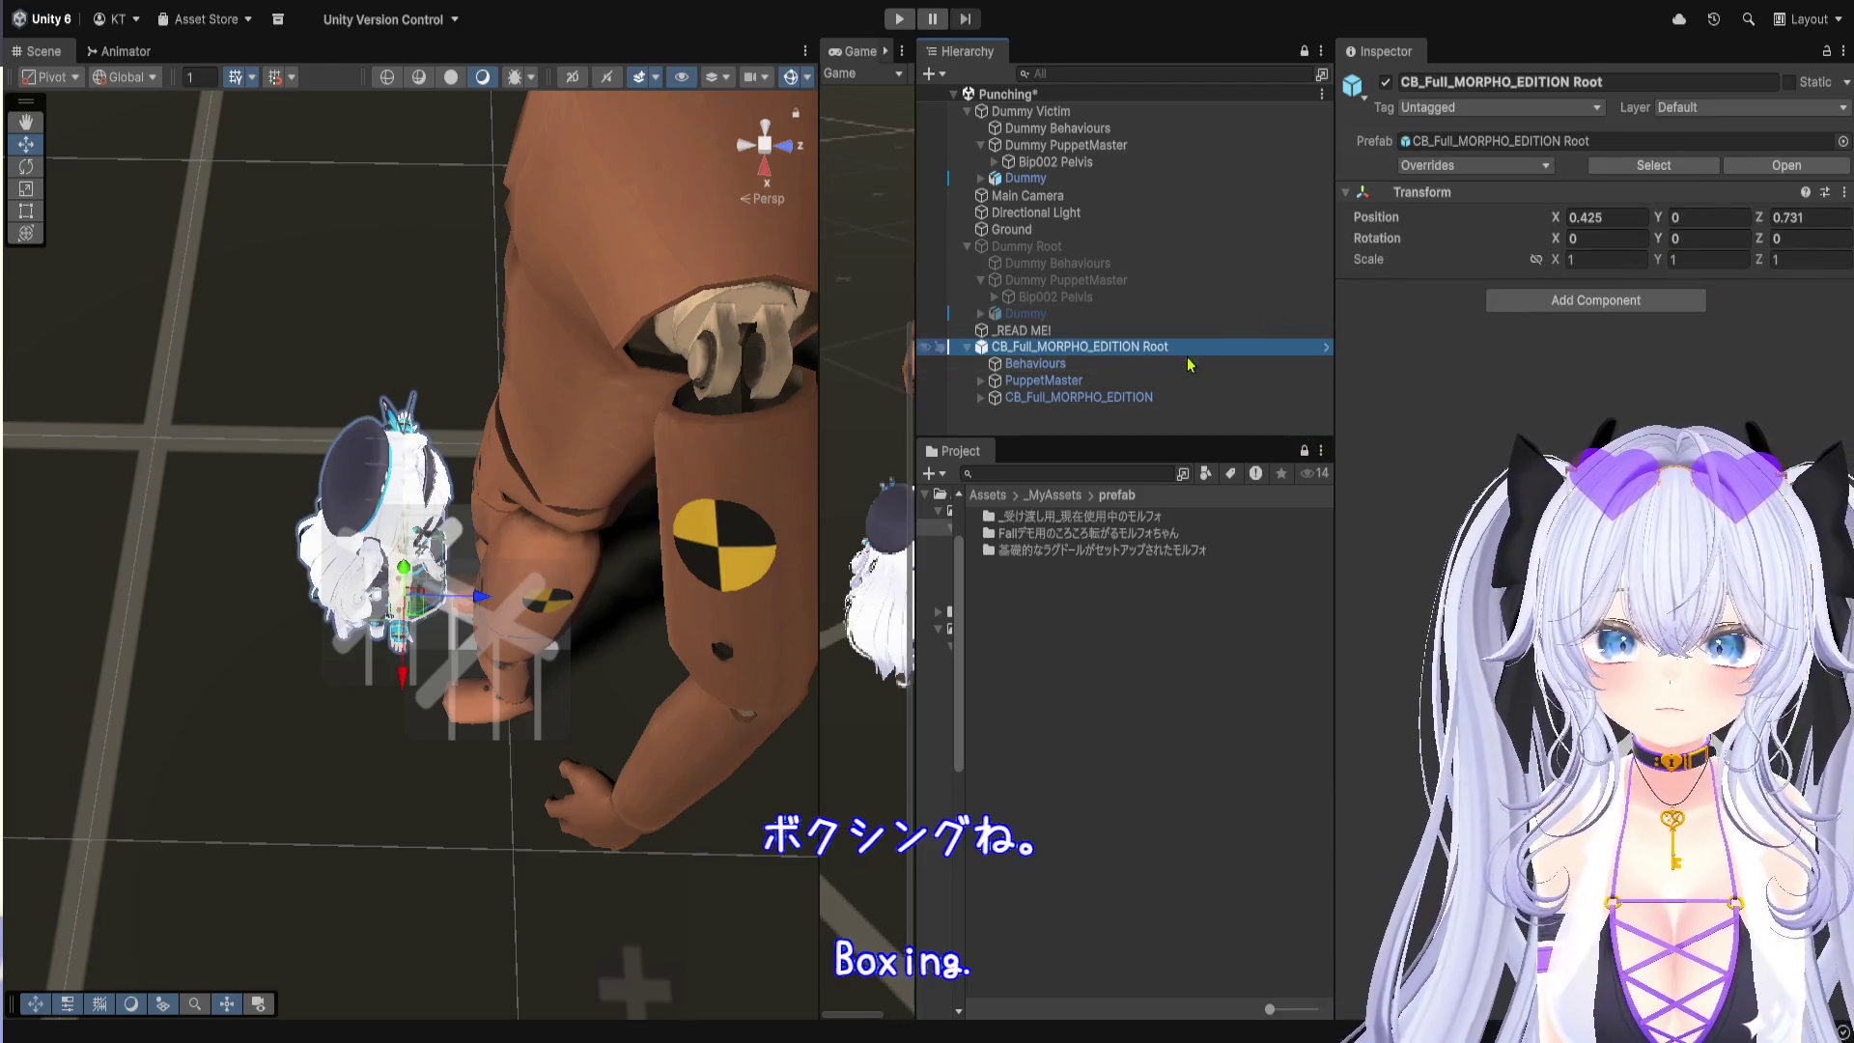
pyautogui.click(1072, 397)
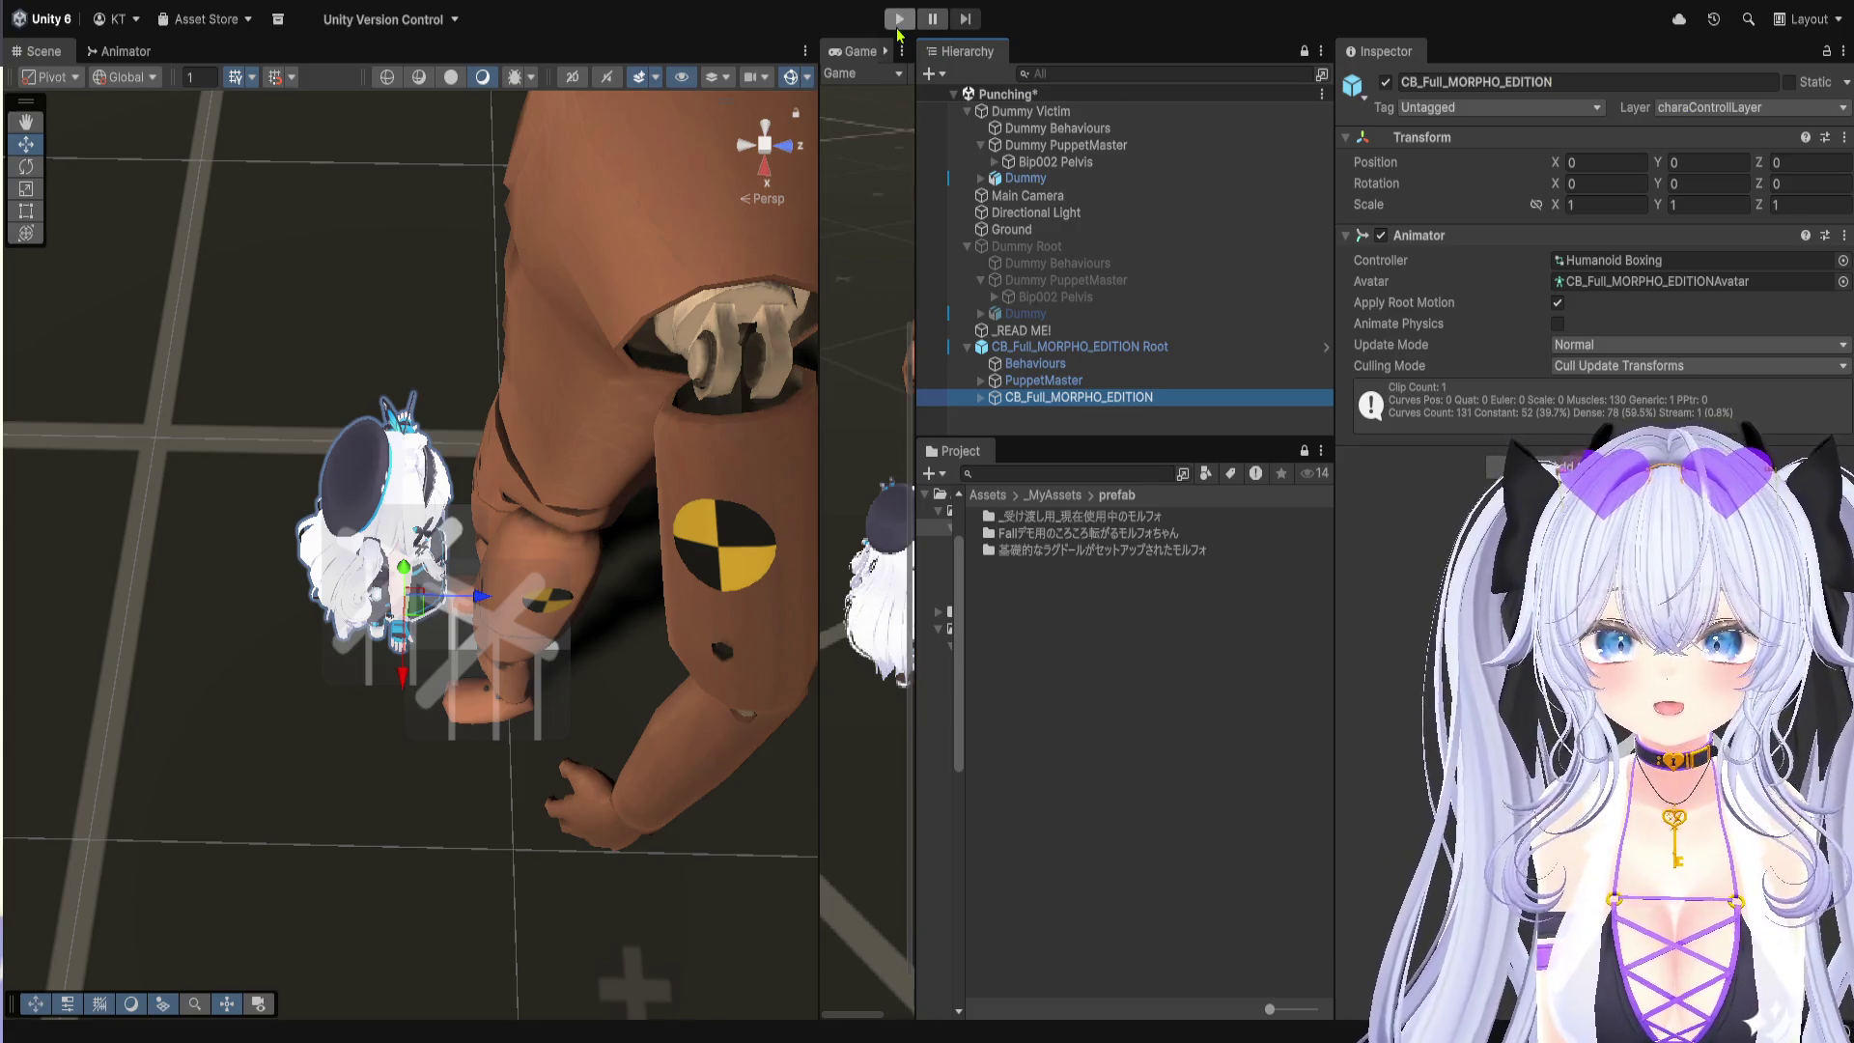
# Step: Play the Punching scene with wider Game, Scene and Hierarchy panels, camera near the avatar
pyautogui.click(899, 19)
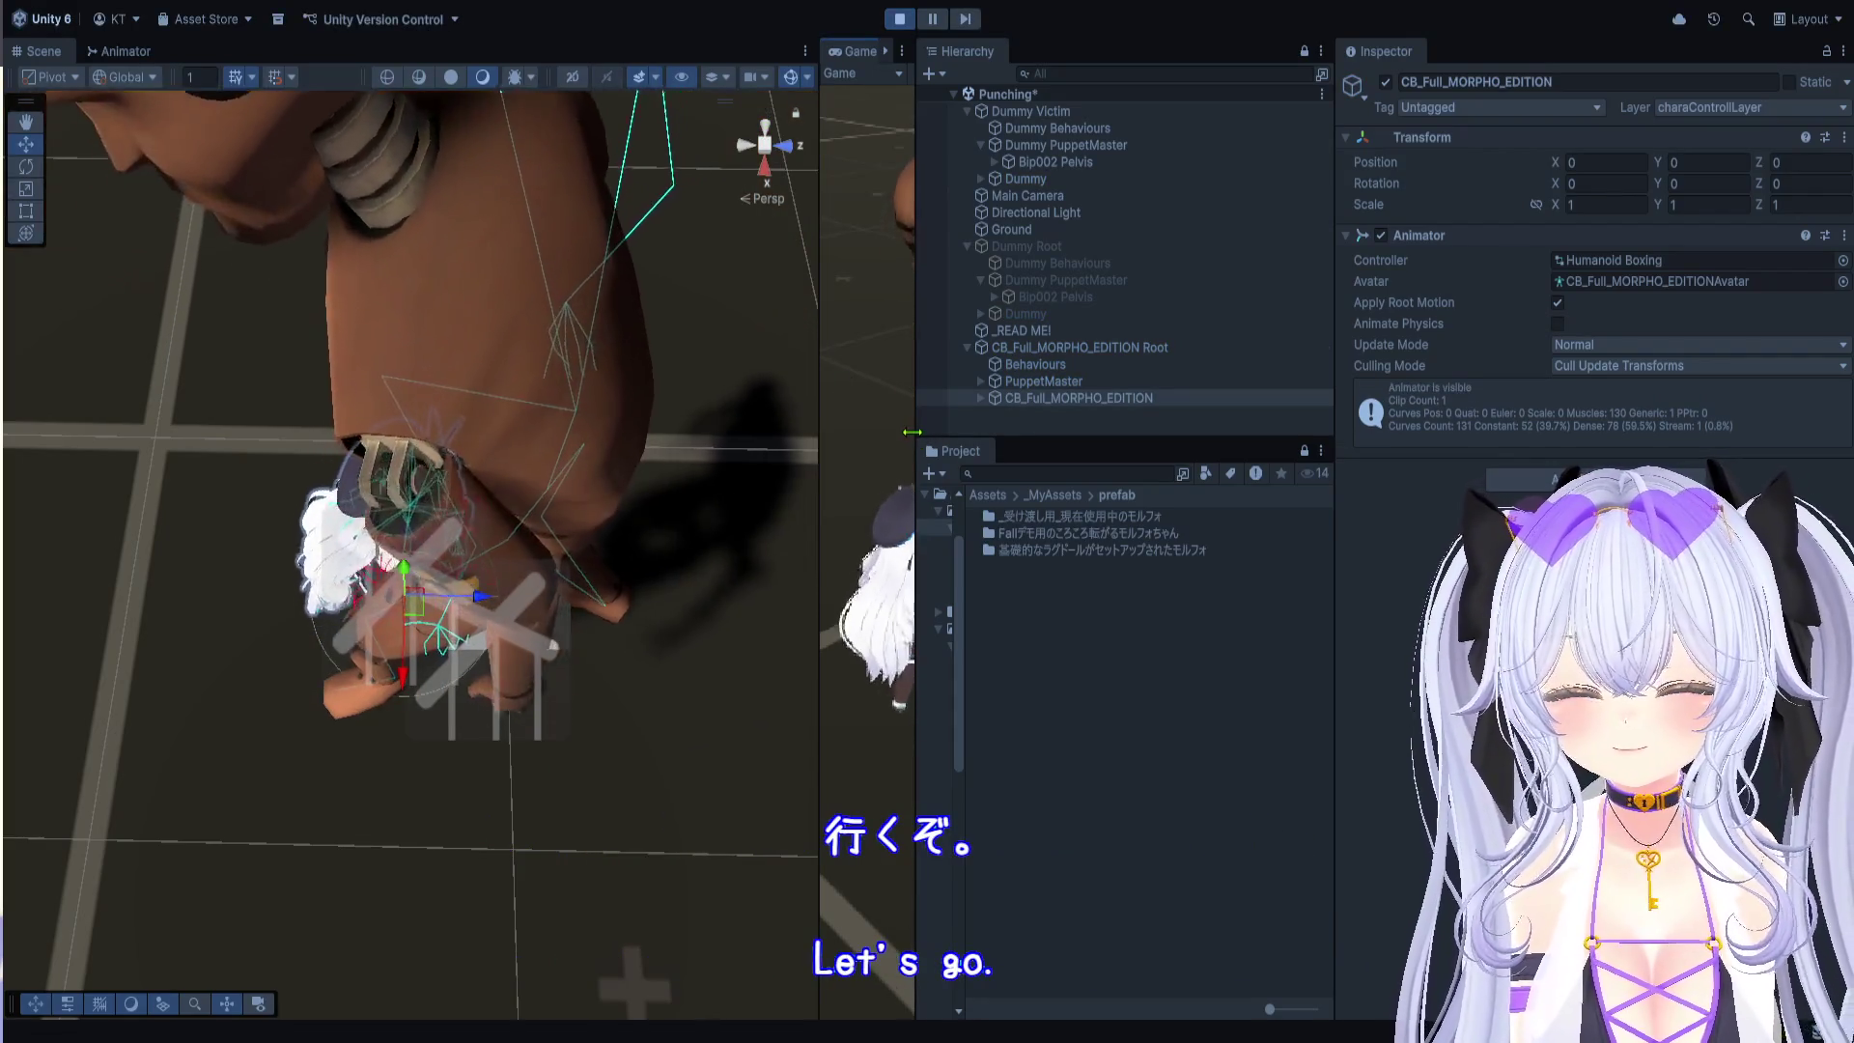
pyautogui.moveTo(915, 454); pyautogui.dragTo(1484, 454)
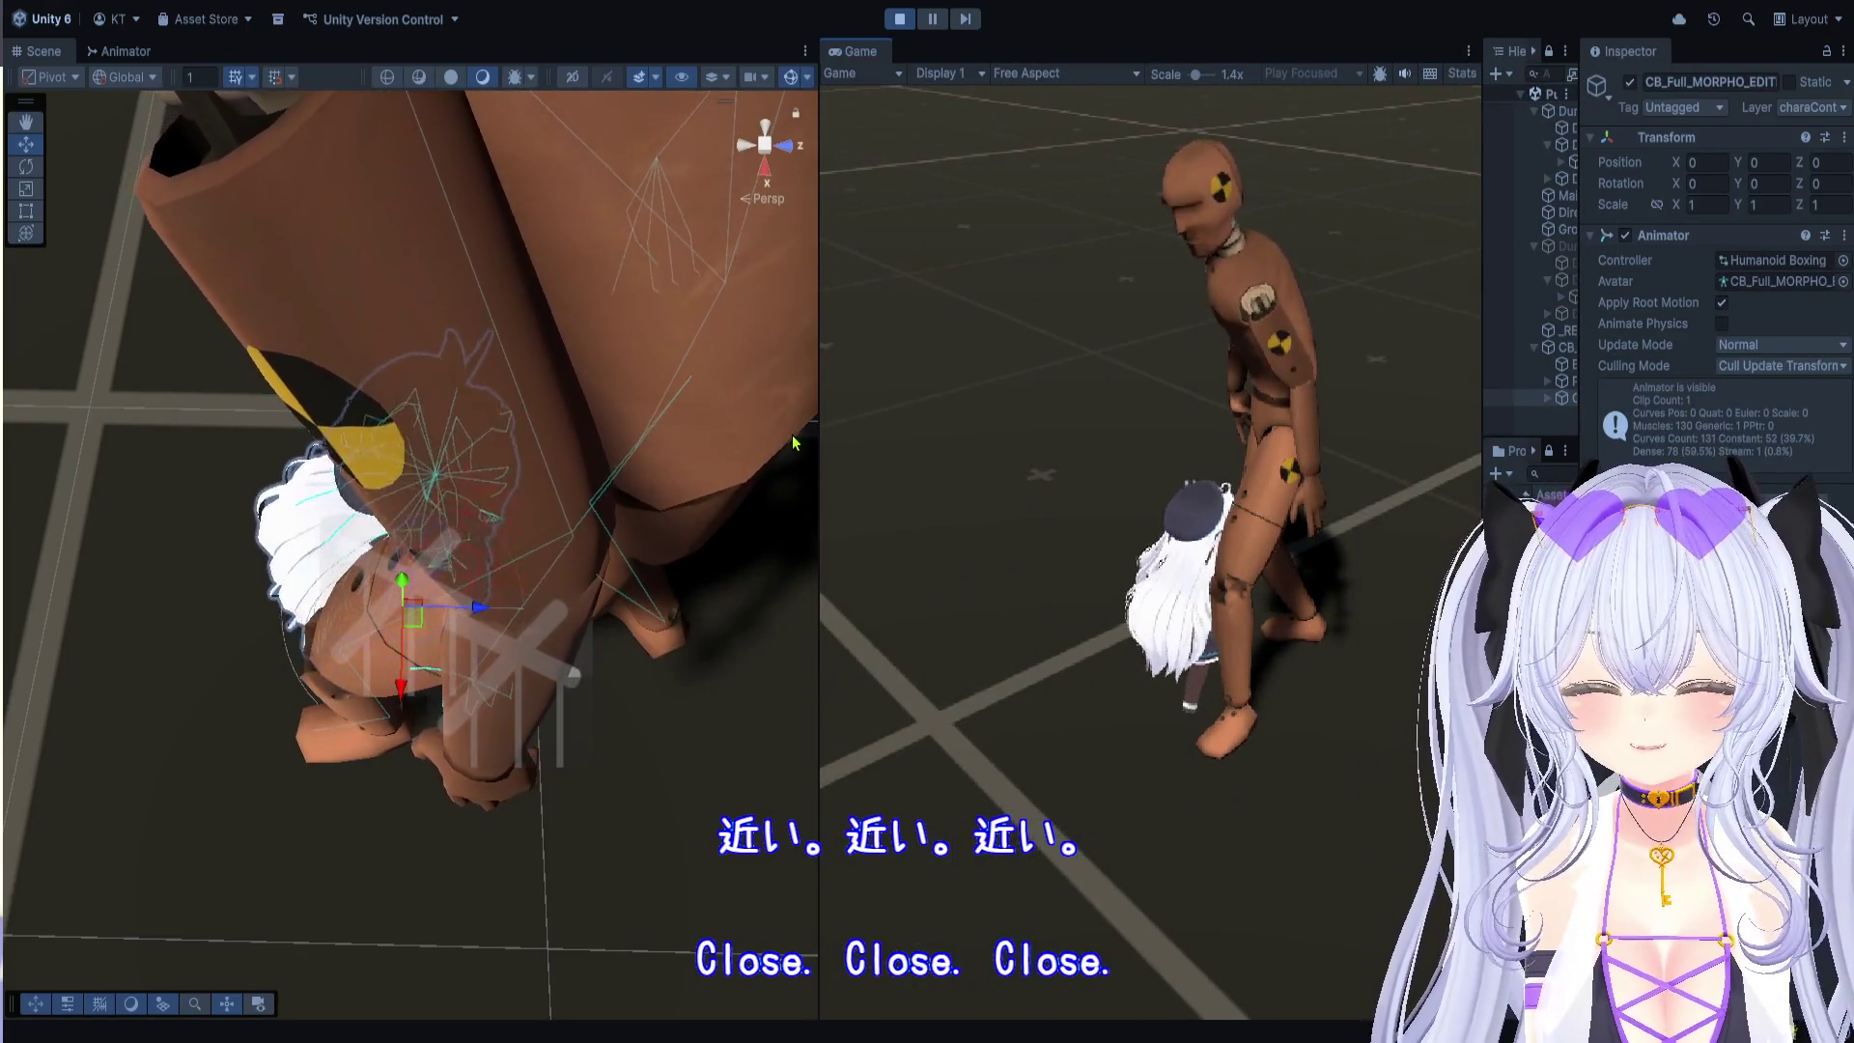
pyautogui.moveTo(818, 446); pyautogui.dragTo(1214, 447)
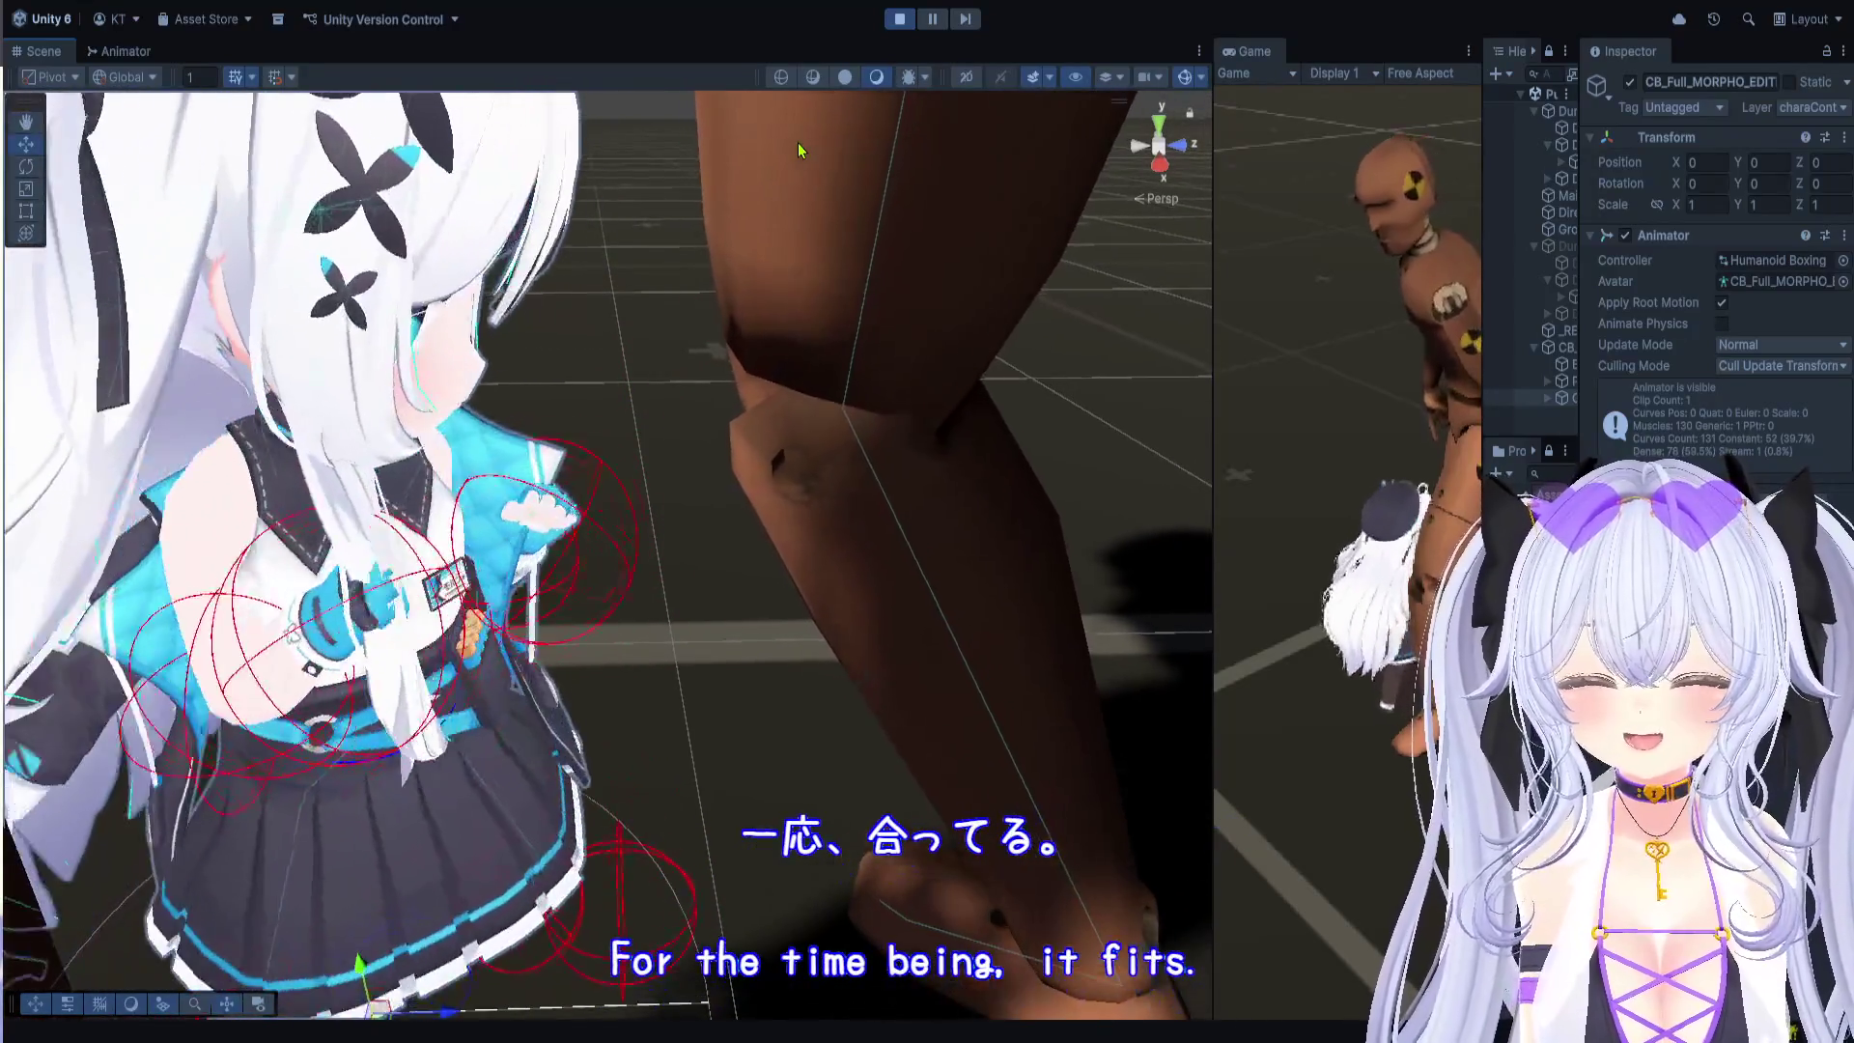
pyautogui.moveTo(787, 212); pyautogui.dragTo(802, 92)
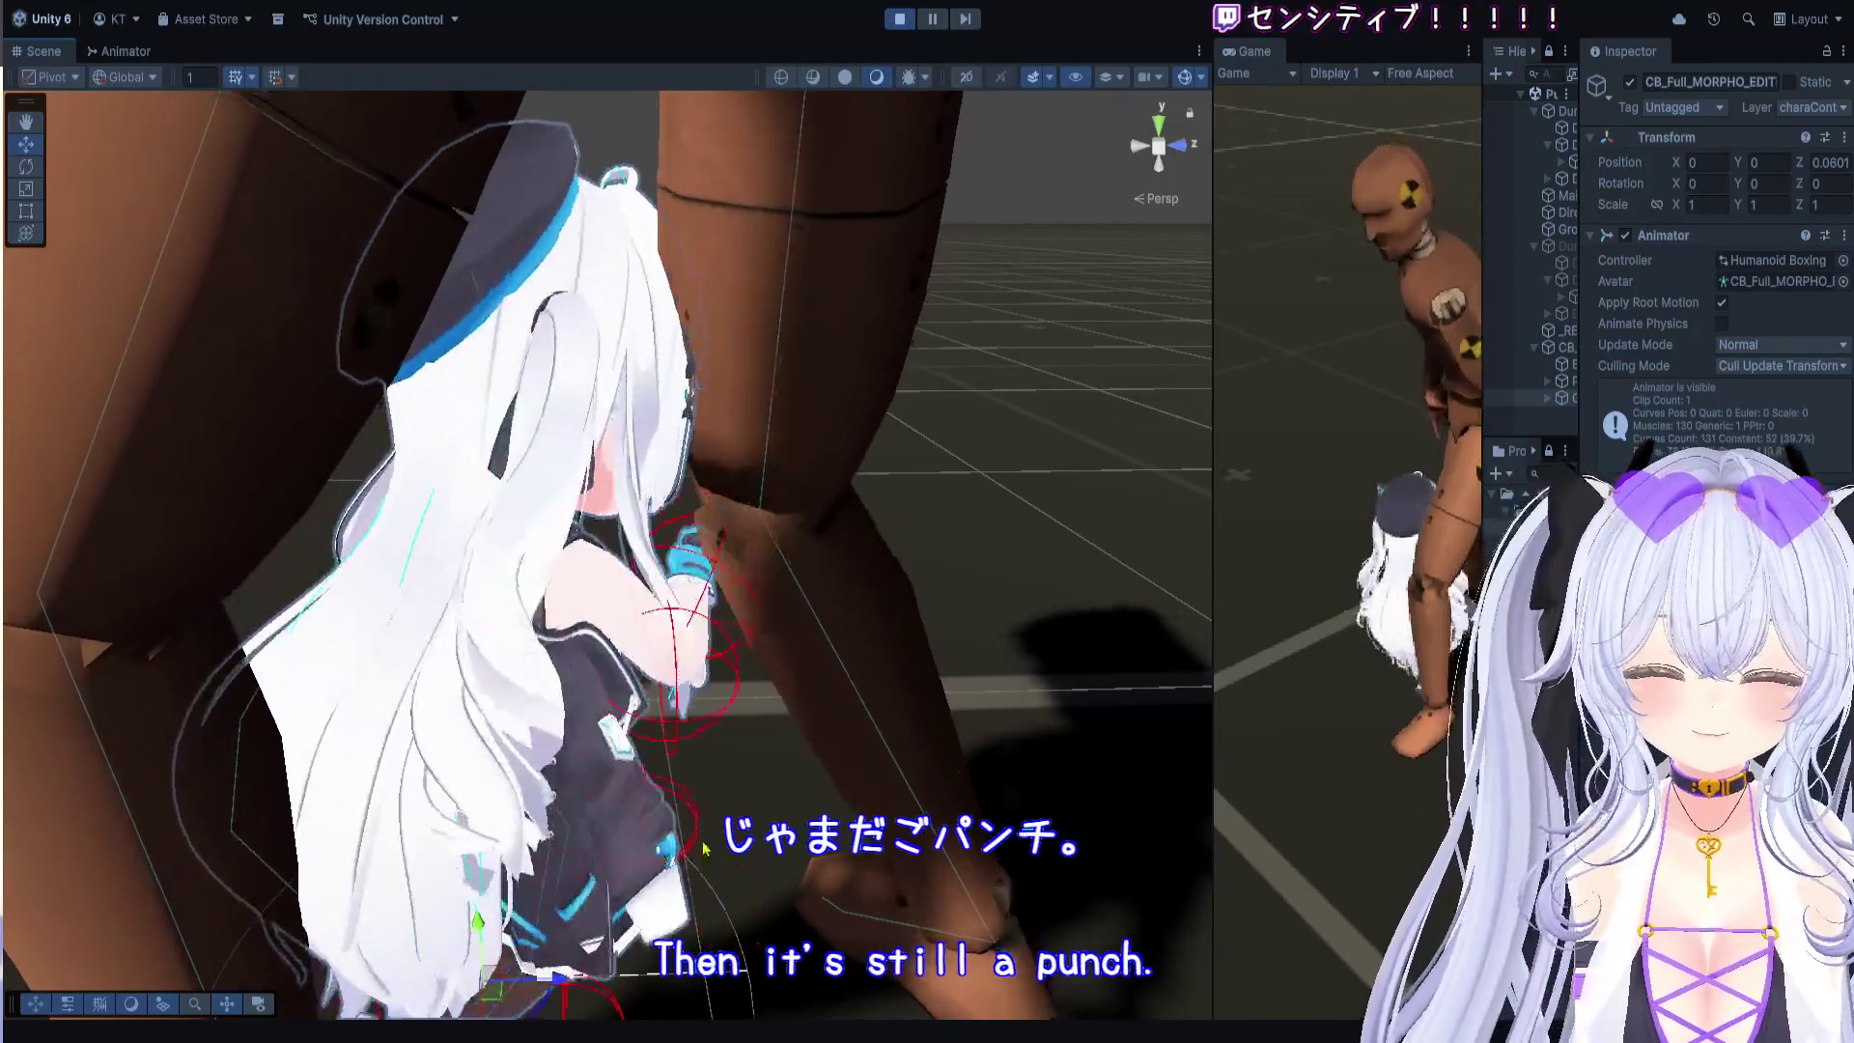
pyautogui.moveTo(1484, 417); pyautogui.dragTo(1167, 406)
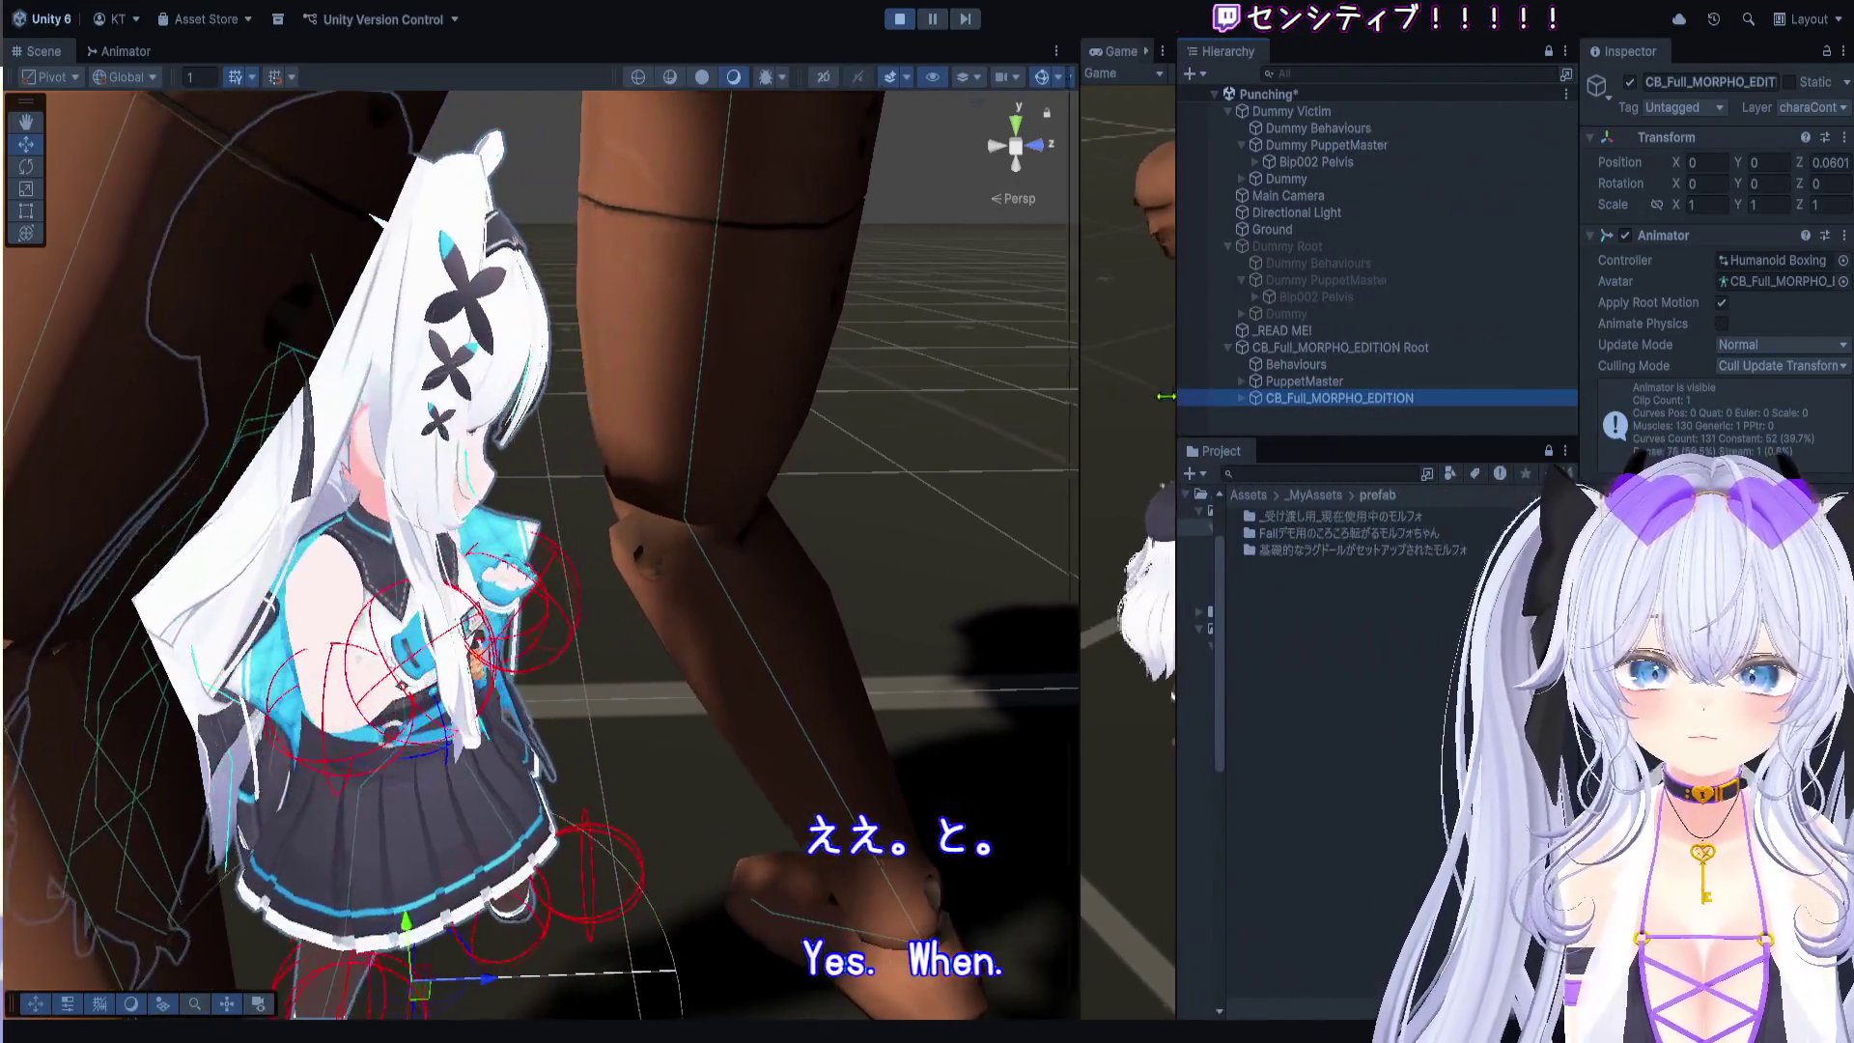
# Step: Scroll the avatar's PuppetMaster to its Muscles list, showing UpperArm_L in group Arm
pyautogui.click(1331, 382)
pyautogui.scroll(-10, 1709, 289)
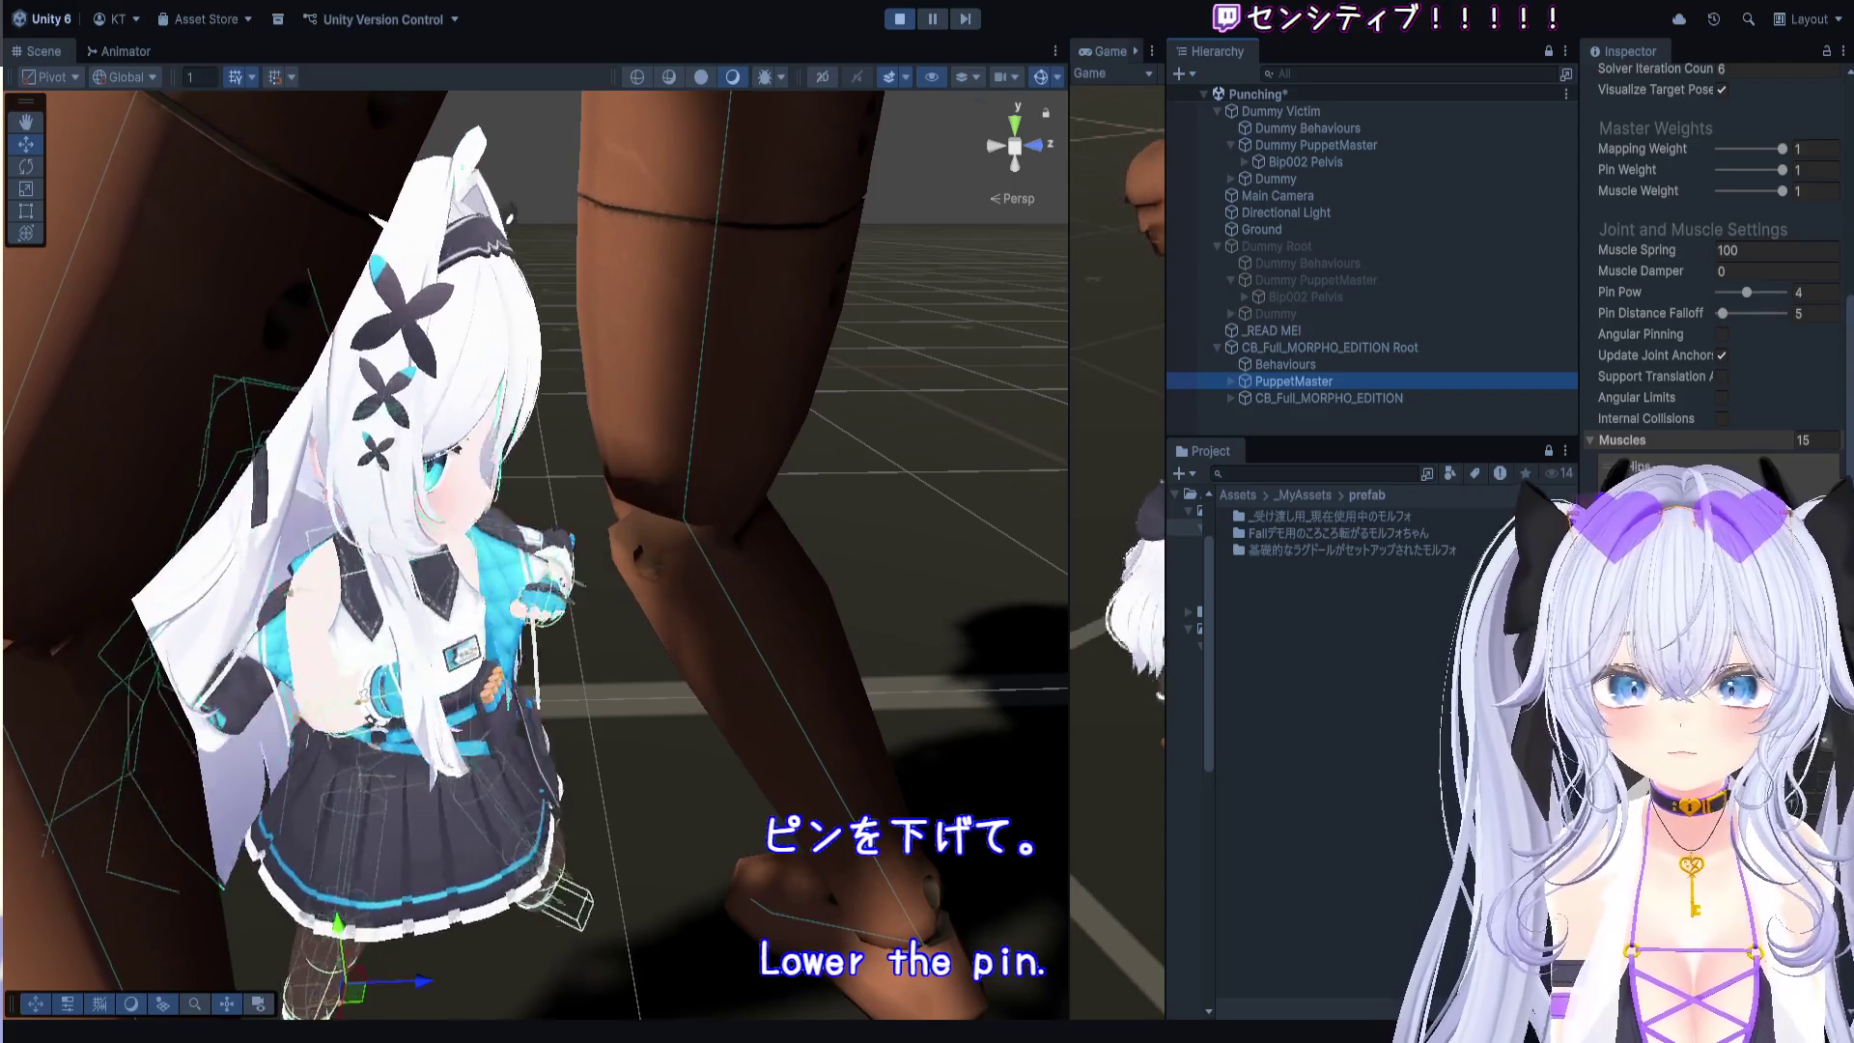
pyautogui.scroll(-3, 1709, 290)
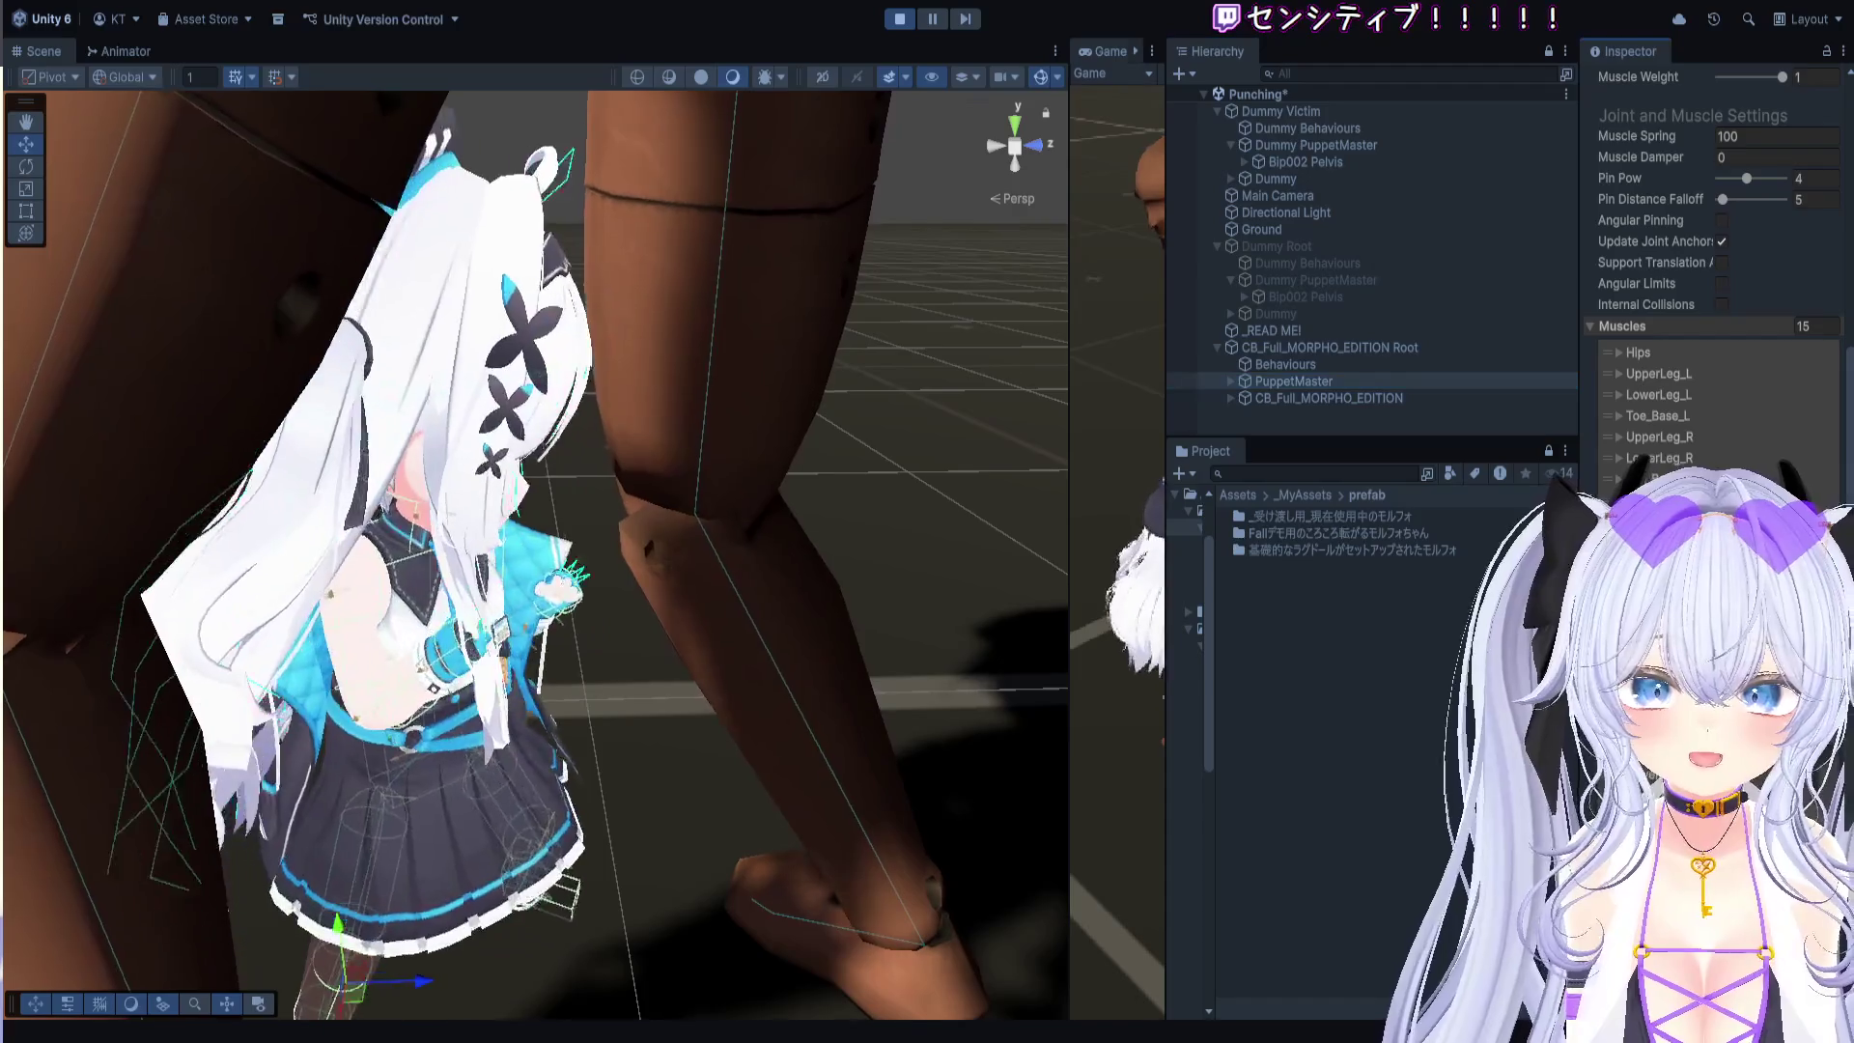
pyautogui.scroll(-2, 1709, 289)
pyautogui.scroll(-3, 1709, 289)
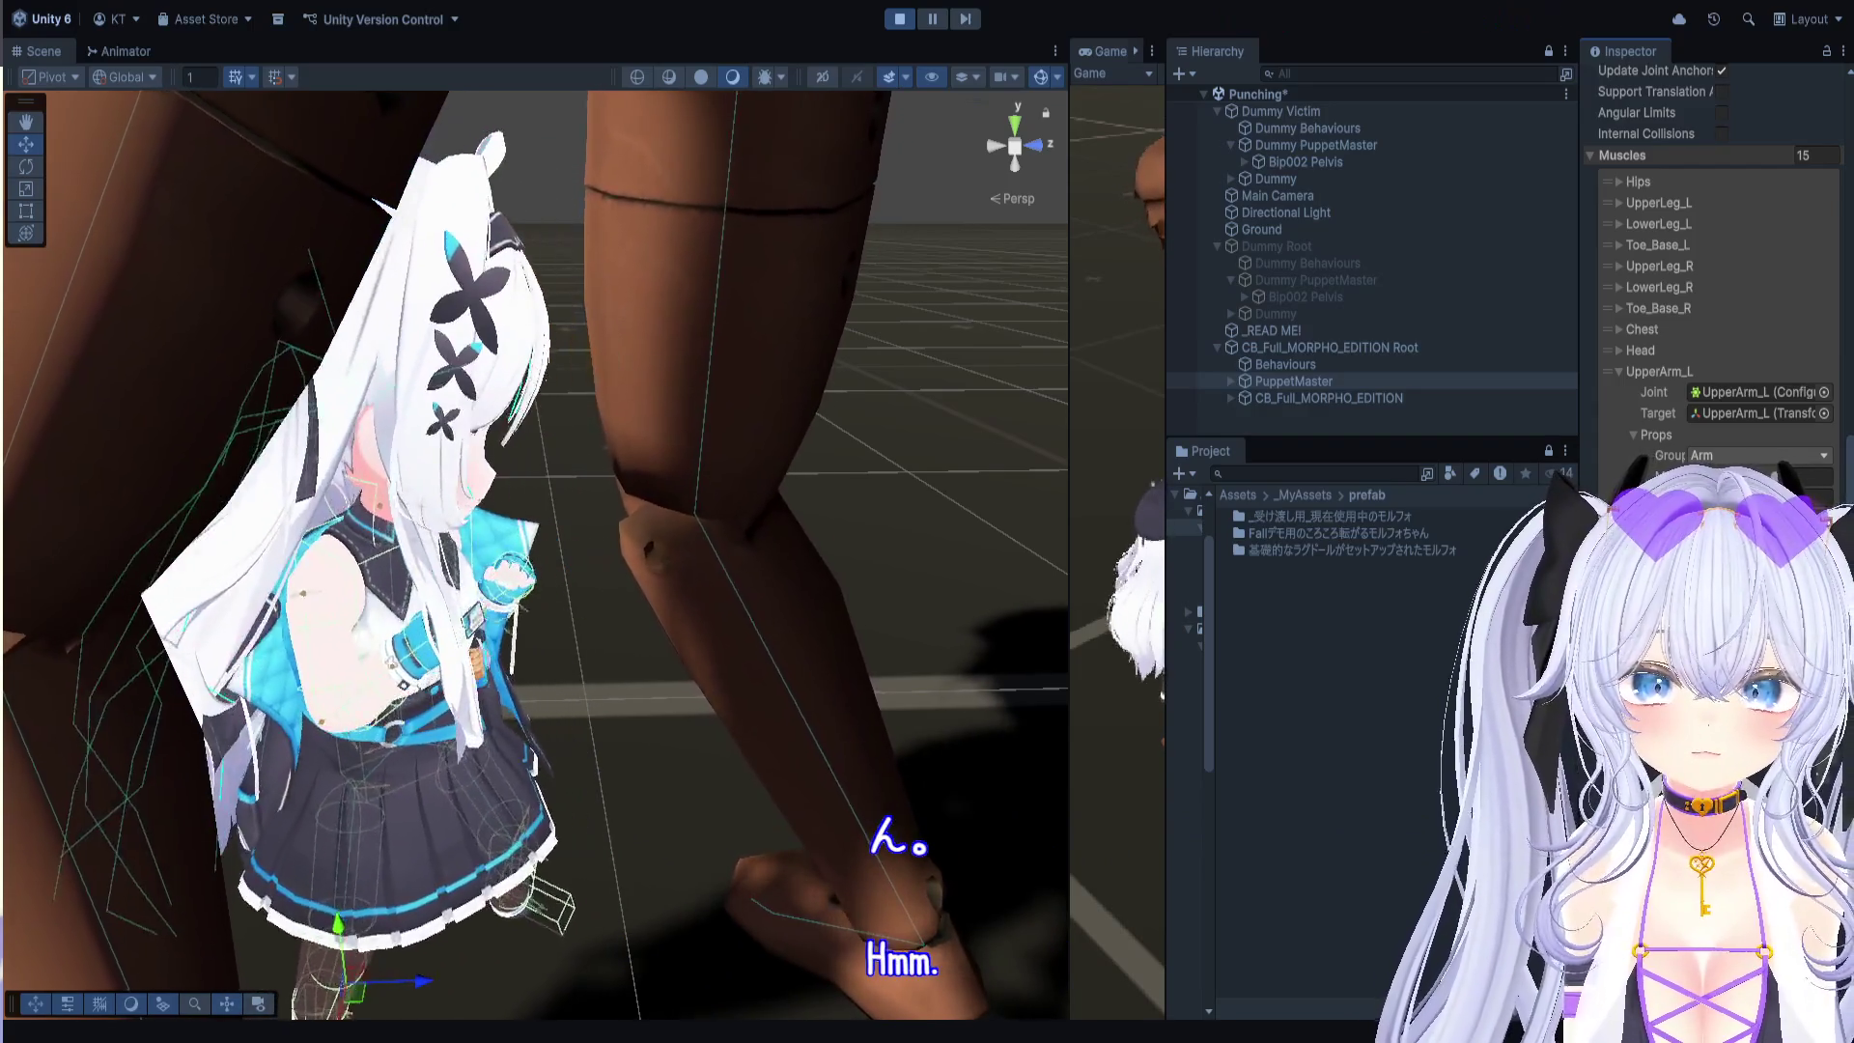
pyautogui.scroll(-2, 1709, 290)
pyautogui.scroll(2, 1709, 289)
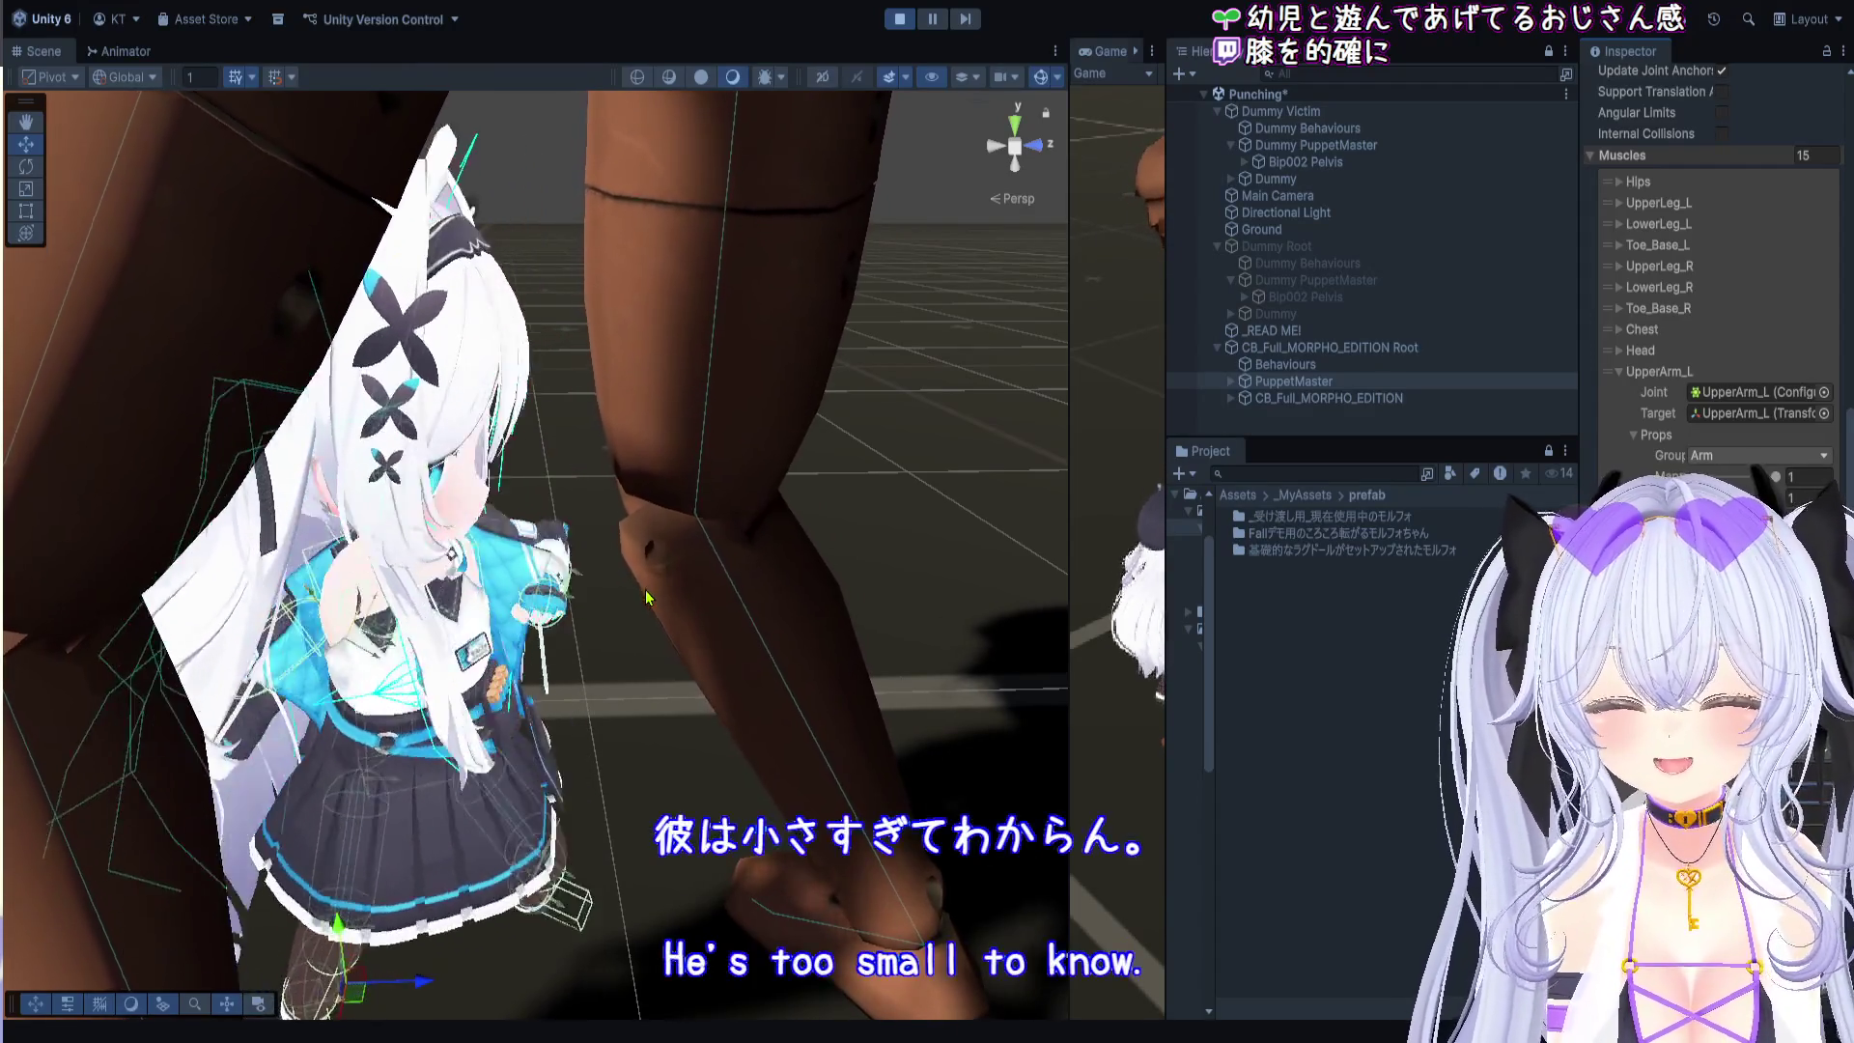
# Step: Pause the boxing and bring the Scene view close to the avatar
pyautogui.click(932, 19)
pyautogui.moveTo(672, 716)
pyautogui.mouseDown()
pyautogui.moveTo(484, 613)
pyautogui.moveTo(370, 606)
pyautogui.mouseUp()
pyautogui.scroll(-3, 372, 607)
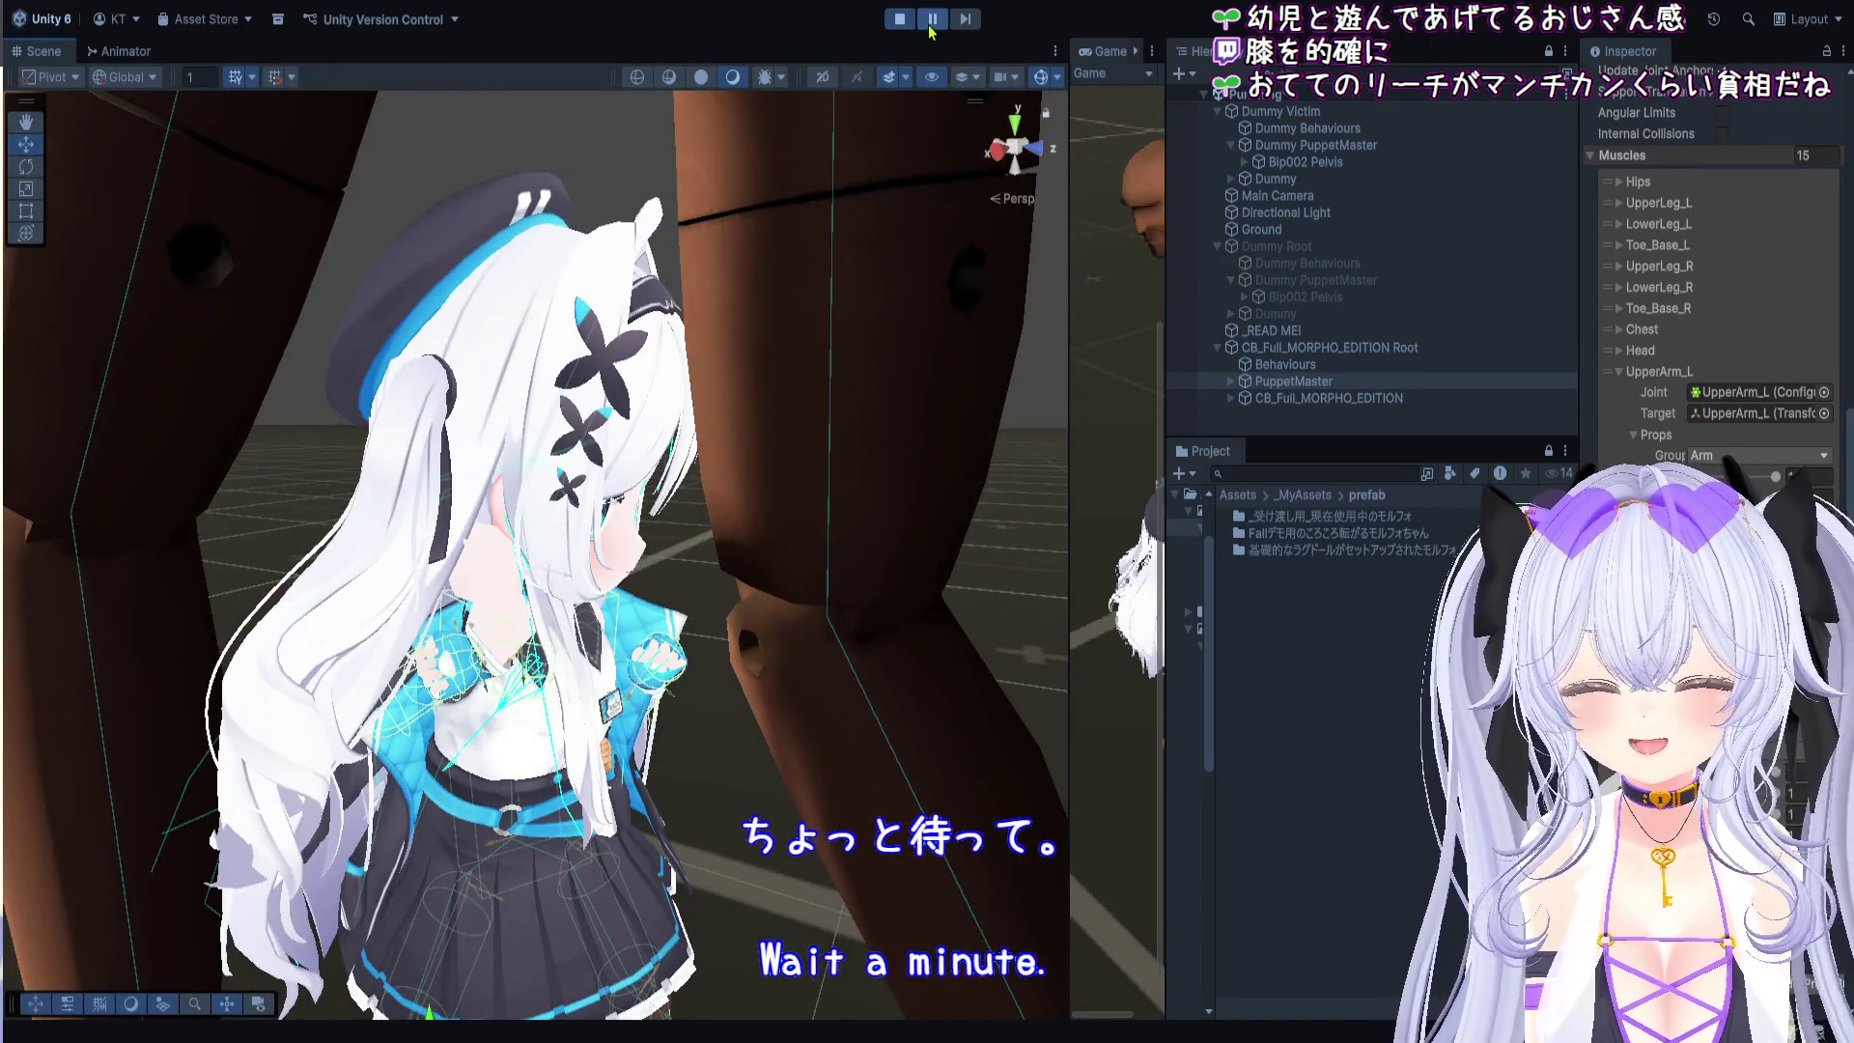
# Step: Exit Play mode and move CB_Full_MORPHO_EDITION Root forward to Z 0.7546
pyautogui.click(931, 19)
pyautogui.hotkey('ctrl', 'p')
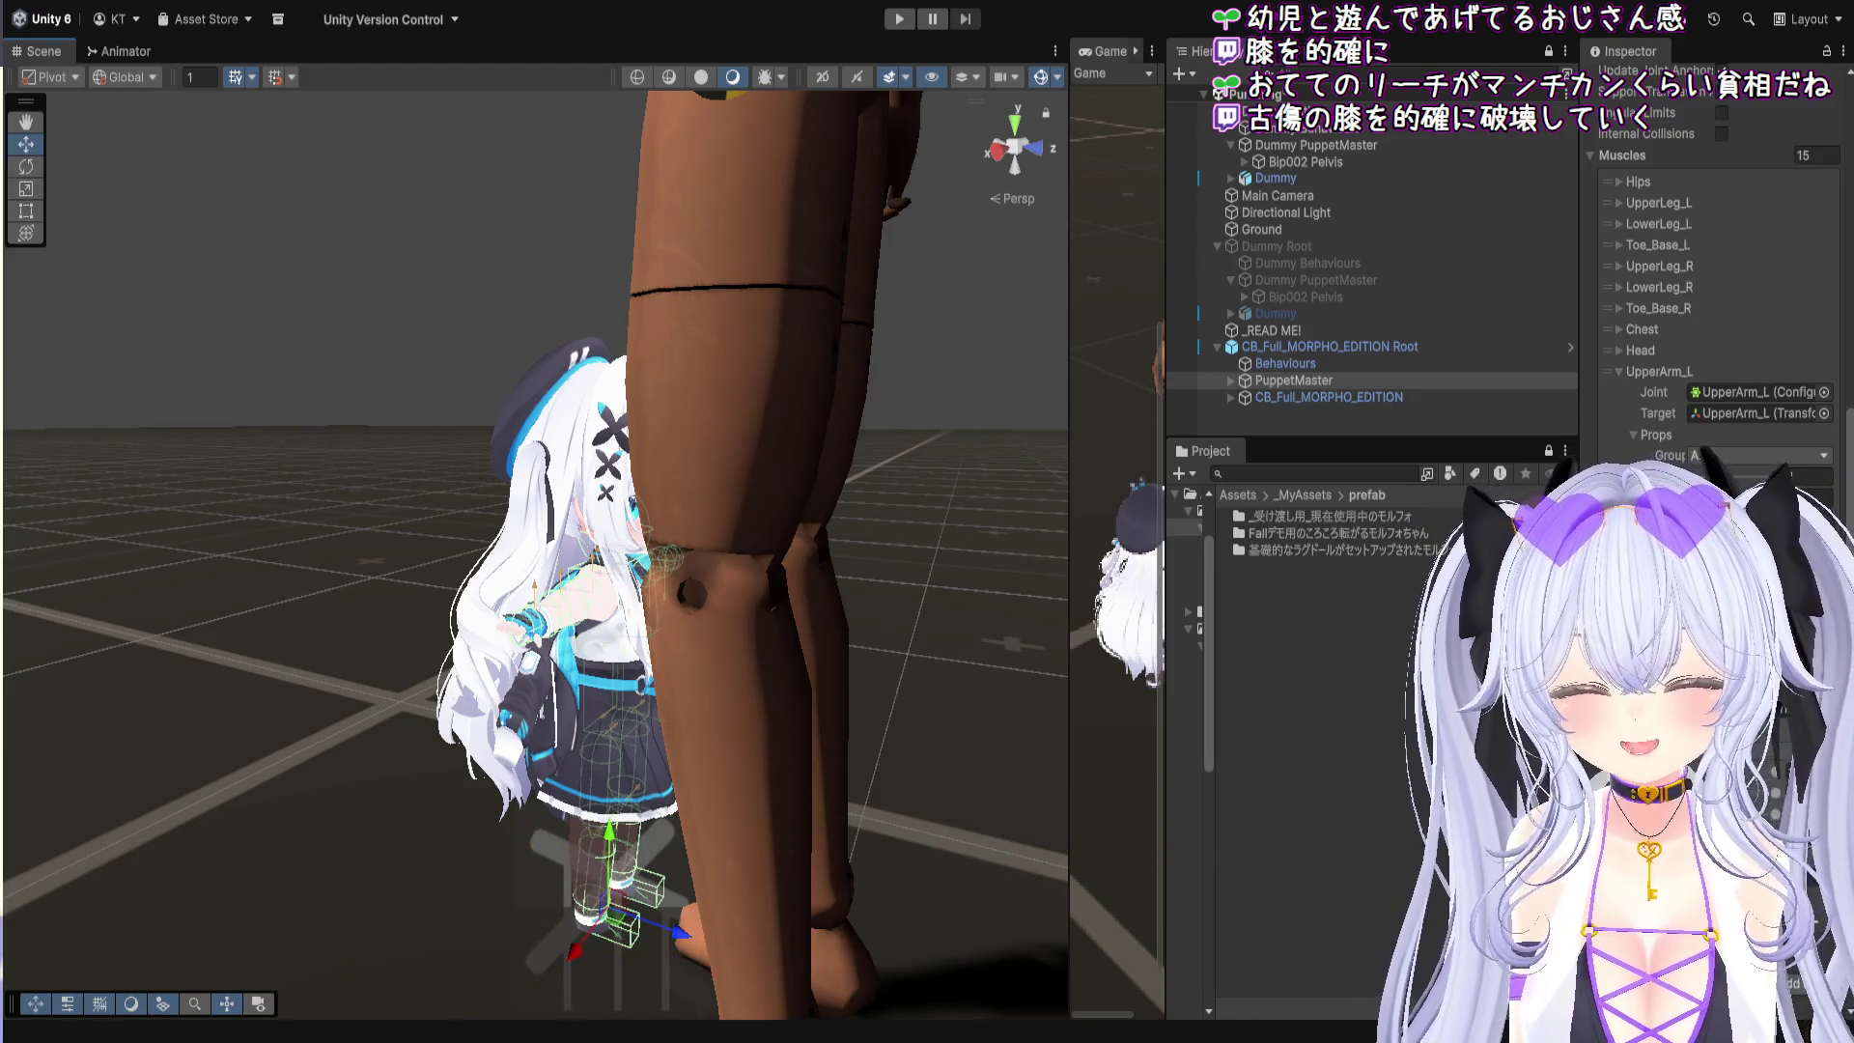
pyautogui.scroll(6, 880, 534)
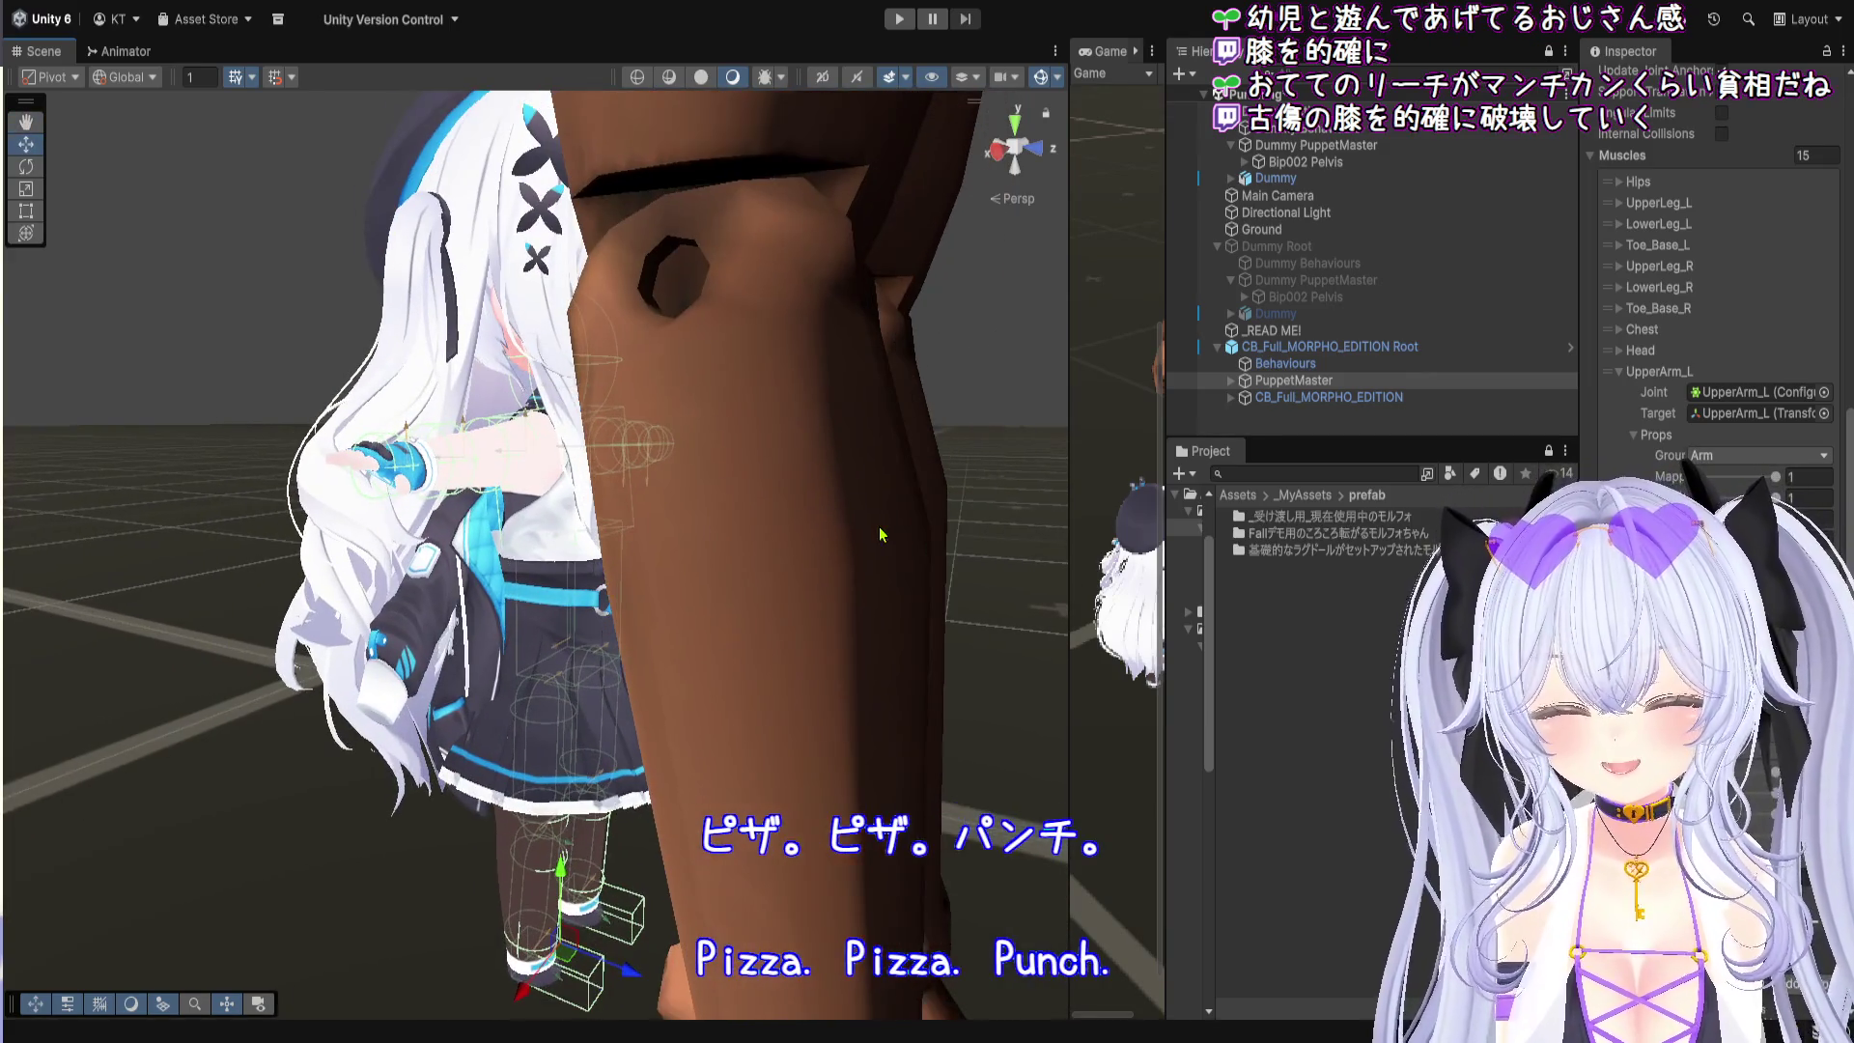
pyautogui.moveTo(713, 838); pyautogui.dragTo(942, 680)
pyautogui.scroll(2, 943, 684)
pyautogui.moveTo(549, 931); pyautogui.dragTo(565, 931)
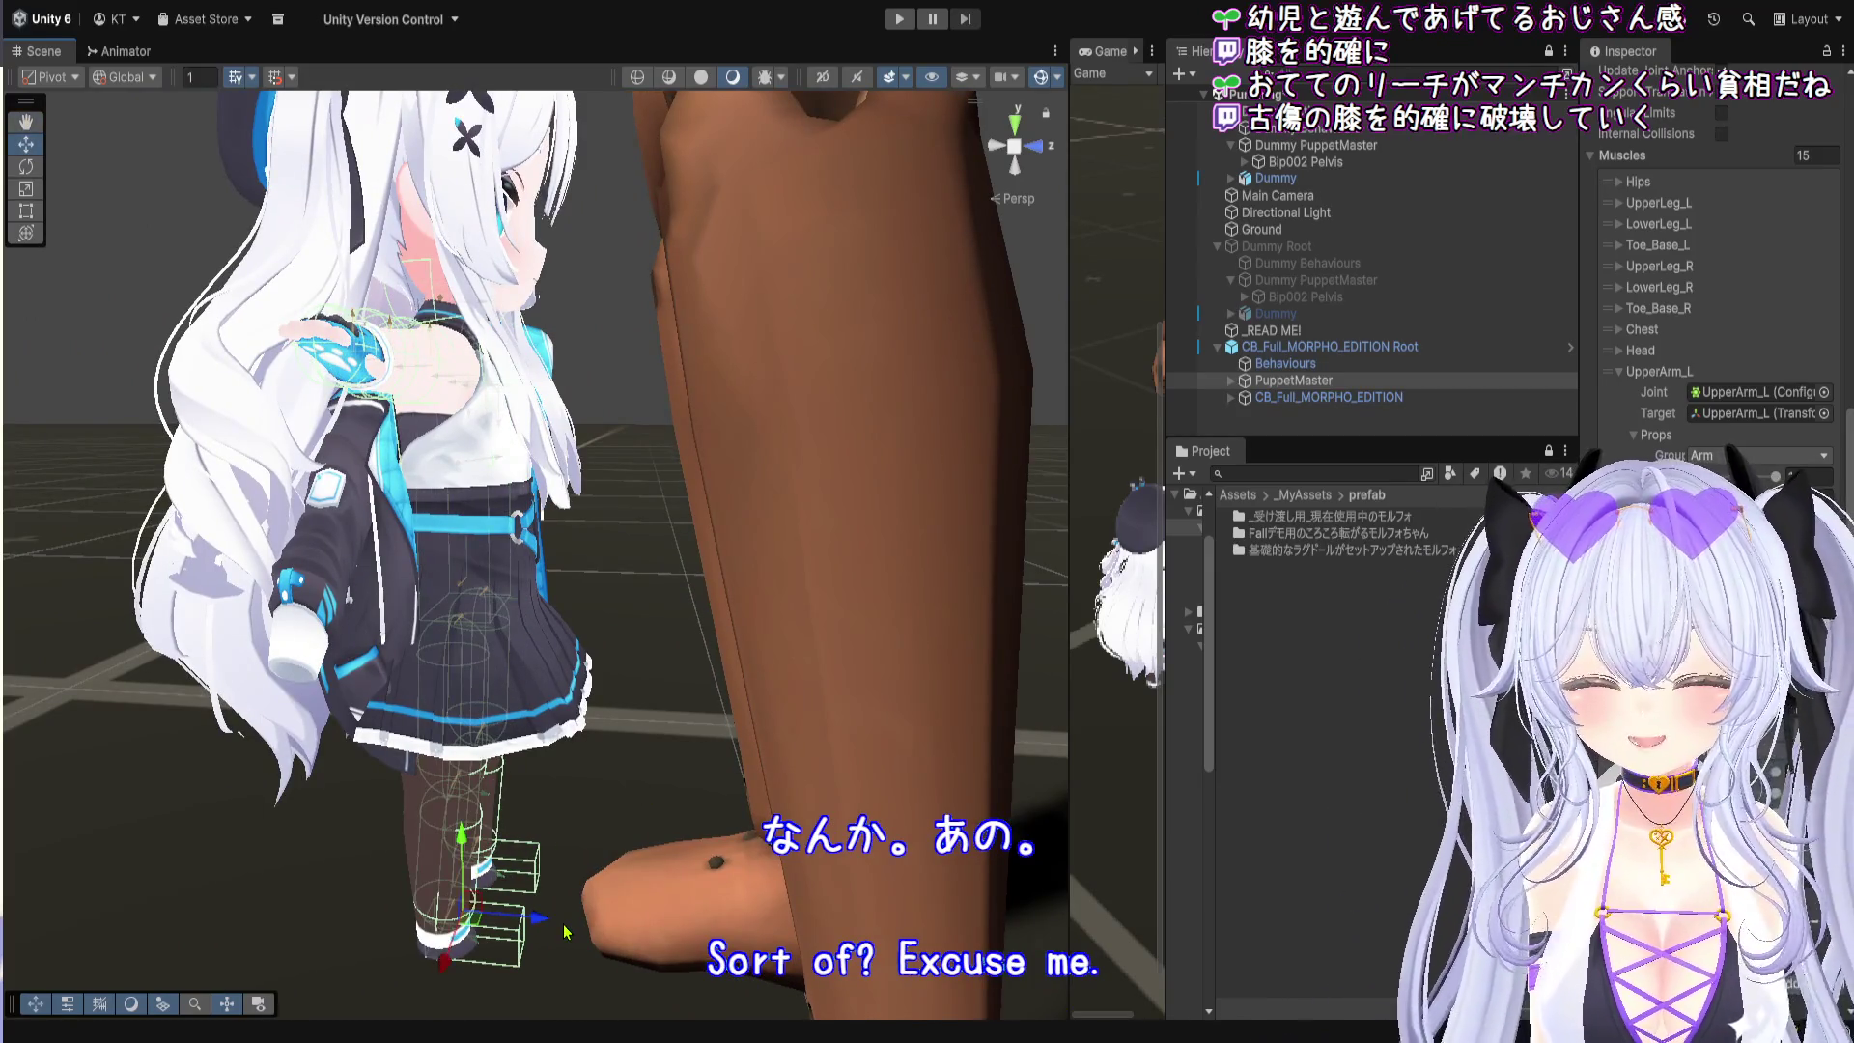
pyautogui.click(1359, 352)
pyautogui.moveTo(538, 925); pyautogui.dragTo(567, 937)
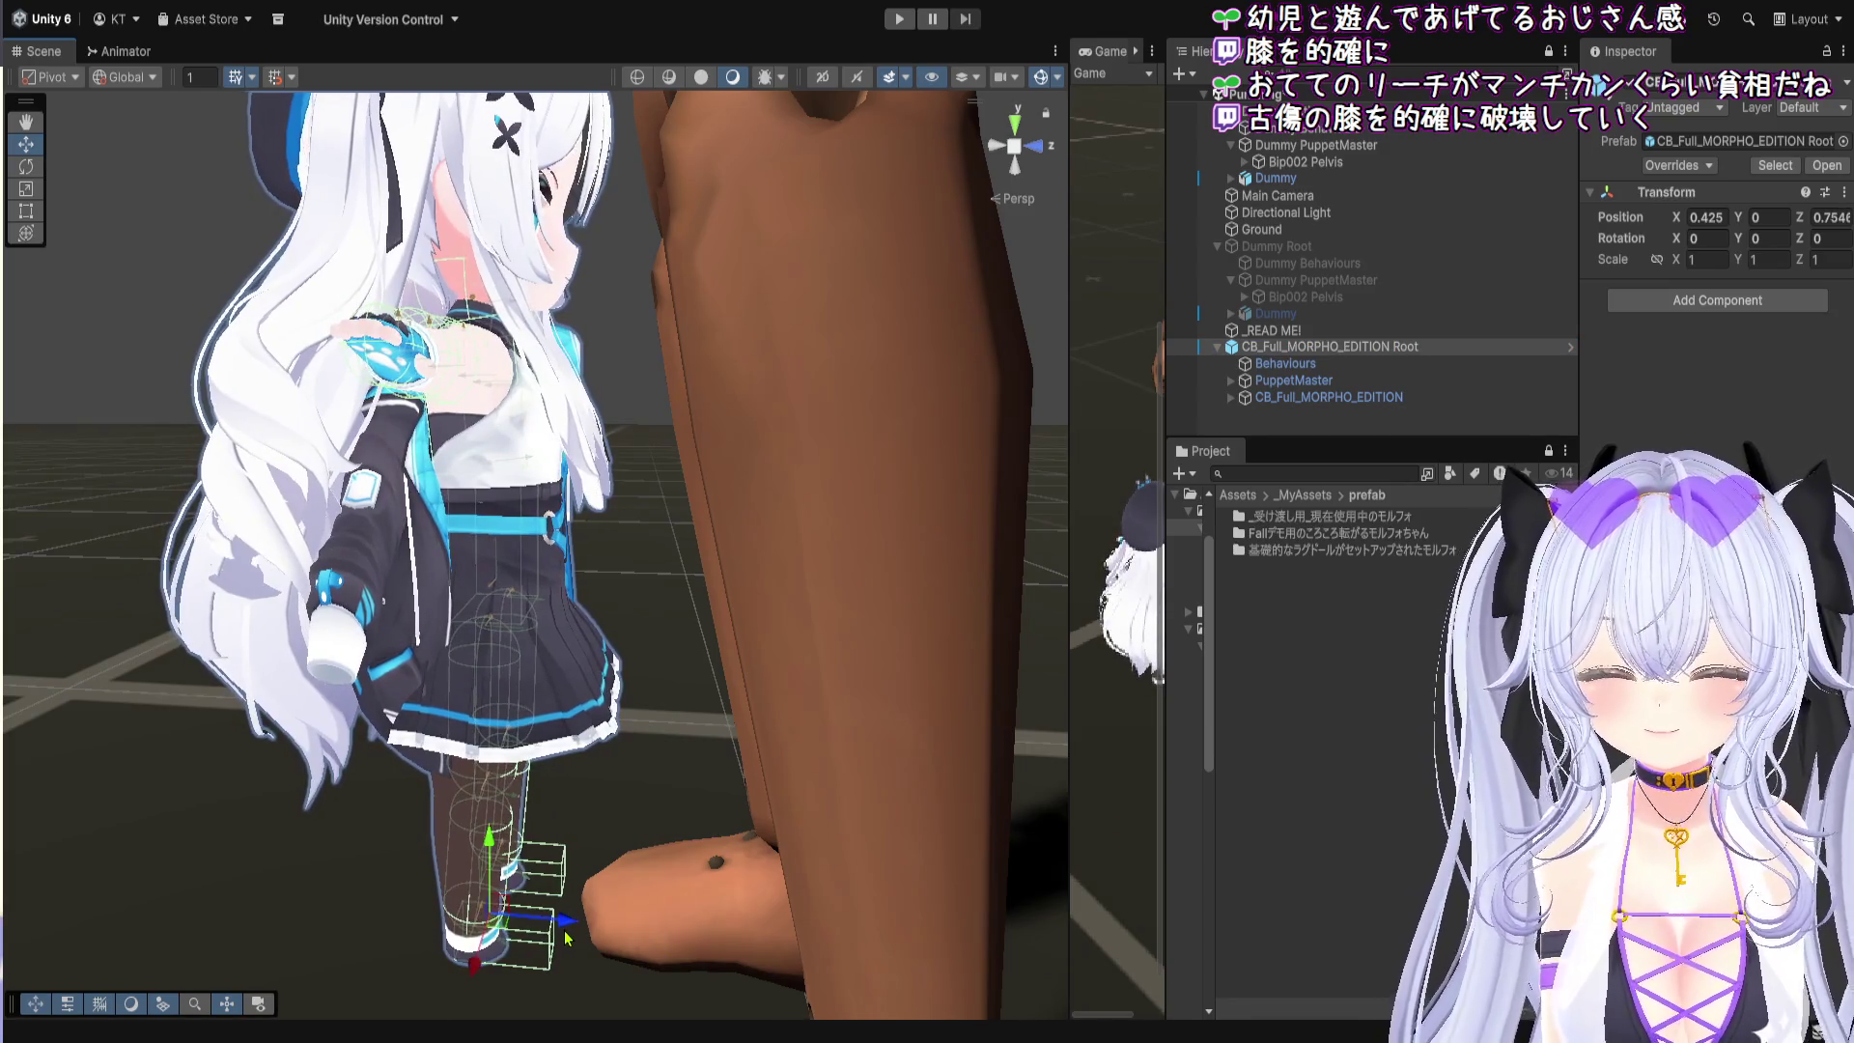
# Step: Orbit close around the dummy's knee, widen the Inspector slightly, and clear Pause
pyautogui.moveTo(746, 521); pyautogui.dragTo(671, 654)
pyautogui.moveTo(485, 591); pyautogui.dragTo(710, 588)
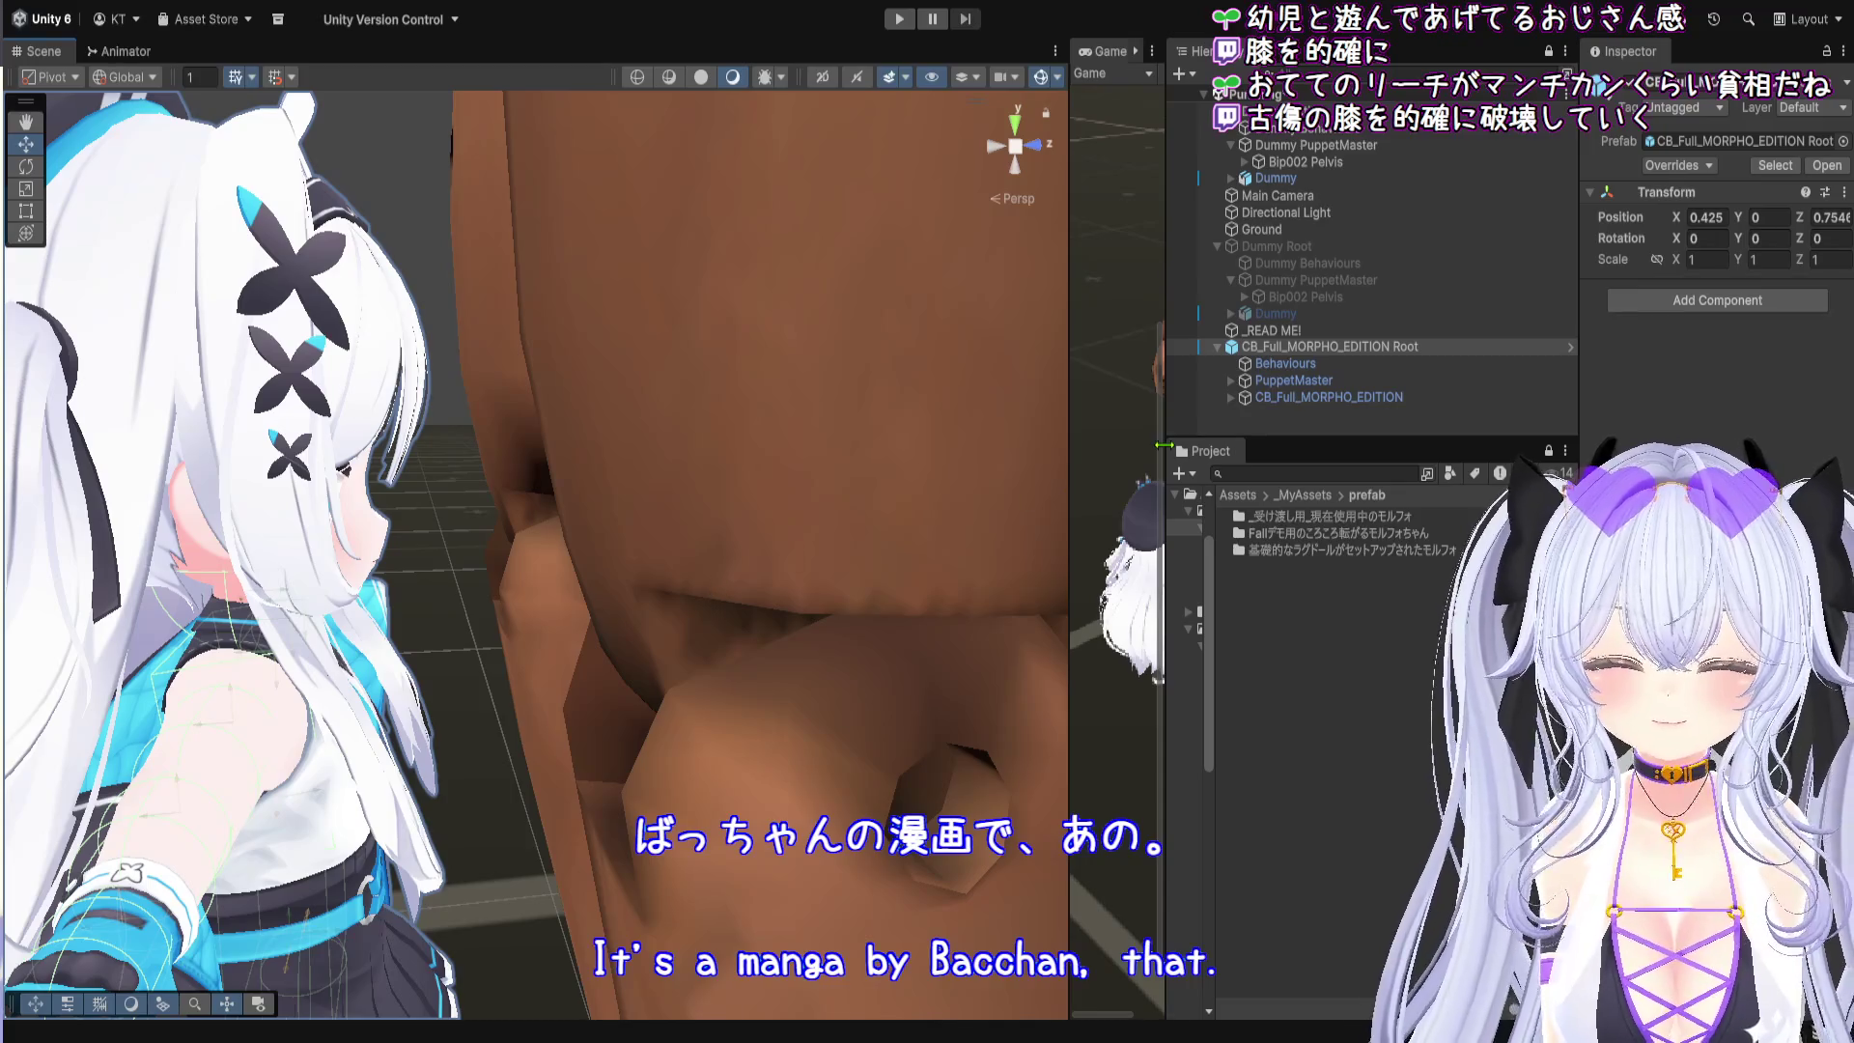
pyautogui.moveTo(1580, 416)
pyautogui.mouseDown()
pyautogui.moveTo(1535, 415)
pyautogui.moveTo(1575, 415)
pyautogui.mouseUp()
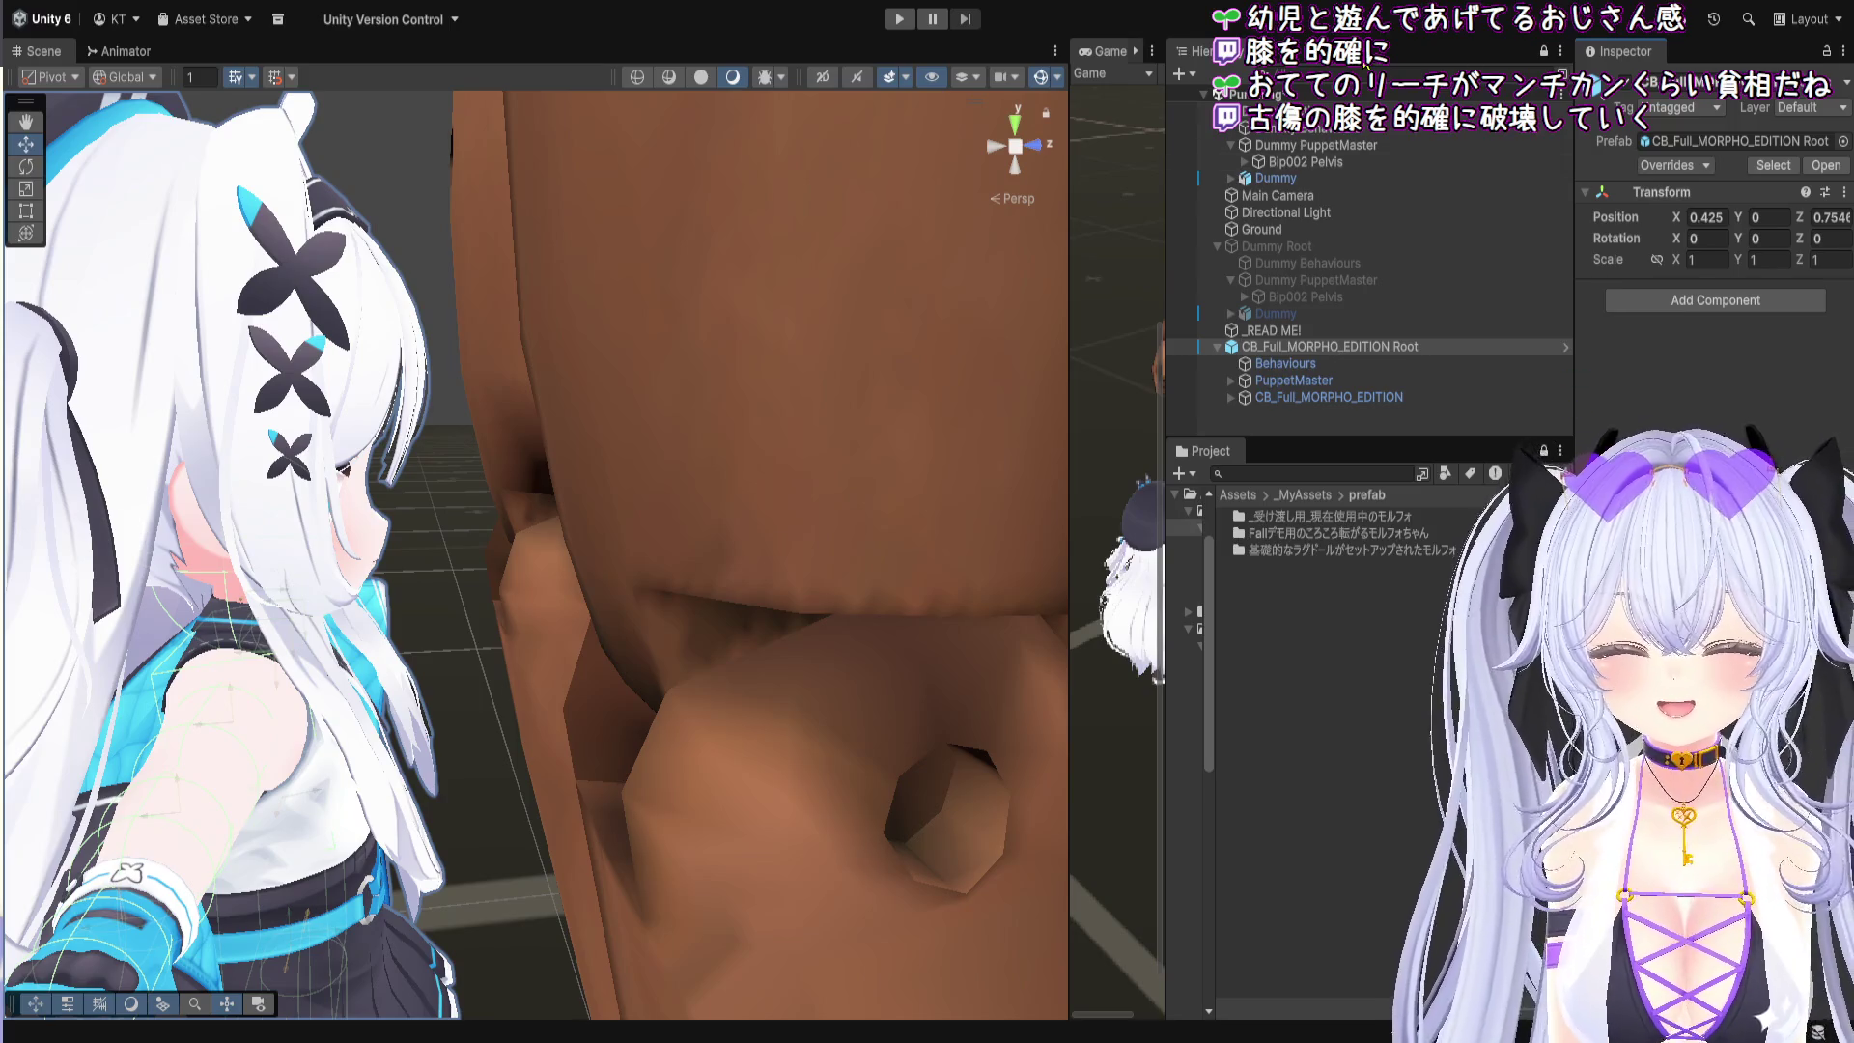
pyautogui.click(925, 25)
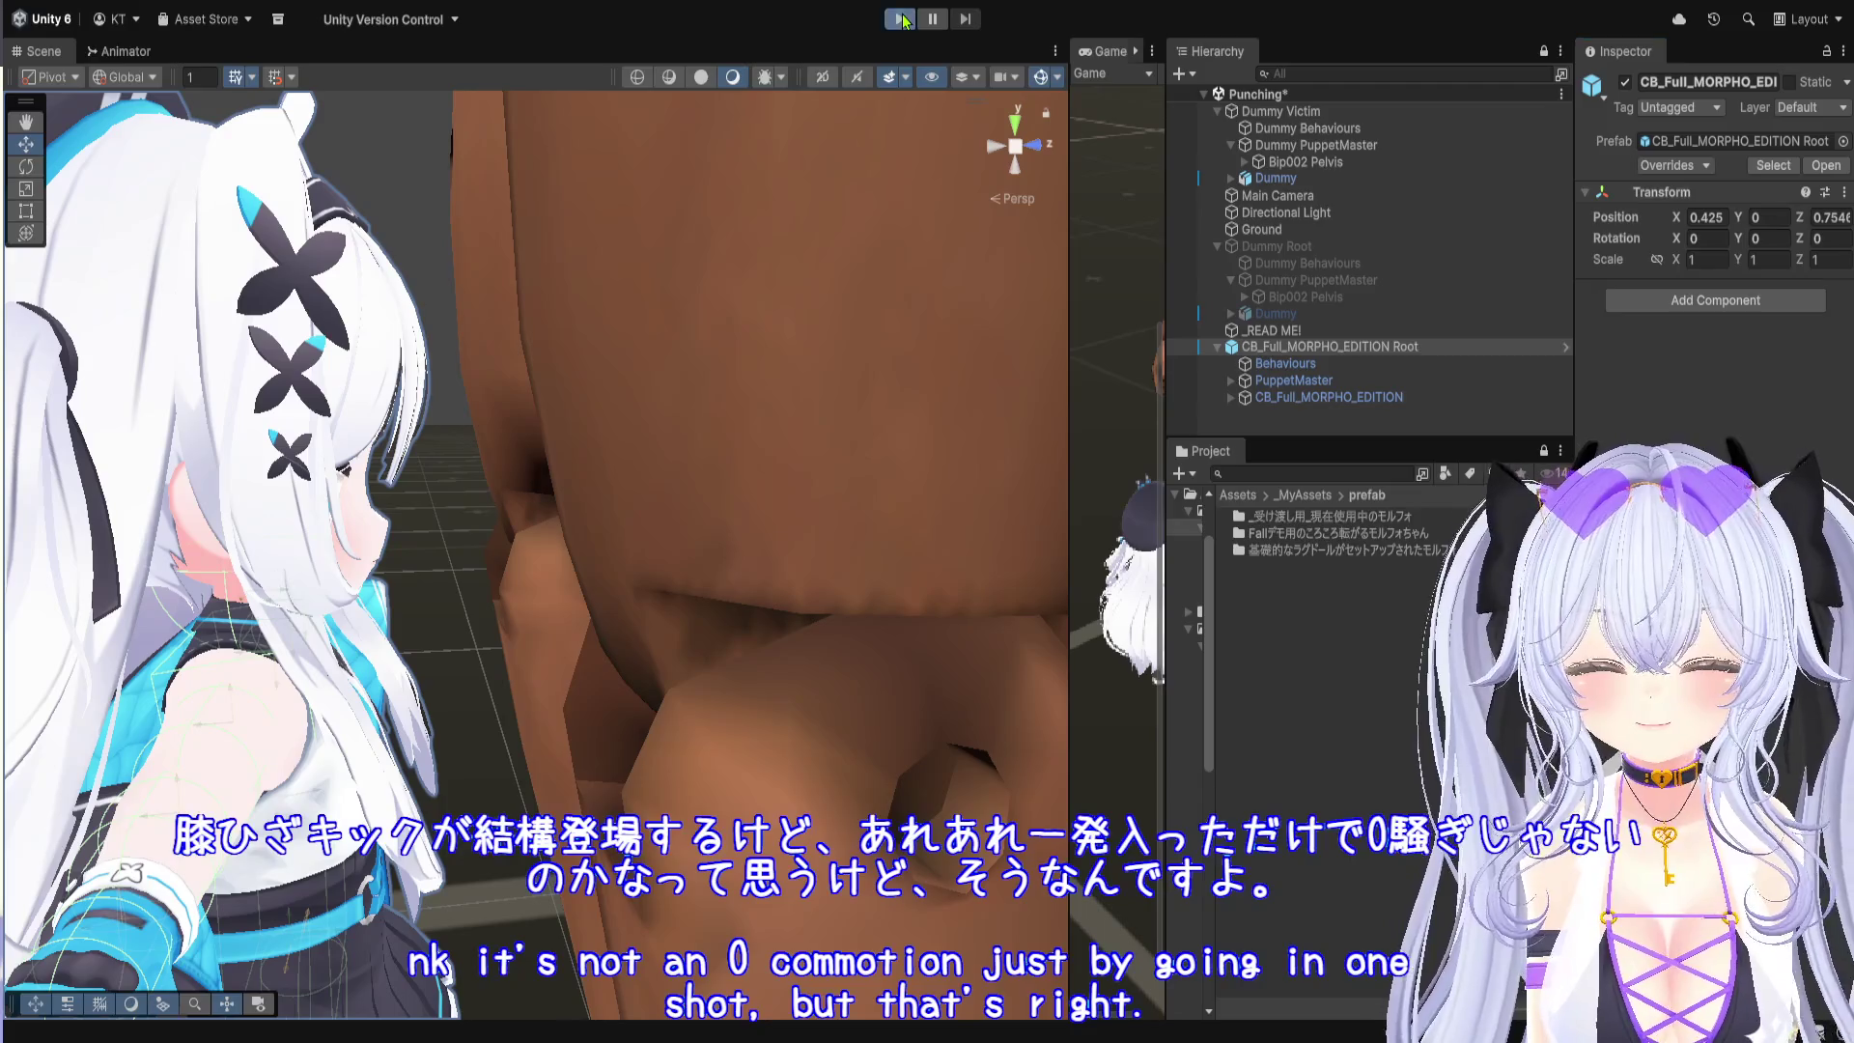
# Step: Run the scene again and show the avatar's PuppetMaster in the Inspector
pyautogui.click(901, 19)
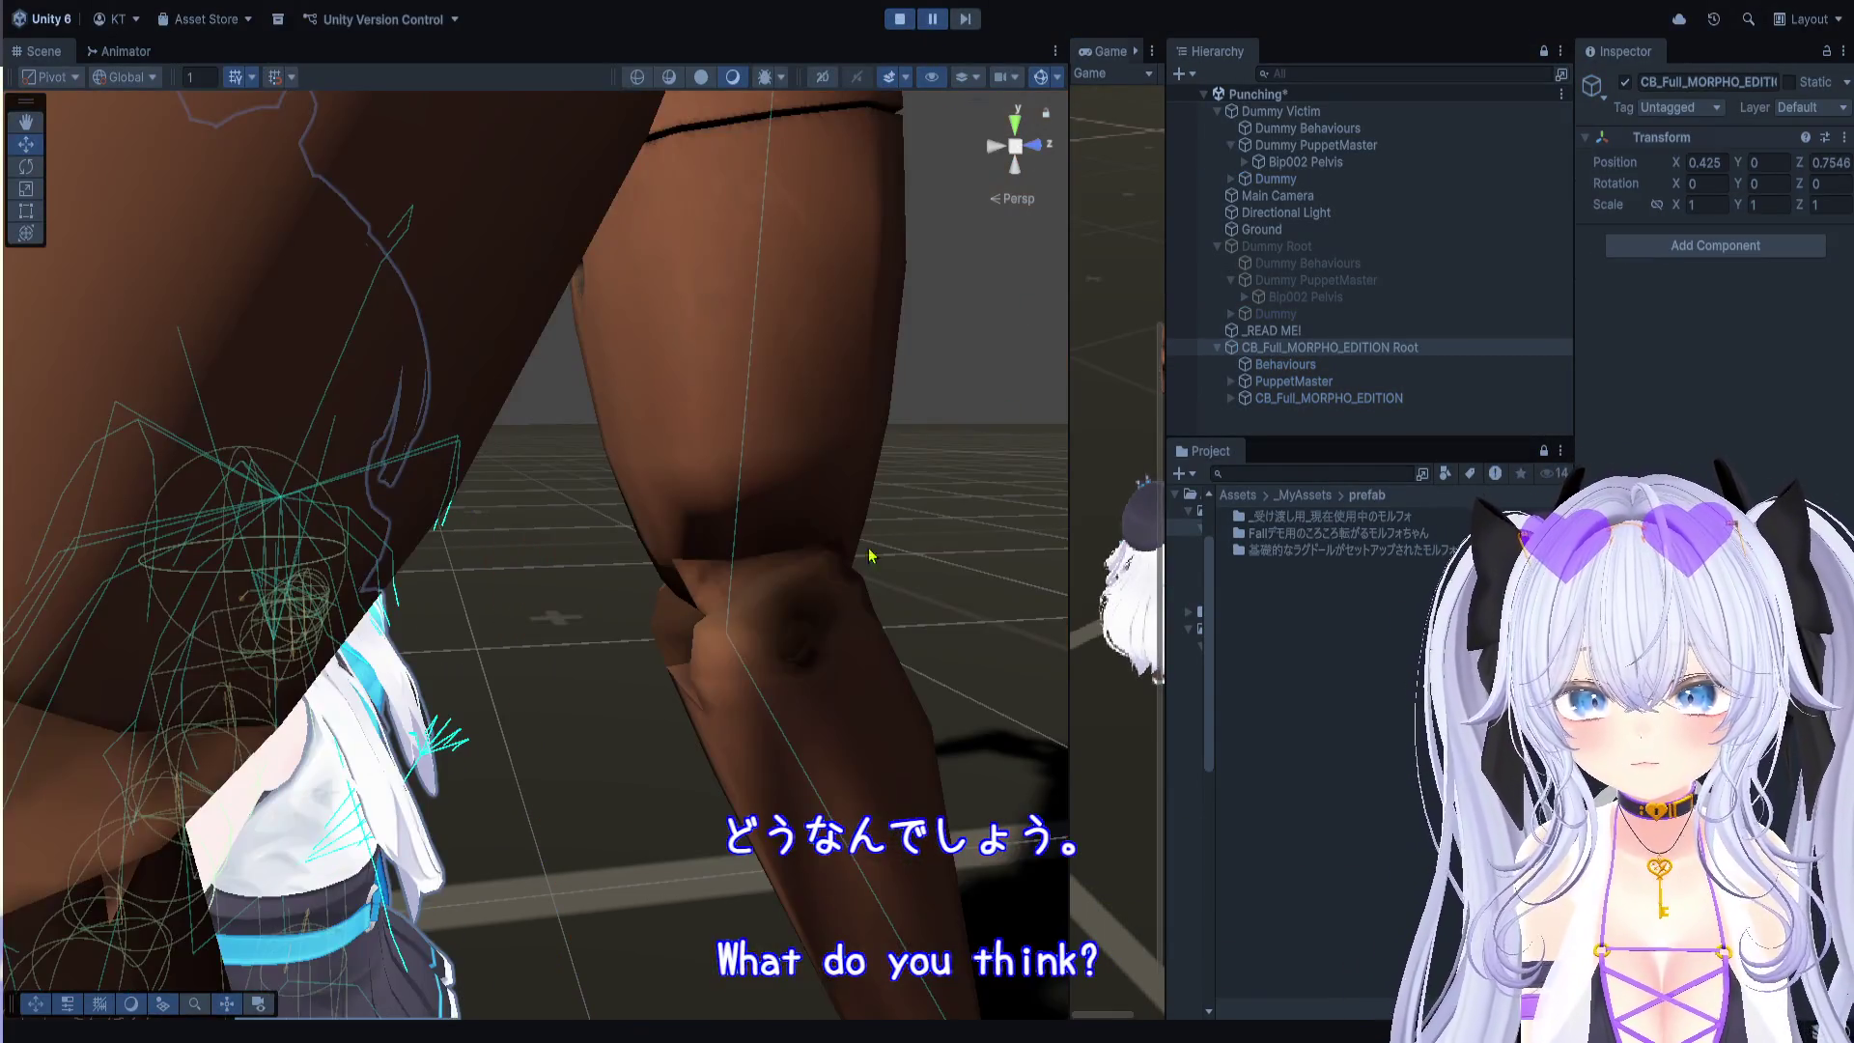
pyautogui.moveTo(874, 555)
pyautogui.mouseDown()
pyautogui.moveTo(675, 670)
pyautogui.moveTo(455, 543)
pyautogui.moveTo(486, 451)
pyautogui.mouseUp()
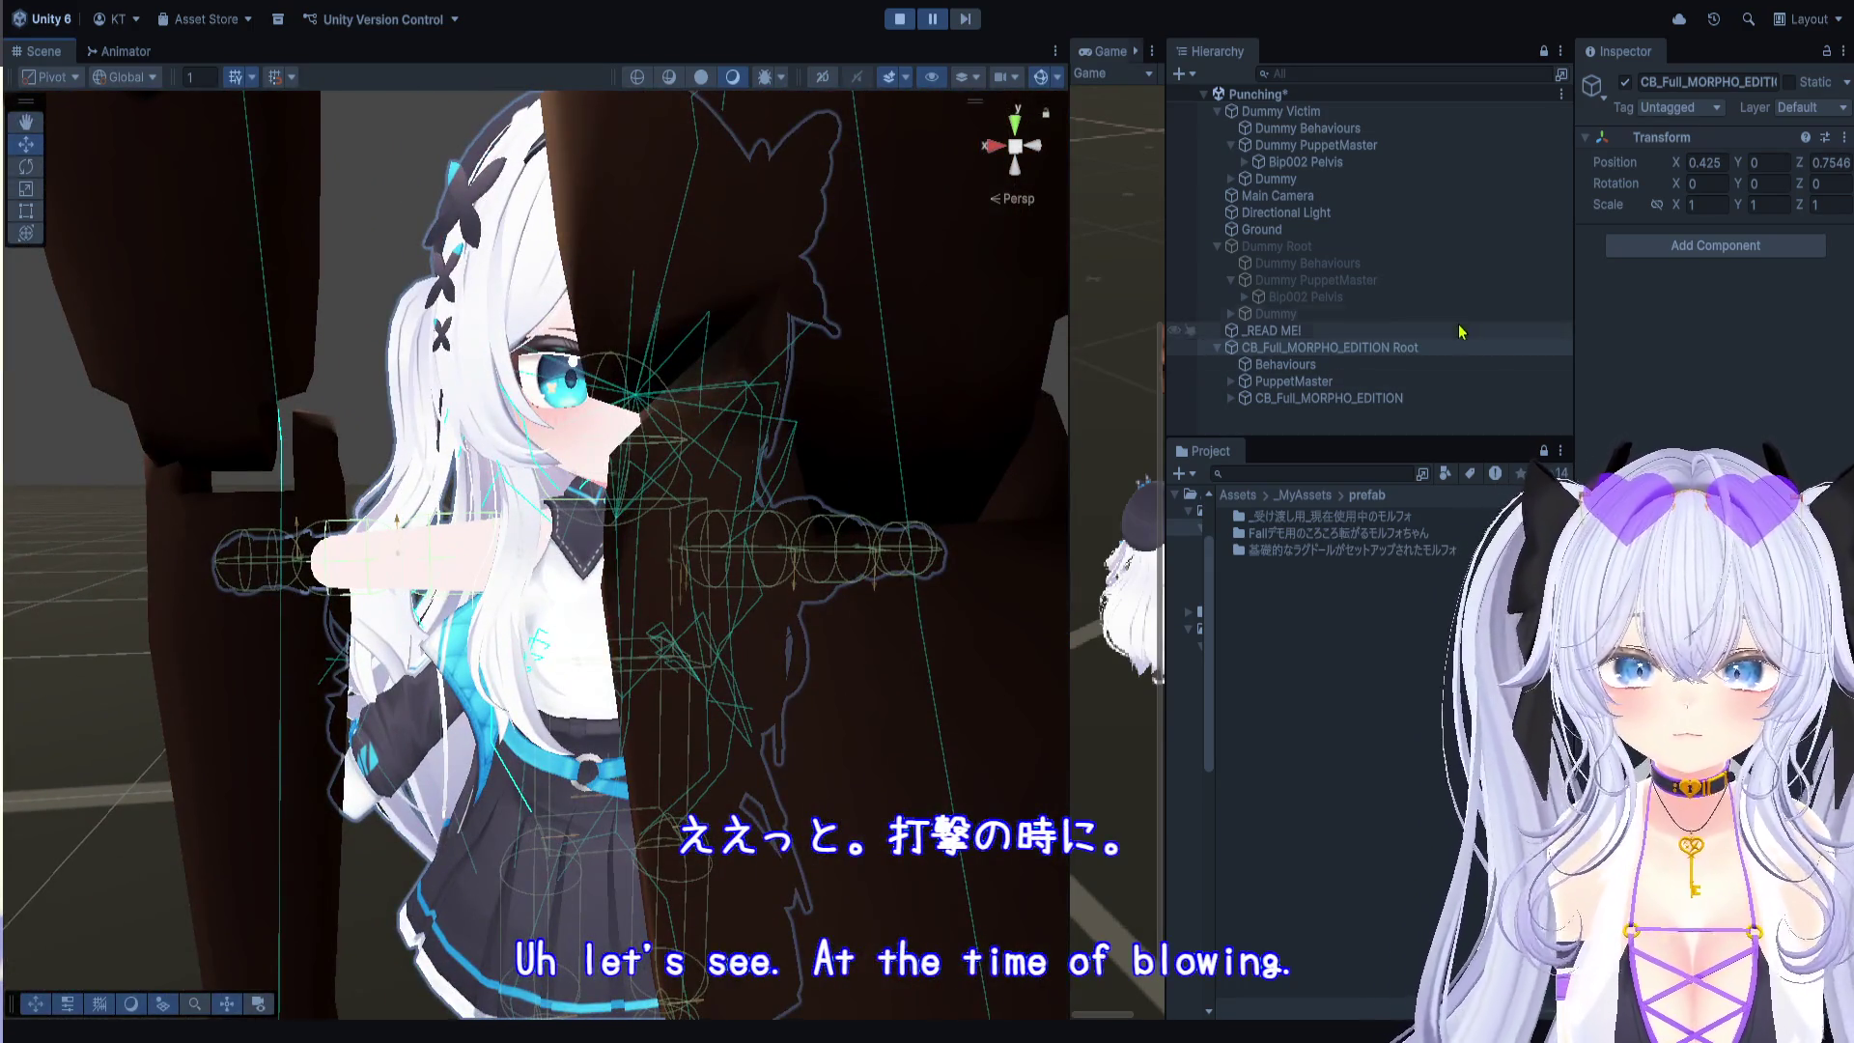
pyautogui.click(1401, 402)
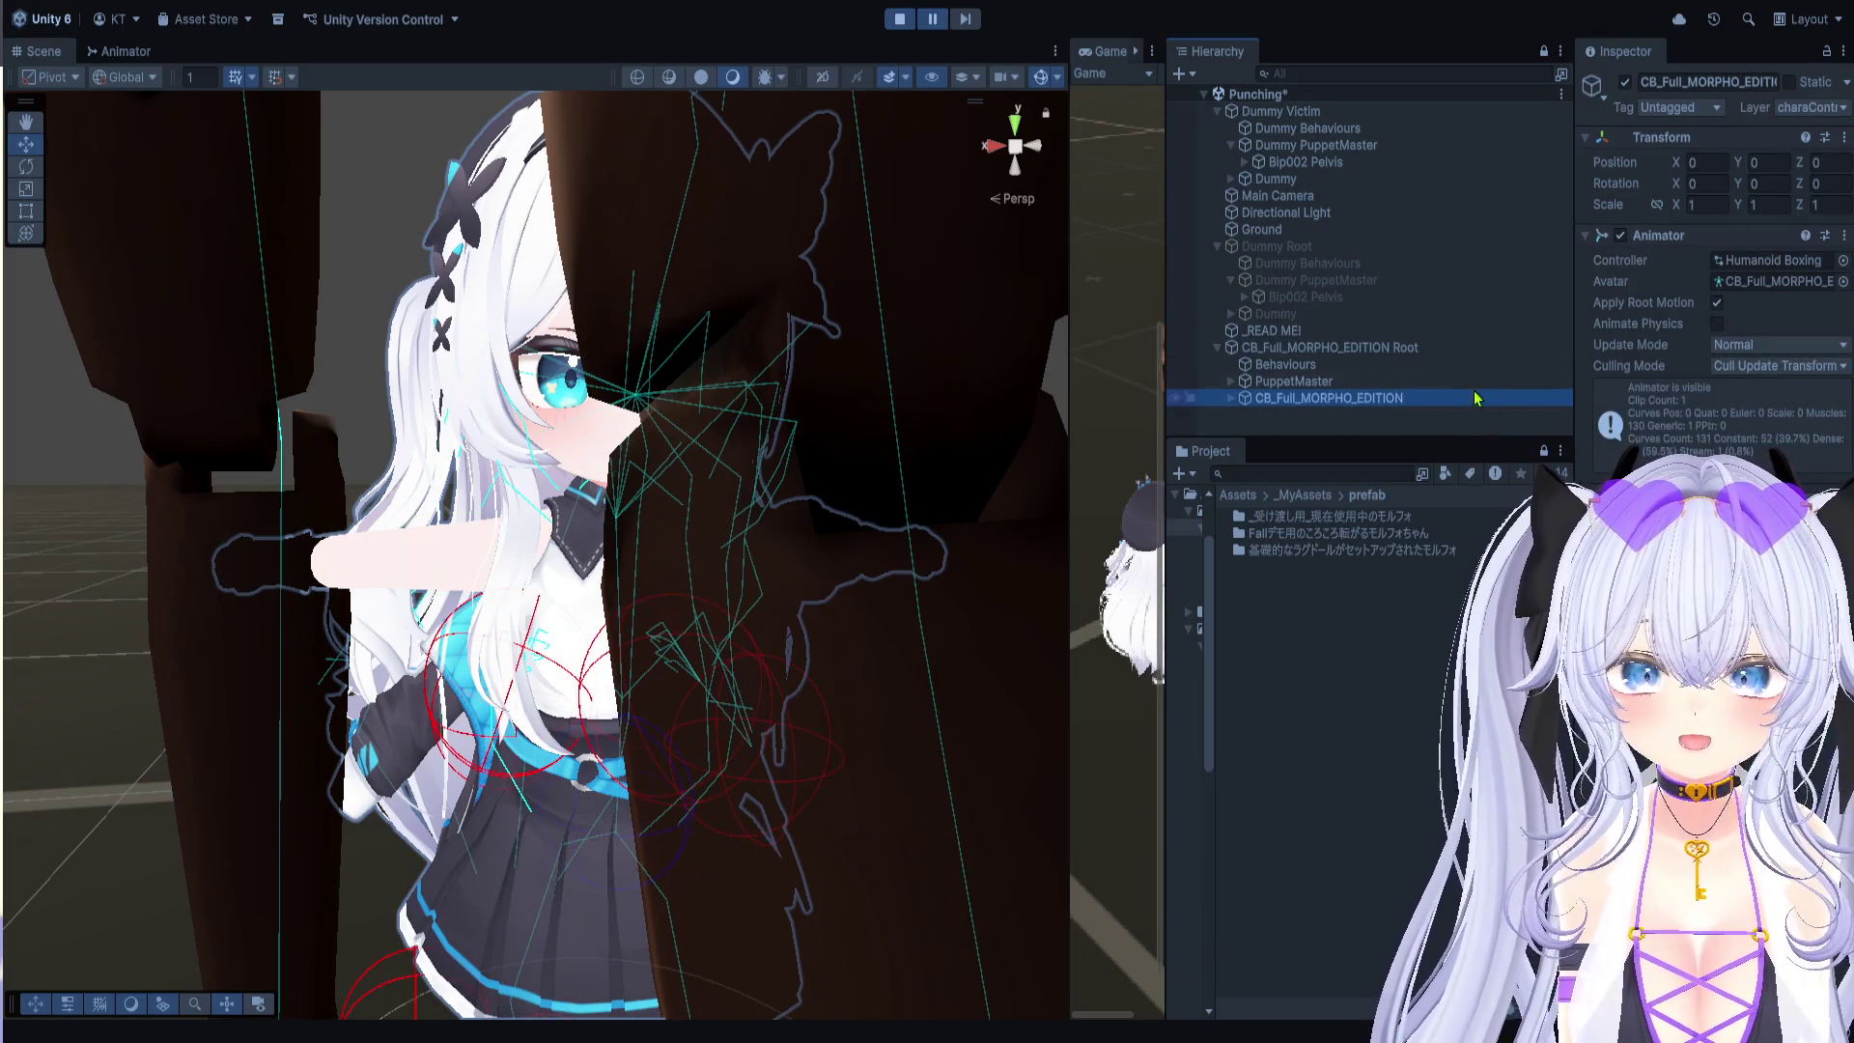
pyautogui.click(1352, 381)
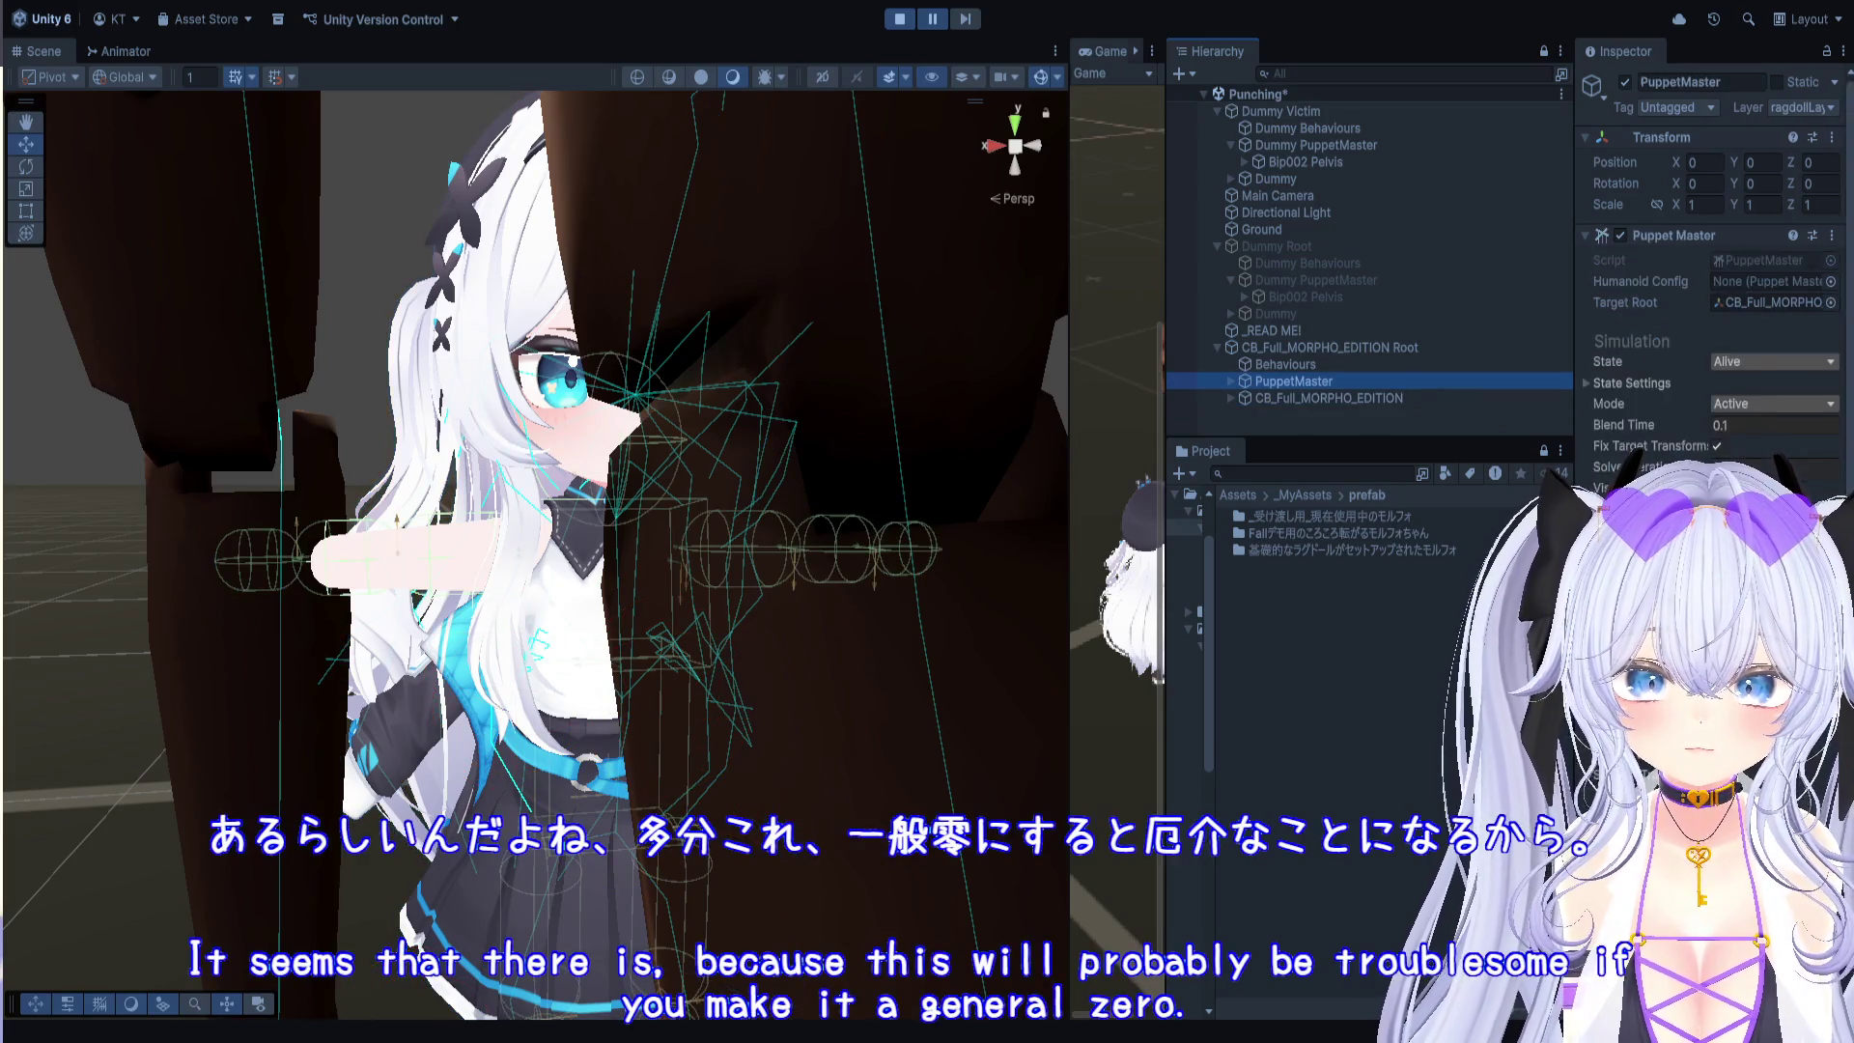
pyautogui.scroll(-15, 1715, 242)
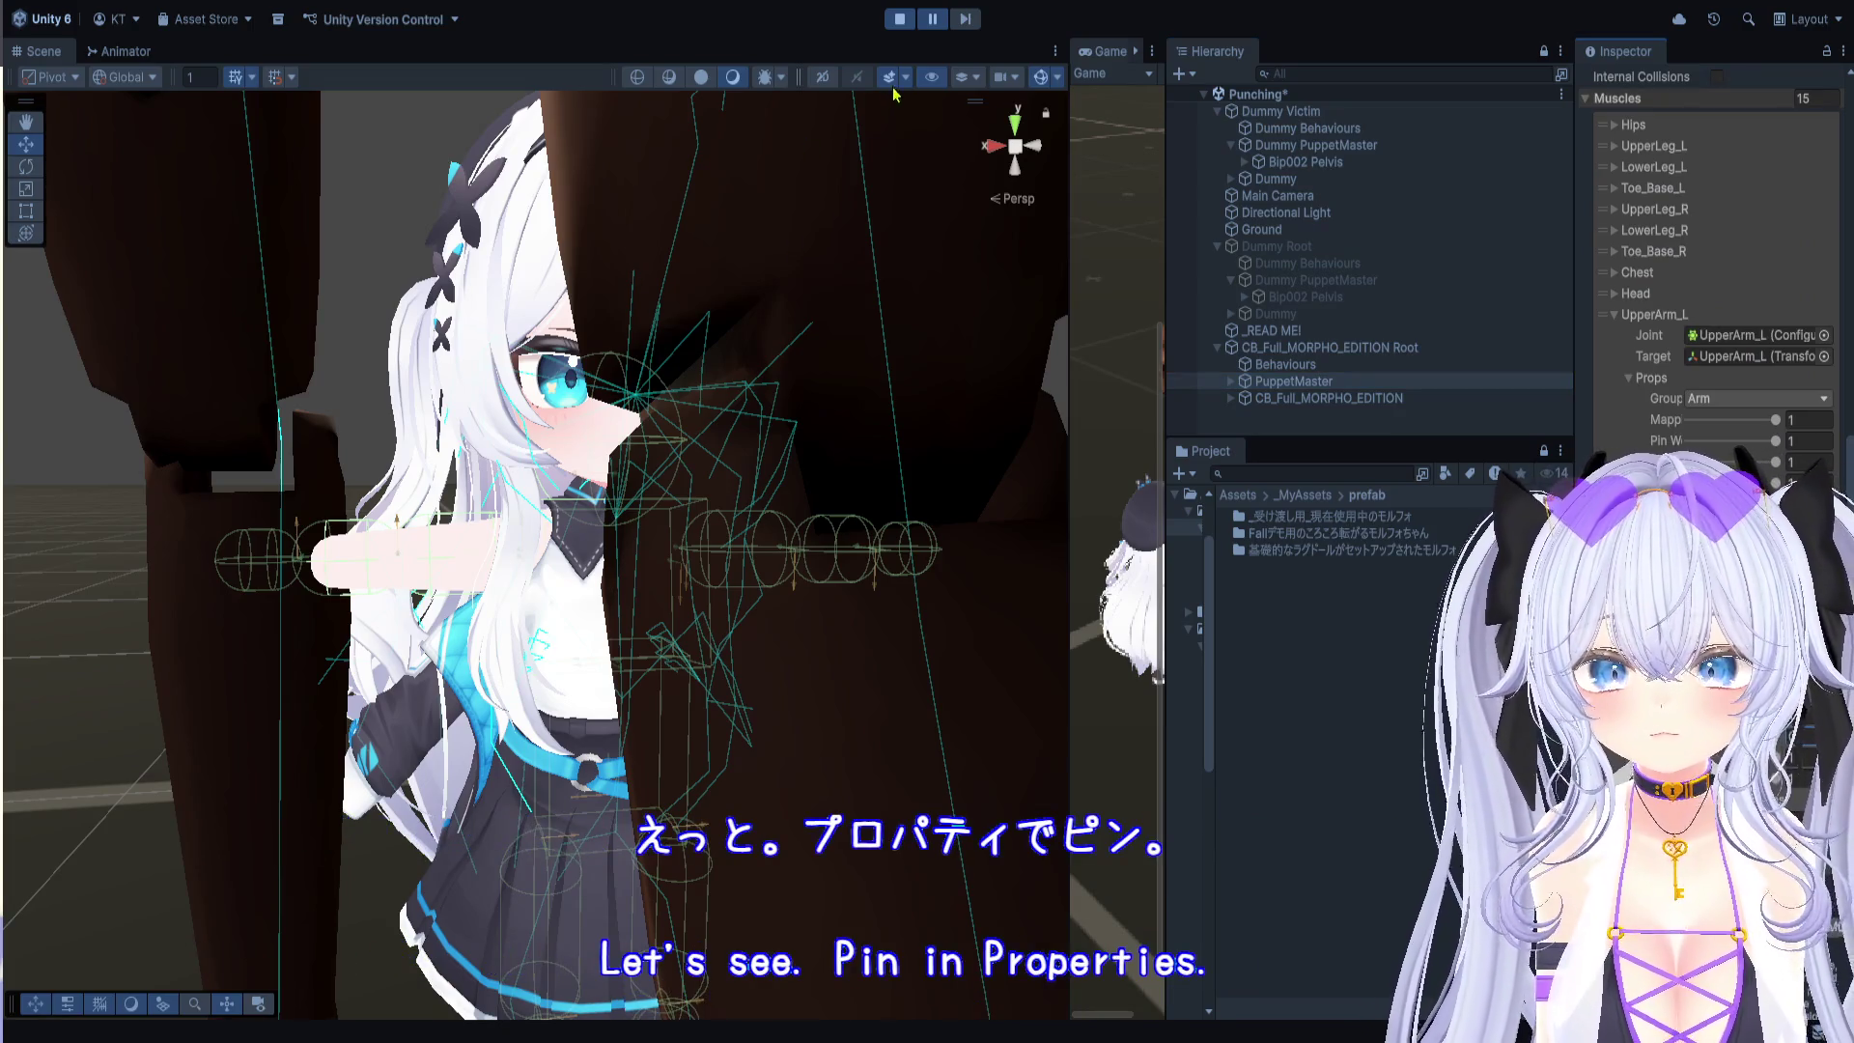
# Step: Lower the UpperArm_L muscle's Pin Weight to 0
pyautogui.moveTo(638, 386)
pyautogui.keyDown('alt'); pyautogui.mouseDown()
pyautogui.moveTo(602, 404)
pyautogui.moveTo(655, 308)
pyautogui.mouseUp(); pyautogui.keyUp('alt')
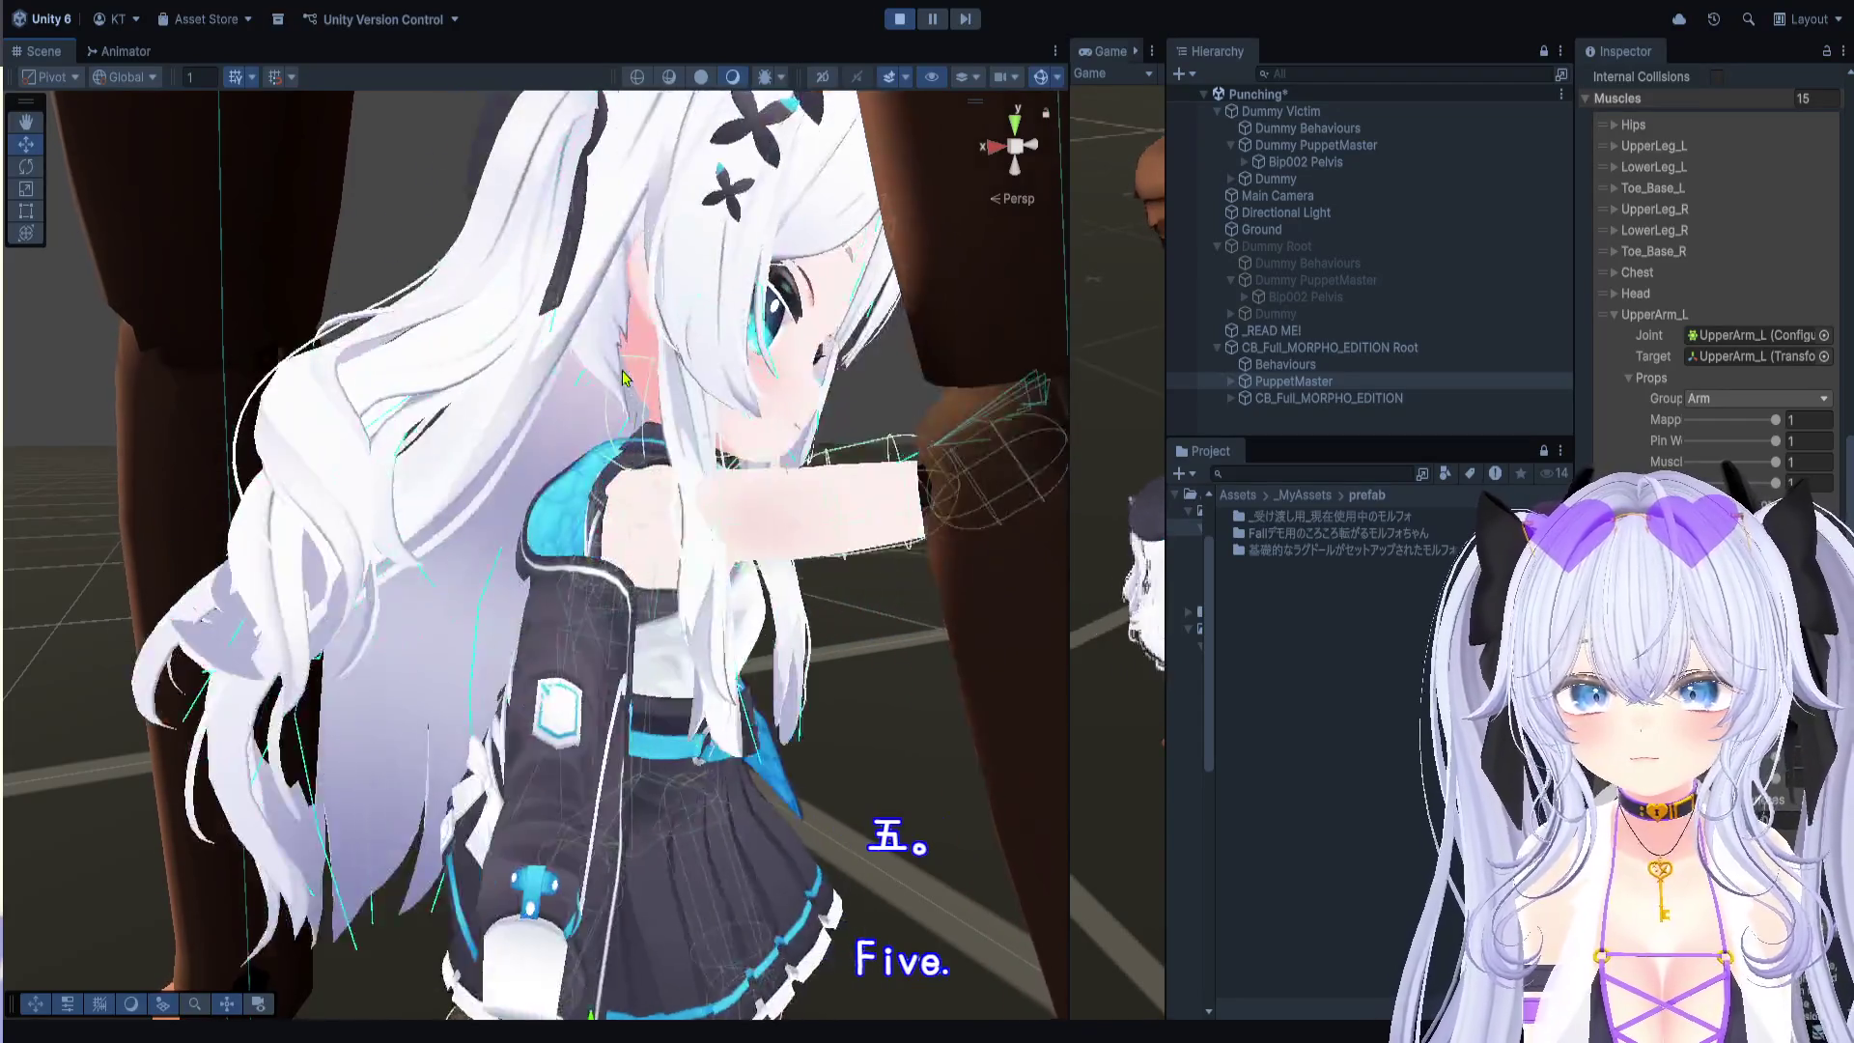
pyautogui.press('alt')
pyautogui.moveTo(741, 384); pyautogui.dragTo(752, 357)
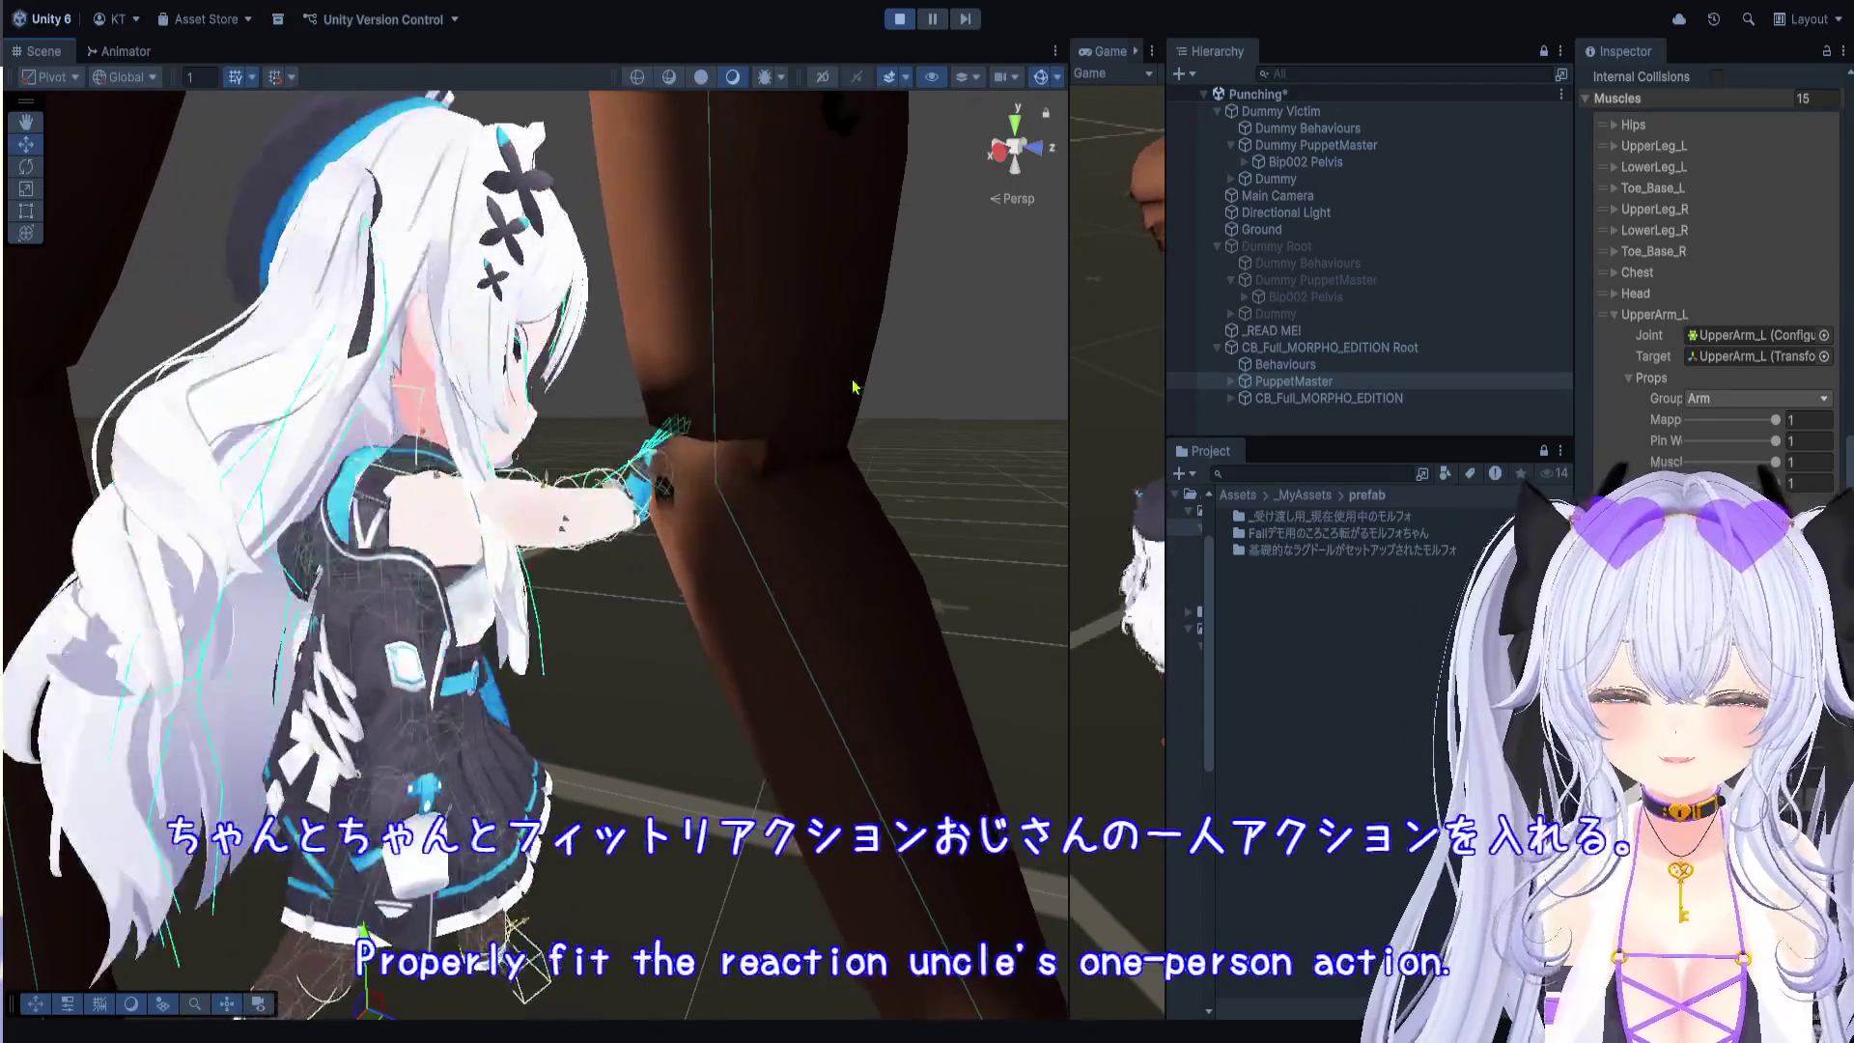
pyautogui.moveTo(807, 468)
pyautogui.mouseDown()
pyautogui.moveTo(799, 496)
pyautogui.moveTo(633, 539)
pyautogui.moveTo(727, 560)
pyautogui.mouseUp()
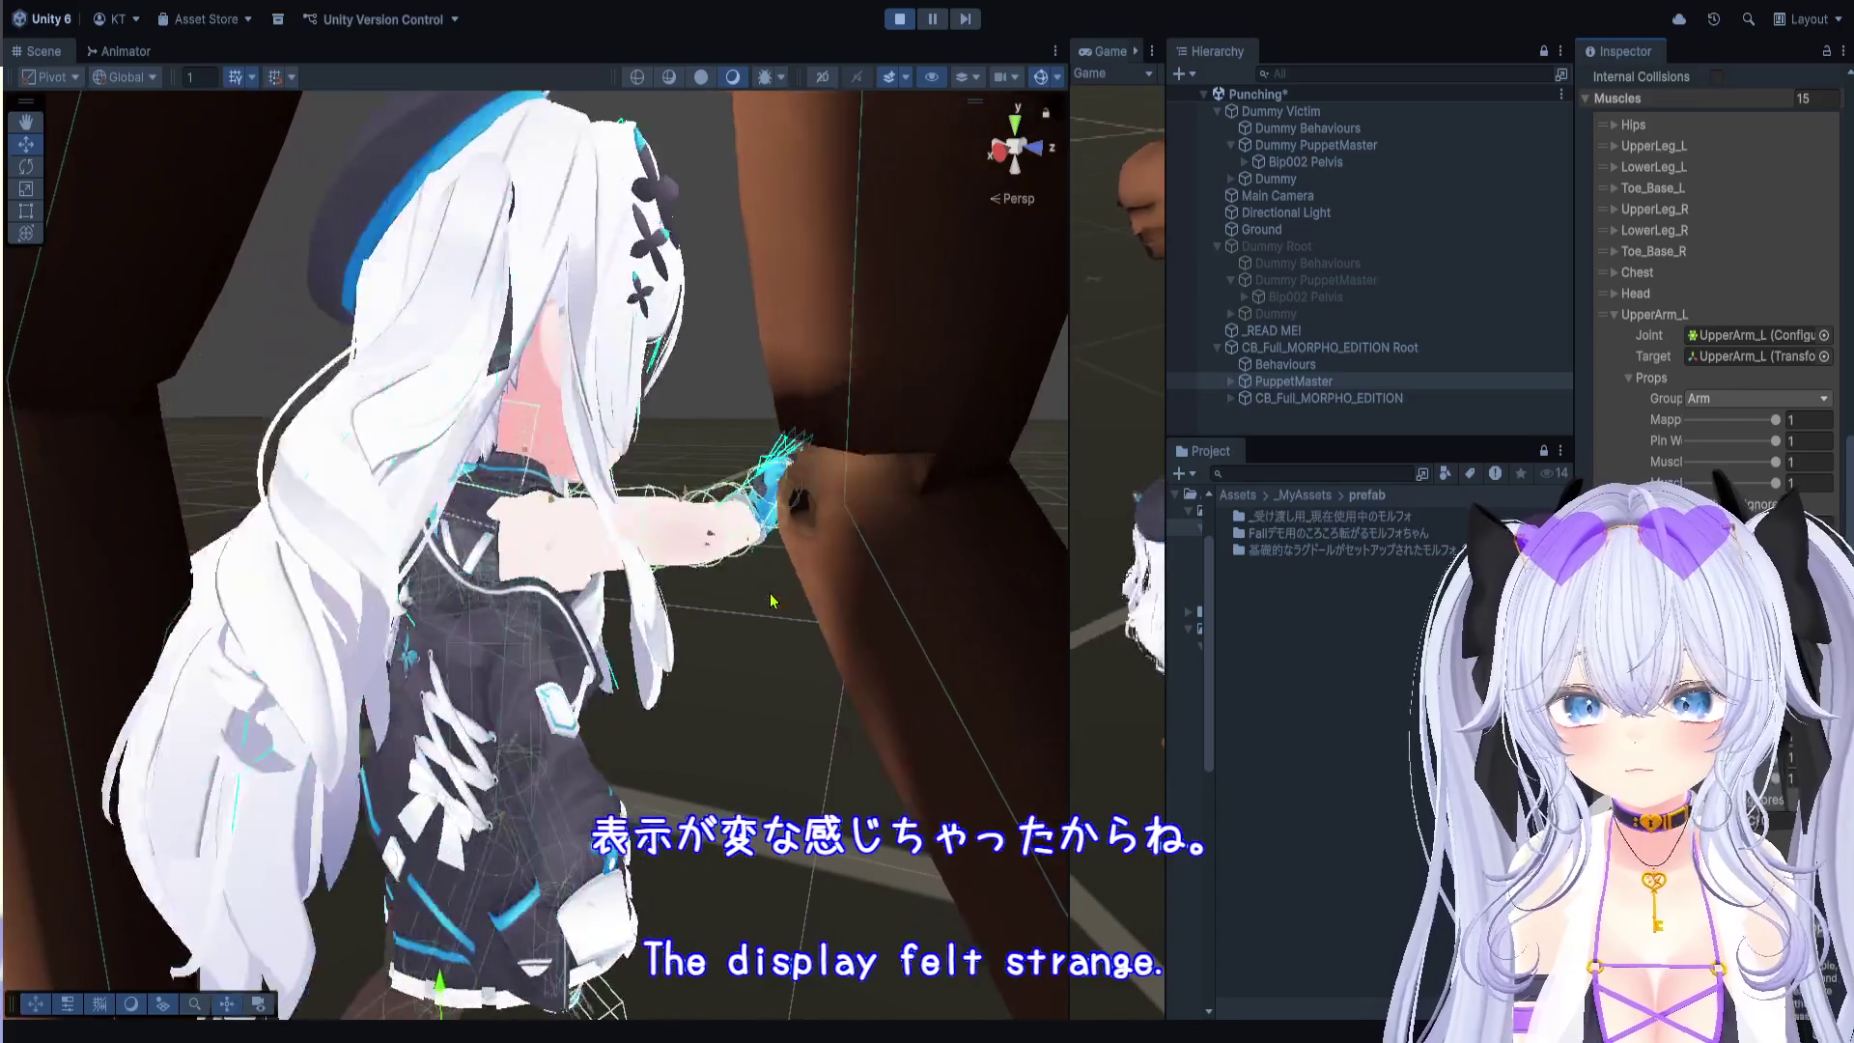
pyautogui.scroll(5, 770, 601)
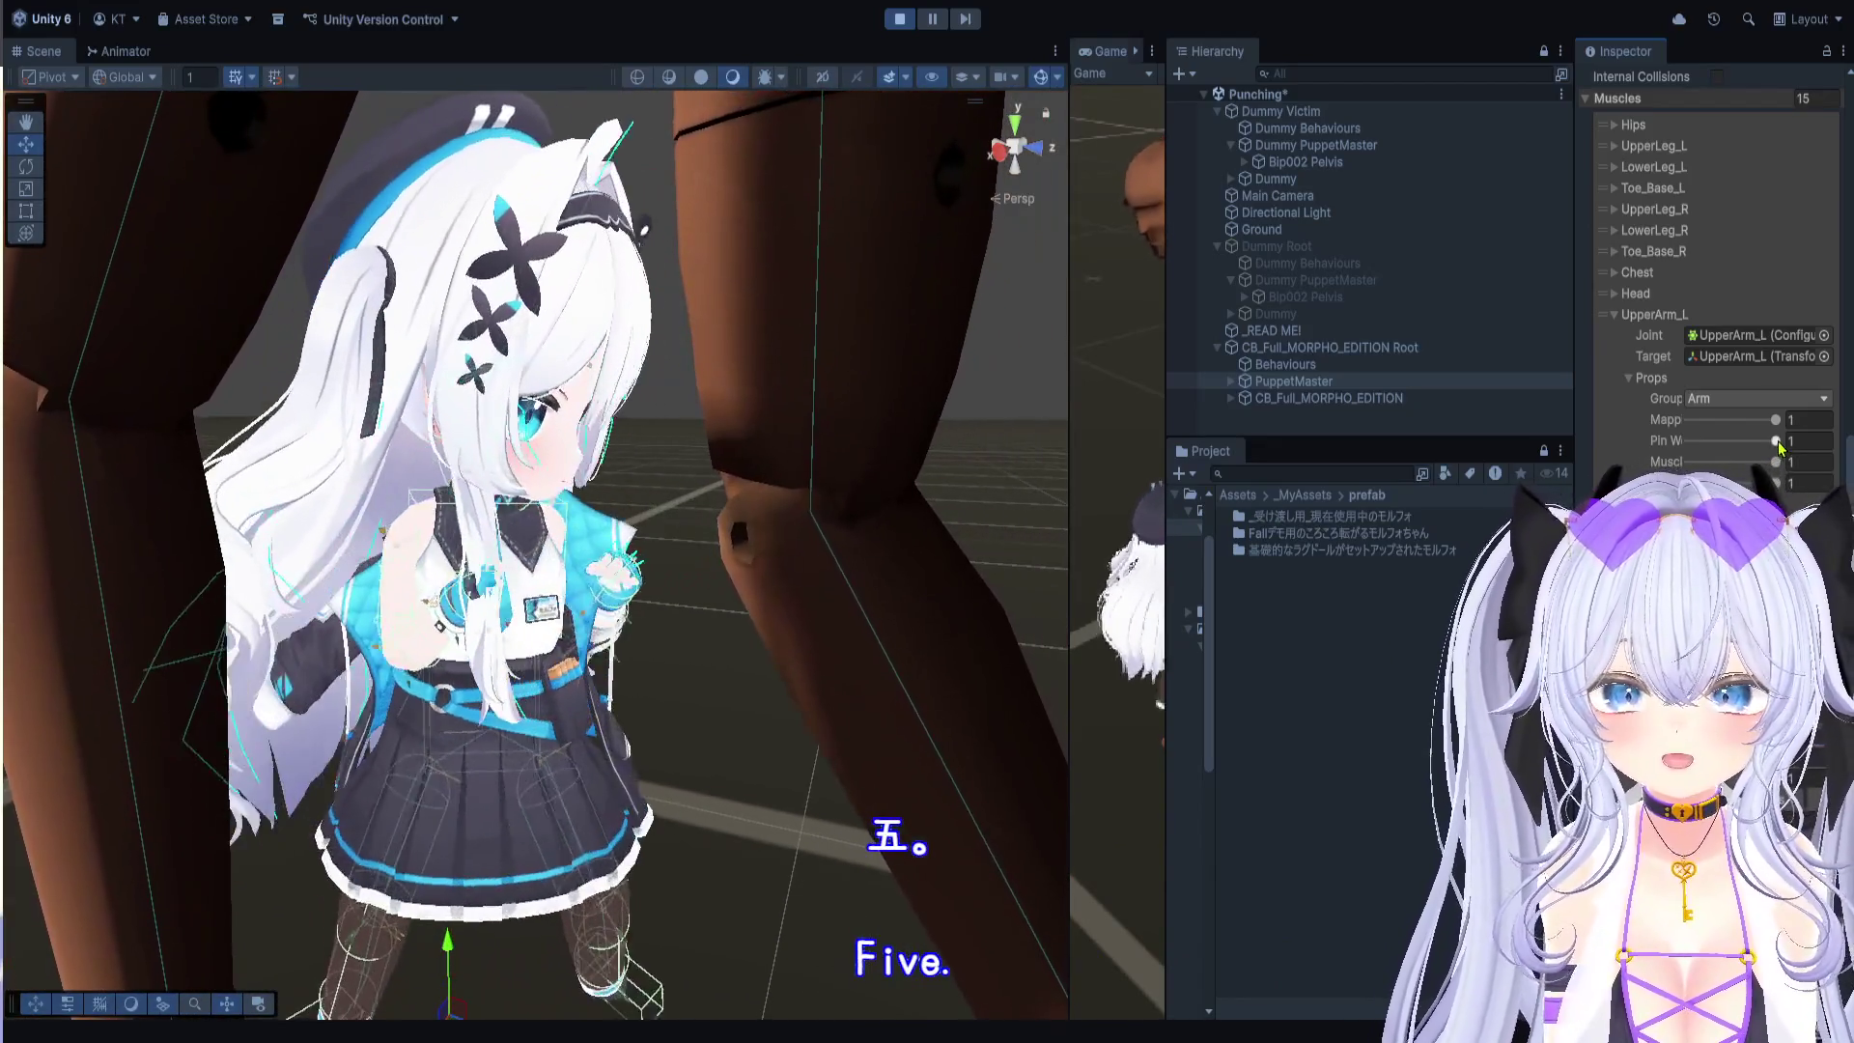
pyautogui.moveTo(1776, 441); pyautogui.dragTo(1595, 439)
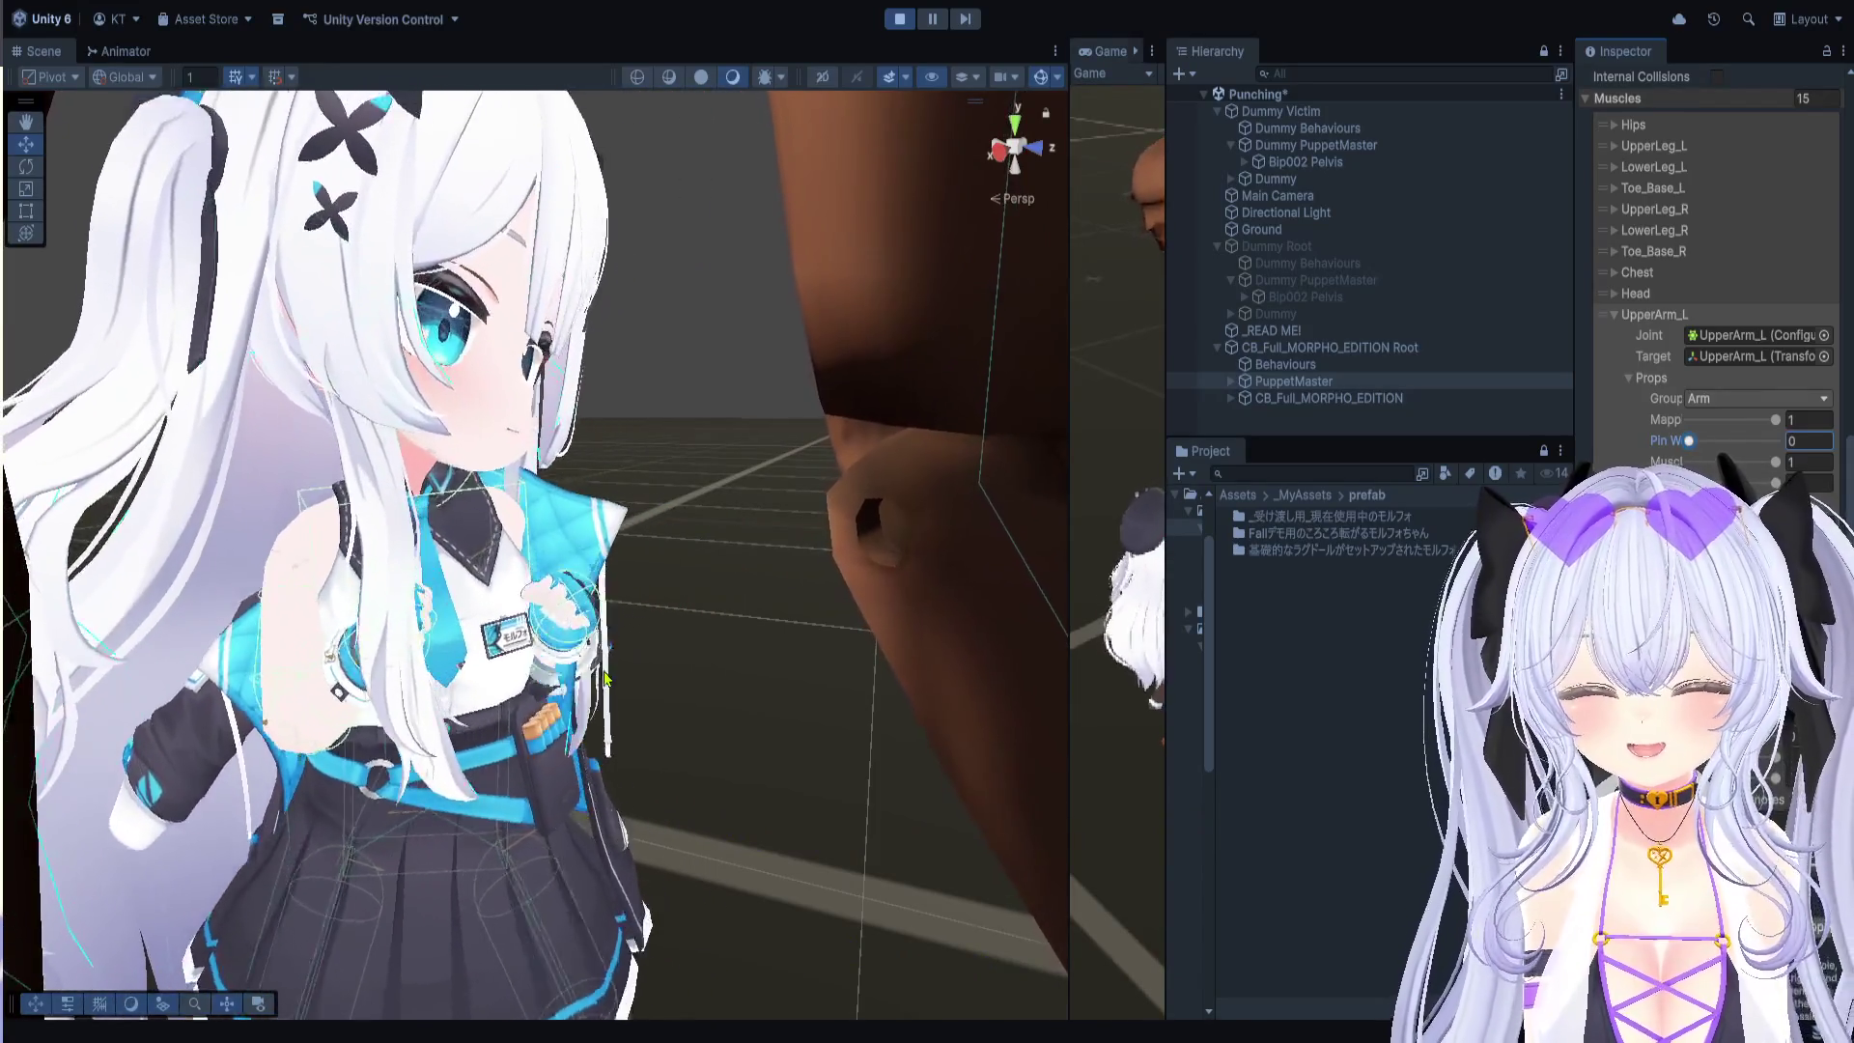
pyautogui.scroll(-4, 768, 413)
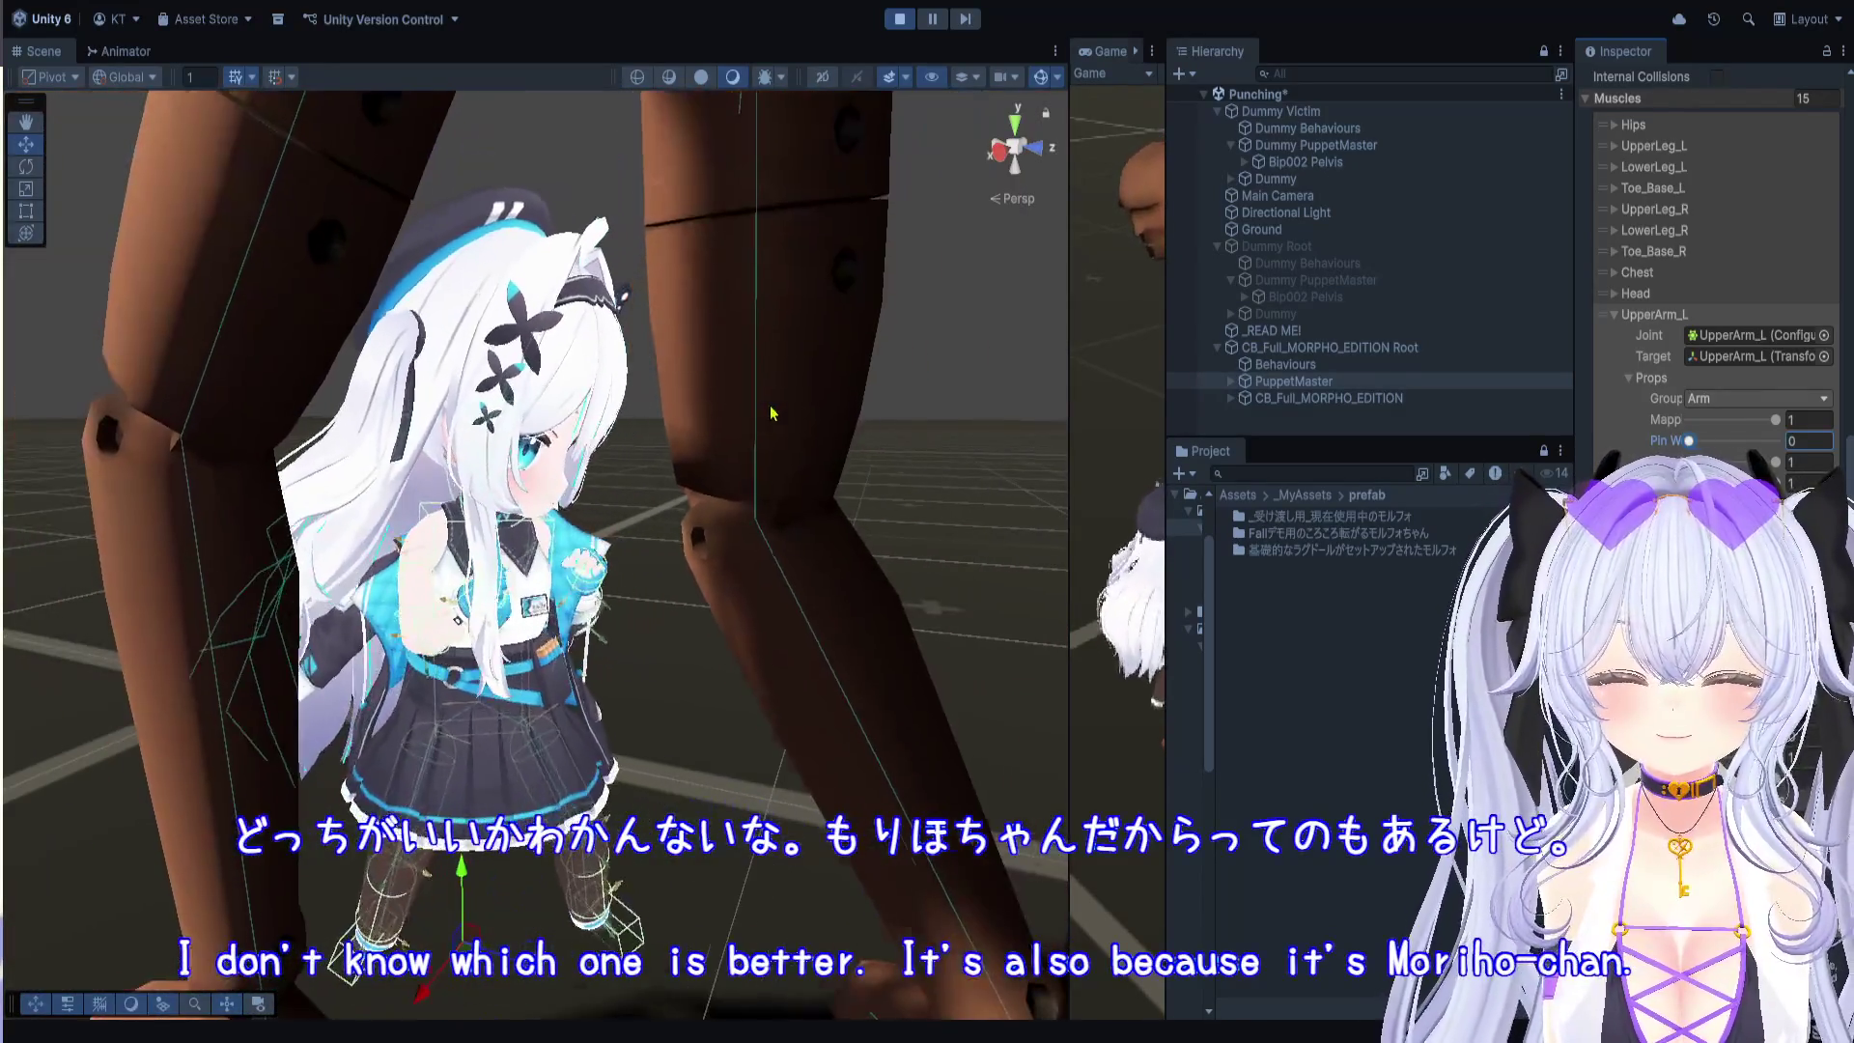
# Step: Activate Dummy Root so the second crash-test dummy appears
pyautogui.click(1276, 246)
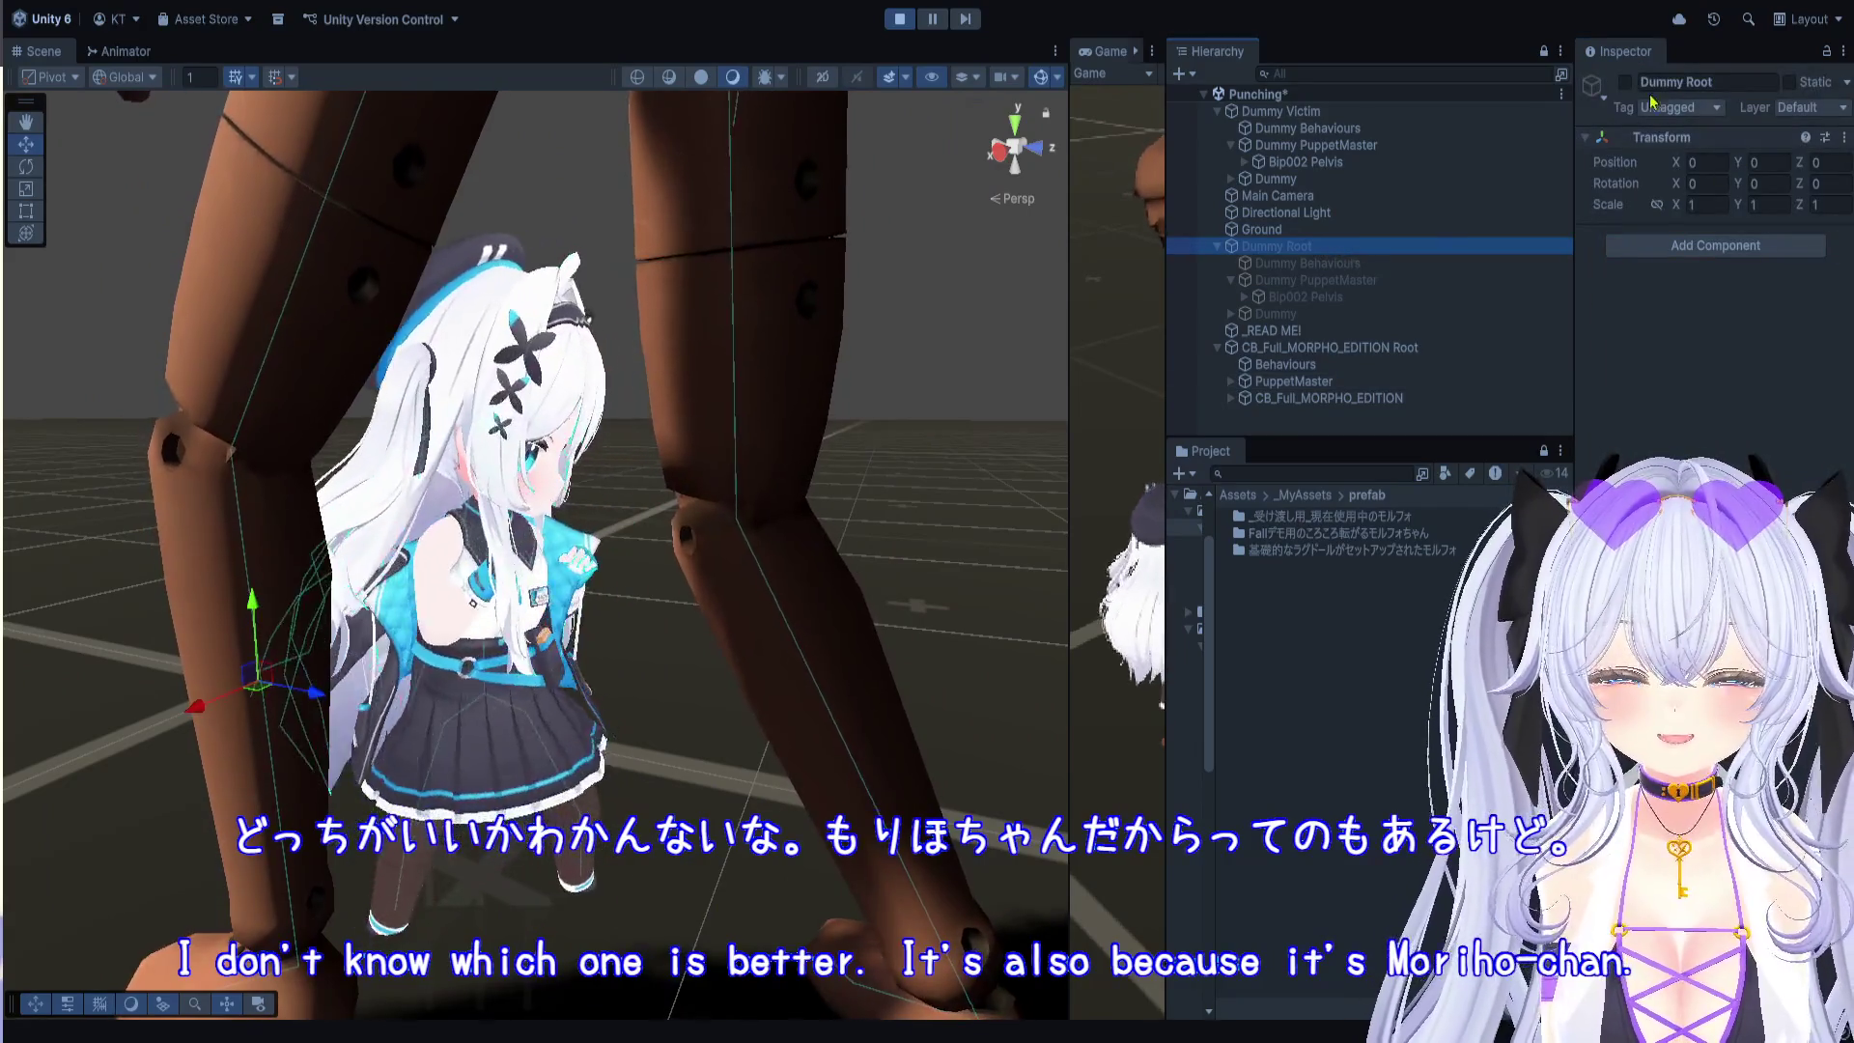
pyautogui.click(1625, 82)
pyautogui.scroll(-5, 177, 610)
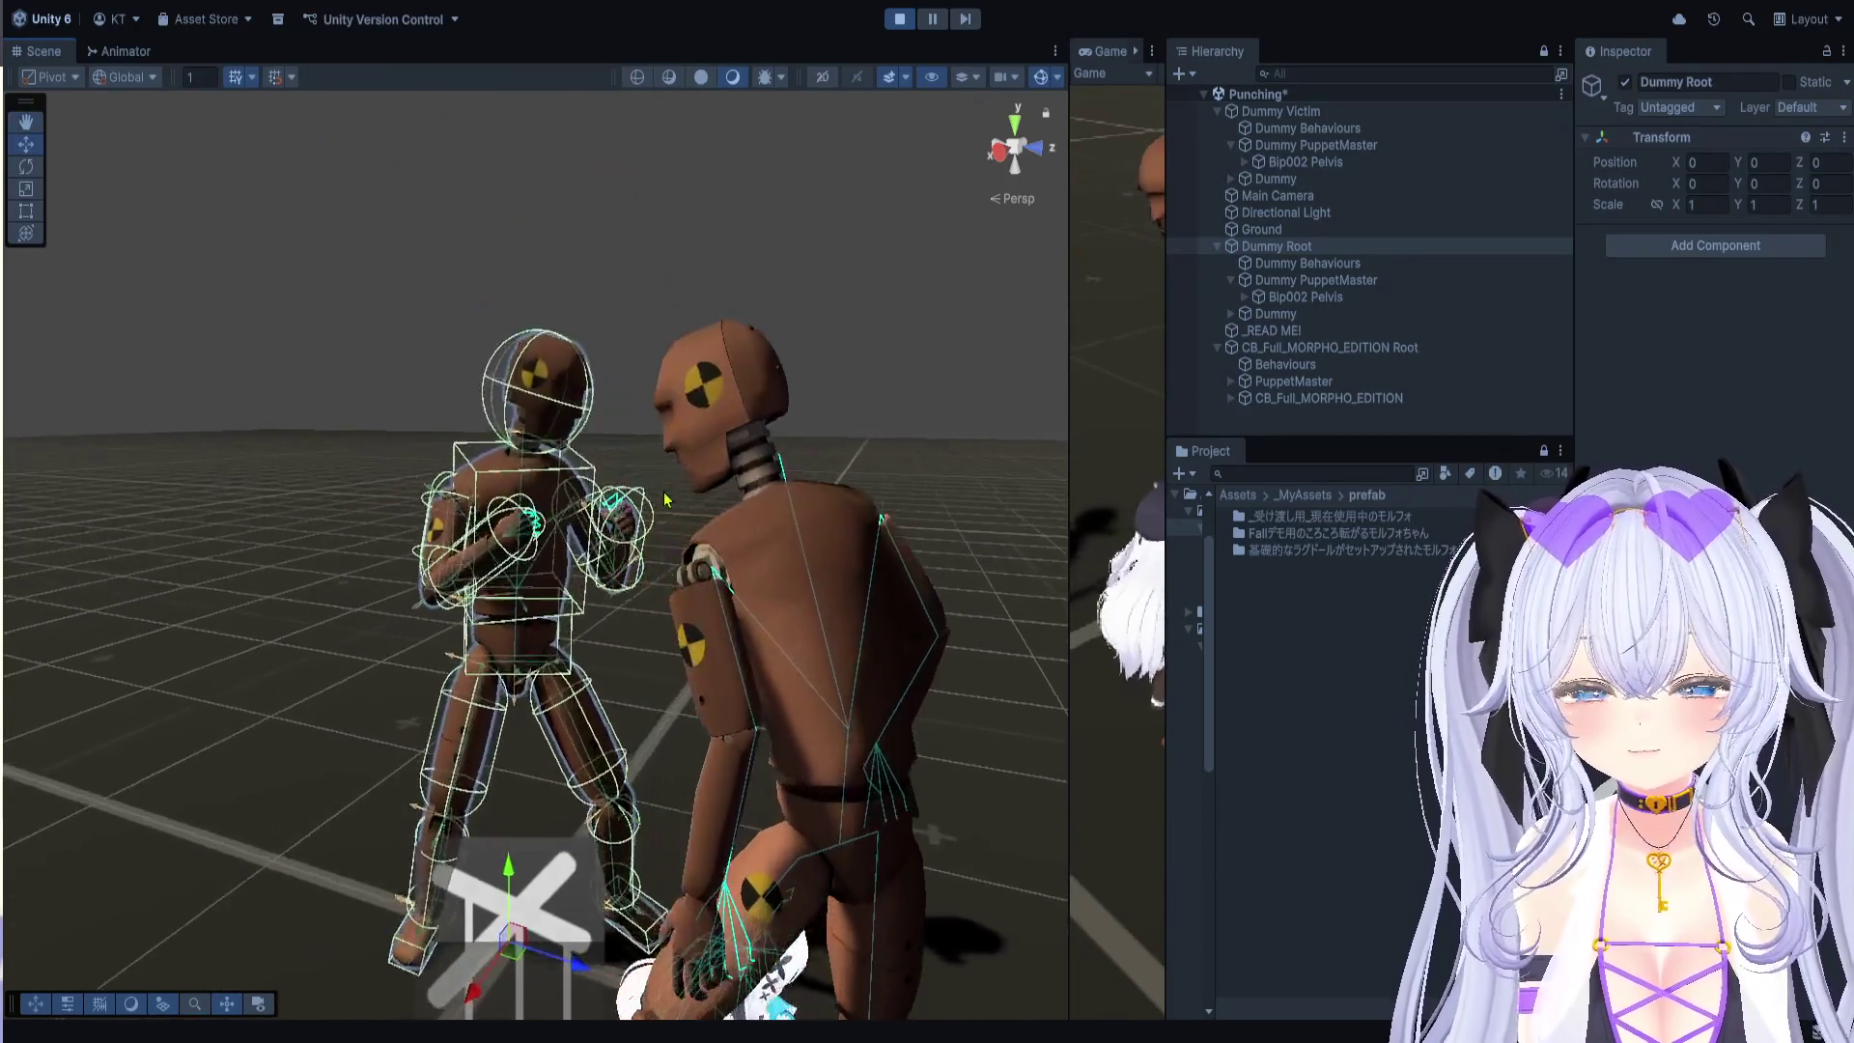
pyautogui.scroll(5, 669, 493)
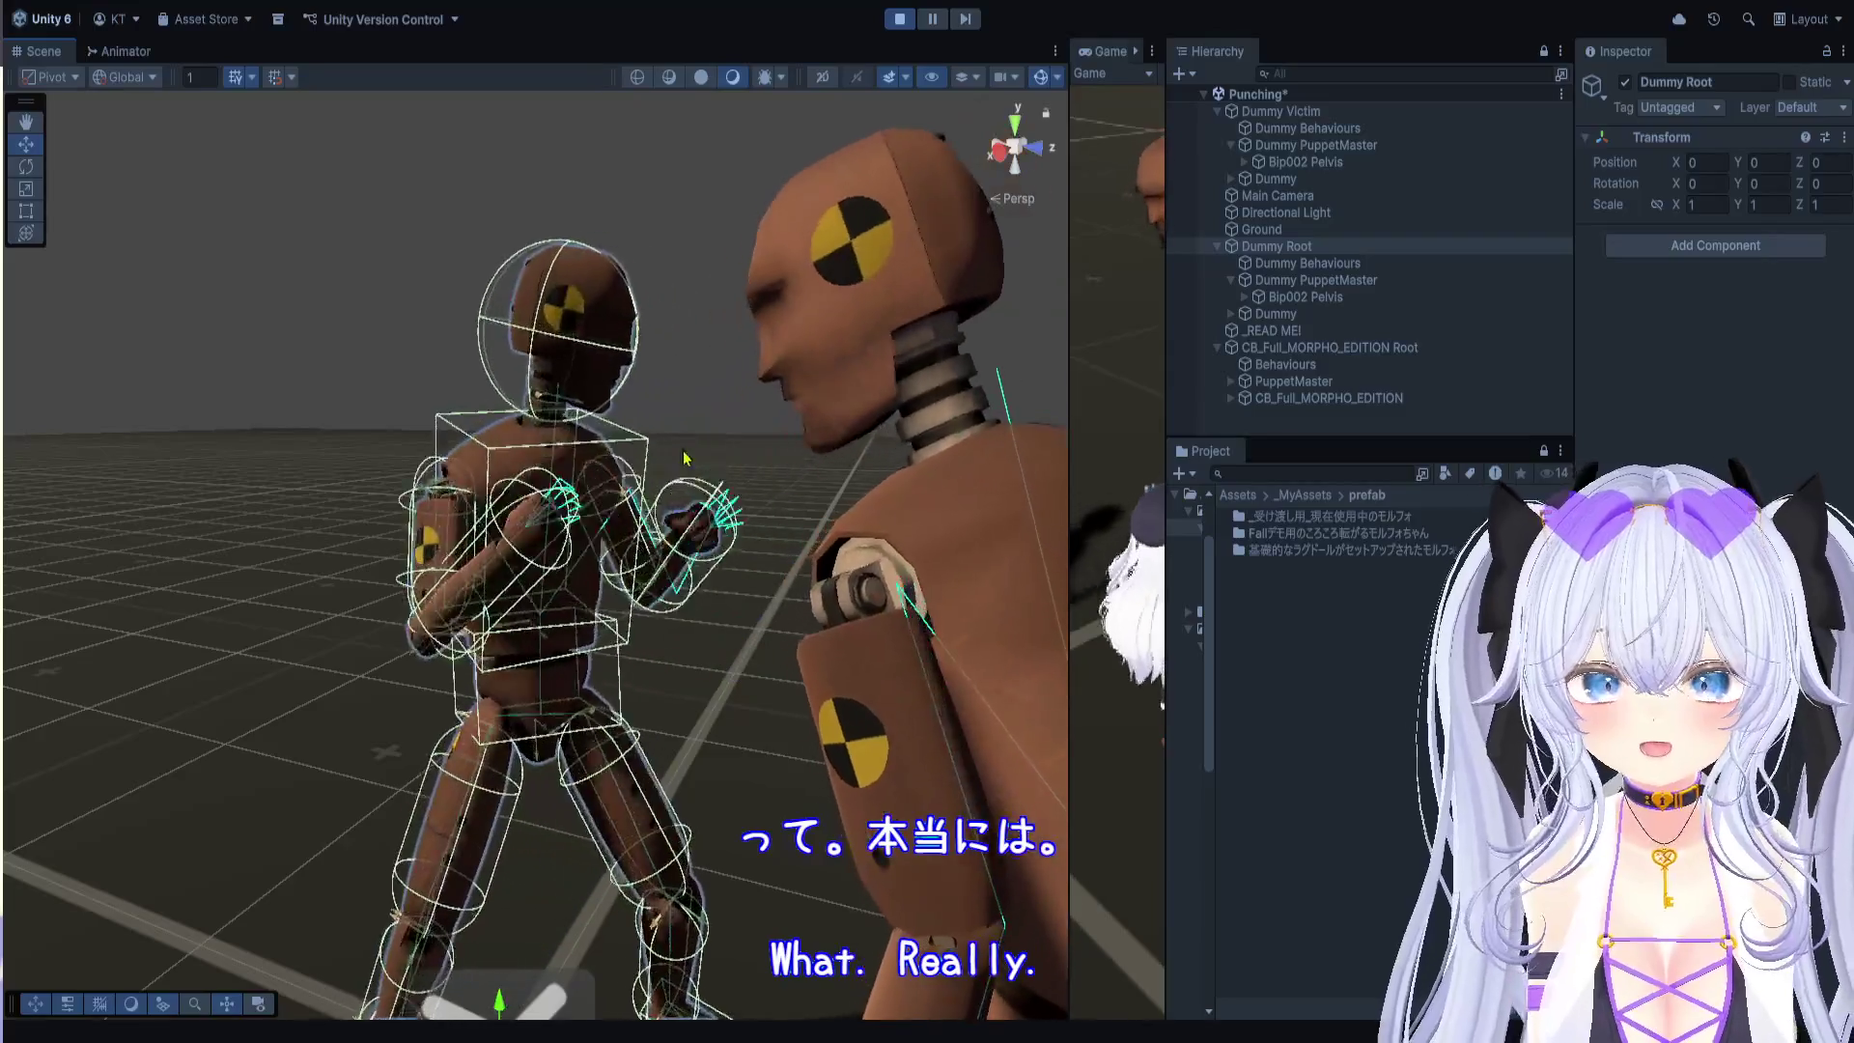
# Step: Review Dummy PuppetMaster's Muscle Spring 200, Damper 25 and its 13 Bip002 muscles
pyautogui.click(1319, 280)
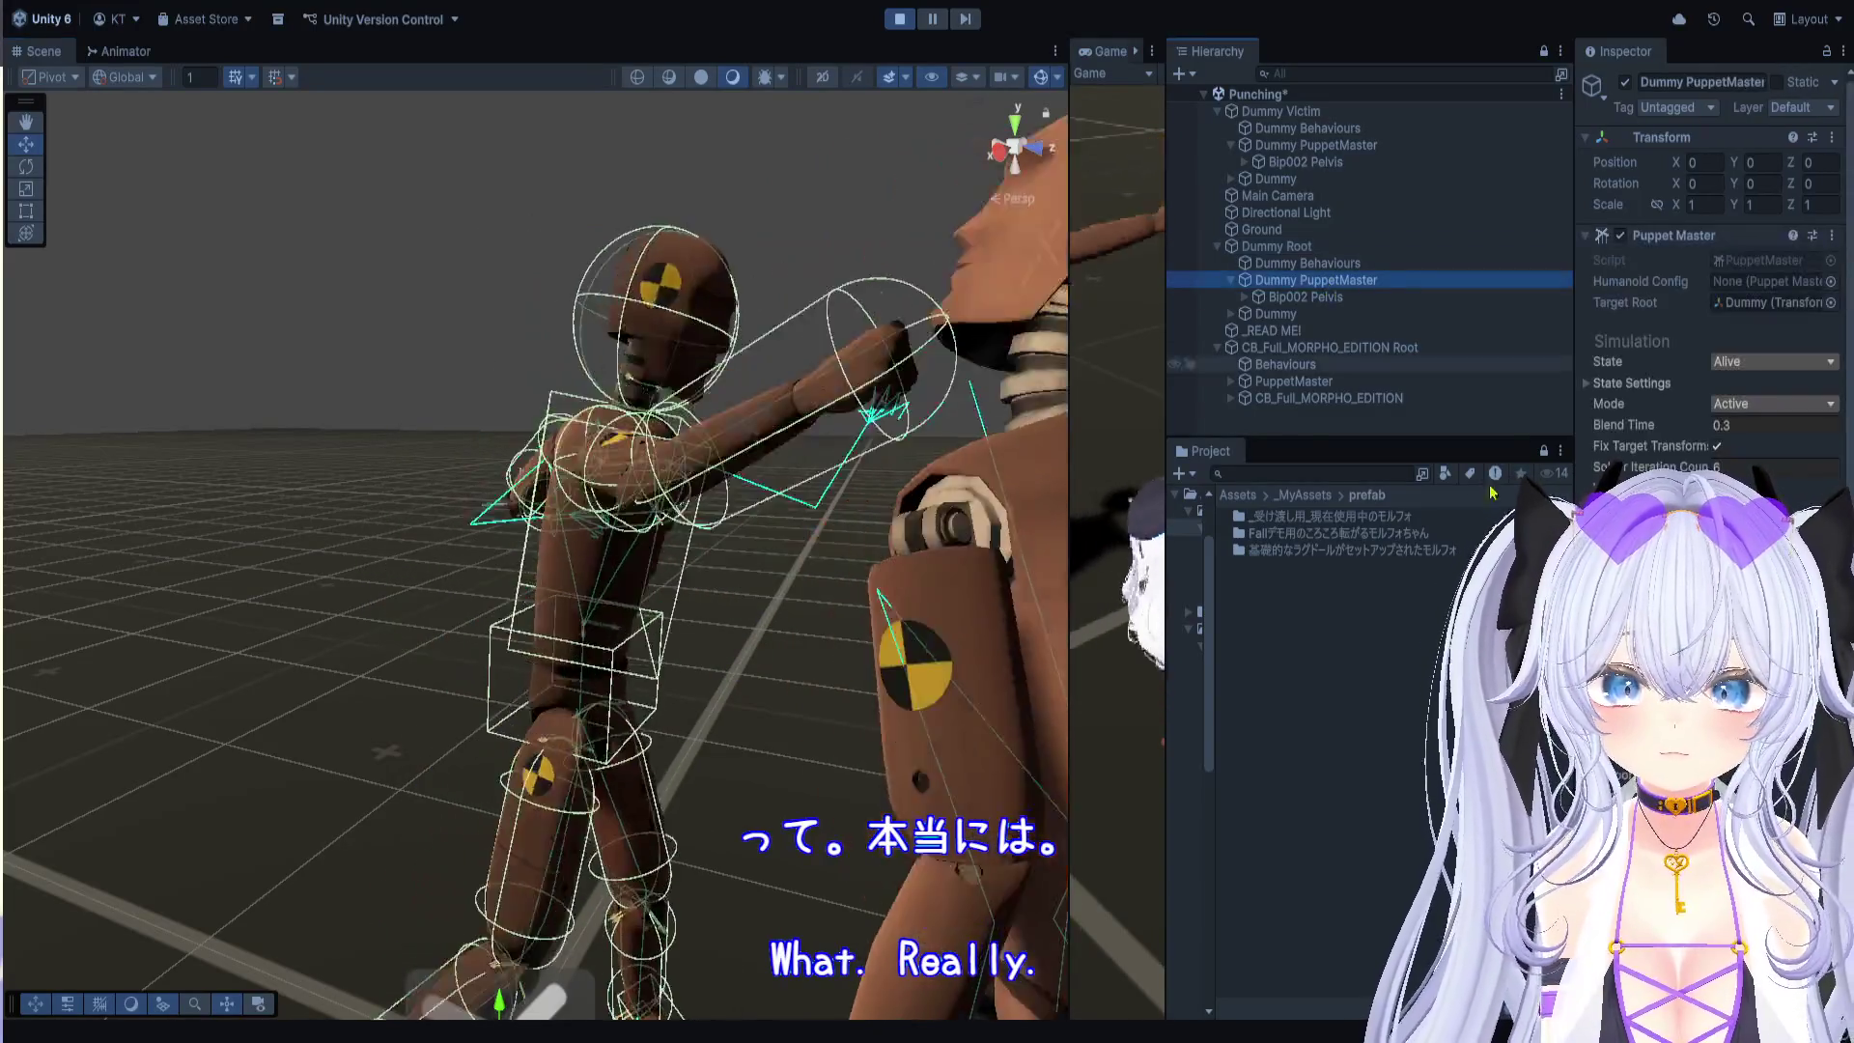
pyautogui.scroll(-10, 1709, 241)
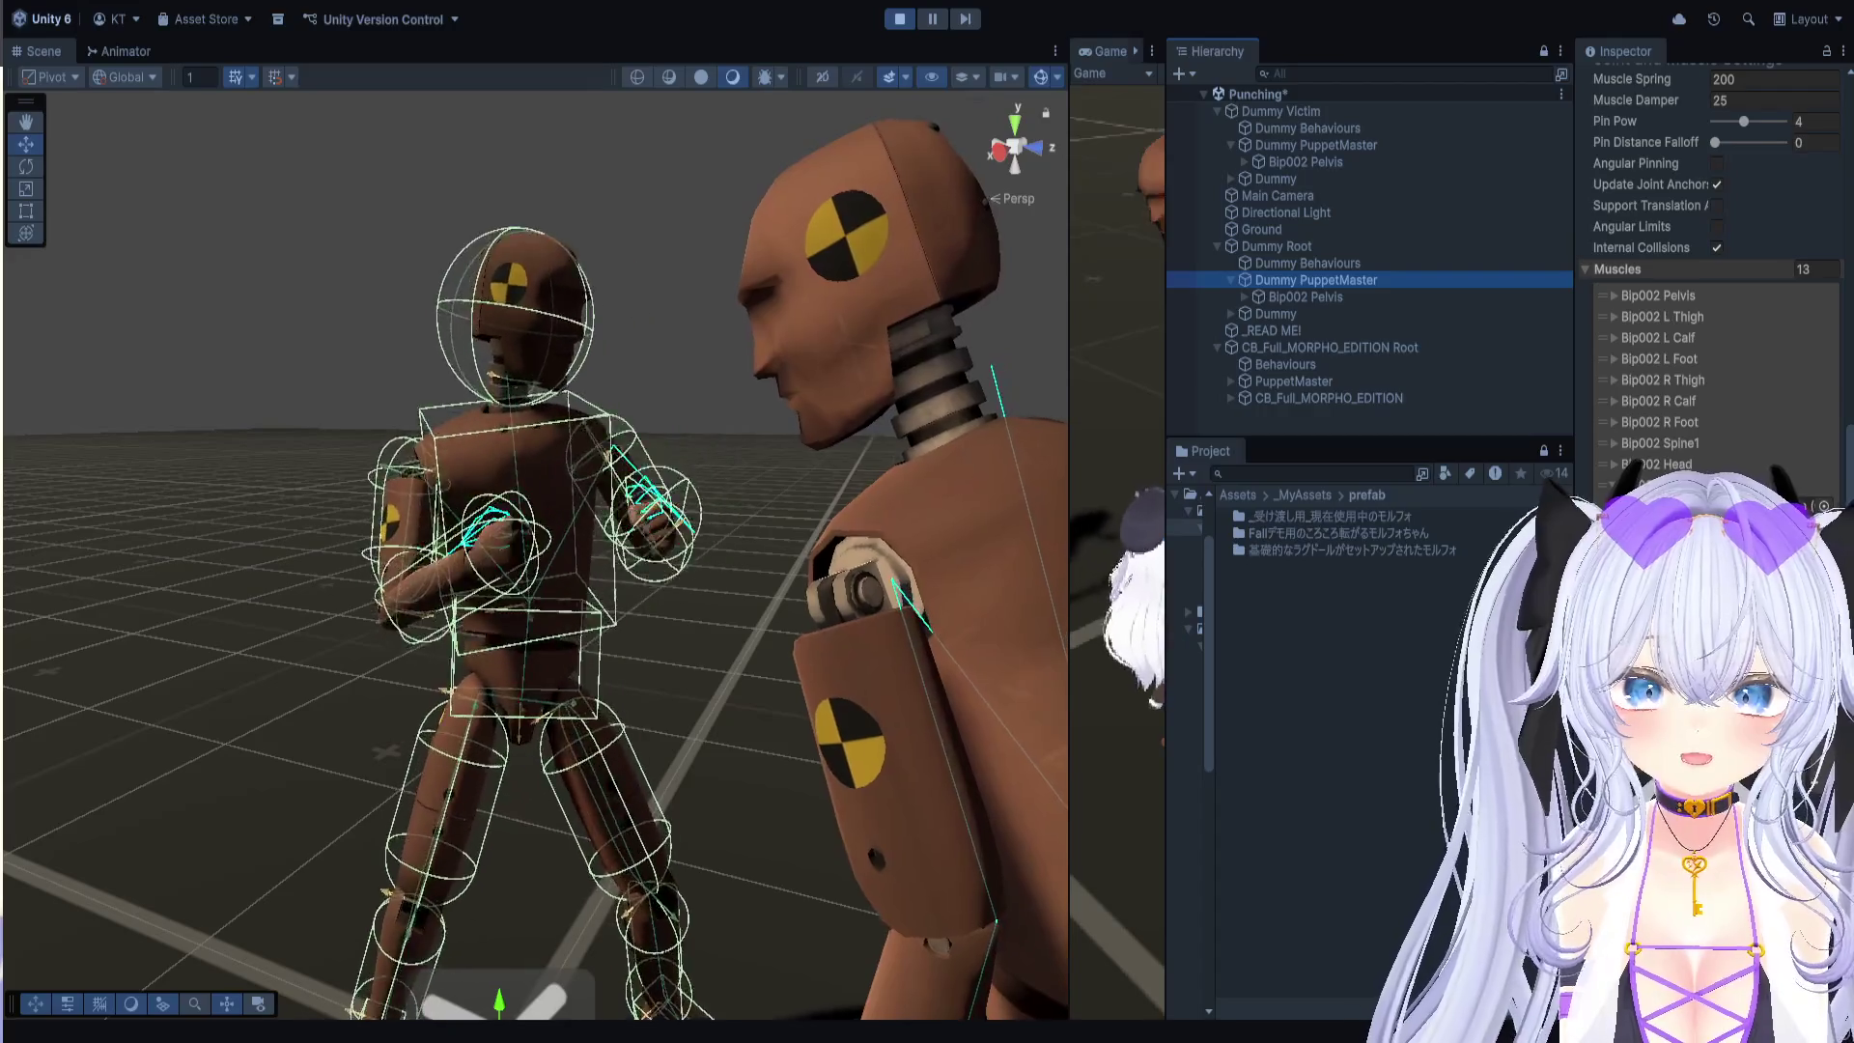
pyautogui.click(1699, 485)
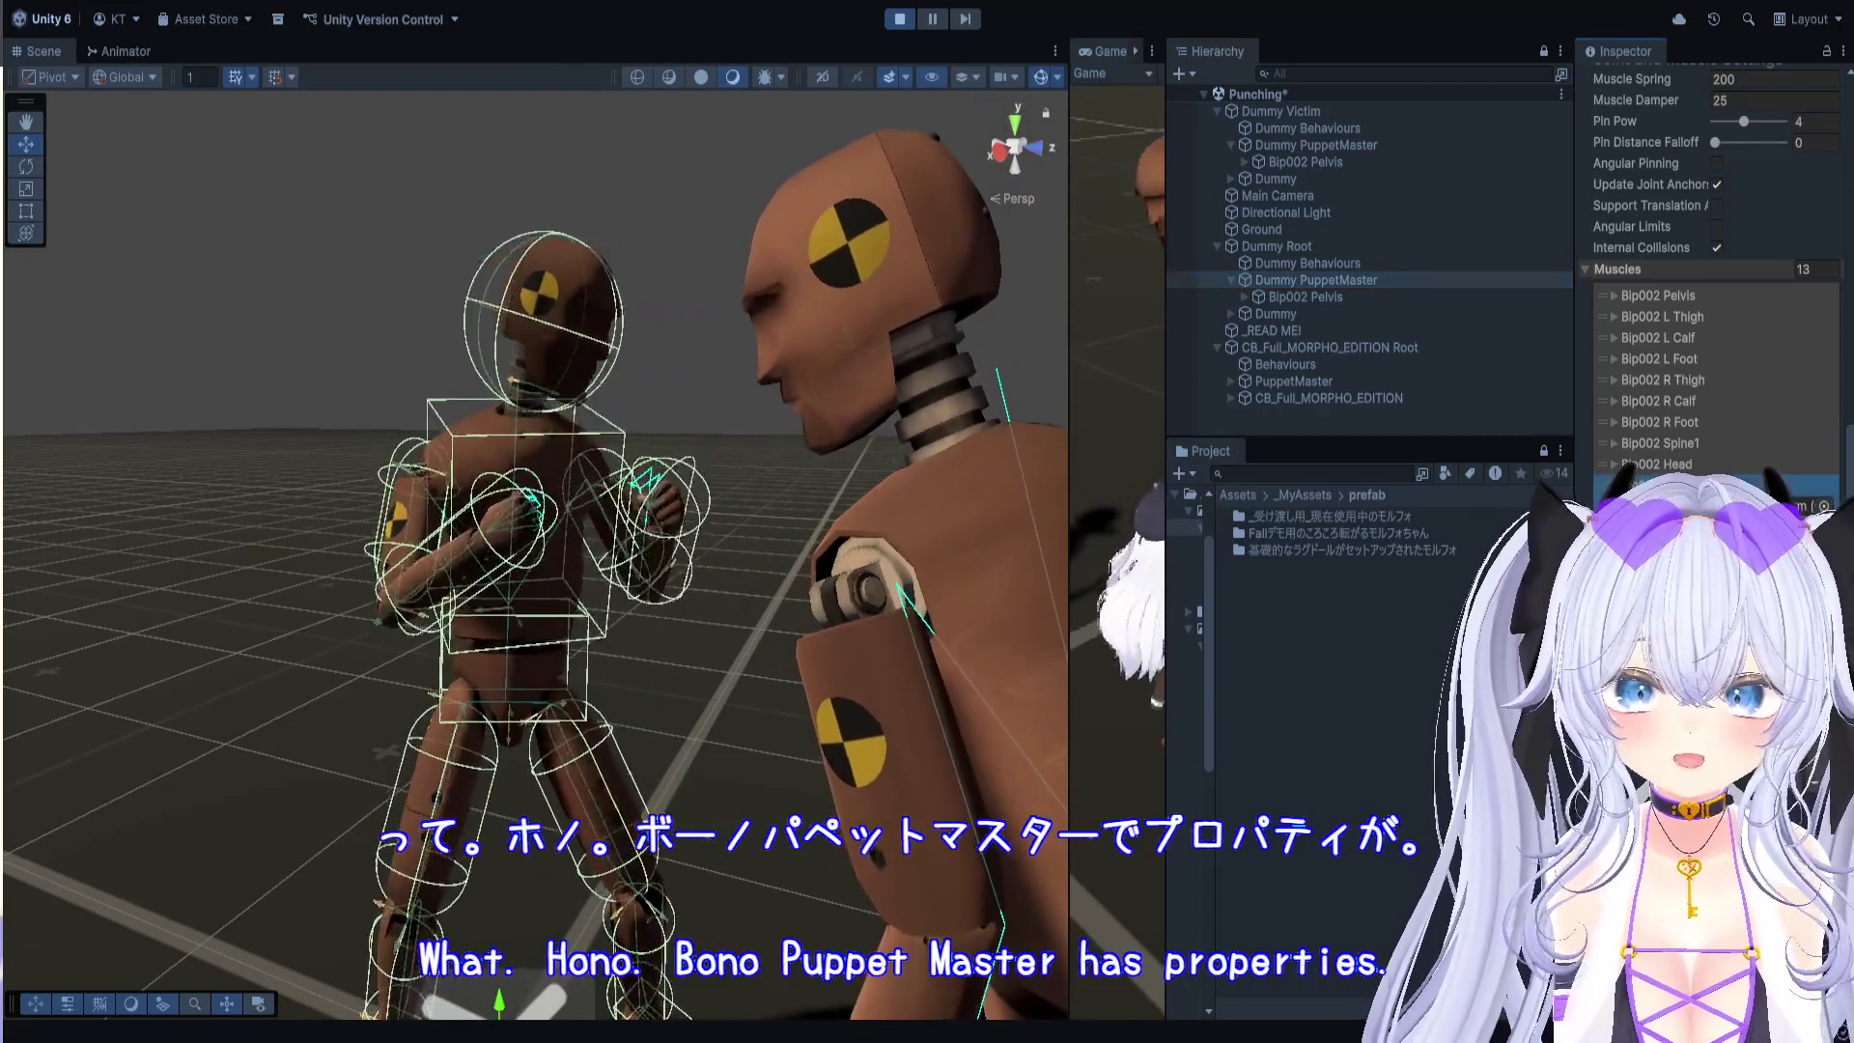
pyautogui.scroll(3, 1710, 260)
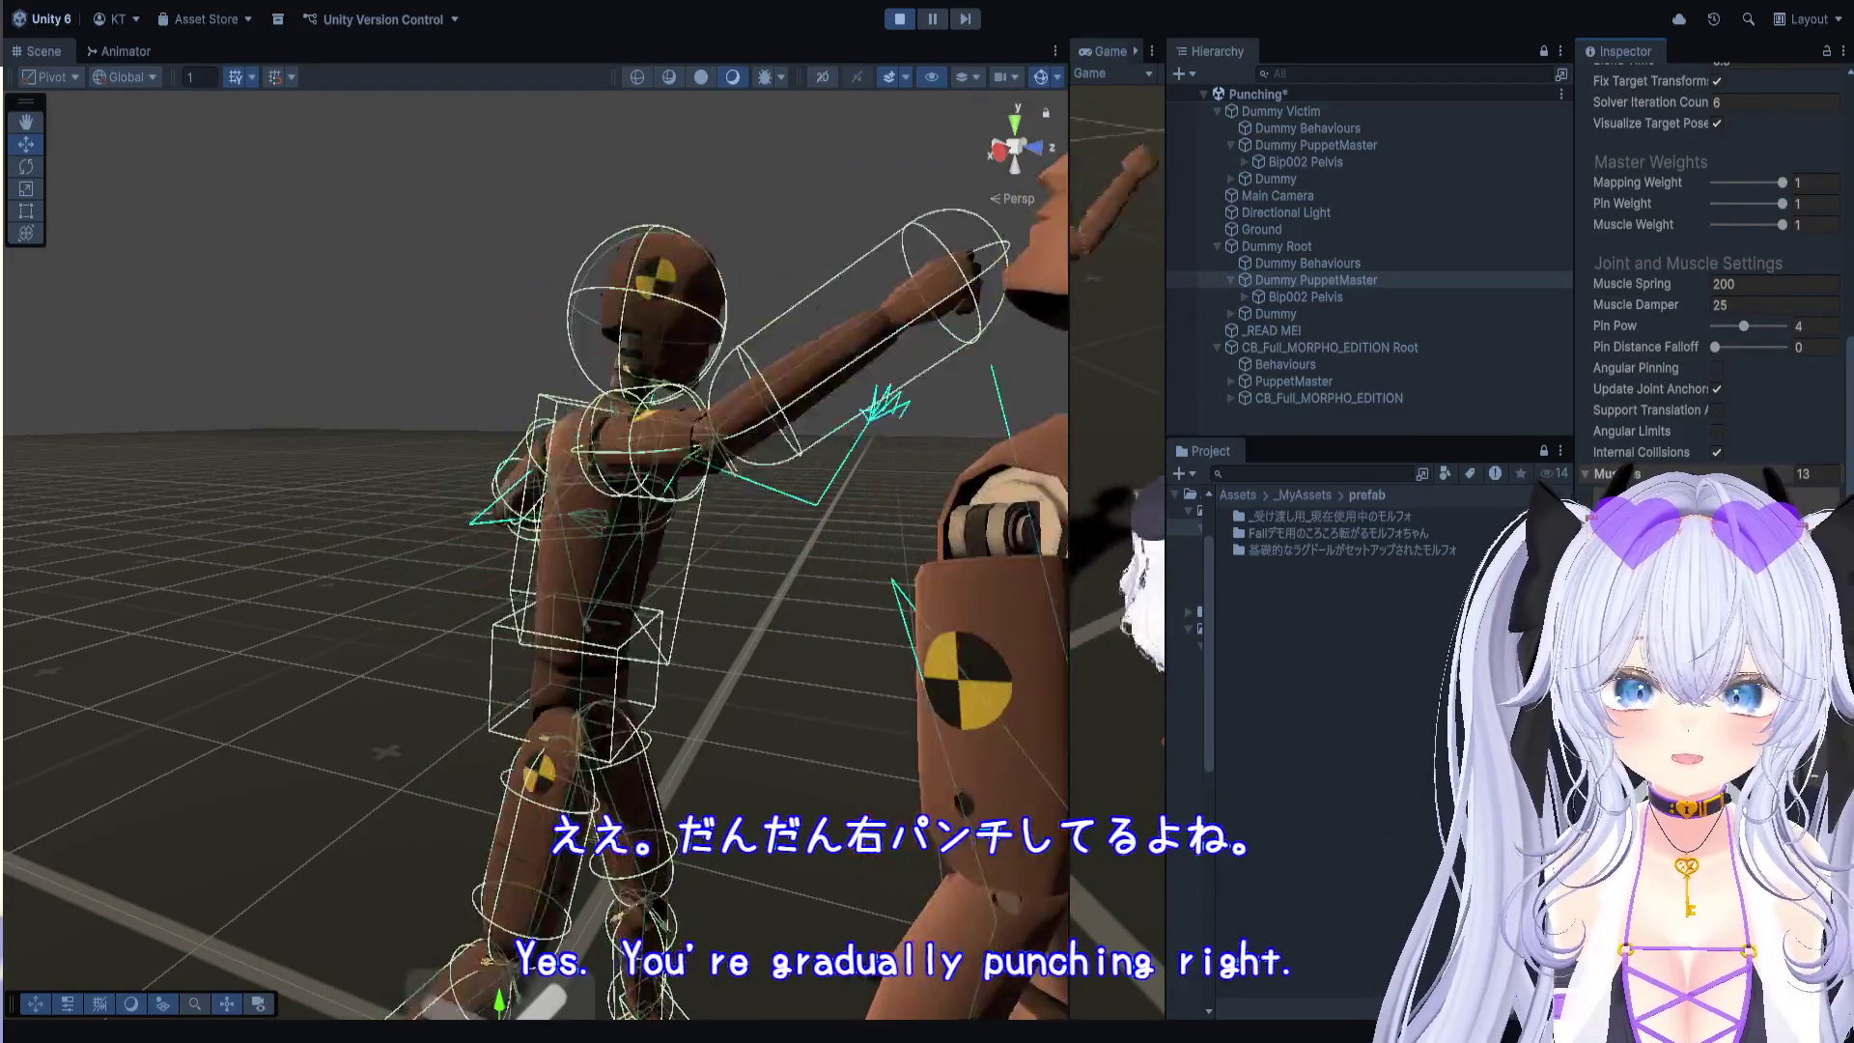
pyautogui.scroll(-1, 1709, 261)
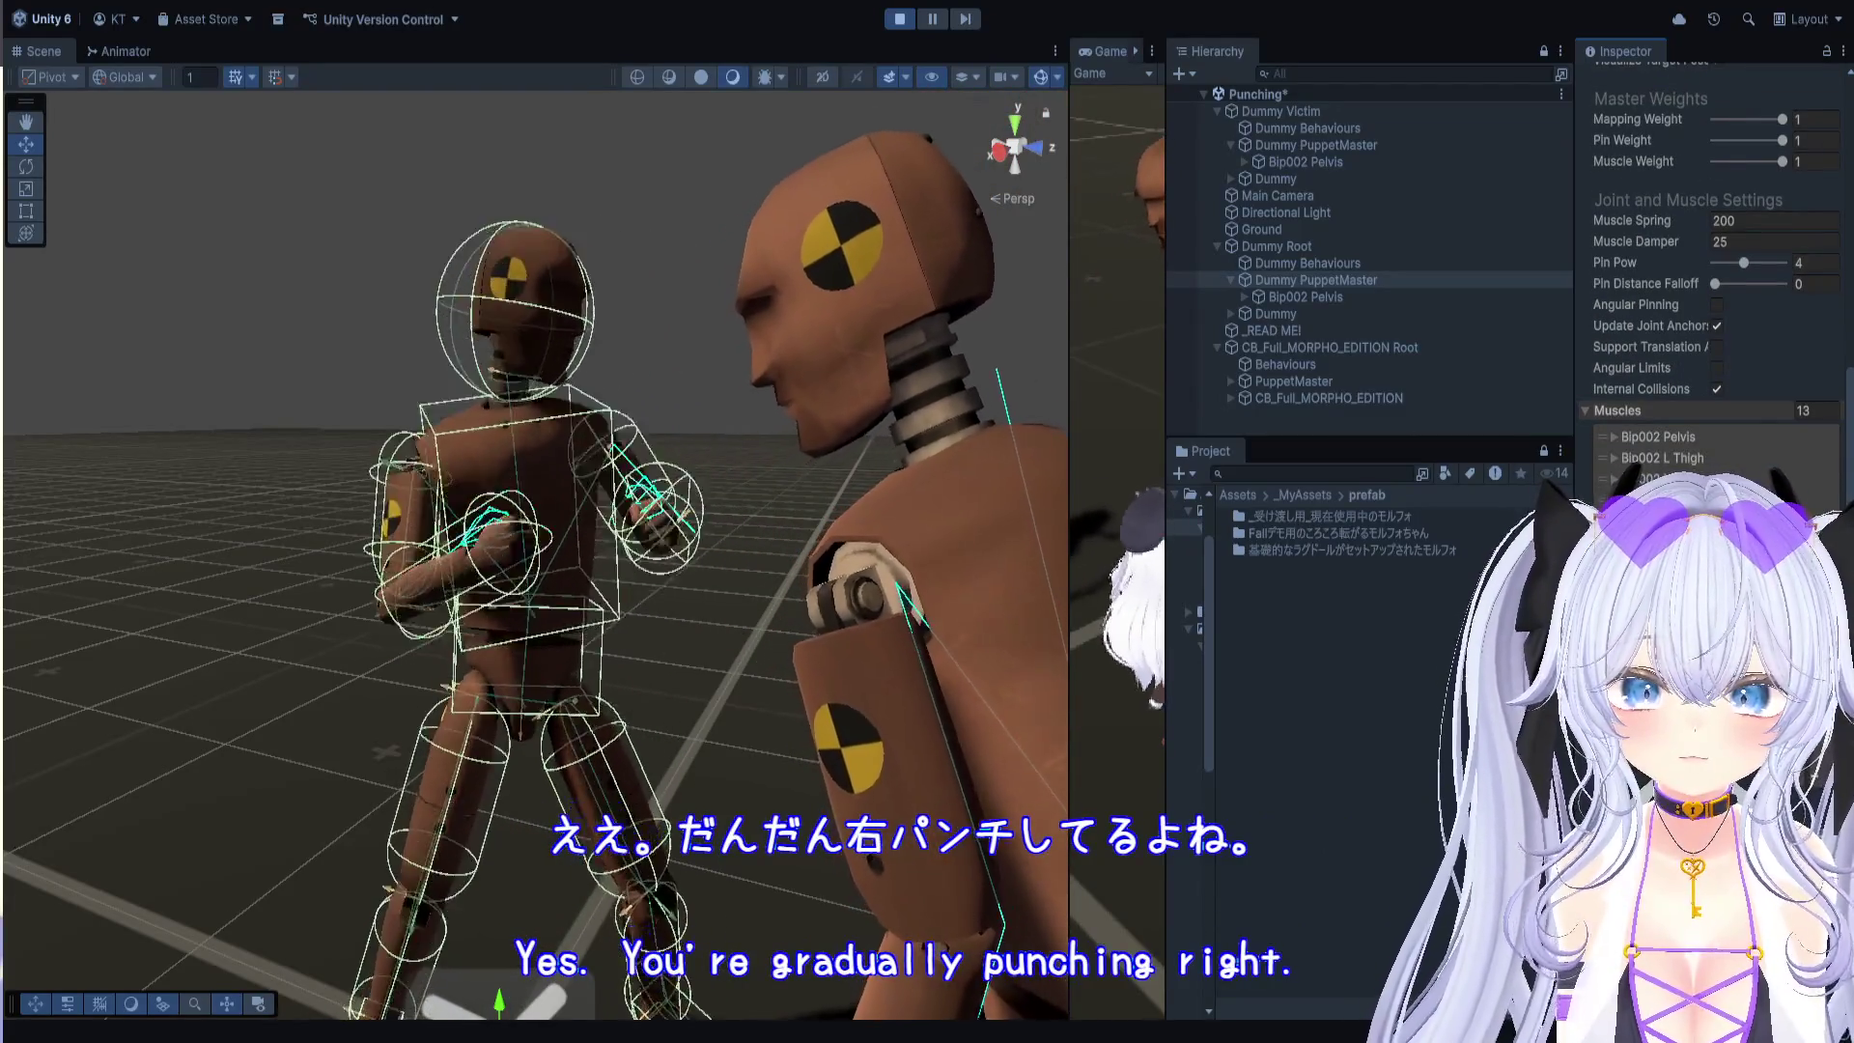
pyautogui.scroll(-2, 1710, 261)
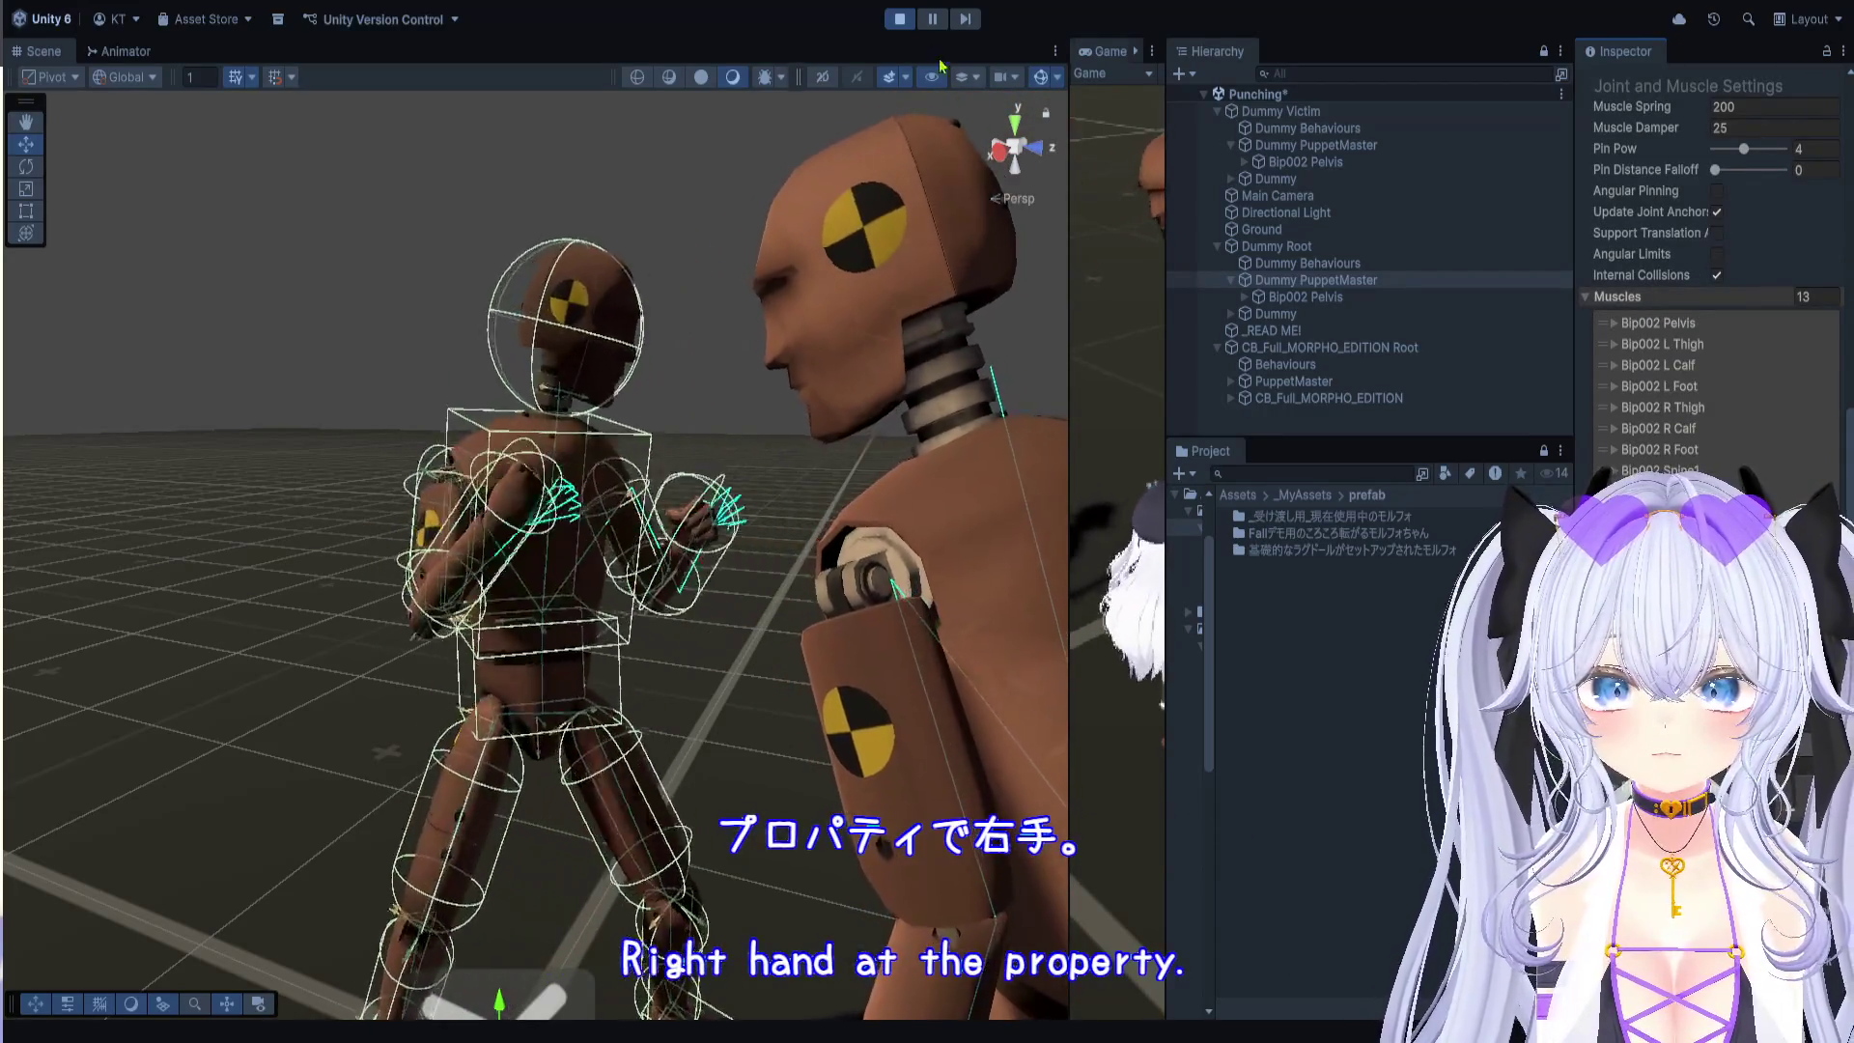
# Step: Pause the ragdoll fight and step it frame by frame from behind the attacking dummy
pyautogui.click(934, 29)
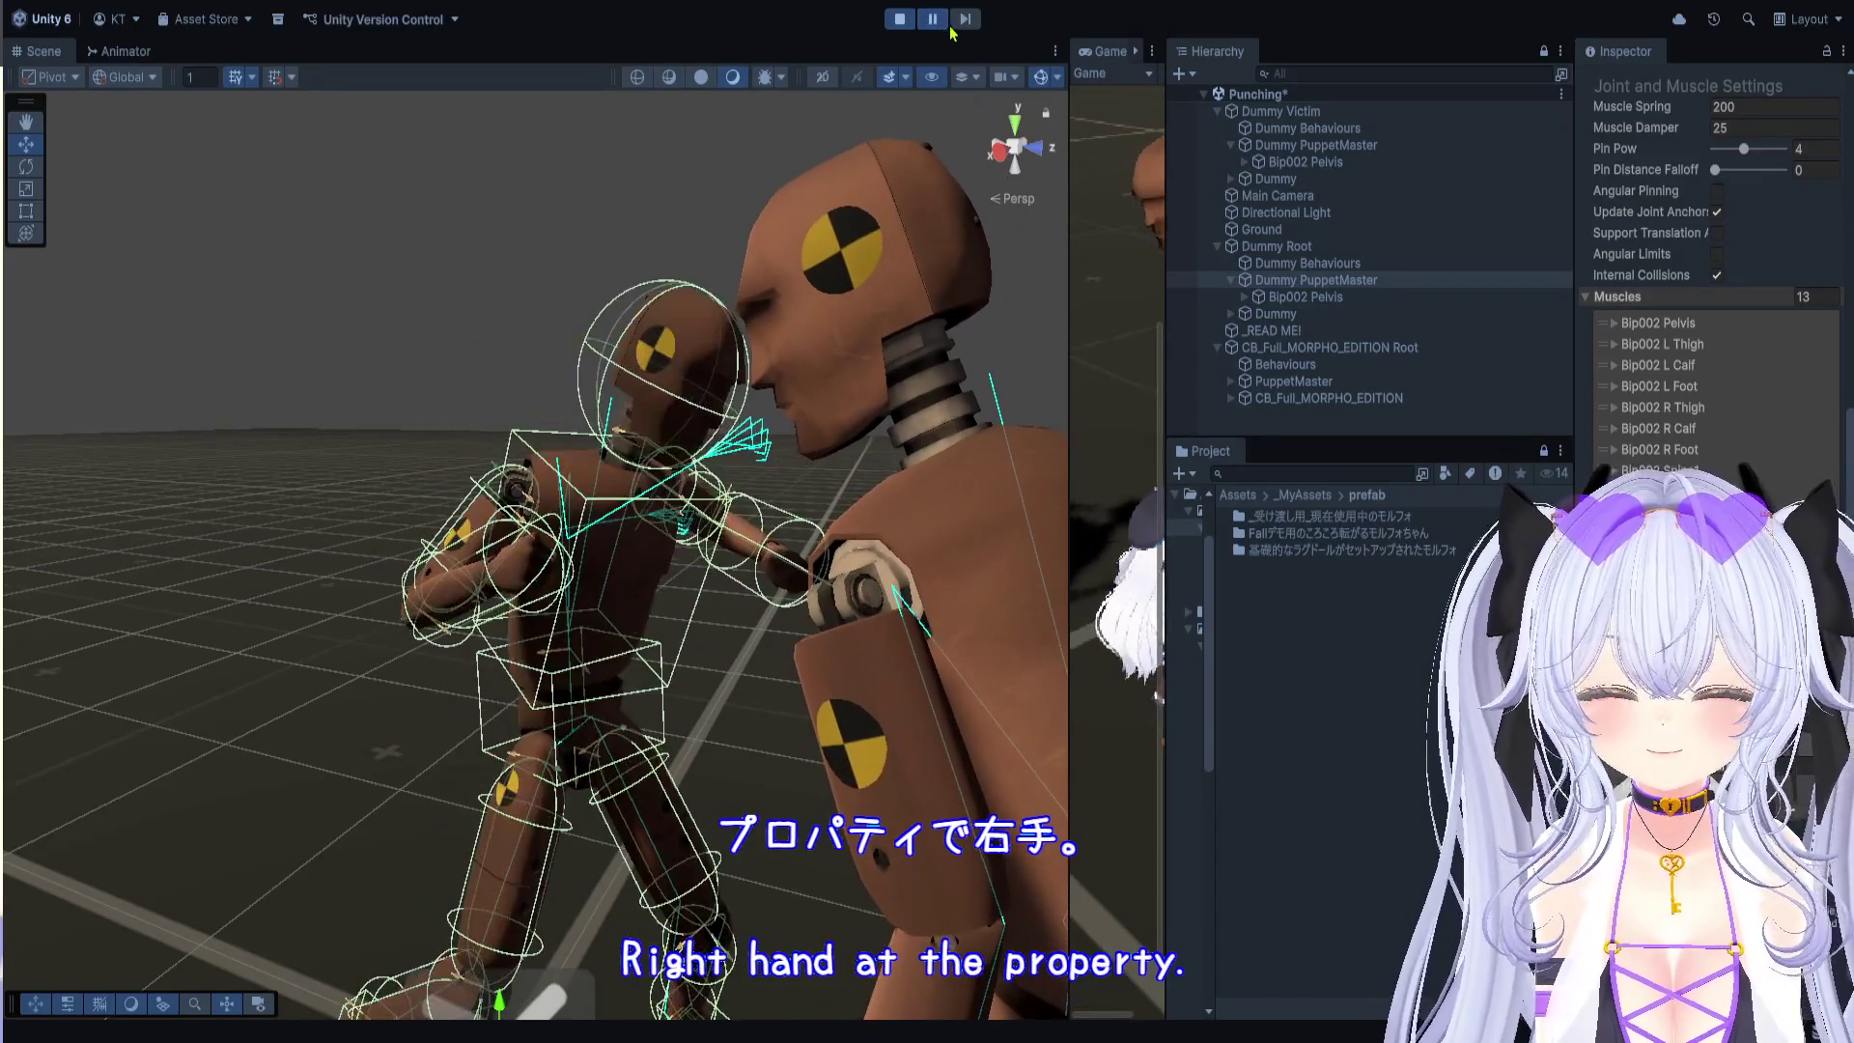
pyautogui.click(968, 28)
pyautogui.click(966, 21)
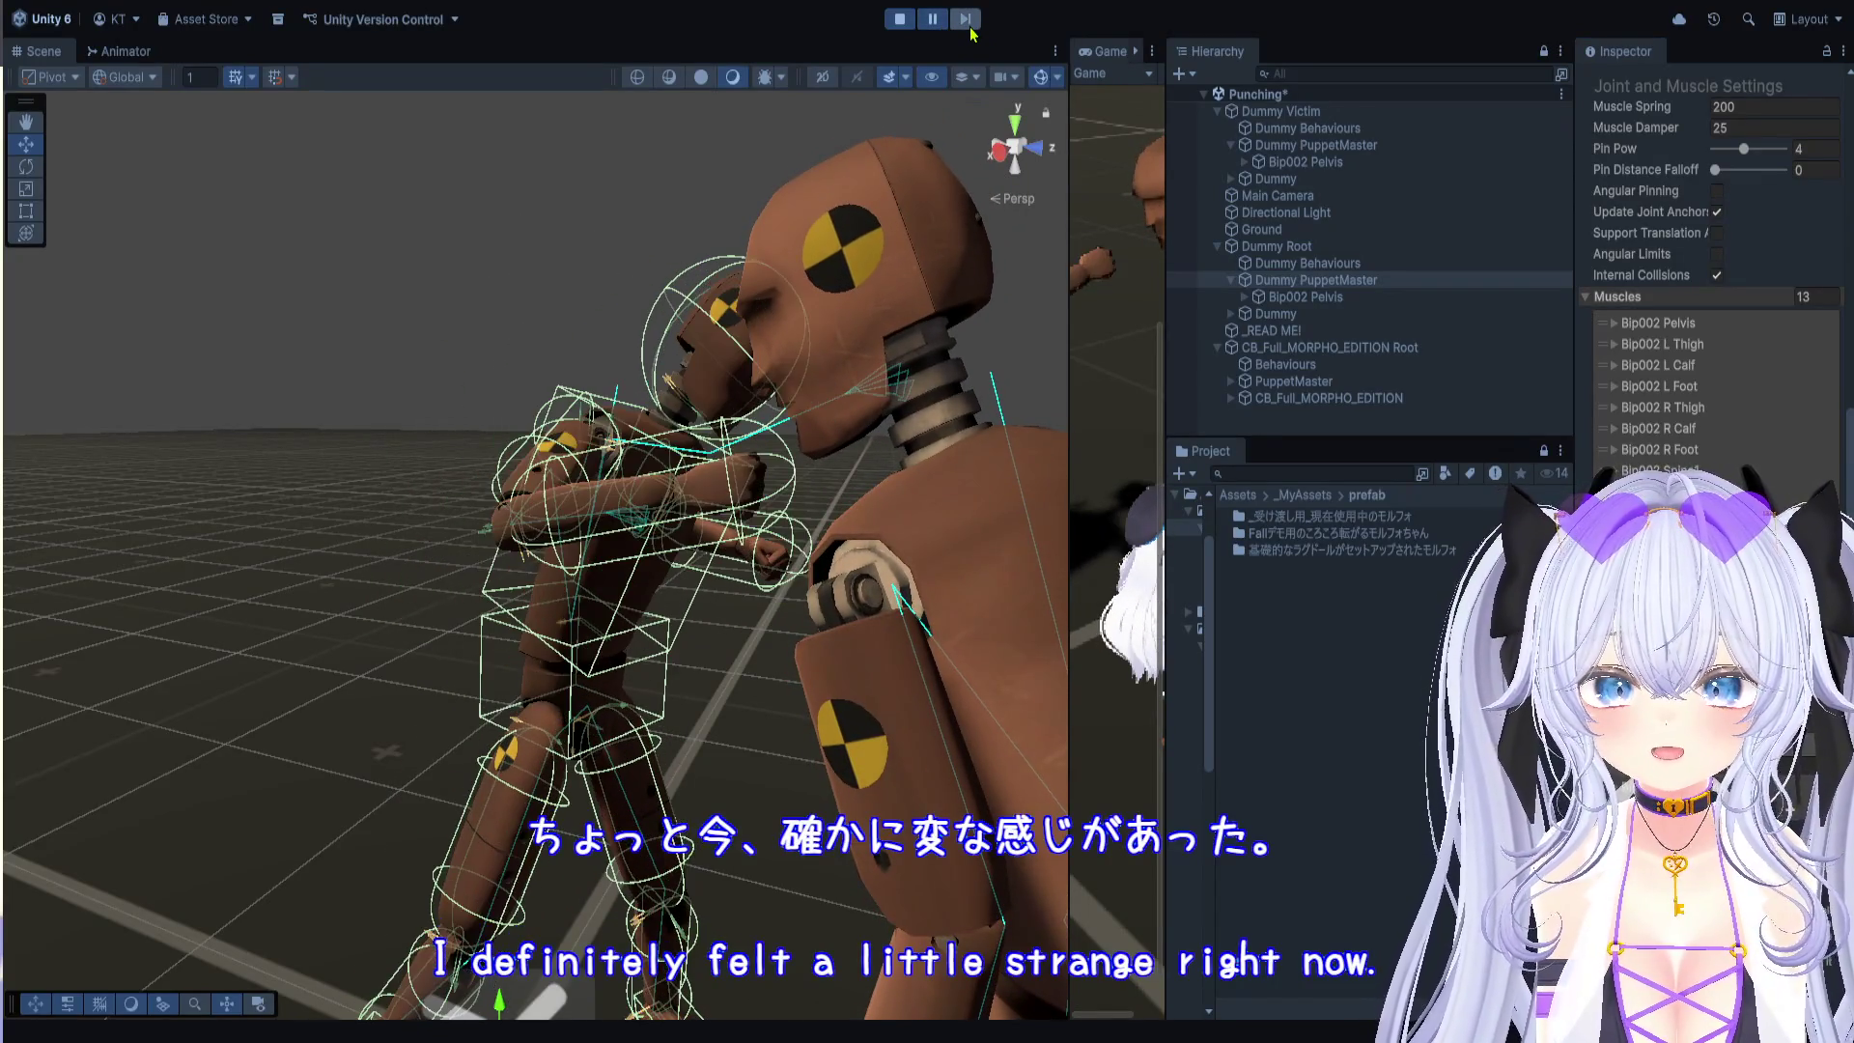
pyautogui.click(968, 21)
pyautogui.click(969, 21)
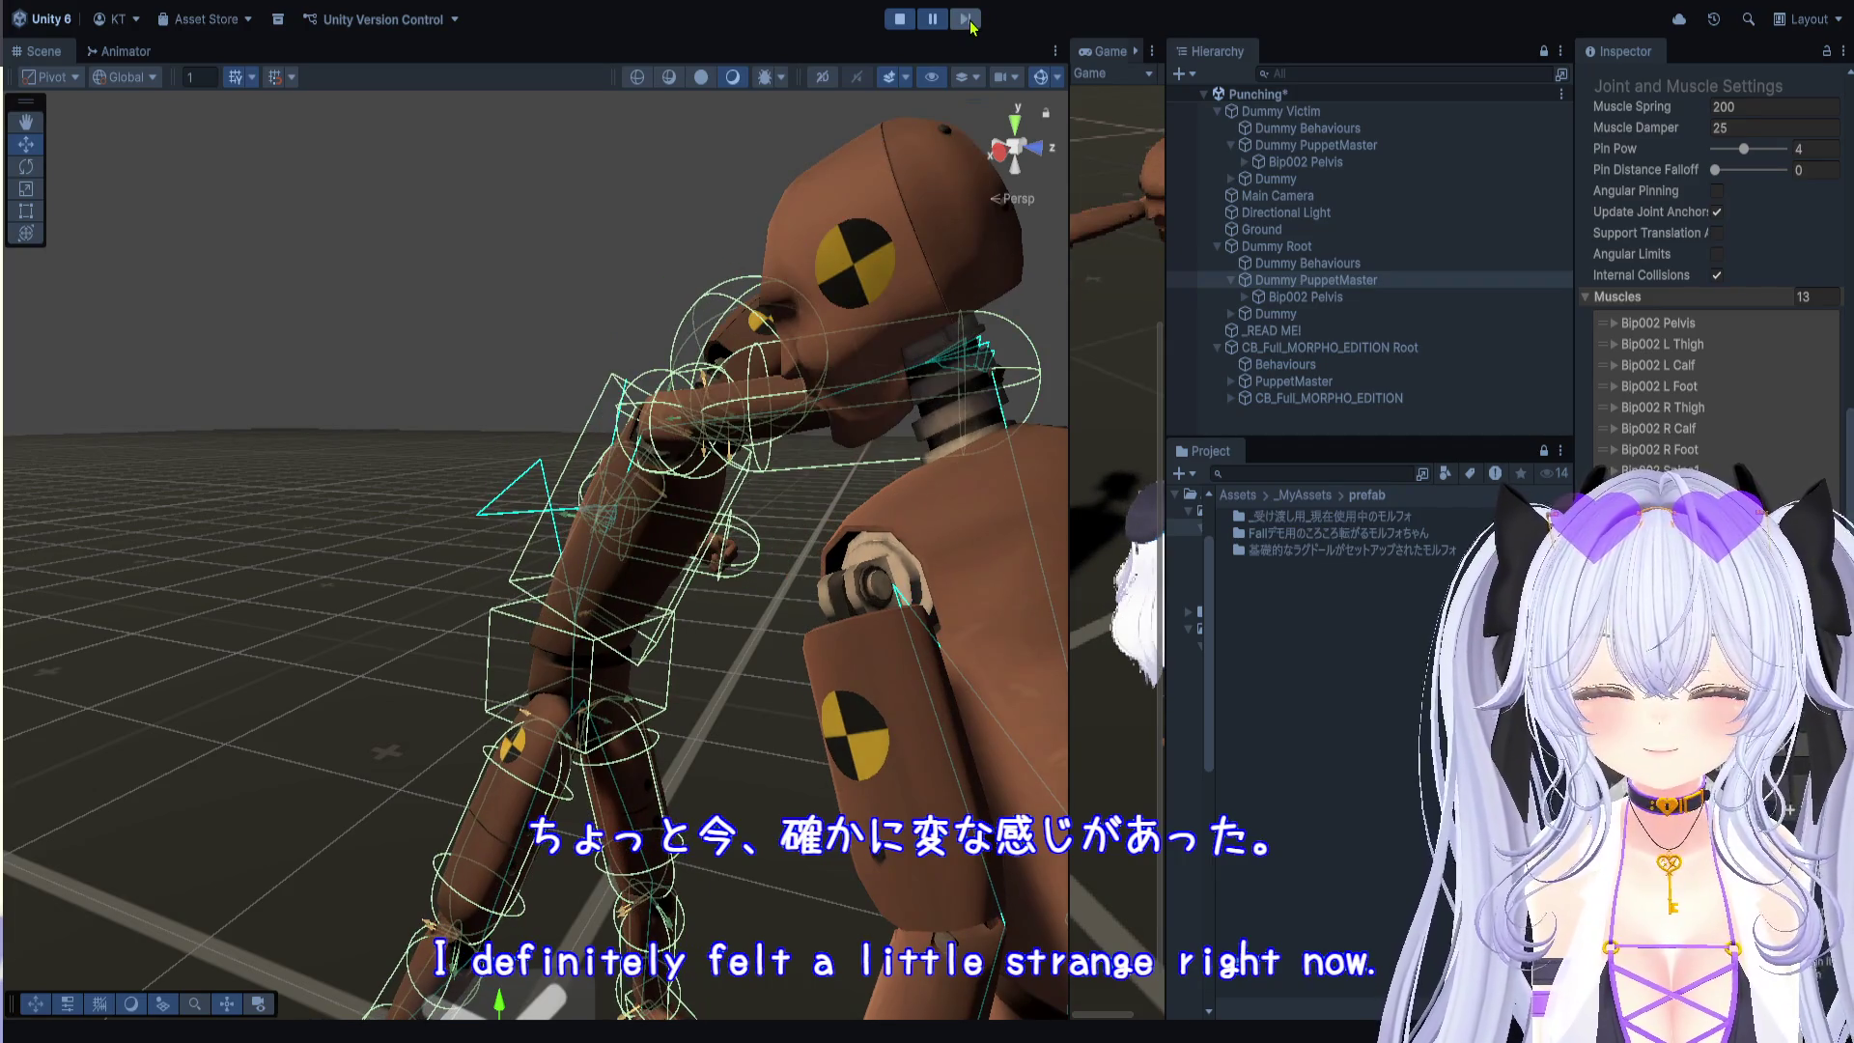
pyautogui.moveTo(833, 380)
pyautogui.mouseDown()
pyautogui.moveTo(198, 538)
pyautogui.moveTo(386, 454)
pyautogui.moveTo(456, 400)
pyautogui.mouseUp()
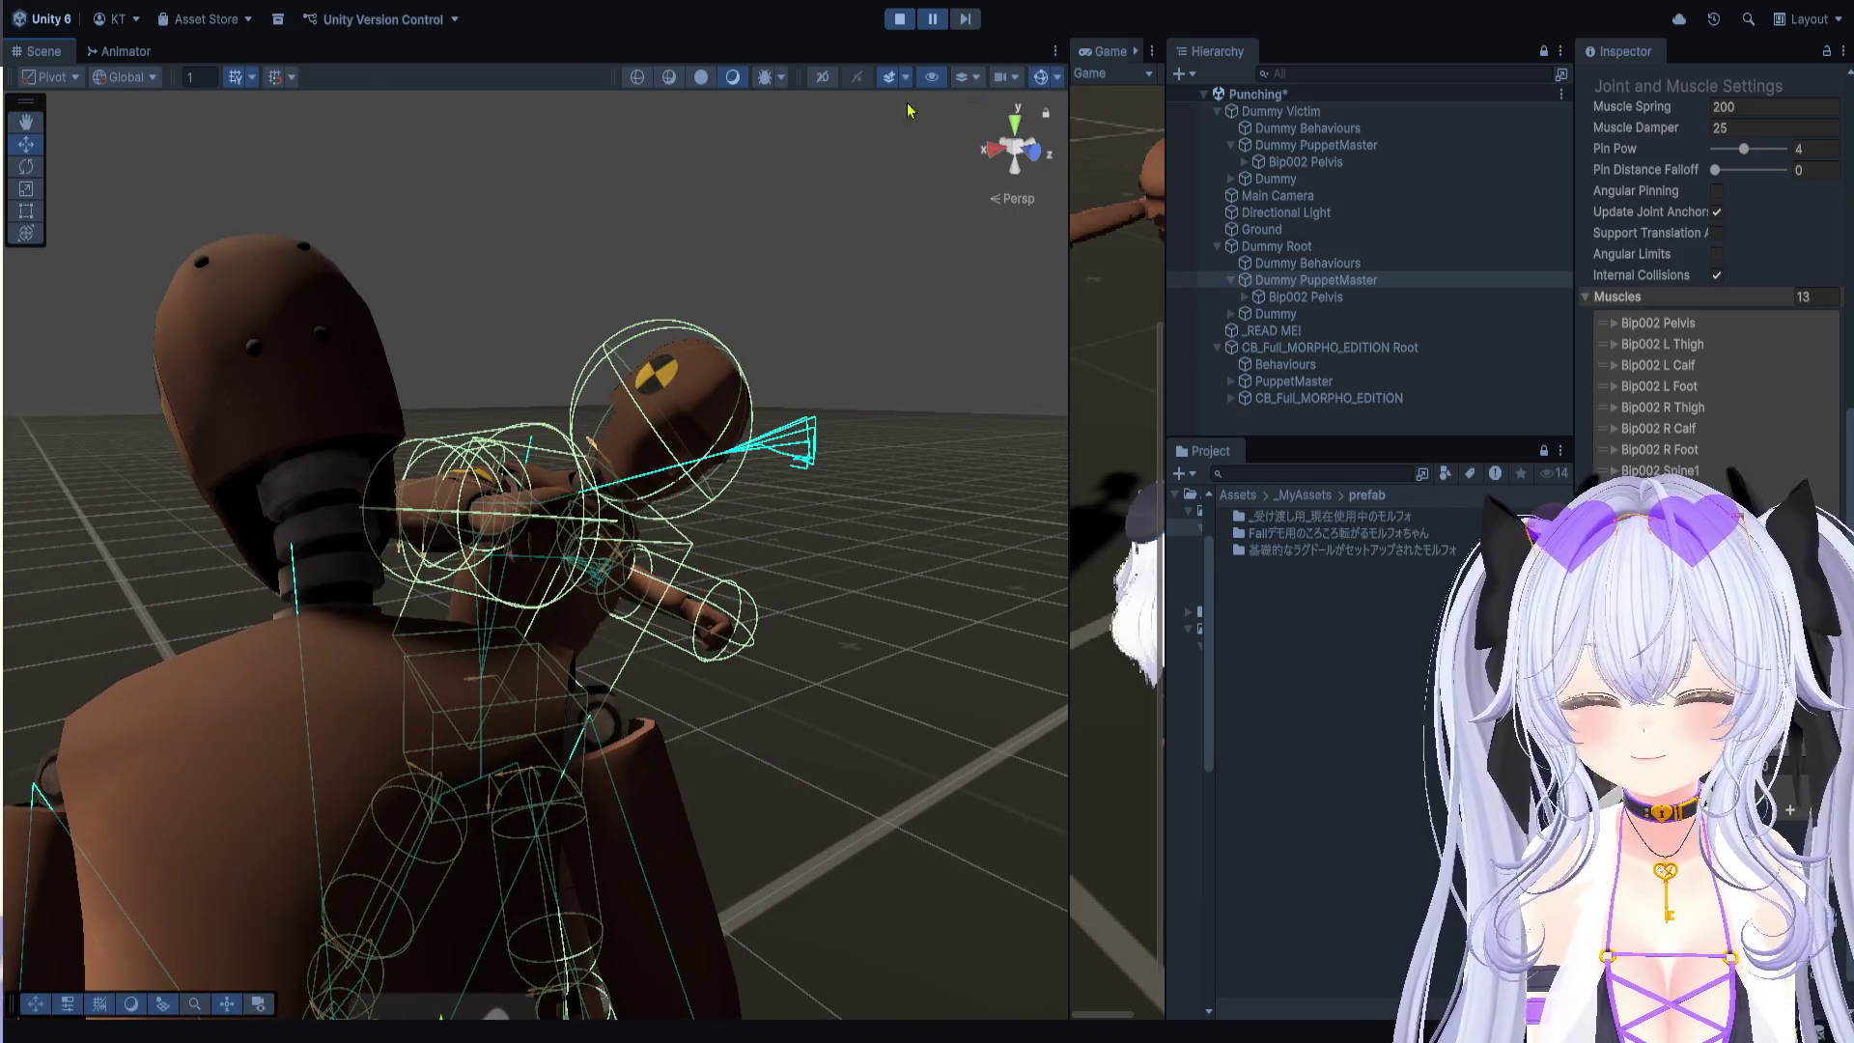
pyautogui.click(967, 29)
pyautogui.click(967, 29)
pyautogui.click(967, 29)
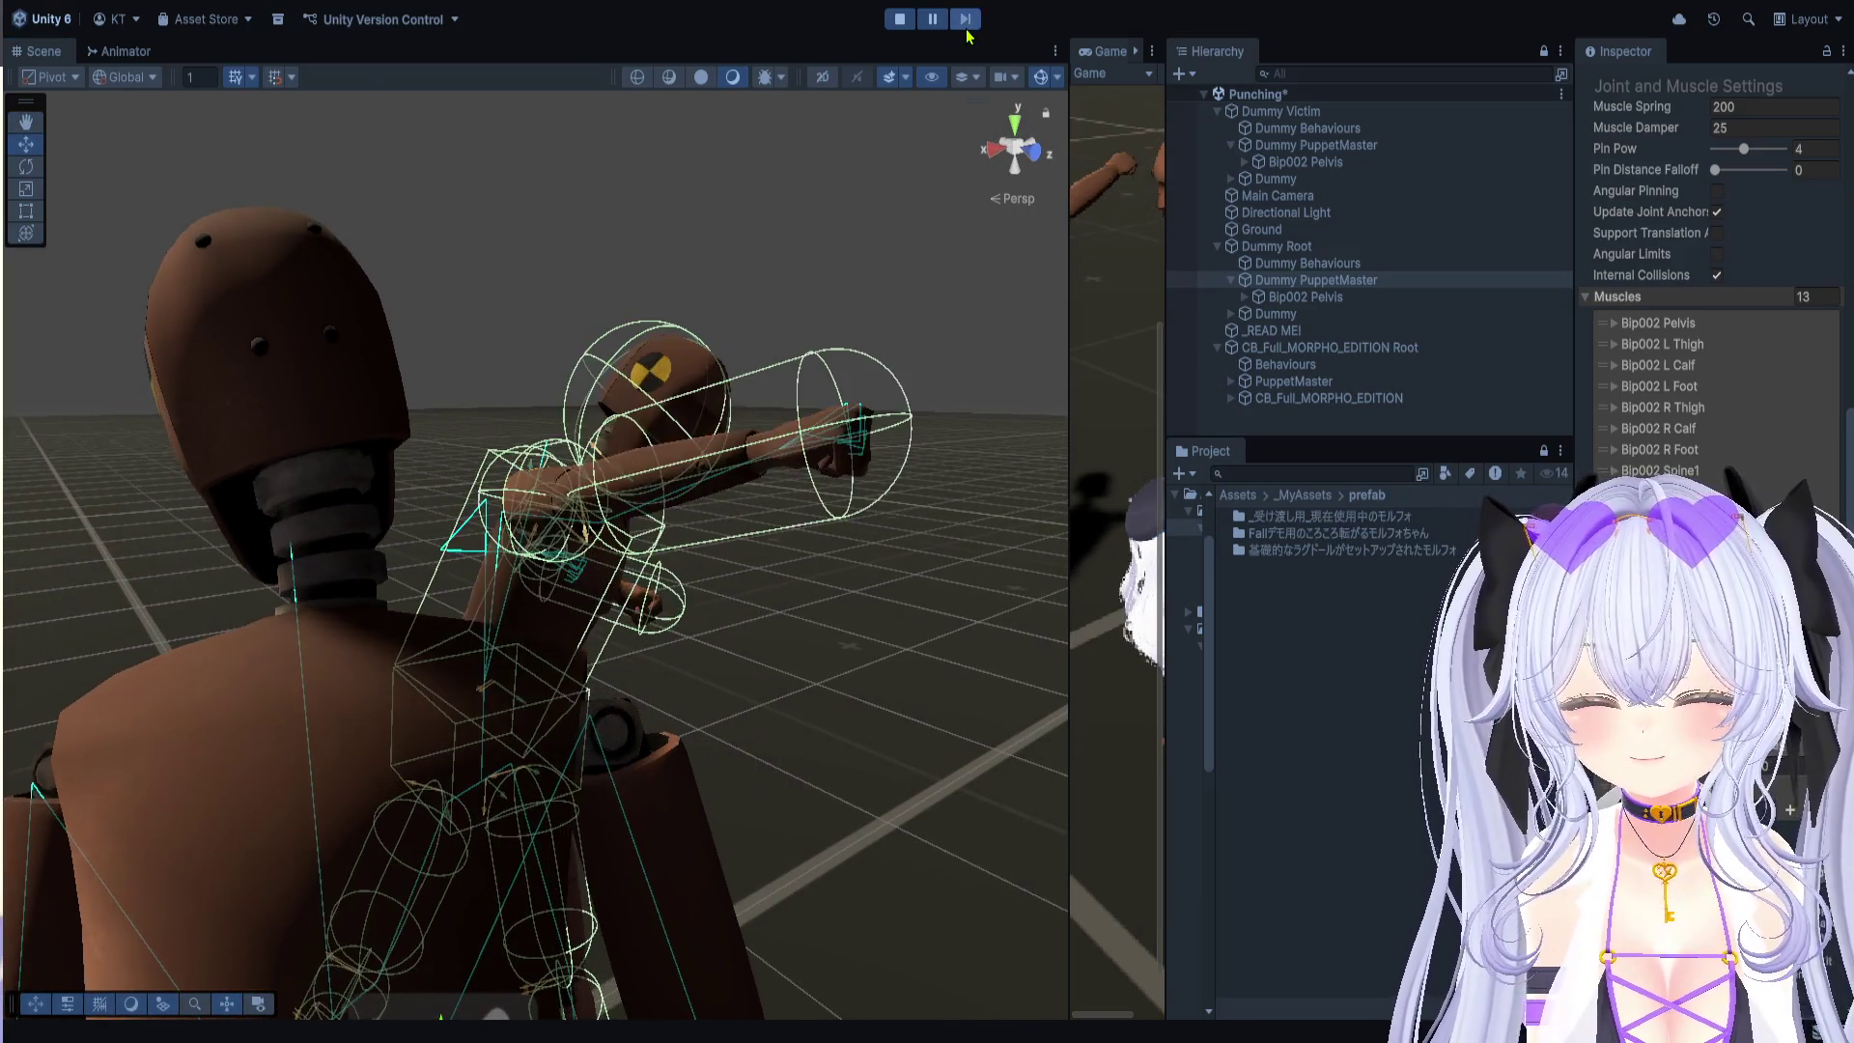
pyautogui.click(966, 29)
pyautogui.click(966, 29)
pyautogui.click(966, 29)
pyautogui.click(931, 19)
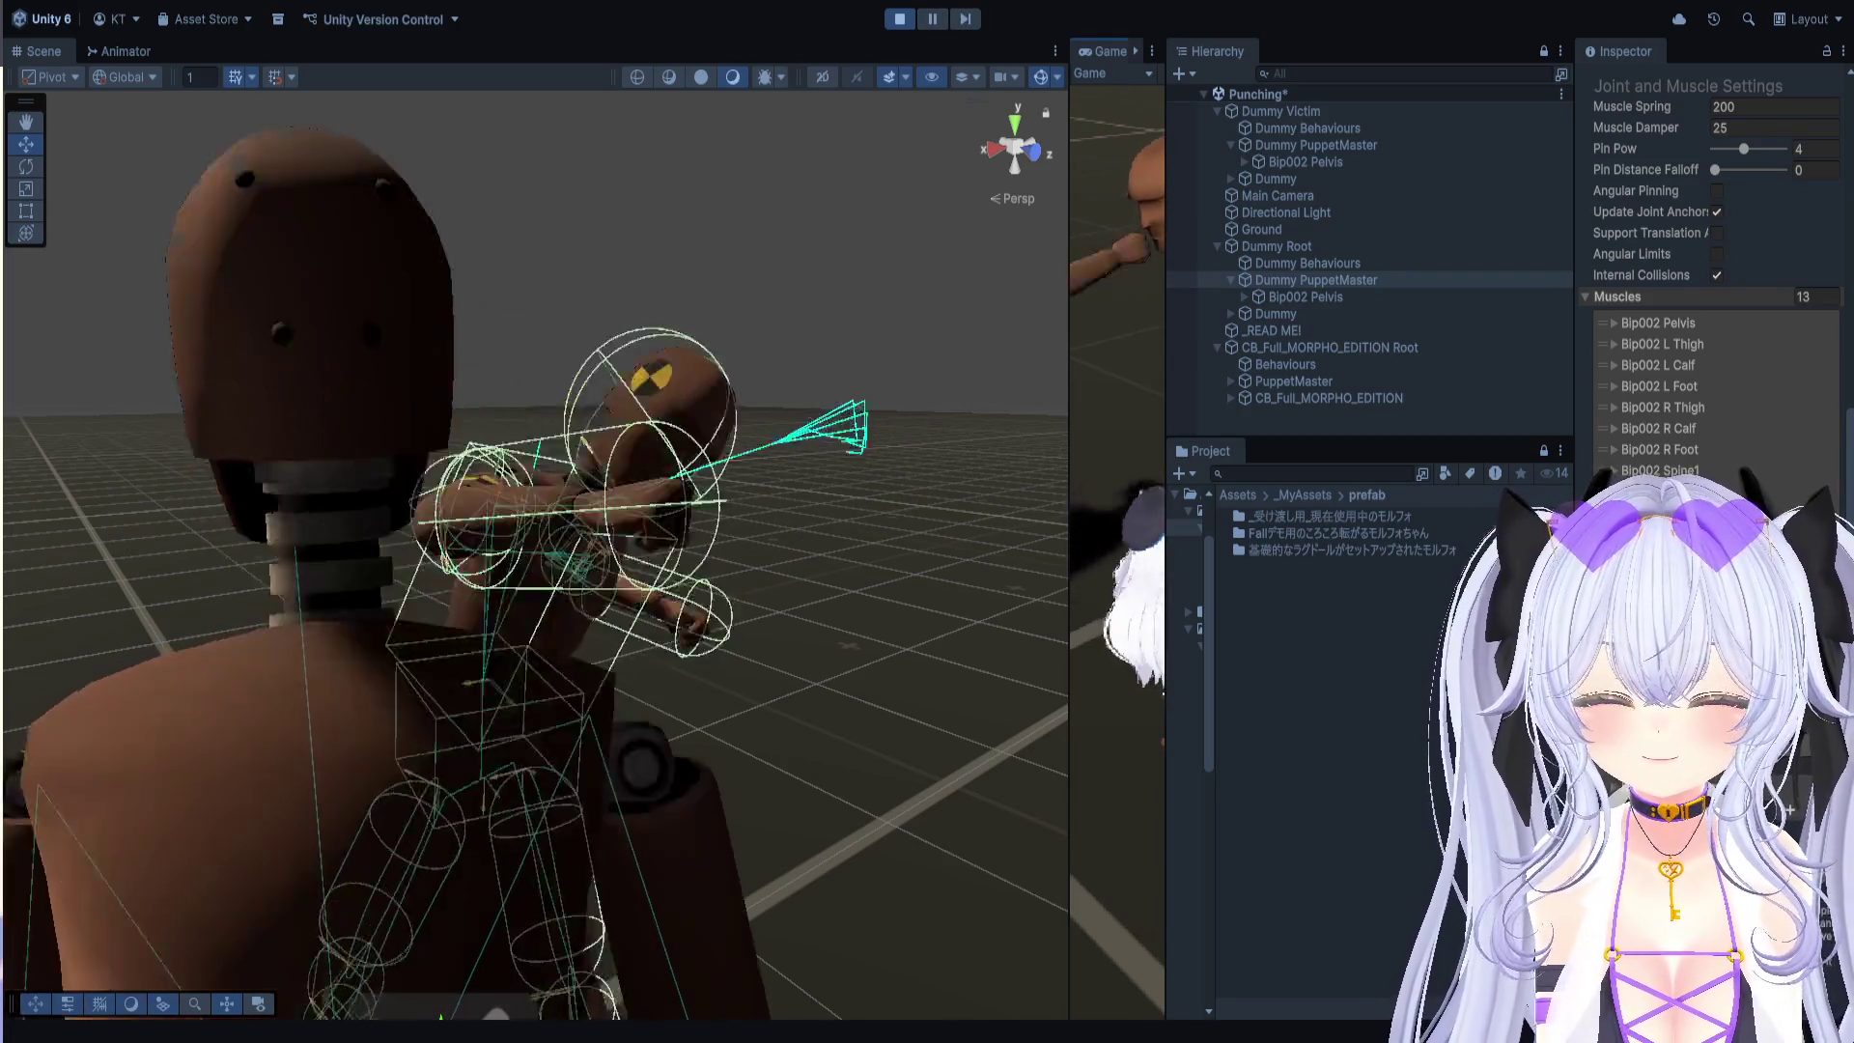
# Step: Freeze the simulation again and advance nine frames while orbiting the paused dummies
pyautogui.click(933, 21)
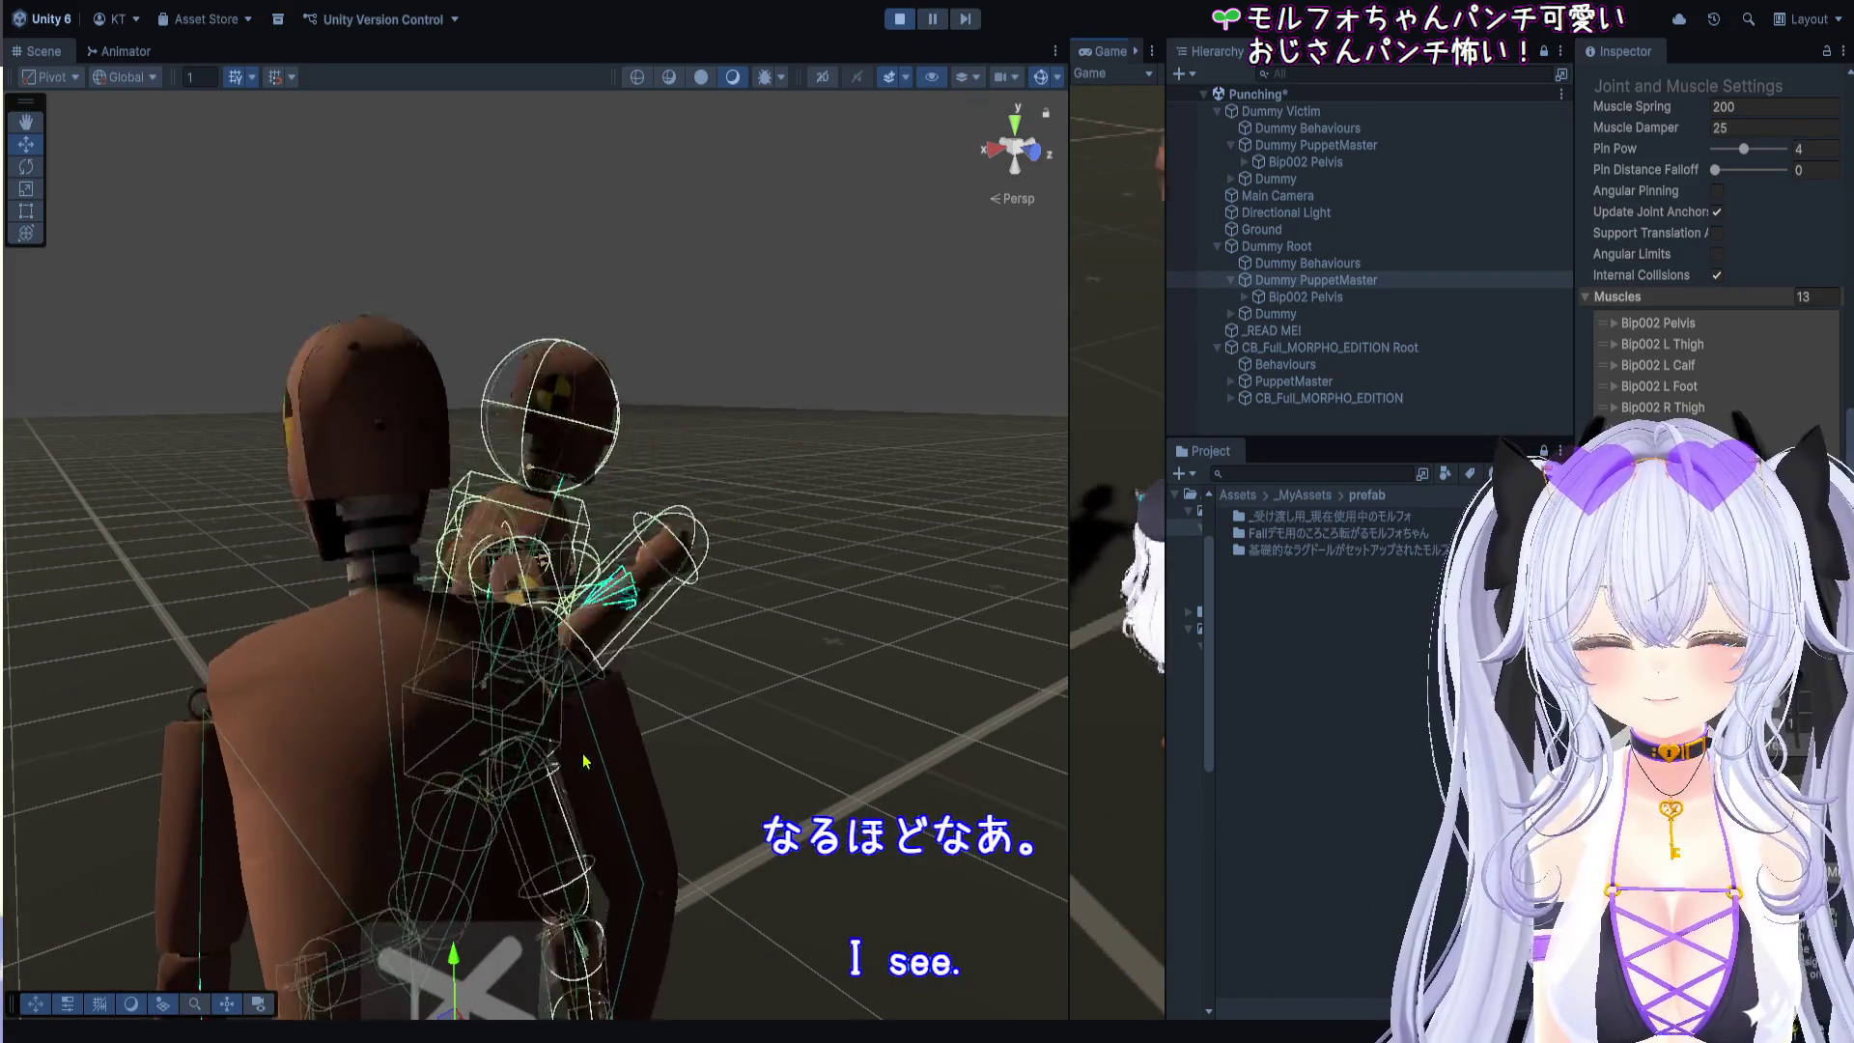
pyautogui.click(931, 19)
pyautogui.scroll(5, 450, 642)
pyautogui.moveTo(450, 642); pyautogui.dragTo(312, 698)
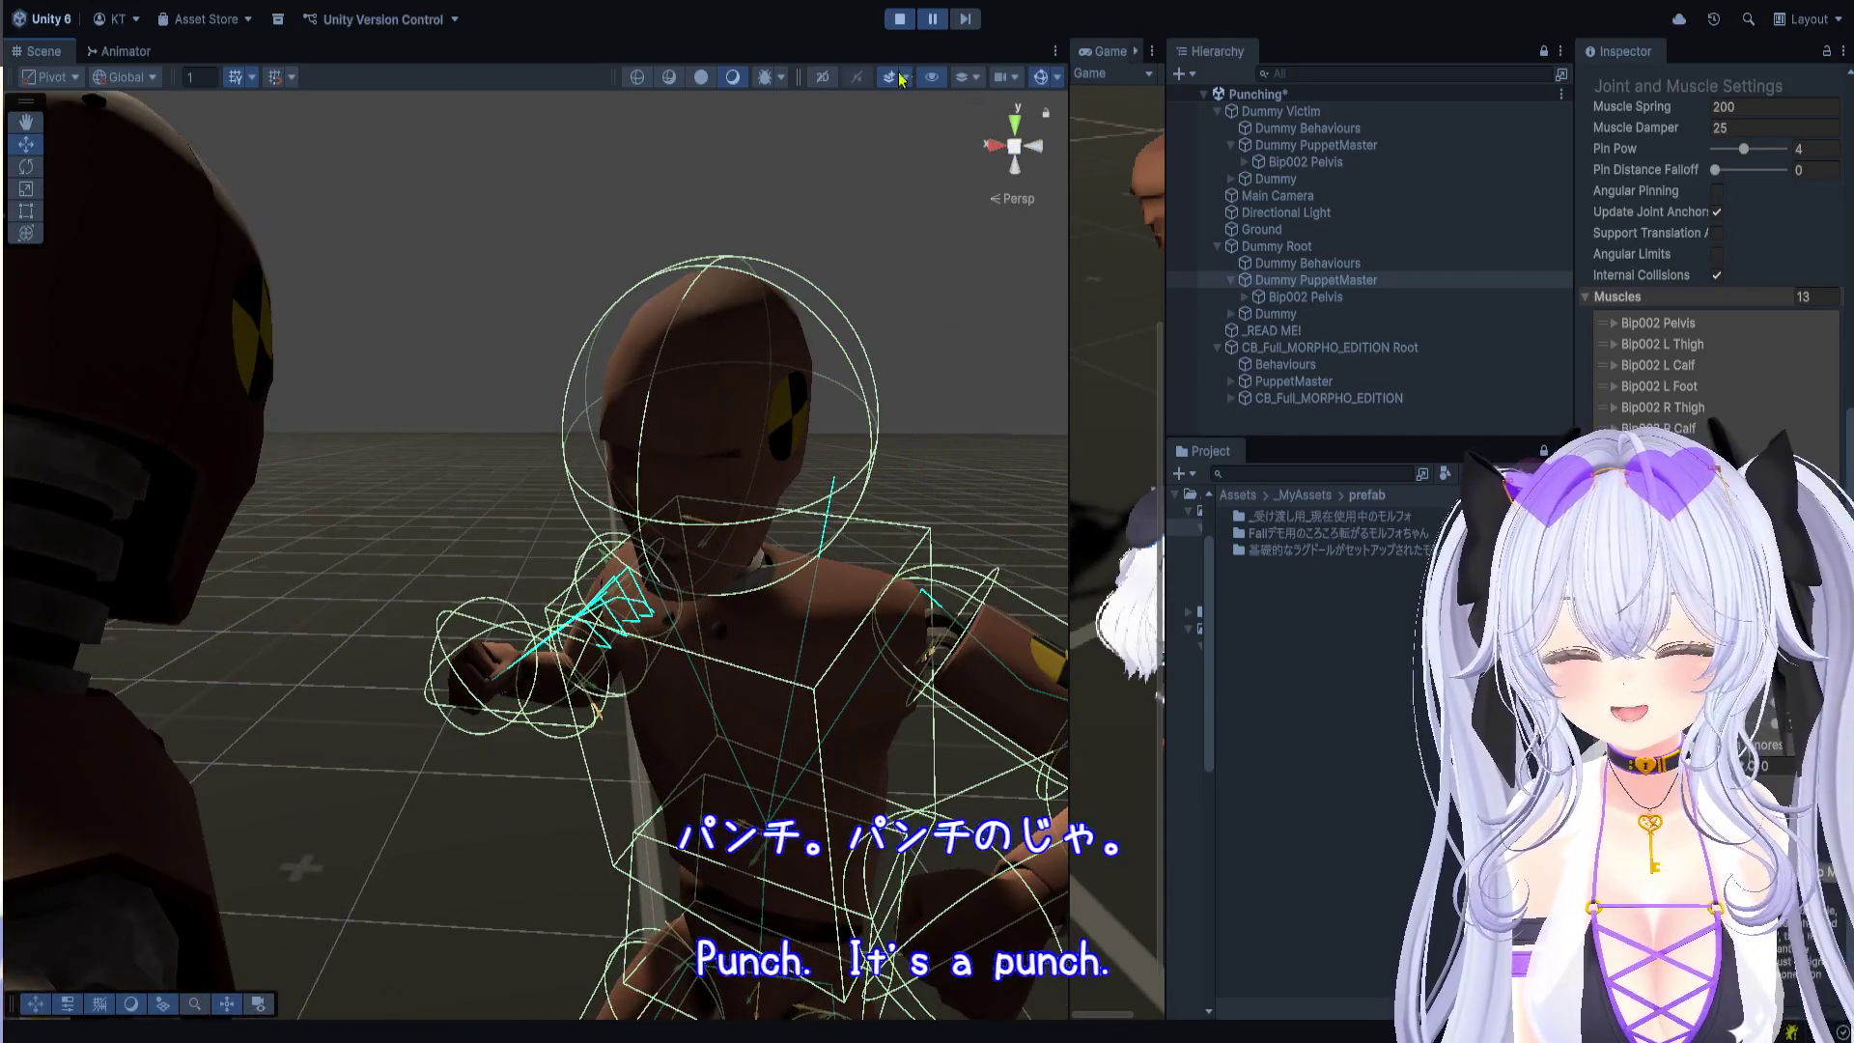
pyautogui.click(966, 21)
pyautogui.click(966, 21)
pyautogui.click(966, 21)
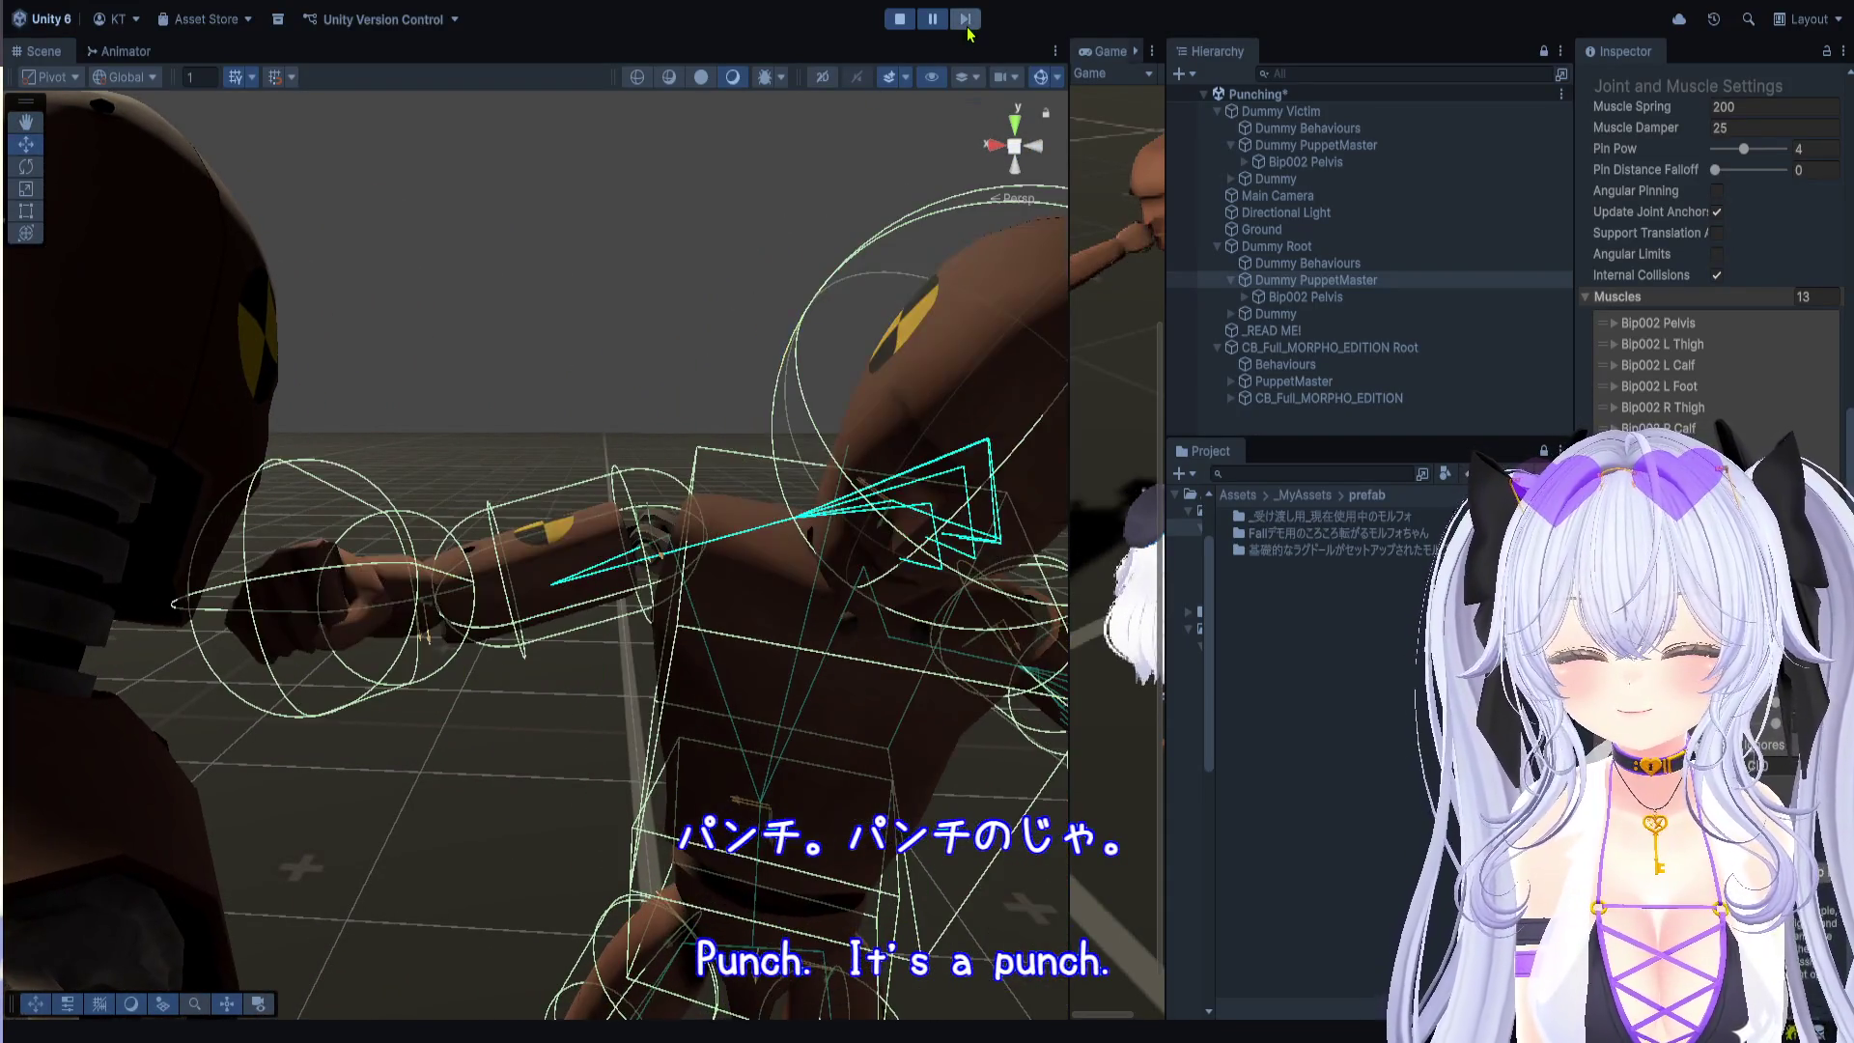
pyautogui.click(965, 21)
pyautogui.click(966, 22)
pyautogui.click(966, 22)
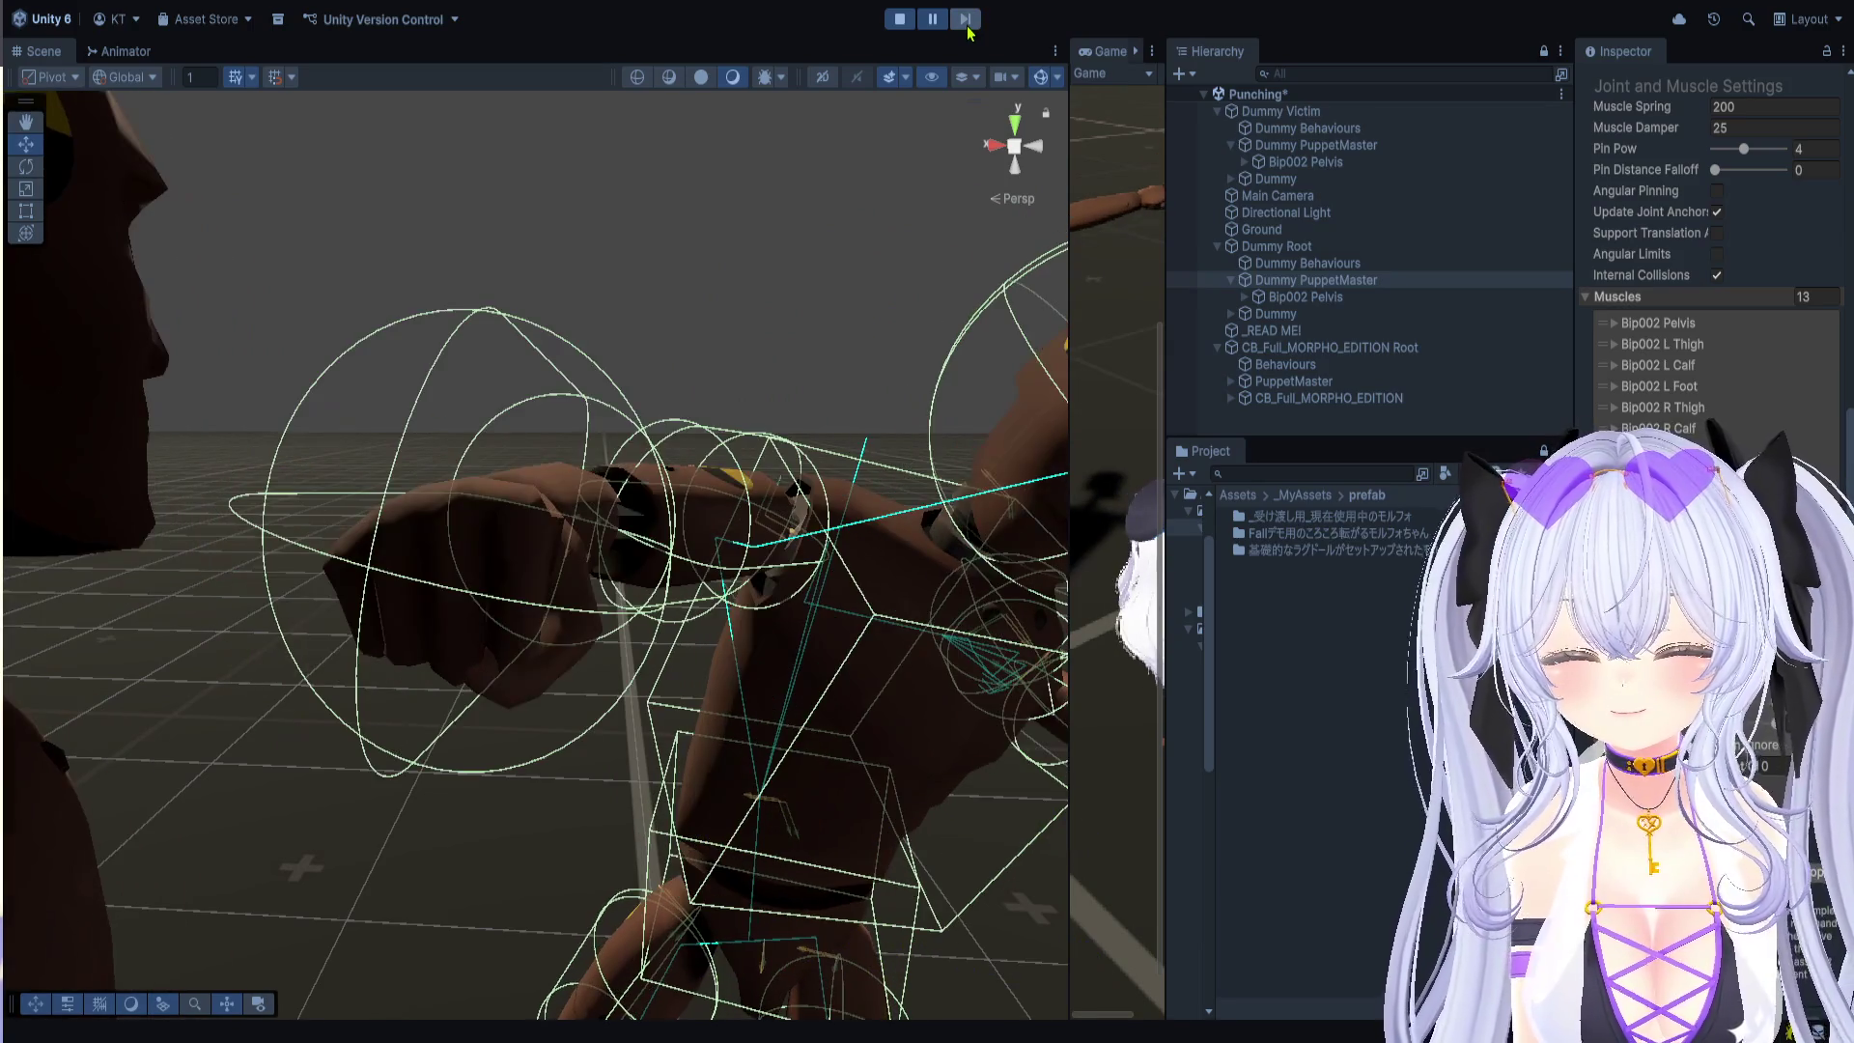
pyautogui.click(966, 21)
pyautogui.click(966, 21)
pyautogui.click(965, 21)
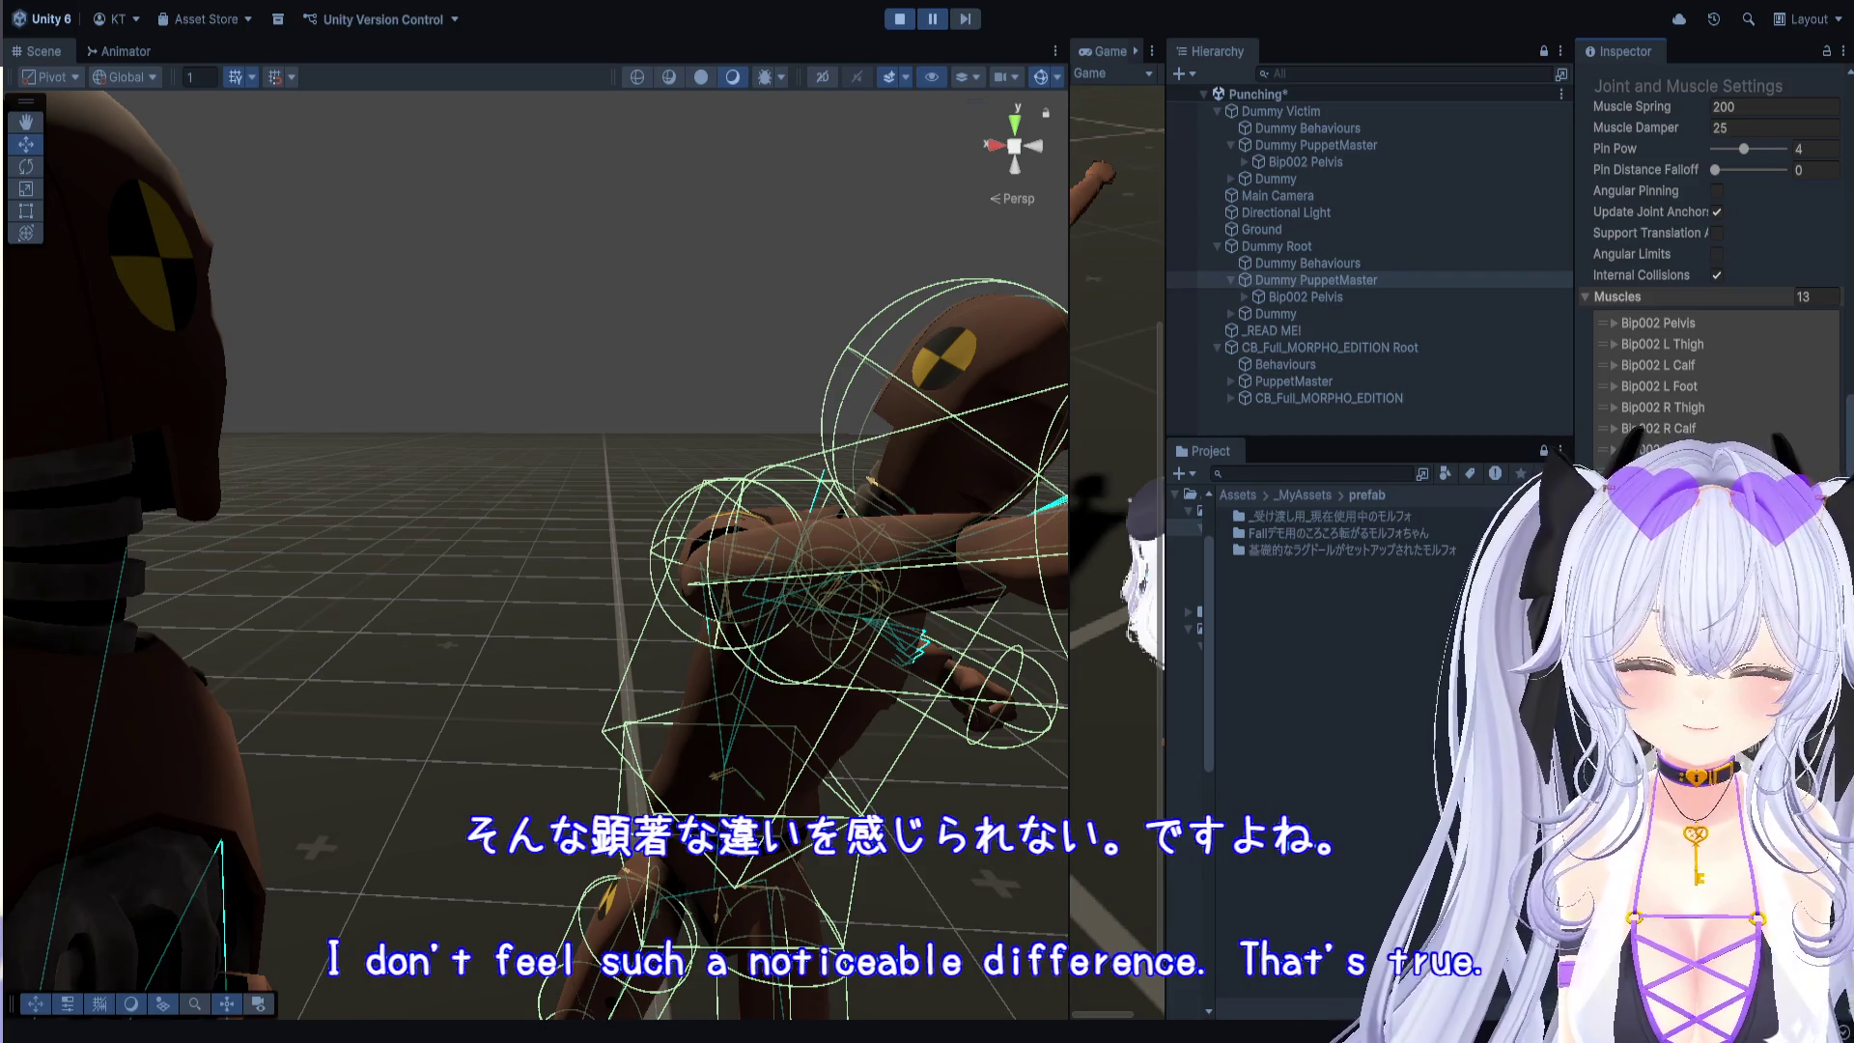
pyautogui.scroll(-2, 1712, 217)
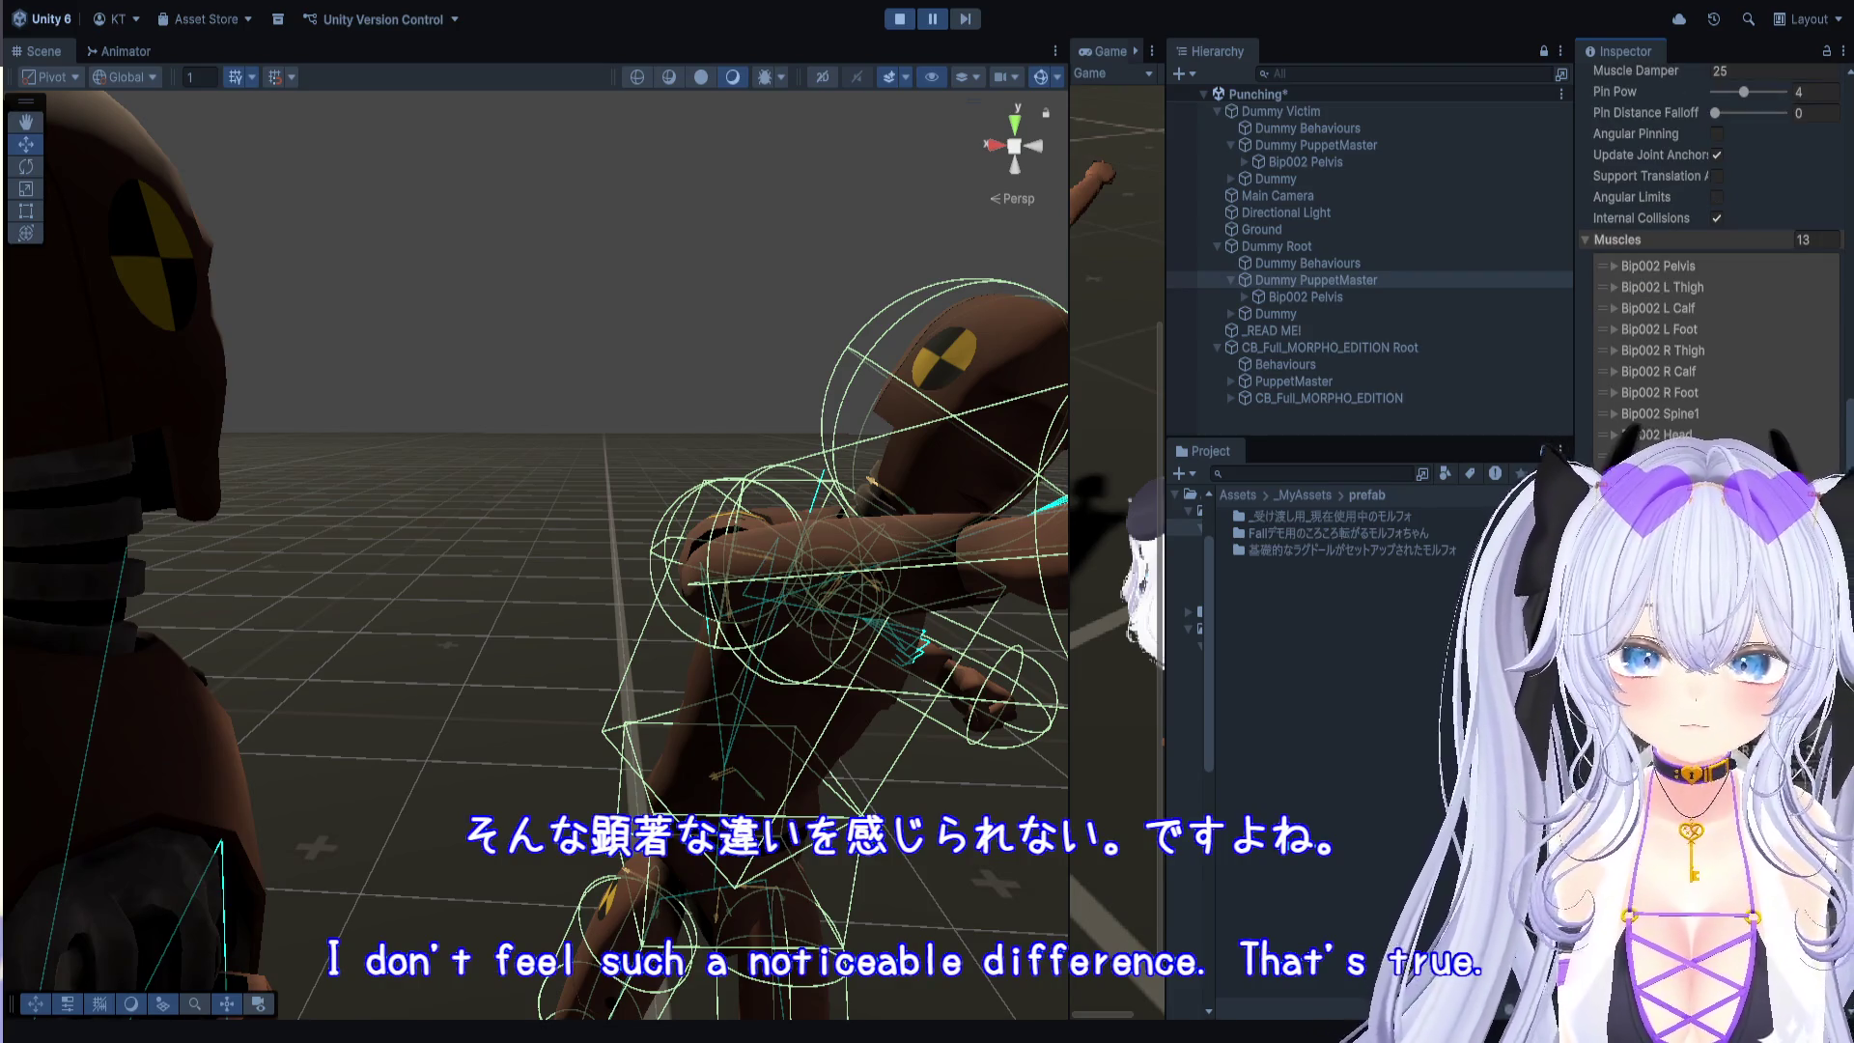
# Step: Resume, pull the view back to both dummies, then stop the Punching demo
pyautogui.click(927, 20)
pyautogui.click(933, 20)
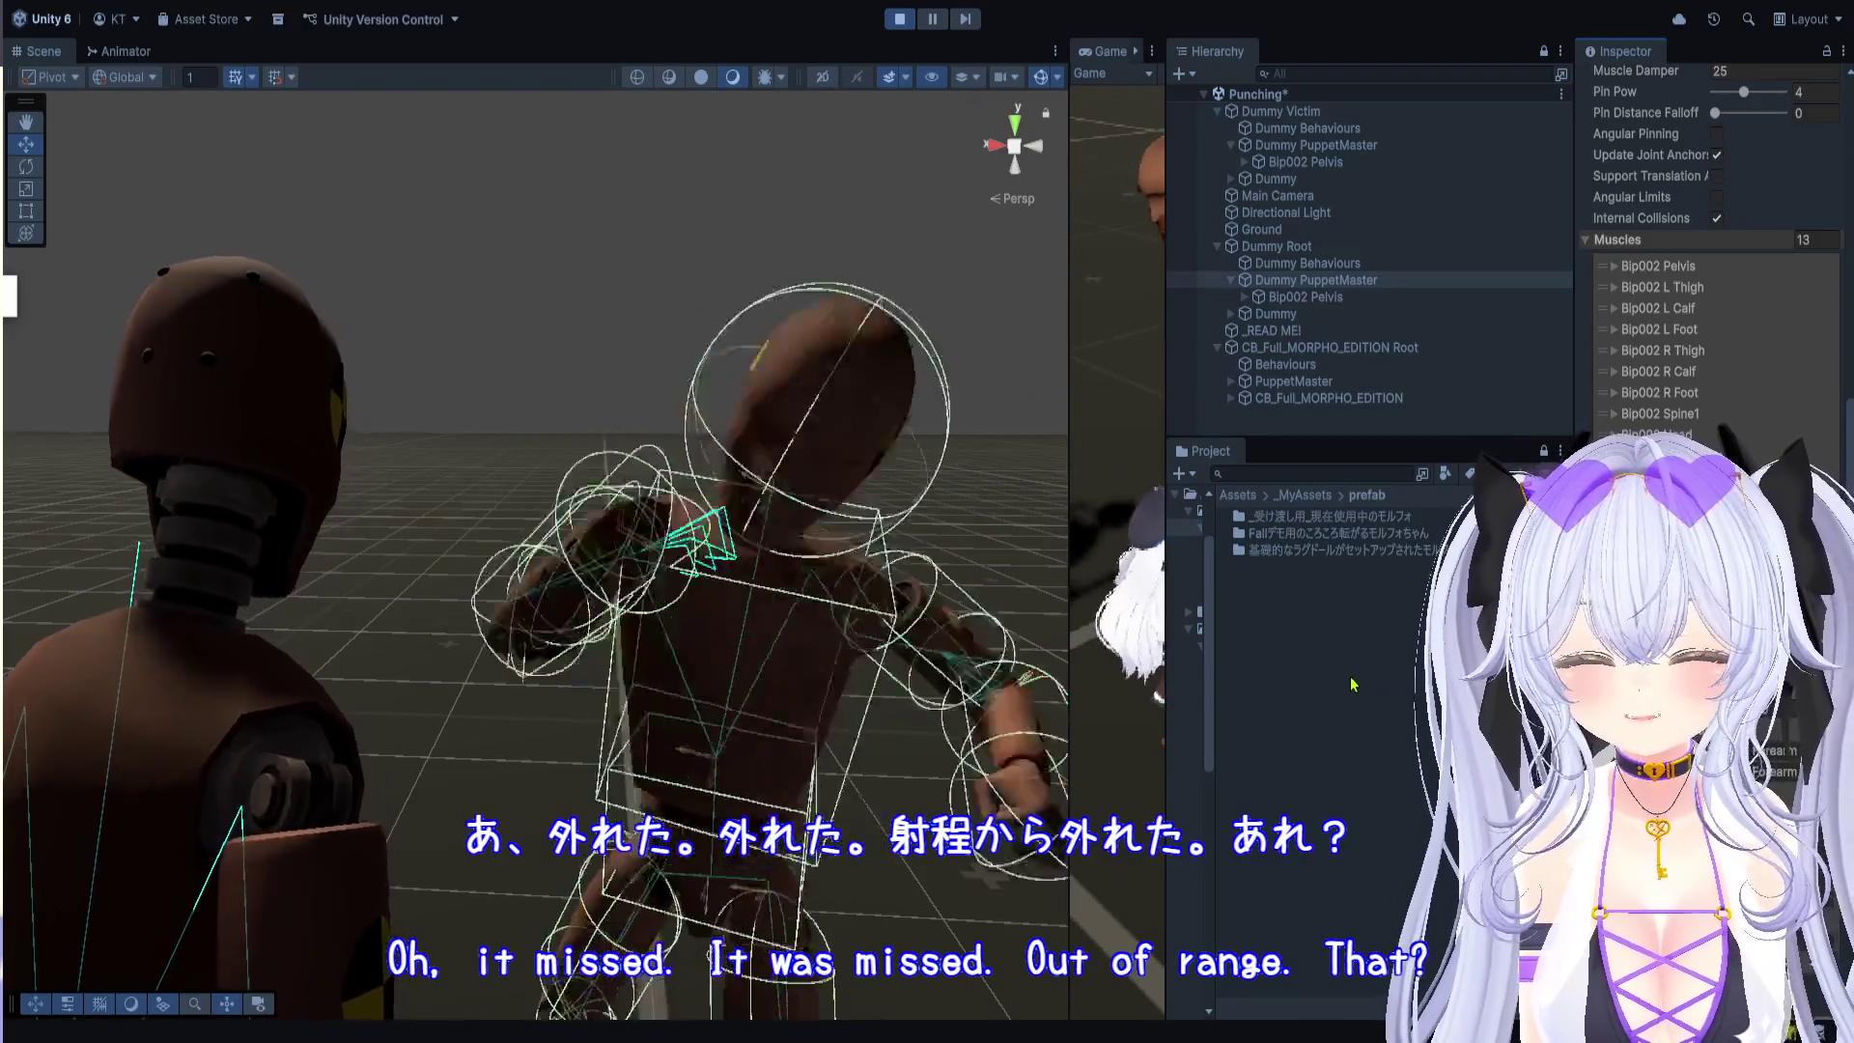
pyautogui.moveTo(618, 540); pyautogui.dragTo(629, 348)
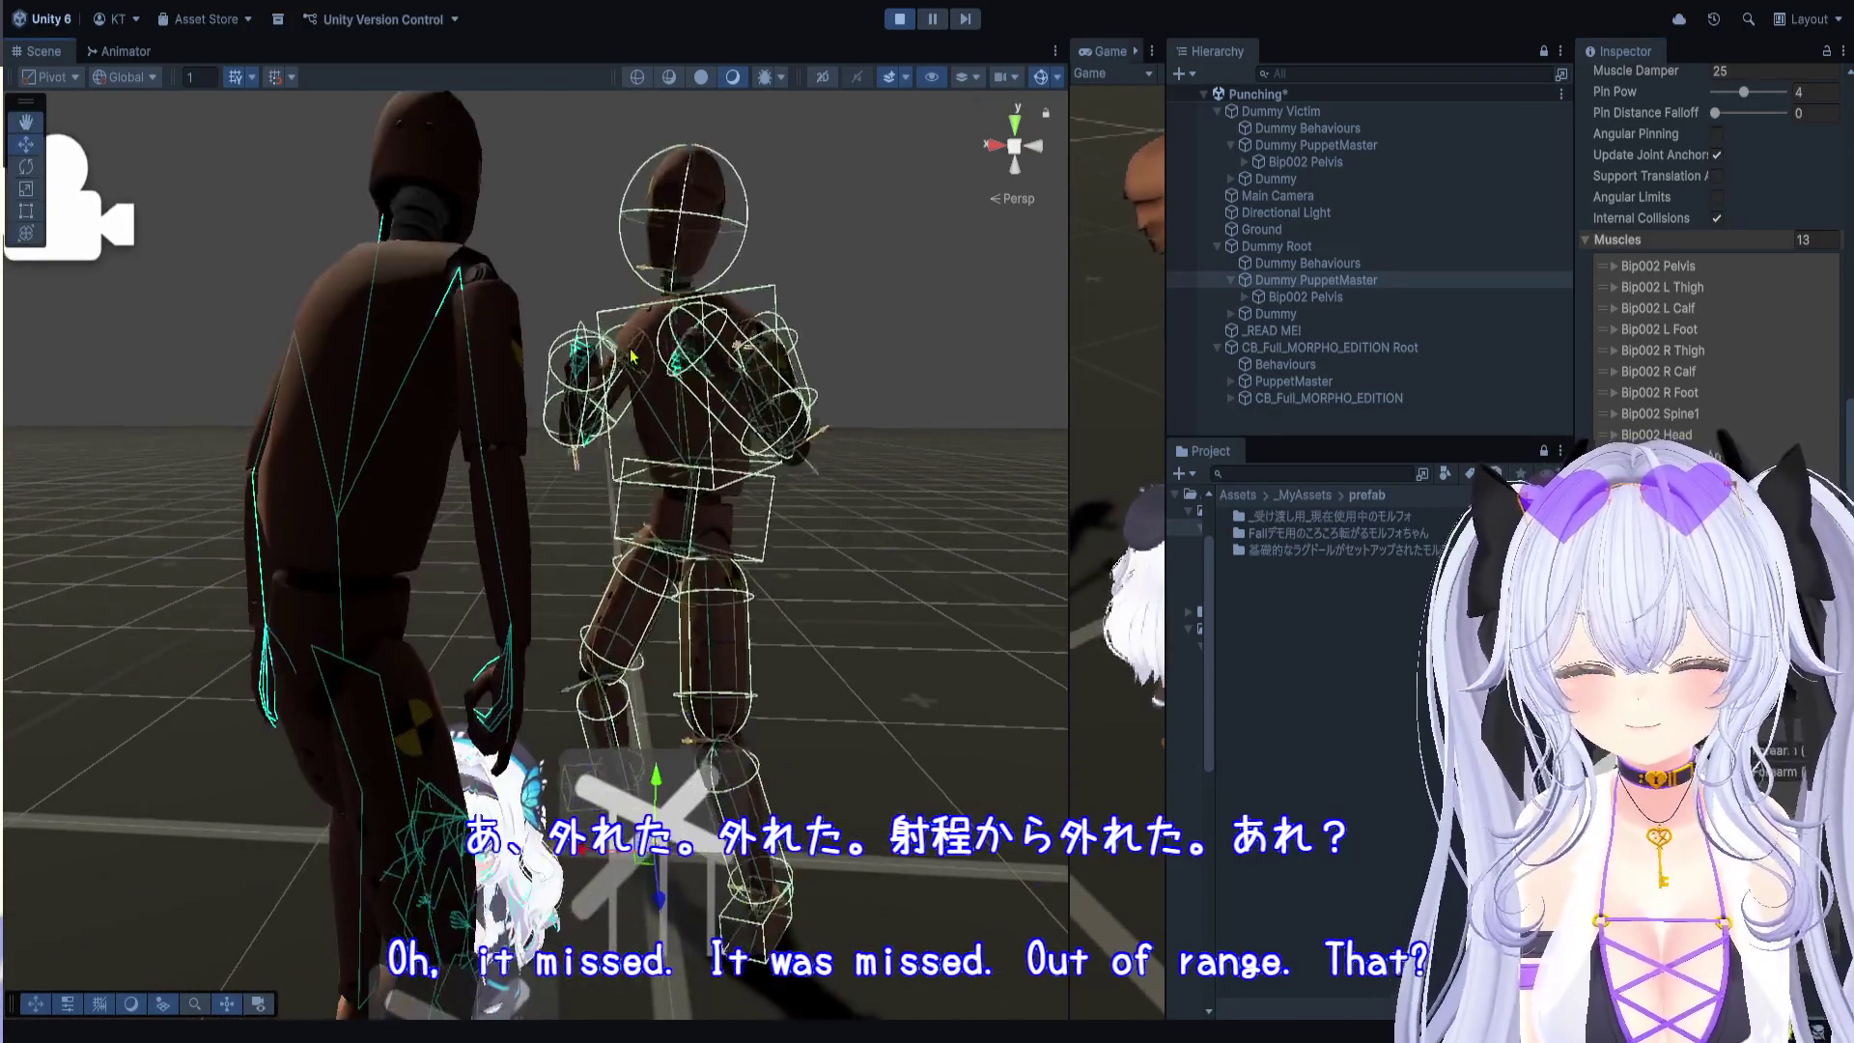
pyautogui.scroll(3, 703, 416)
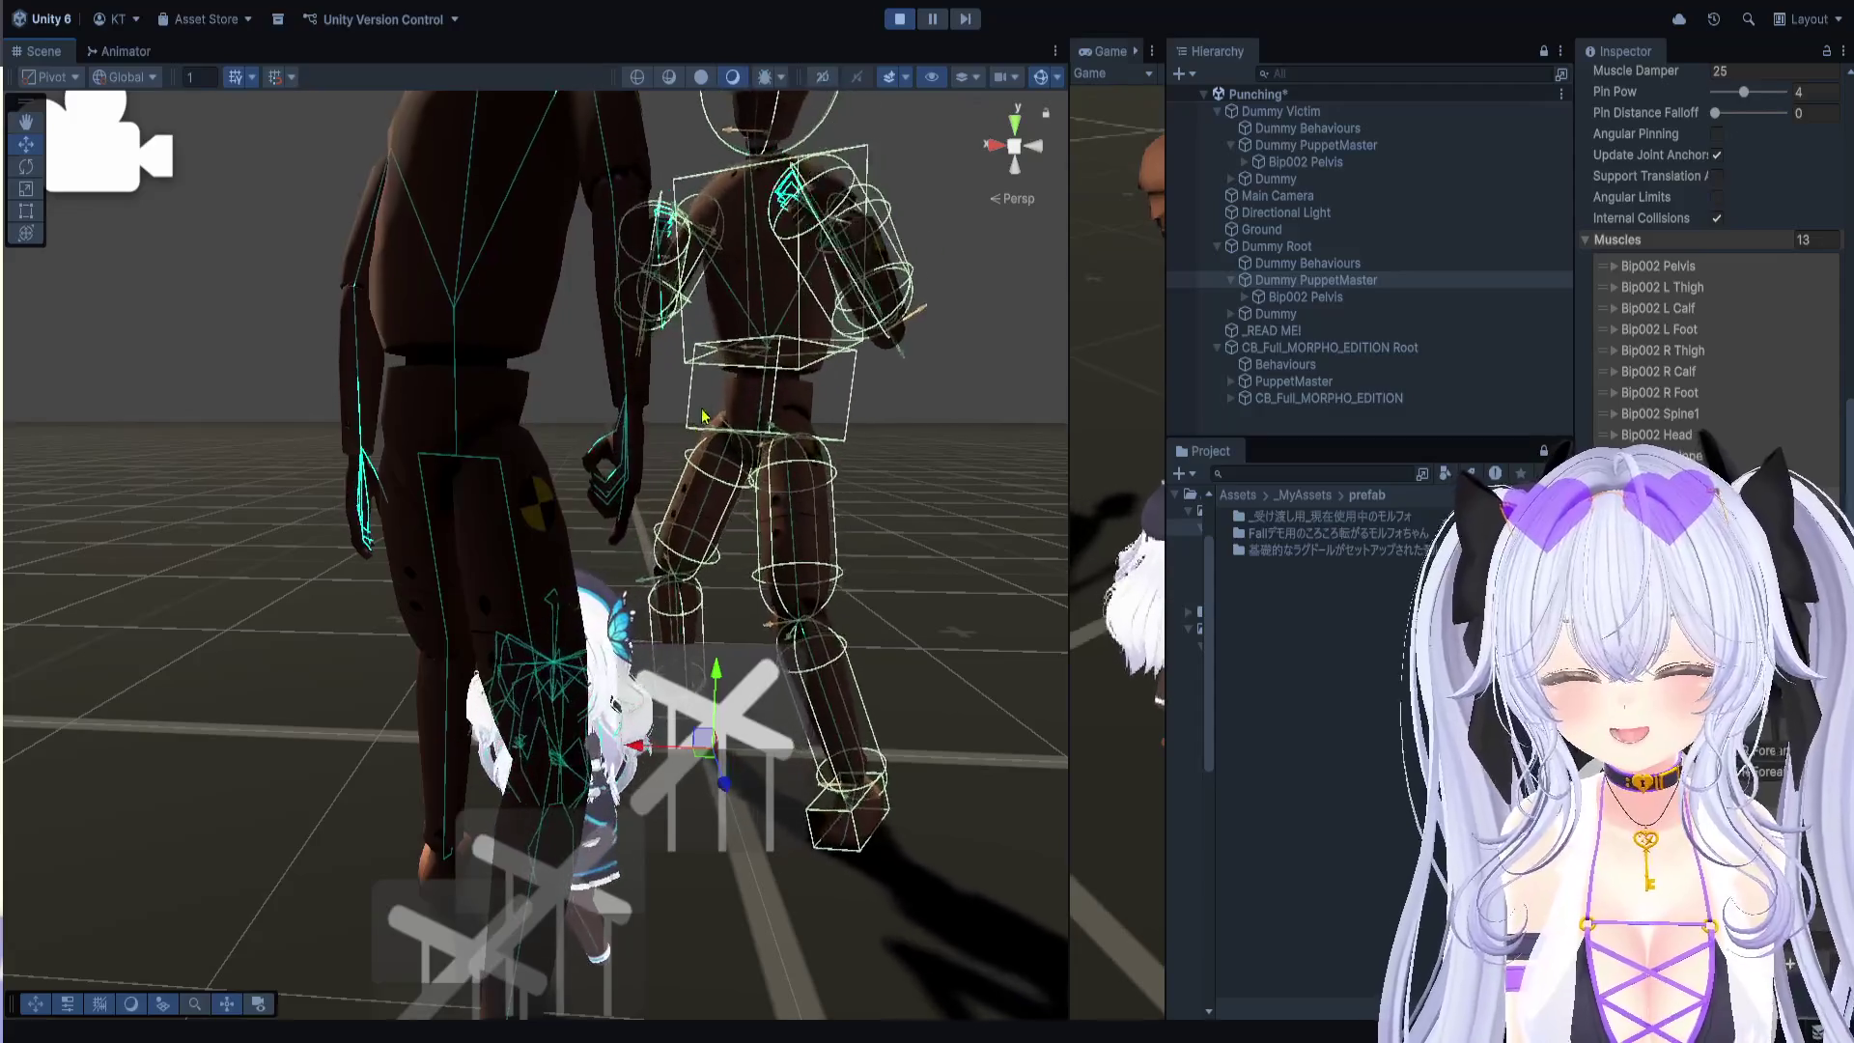
pyautogui.moveTo(703, 415); pyautogui.dragTo(703, 309)
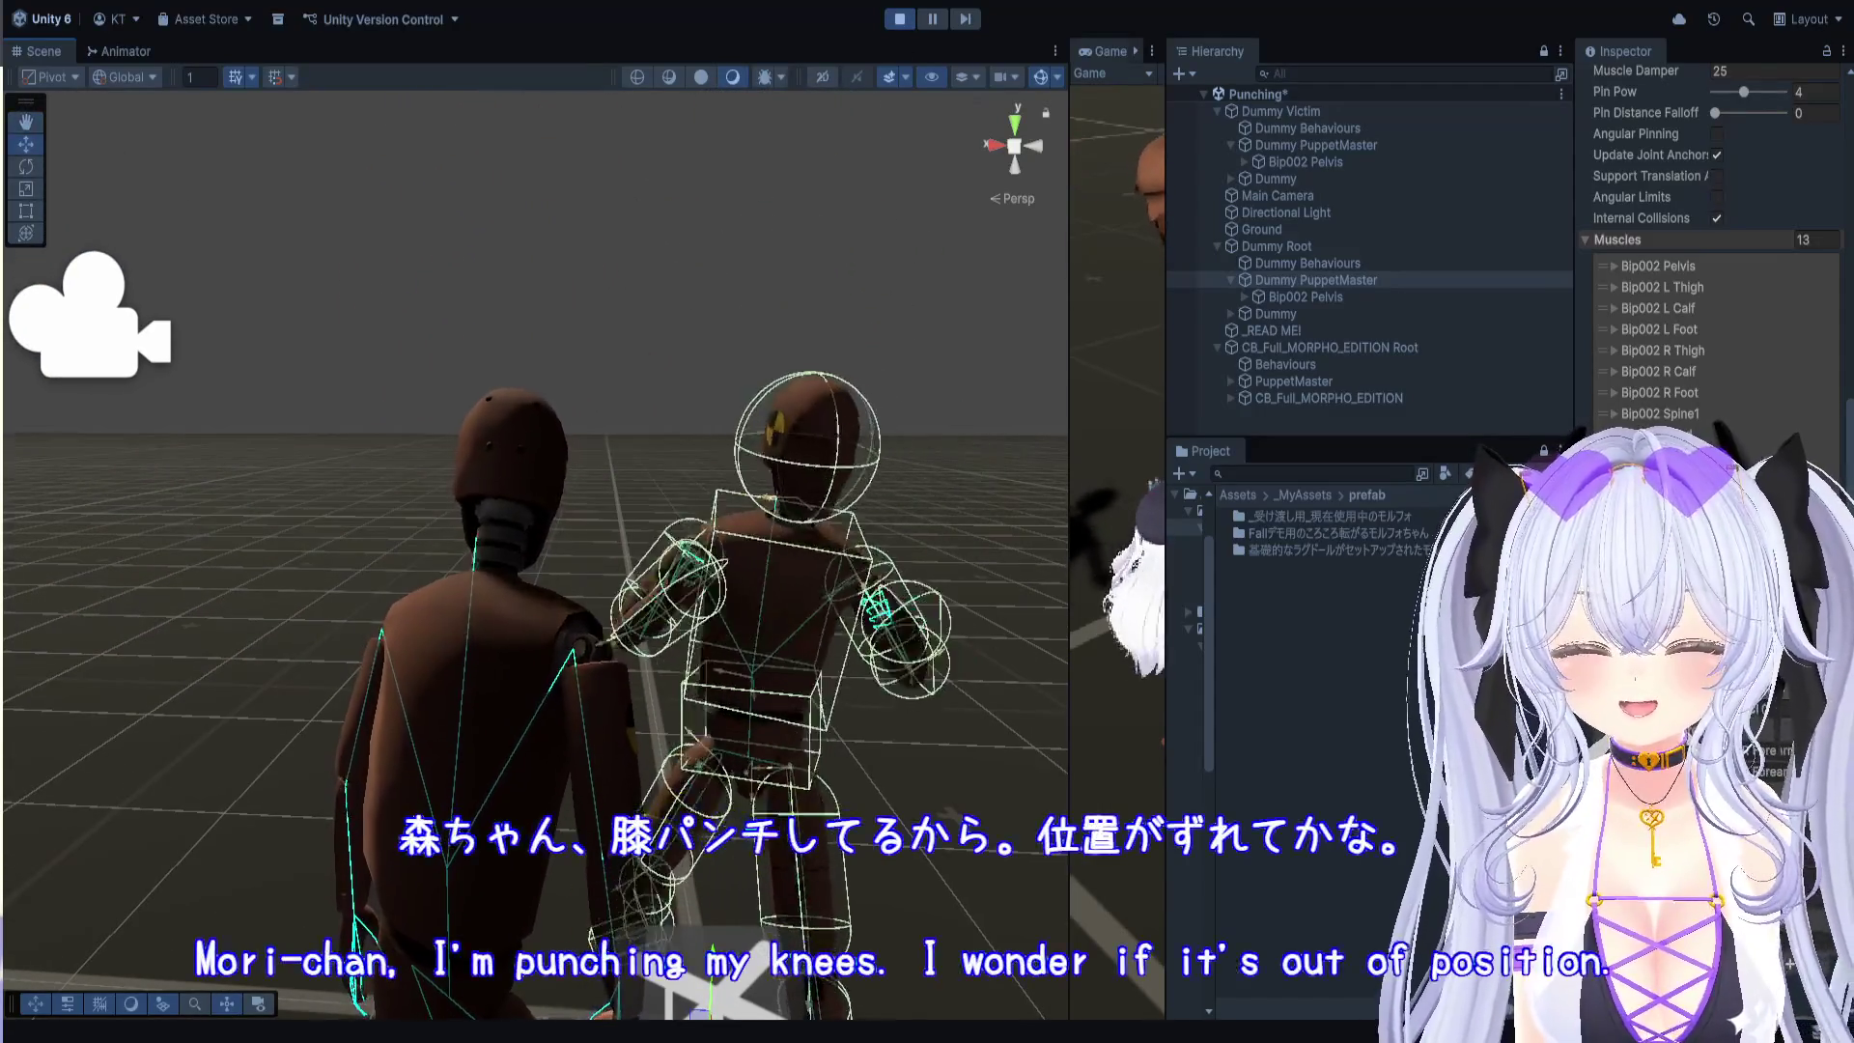
pyautogui.click(899, 19)
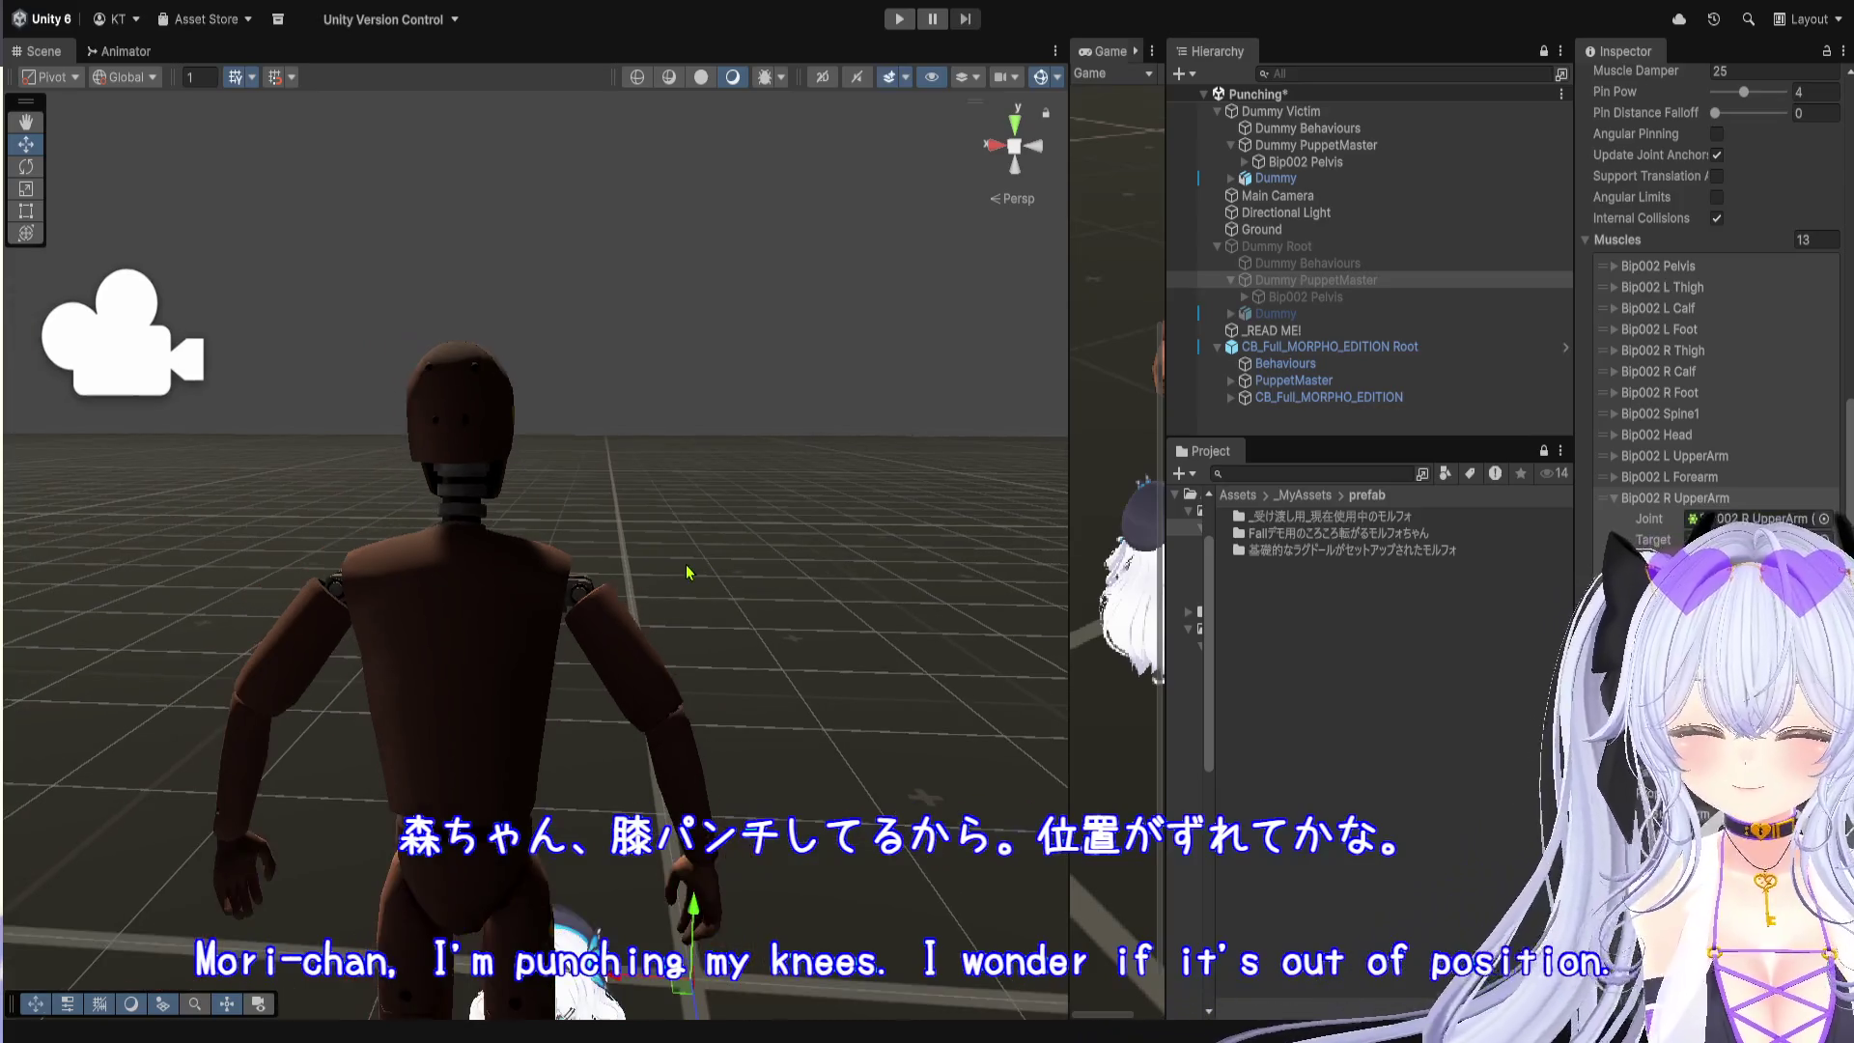
# Step: Select Dummy Behaviours and orbit the Scene view close to the anime avatar
pyautogui.scroll(-3, 688, 572)
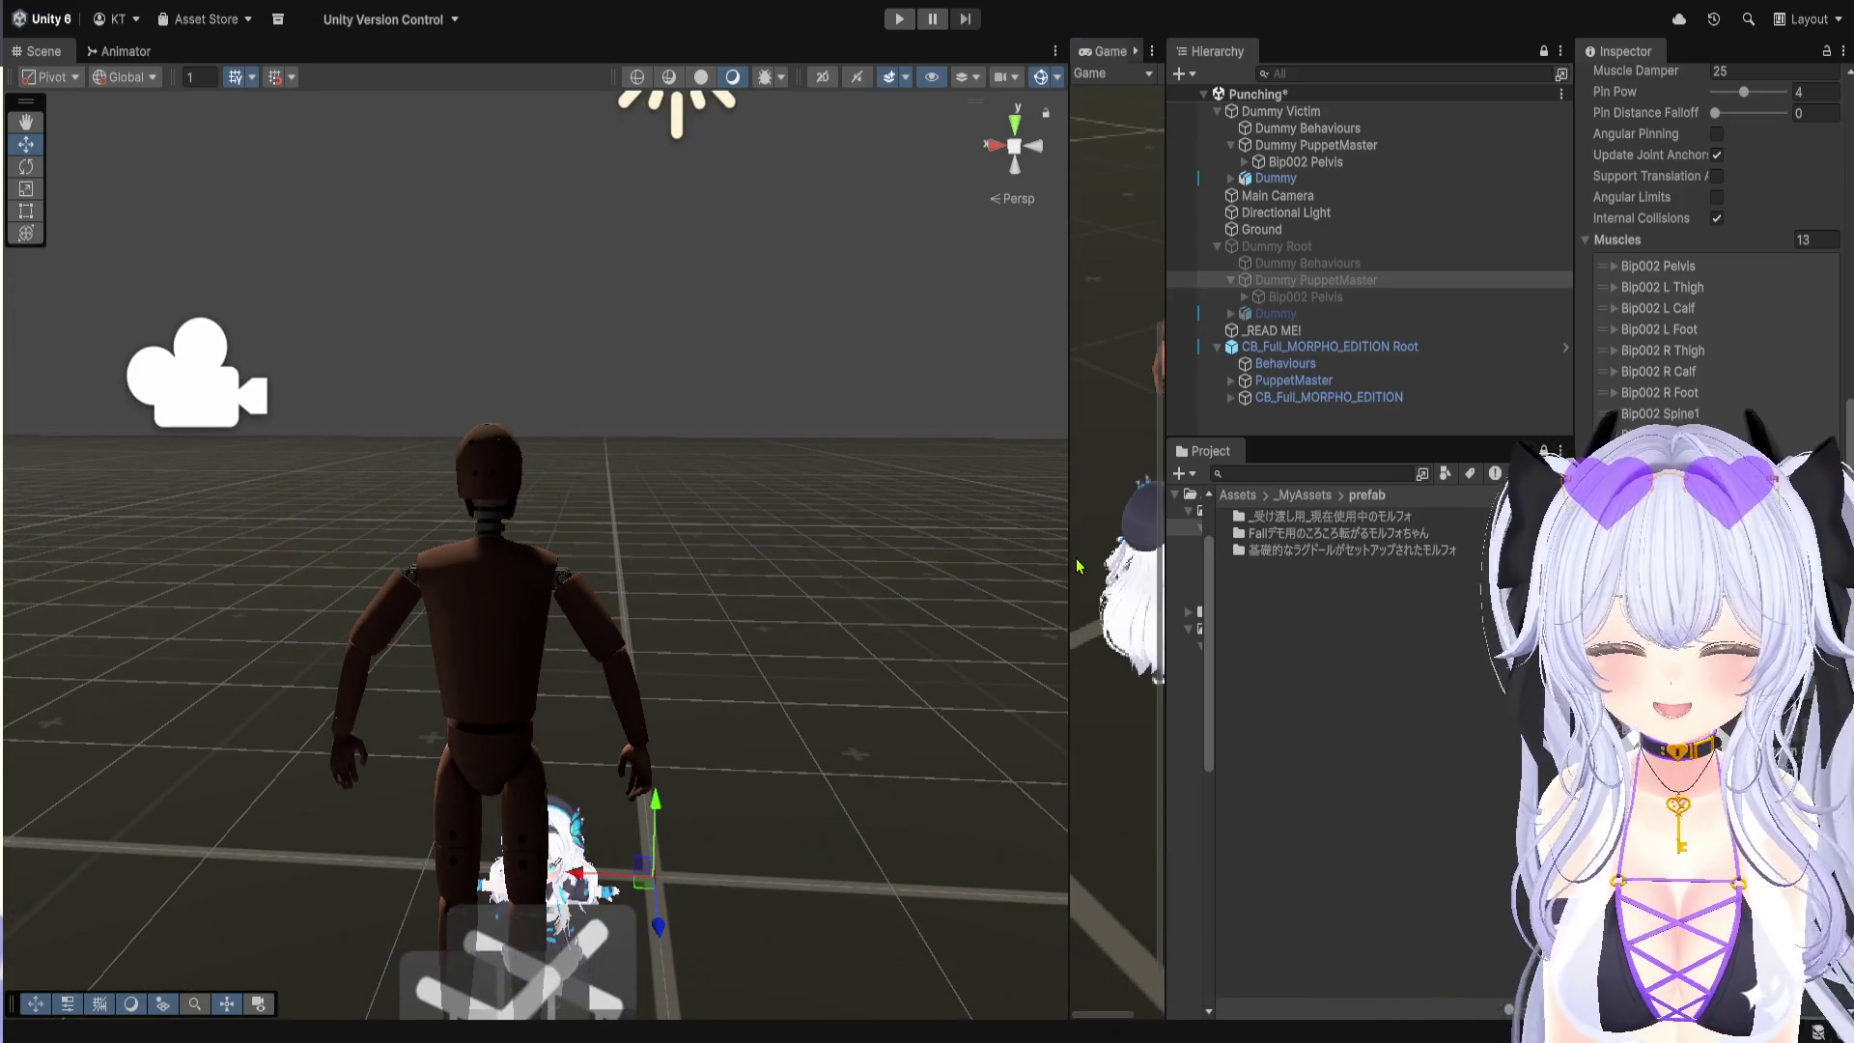
pyautogui.moveTo(1067, 545); pyautogui.dragTo(613, 546)
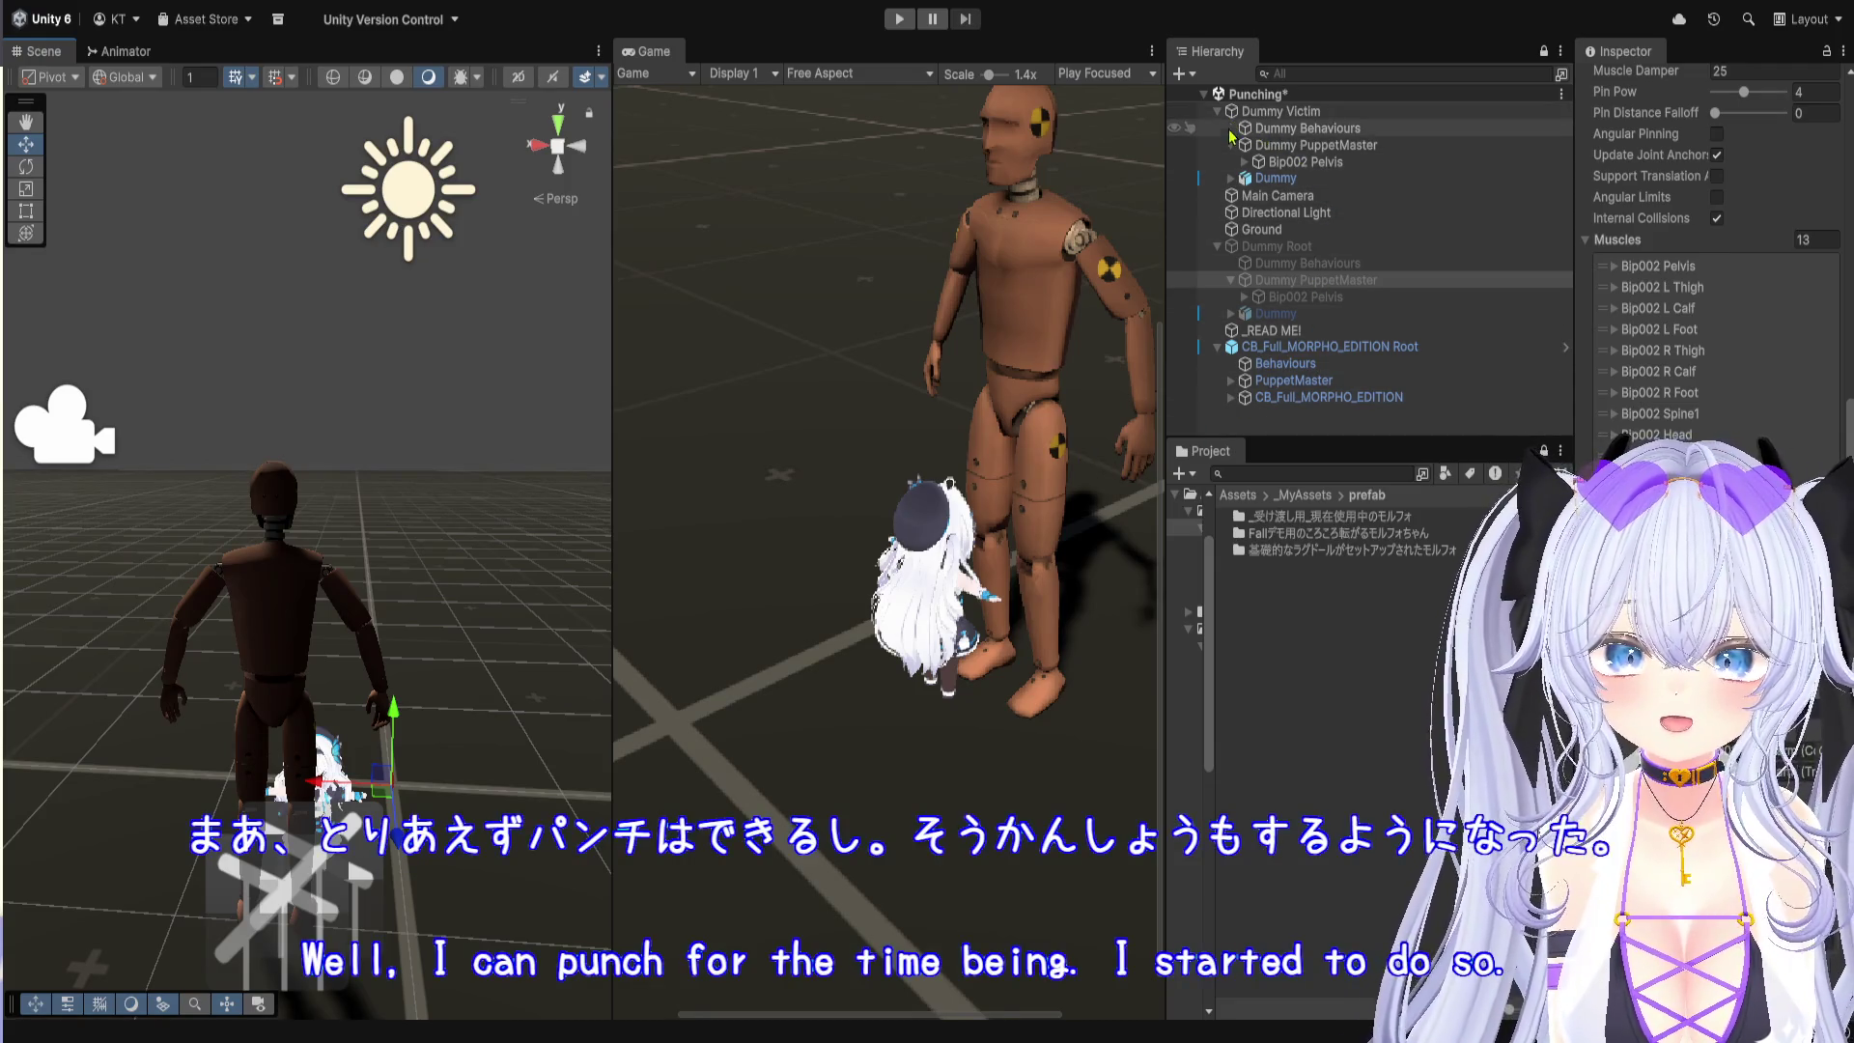
pyautogui.click(1323, 128)
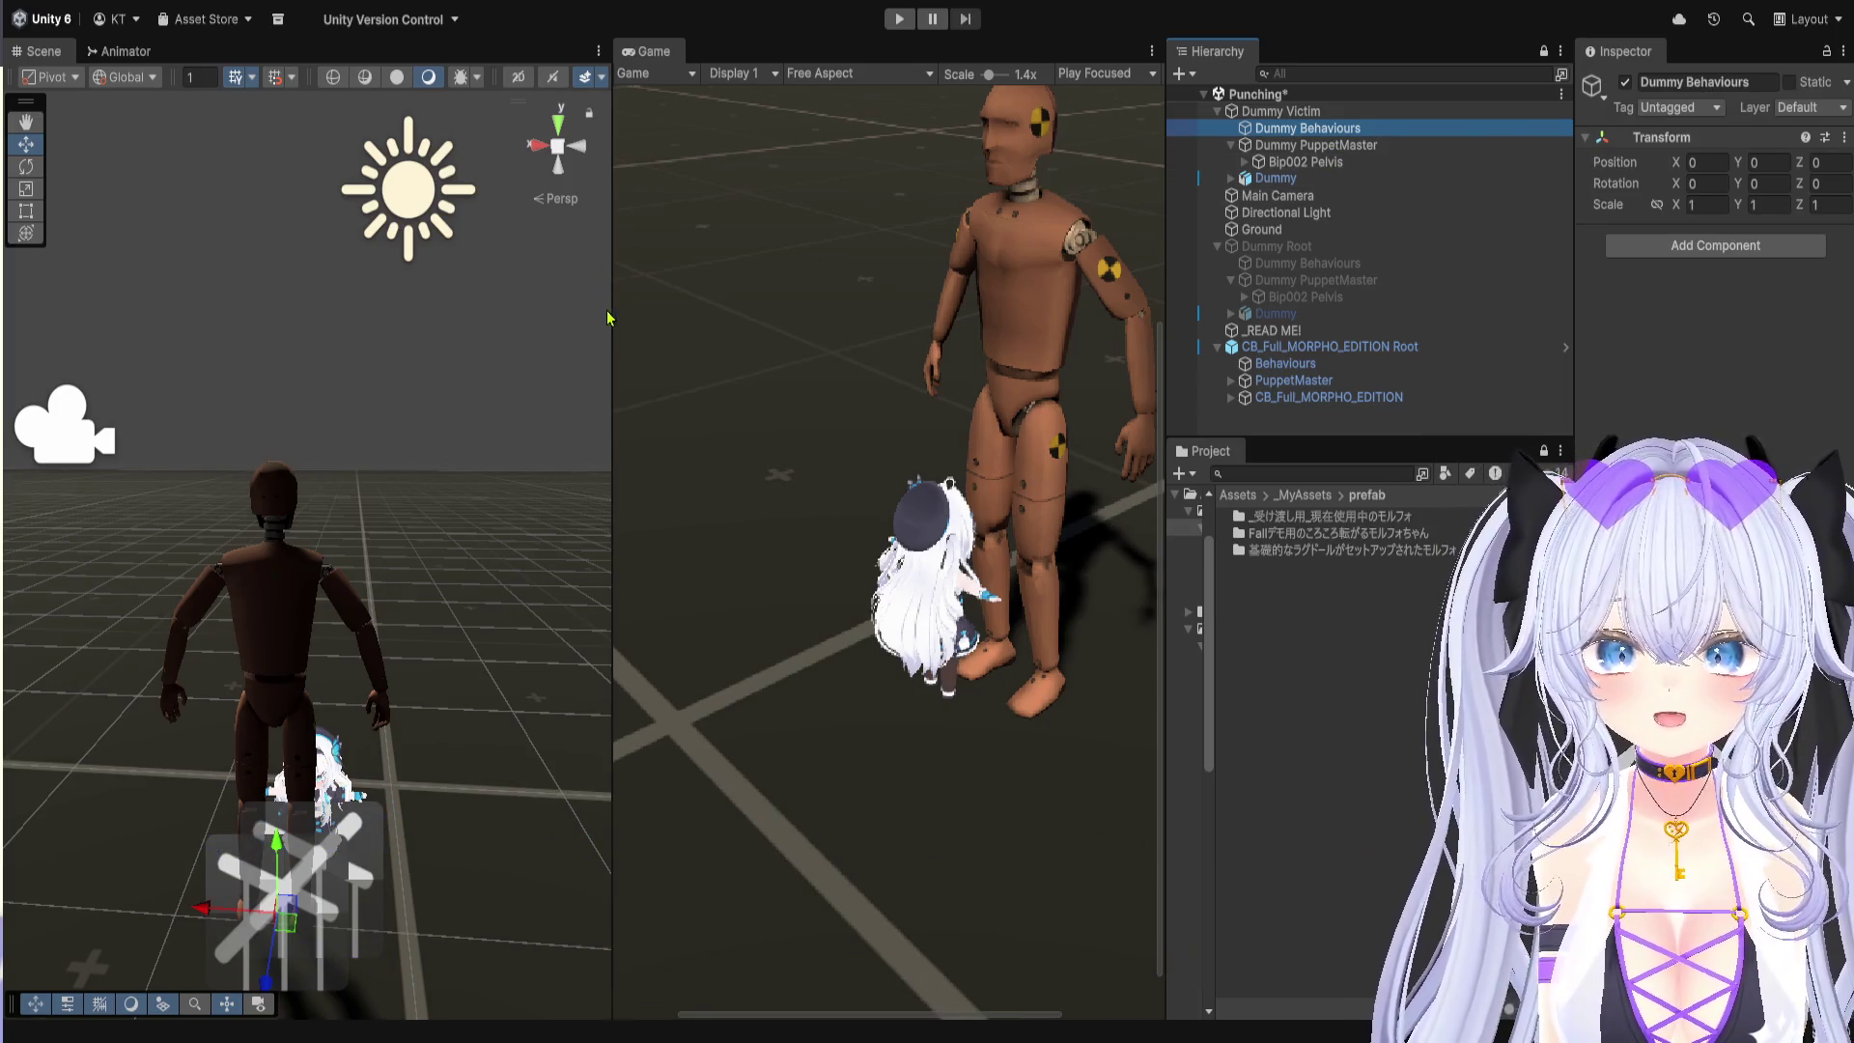
pyautogui.moveTo(610, 317); pyautogui.dragTo(727, 324)
pyautogui.scroll(5, 526, 377)
pyautogui.moveTo(526, 376); pyautogui.dragTo(102, 492)
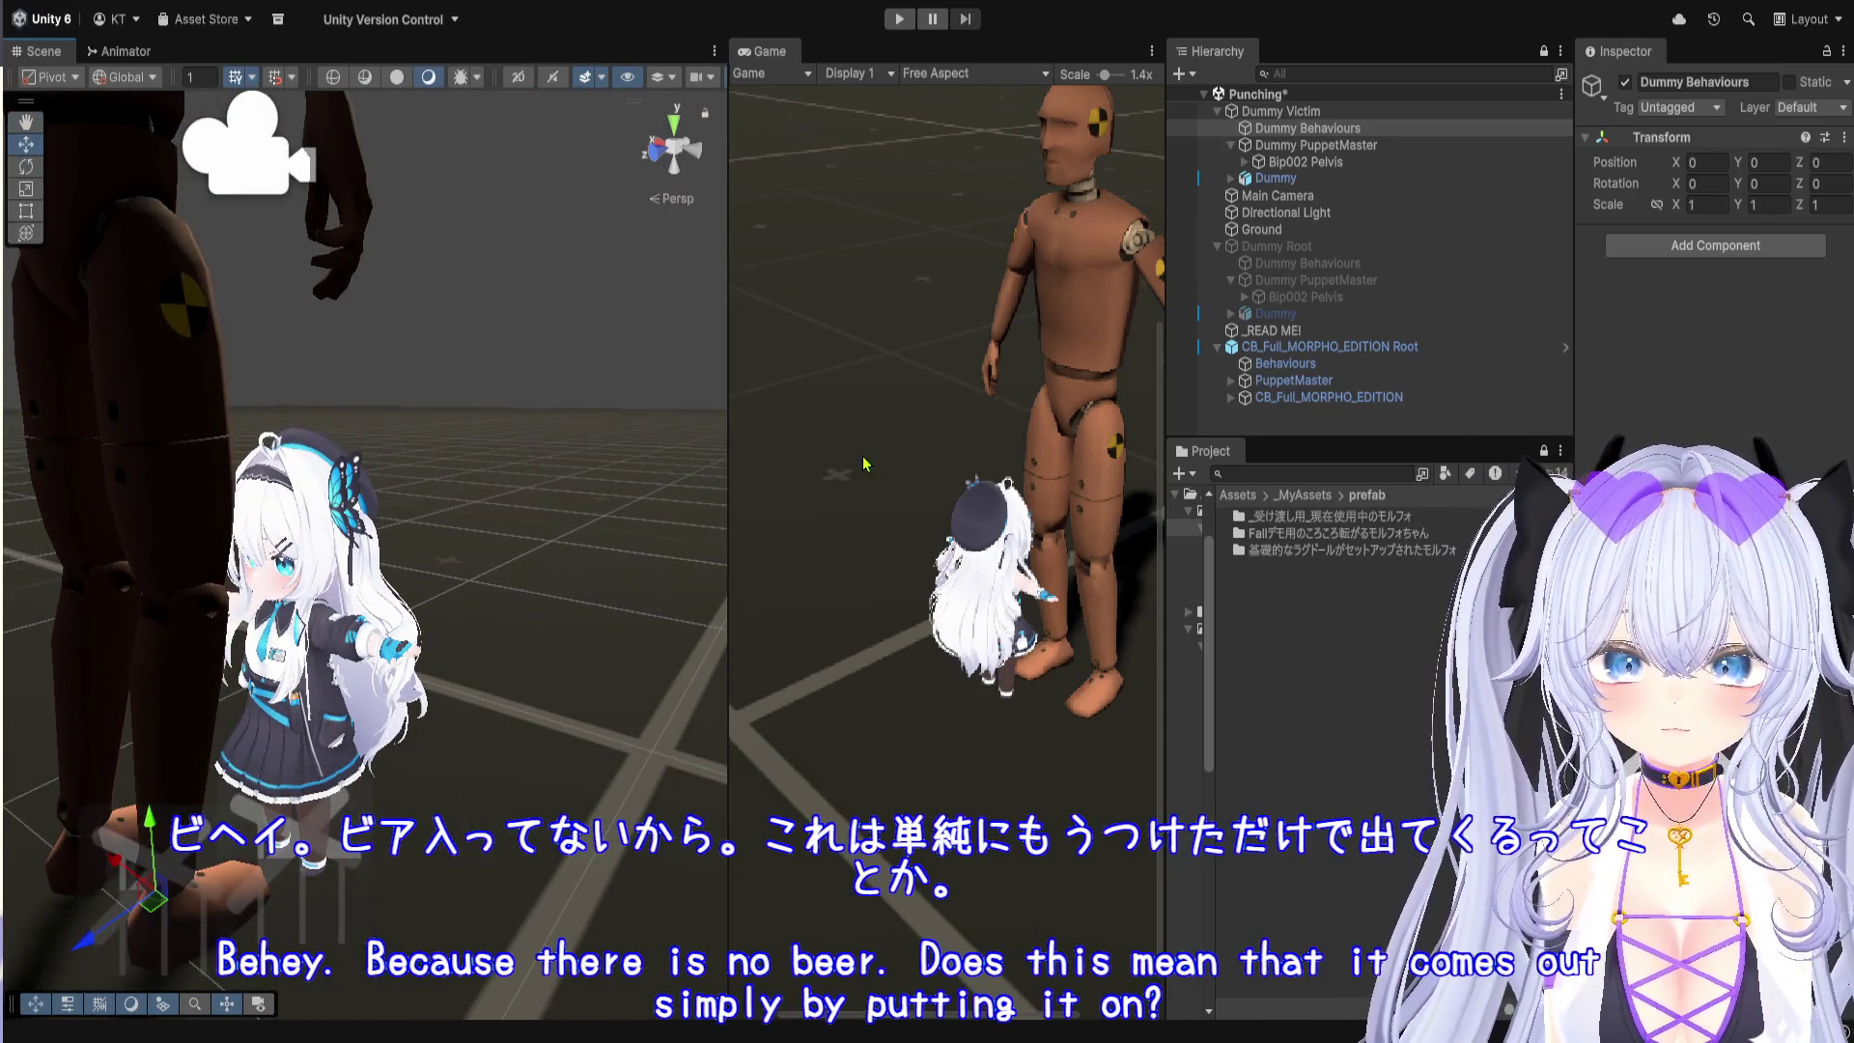
# Step: Widen the Game preview and the Project folder tree
pyautogui.moveTo(1168, 573)
pyautogui.mouseDown()
pyautogui.moveTo(1255, 577)
pyautogui.moveTo(1177, 580)
pyautogui.mouseUp()
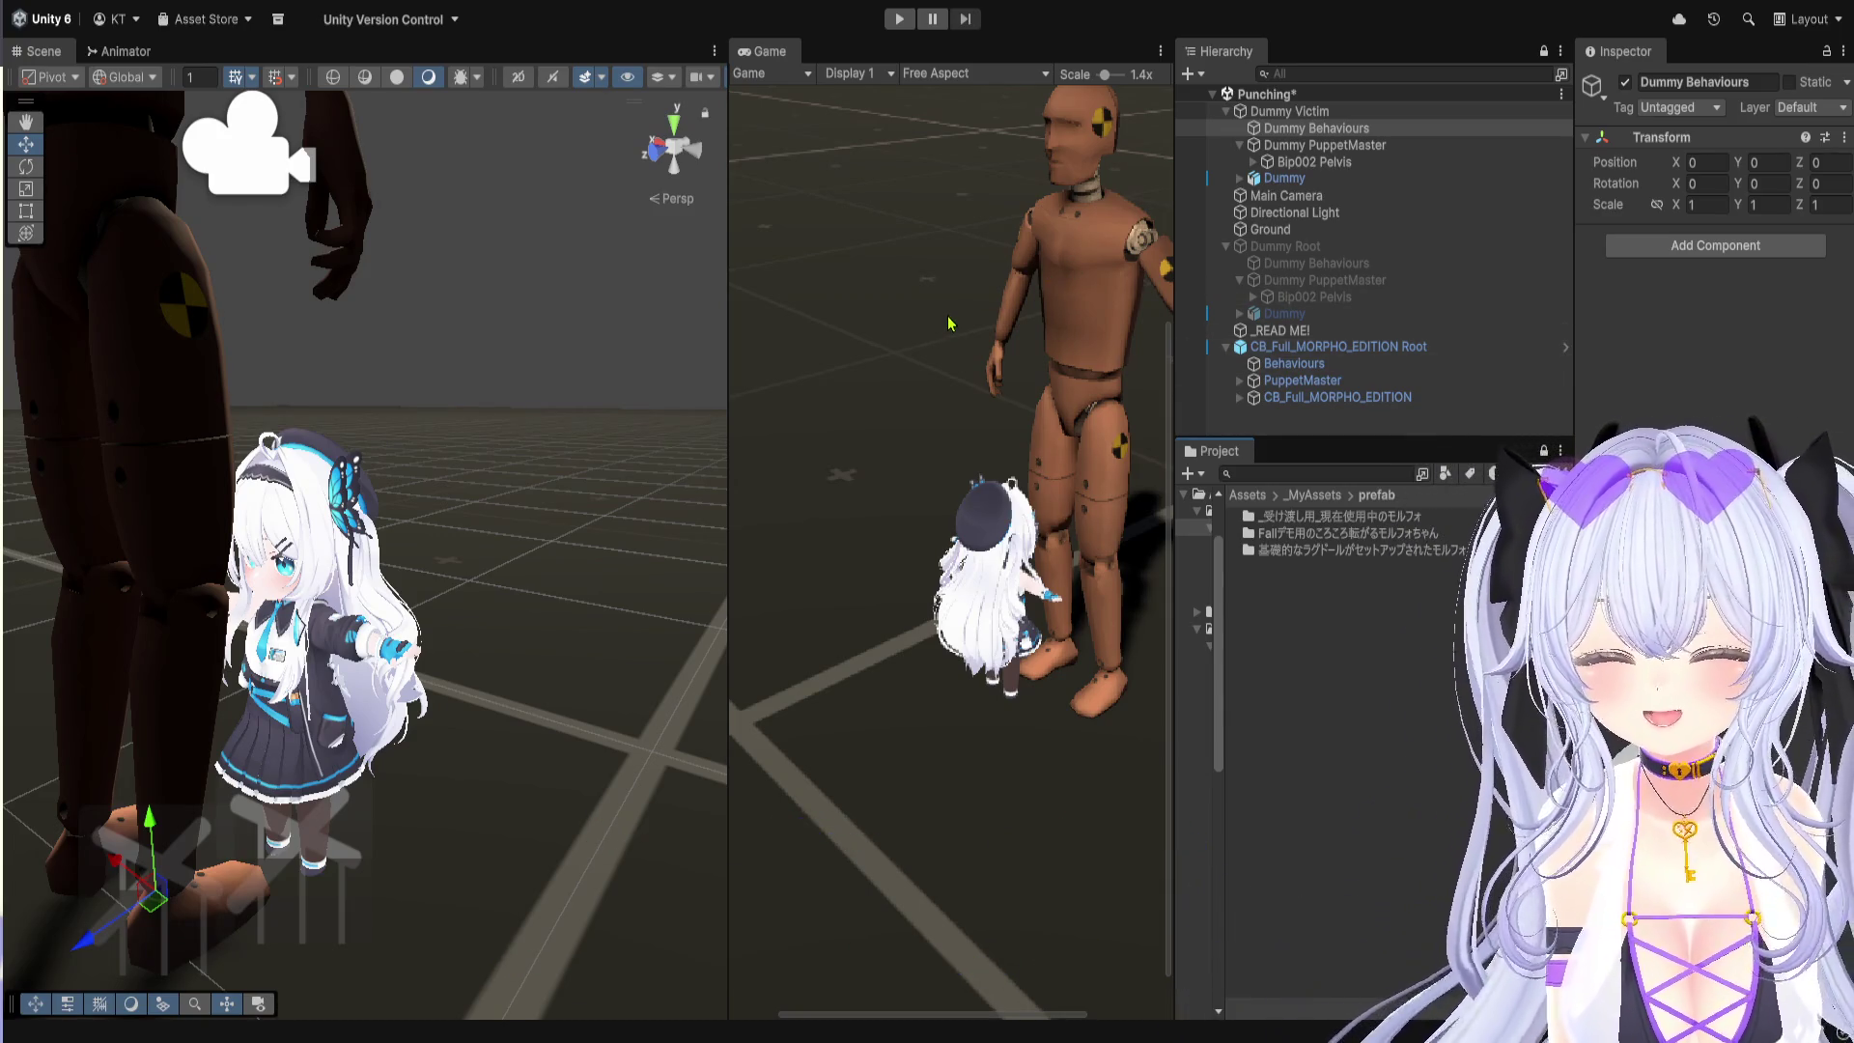
pyautogui.moveTo(727, 386); pyautogui.dragTo(694, 381)
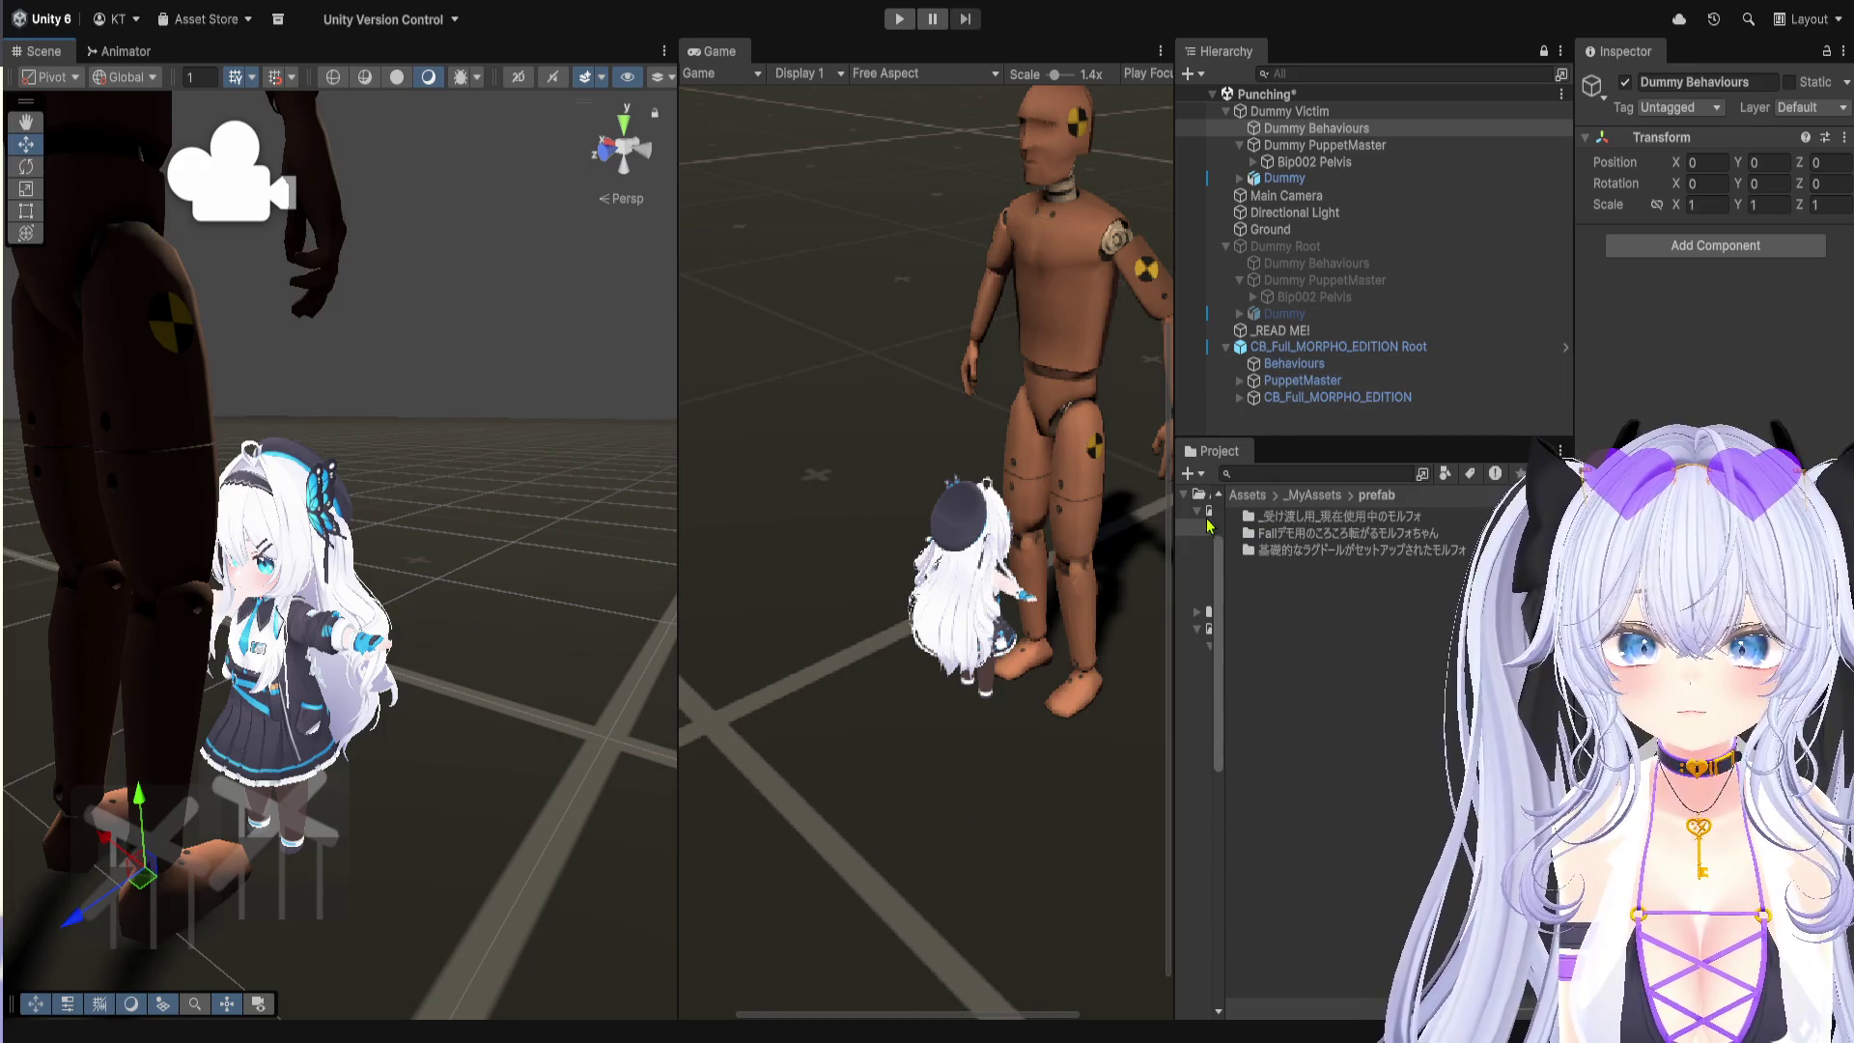
pyautogui.moveTo(1218, 562); pyautogui.dragTo(1398, 586)
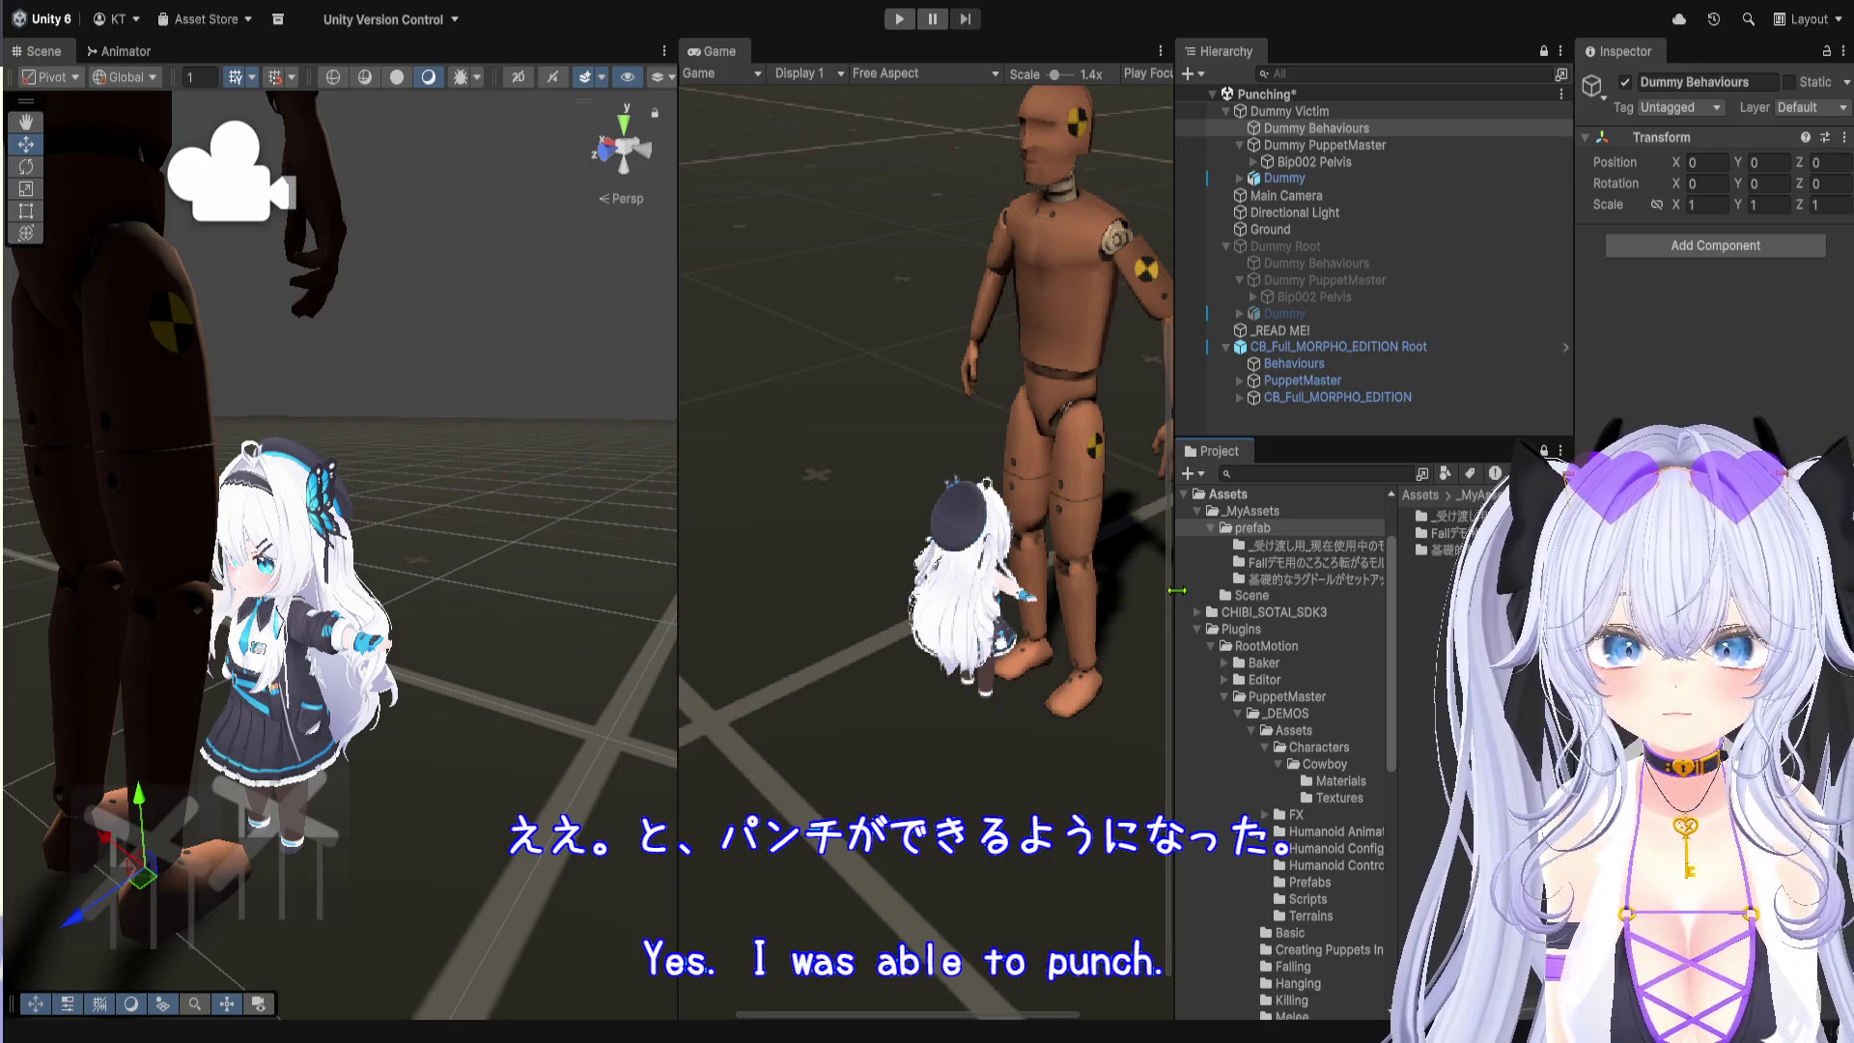
# Step: Enlarge the Project browser, browse PuppetMaster's _DEMOS folder, and load the Melee scene
pyautogui.moveTo(1178, 590); pyautogui.dragTo(848, 590)
pyautogui.scroll(-3, 920, 796)
pyautogui.scroll(5, 920, 796)
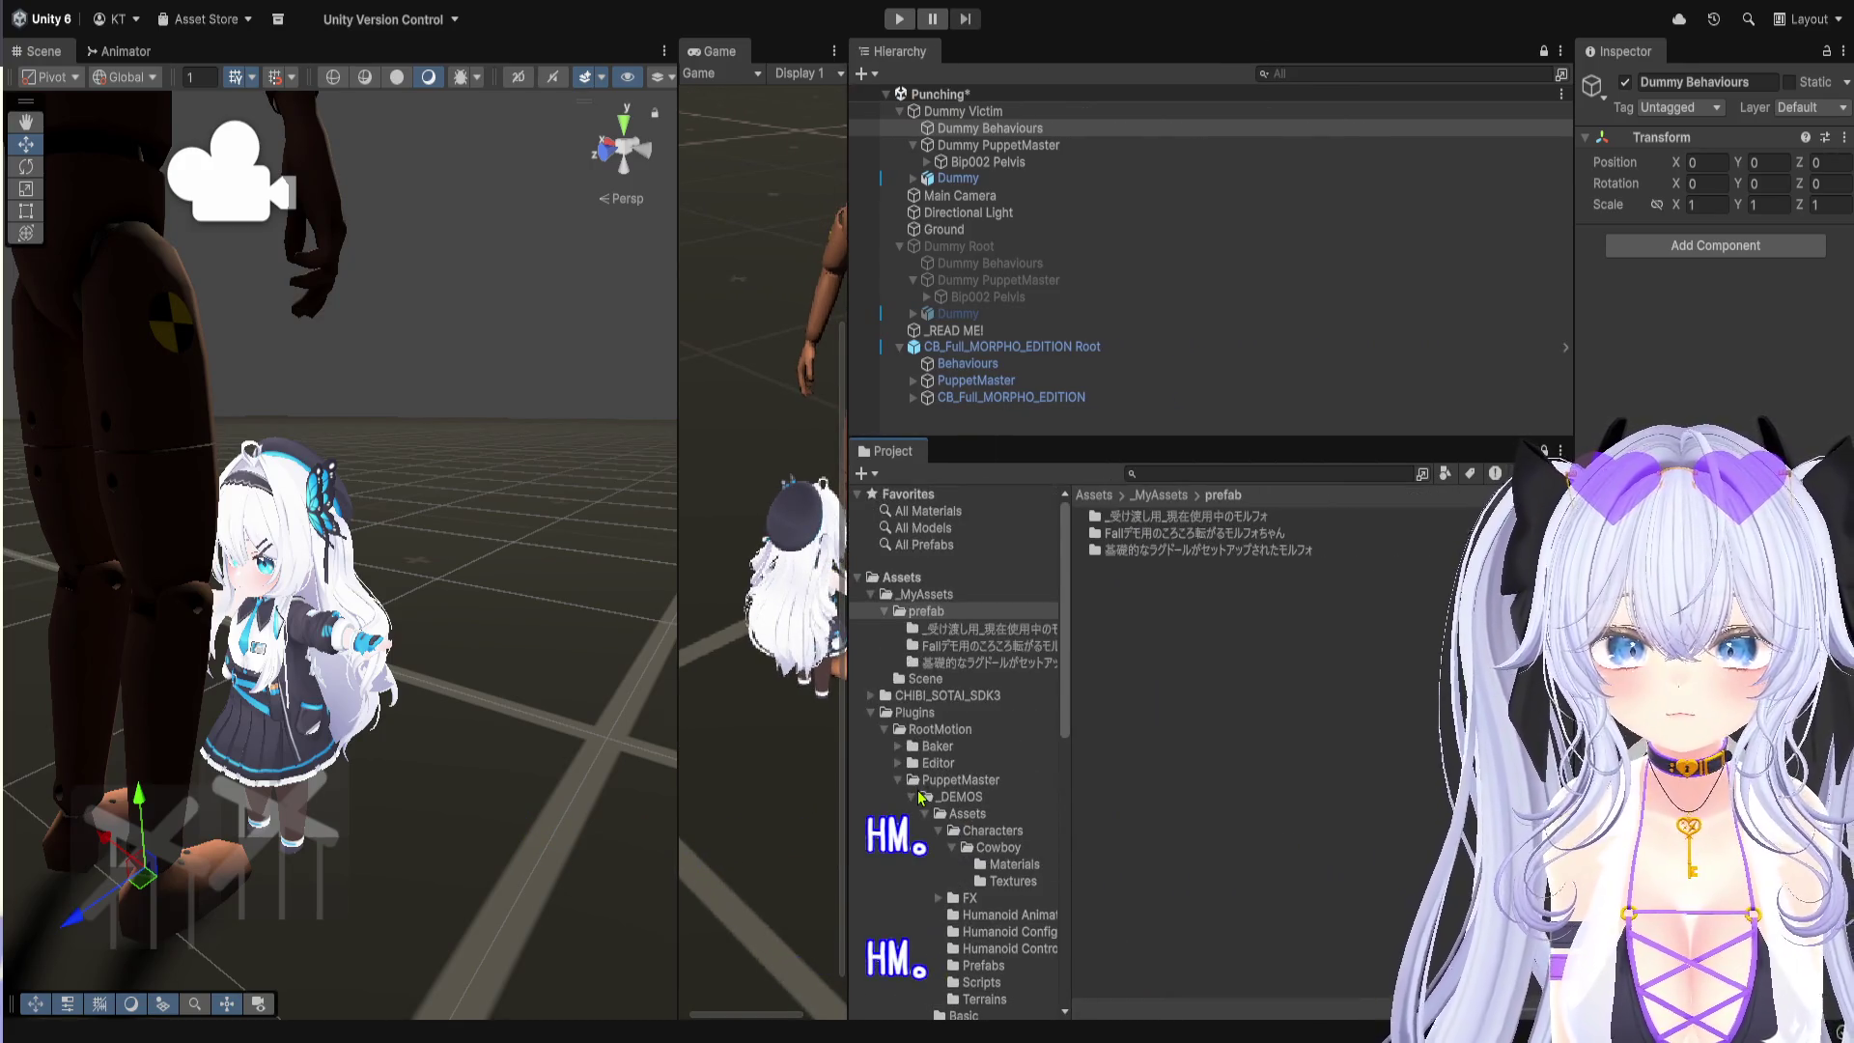
pyautogui.moveTo(1087, 437); pyautogui.dragTo(1091, 569)
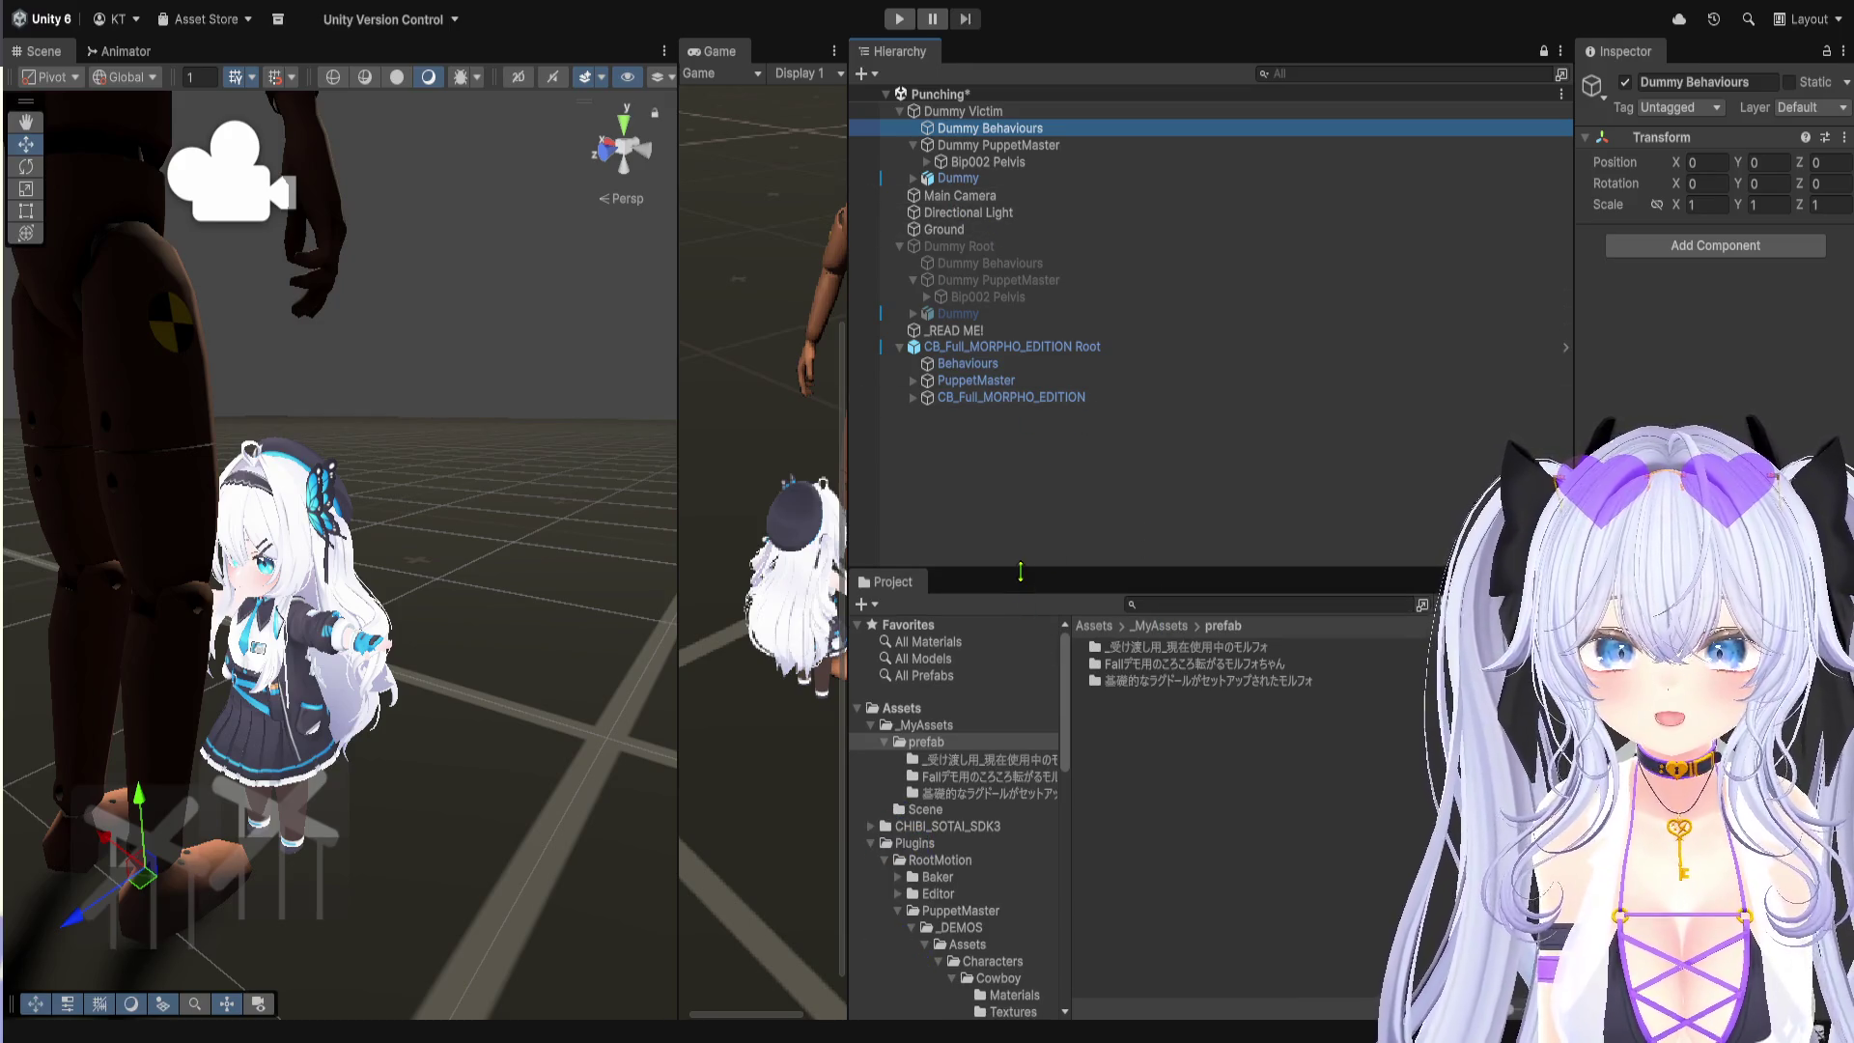
pyautogui.moveTo(1062, 570); pyautogui.dragTo(1062, 164)
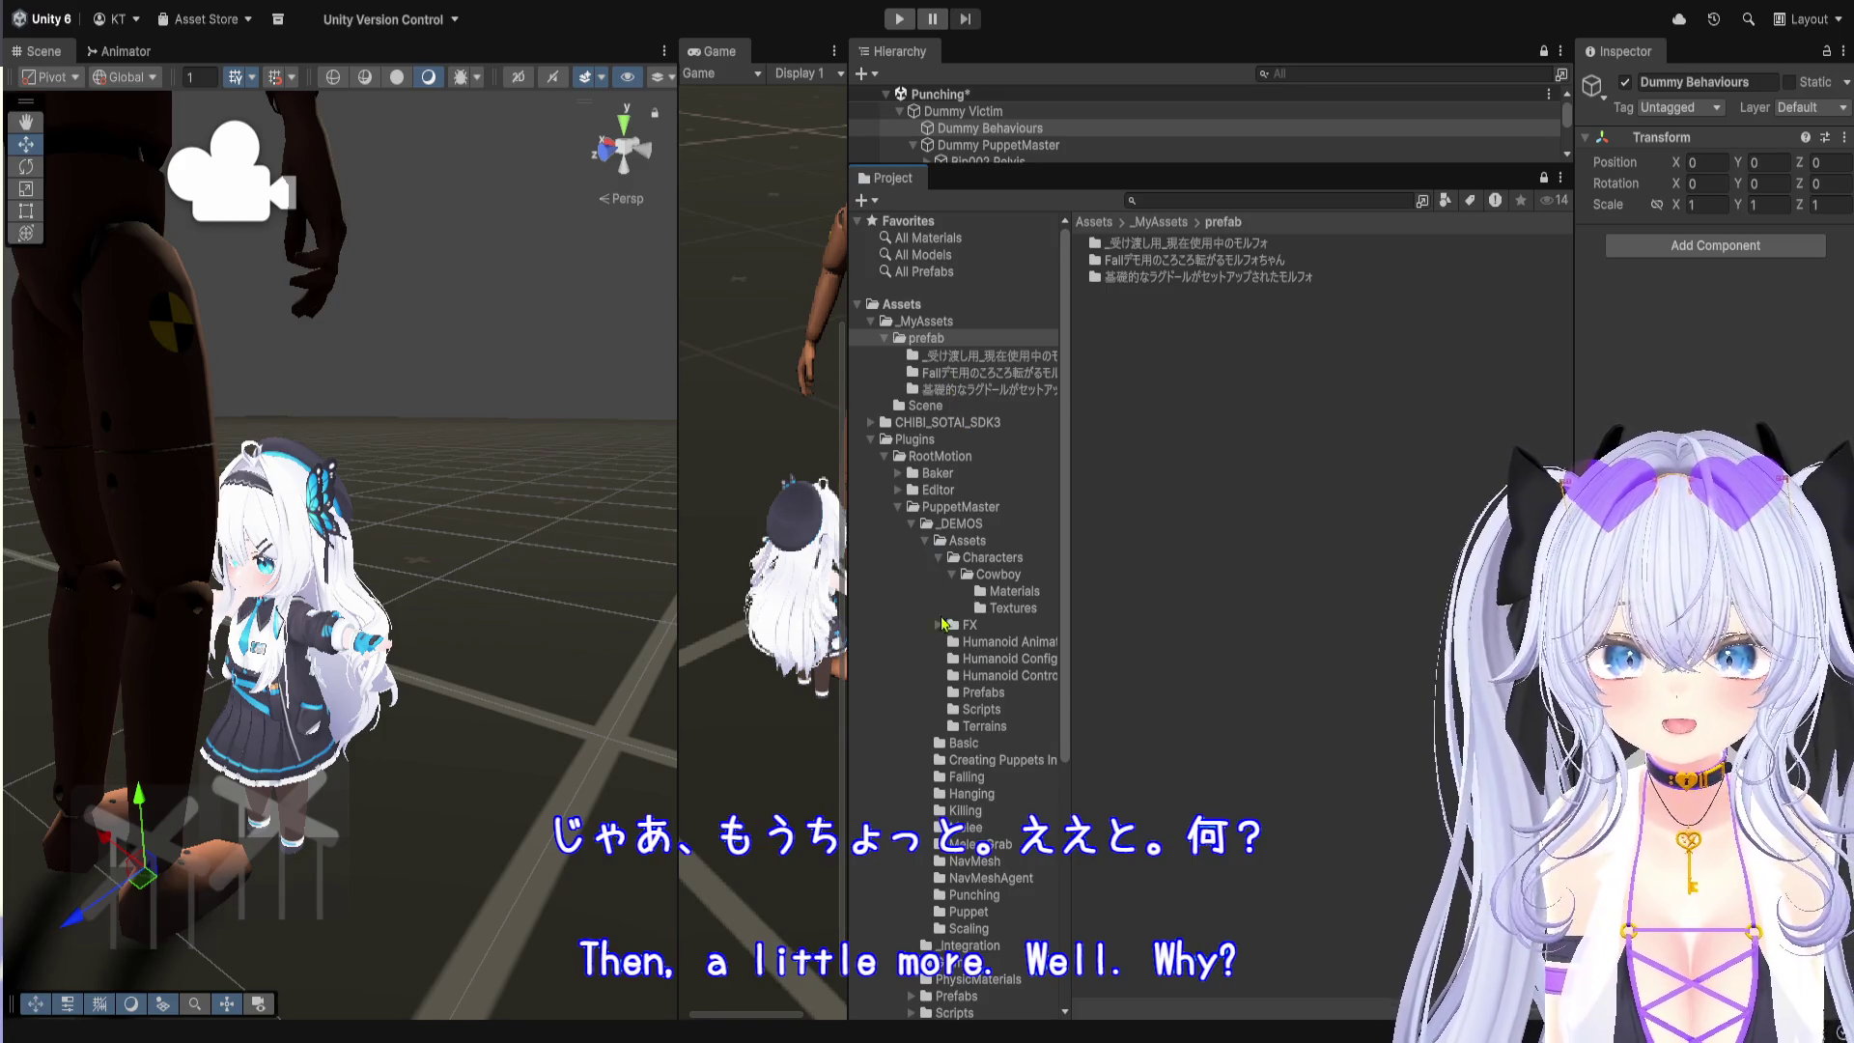
pyautogui.scroll(-8, 1000, 710)
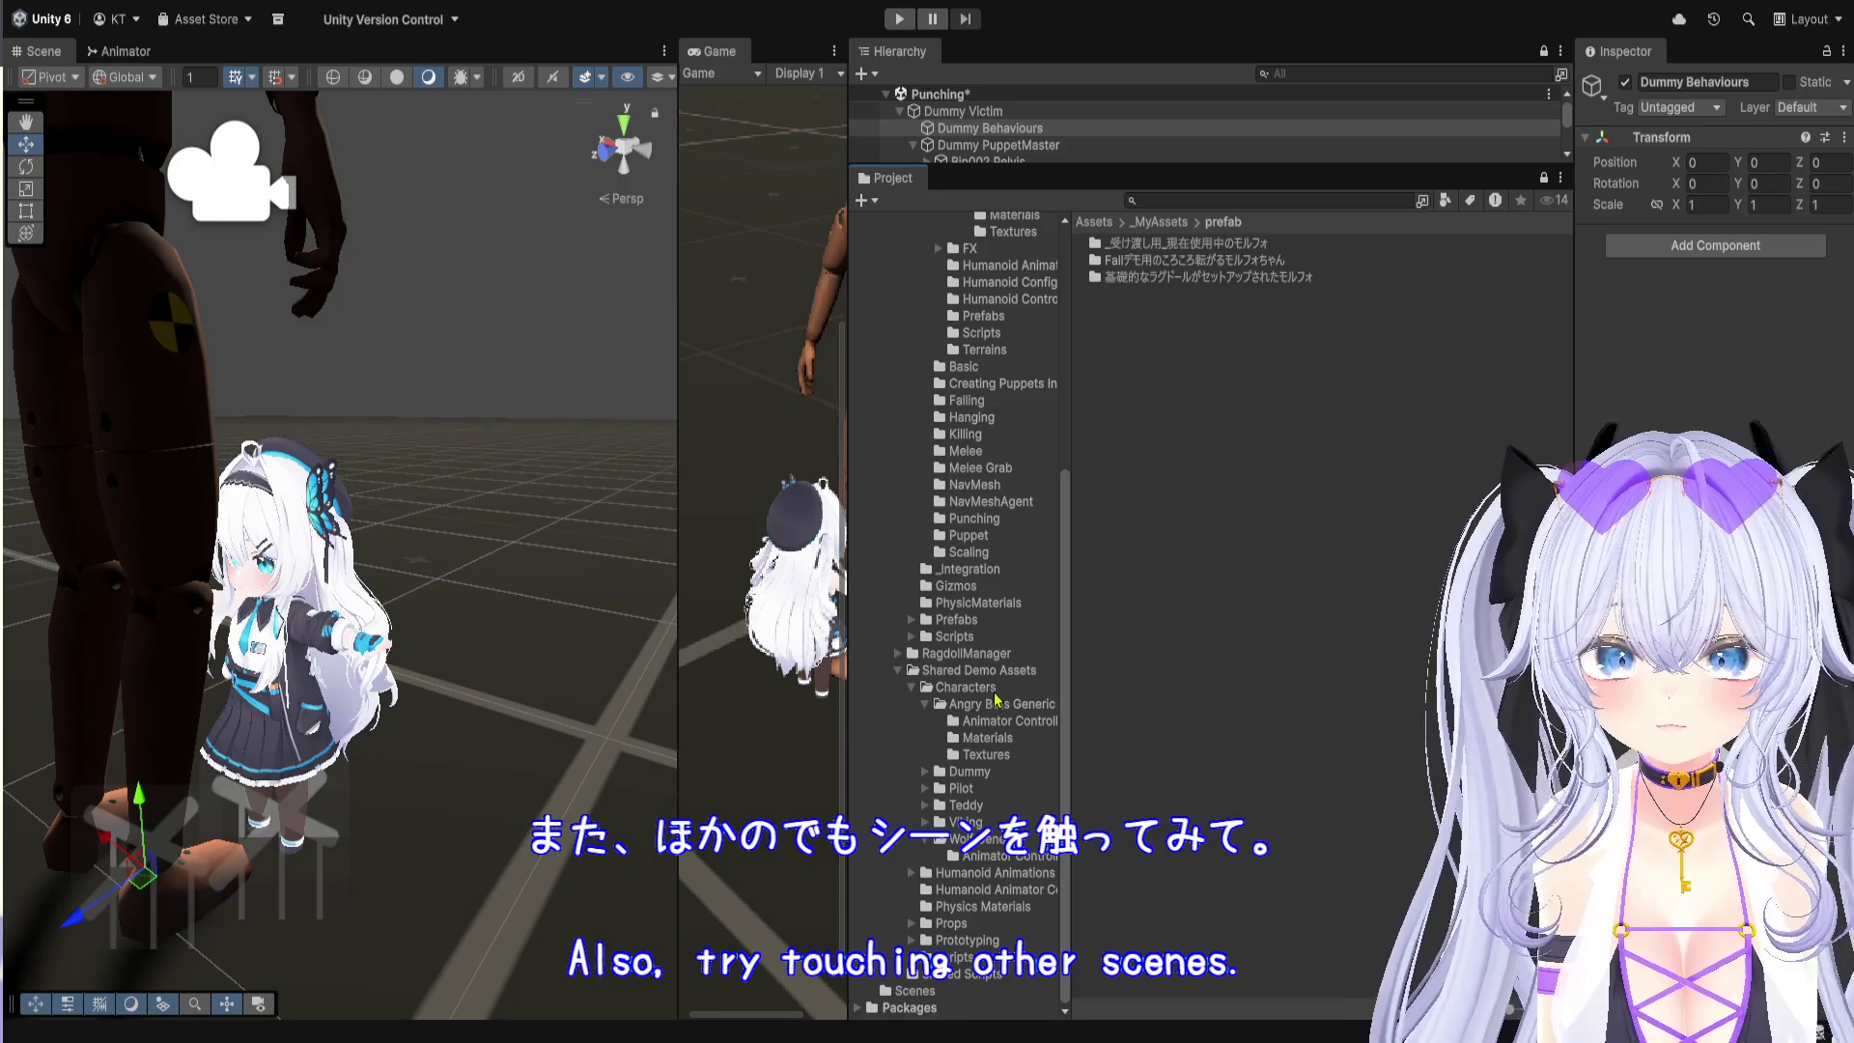
pyautogui.scroll(7, 997, 693)
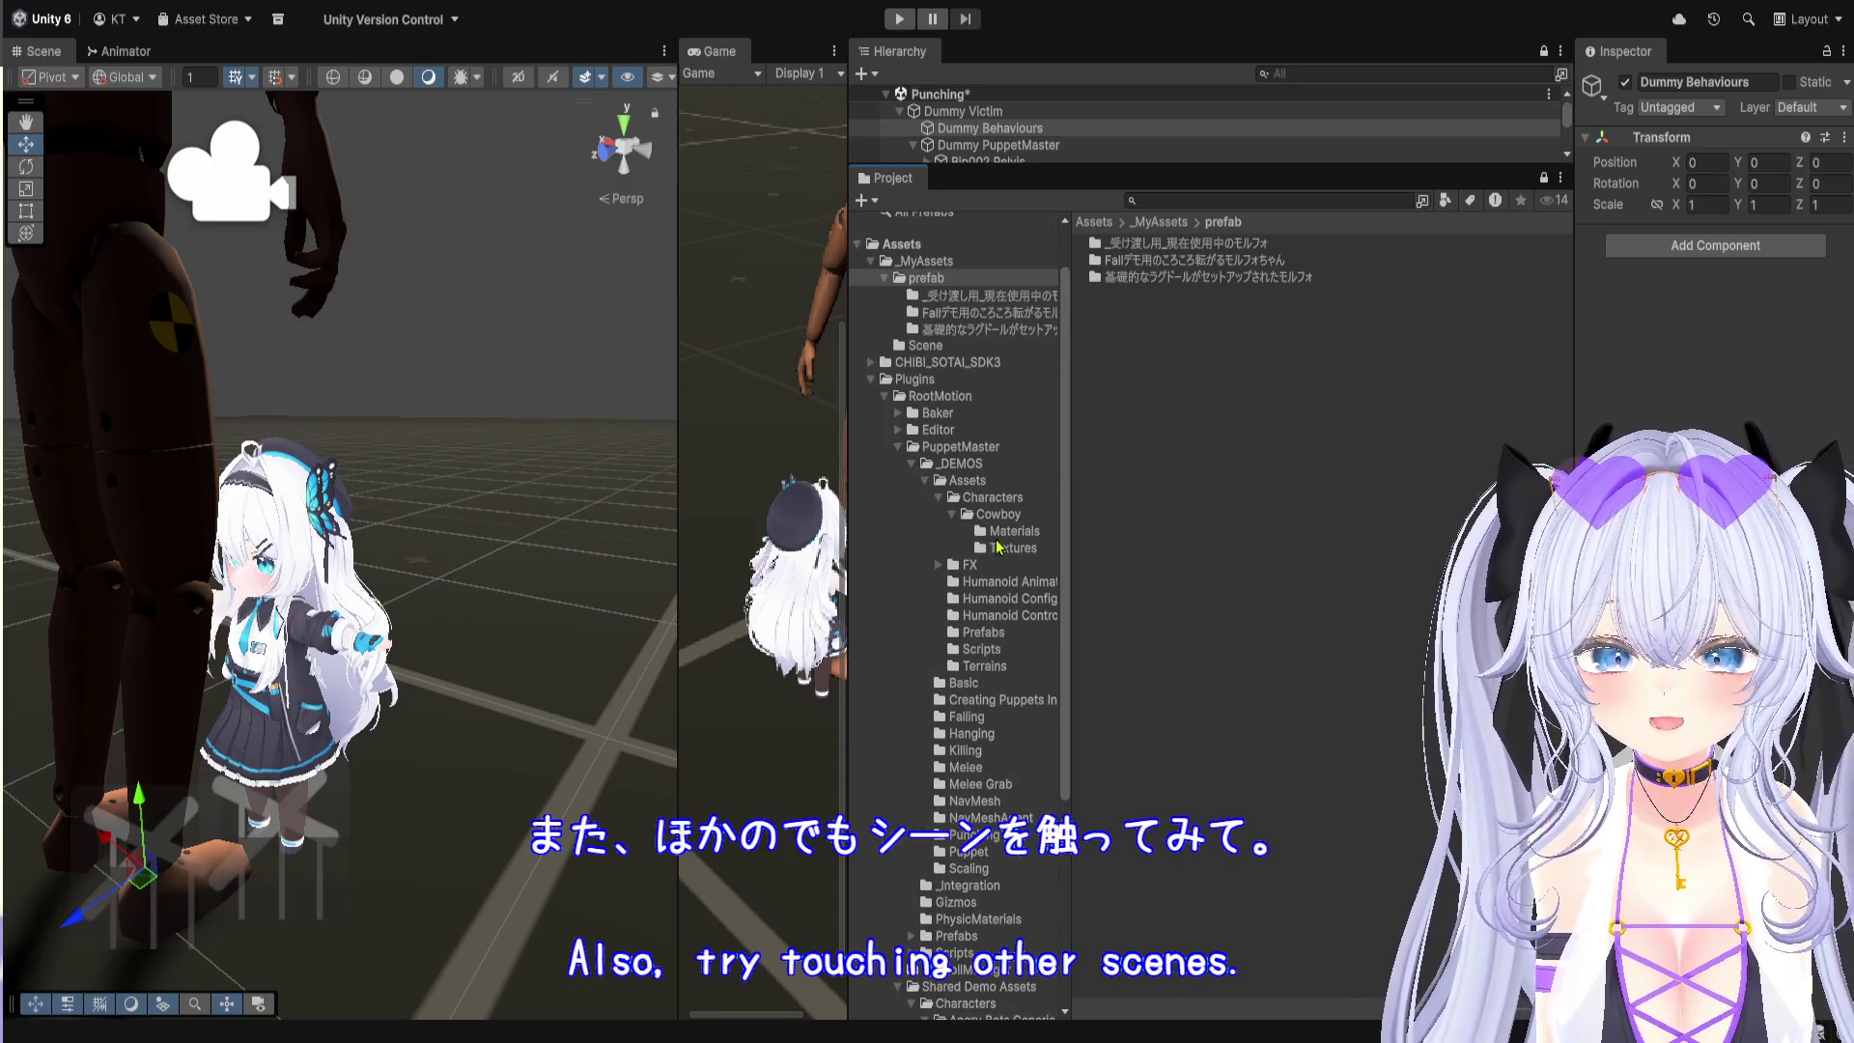
pyautogui.click(966, 463)
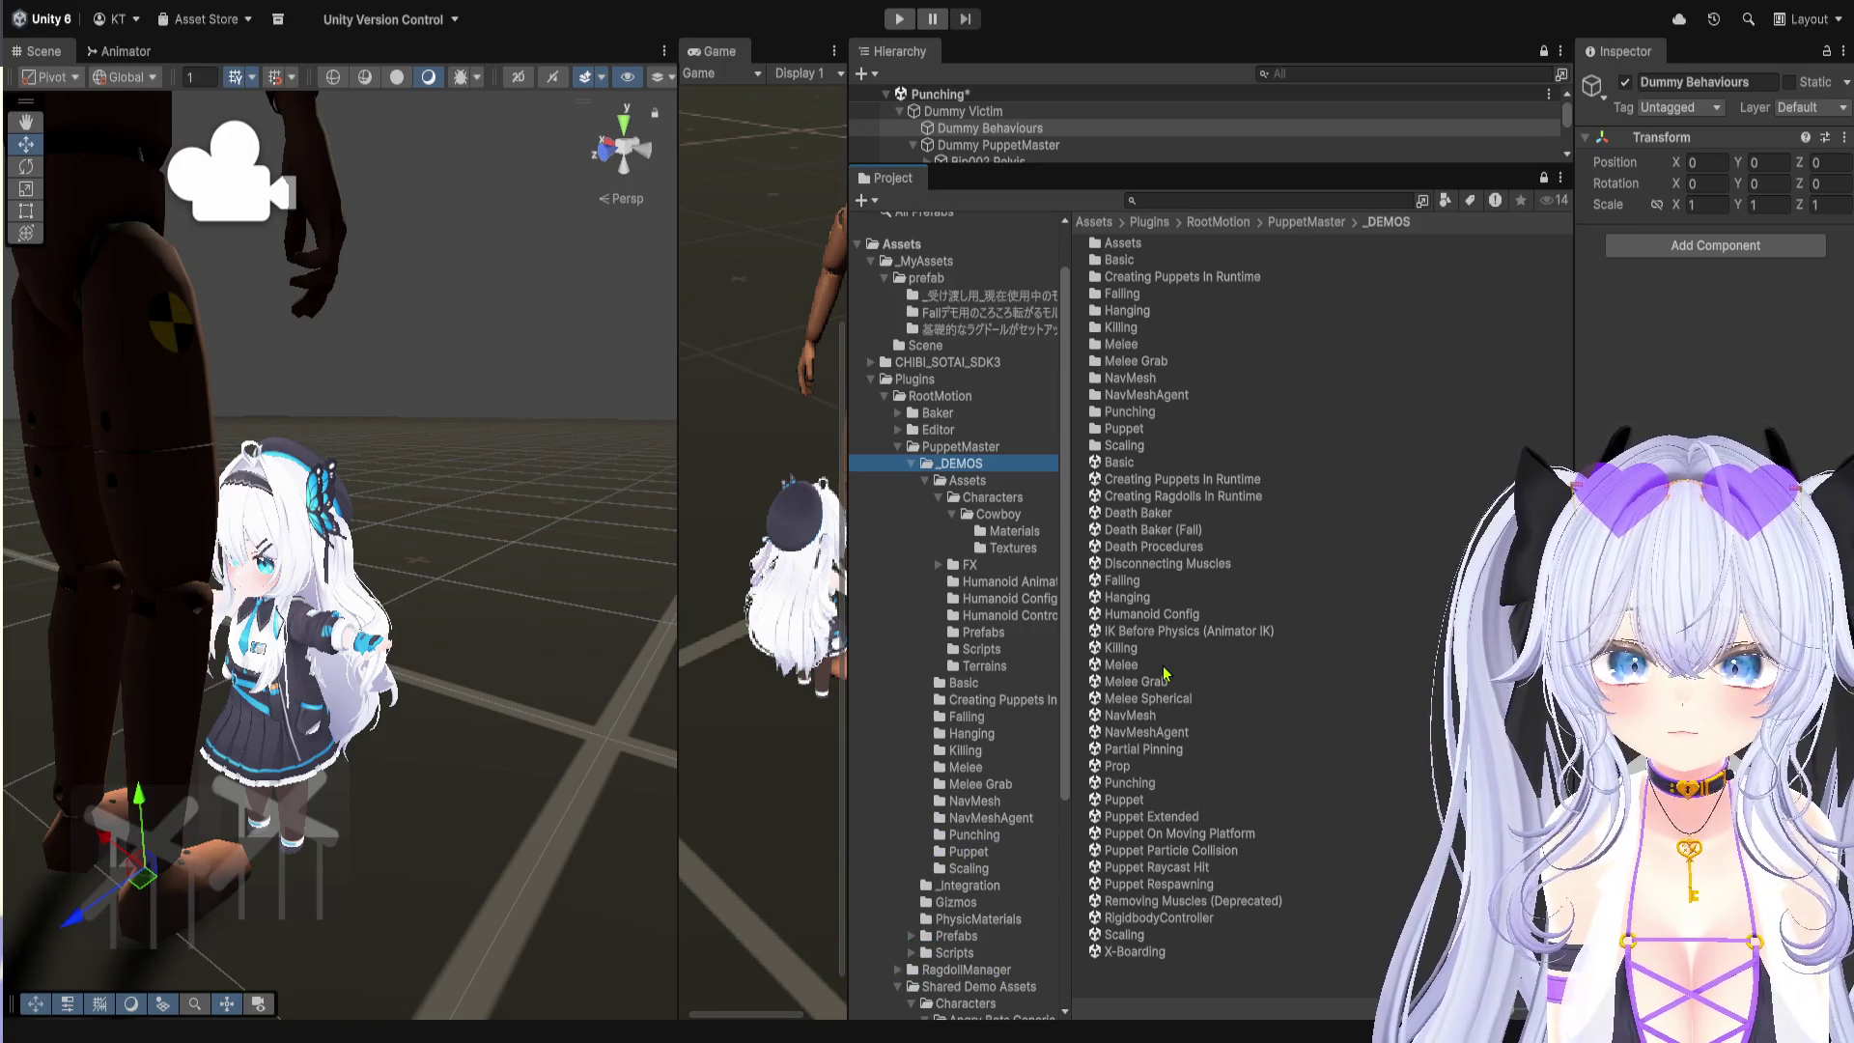
pyautogui.click(1164, 666)
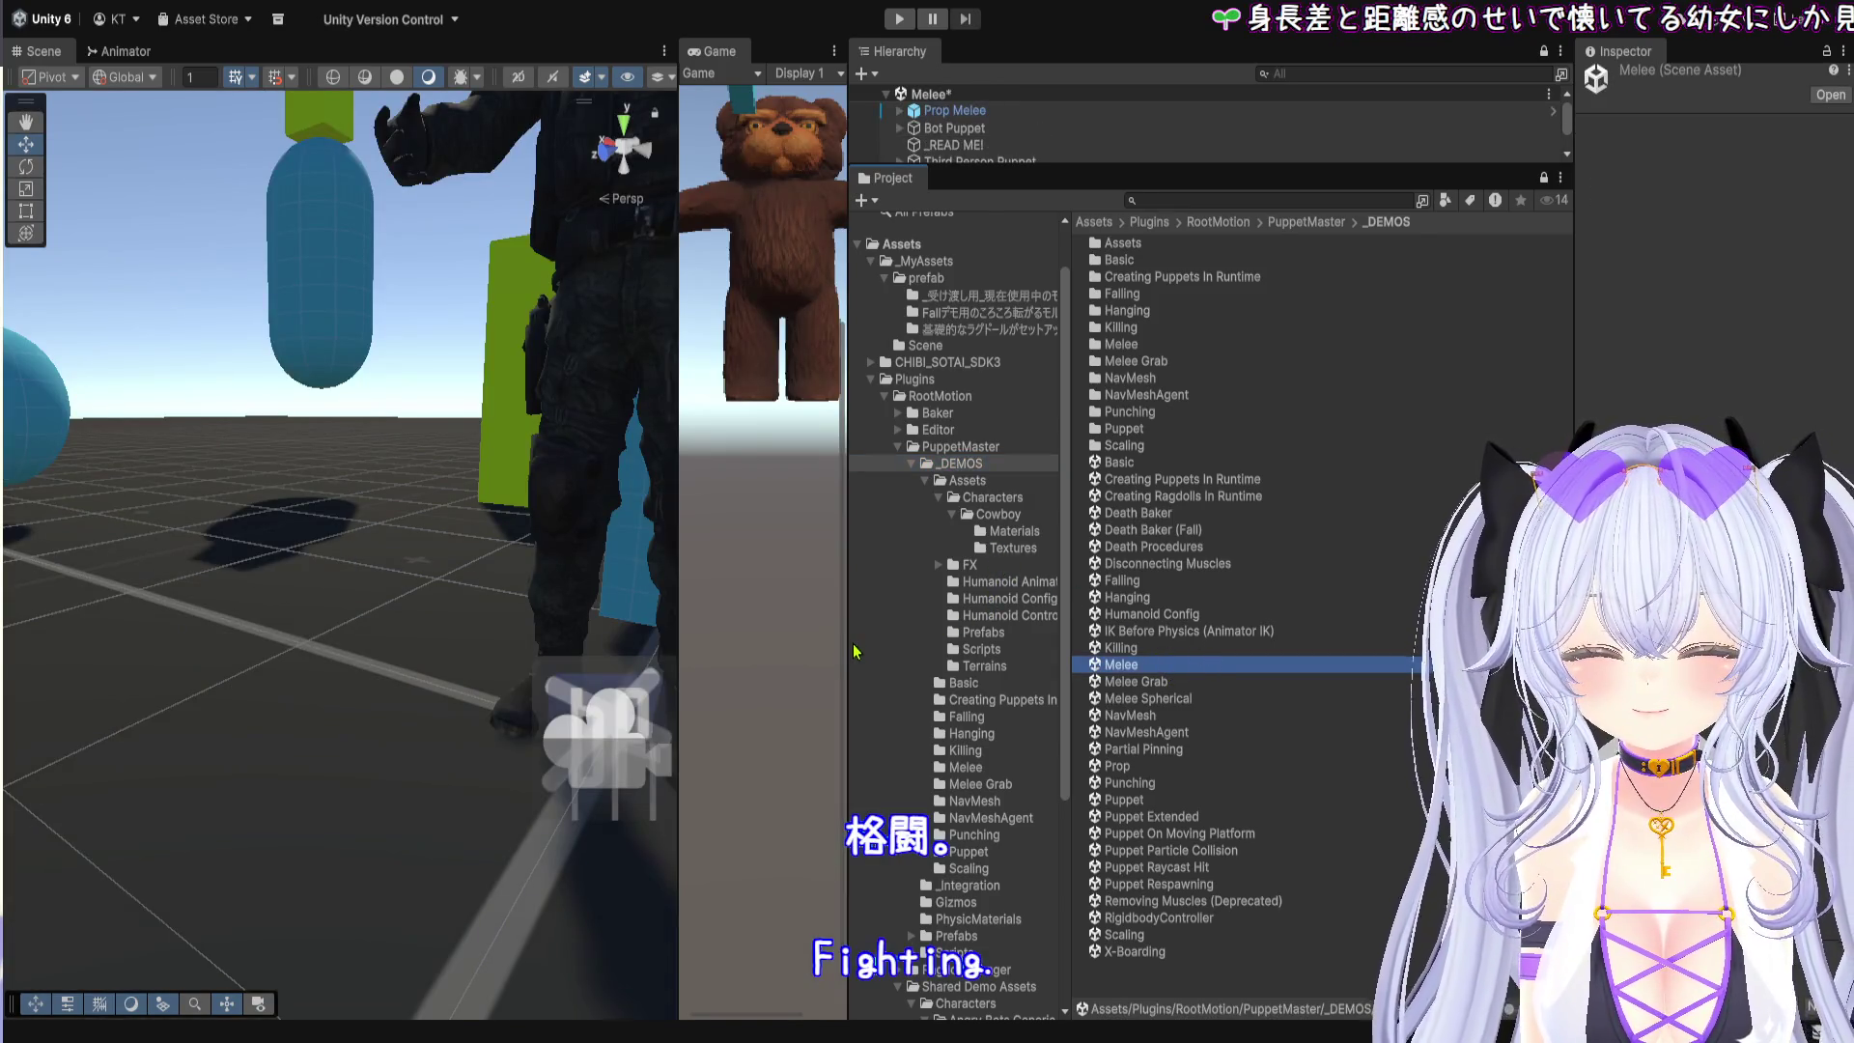
# Step: Enlarge the Game view and frame the soldier, teddy bear and level in the Scene view
pyautogui.moveTo(845, 648); pyautogui.dragTo(1399, 642)
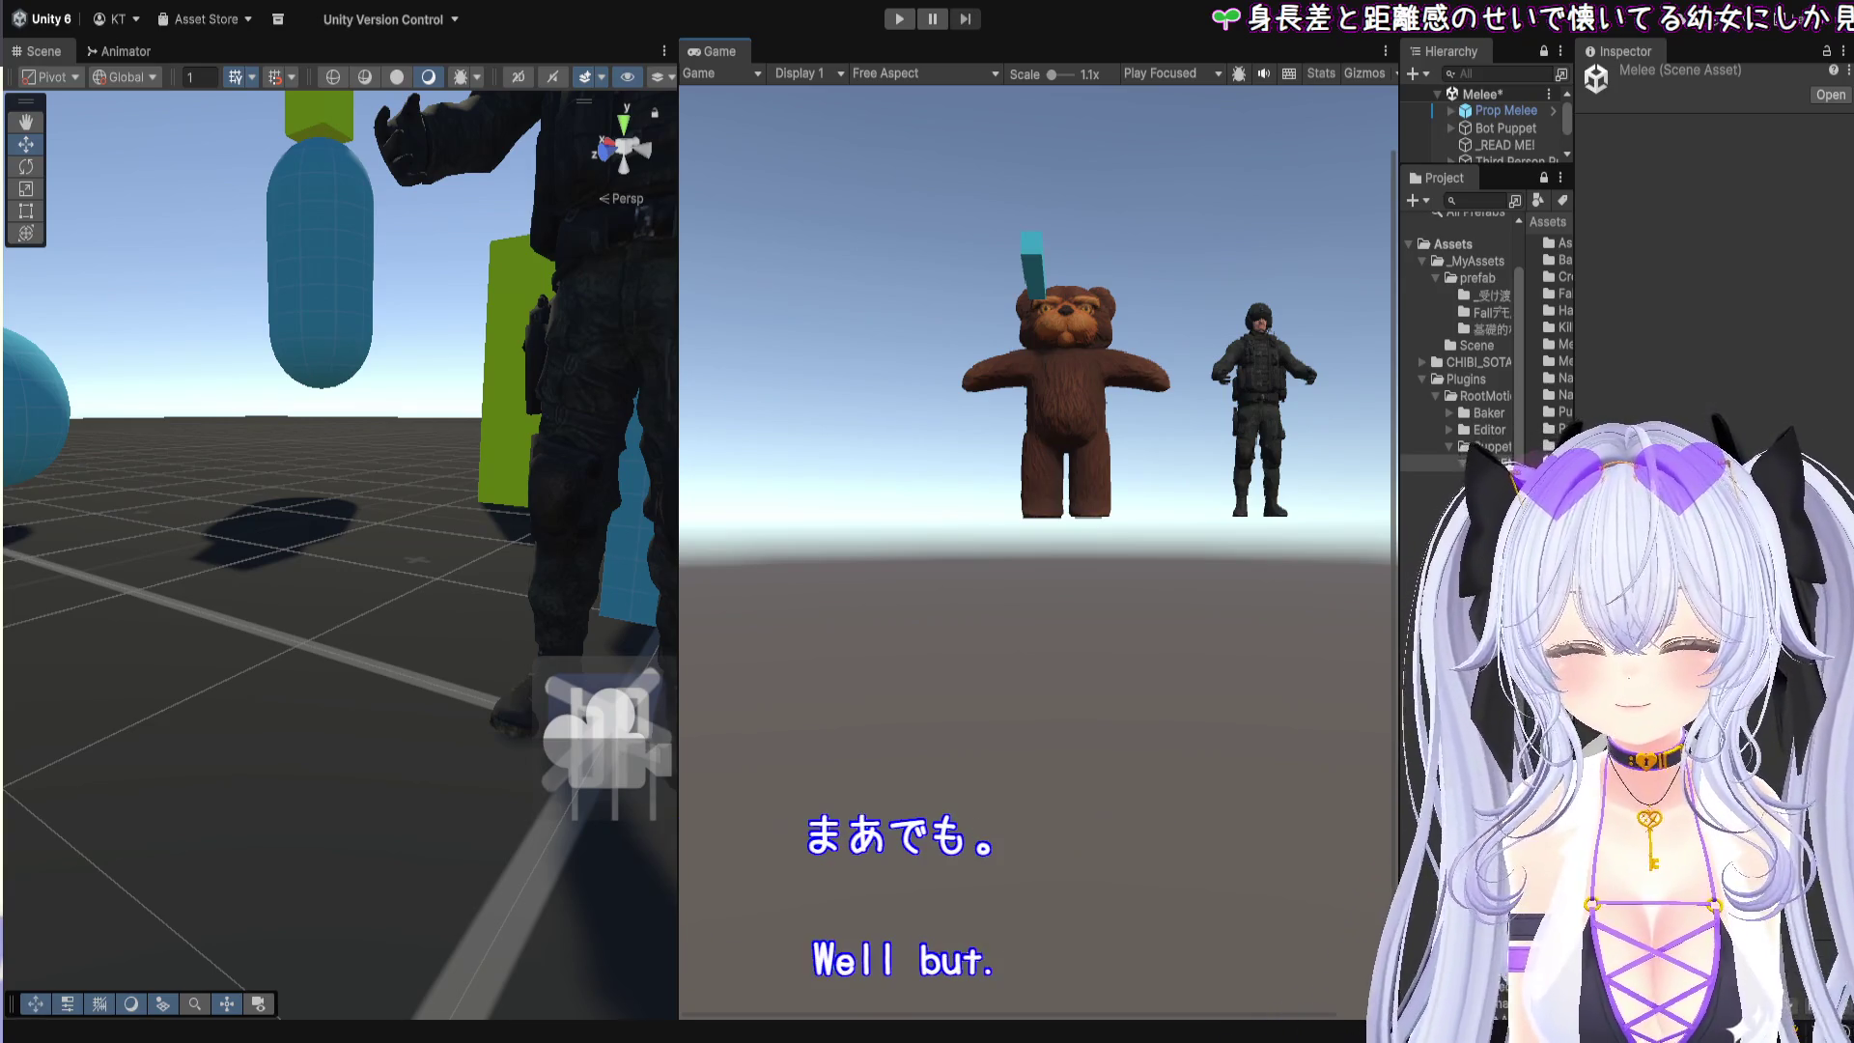
pyautogui.scroll(-1, 1038, 329)
pyautogui.scroll(-5, 266, 796)
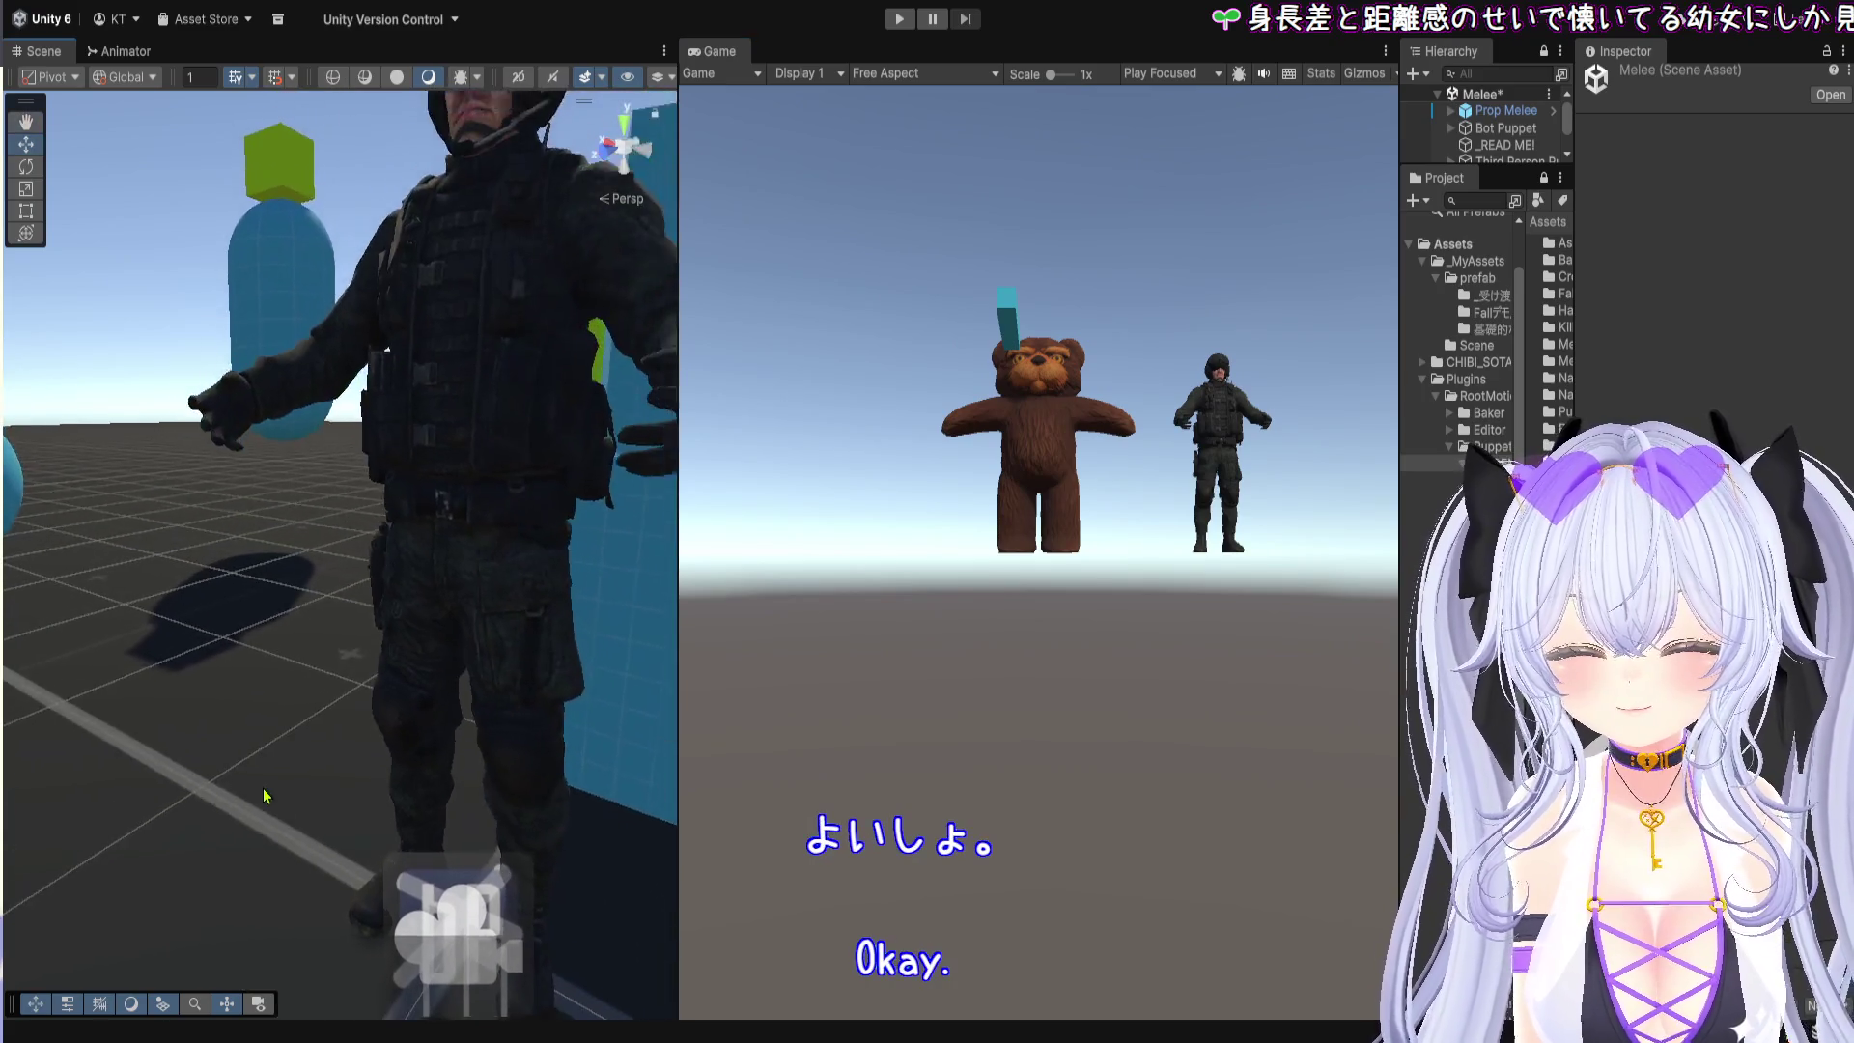
pyautogui.scroll(-8, 267, 796)
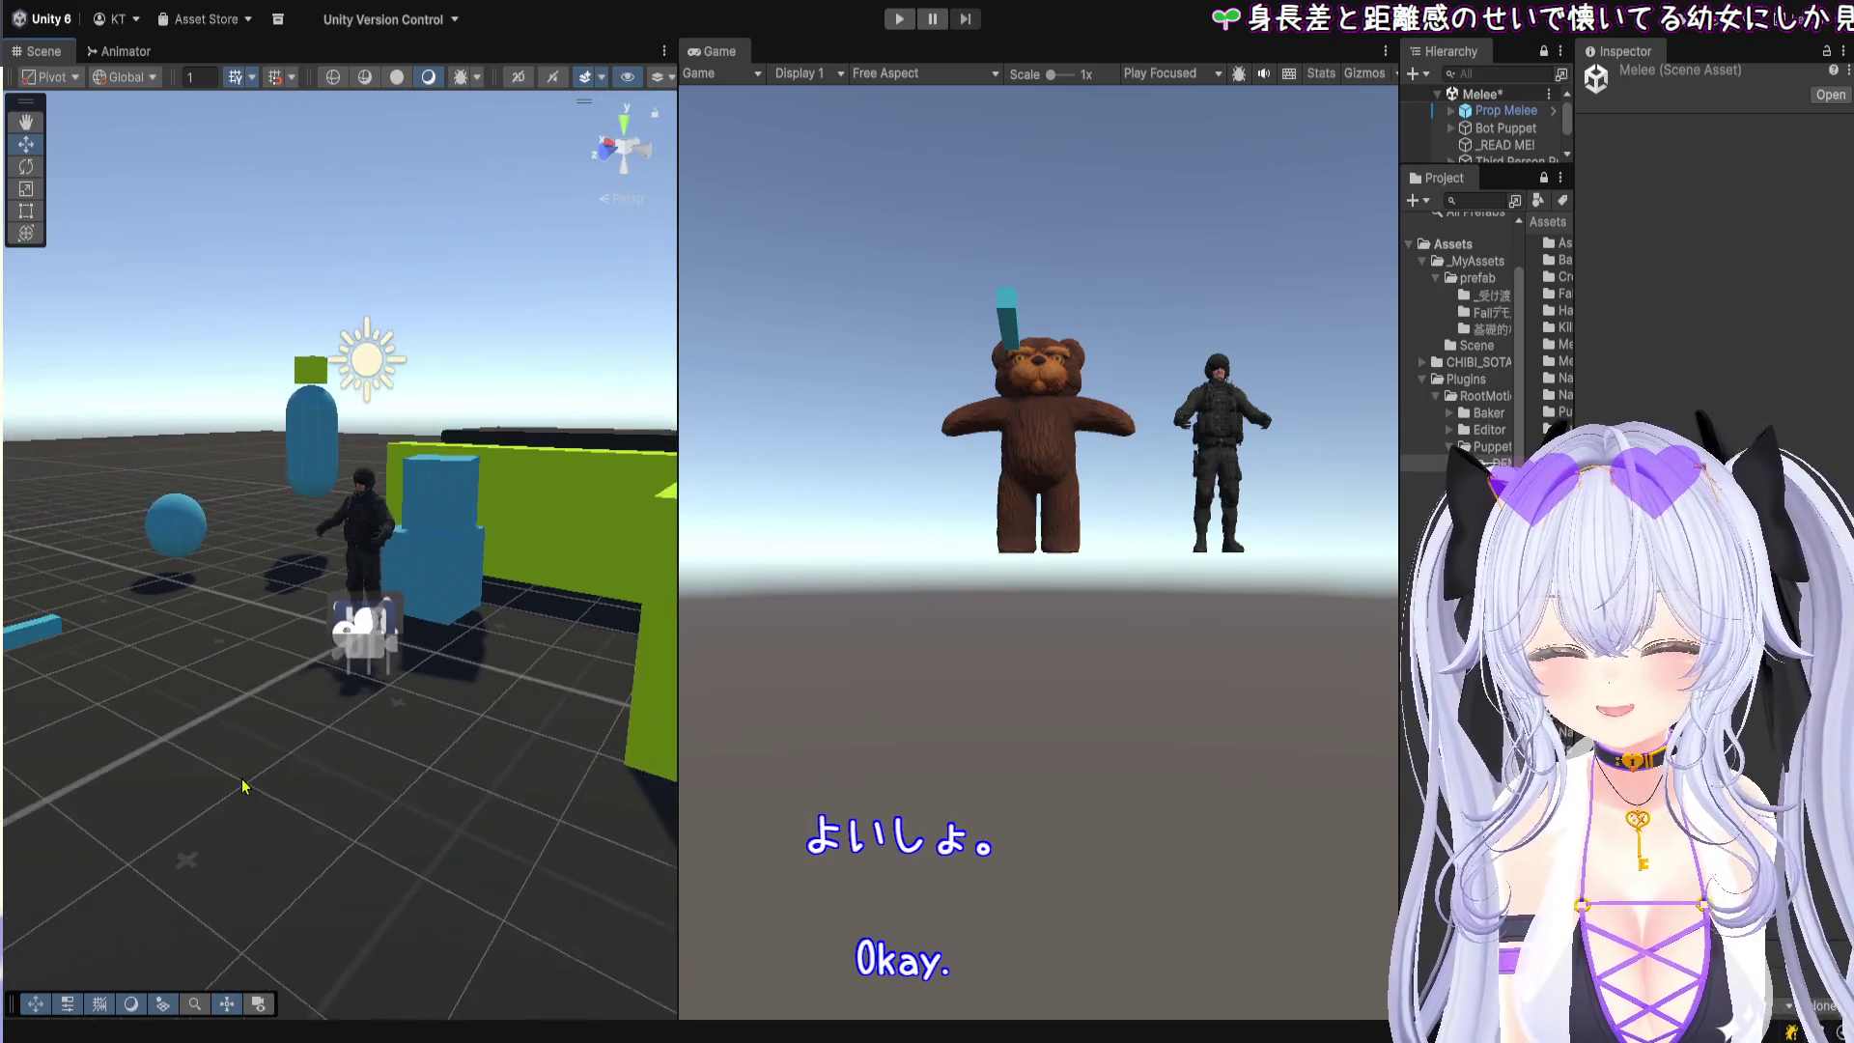
pyautogui.moveTo(284, 593)
pyautogui.mouseDown()
pyautogui.moveTo(425, 625)
pyautogui.moveTo(332, 674)
pyautogui.mouseUp()
pyautogui.moveTo(312, 661); pyautogui.dragTo(209, 607)
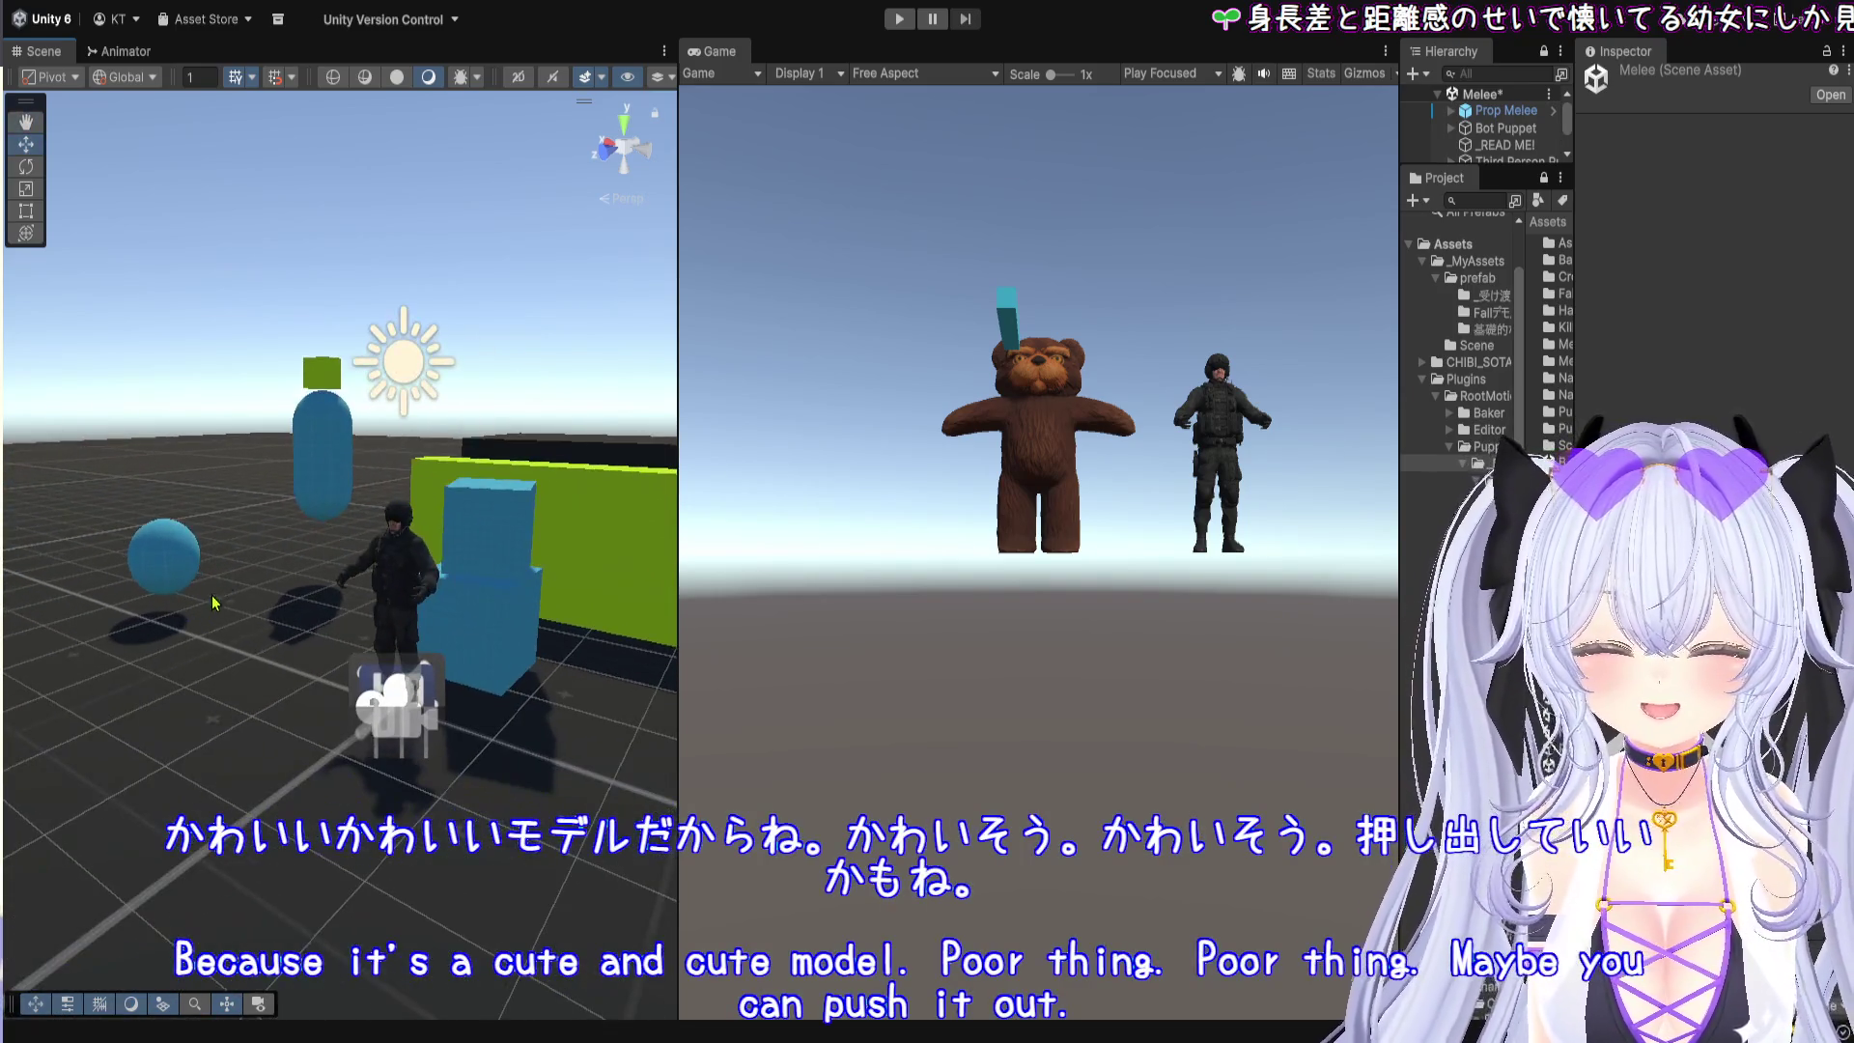
# Step: Resize the Project and Hierarchy panels to list every object, and select Third Person Puppet
pyautogui.moveTo(1398, 482); pyautogui.dragTo(912, 482)
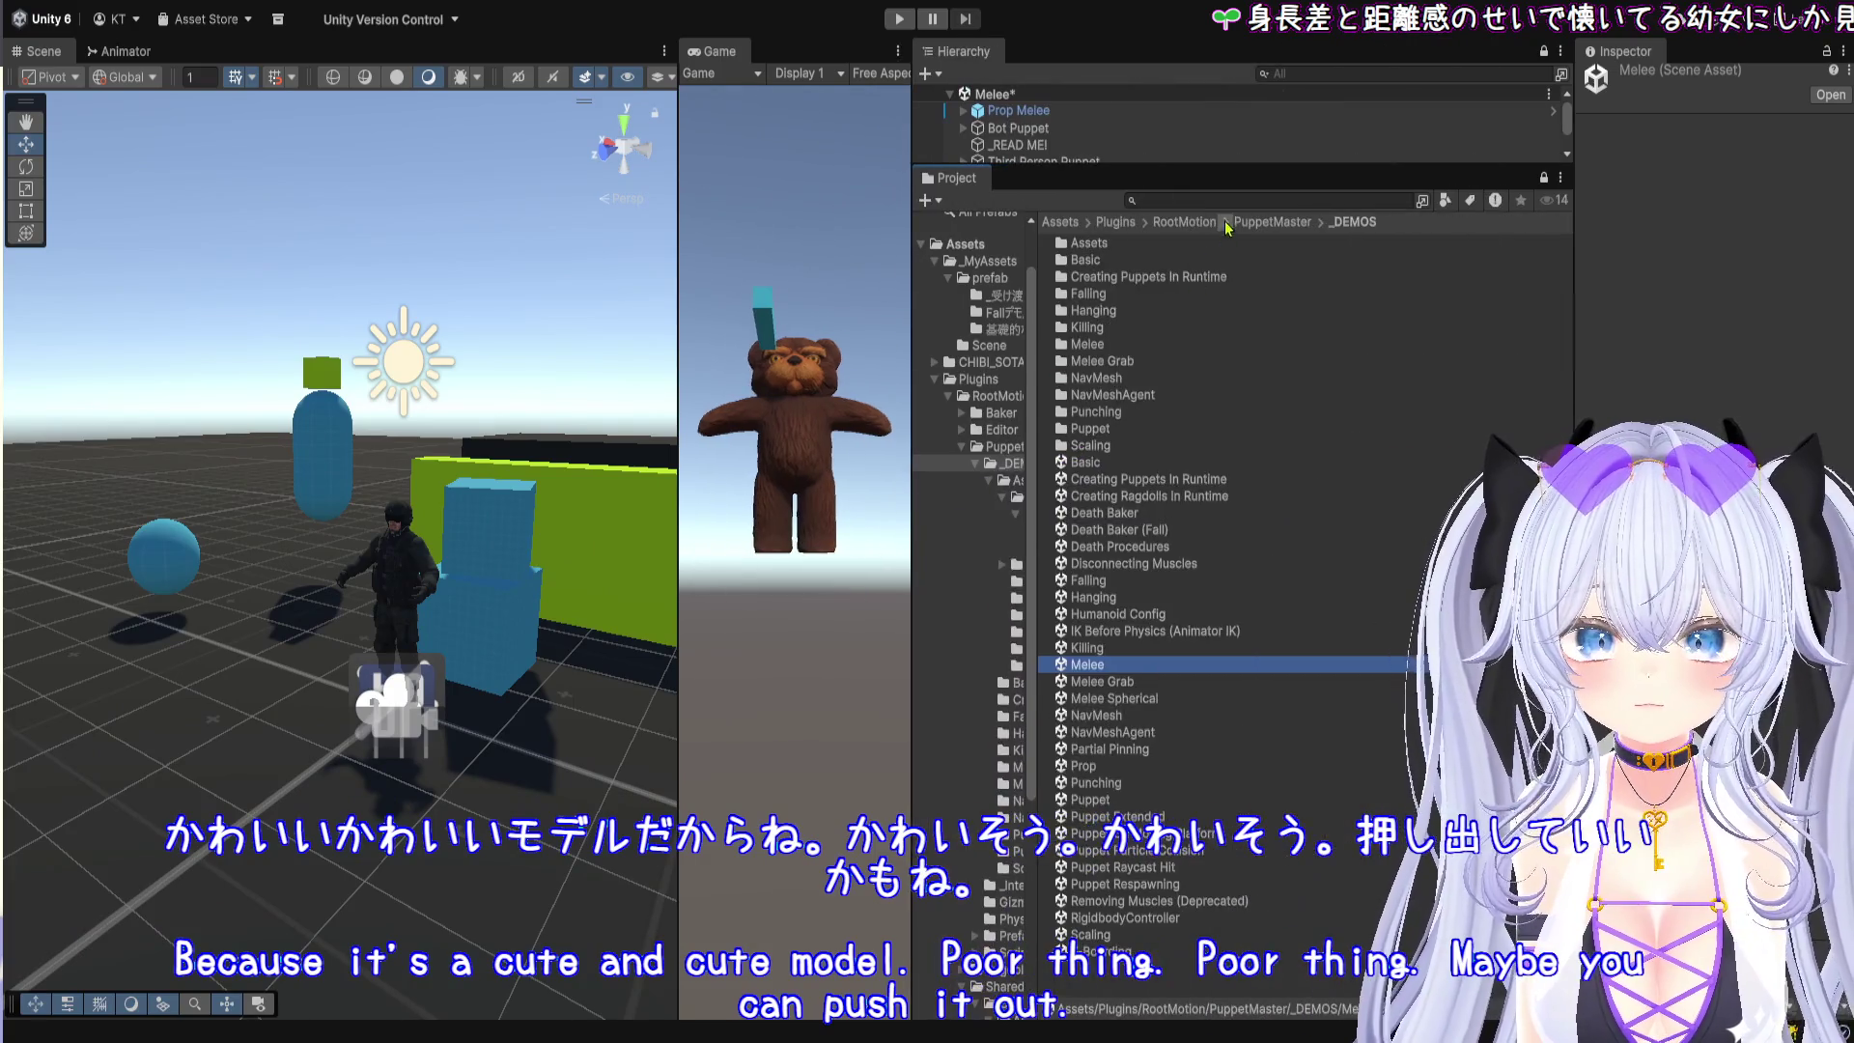
pyautogui.moveTo(1230, 180); pyautogui.dragTo(1110, 613)
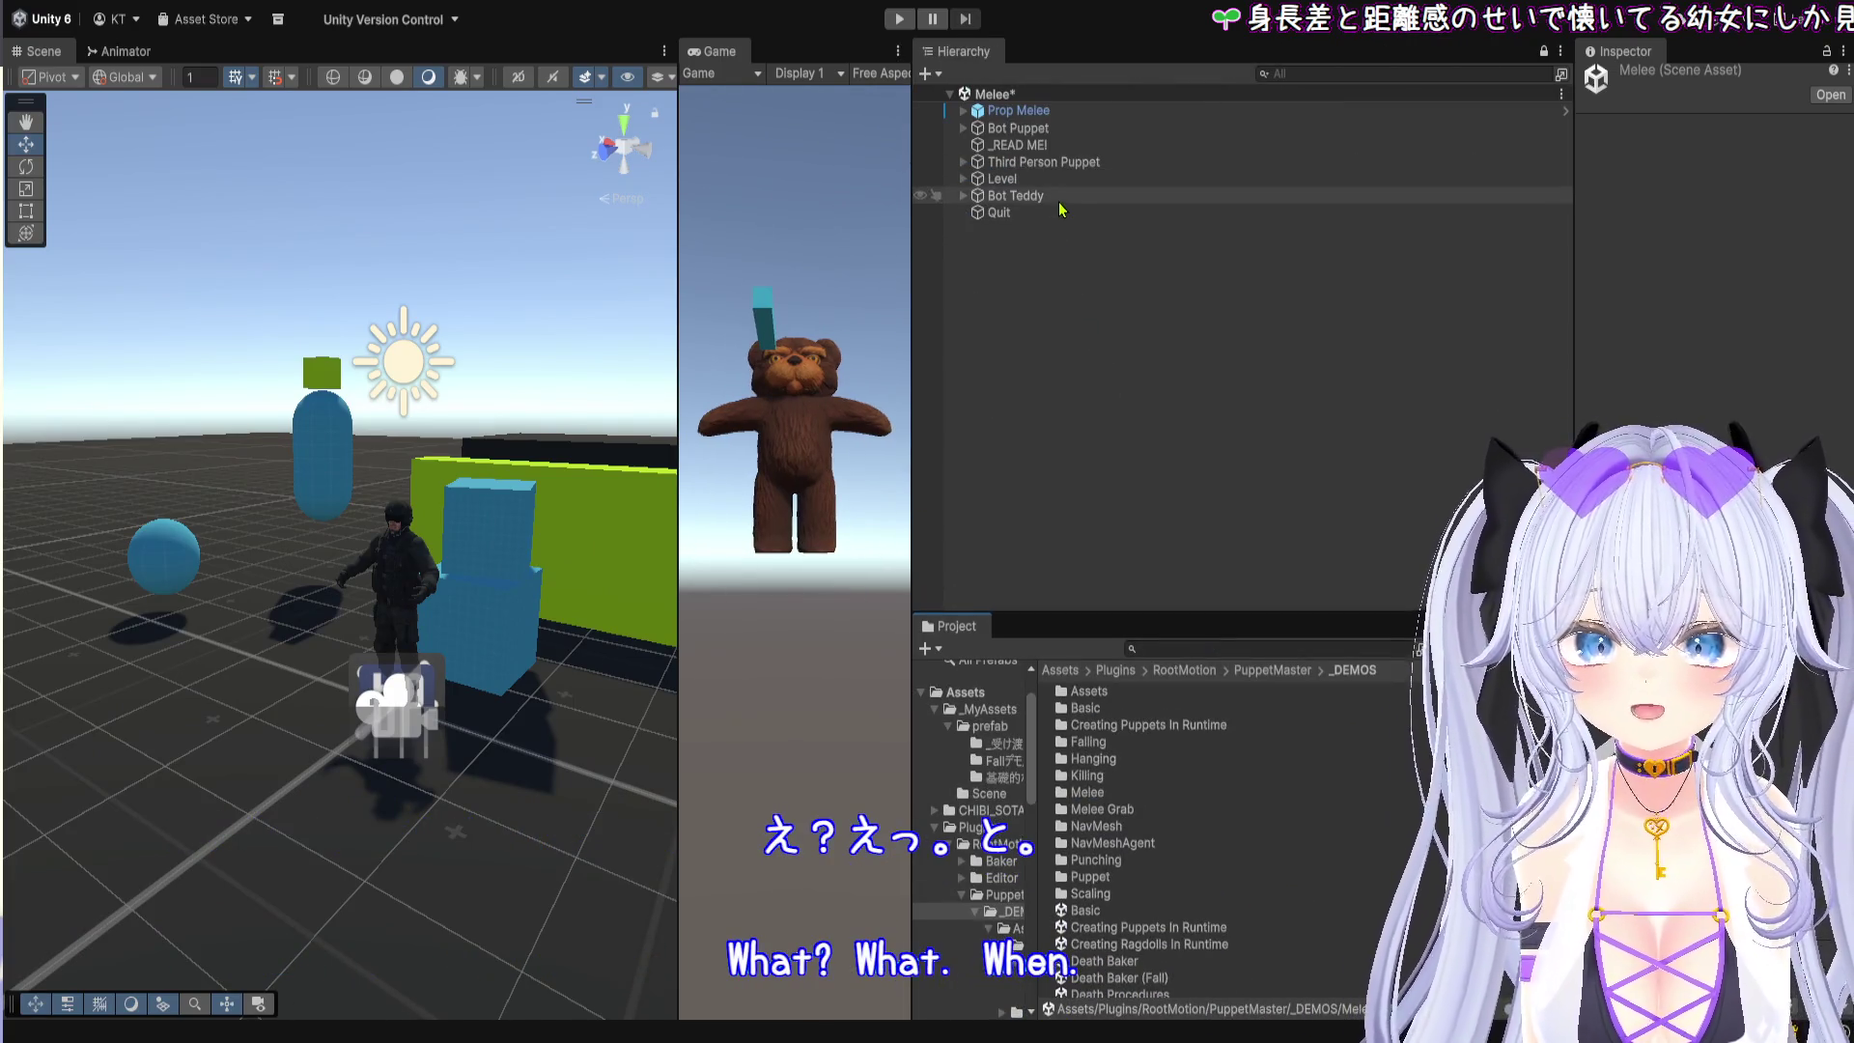
pyautogui.click(1062, 162)
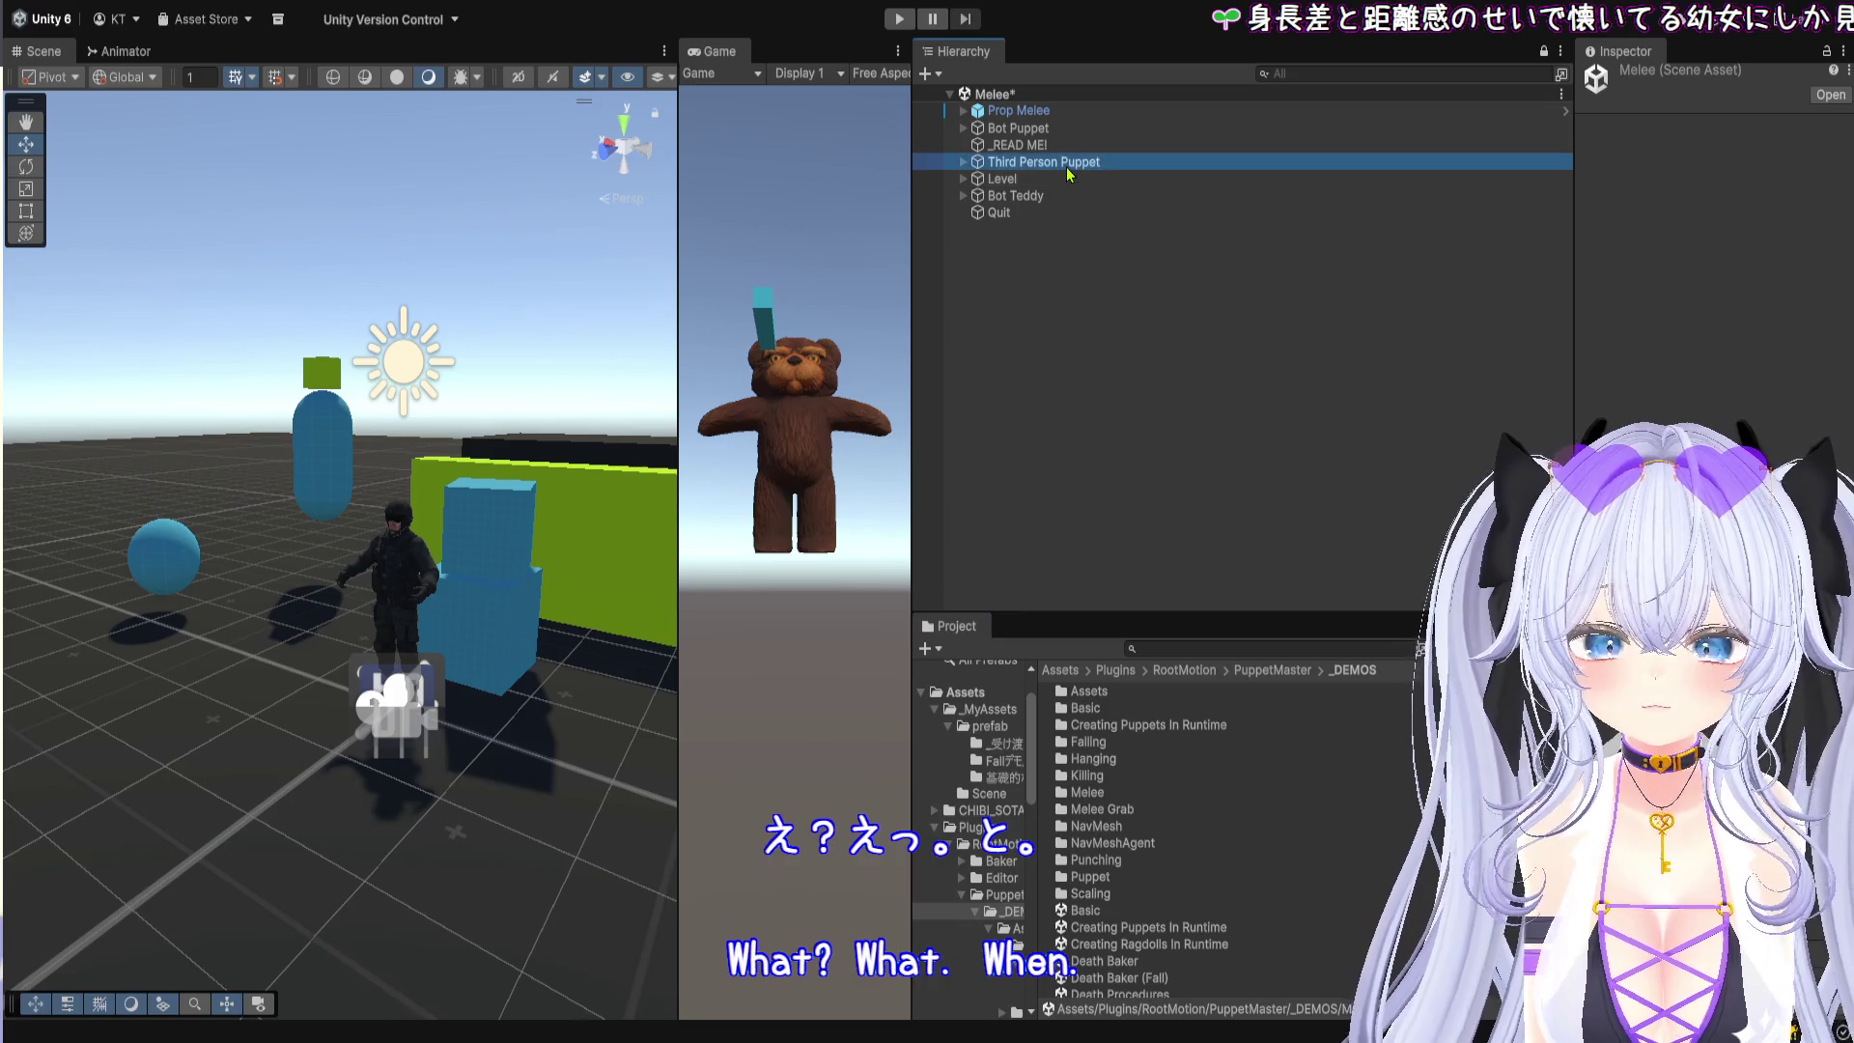
# Step: Expand Third Person Puppet, select its Character Controller, and widen the Inspector
pyautogui.click(963, 163)
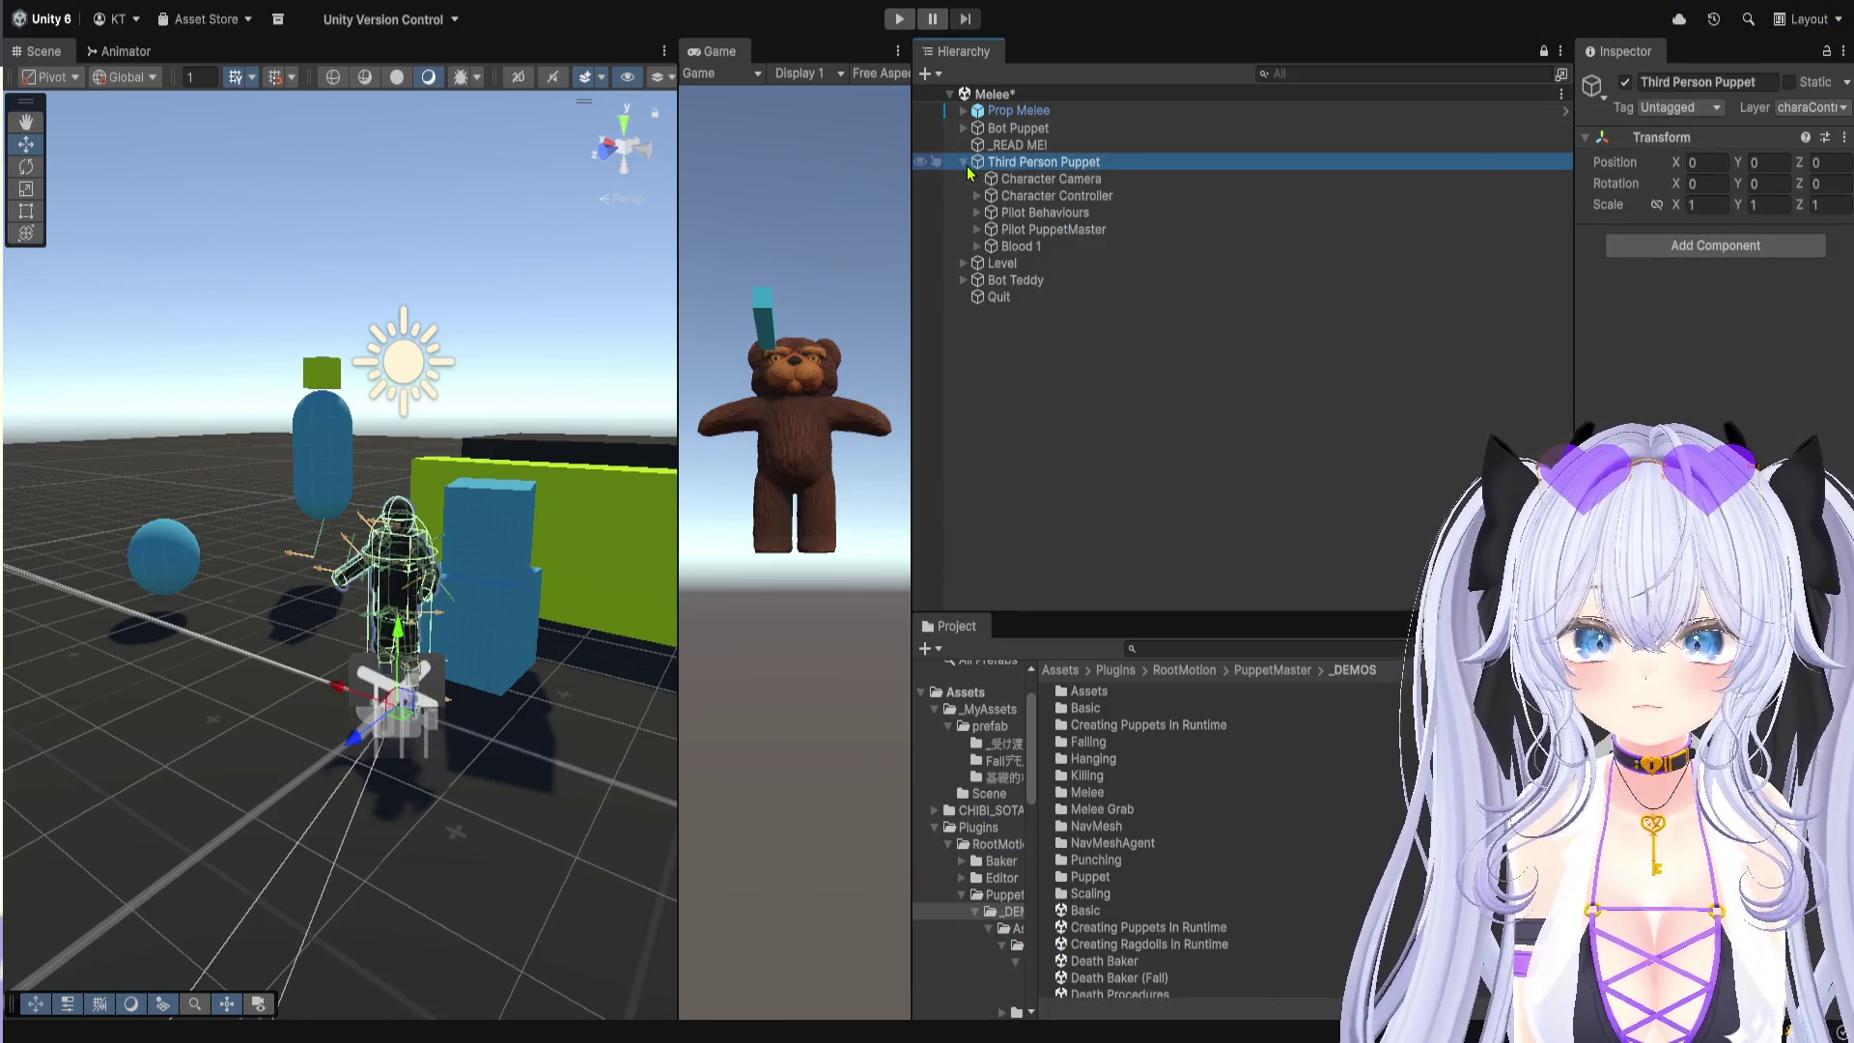
pyautogui.click(1041, 181)
pyautogui.click(1048, 196)
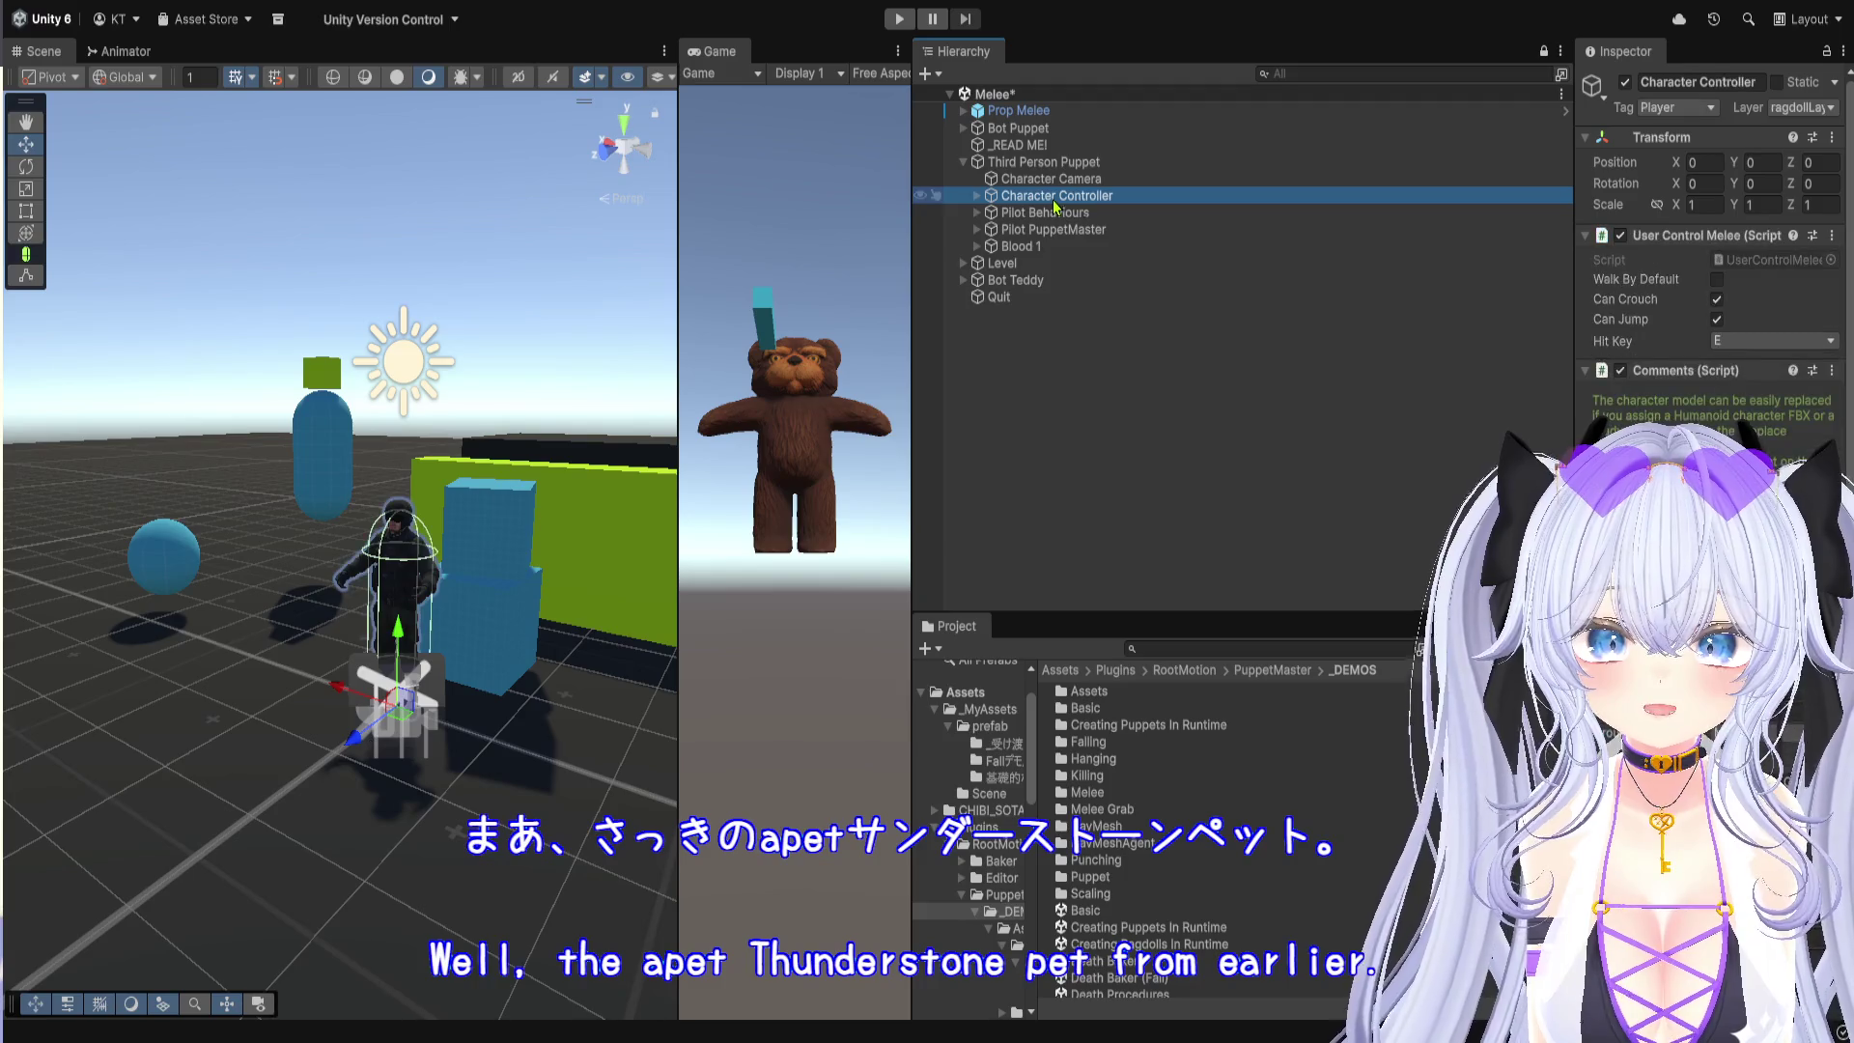
pyautogui.moveTo(1576, 307); pyautogui.dragTo(1333, 319)
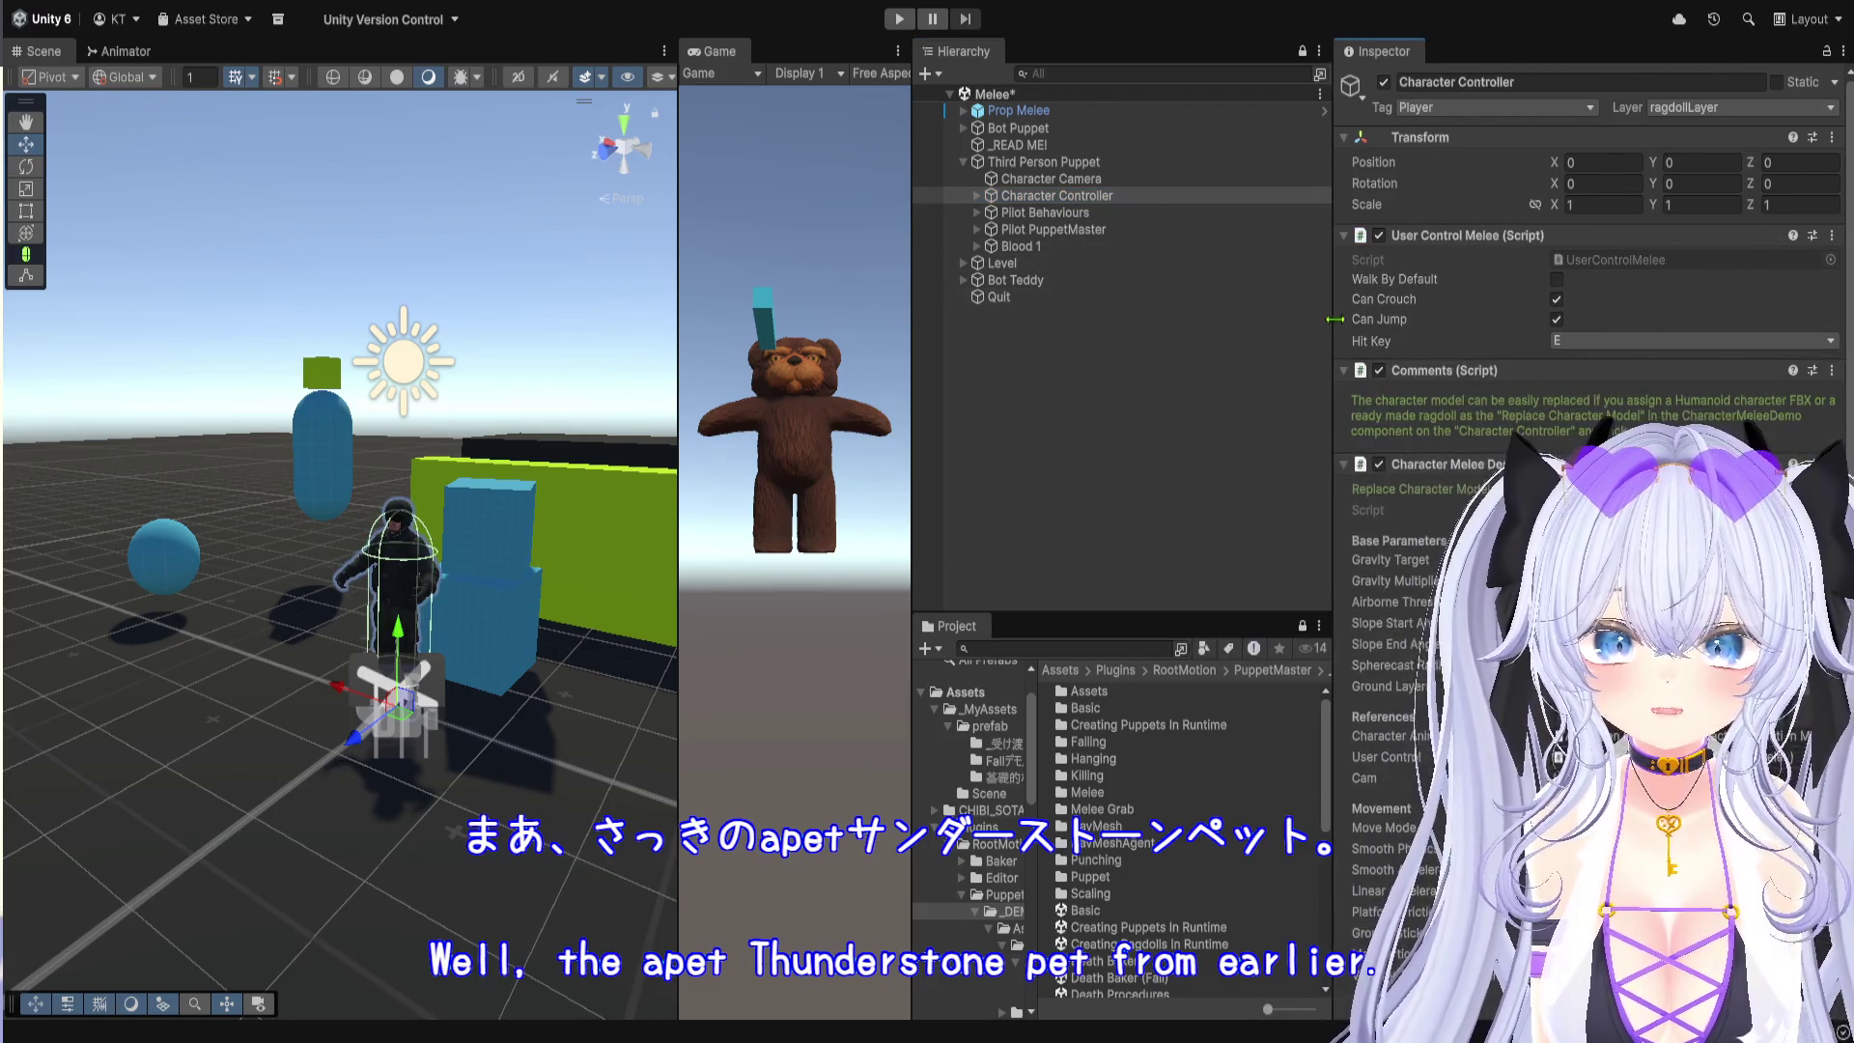
# Step: Read the Comments note about replacing the character model, highlighting then deselecting it
pyautogui.scroll(-3, 1533, 307)
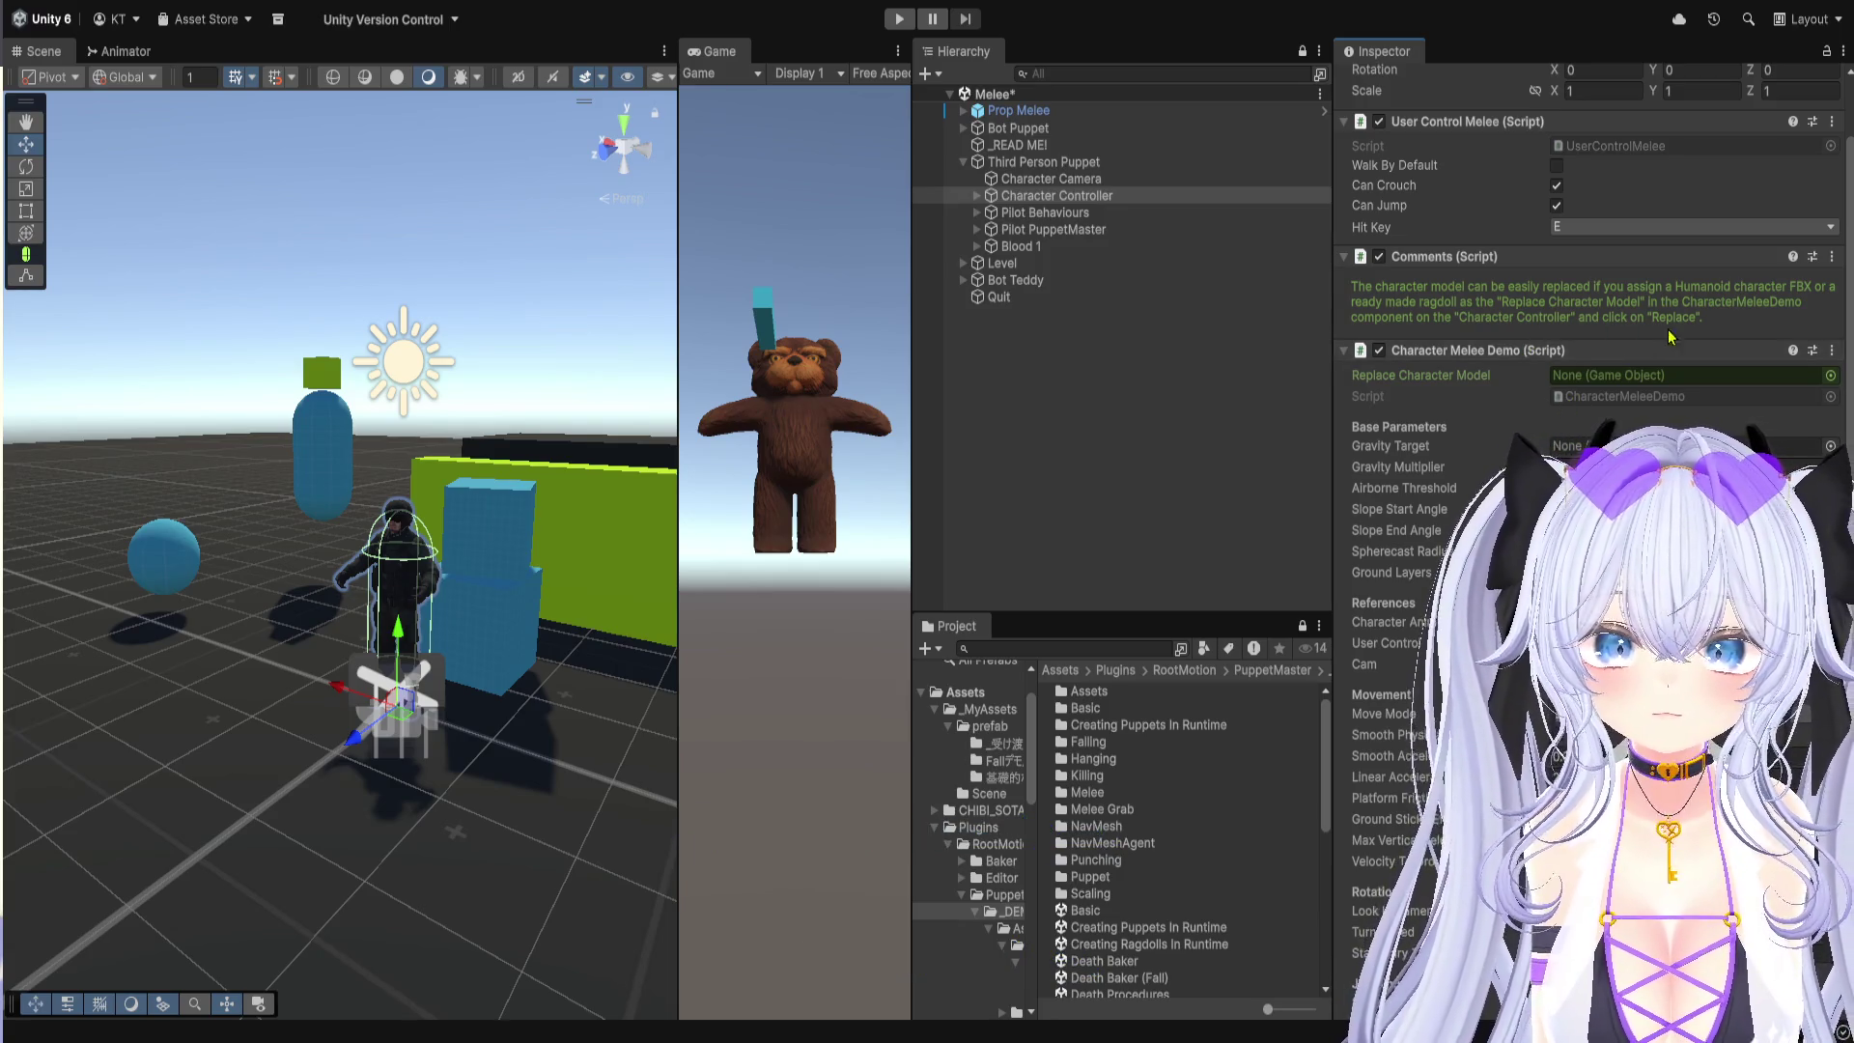
pyautogui.moveTo(1722, 286); pyautogui.dragTo(1553, 311)
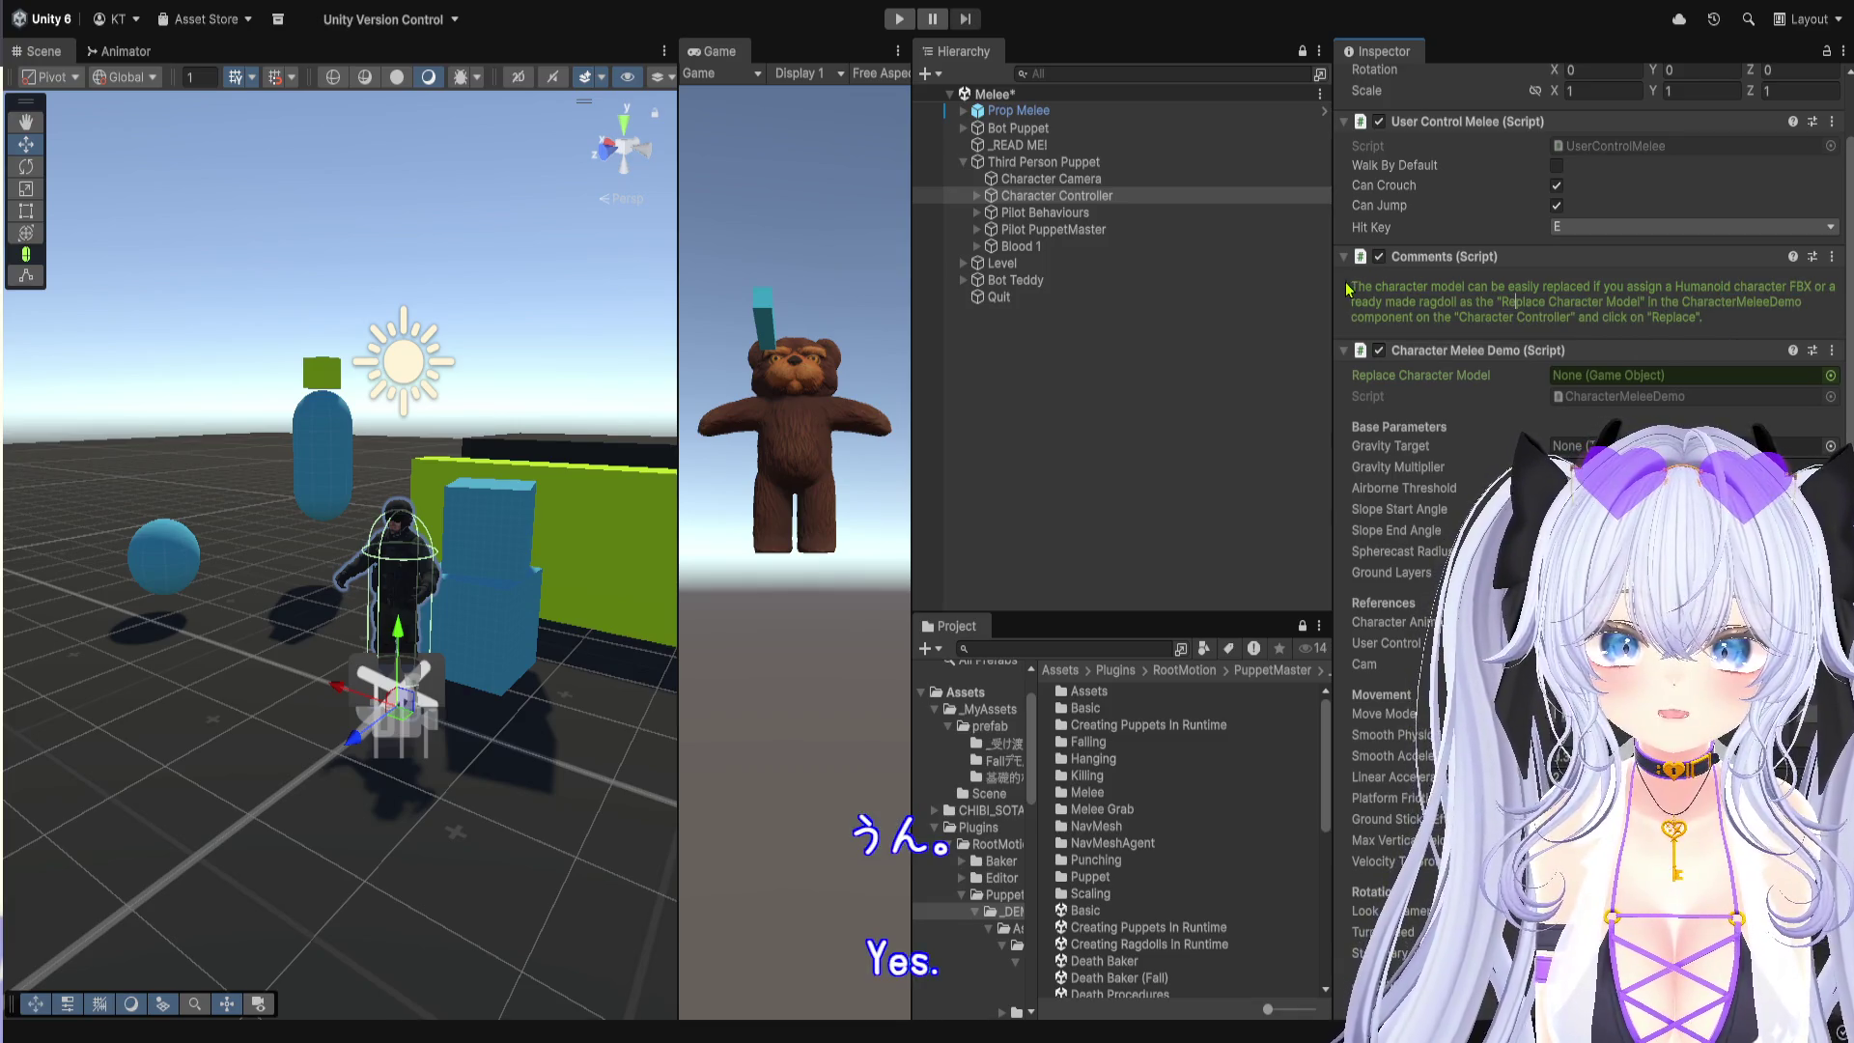
pyautogui.moveTo(1708, 328); pyautogui.dragTo(1351, 288)
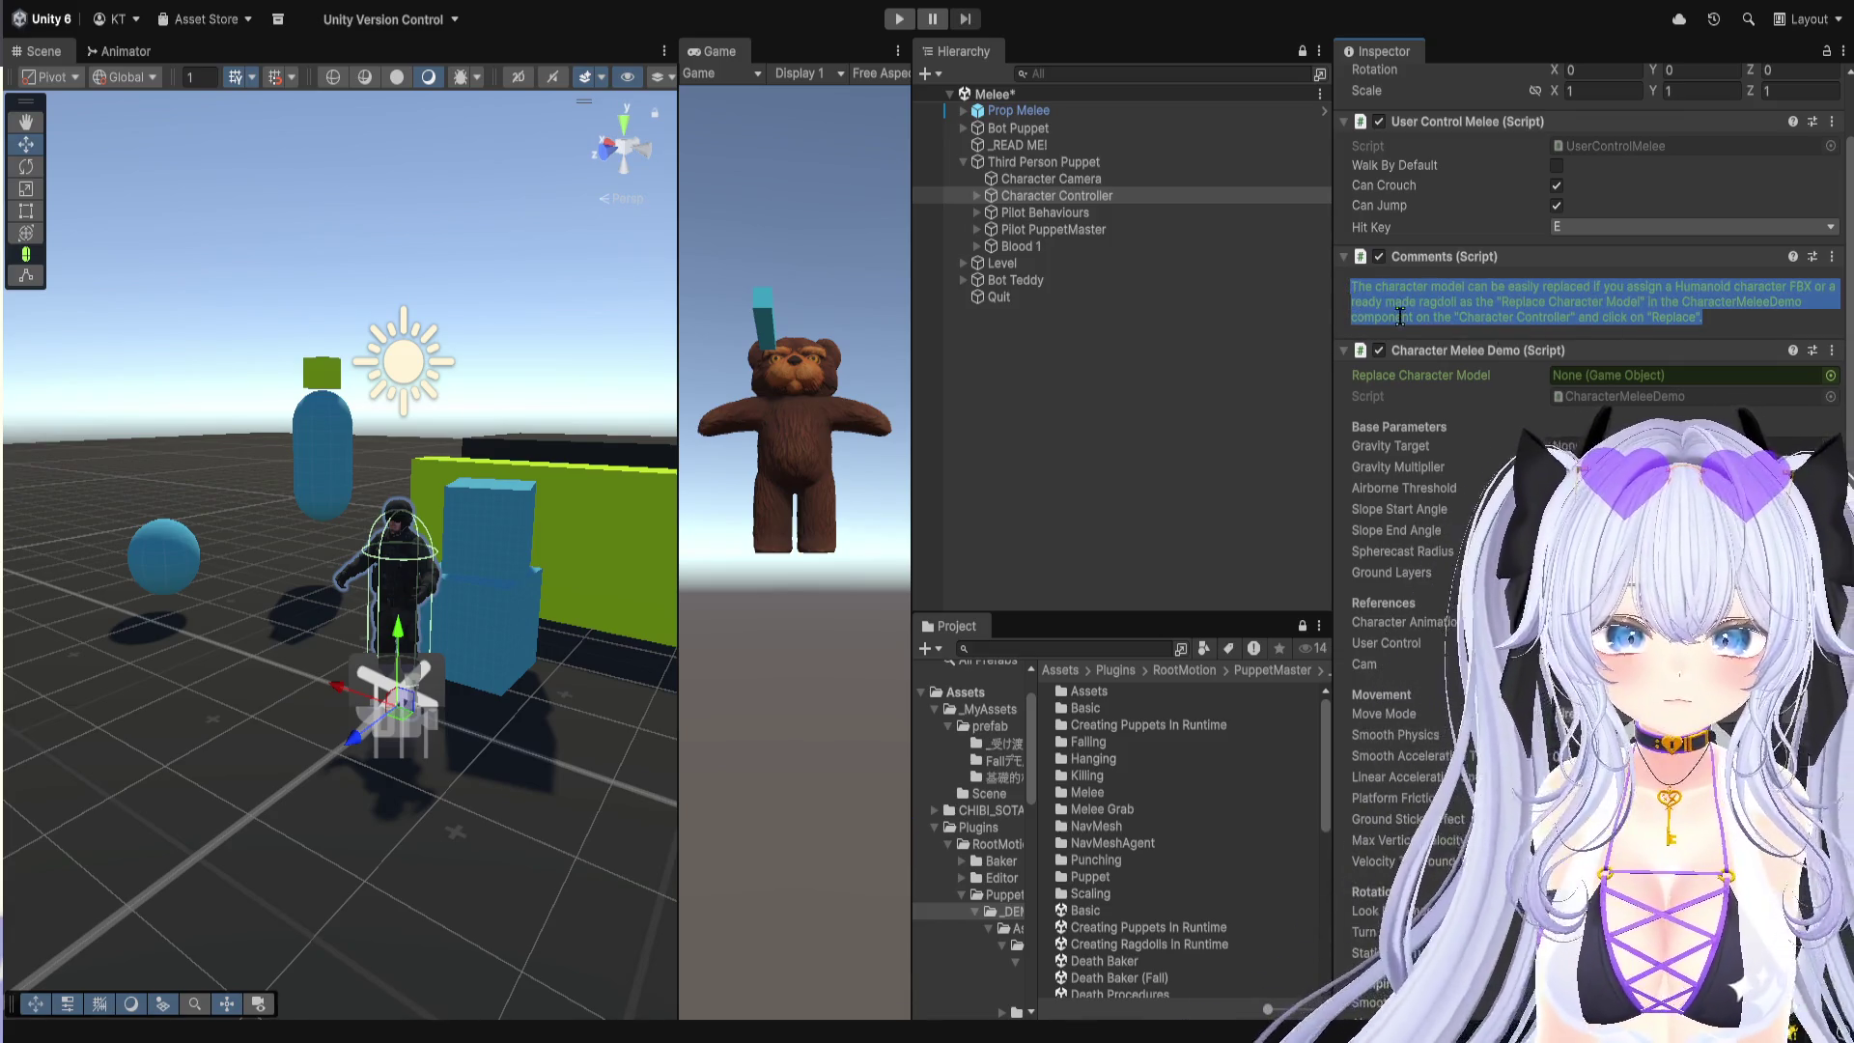
pyautogui.press('Escape')
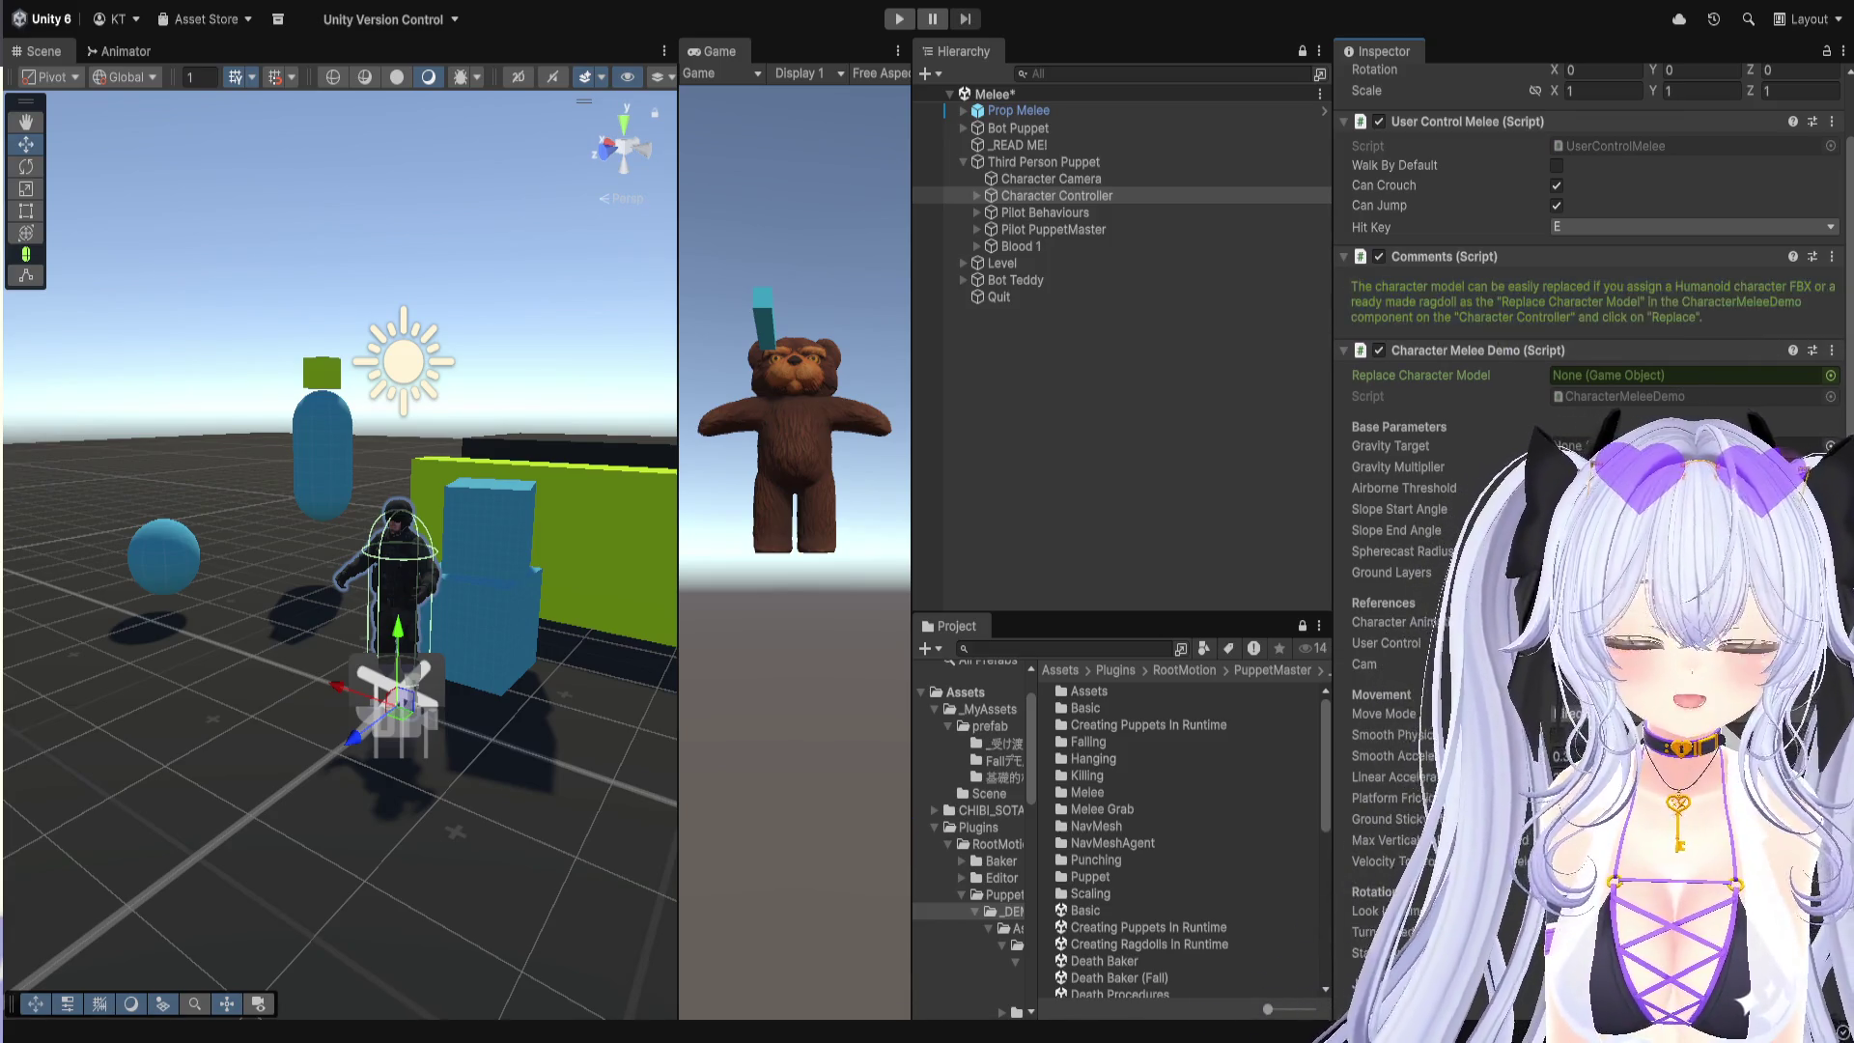
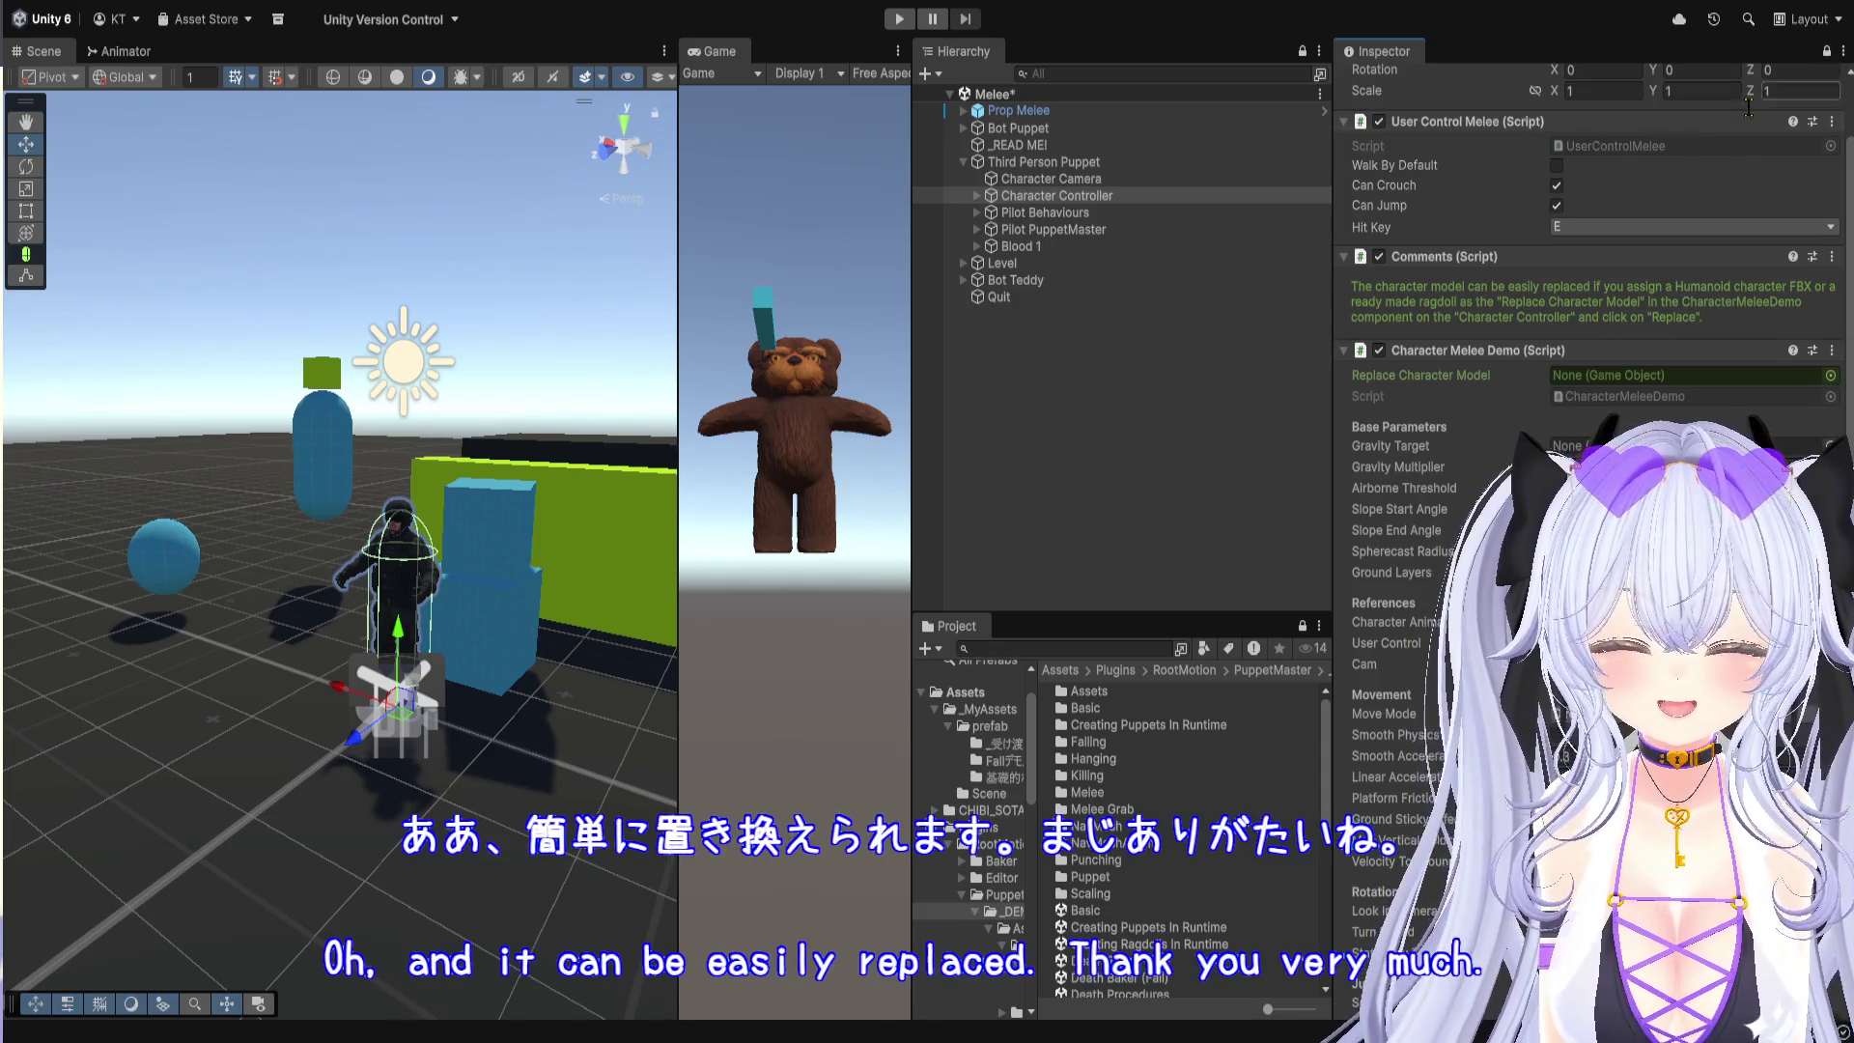
# Step: Widen the Hierarchy and Project panels and browse to _MyAssets > prefab > basic ragdoll folder
pyautogui.scroll(2, 1514, 282)
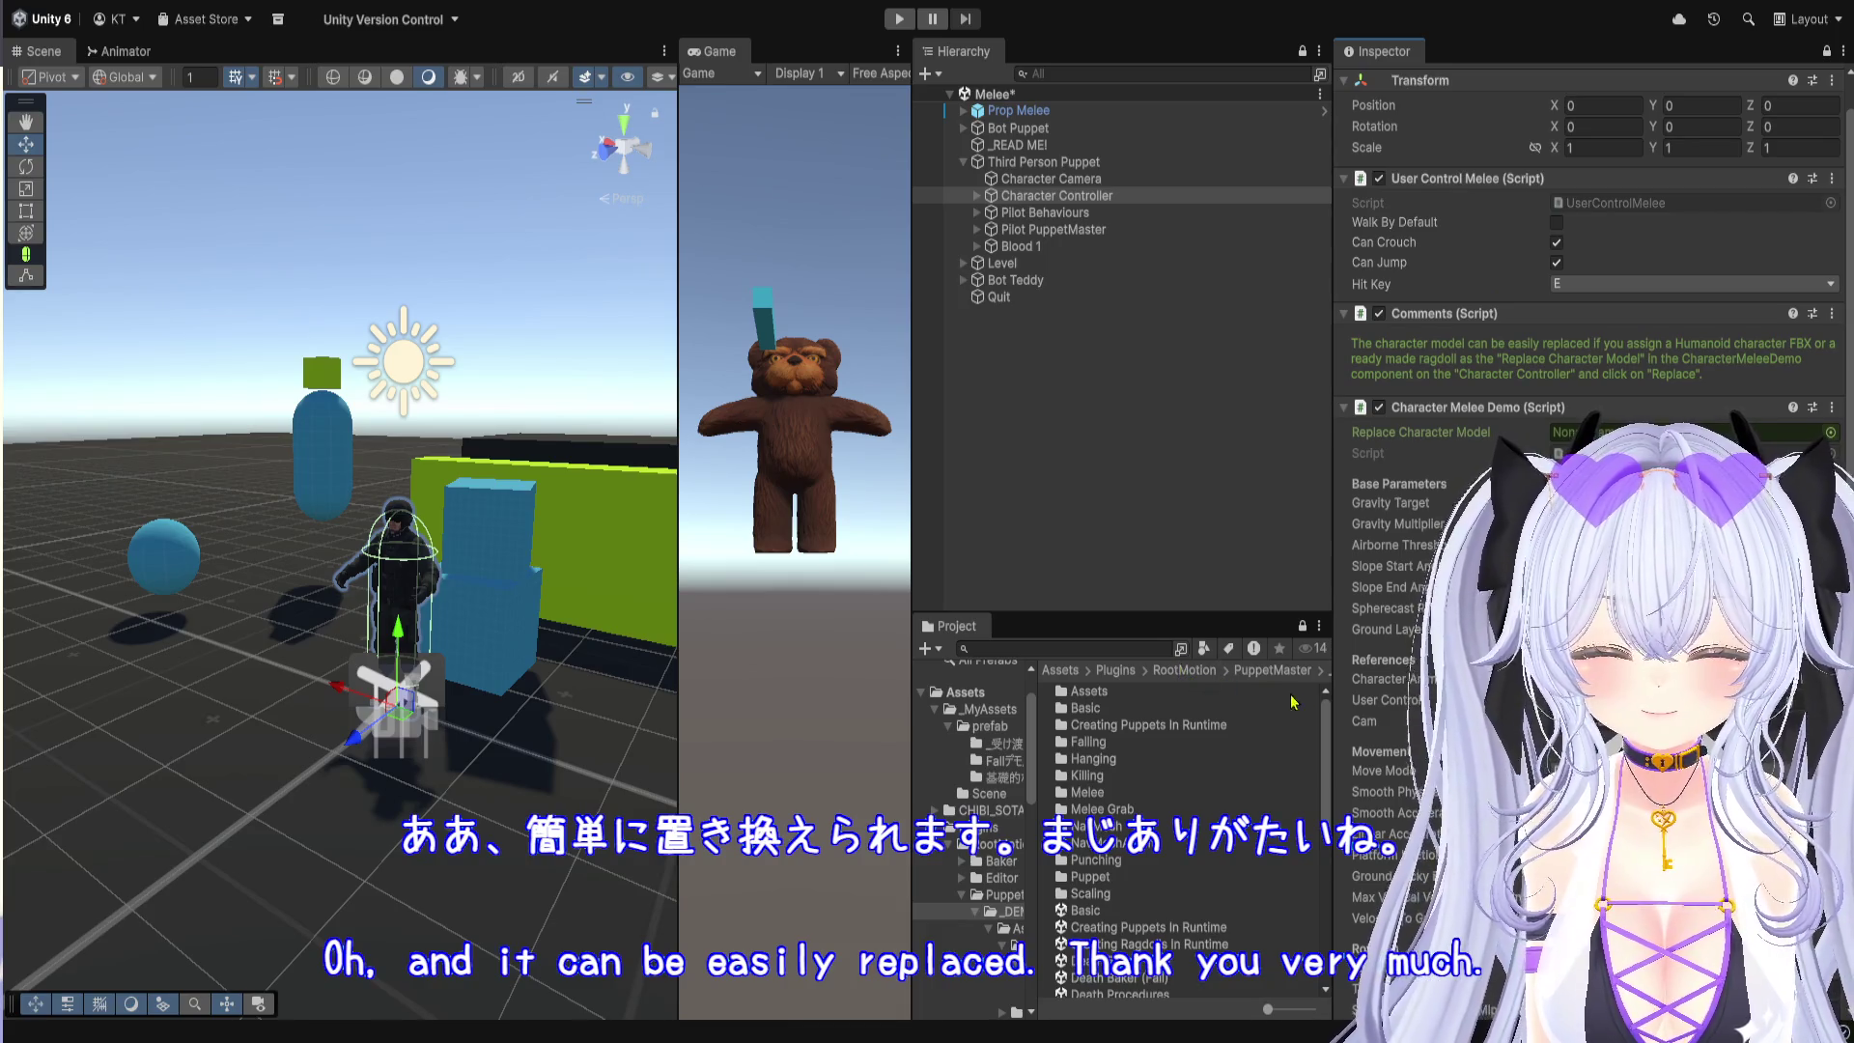
pyautogui.moveTo(1339, 711); pyautogui.dragTo(1408, 711)
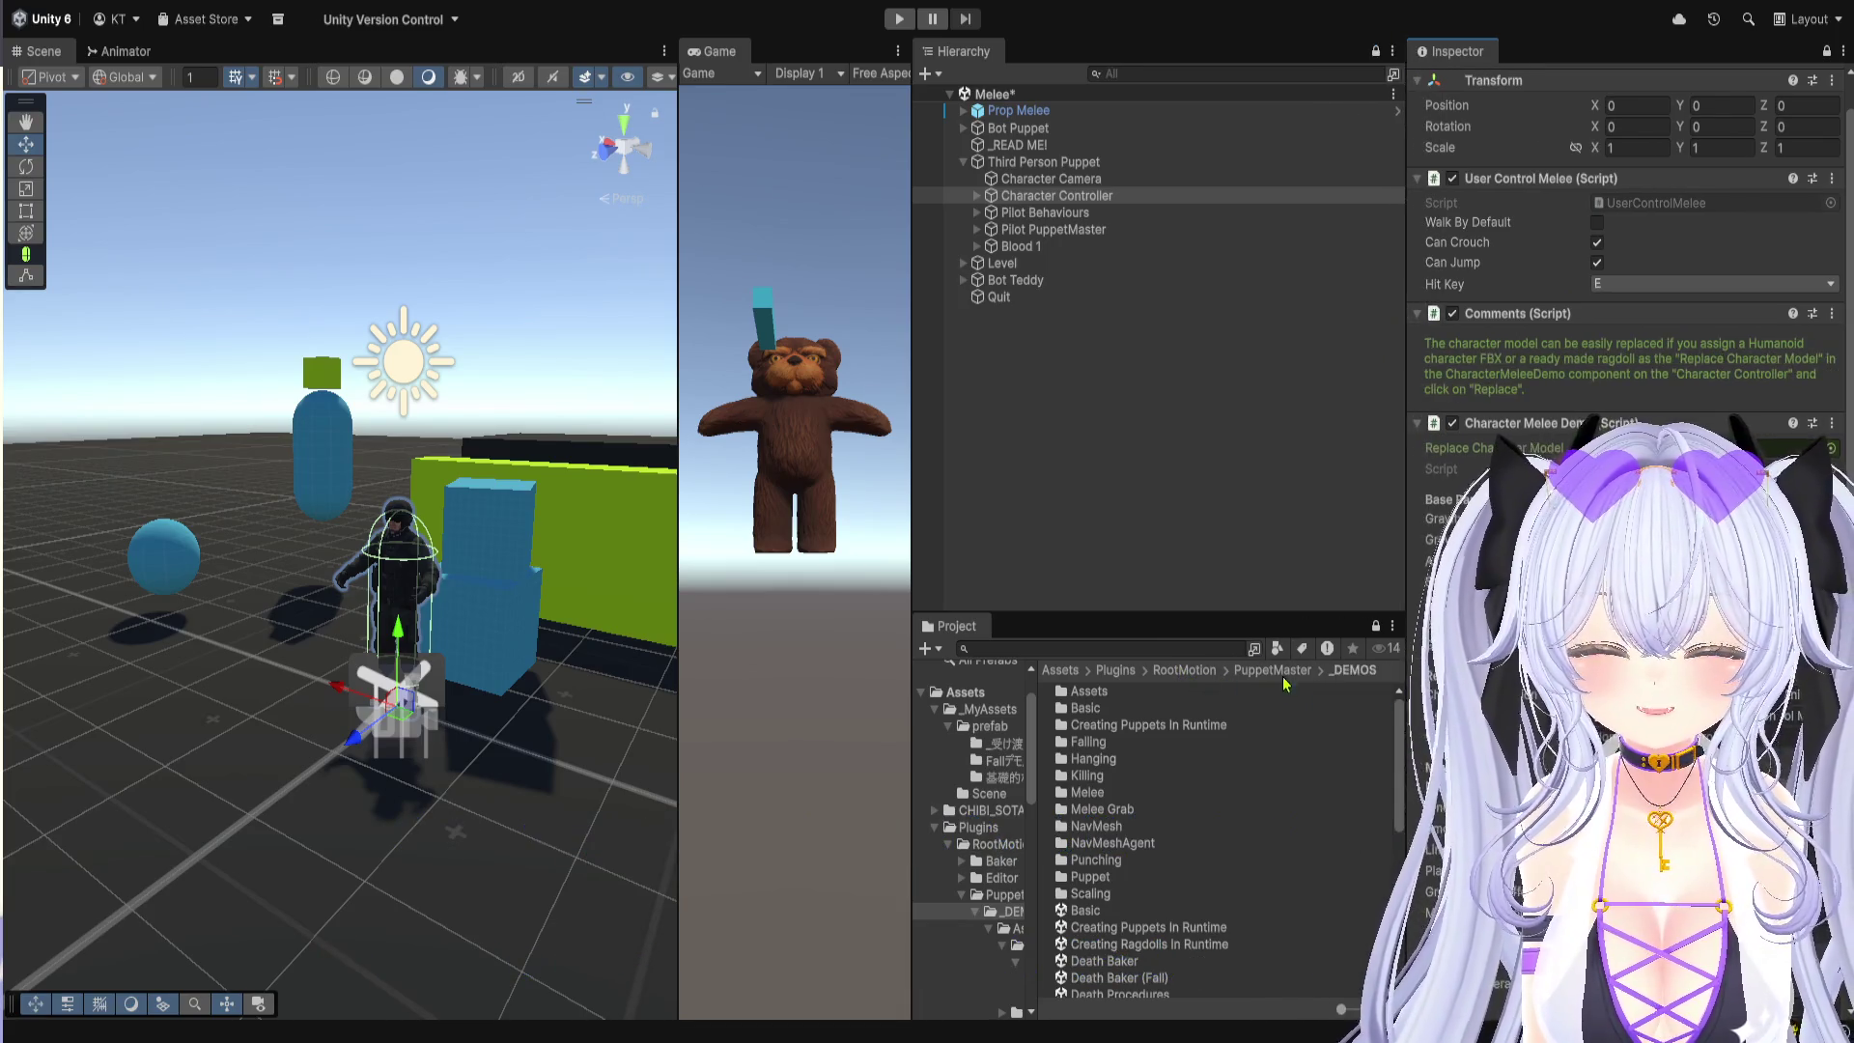
pyautogui.click(1185, 670)
pyautogui.click(1116, 670)
pyautogui.click(1056, 670)
pyautogui.doubleClick(1092, 700)
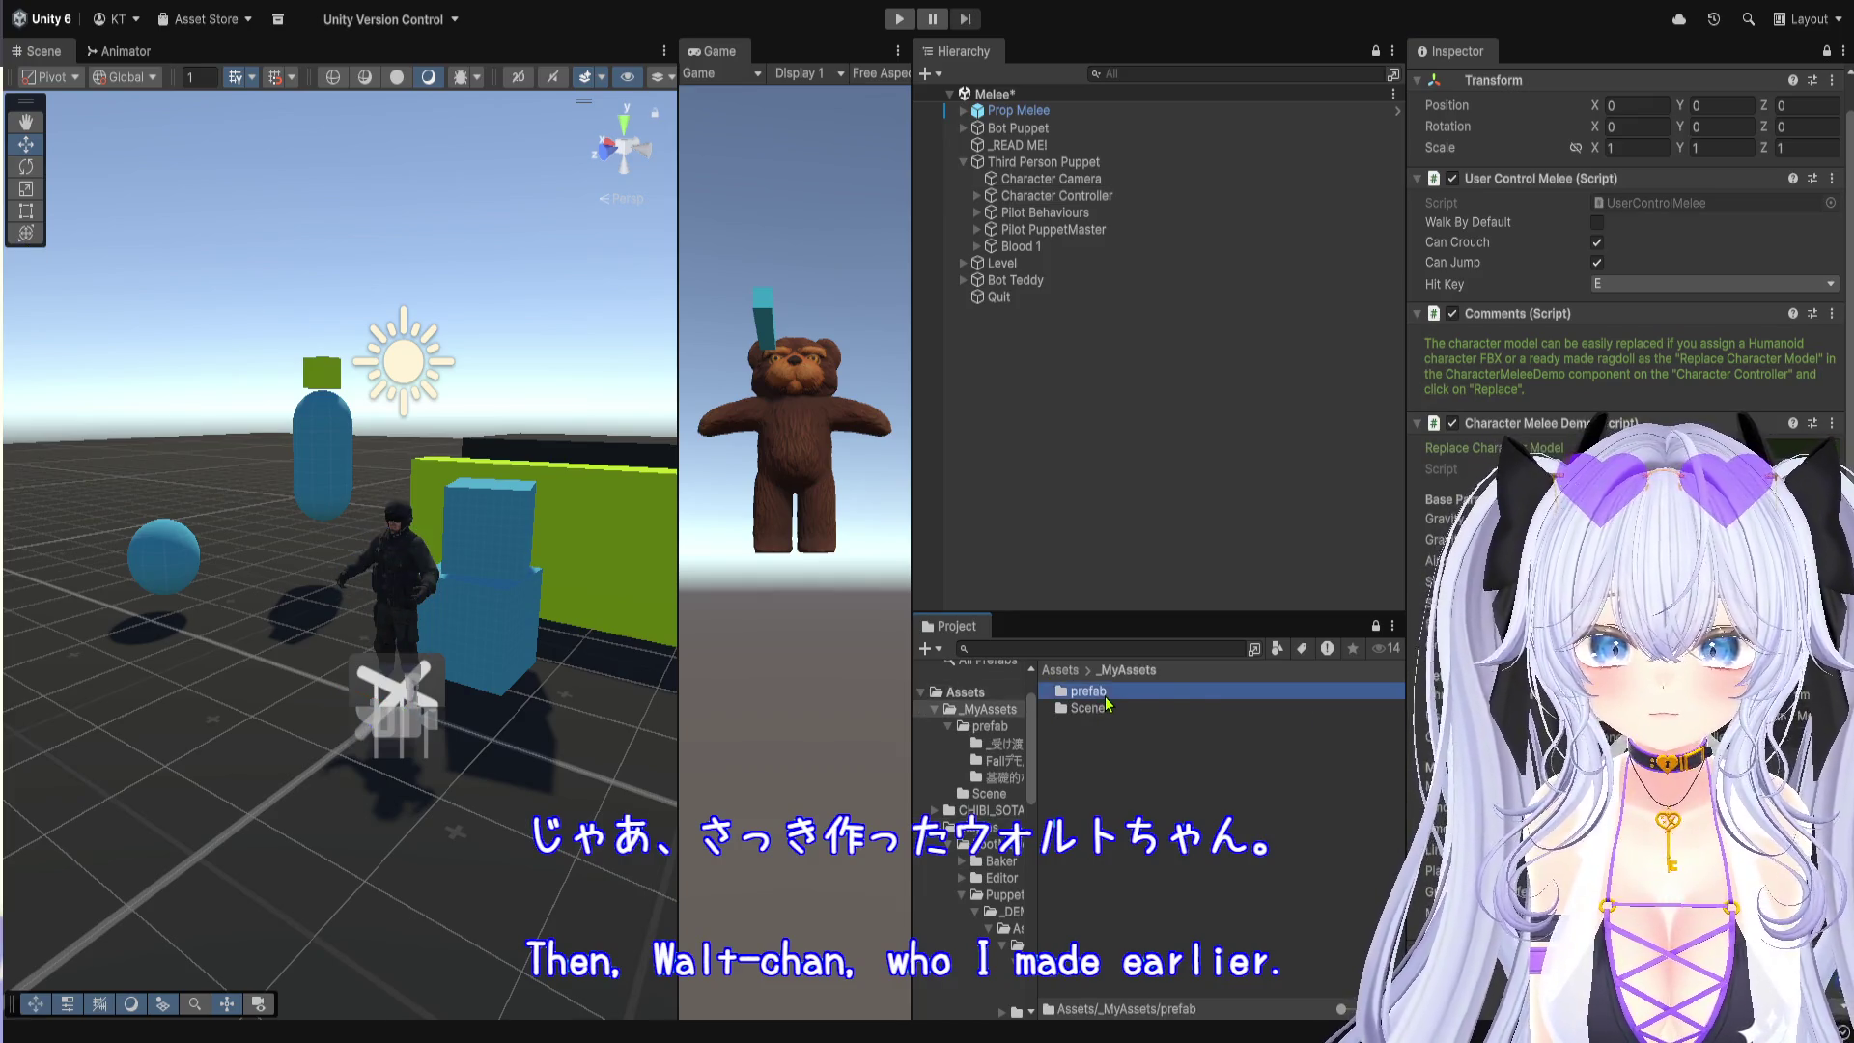
pyautogui.doubleClick(1086, 691)
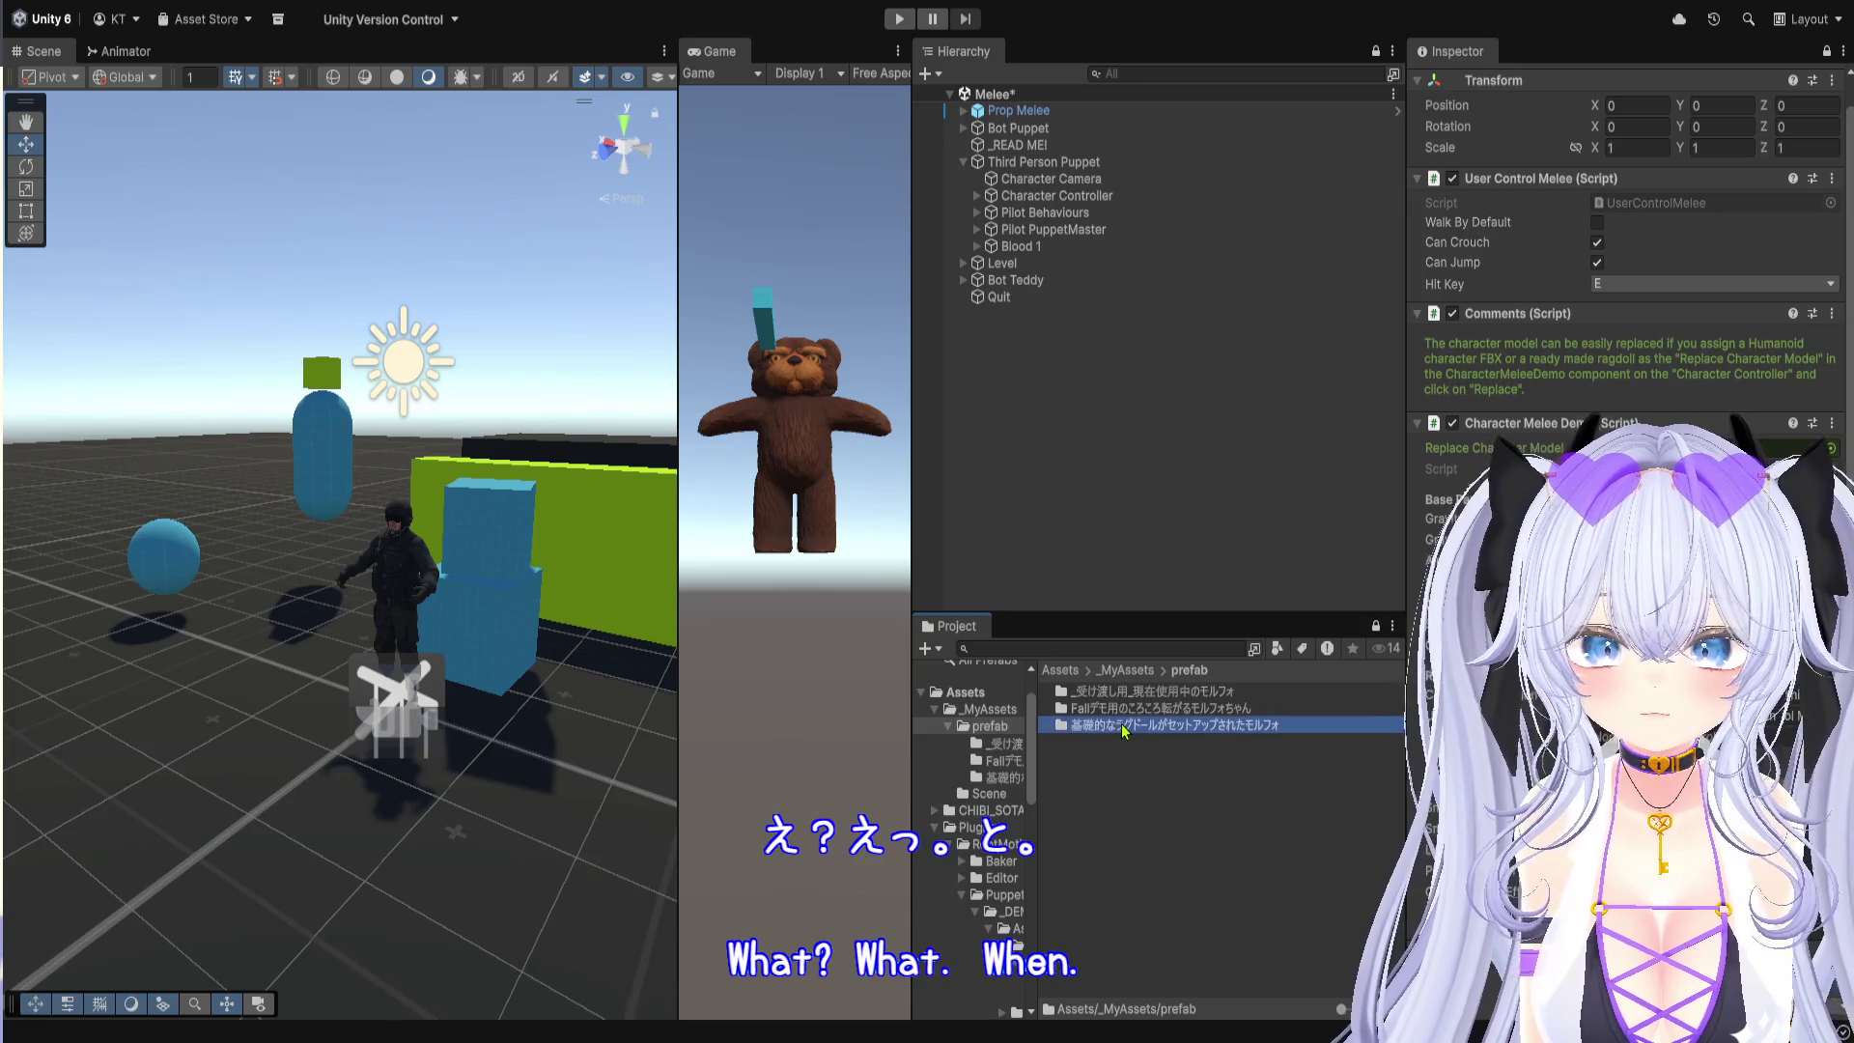
pyautogui.doubleClick(1125, 726)
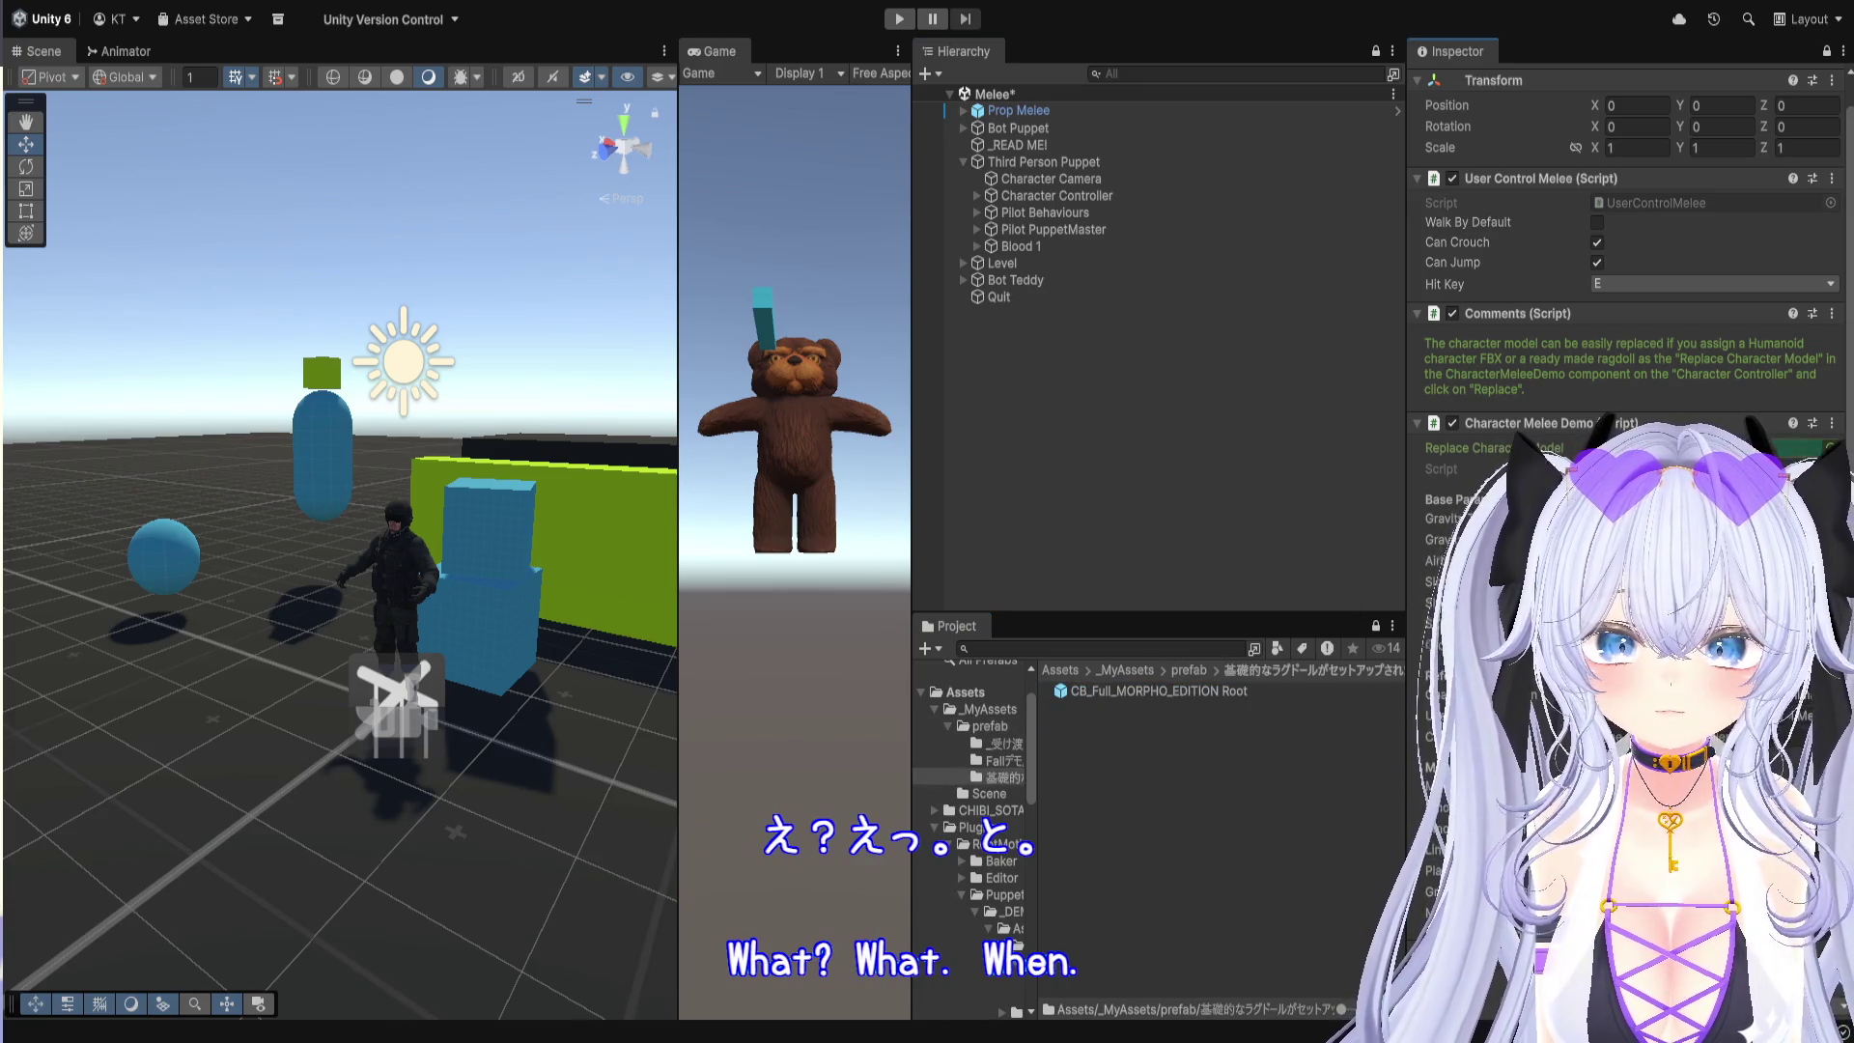
# Step: Replace the Melee demo's character model with the CB_Full_MORPHO_EDITION Root ragdoll
pyautogui.click(1805, 448)
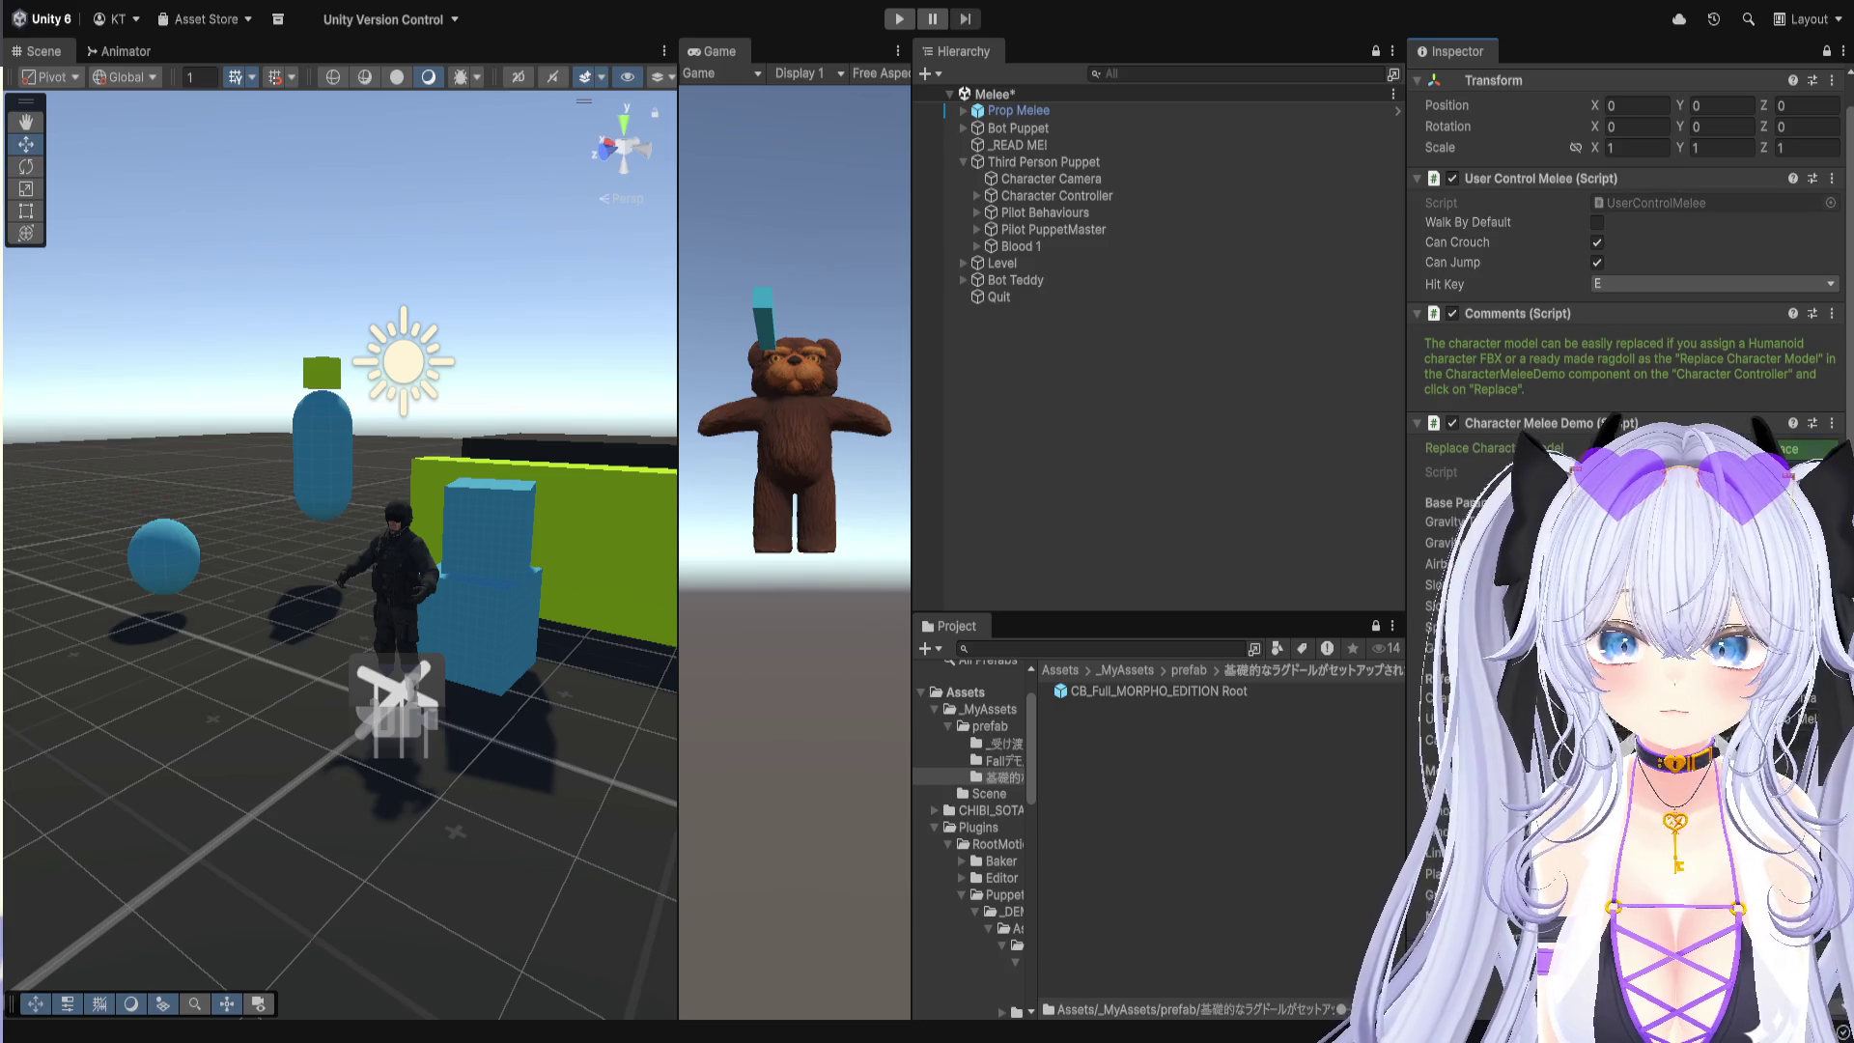
pyautogui.scroll(2, 467, 716)
pyautogui.scroll(5, 468, 716)
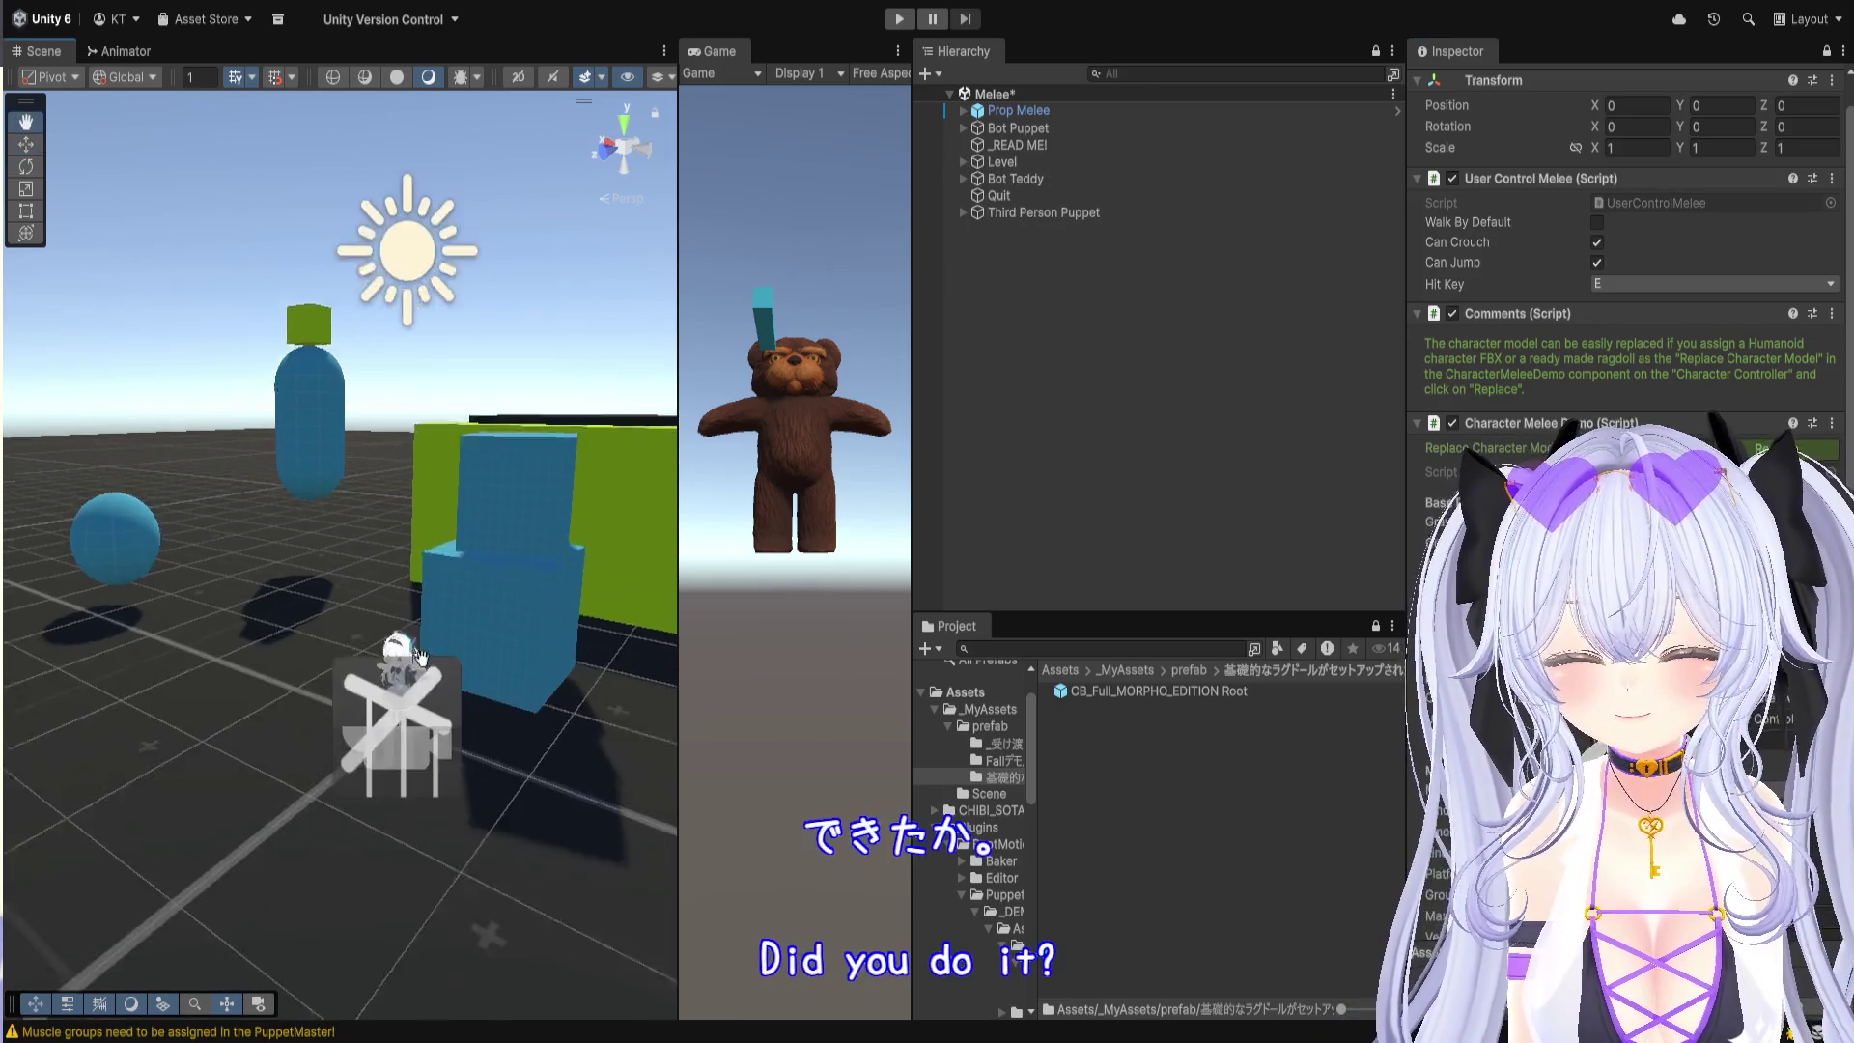
# Step: Expand Prop Melee and Third Person Puppet, frame the puppet, and start Play mode
pyautogui.scroll(5, 360, 553)
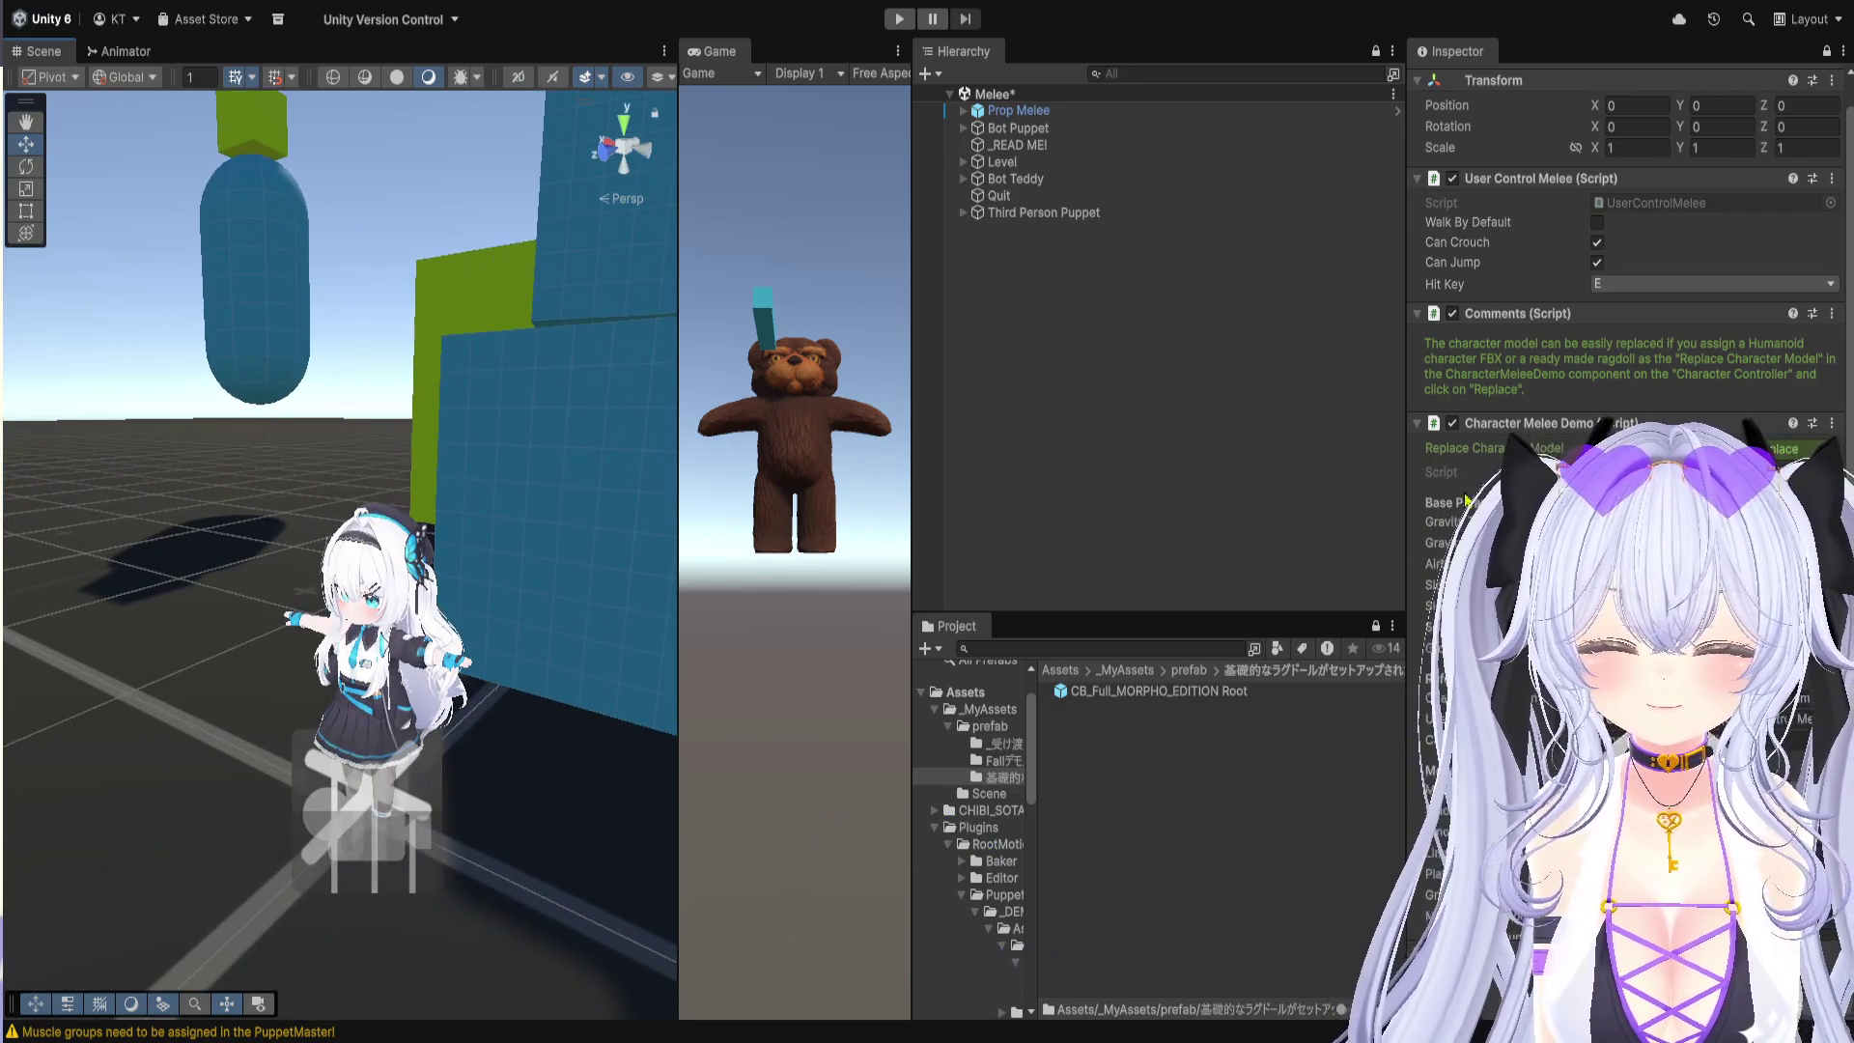
pyautogui.click(963, 111)
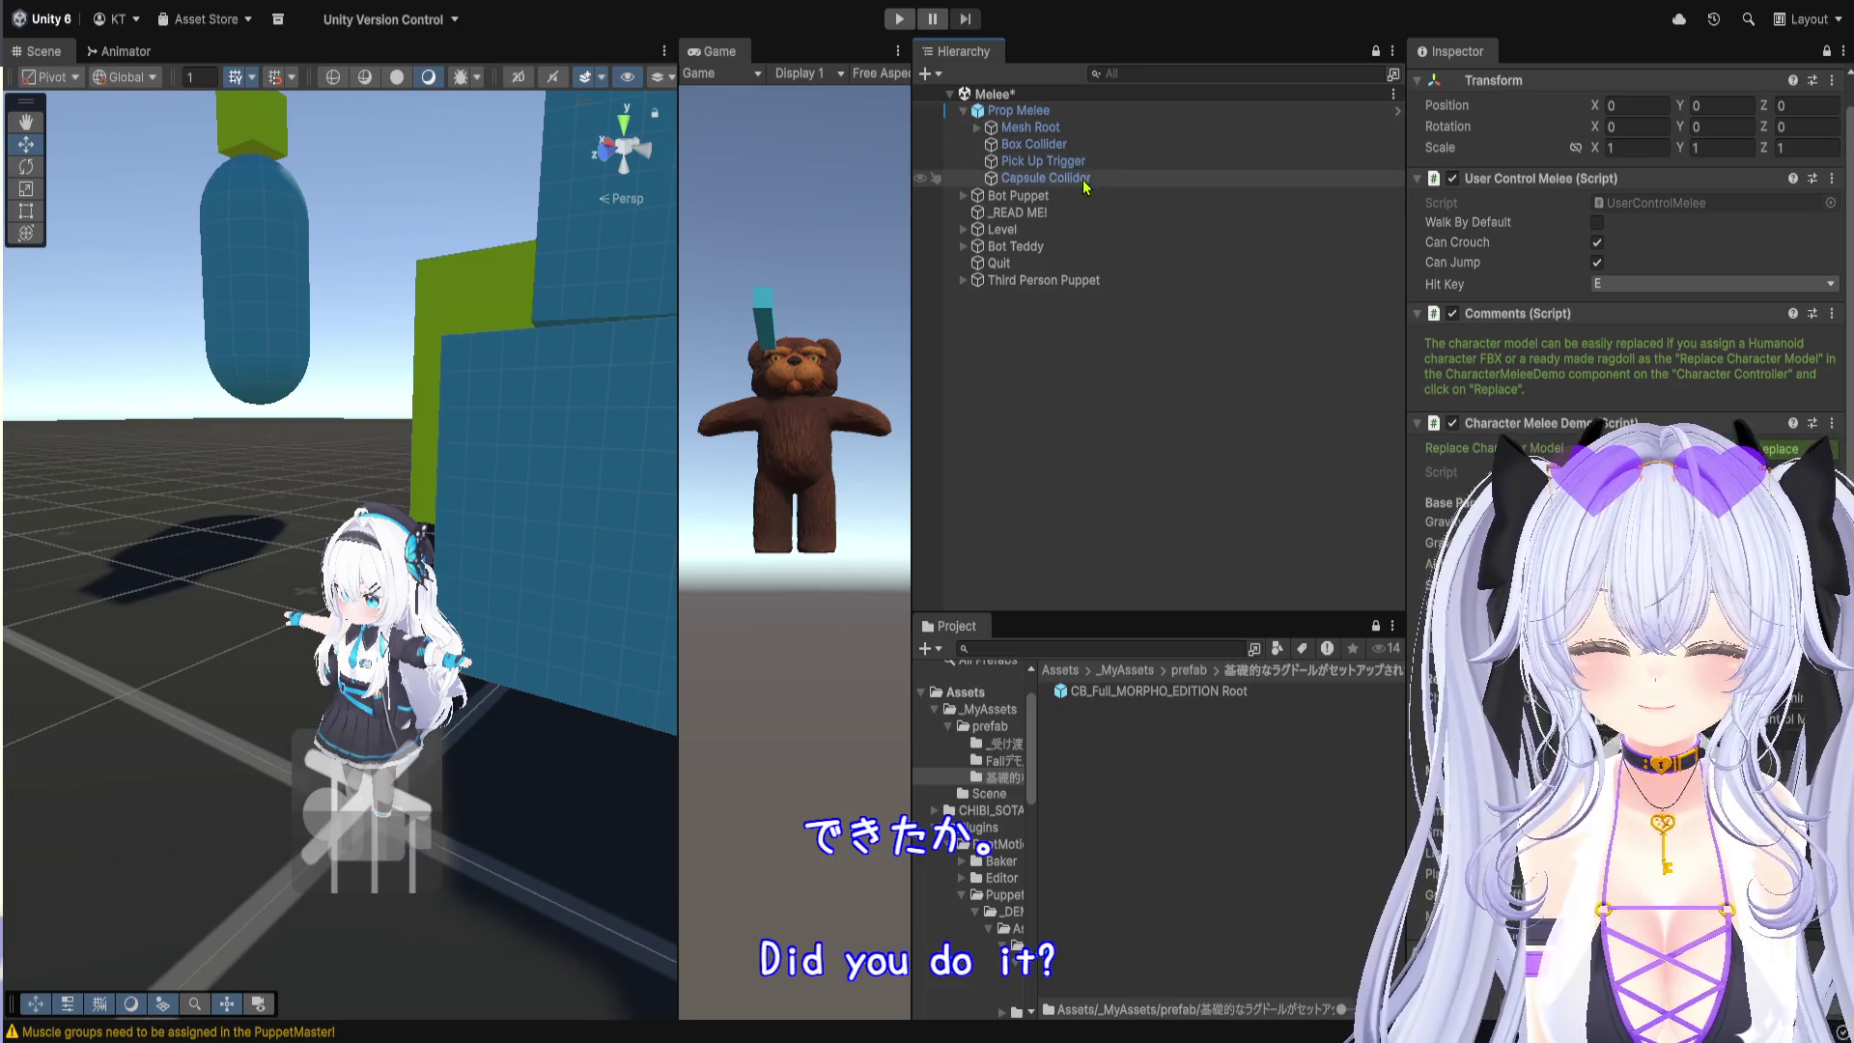
pyautogui.click(1085, 283)
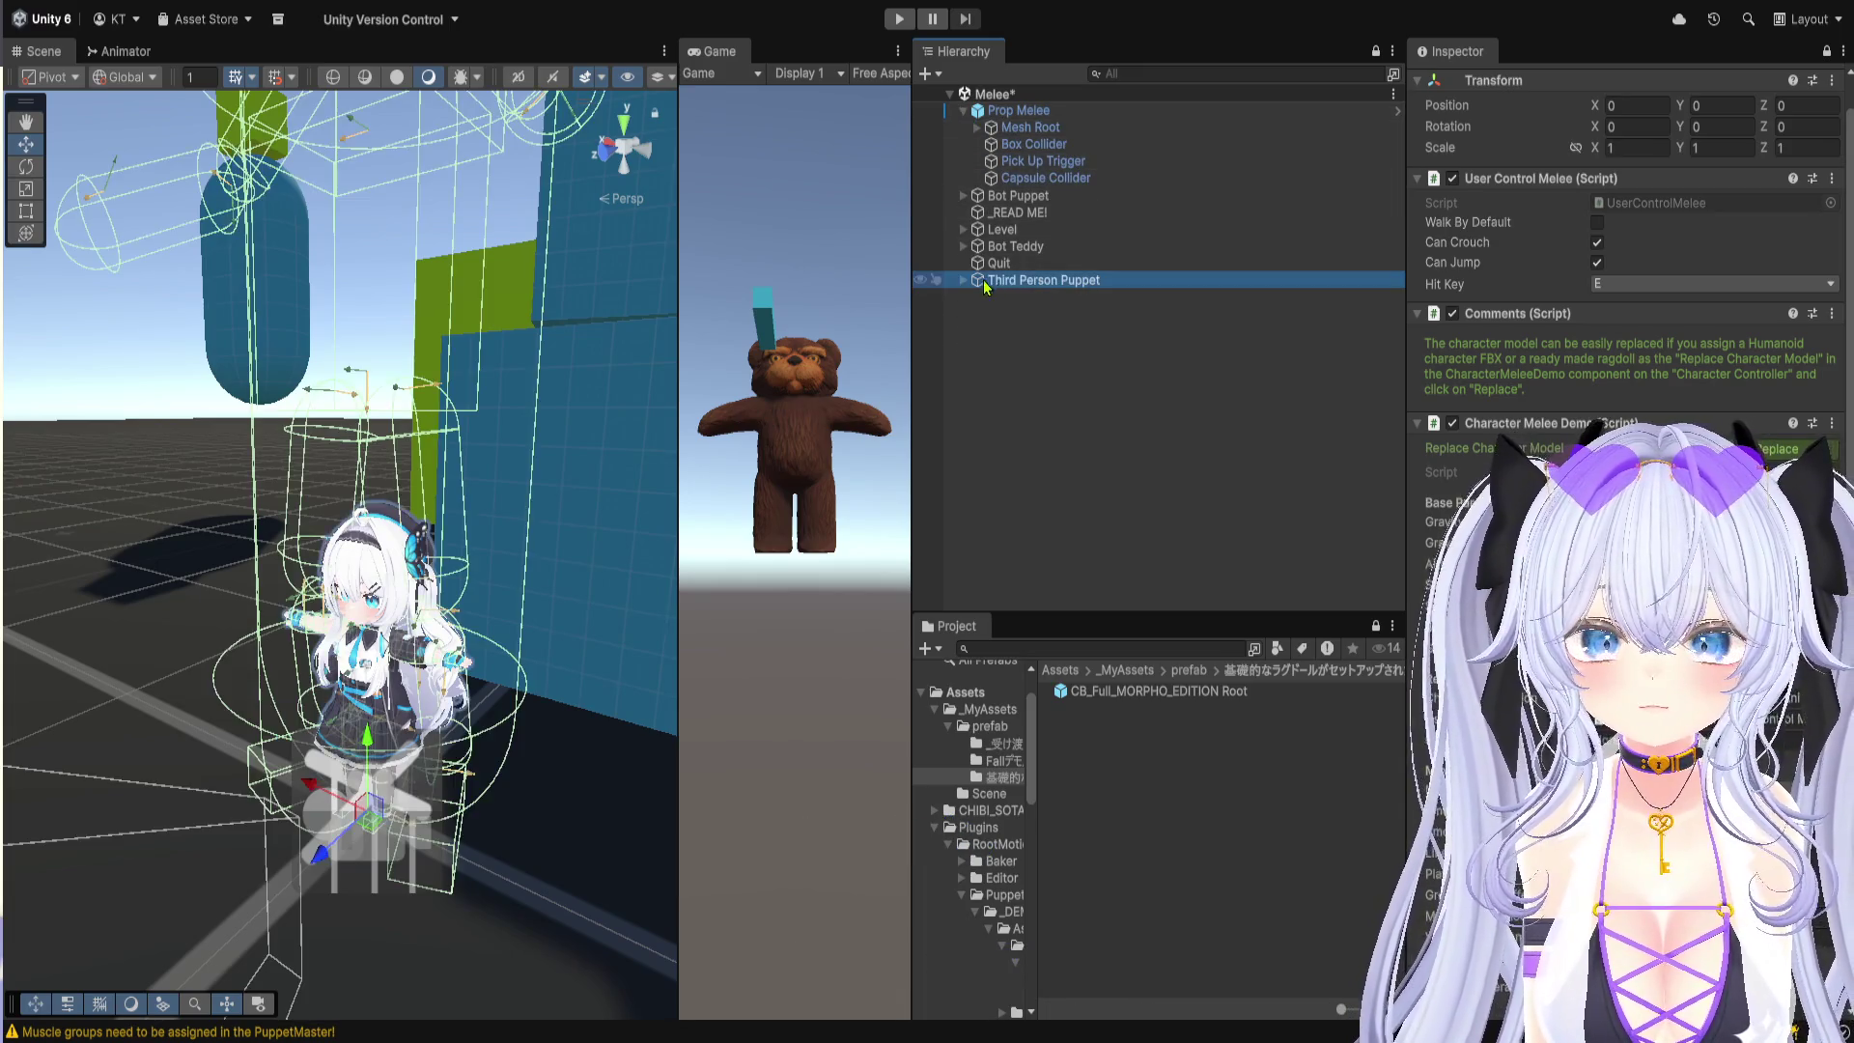
pyautogui.click(961, 282)
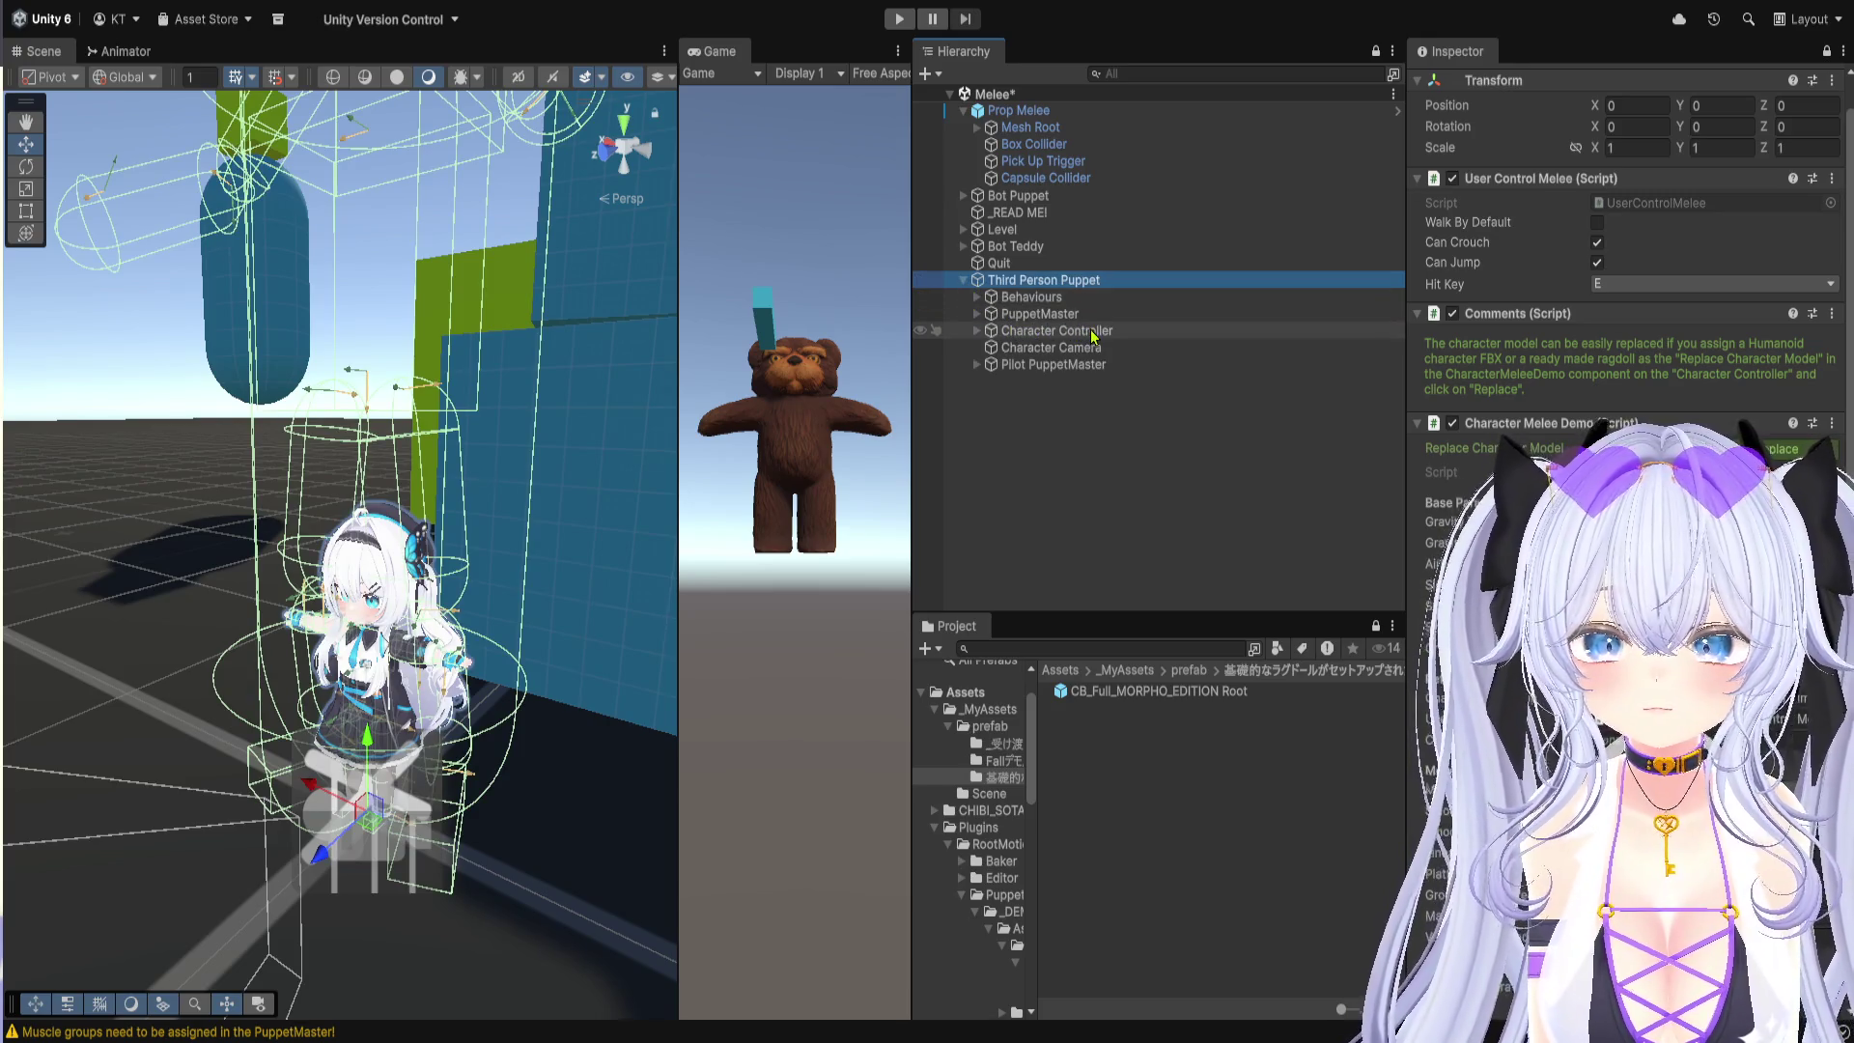
pyautogui.press('f')
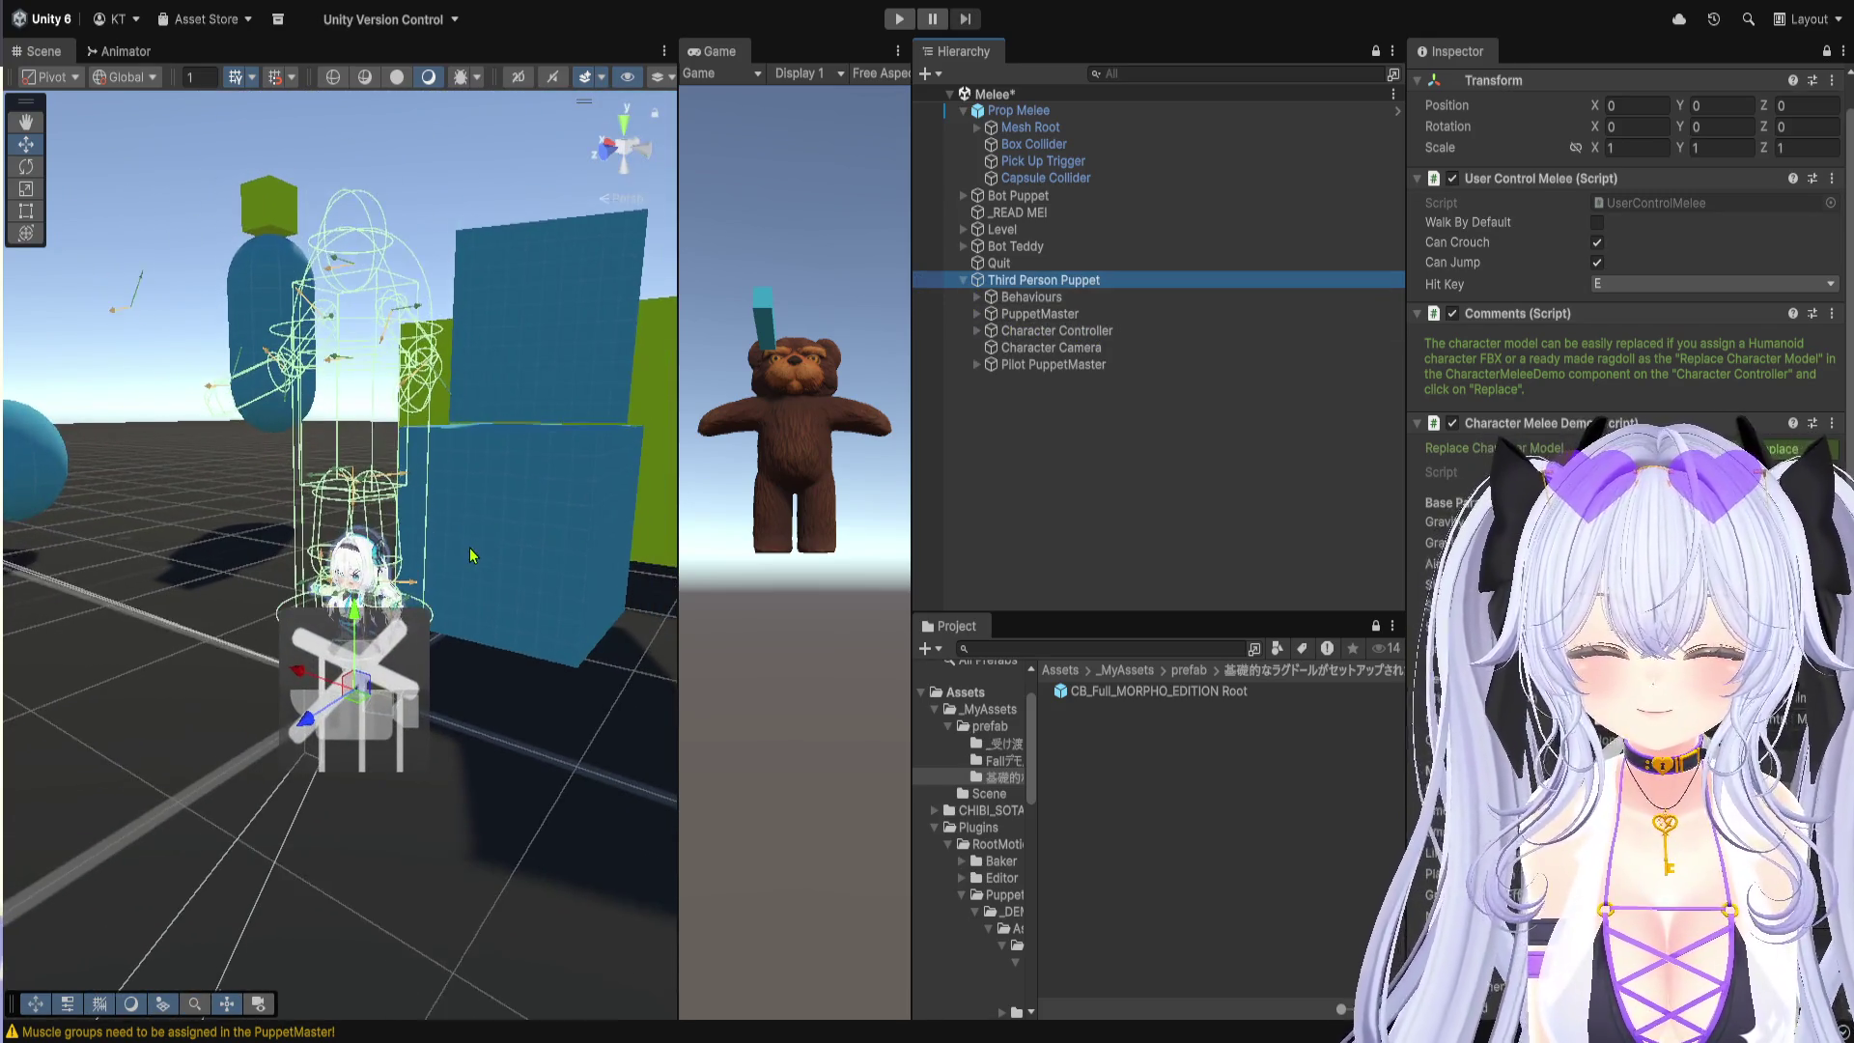
pyautogui.hotkey('ctrl', 'p')
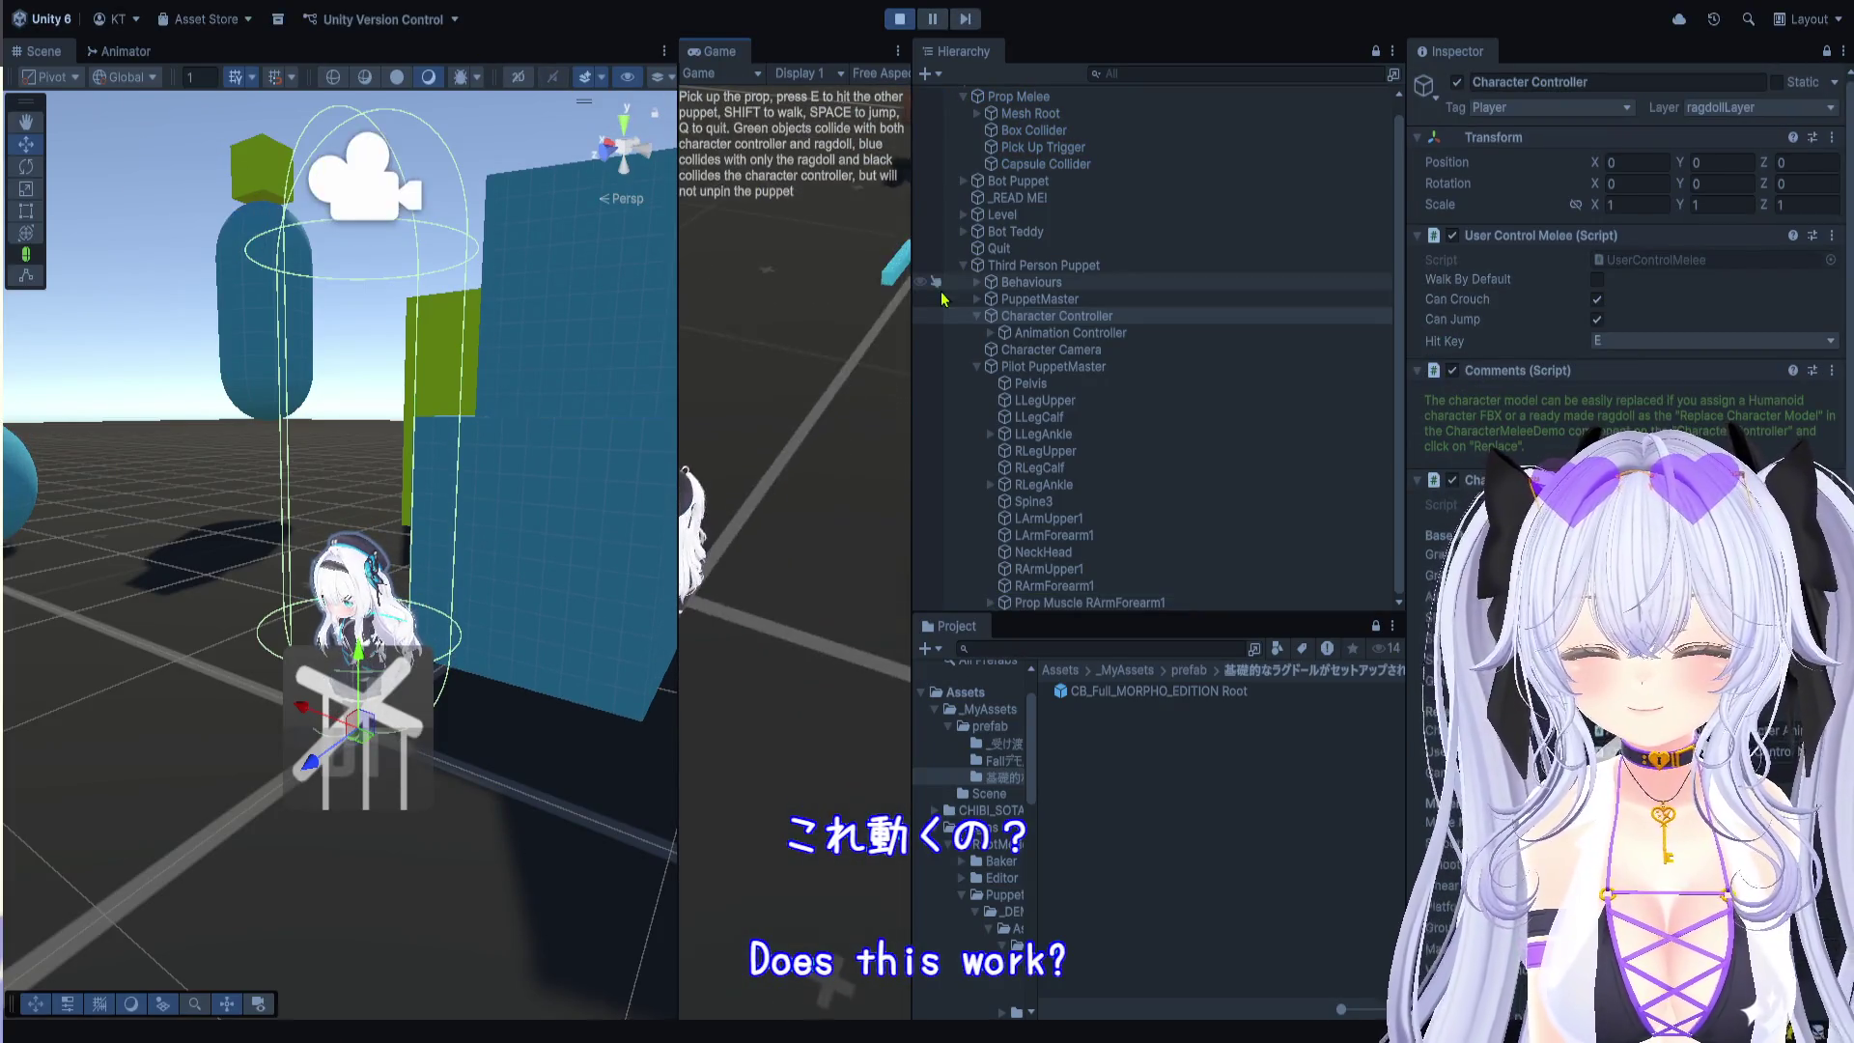
# Step: Play-test the chibi: grab the blue stick, run the corridor, jump, then stop the game
pyautogui.moveTo(914, 309); pyautogui.dragTo(1574, 319)
pyautogui.press('w')
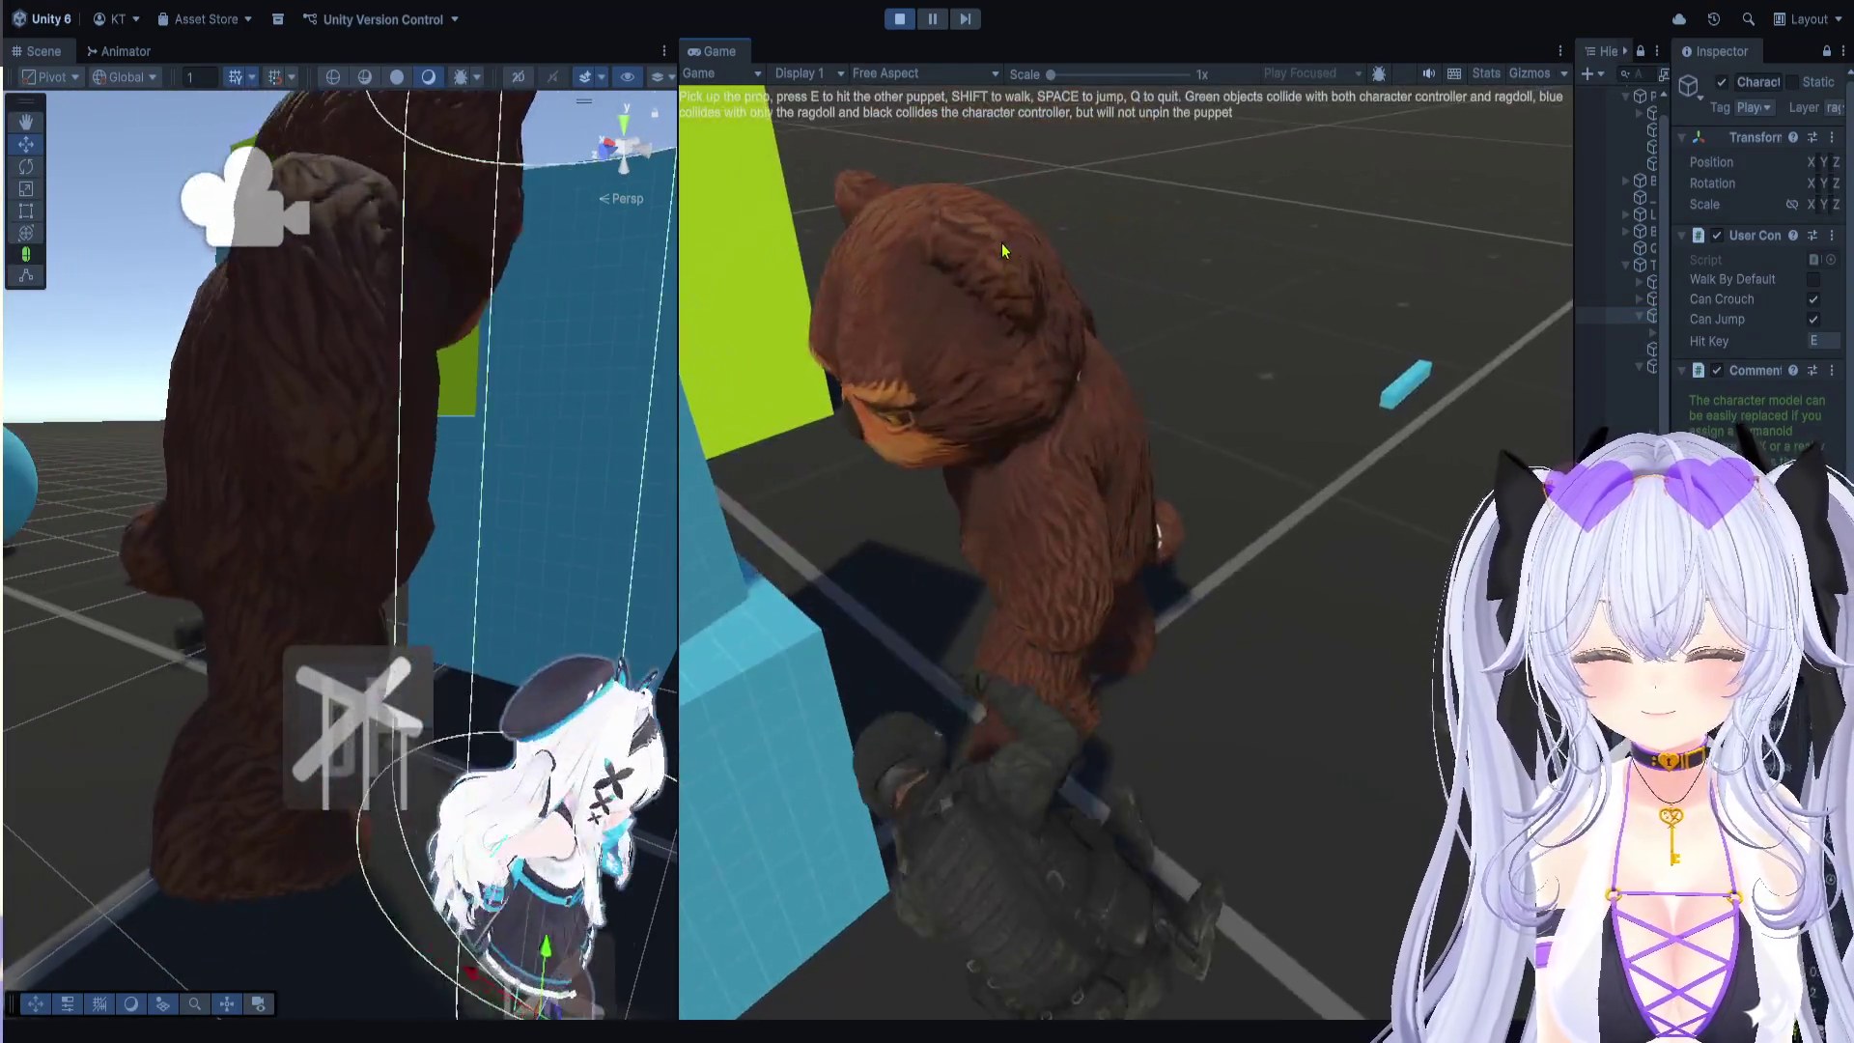
pyautogui.press('s')
pyautogui.press('w')
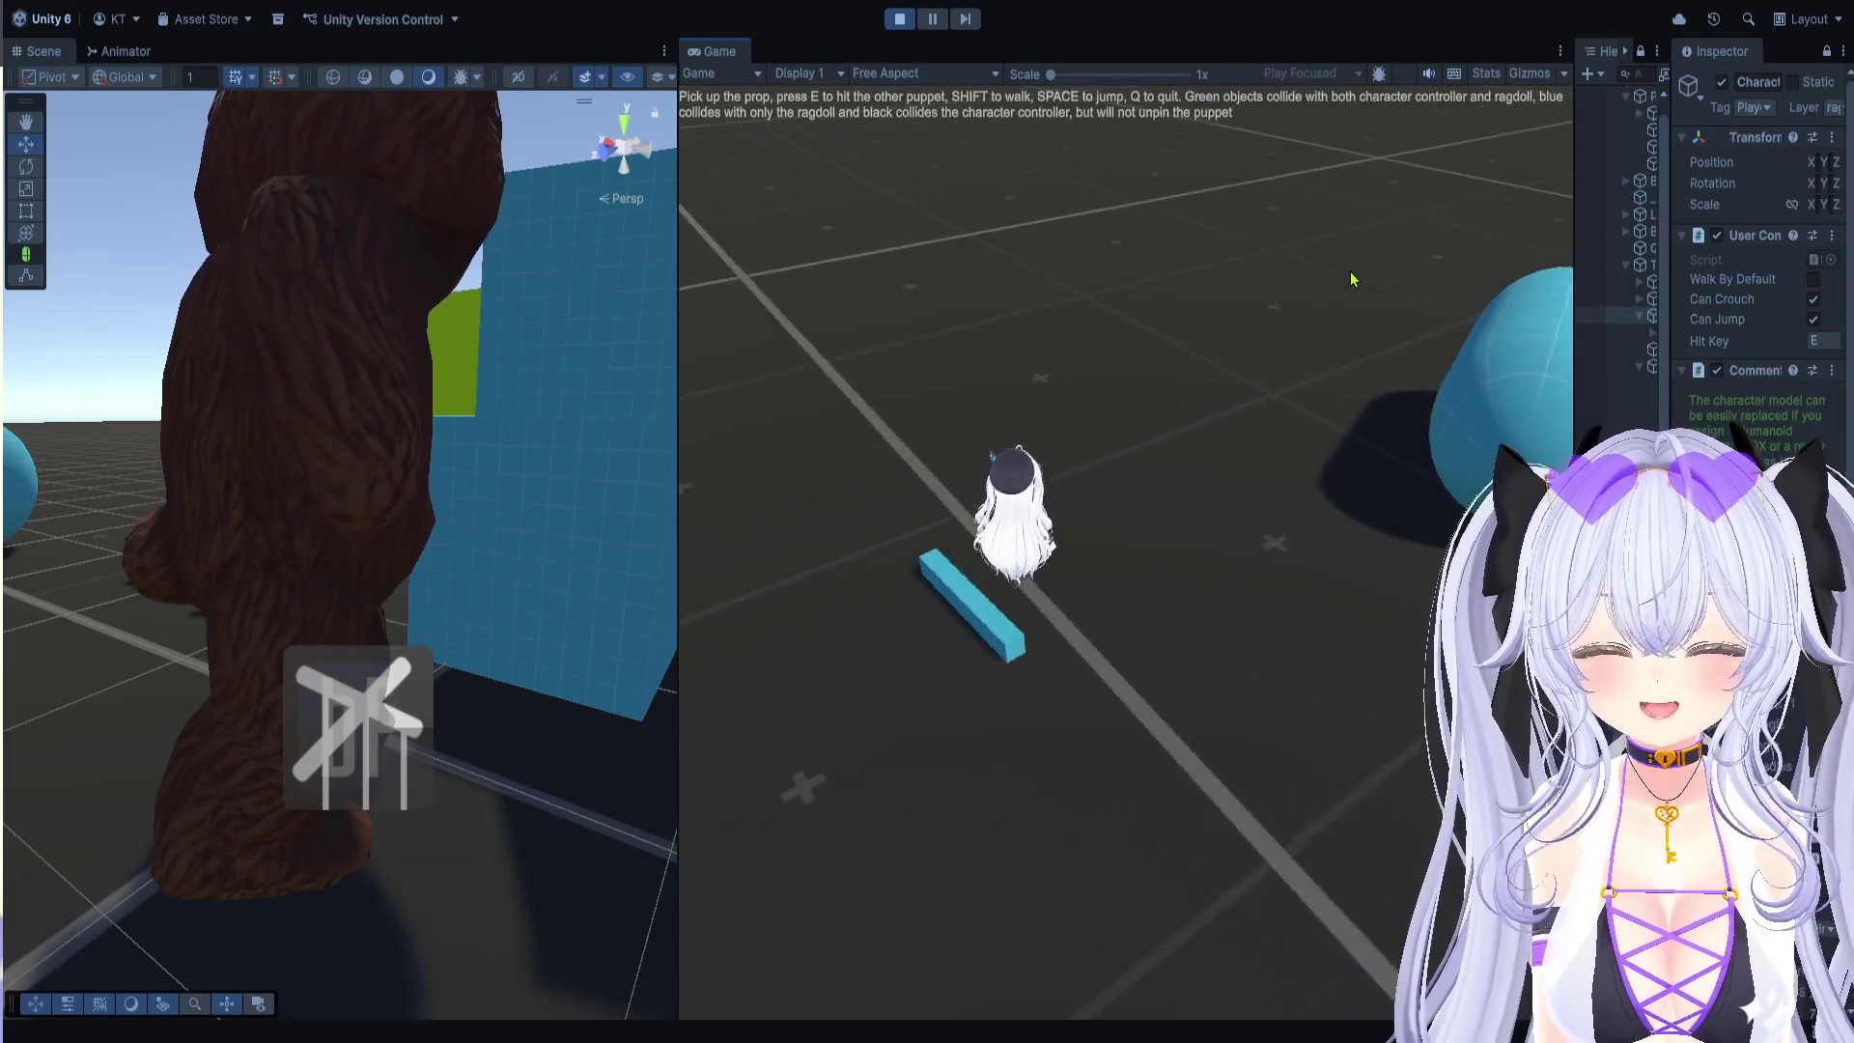
pyautogui.press('s')
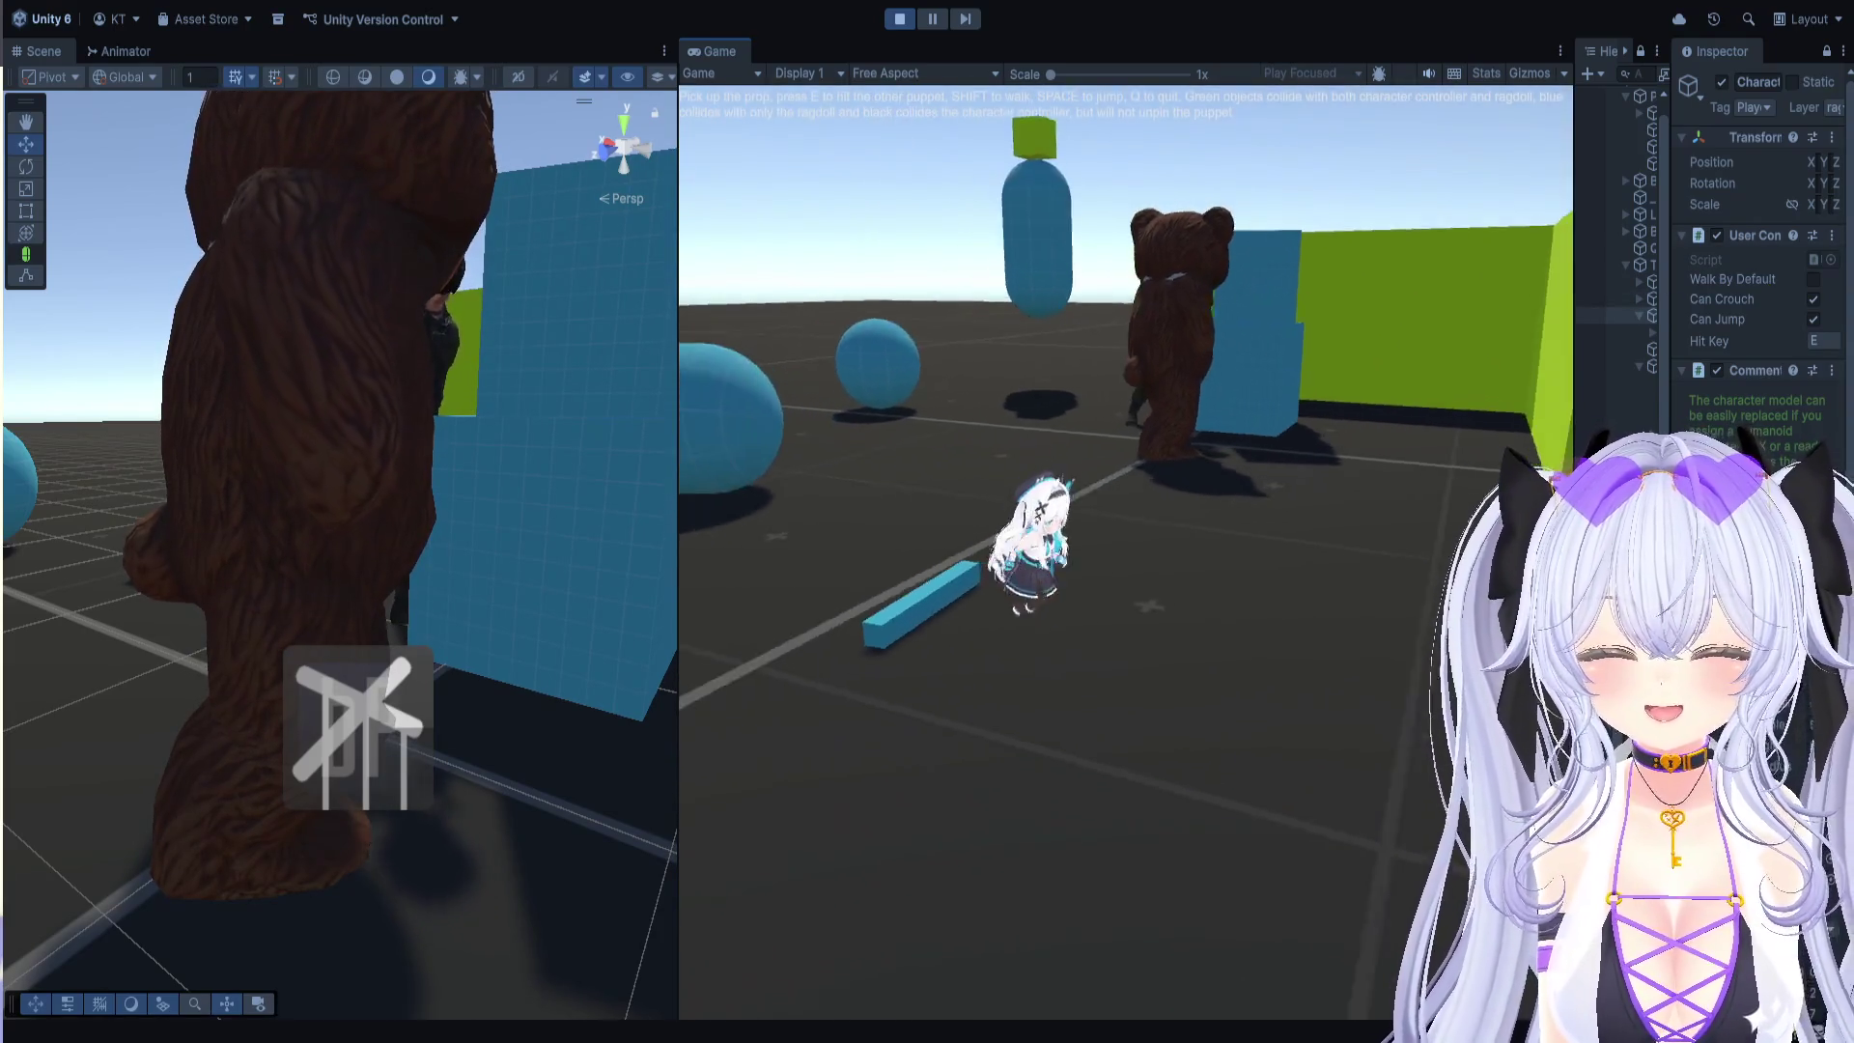
pyautogui.press('w')
pyautogui.press('w')
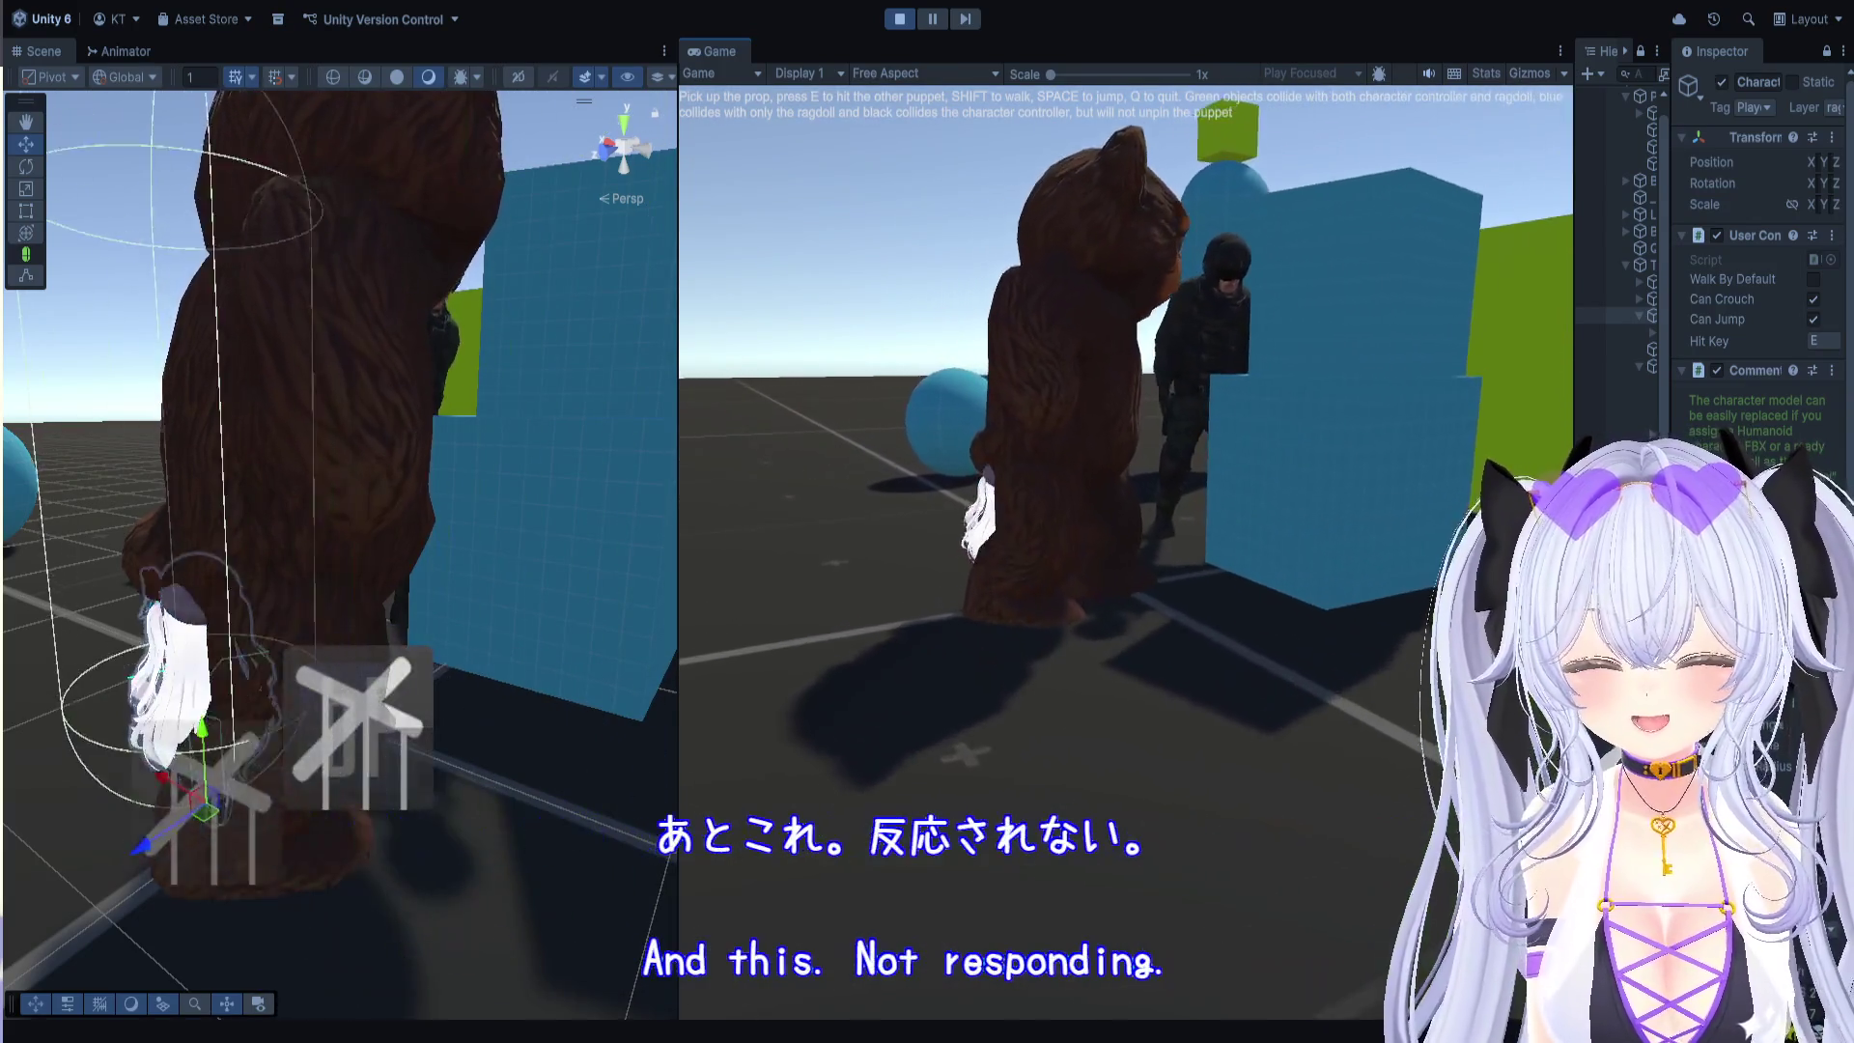
pyautogui.press('s')
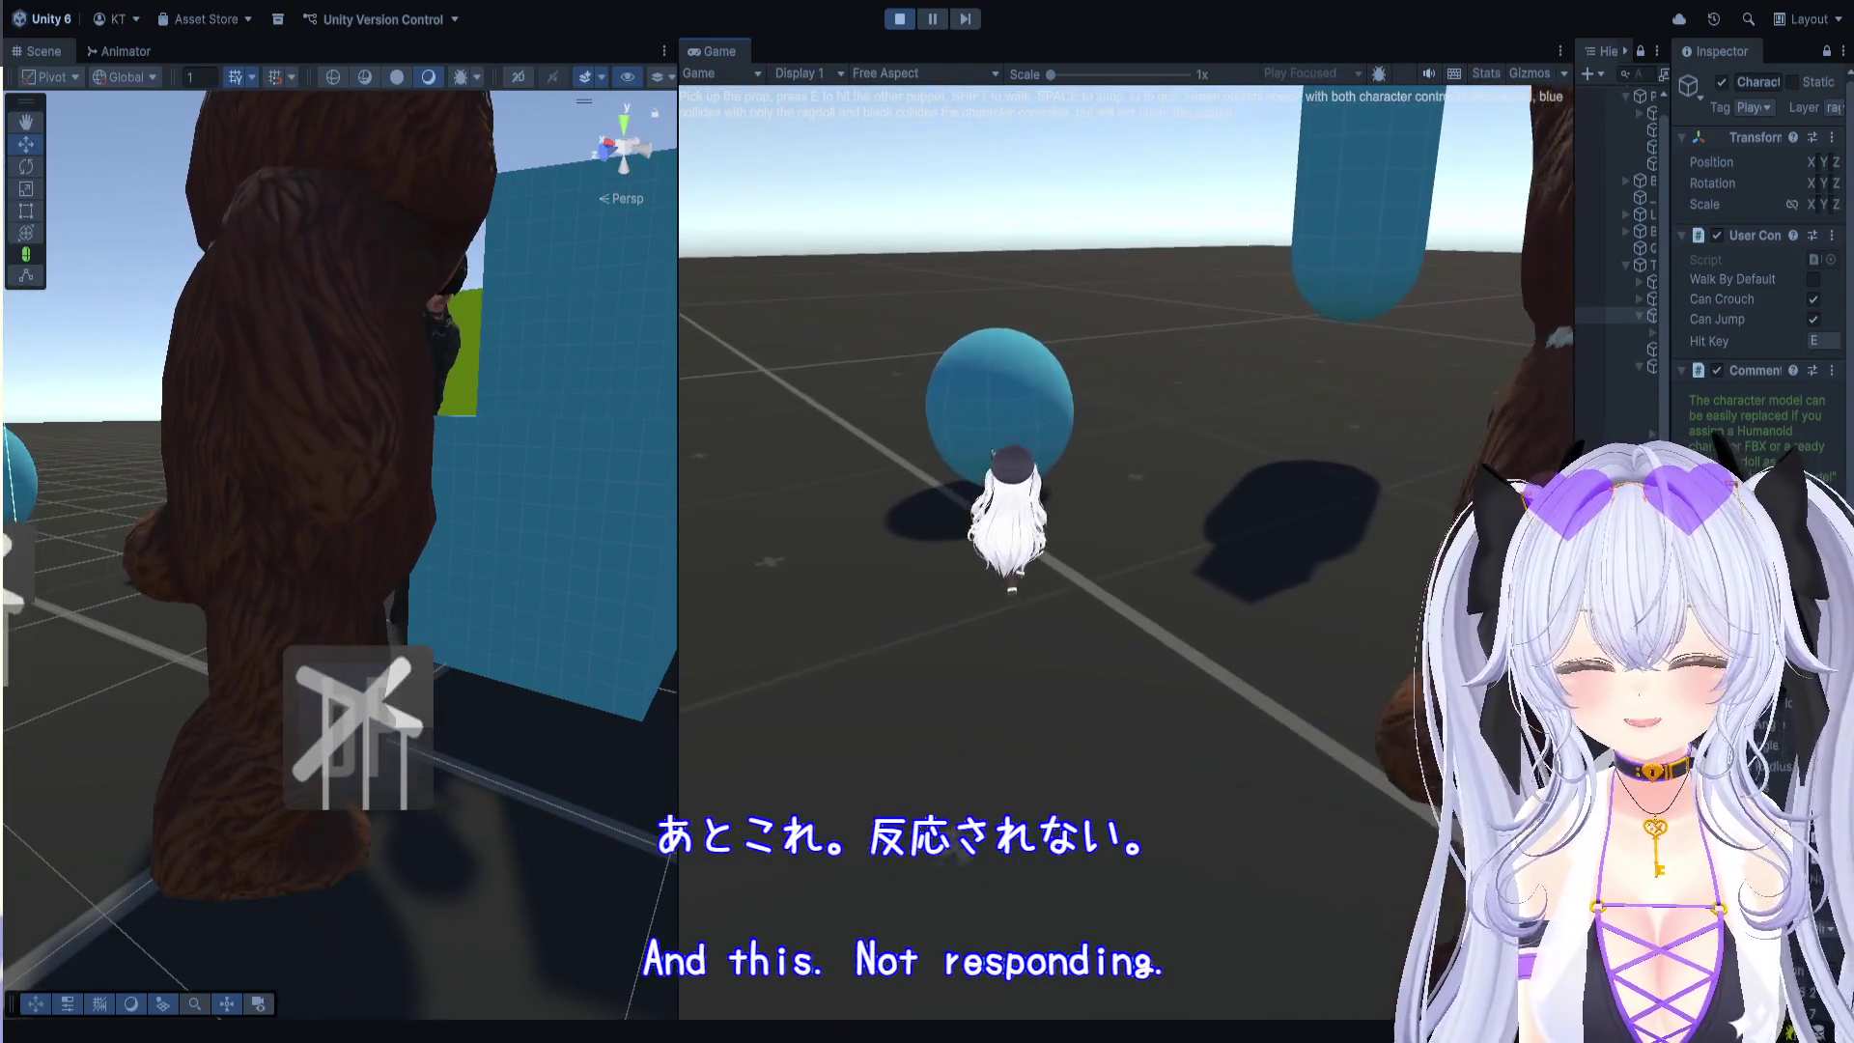
pyautogui.press('a')
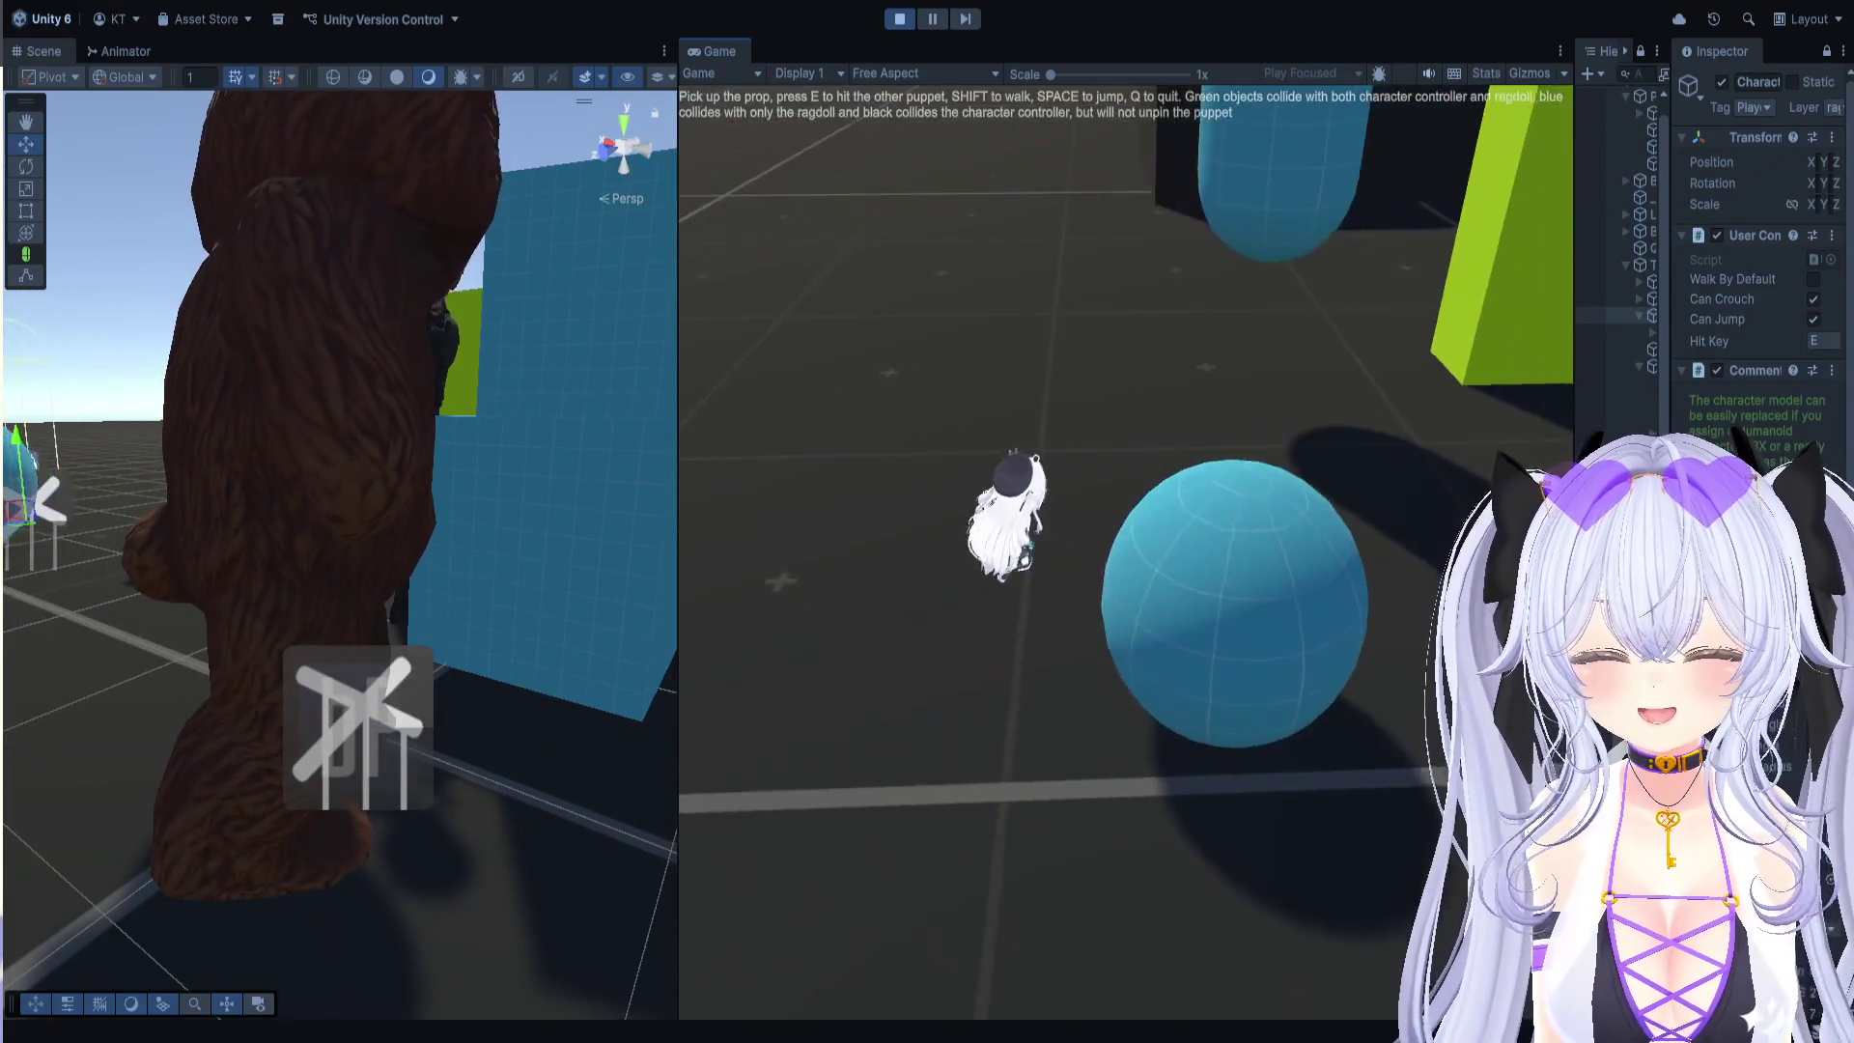
pyautogui.press('w')
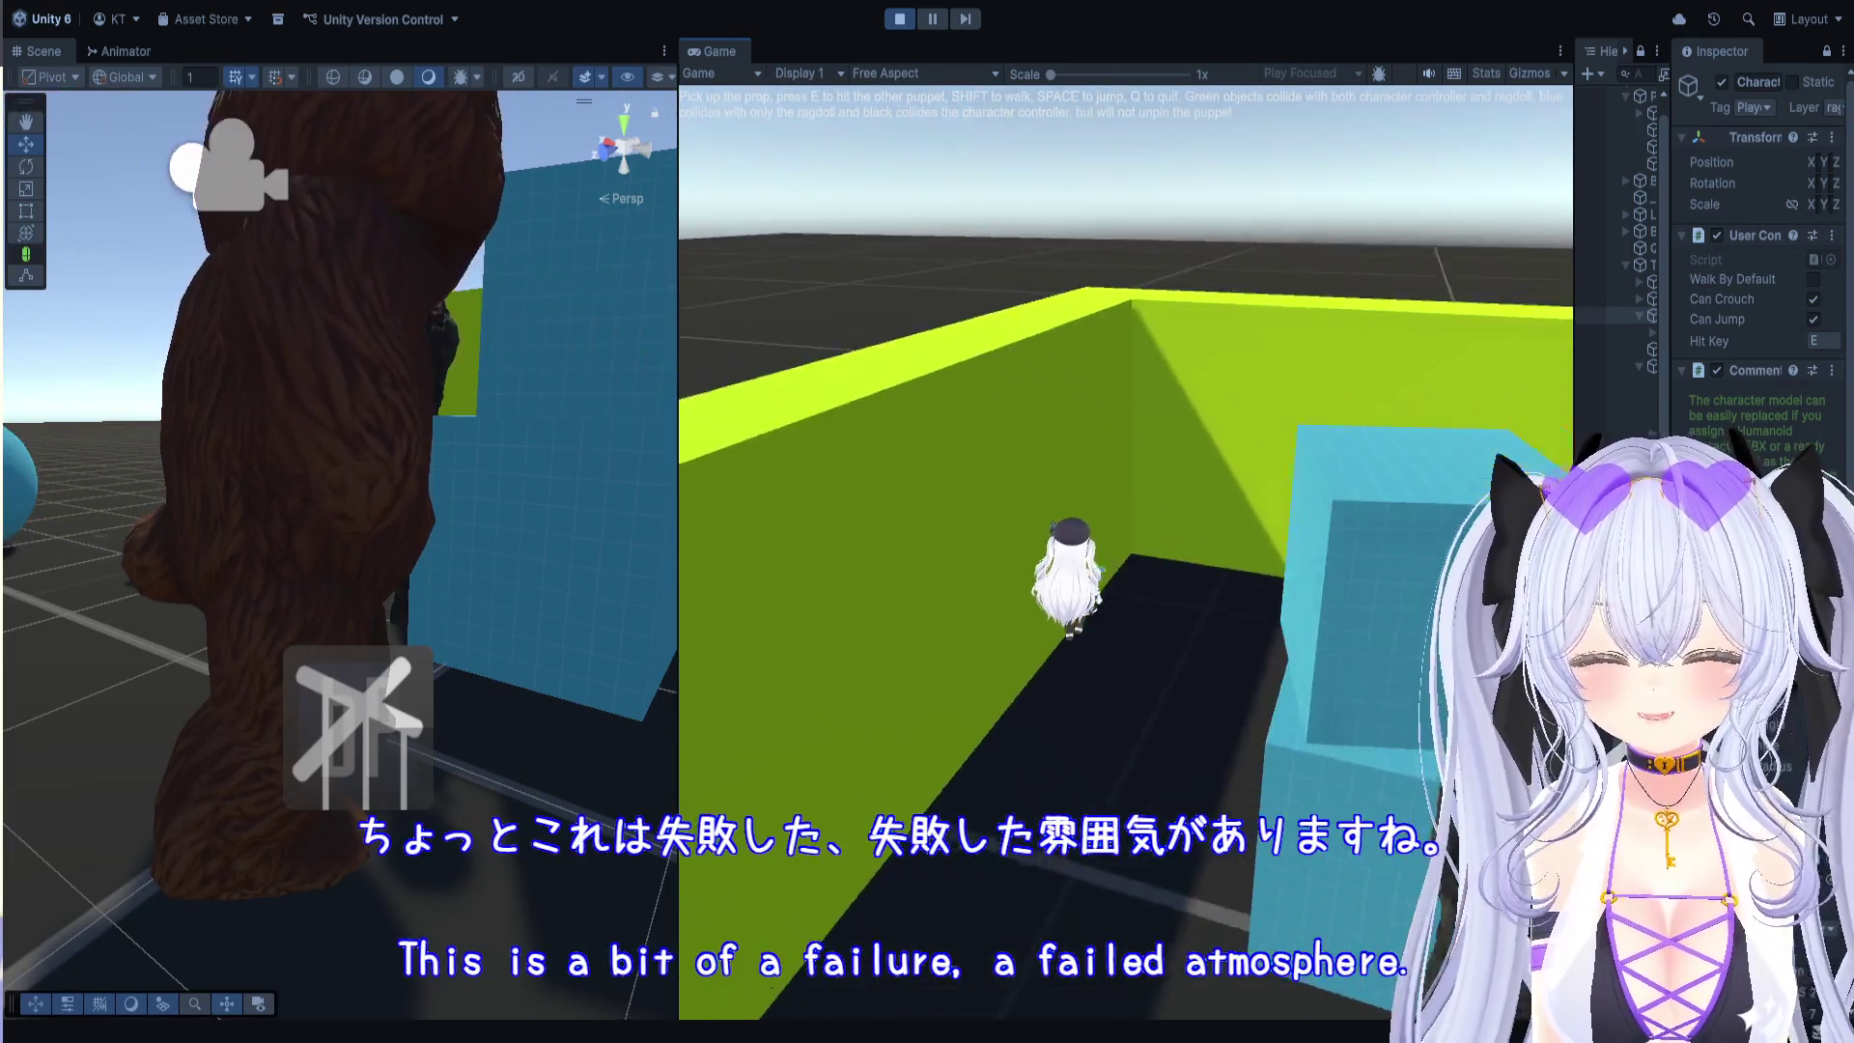
pyautogui.press('space')
pyautogui.press('w')
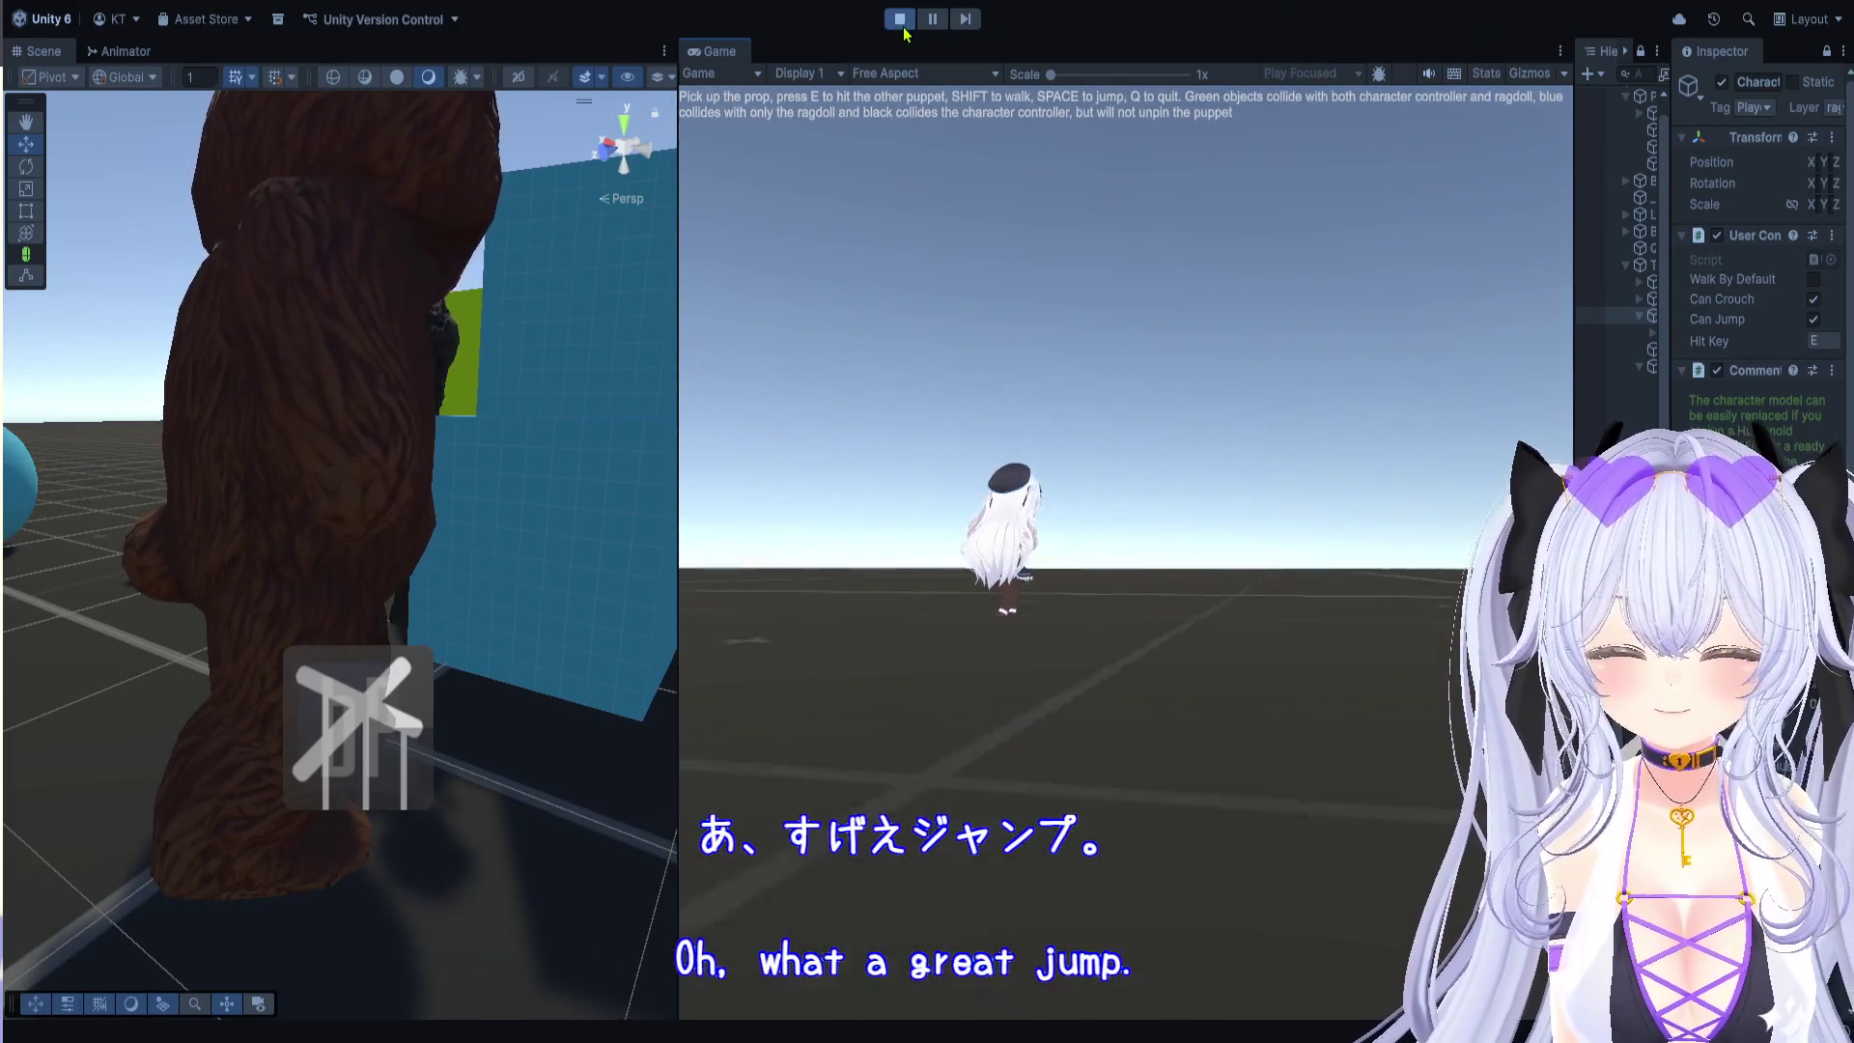
pyautogui.click(901, 23)
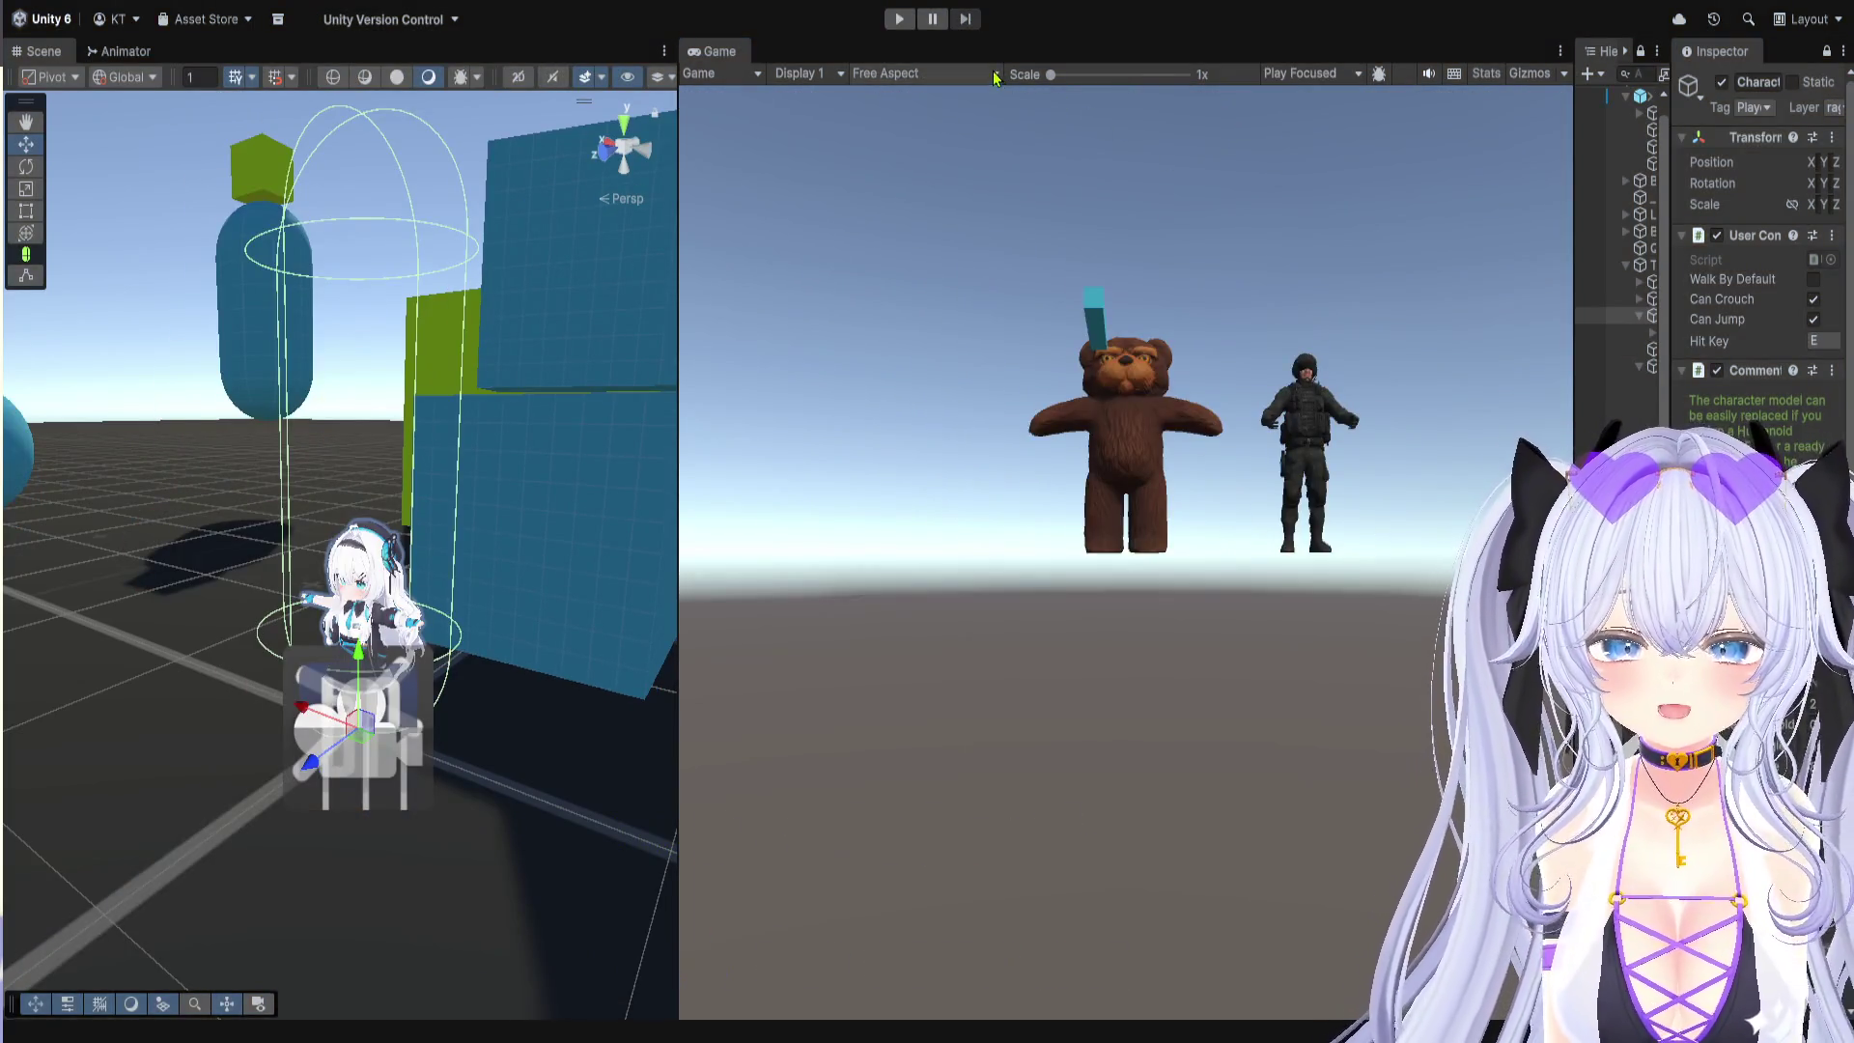
# Step: Resize the panels and open CHIBI_SOTAI_SDK3's FBX folder holding CB_Full_MORPHO_EDITION
pyautogui.moveTo(1574, 544); pyautogui.dragTo(1009, 544)
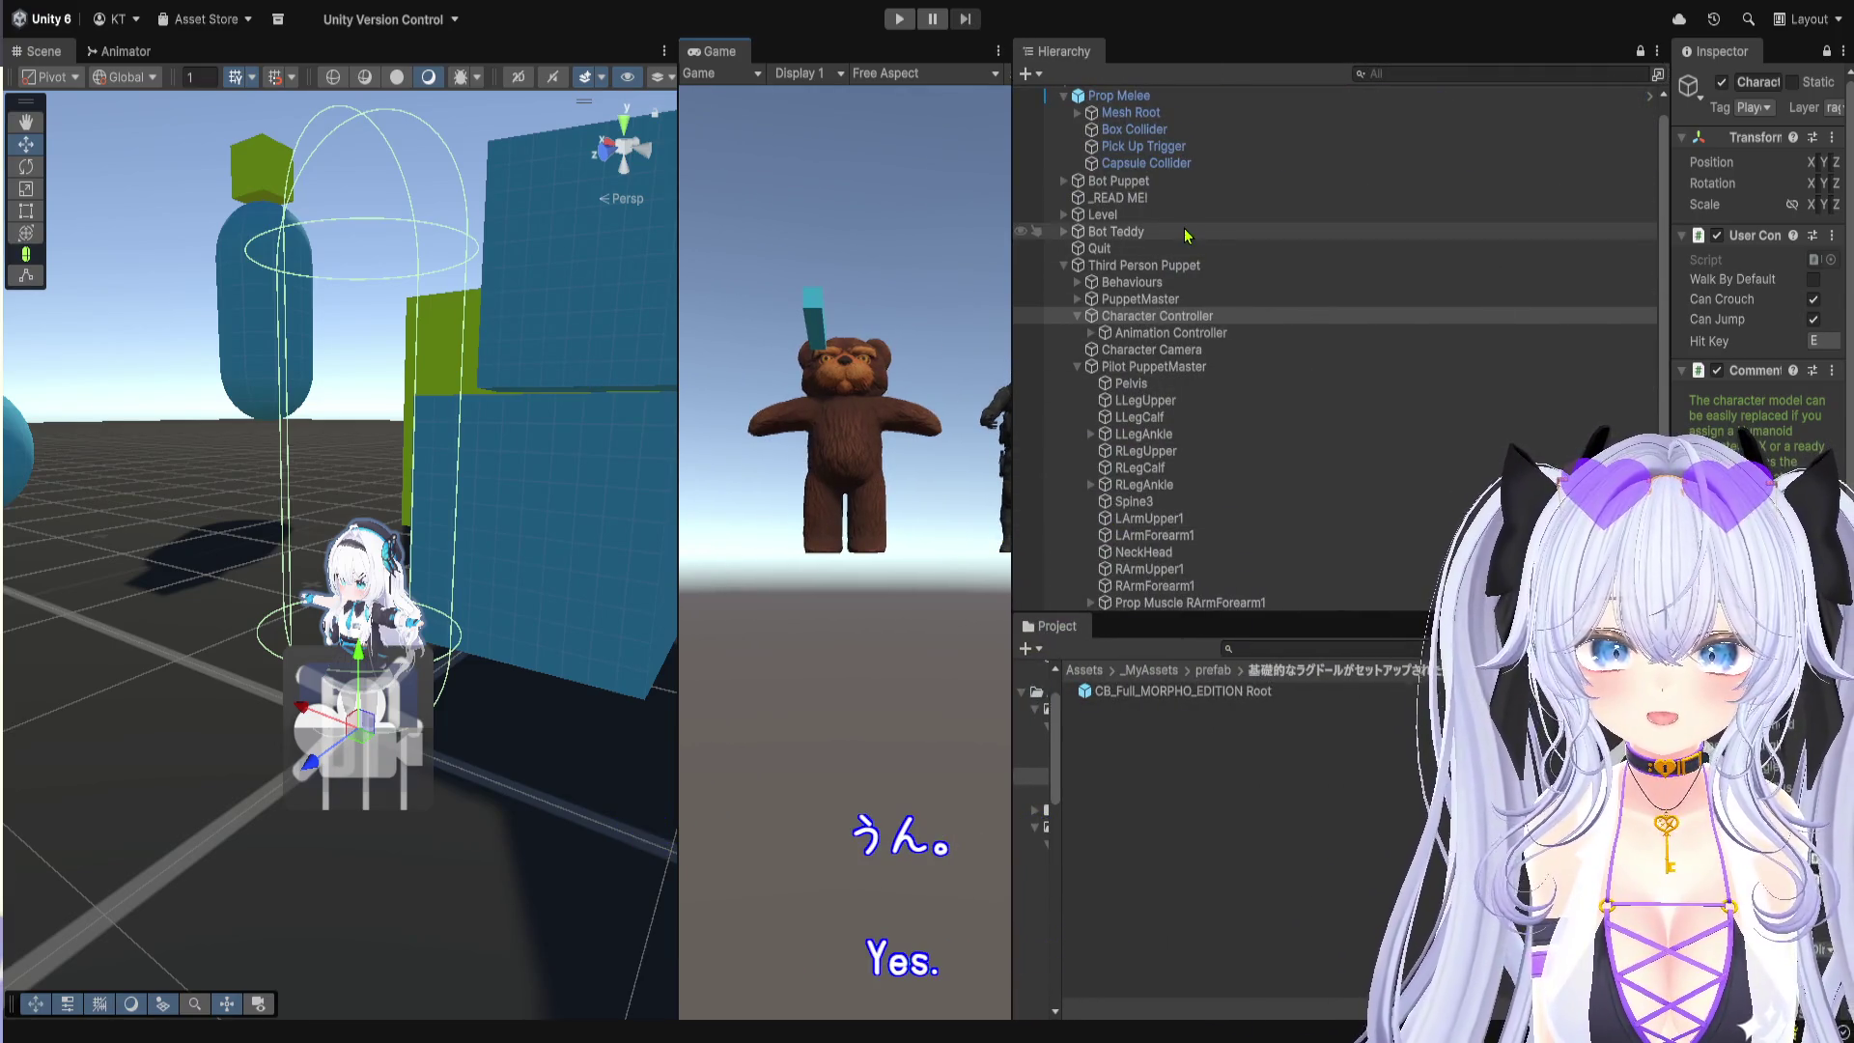
pyautogui.moveTo(1671, 433); pyautogui.dragTo(1360, 434)
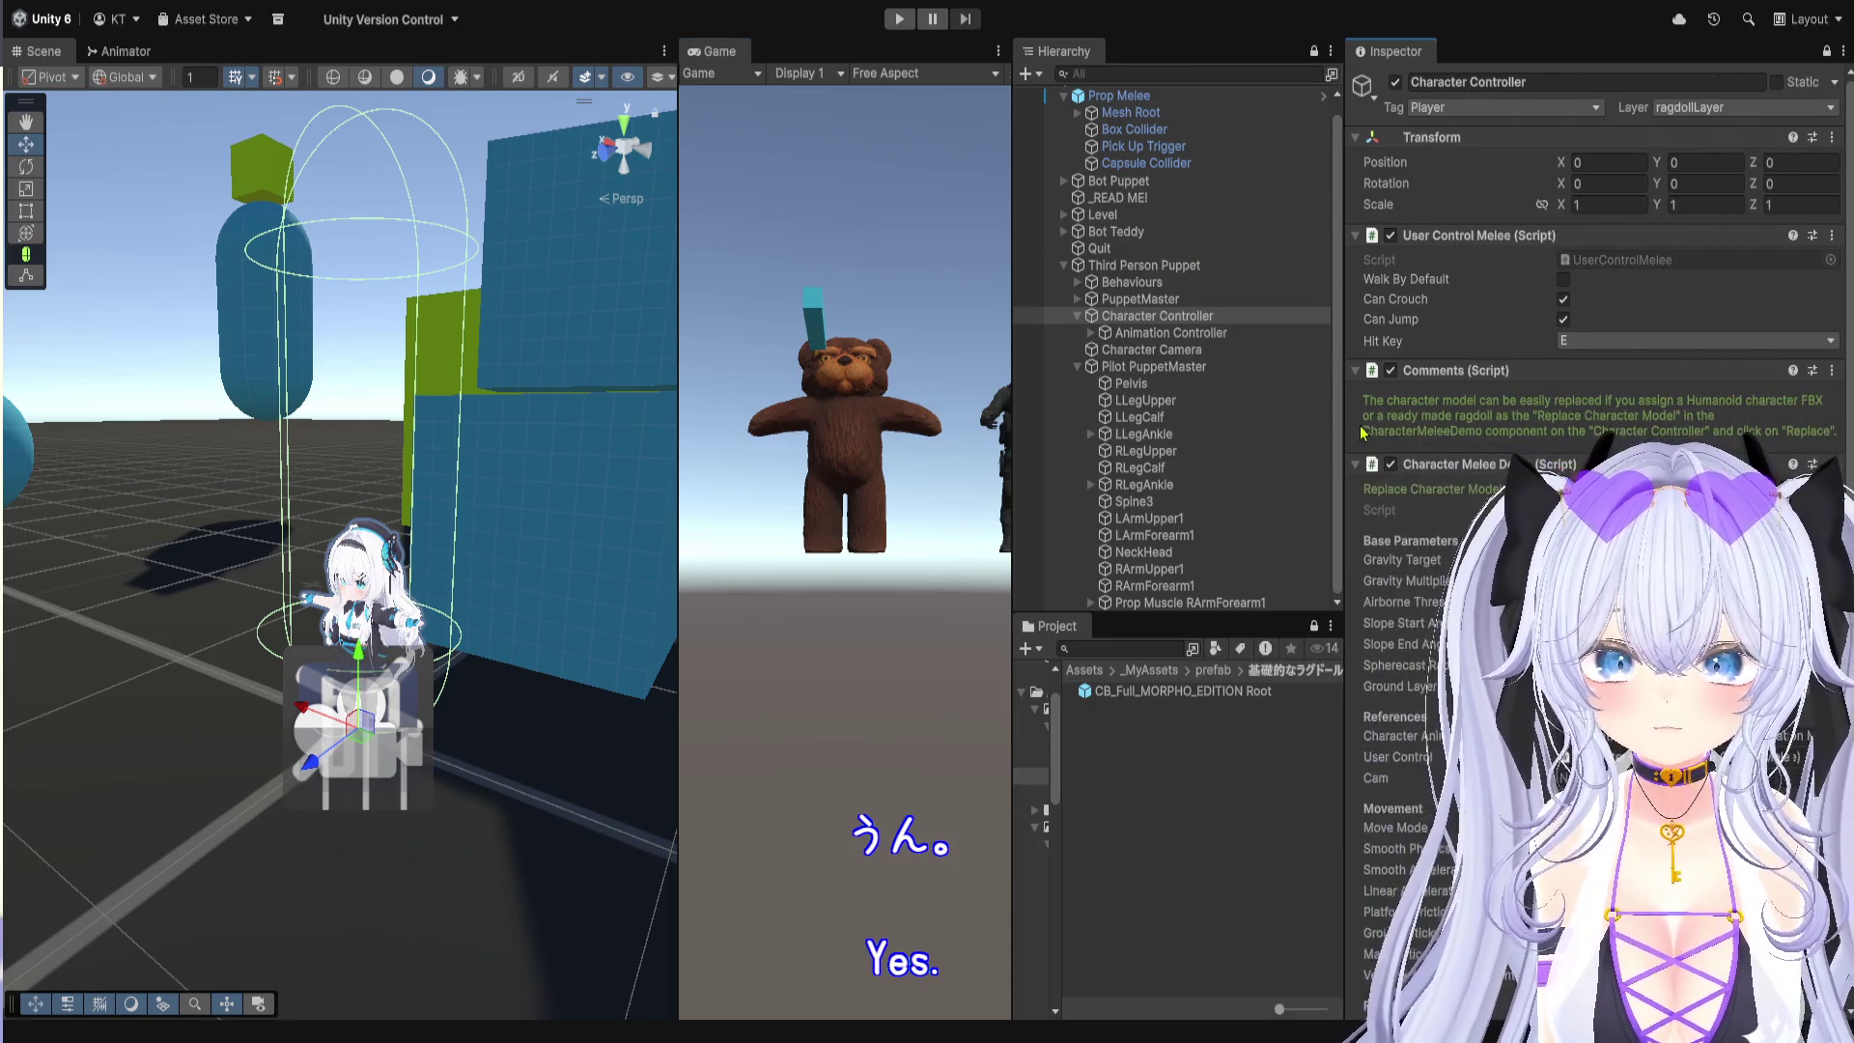
pyautogui.click(1213, 670)
pyautogui.click(1156, 671)
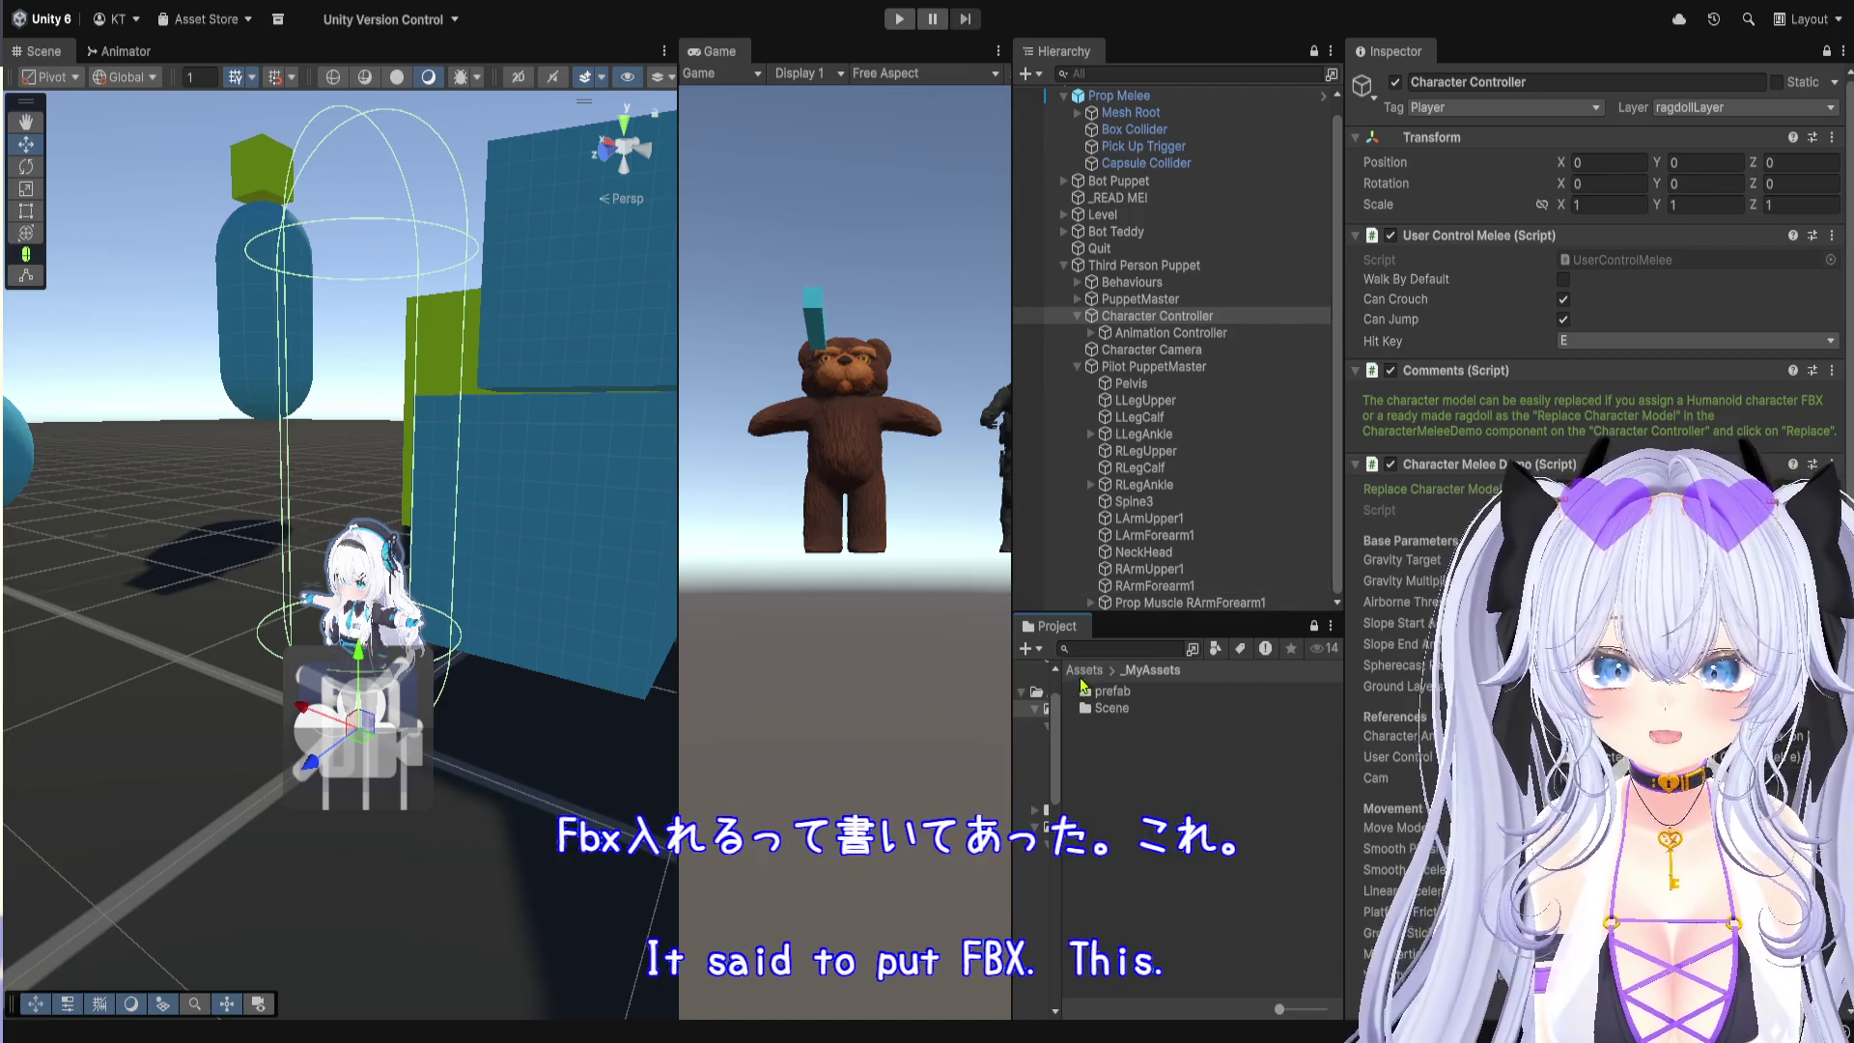
pyautogui.click(1083, 670)
pyautogui.doubleClick(1136, 711)
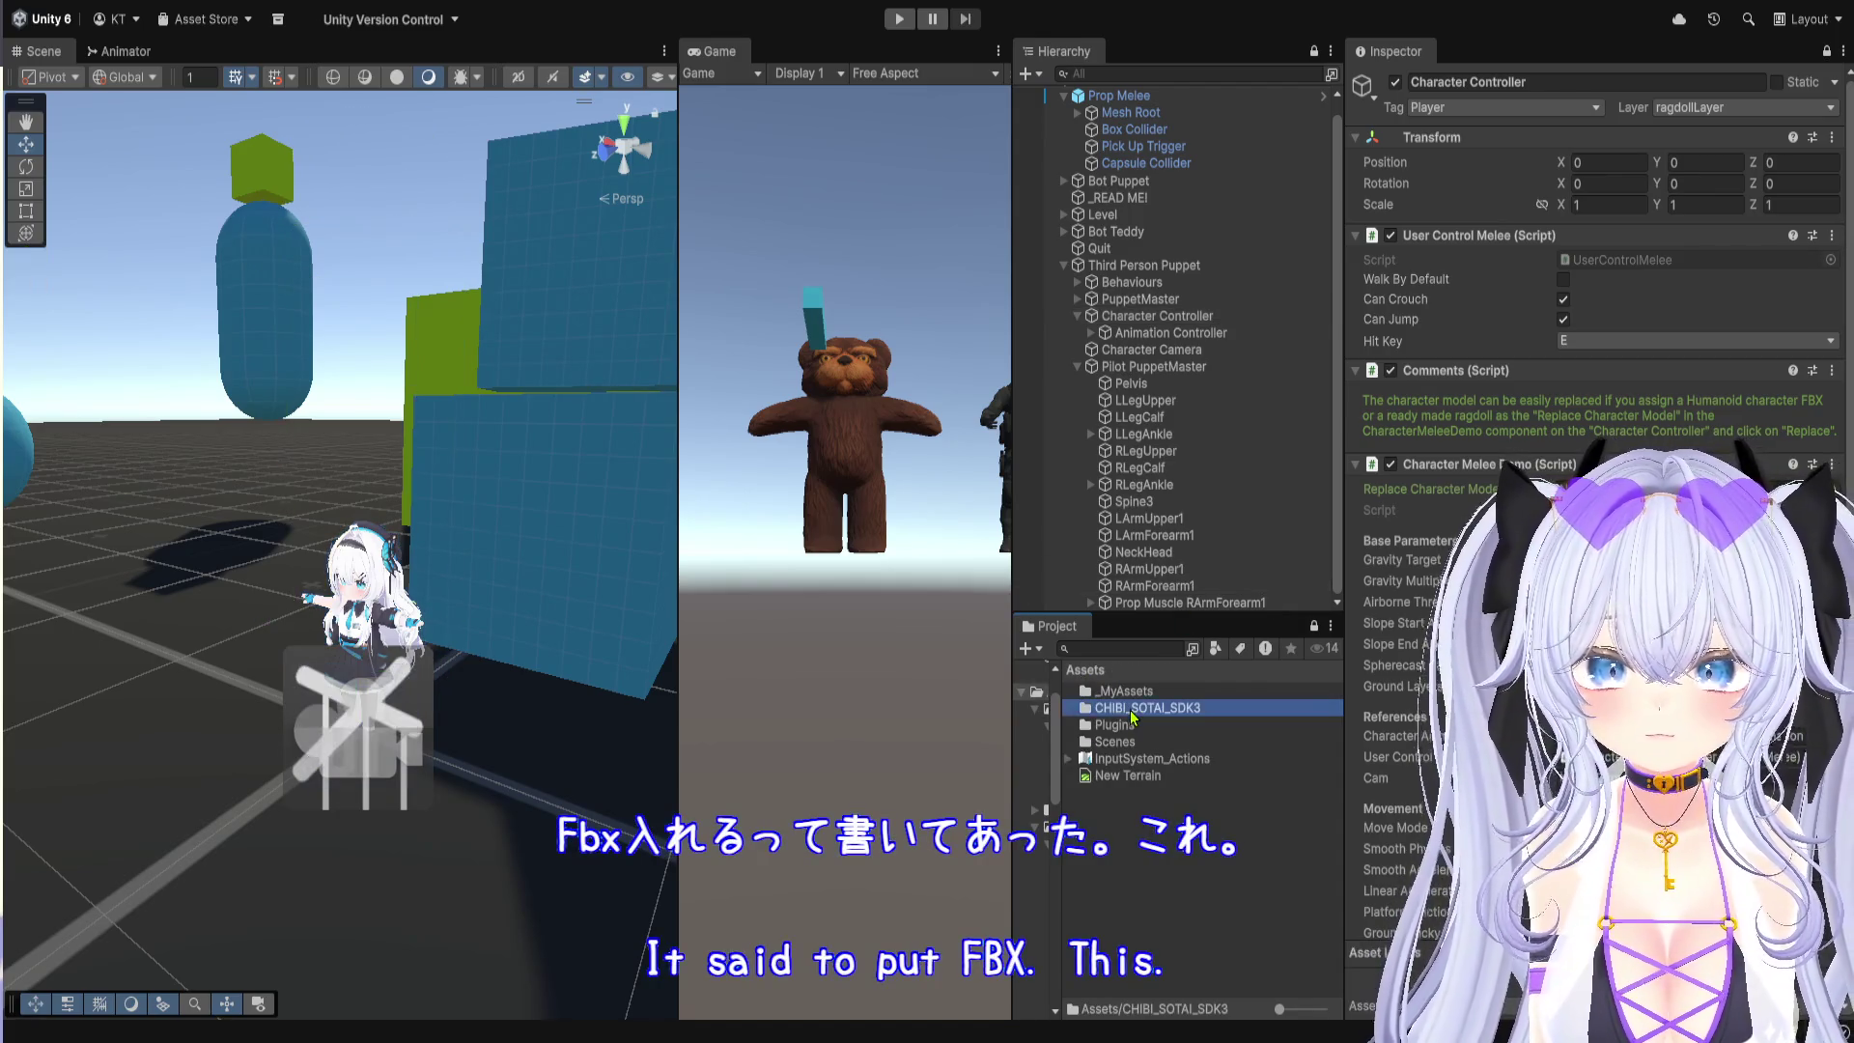
pyautogui.doubleClick(1156, 697)
pyautogui.doubleClick(1155, 693)
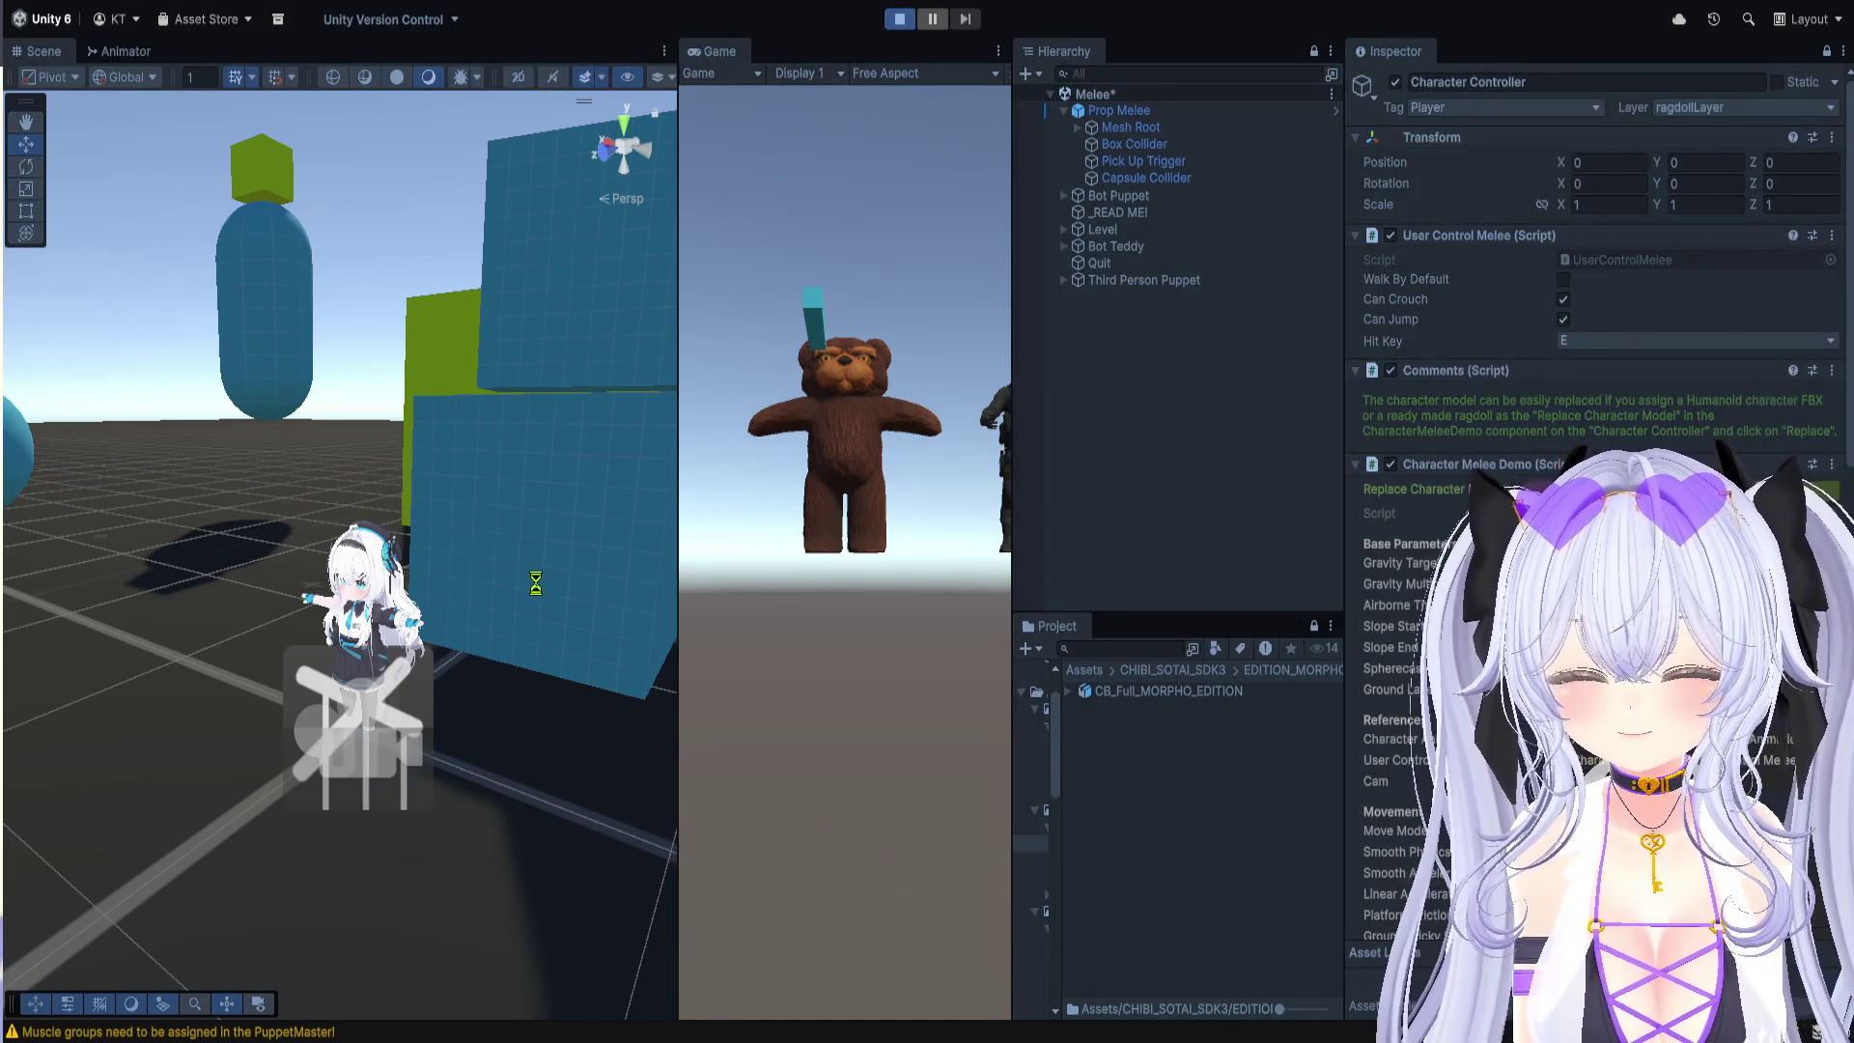
# Step: Run the chibi girl past the teddy toward the blue blocks, then exit Play mode
pyautogui.moveTo(1010, 542); pyautogui.dragTo(1162, 499)
pyautogui.press('w')
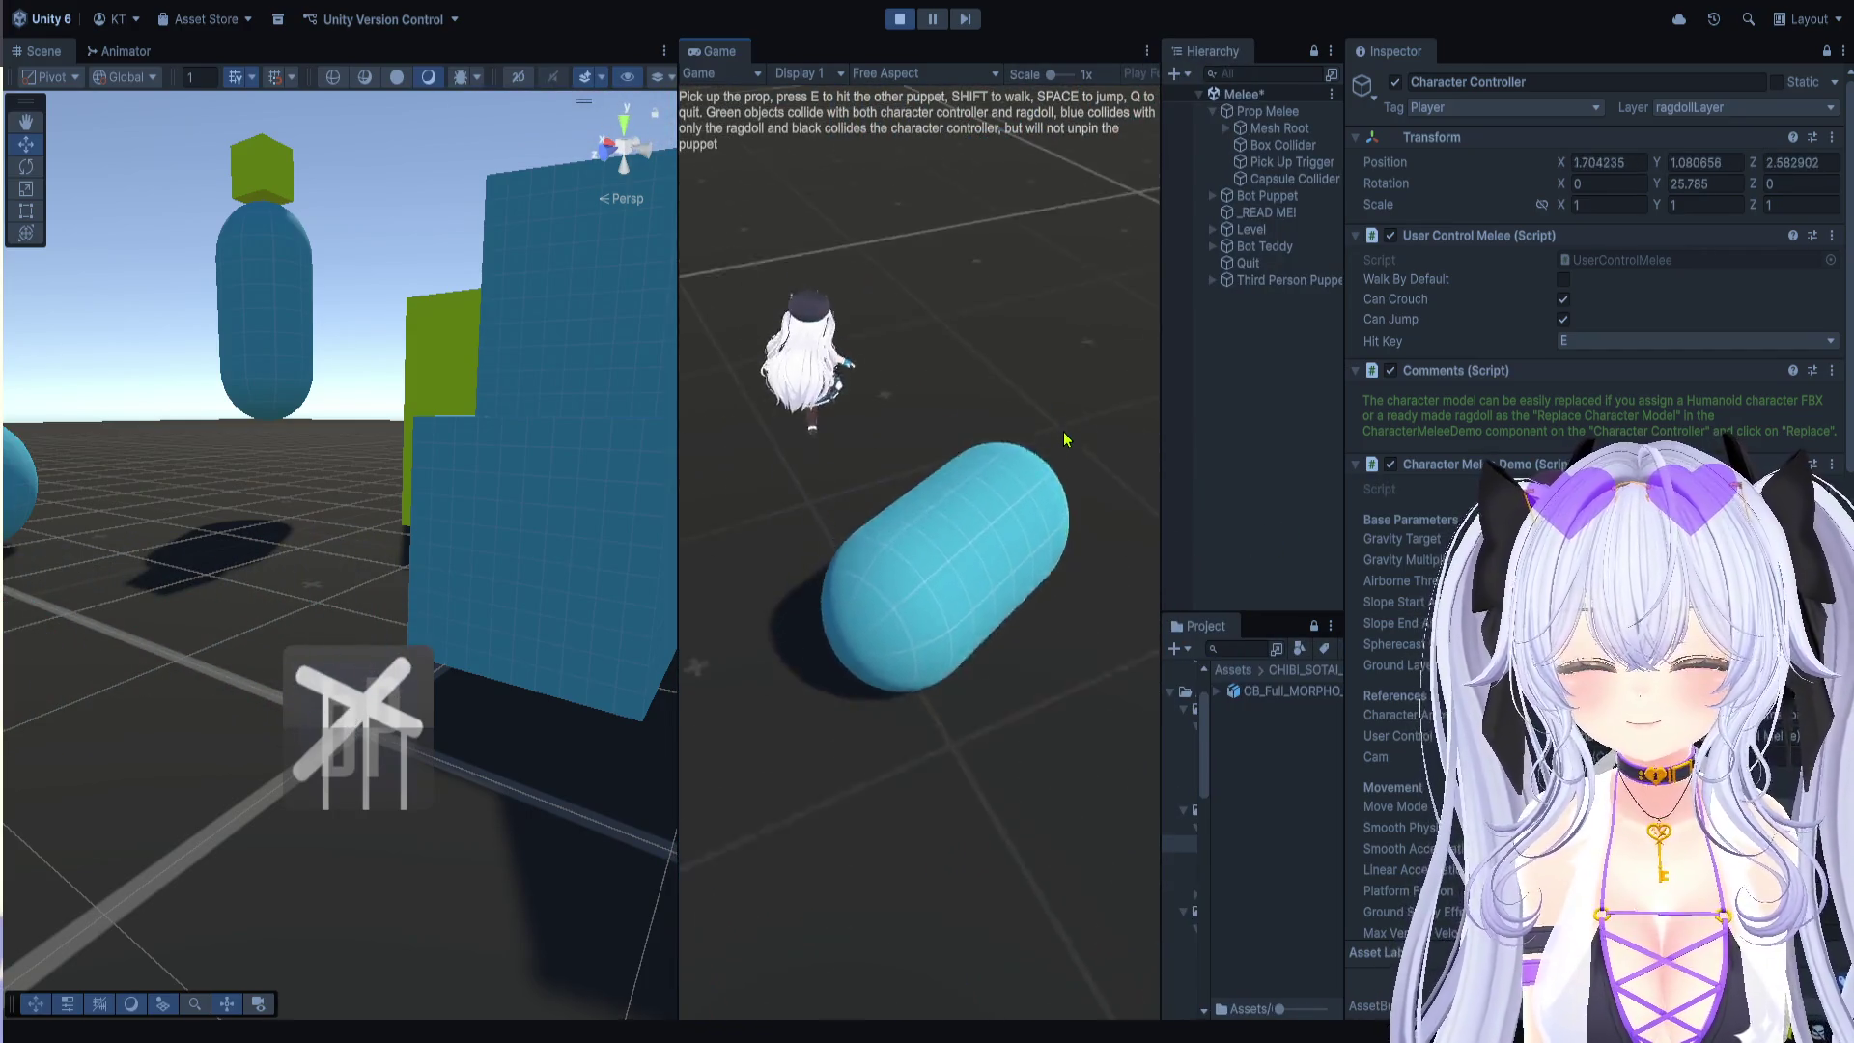
pyautogui.press('w')
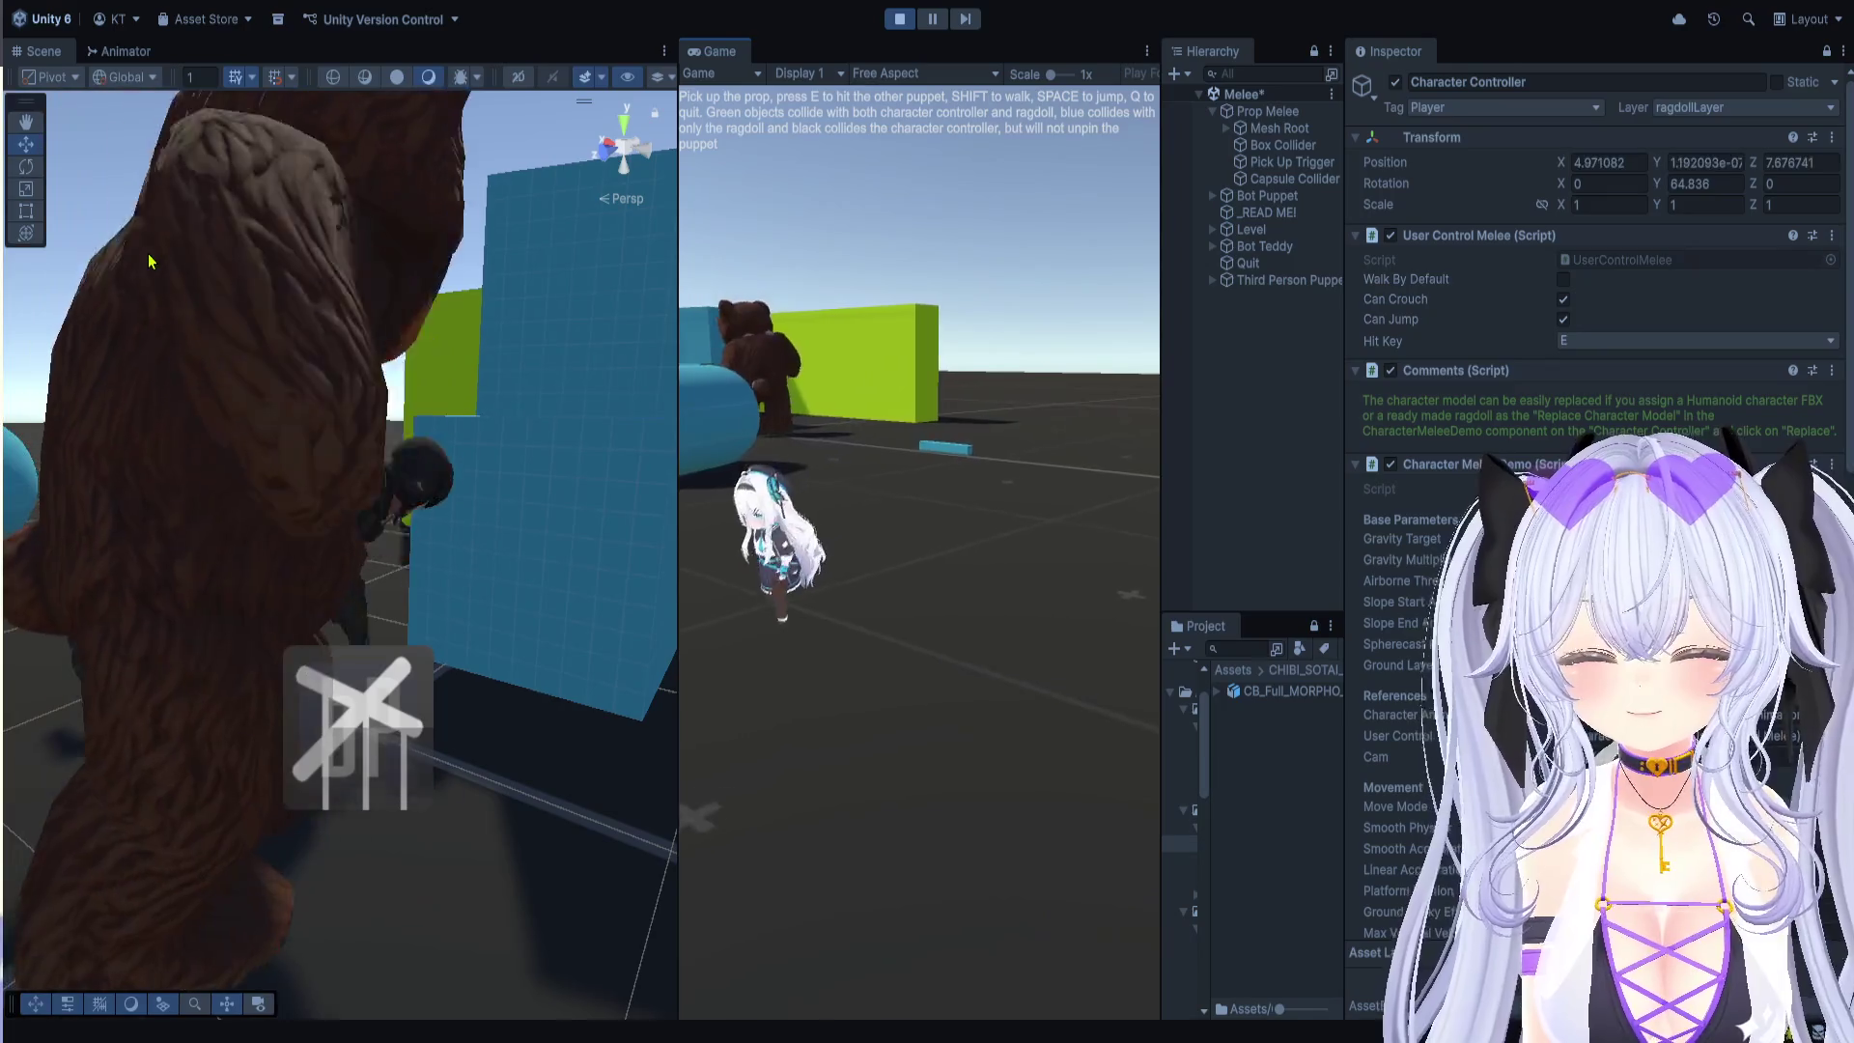
pyautogui.press('w')
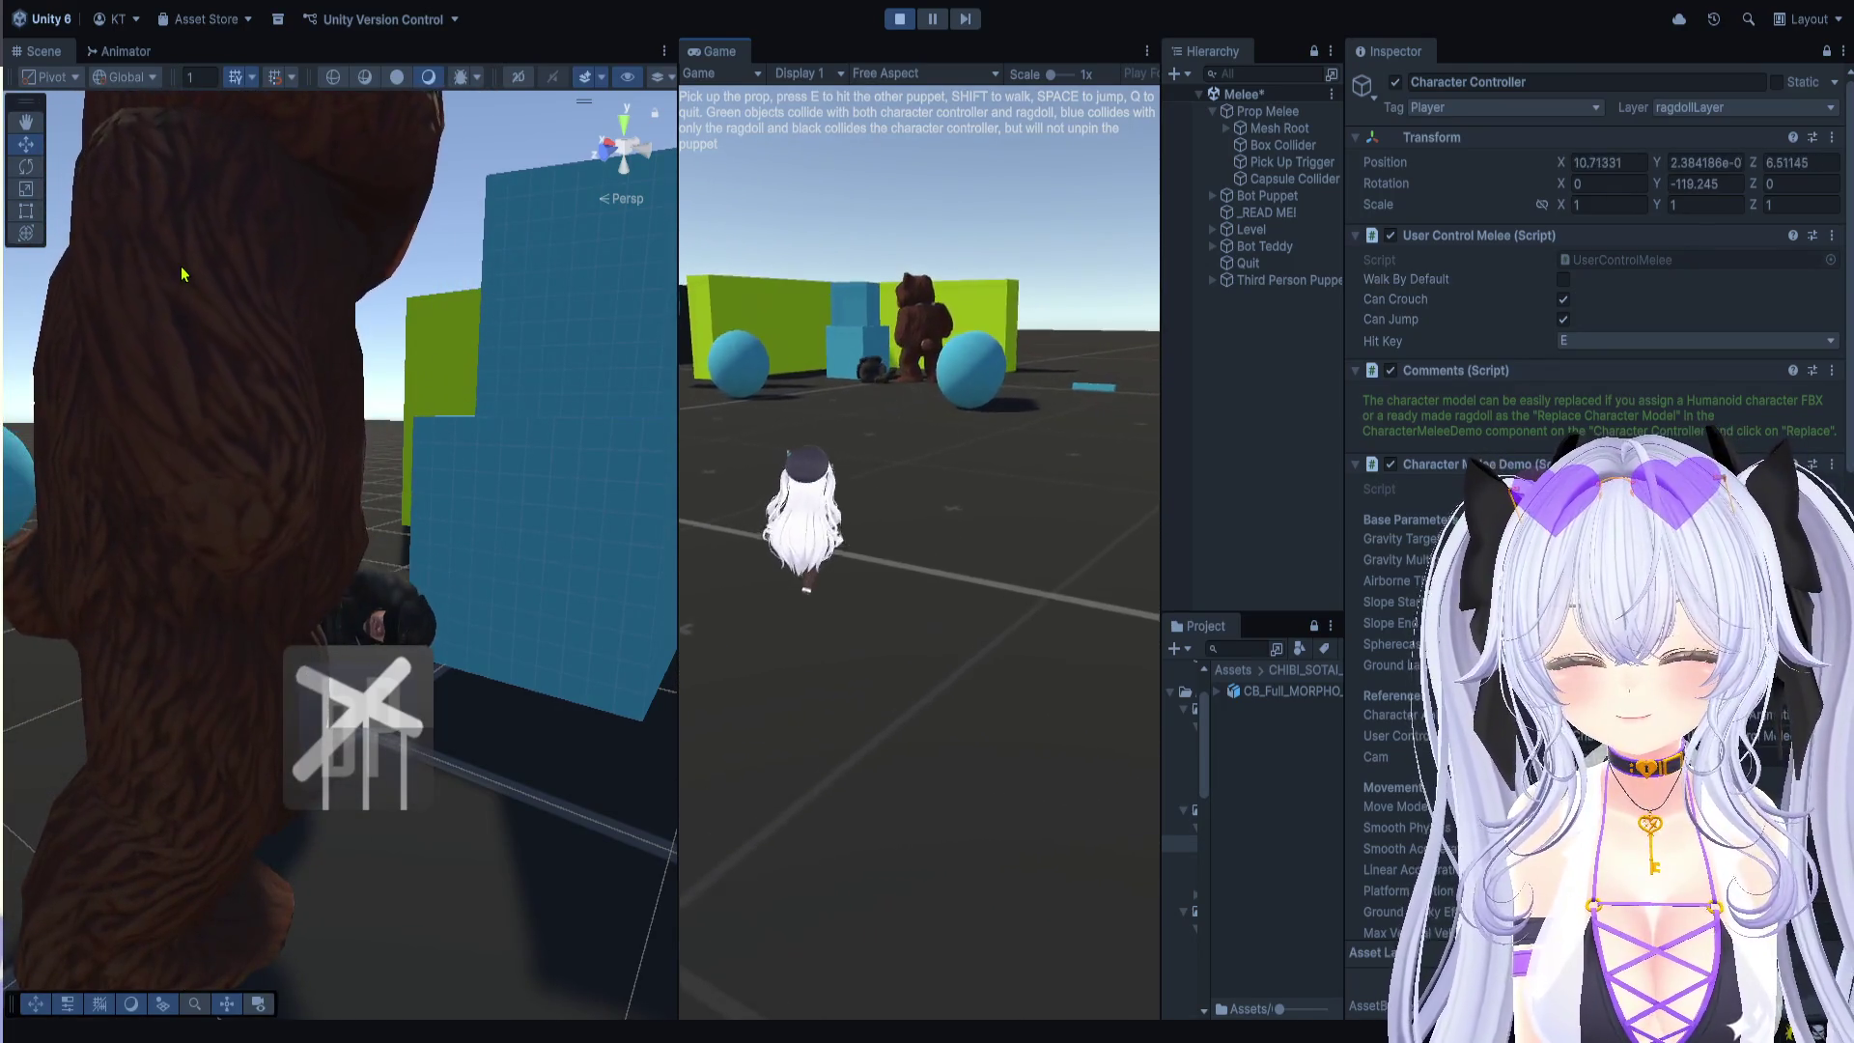
pyautogui.press('w')
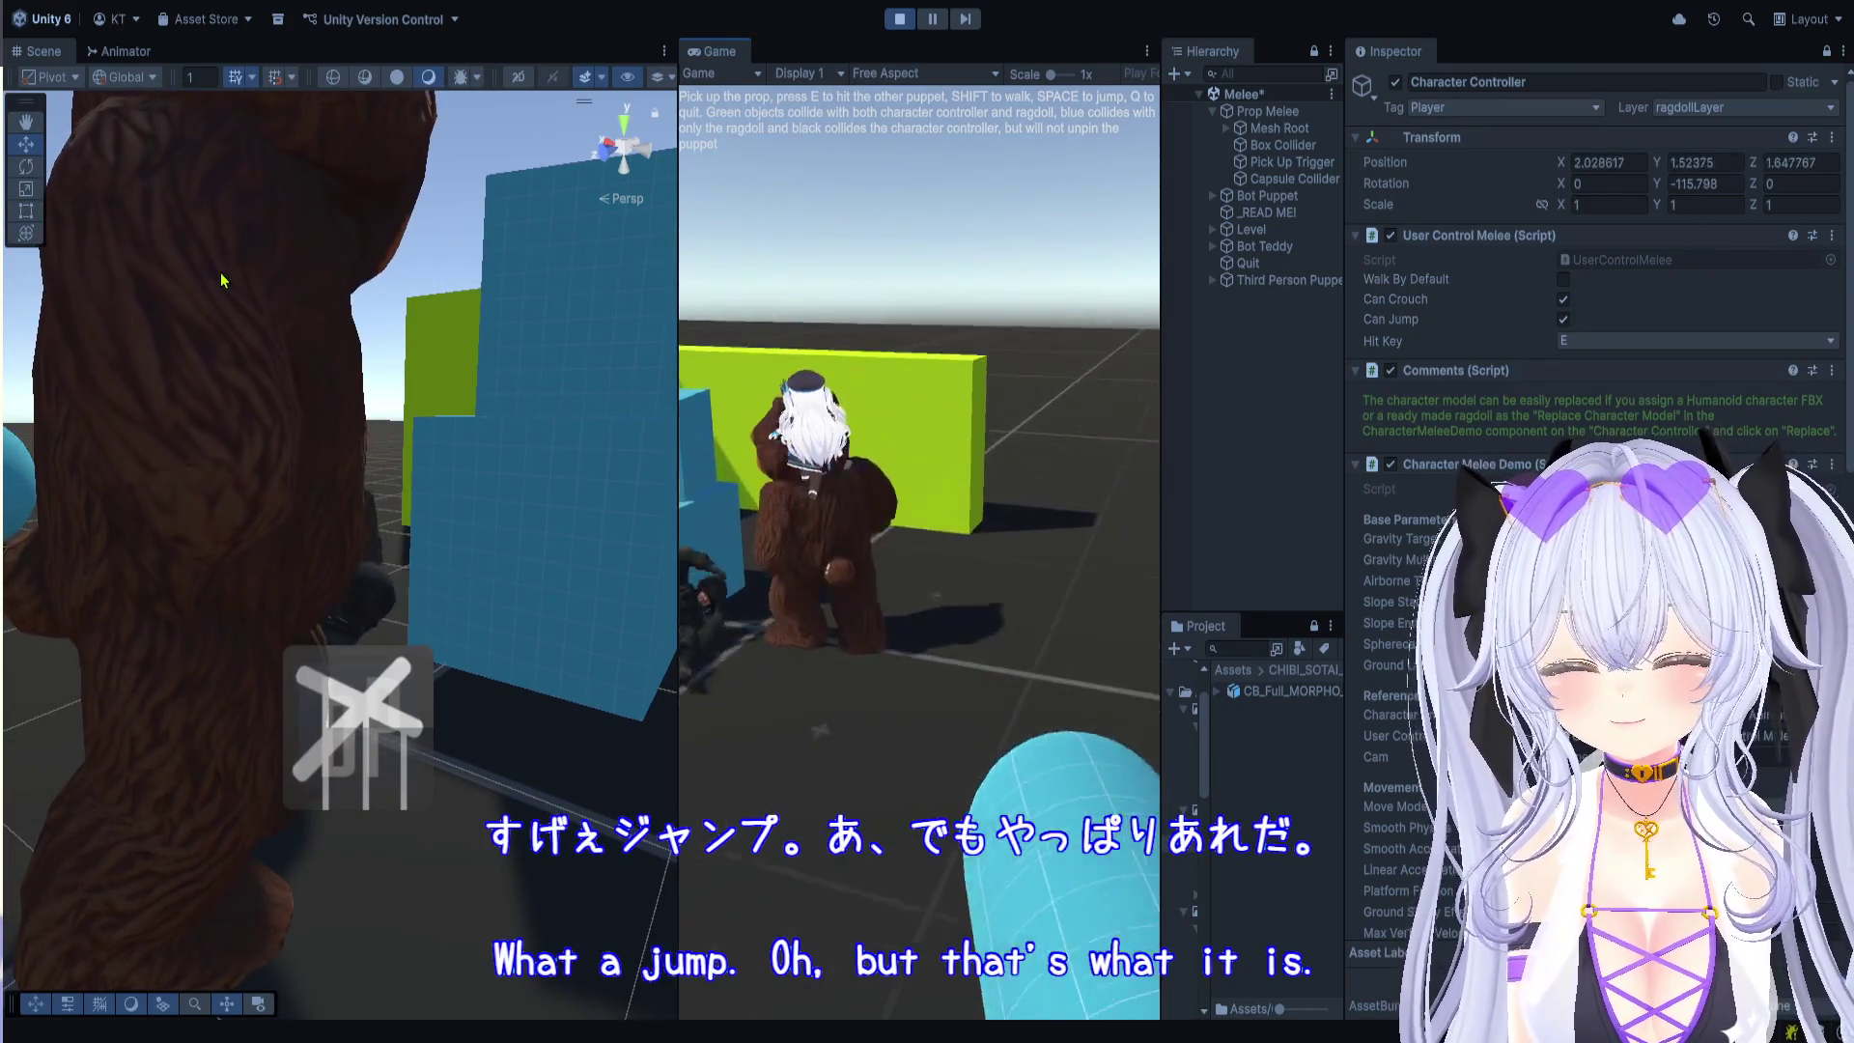
pyautogui.press('w')
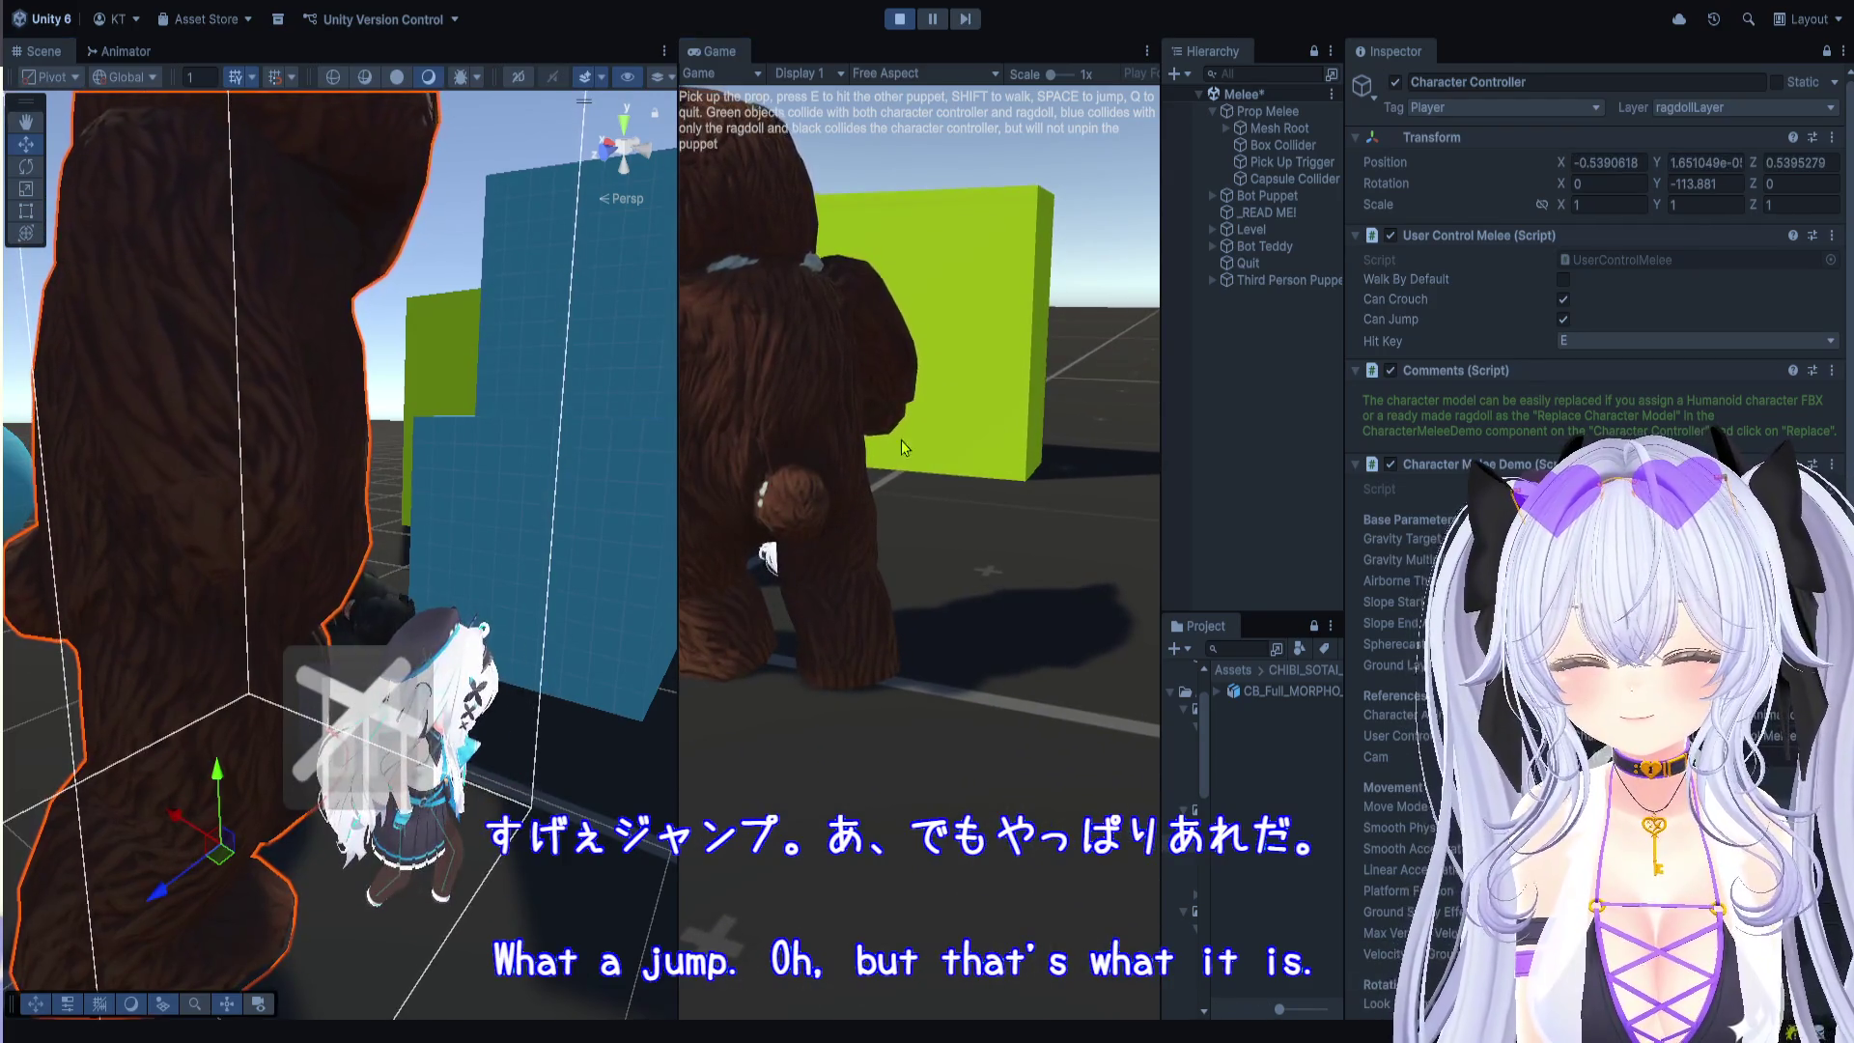
pyautogui.press('w')
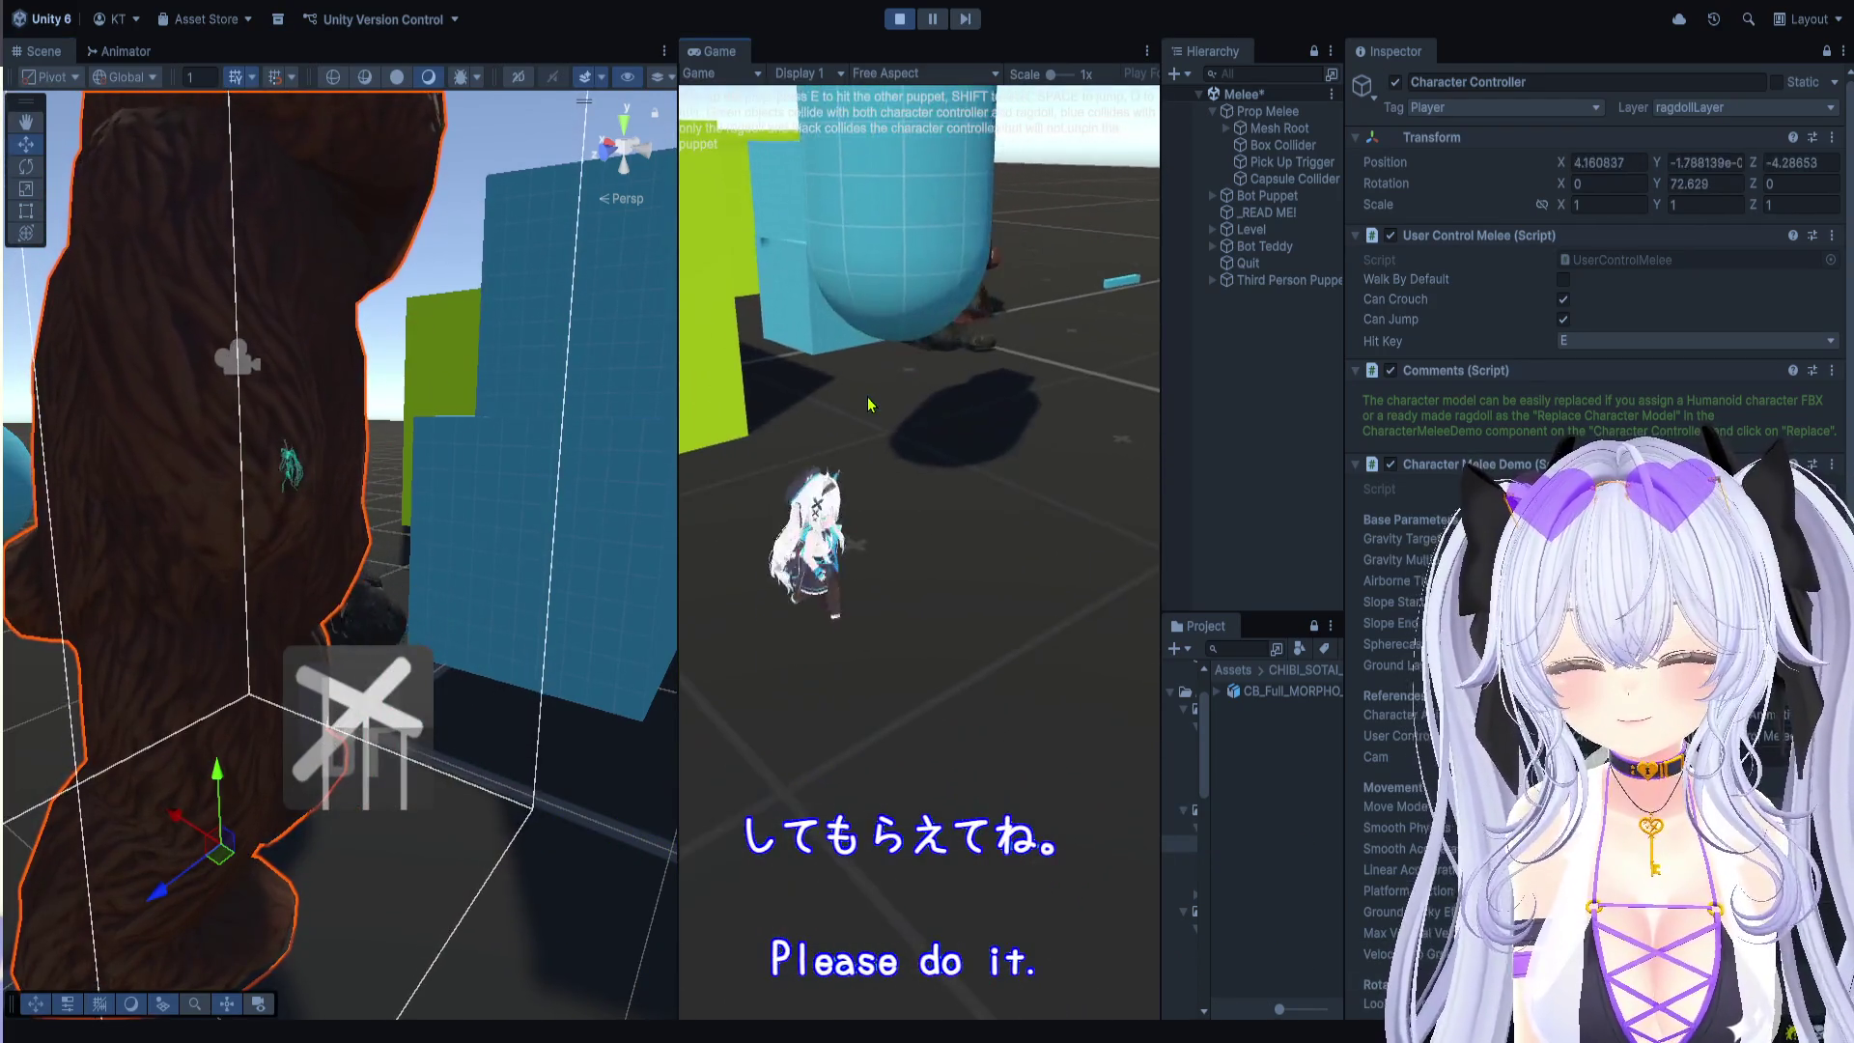
pyautogui.press('w')
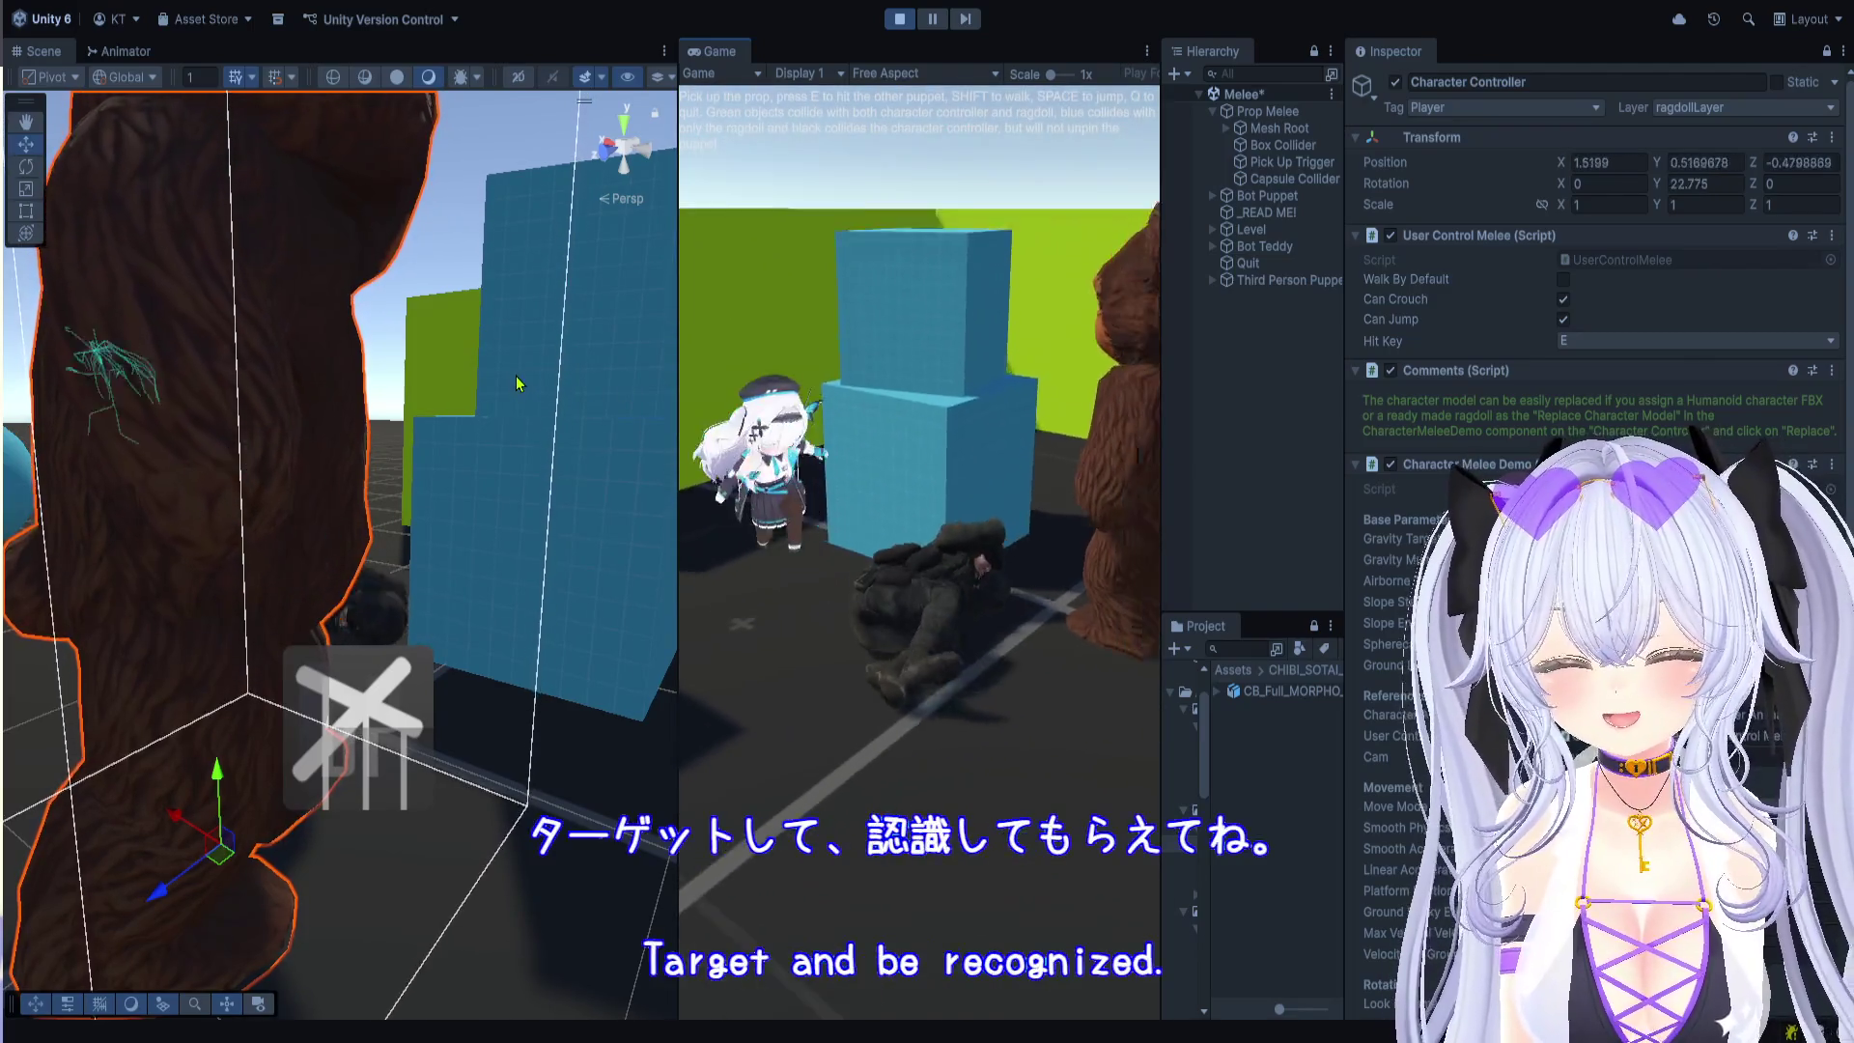
pyautogui.press('w')
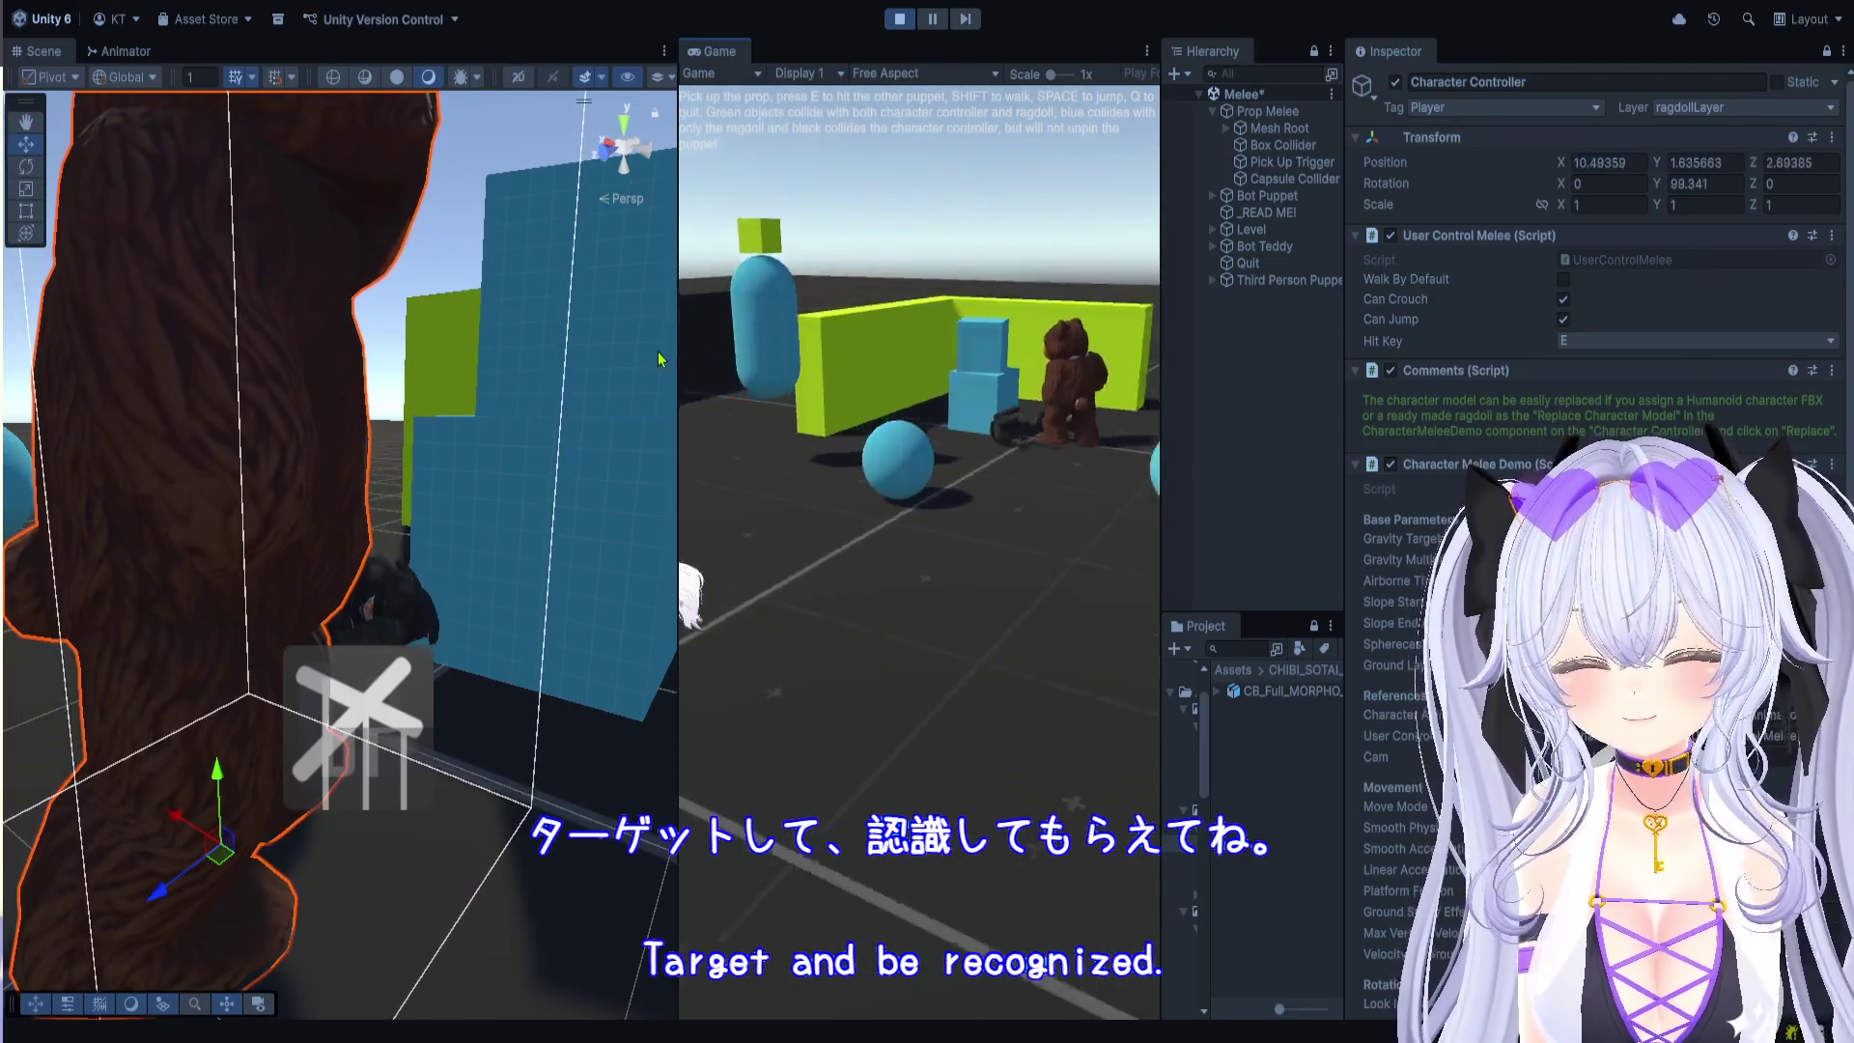
pyautogui.hotkey('ctrl', 'p')
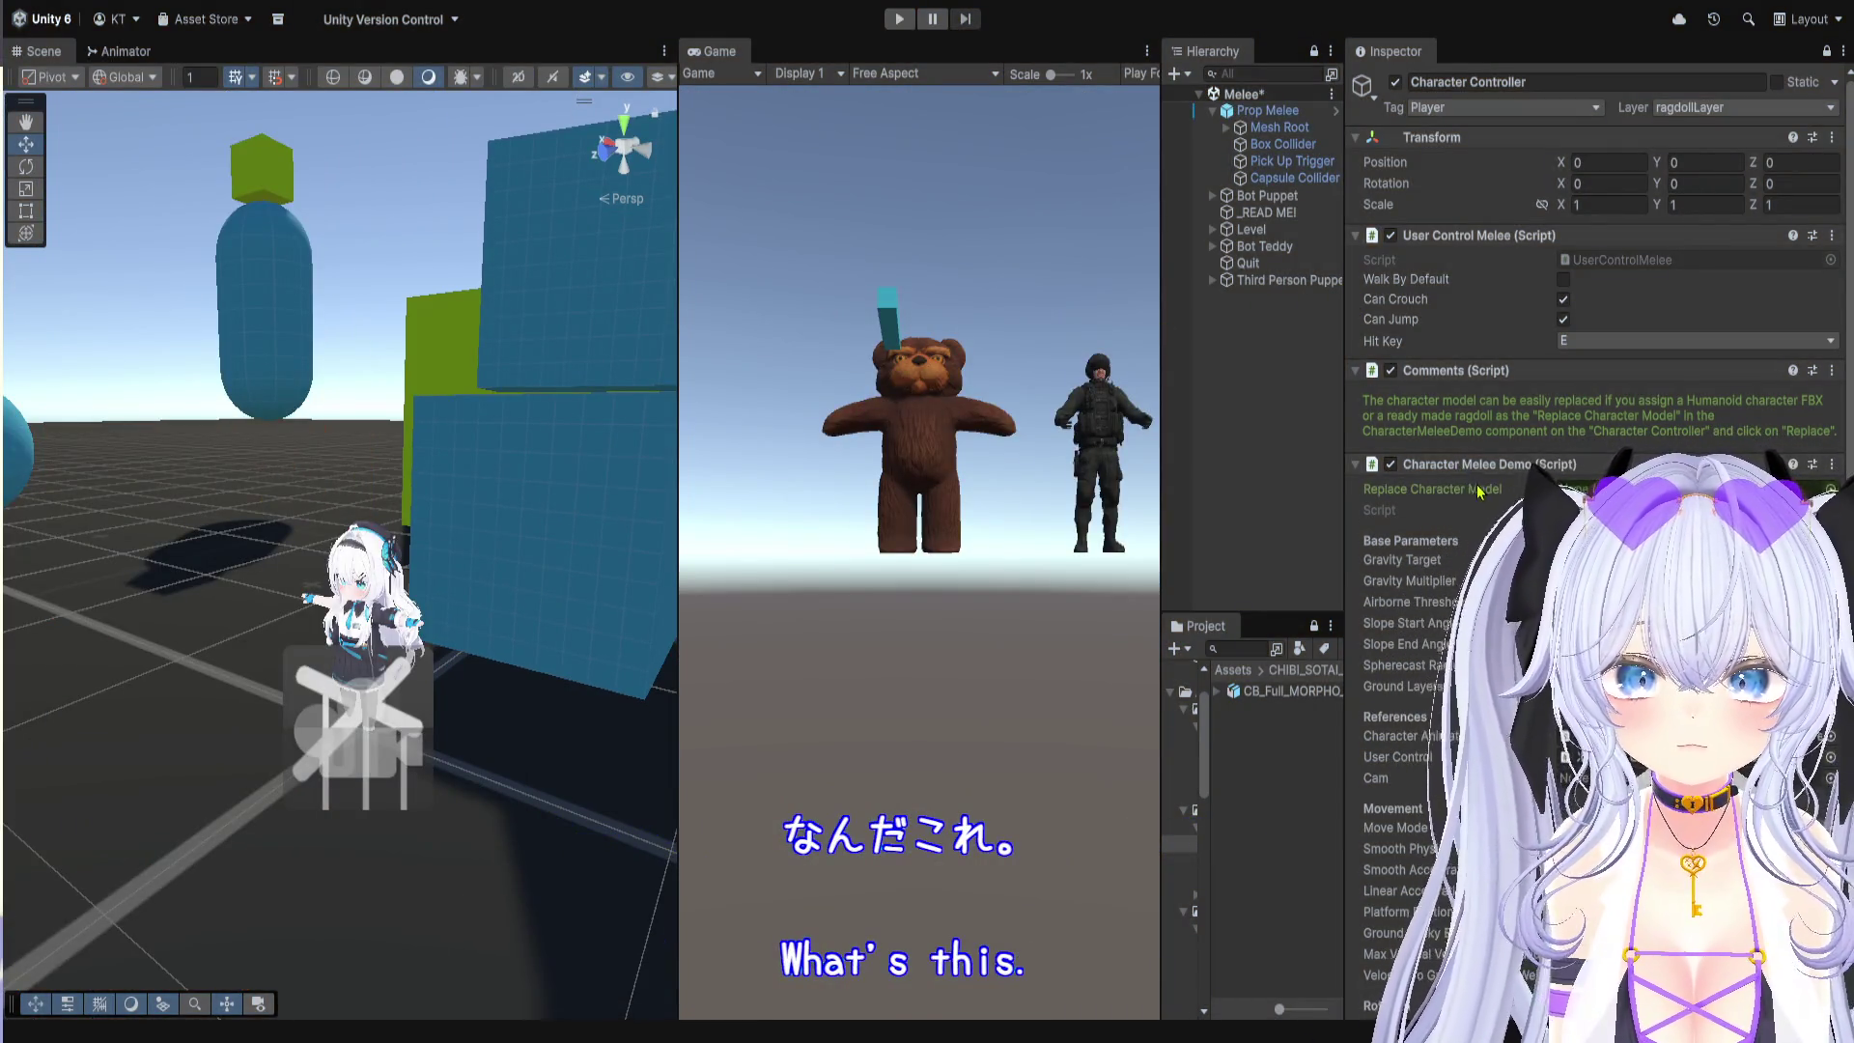
# Step: Select Third Person Puppet and its Animation Controller, and widen the Hierarchy panel
pyautogui.scroll(-3, 1495, 391)
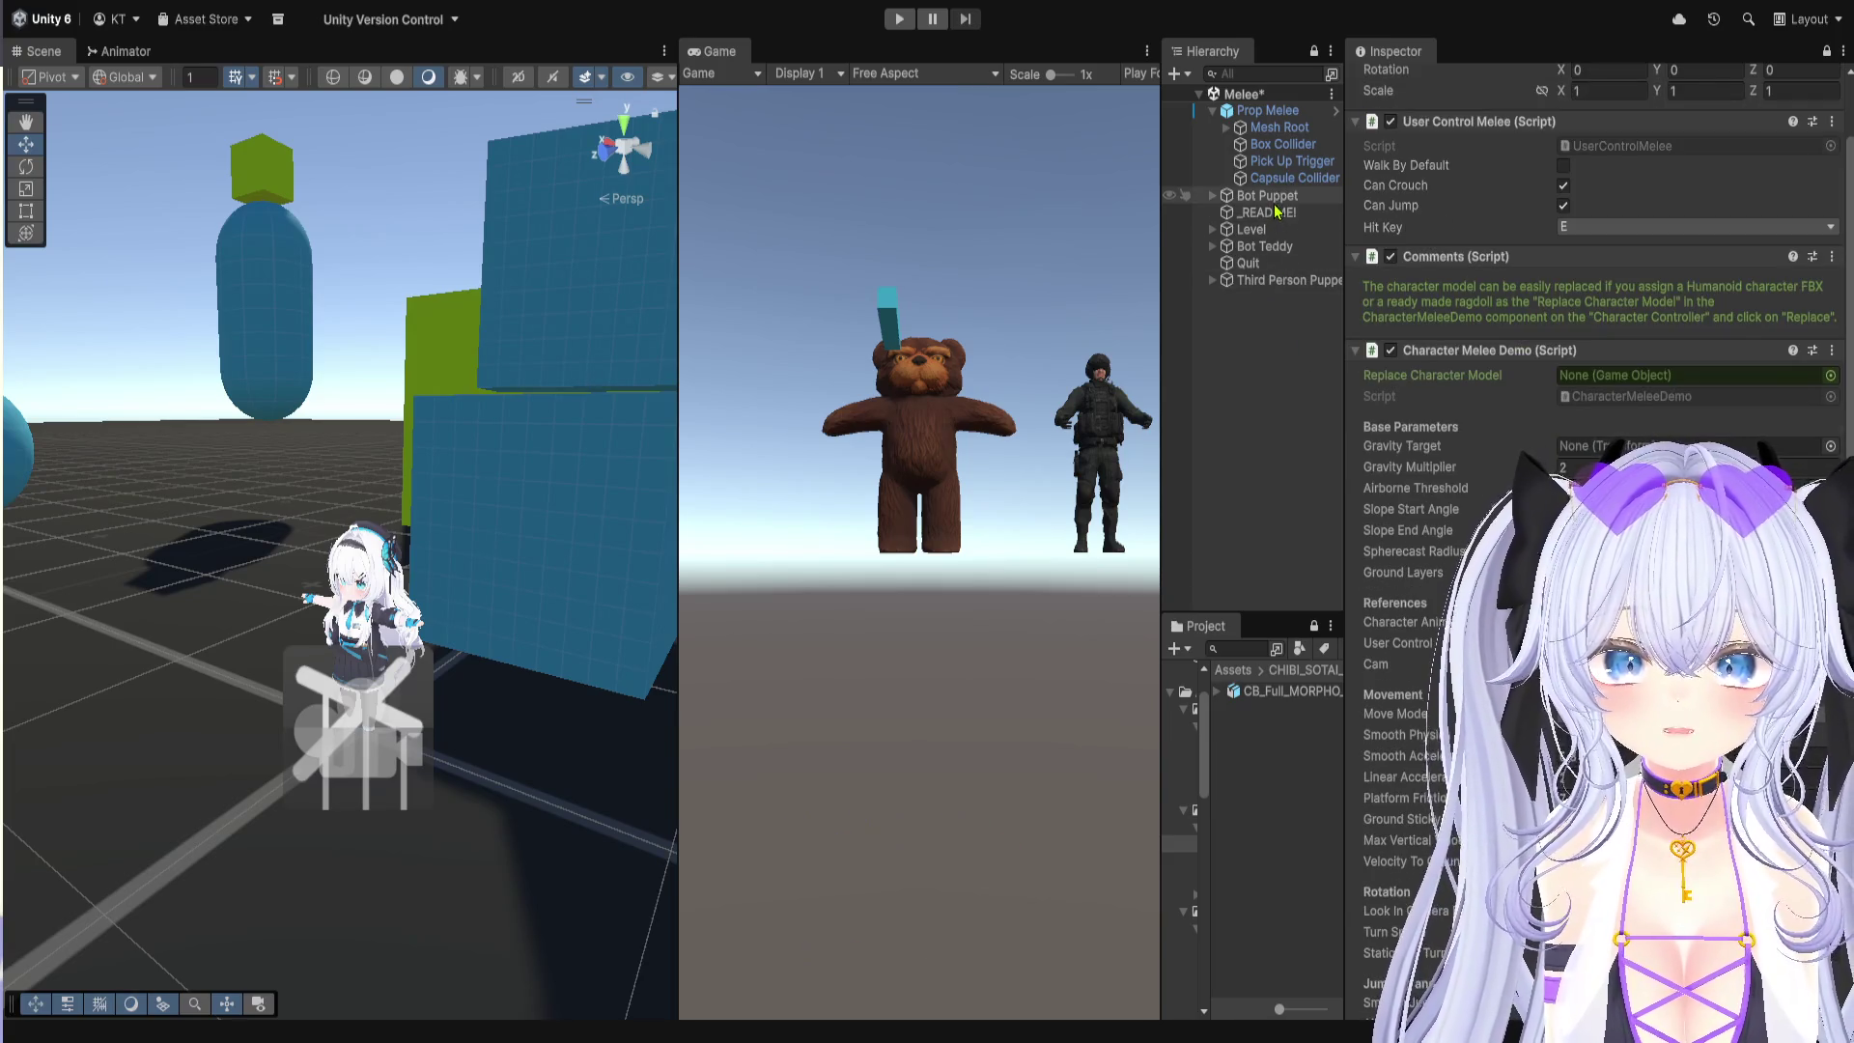
pyautogui.click(1275, 280)
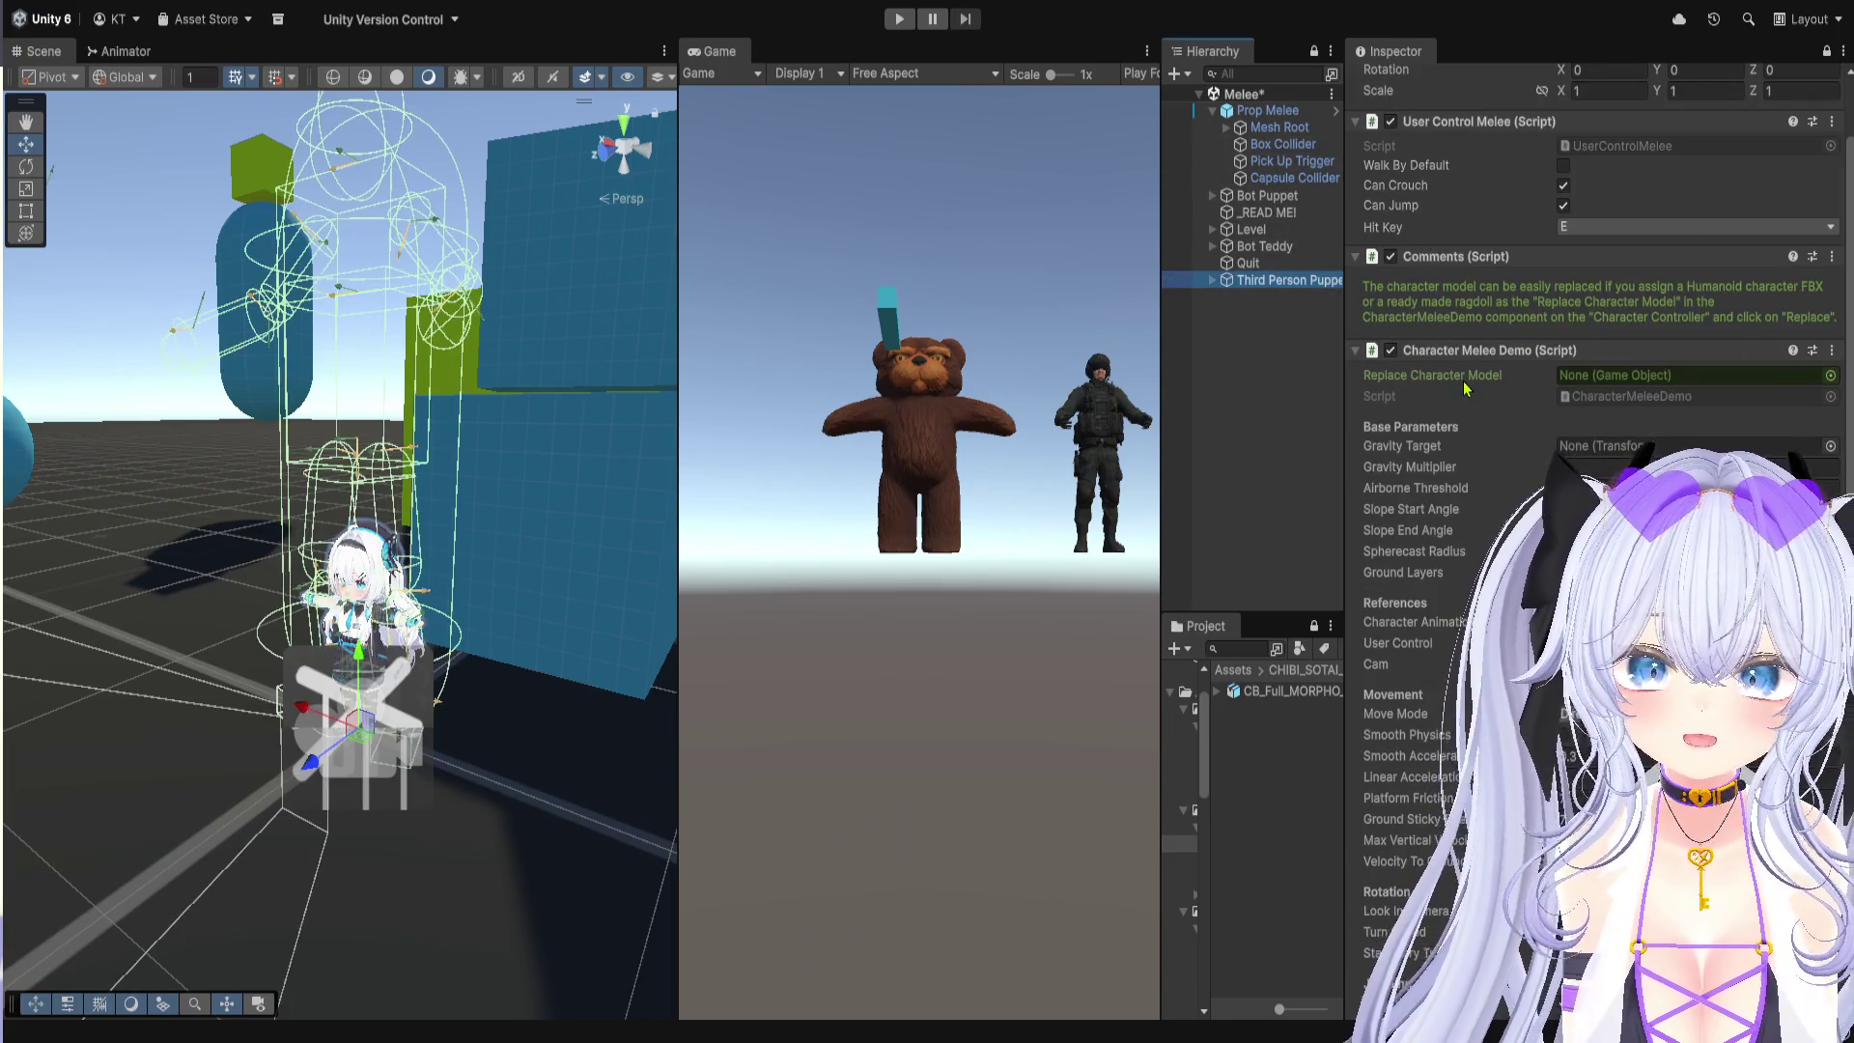
pyautogui.scroll(-3, 1463, 464)
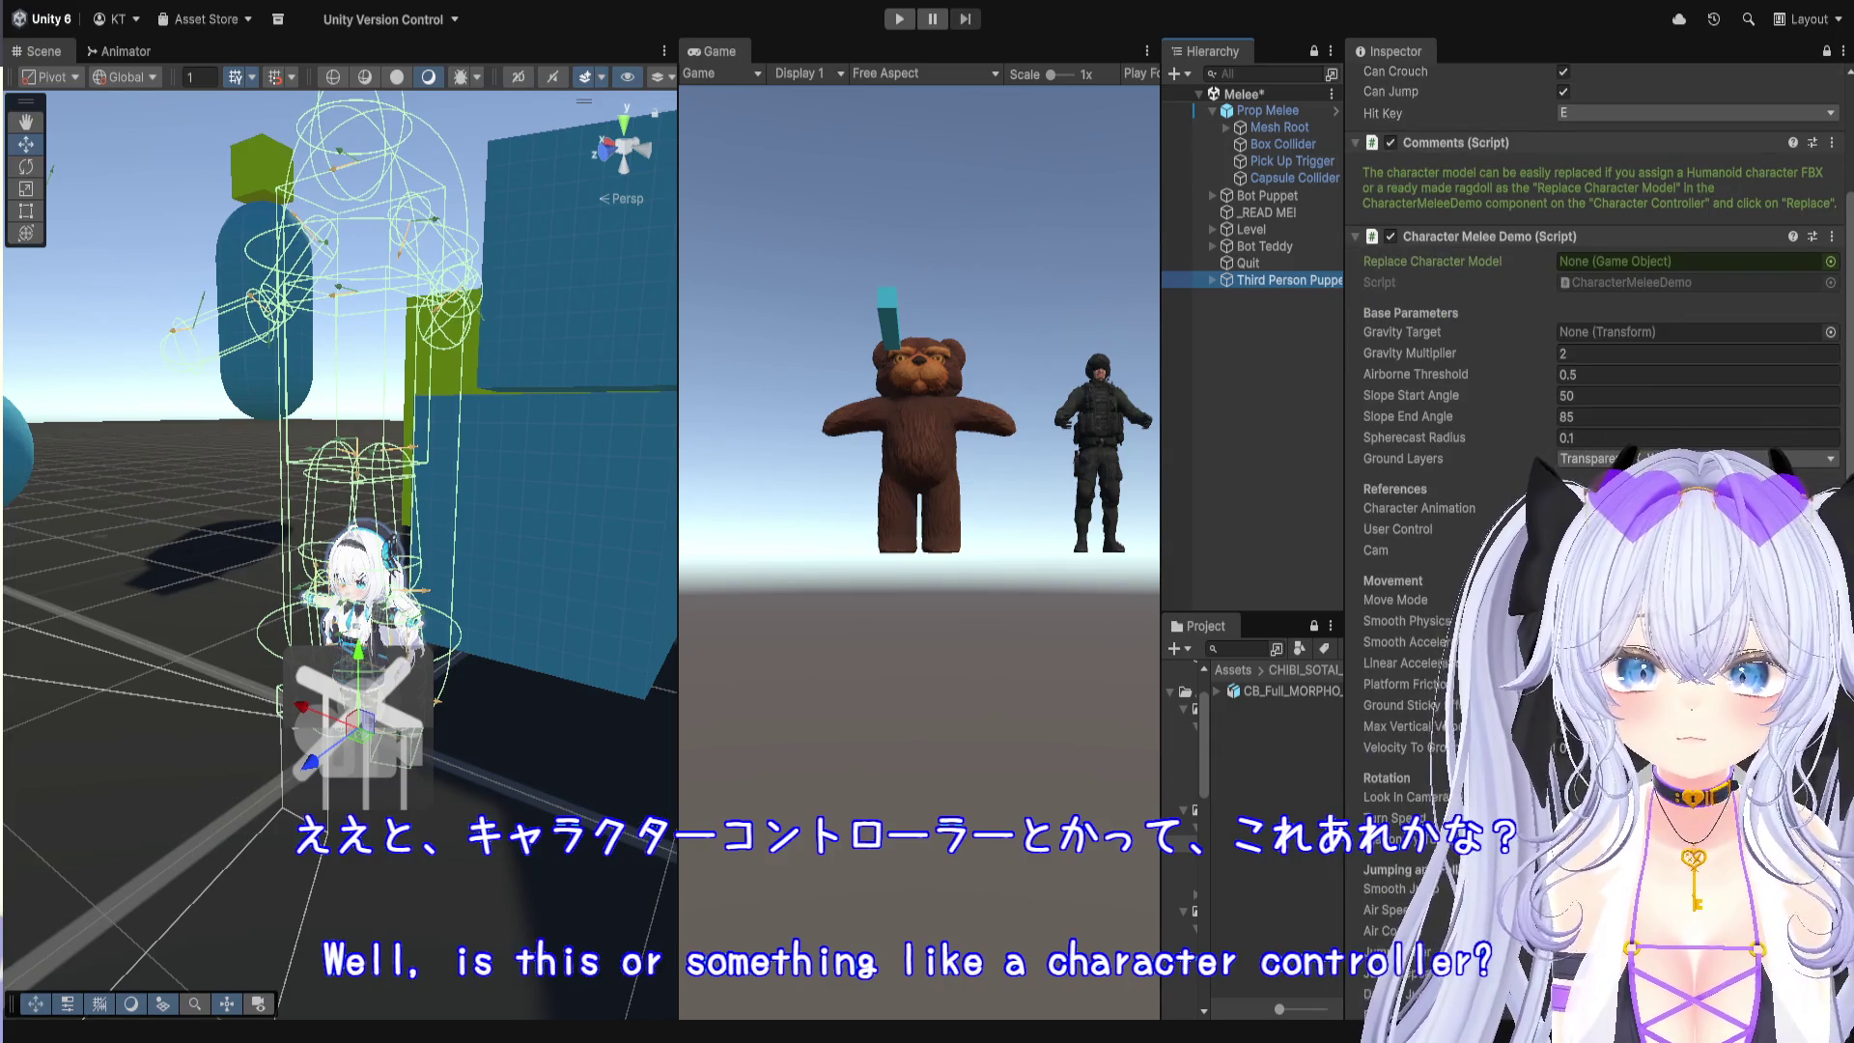
pyautogui.click(1593, 508)
pyautogui.click(1294, 348)
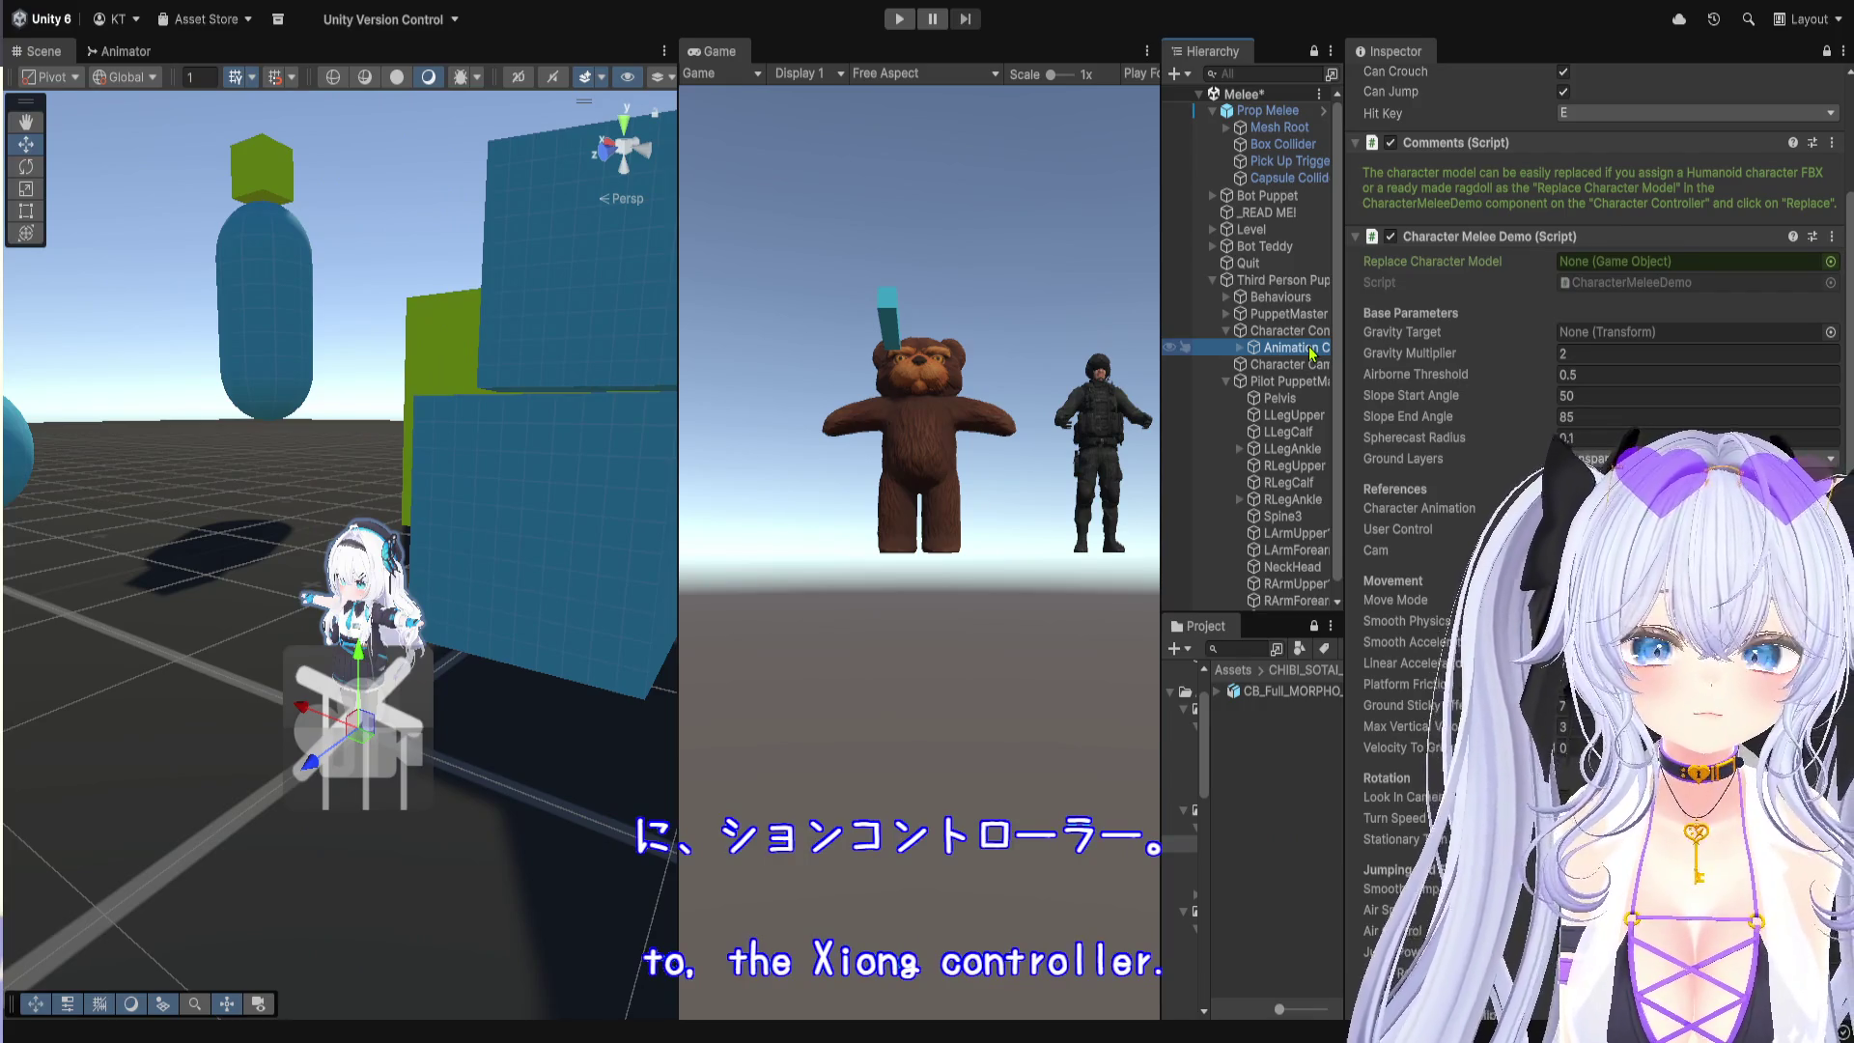
pyautogui.moveTo(1345, 362); pyautogui.dragTo(1480, 364)
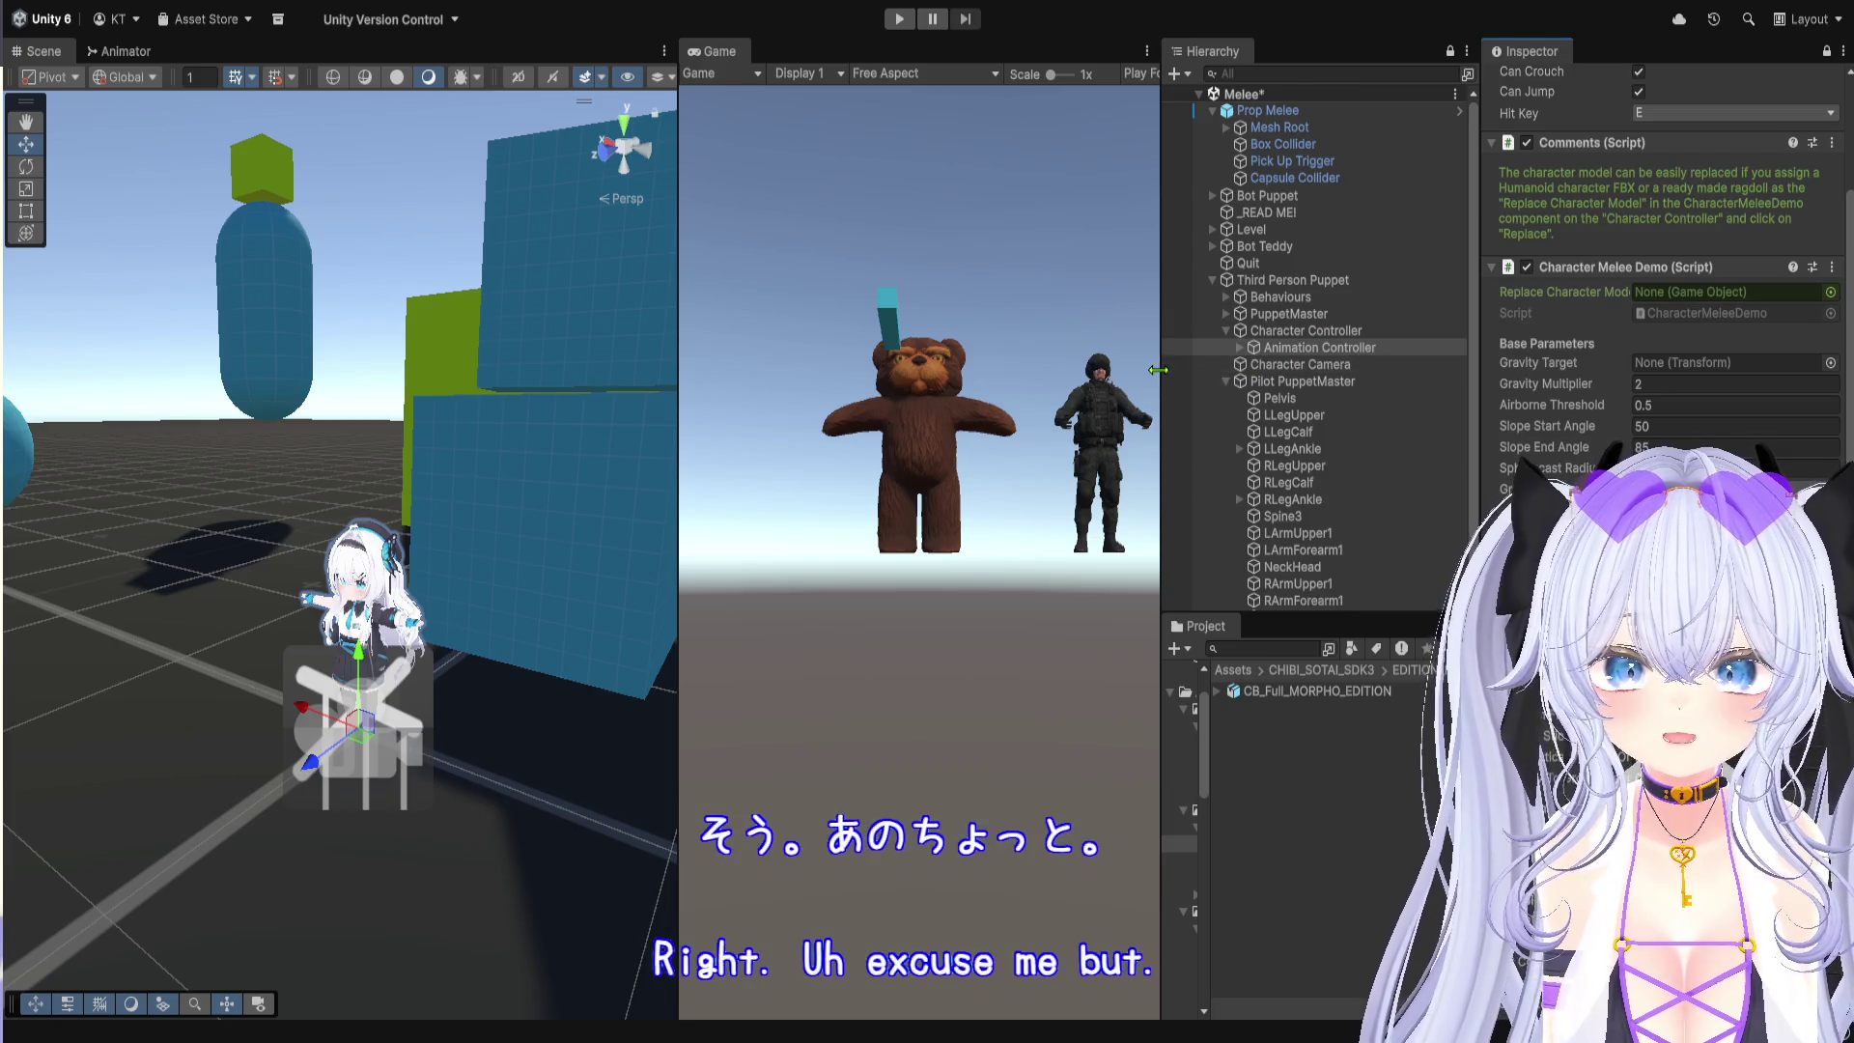
pyautogui.moveTo(1161, 376); pyautogui.dragTo(1050, 381)
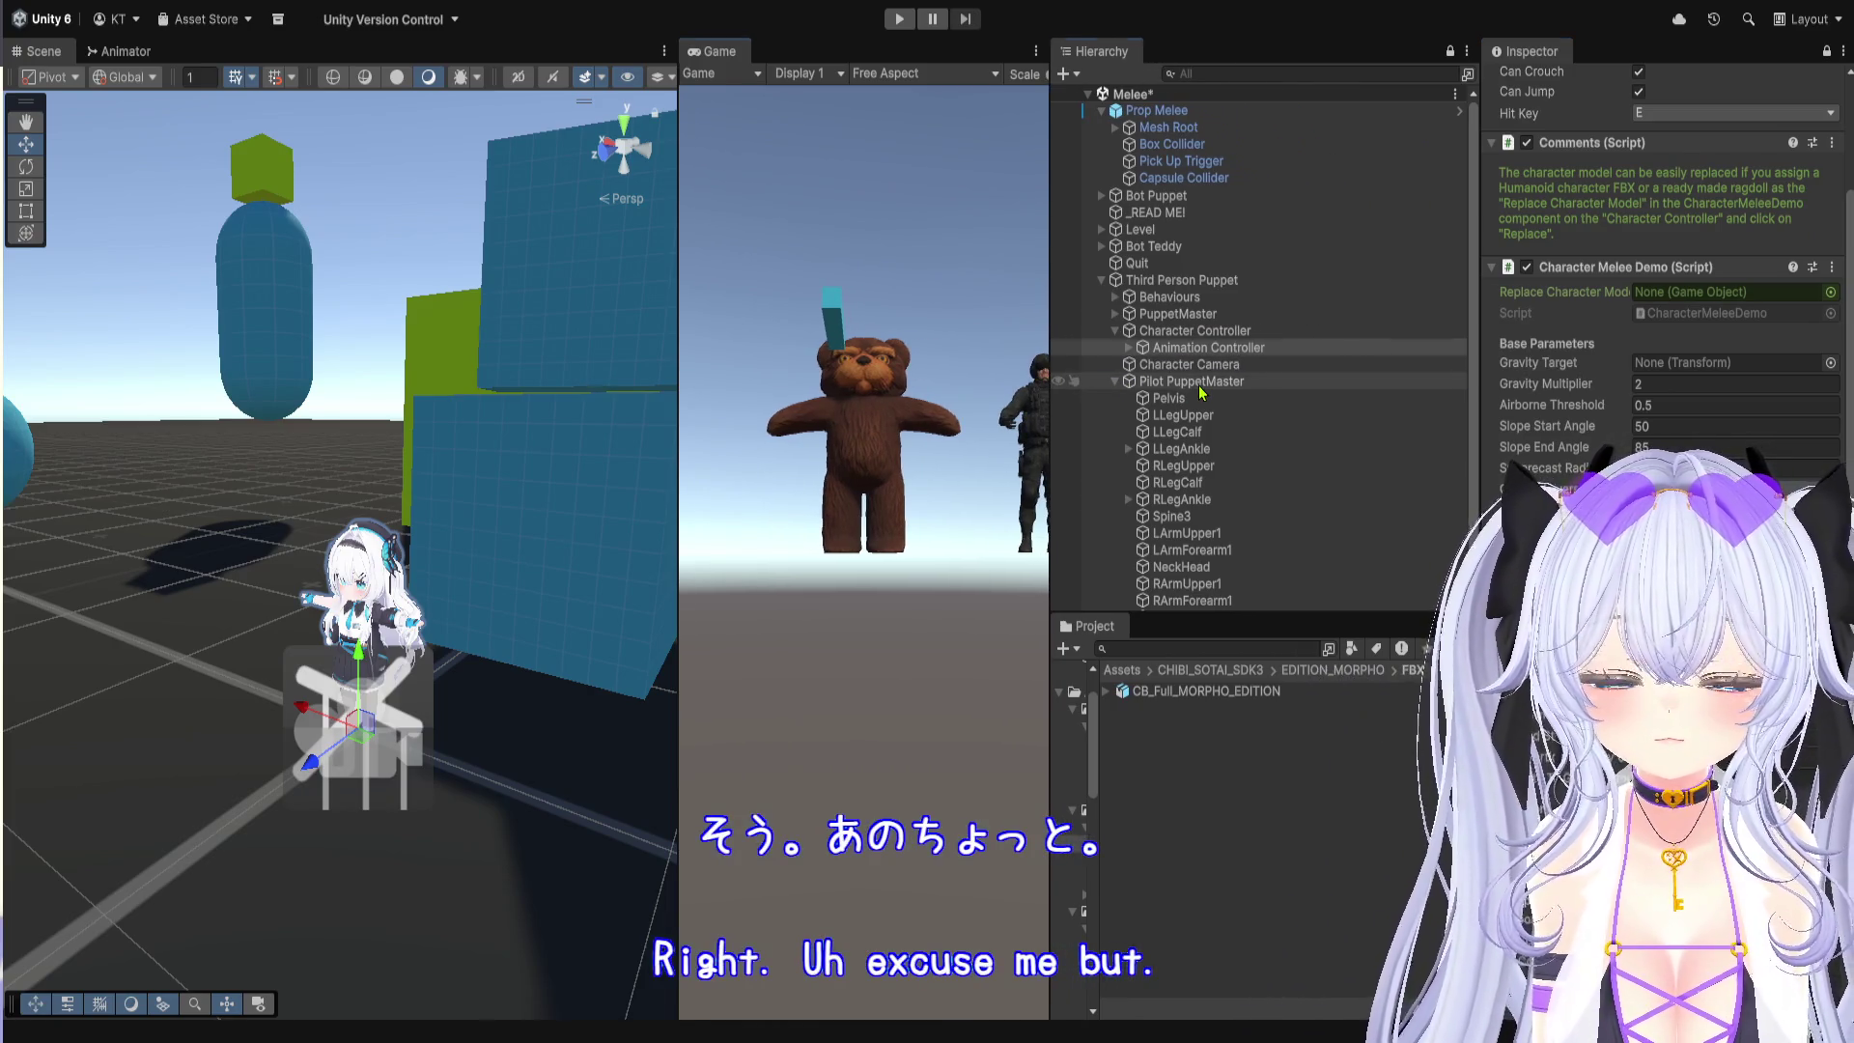
# Step: Inspect Pilot PuppetMaster, Character Camera, Character Controller and Animation Controller, then reselect the puppet
pyautogui.click(1194, 383)
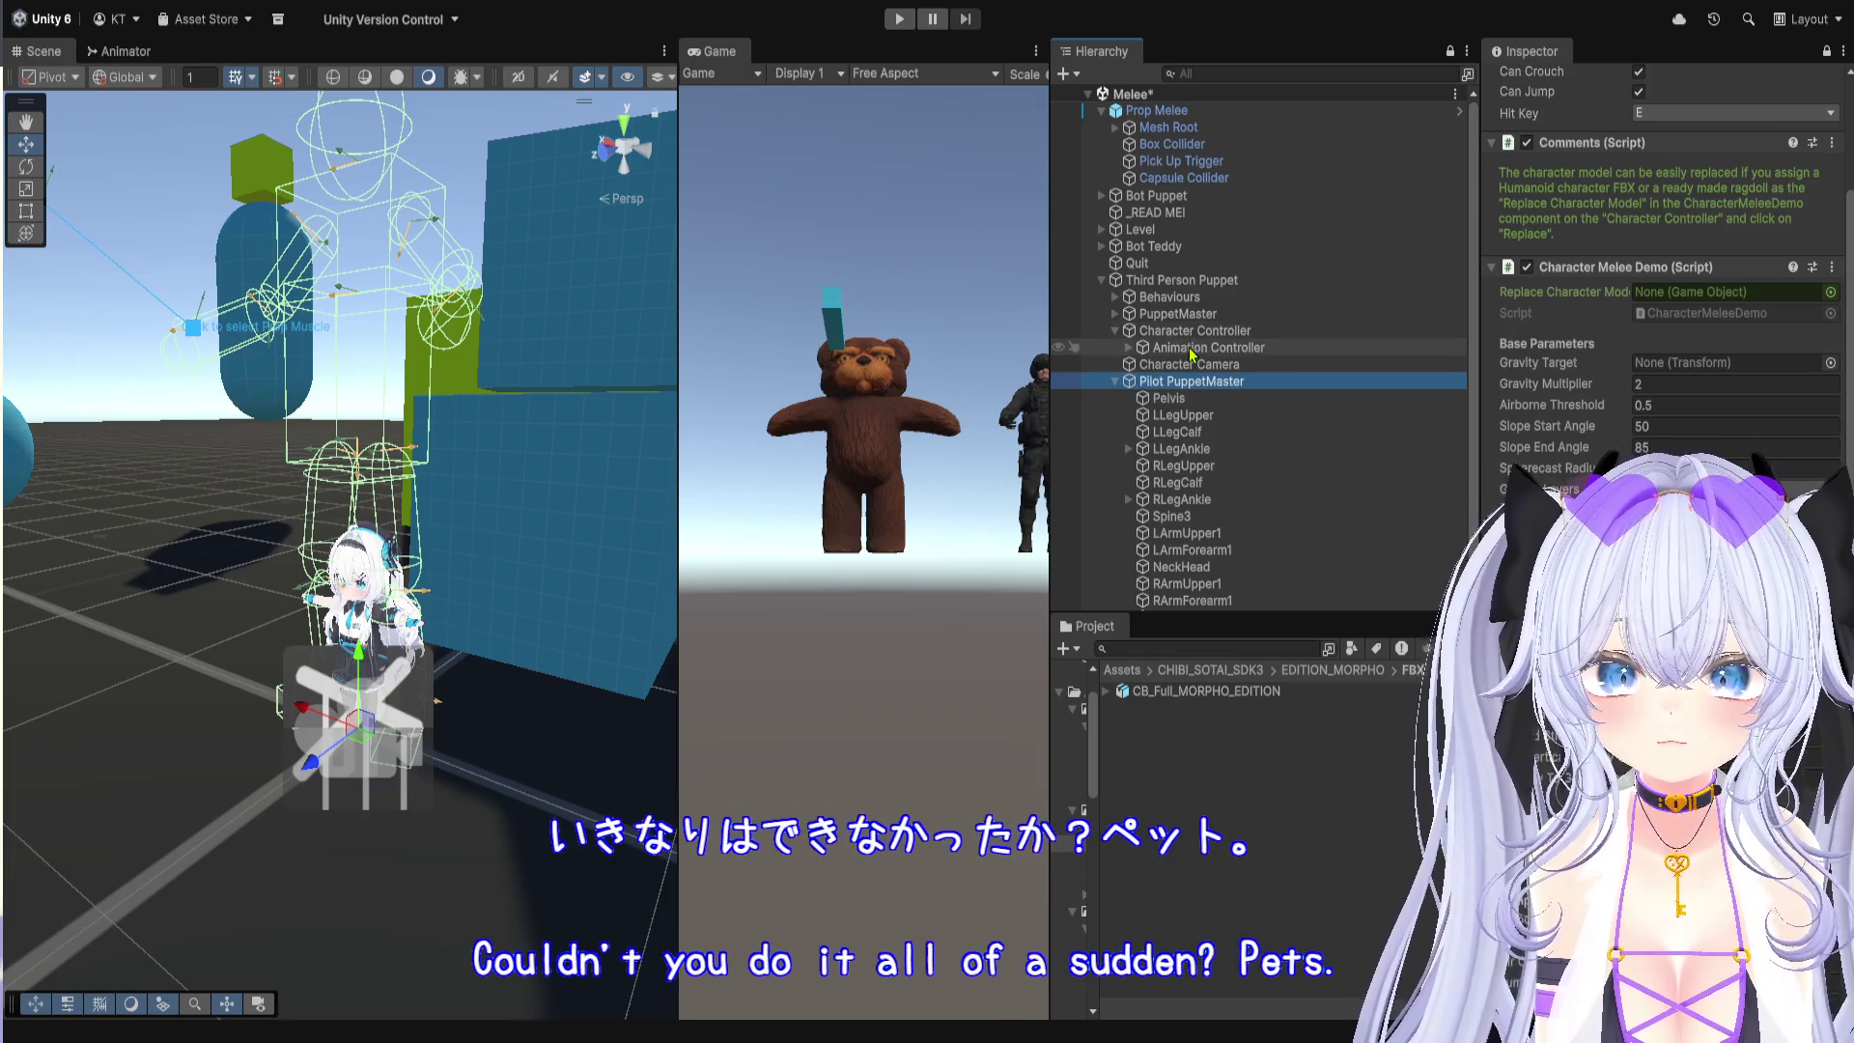
pyautogui.click(1193, 366)
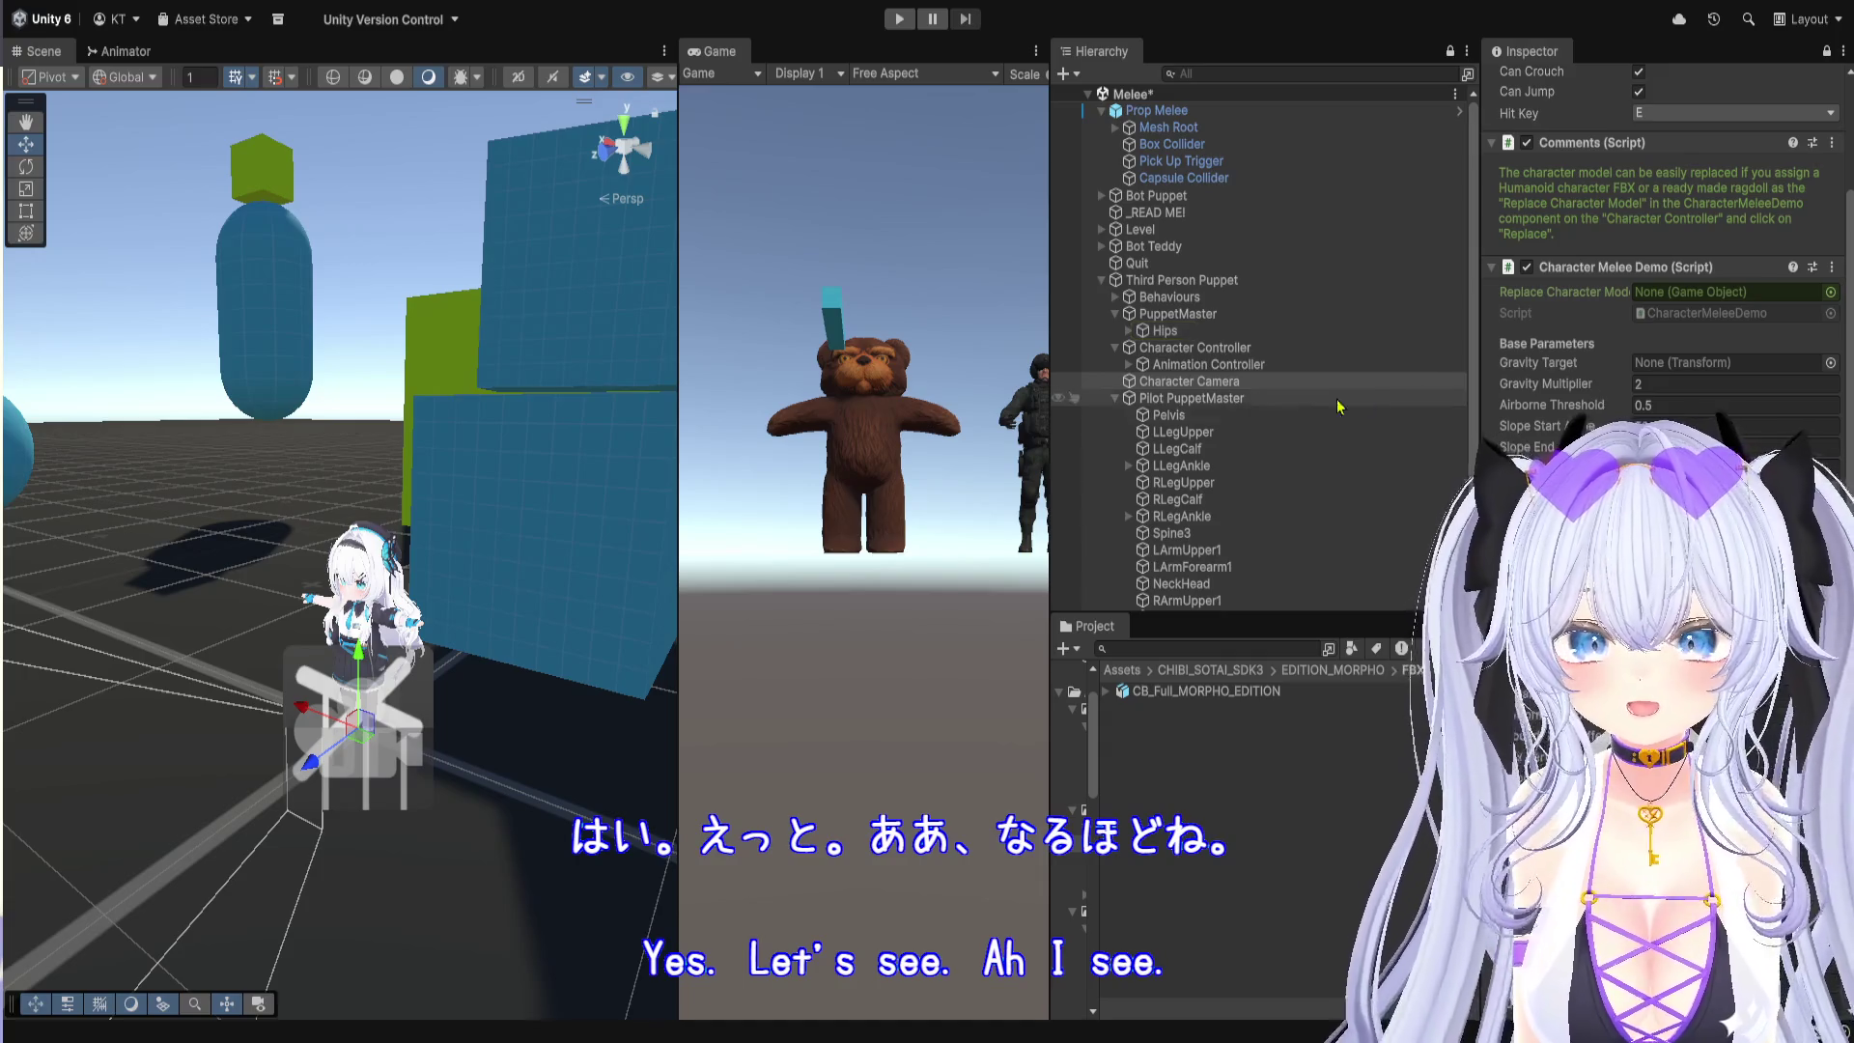
pyautogui.scroll(-1, 1274, 429)
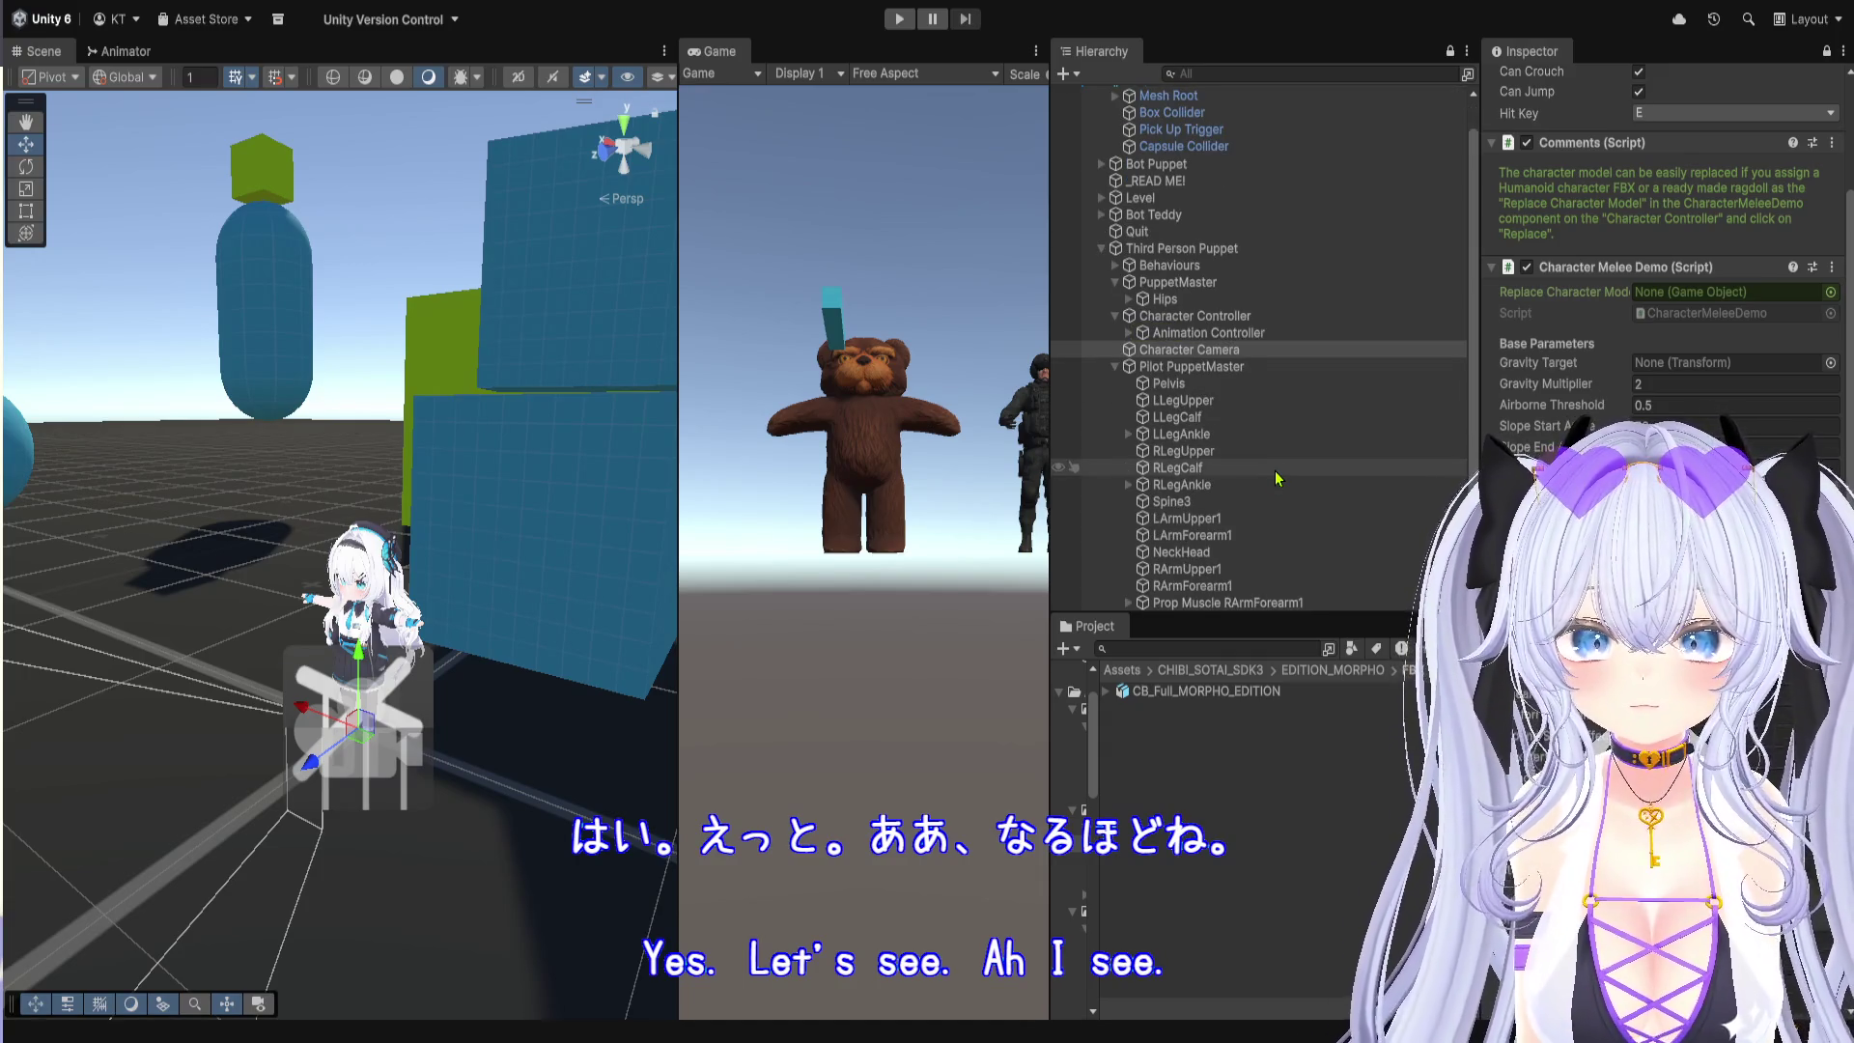
pyautogui.scroll(1, 1275, 477)
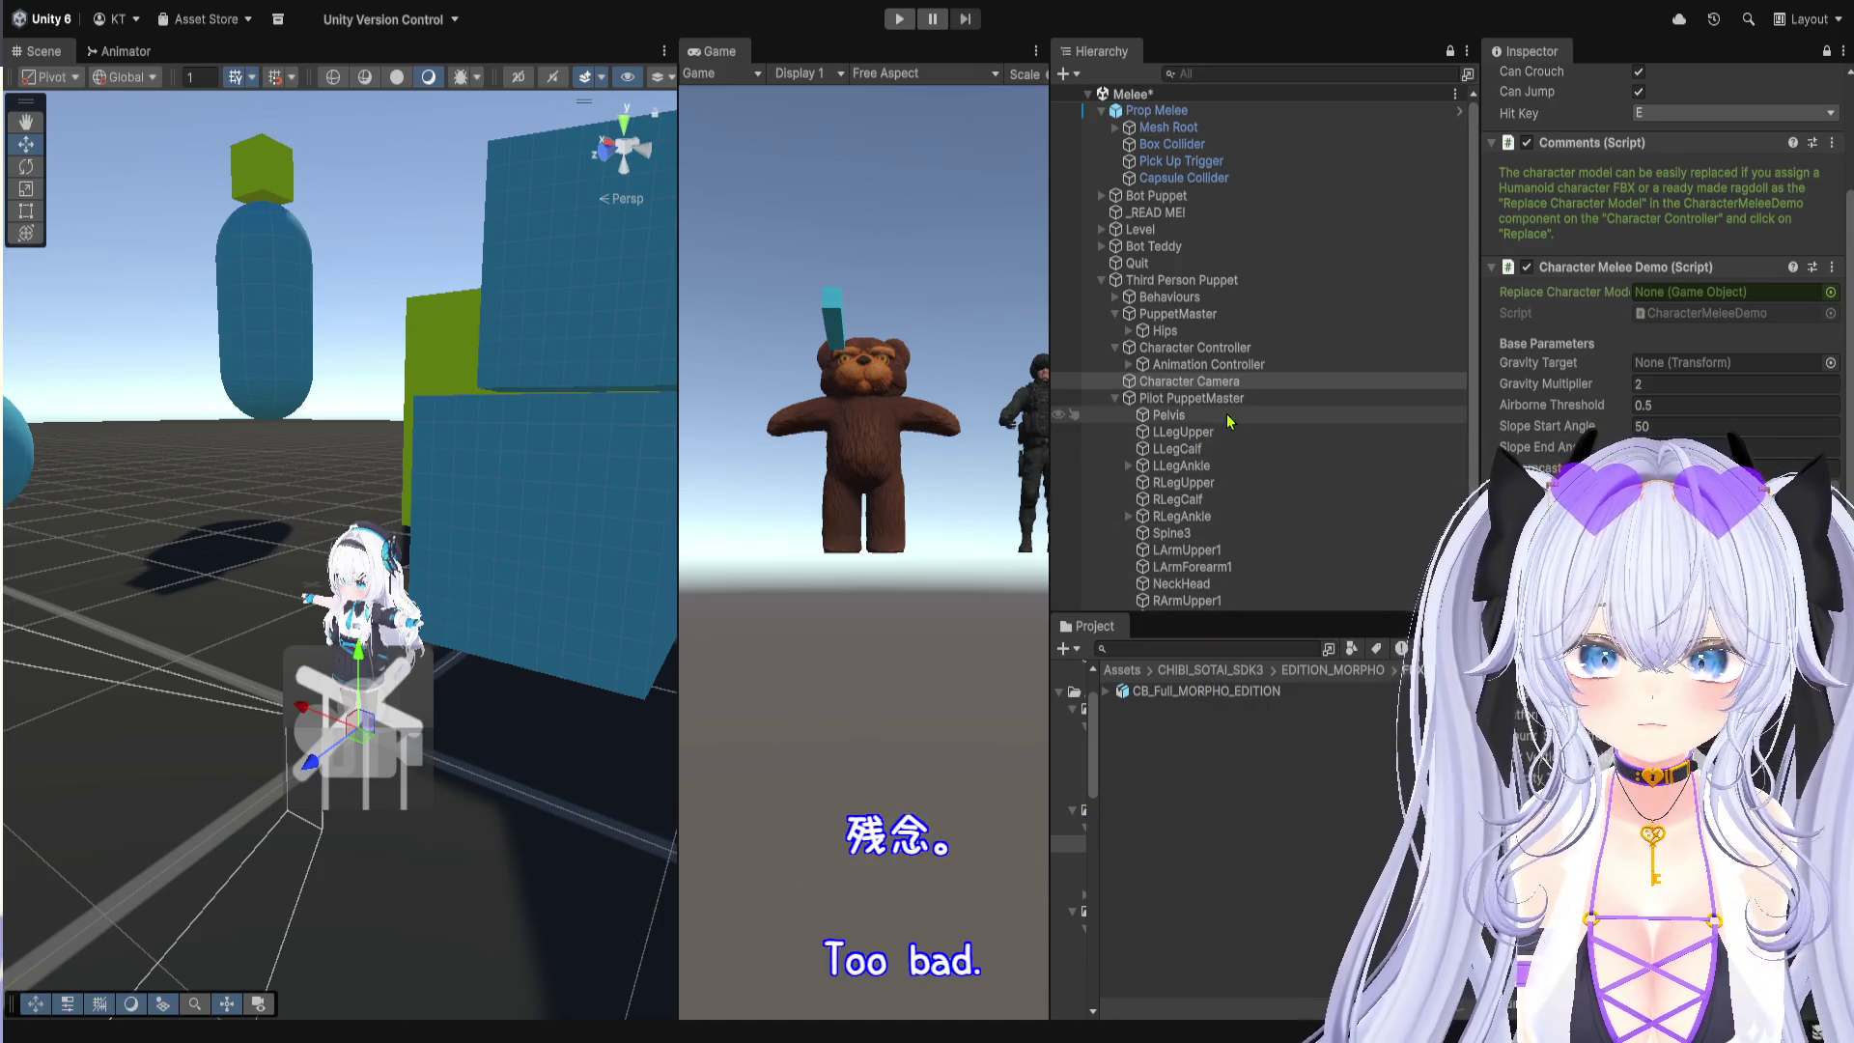
pyautogui.click(1223, 351)
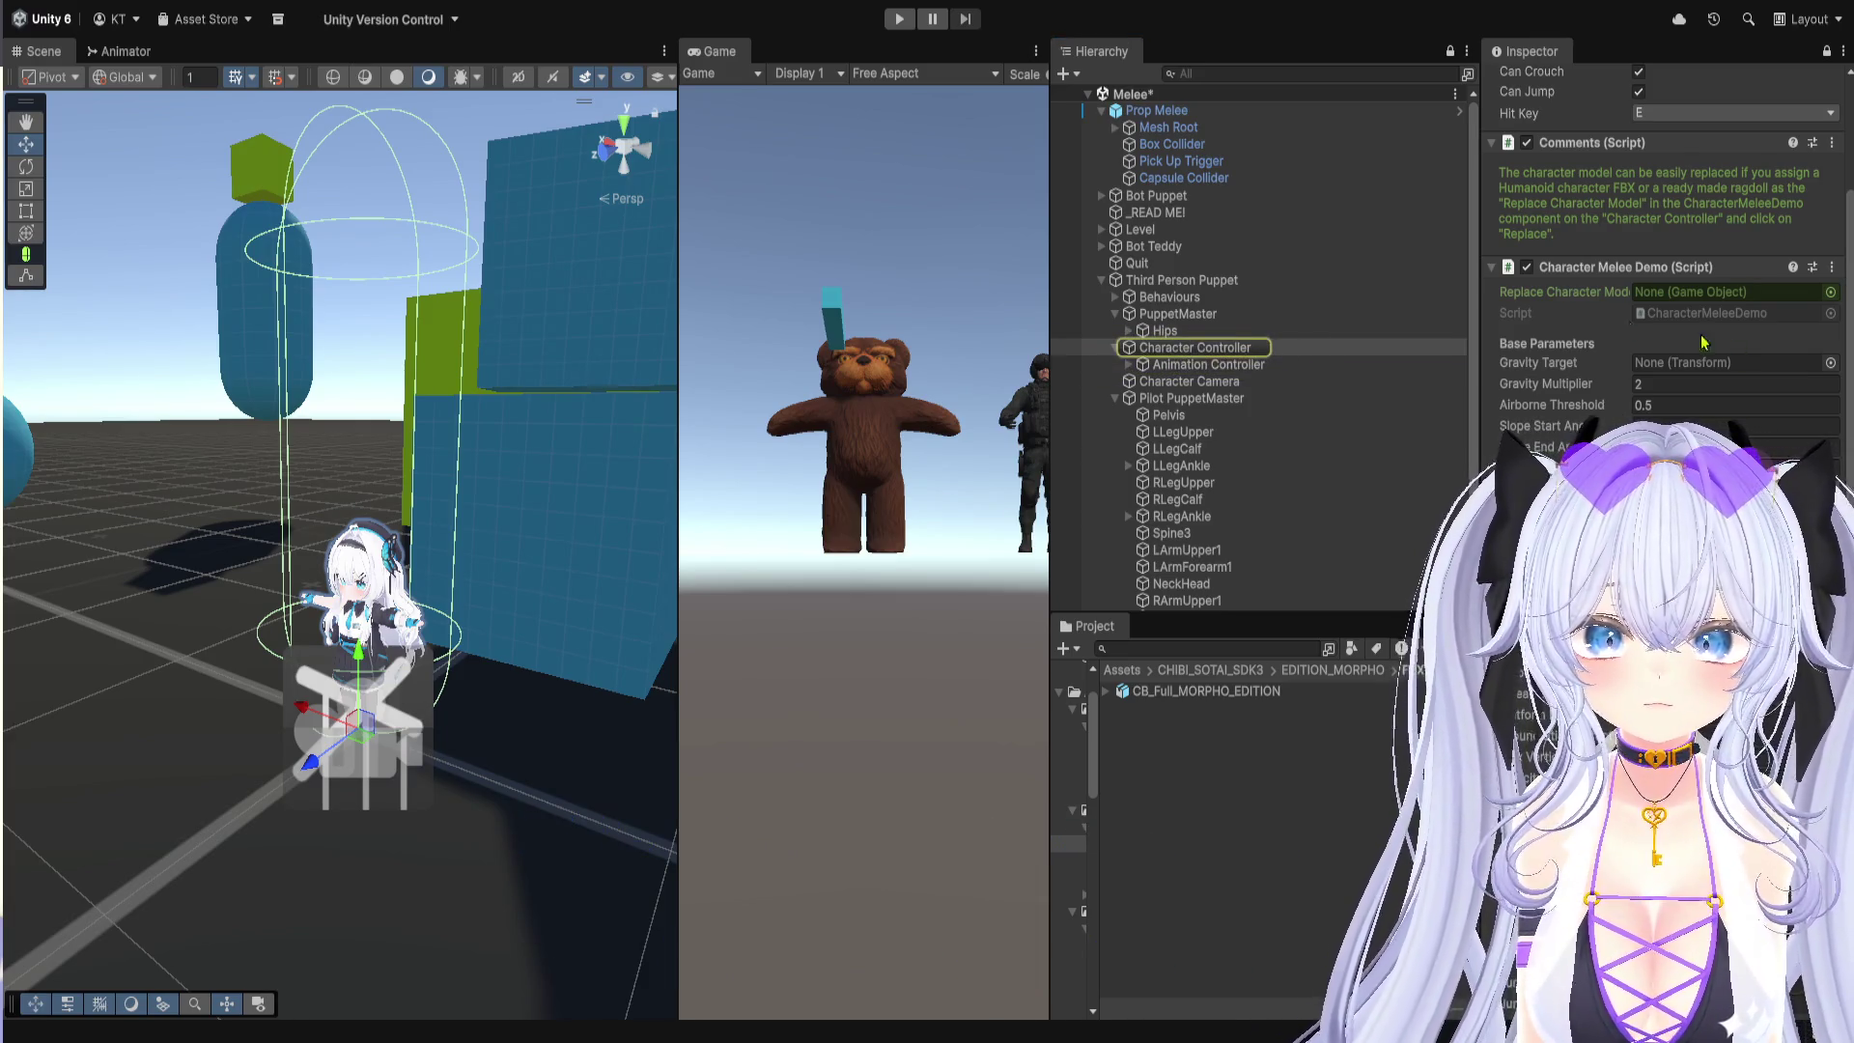
pyautogui.click(1240, 367)
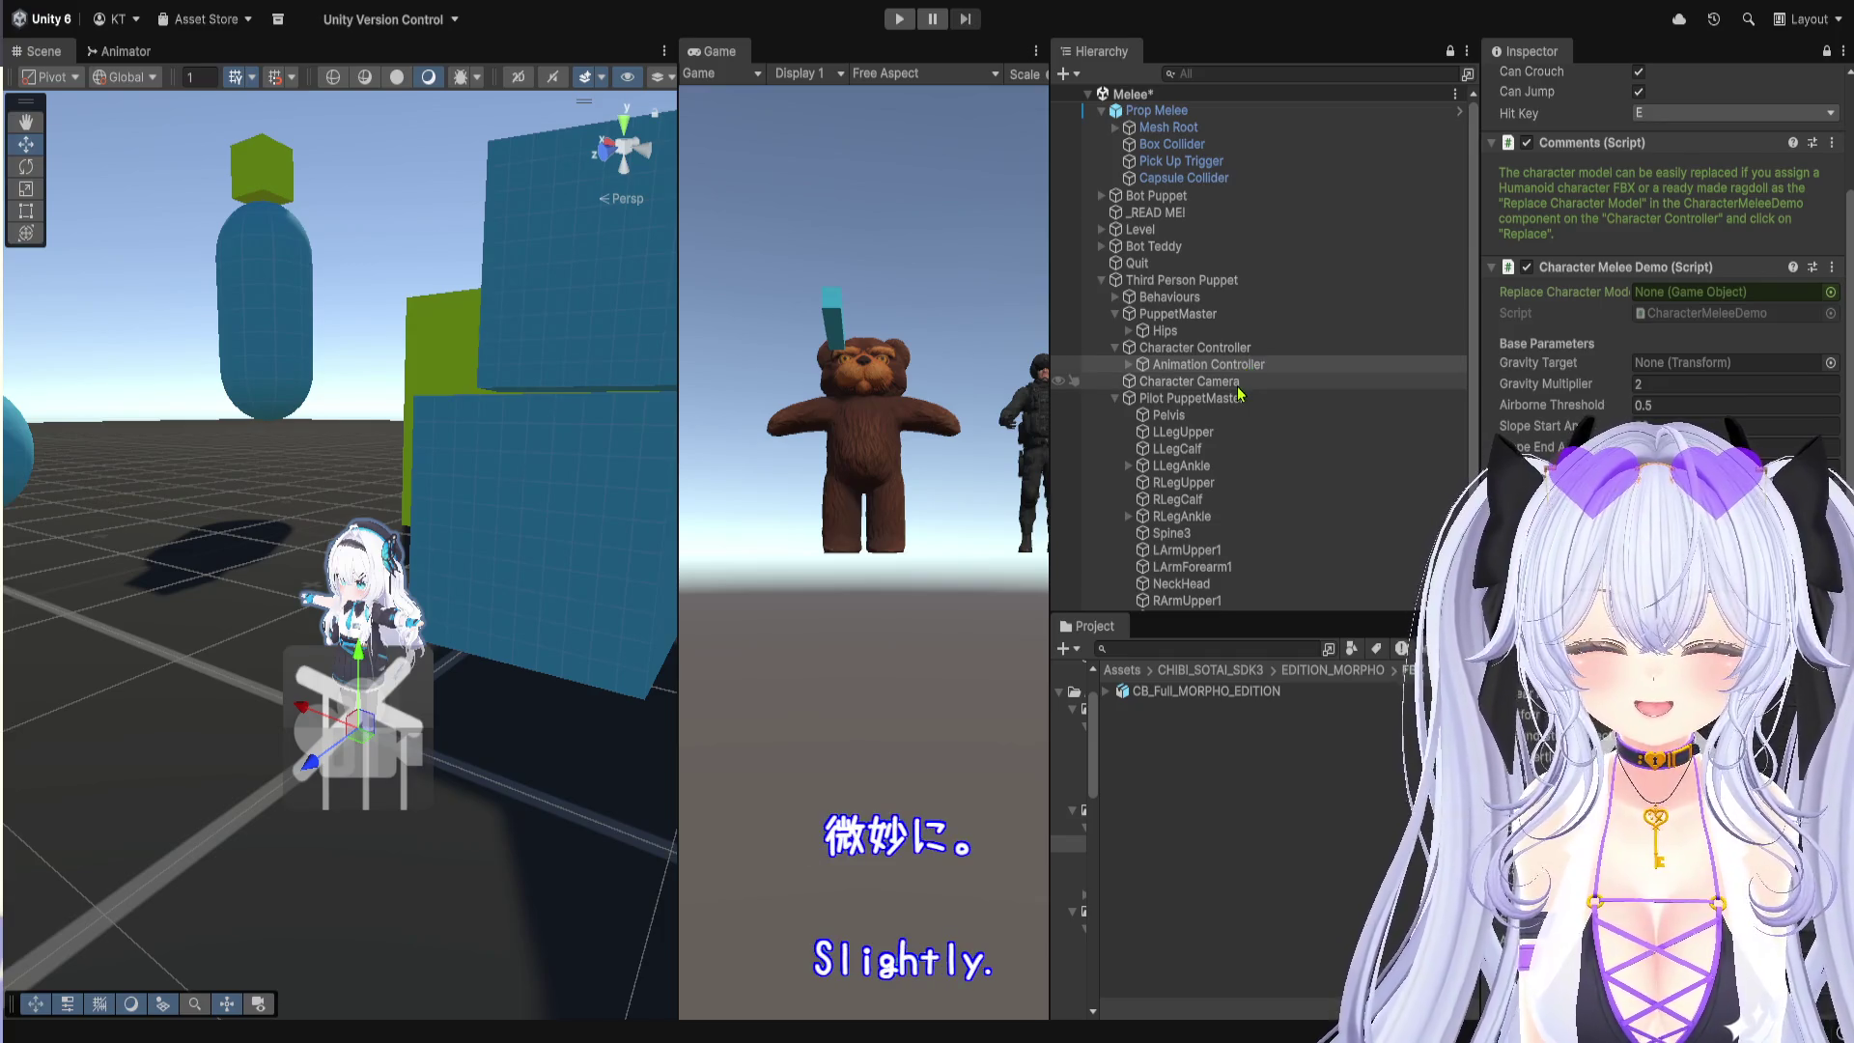
pyautogui.scroll(-1, 1234, 404)
pyautogui.scroll(1, 1234, 404)
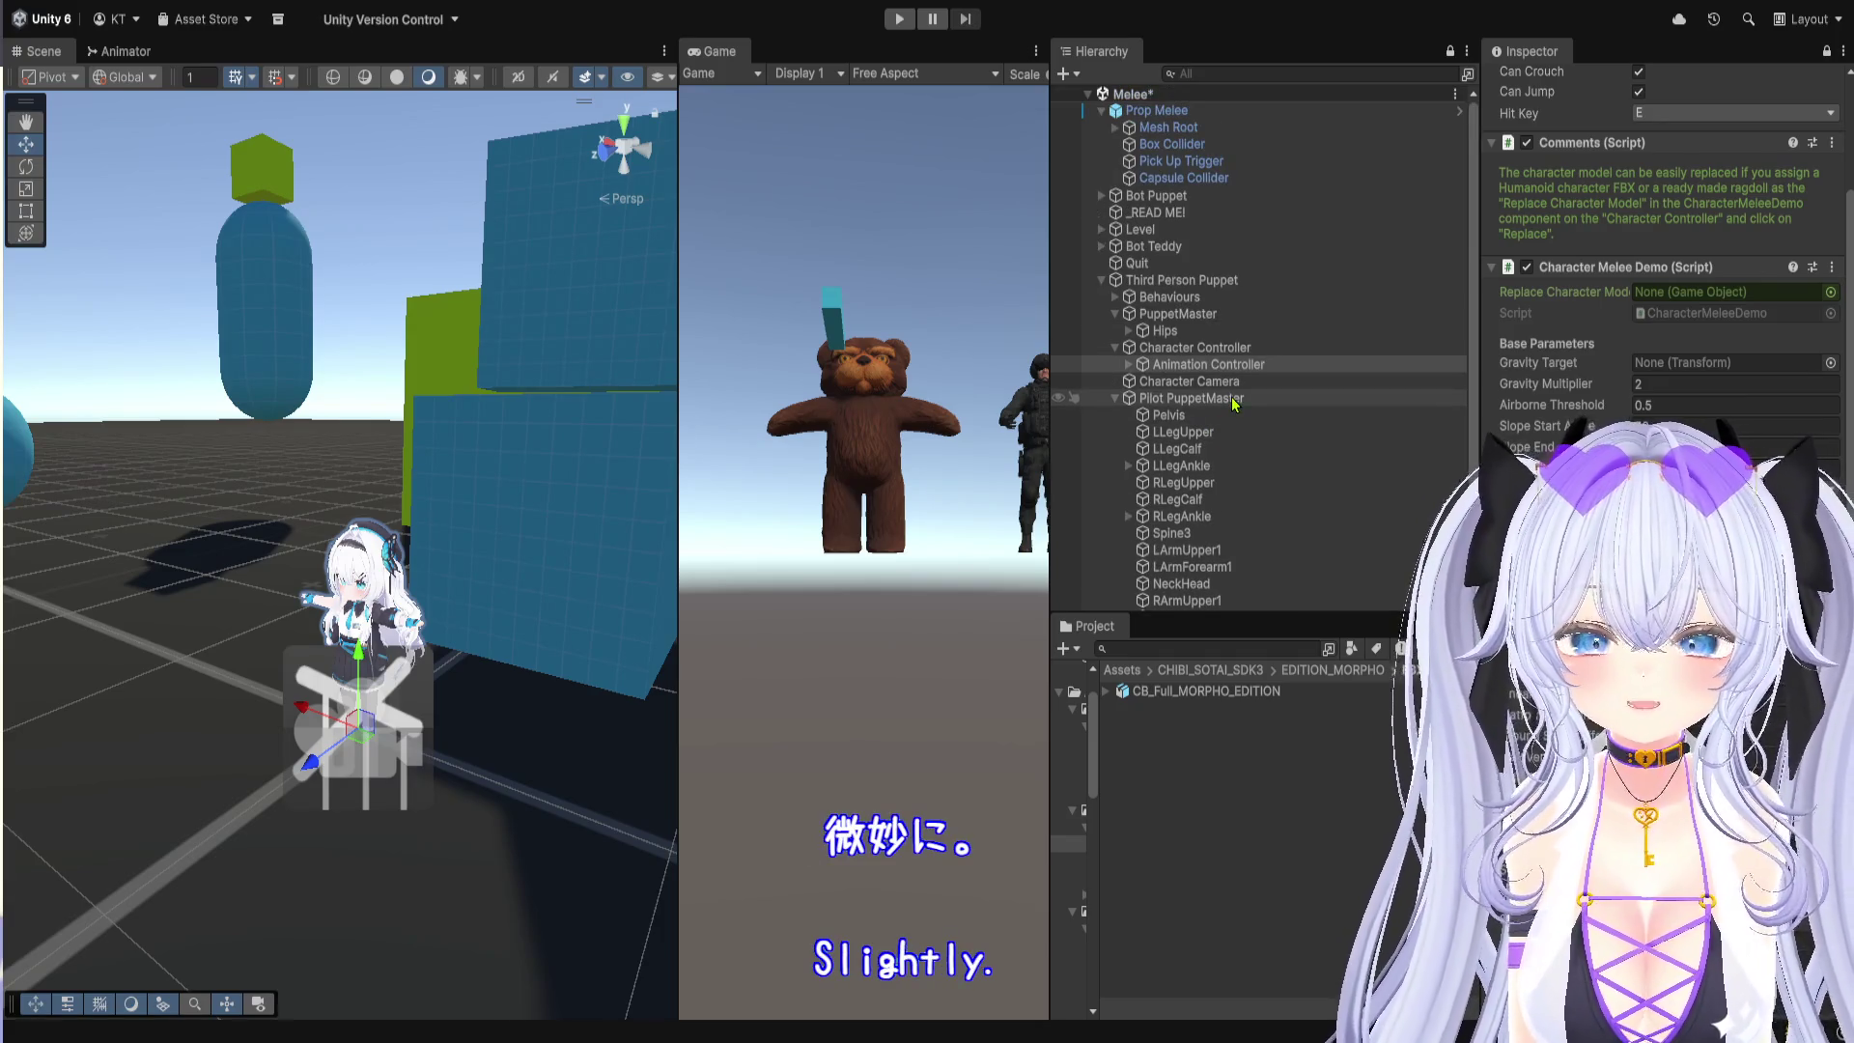
pyautogui.click(1222, 280)
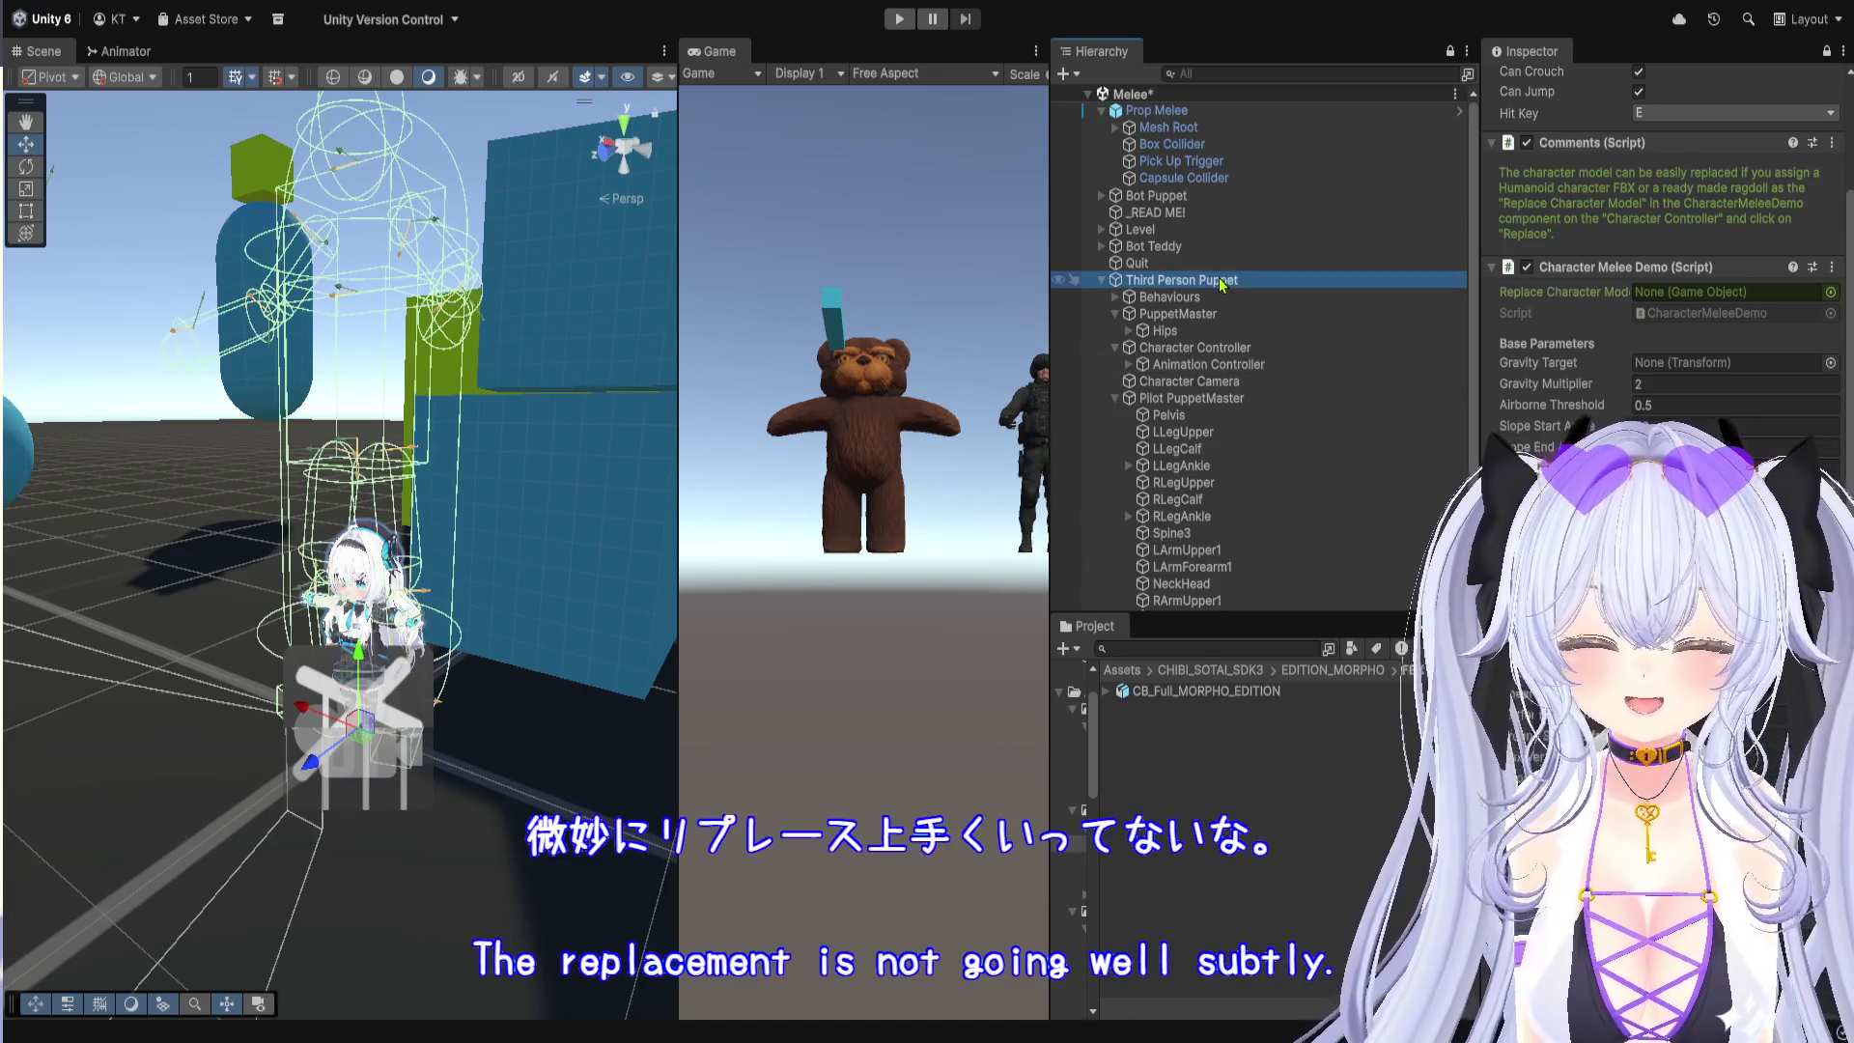
# Step: Inspect the Character Controller capsule, Pilot PuppetMaster and Character Camera, then reselect Third Person Puppet
pyautogui.moveTo(507, 531)
pyautogui.mouseDown()
pyautogui.moveTo(461, 674)
pyautogui.moveTo(493, 568)
pyautogui.mouseUp()
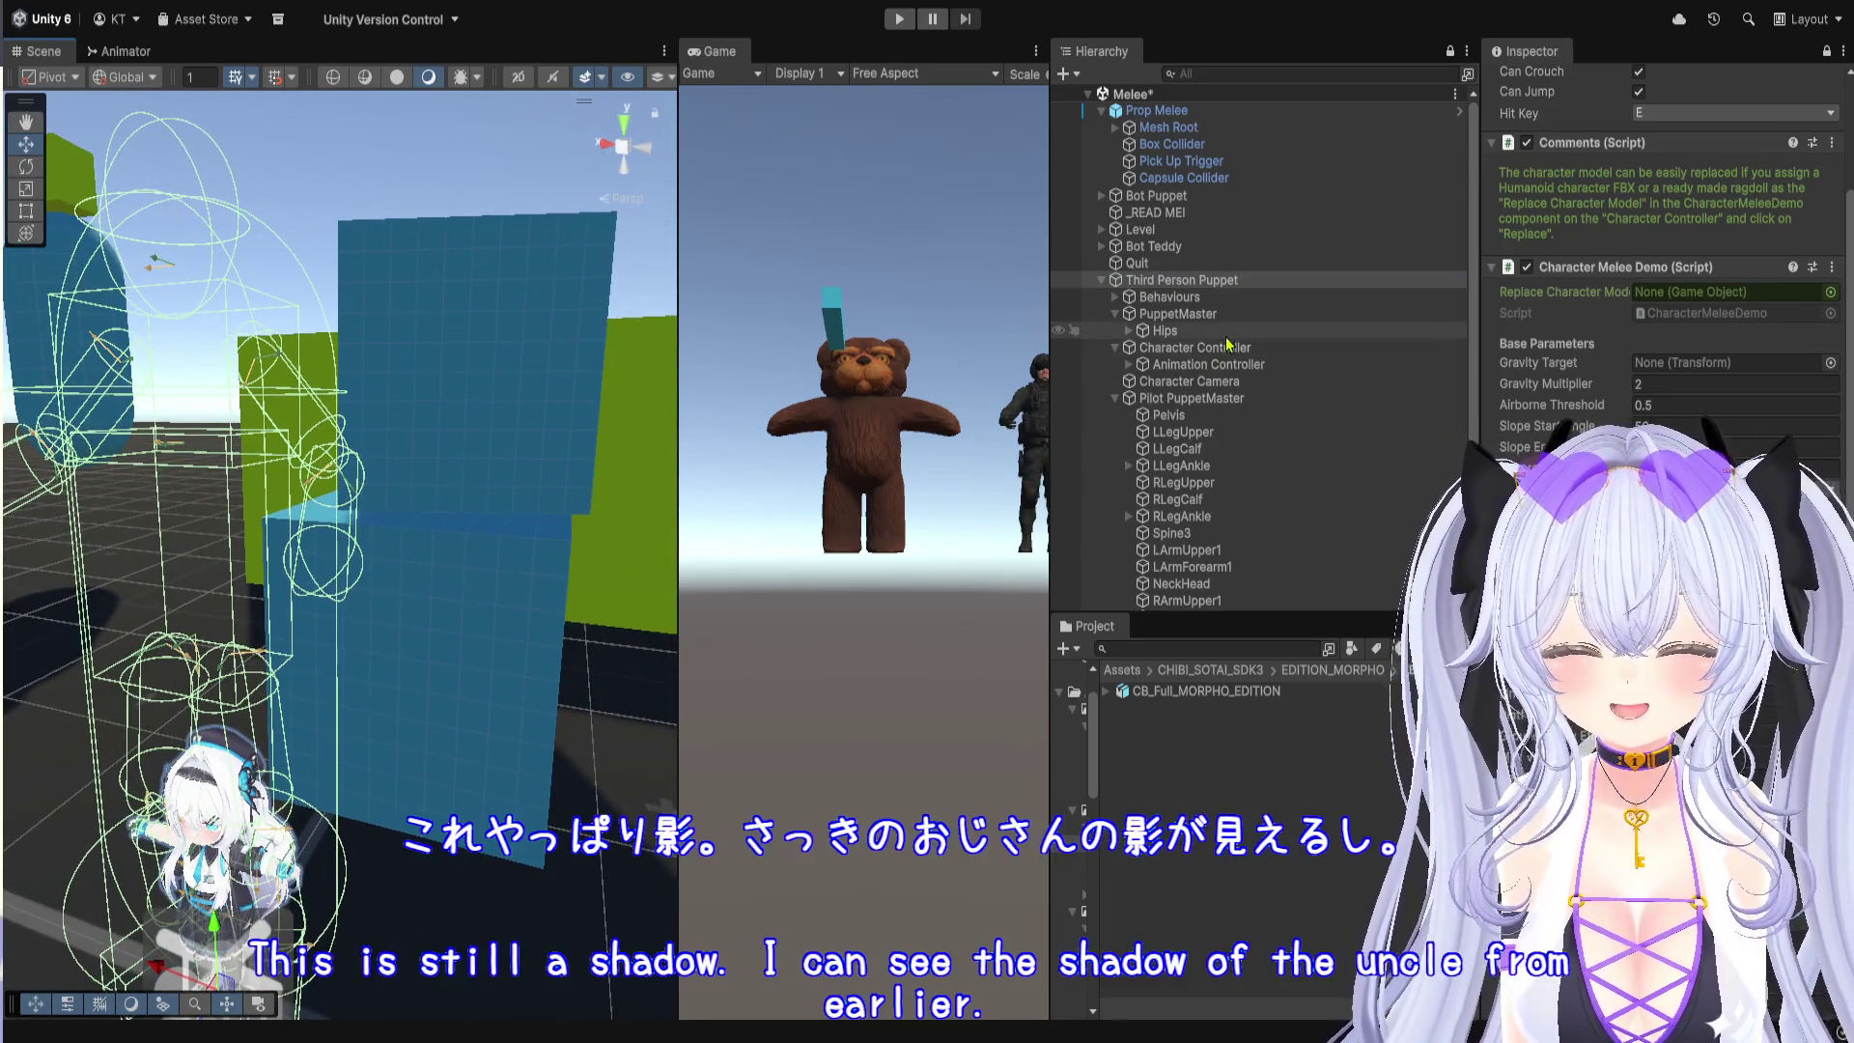
pyautogui.click(1225, 348)
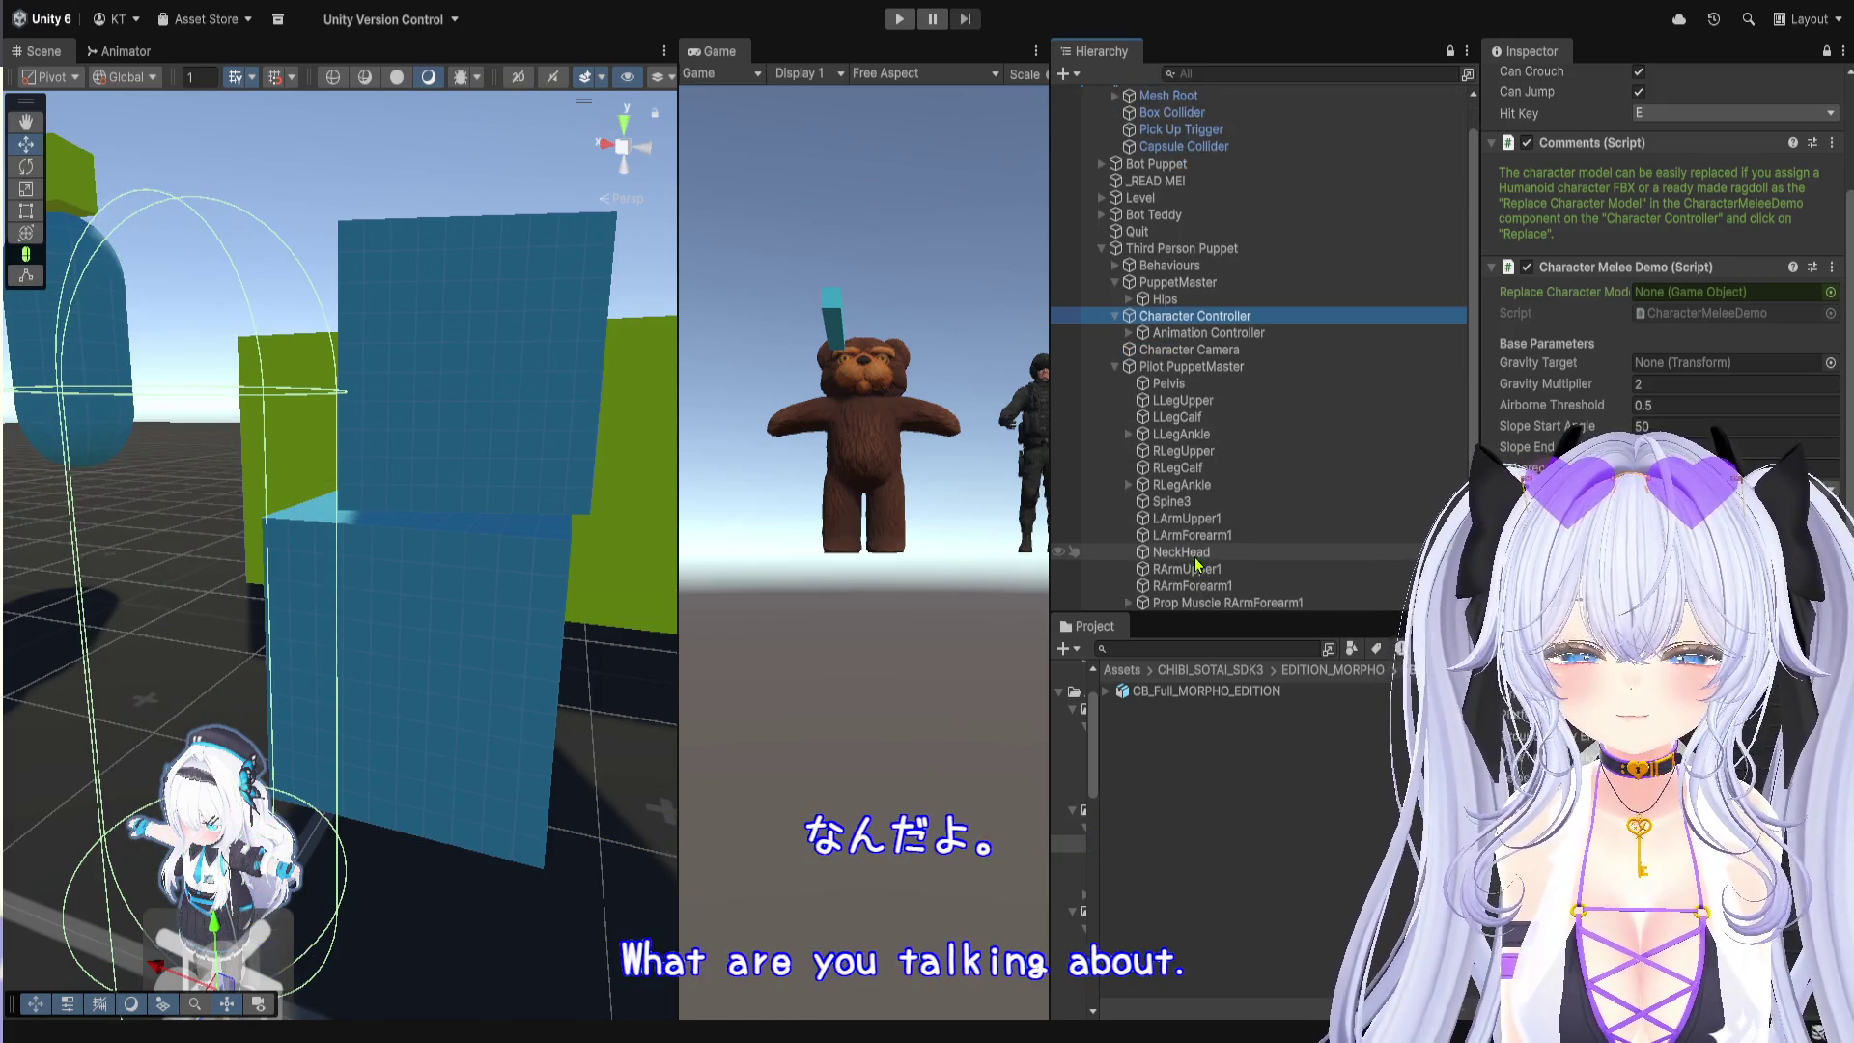
pyautogui.click(1189, 398)
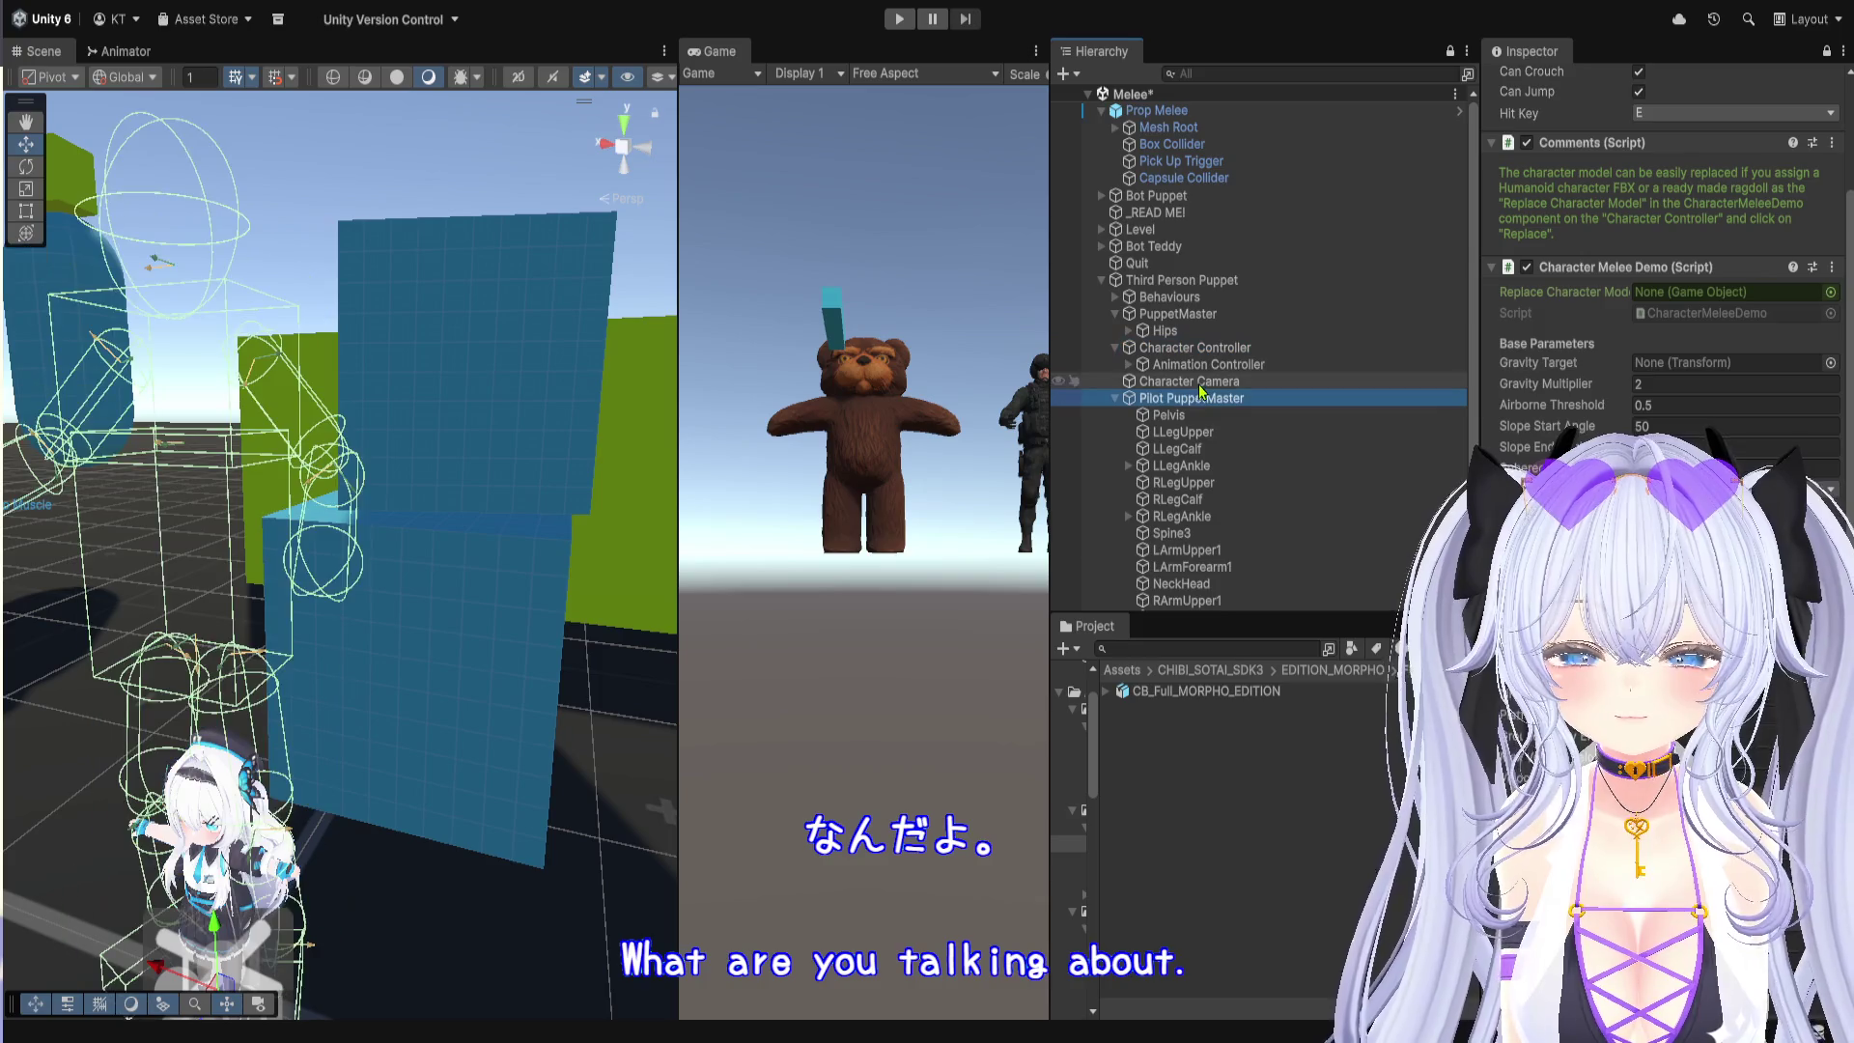
pyautogui.click(1188, 382)
pyautogui.click(1183, 285)
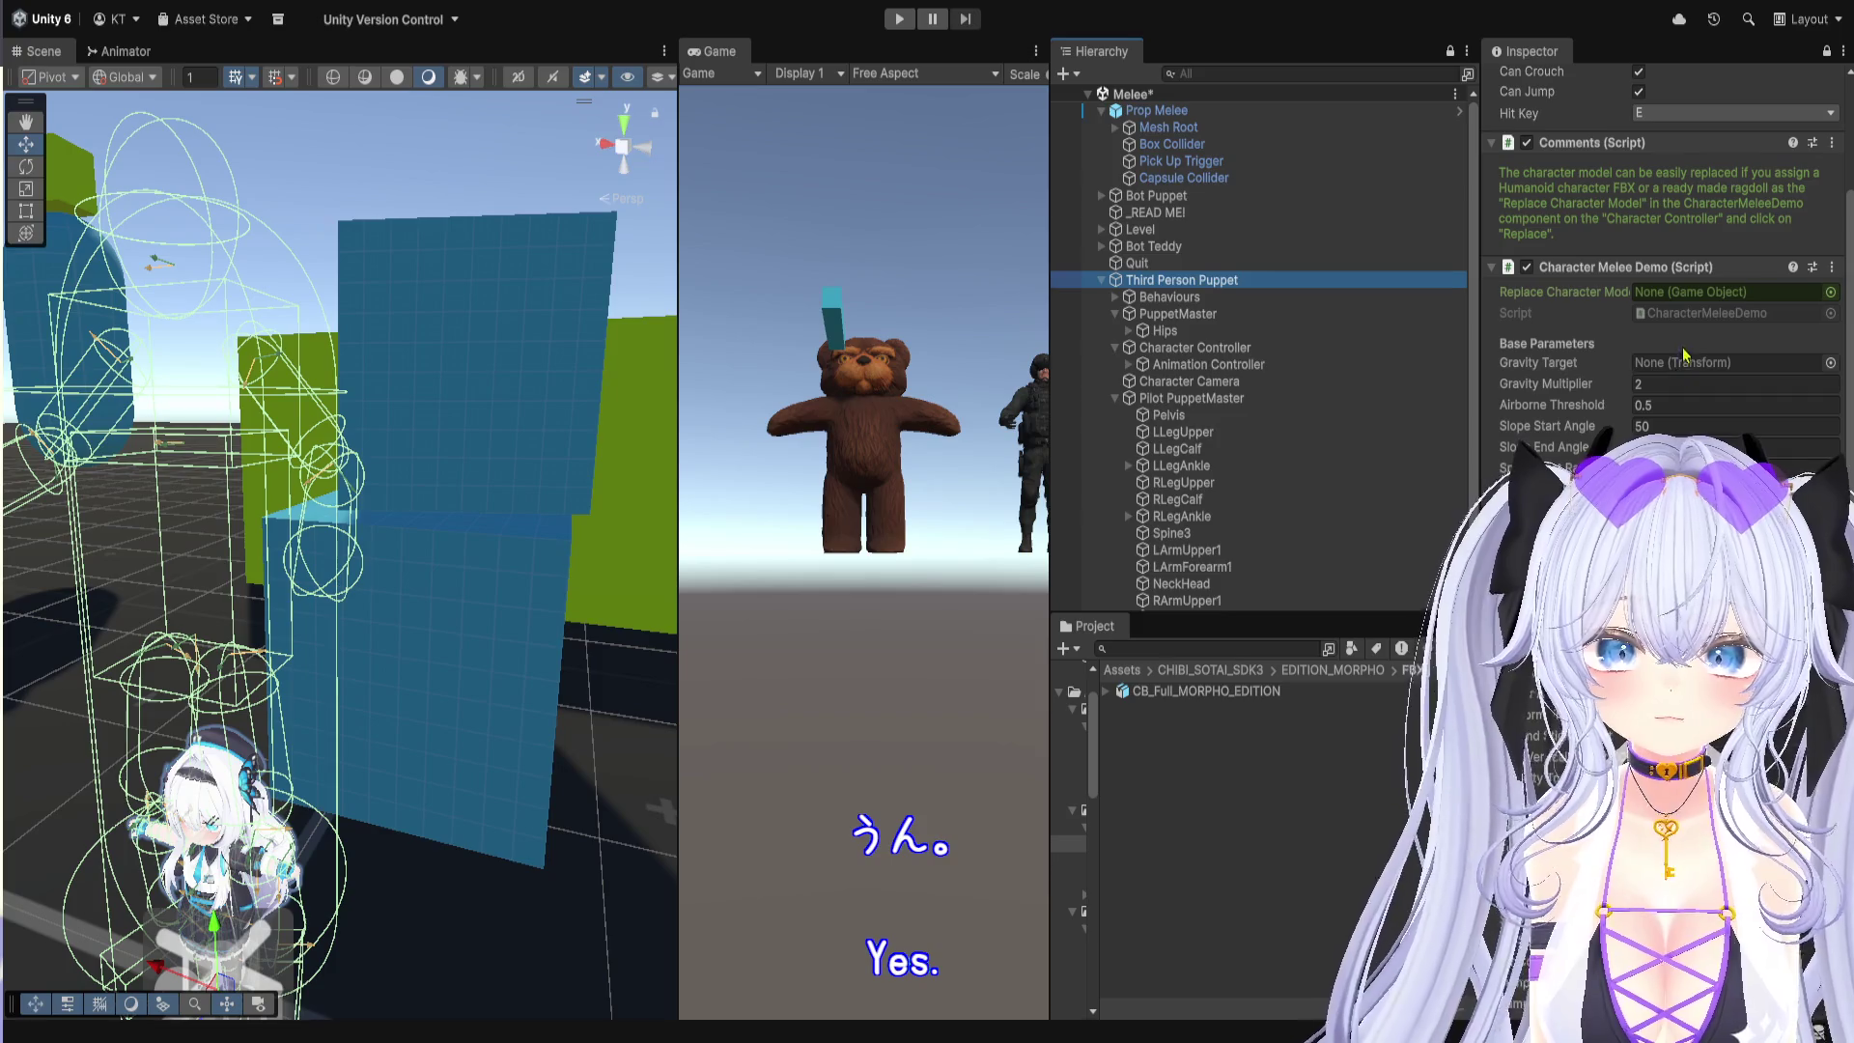
# Step: Review the Character Melee Demo script with slope angles 50 and 85, widening the hierarchy
pyautogui.scroll(3, 1668, 301)
pyautogui.scroll(-5, 1668, 301)
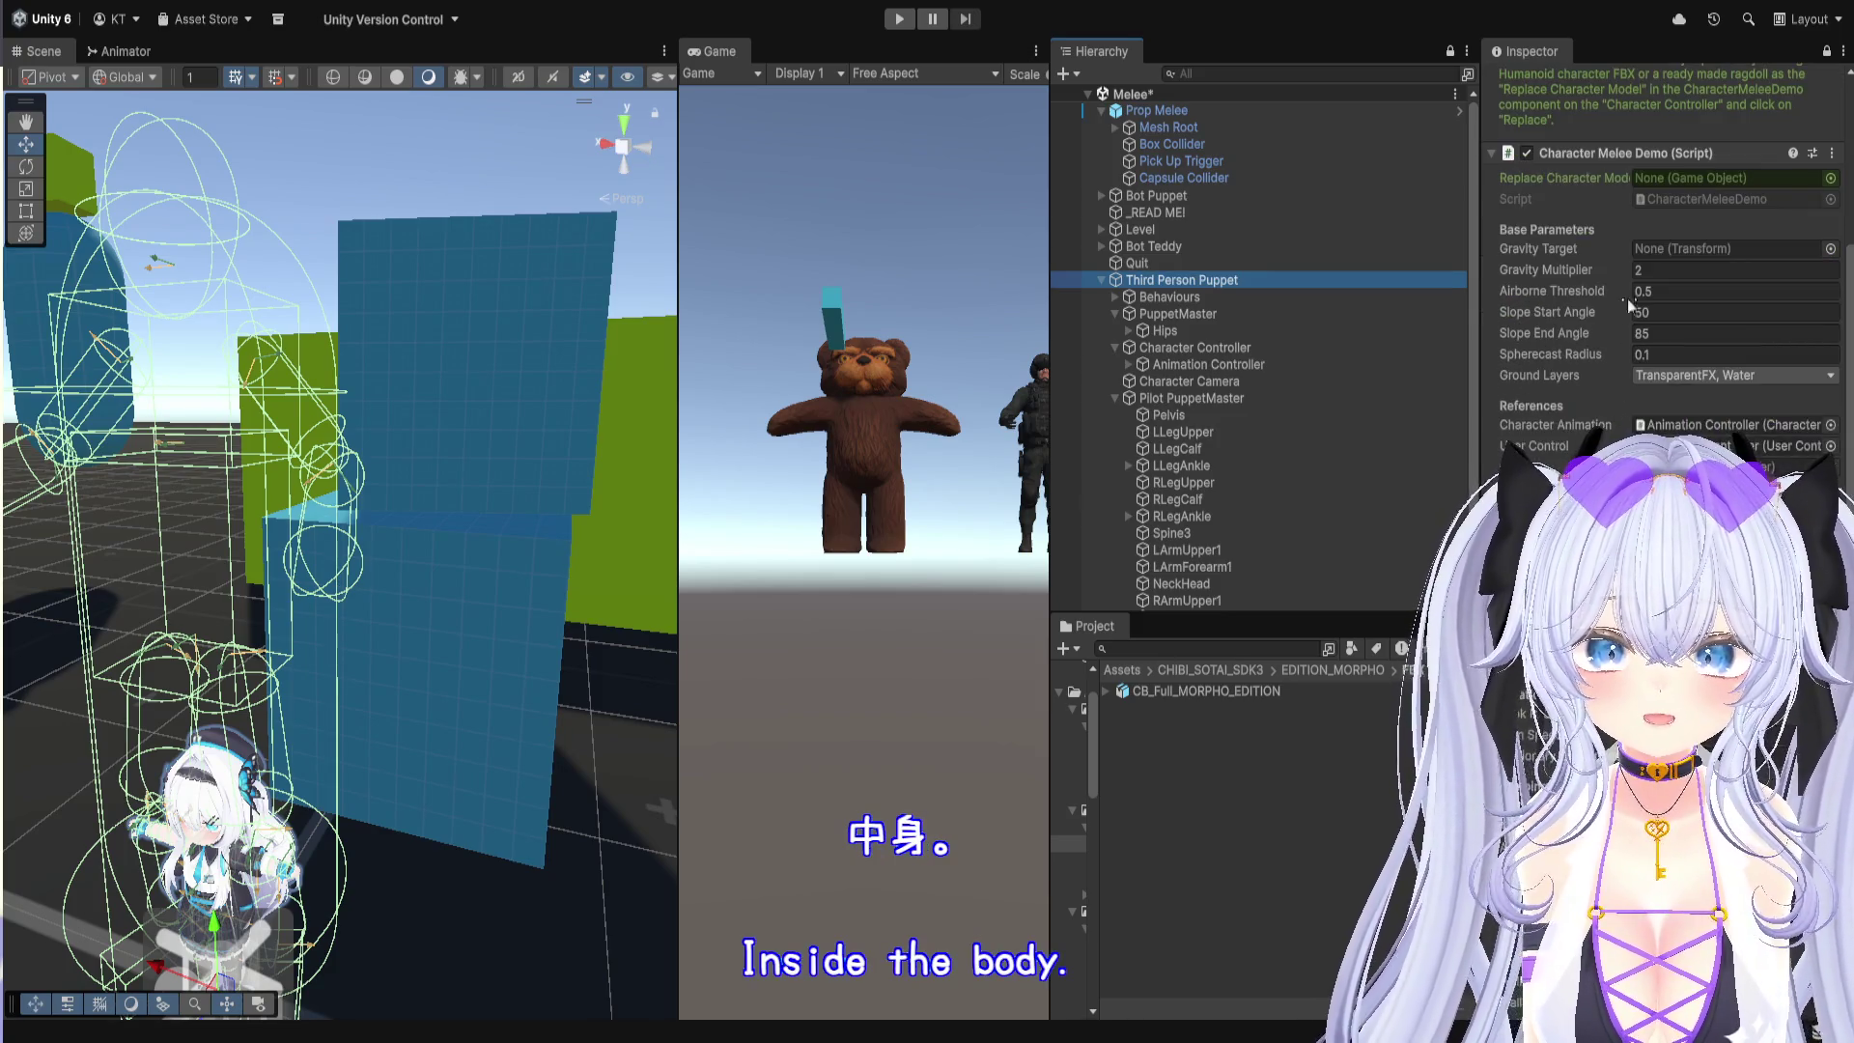
pyautogui.click(1639, 202)
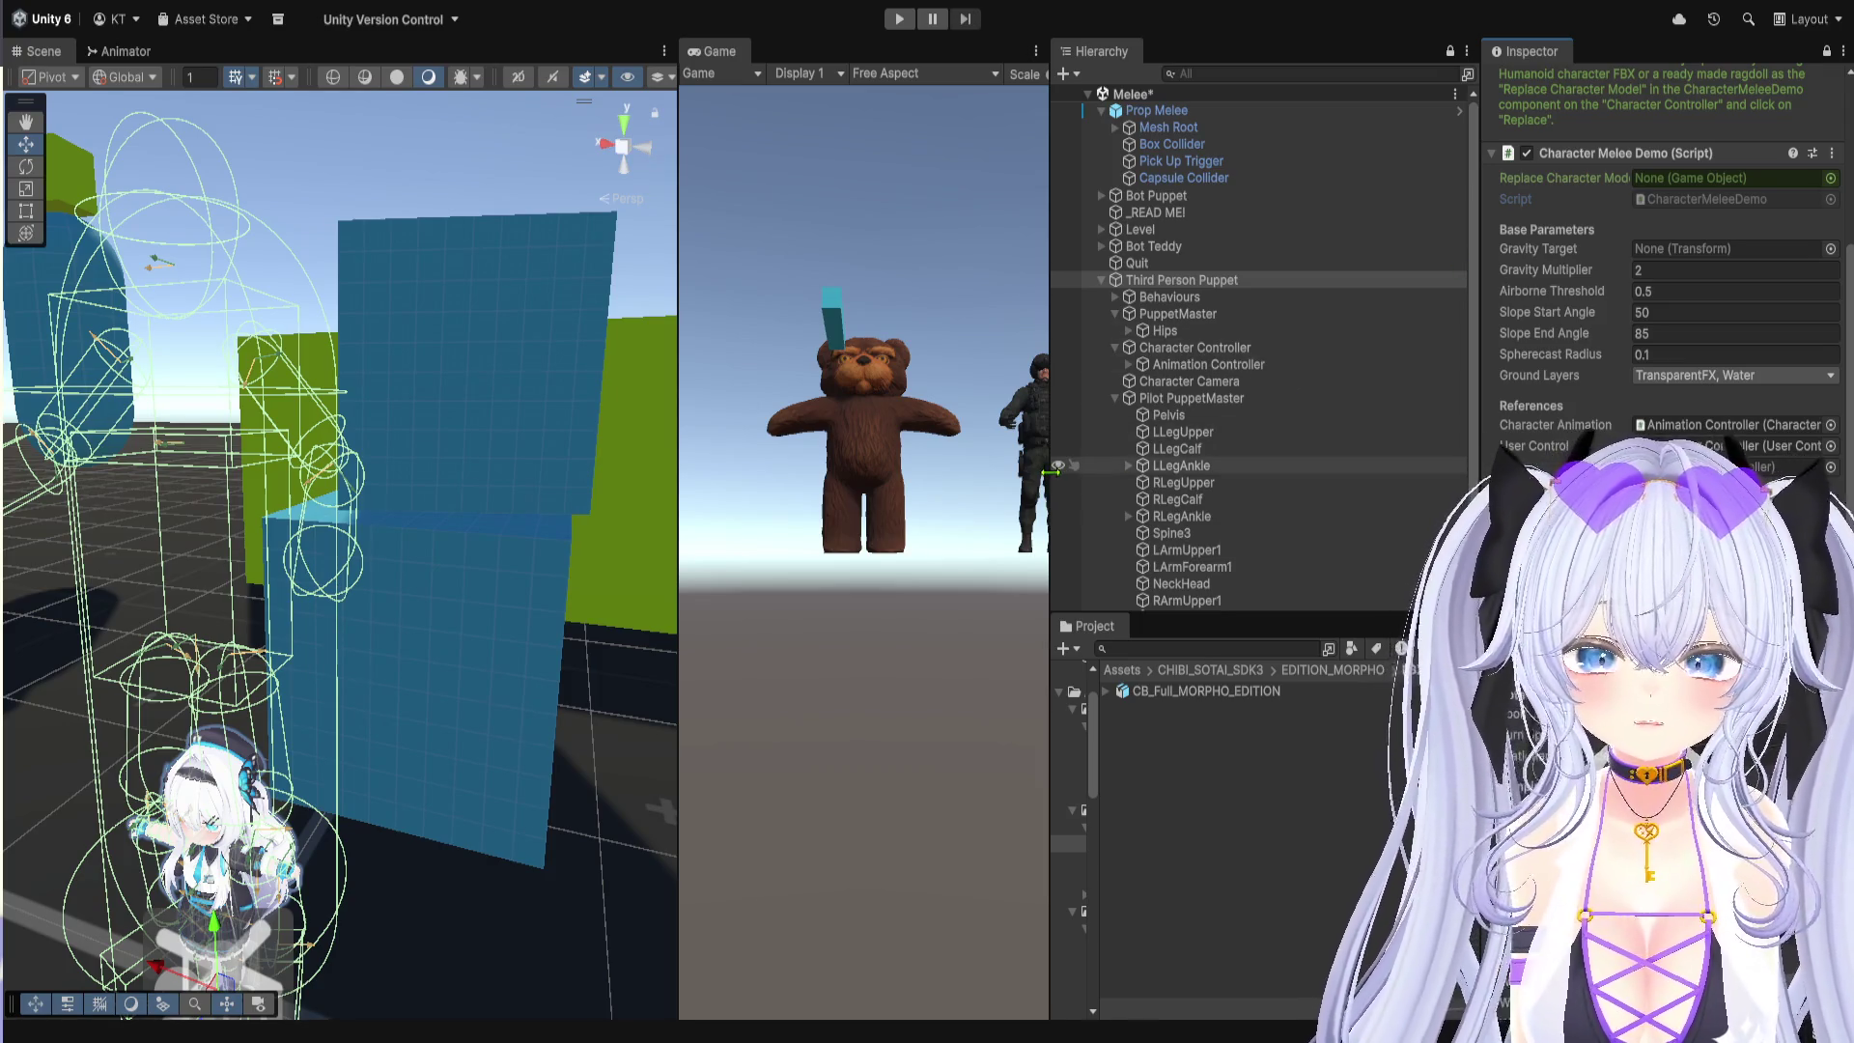
pyautogui.moveTo(1051, 470); pyautogui.dragTo(925, 473)
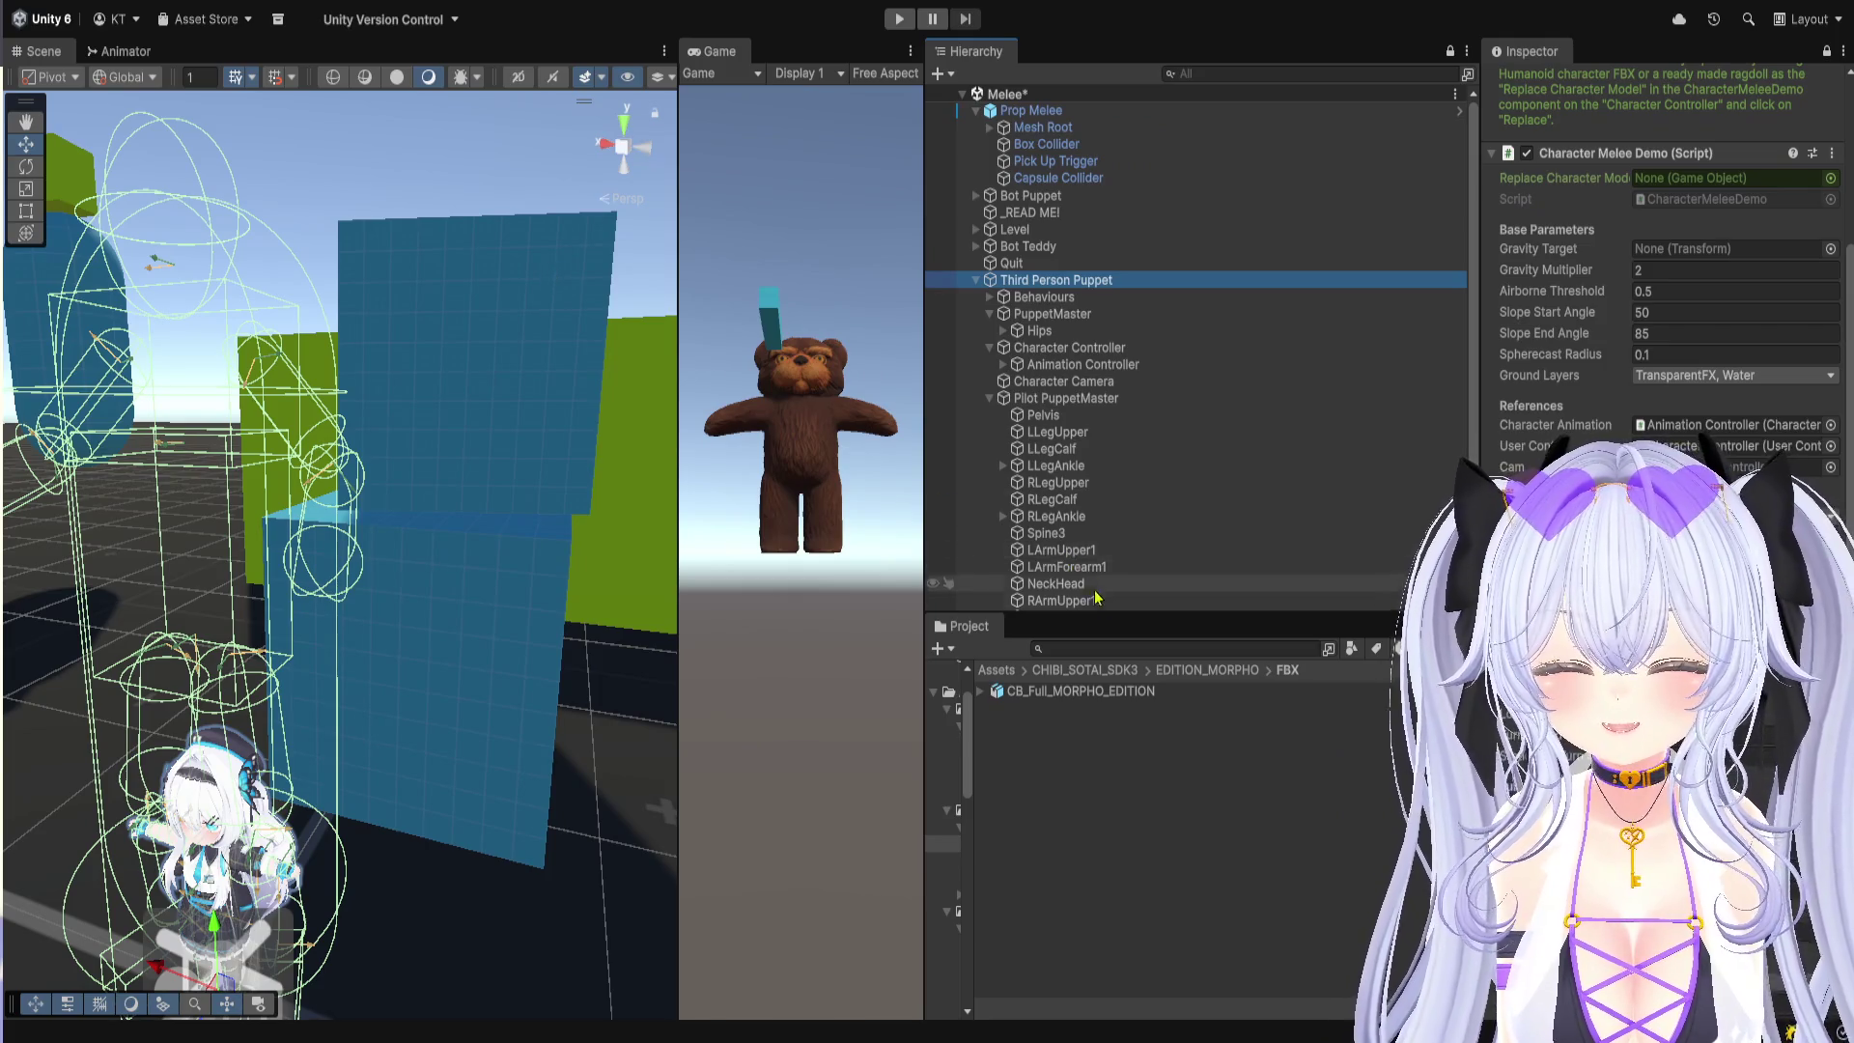
# Step: Resize the Project and Hierarchy panels to show more folders and PuppetMaster bones
pyautogui.moveTo(975, 728)
pyautogui.mouseDown()
pyautogui.moveTo(1255, 727)
pyautogui.moveTo(1236, 724)
pyautogui.mouseUp()
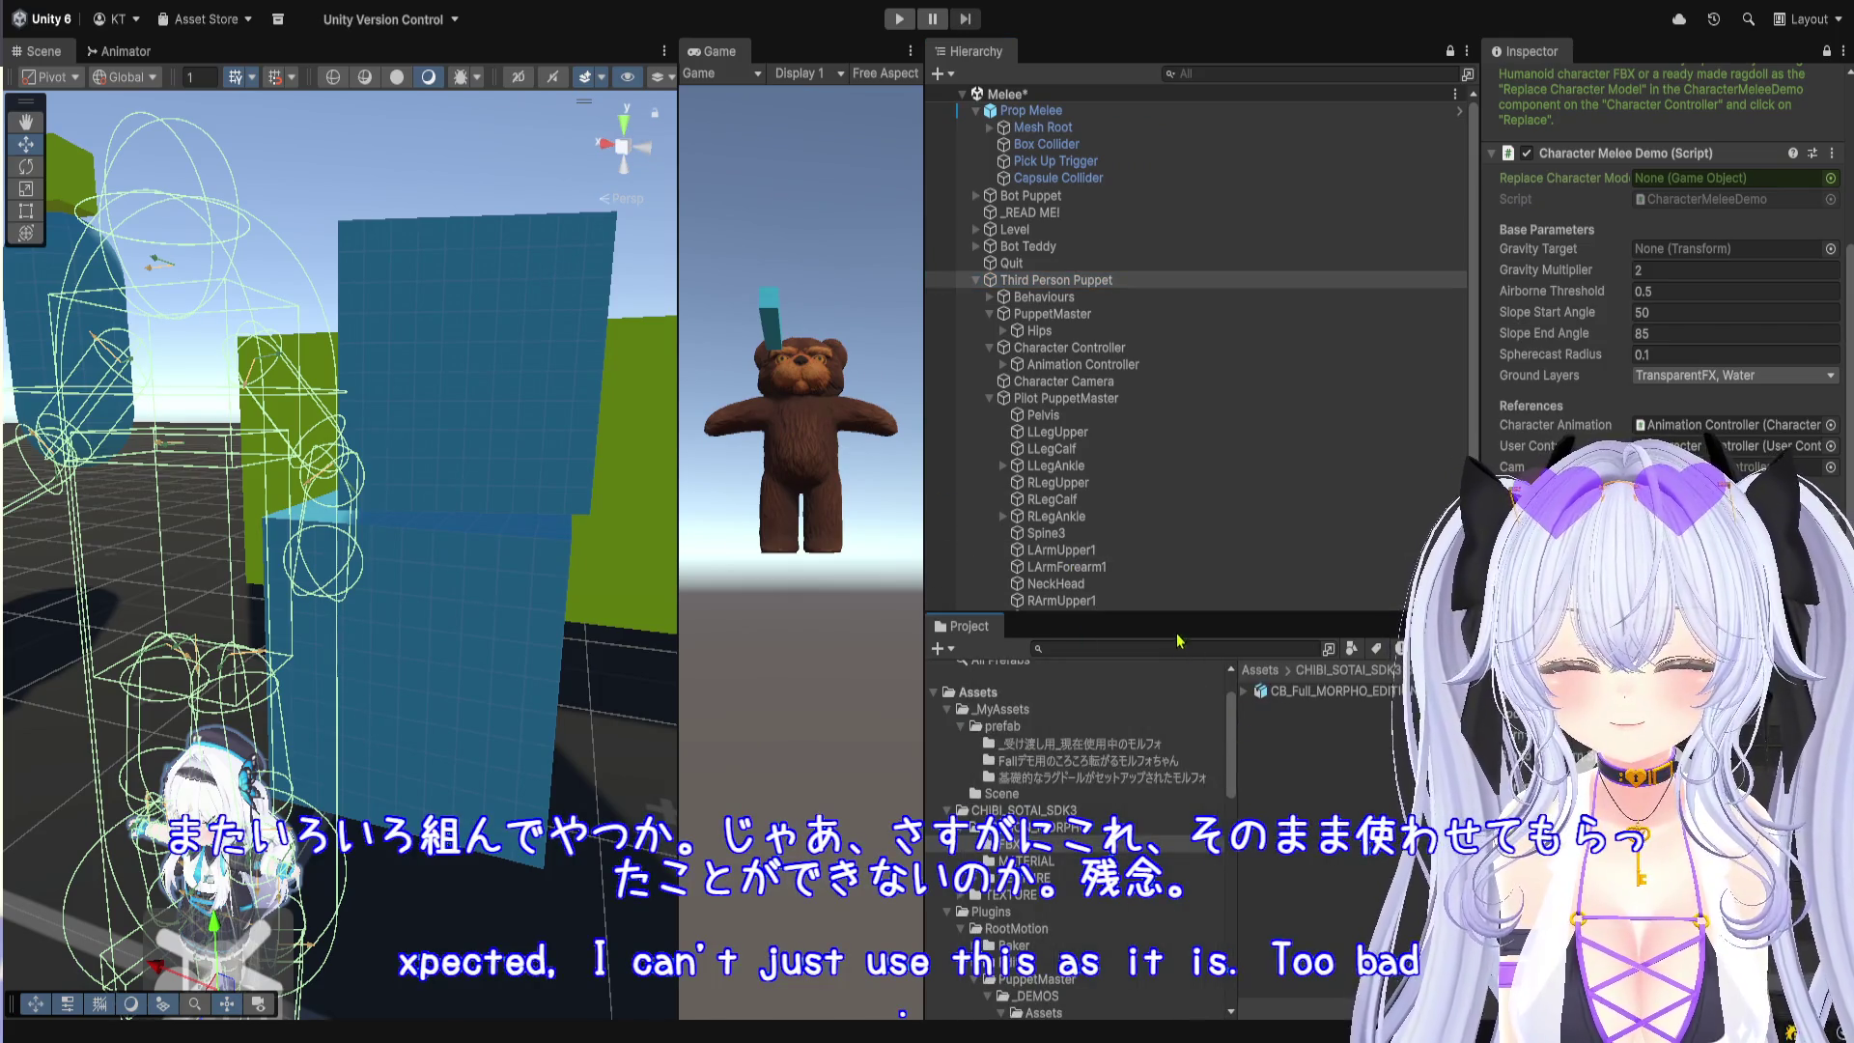
pyautogui.moveTo(1178, 627); pyautogui.dragTo(1169, 404)
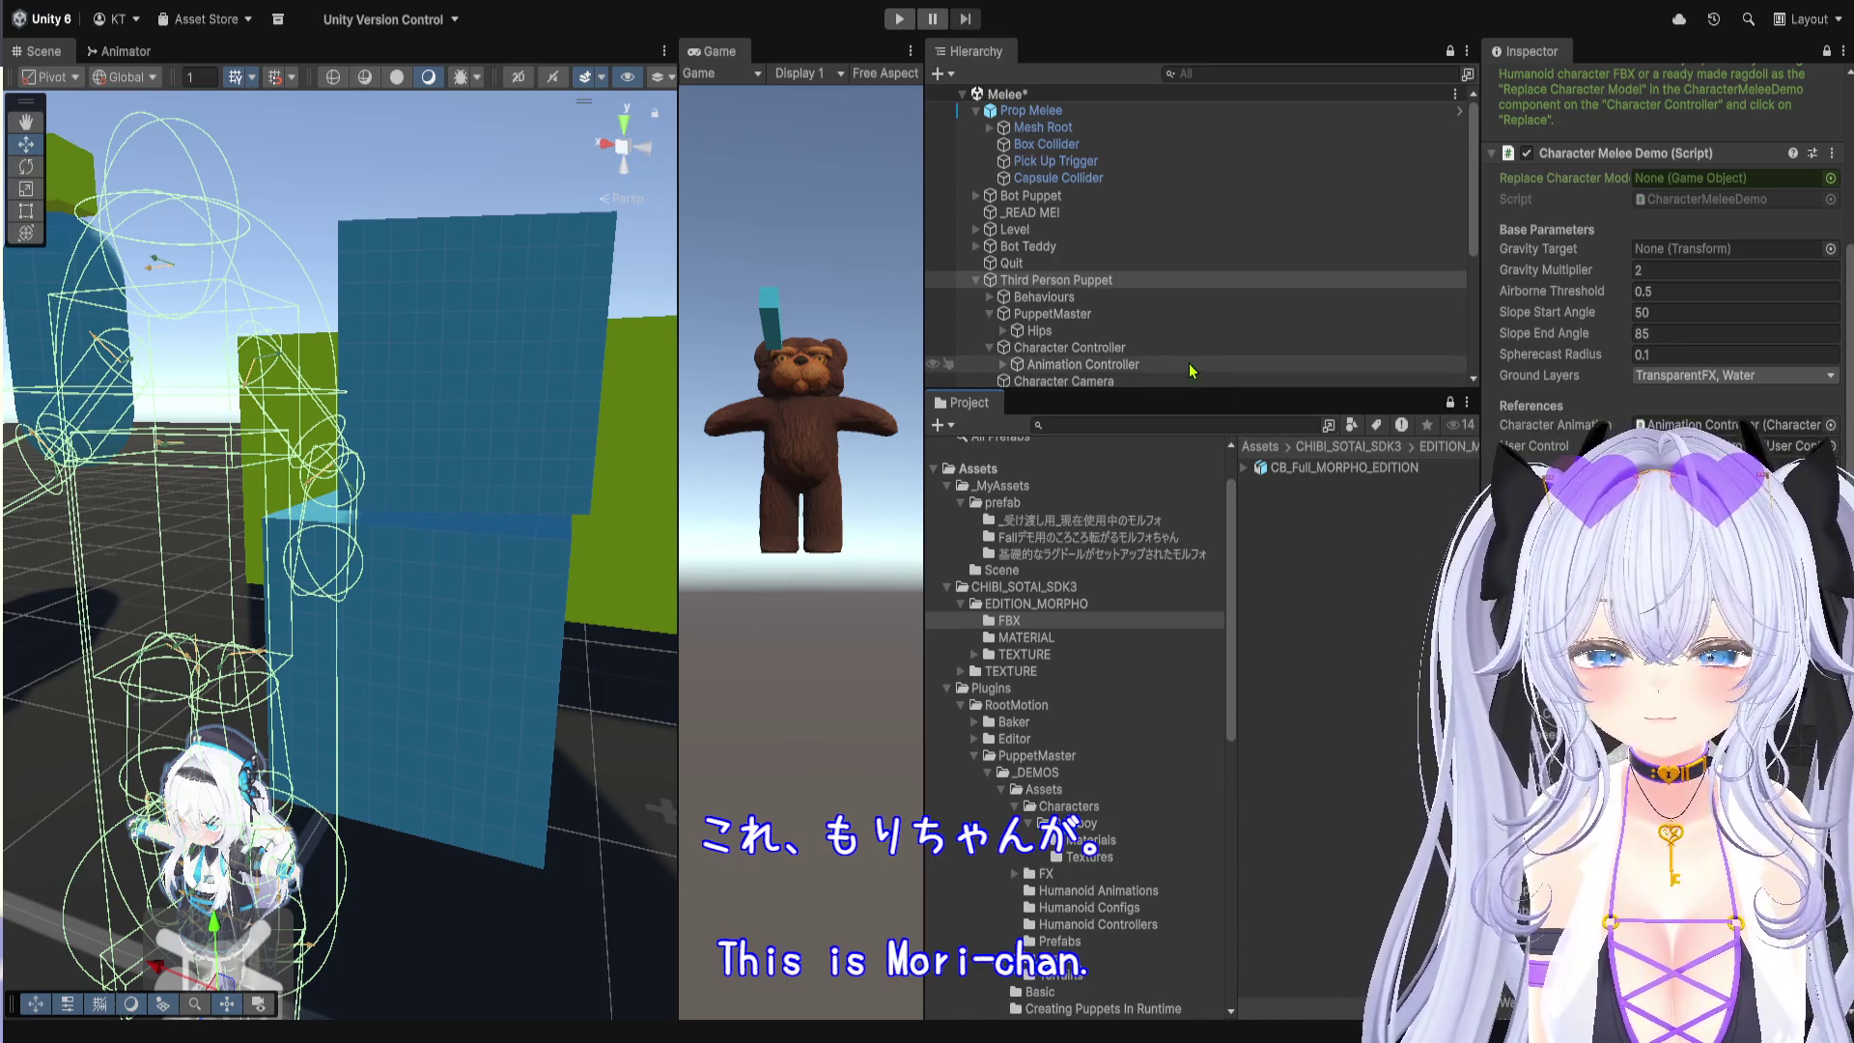
pyautogui.moveTo(1195, 393)
pyautogui.mouseDown()
pyautogui.moveTo(1174, 696)
pyautogui.moveTo(1163, 360)
pyautogui.mouseUp()
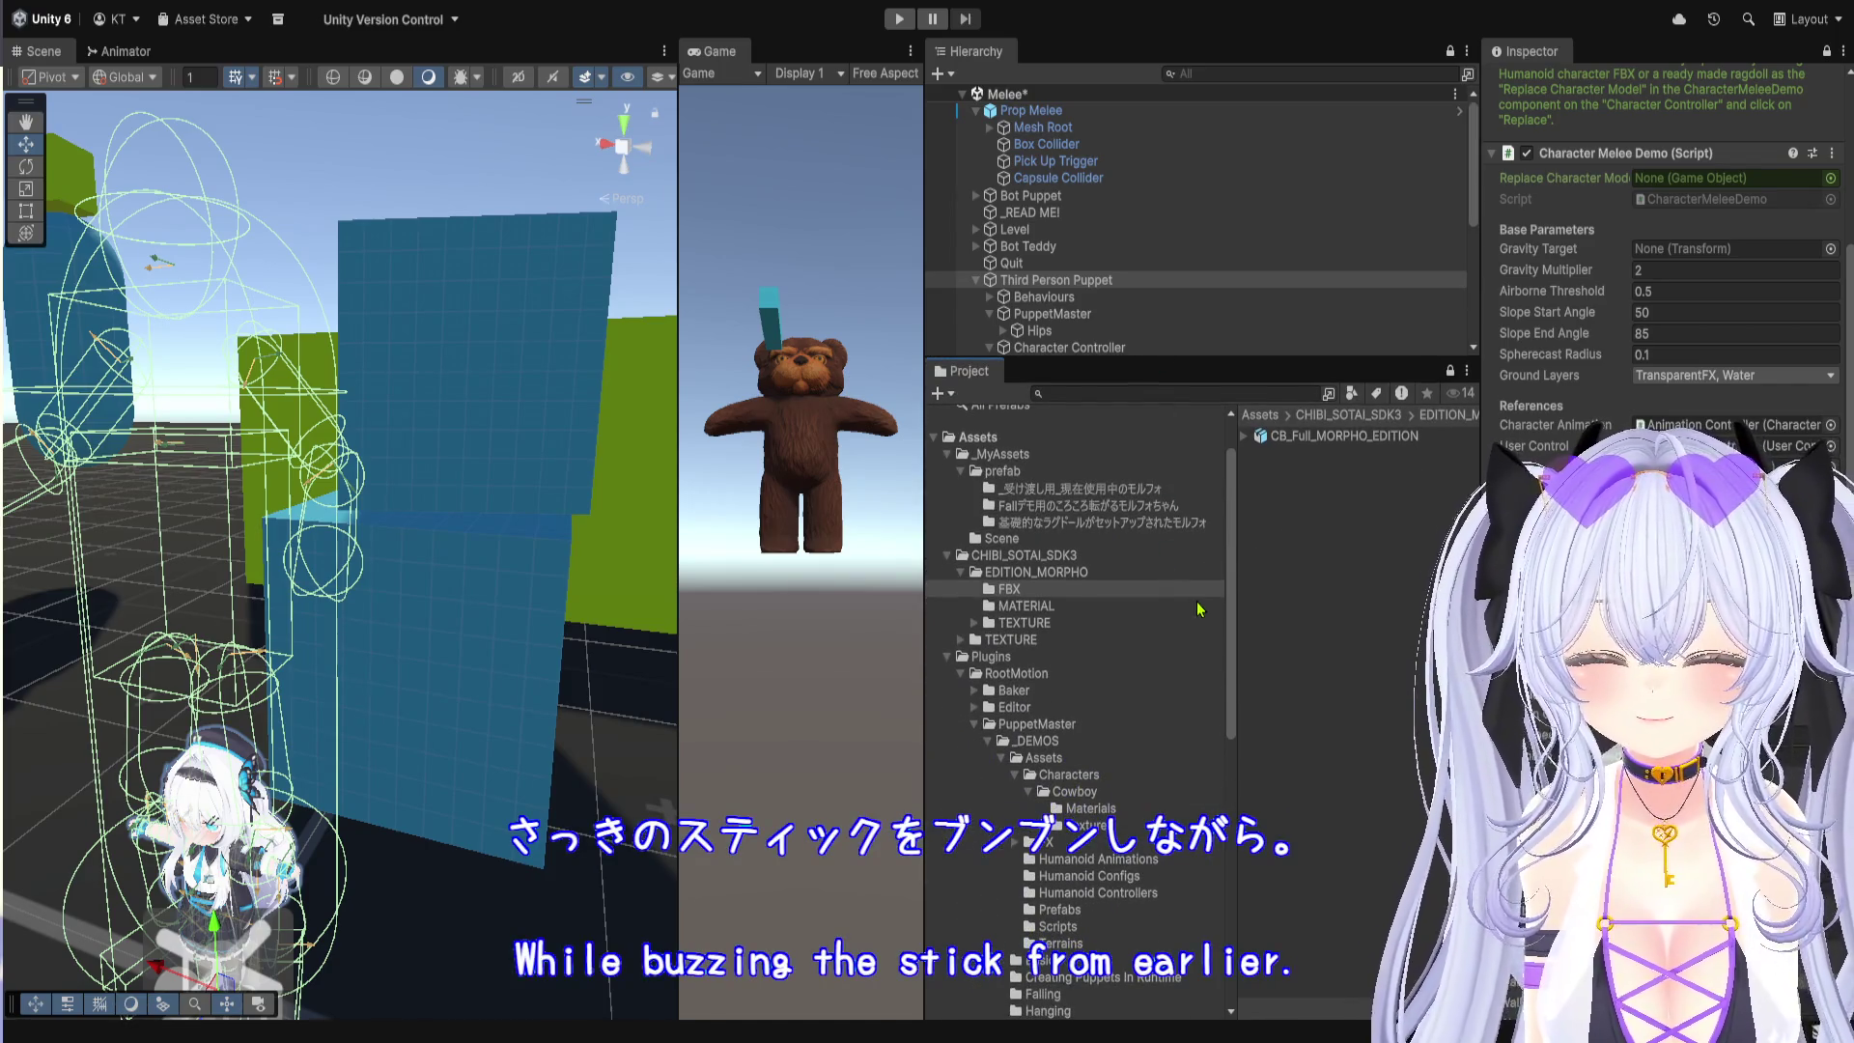
pyautogui.moveTo(1238, 604); pyautogui.dragTo(1266, 608)
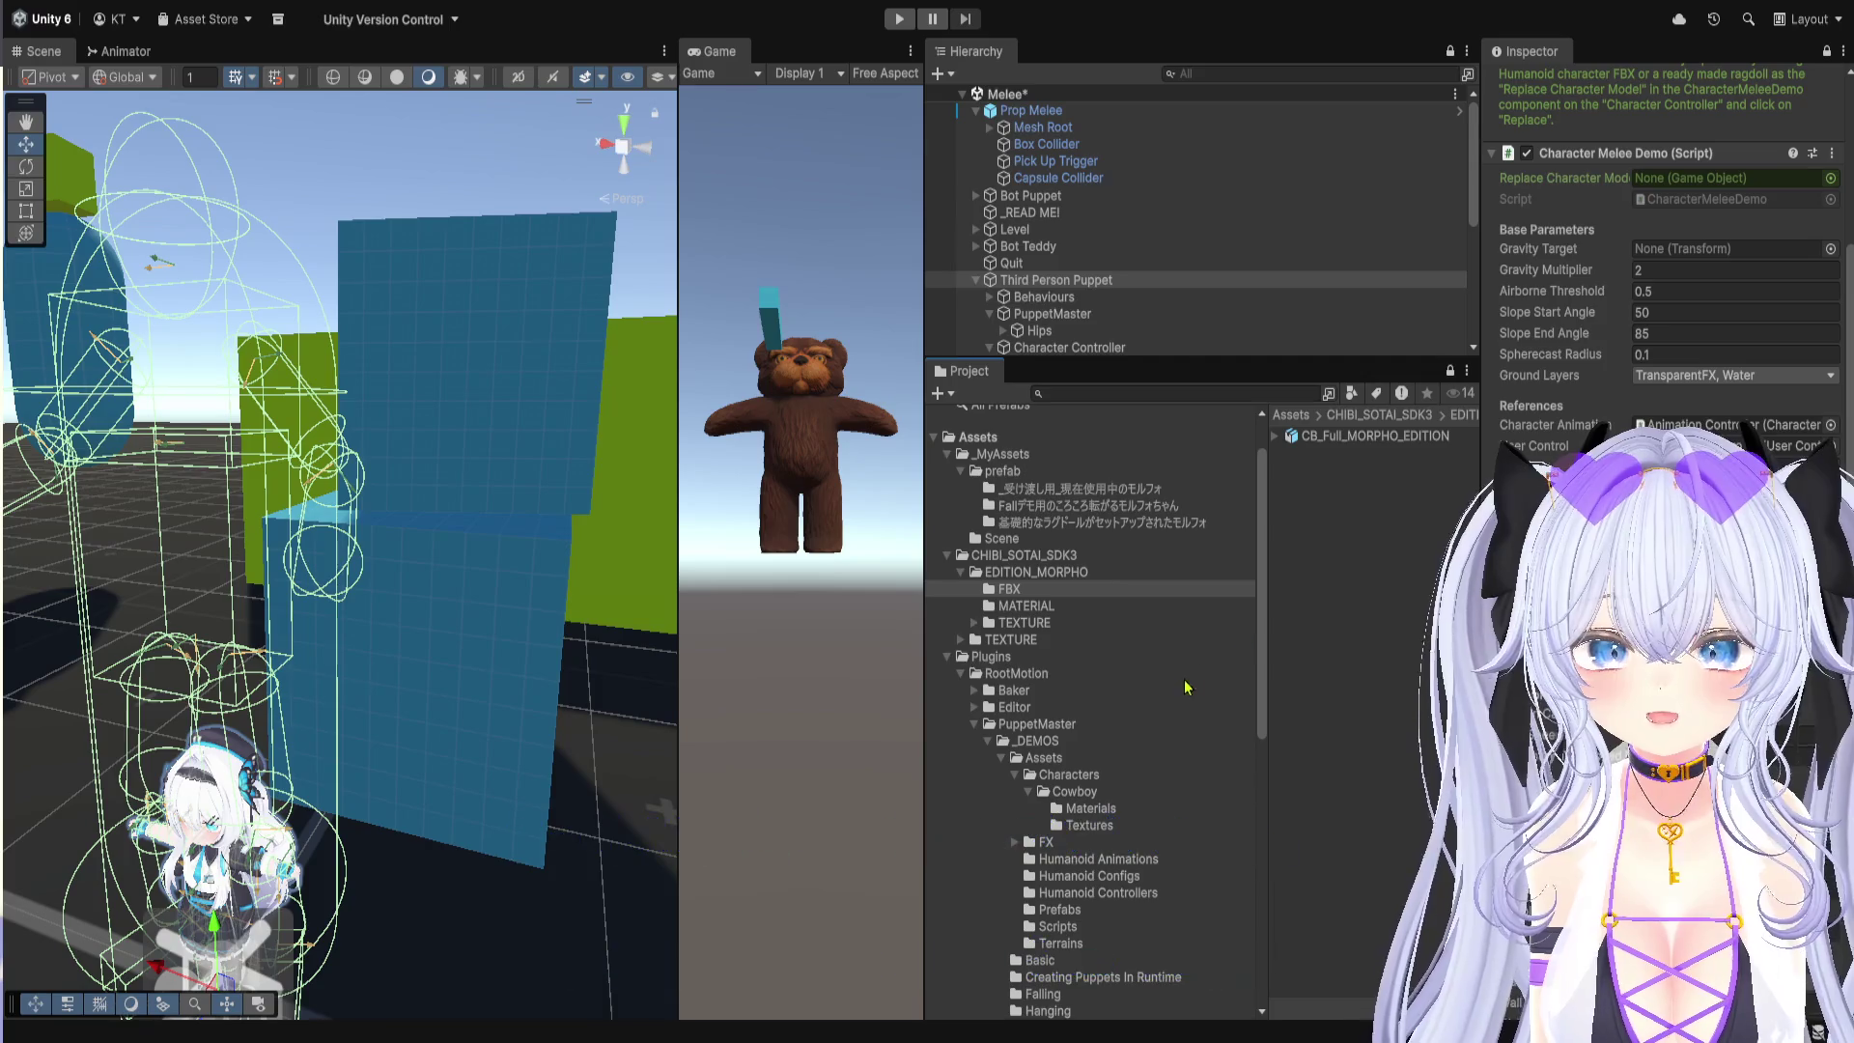
pyautogui.moveTo(1232, 371); pyautogui.dragTo(1227, 643)
# Step: Widen the Inspector and expand Third Person Puppet's Behaviours to select its Puppet child
pyautogui.click(1101, 315)
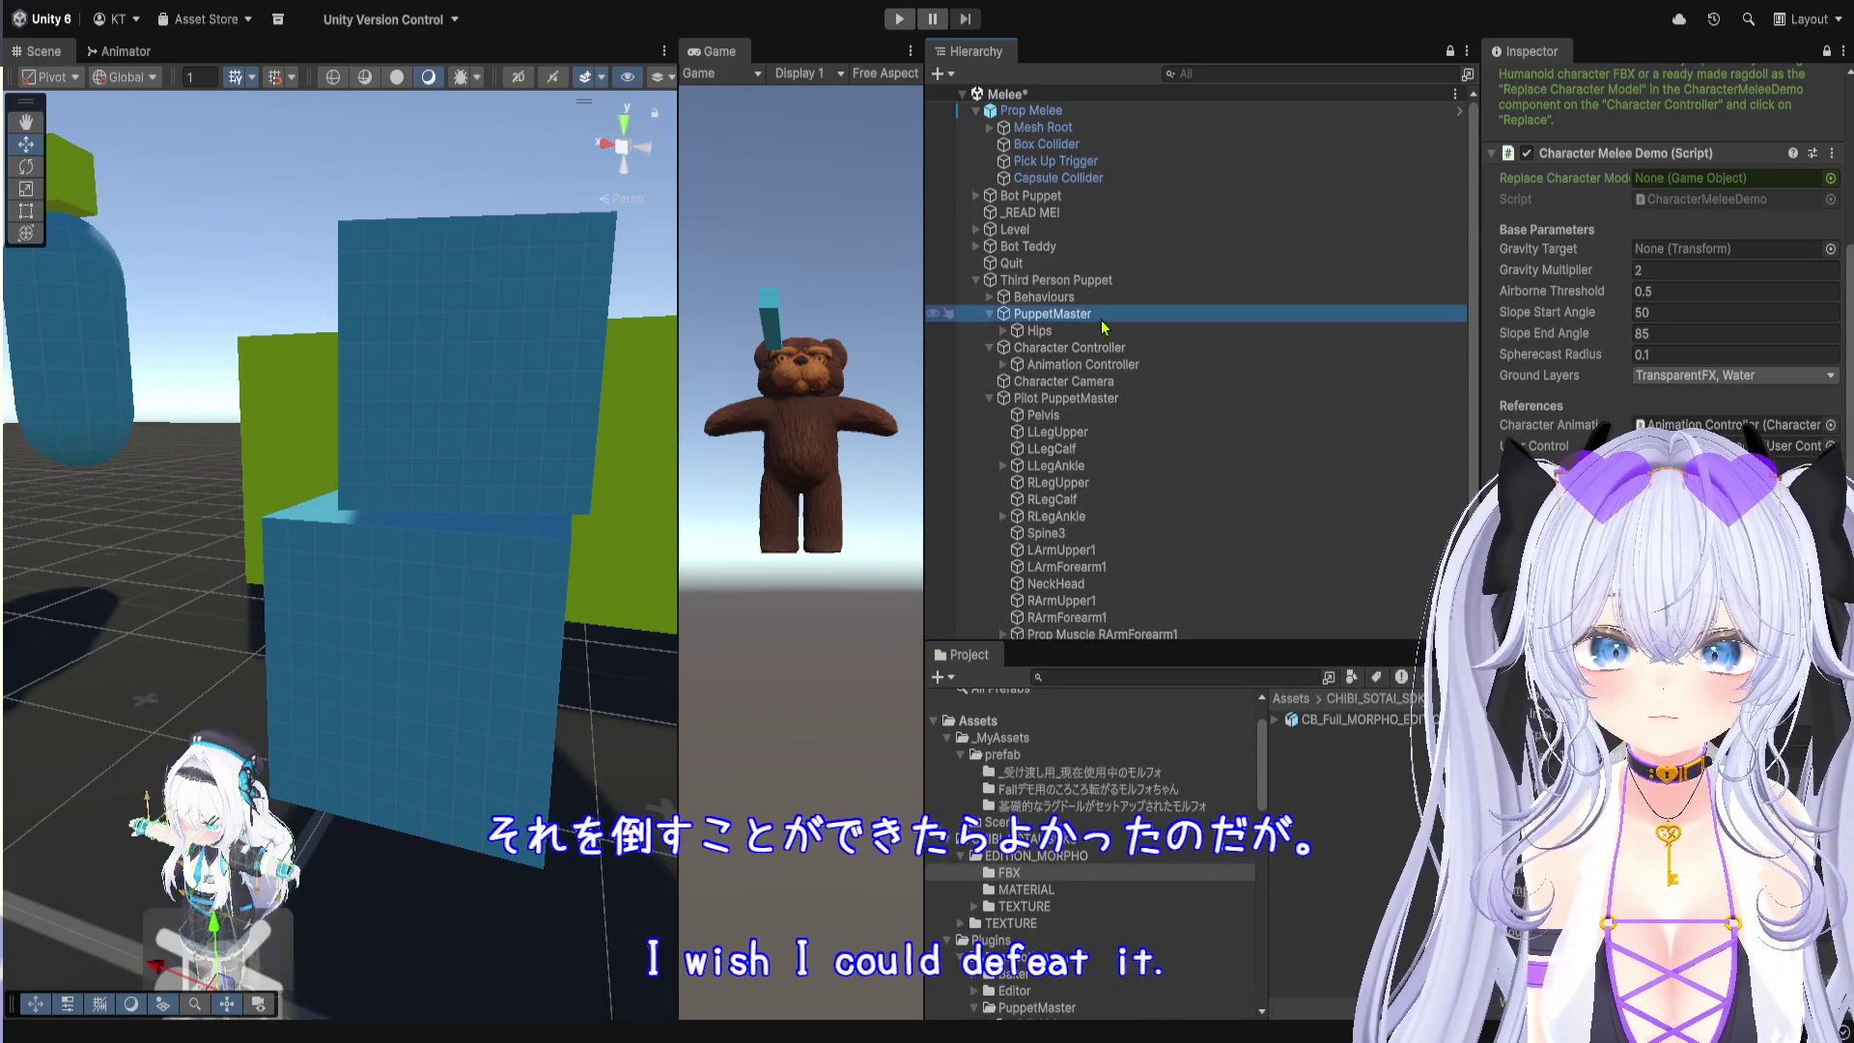
pyautogui.moveTo(1475, 347); pyautogui.dragTo(1293, 347)
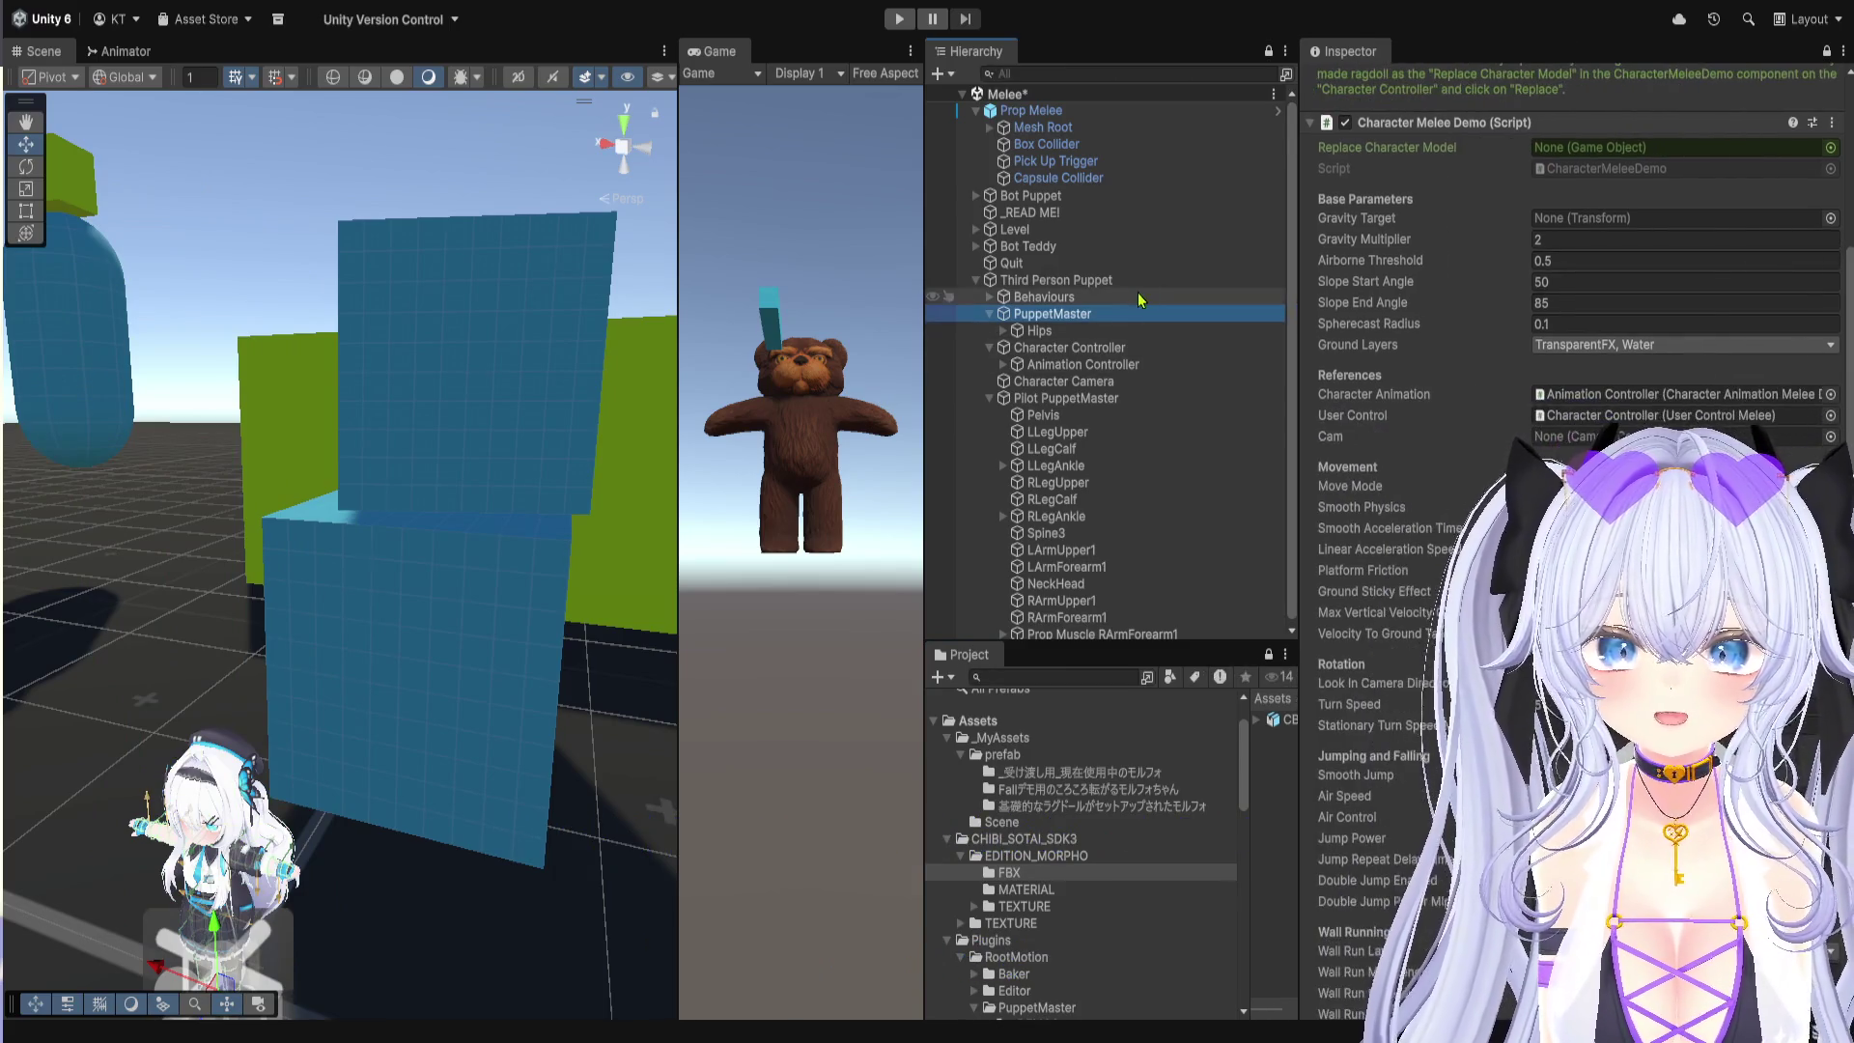
pyautogui.click(1144, 280)
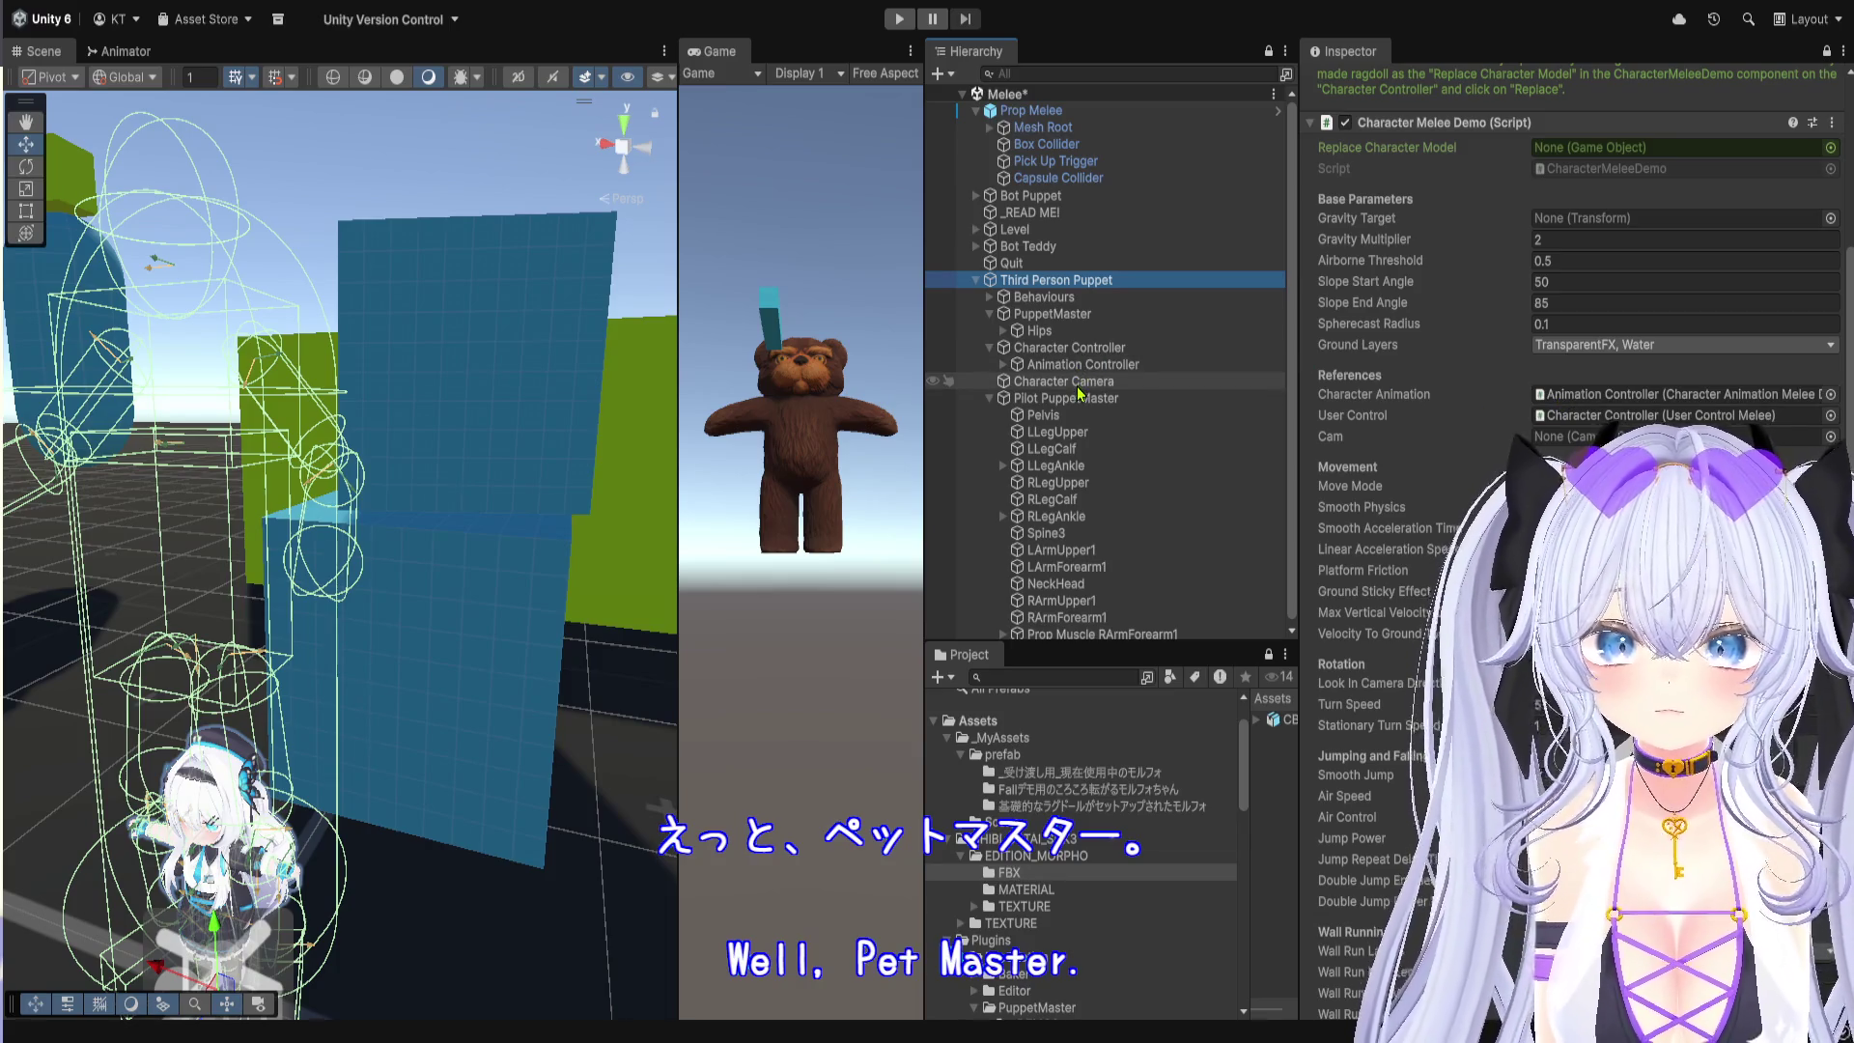
pyautogui.click(1103, 297)
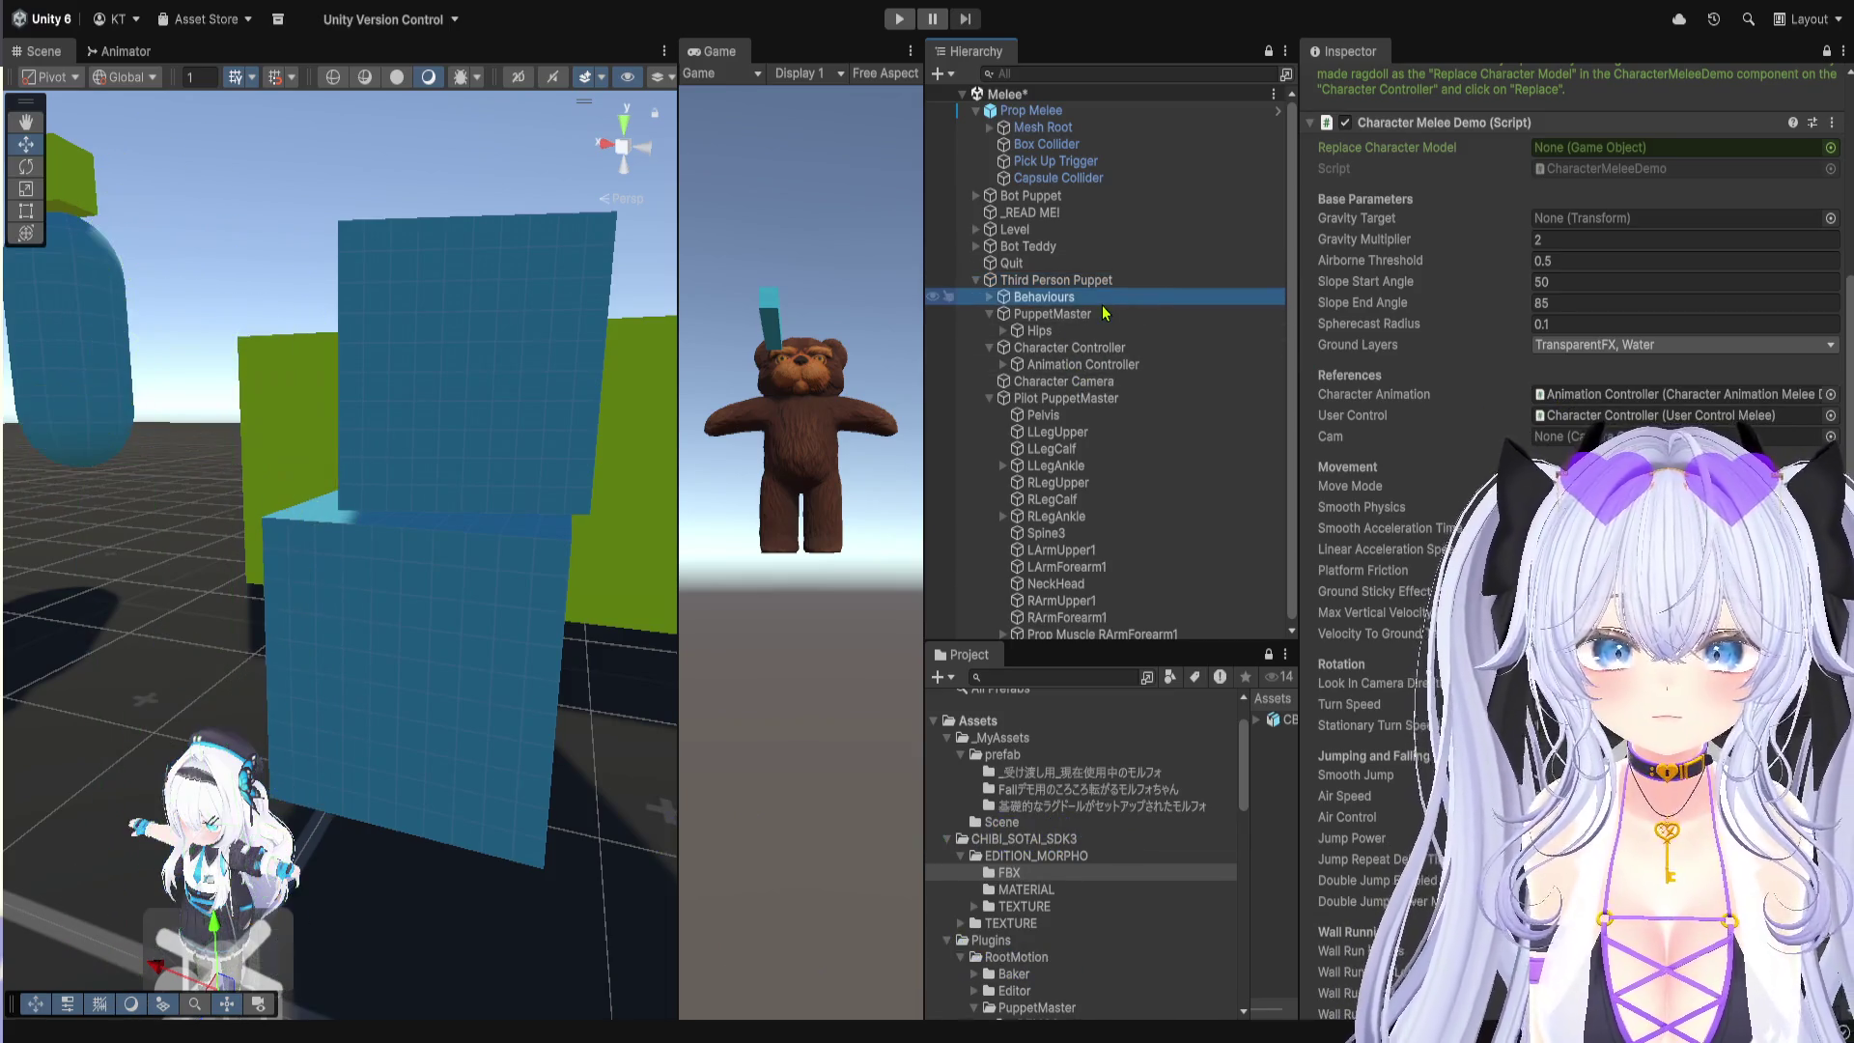
pyautogui.click(990, 297)
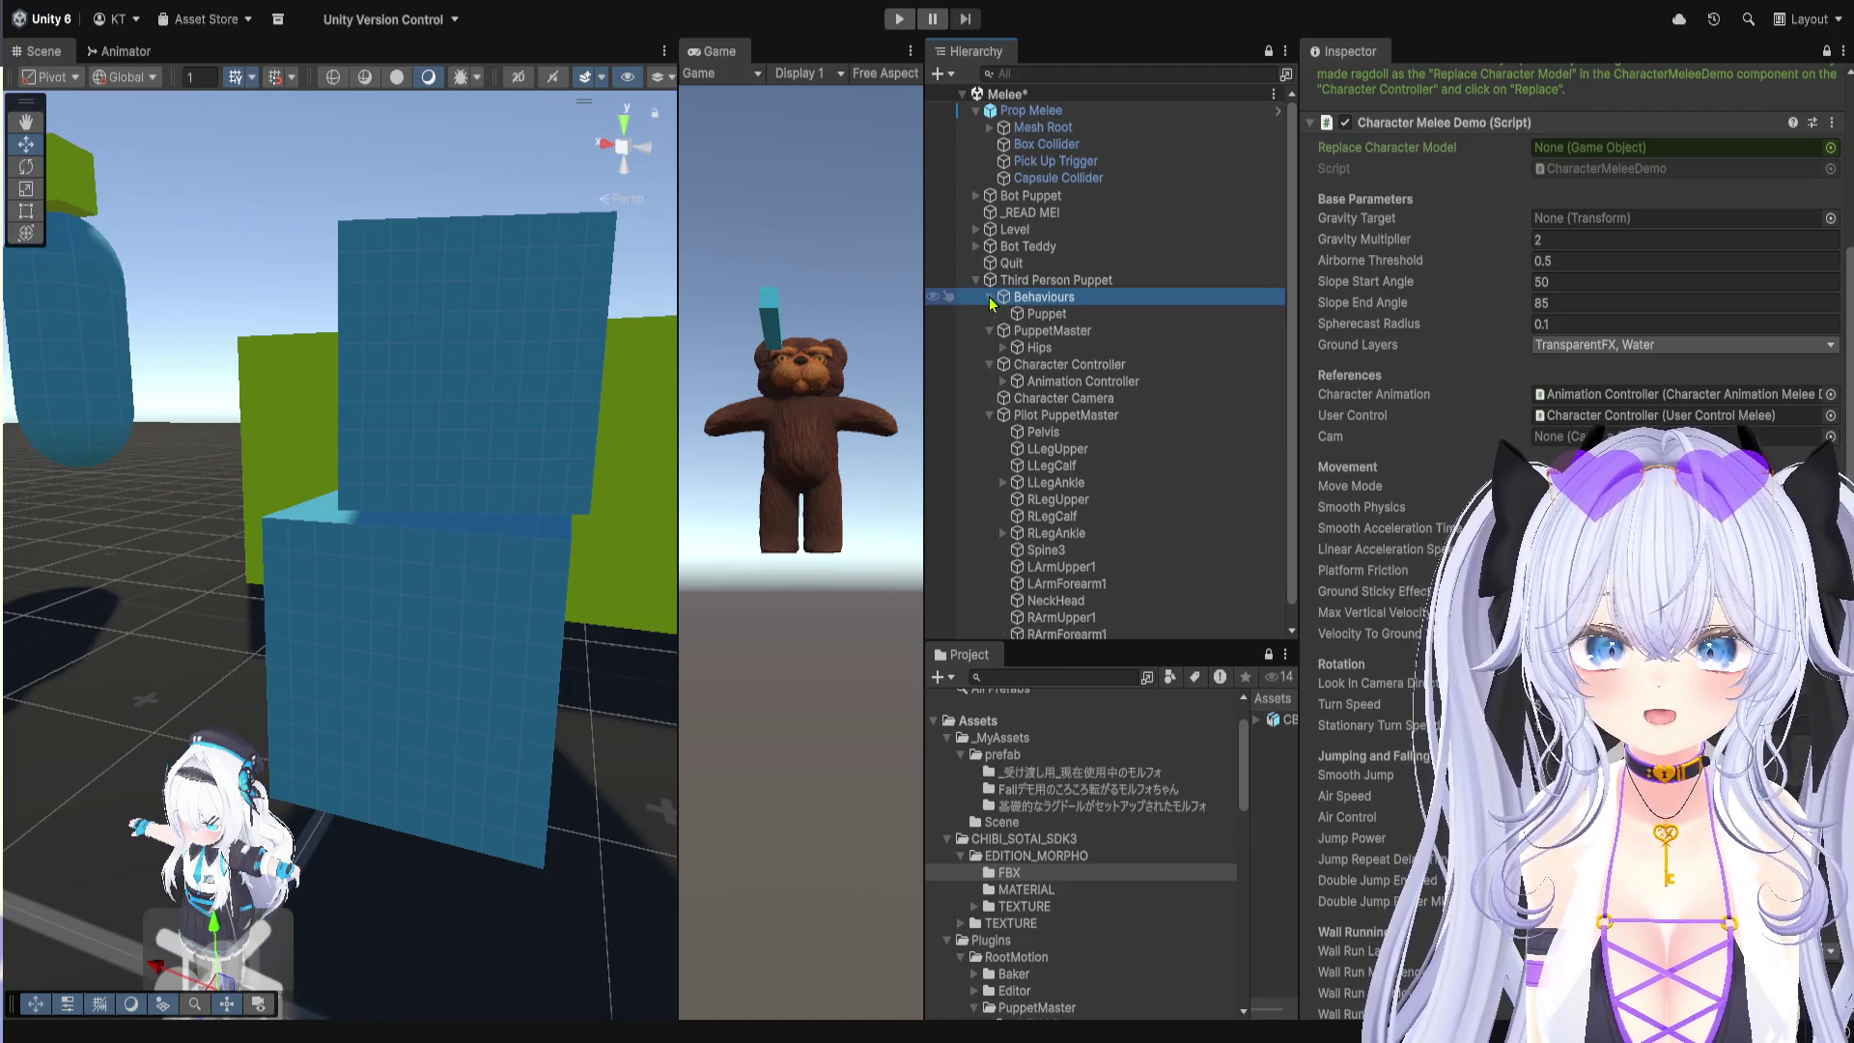
pyautogui.click(1043, 314)
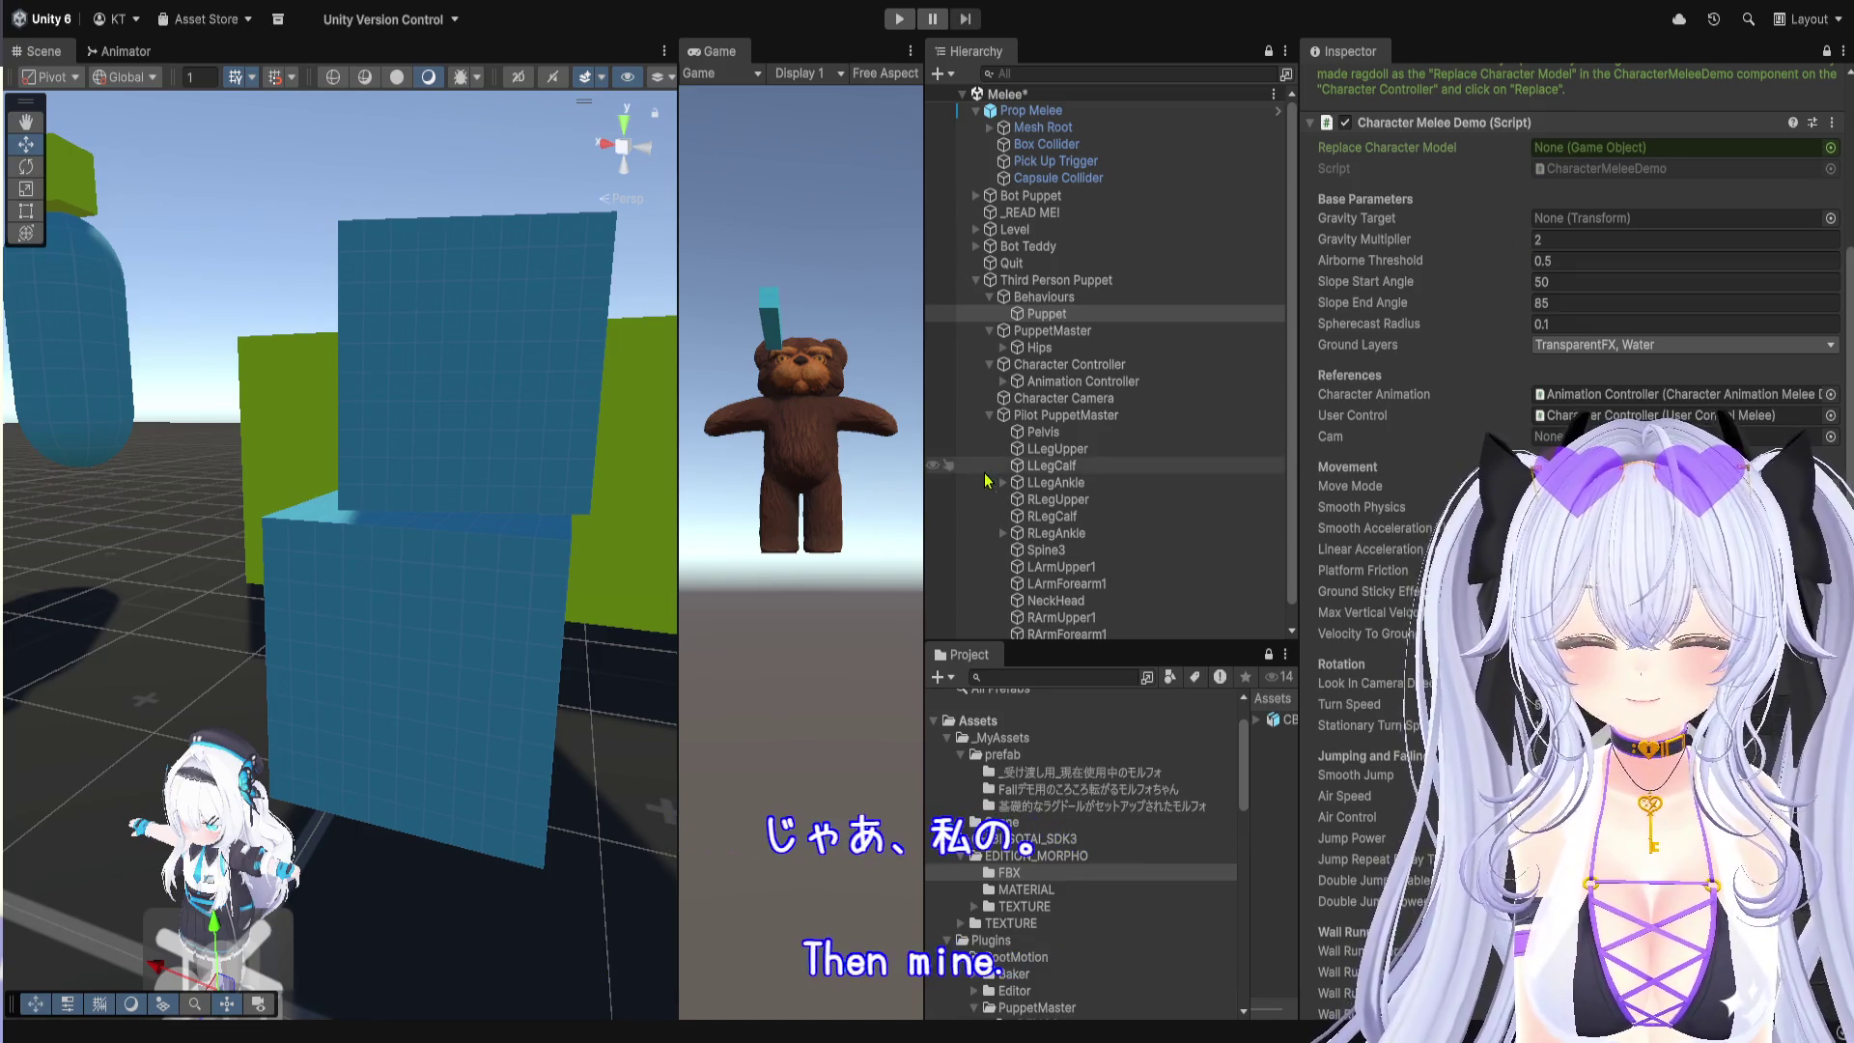
# Step: Widen the hierarchy and review the Third Person Puppet's components
pyautogui.moveTo(924, 483)
pyautogui.mouseDown()
pyautogui.moveTo(1242, 488)
pyautogui.moveTo(1004, 501)
pyautogui.mouseUp()
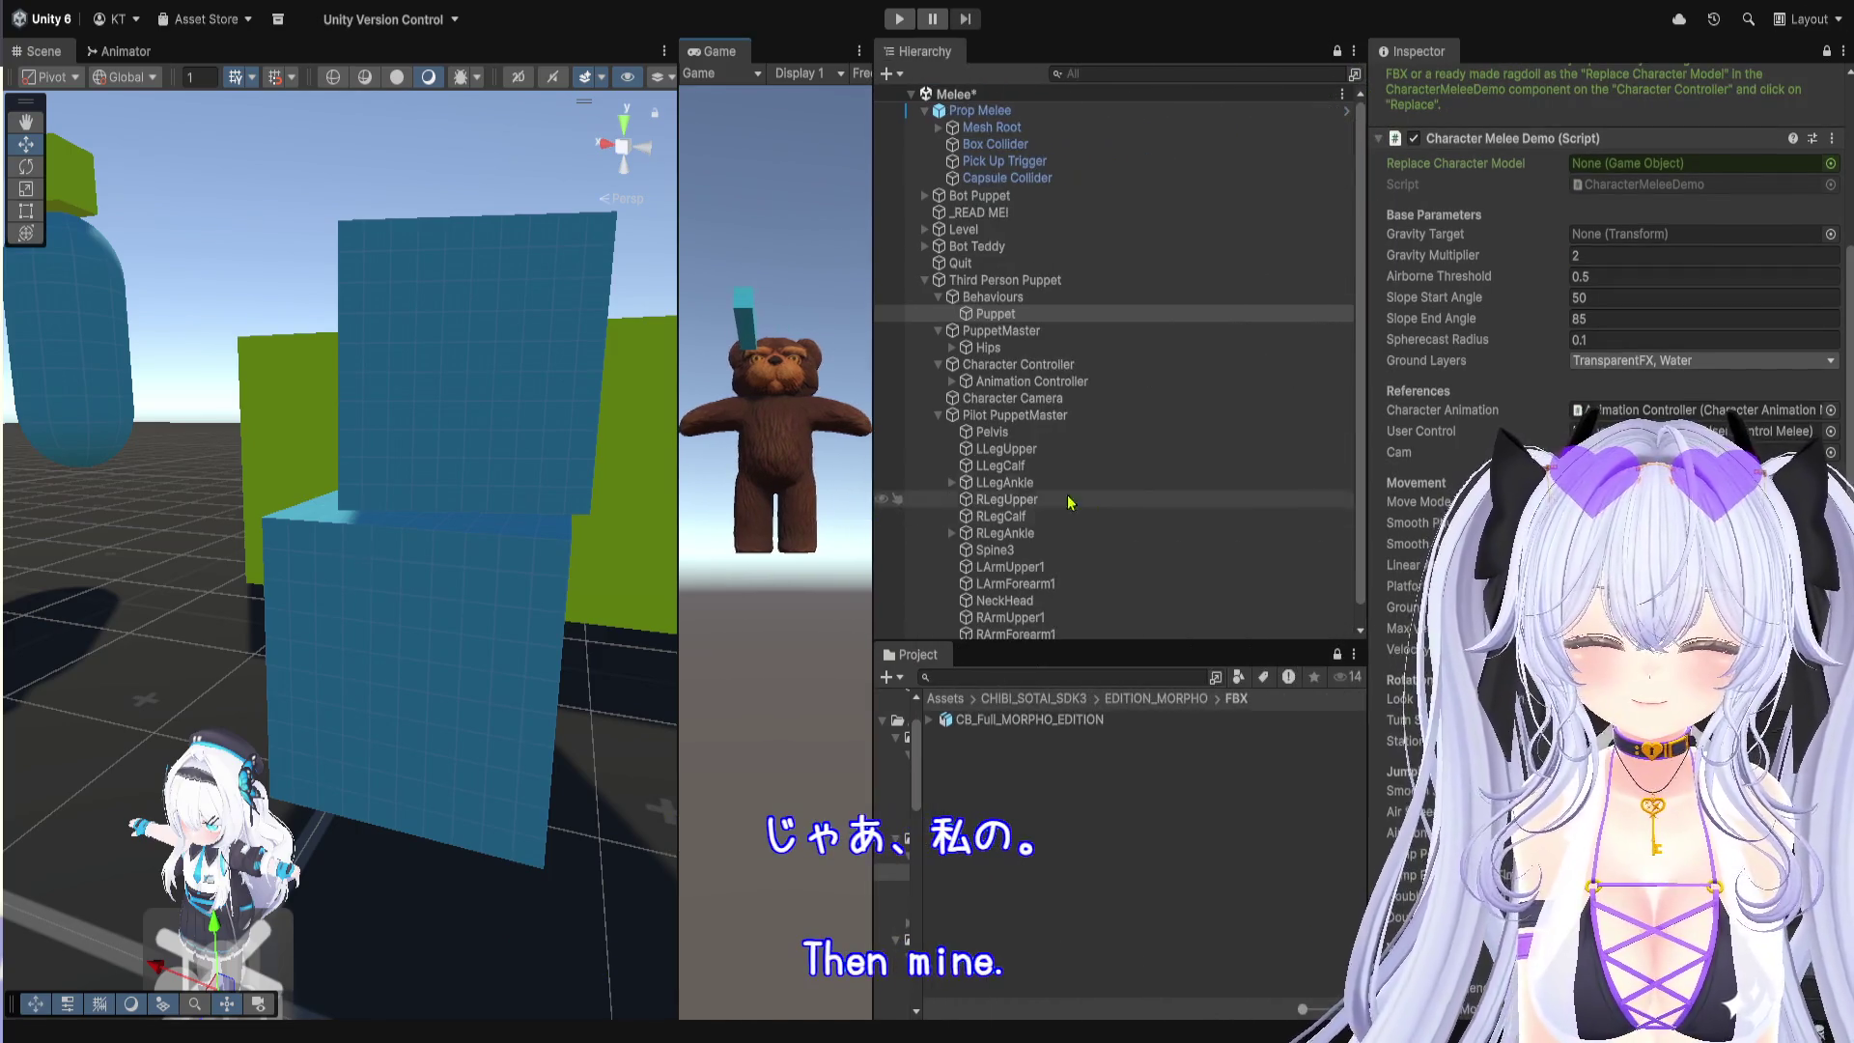
pyautogui.moveTo(1367, 464); pyautogui.dragTo(1287, 464)
pyautogui.scroll(3, 1327, 463)
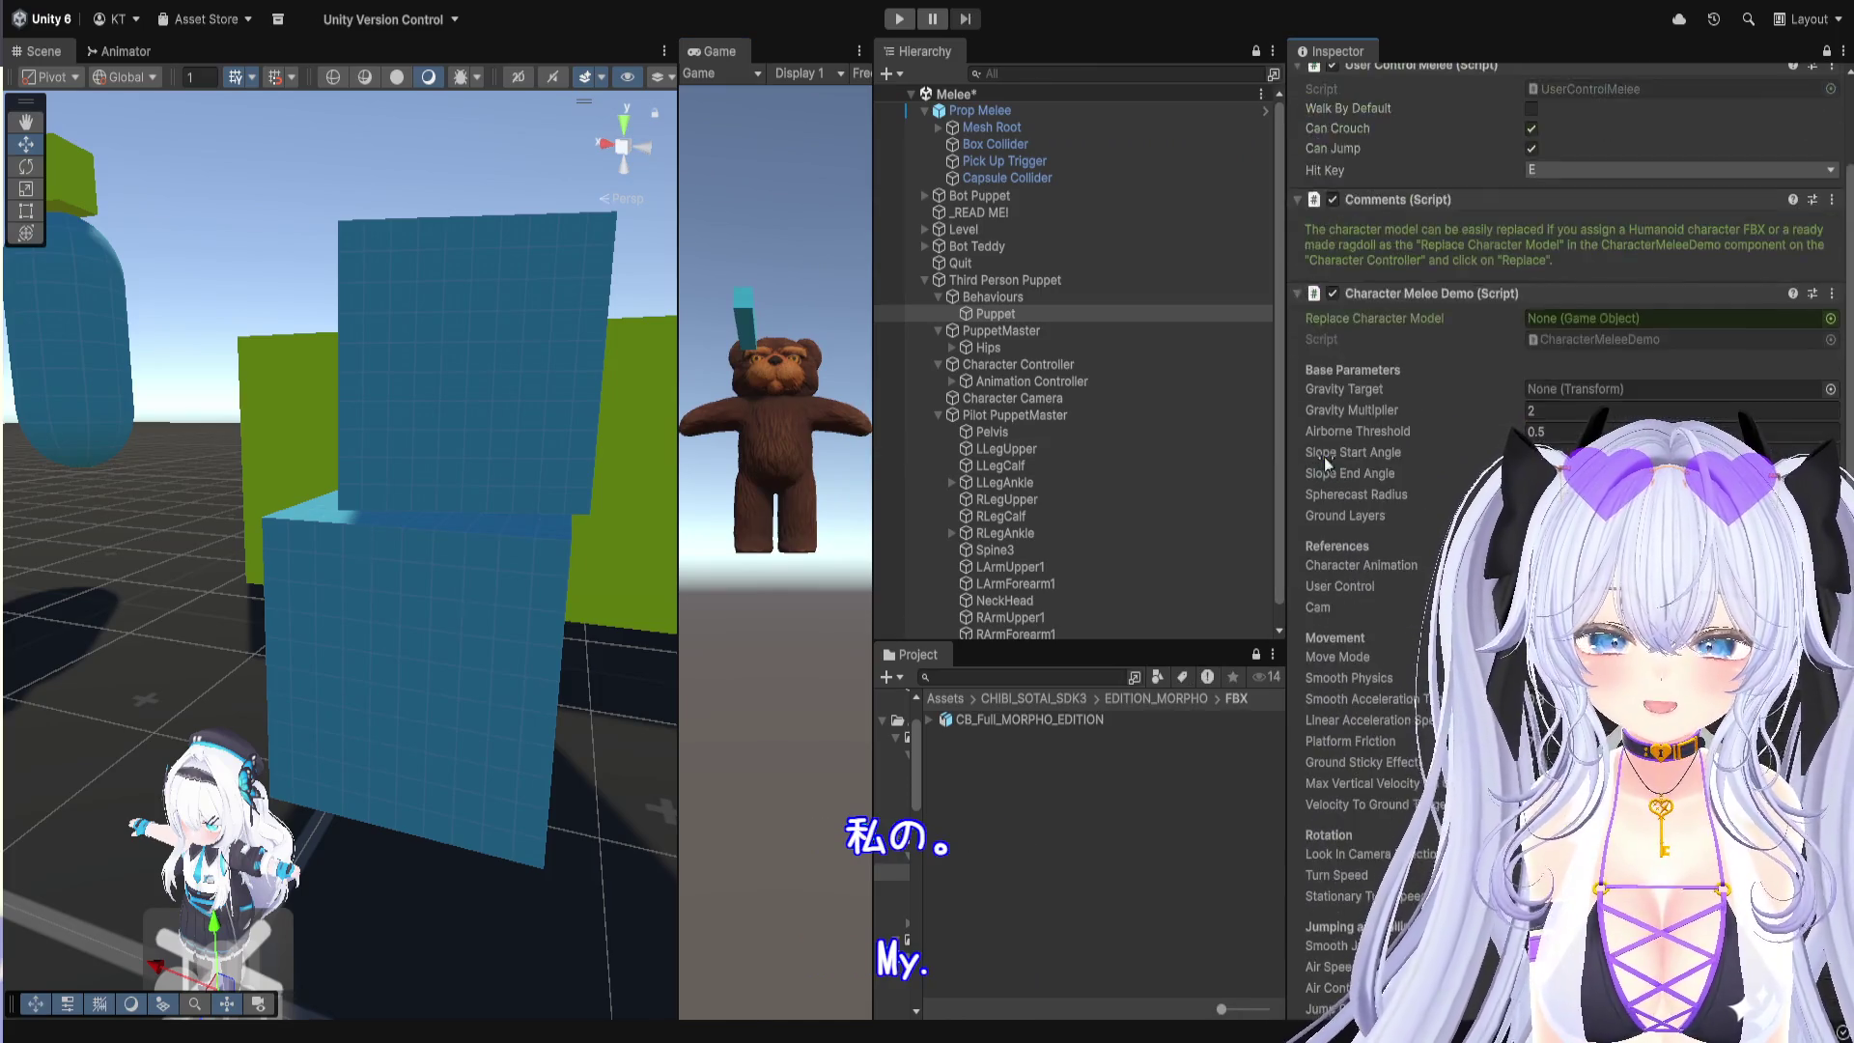
pyautogui.scroll(3, 1327, 464)
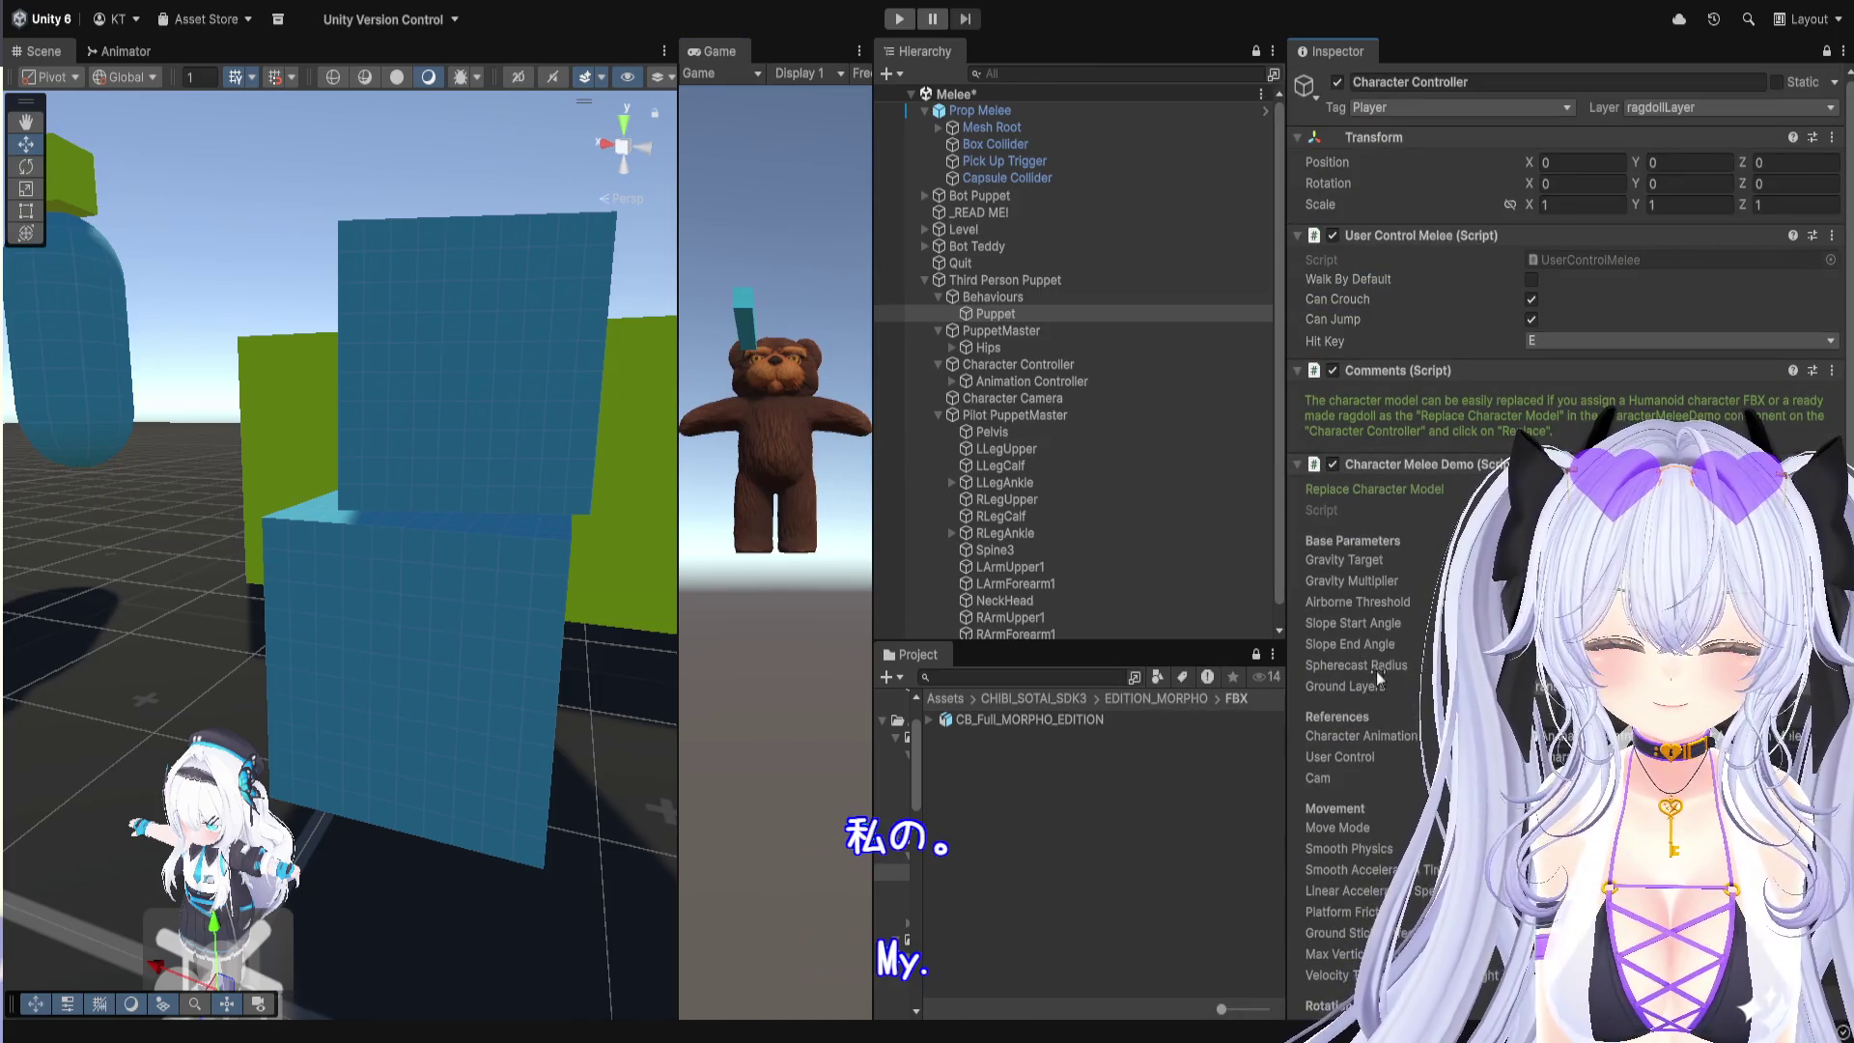
pyautogui.scroll(-10, 1377, 674)
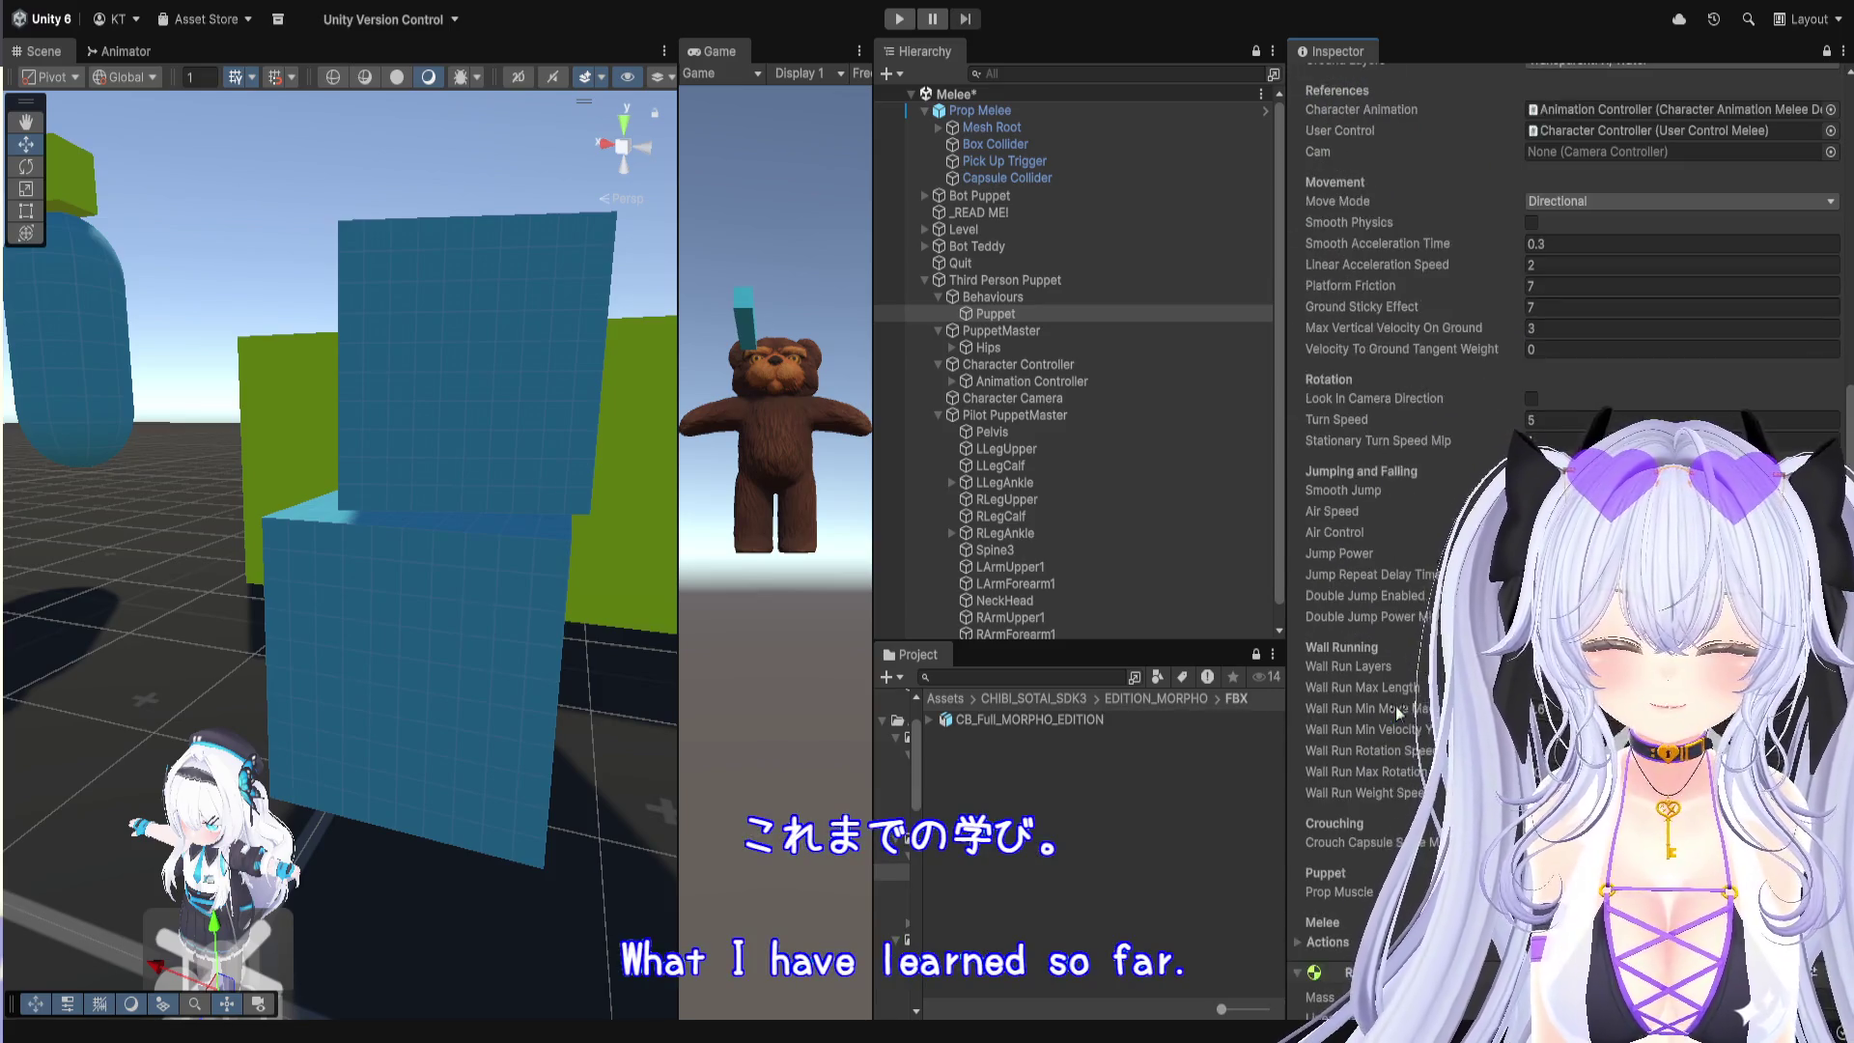
pyautogui.scroll(-5, 1396, 712)
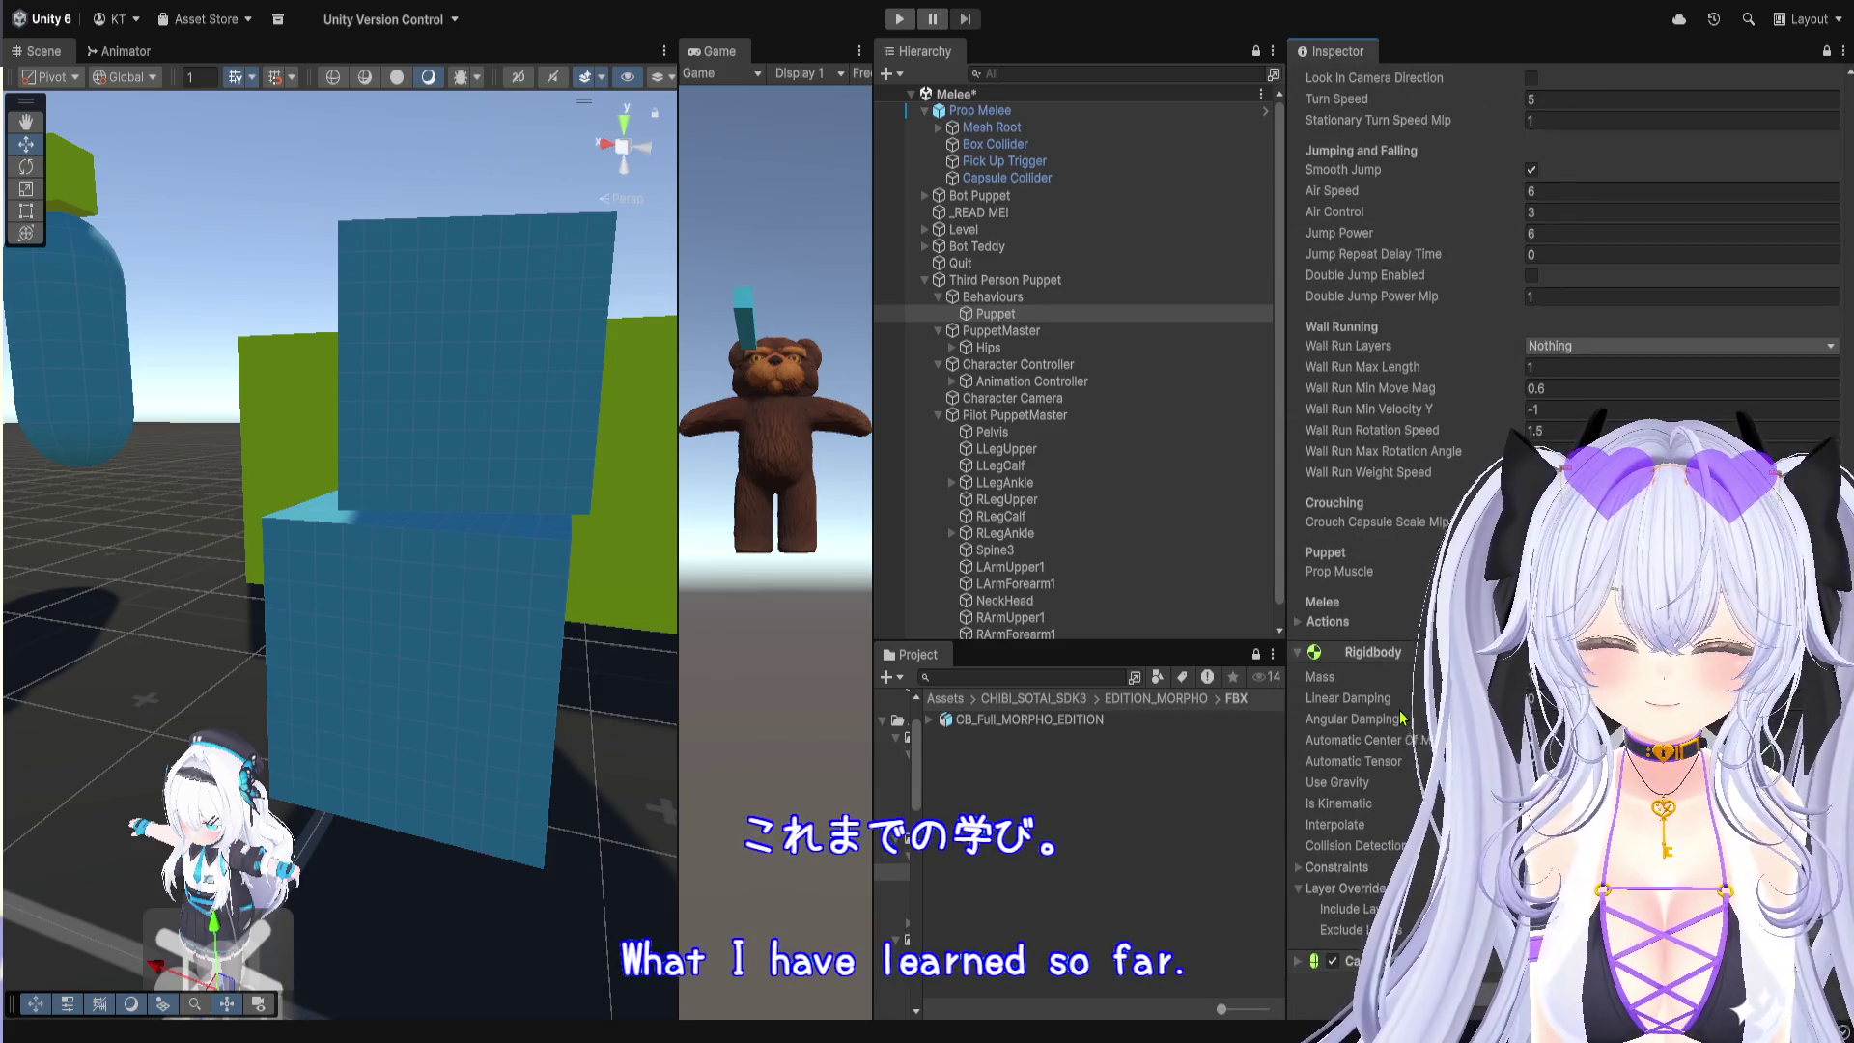
pyautogui.scroll(12, 1399, 710)
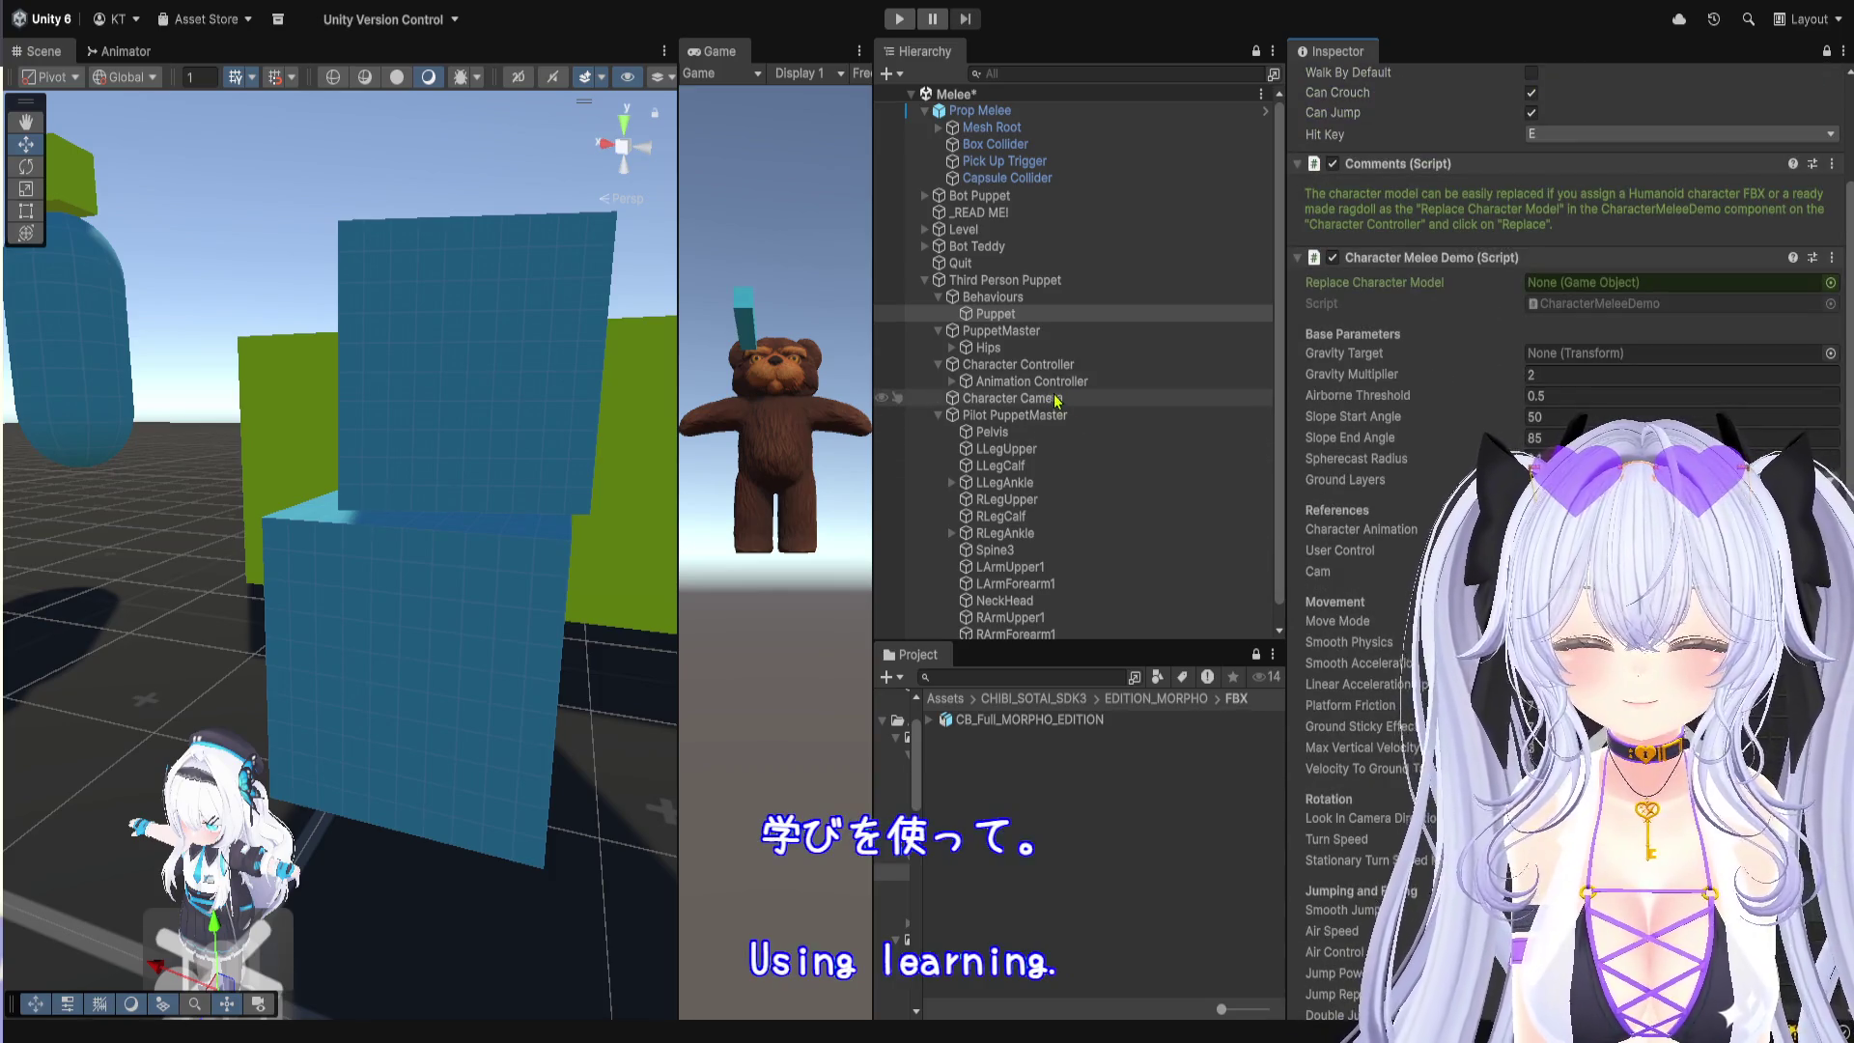
pyautogui.click(1009, 280)
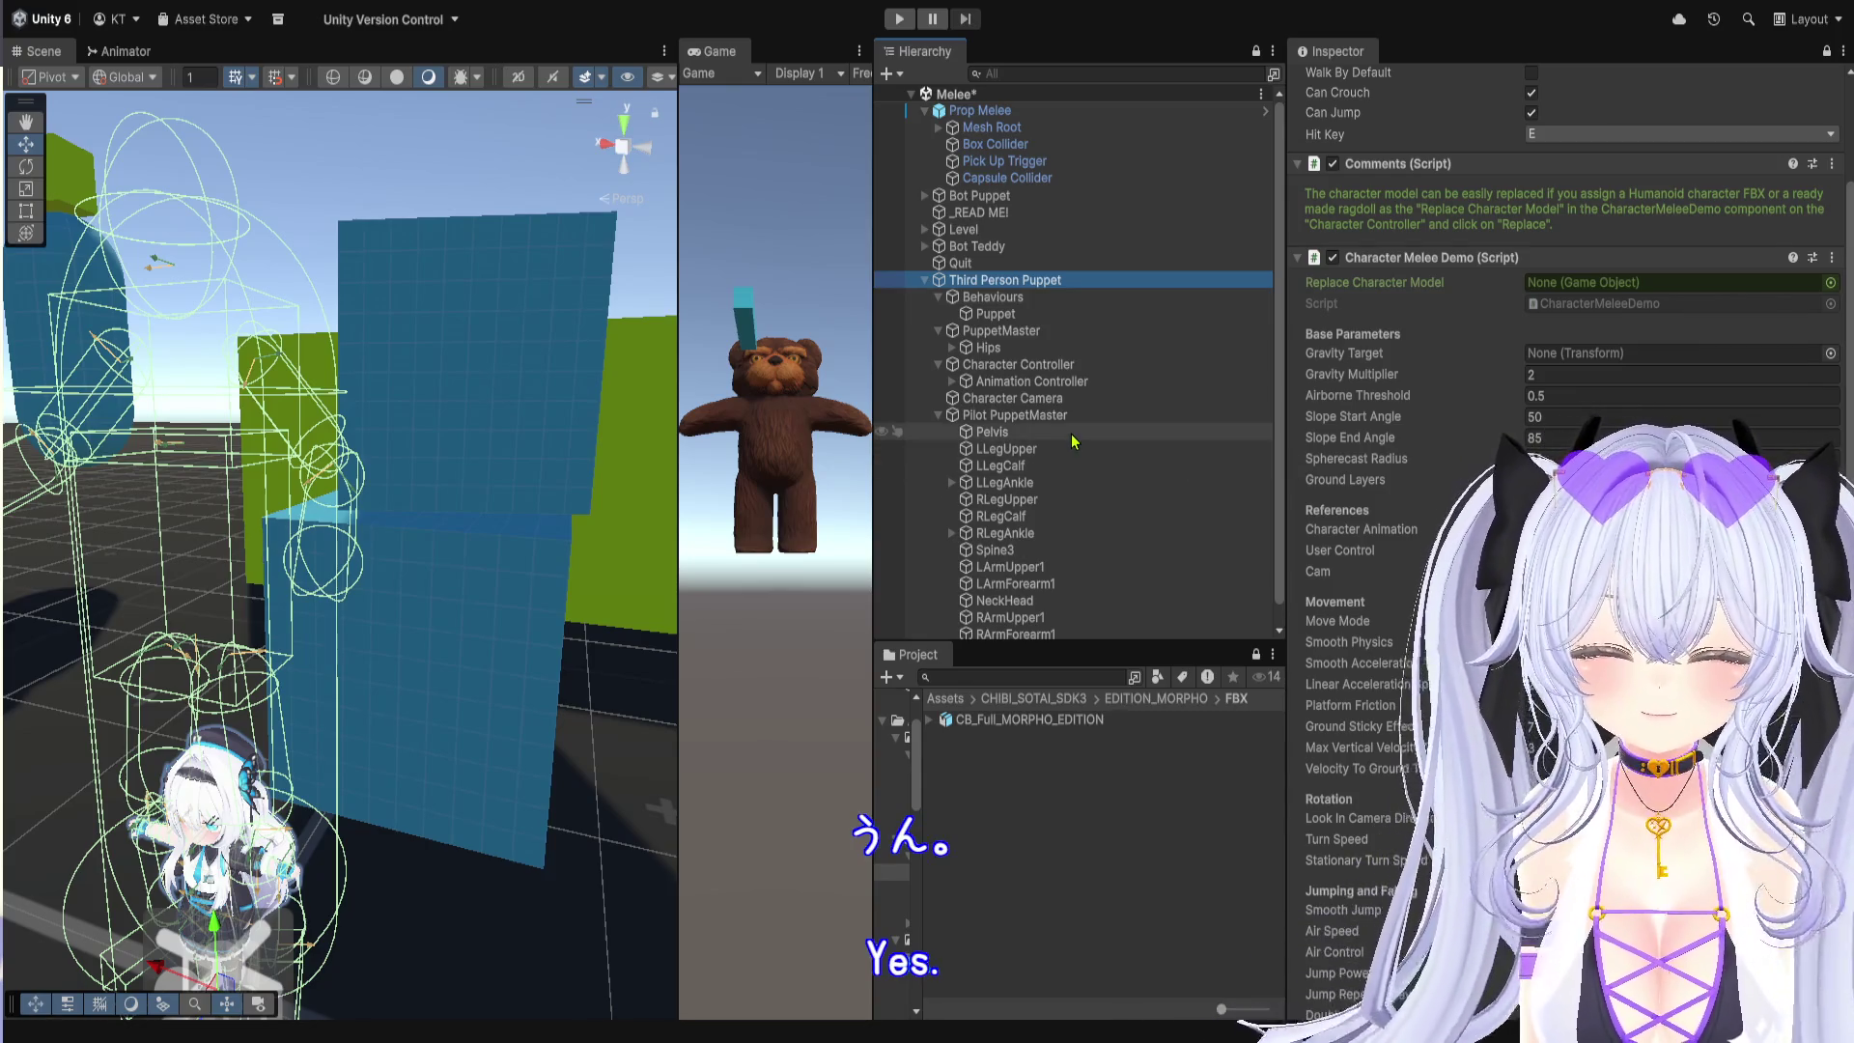
pyautogui.scroll(3, 1458, 253)
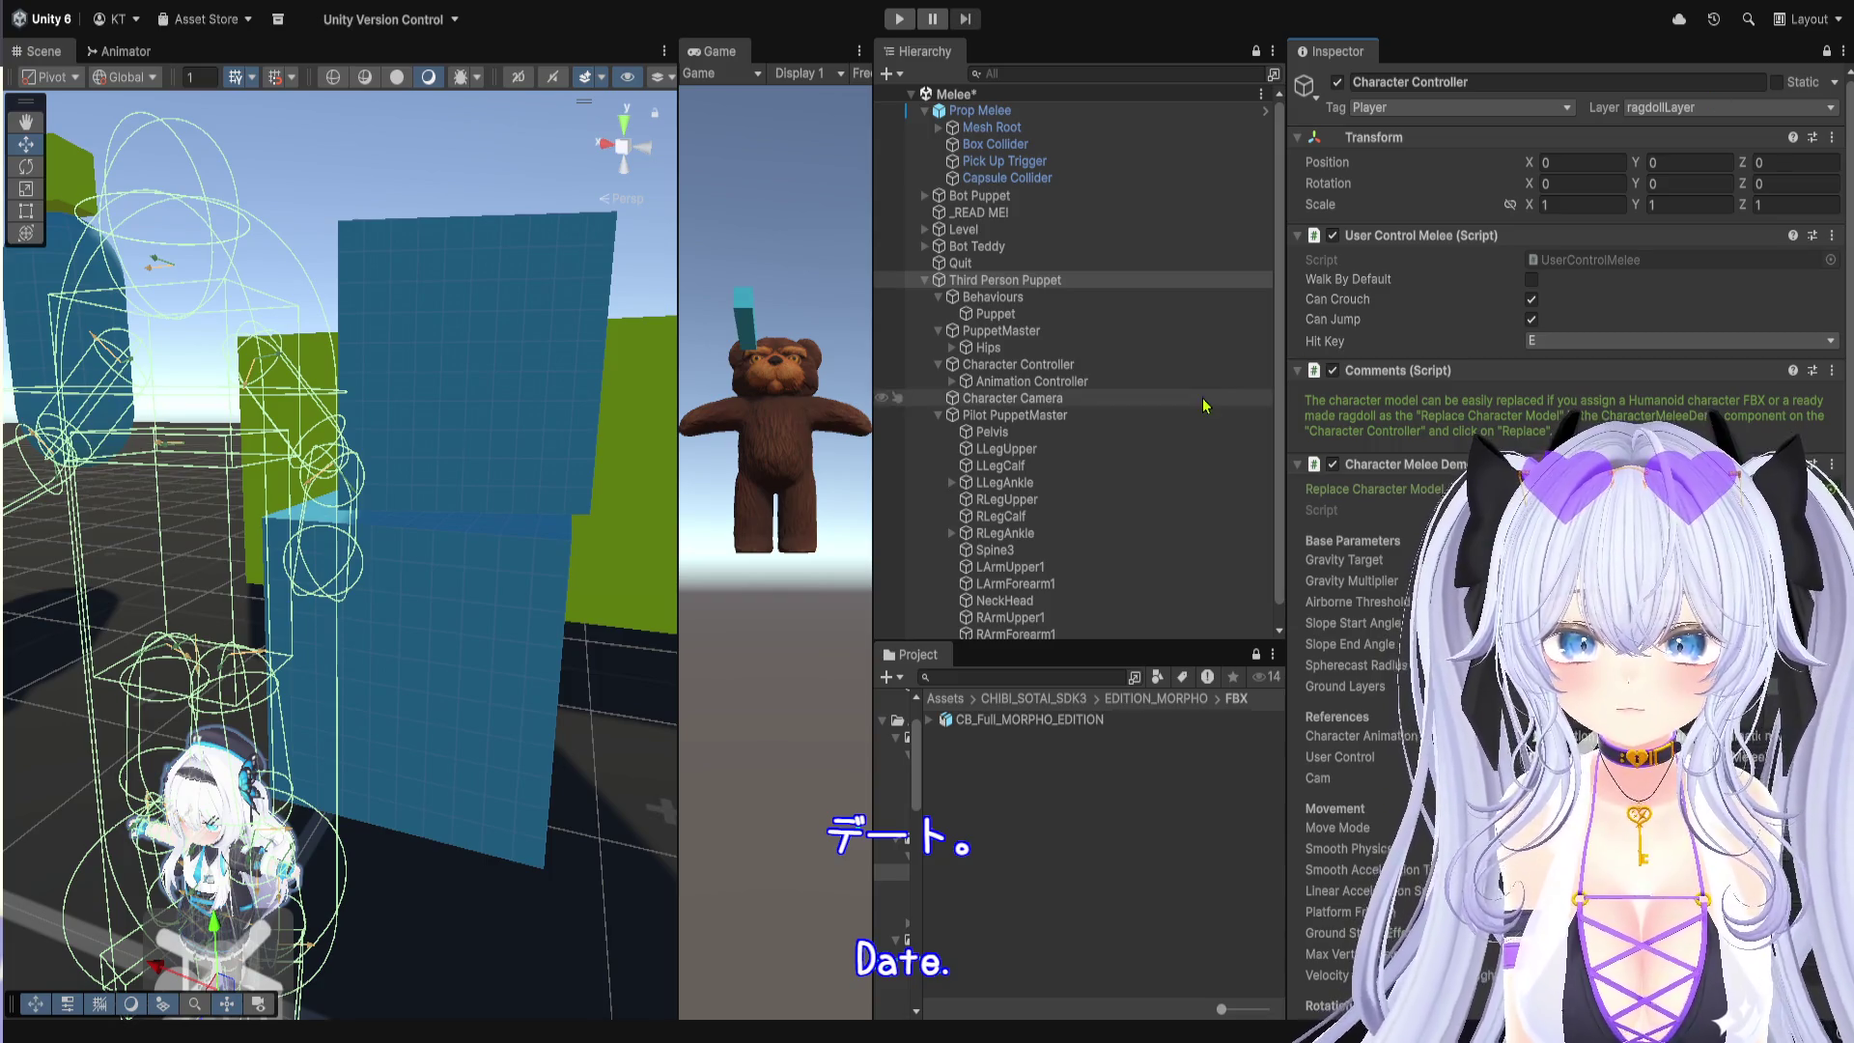
pyautogui.scroll(-1, 1036, 454)
pyautogui.scroll(1, 1036, 470)
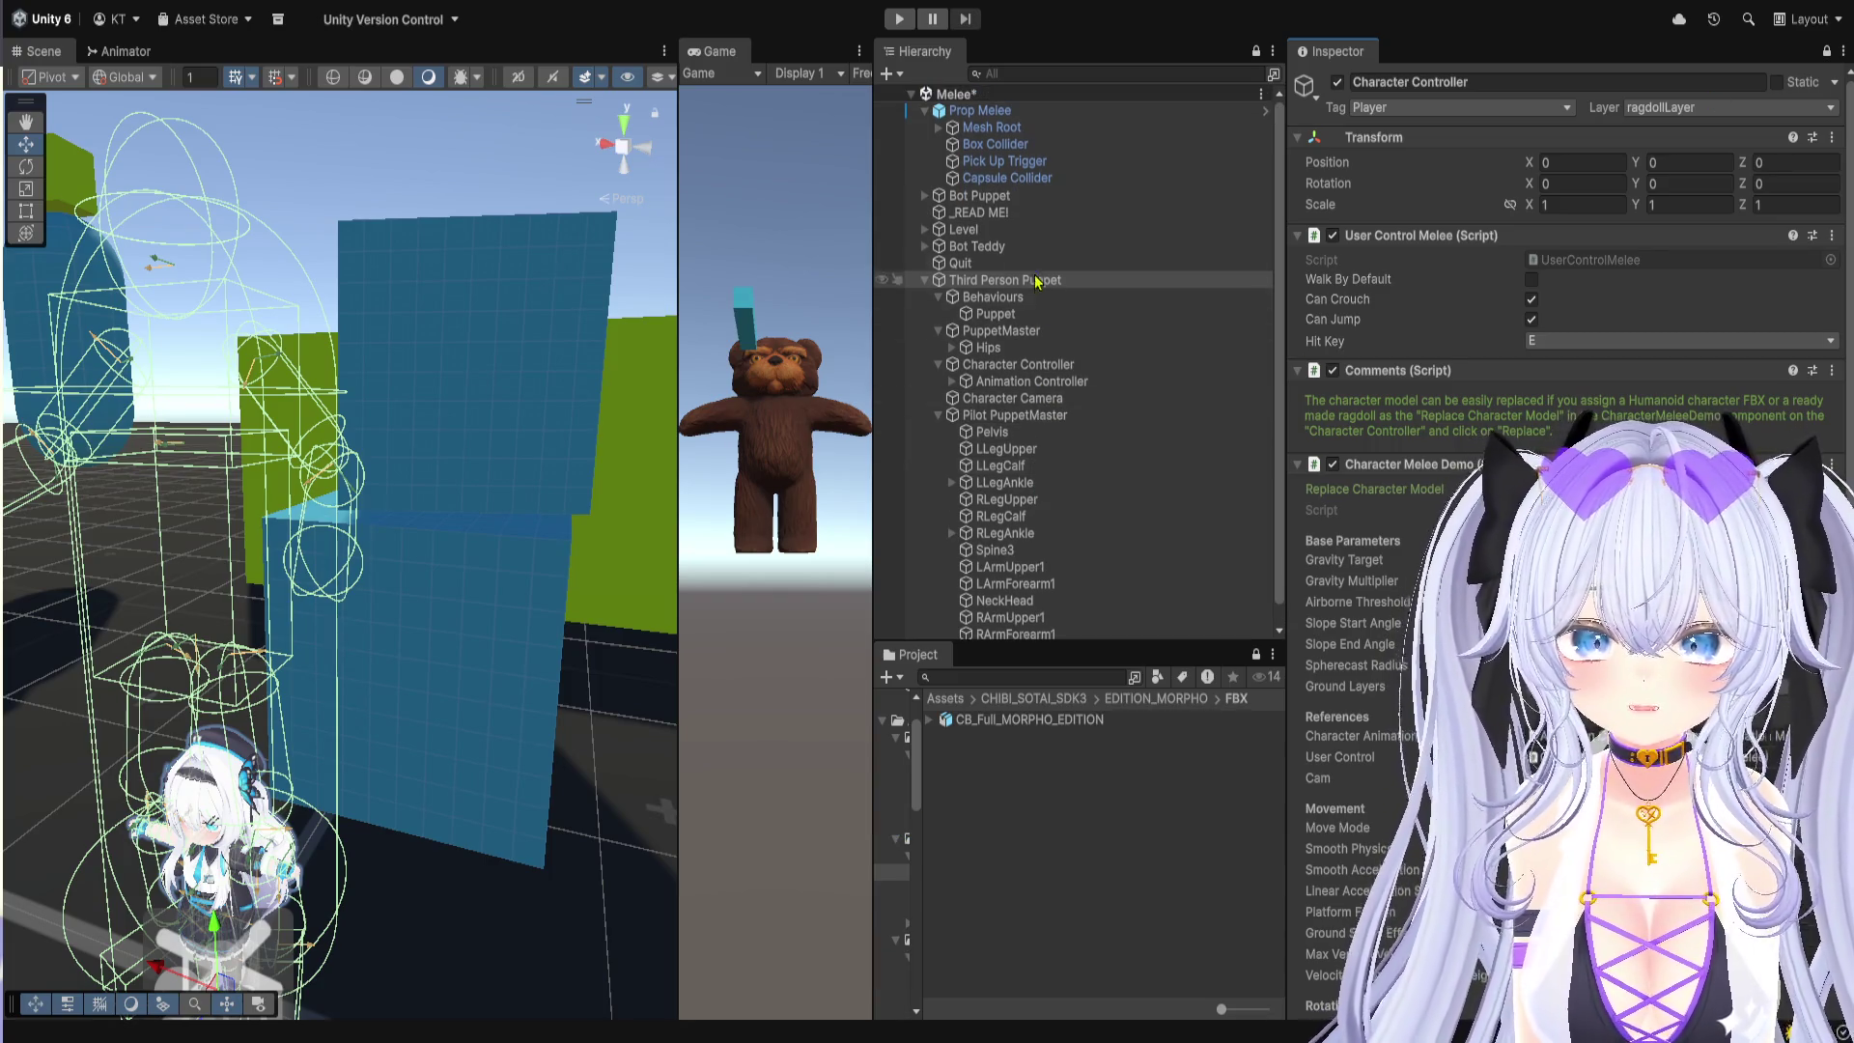
# Step: Expand Bot Teddy and its Behaviours, comparing the Puppet and Fall behaviours
pyautogui.click(1029, 248)
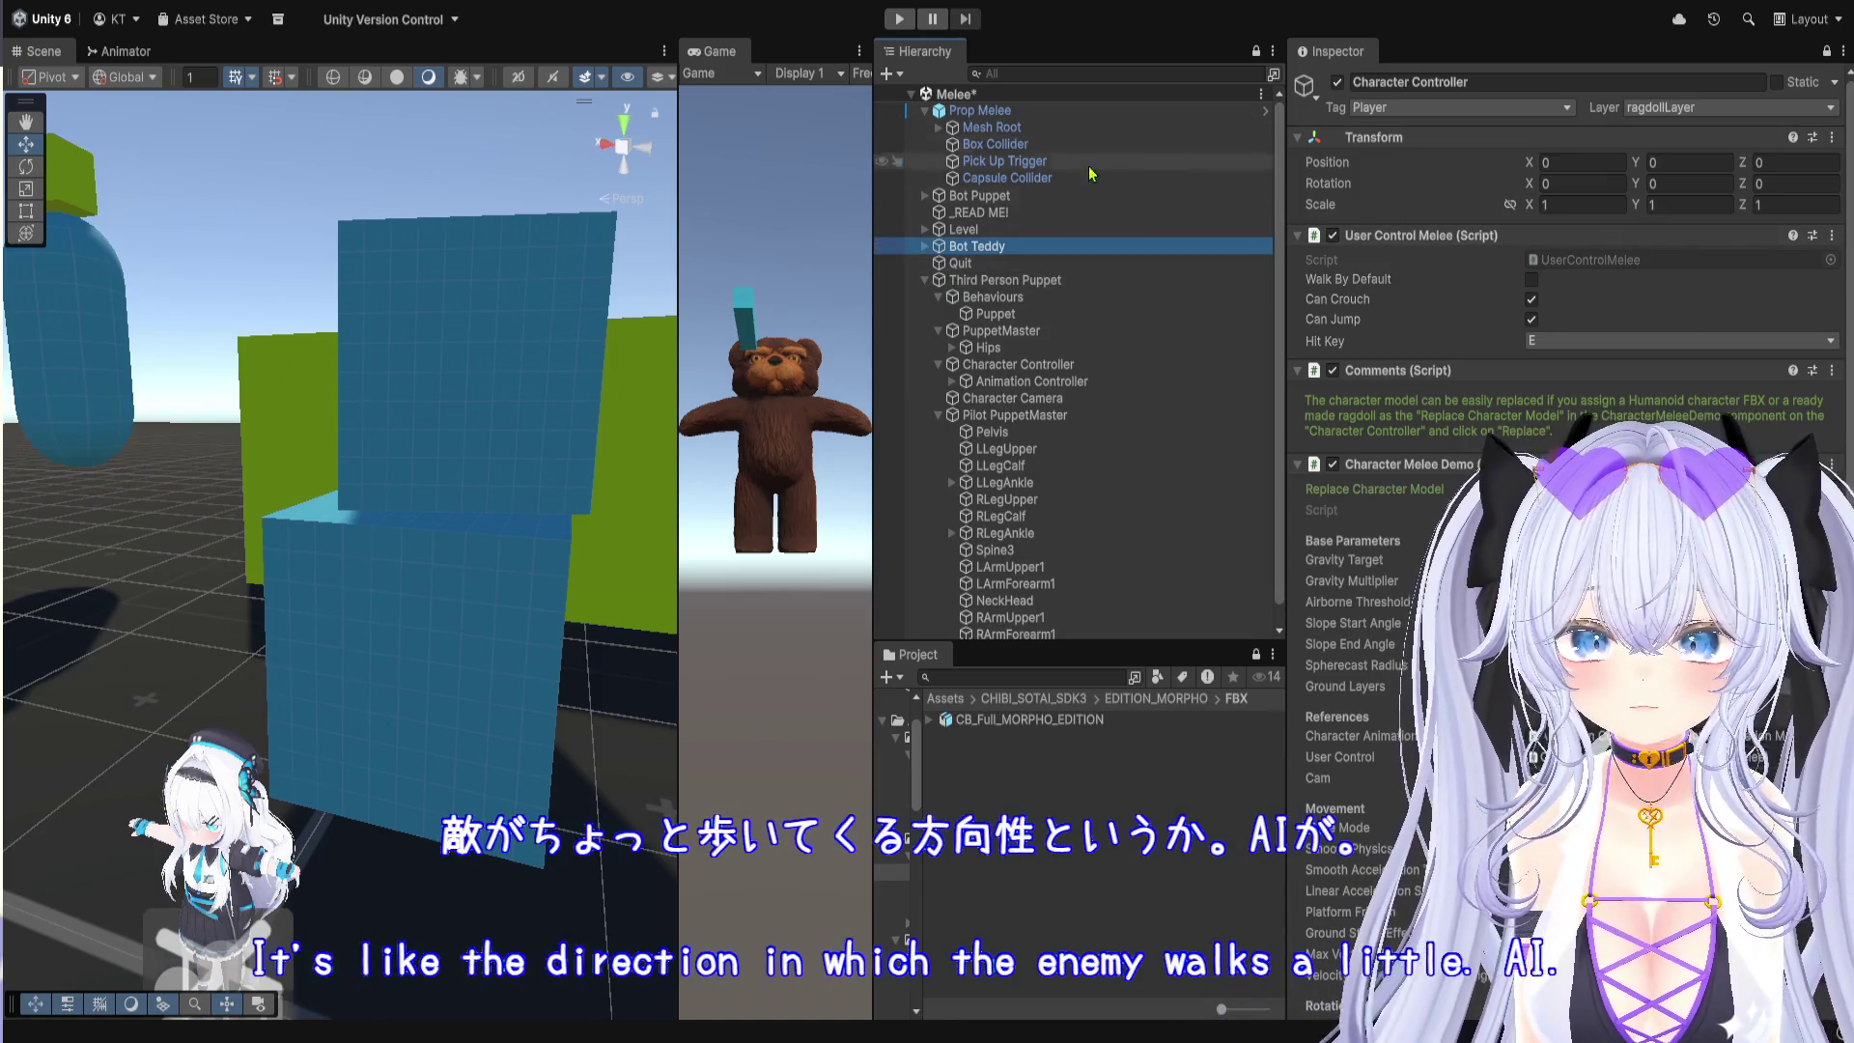
pyautogui.click(924, 247)
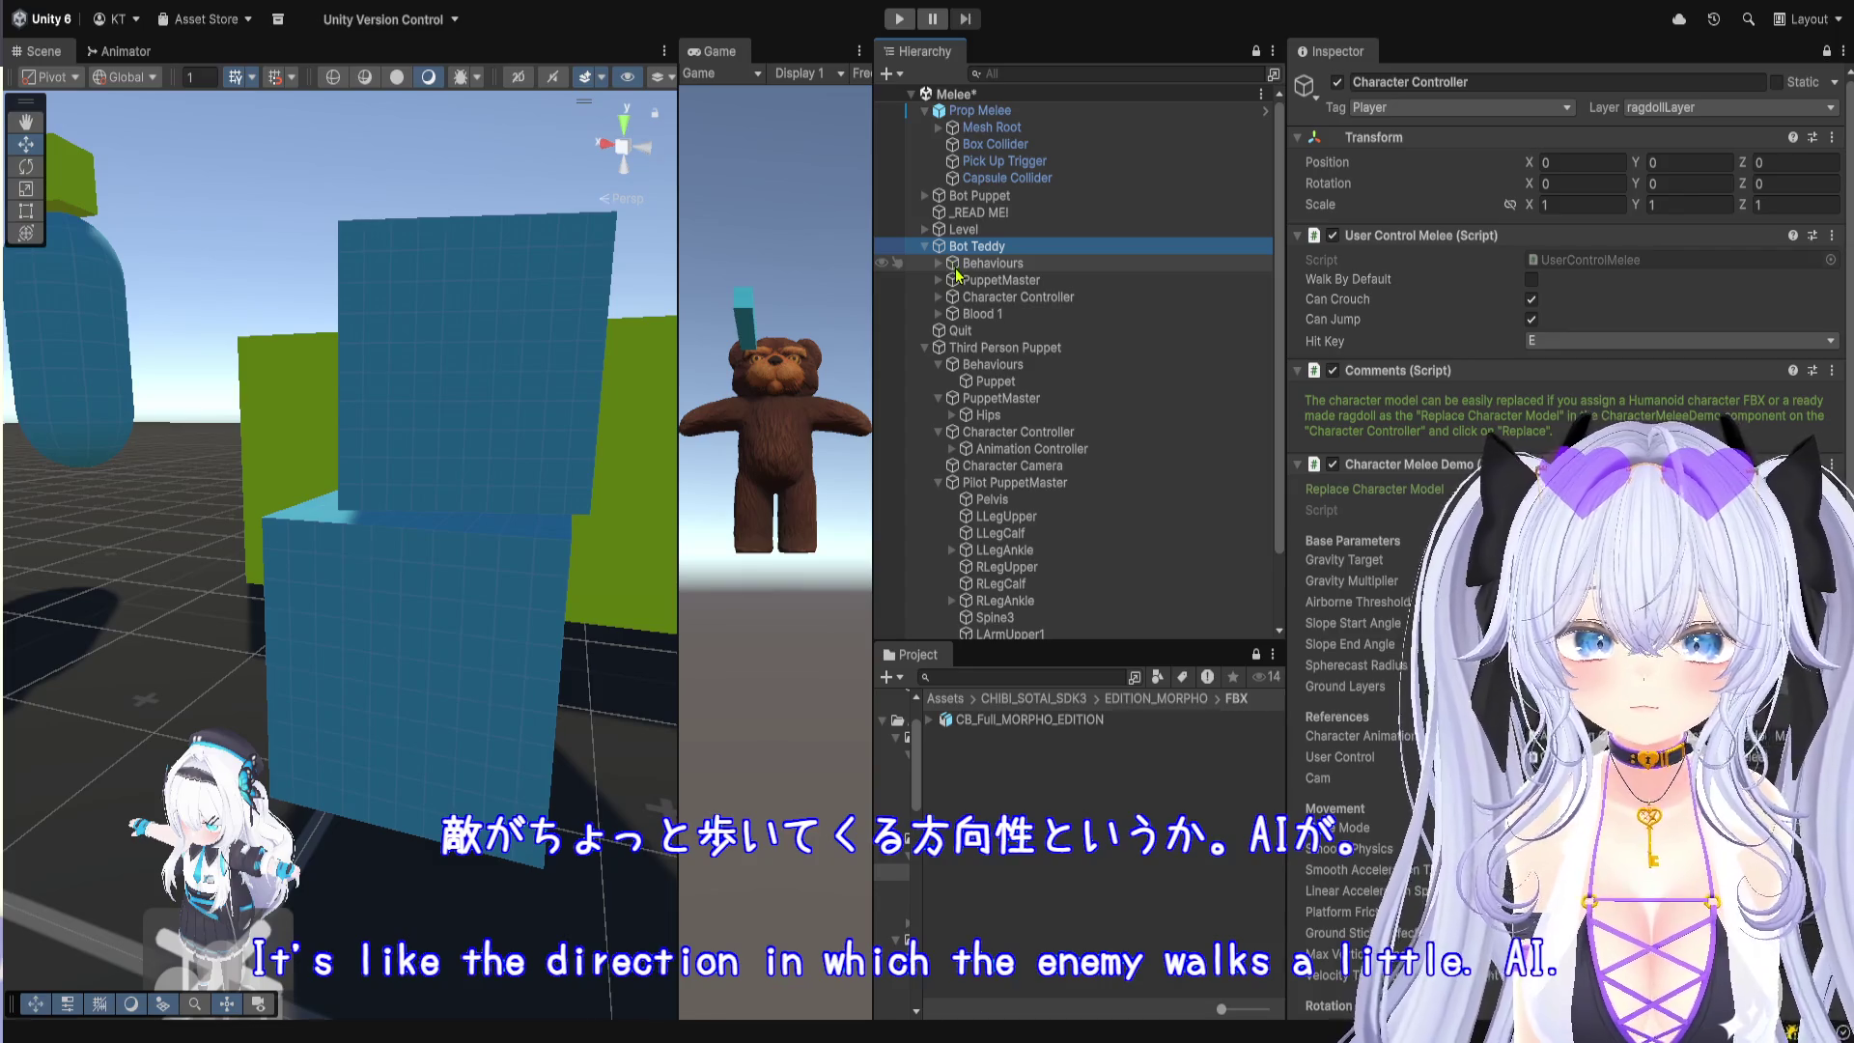
pyautogui.click(981, 265)
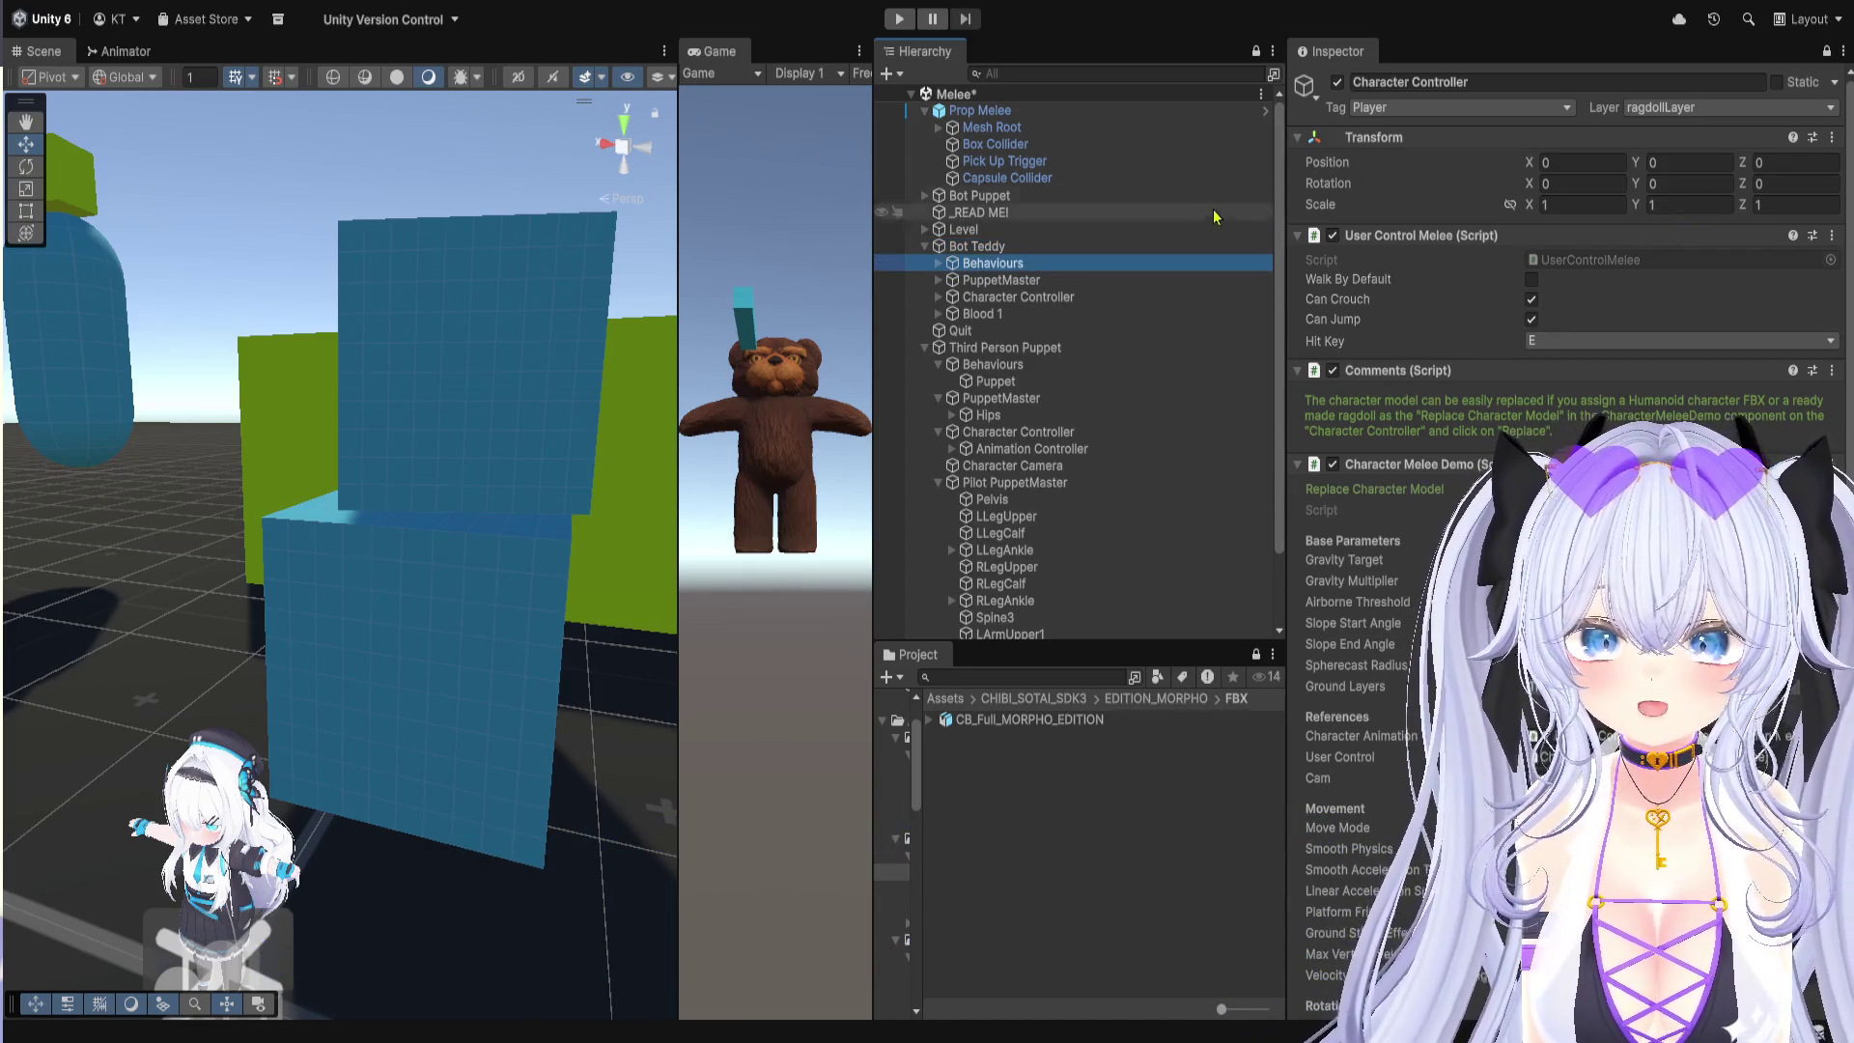
pyautogui.click(938, 265)
pyautogui.click(986, 281)
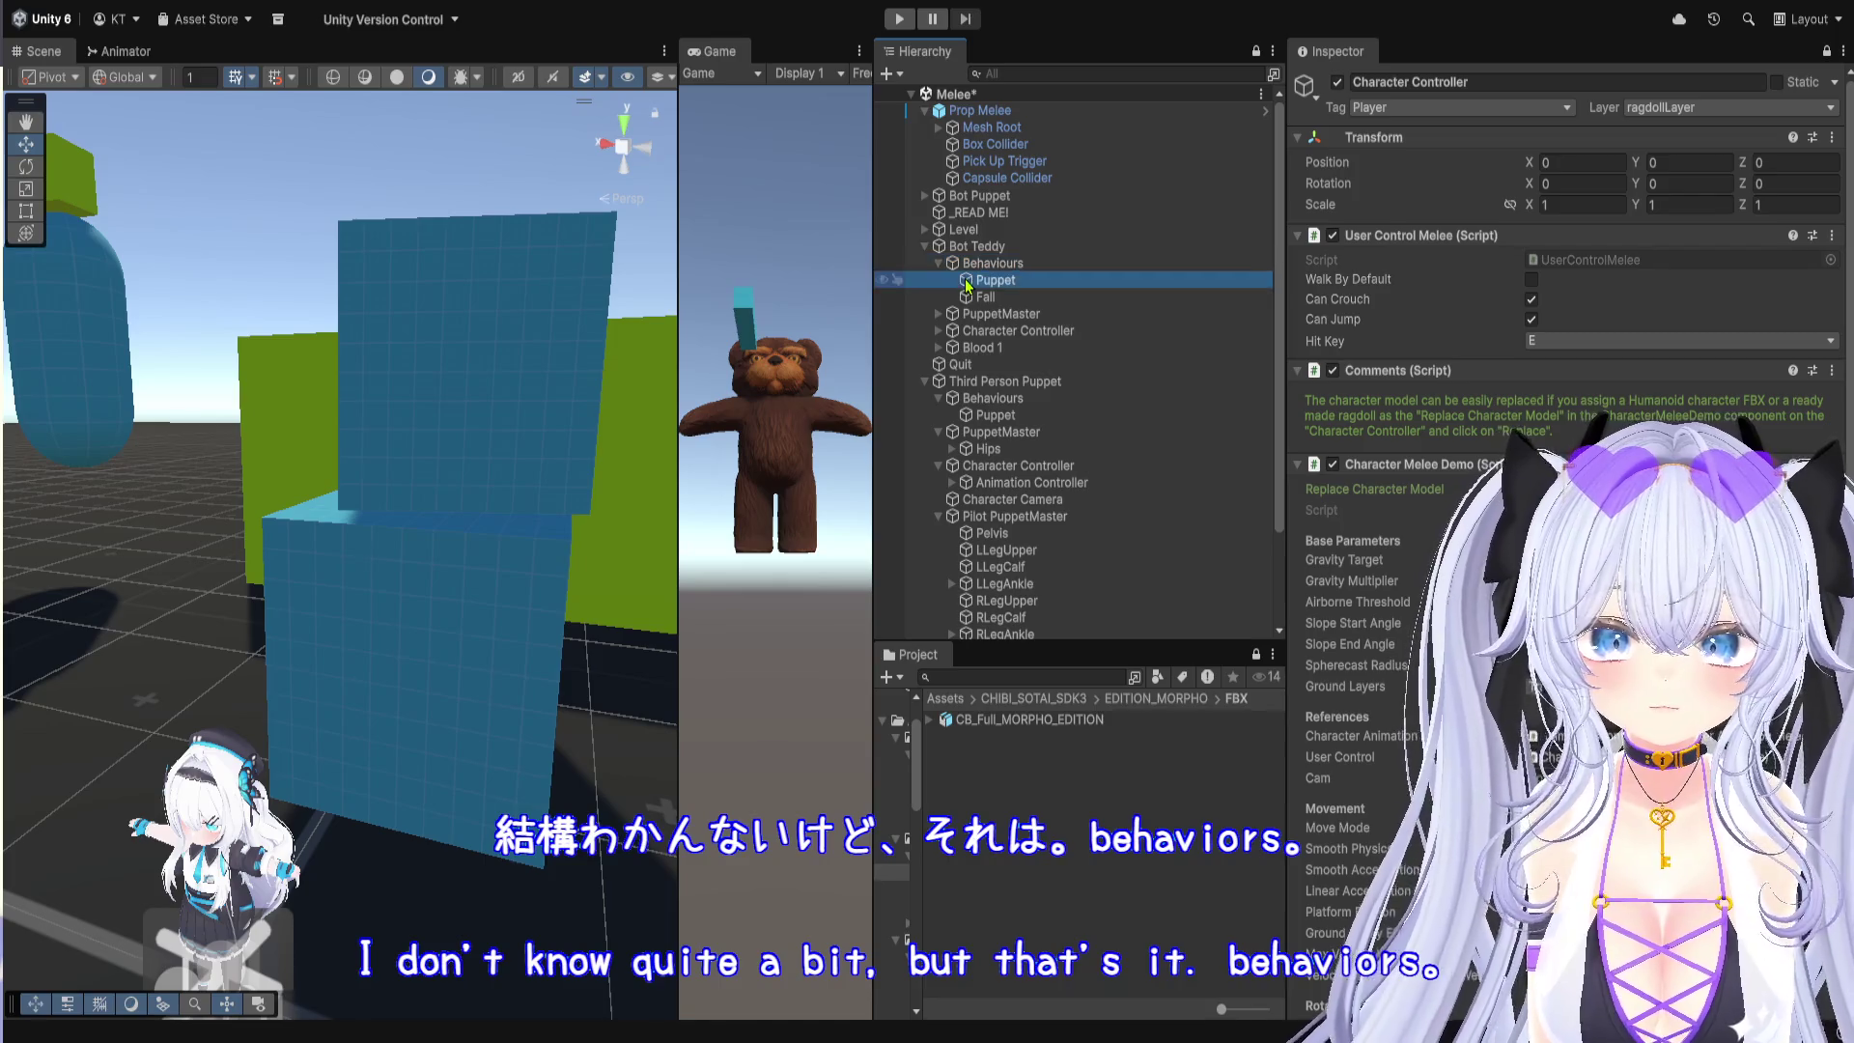
pyautogui.click(997, 300)
pyautogui.click(997, 280)
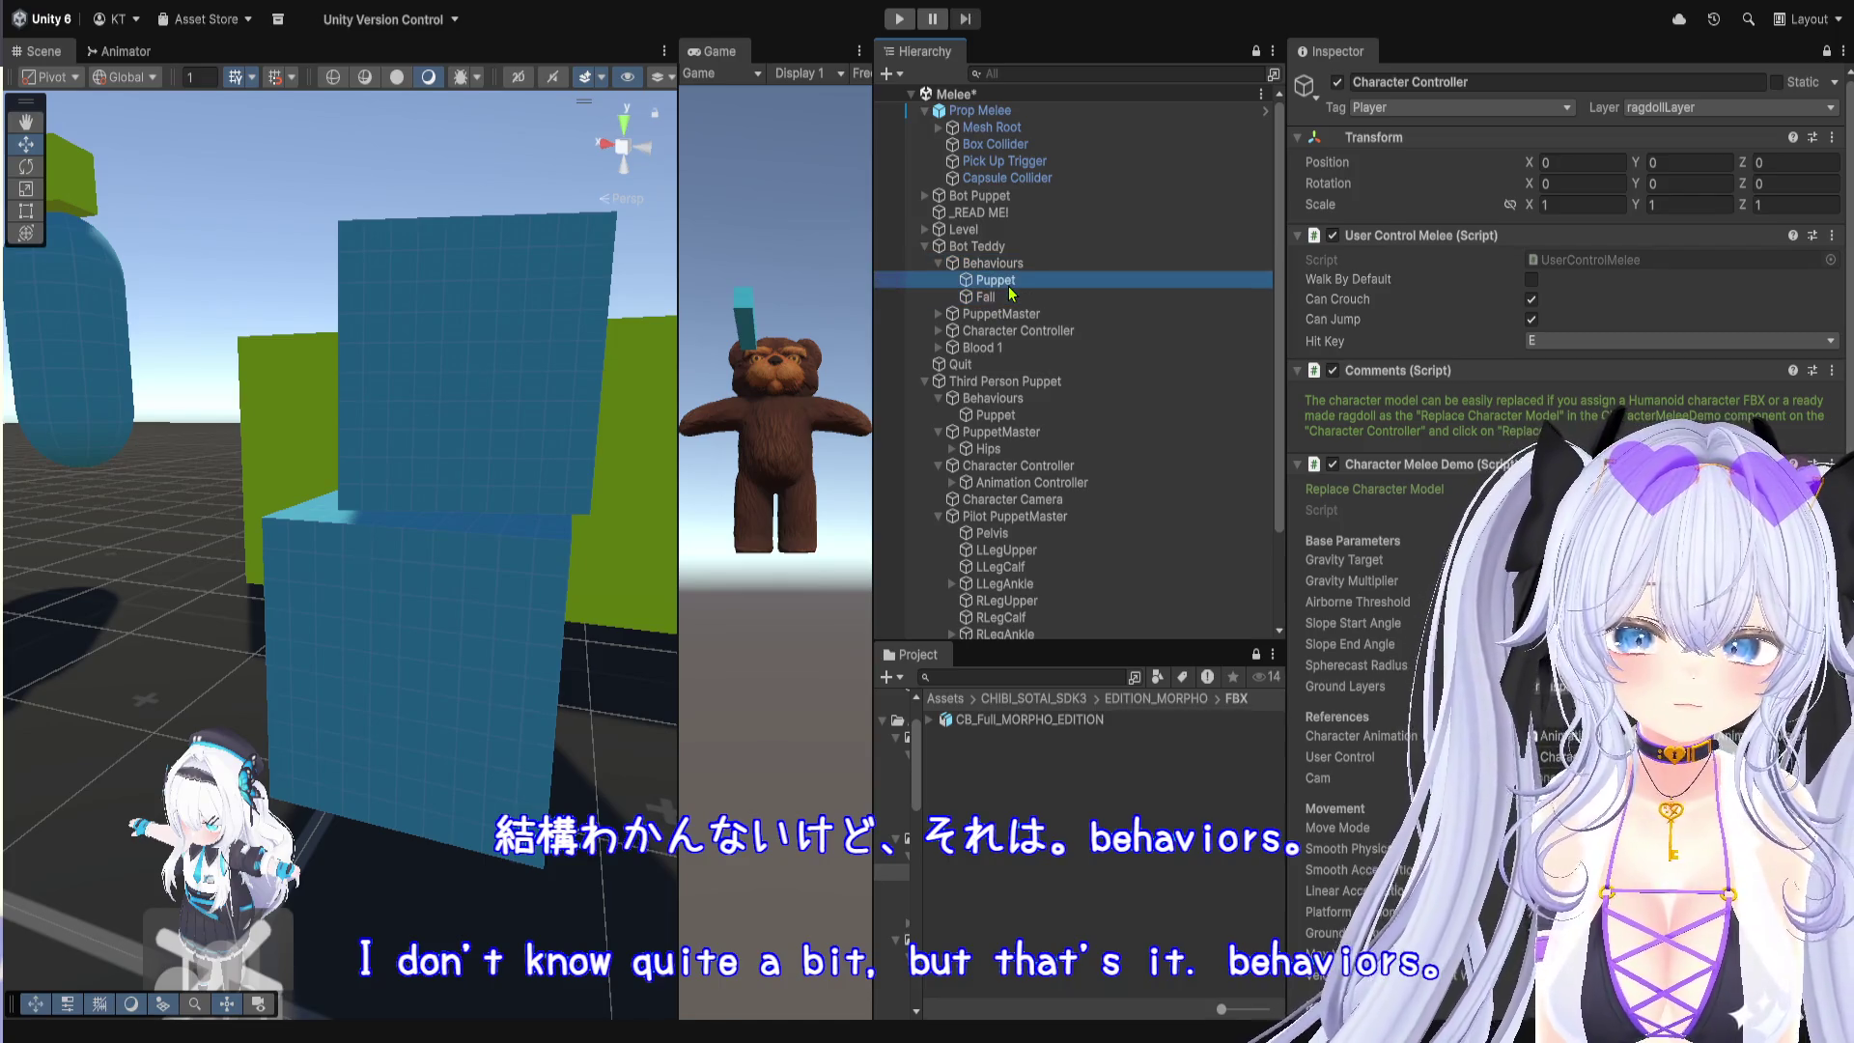
pyautogui.click(1008, 300)
pyautogui.click(1011, 282)
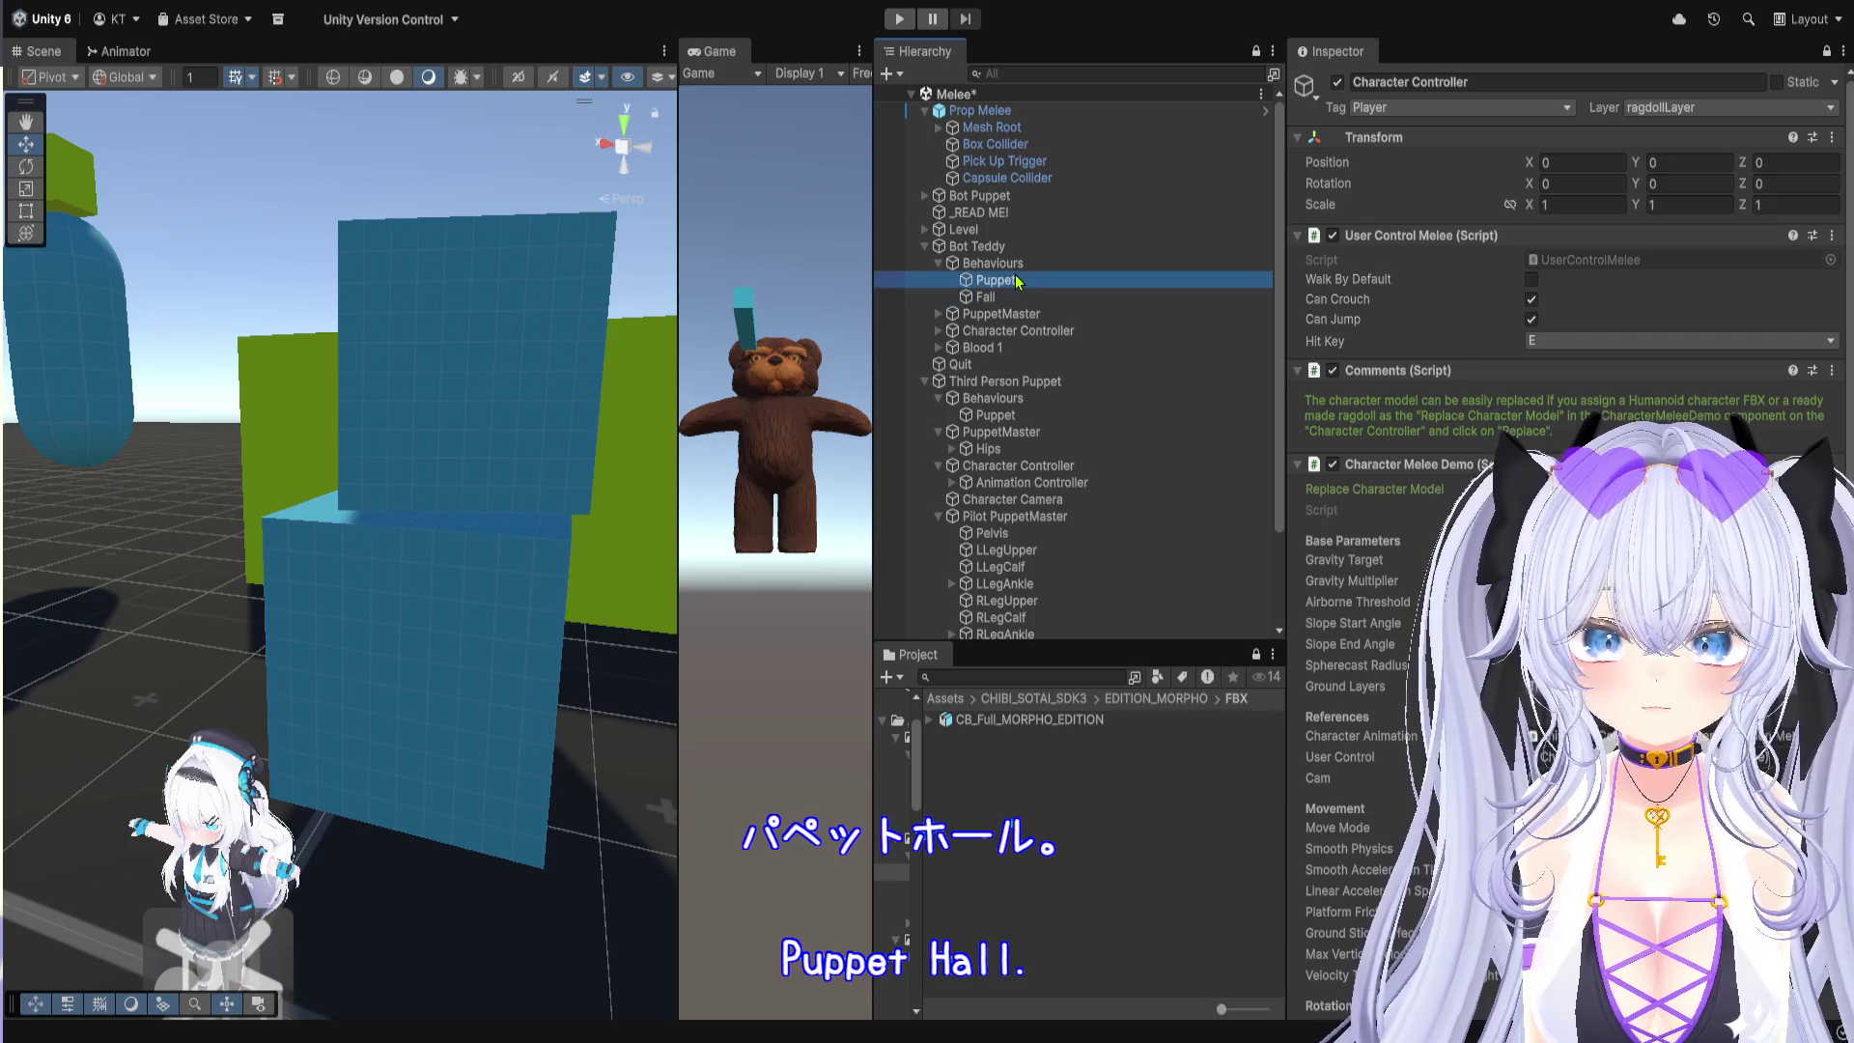
# Step: Expand Bot Teddy's PuppetMaster and inspect Behaviours, Puppet, PuppetMaster and Bip001 Pelvis
pyautogui.click(938, 316)
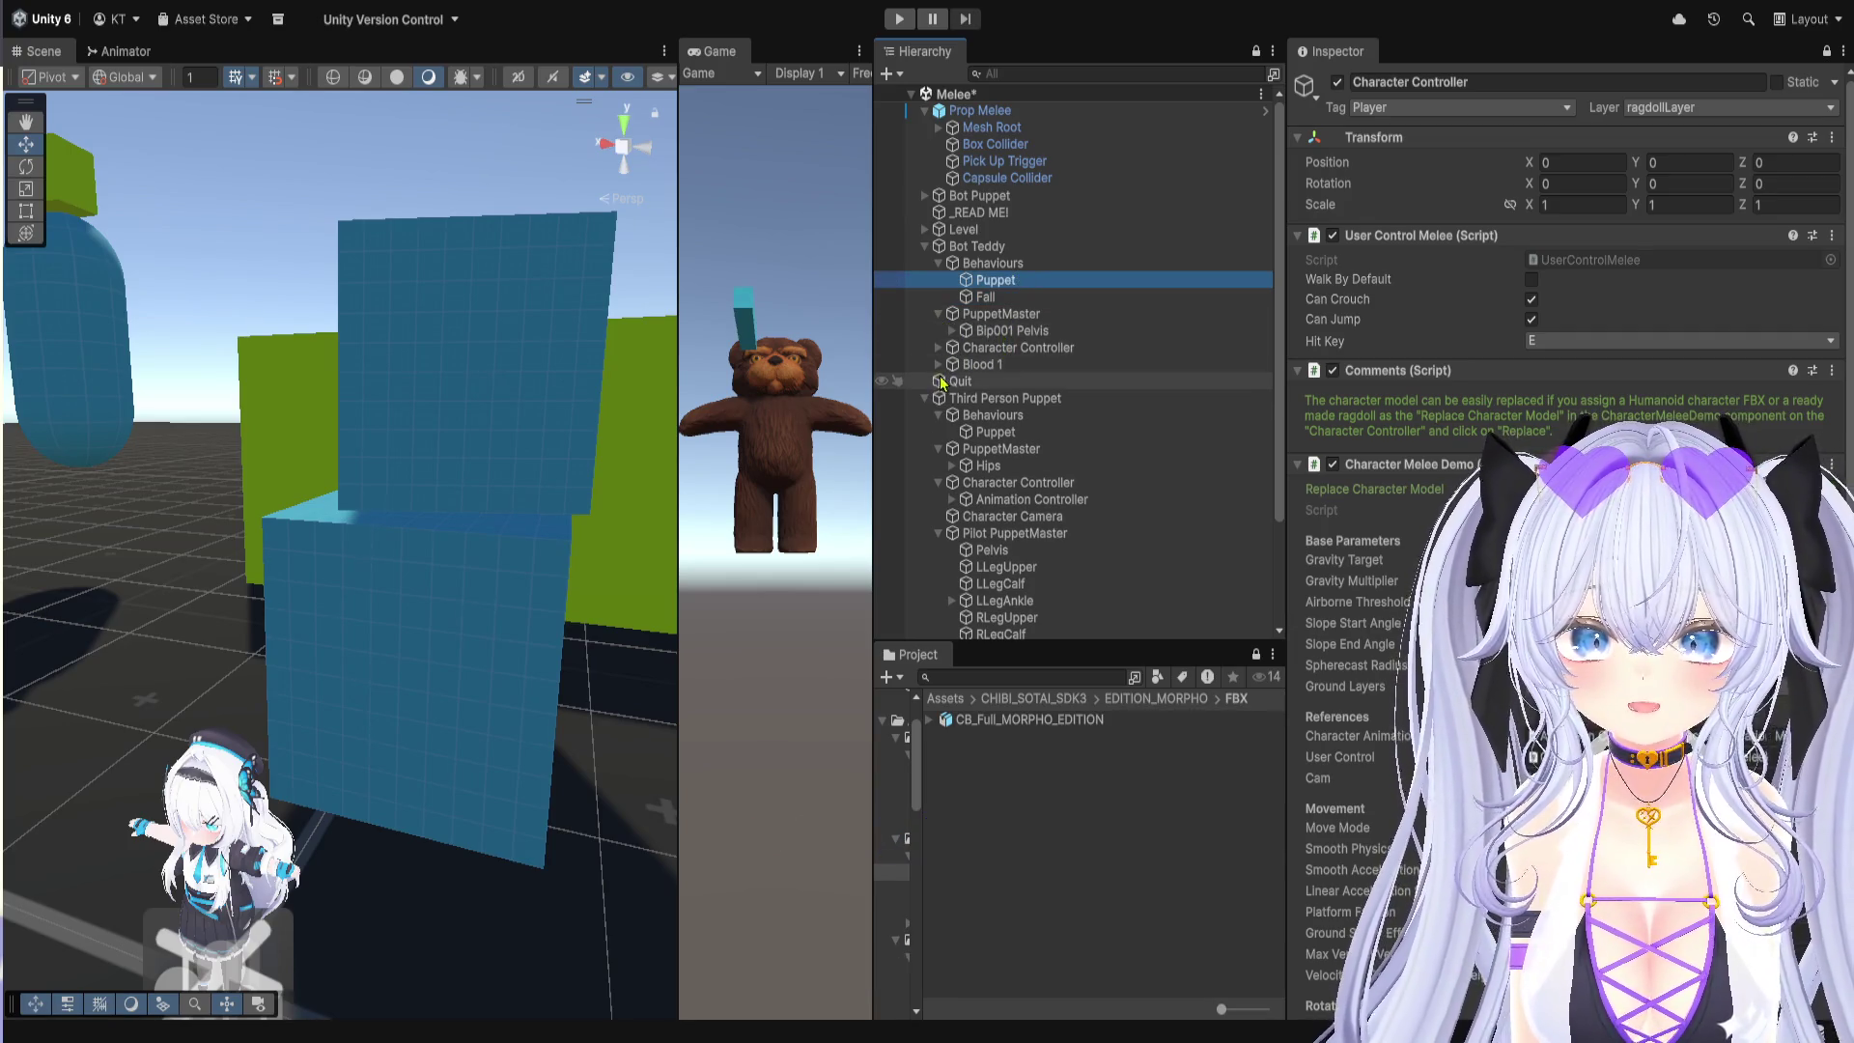
pyautogui.click(1005, 264)
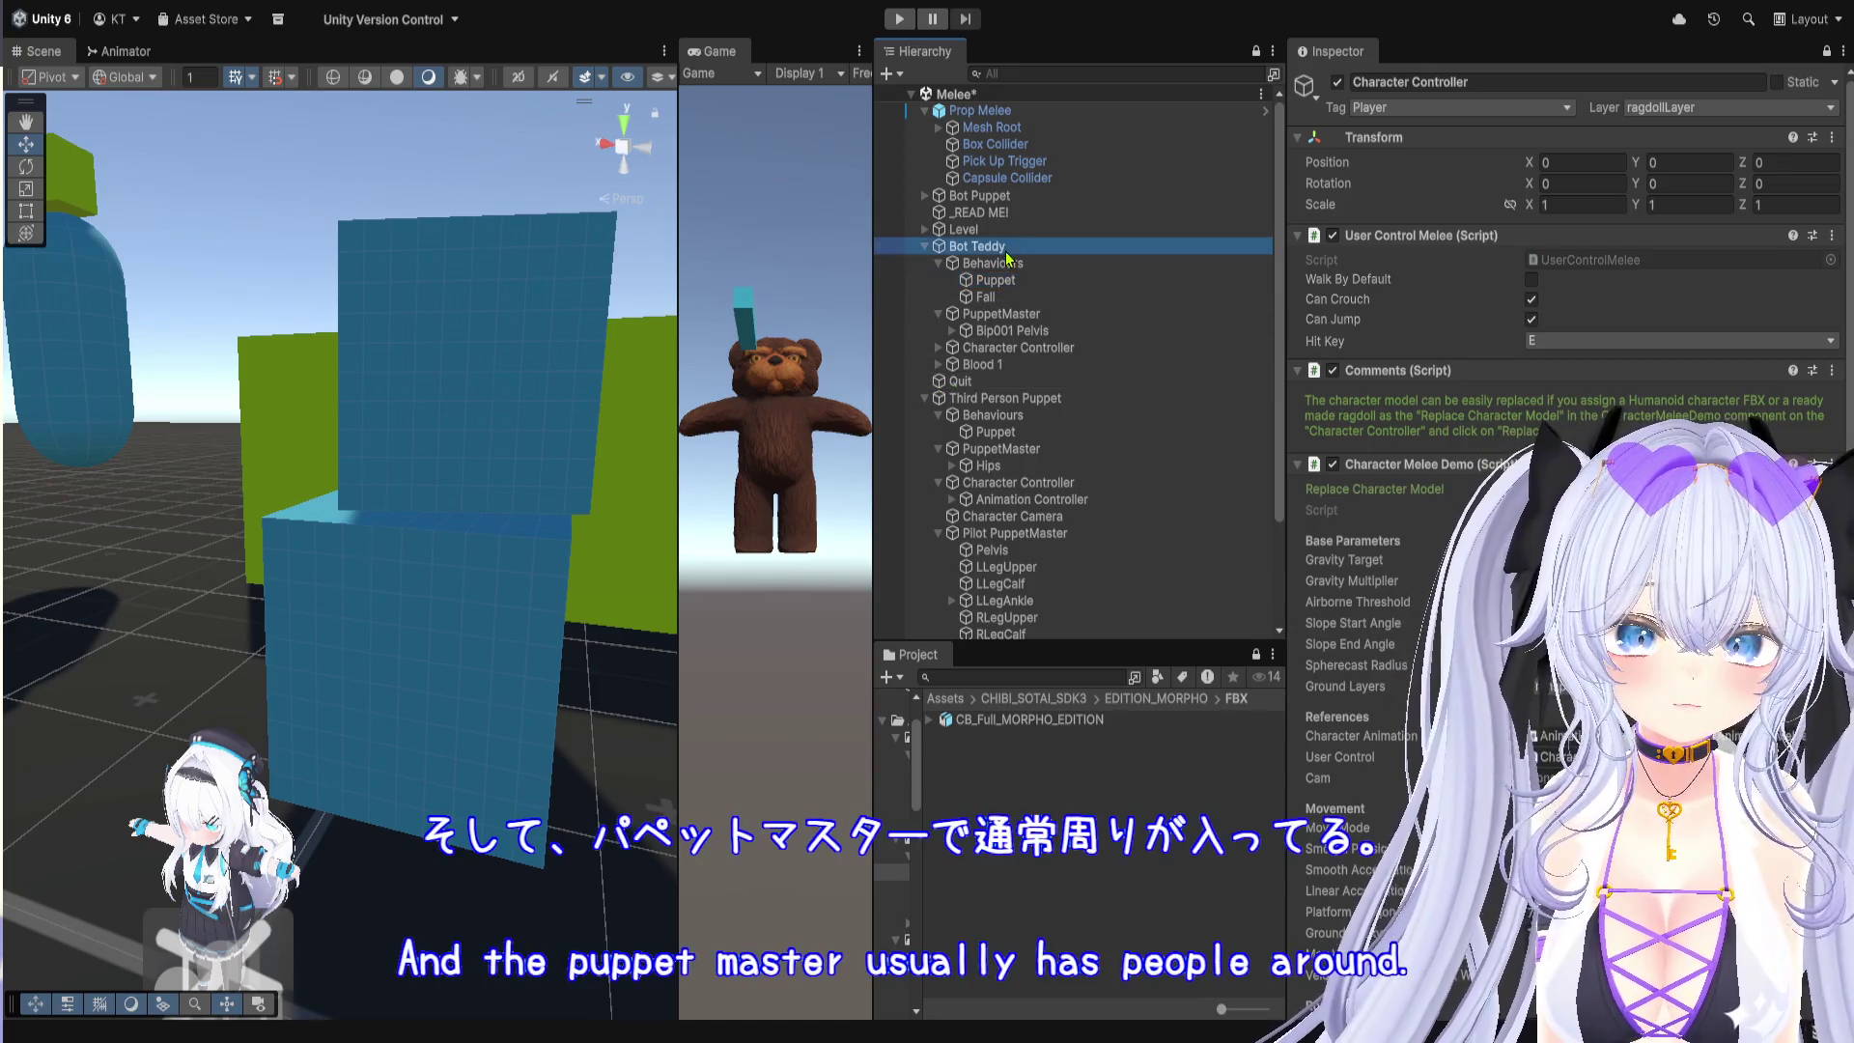
pyautogui.click(1009, 282)
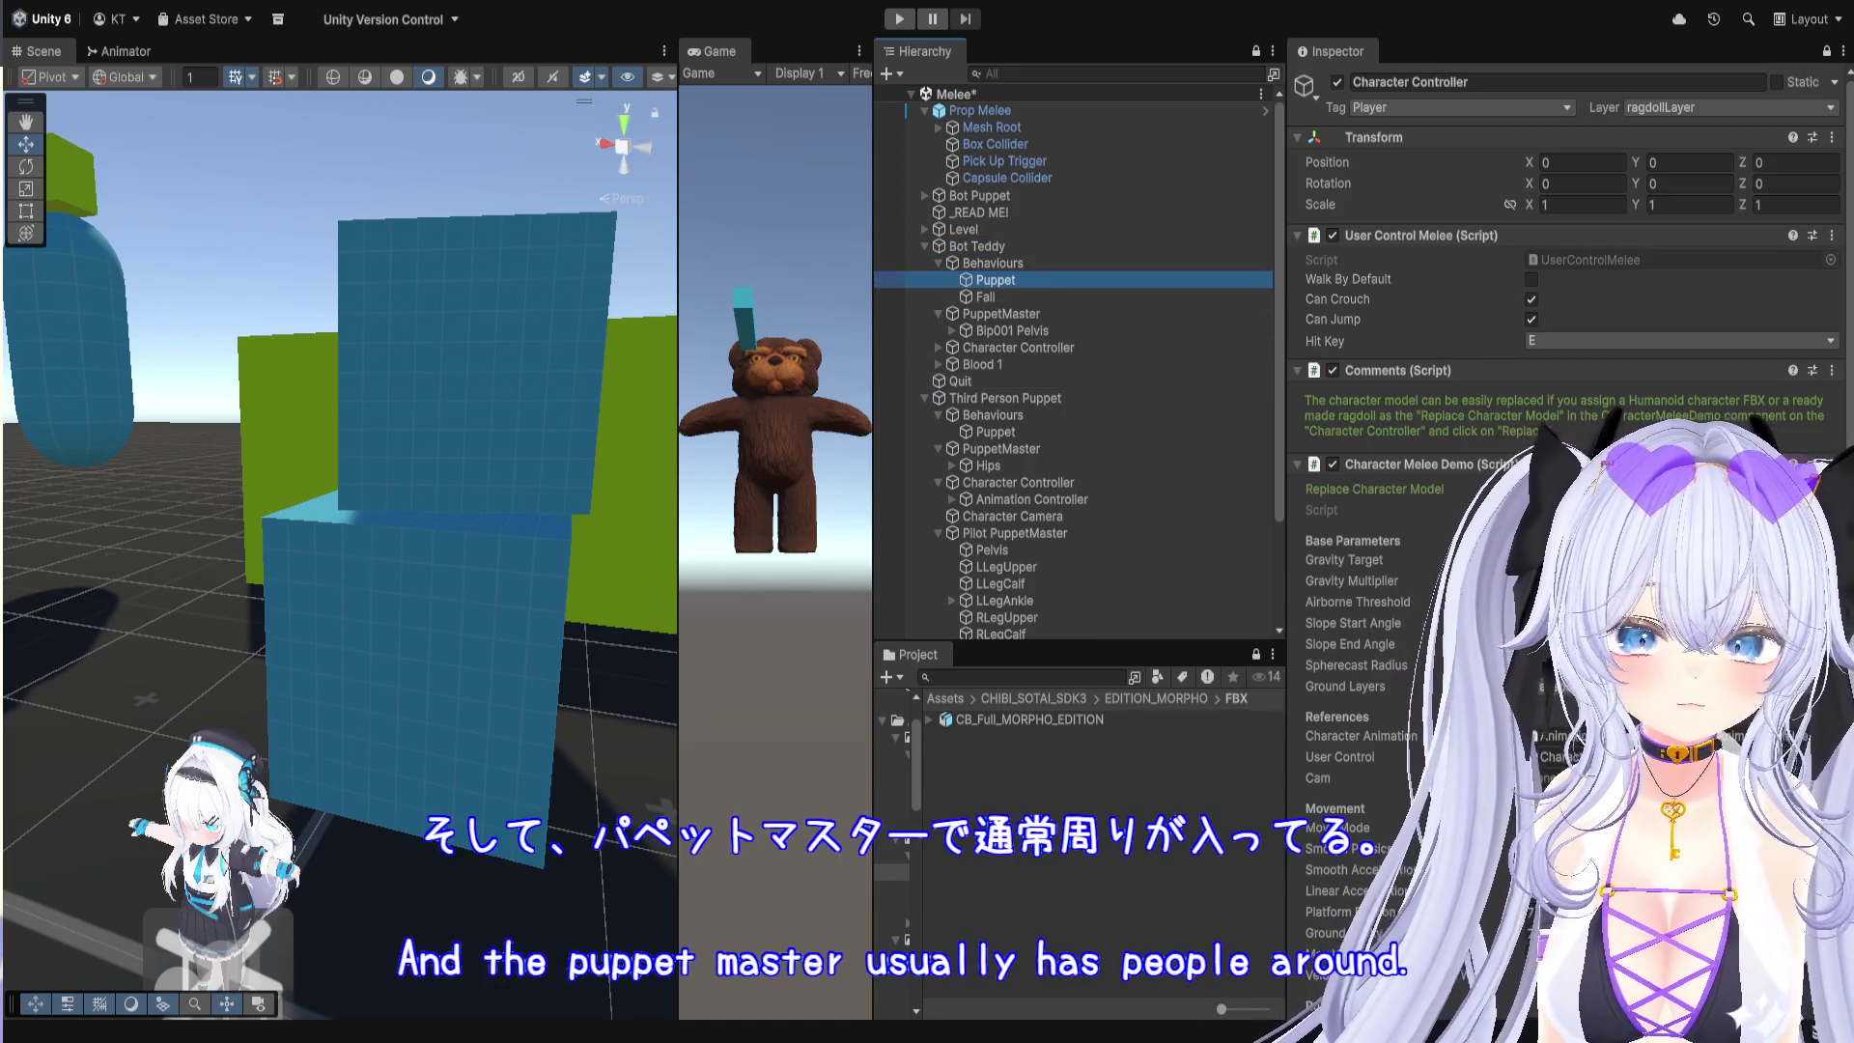
pyautogui.click(1014, 316)
pyautogui.click(1015, 332)
# Step: Expand the teddy's Character Controller and inspect its Animation Controller and Blood 1 effect
pyautogui.click(1016, 349)
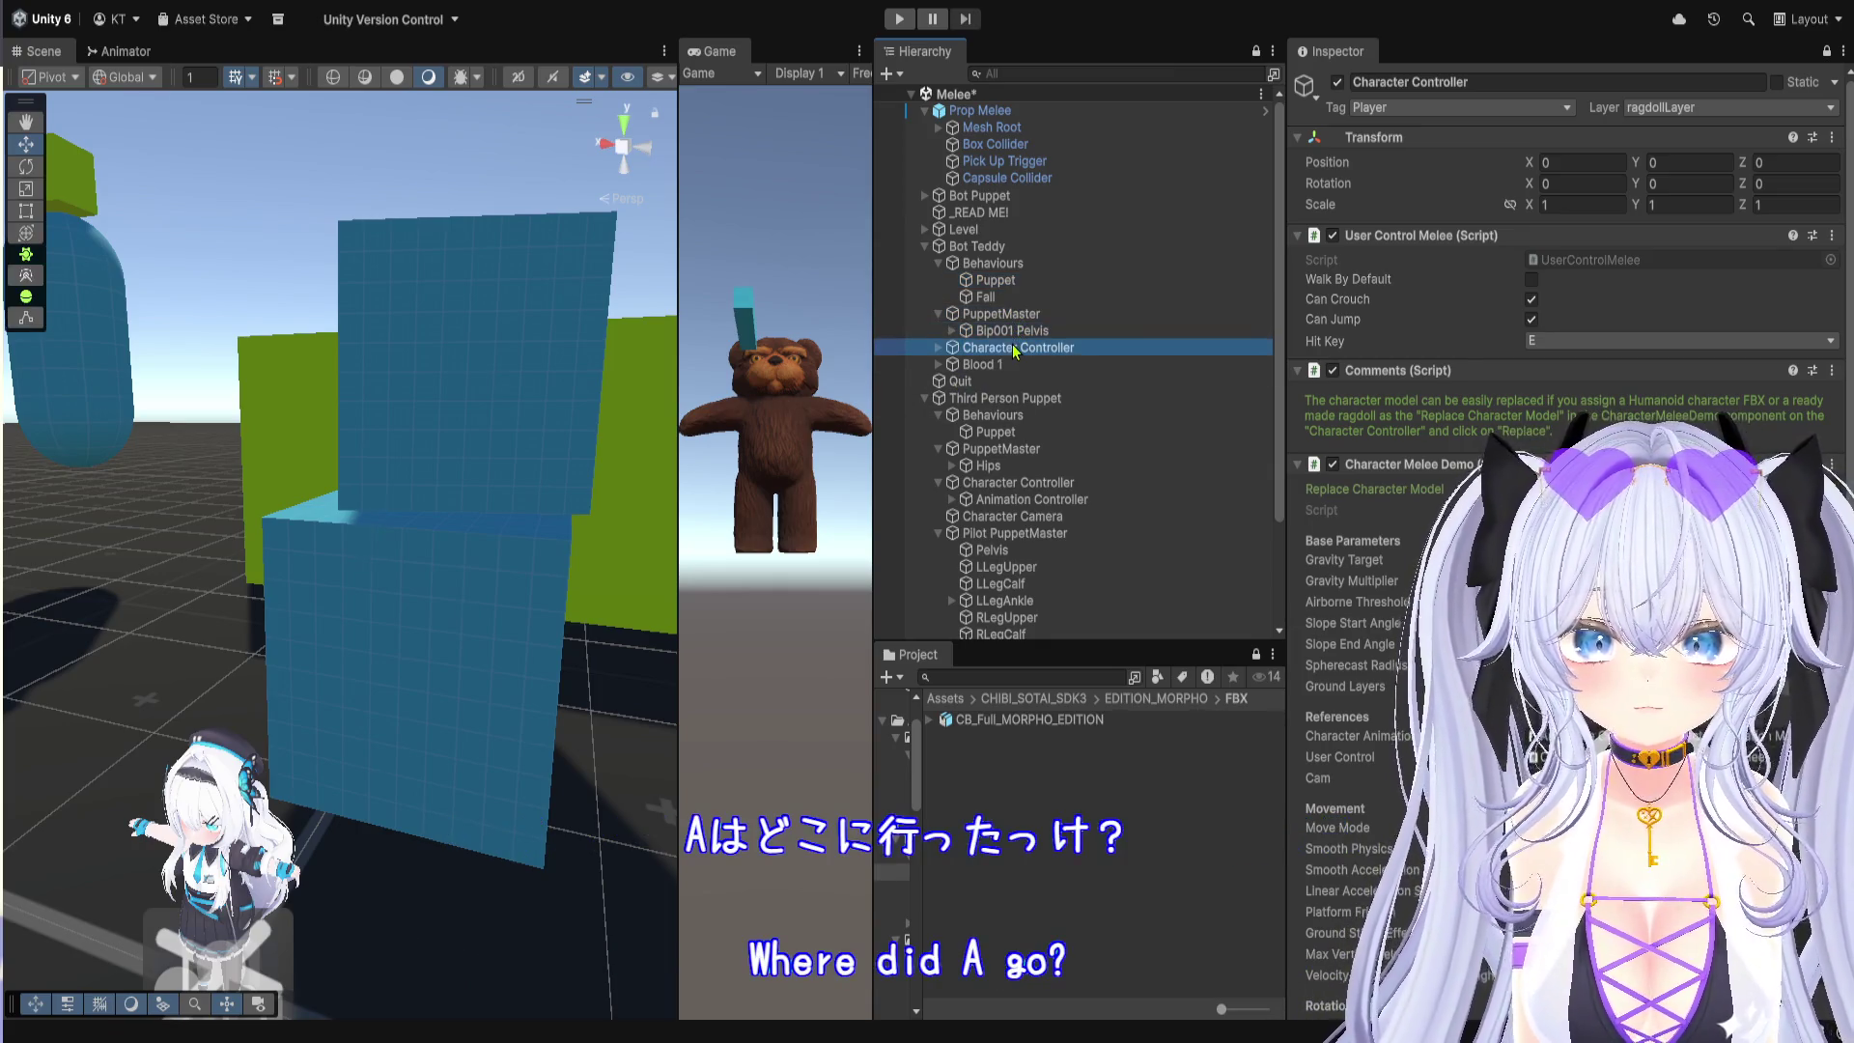
pyautogui.click(939, 348)
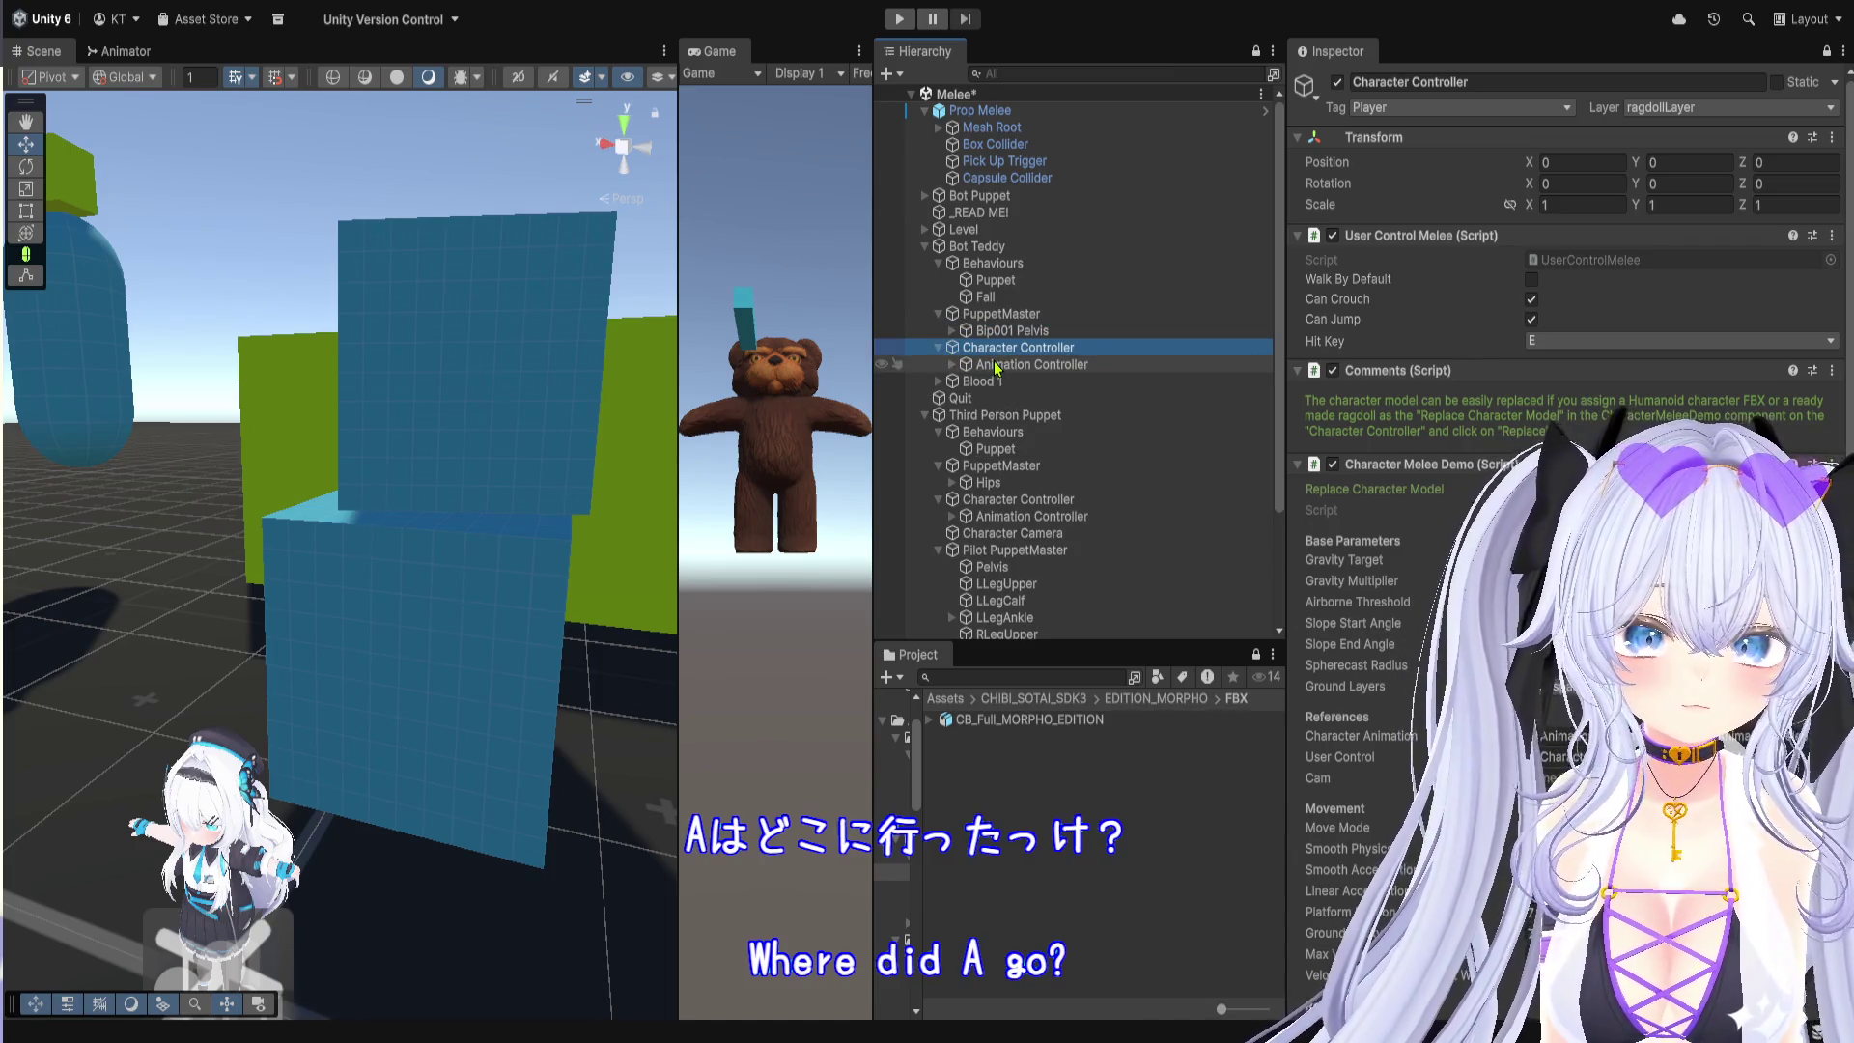
pyautogui.click(998, 367)
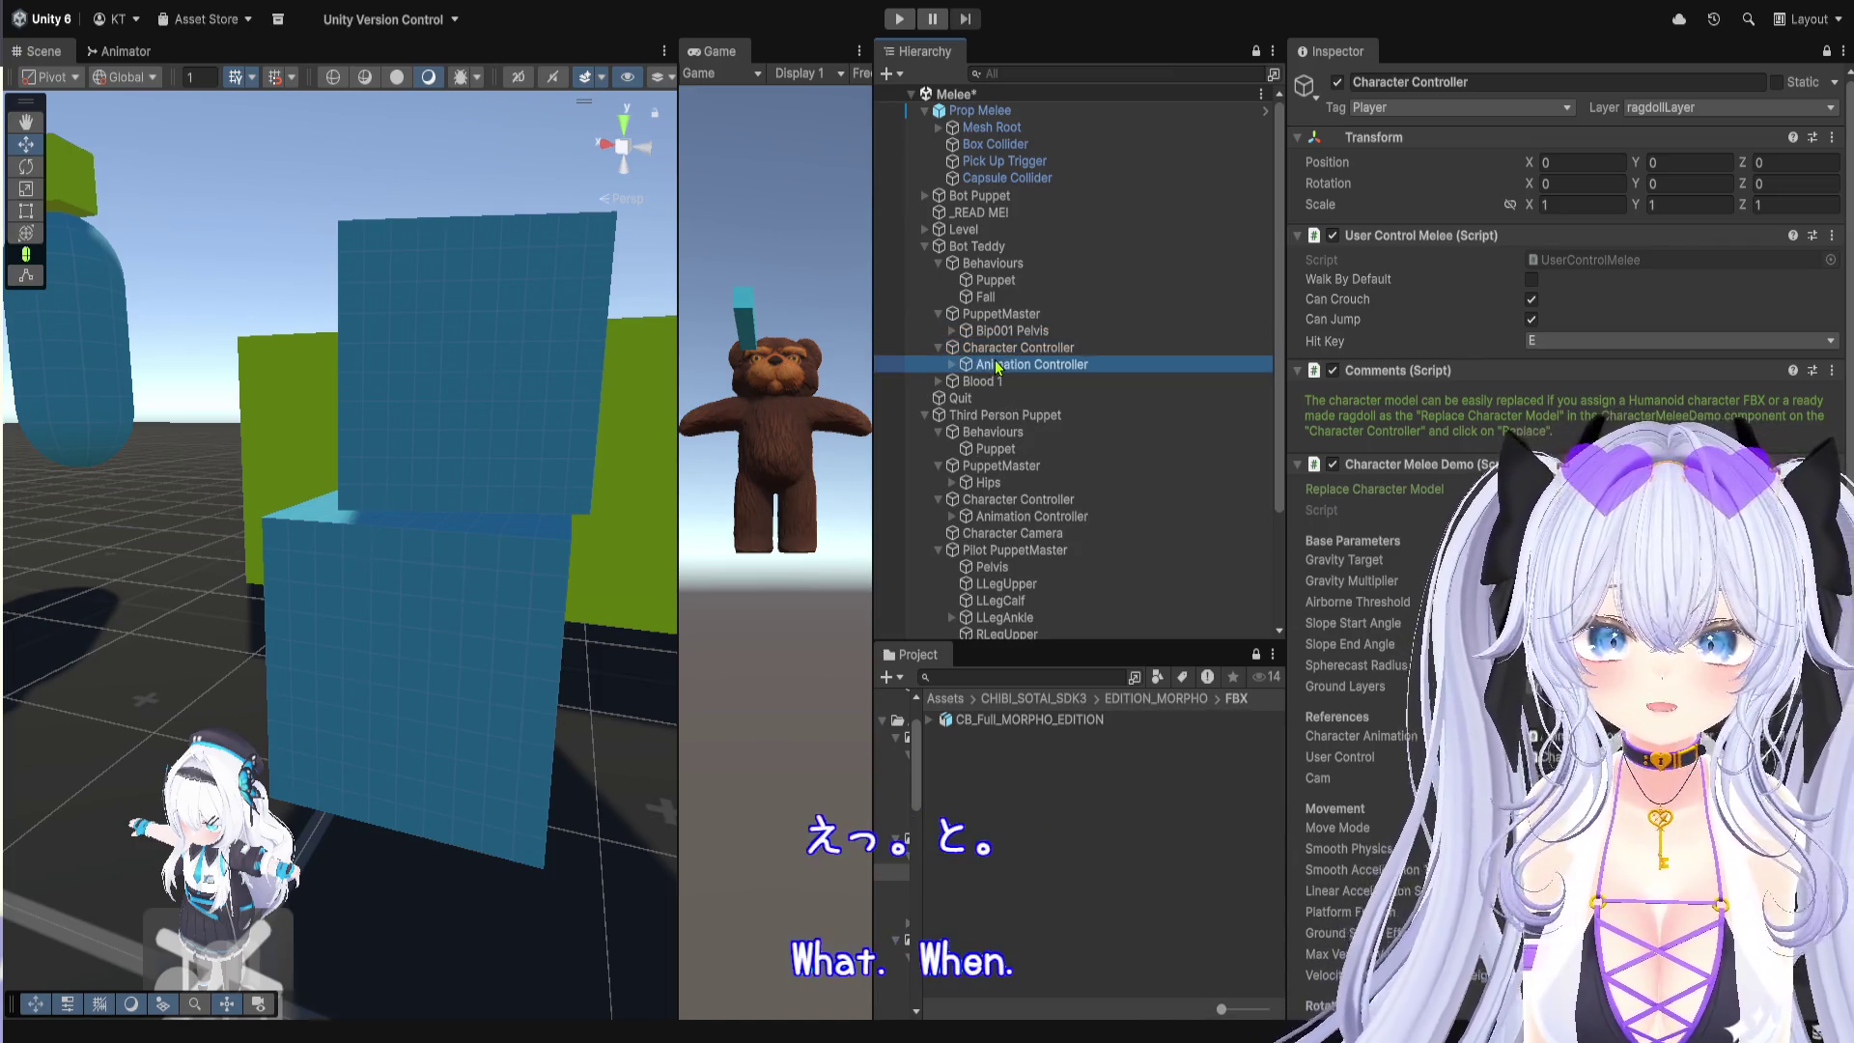
pyautogui.click(1009, 363)
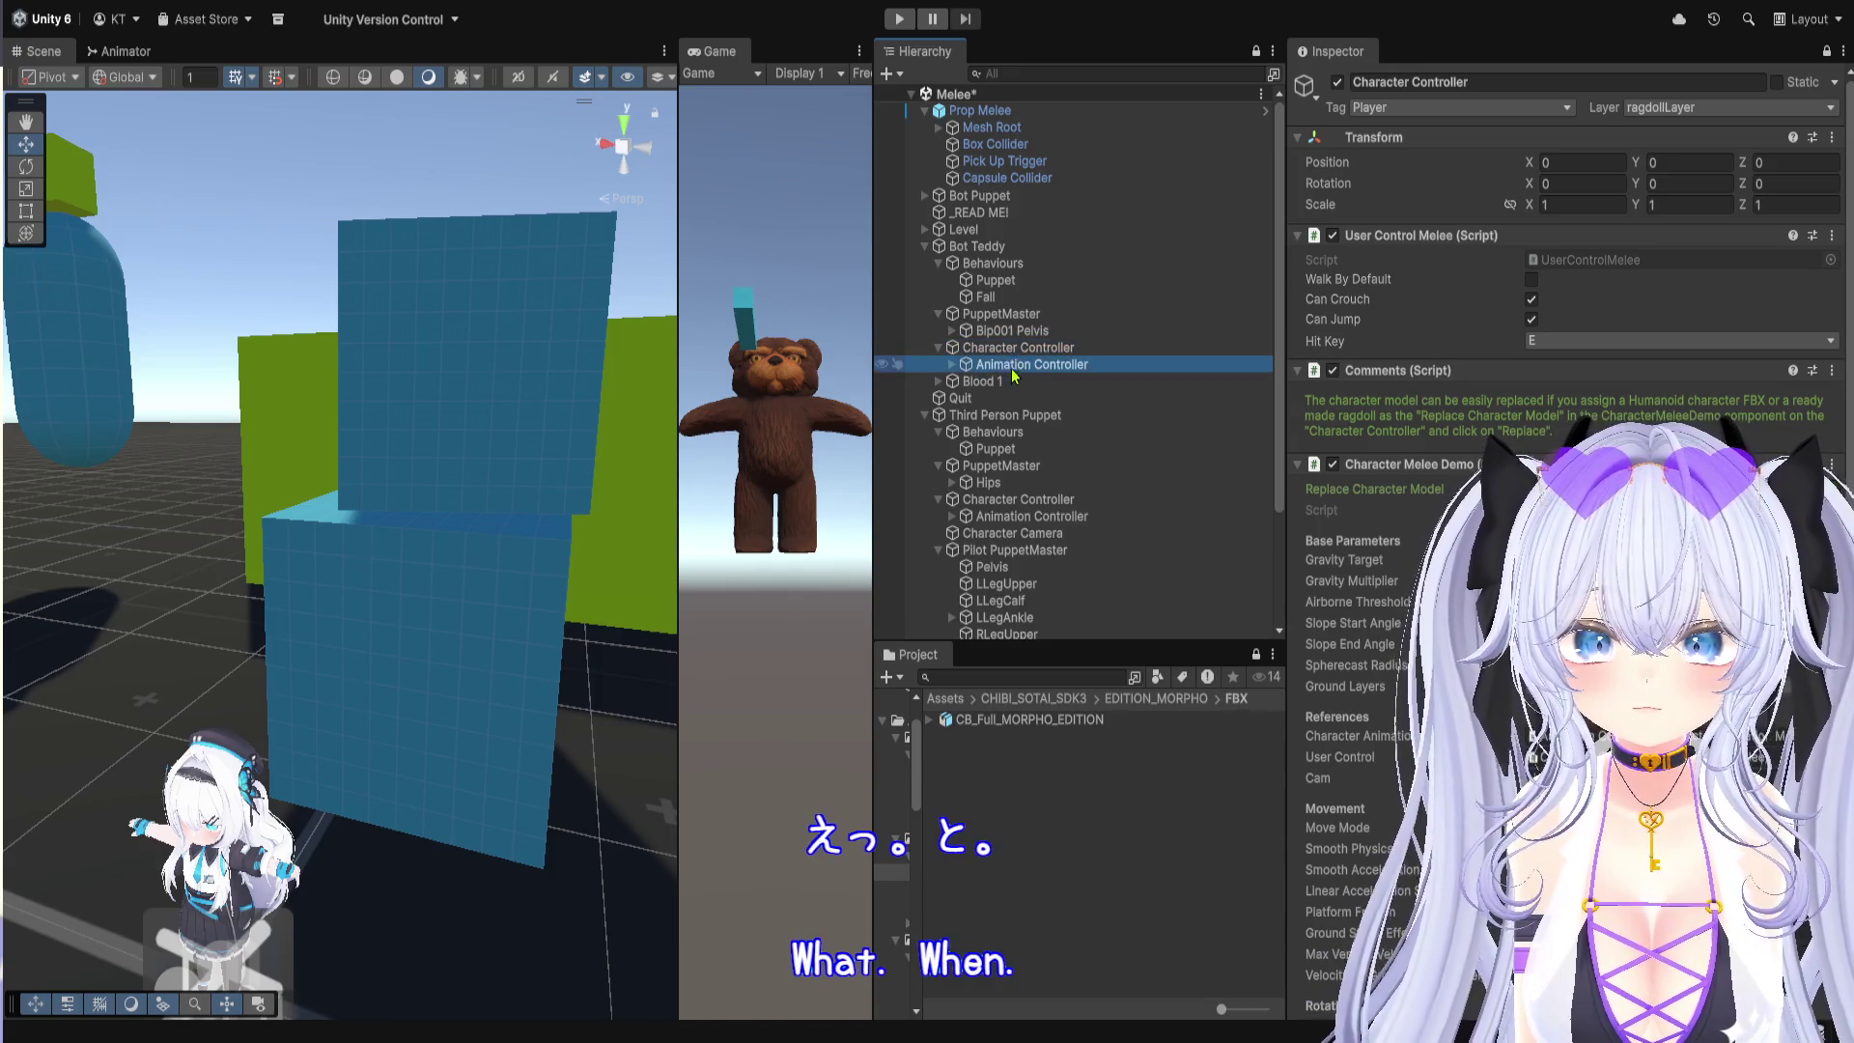
pyautogui.click(1011, 381)
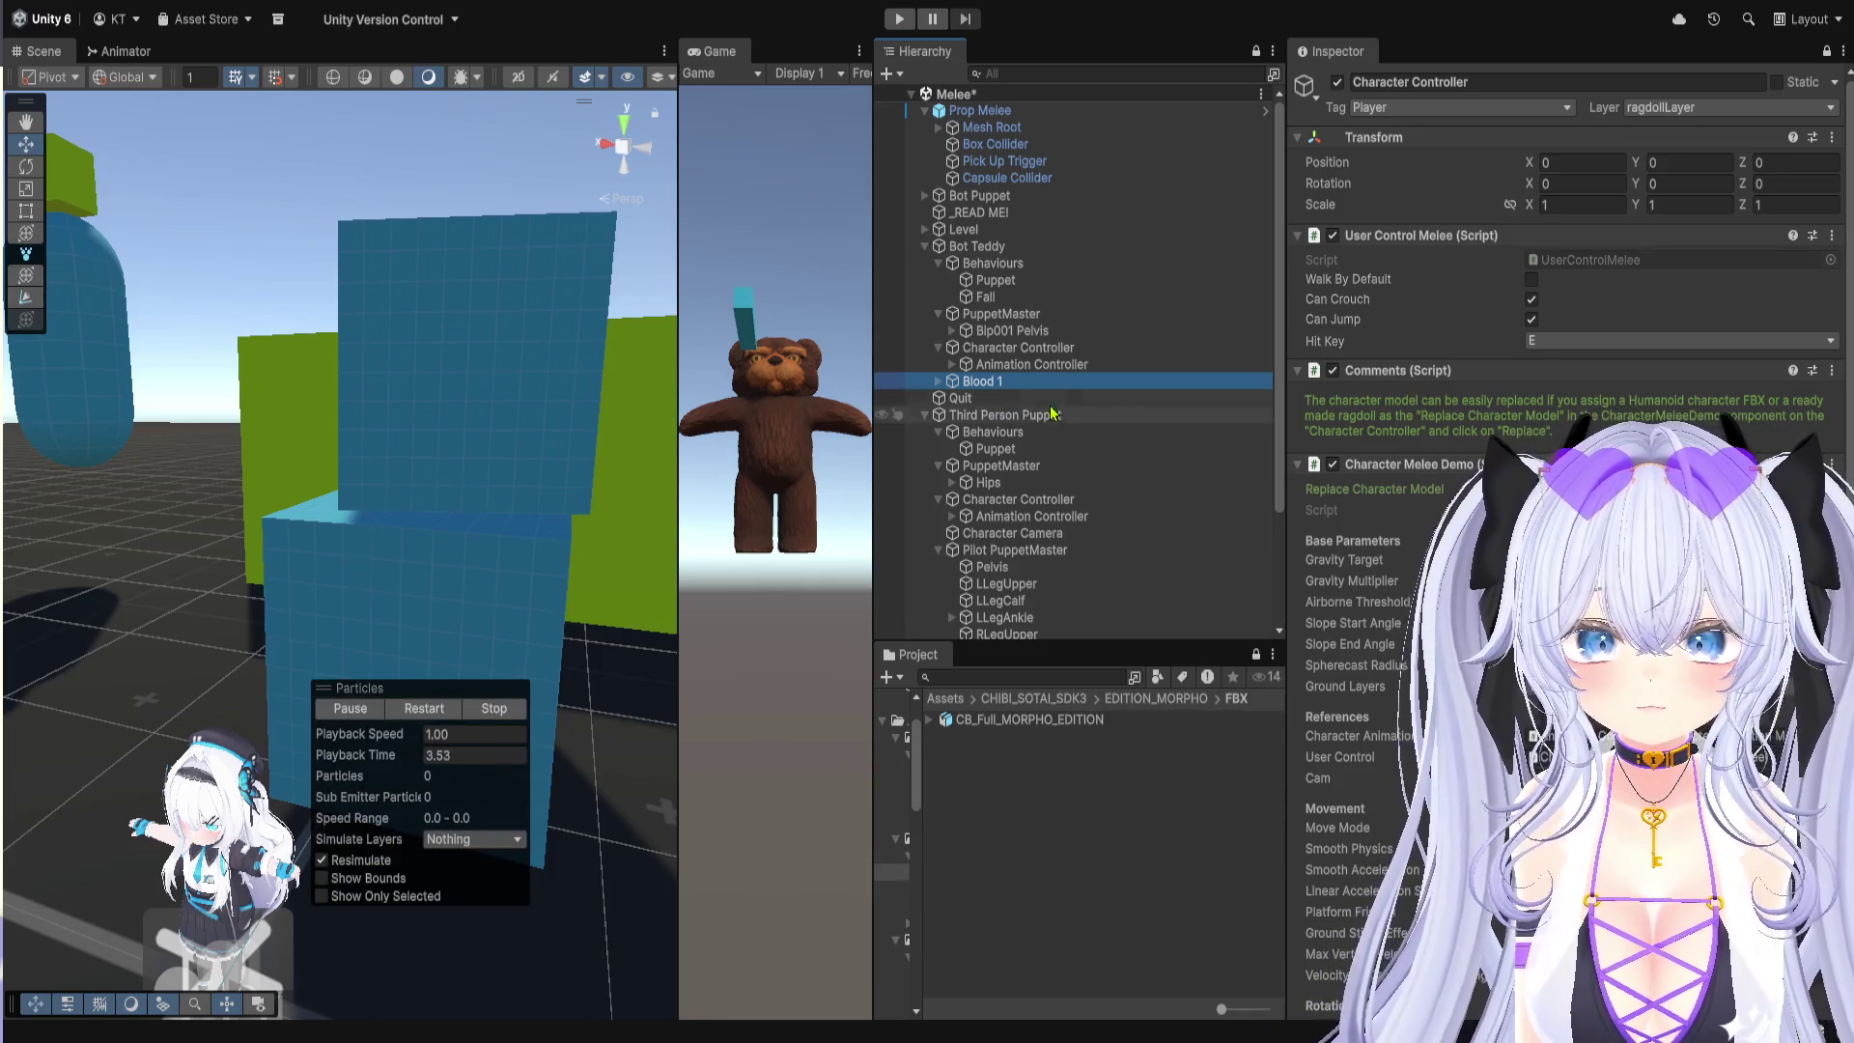
pyautogui.scroll(-3, 995, 471)
pyautogui.scroll(3, 995, 470)
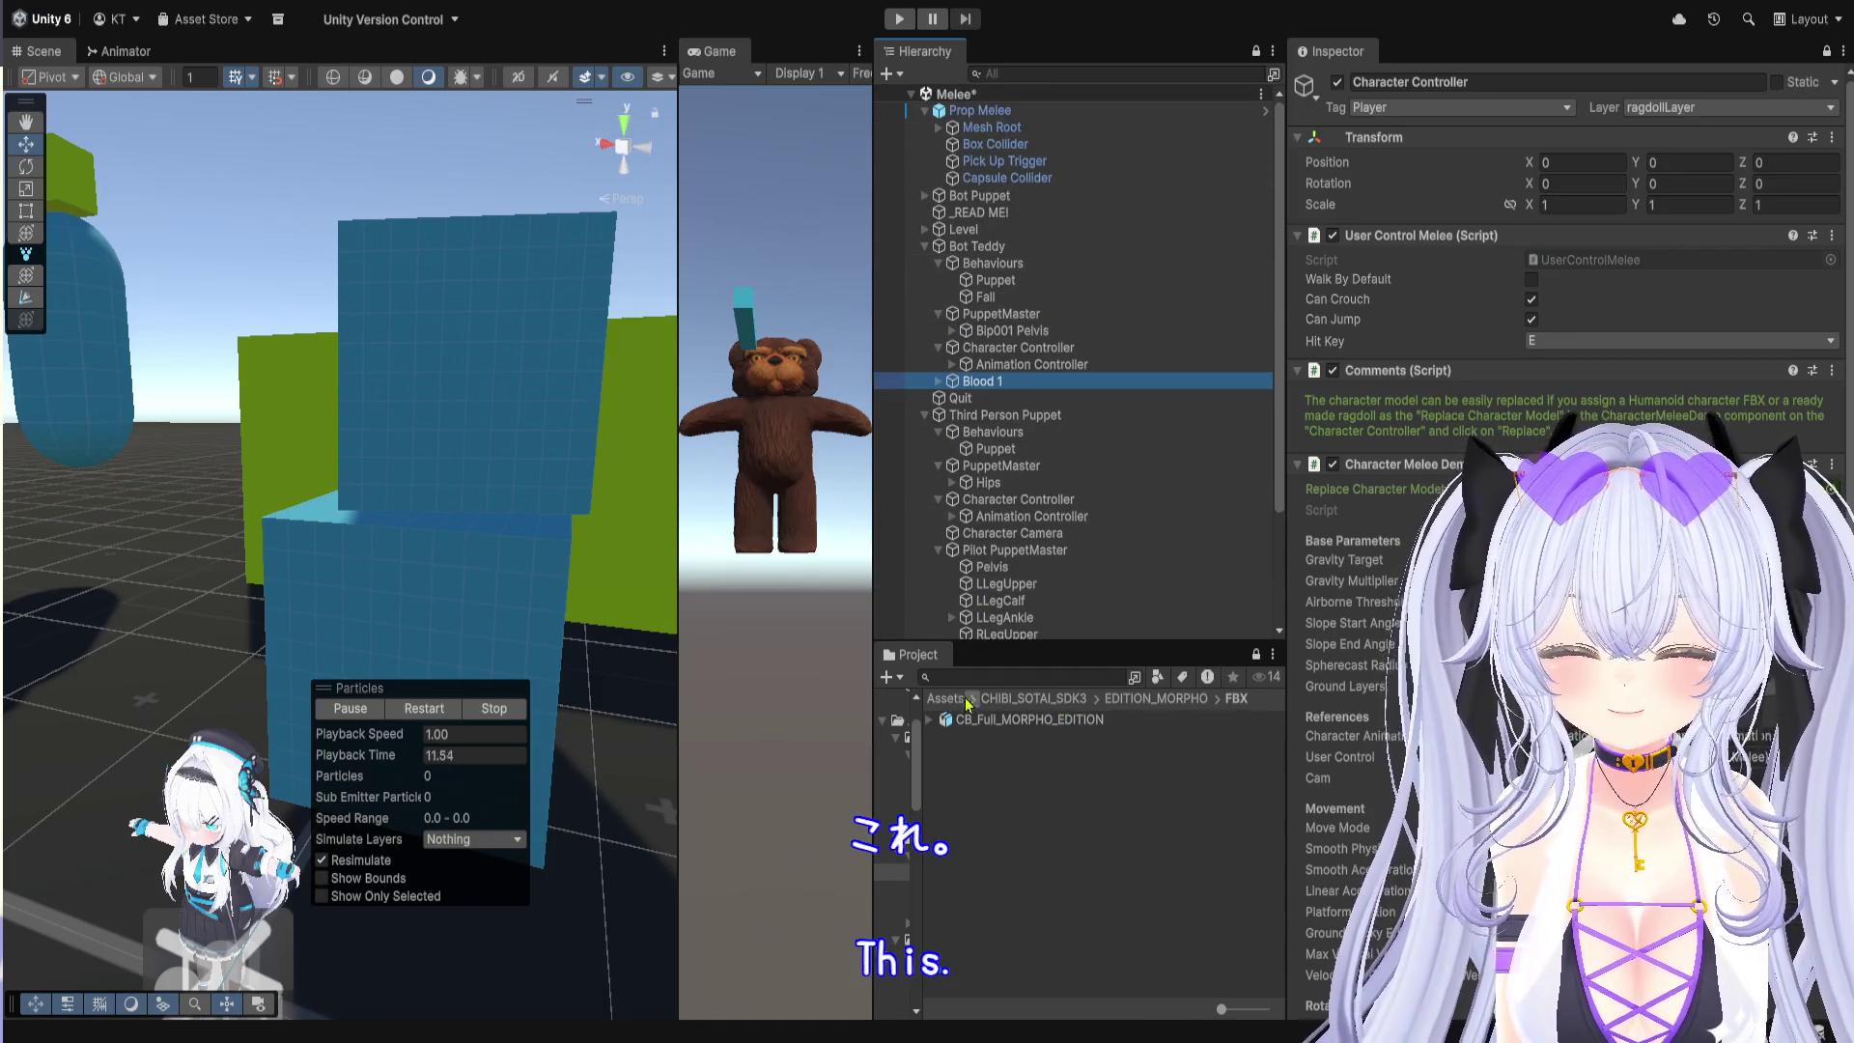
# Step: Look into _MyAssets > prefab, then return to the Assets root
pyautogui.click(967, 700)
pyautogui.doubleClick(1034, 724)
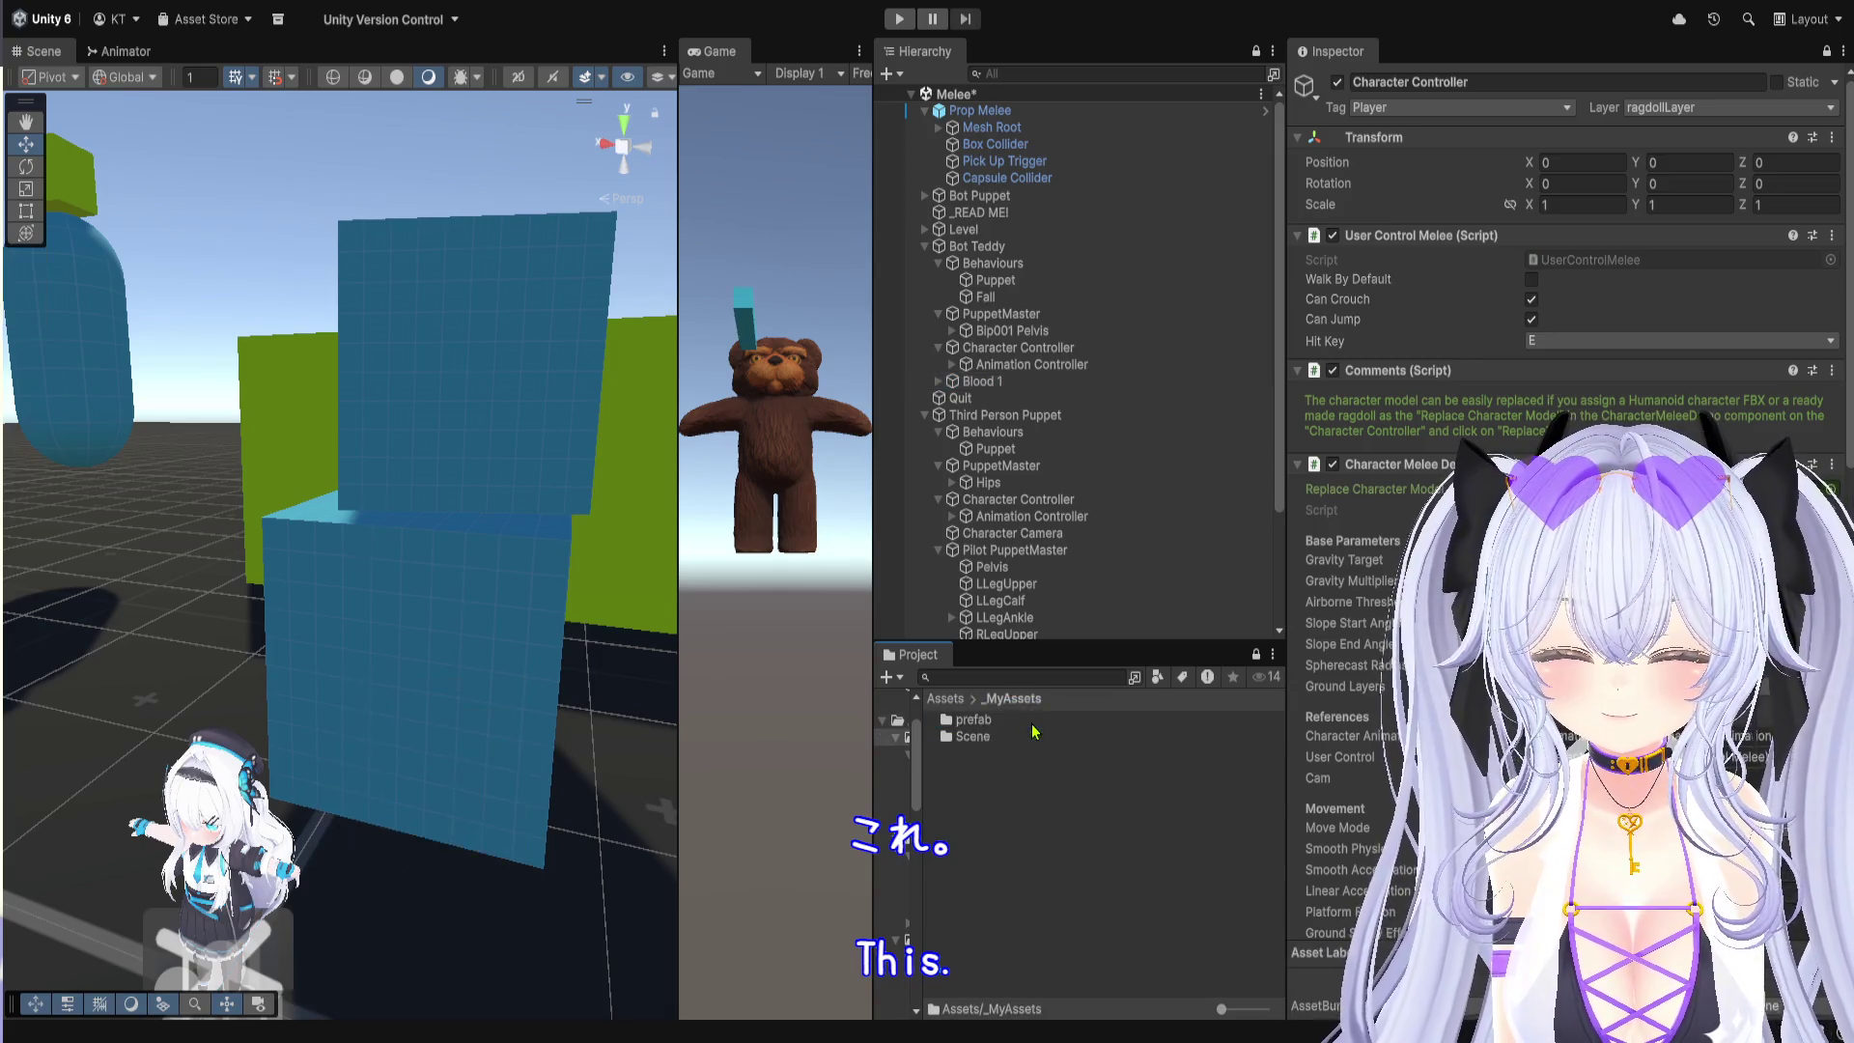
pyautogui.doubleClick(1033, 724)
pyautogui.click(1025, 705)
pyautogui.click(946, 698)
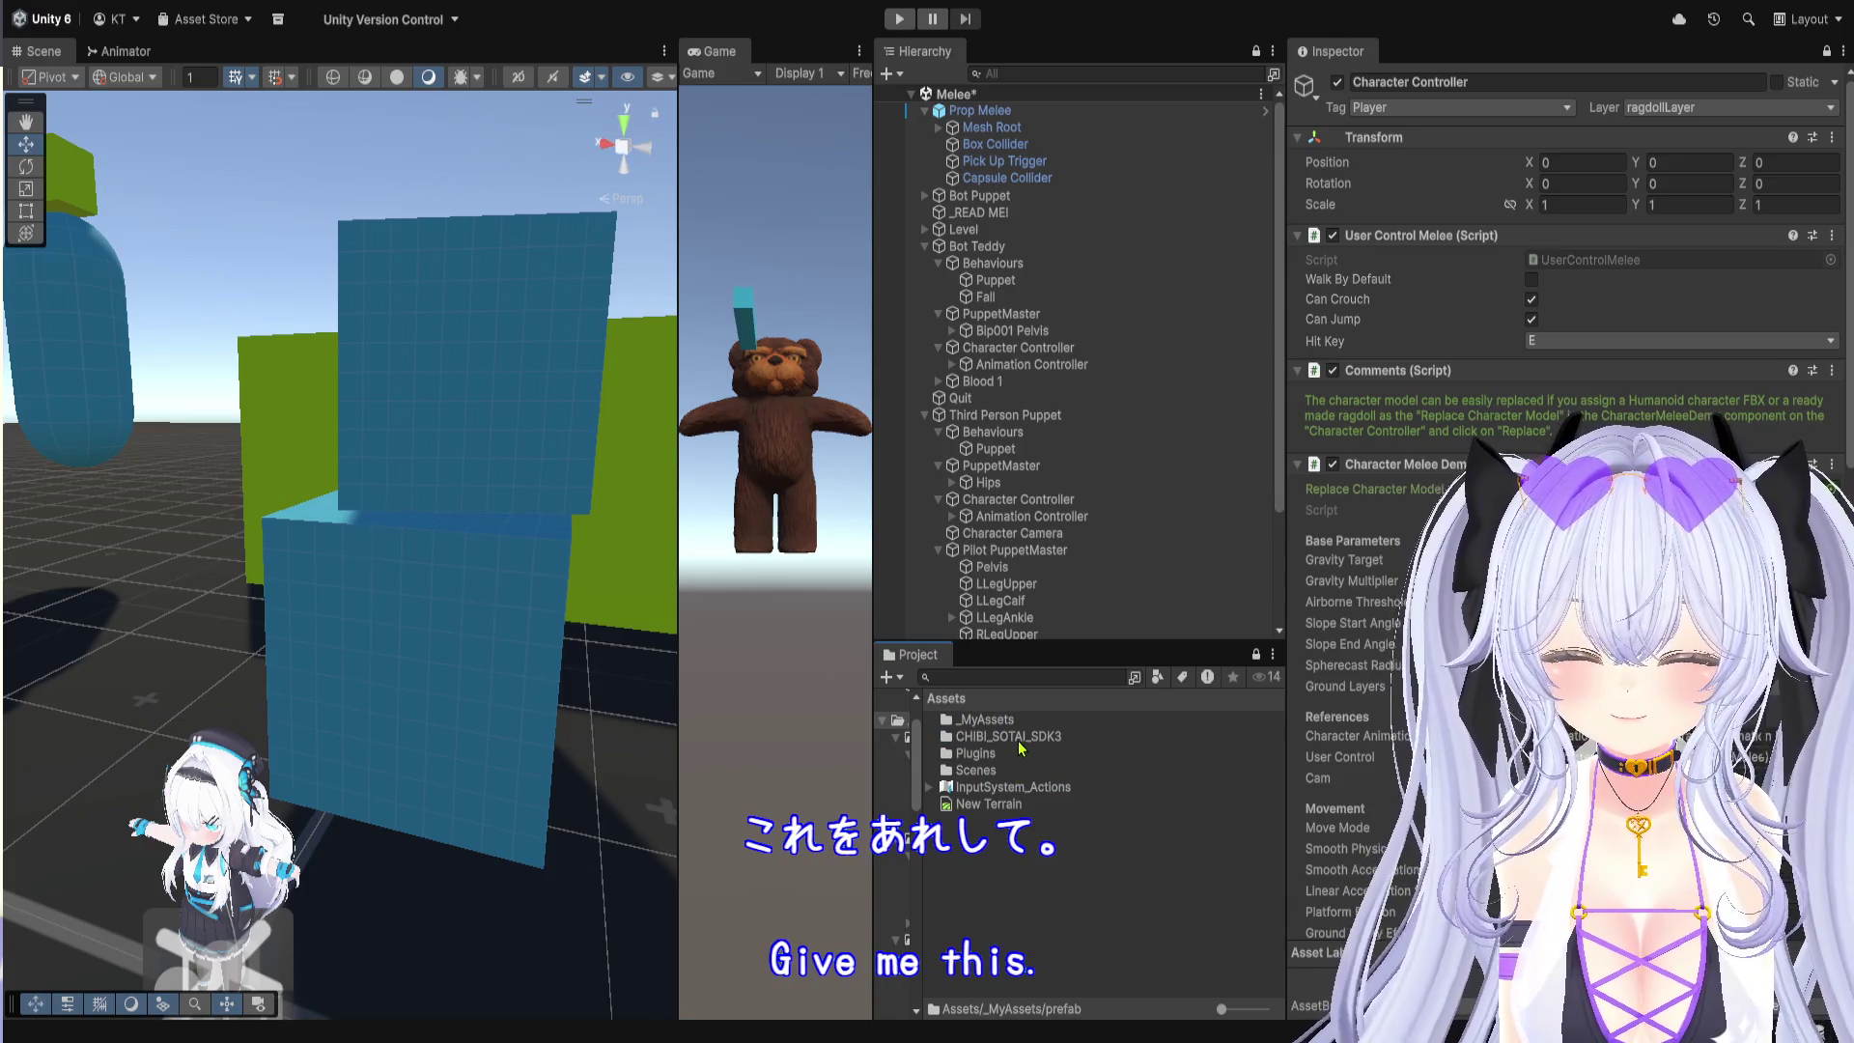
# Step: Open Plugins > RootMotion > PuppetMaster > _DEMOS, select the Melee scene and play it
pyautogui.doubleClick(1018, 753)
pyautogui.doubleClick(1016, 724)
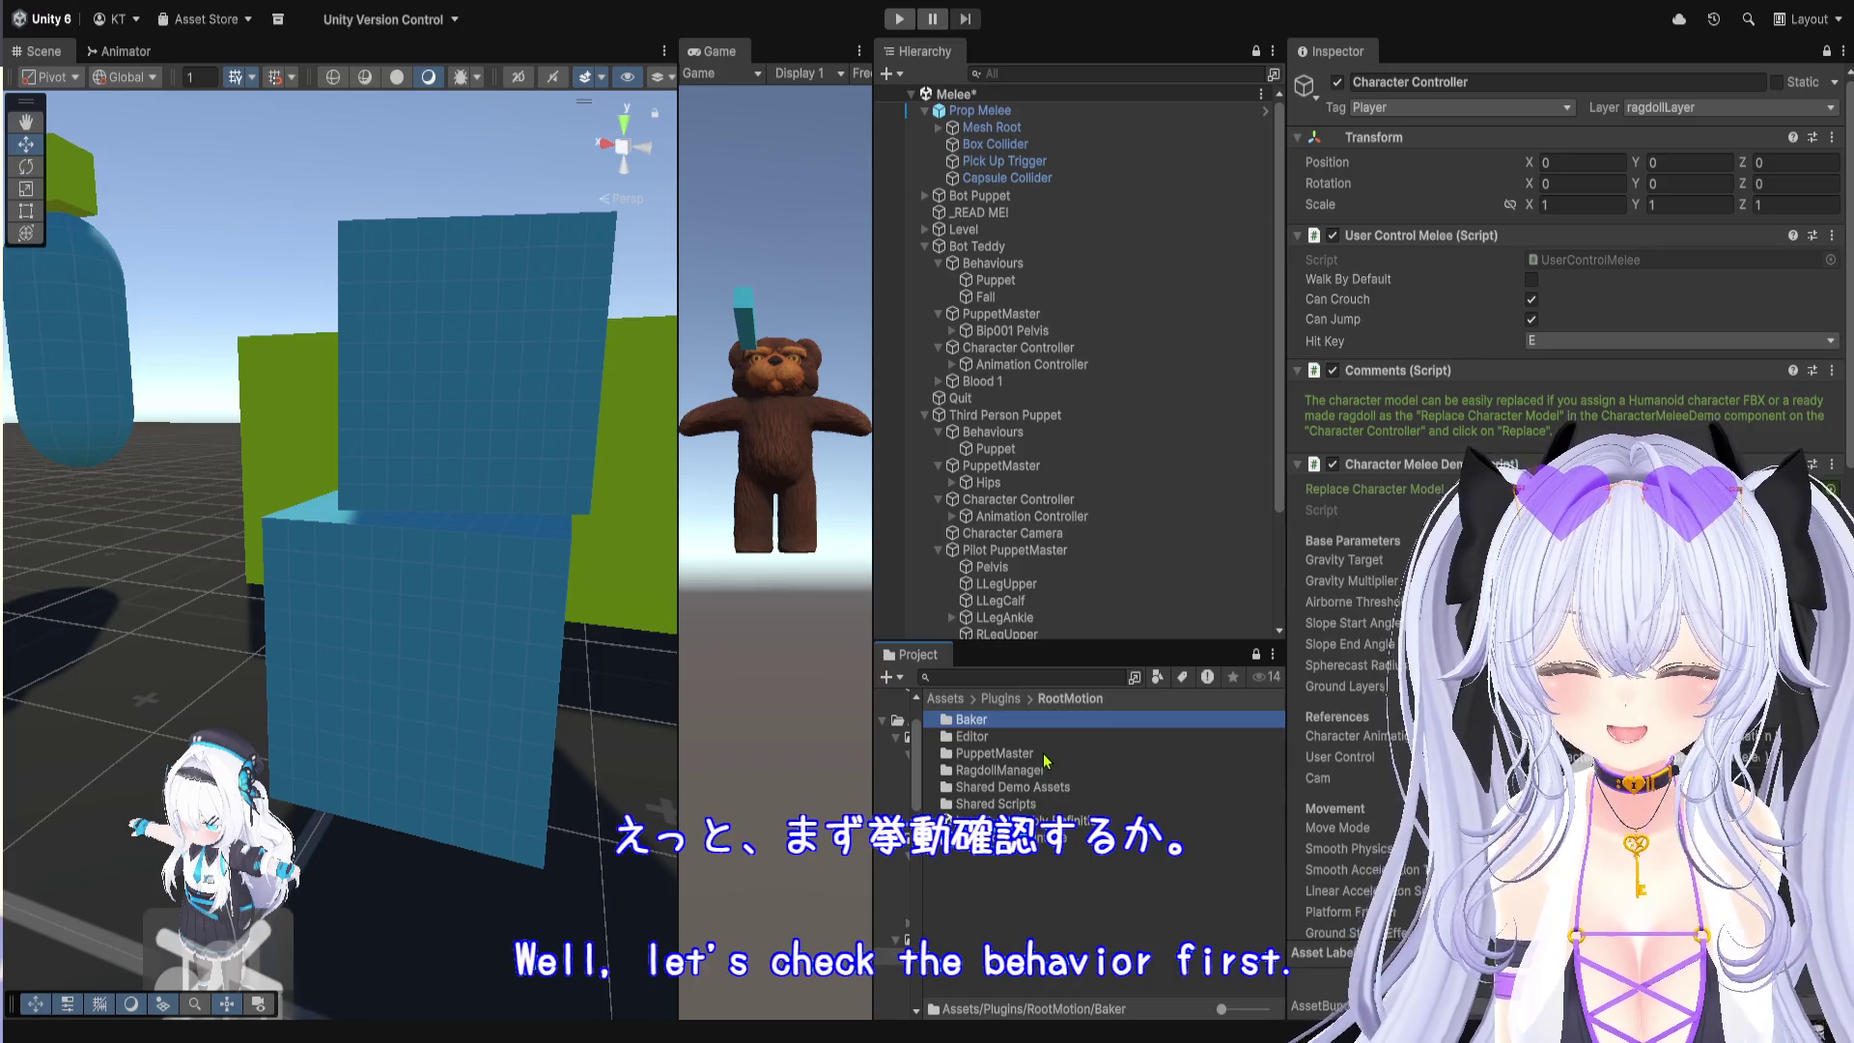
pyautogui.click(995, 754)
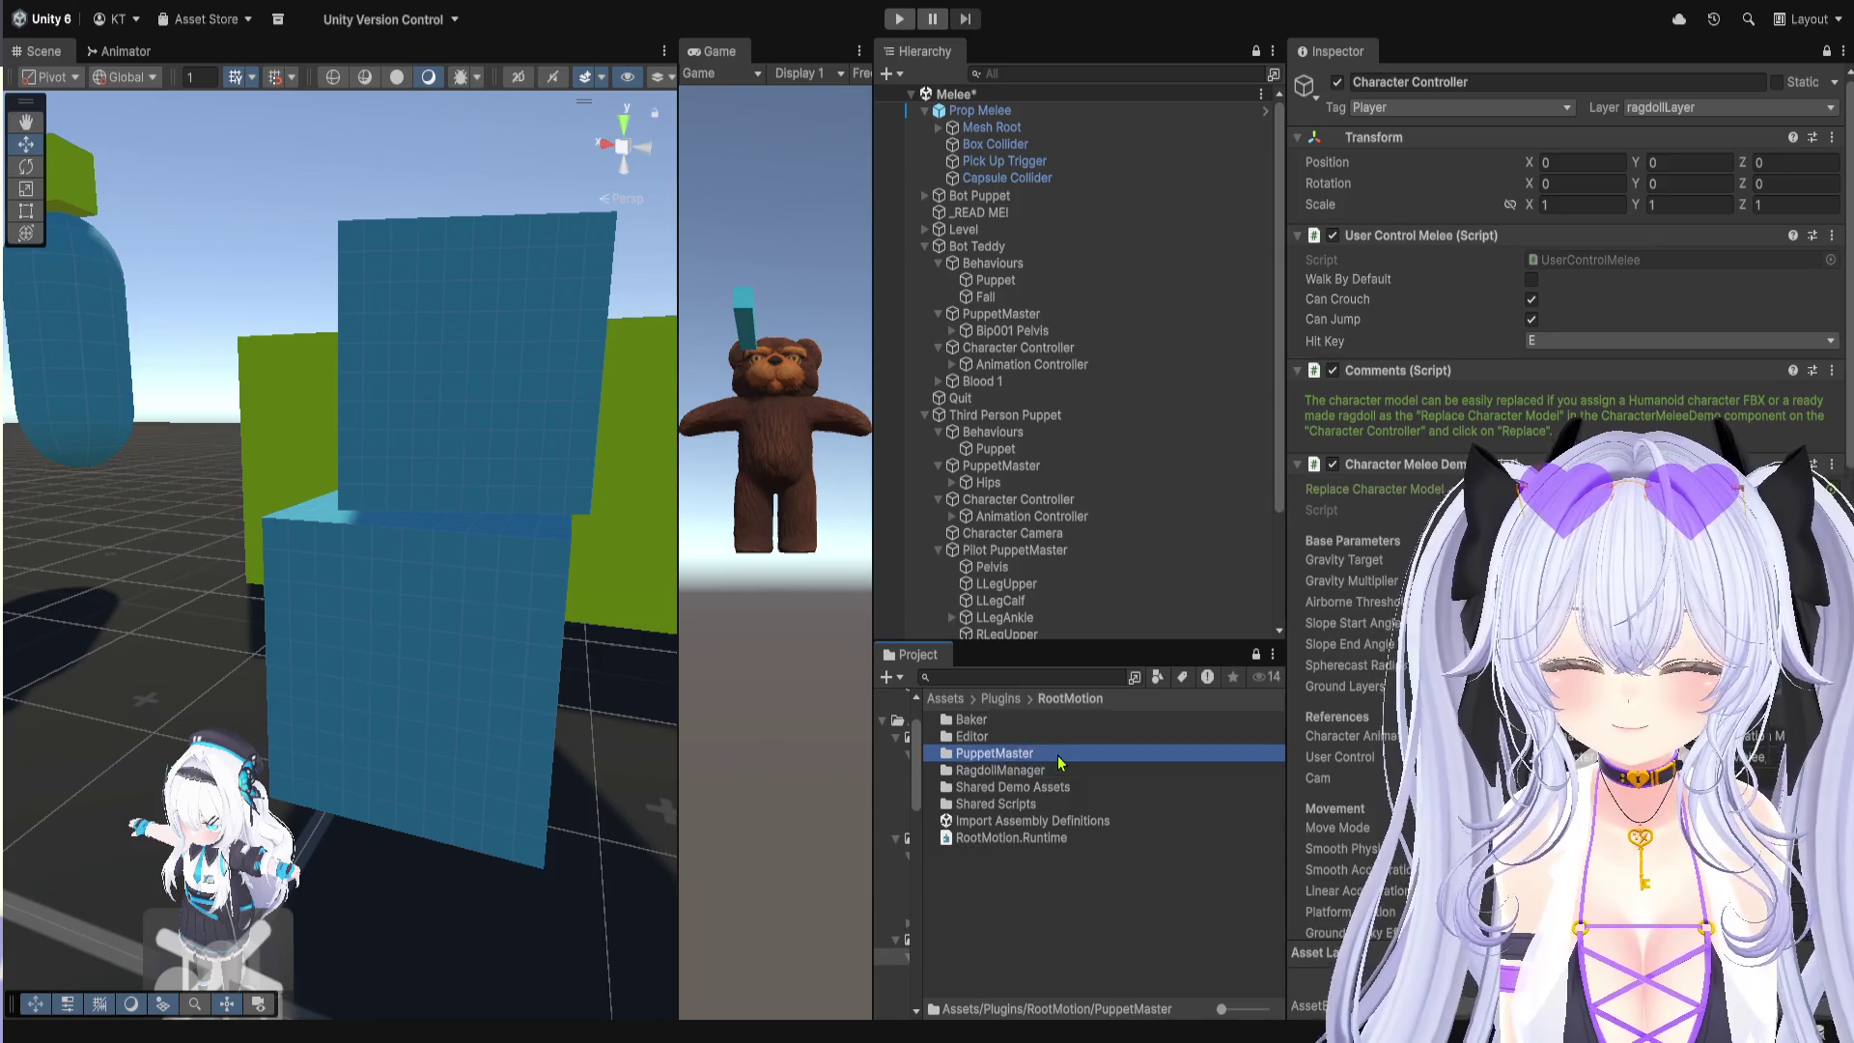
pyautogui.doubleClick(1058, 753)
pyautogui.doubleClick(1051, 724)
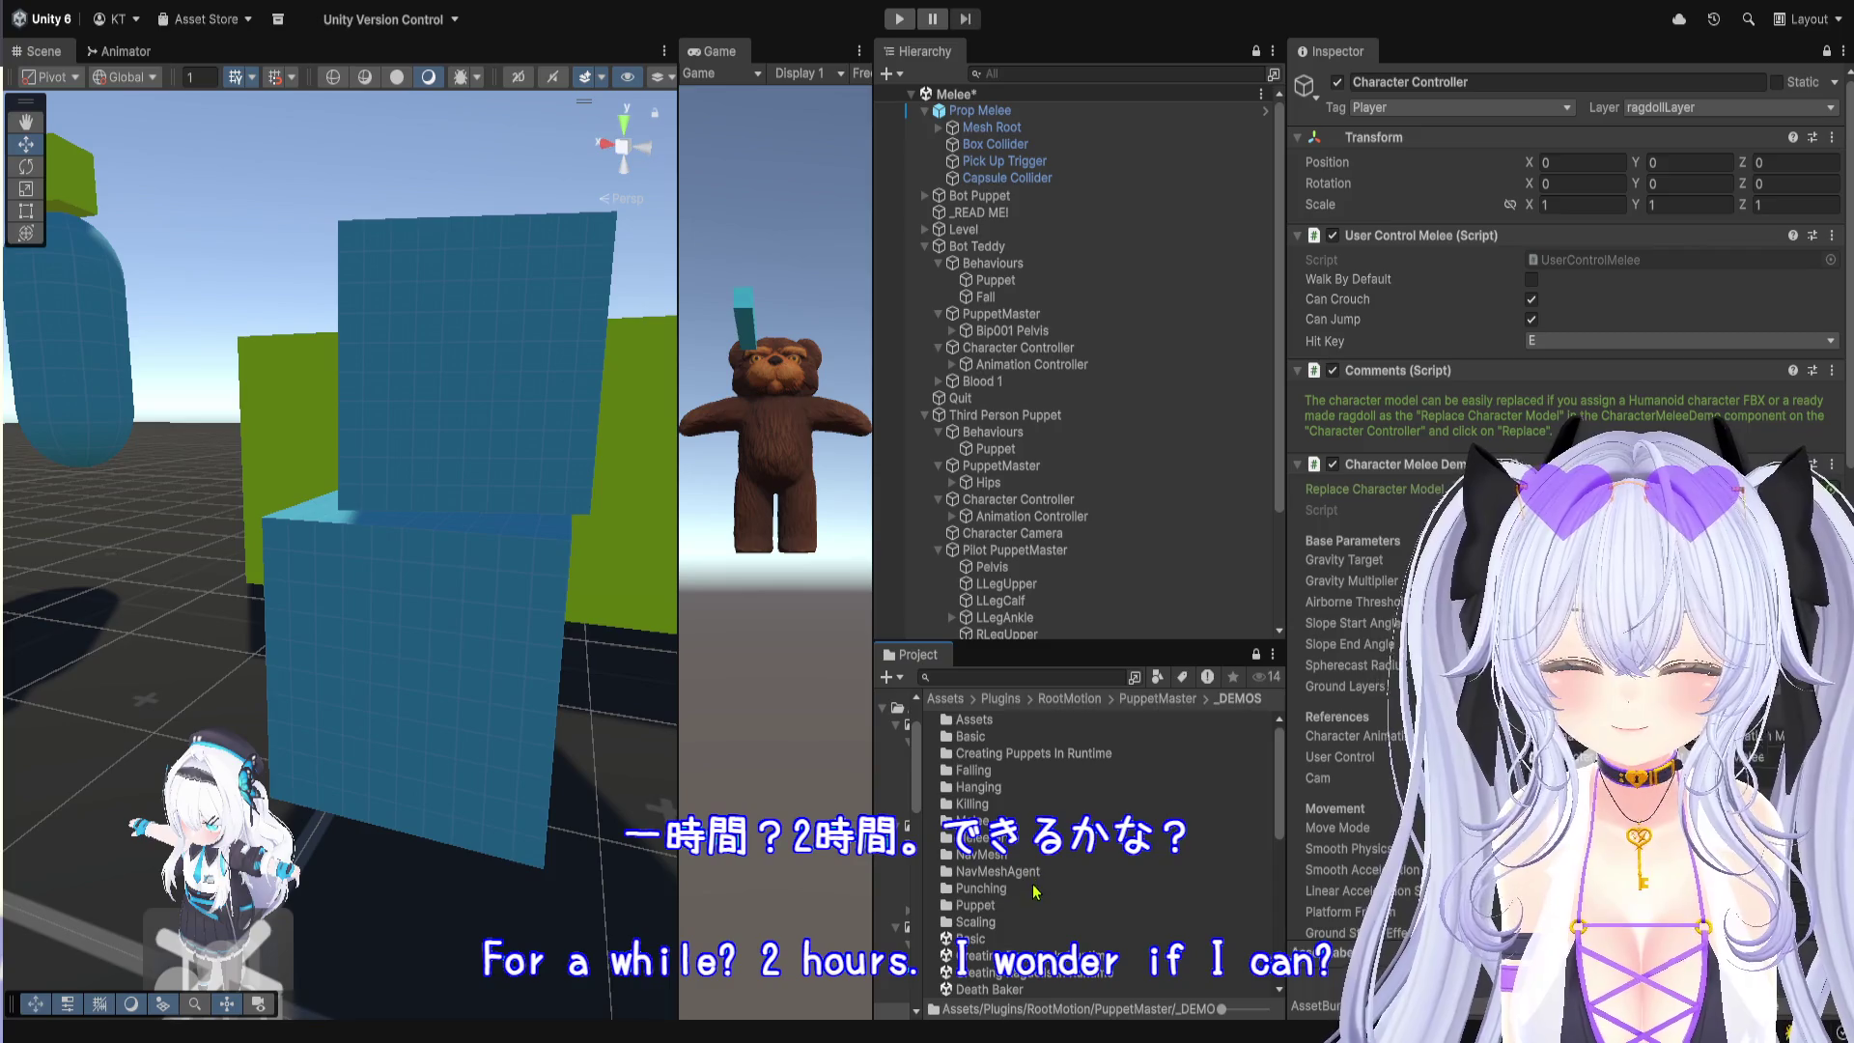
pyautogui.scroll(-10, 1030, 946)
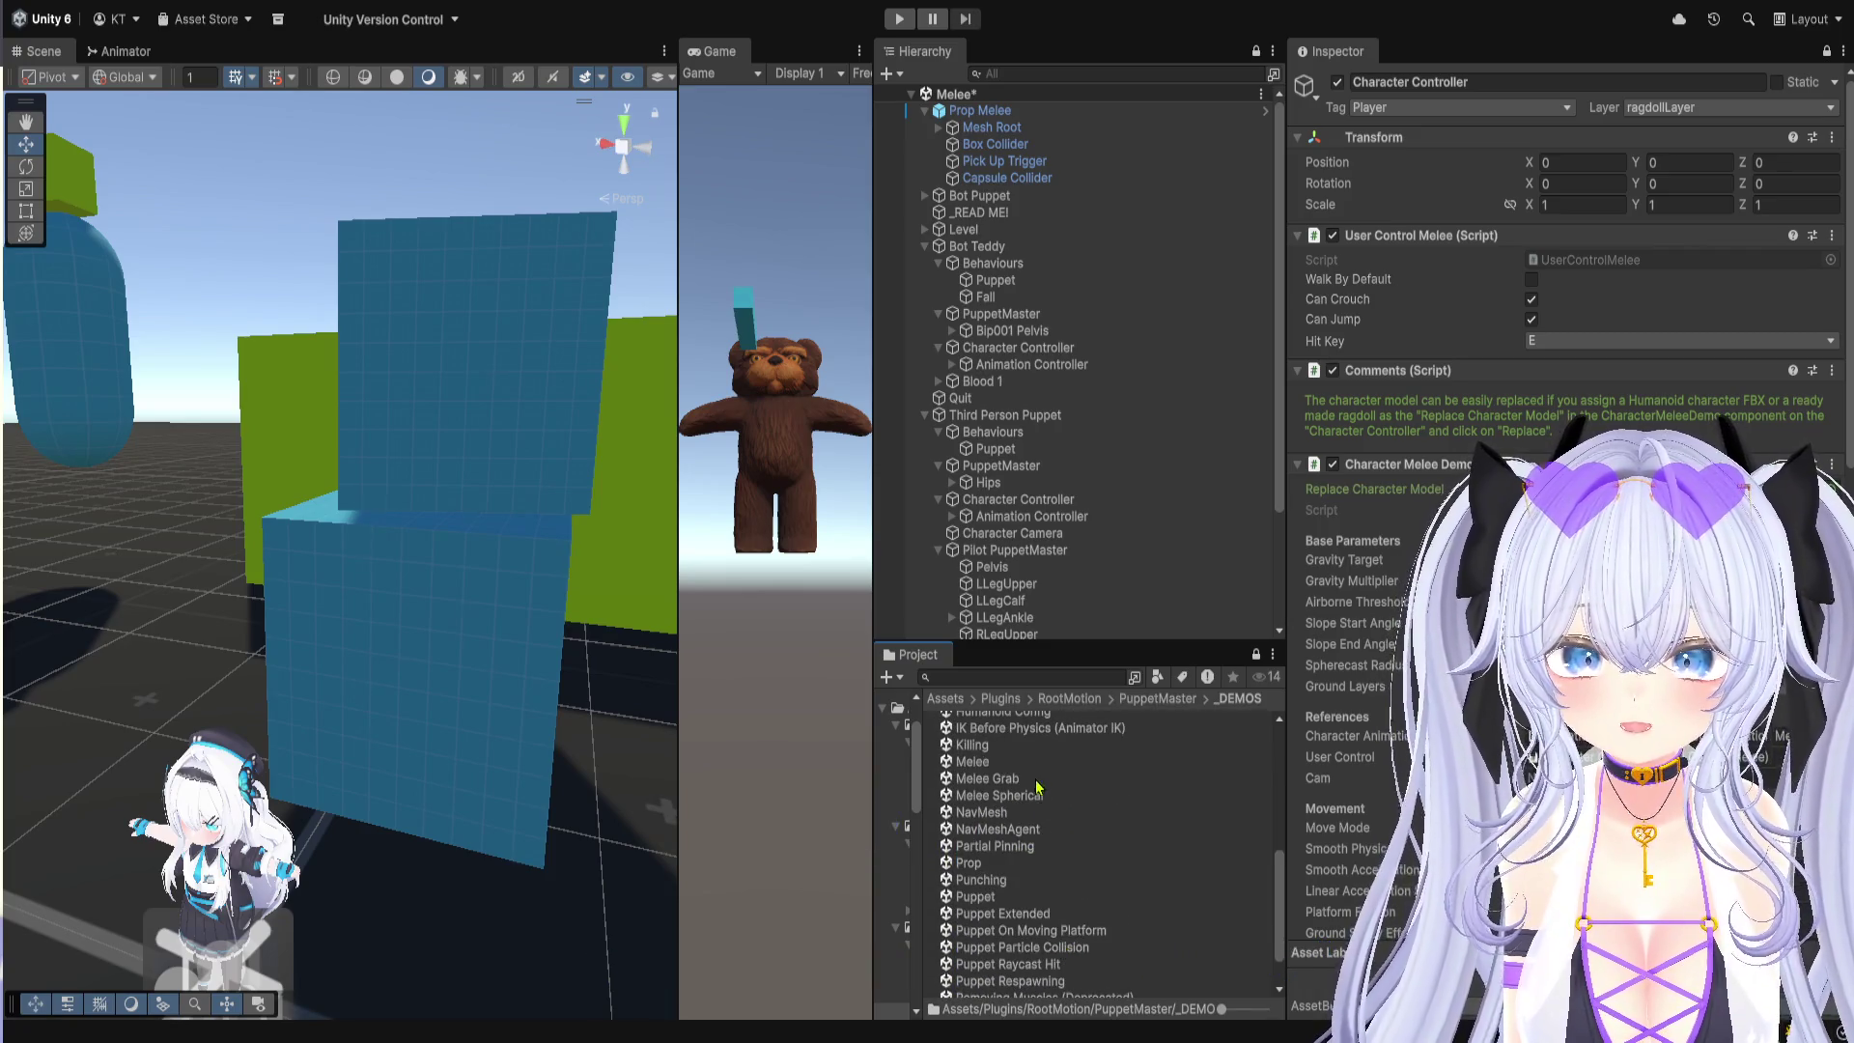
pyautogui.click(1031, 765)
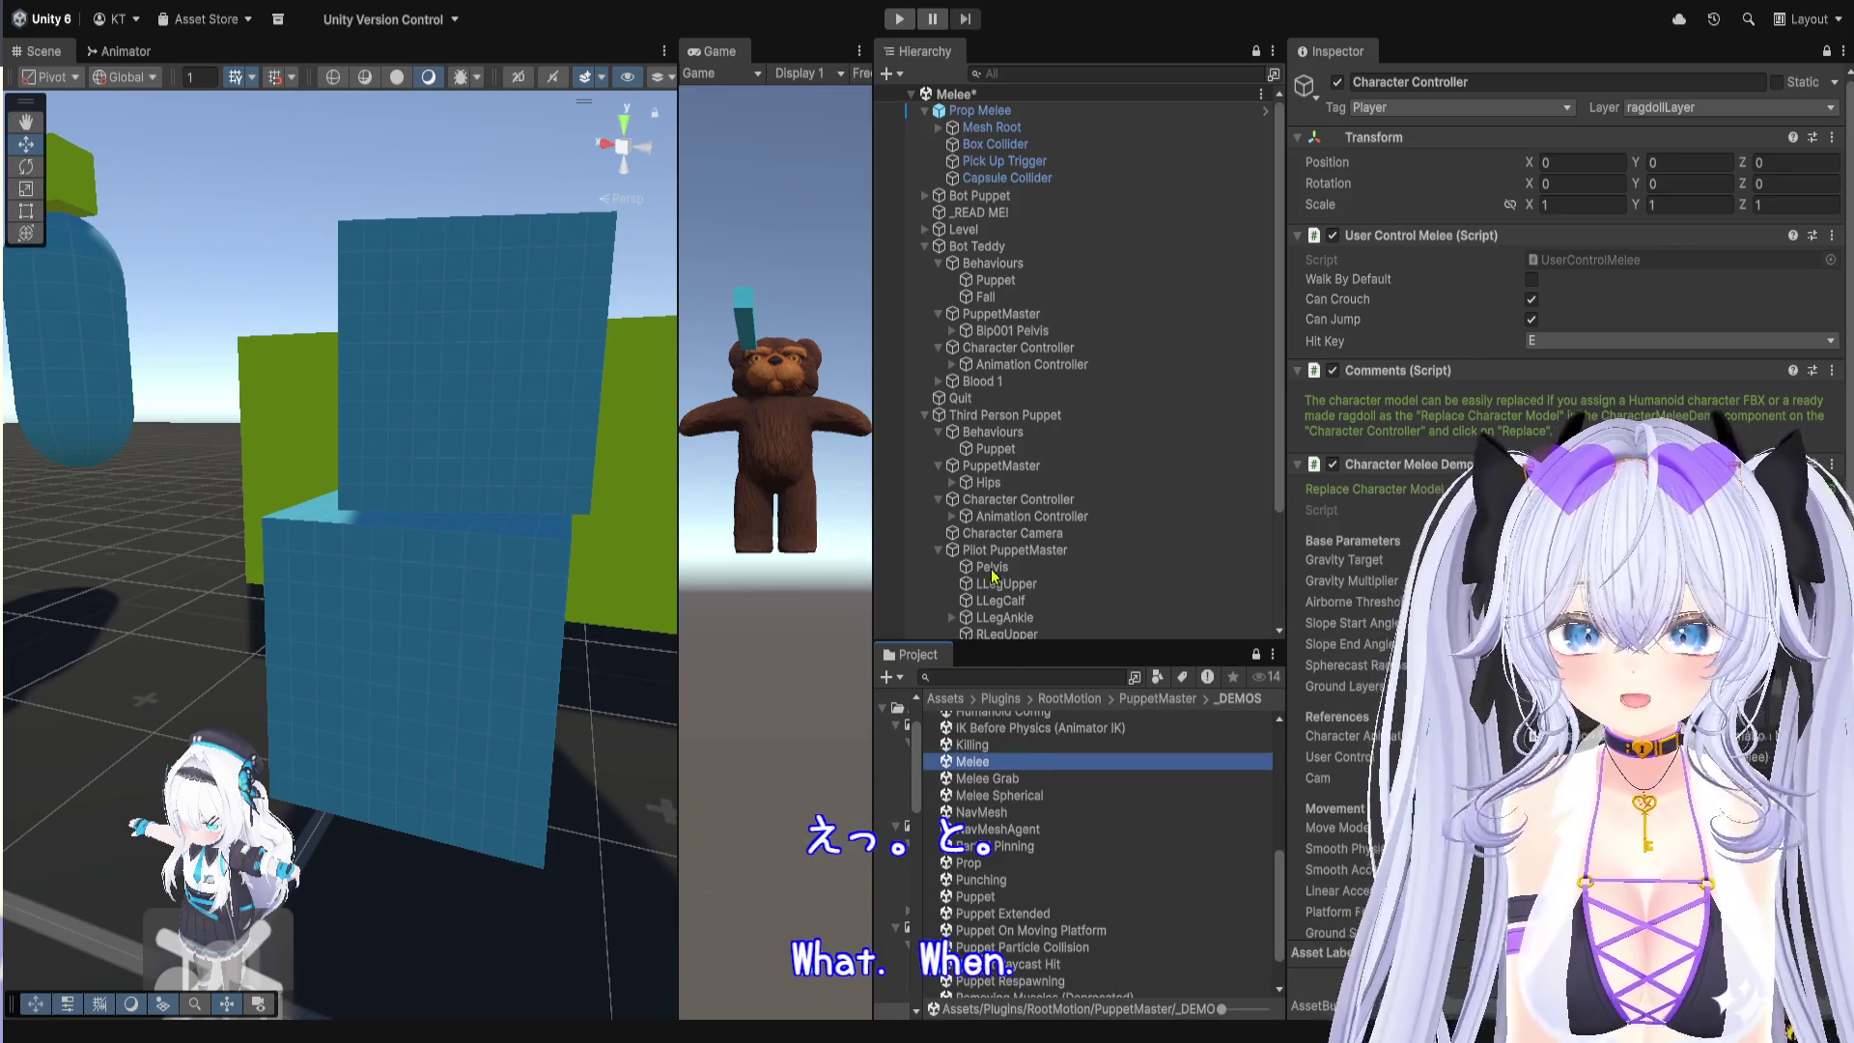
pyautogui.hotkey('ctrl', 'p')
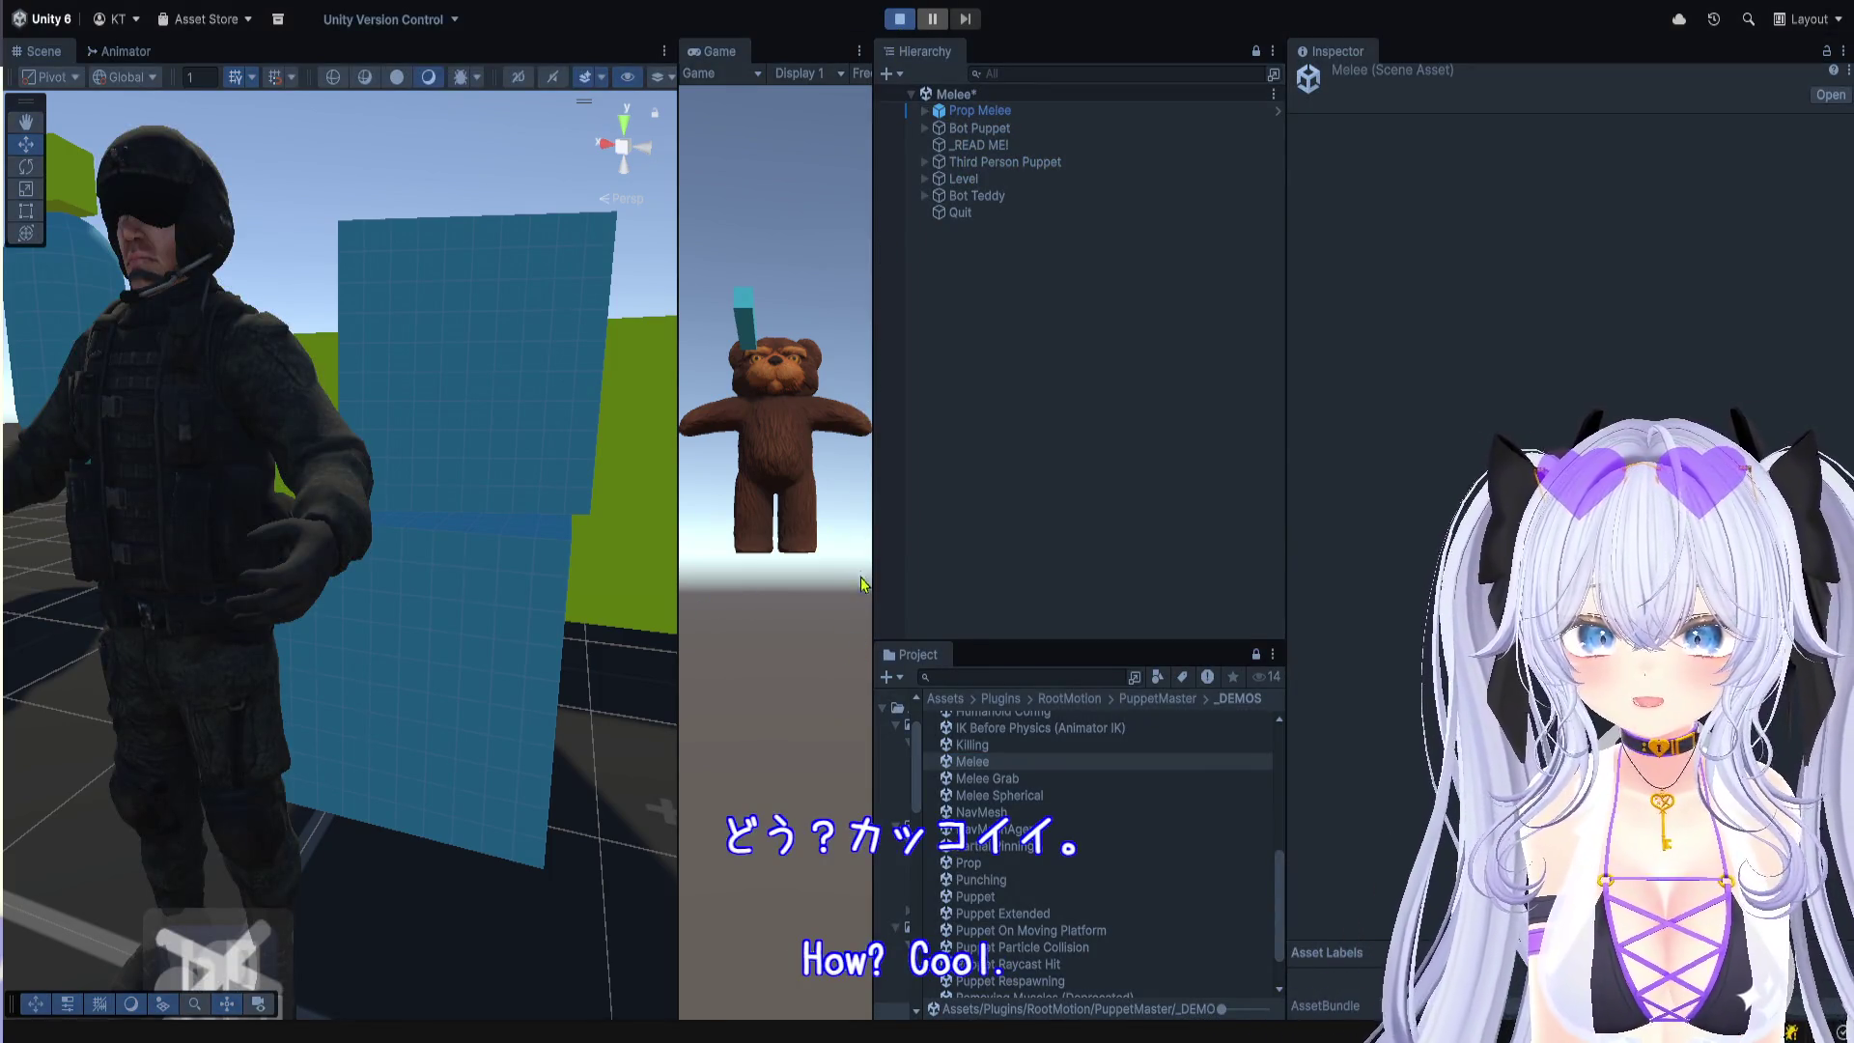
# Step: Playtest the Melee demo in an enlarged Game view, then stop Play mode
pyautogui.moveTo(871, 526)
pyautogui.mouseDown()
pyautogui.moveTo(1429, 541)
pyautogui.moveTo(1525, 579)
pyautogui.mouseUp()
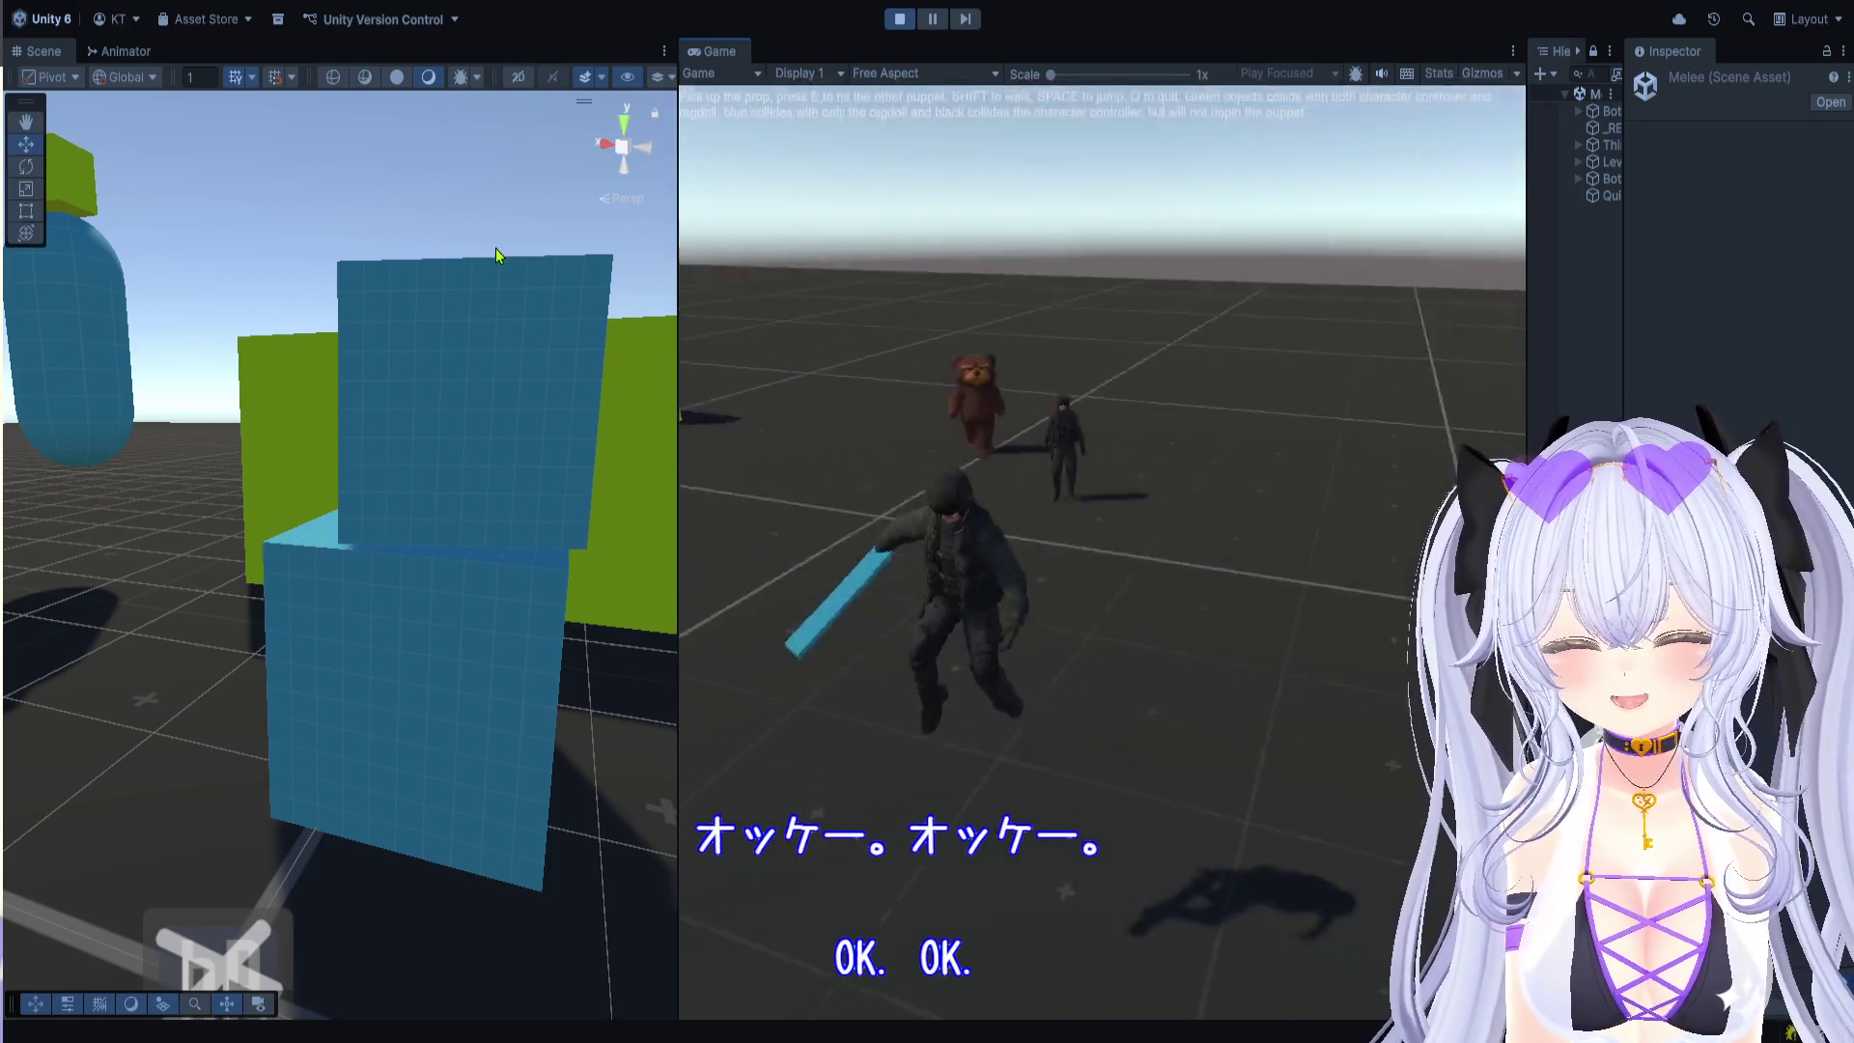
pyautogui.press('q')
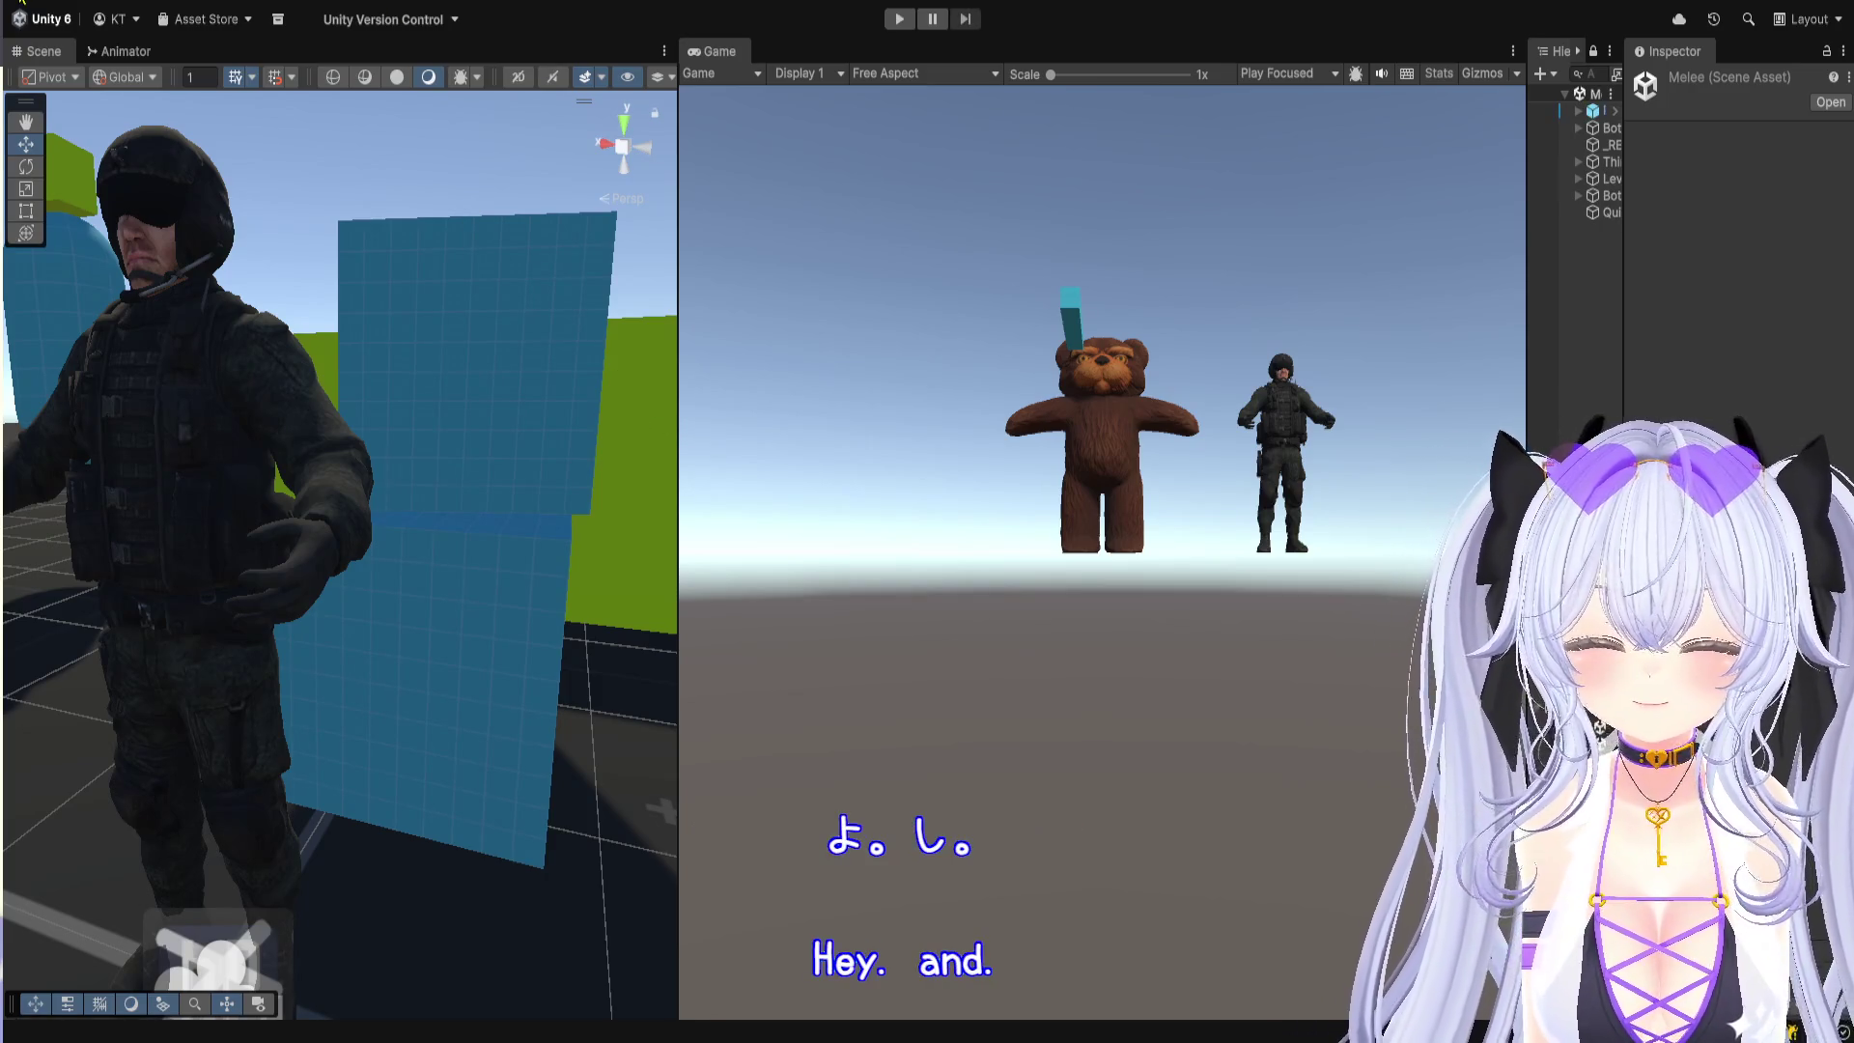
# Step: Widen the Hierarchy and Inspector, then select Prop Melee to read its components
pyautogui.moveTo(1526, 332)
pyautogui.mouseDown()
pyautogui.moveTo(1057, 357)
pyautogui.moveTo(1000, 383)
pyautogui.mouseUp()
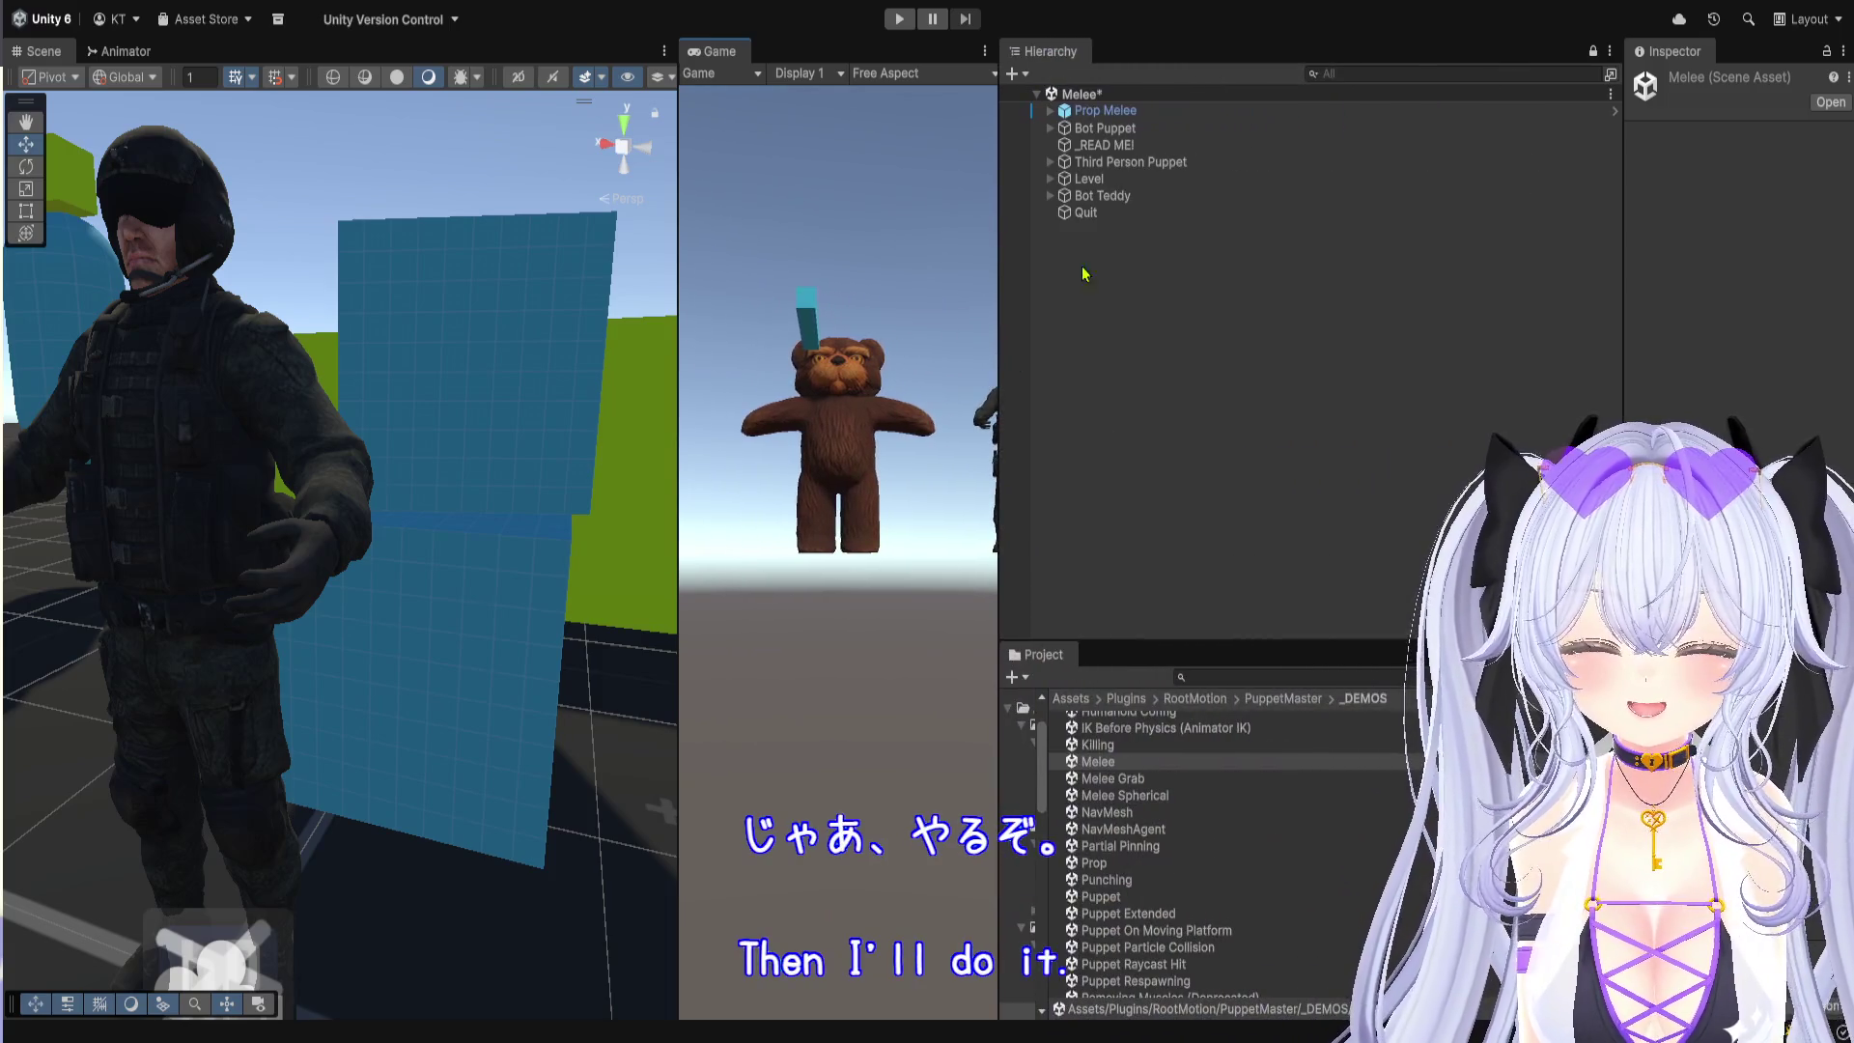
pyautogui.click(1146, 112)
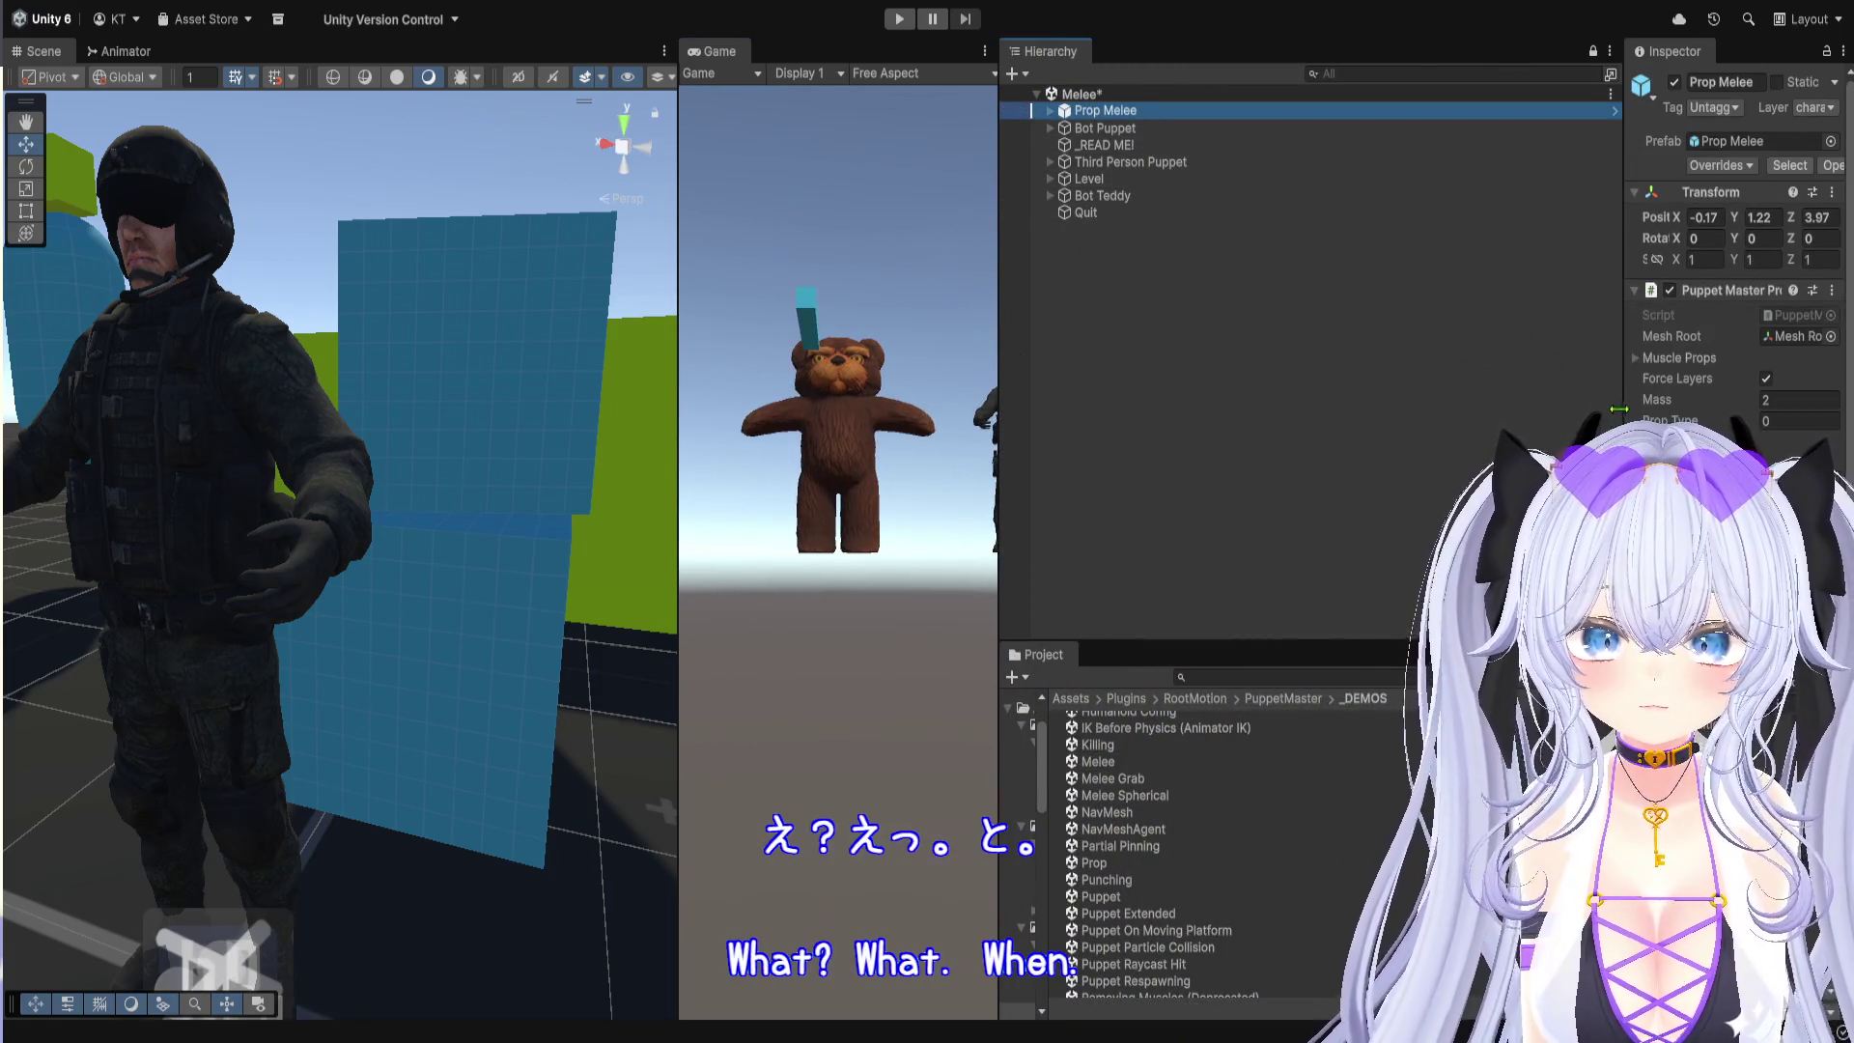
pyautogui.moveTo(1619, 318); pyautogui.dragTo(1178, 318)
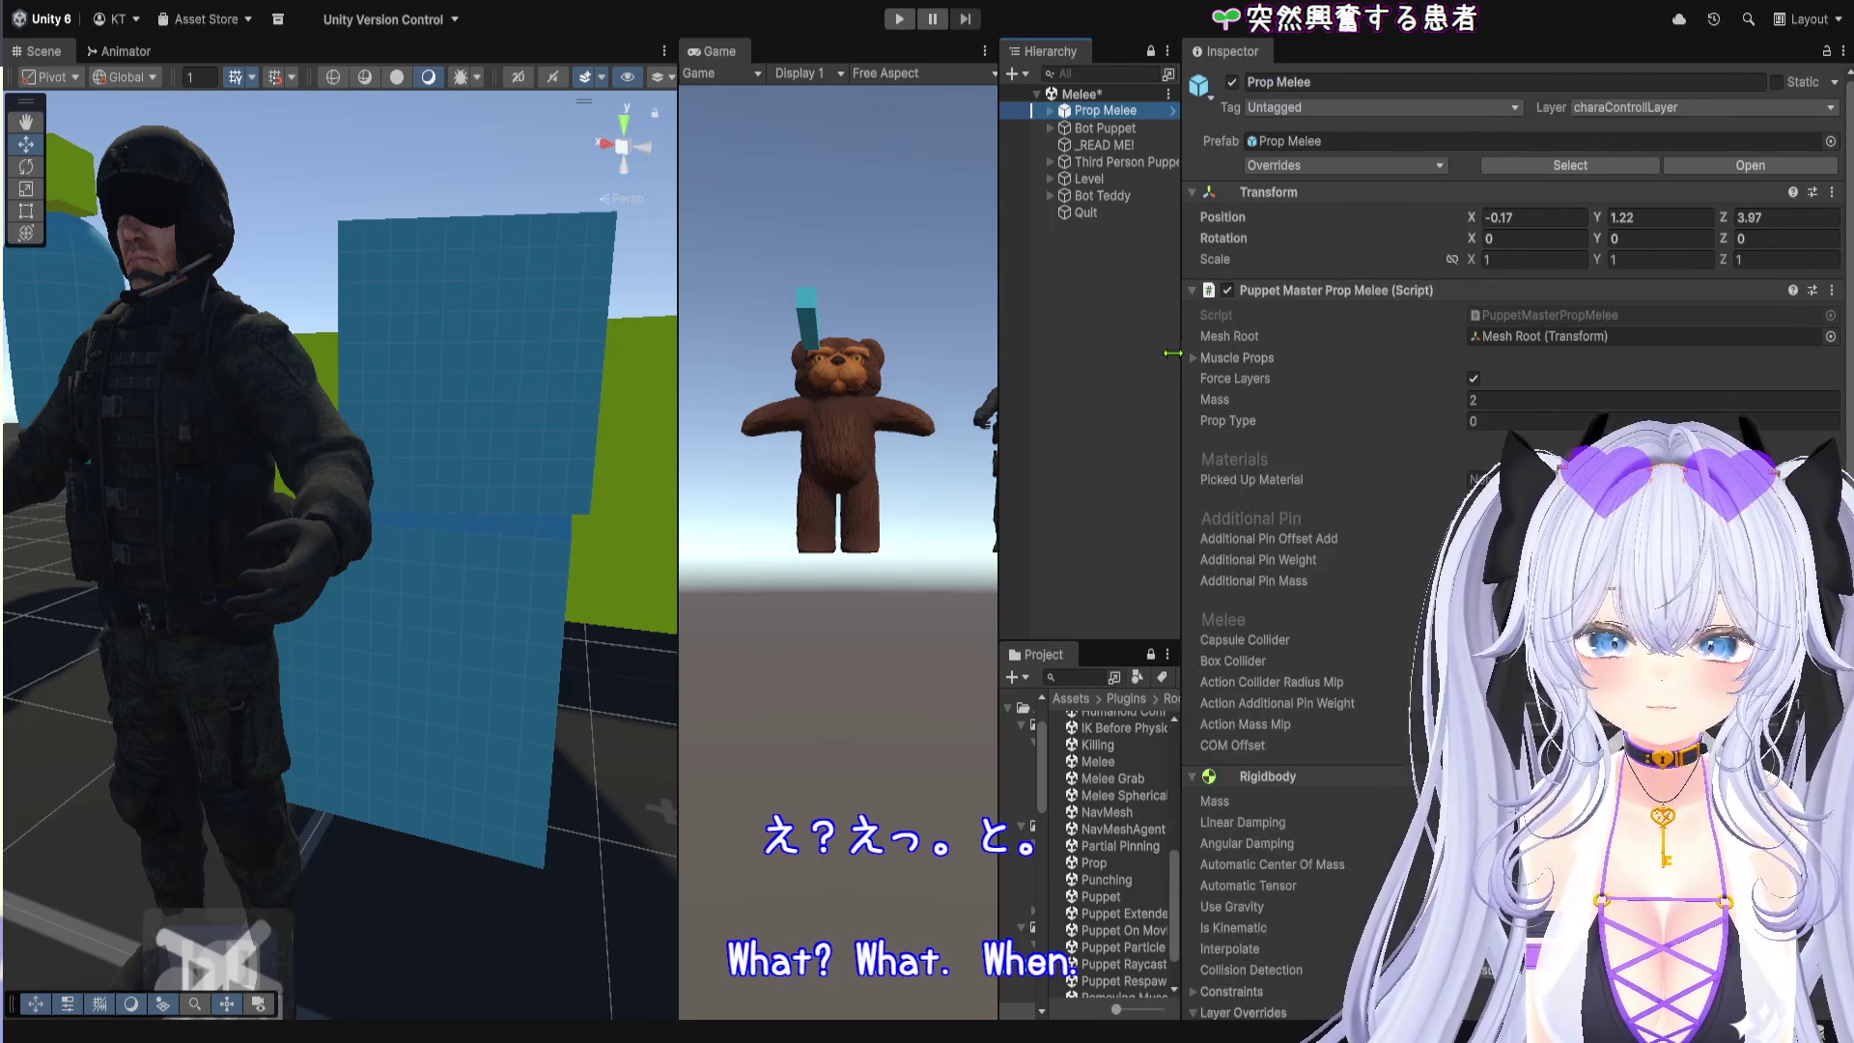
pyautogui.click(1474, 318)
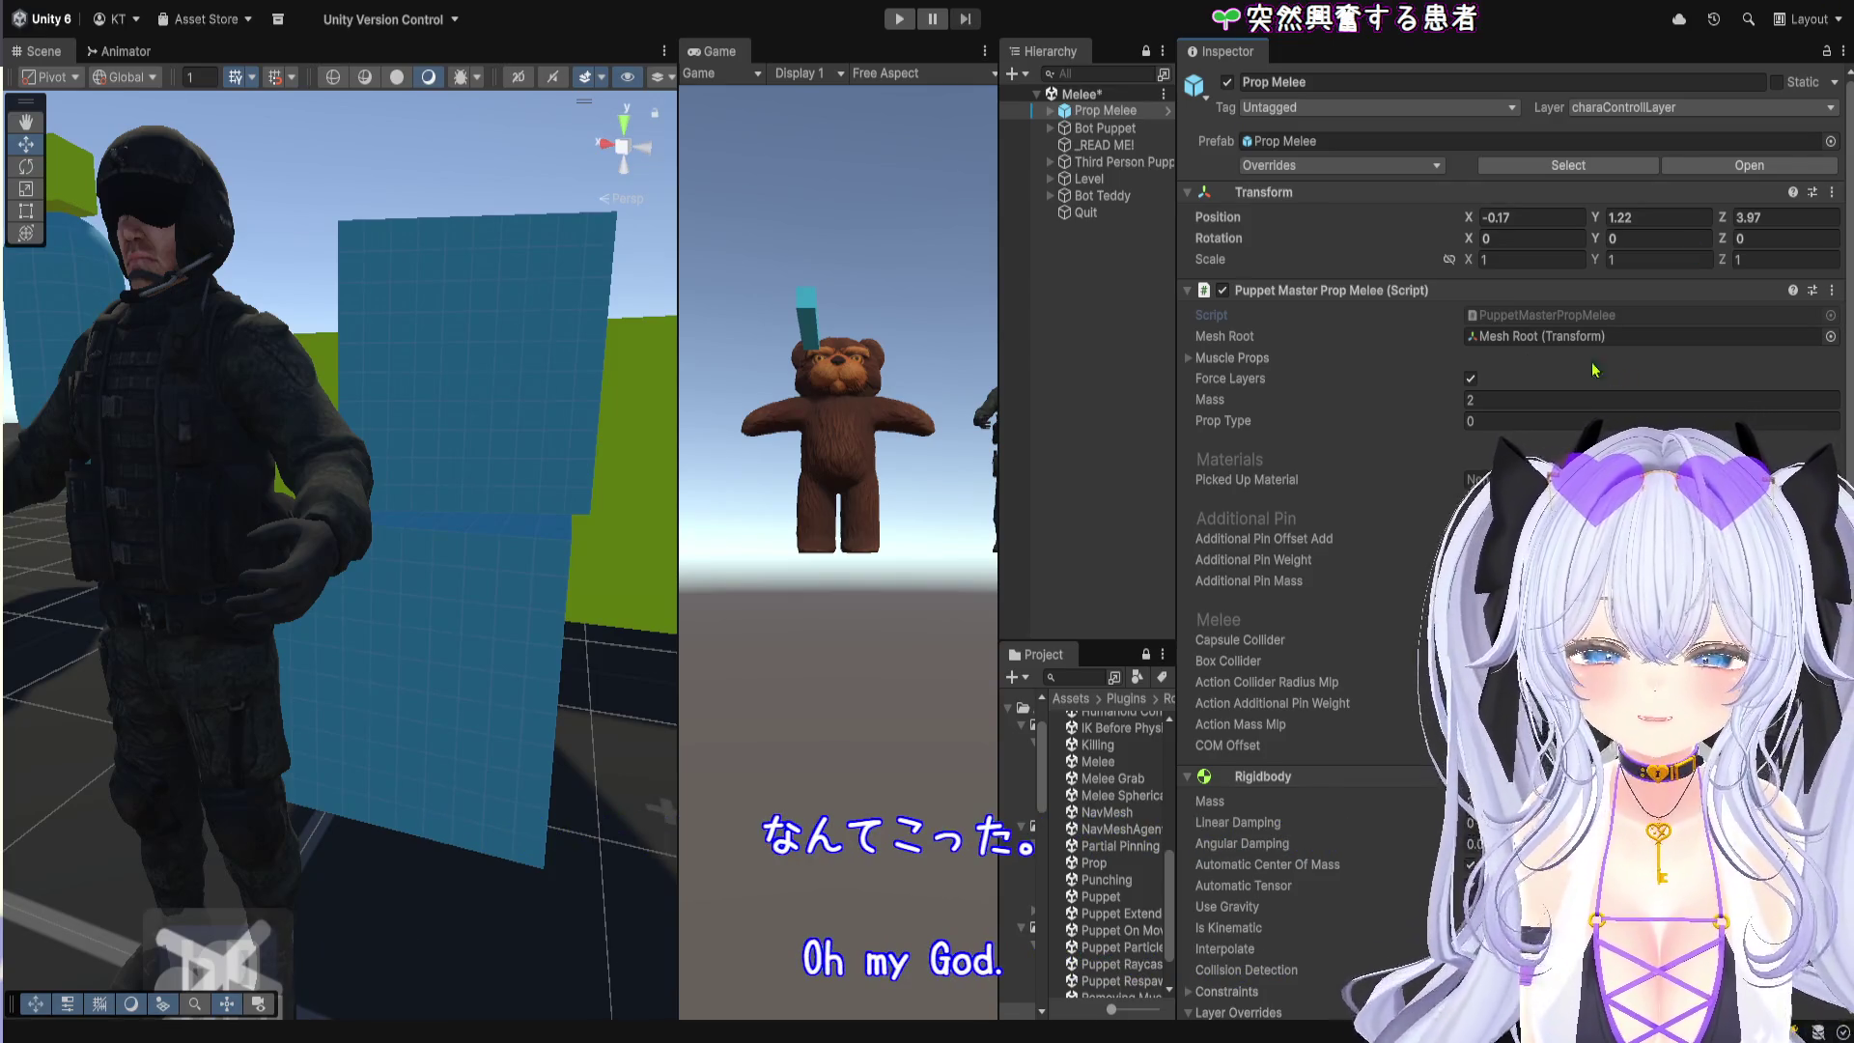
# Step: Fold up Prop Melee's Puppet Master Prop Melee and Rigidbody components
pyautogui.scroll(-2, 1381, 354)
pyautogui.click(1375, 236)
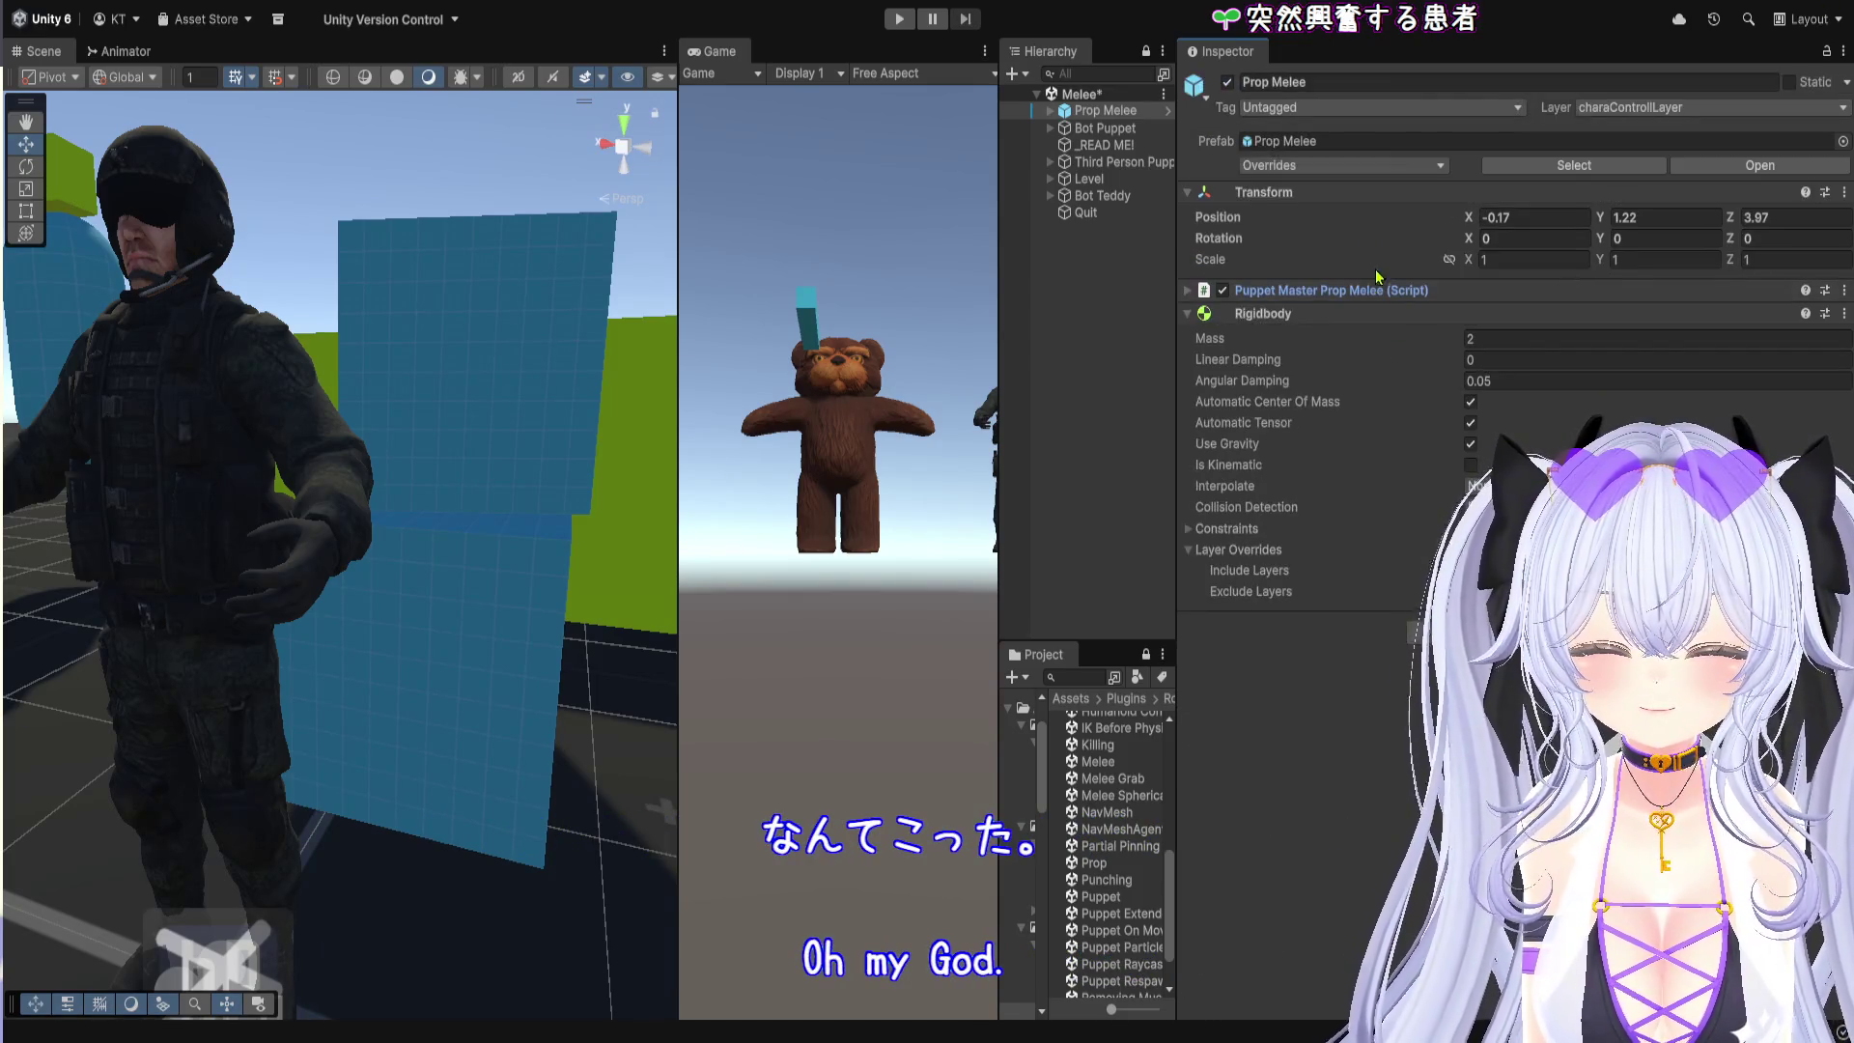
pyautogui.click(1375, 315)
pyautogui.moveTo(1176, 322); pyautogui.dragTo(1457, 307)
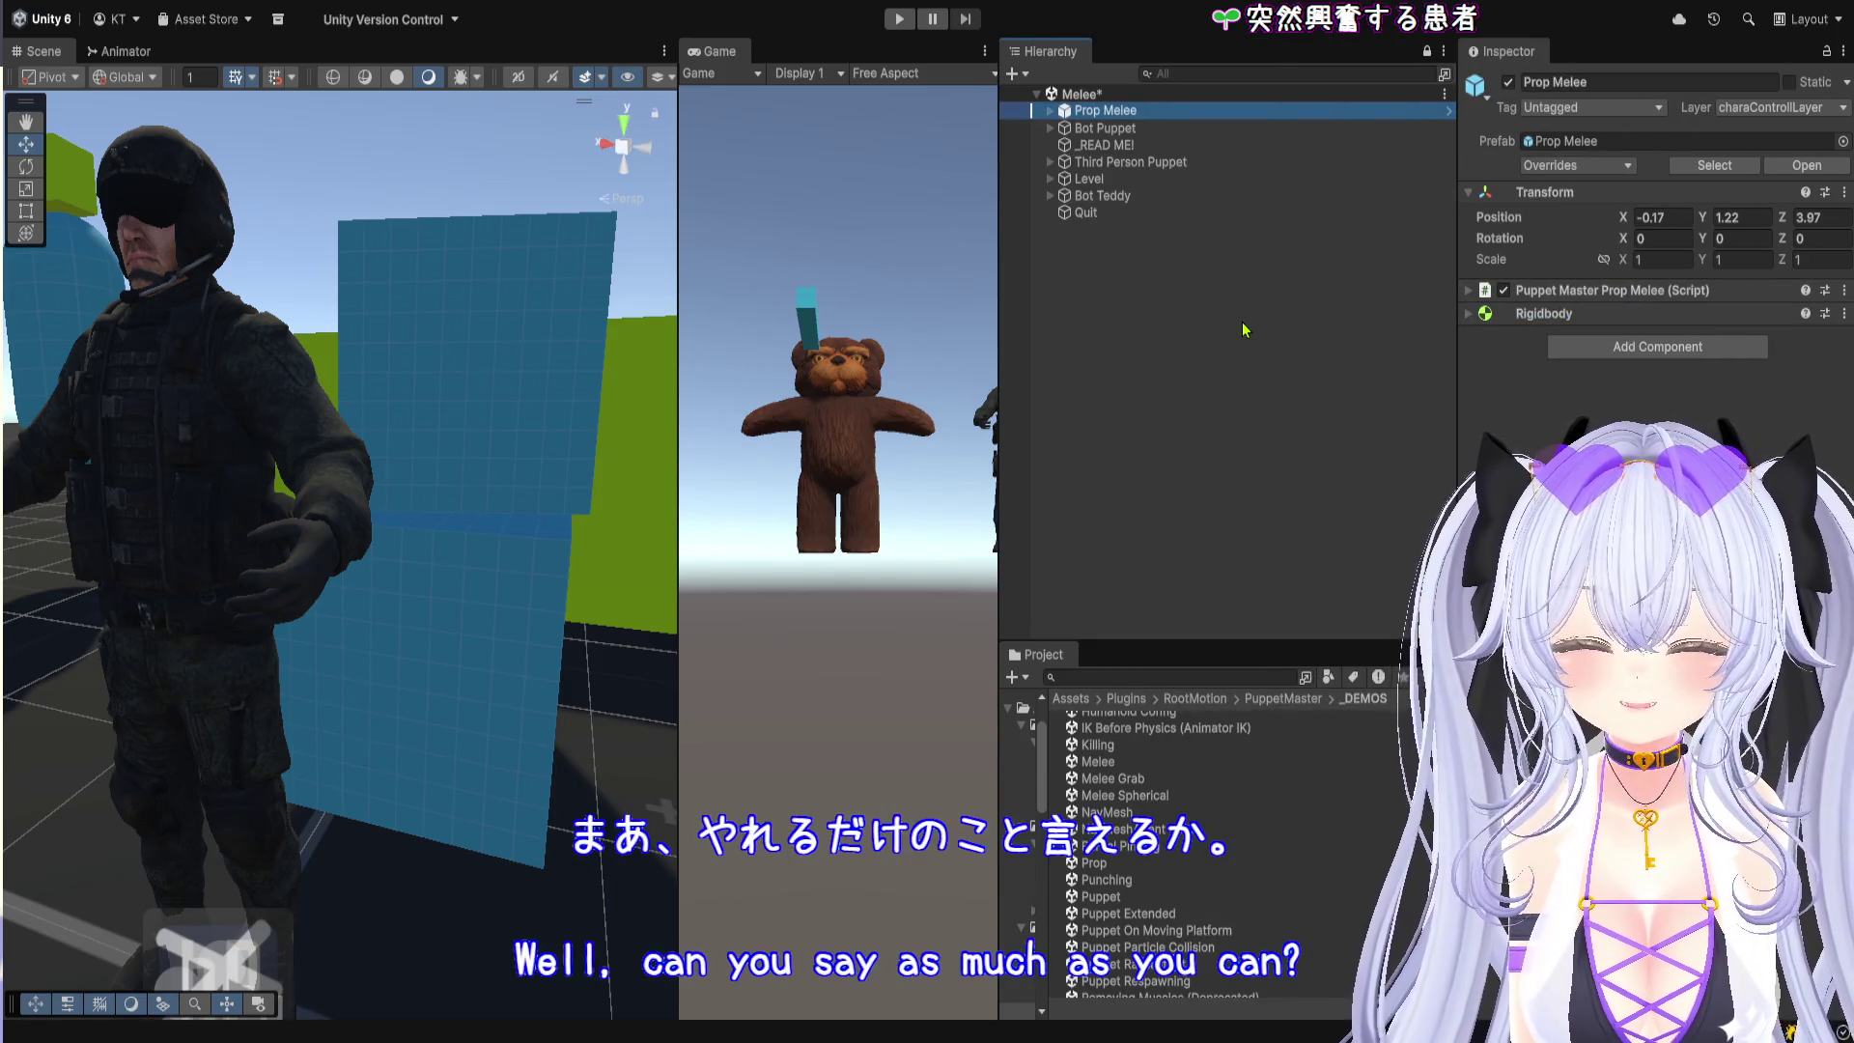
# Step: Expand Third Person Puppet and confirm the Character Camera's controller targets Pelvis
pyautogui.click(1154, 147)
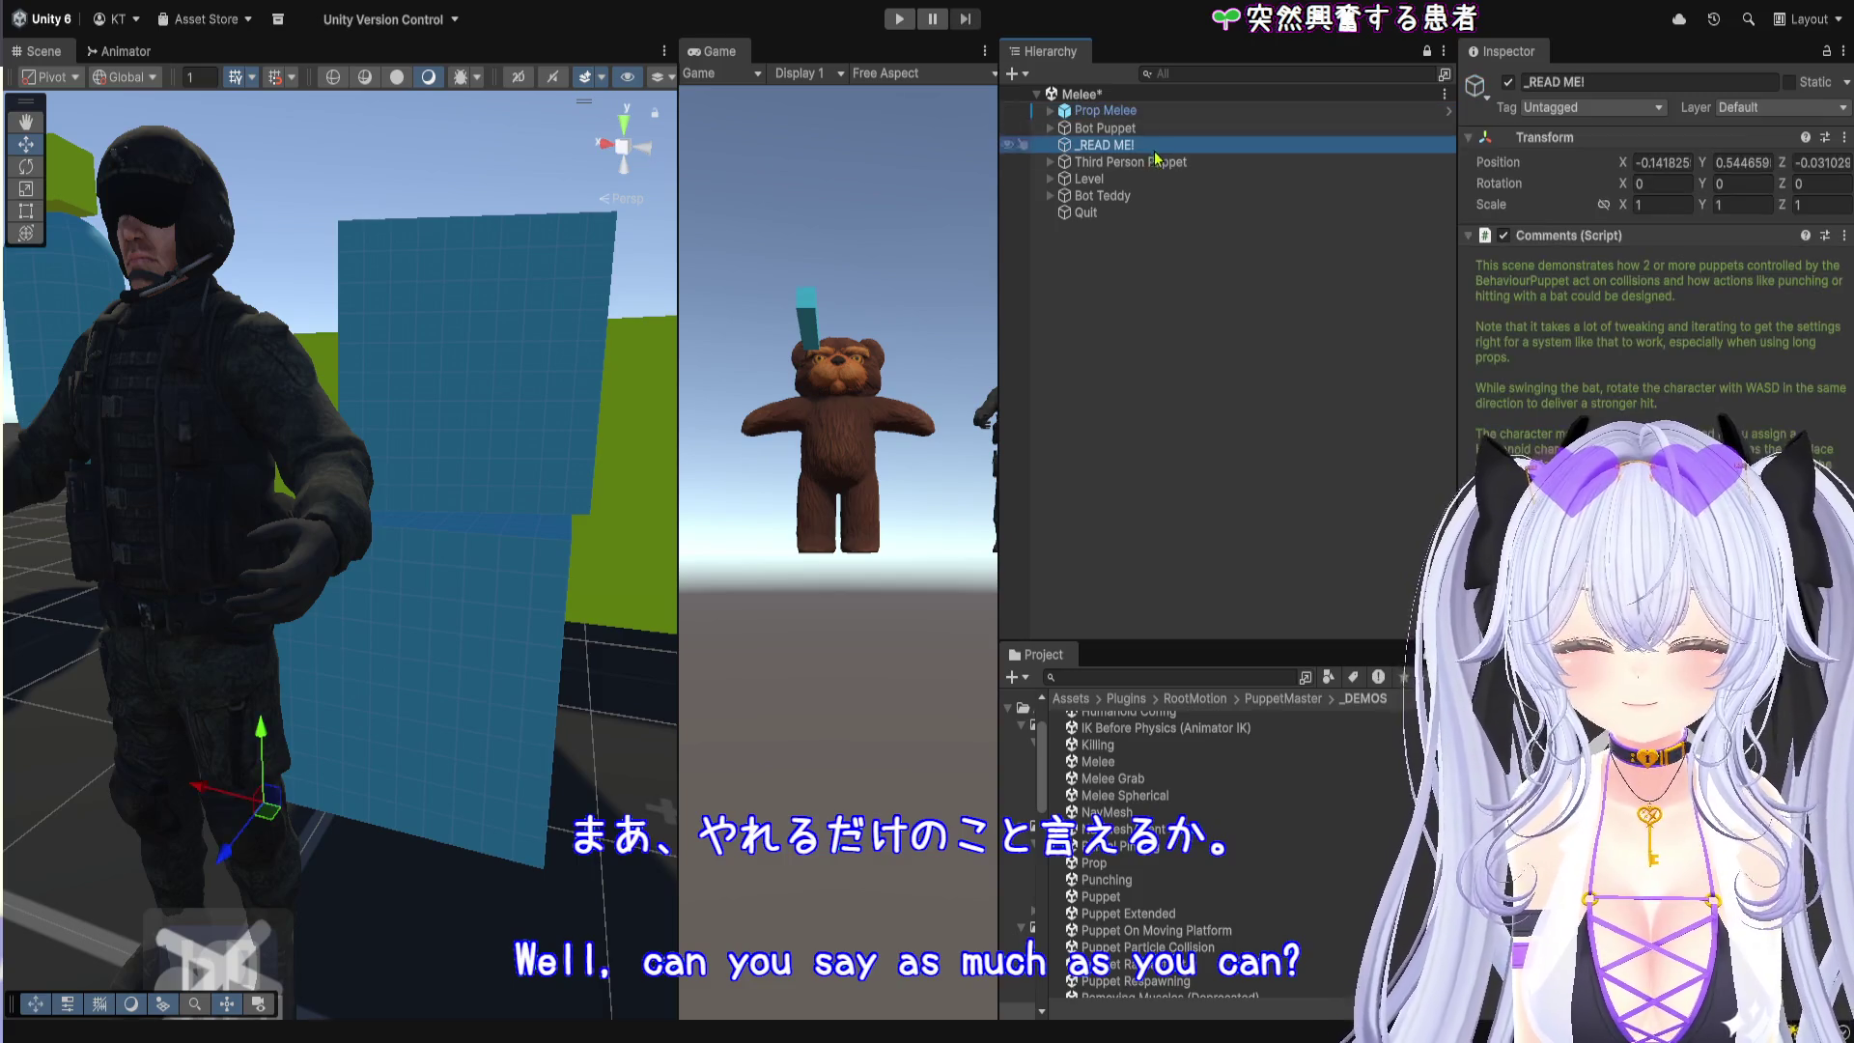
pyautogui.click(1154, 162)
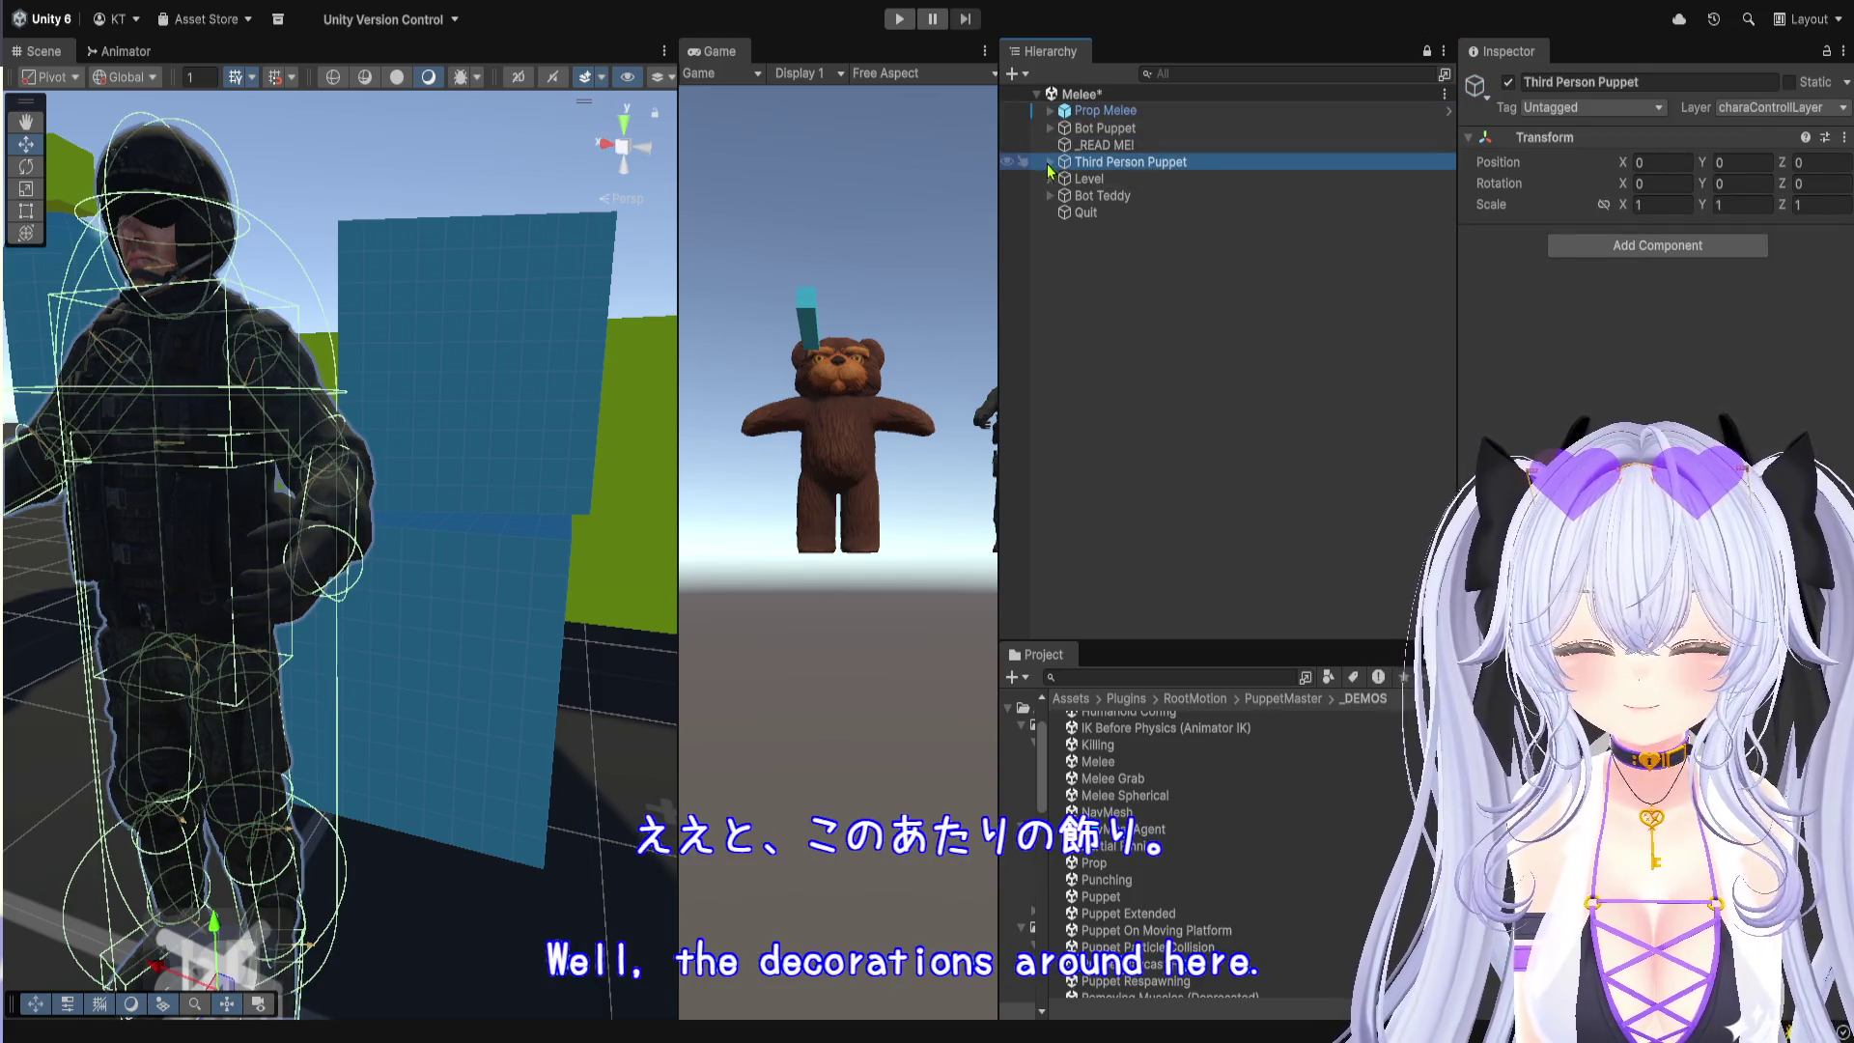
pyautogui.press('Down')
pyautogui.press('Down')
pyautogui.press('Down')
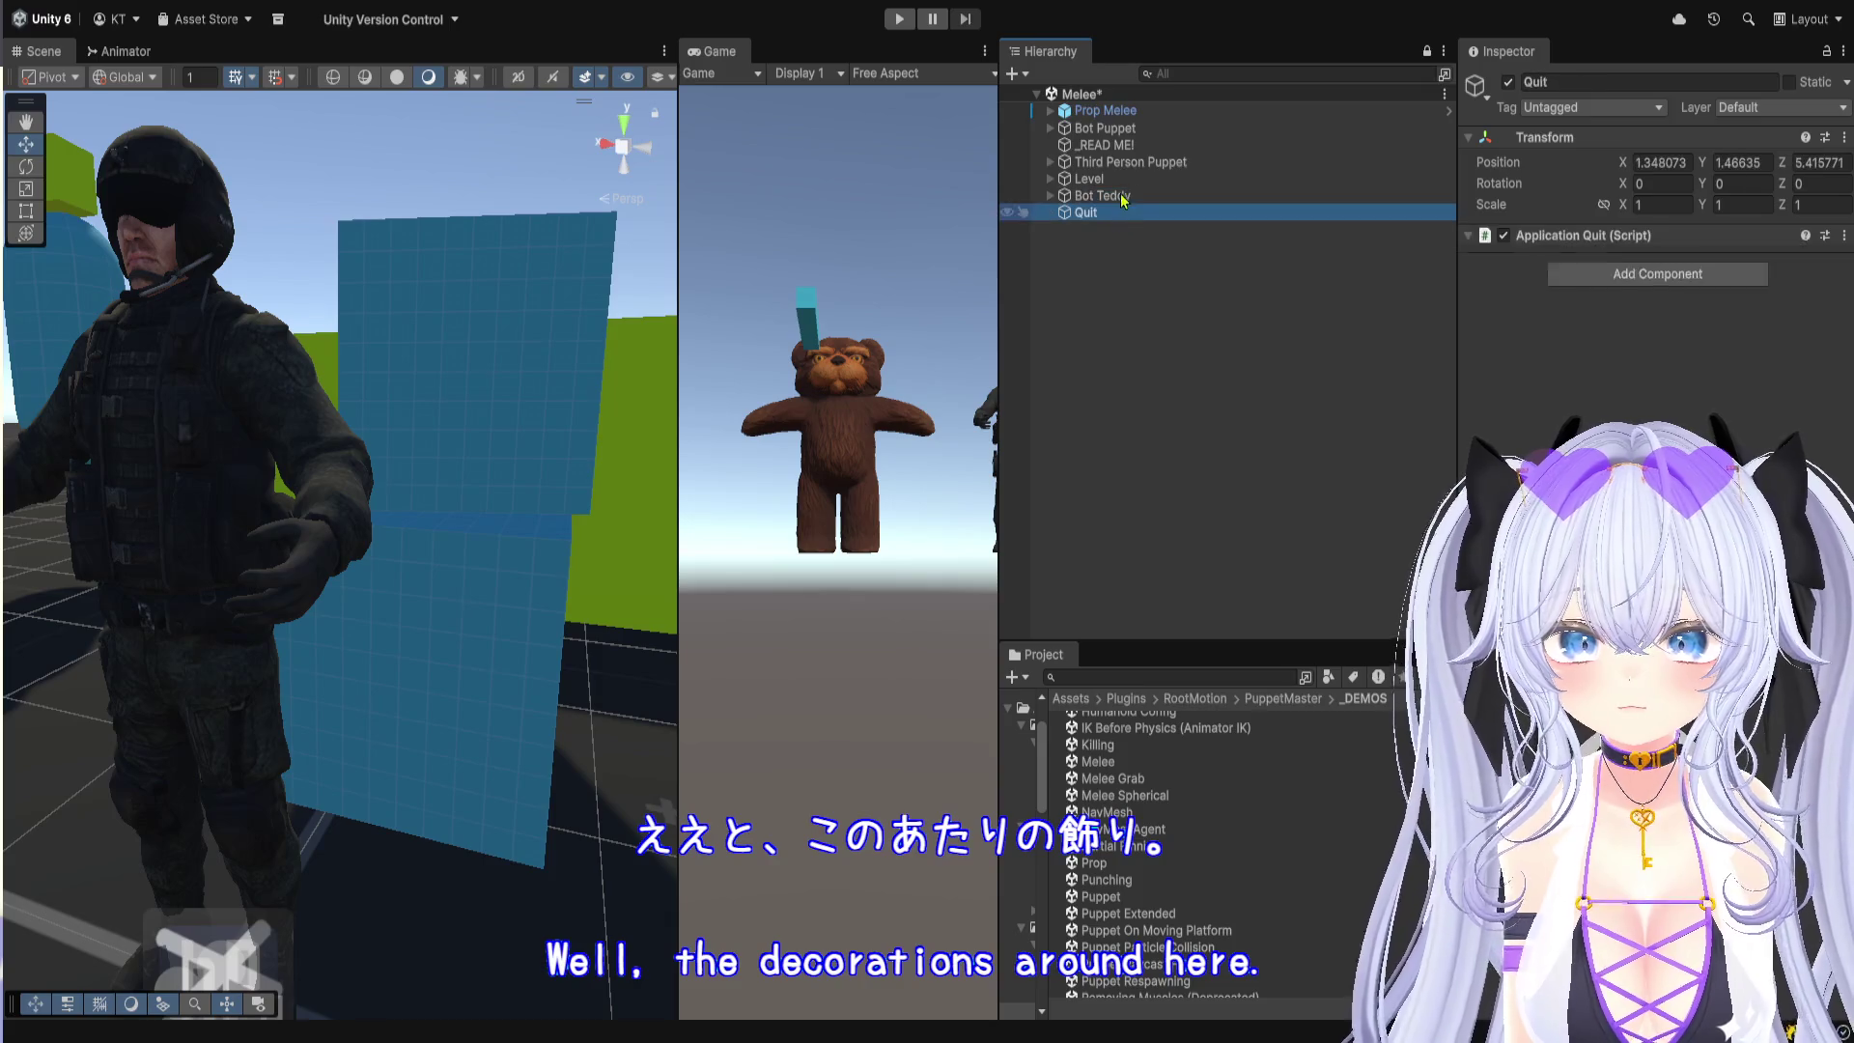
pyautogui.press('Up')
pyautogui.press('Up')
pyautogui.press('Up')
pyautogui.press('Right')
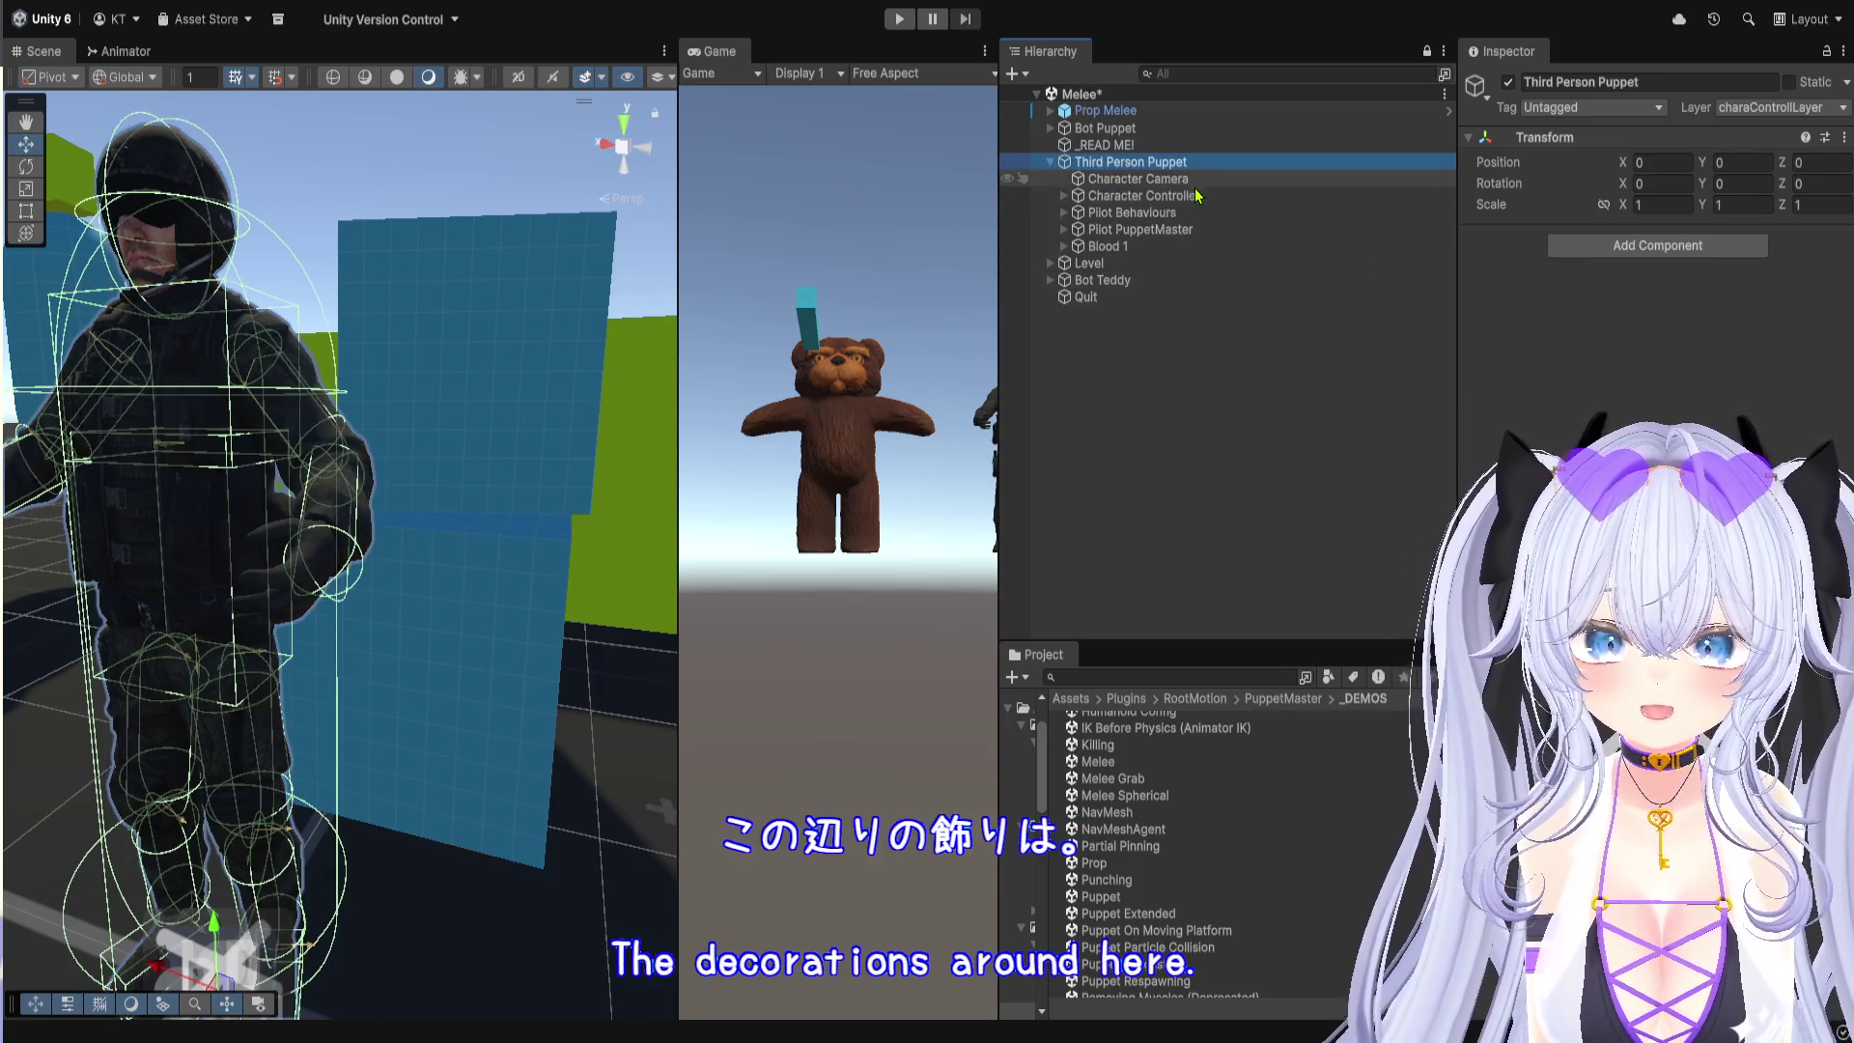
pyautogui.press('Down')
pyautogui.click(1578, 236)
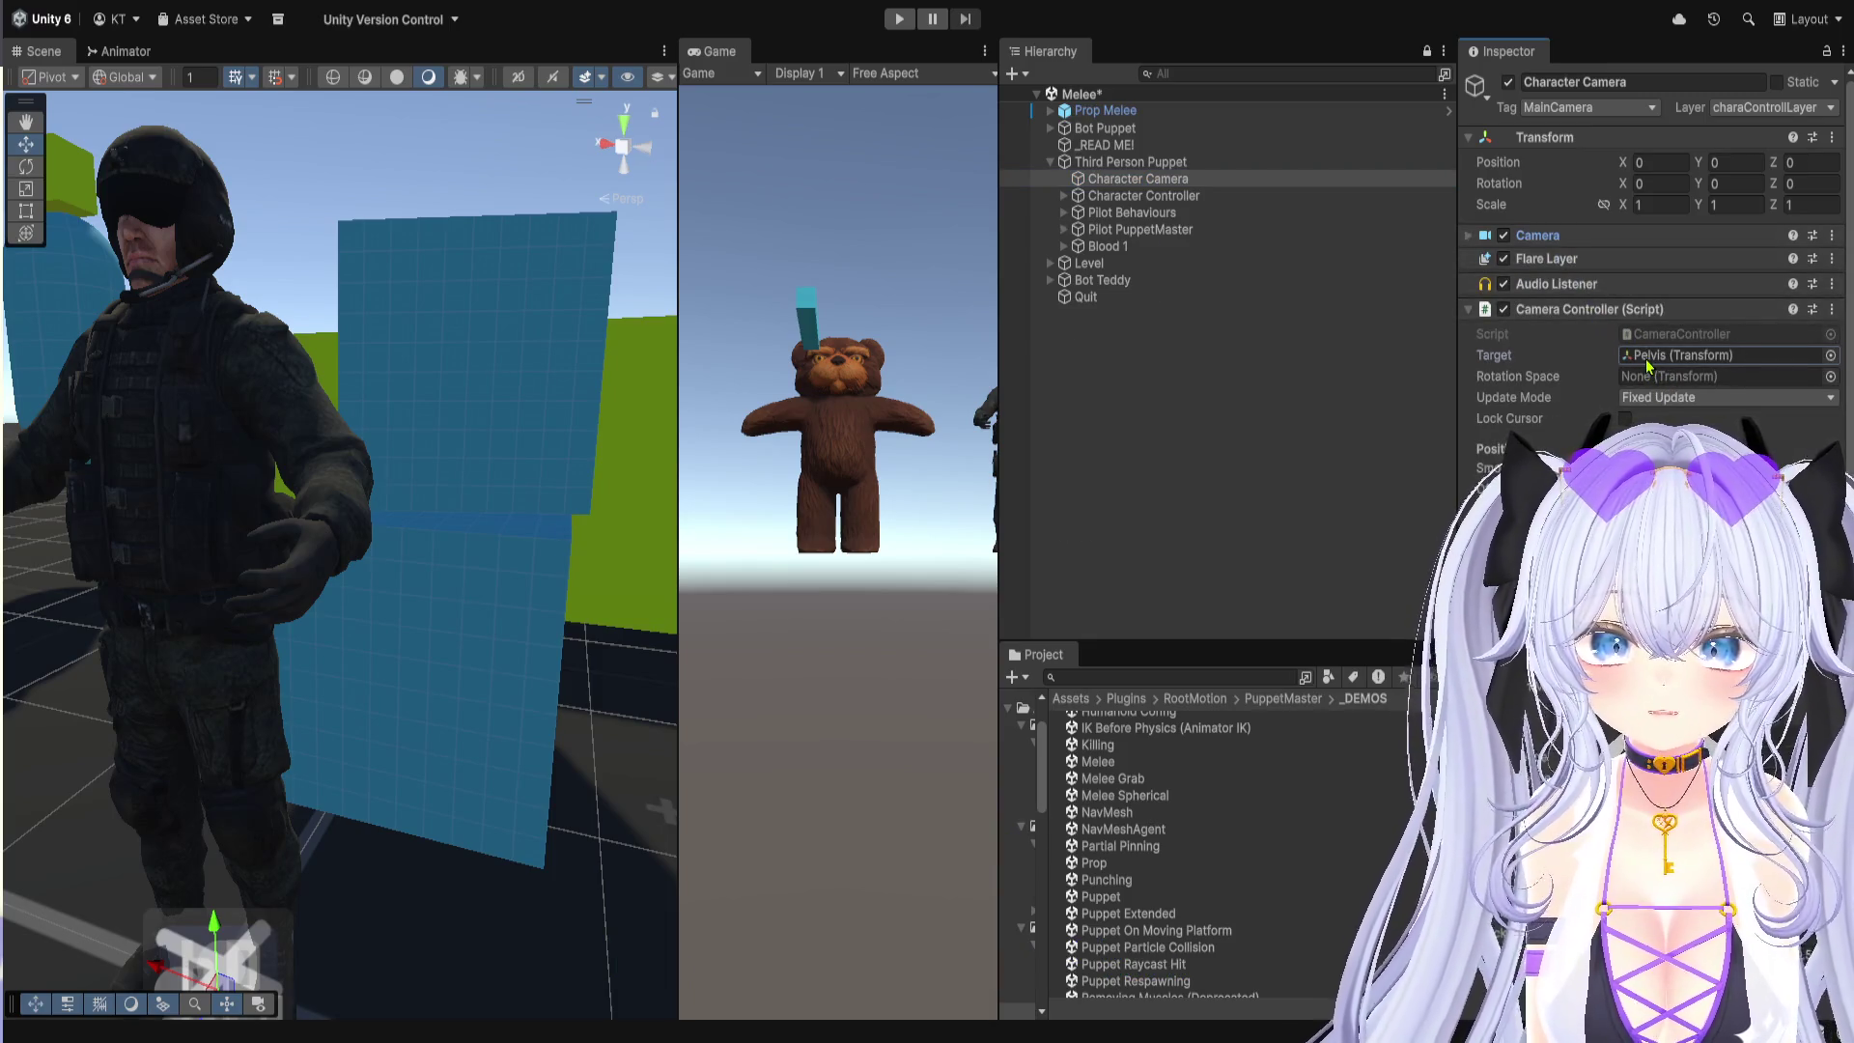
pyautogui.click(1661, 355)
pyautogui.click(1598, 311)
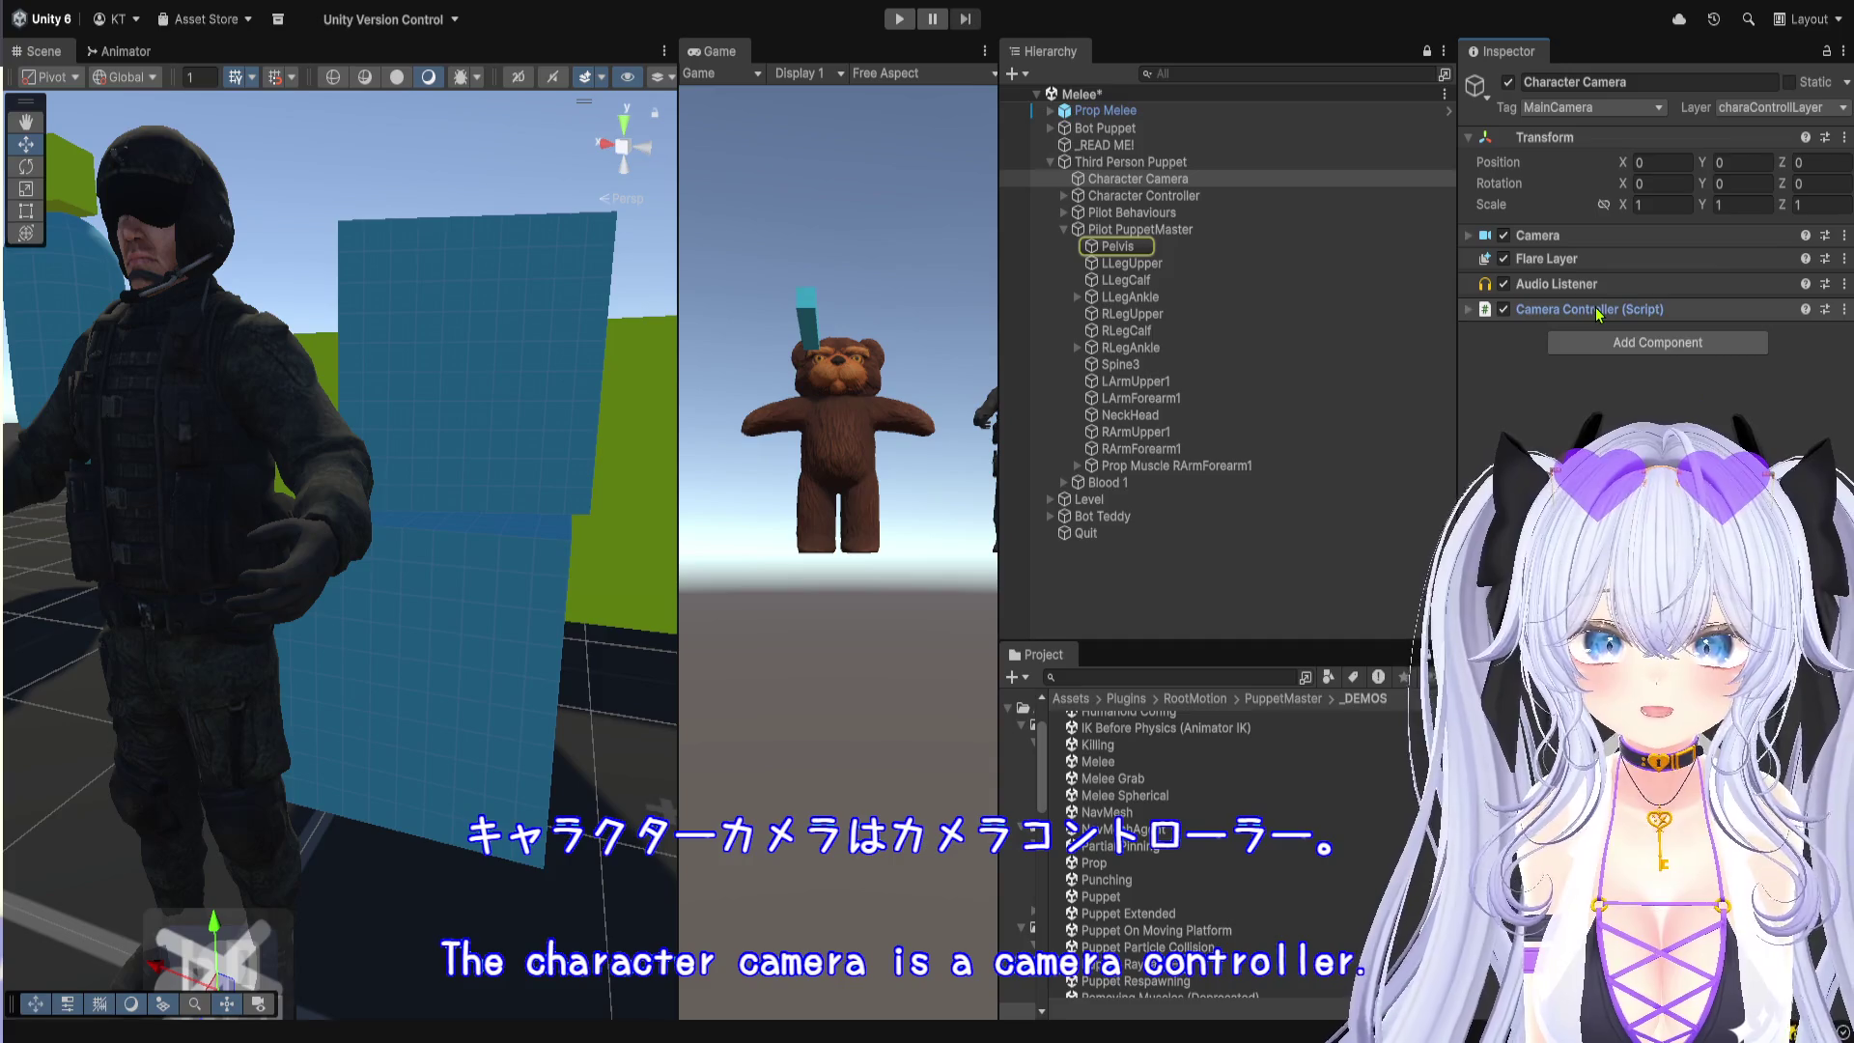
pyautogui.click(1598, 311)
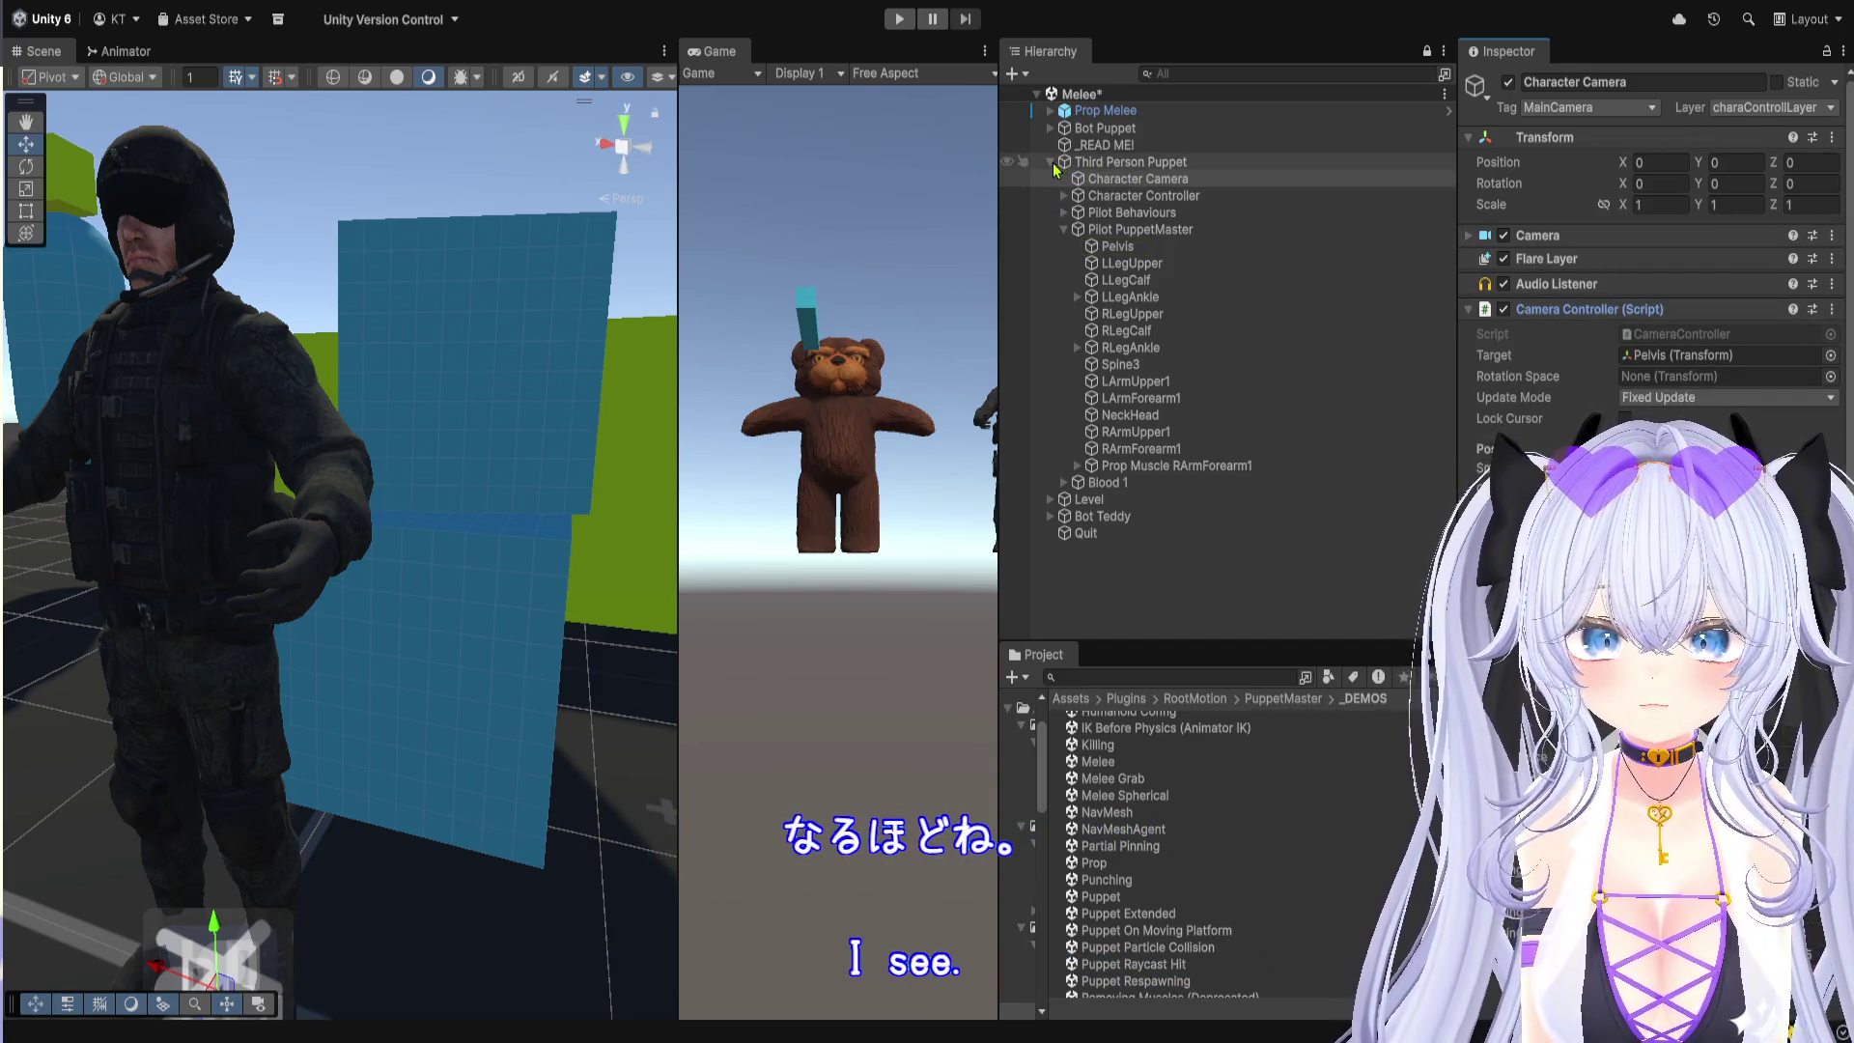
# Step: Collapse Third Person Puppet and show the RootMotion folder in a taller Project list
pyautogui.click(1052, 163)
pyautogui.click(1117, 302)
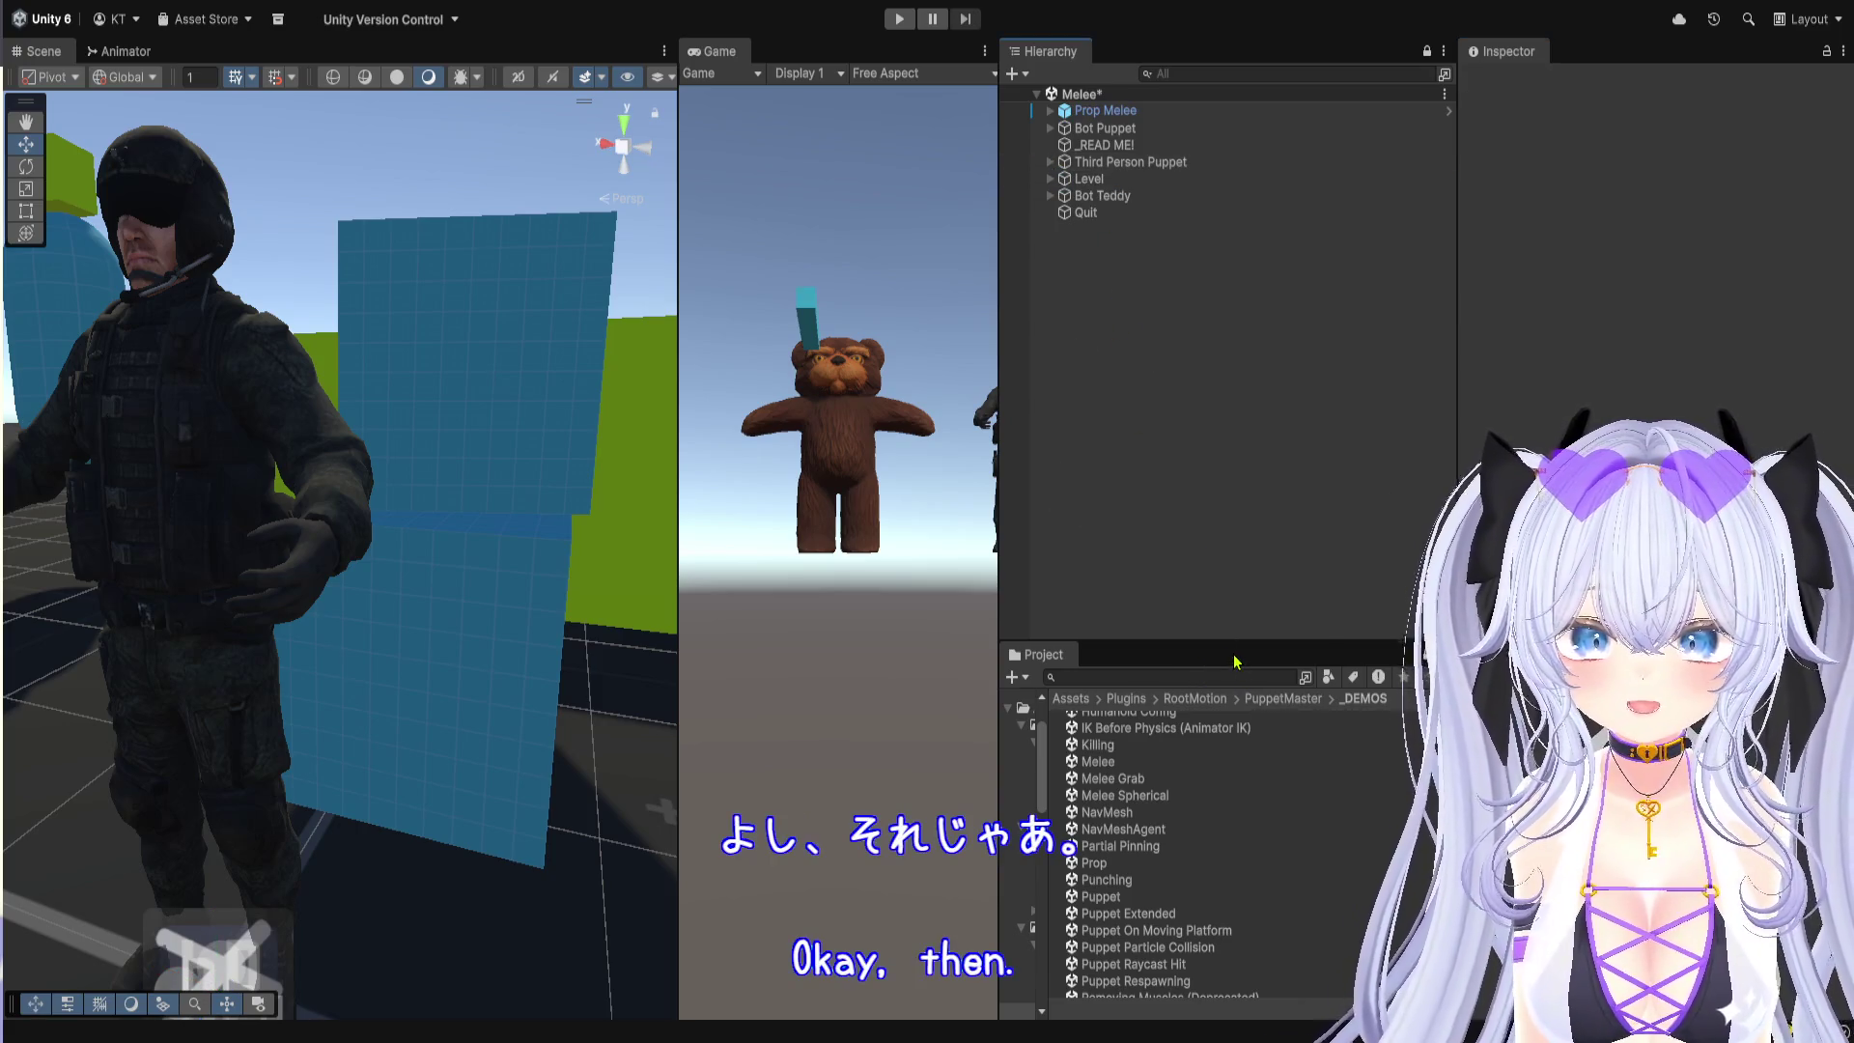
pyautogui.moveTo(1101, 638); pyautogui.dragTo(1101, 487)
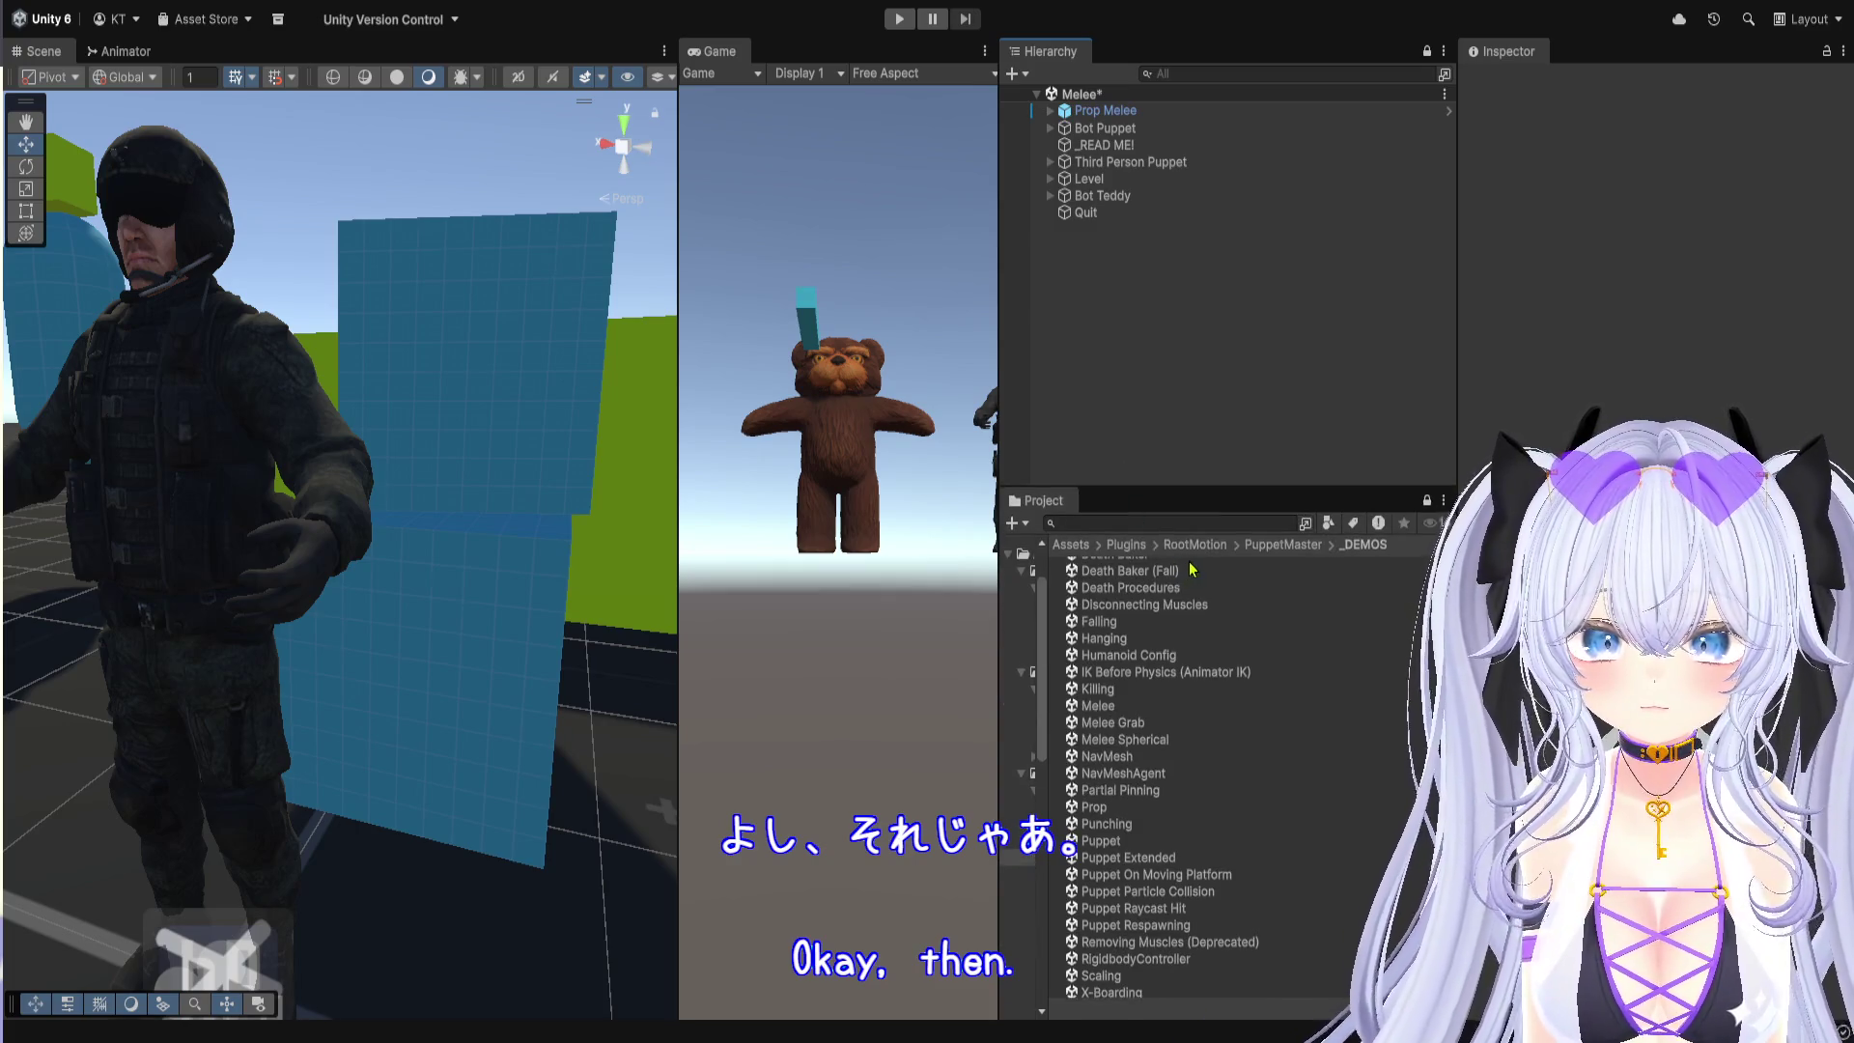
pyautogui.click(1195, 545)
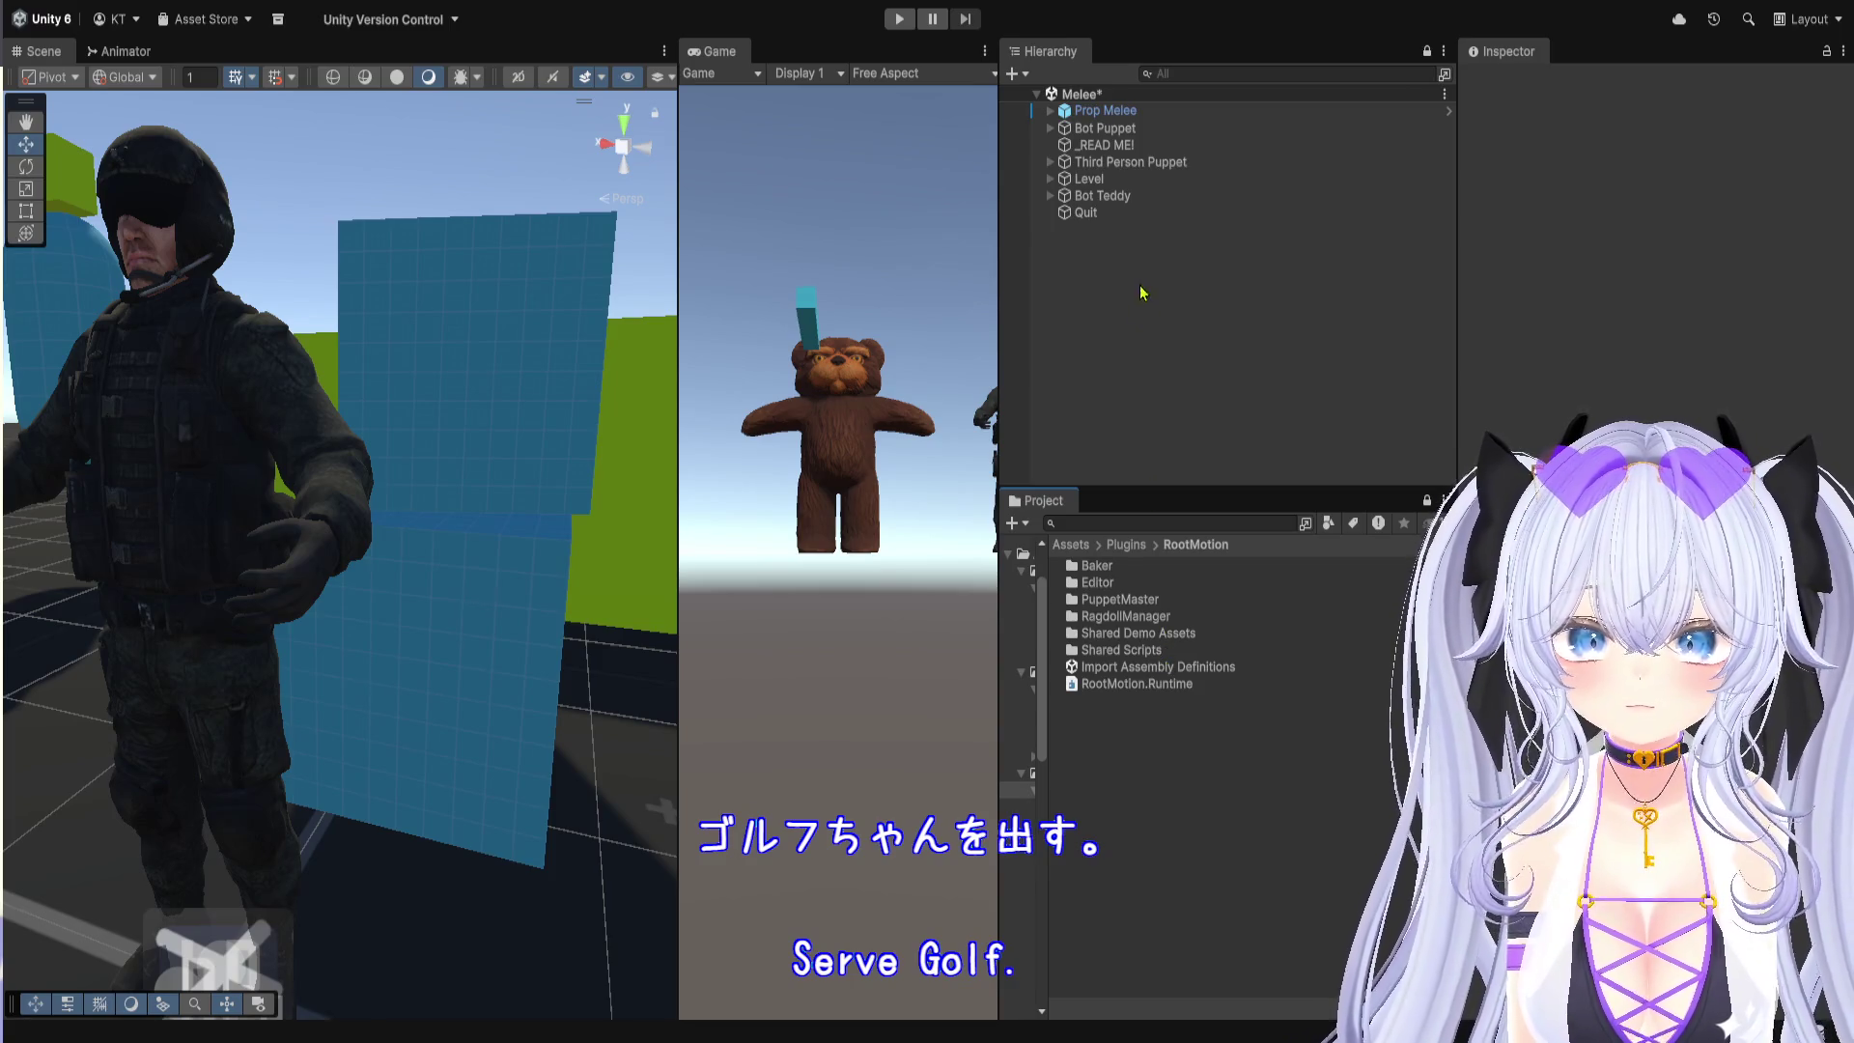
# Step: Rename Third Person Puppet to 参考_操作可能おじさん
pyautogui.click(1159, 162)
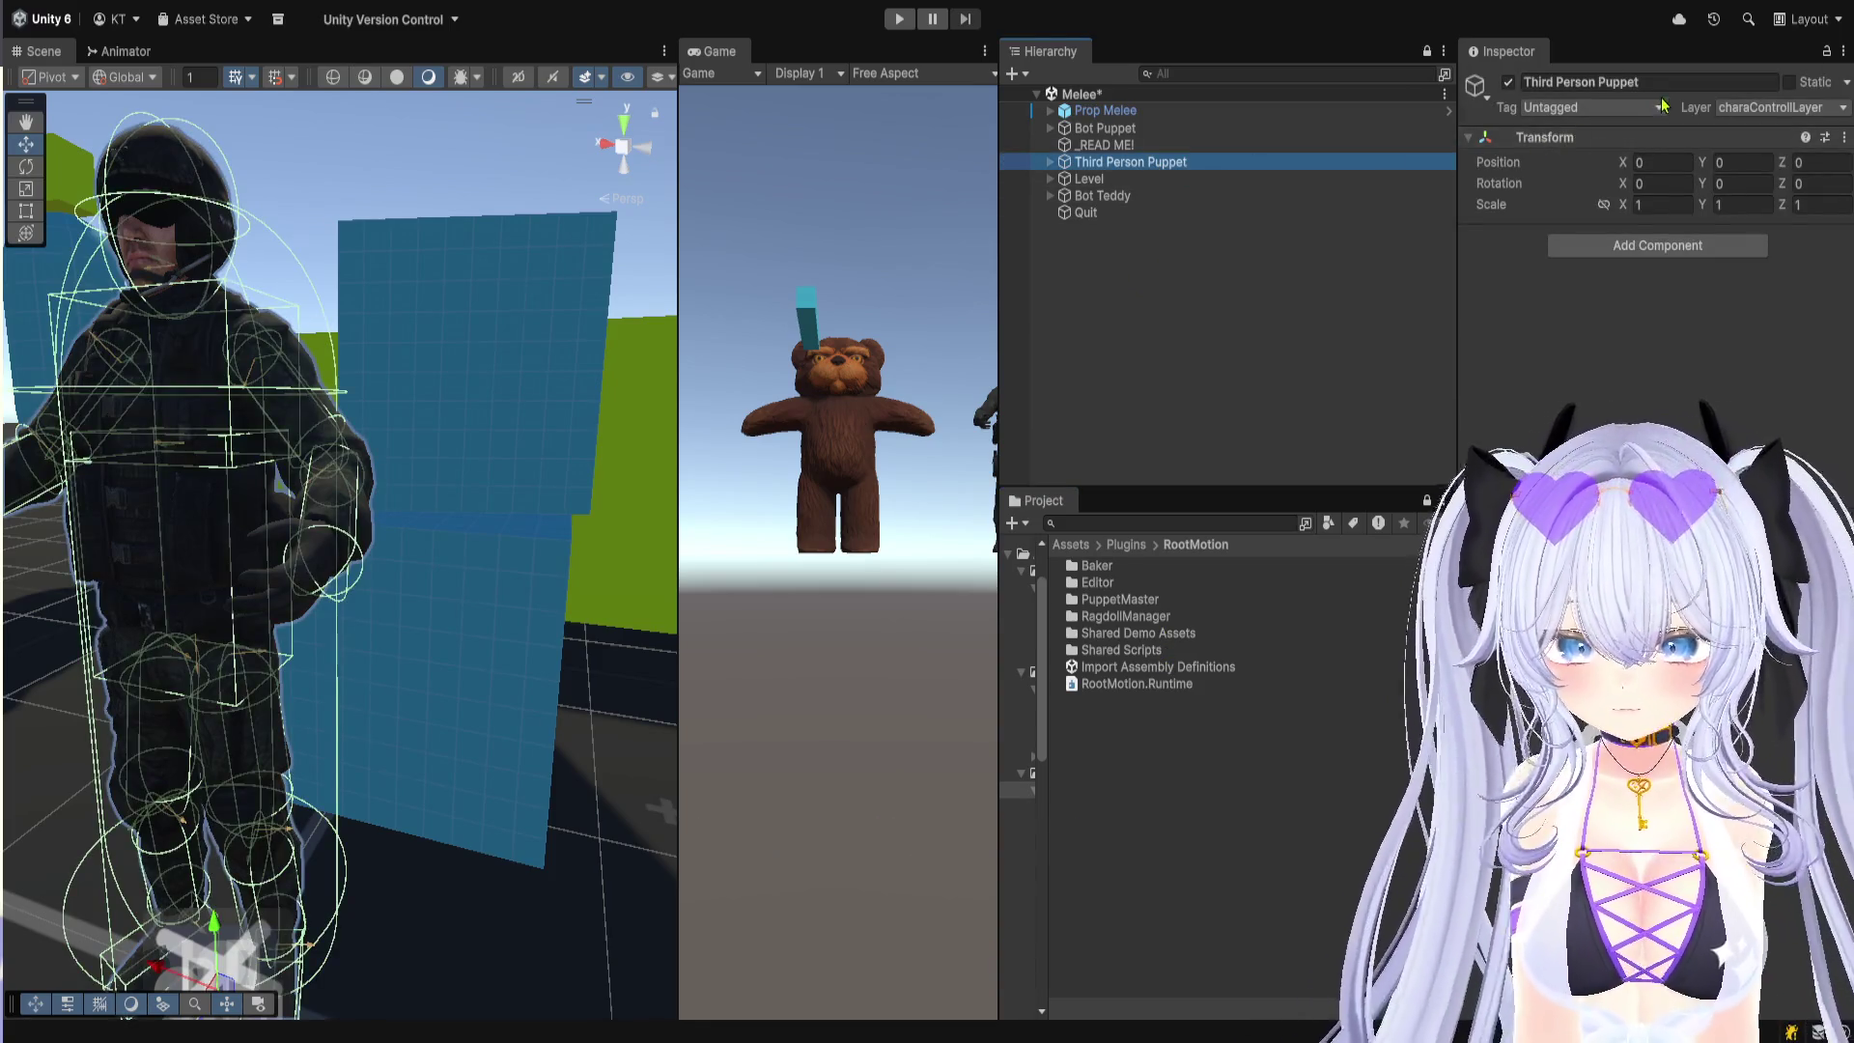
pyautogui.click(1665, 85)
pyautogui.write('さんこう')
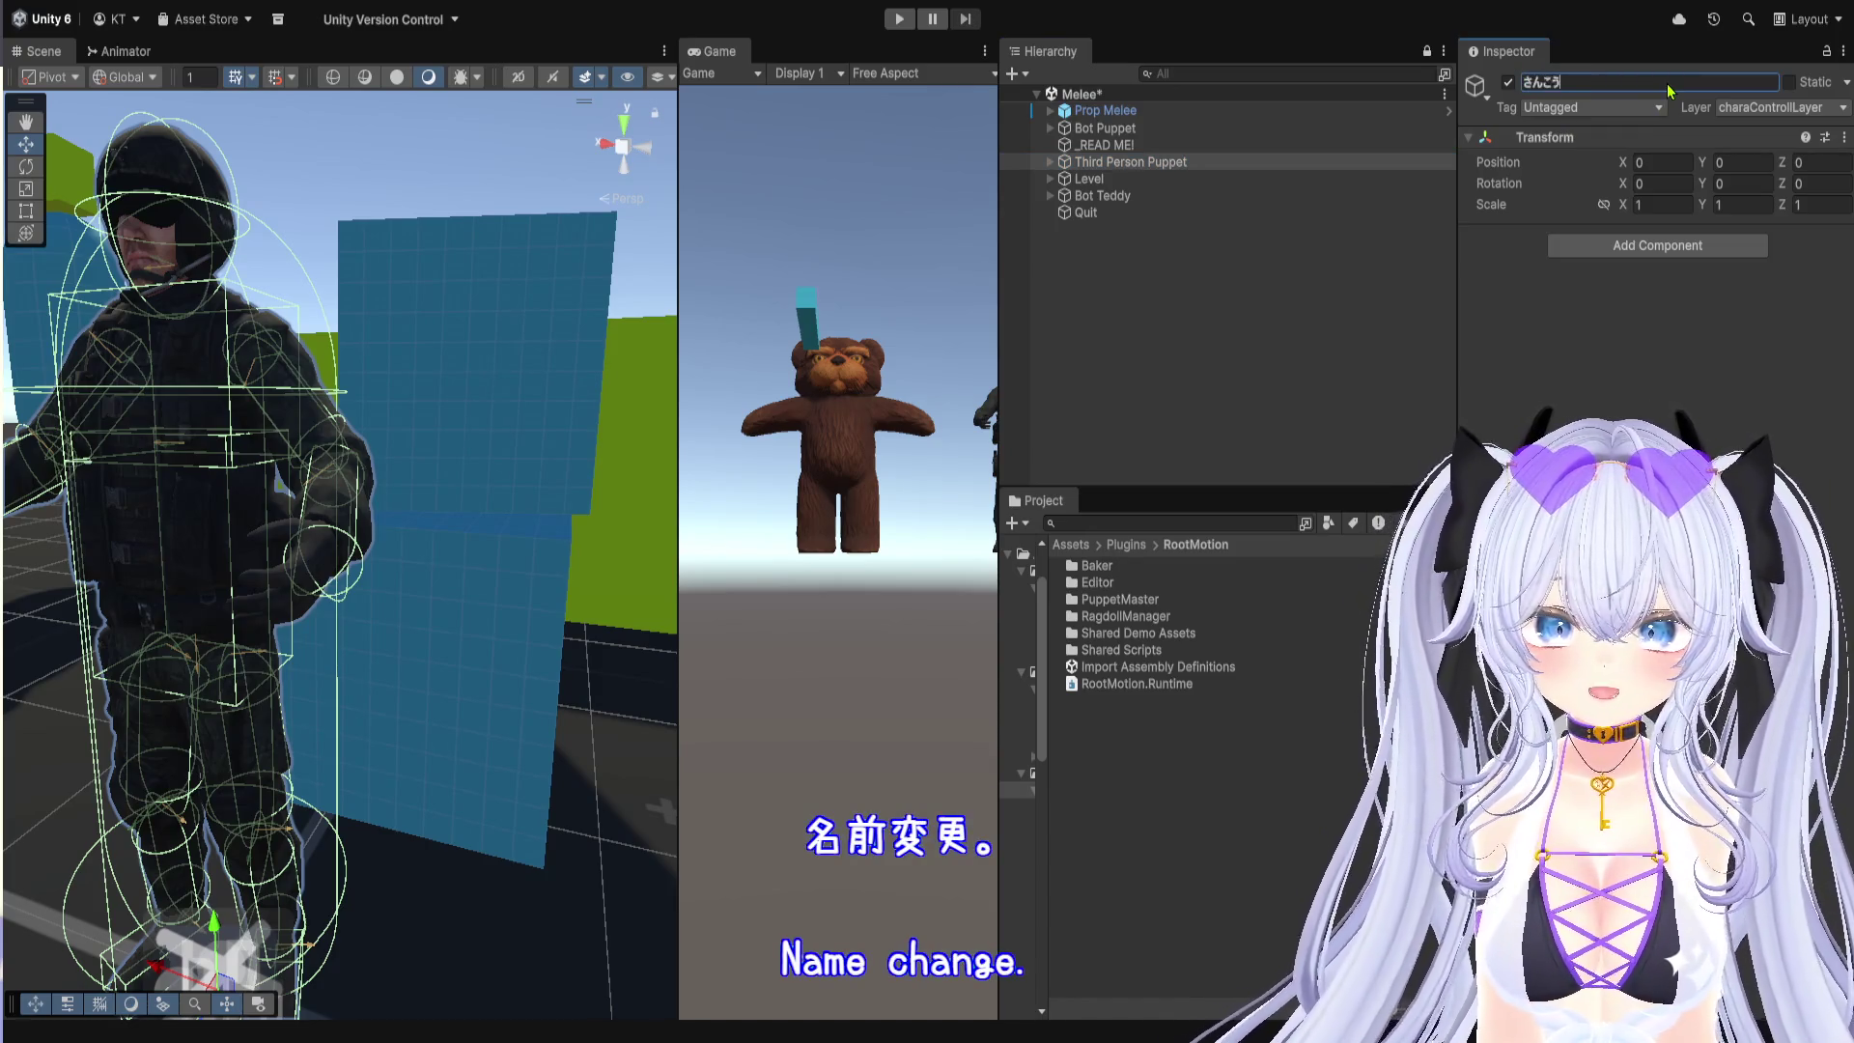
pyautogui.write('_そうおじ')
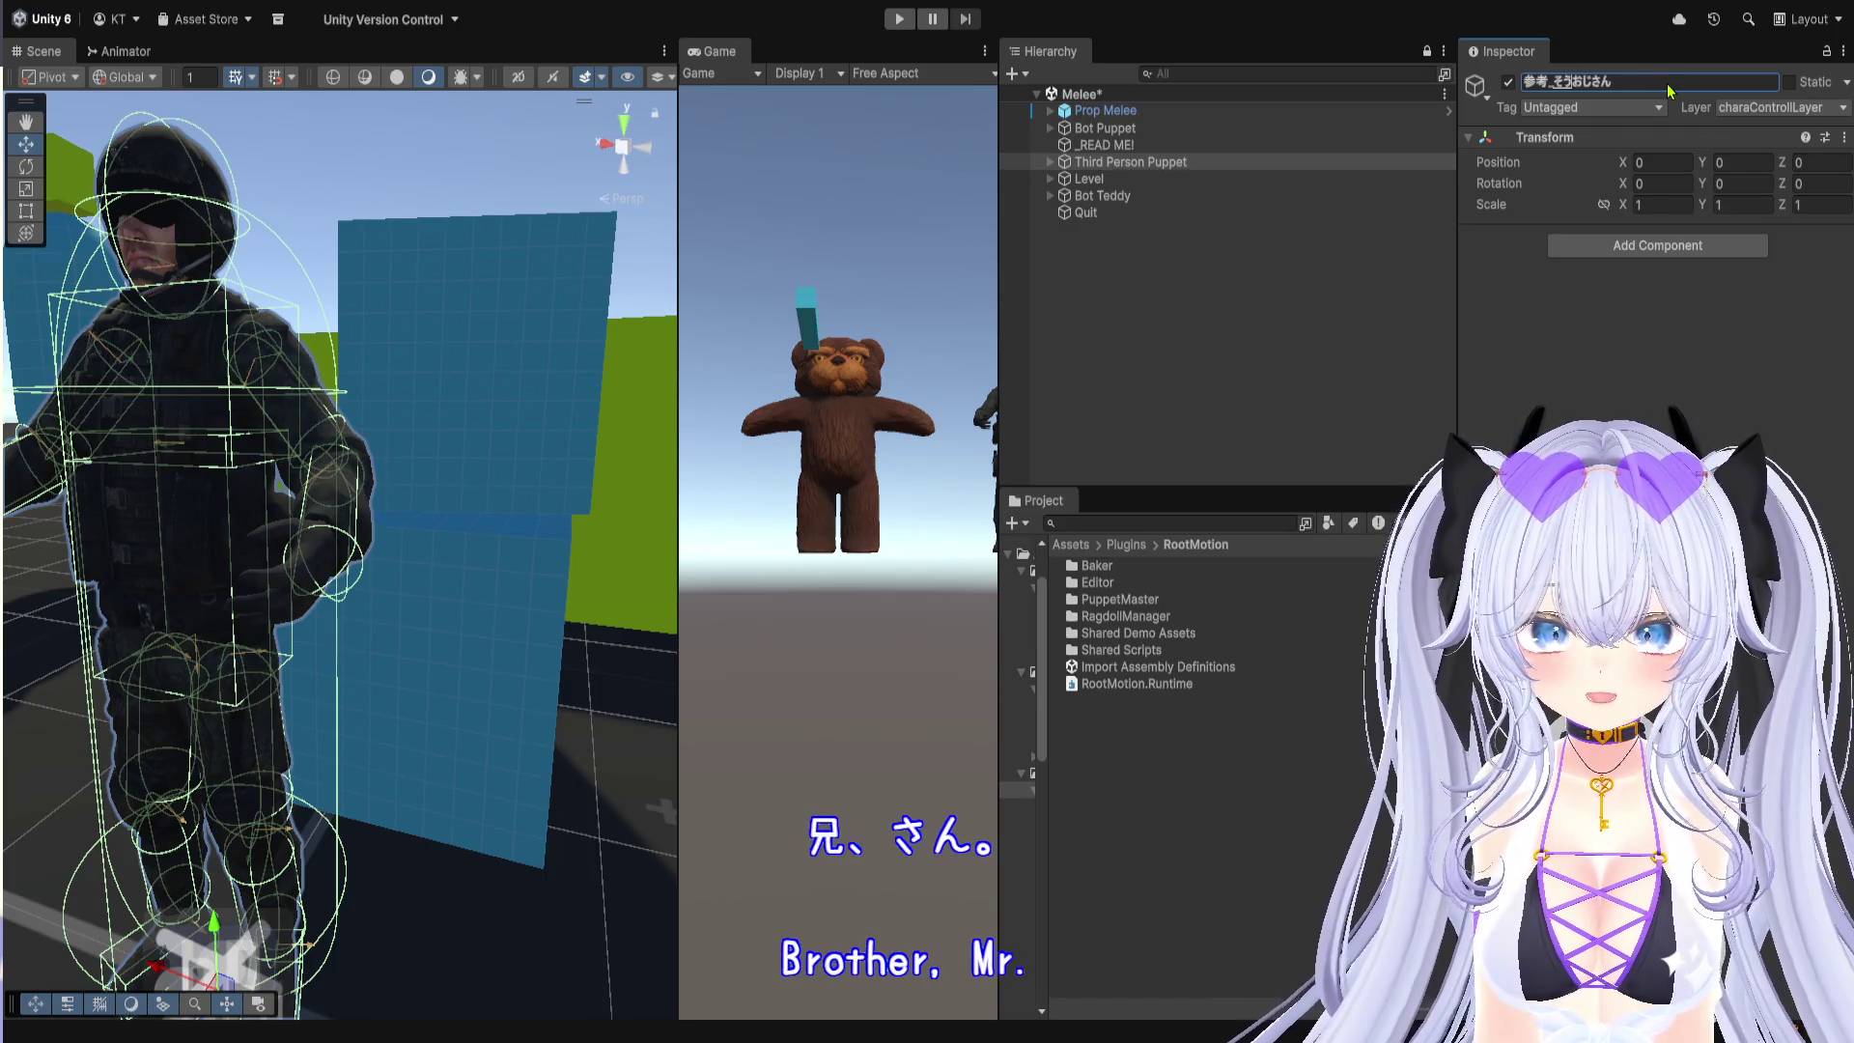
pyautogui.write('ou')
pyautogui.press('space')
pyautogui.press('Return')
pyautogui.press('Return')
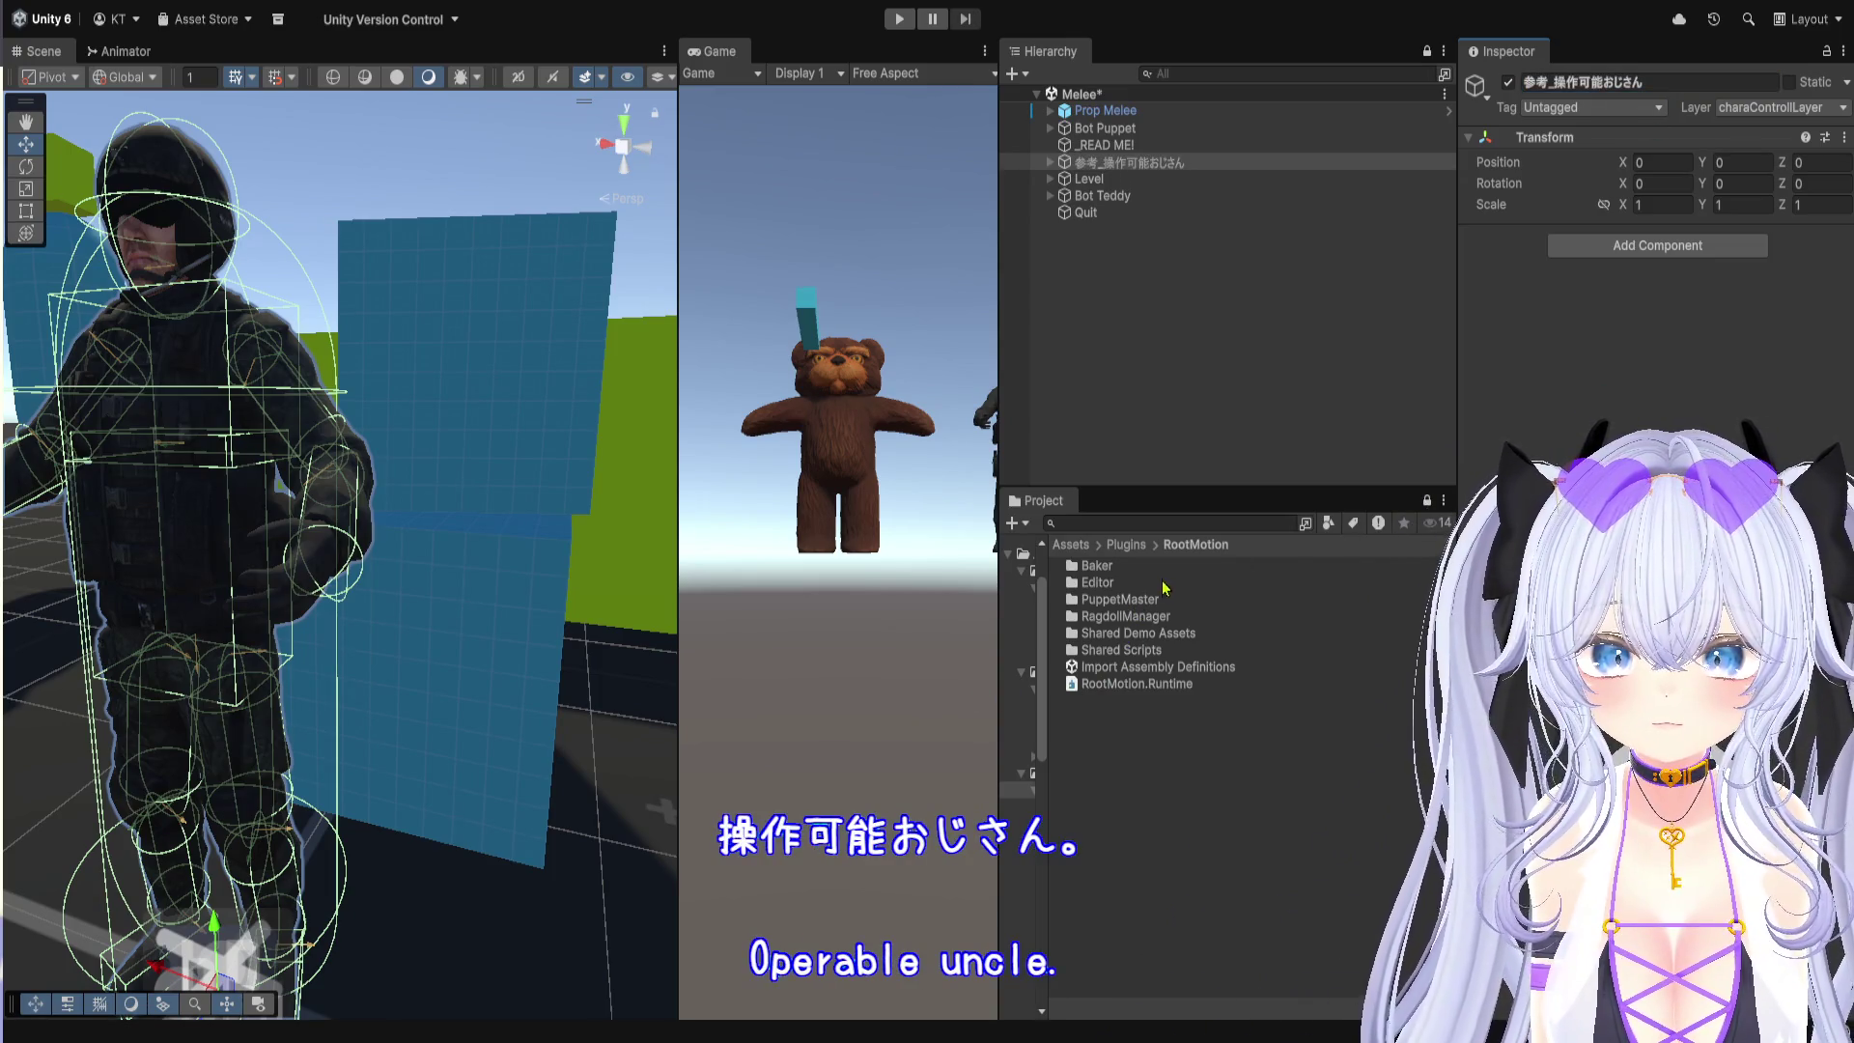
# Step: Open the Assets > _MyAssets > prefab folder in the Project panel
pyautogui.click(1071, 546)
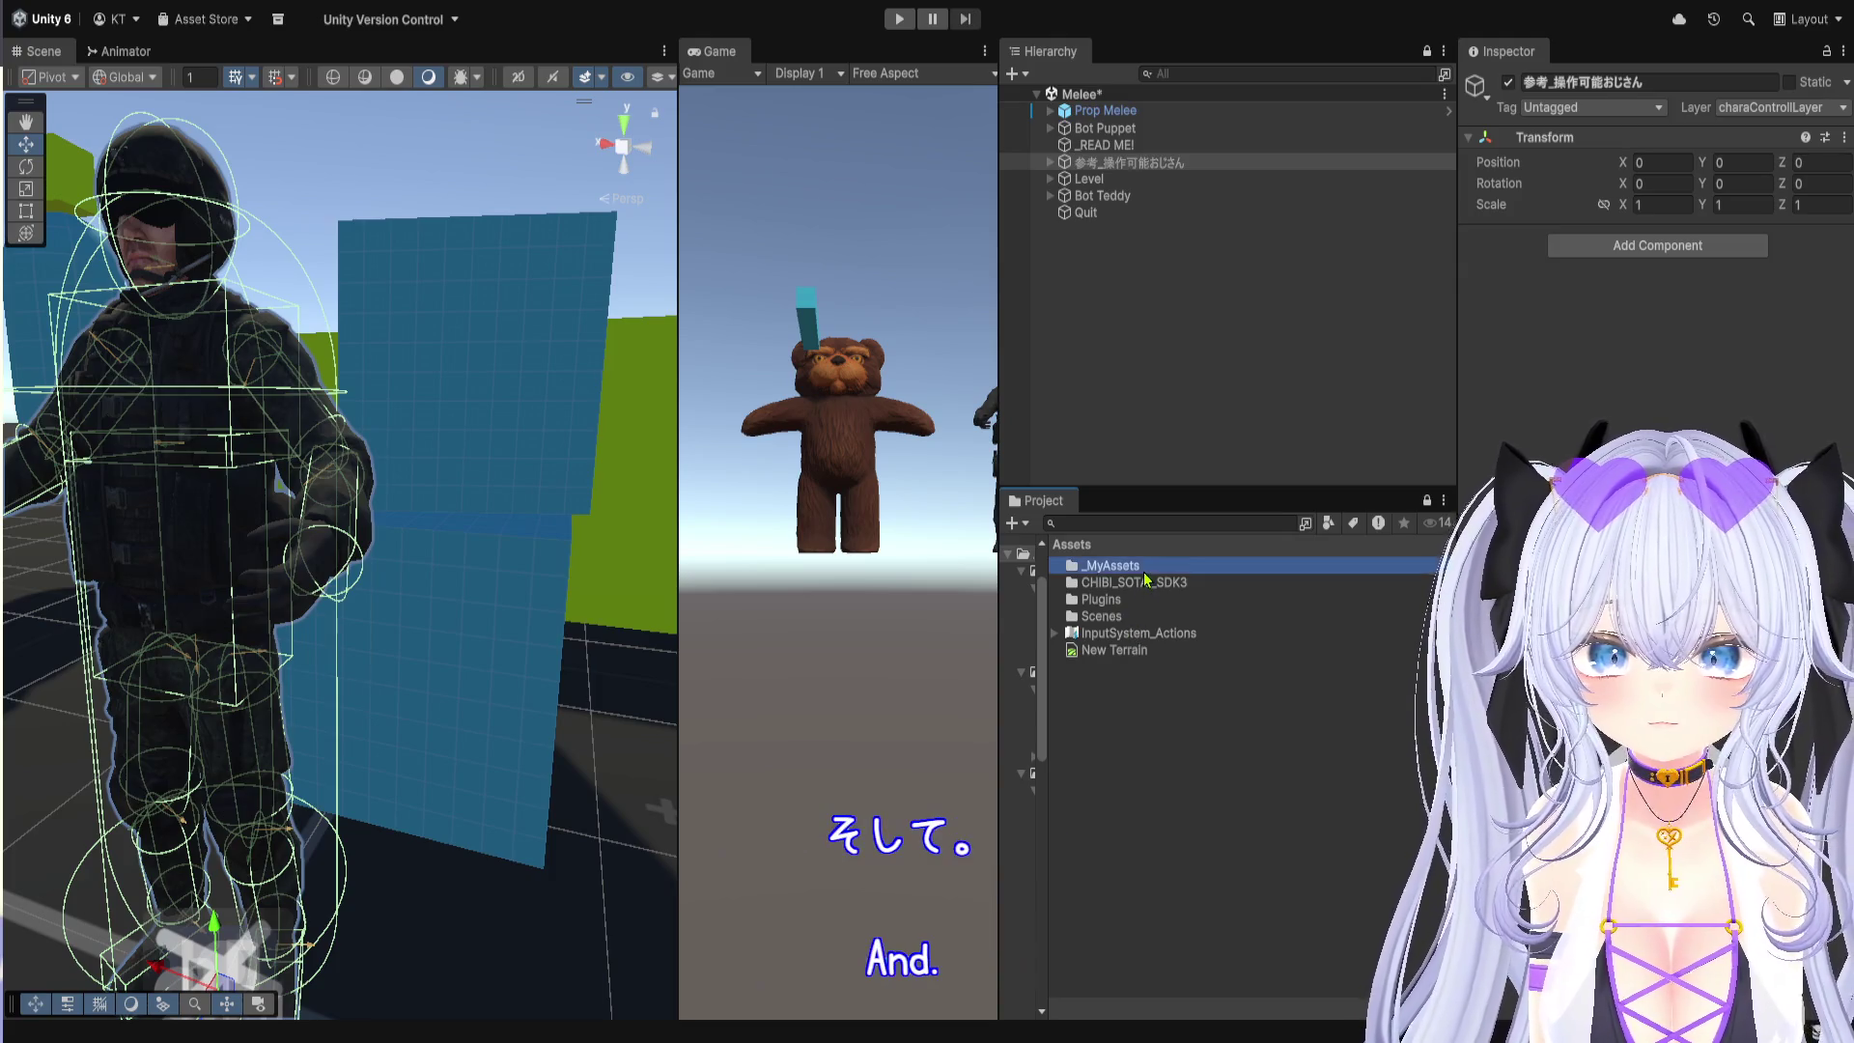
pyautogui.doubleClick(1145, 568)
pyautogui.doubleClick(1147, 570)
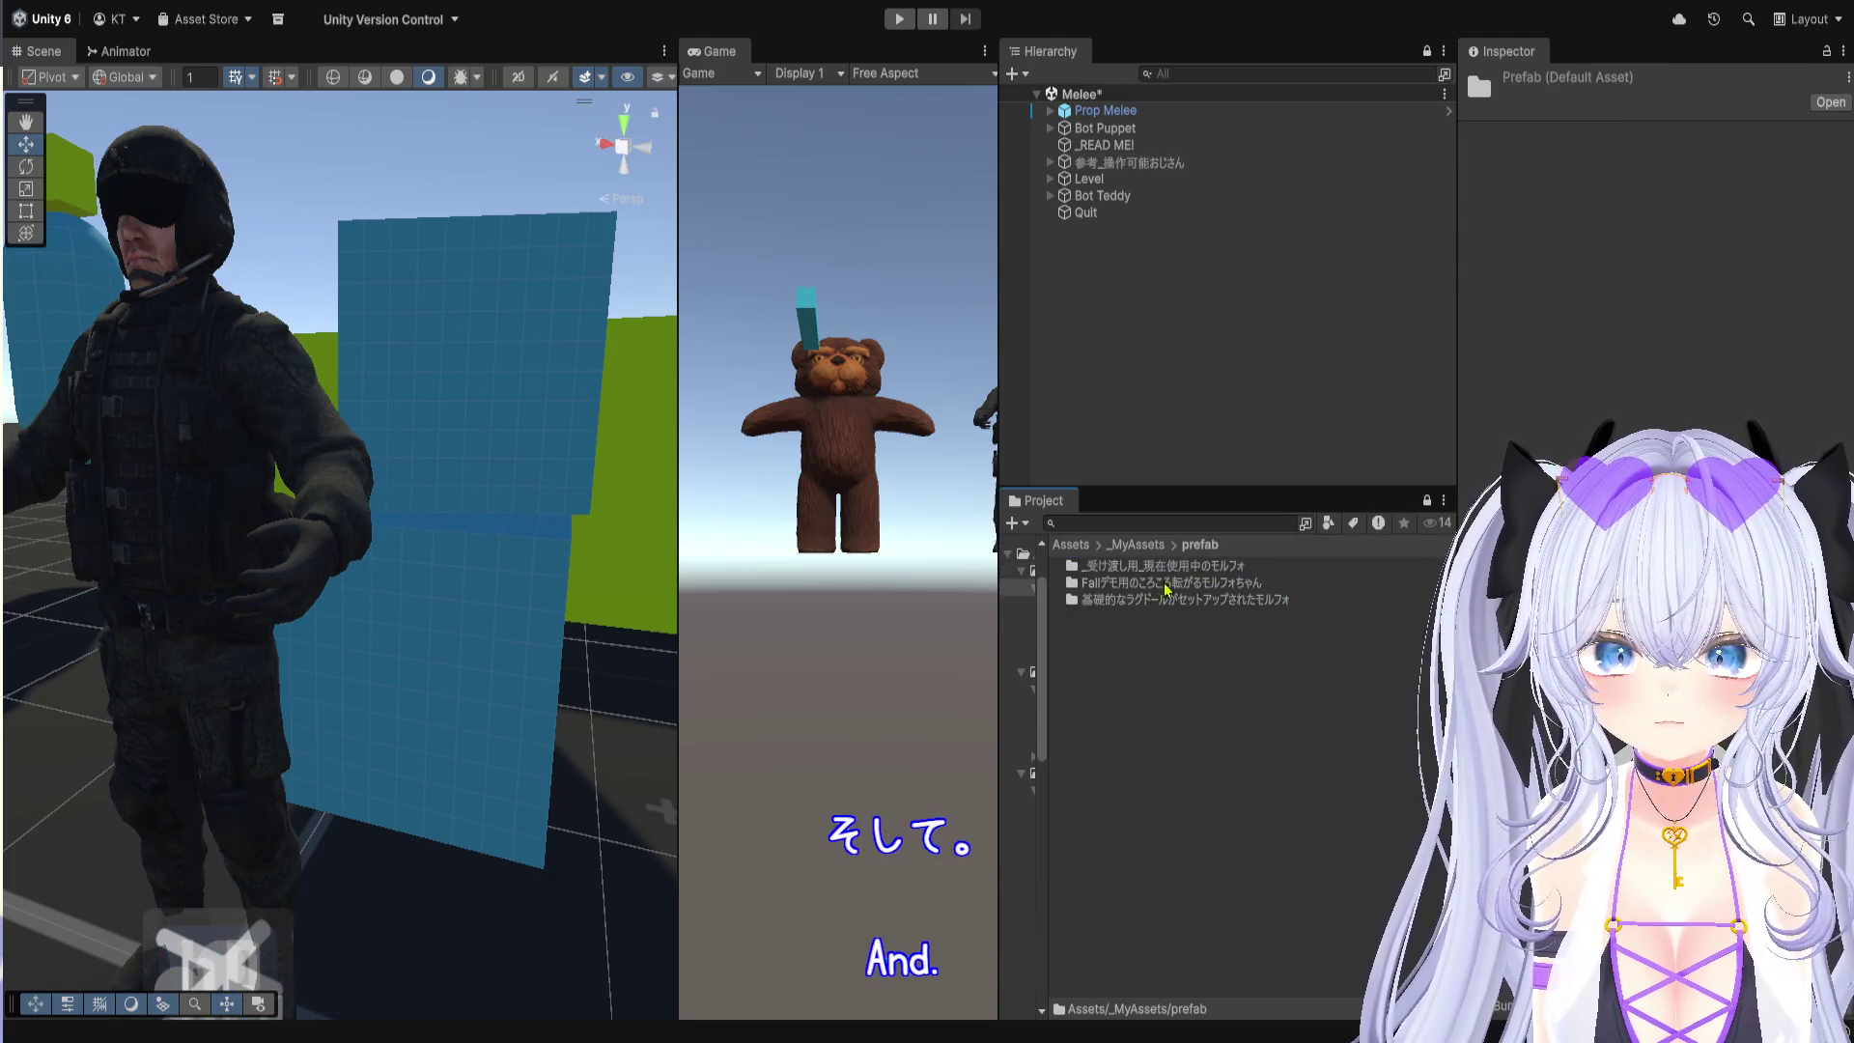
# Step: Drag CB_Full_MORPHO_EDITION Root from the ragdoll Morpho folder into the scene, then expand 参考_操作可能おじさん
pyautogui.doubleClick(1211, 600)
pyautogui.moveTo(1140, 567); pyautogui.dragTo(208, 927)
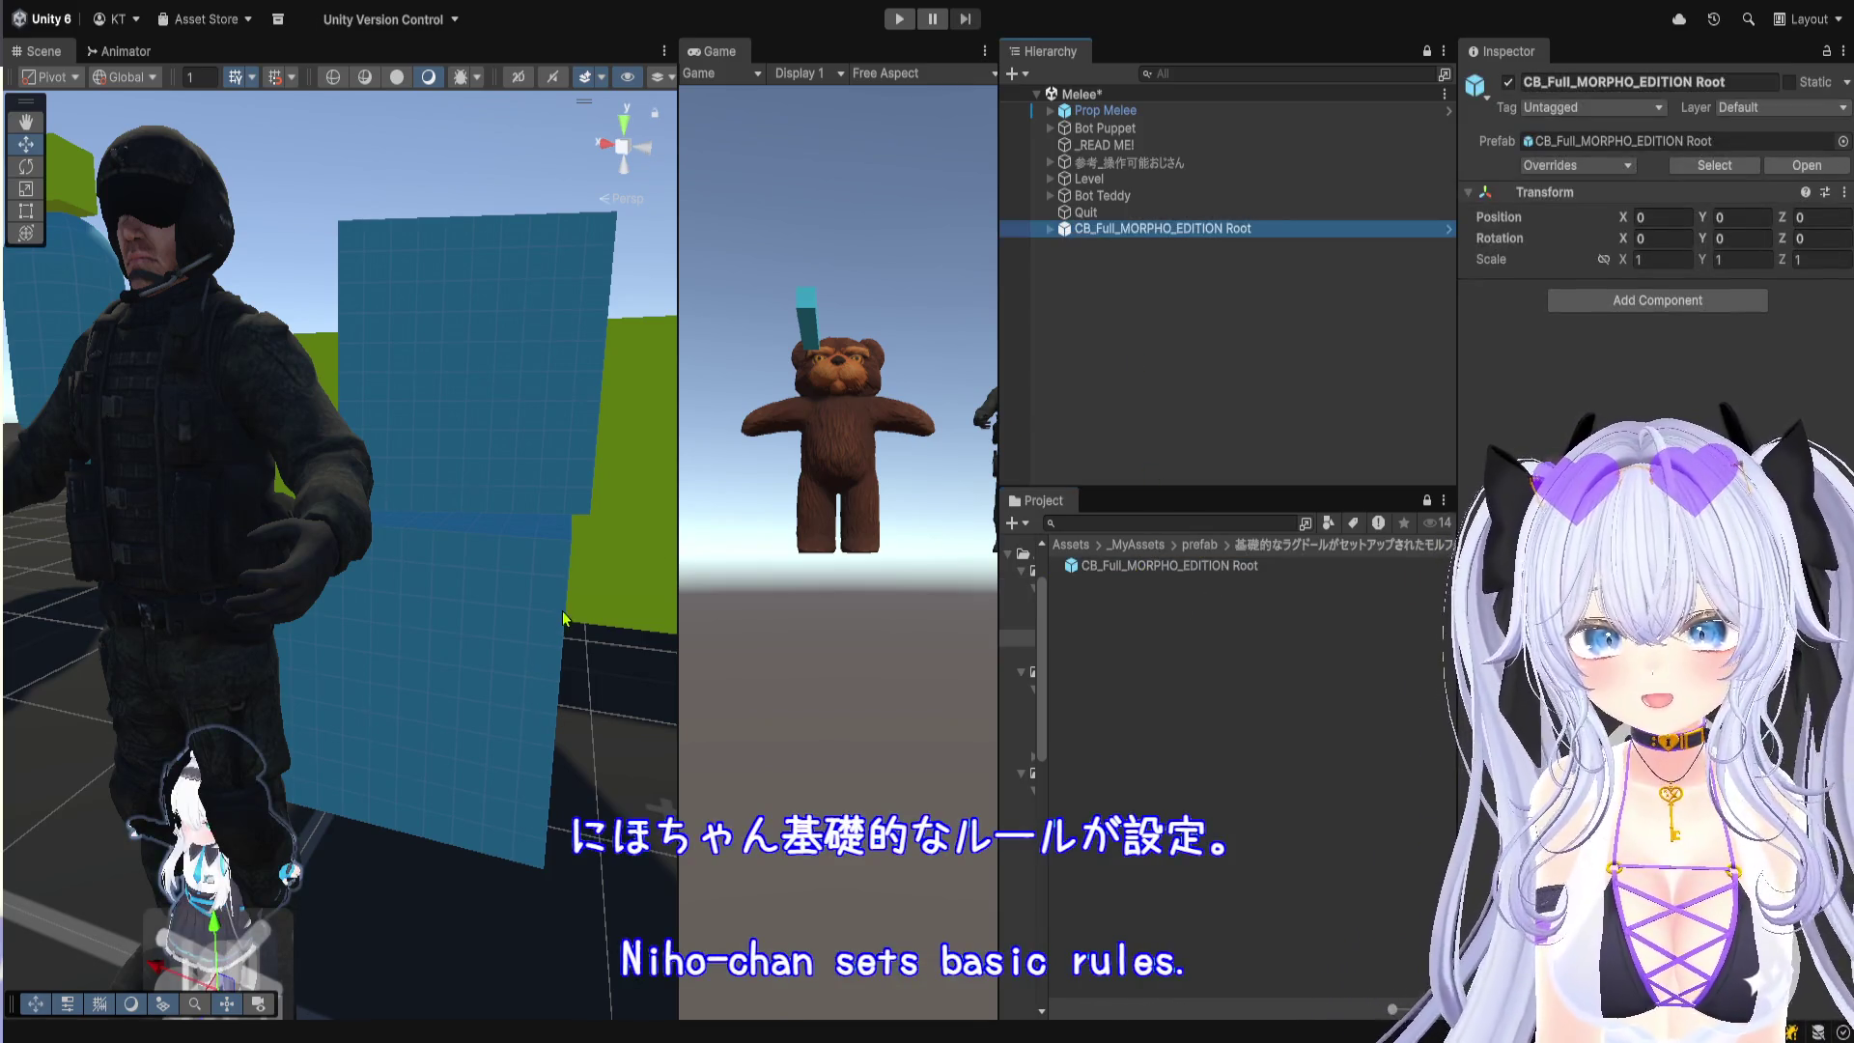
pyautogui.click(1154, 166)
pyautogui.press('Right')
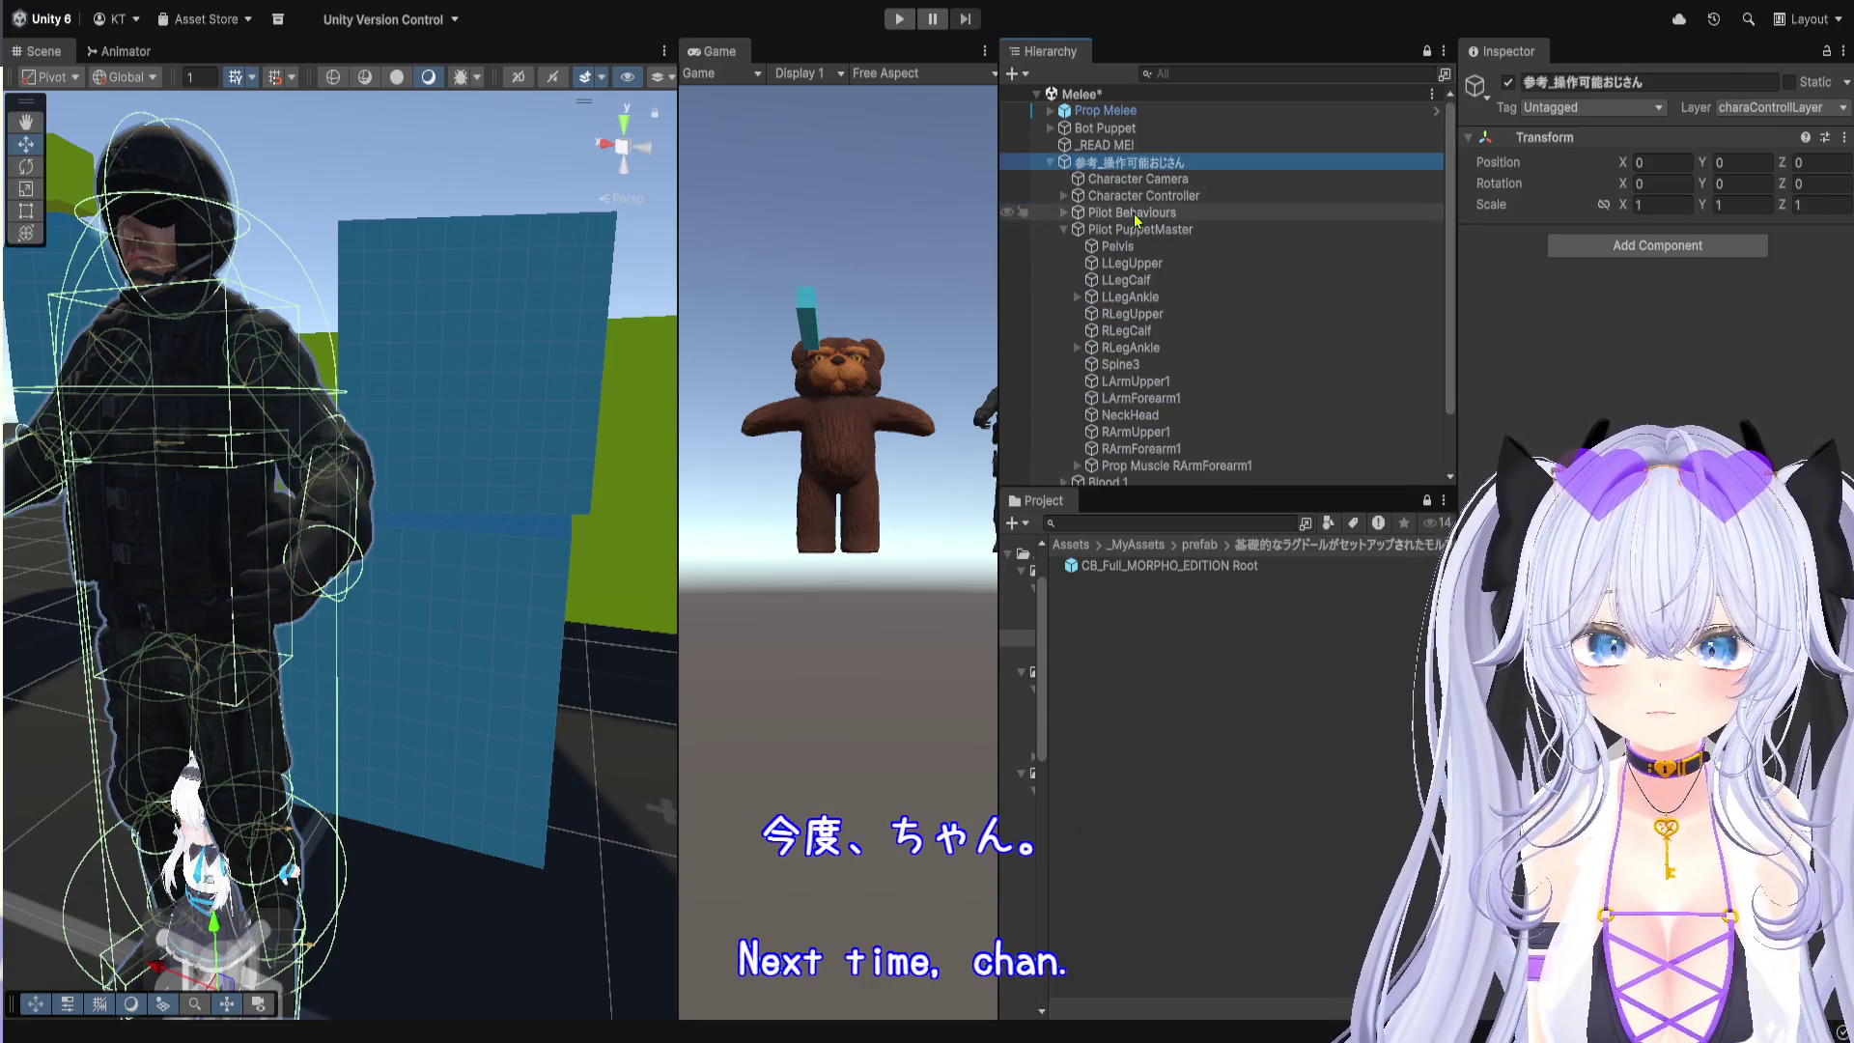
pyautogui.scroll(-3, 1135, 221)
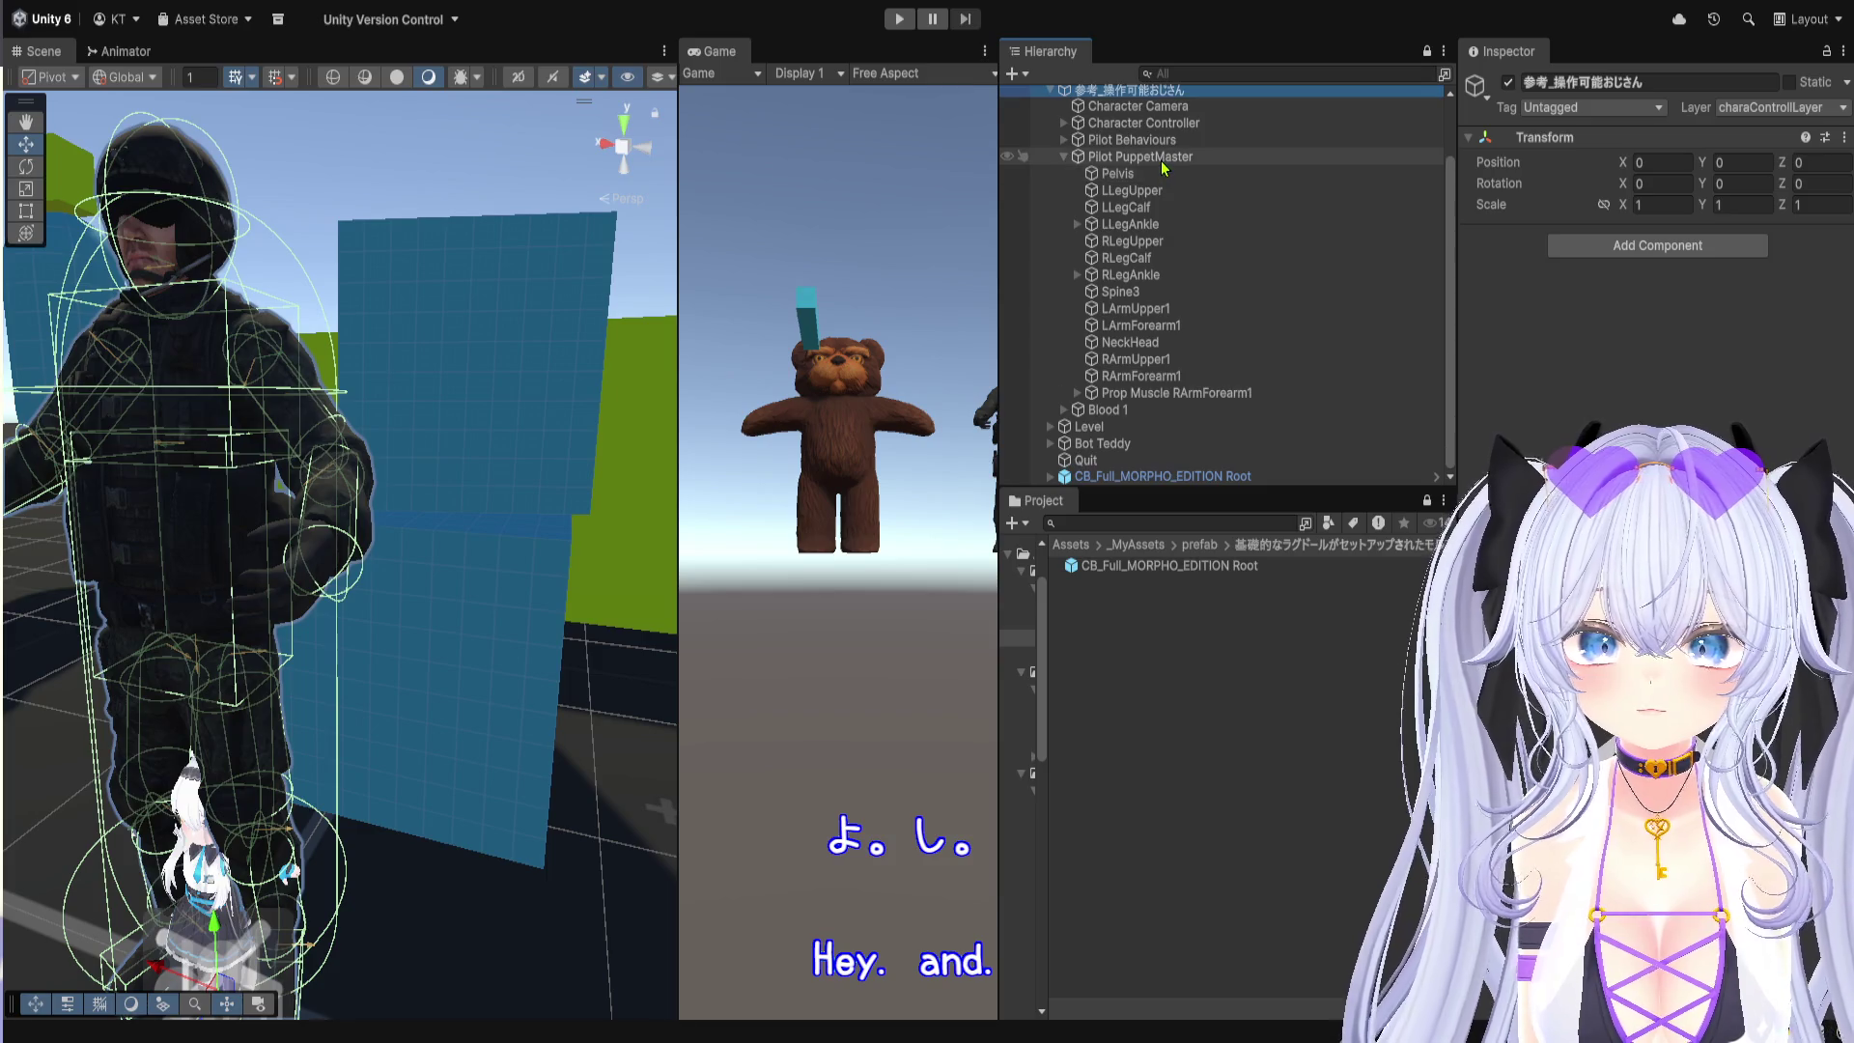
pyautogui.click(1064, 156)
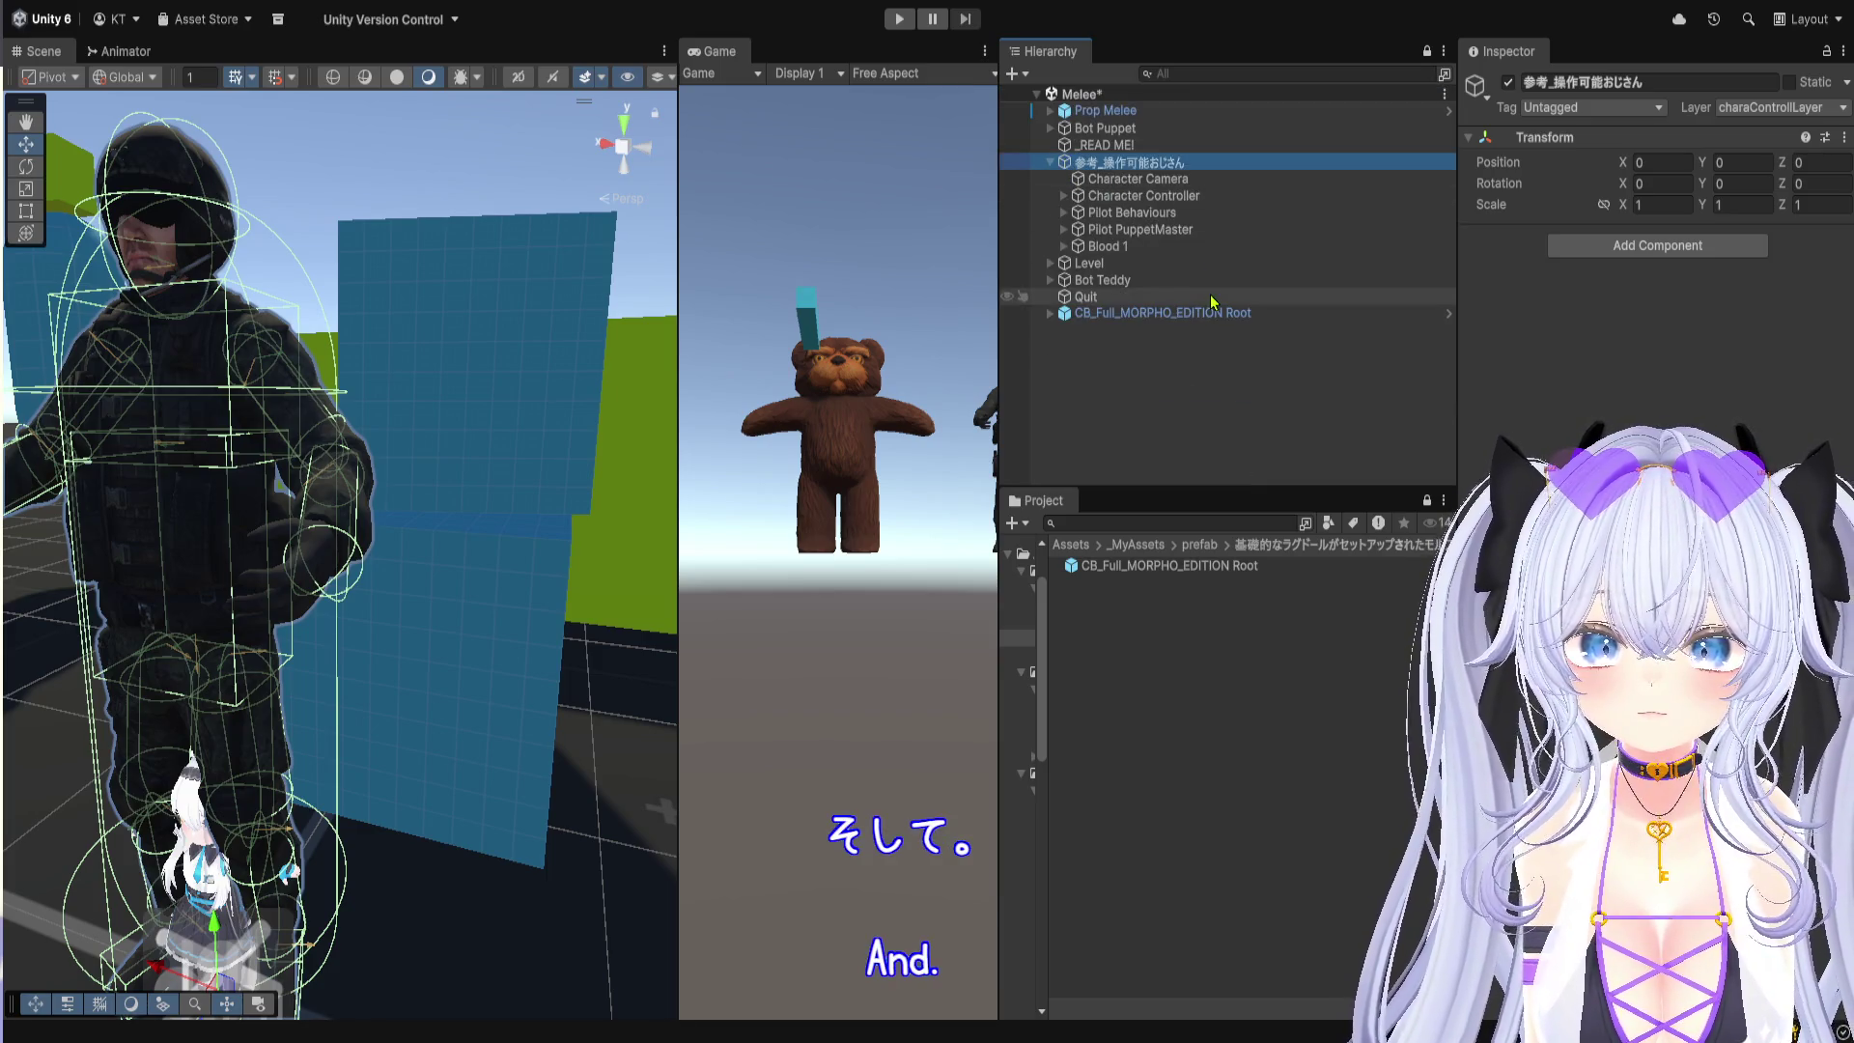
# Step: Review Character Controller and Pilot PuppetMaster, folding the Puppet Master and Comments components
pyautogui.click(1198, 198)
pyautogui.scroll(-5, 1618, 391)
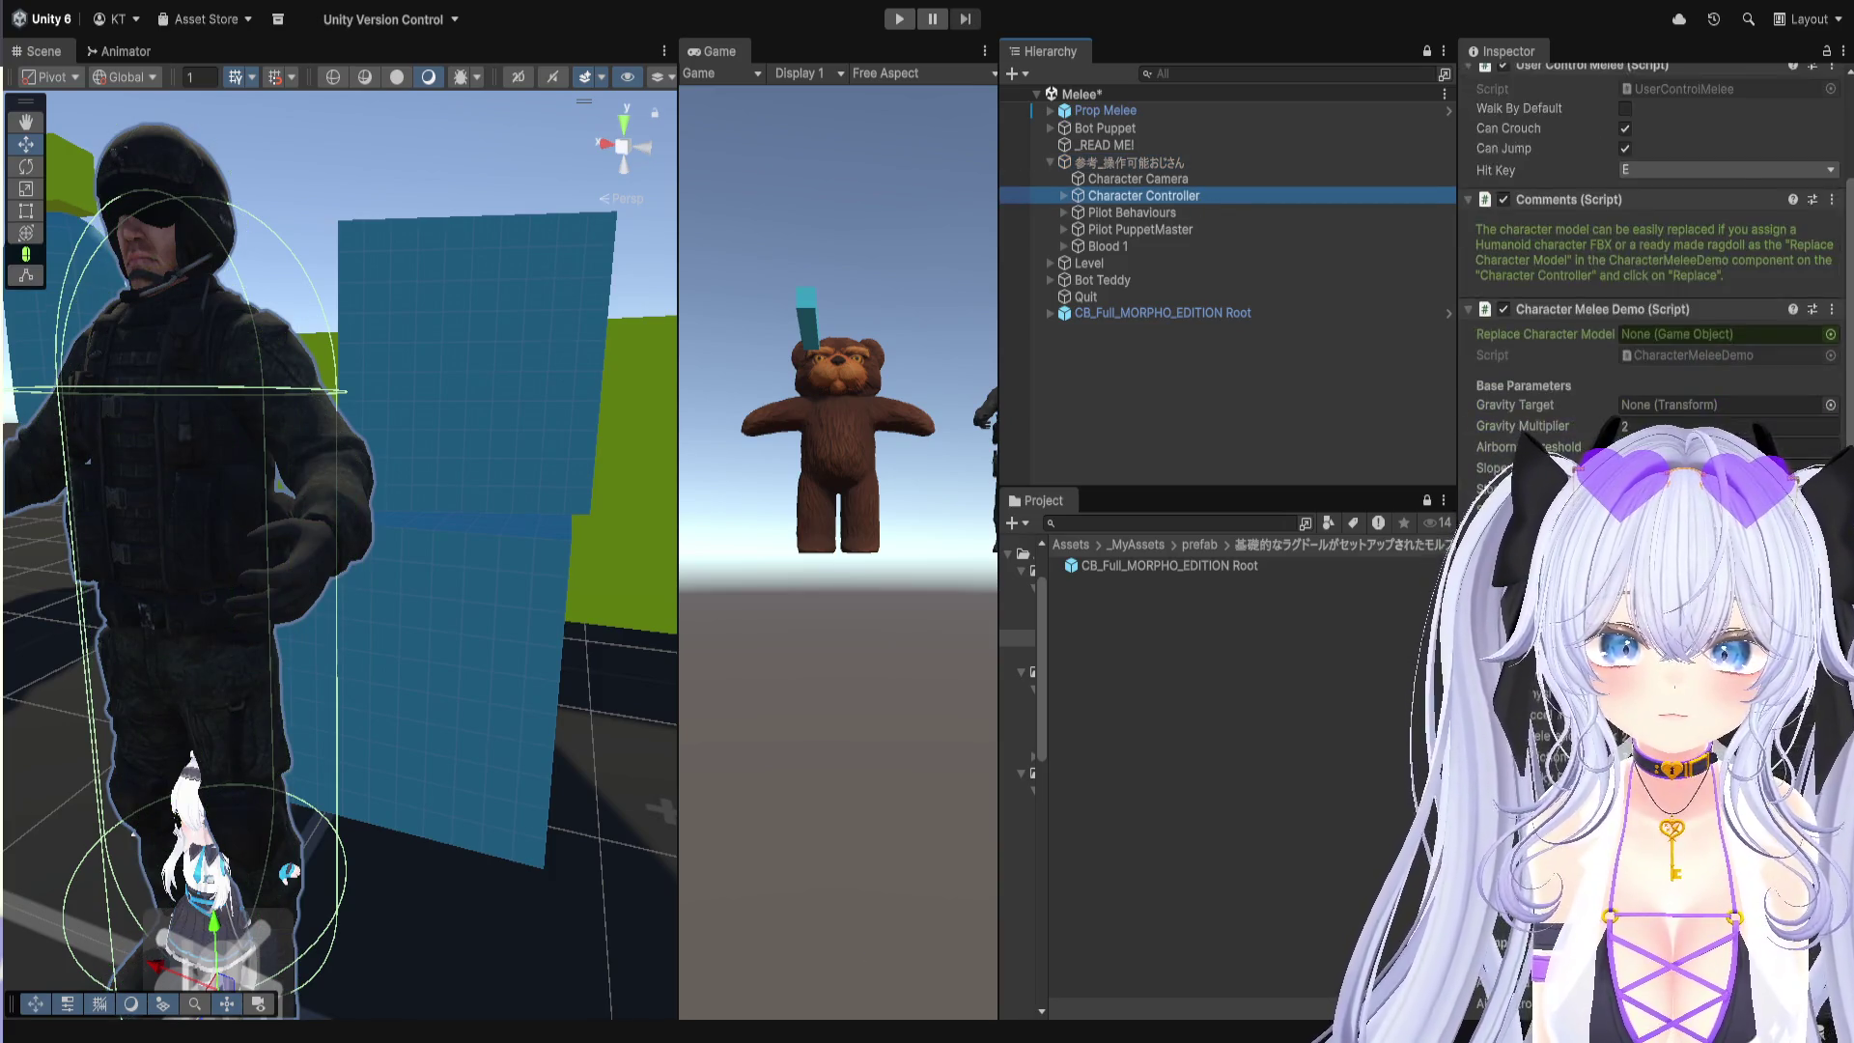
pyautogui.scroll(-6, 1641, 290)
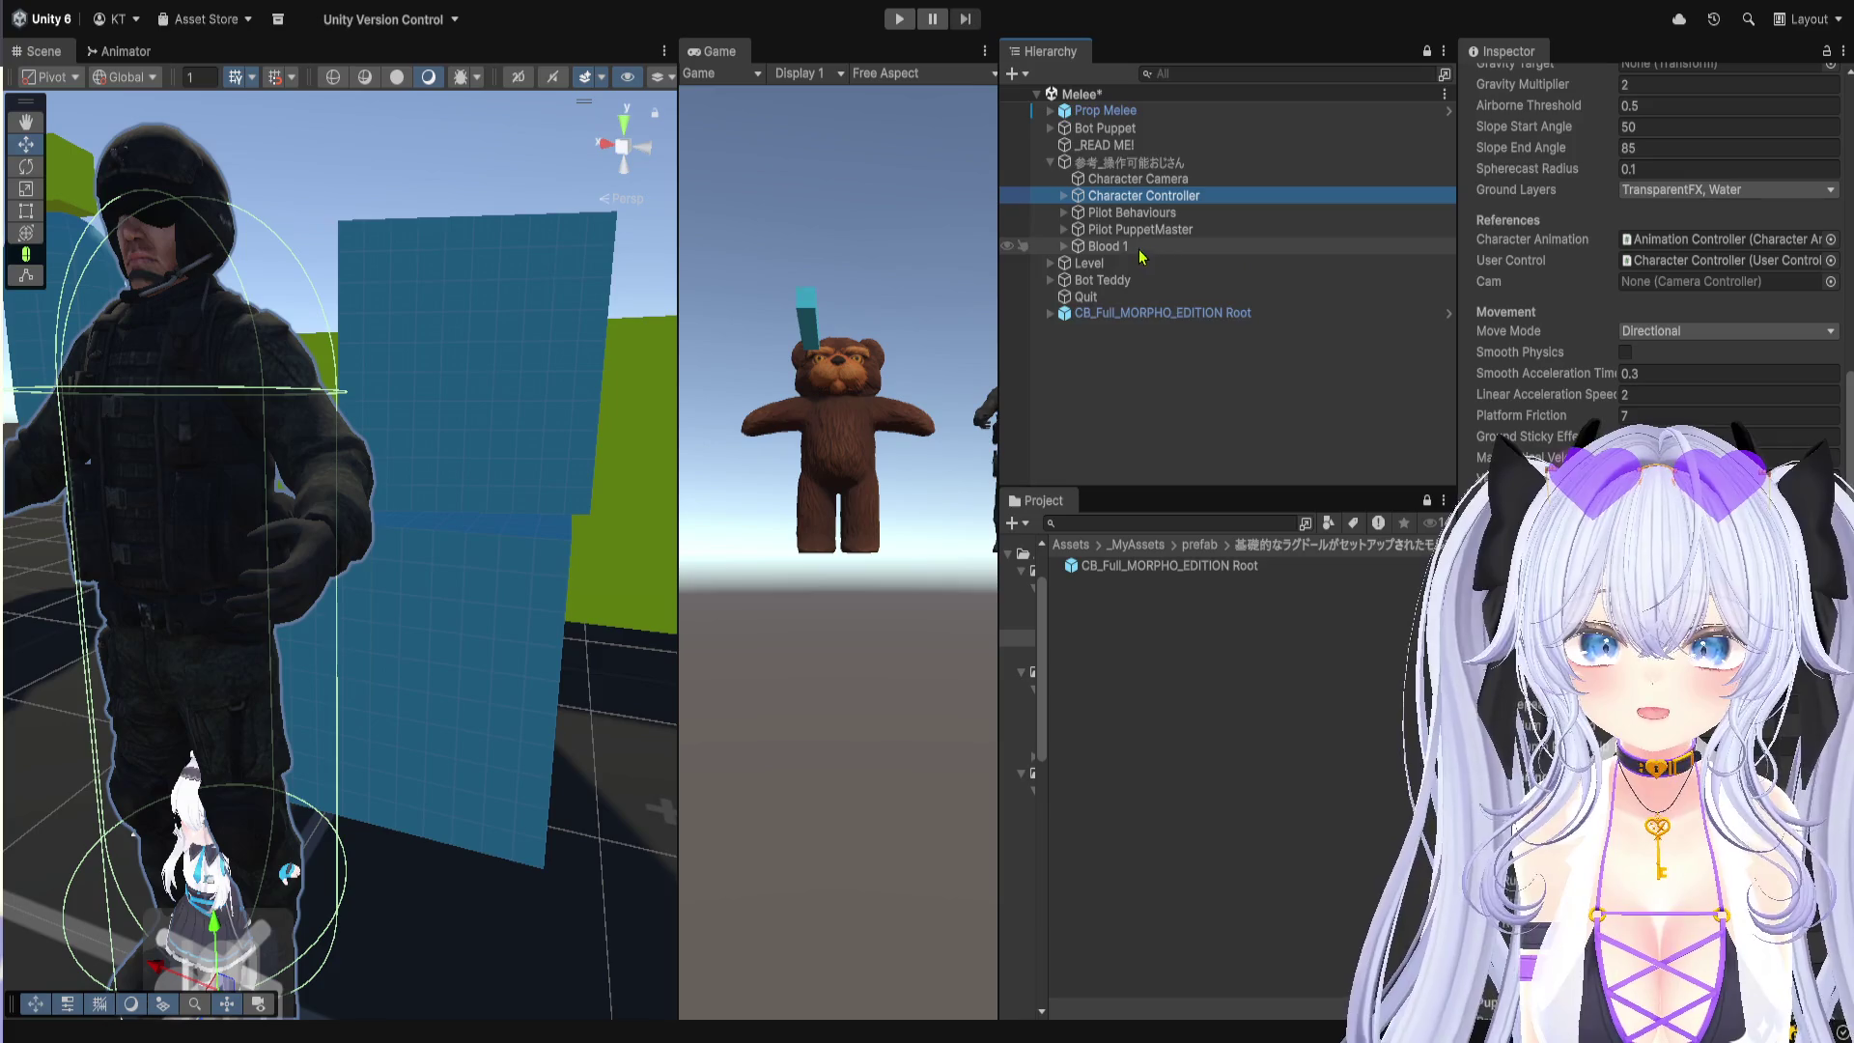
pyautogui.click(1142, 228)
pyautogui.scroll(-3, 1566, 381)
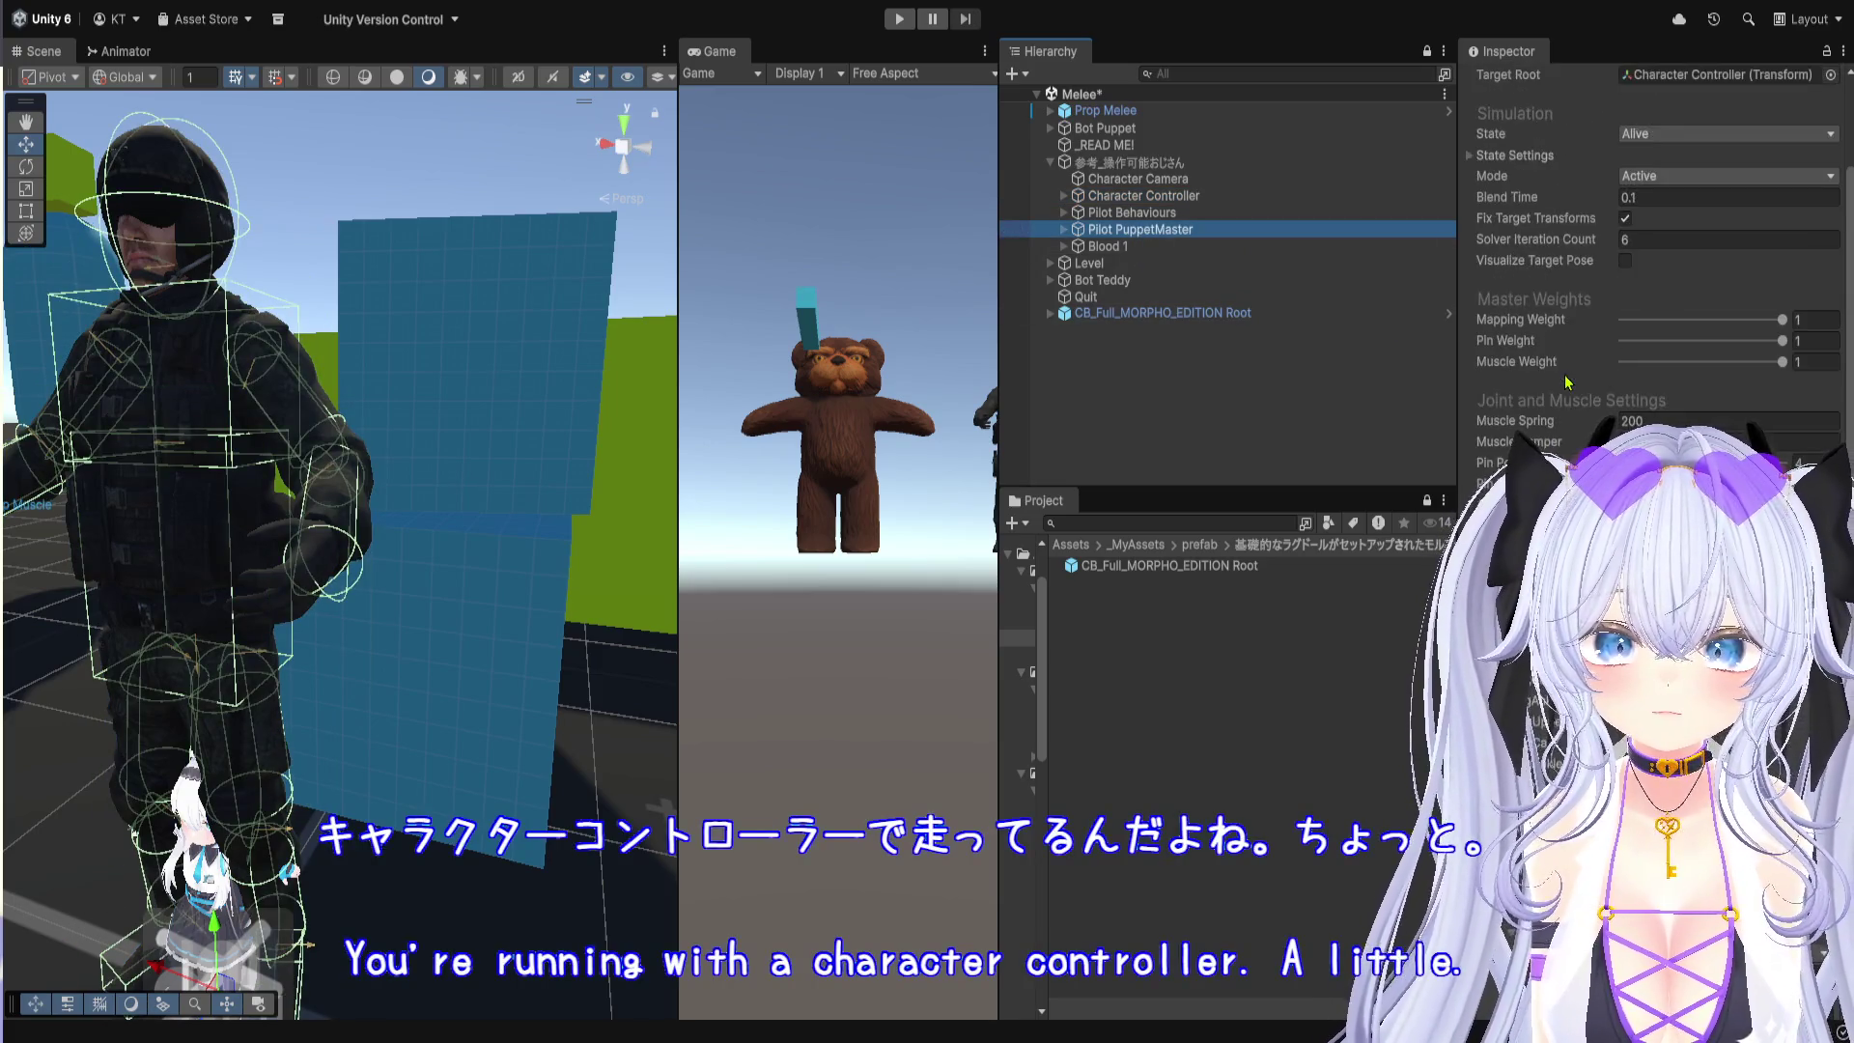
pyautogui.scroll(5, 1566, 382)
pyautogui.click(1569, 235)
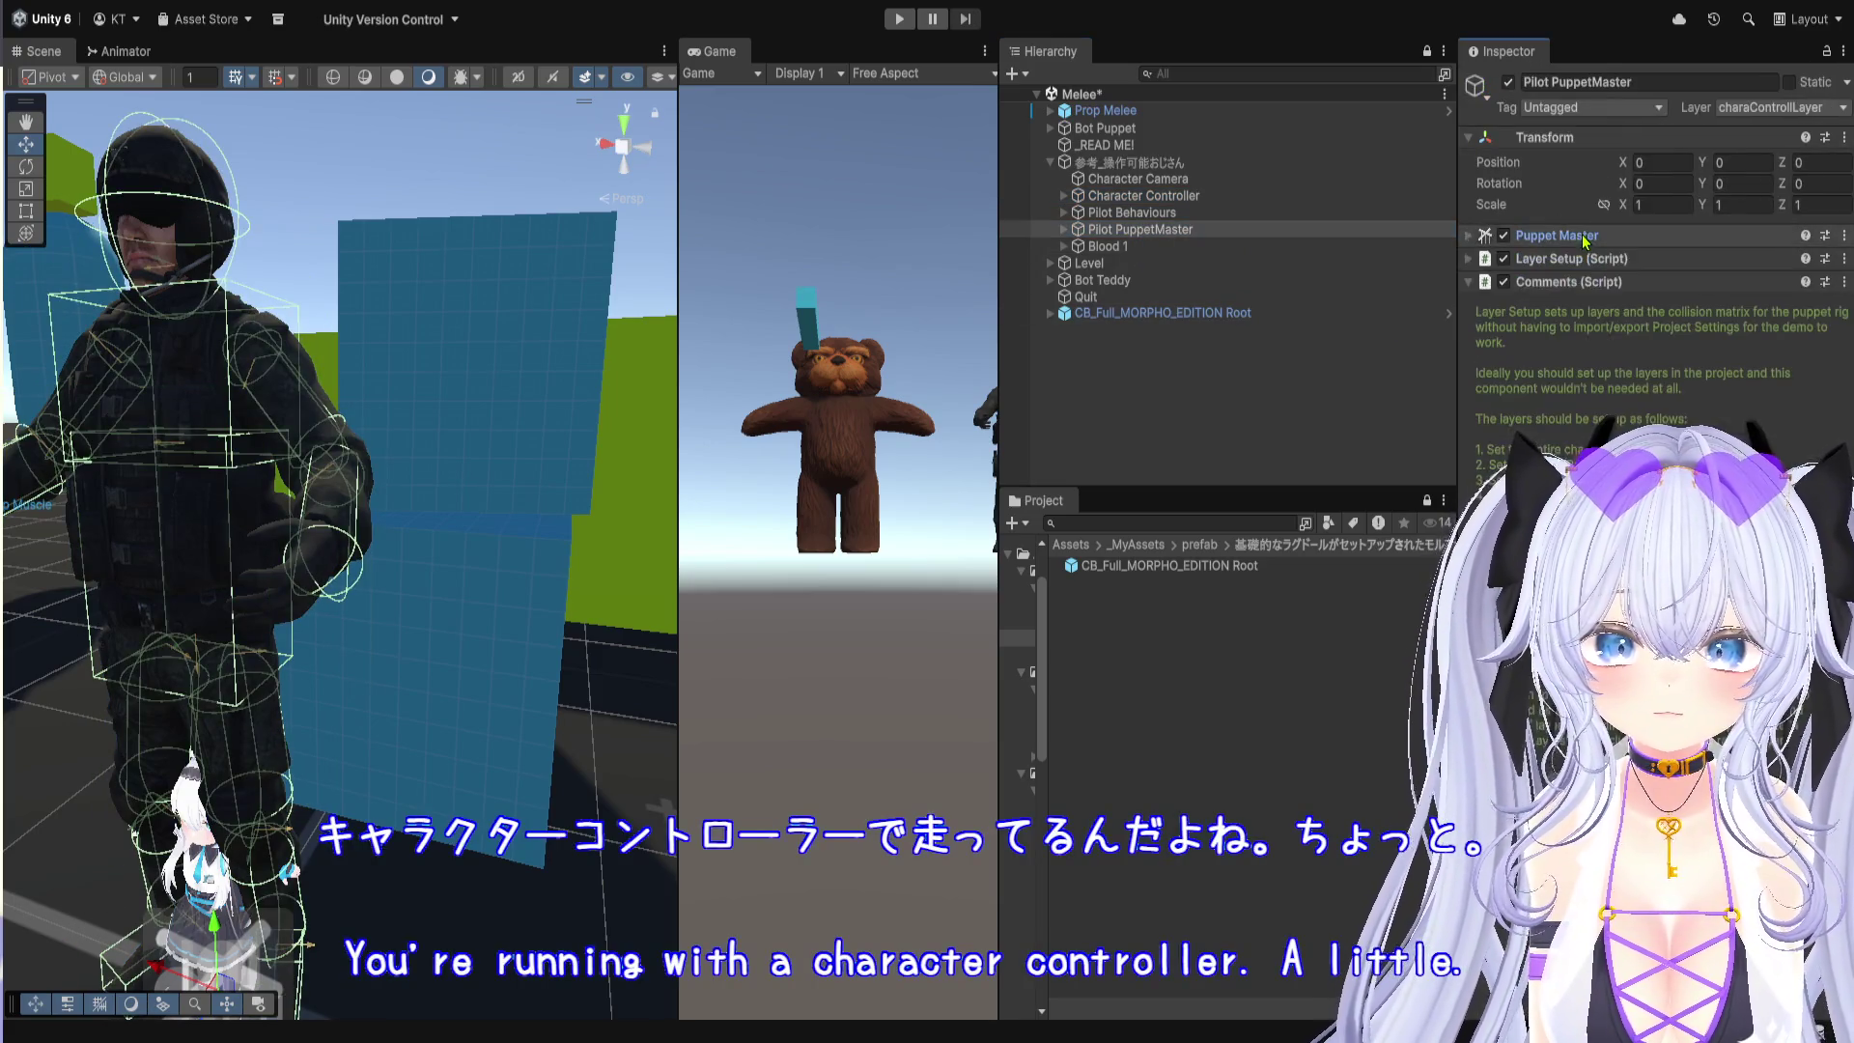
pyautogui.click(1570, 282)
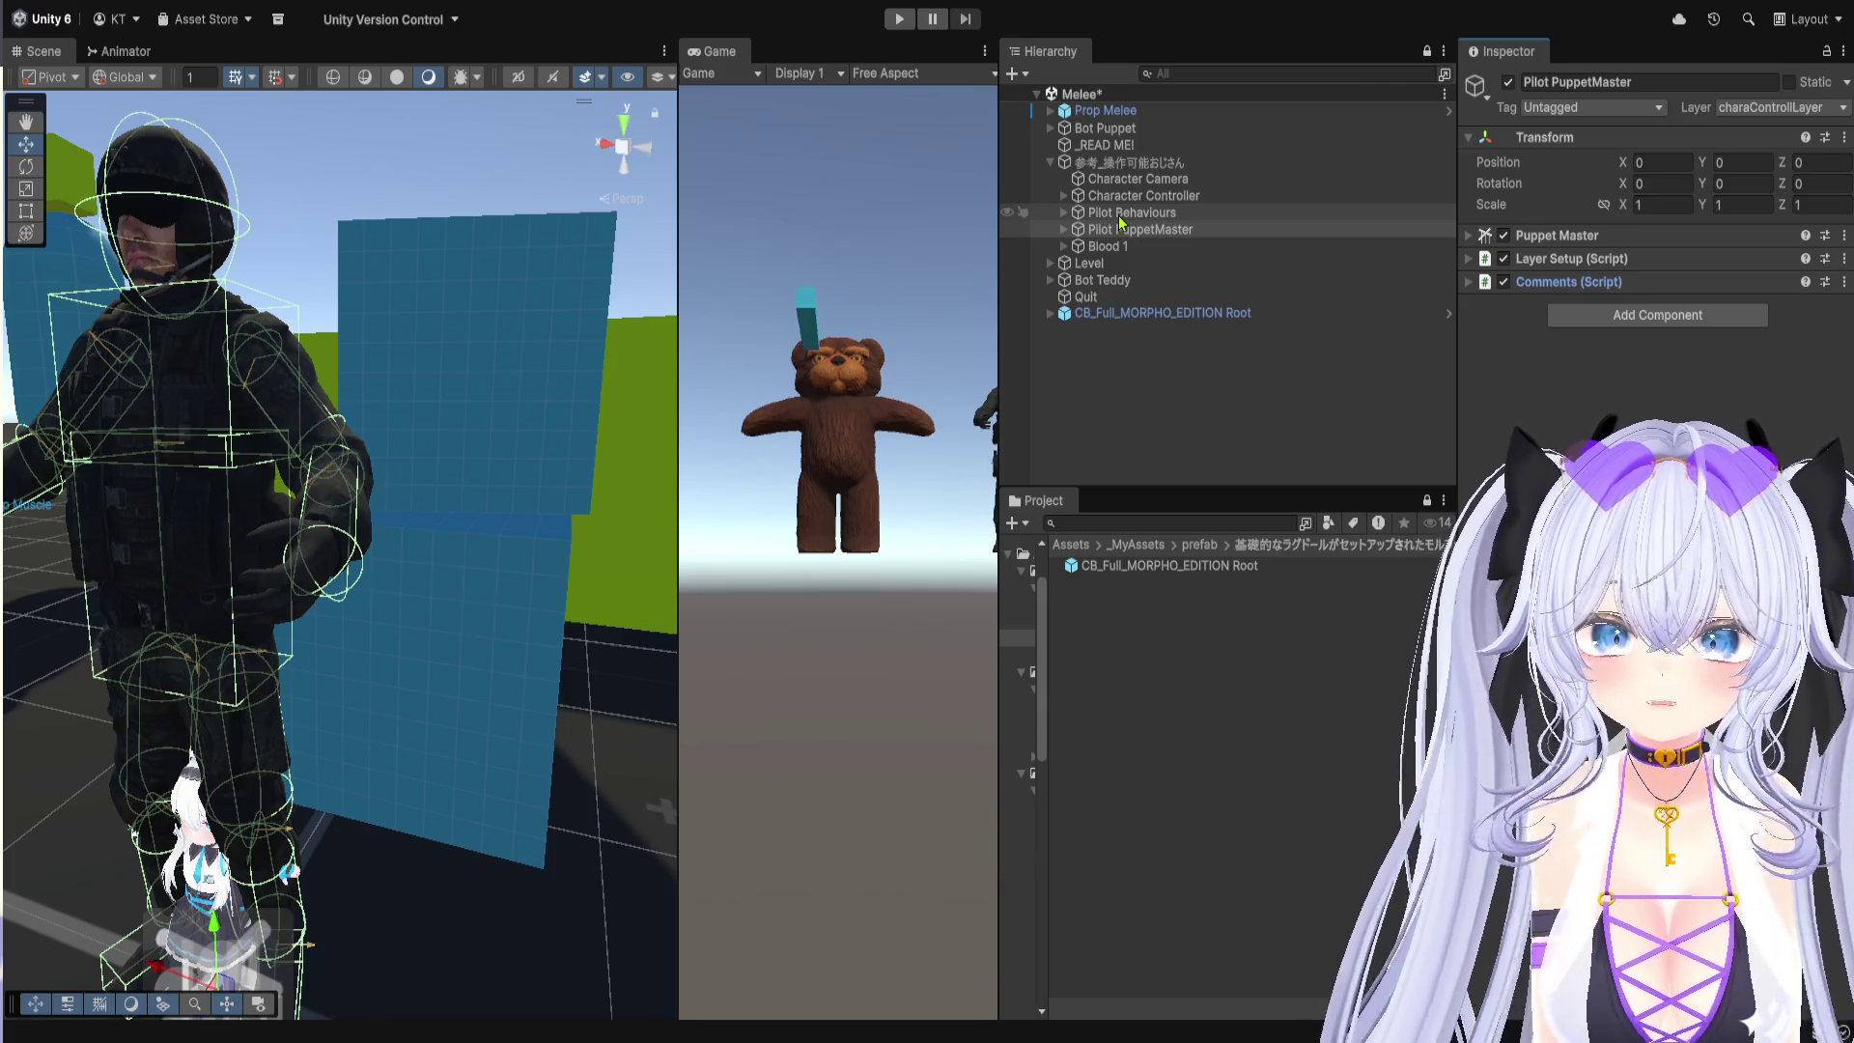
# Step: Expand Character Controller and Pilot to find Pelvis and the unity_pilot_01 mesh
pyautogui.click(1070, 231)
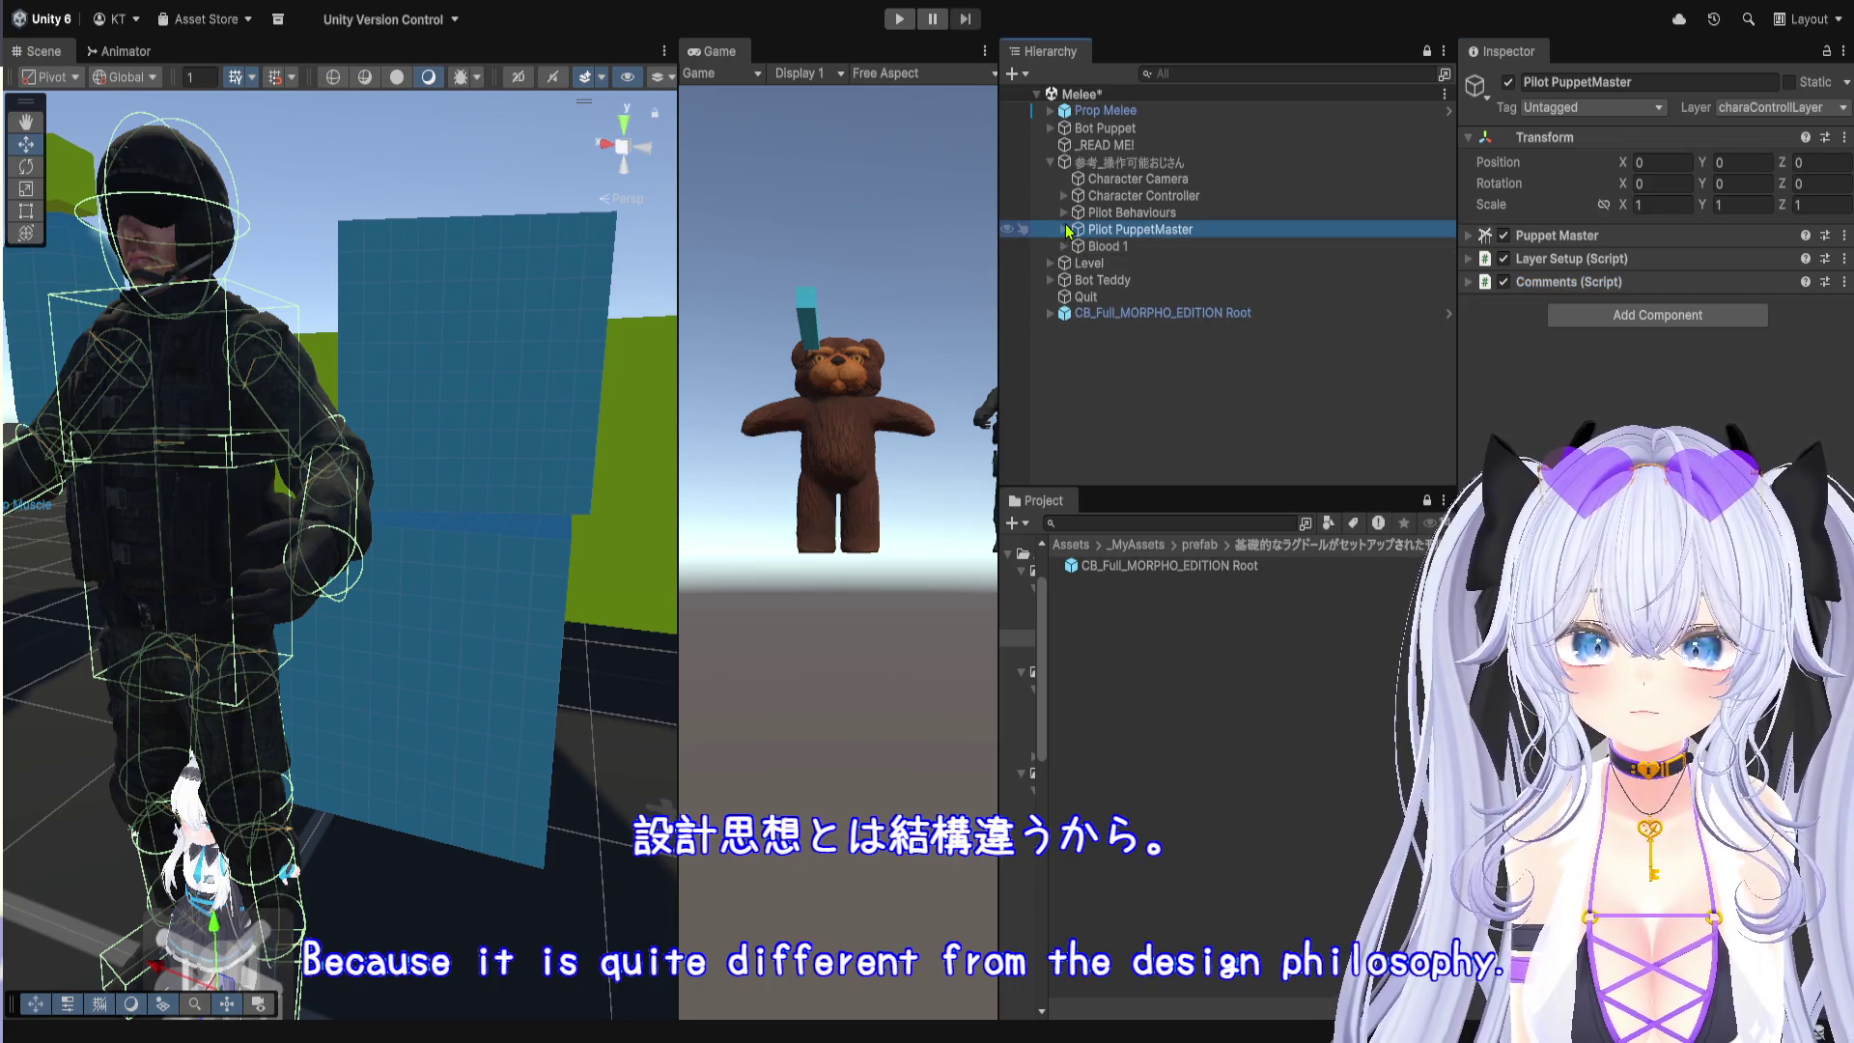
pyautogui.click(1064, 213)
pyautogui.click(1064, 213)
pyautogui.click(1064, 196)
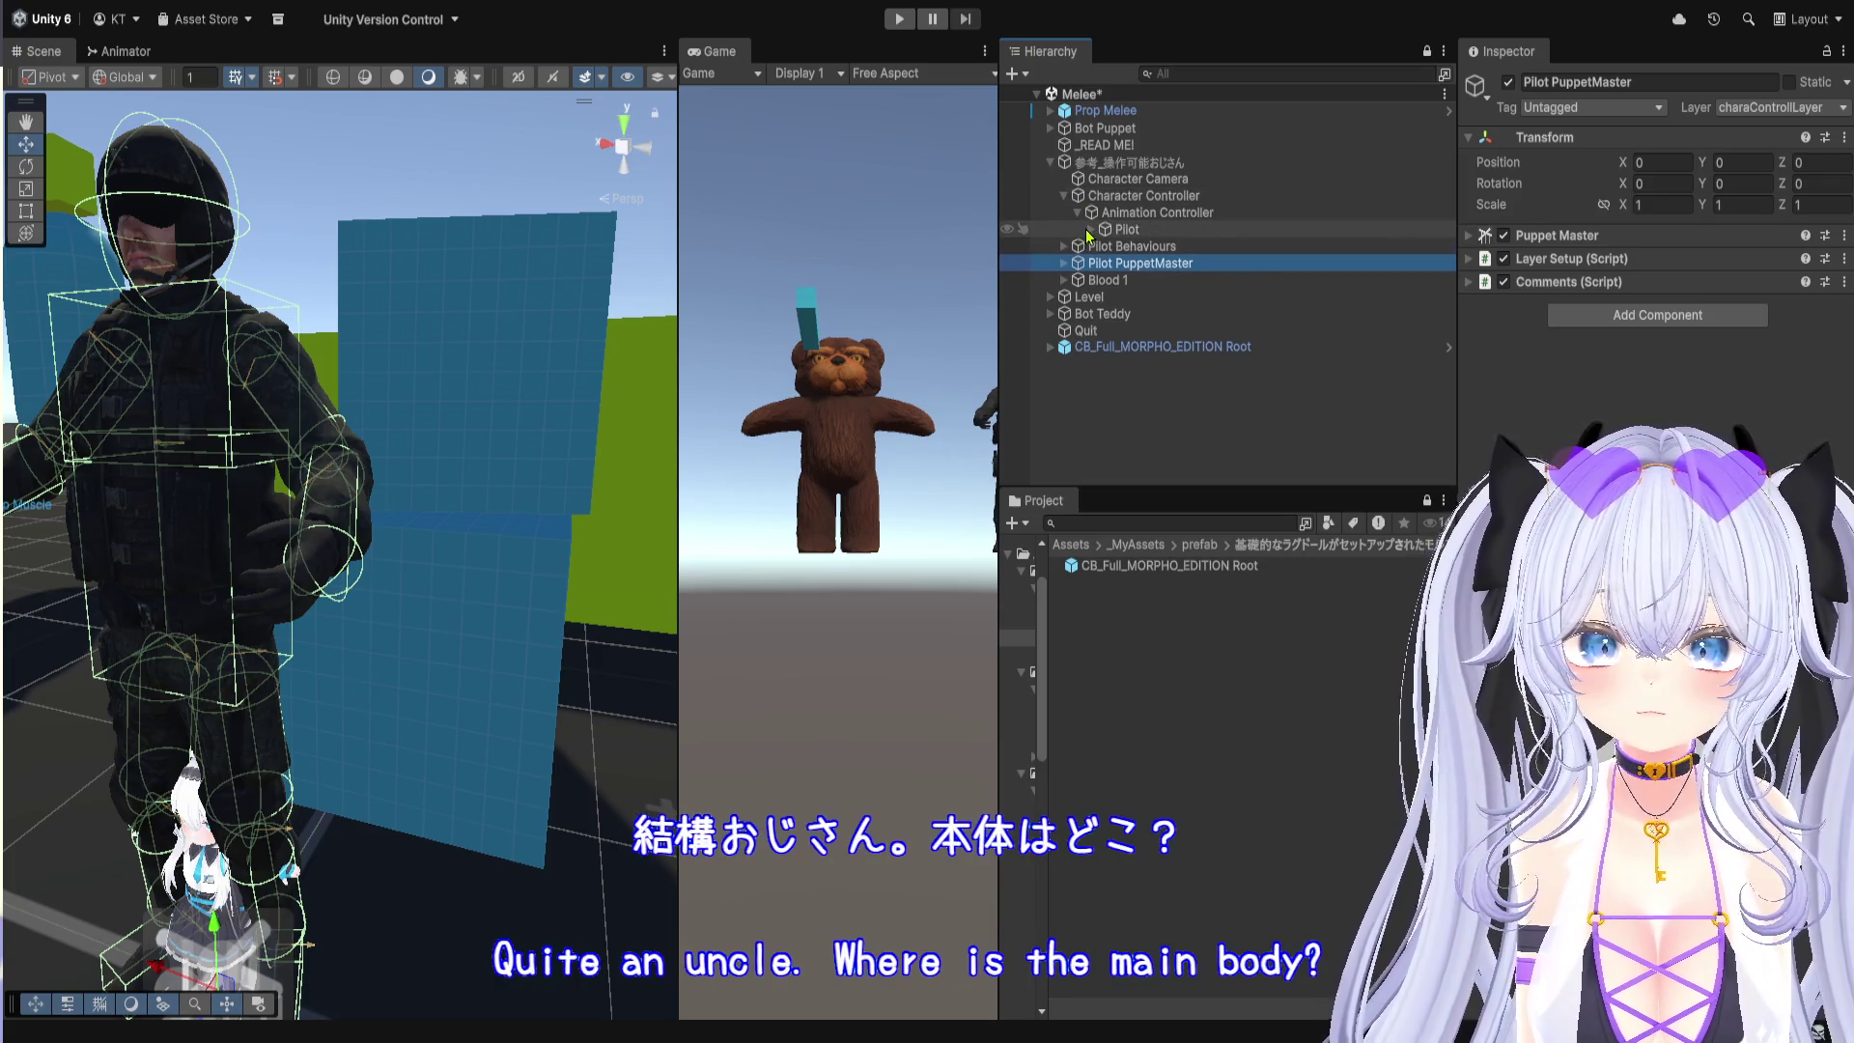
pyautogui.click(1090, 232)
pyautogui.click(1123, 230)
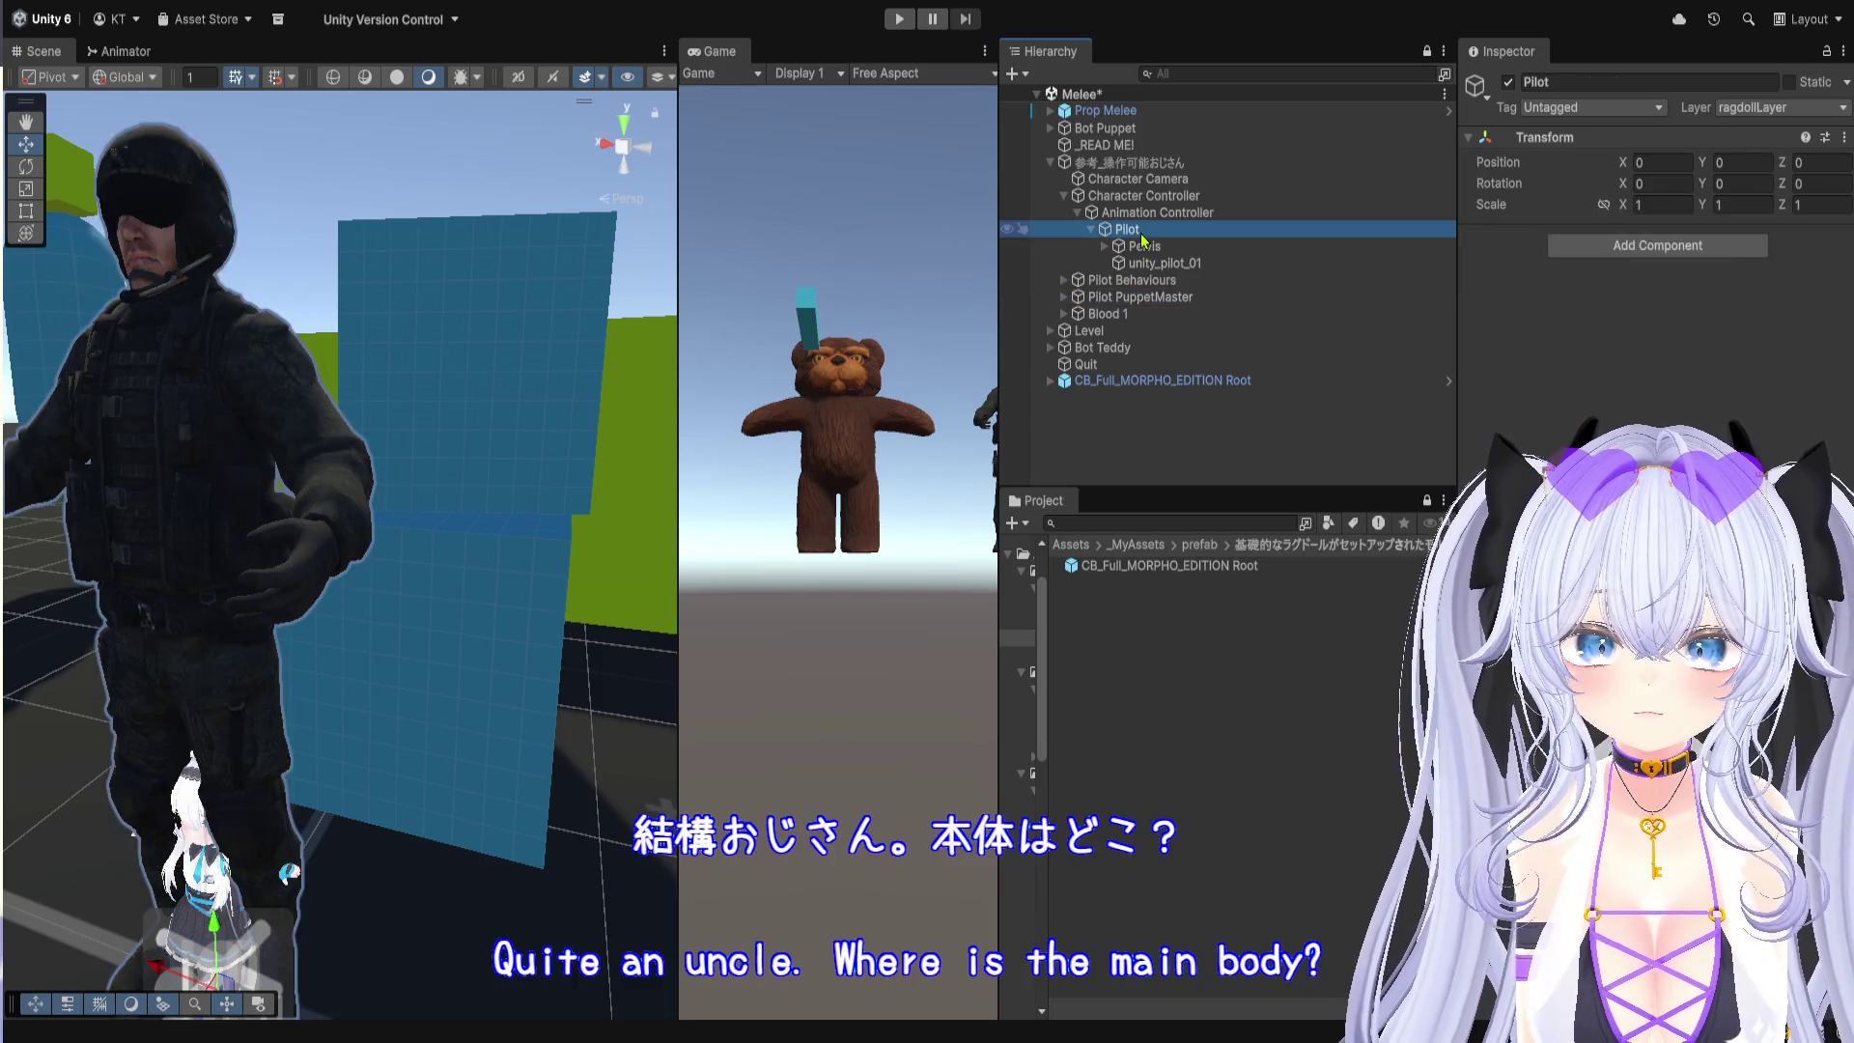
pyautogui.click(1145, 248)
pyautogui.click(1145, 261)
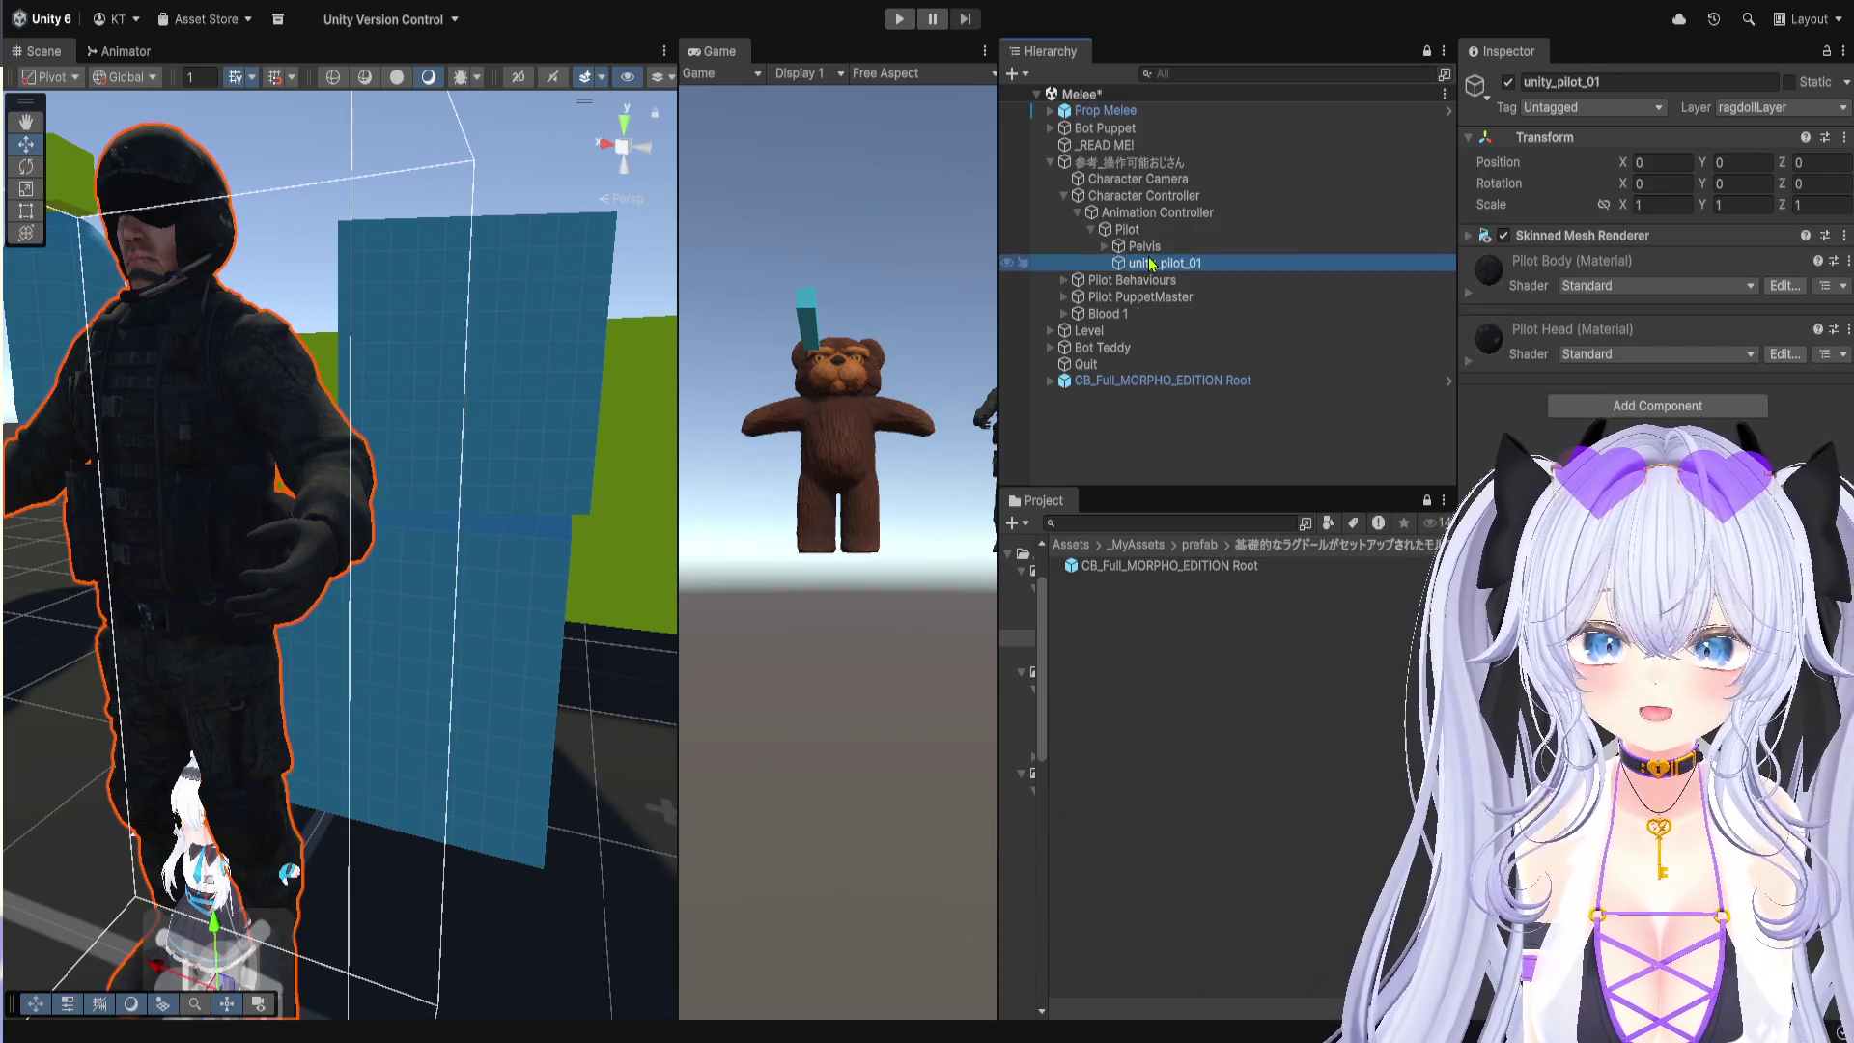
pyautogui.click(1106, 247)
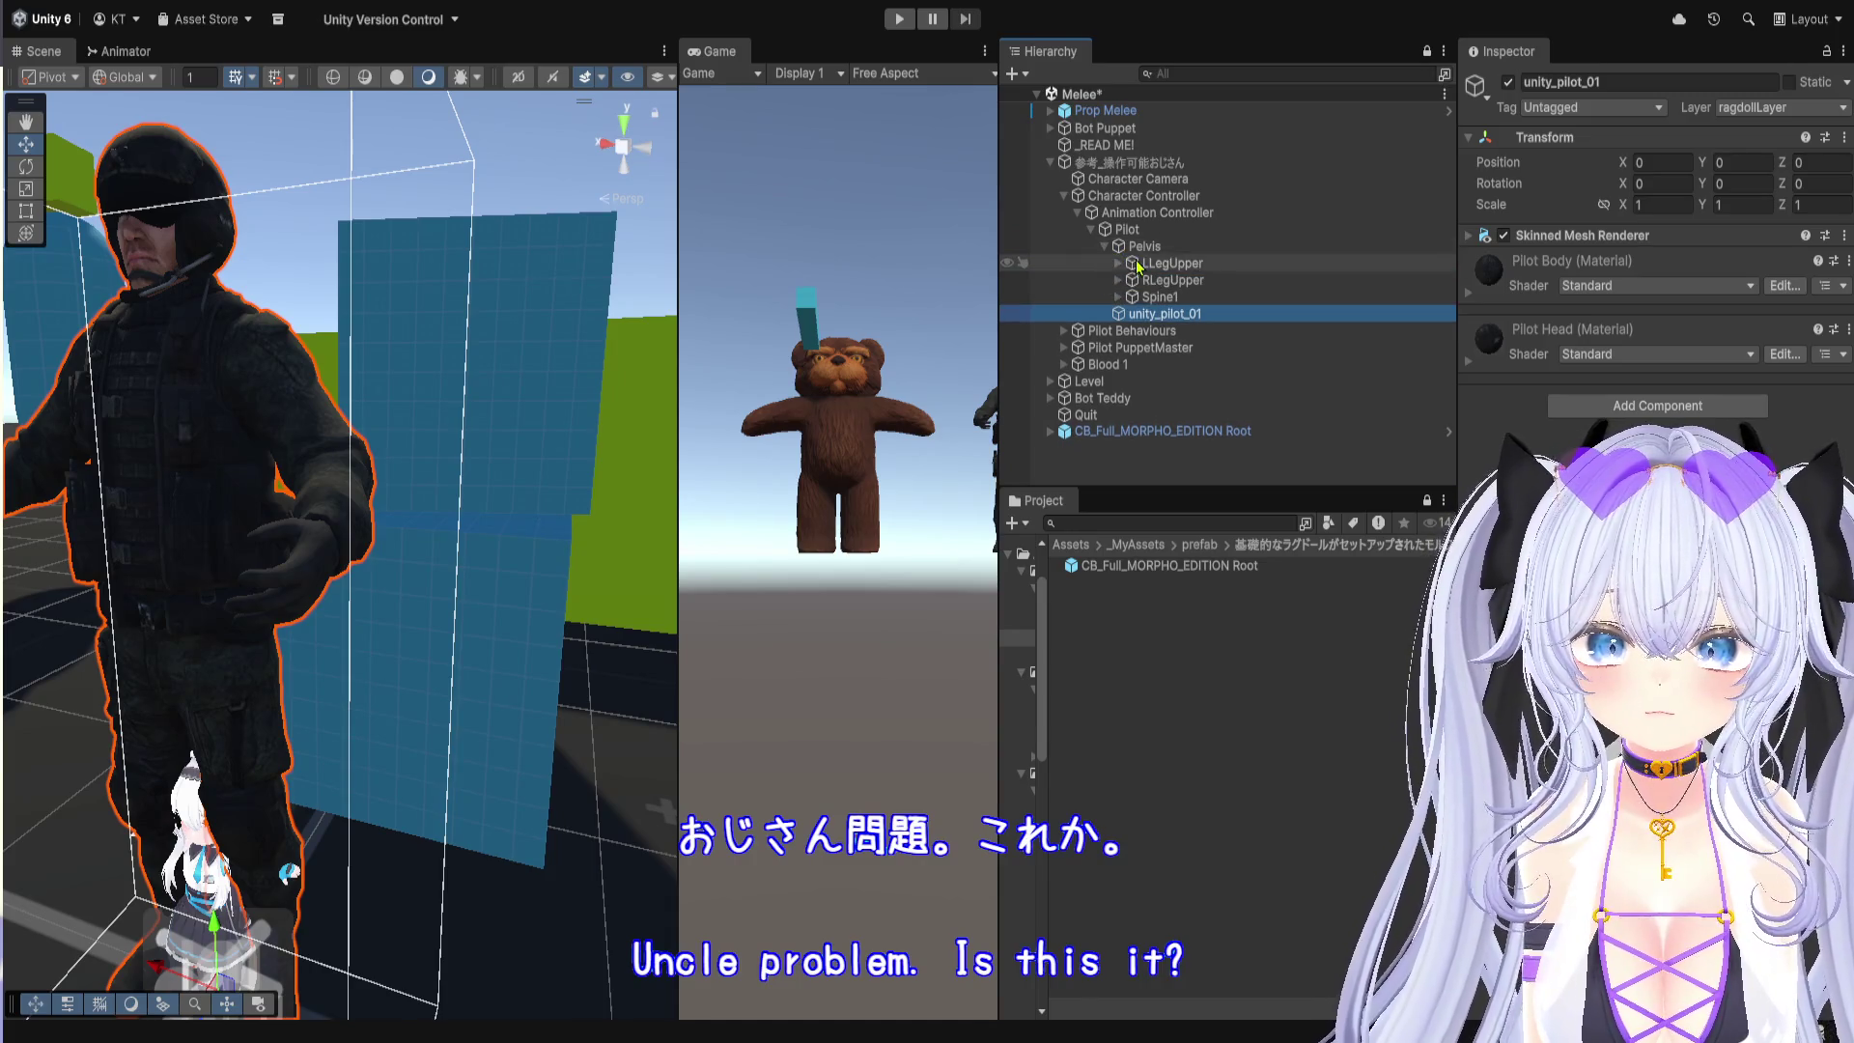
# Step: Open Animation Controller's Humanoid Third Person Puppet animator controller graph
pyautogui.click(1134, 218)
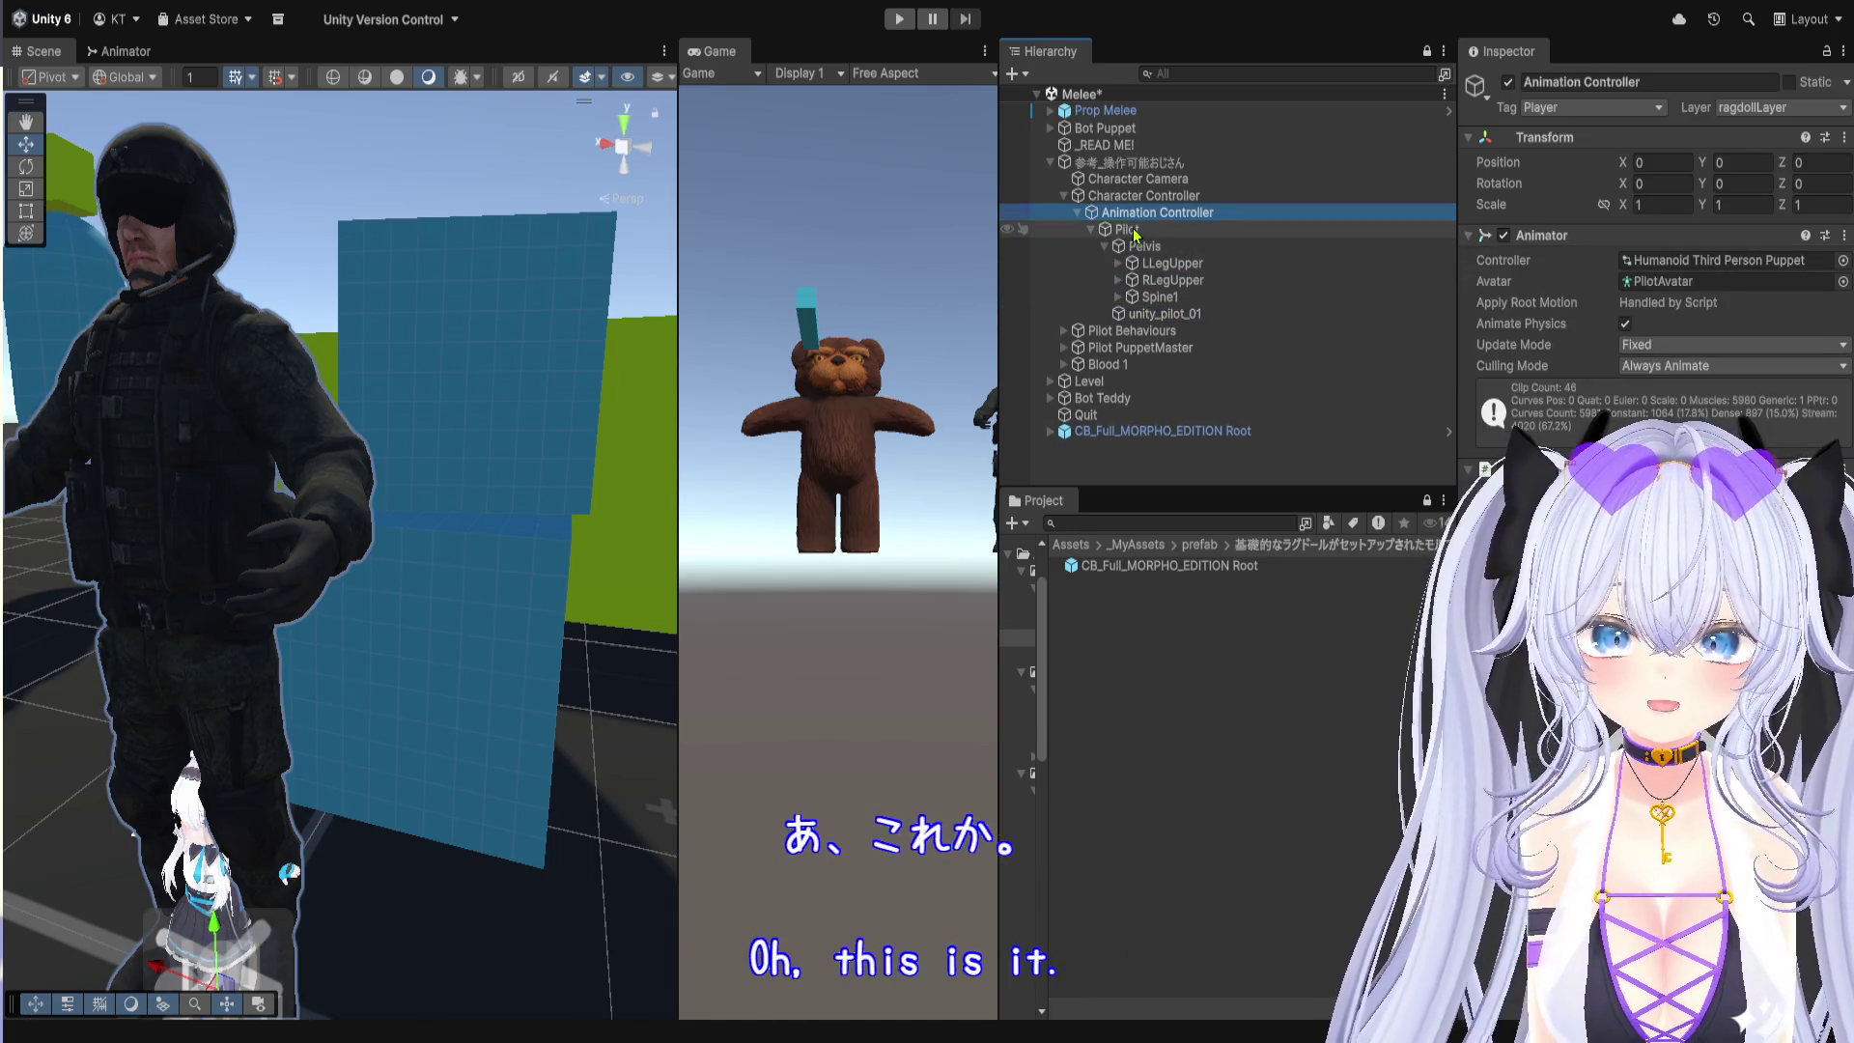
pyautogui.click(1749, 263)
pyautogui.doubleClick(1750, 266)
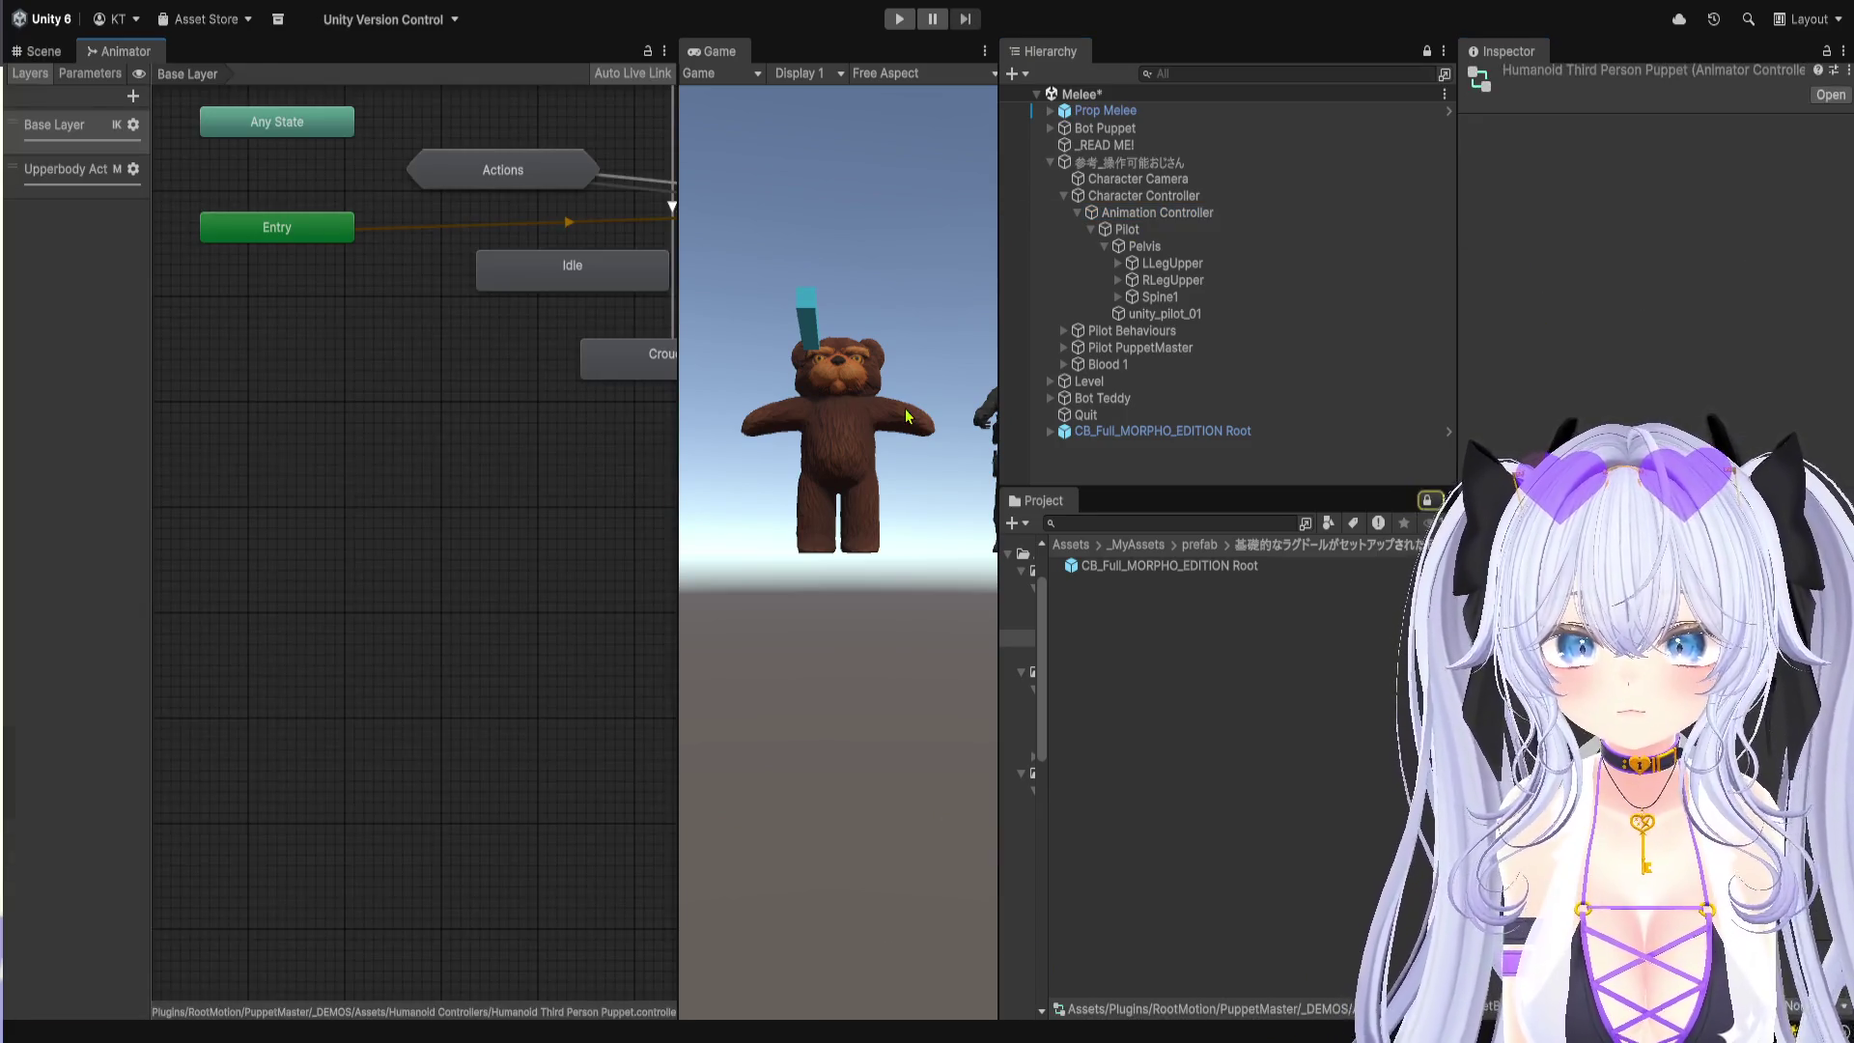
# Step: Widen the Animator and zoom out to fit the Humanoid Third Person Puppet state graph
pyautogui.moveTo(677, 412); pyautogui.dragTo(1031, 412)
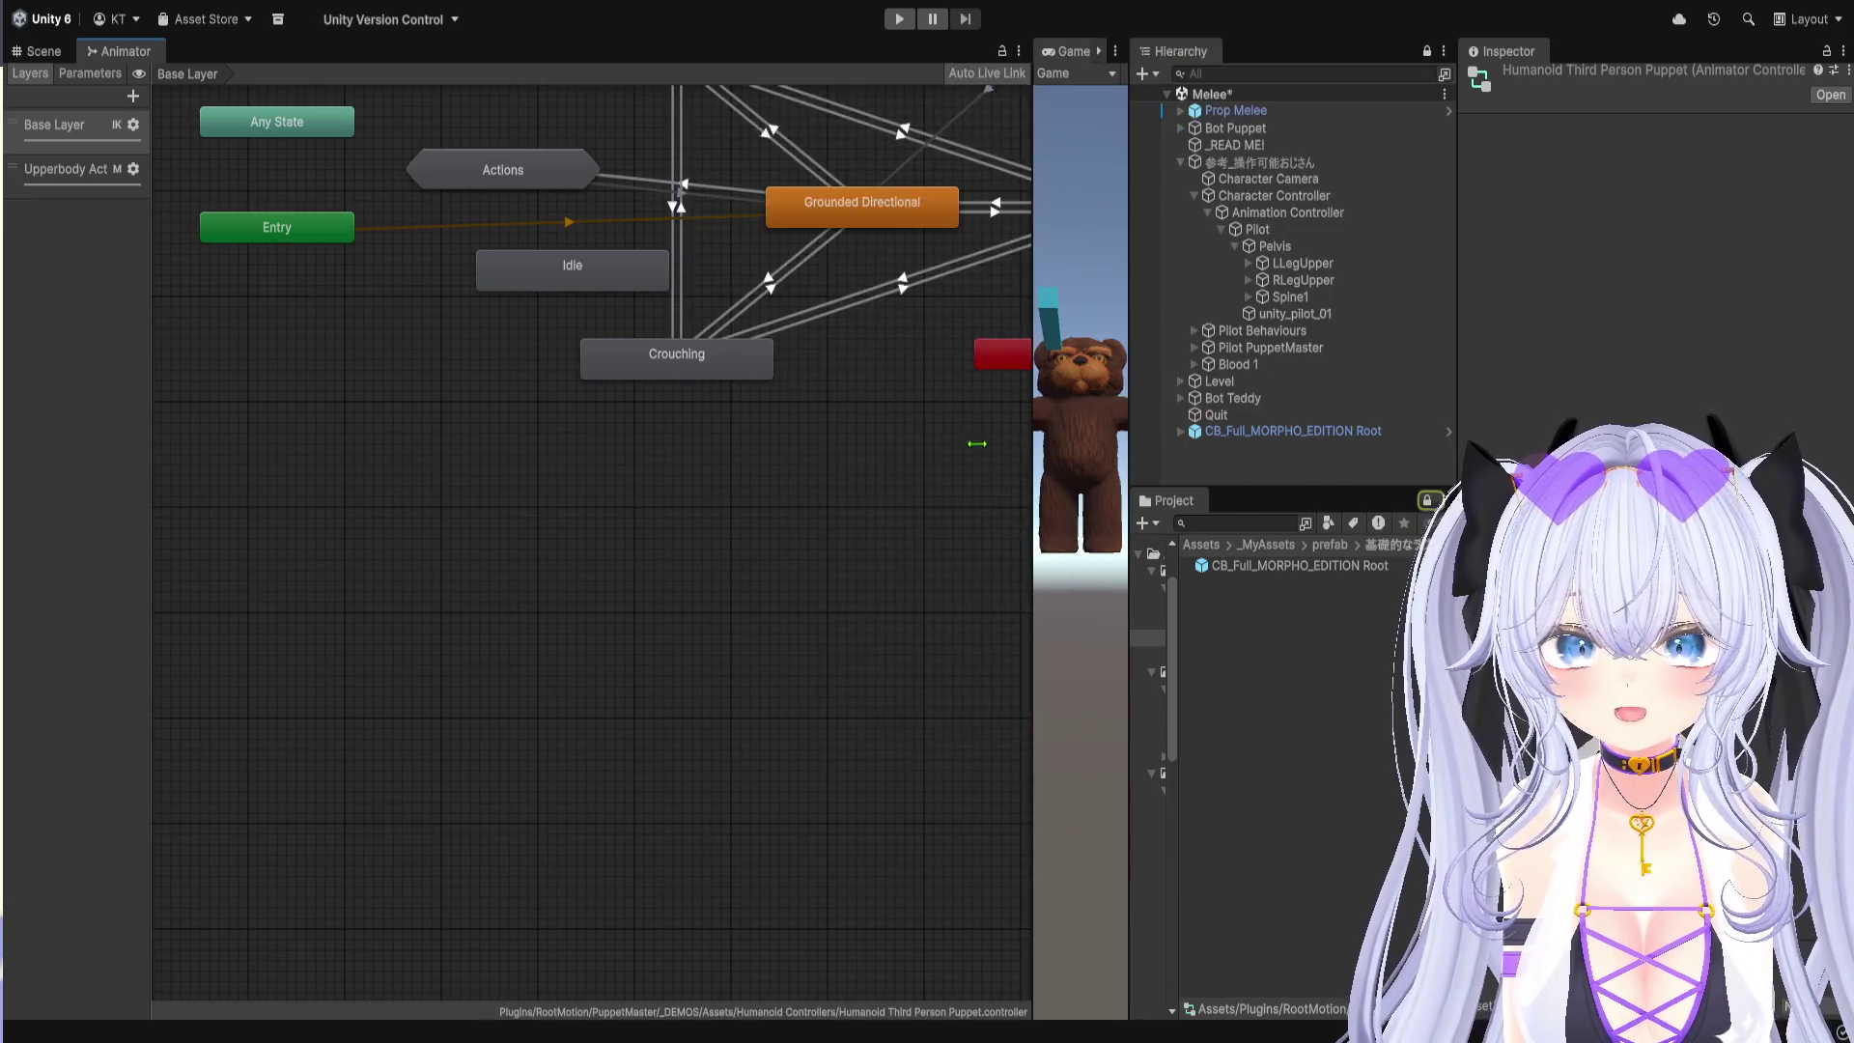
pyautogui.scroll(-3, 628, 675)
pyautogui.scroll(5, 645, 636)
pyautogui.scroll(-2, 645, 635)
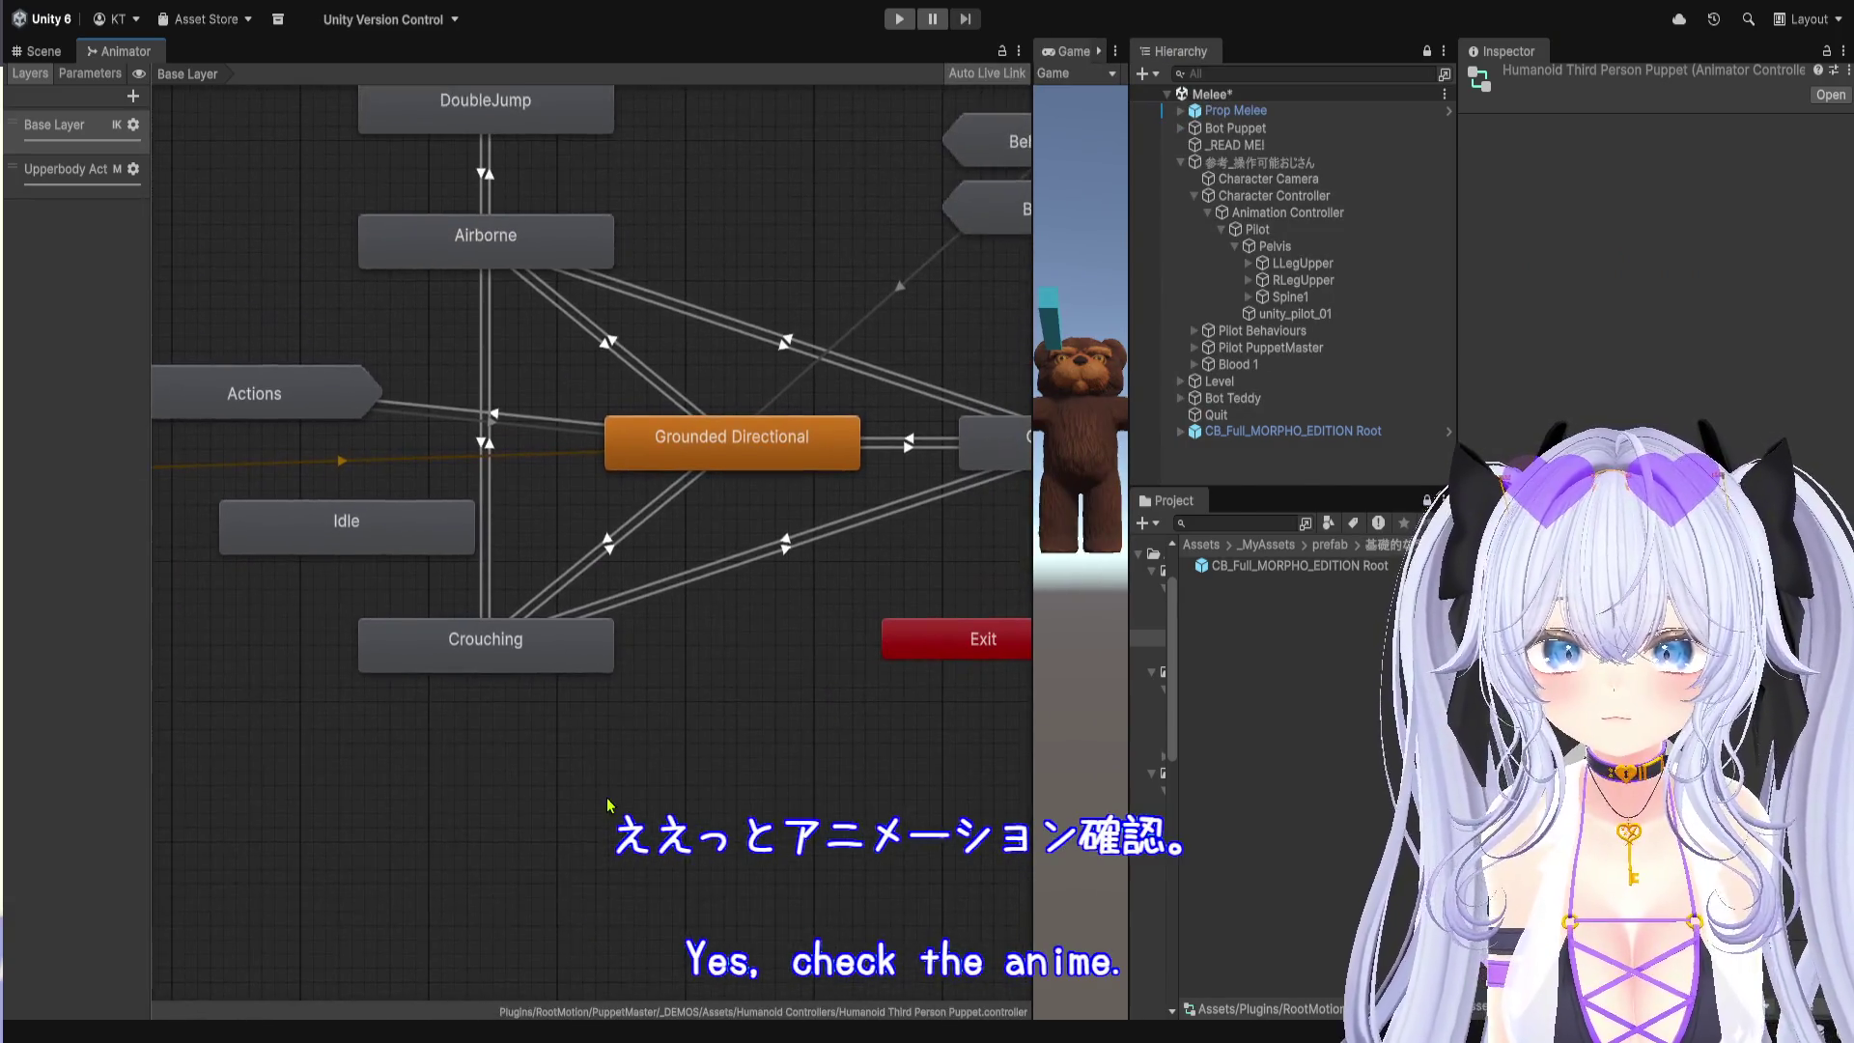
pyautogui.scroll(-2, 692, 701)
pyautogui.scroll(2, 691, 701)
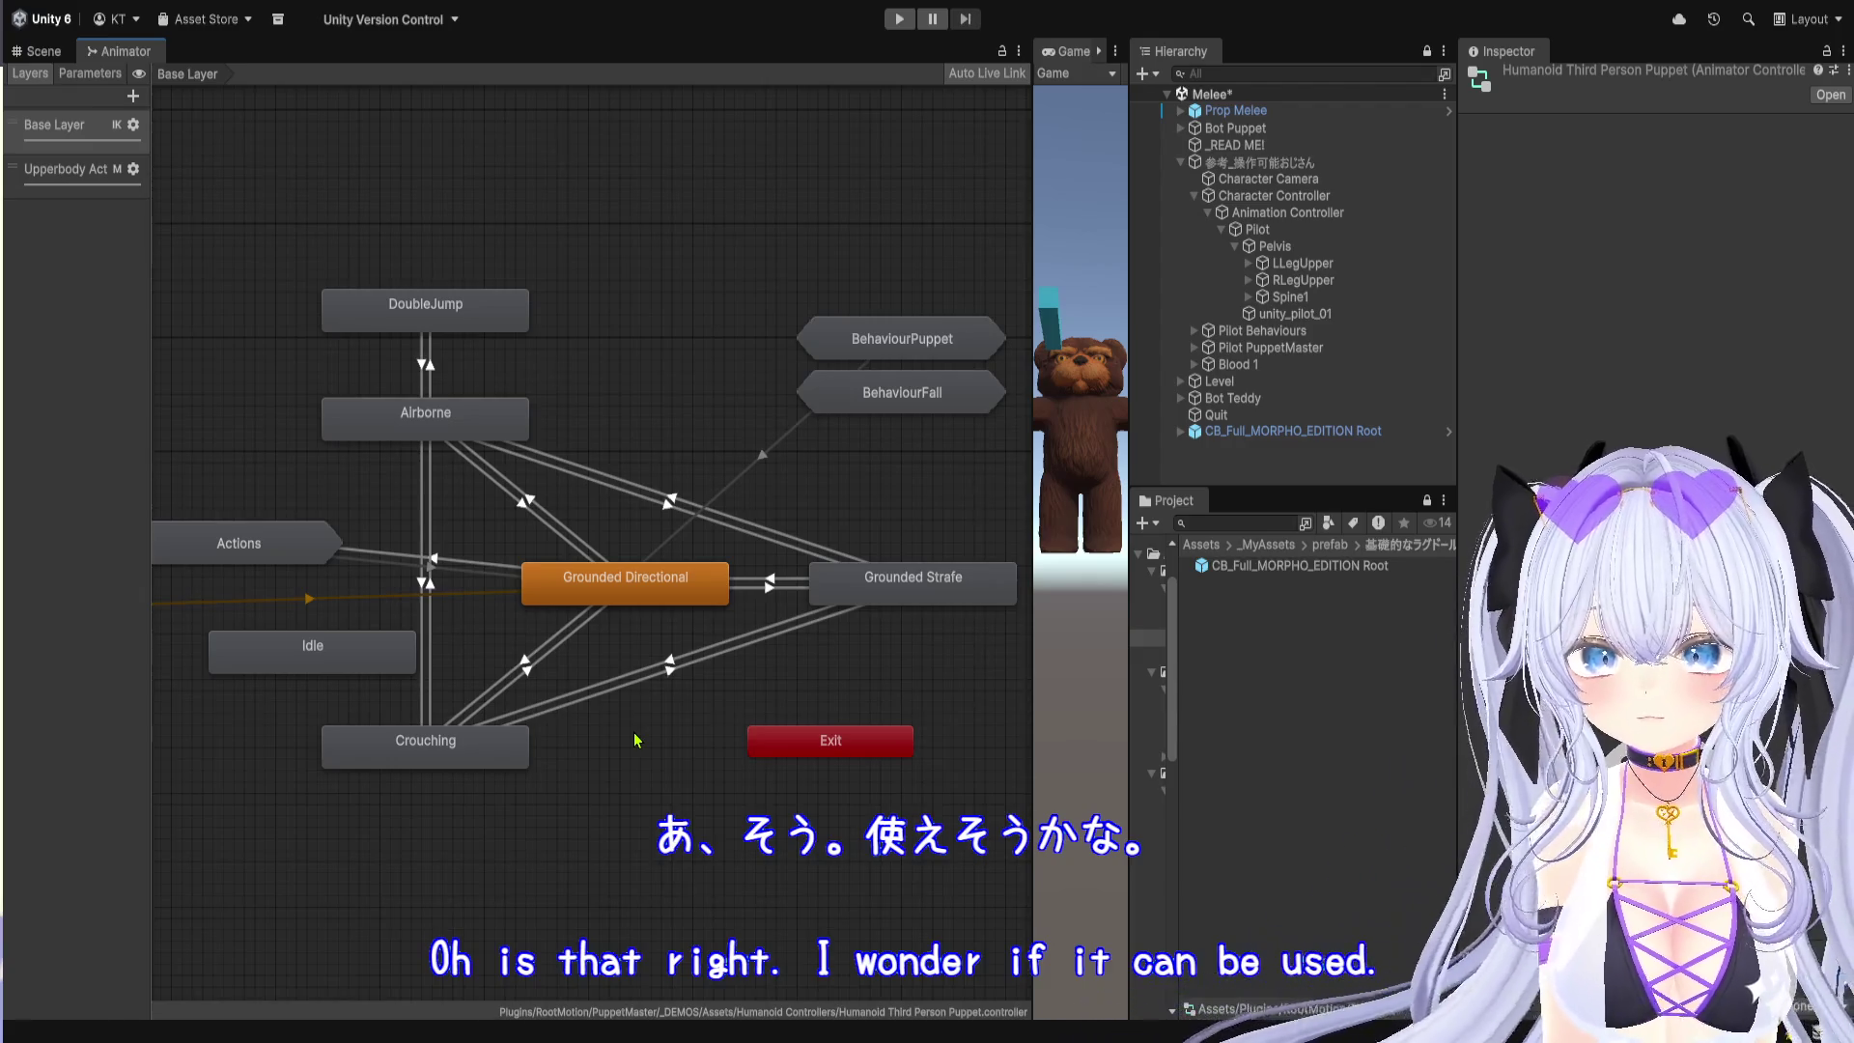
pyautogui.moveTo(635, 752)
pyautogui.mouseDown()
pyautogui.moveTo(653, 776)
pyautogui.moveTo(589, 786)
pyautogui.moveTo(628, 800)
pyautogui.mouseUp()
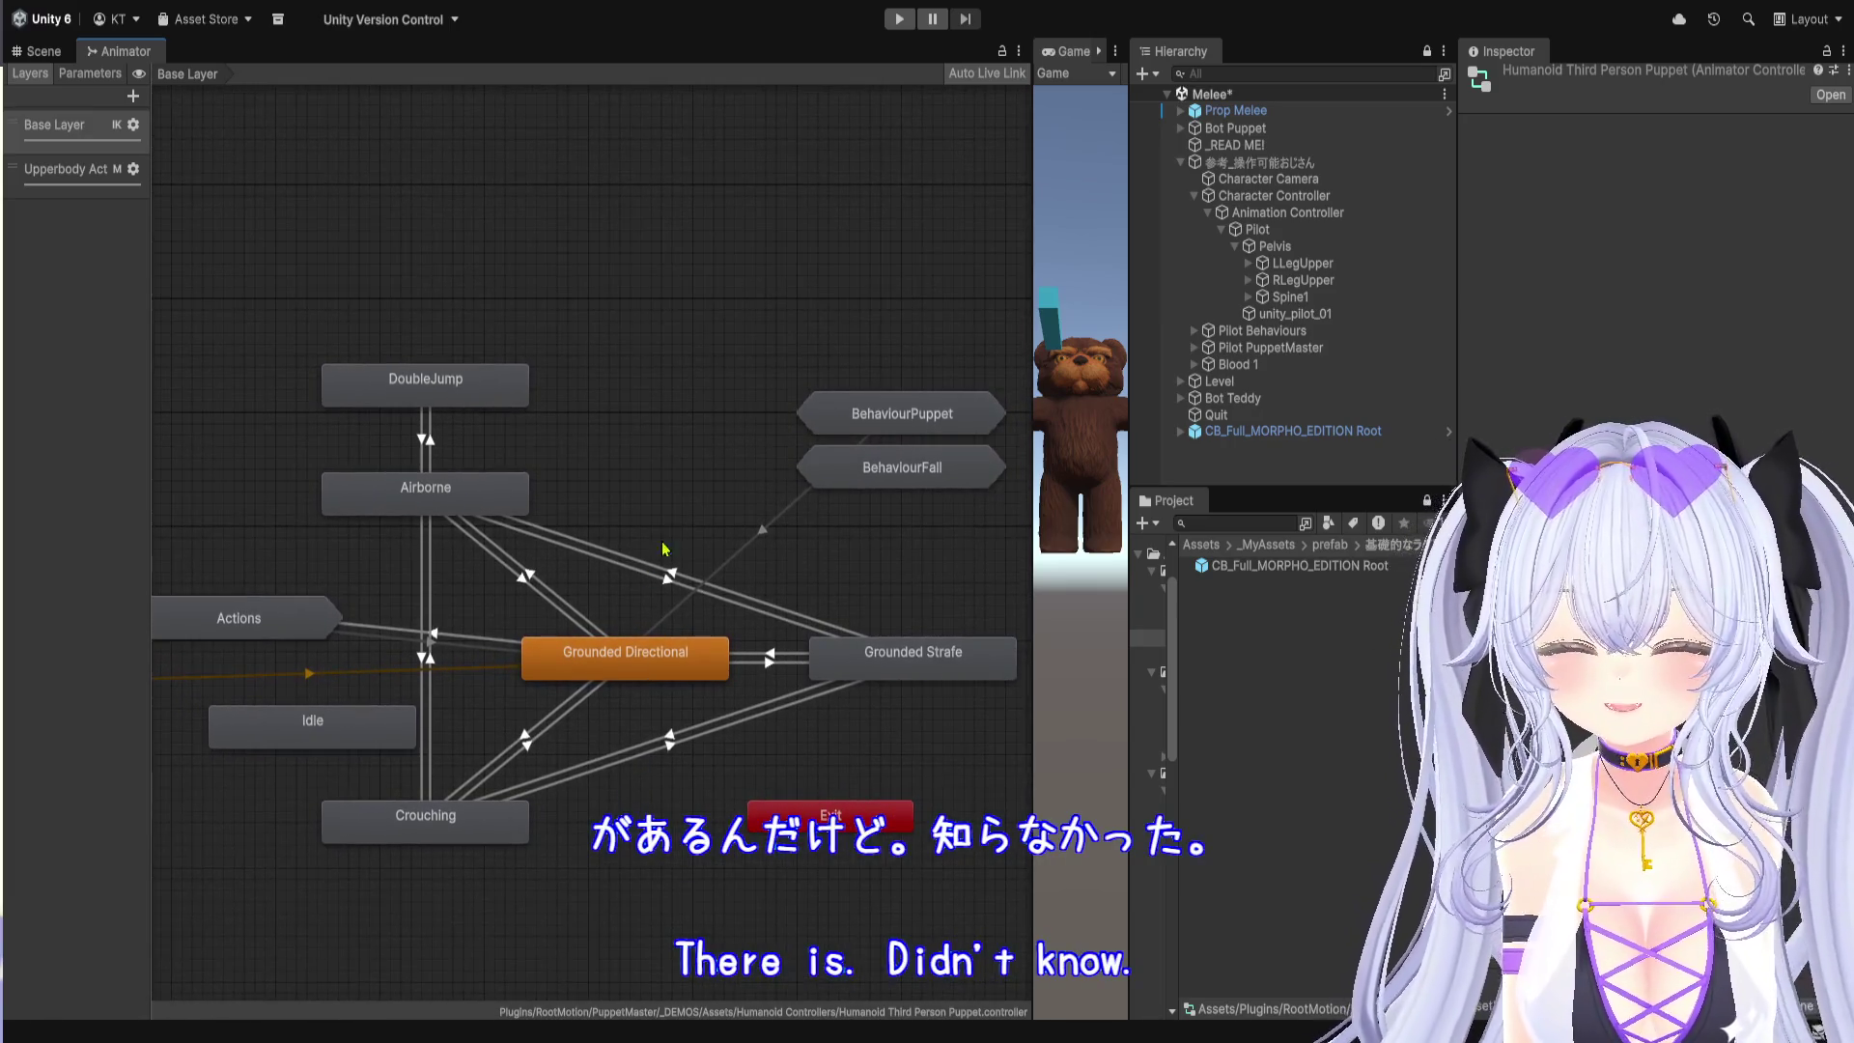
pyautogui.moveTo(155, 216)
pyautogui.mouseDown()
pyautogui.moveTo(357, 221)
pyautogui.moveTo(177, 221)
pyautogui.mouseUp()
pyautogui.scroll(-4, 739, 415)
pyautogui.scroll(2, 755, 403)
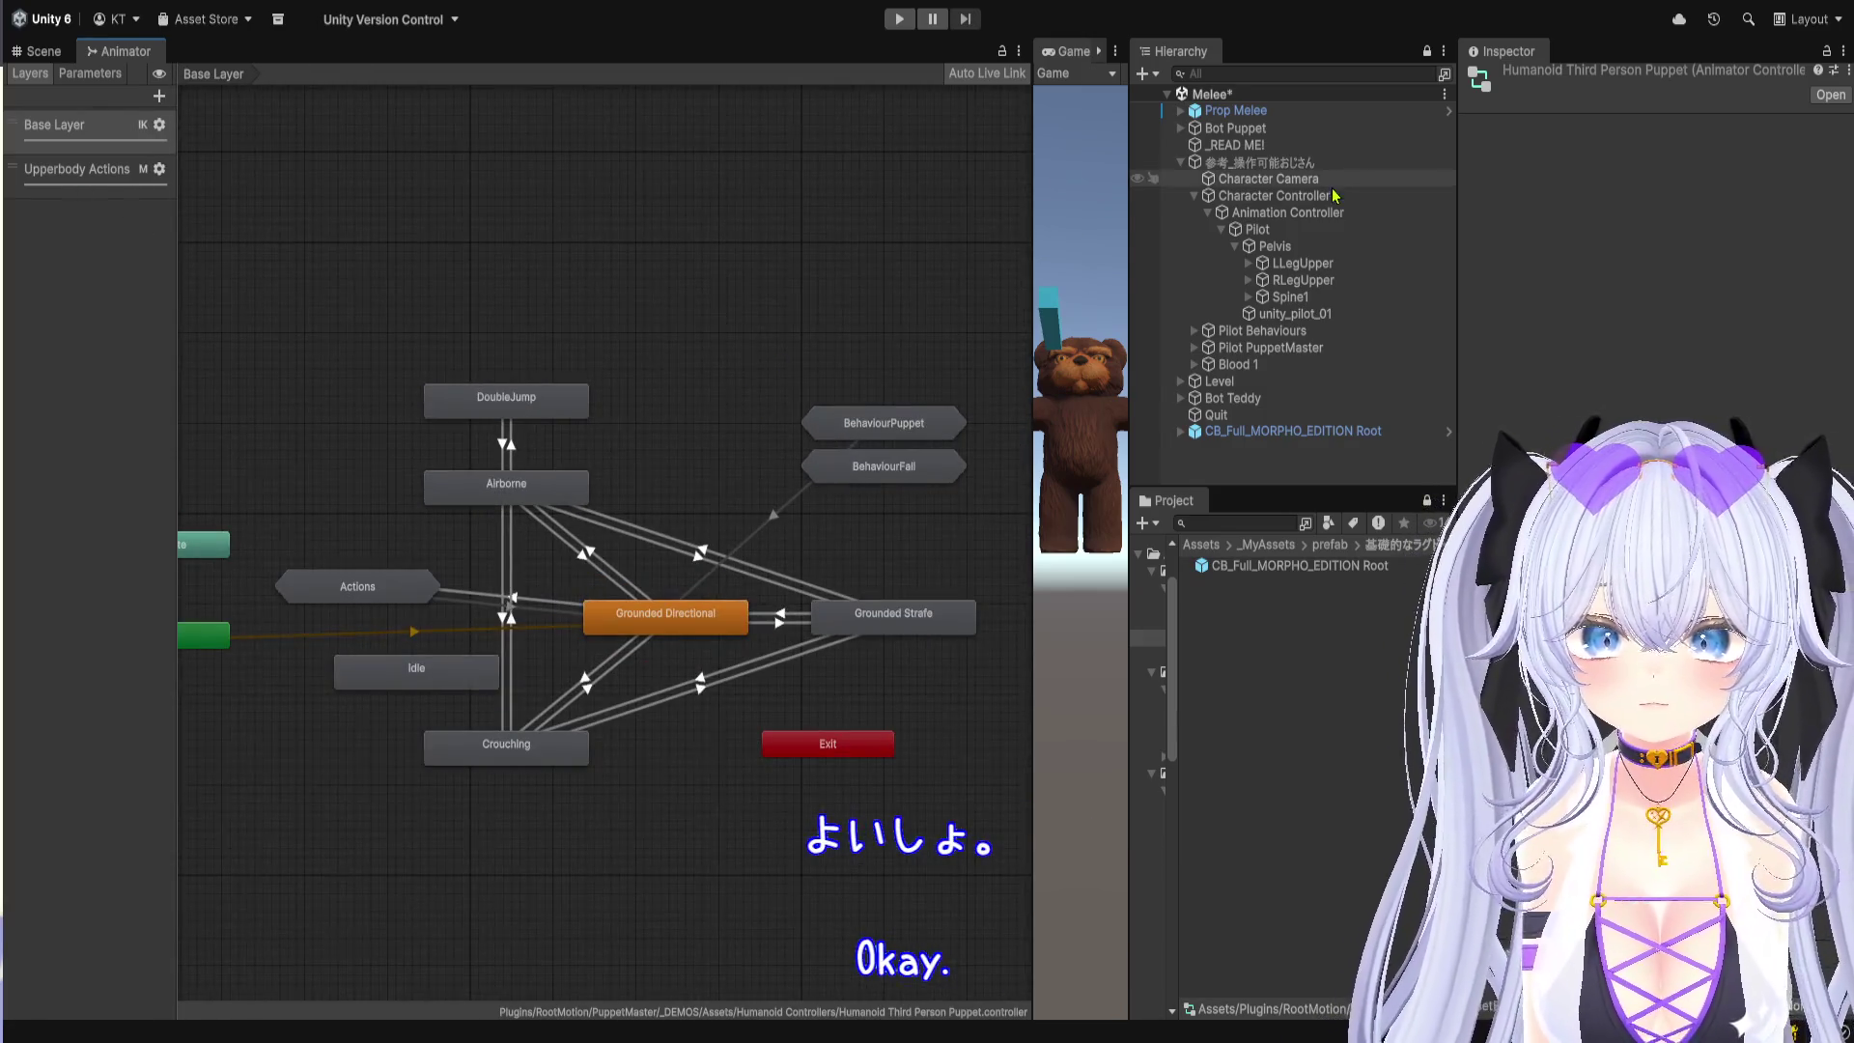
# Step: Inspect the scripts on 参考_操作可能おじさん's Character Controller
pyautogui.click(1290, 163)
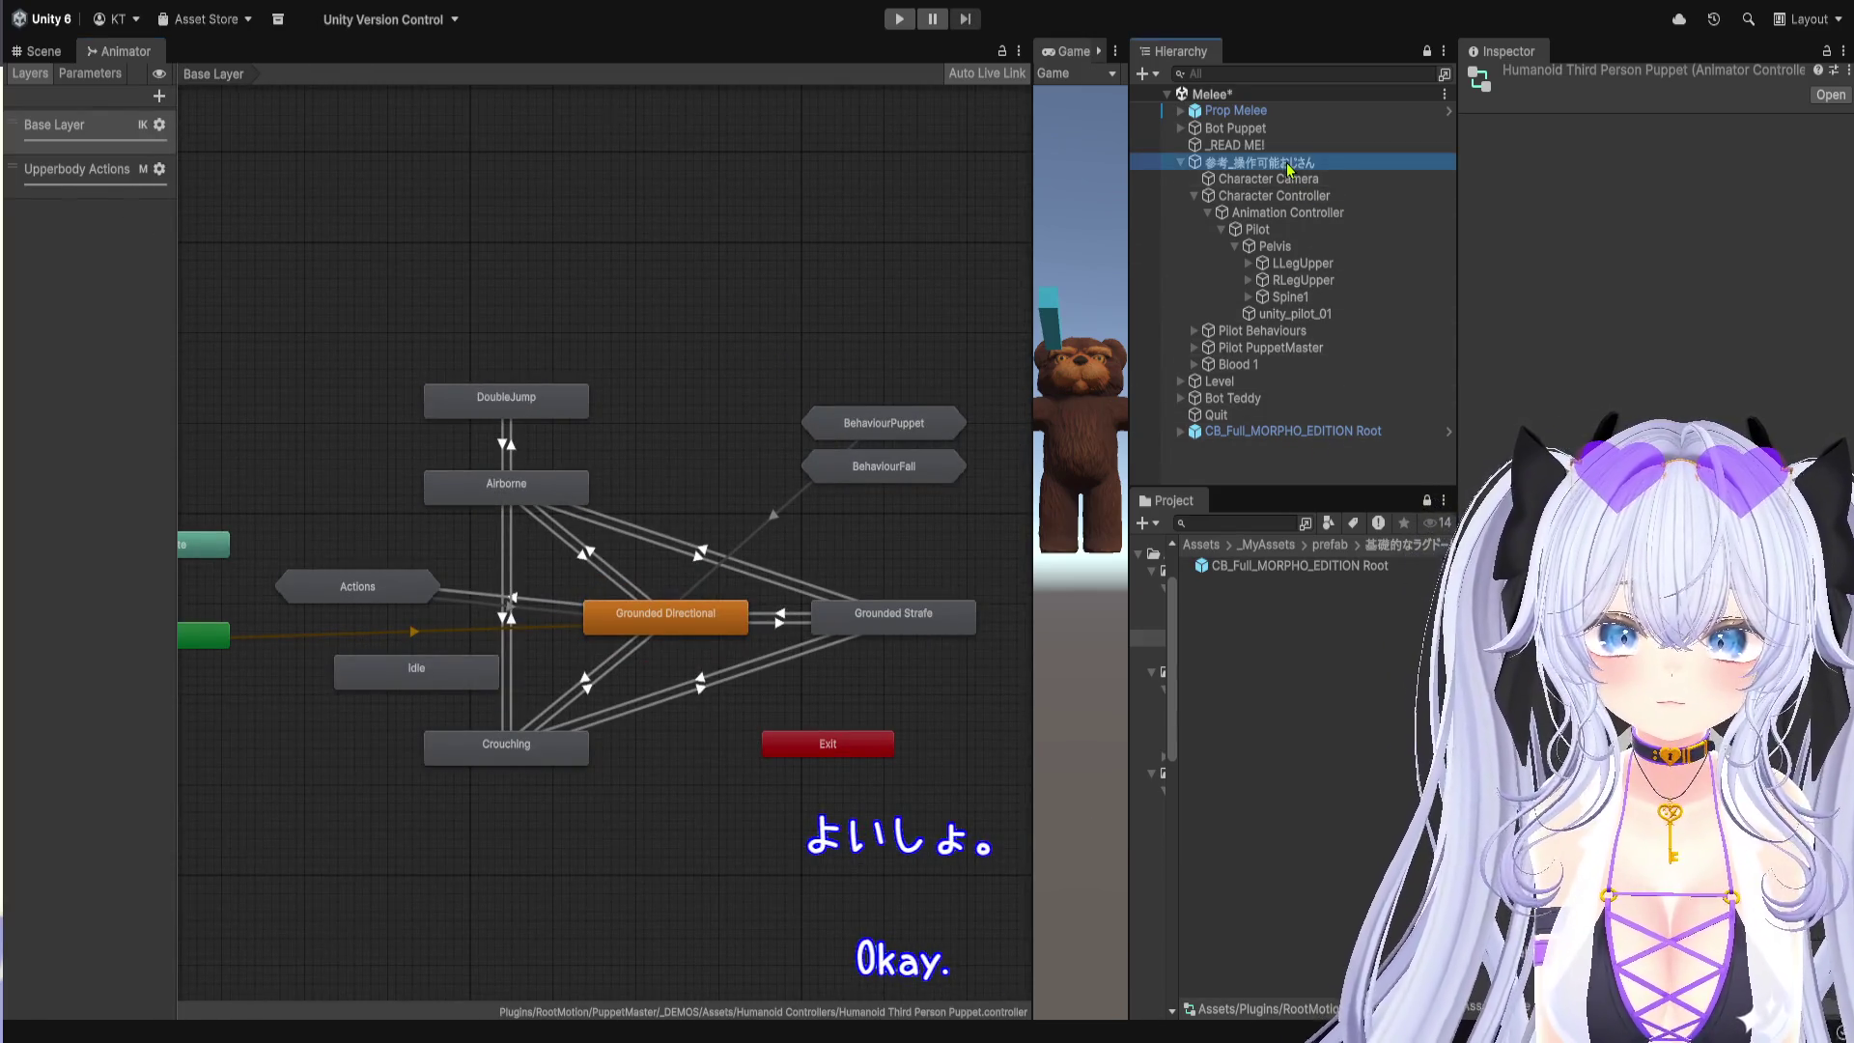
pyautogui.click(1273, 196)
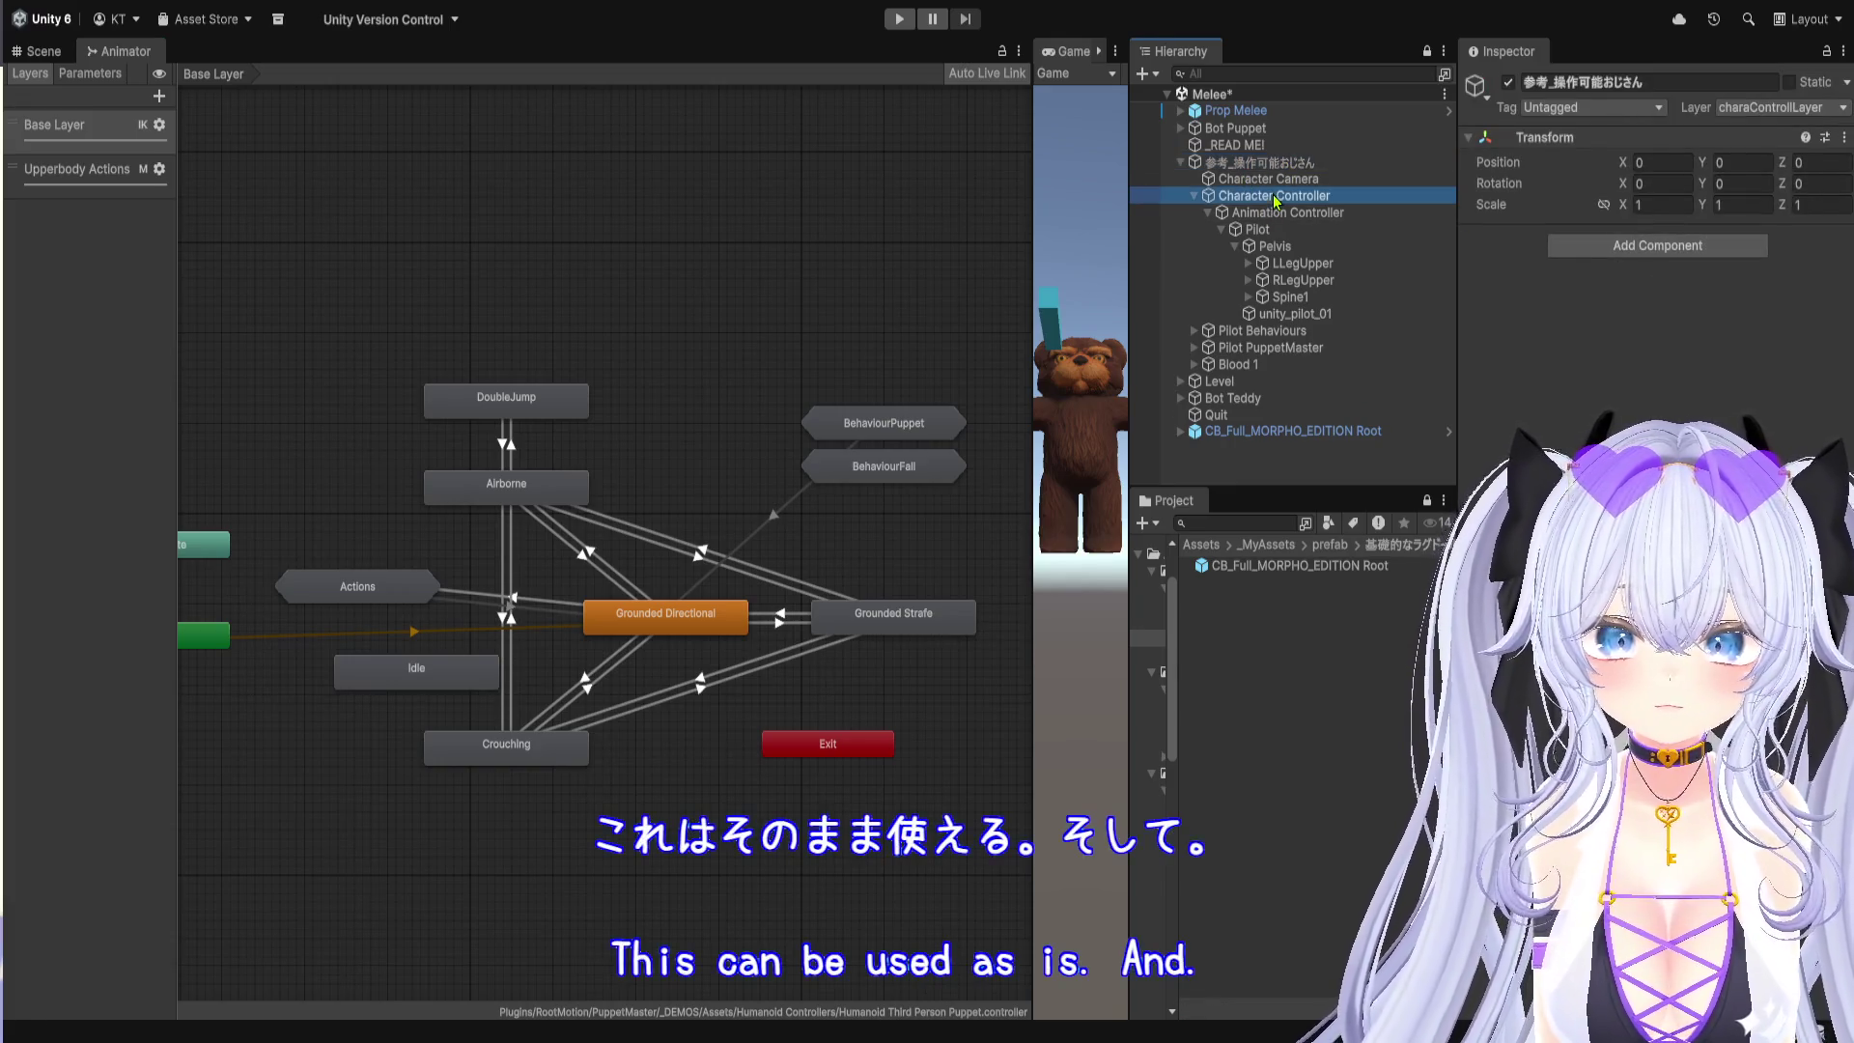
pyautogui.click(1628, 259)
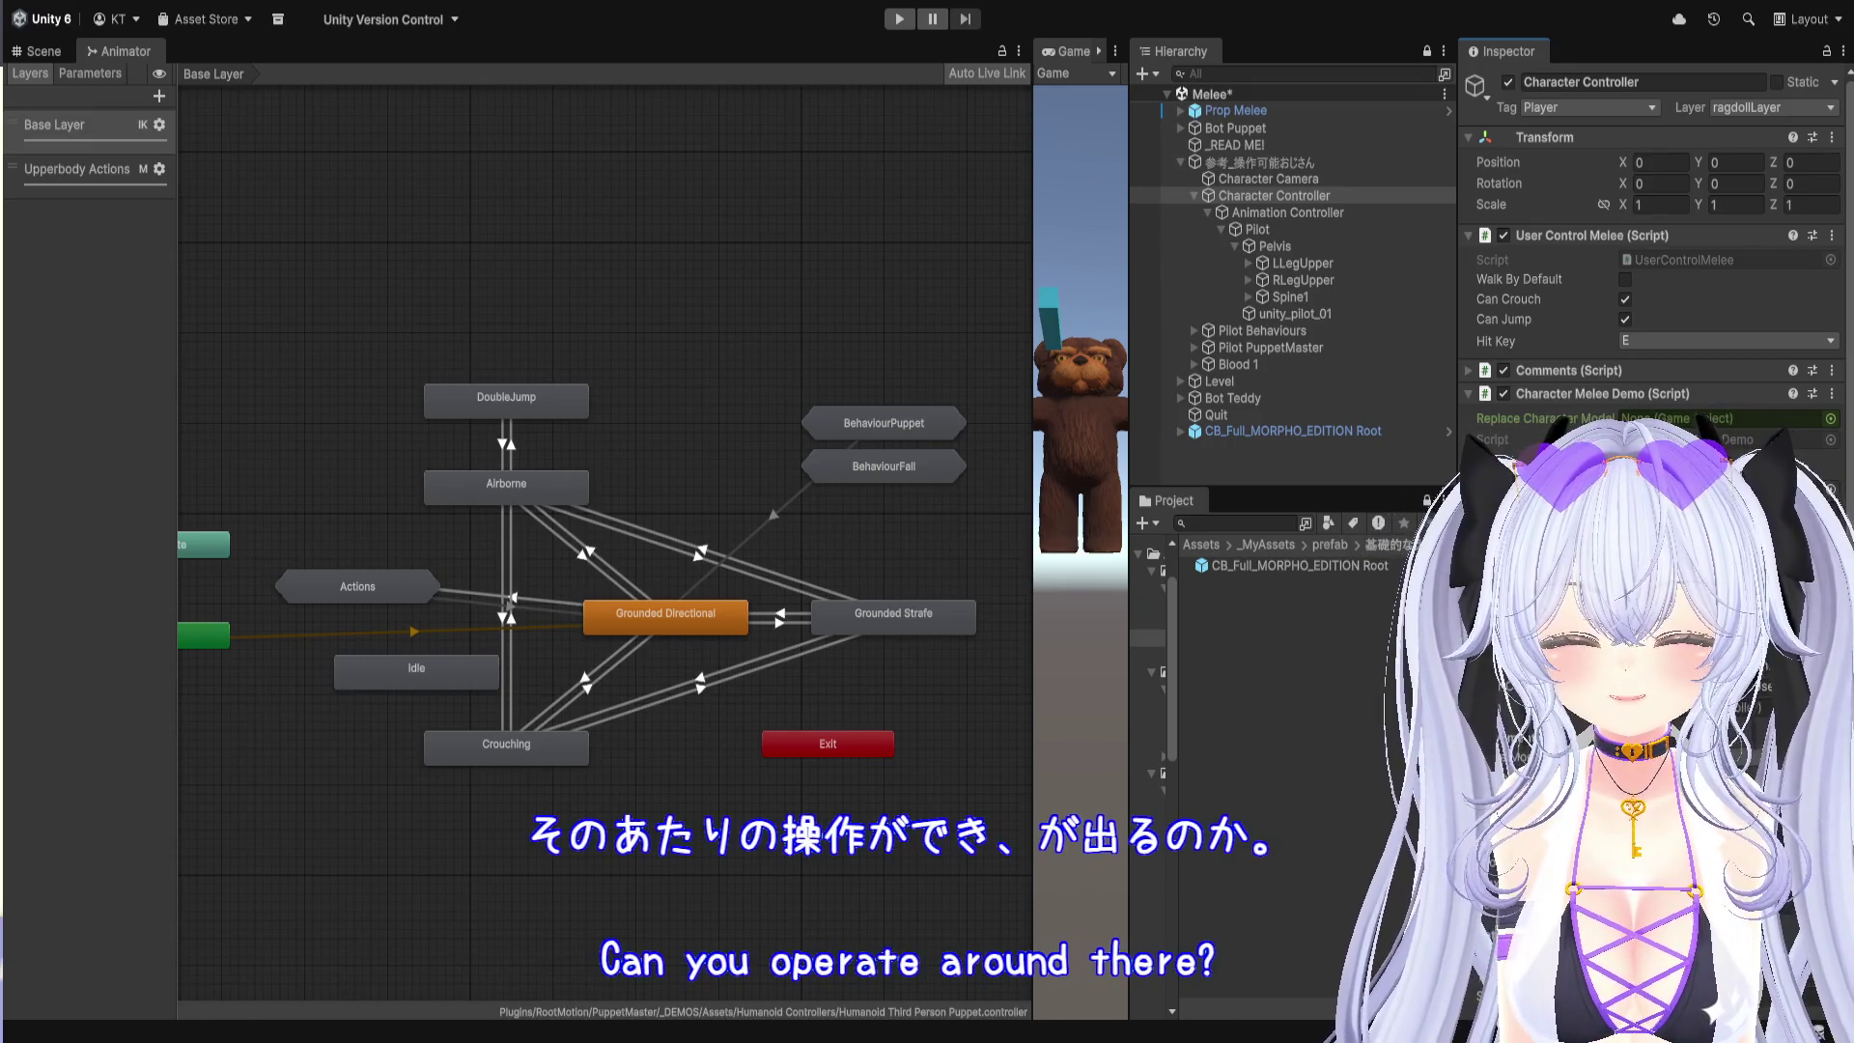
# Step: Expand CB_Full_MORPHO_EDITION Root and inspect its model's Animator
pyautogui.moveTo(1033, 478); pyautogui.dragTo(564, 488)
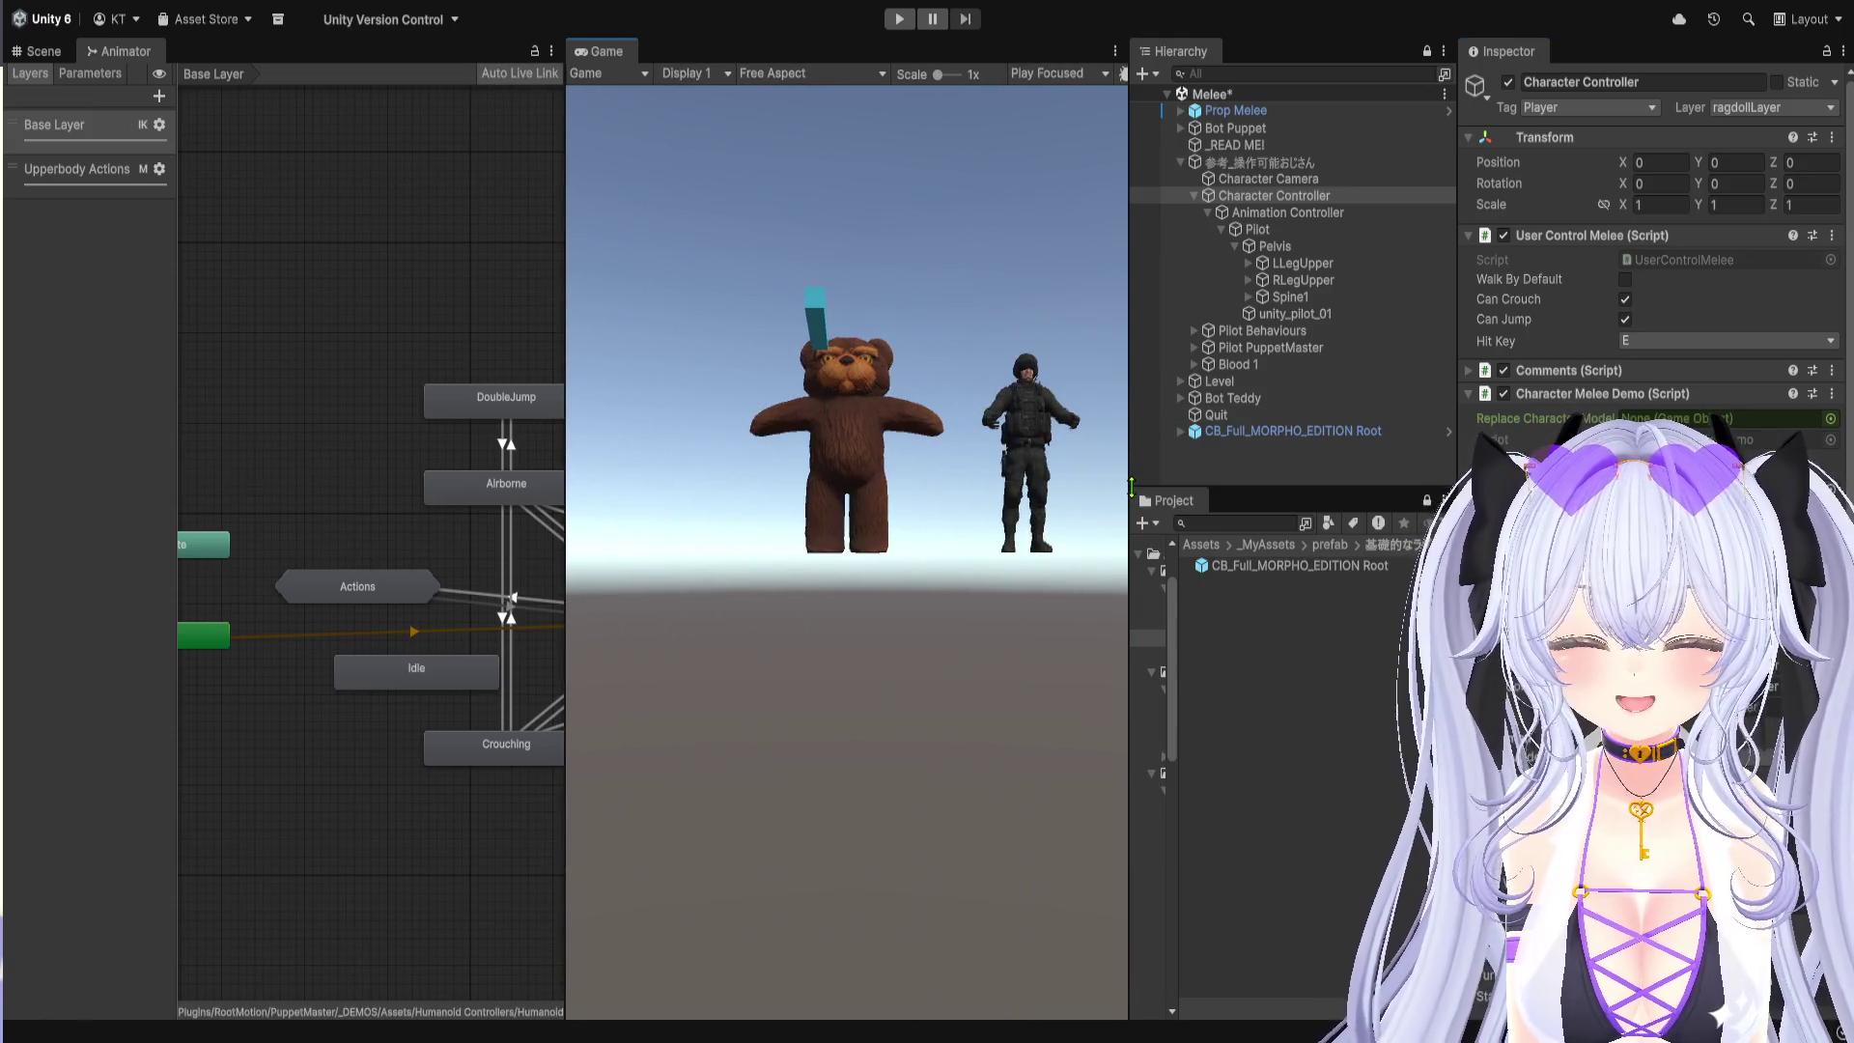
pyautogui.moveTo(1130, 478); pyautogui.dragTo(889, 478)
pyautogui.click(941, 431)
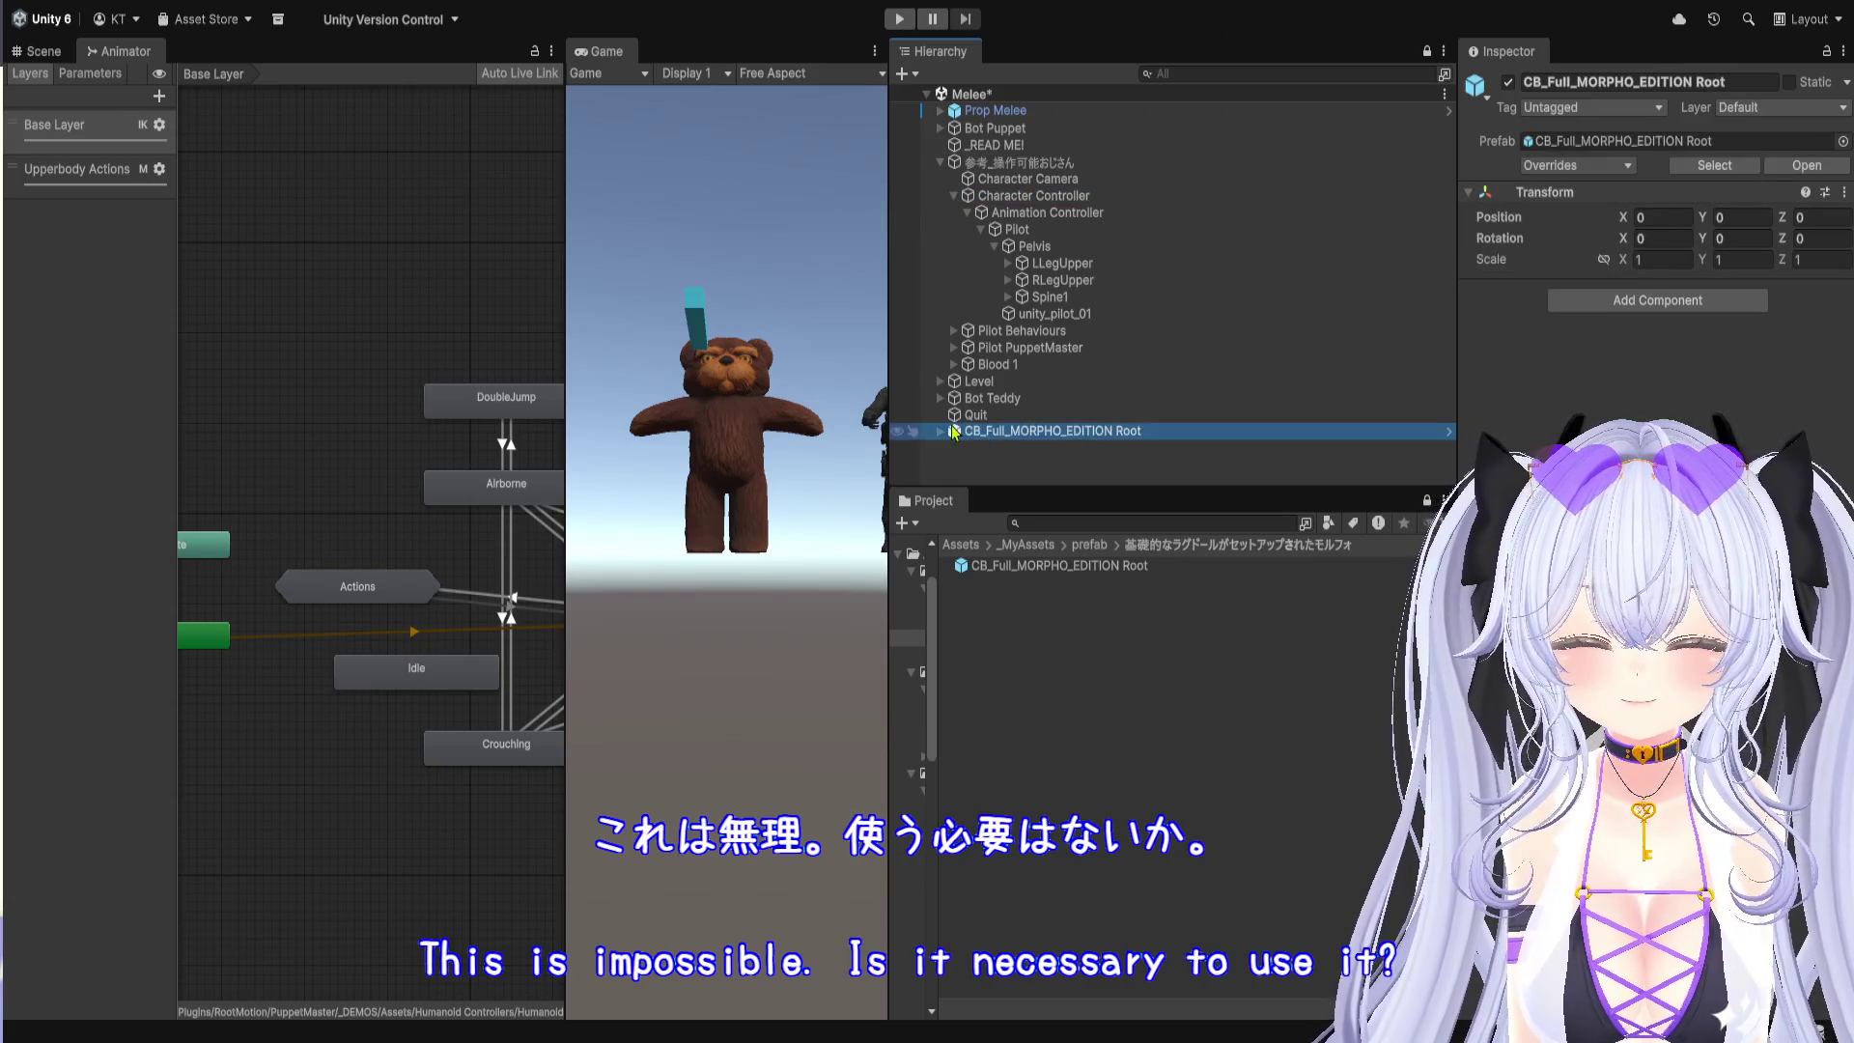
pyautogui.click(938, 432)
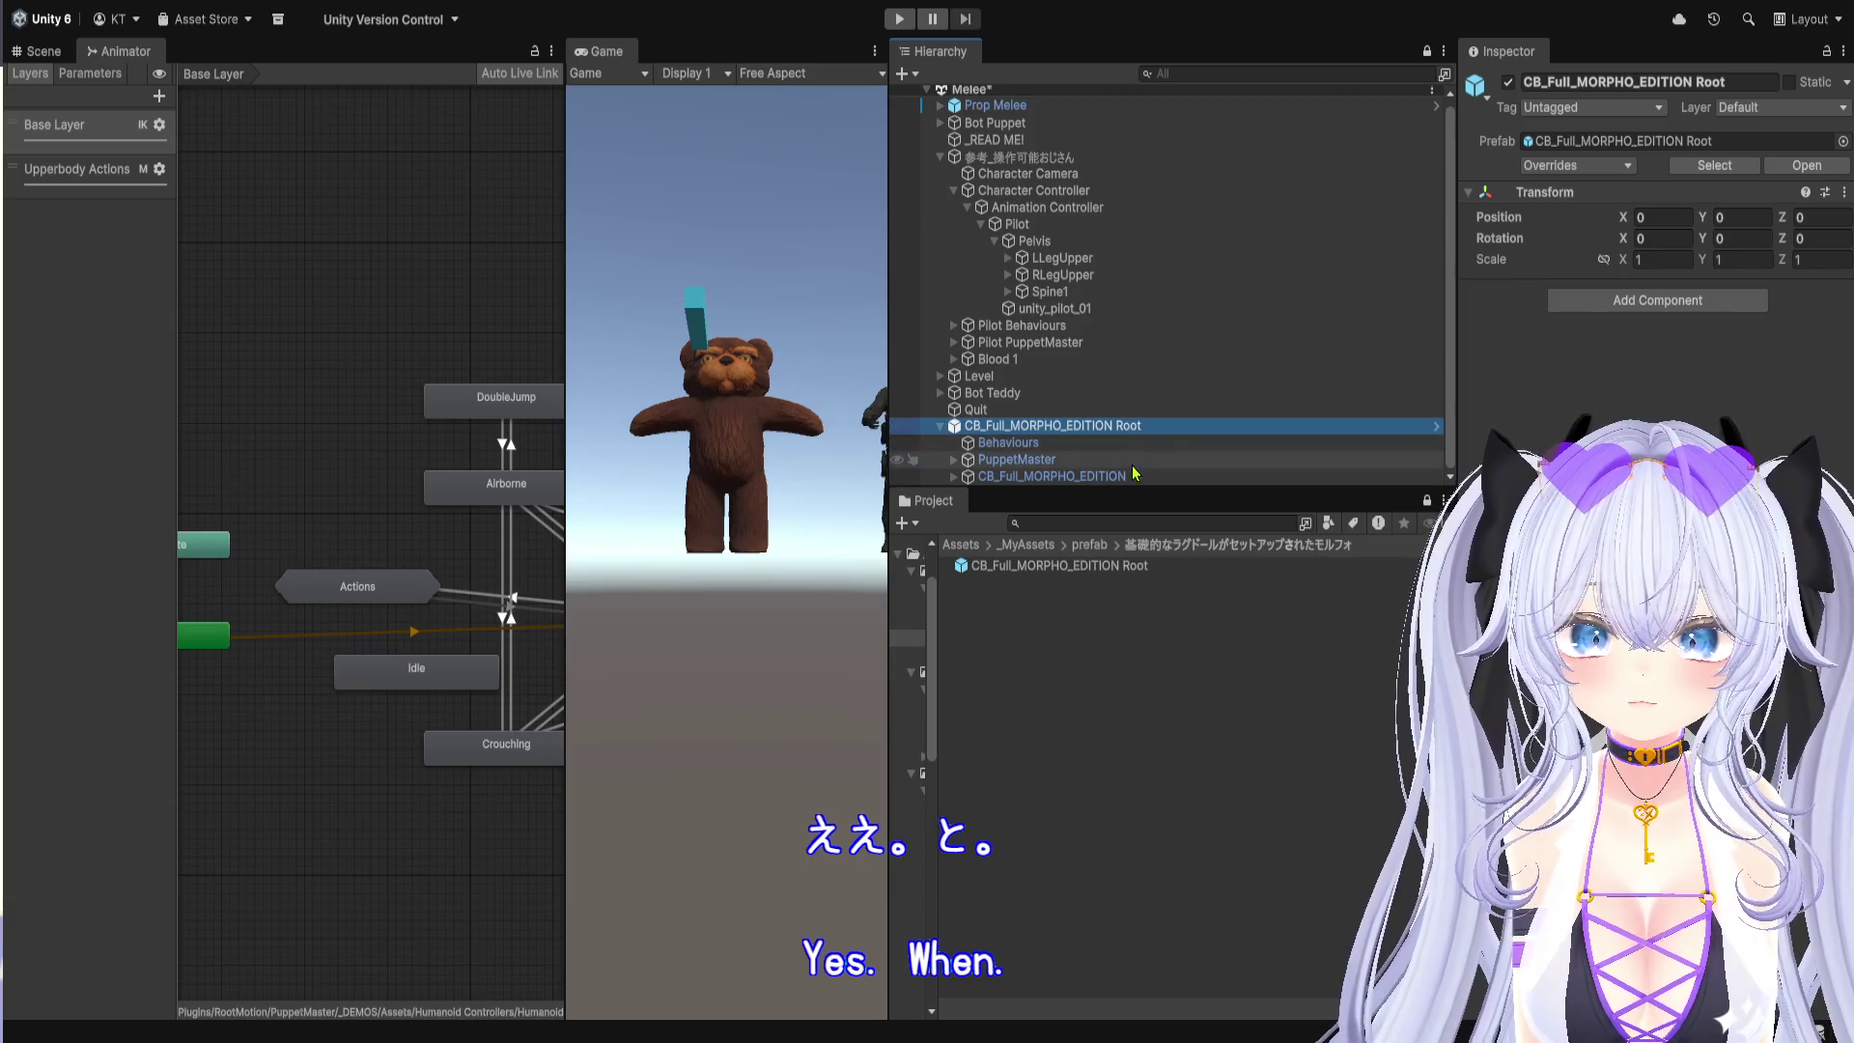
pyautogui.click(1132, 476)
pyautogui.moveTo(1131, 476); pyautogui.dragTo(1043, 166)
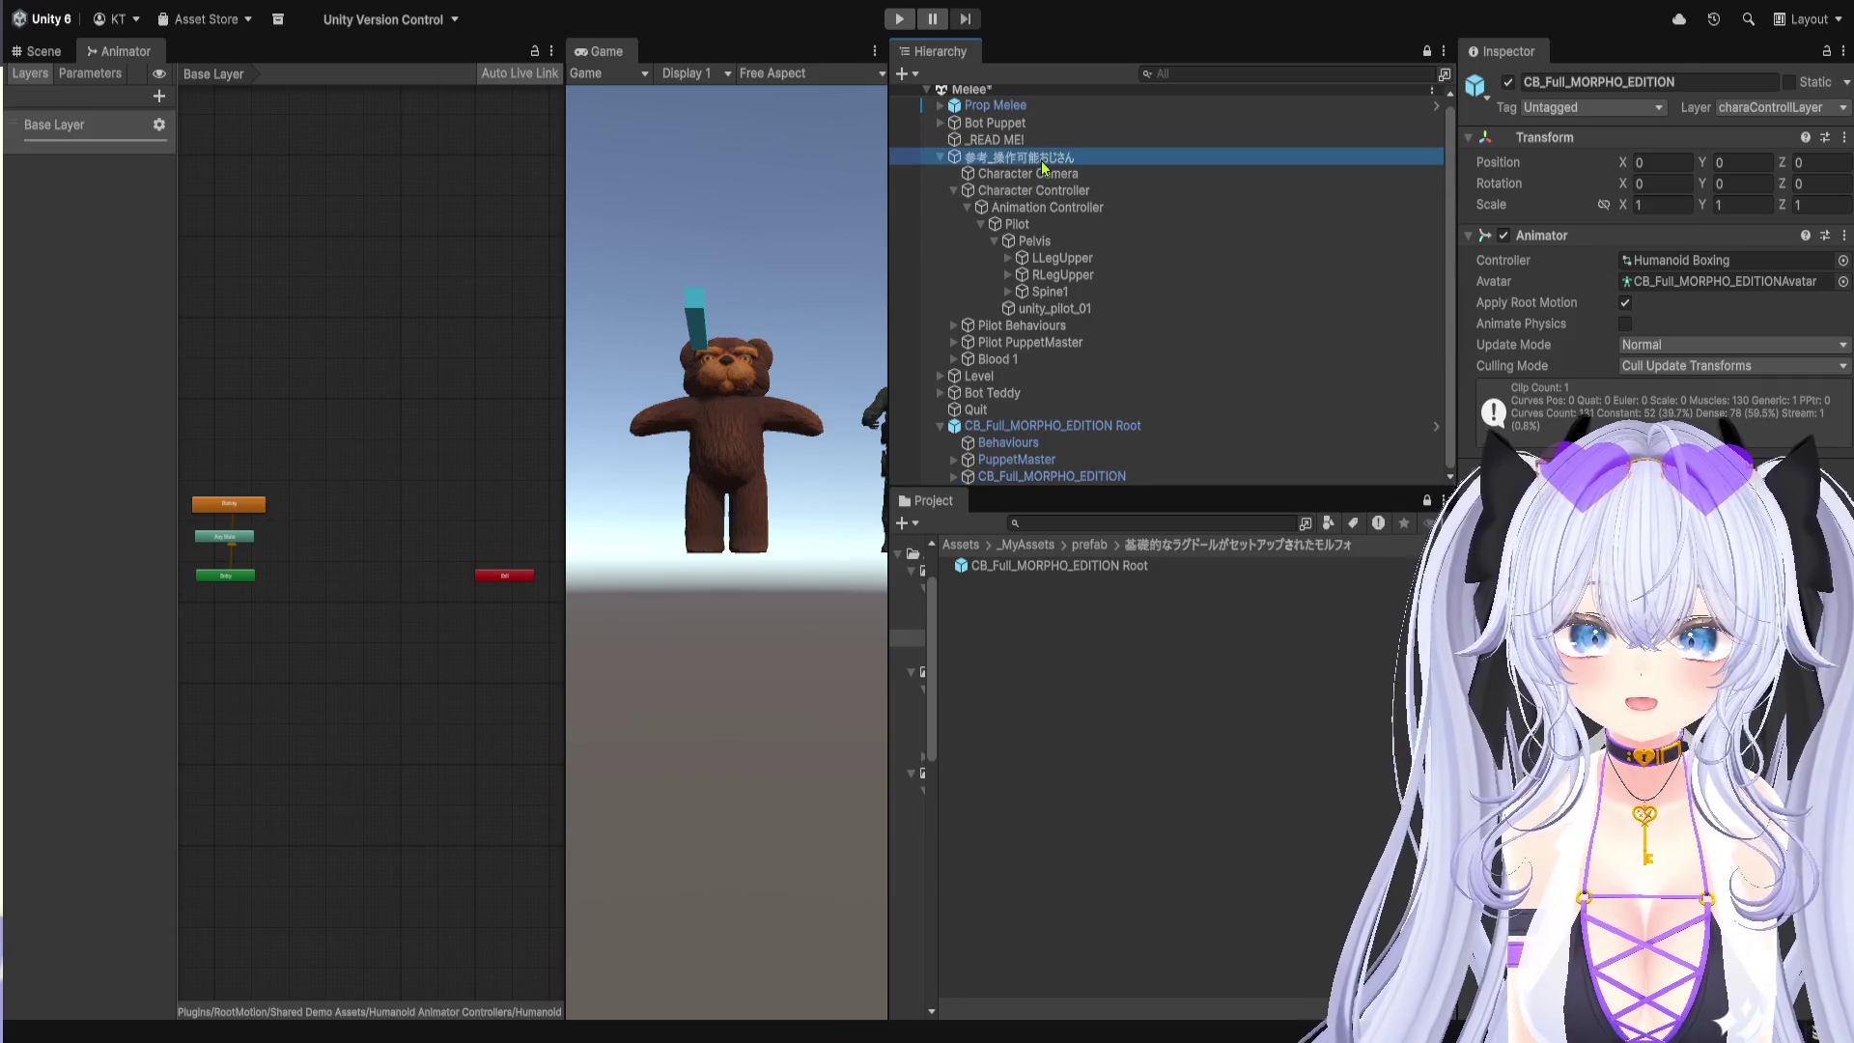
# Step: Check the reference Character Controller, folding User Control Melee, Character Melee Demo and Rigidbody
pyautogui.click(1043, 192)
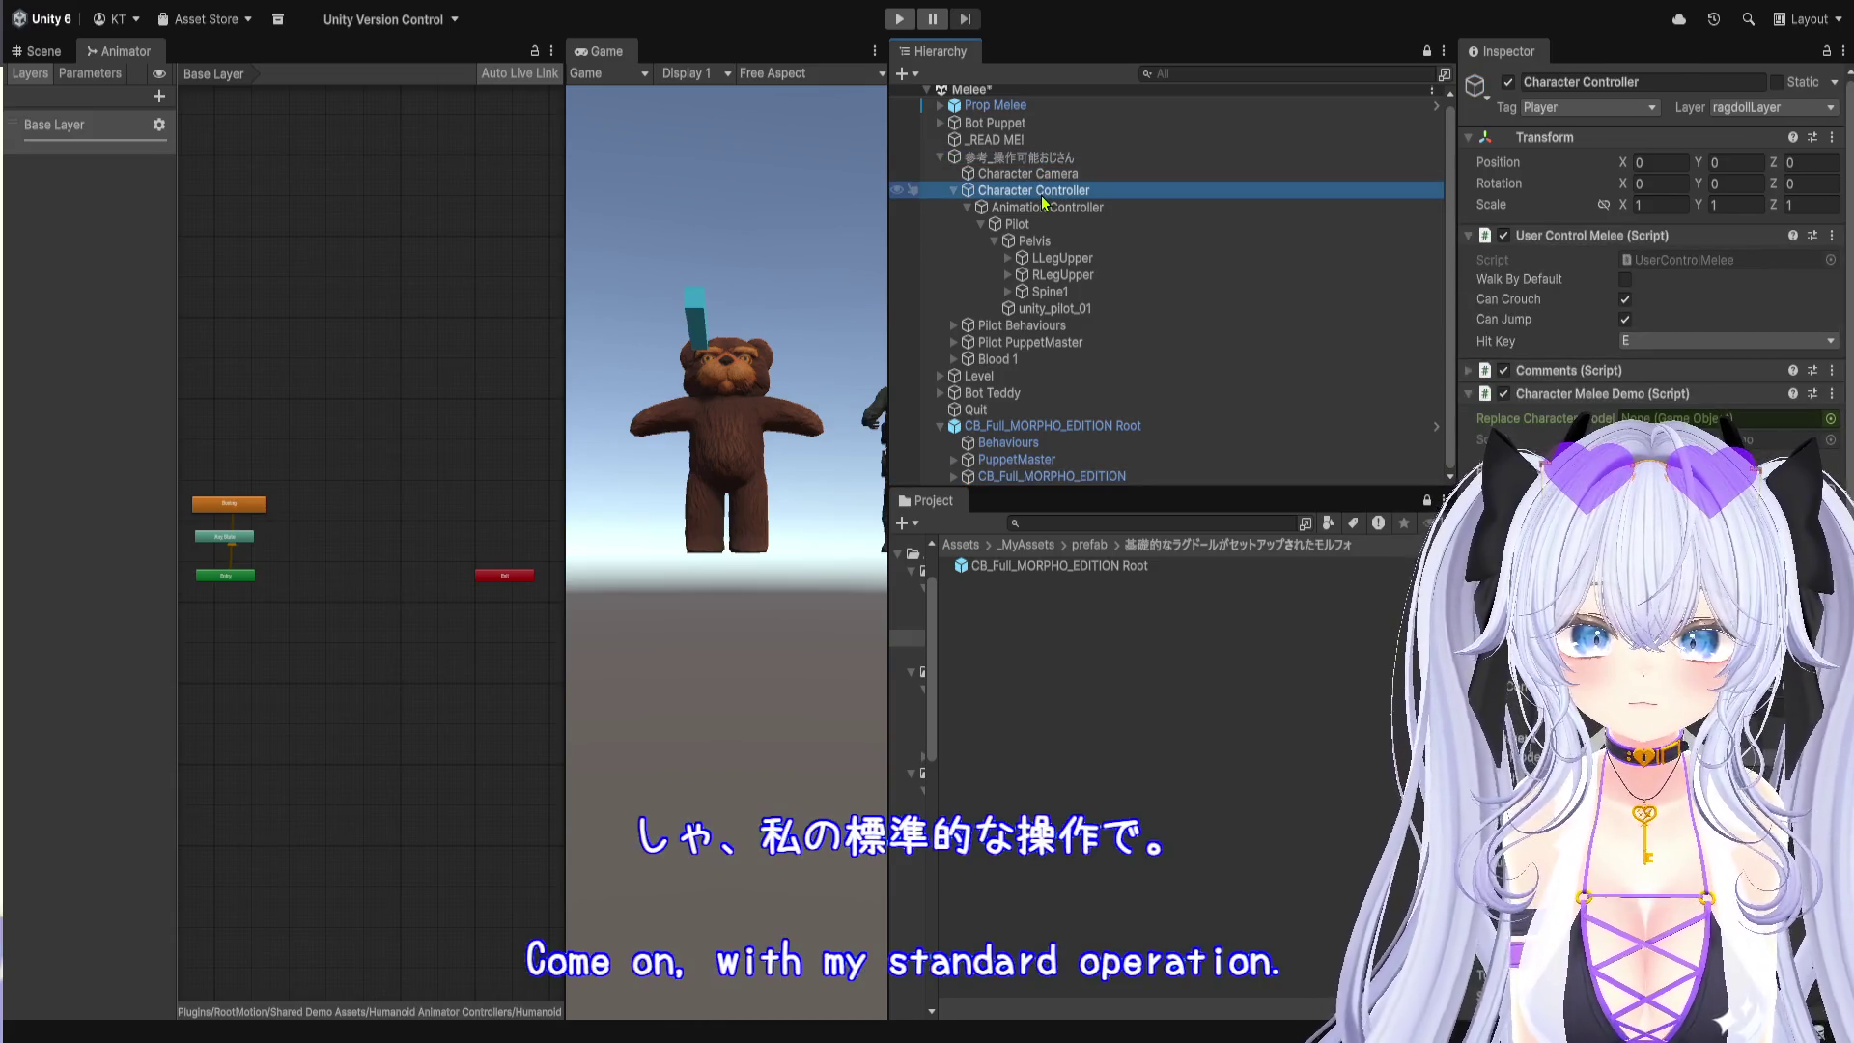
pyautogui.click(1574, 235)
pyautogui.click(1588, 282)
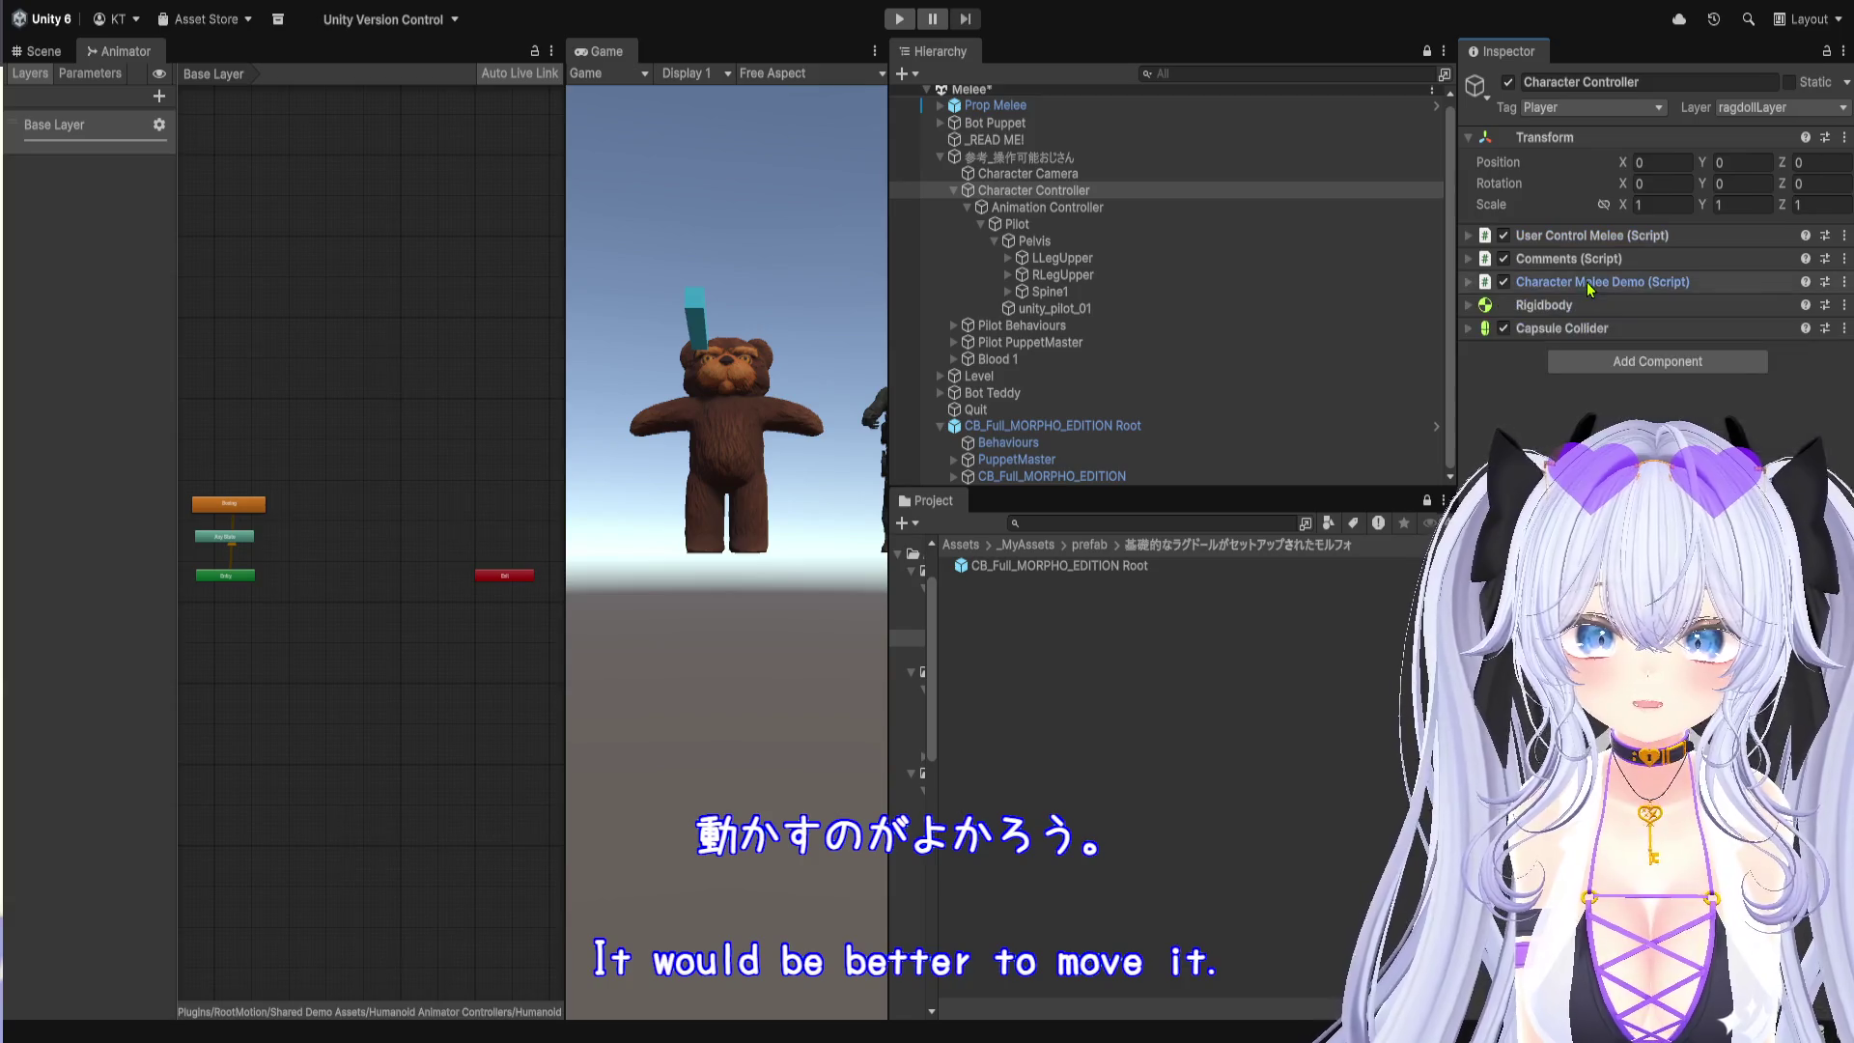
pyautogui.click(1579, 307)
pyautogui.click(1580, 309)
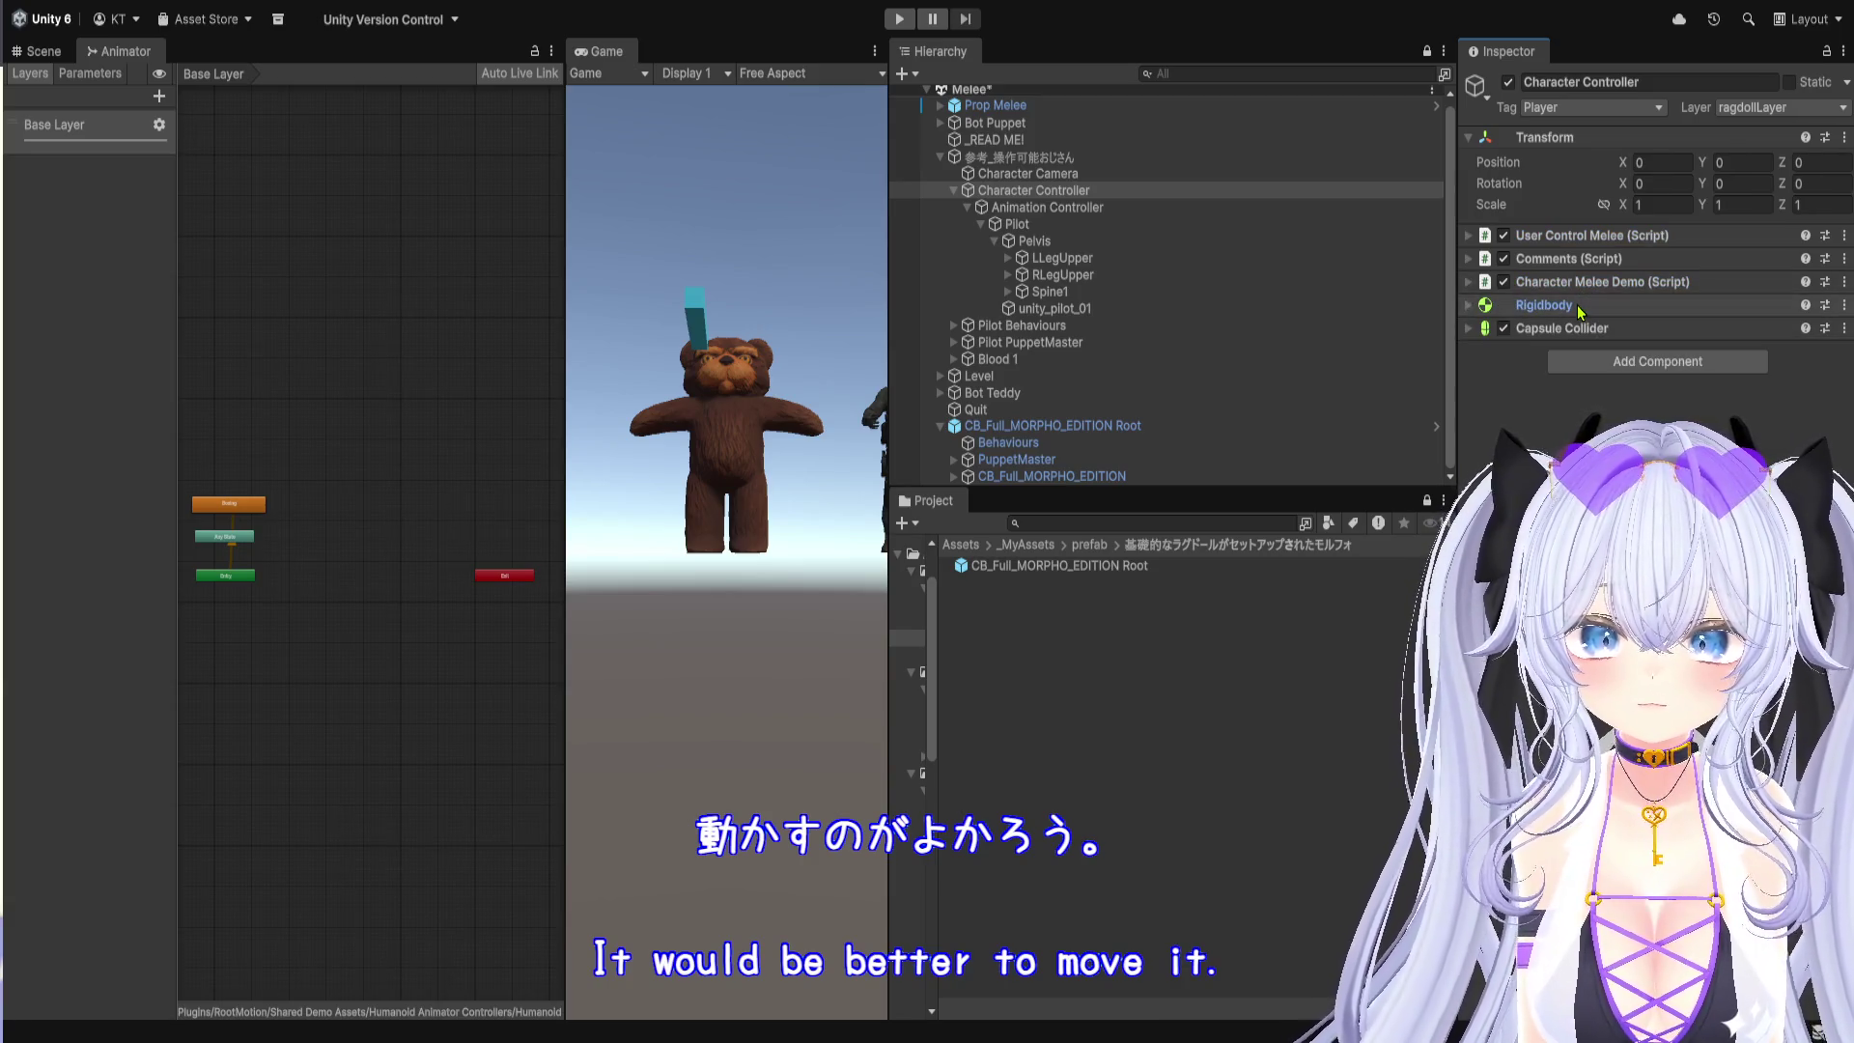
# Step: Compare the prefab model's Puppet Master with the reference Animation Controller's Animator
pyautogui.click(1052, 477)
pyautogui.click(1037, 465)
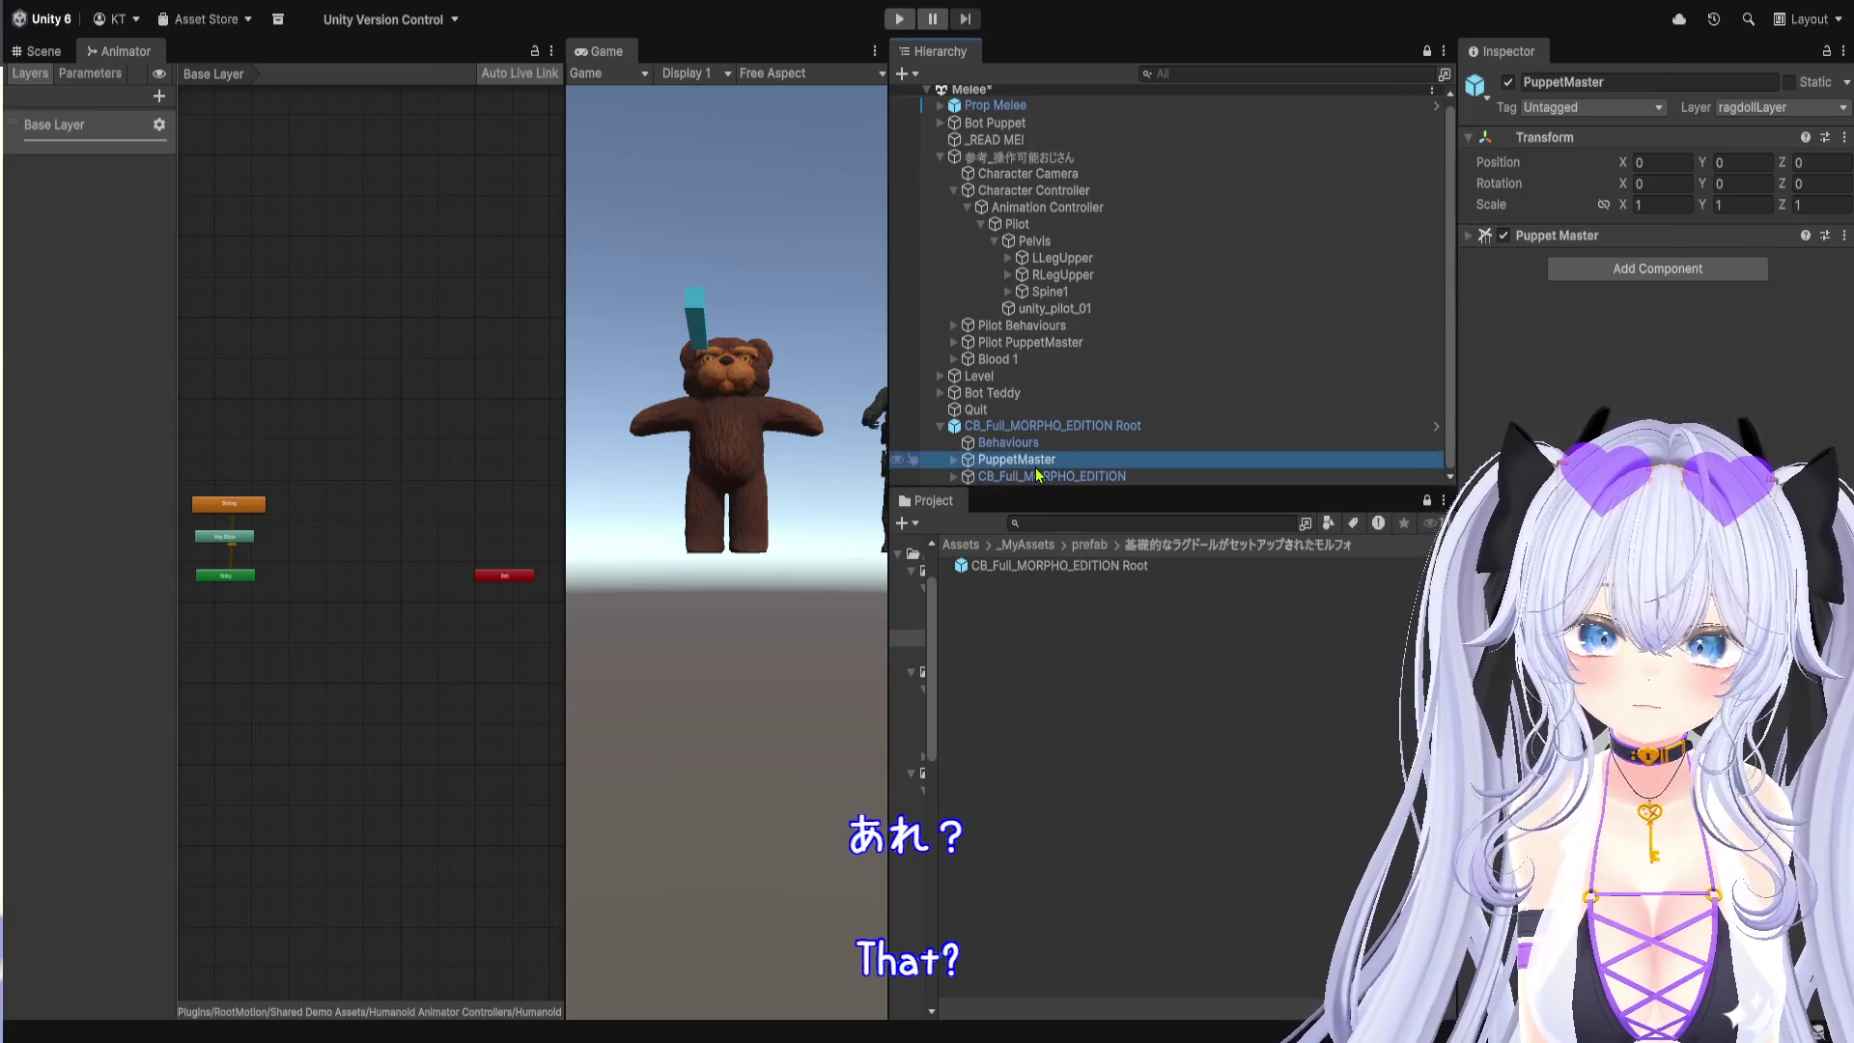
pyautogui.click(1049, 192)
pyautogui.click(1051, 208)
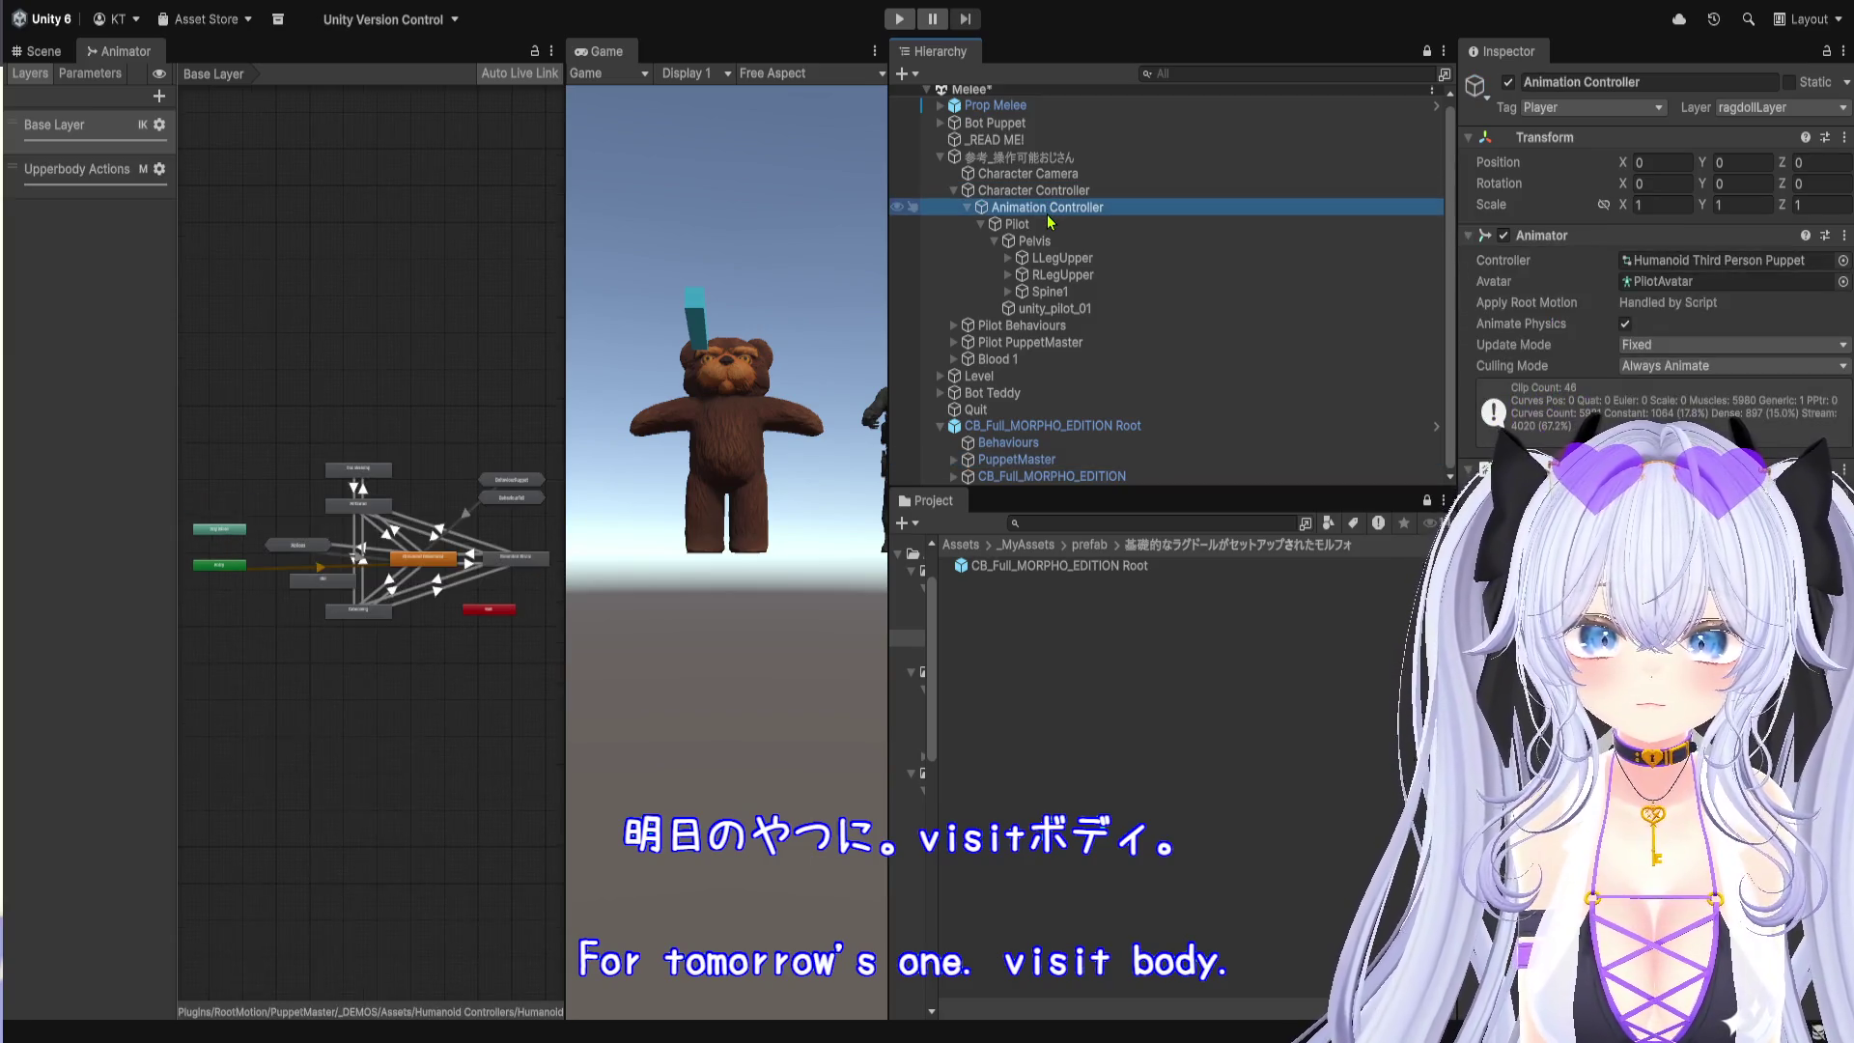
pyautogui.click(1017, 224)
pyautogui.click(1048, 208)
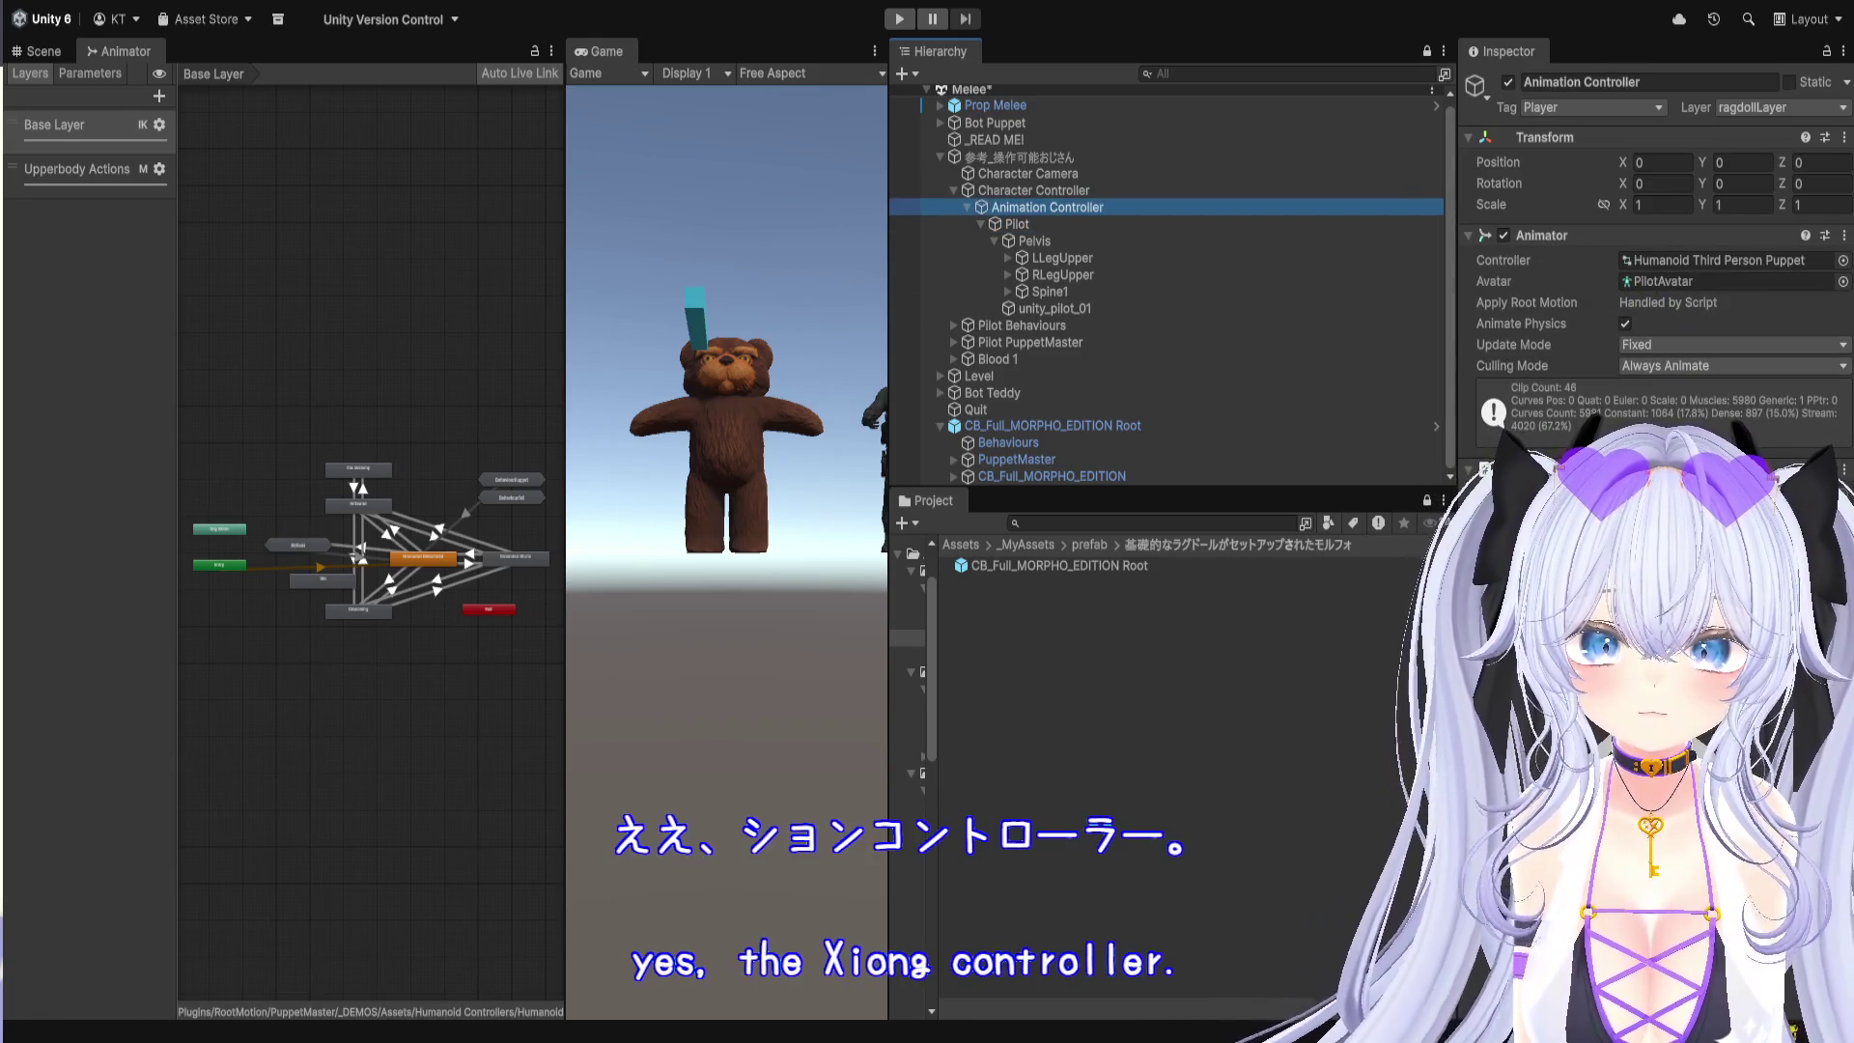
pyautogui.click(1467, 502)
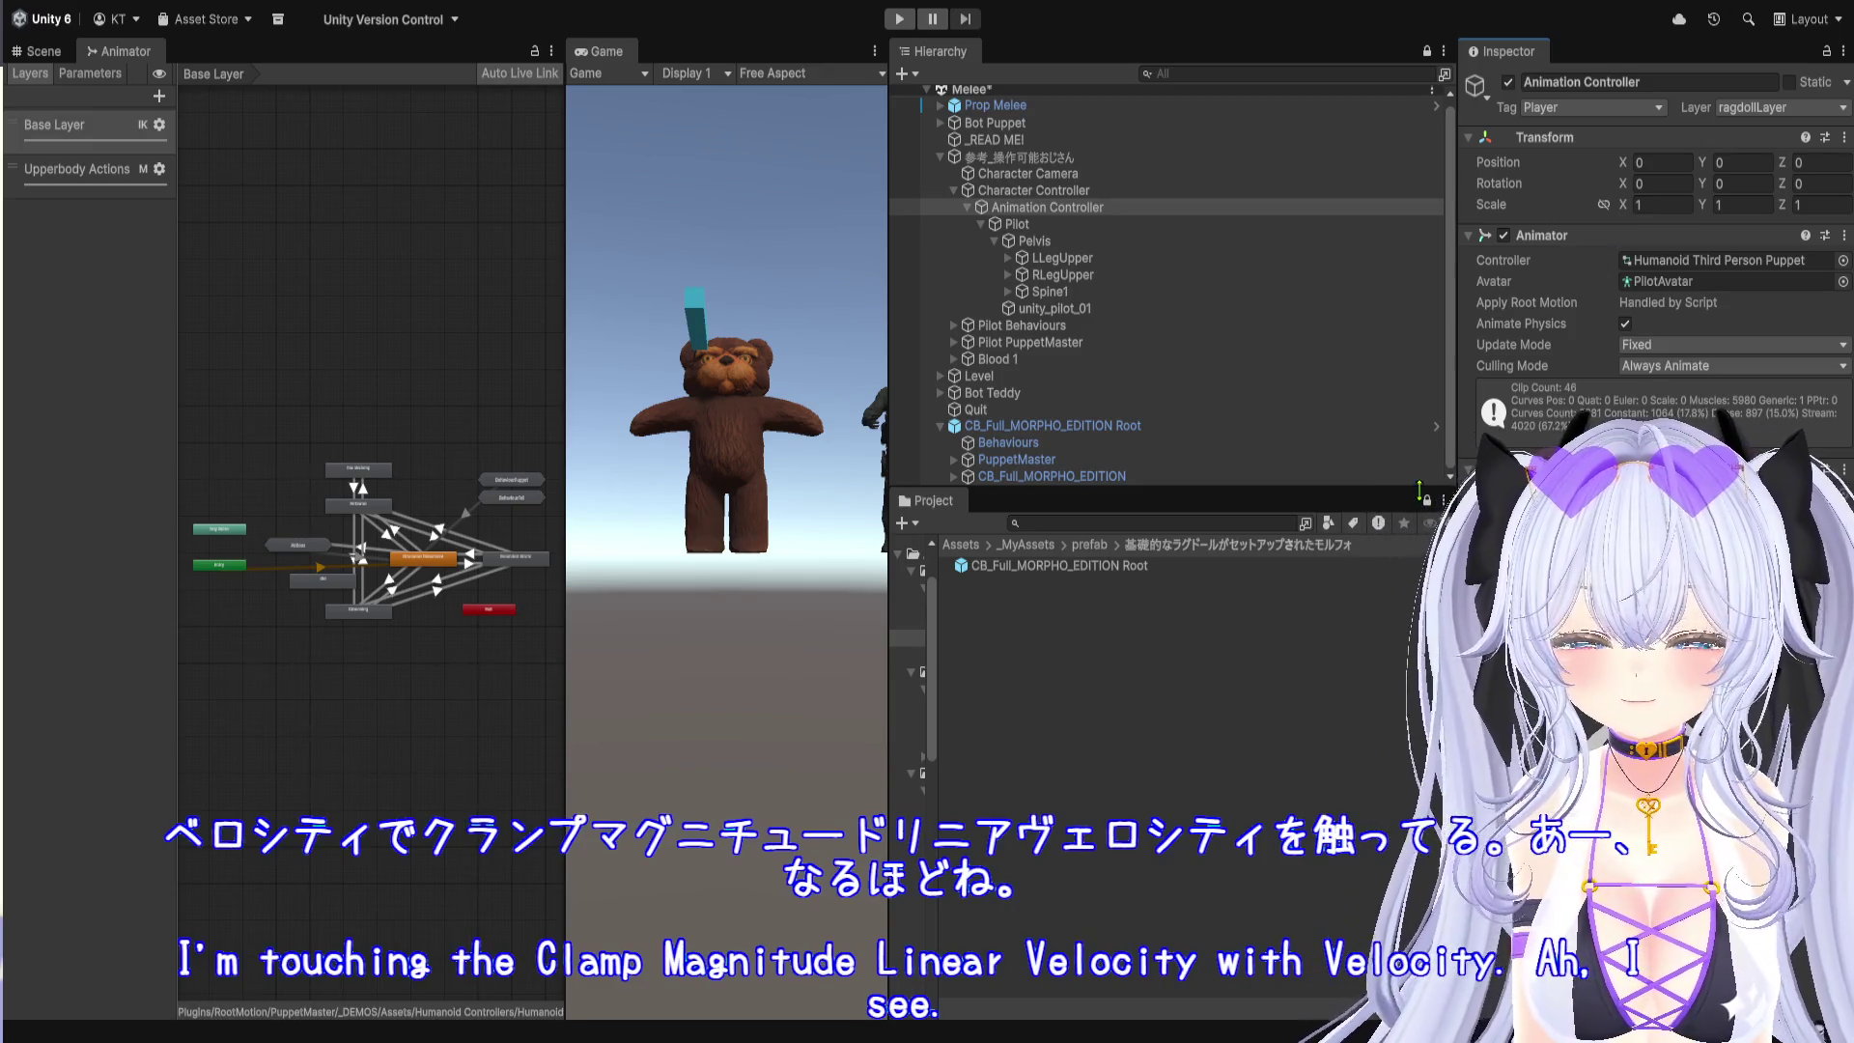
pyautogui.moveTo(890, 527); pyautogui.dragTo(711, 530)
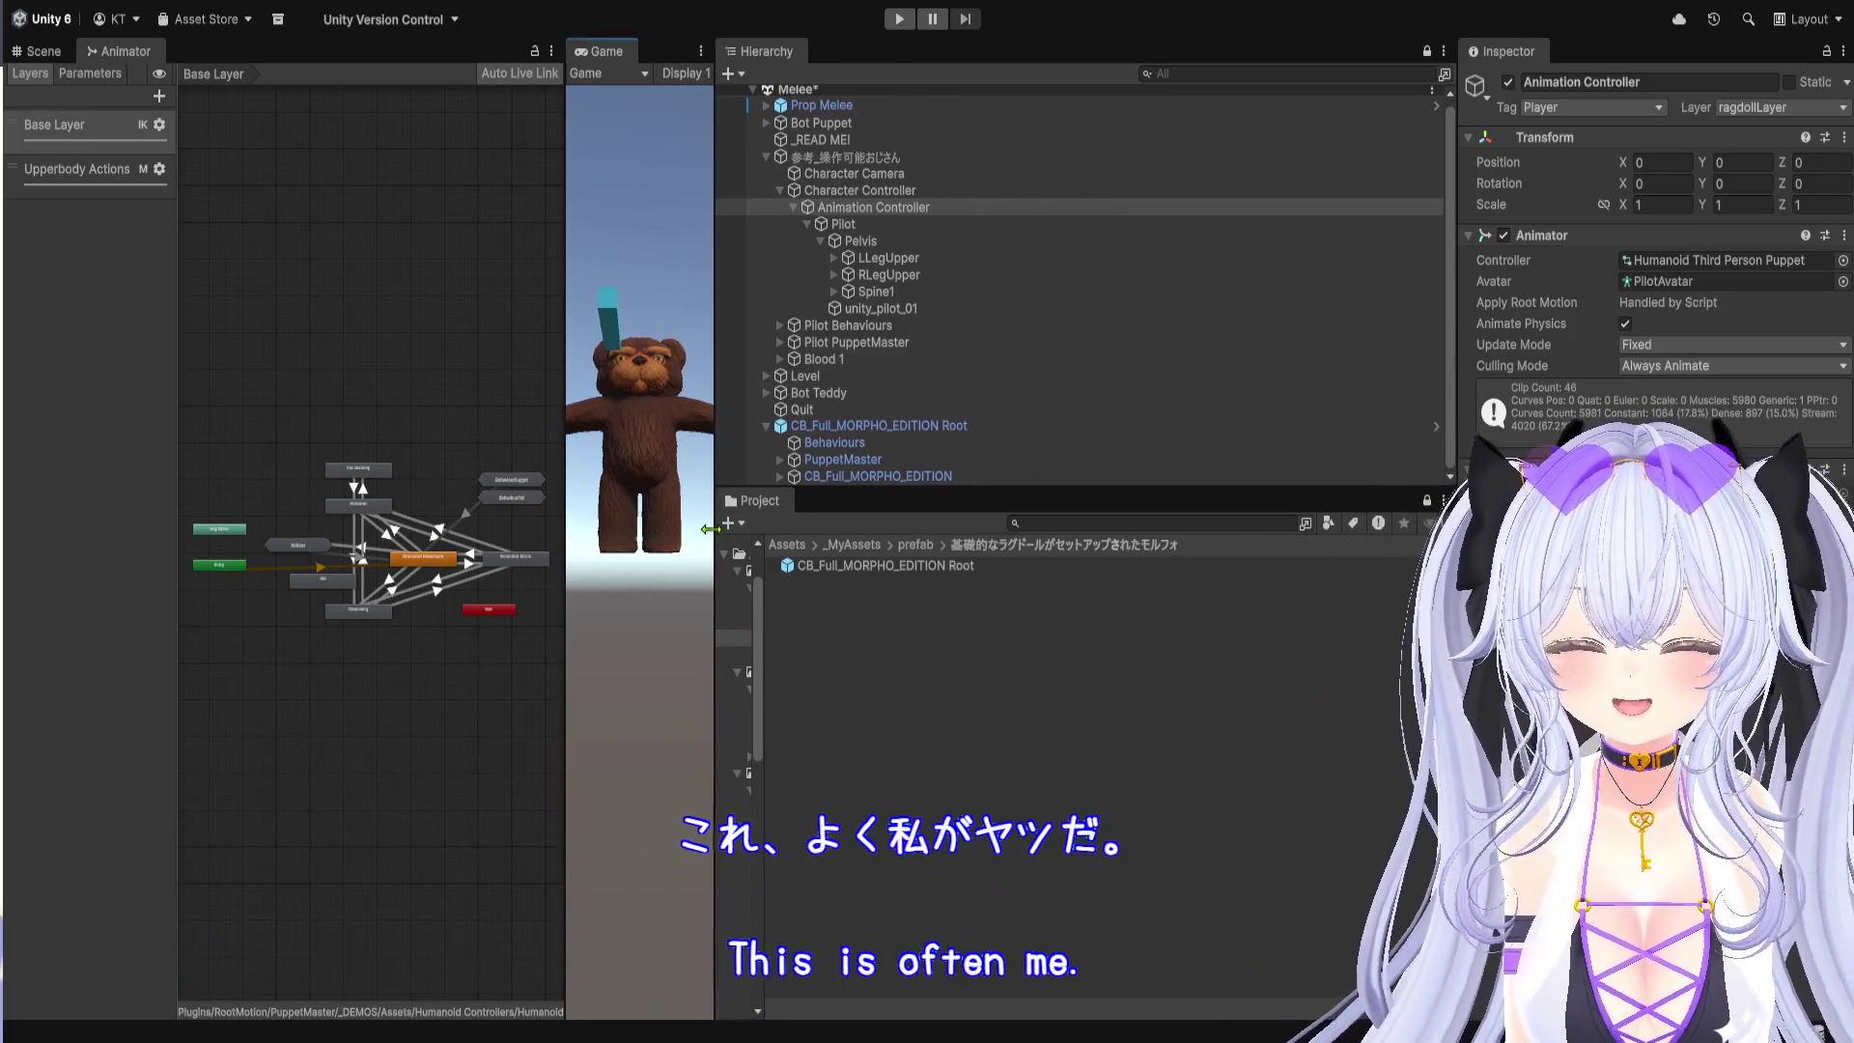
# Step: Recheck the CB_Full_MORPHO_EDITION model and reference Animation Controller Animators, ending on Character Controller
pyautogui.click(937, 430)
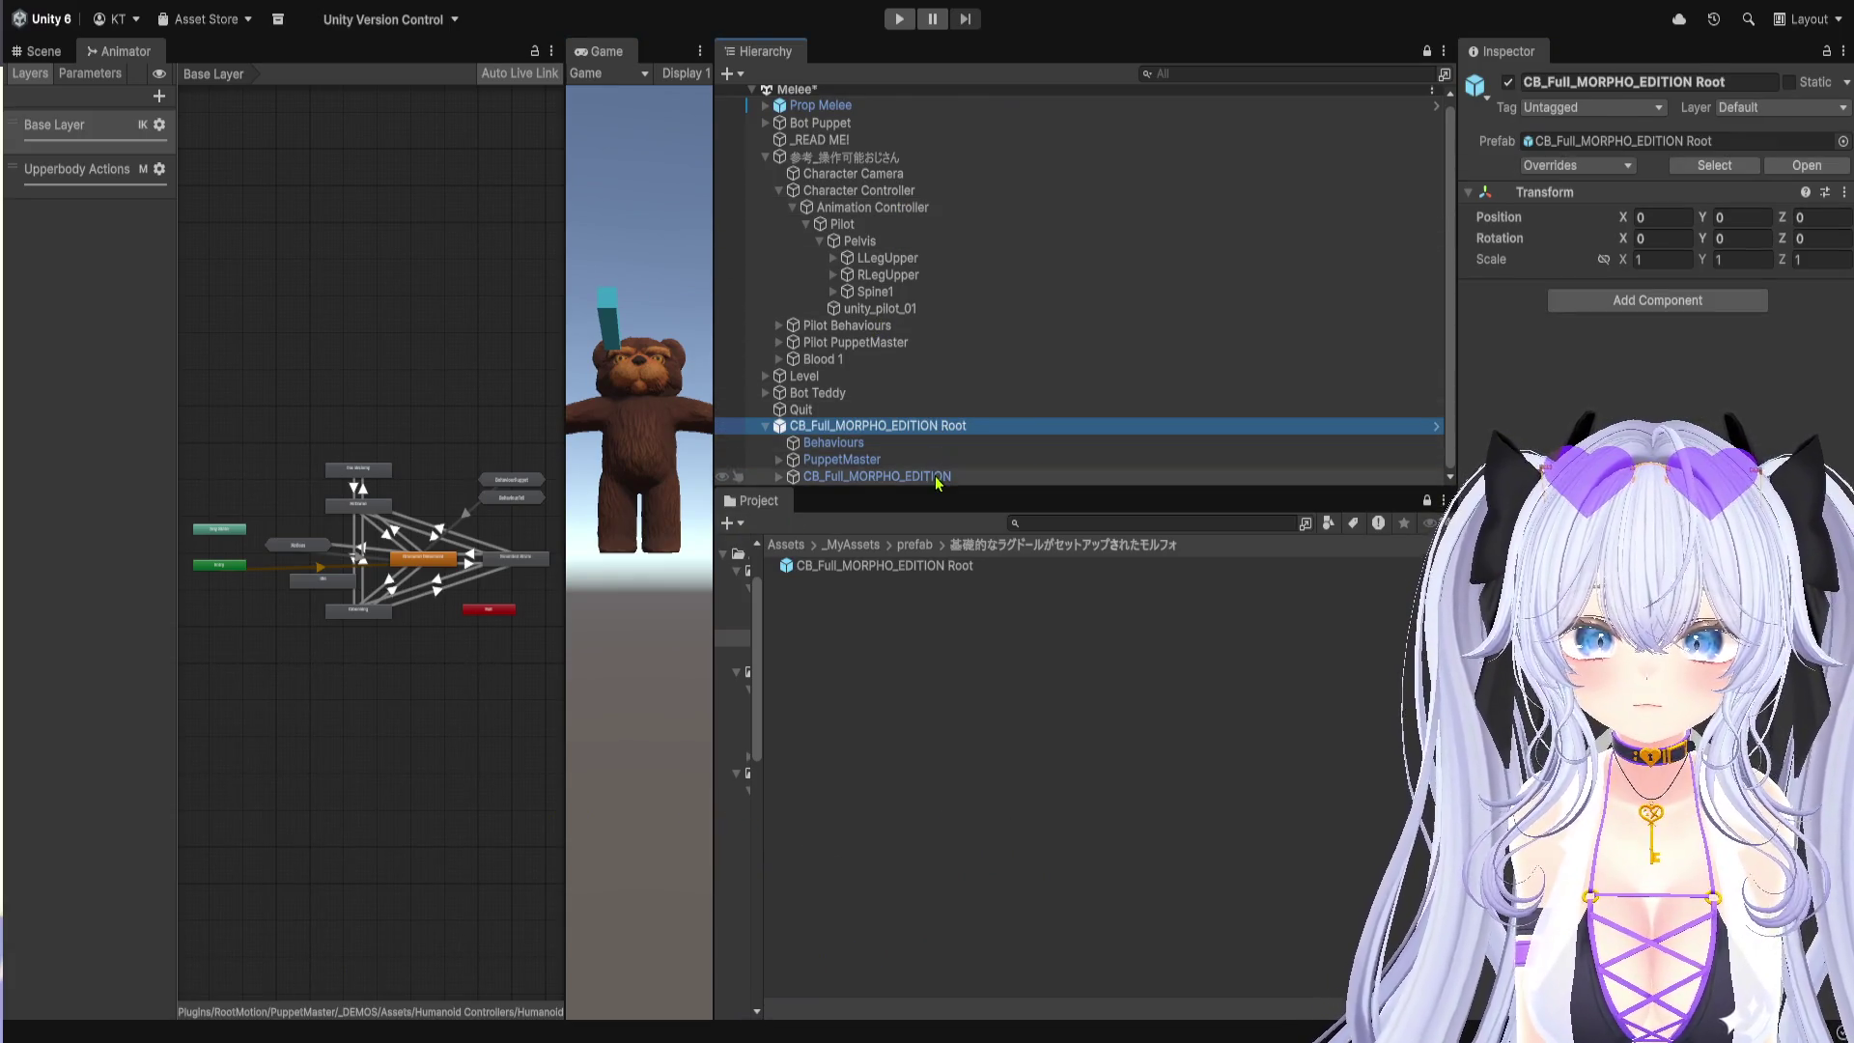
pyautogui.click(938, 478)
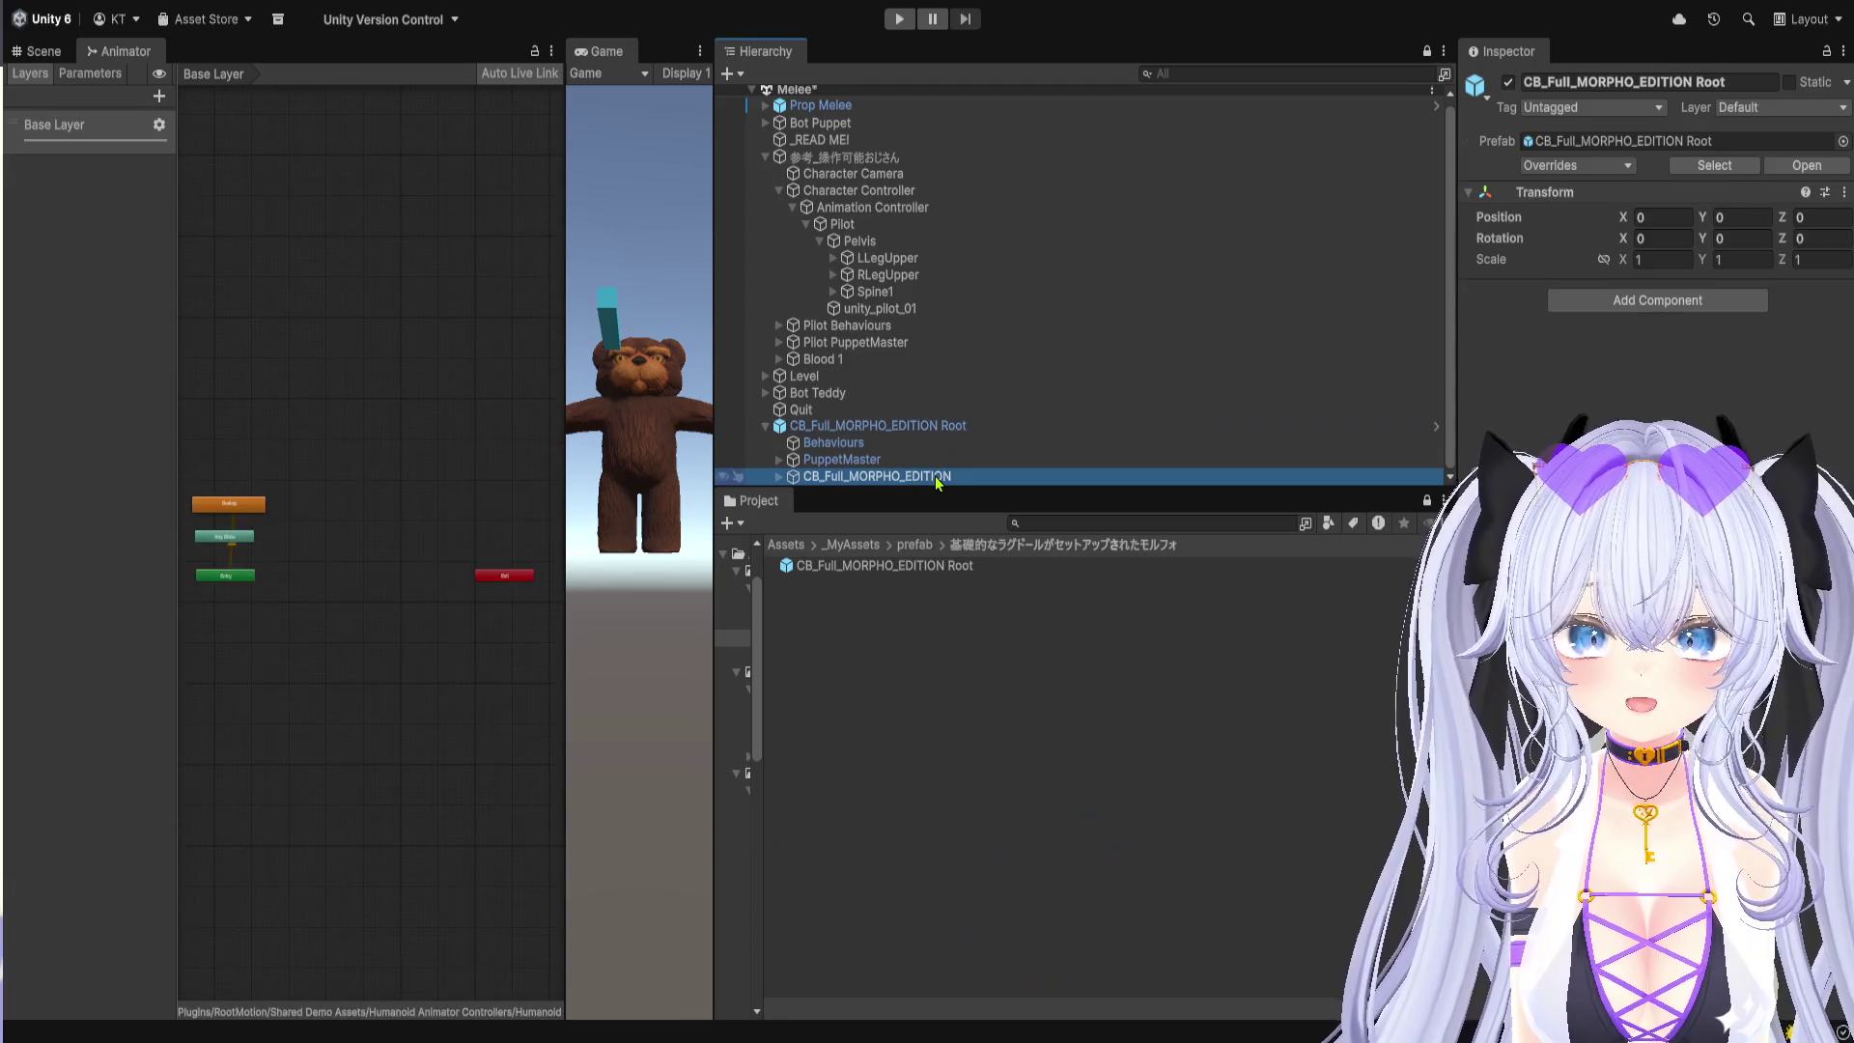
pyautogui.click(933, 210)
pyautogui.press('Up')
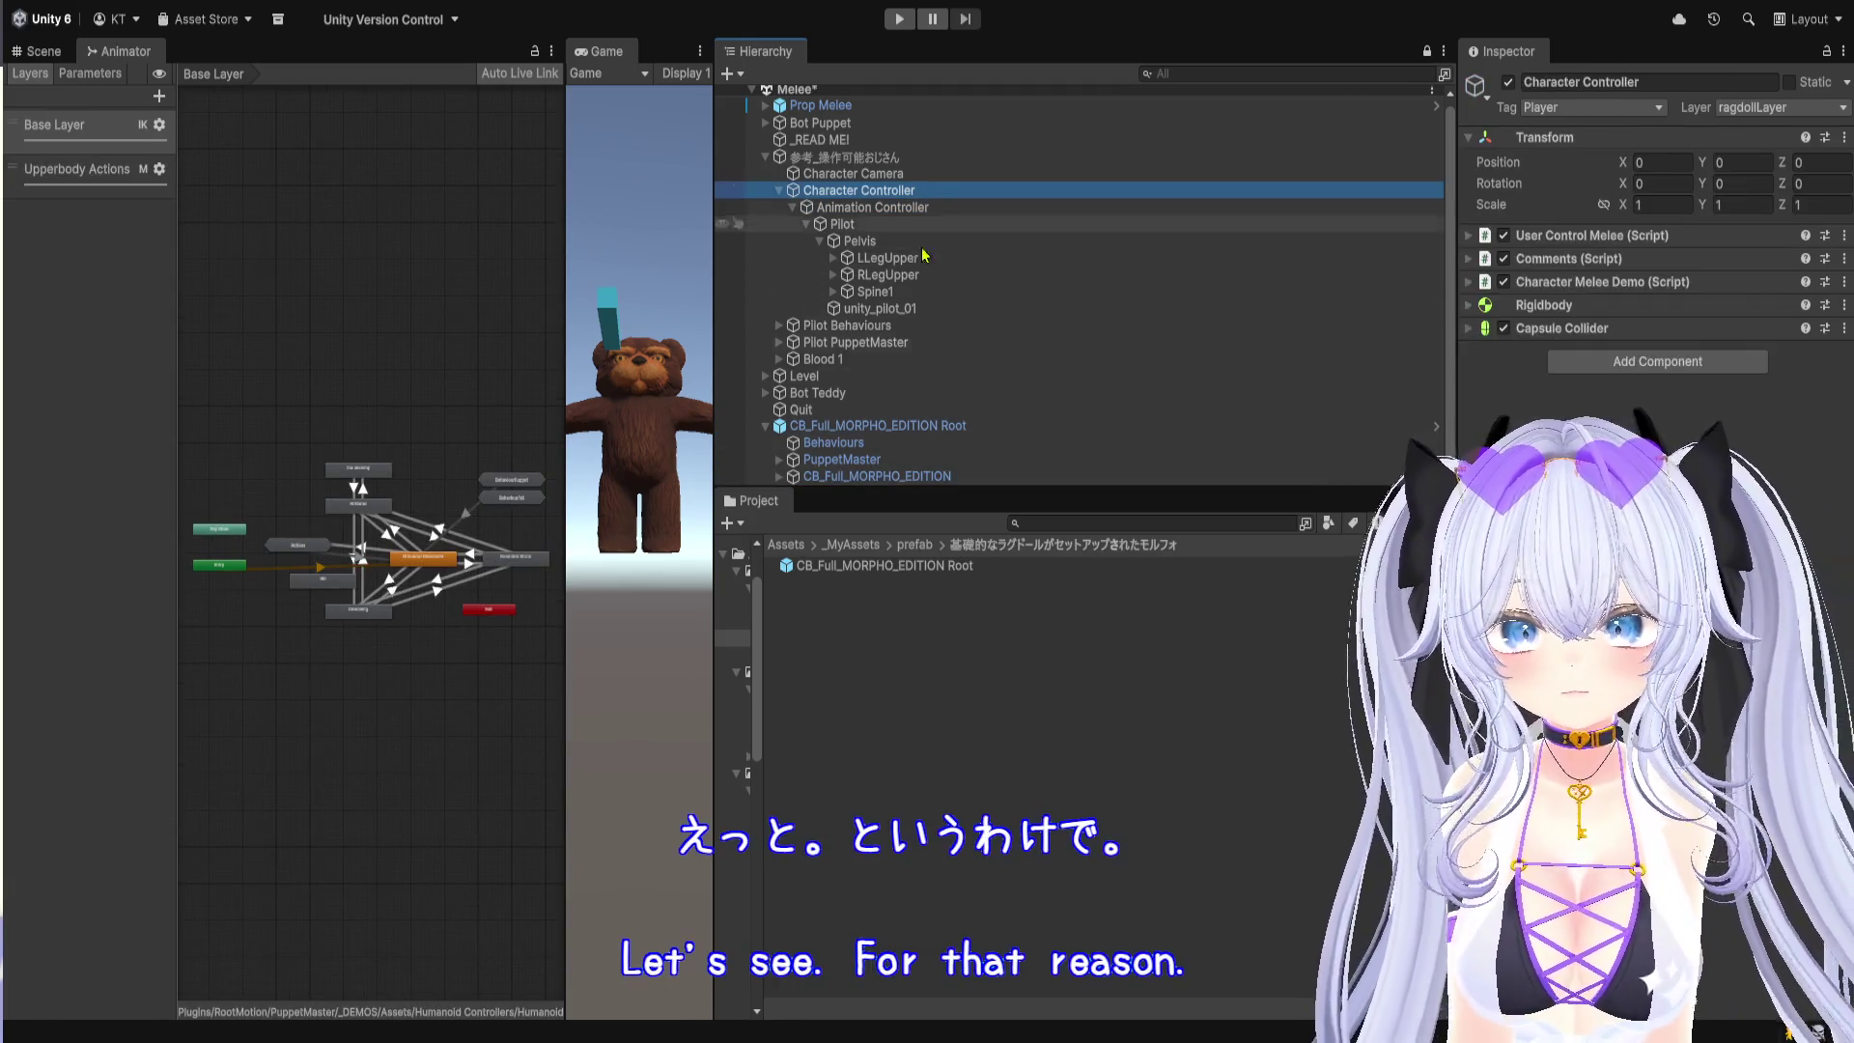